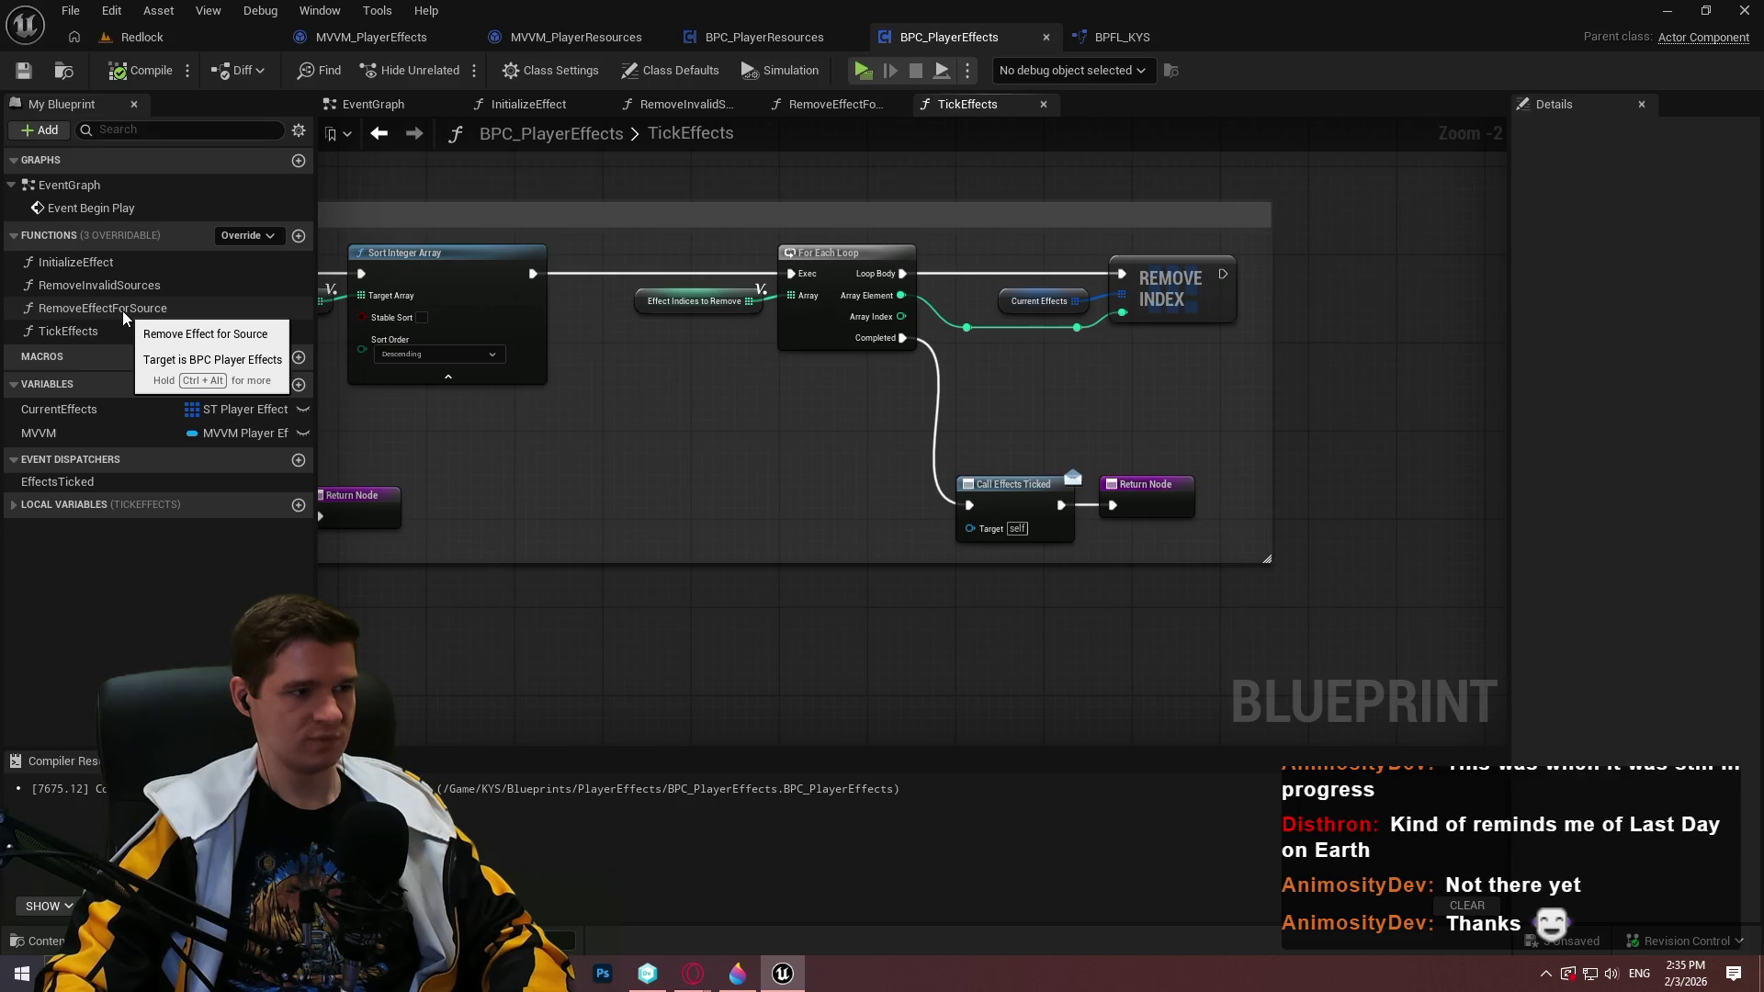
# Pan and zoom the TickEffects graph to bring its entry comment into view
pyautogui.scroll(-4, 647, 477)
pyautogui.moveTo(642, 510)
pyautogui.mouseDown()
pyautogui.moveTo(919, 582)
pyautogui.moveTo(1231, 373)
pyautogui.moveTo(1490, 381)
pyautogui.mouseUp()
pyautogui.scroll(1, 1490, 380)
pyautogui.scroll(2, 1086, 412)
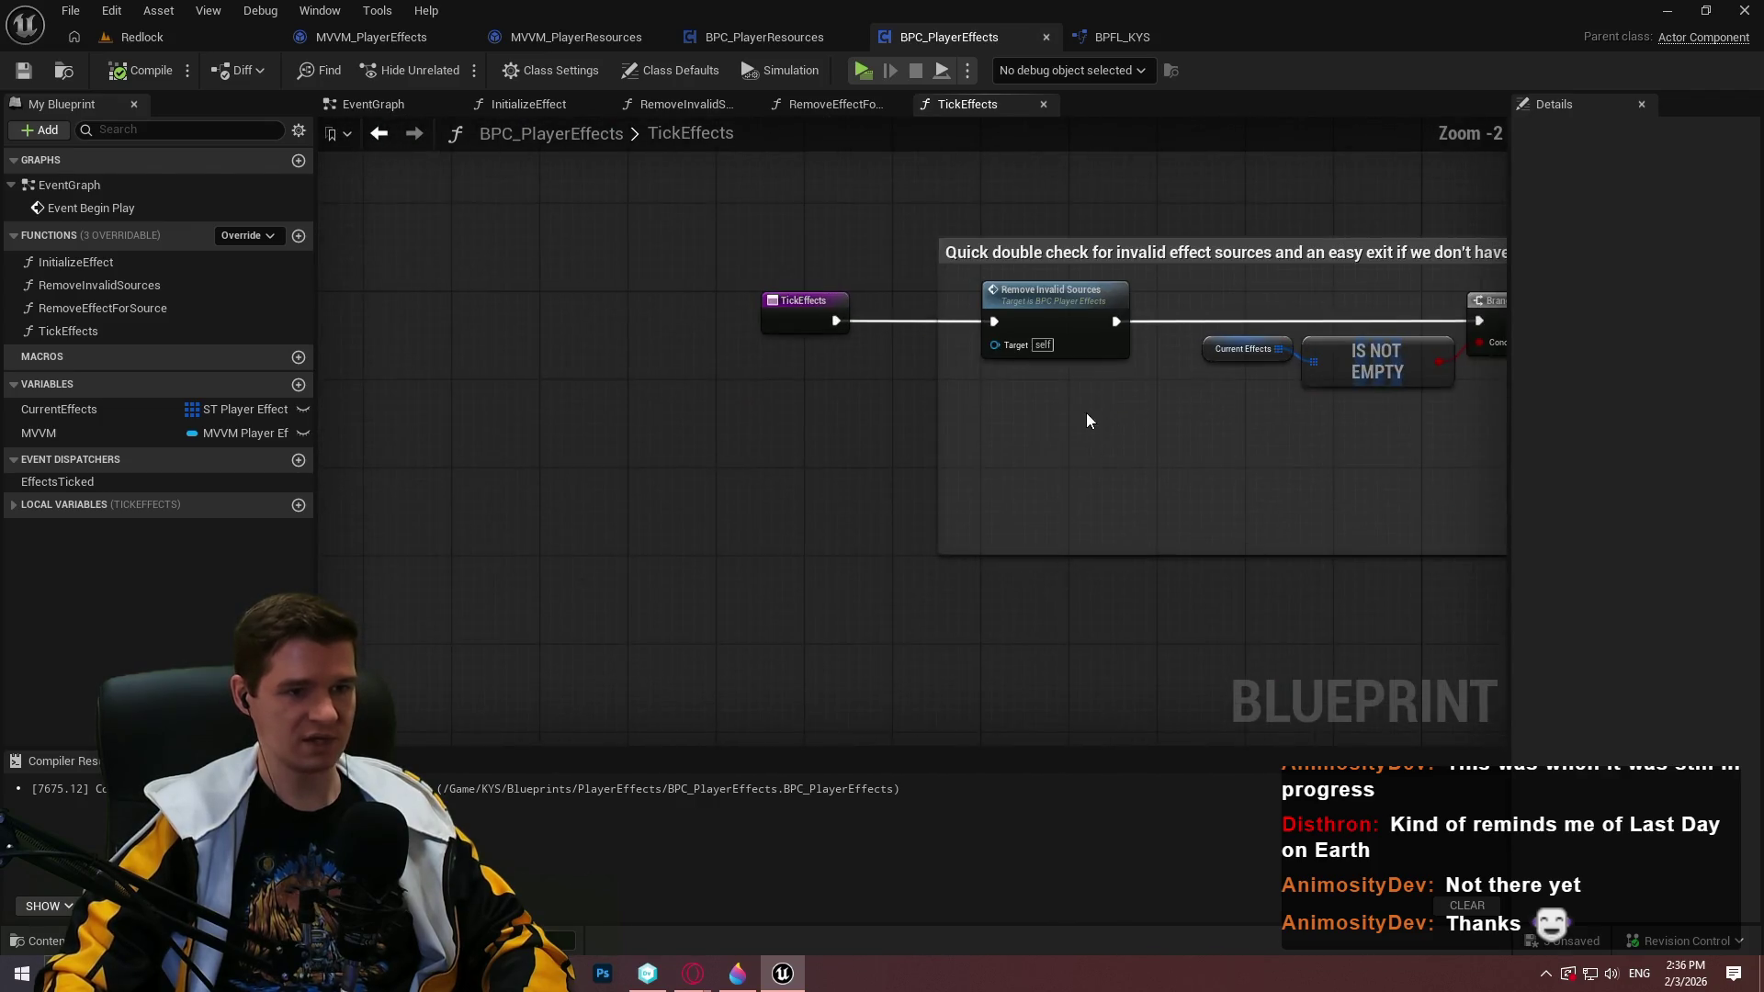
pyautogui.scroll(2, 831, 555)
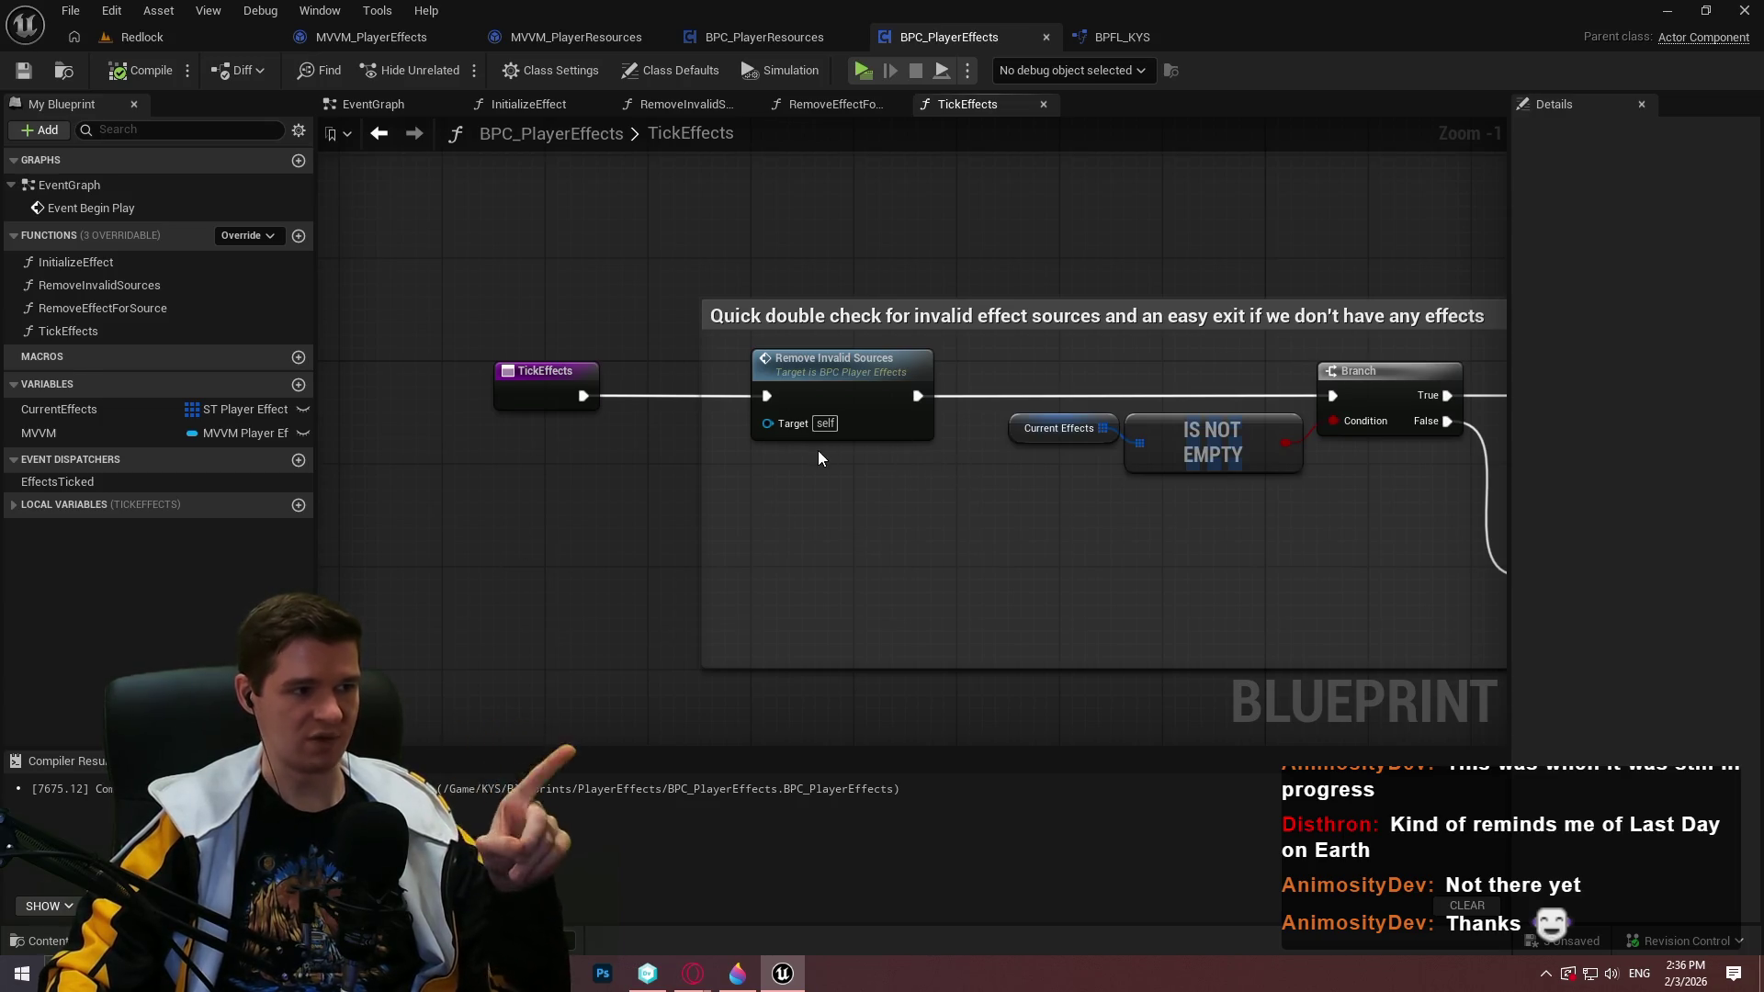
# Open the RemoveEffectForSource function and frame its Is Valid and Remove Invalid Sources nodes
pyautogui.doubleClick(97, 311)
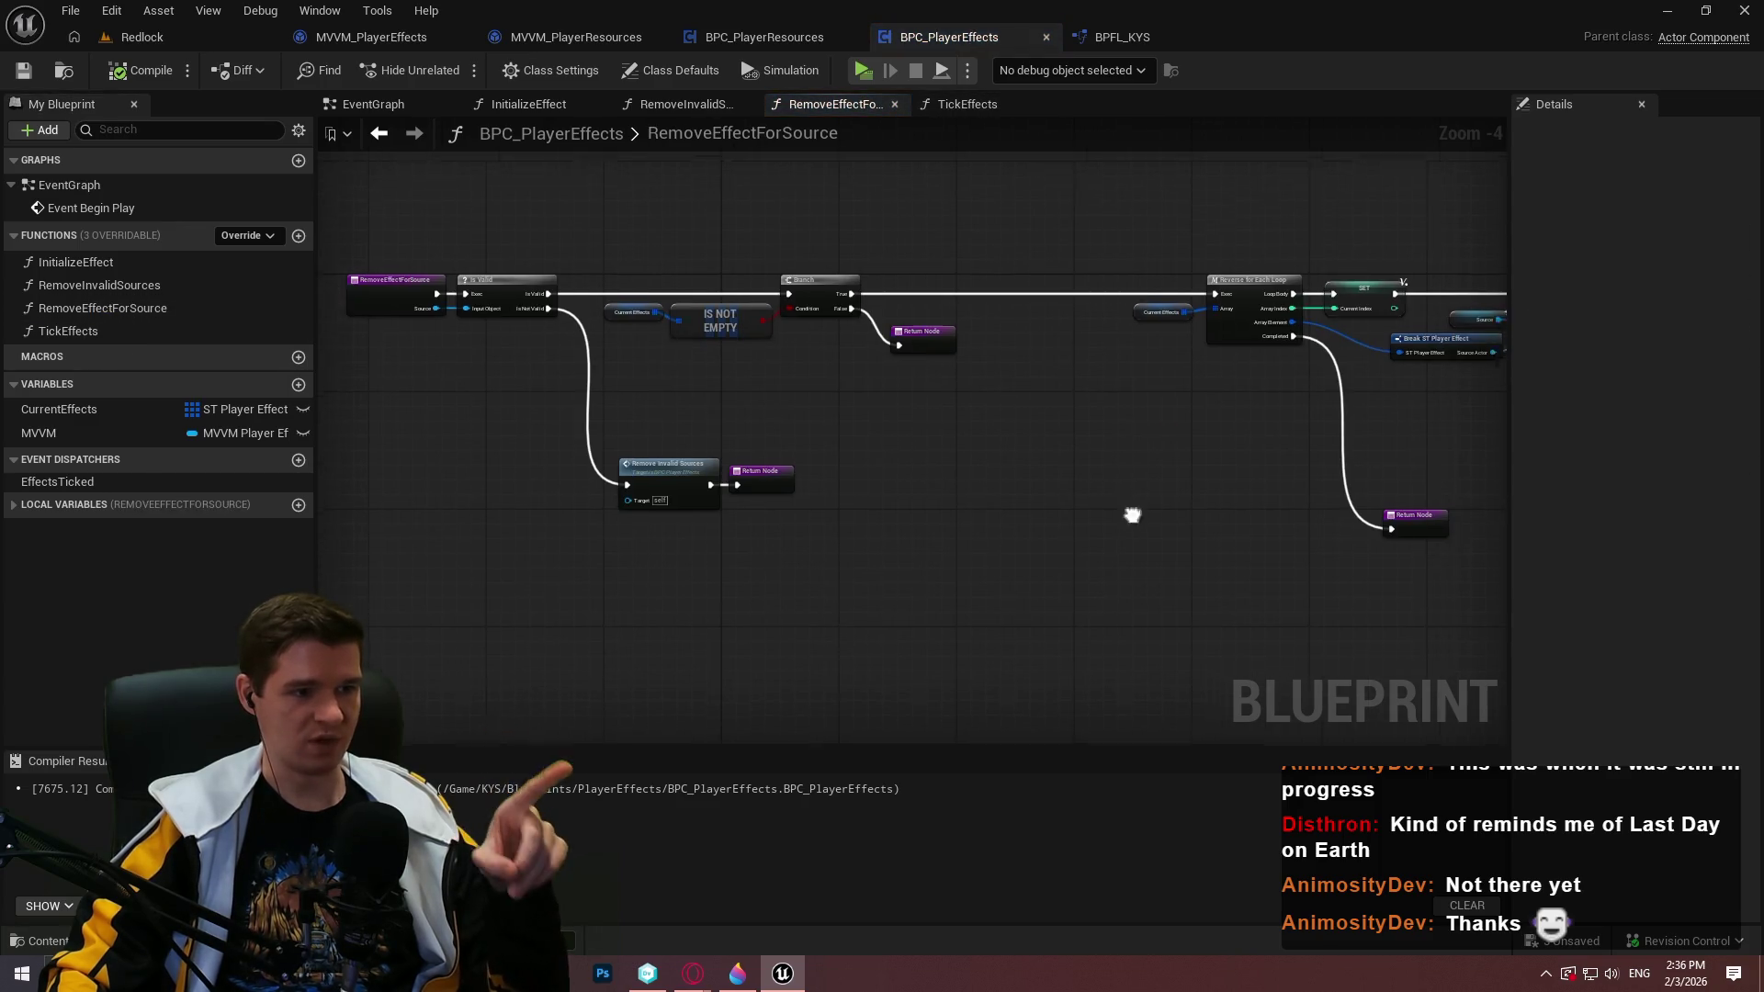
pyautogui.moveTo(1132, 515); pyautogui.dragTo(1048, 489)
pyautogui.scroll(1, 581, 478)
pyautogui.scroll(-2, 918, 493)
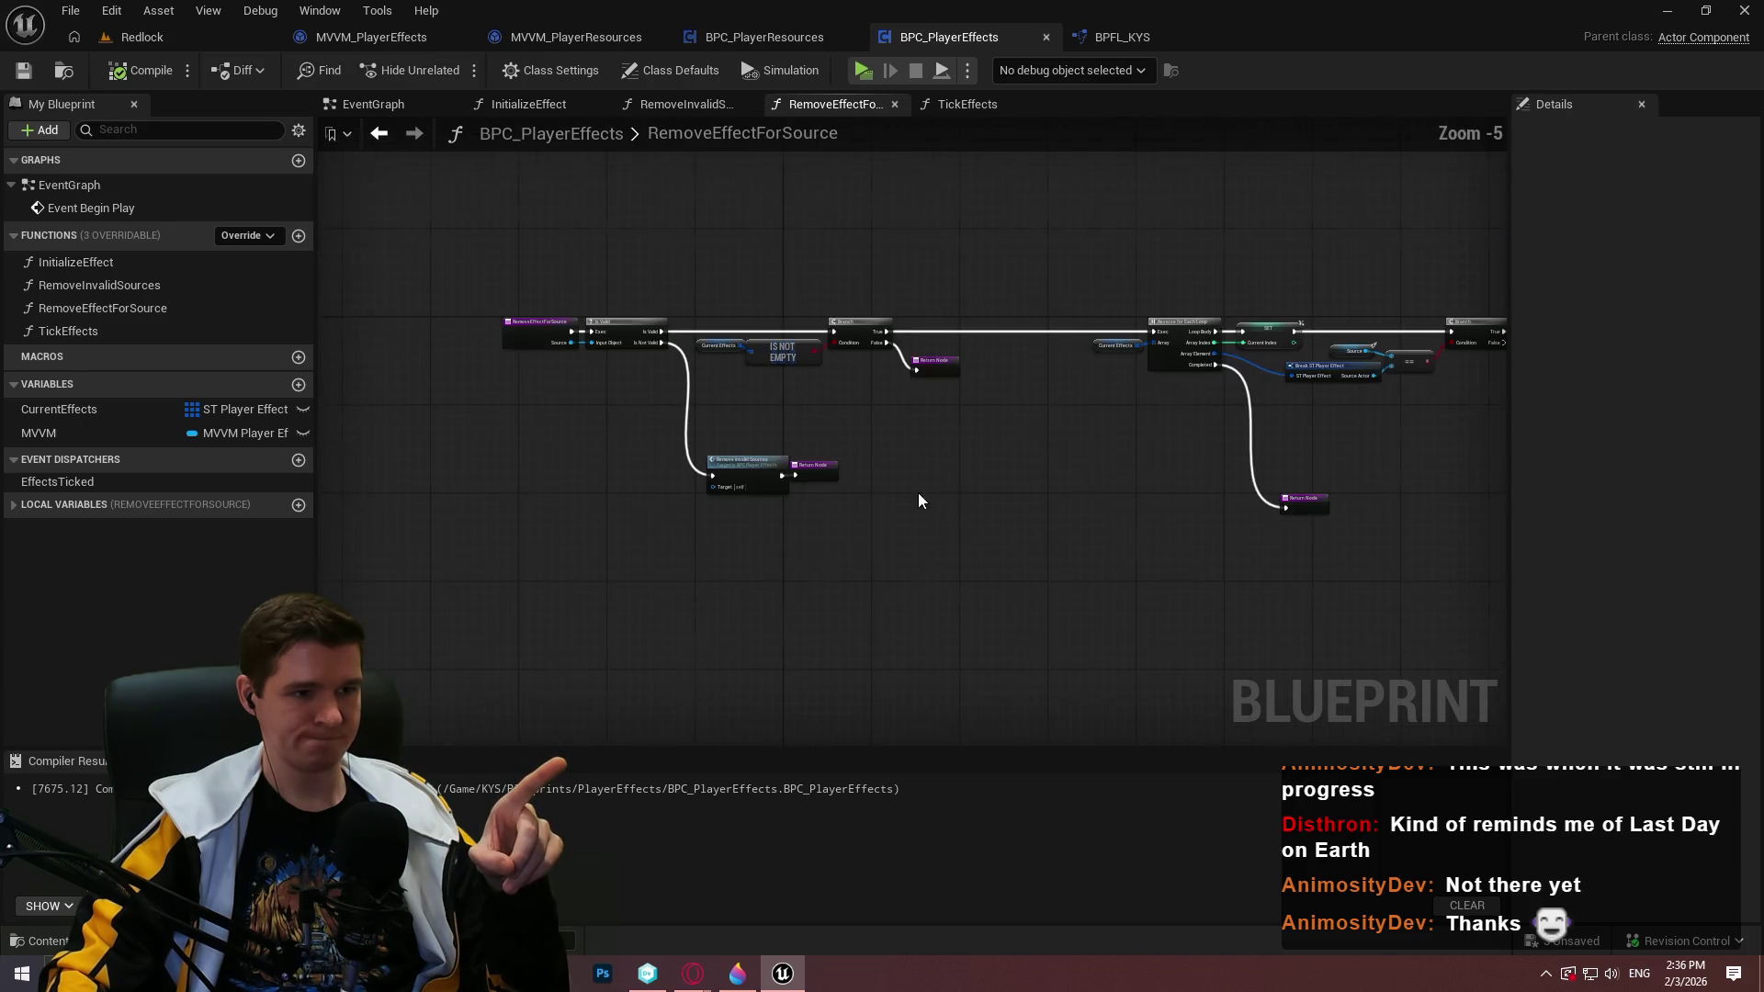
pyautogui.scroll(1, 799, 477)
pyautogui.scroll(1, 647, 416)
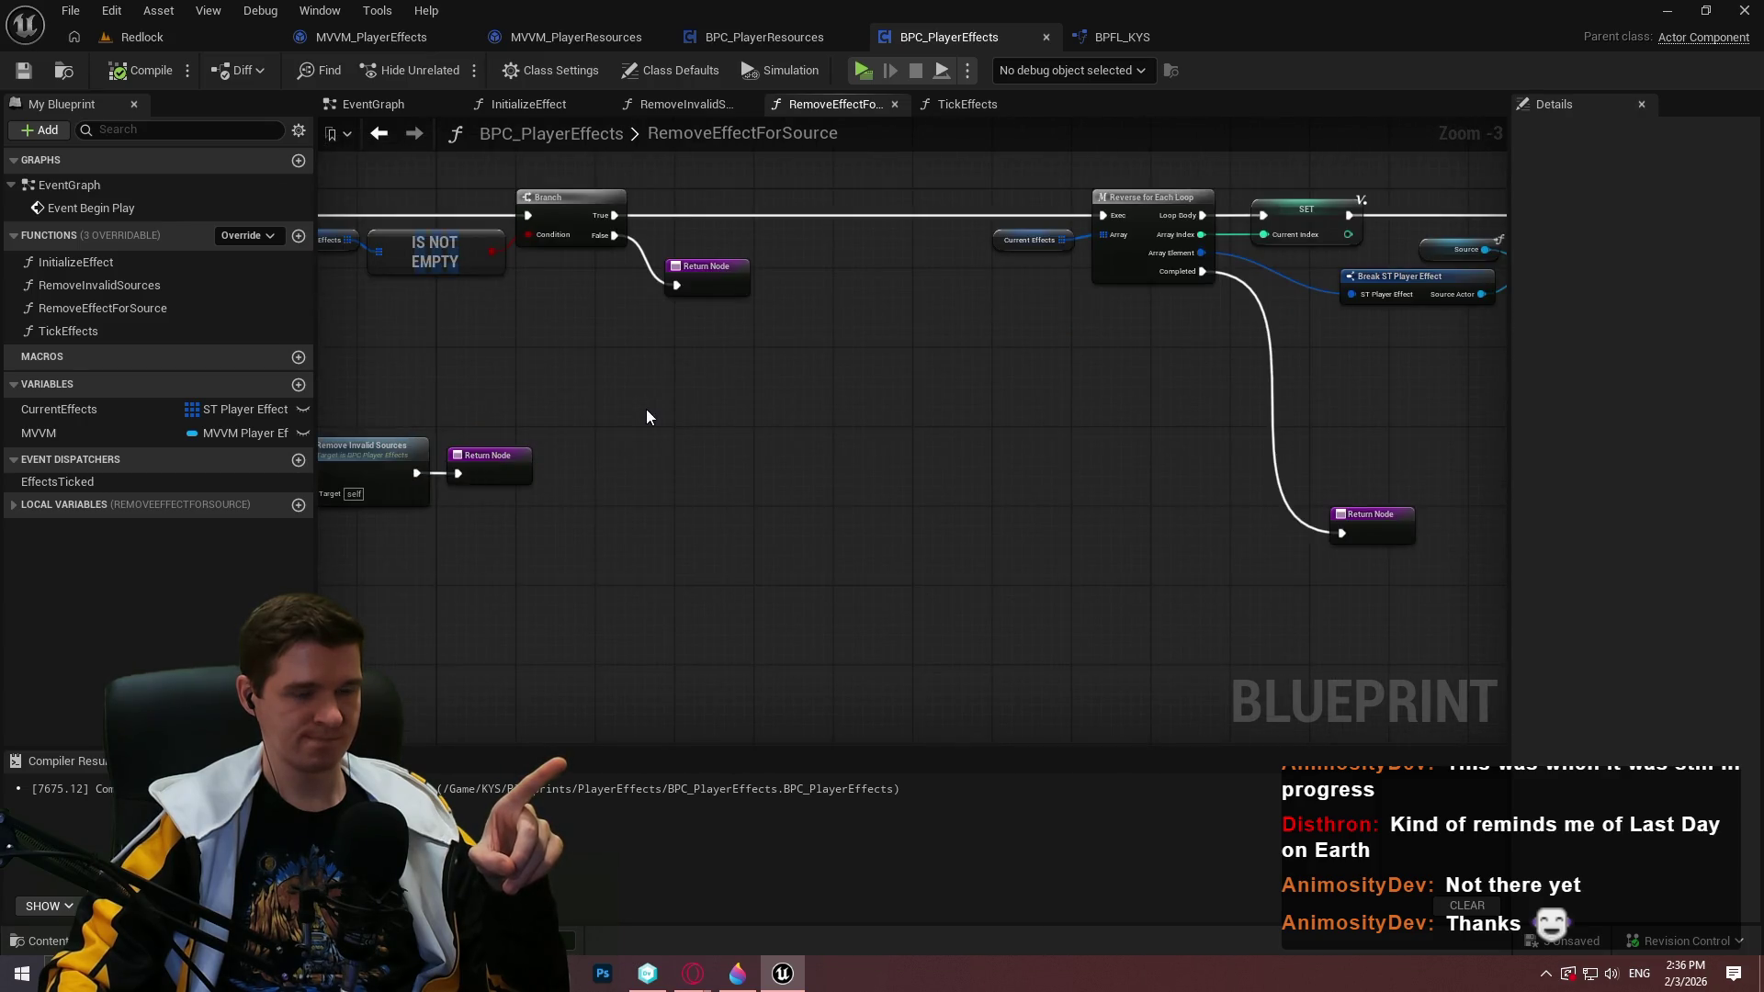
pyautogui.moveTo(633, 411)
pyautogui.mouseDown()
pyautogui.moveTo(757, 382)
pyautogui.moveTo(984, 374)
pyautogui.moveTo(928, 378)
pyautogui.mouseUp()
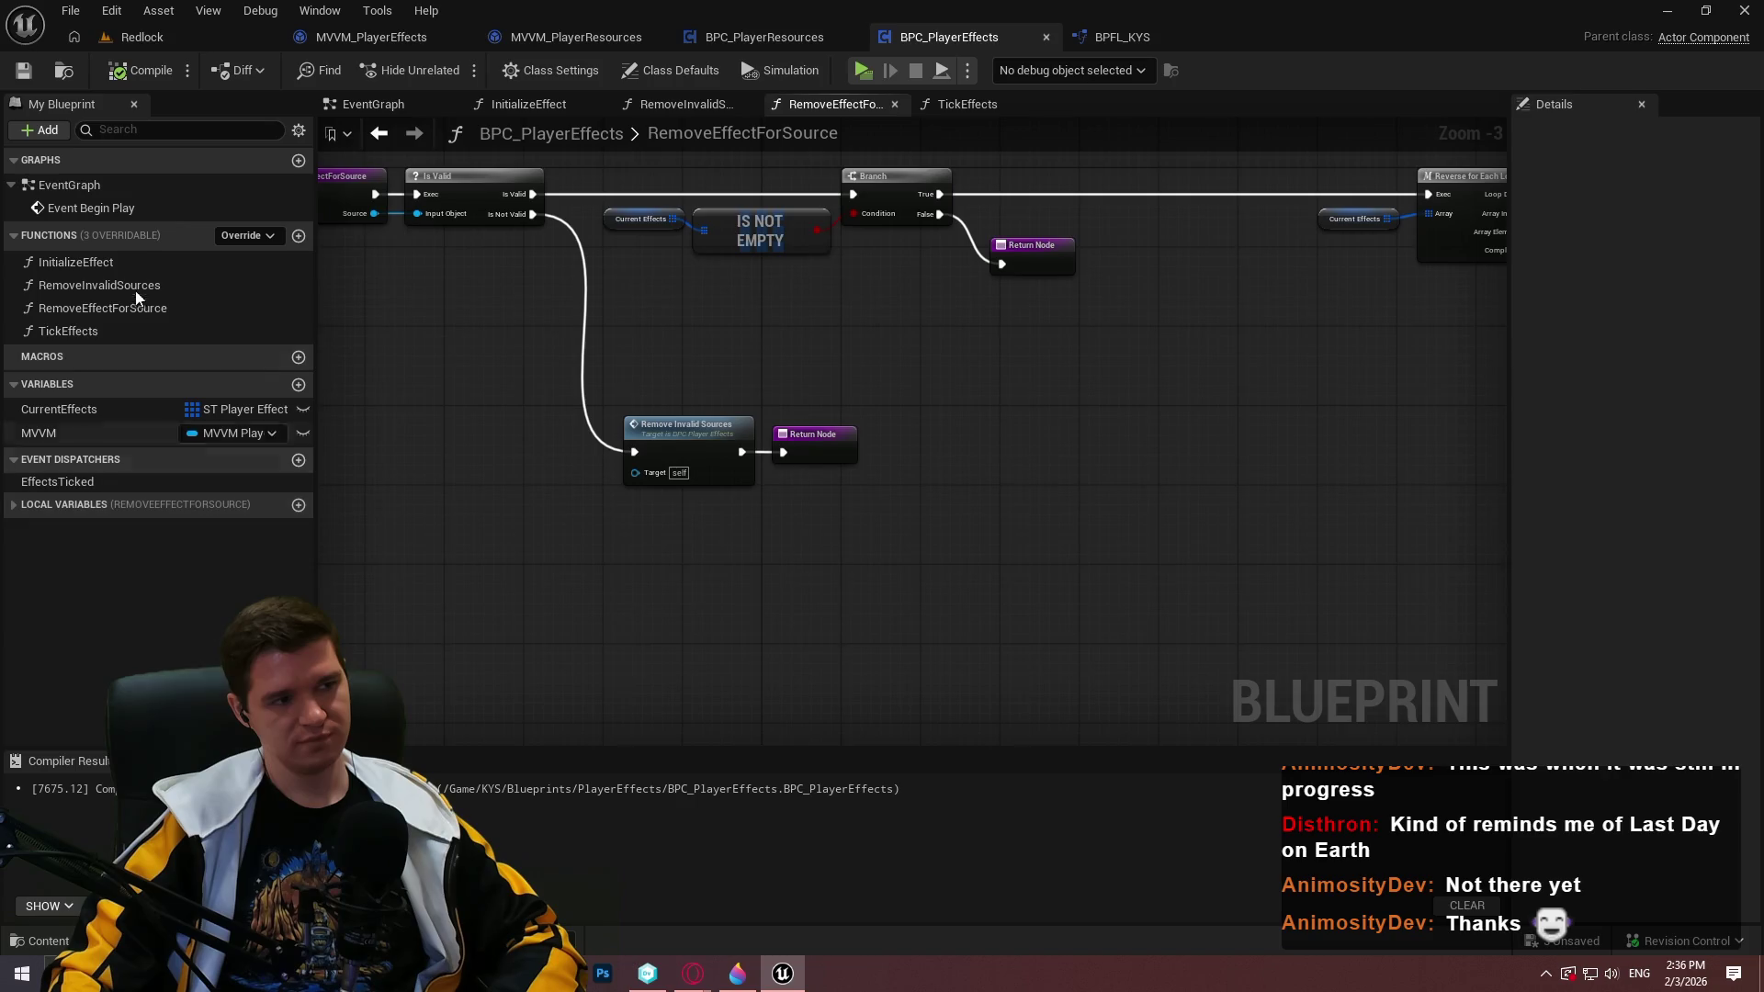
# Add a new event dispatcher named EffectInitialized
pyautogui.click(300, 461)
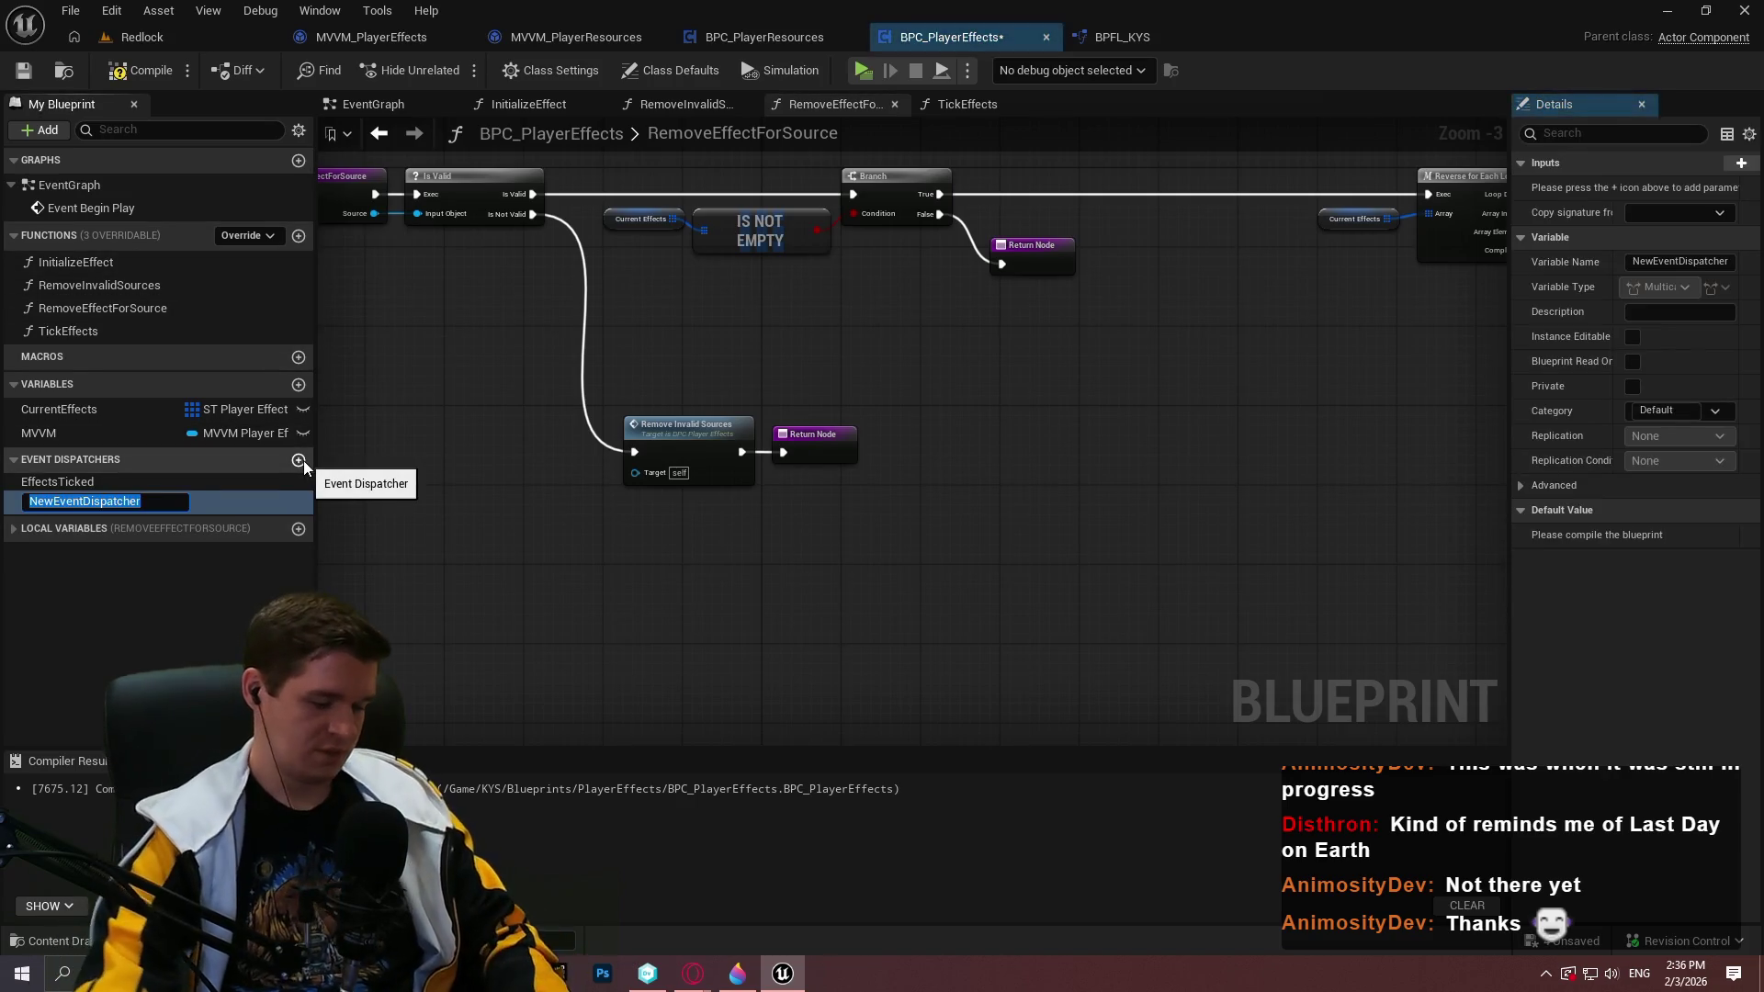
pyautogui.write('EffectInitialized')
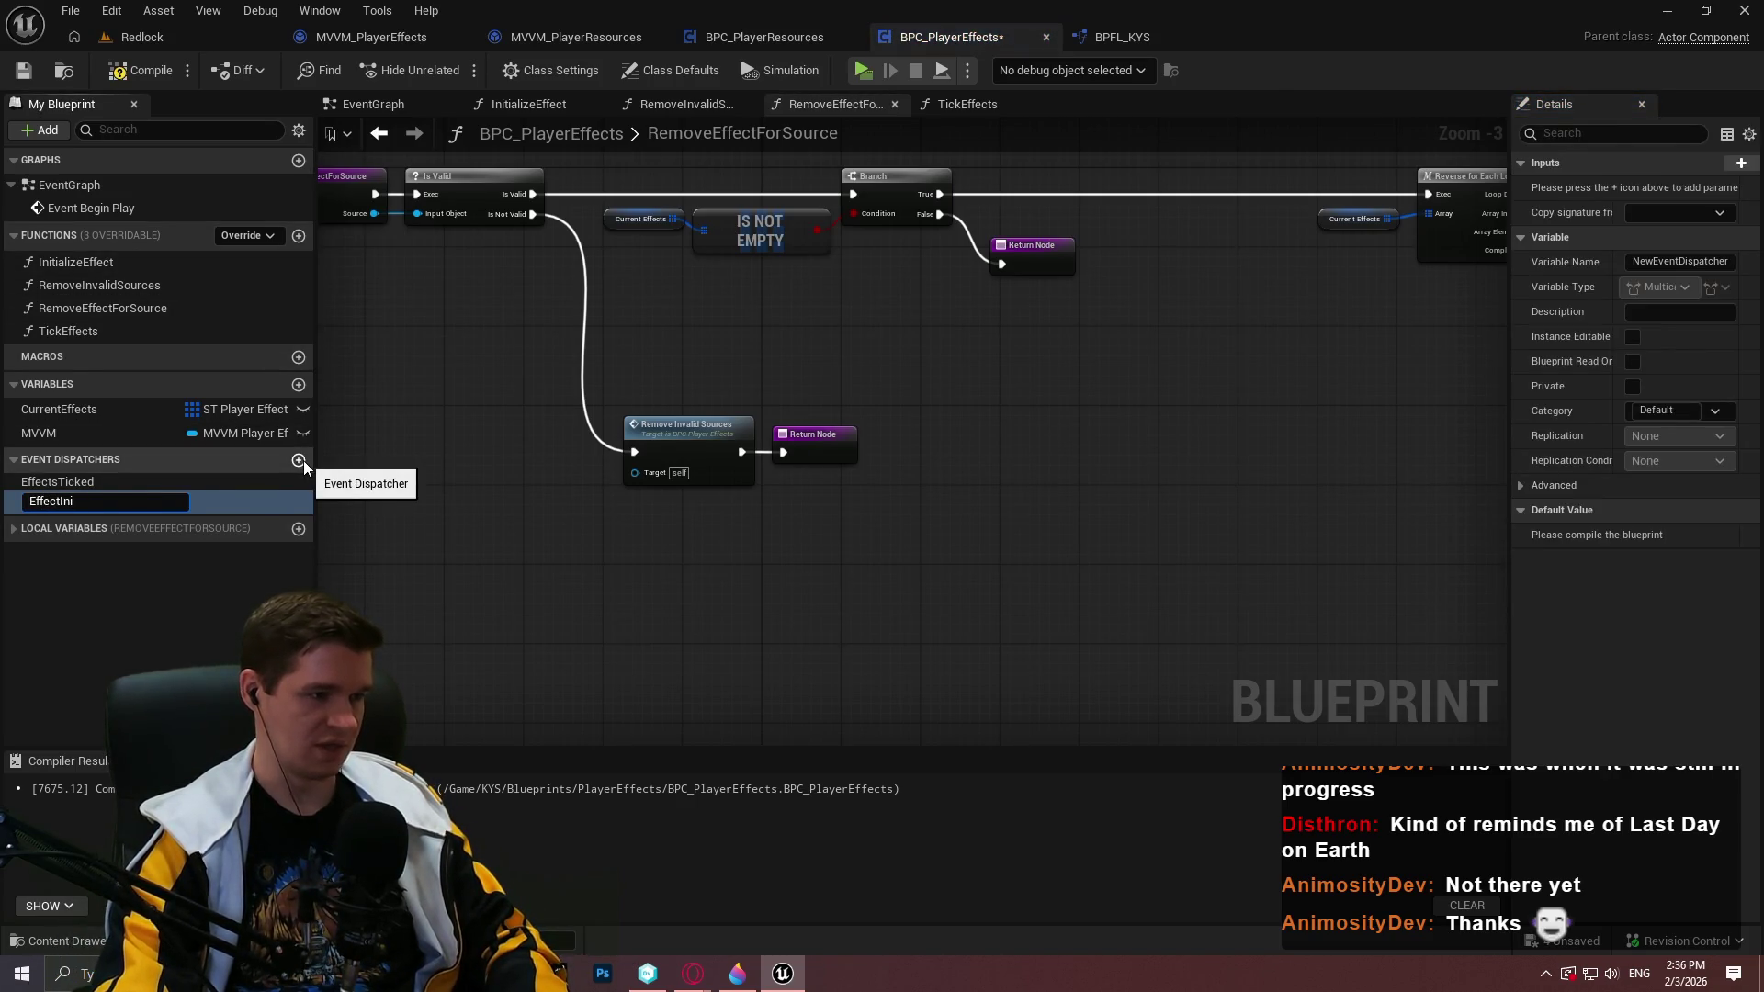
pyautogui.press('Return')
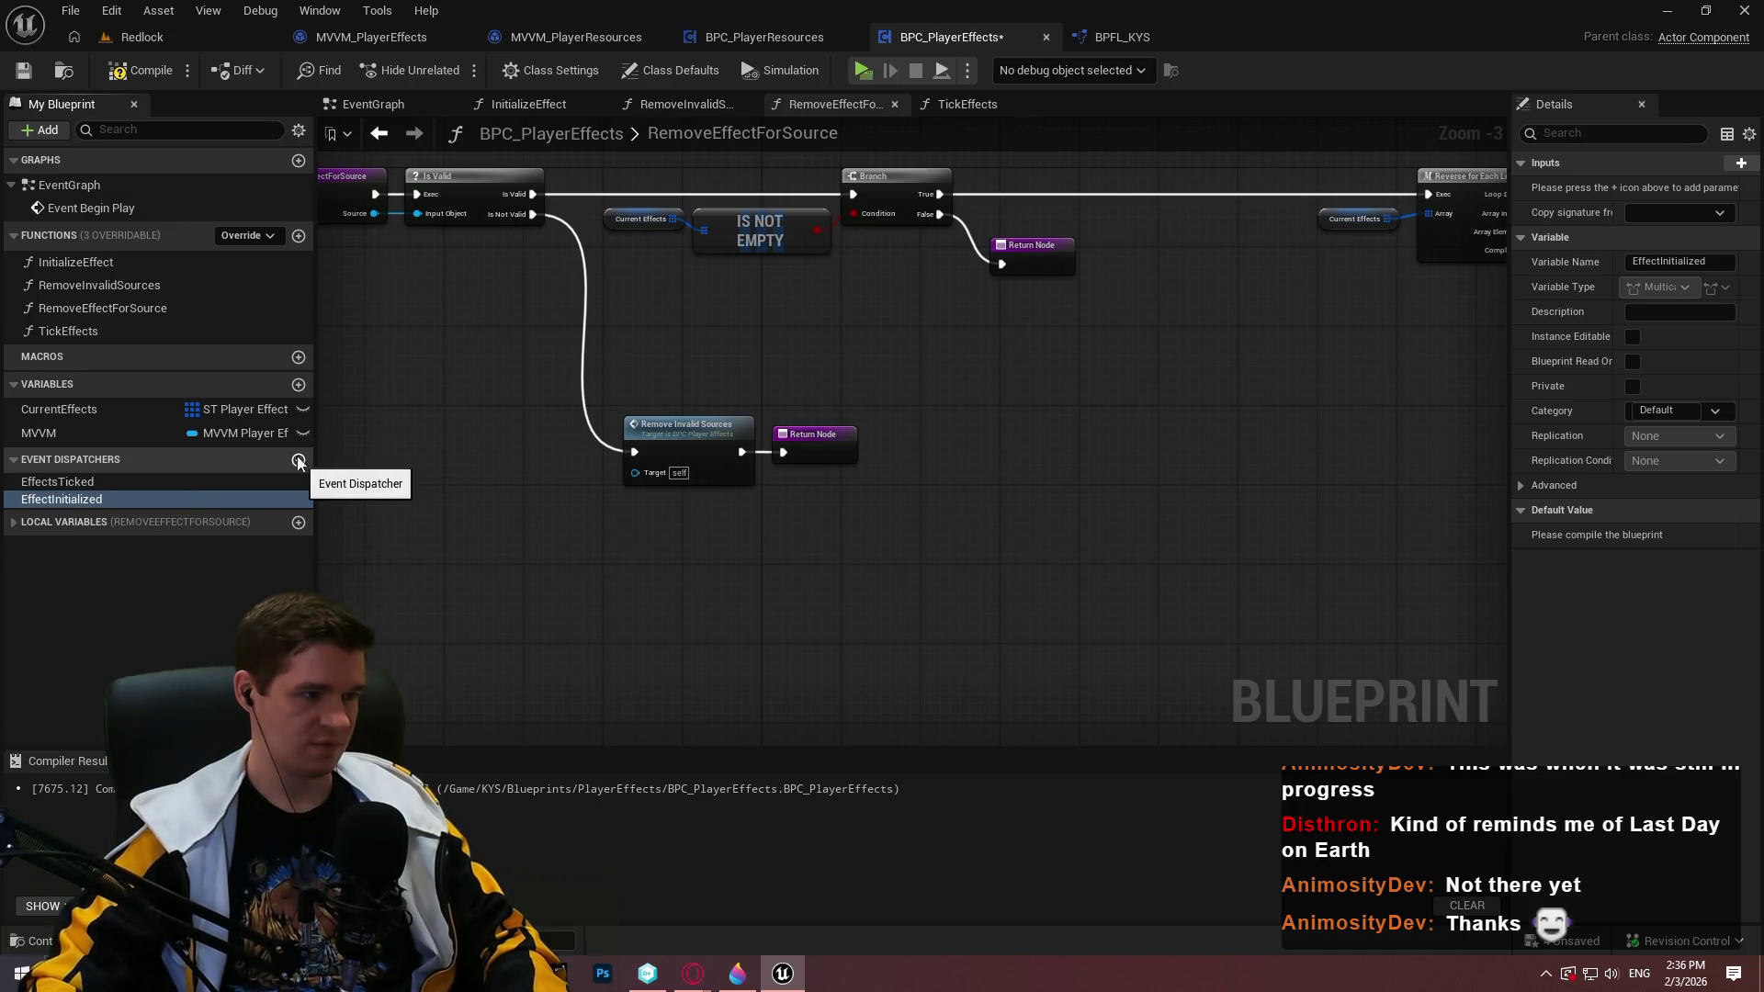
# Open InitializeEffect and pan to its Get Hazard Ticks, ADD, Branch and Return nodes
pyautogui.doubleClick(111, 266)
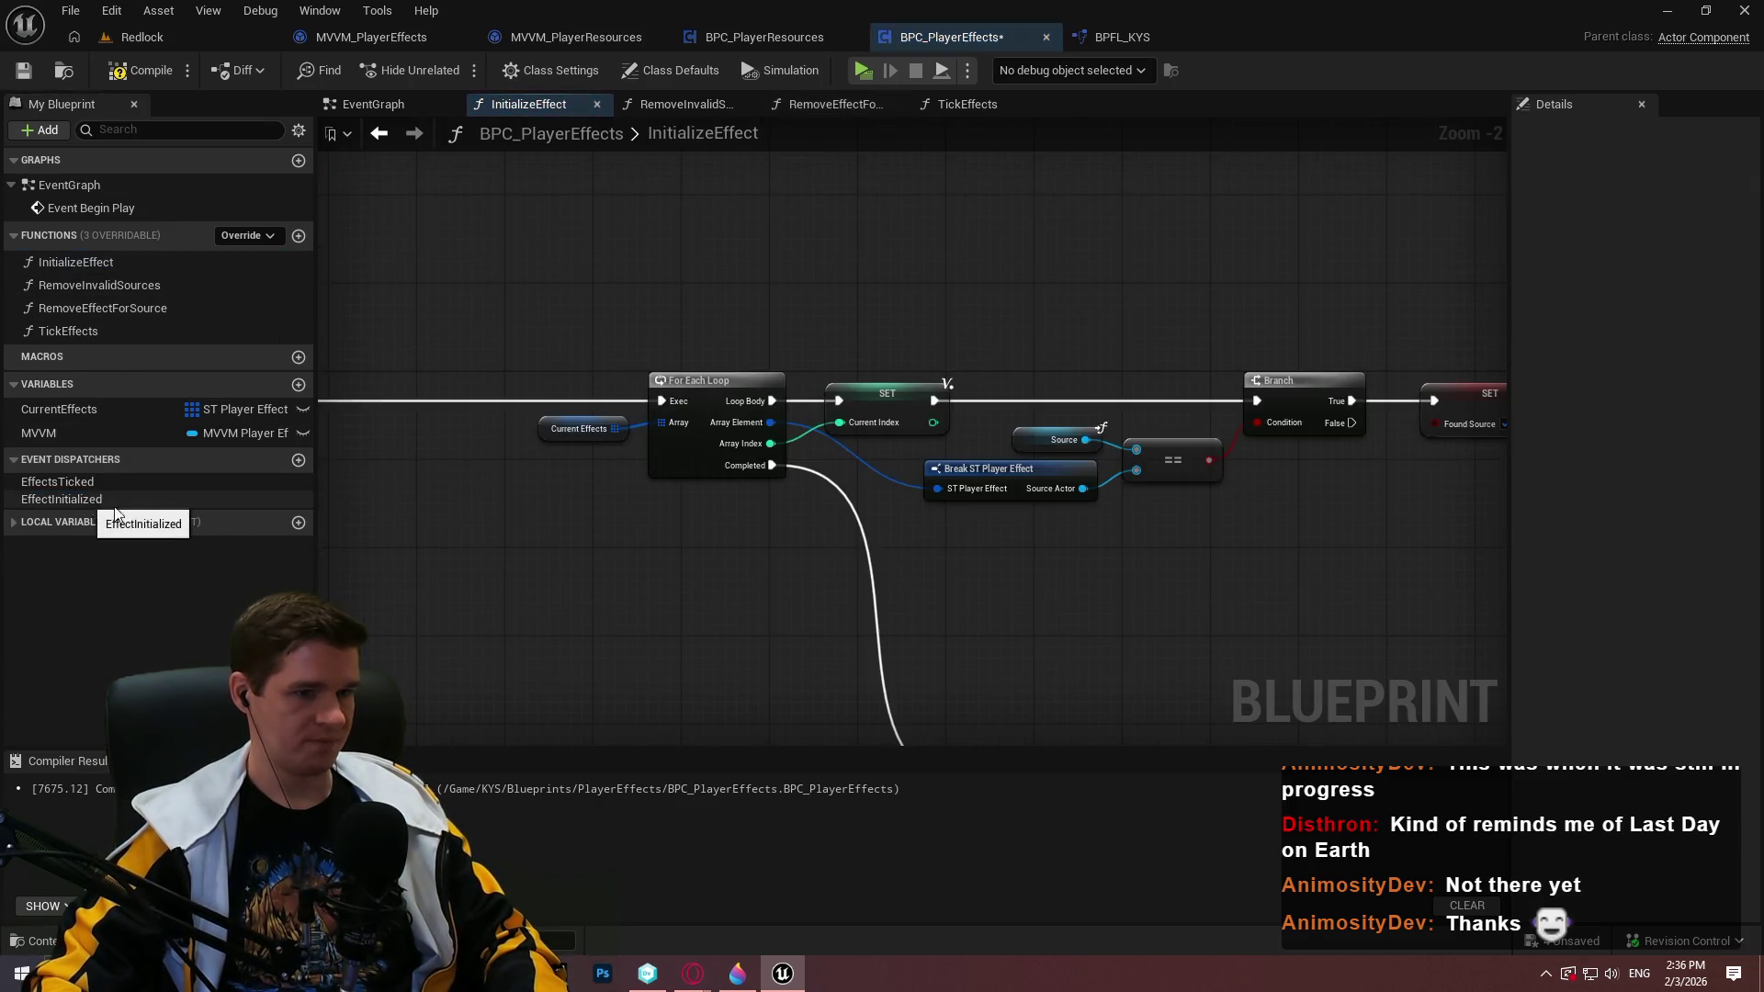
pyautogui.moveTo(1102, 726)
pyautogui.mouseDown()
pyautogui.moveTo(965, 551)
pyautogui.moveTo(827, 441)
pyautogui.moveTo(737, 407)
pyautogui.moveTo(650, 469)
pyautogui.mouseUp()
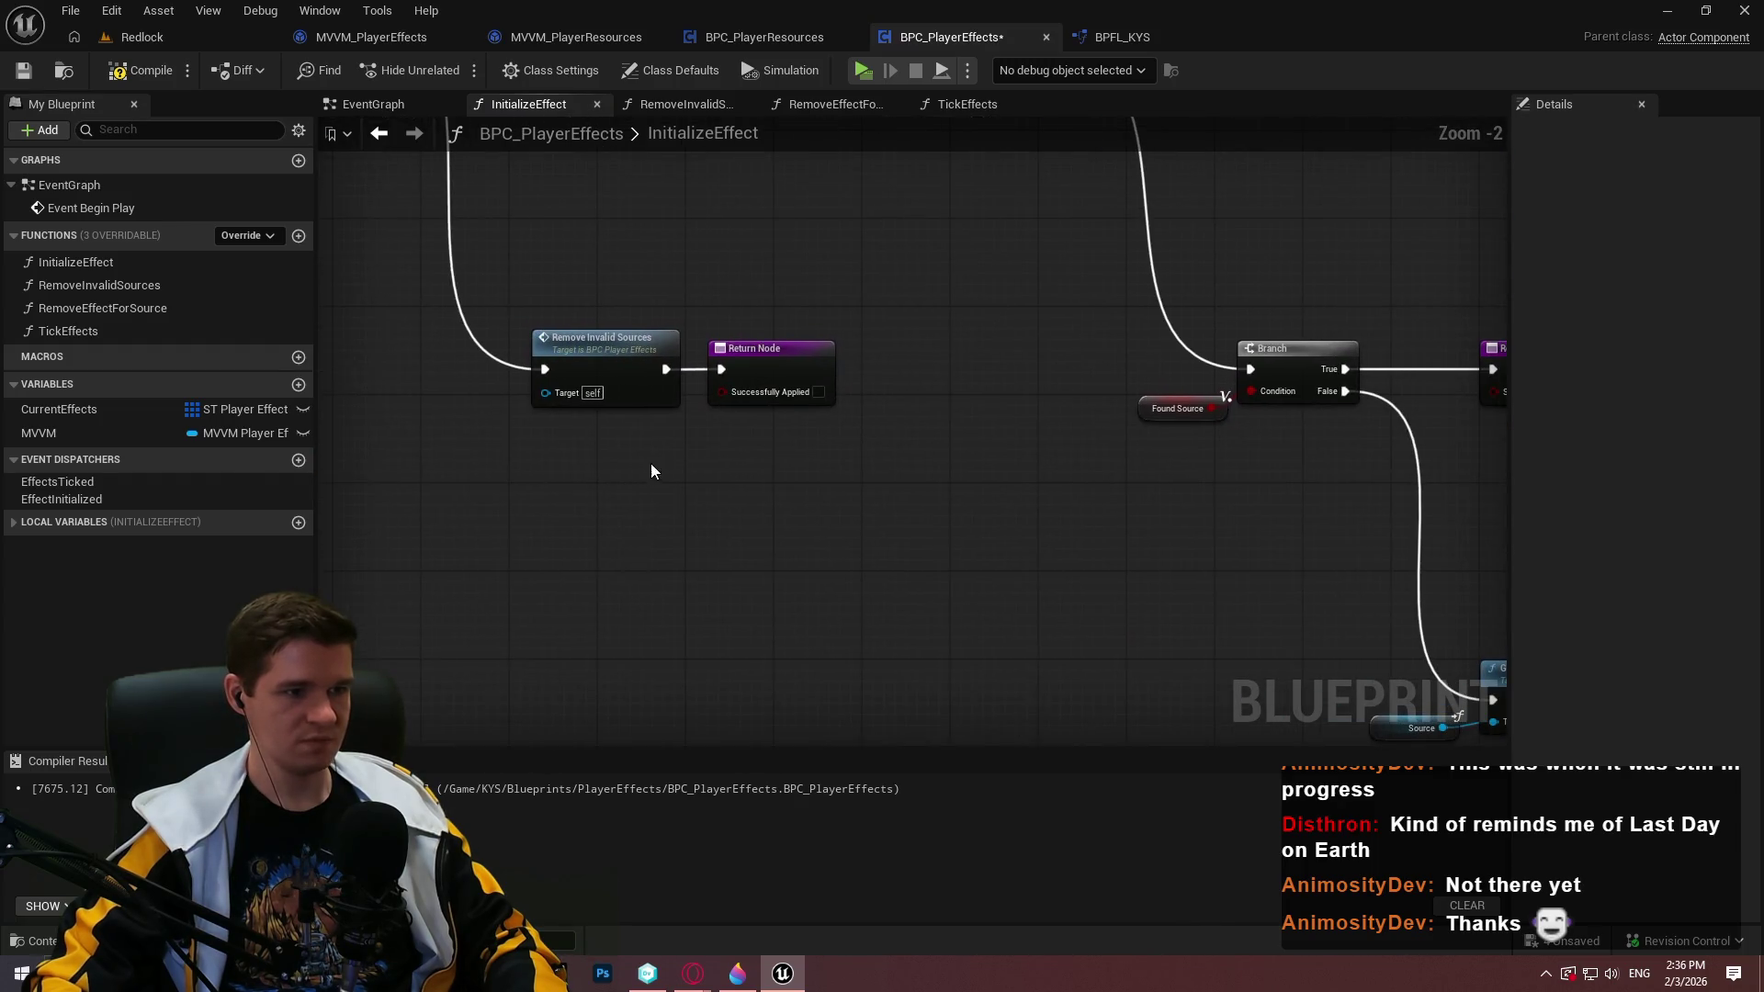
pyautogui.moveTo(720, 307)
pyautogui.mouseDown()
pyautogui.moveTo(1189, 618)
pyautogui.moveTo(993, 536)
pyautogui.mouseUp()
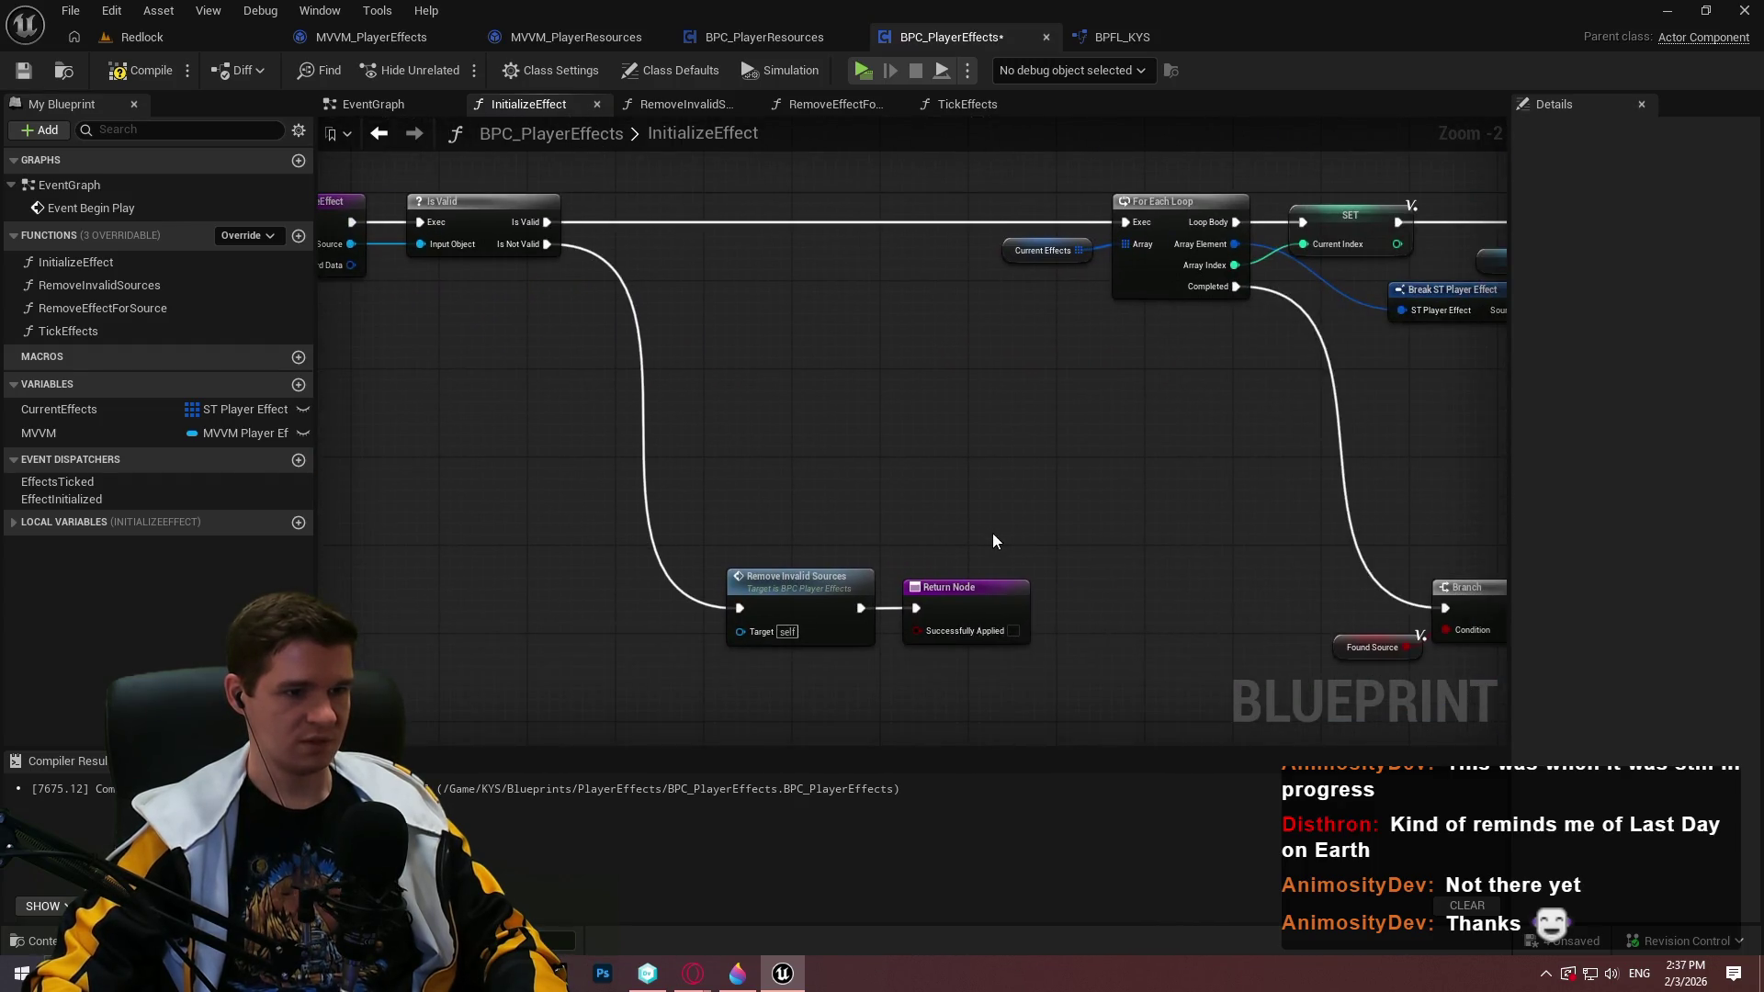
pyautogui.moveTo(1229, 589)
pyautogui.mouseDown()
pyautogui.moveTo(873, 460)
pyautogui.moveTo(488, 254)
pyautogui.moveTo(660, 405)
pyautogui.mouseUp()
pyautogui.scroll(-3, 818, 433)
pyautogui.scroll(2, 773, 425)
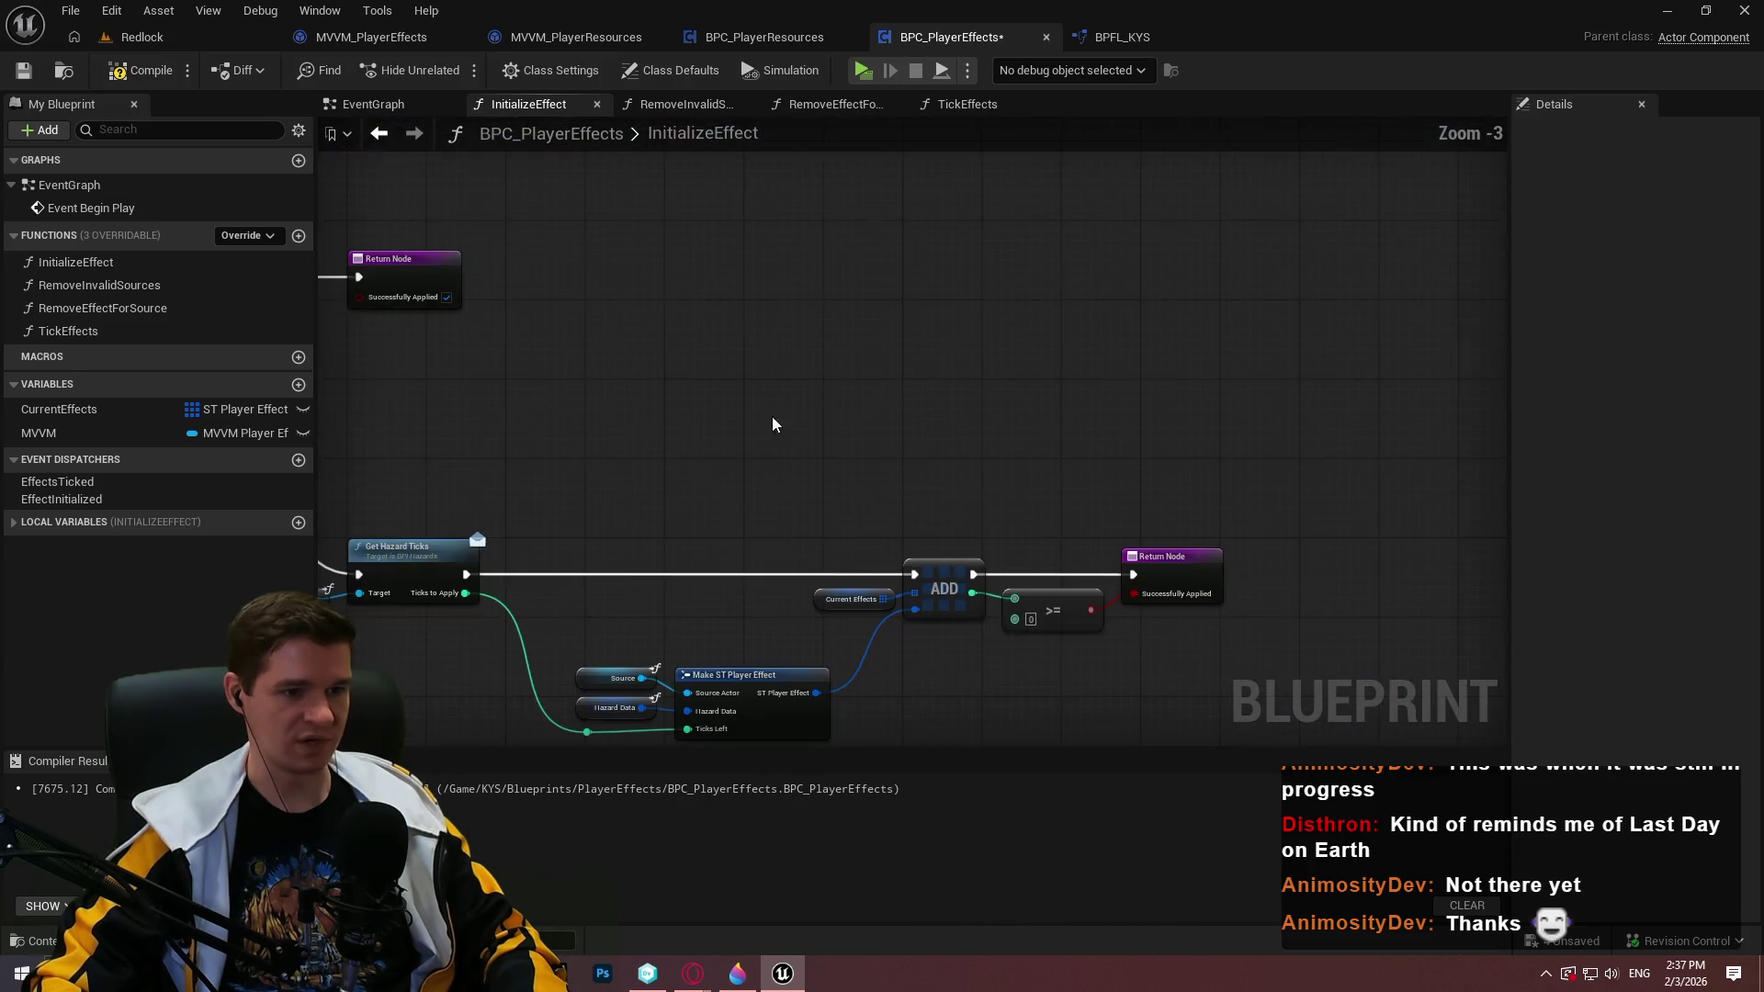
pyautogui.moveTo(991, 479)
pyautogui.mouseDown()
pyautogui.moveTo(1024, 558)
pyautogui.moveTo(1084, 611)
pyautogui.mouseUp()
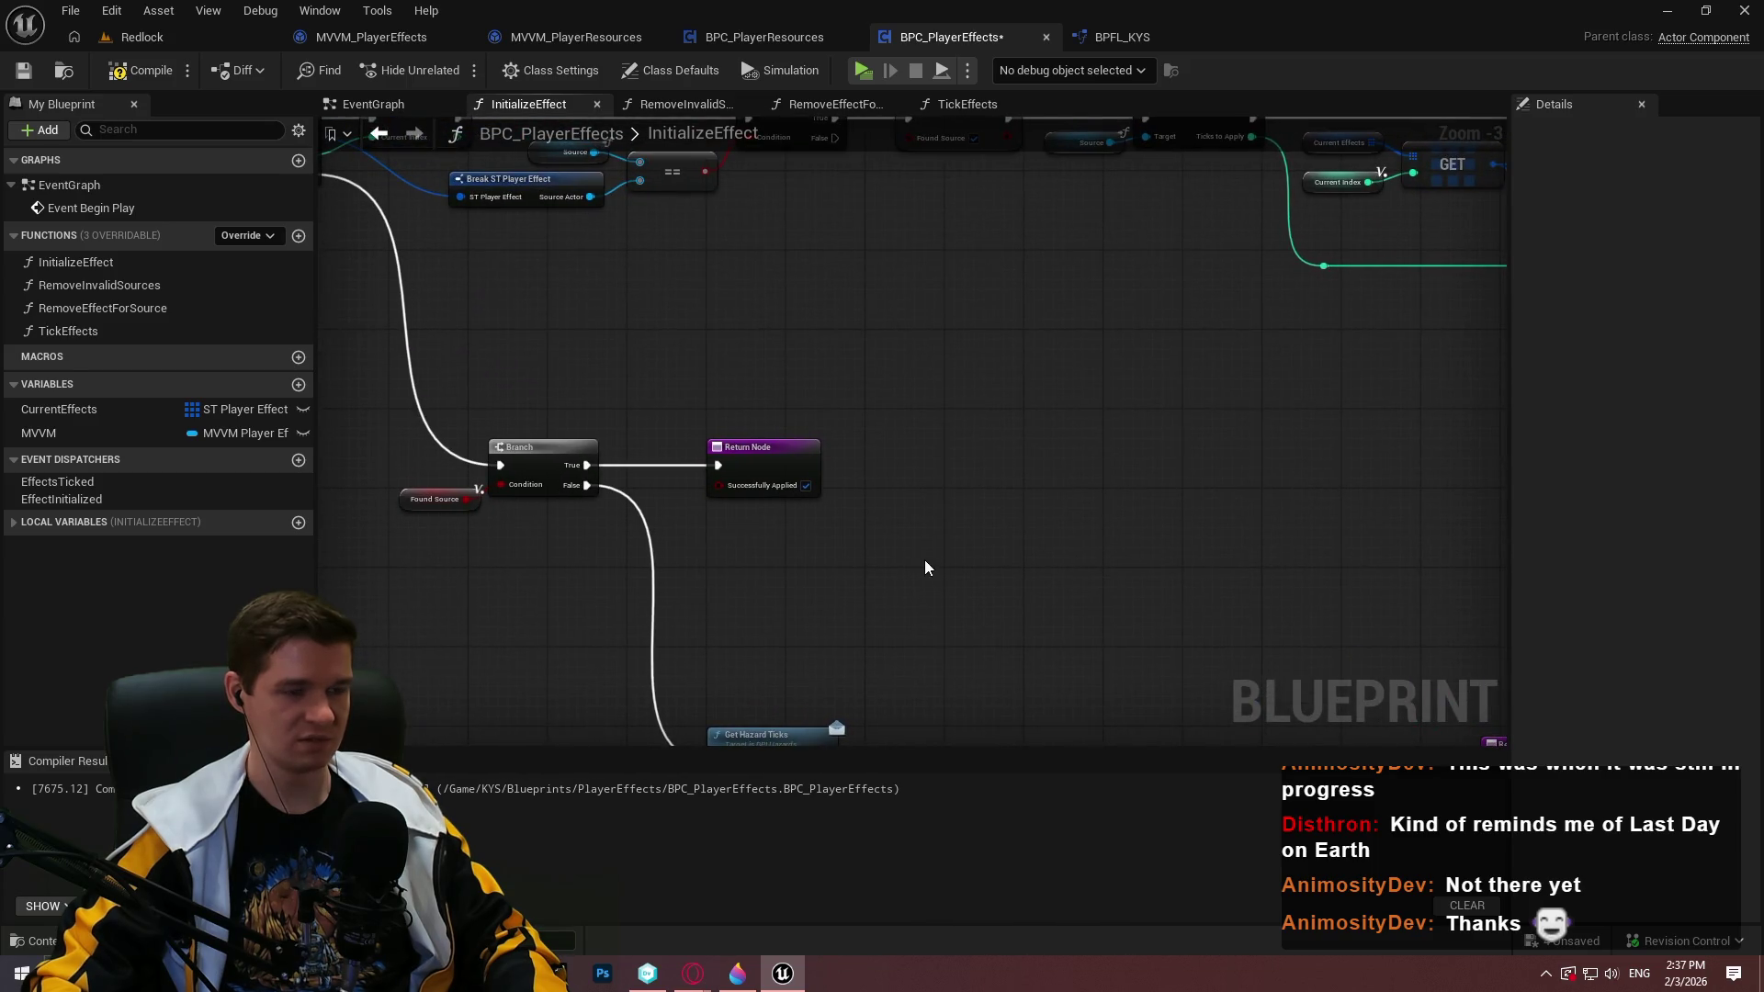
pyautogui.moveTo(925, 567)
pyautogui.mouseDown()
pyautogui.moveTo(658, 268)
pyautogui.moveTo(658, 284)
pyautogui.moveTo(1024, 484)
pyautogui.mouseUp()
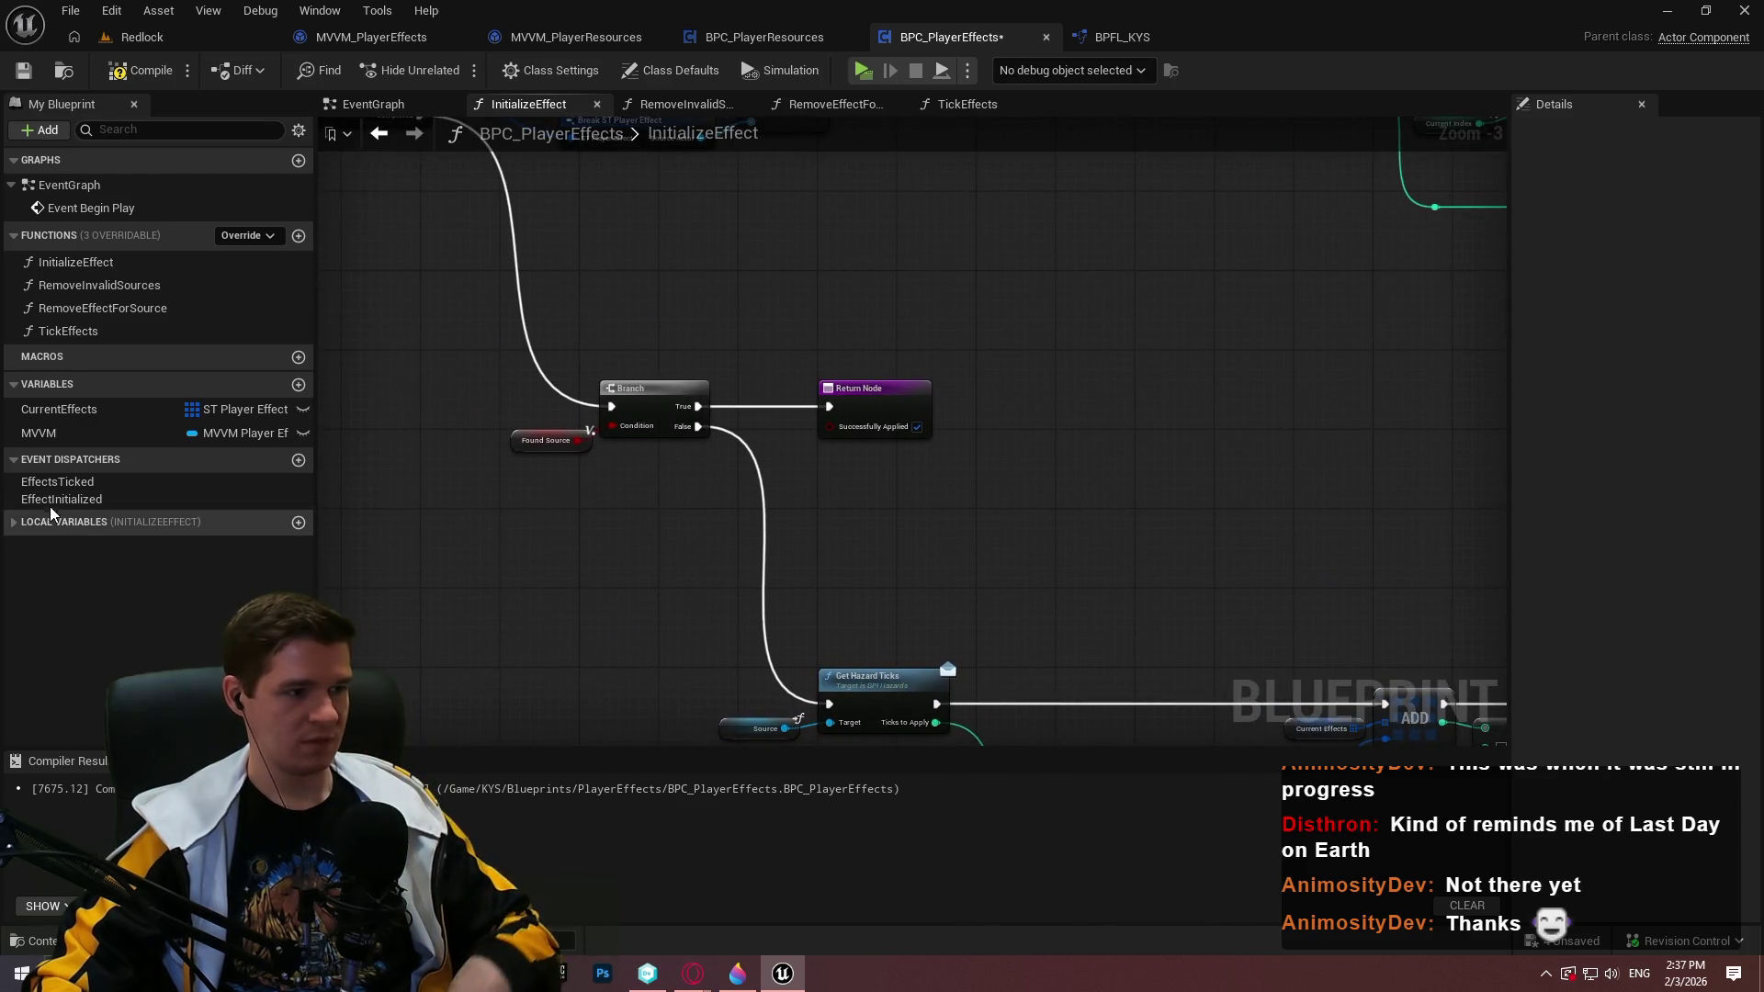
# Place a Call EffectInitialized node and wire Branch True through it into the Return Node
pyautogui.moveTo(55, 500)
pyautogui.mouseDown()
pyautogui.moveTo(818, 455)
pyautogui.moveTo(813, 468)
pyautogui.moveTo(543, 360)
pyautogui.moveTo(625, 377)
pyautogui.mouseUp()
pyautogui.click(850, 494)
pyautogui.scroll(3, 804, 477)
pyautogui.moveTo(962, 374); pyautogui.dragTo(1123, 363)
pyautogui.moveTo(908, 482)
pyautogui.mouseDown()
pyautogui.moveTo(905, 351)
pyautogui.moveTo(905, 389)
pyautogui.moveTo(905, 363)
pyautogui.moveTo(892, 378)
pyautogui.moveTo(981, 378)
pyautogui.mouseUp()
pyautogui.moveTo(1036, 351); pyautogui.dragTo(1036, 365)
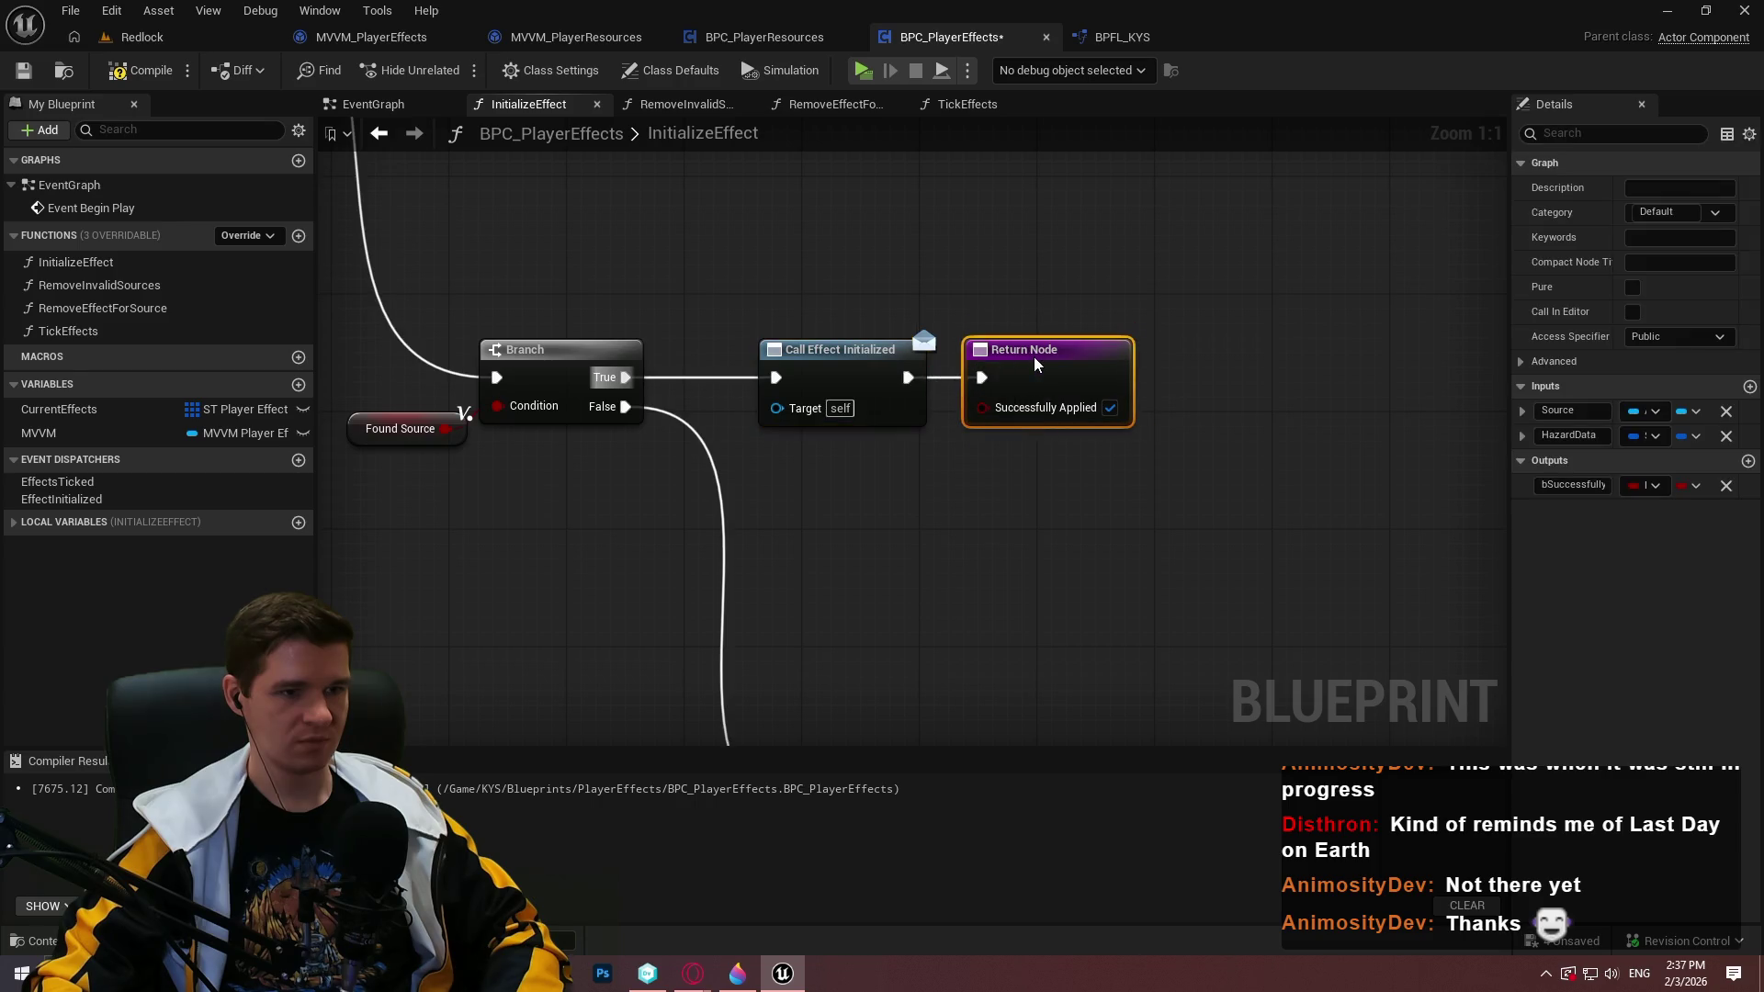
pyautogui.click(1177, 480)
# Add a new Branch node near the ADD node
pyautogui.scroll(-3, 906, 441)
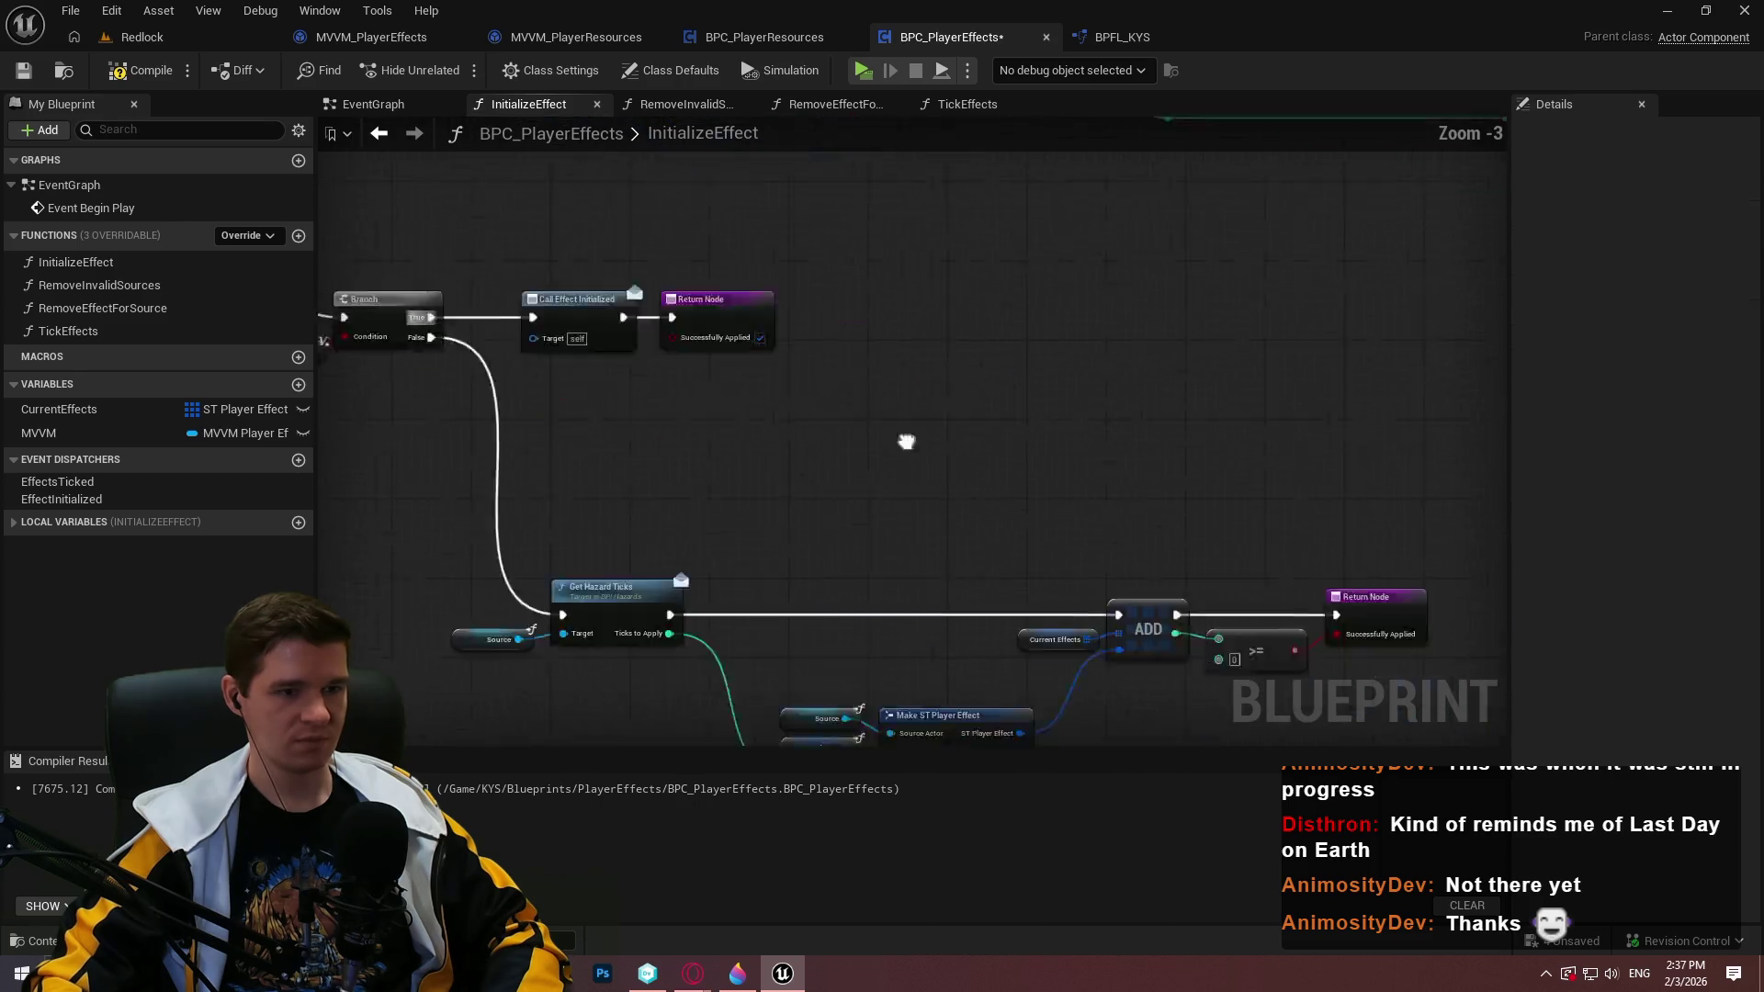
pyautogui.click(981, 602)
pyautogui.scroll(1, 978, 597)
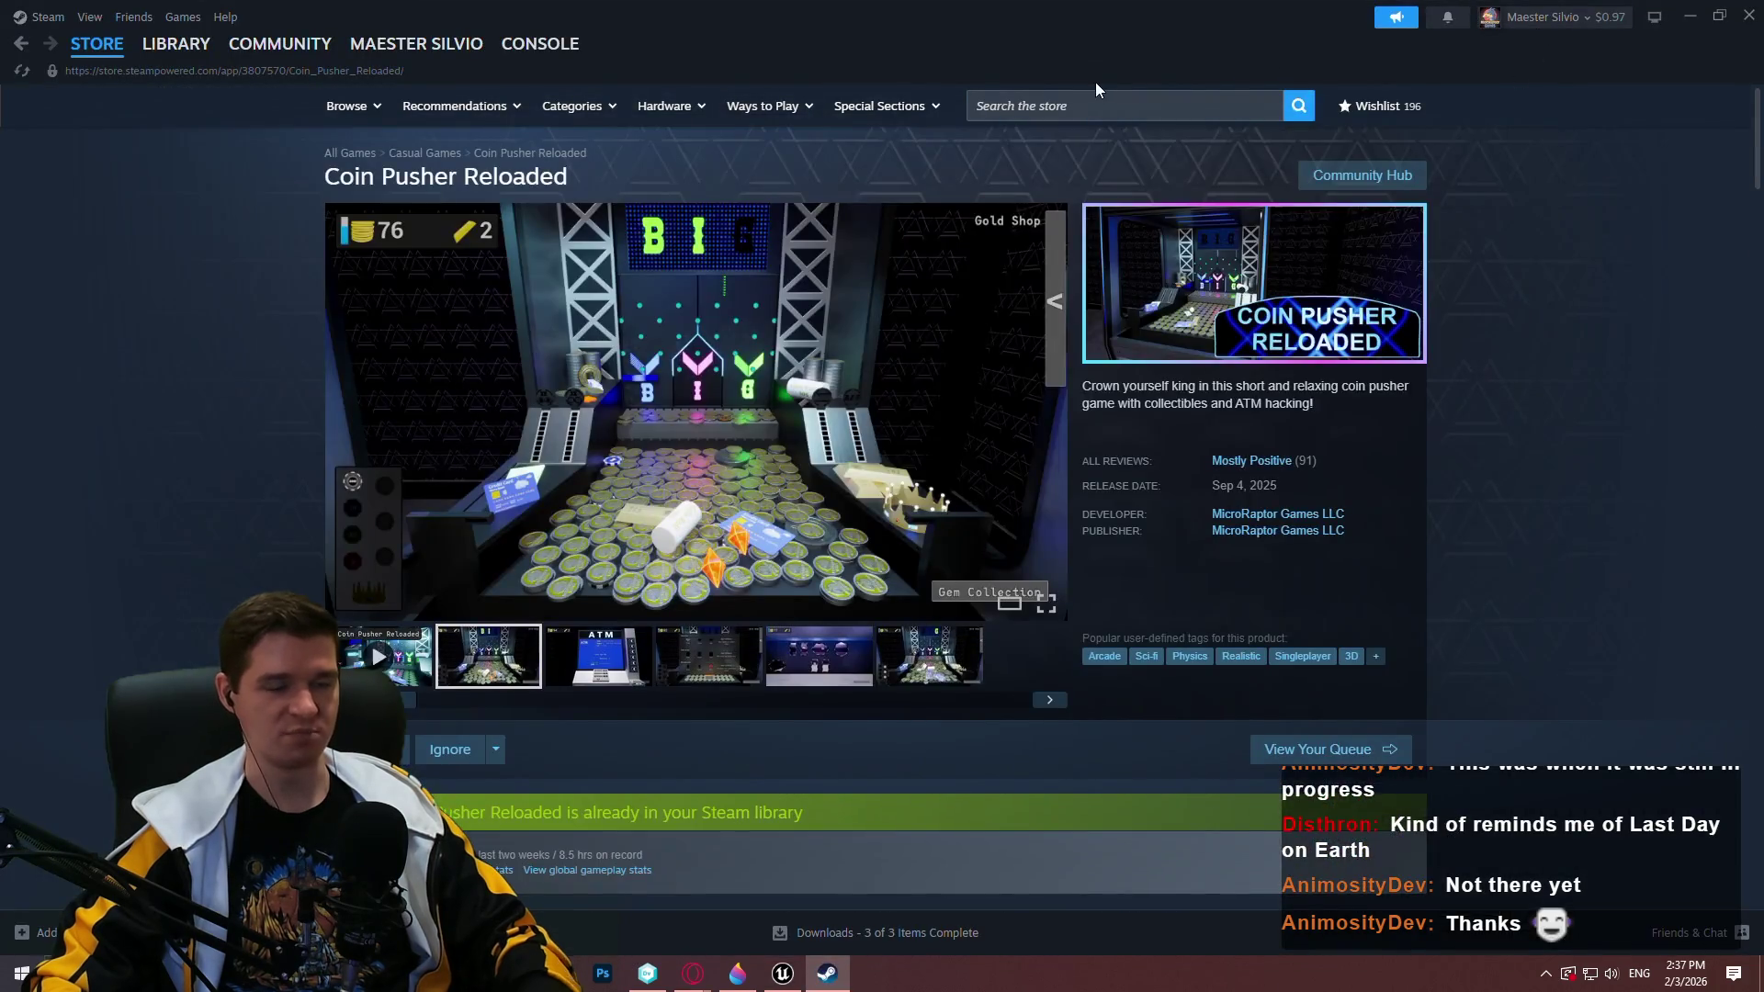
# Search the Steam store for 'fantasy life' and open the FANTASY LIFE i page
pyautogui.click(1078, 103)
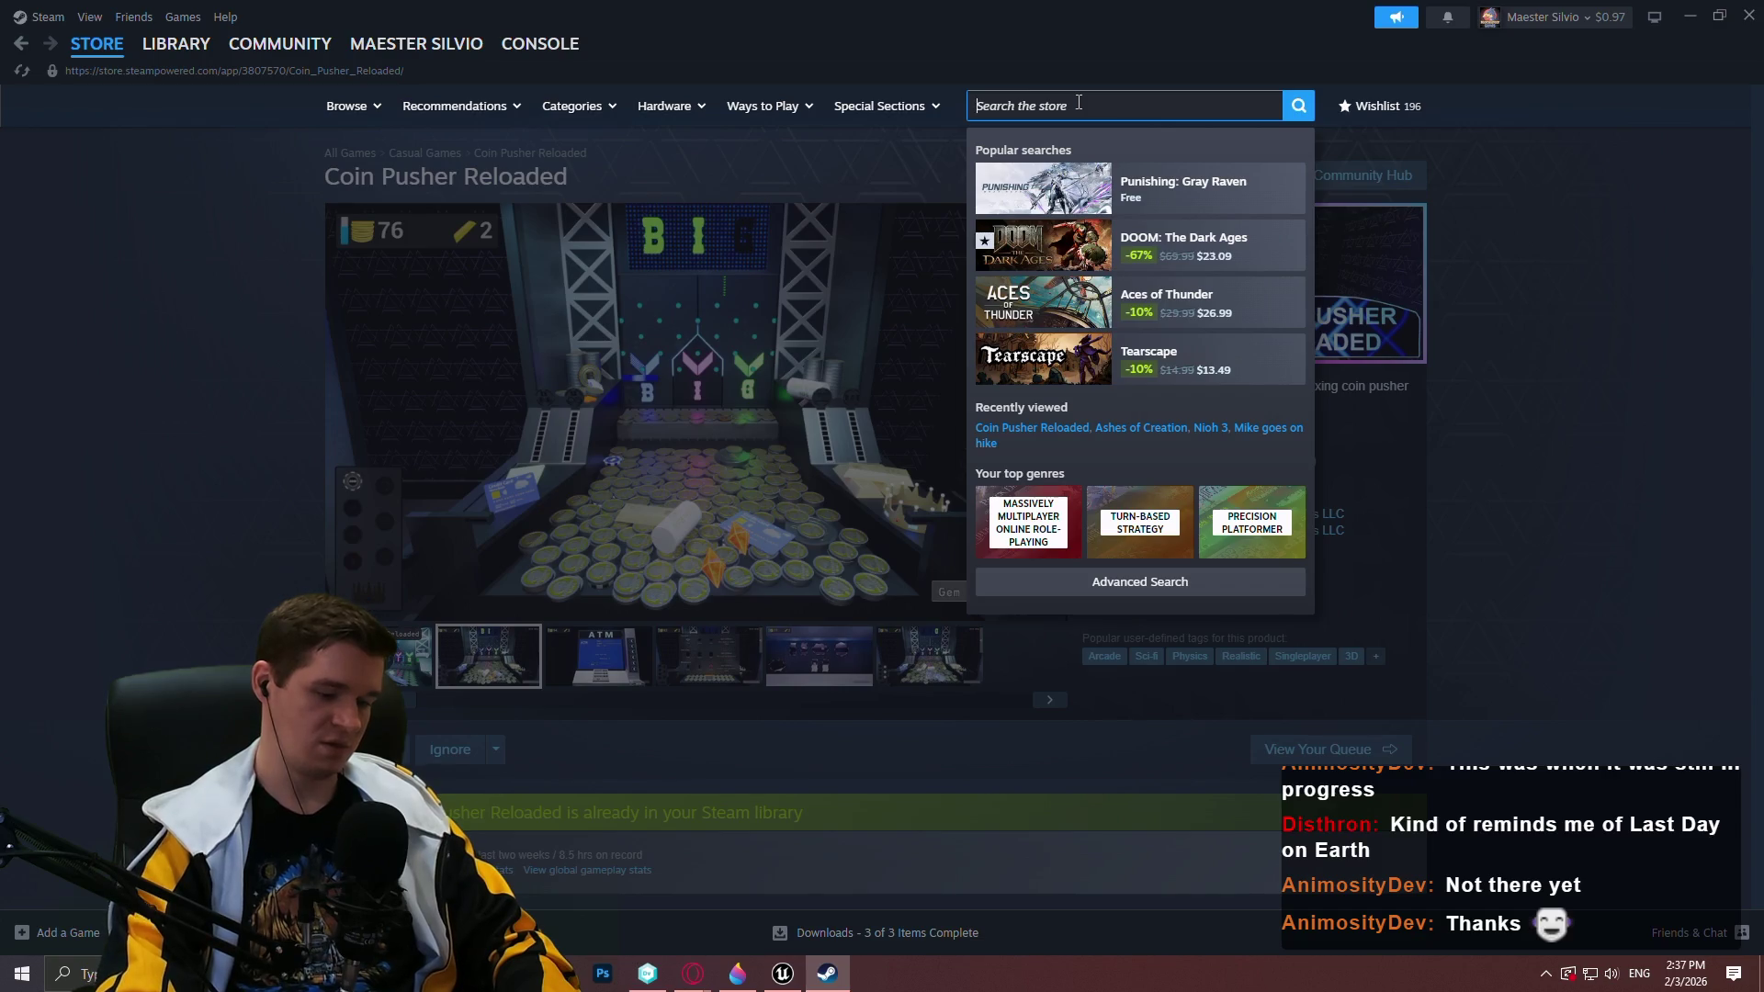
pyautogui.write('fantasy ')
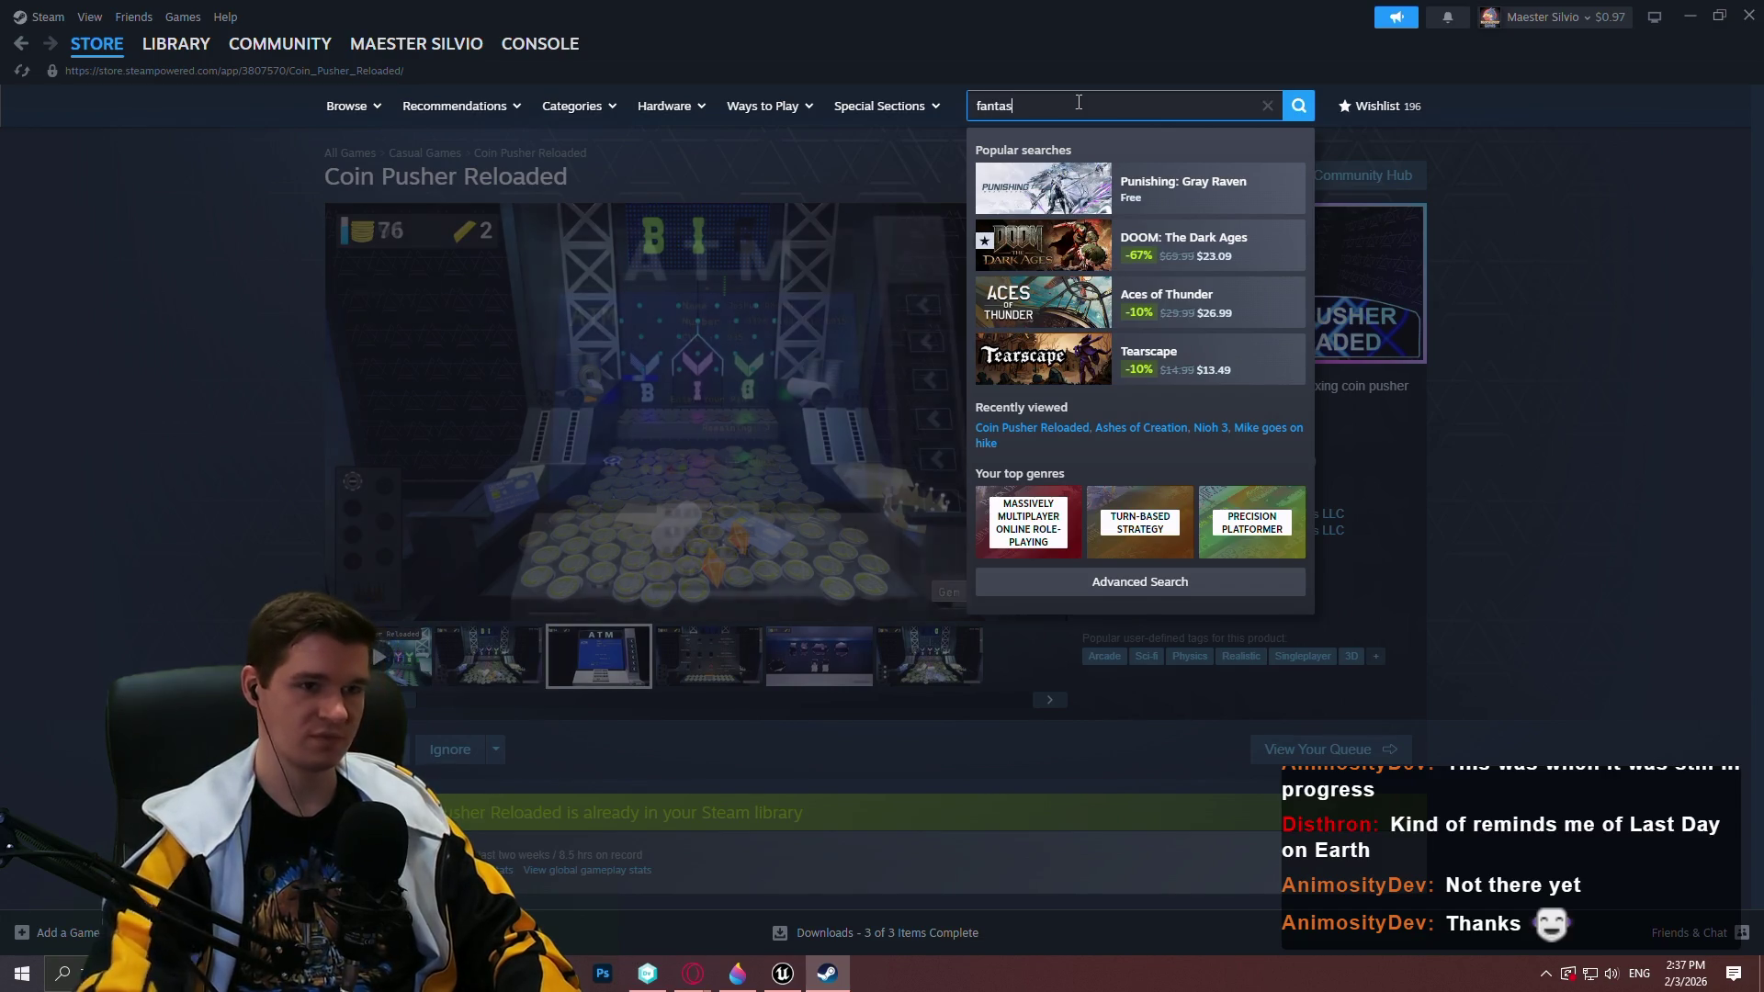
pyautogui.write('life')
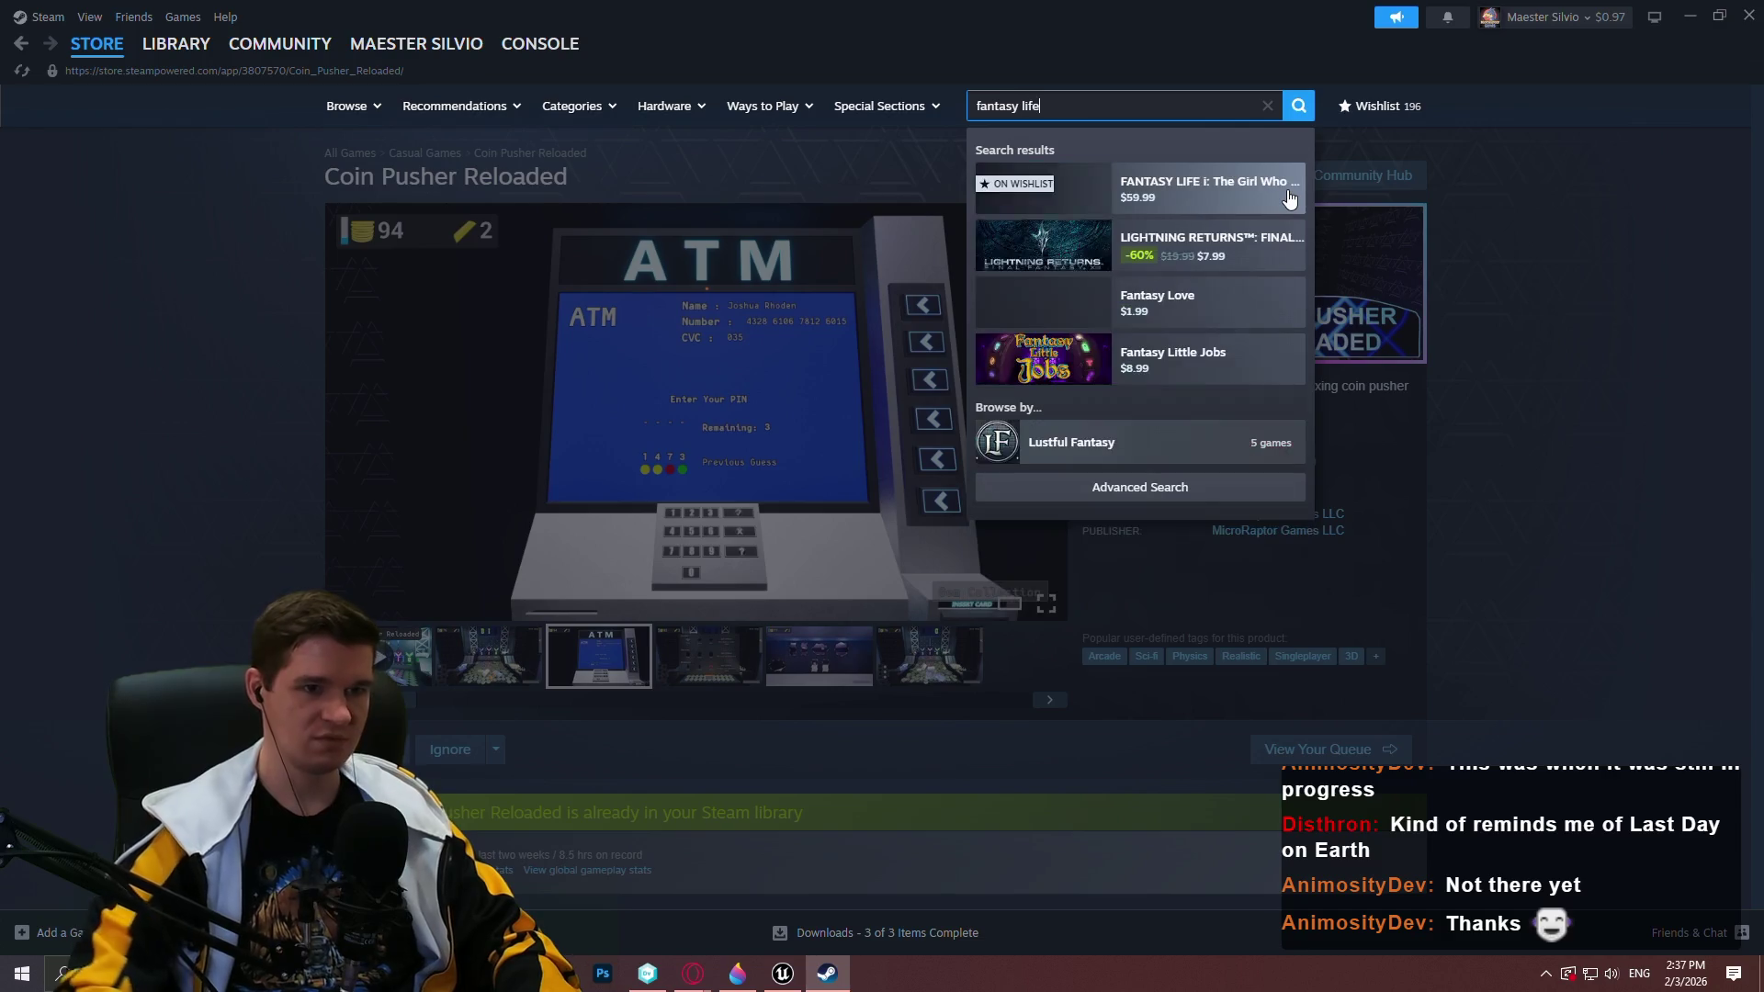
pyautogui.click(1303, 212)
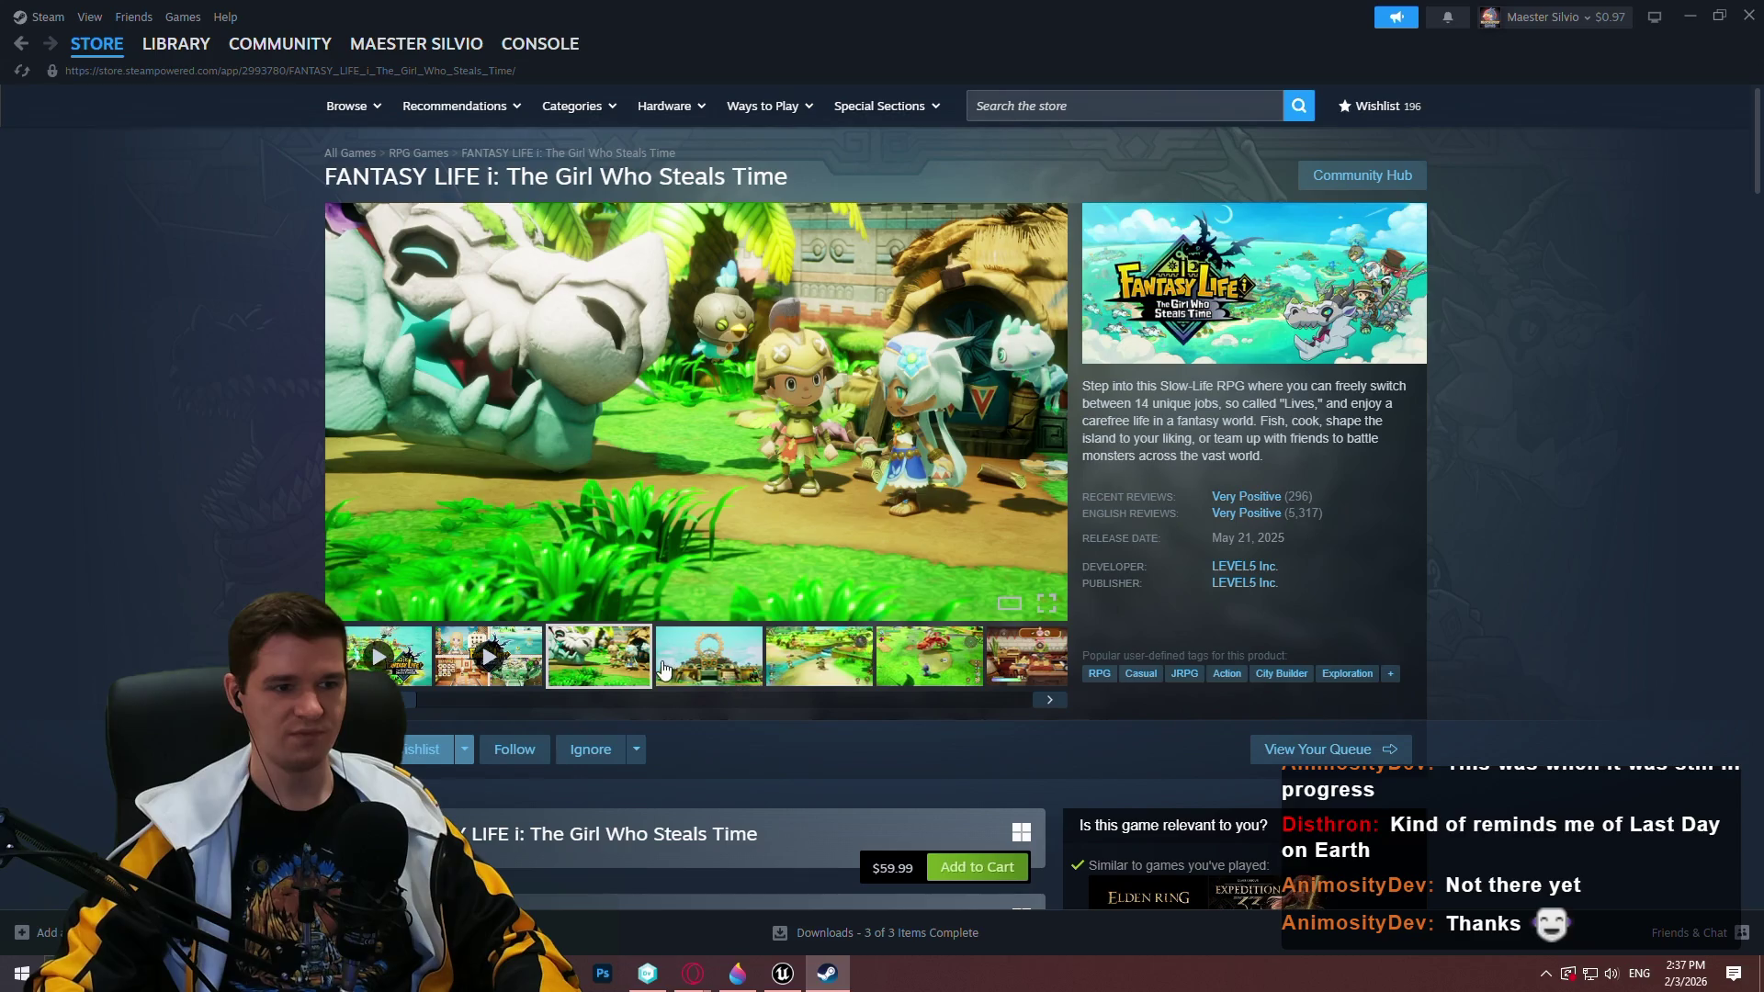
# Browse the temple, green dragon, workshop, bedroom and village screenshots
pyautogui.click(664, 669)
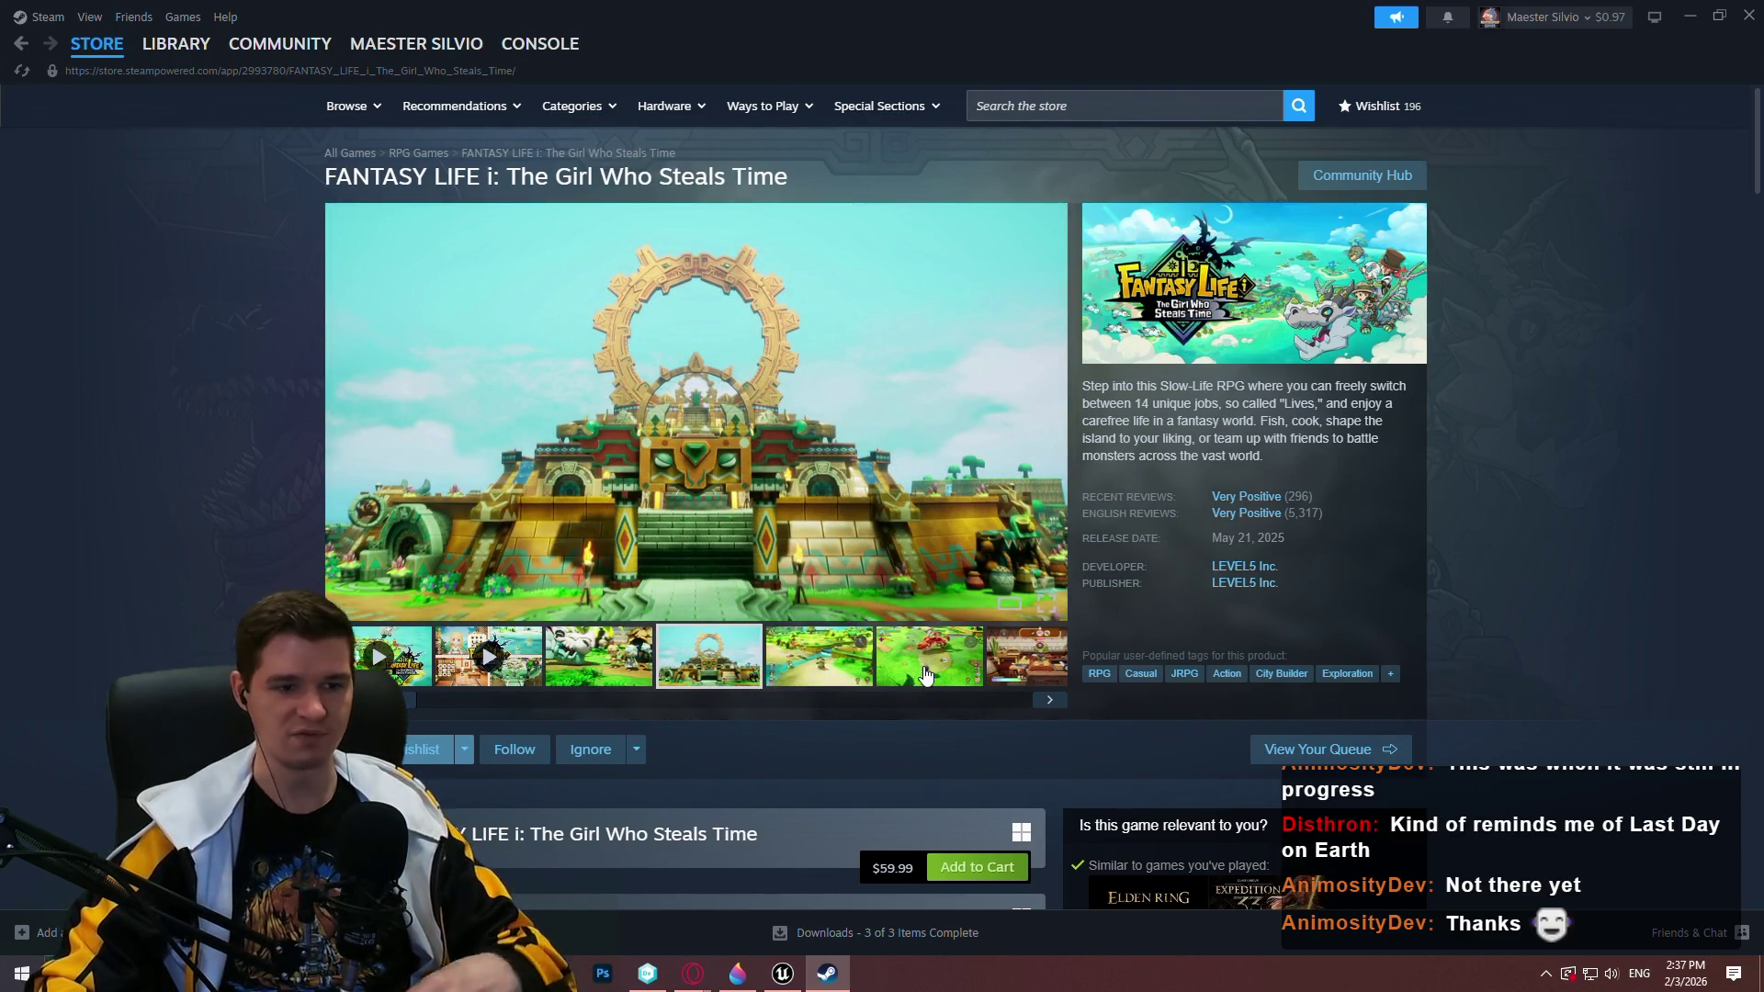
pyautogui.click(928, 678)
pyautogui.click(1030, 668)
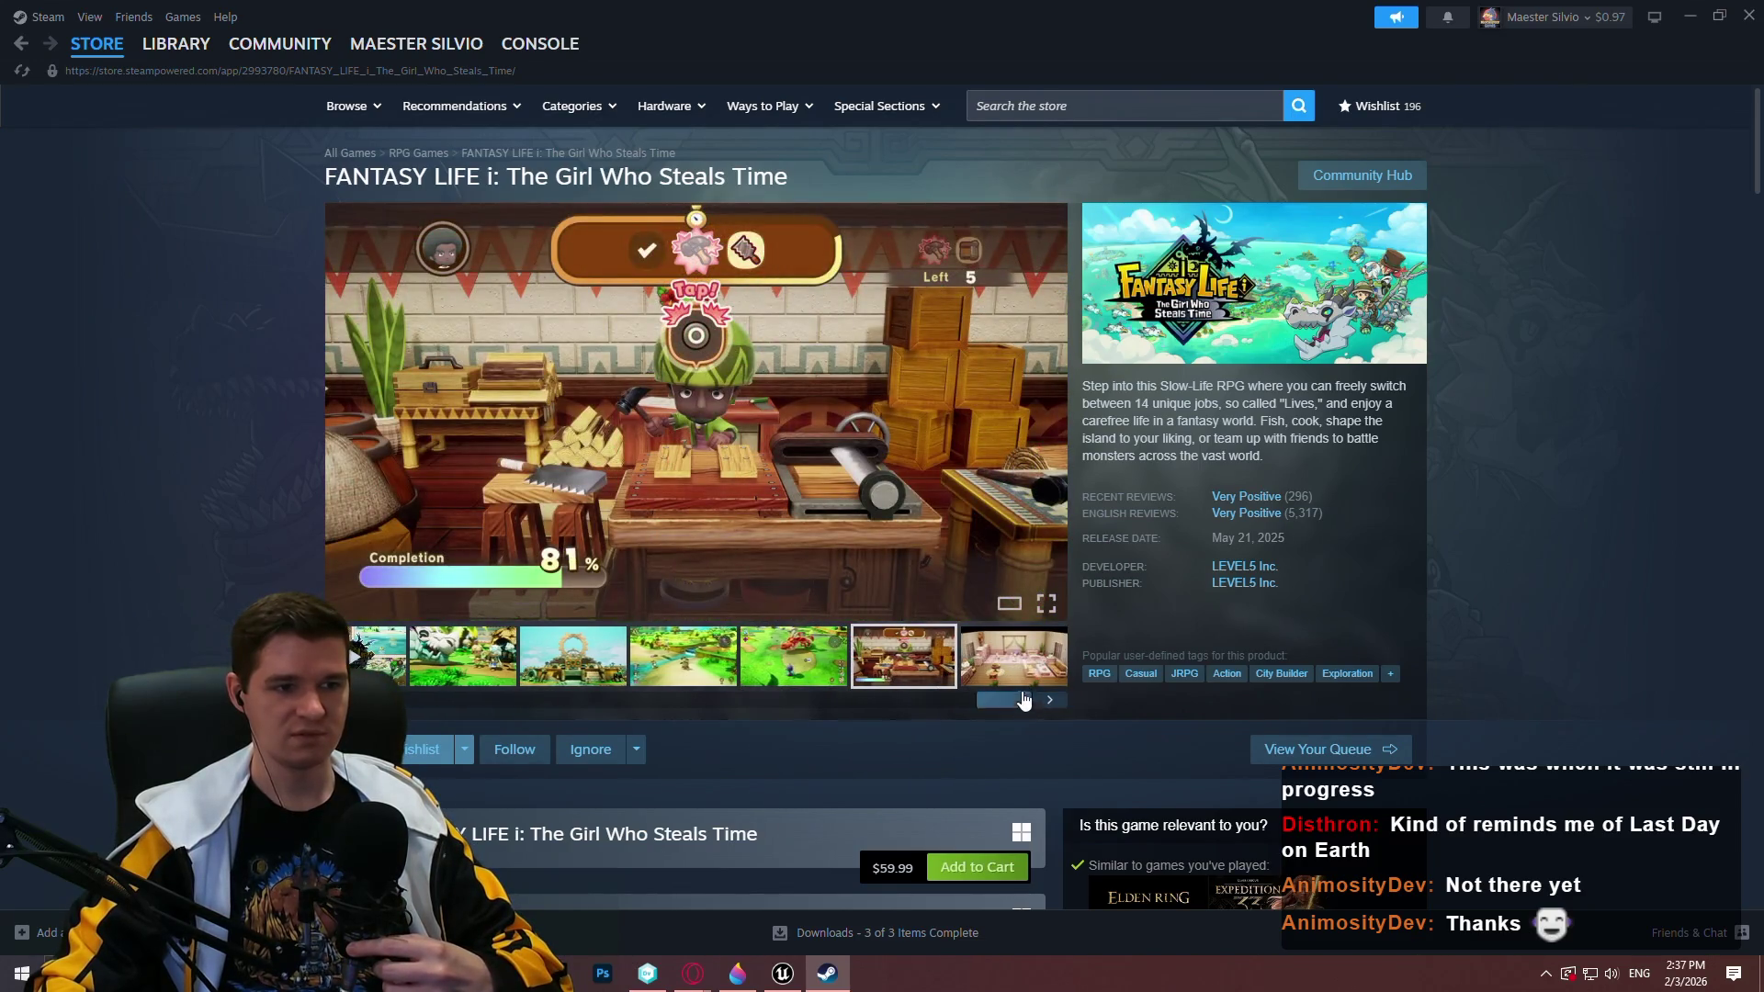
pyautogui.click(1020, 680)
pyautogui.click(792, 662)
pyautogui.click(665, 665)
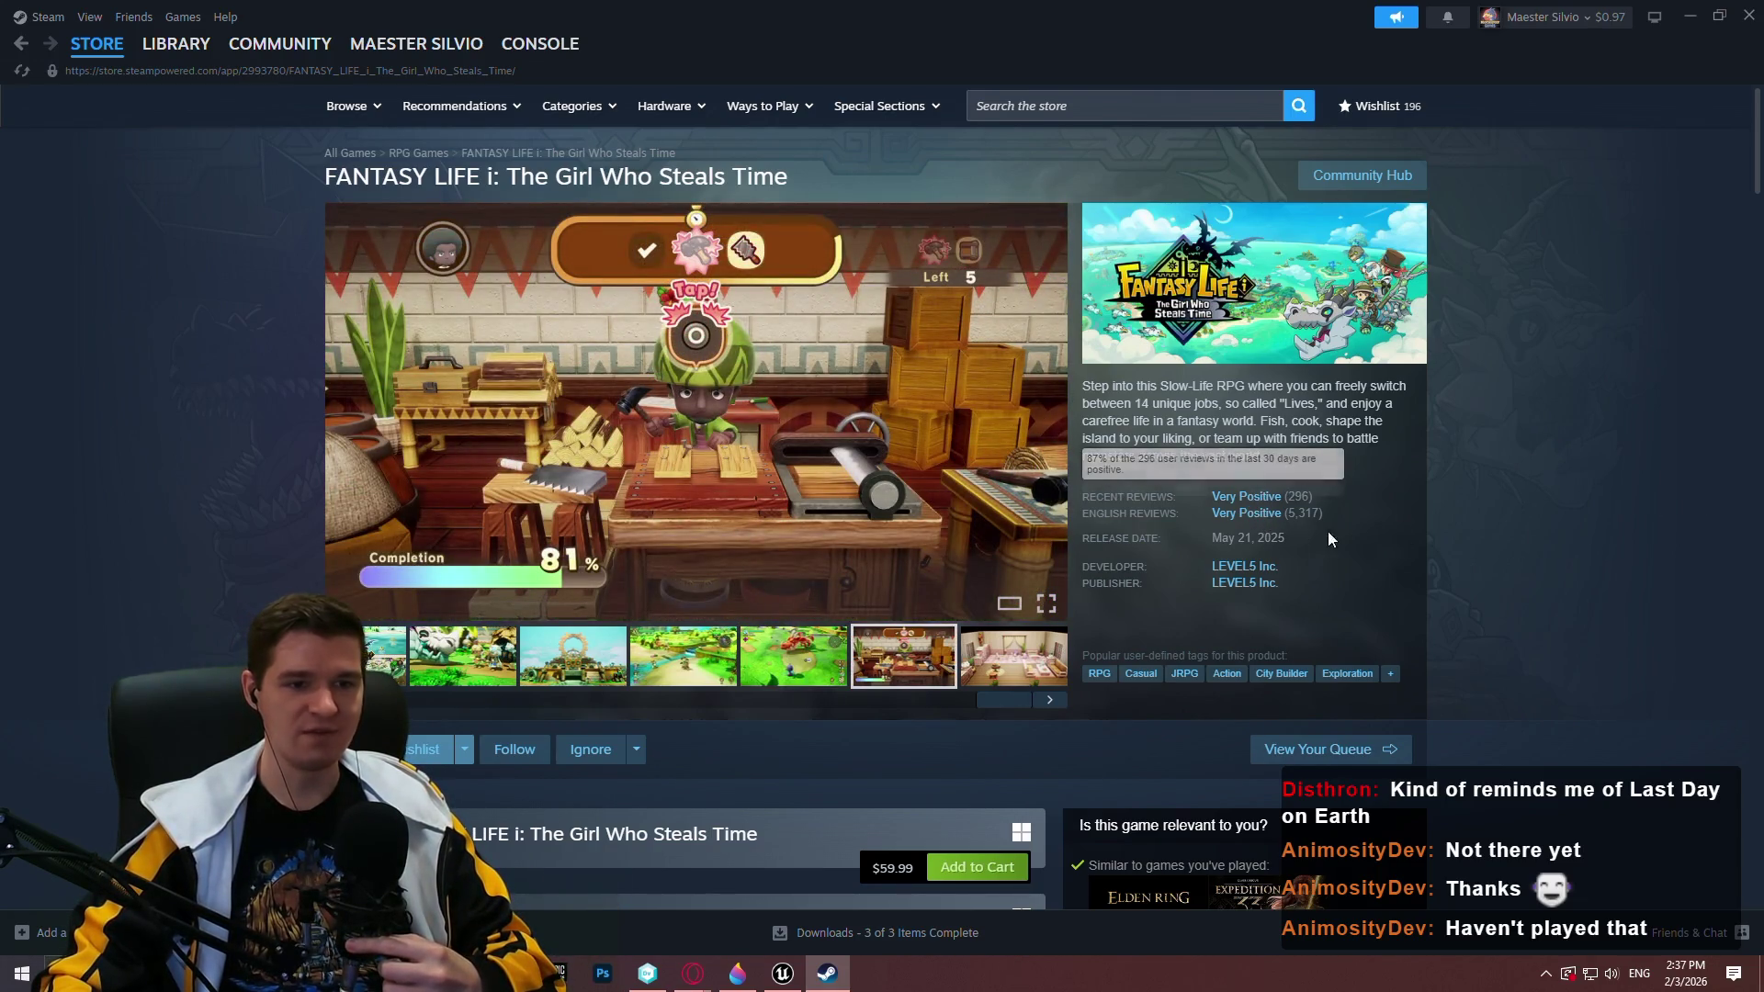
# Close the Steam window to return to the editor
pyautogui.scroll(-4, 1535, 325)
pyautogui.scroll(5, 1571, 370)
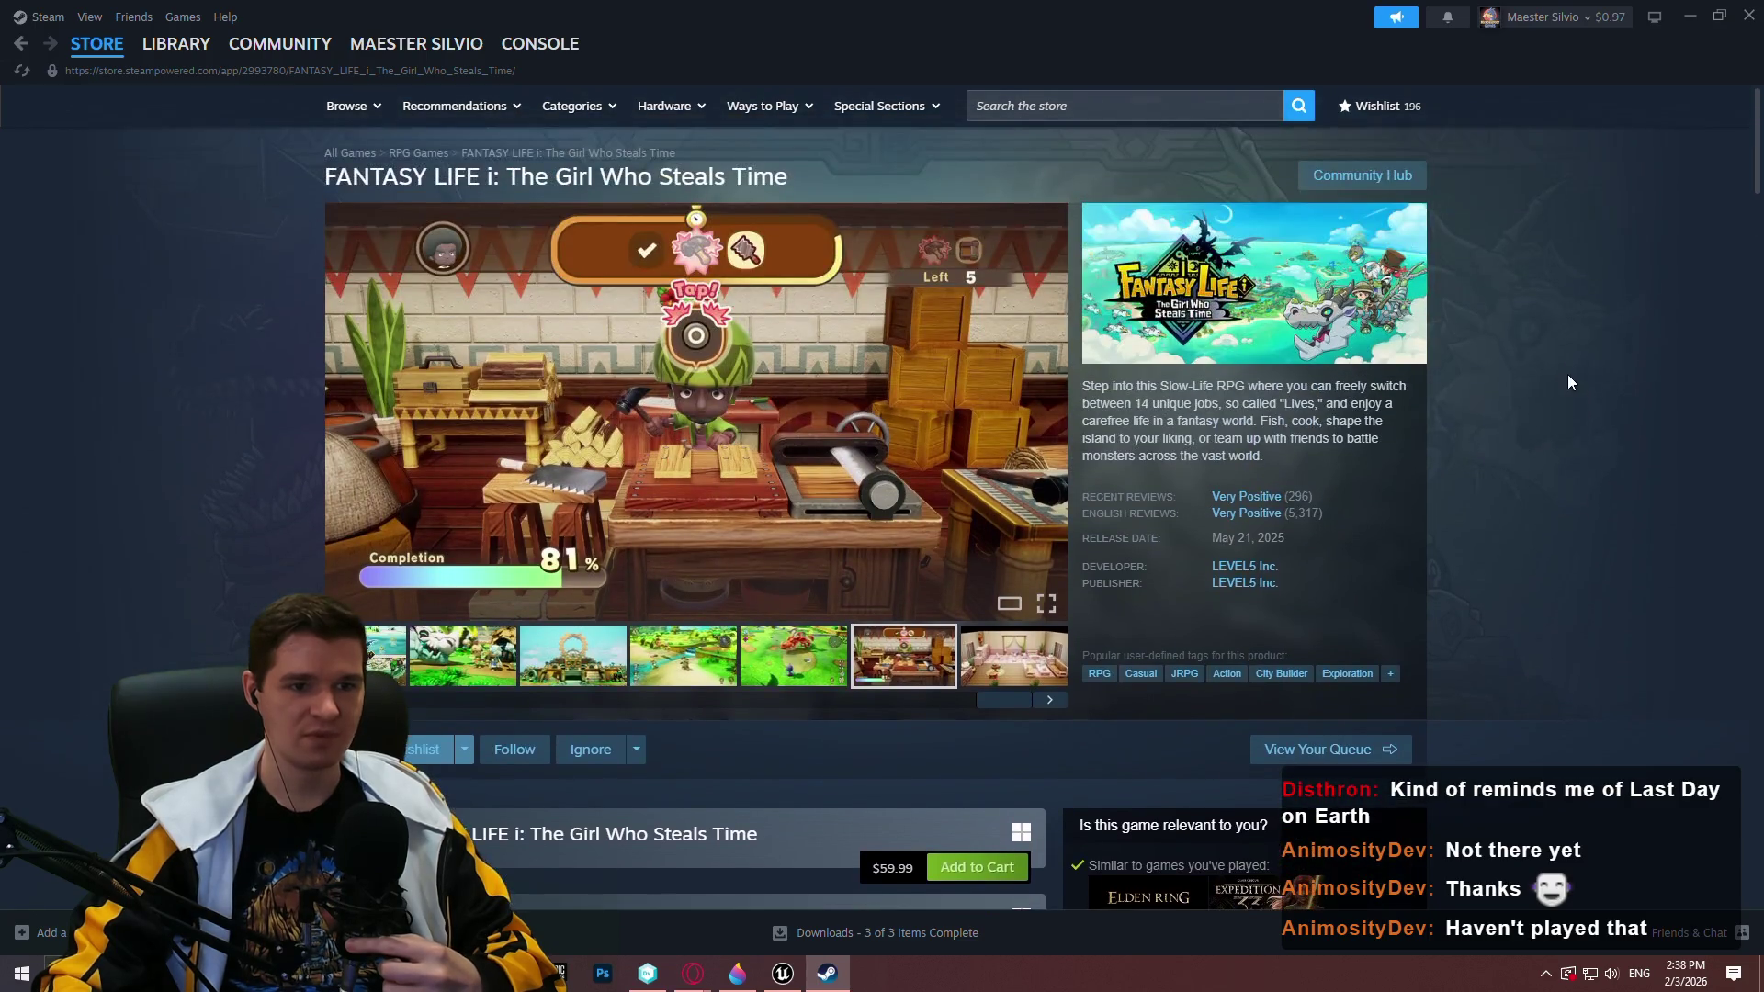
pyautogui.click(1748, 19)
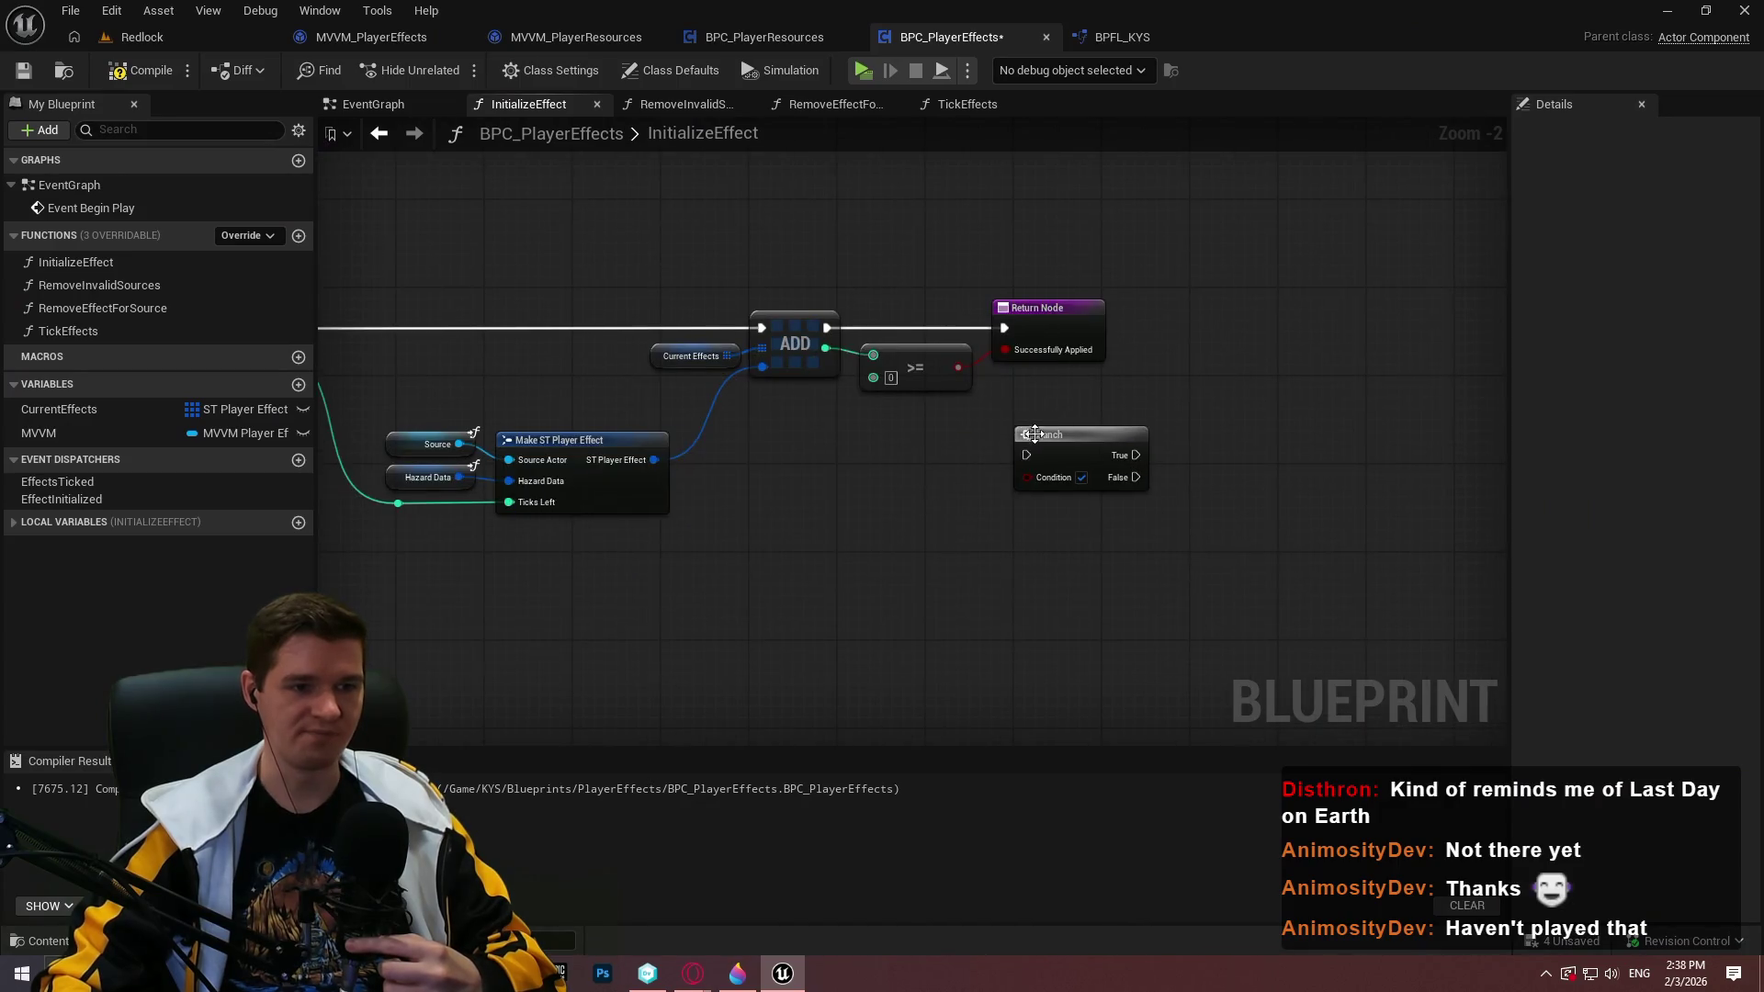
# Wire the >= result into the Branch condition and ADD's execution into the Branch
pyautogui.scroll(2, 1046, 451)
pyautogui.moveTo(1023, 490); pyautogui.dragTo(931, 344)
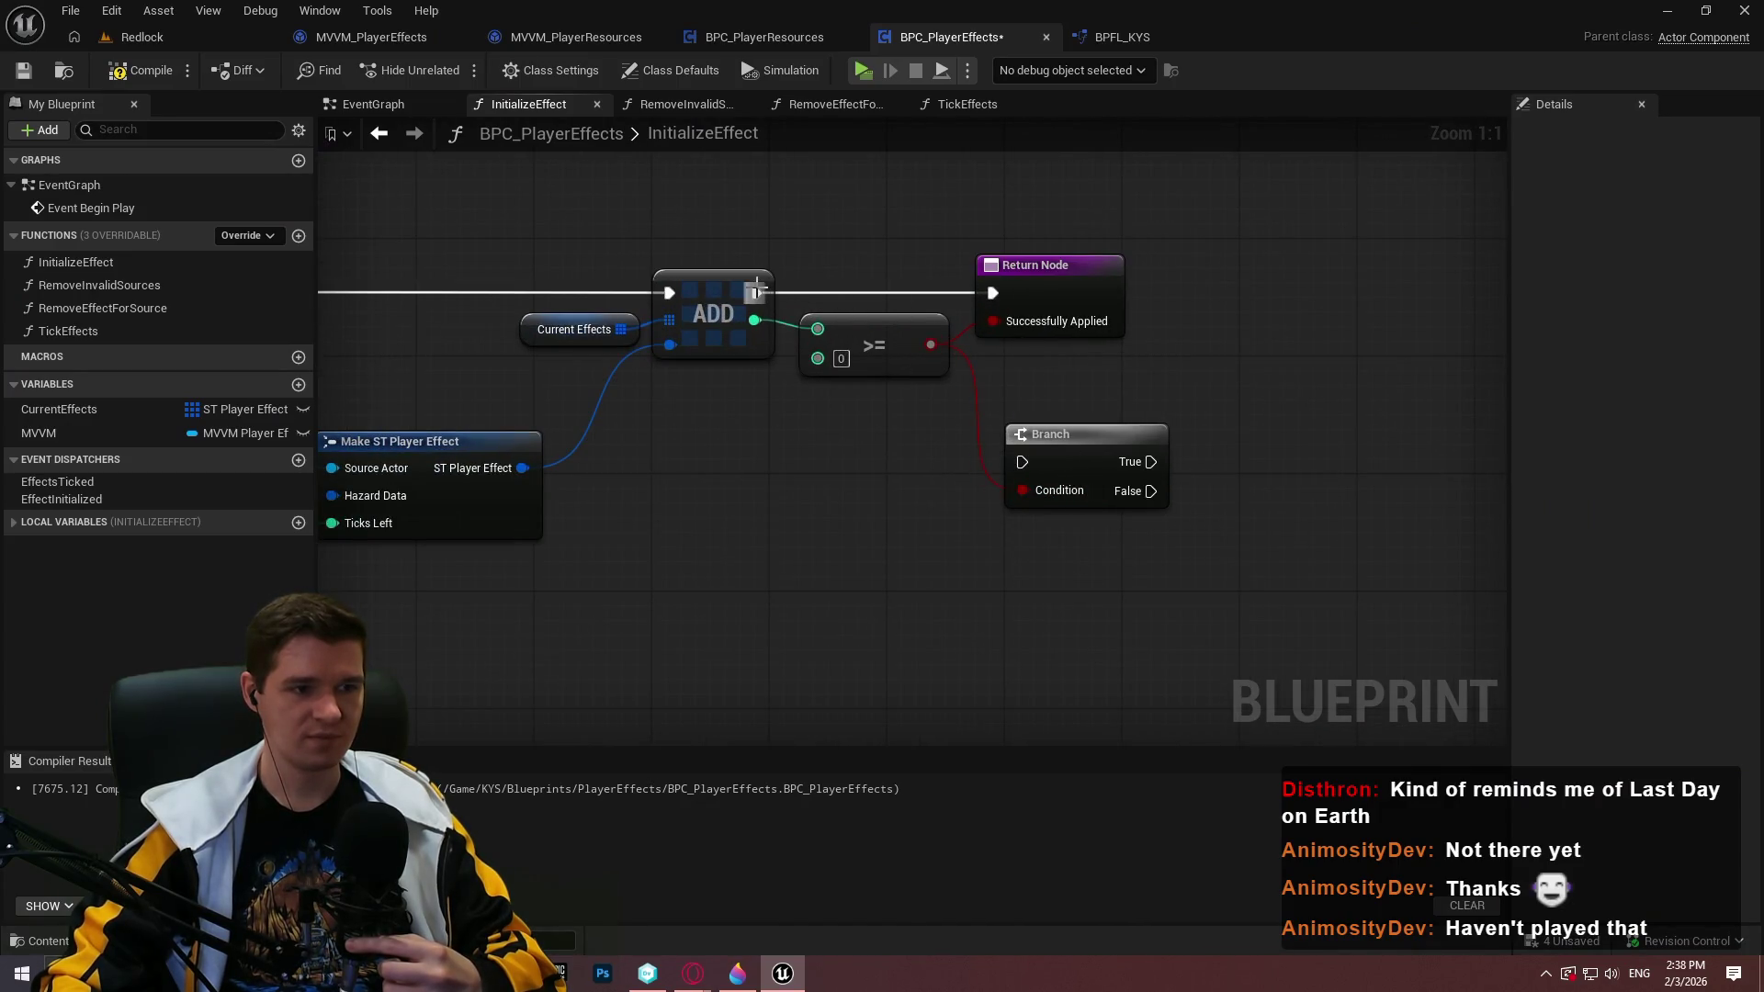
pyautogui.moveTo(756, 293); pyautogui.dragTo(1023, 462)
pyautogui.moveTo(1038, 265); pyautogui.dragTo(1288, 265)
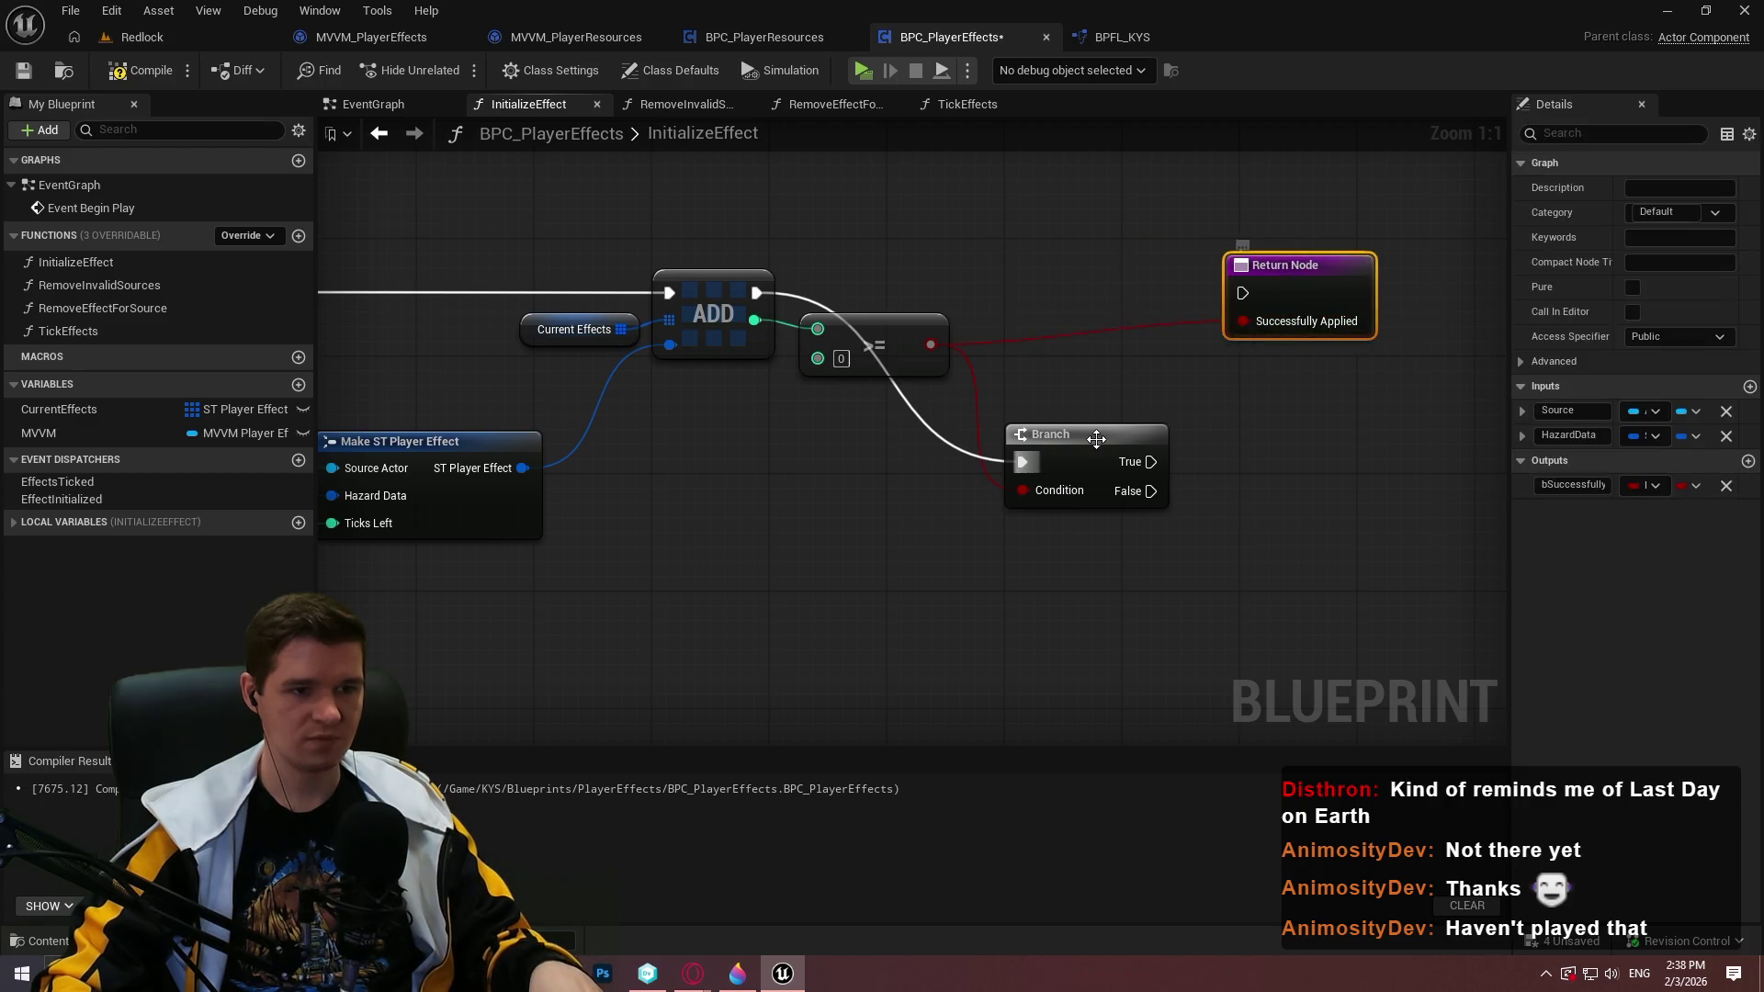
pyautogui.moveTo(1097, 438)
pyautogui.mouseDown()
pyautogui.moveTo(1099, 275)
pyautogui.moveTo(1074, 265)
pyautogui.mouseUp()
pyautogui.click(1232, 415)
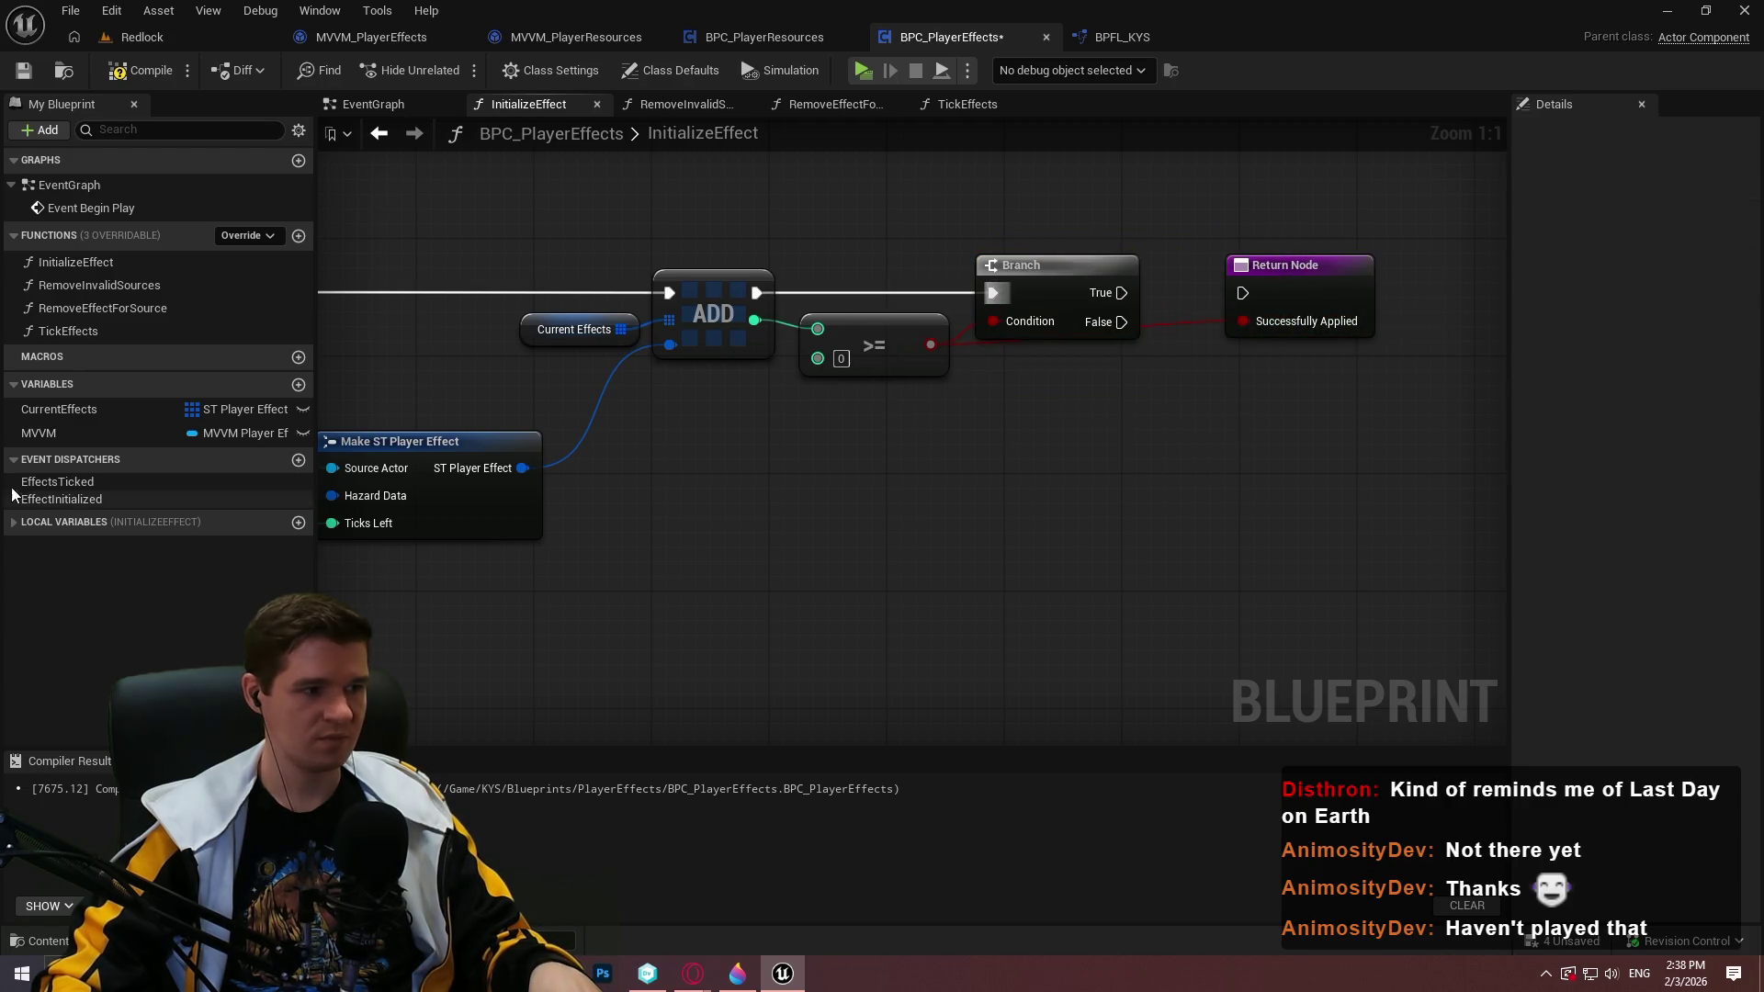
# Add a Call Effect Initialized node between Branch True and the Return Node
pyautogui.moveTo(37, 499); pyautogui.dragTo(1260, 384)
pyautogui.click(1299, 410)
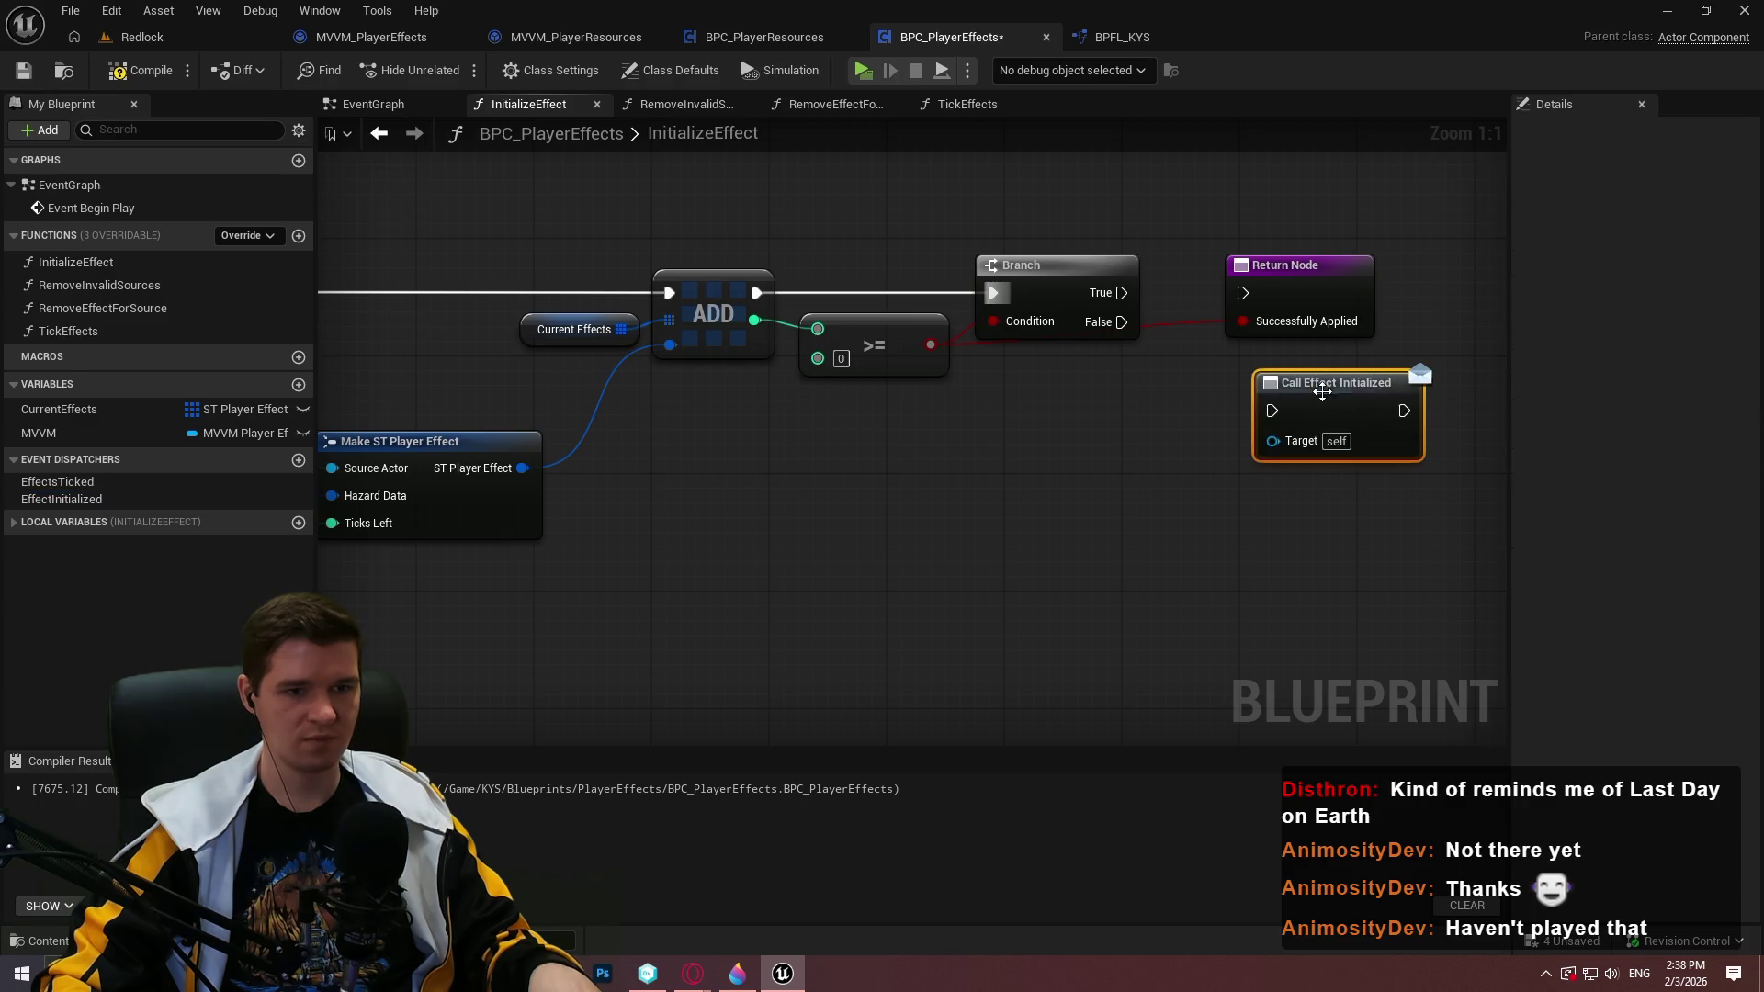
pyautogui.moveTo(1122, 293); pyautogui.dragTo(1272, 411)
pyautogui.moveTo(1286, 264)
pyautogui.mouseDown()
pyautogui.moveTo(1502, 267)
pyautogui.moveTo(1249, 320)
pyautogui.mouseUp()
pyautogui.moveTo(878, 437)
pyautogui.mouseDown()
pyautogui.moveTo(820, 339)
pyautogui.moveTo(854, 315)
pyautogui.mouseUp()
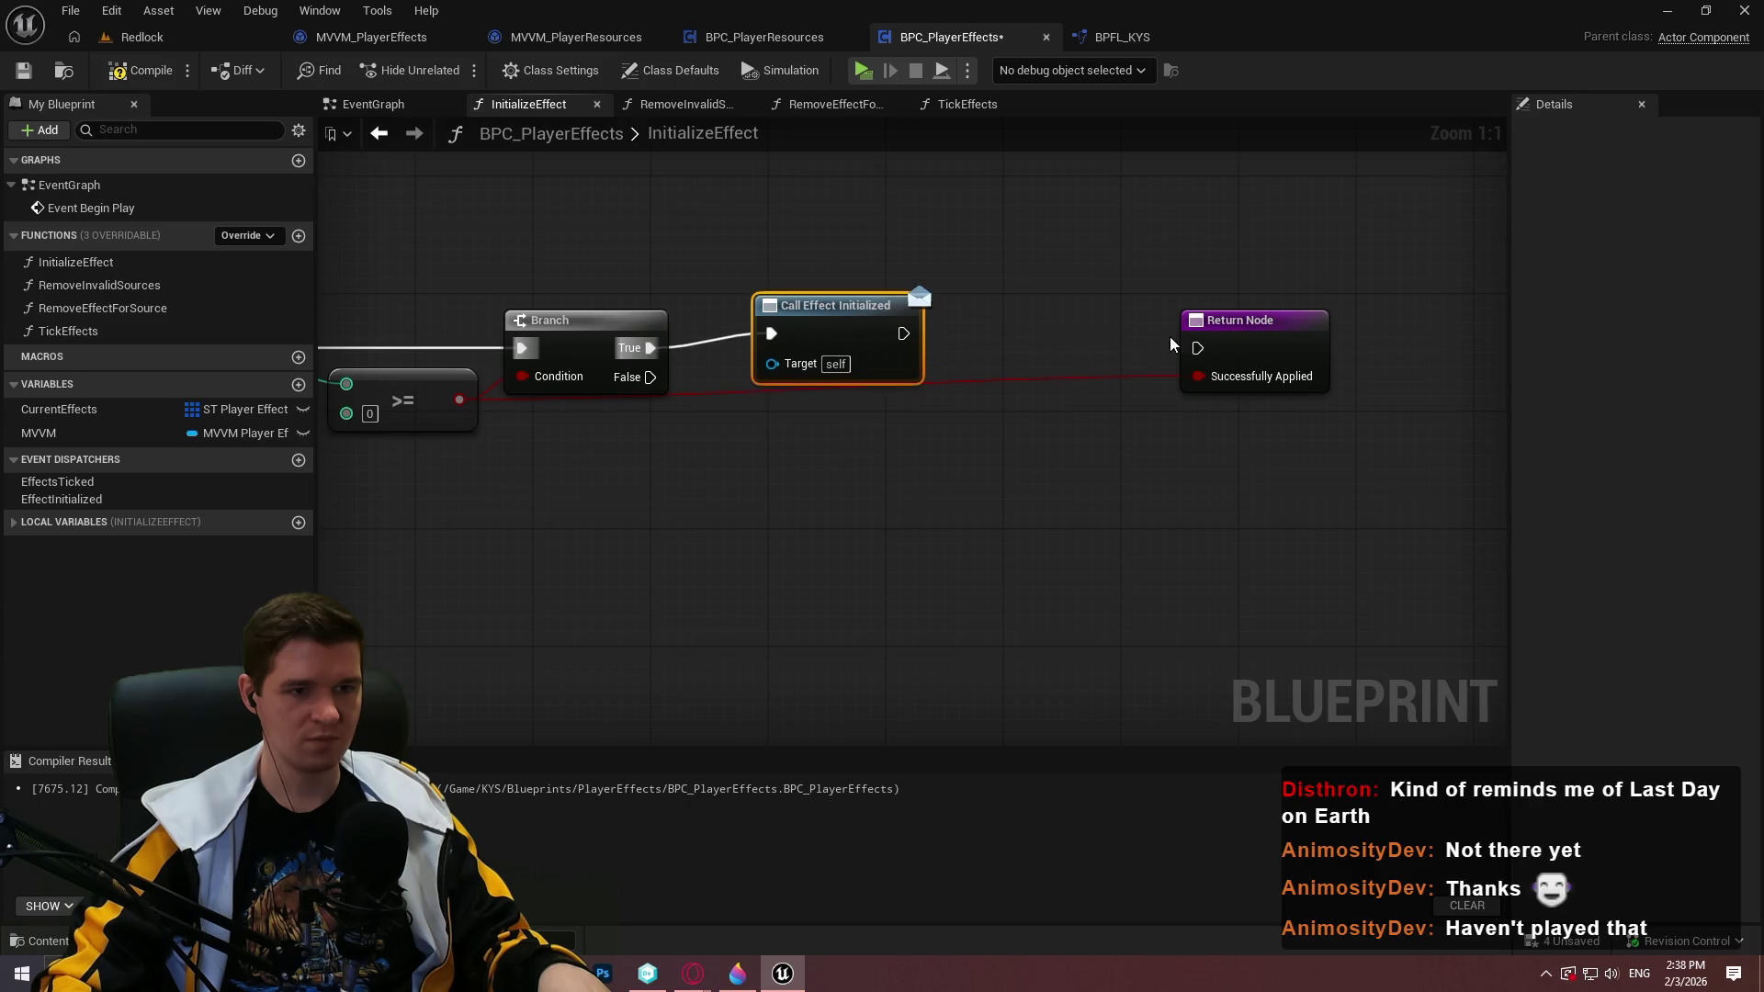
pyautogui.moveTo(1203, 350); pyautogui.dragTo(904, 334)
pyautogui.moveTo(1278, 341); pyautogui.dragTo(1070, 326)
pyautogui.moveTo(1130, 415)
pyautogui.mouseDown()
pyautogui.moveTo(806, 332)
pyautogui.moveTo(792, 347)
pyautogui.mouseUp()
pyautogui.click(701, 401)
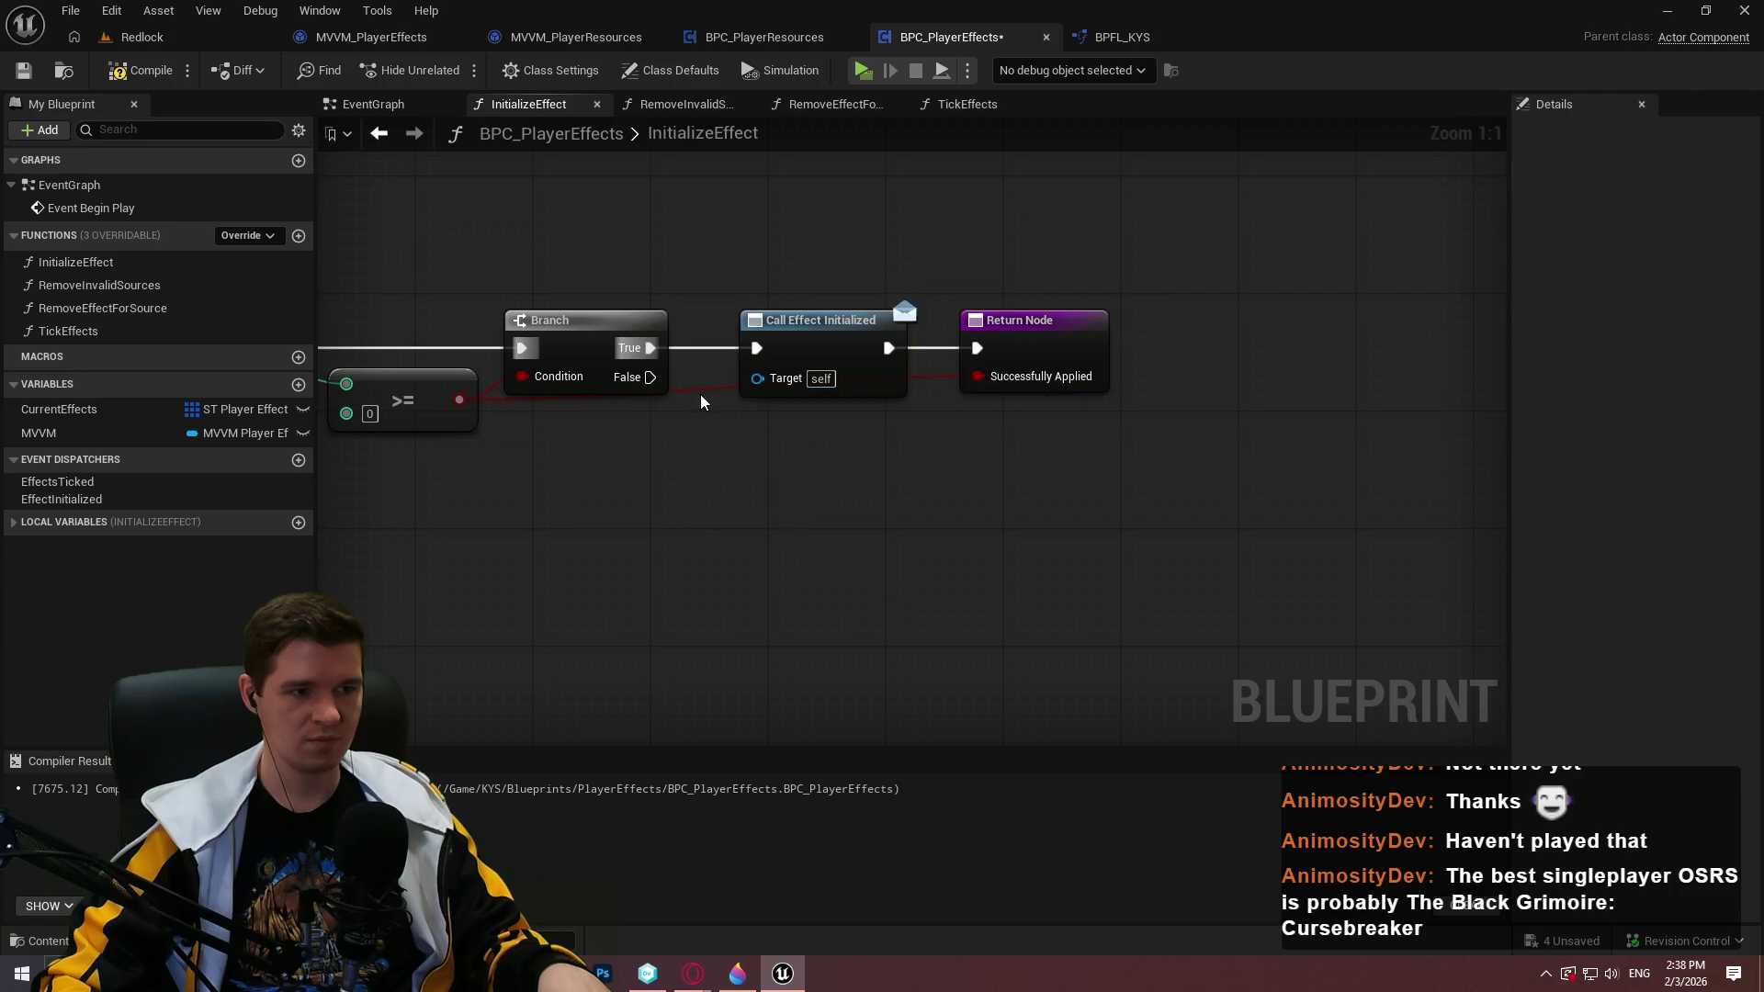
# Route Branch False to the Return Node through two reroute points below the nodes
pyautogui.moveTo(643, 384)
pyautogui.mouseDown()
pyautogui.moveTo(988, 395)
pyautogui.moveTo(977, 348)
pyautogui.mouseUp()
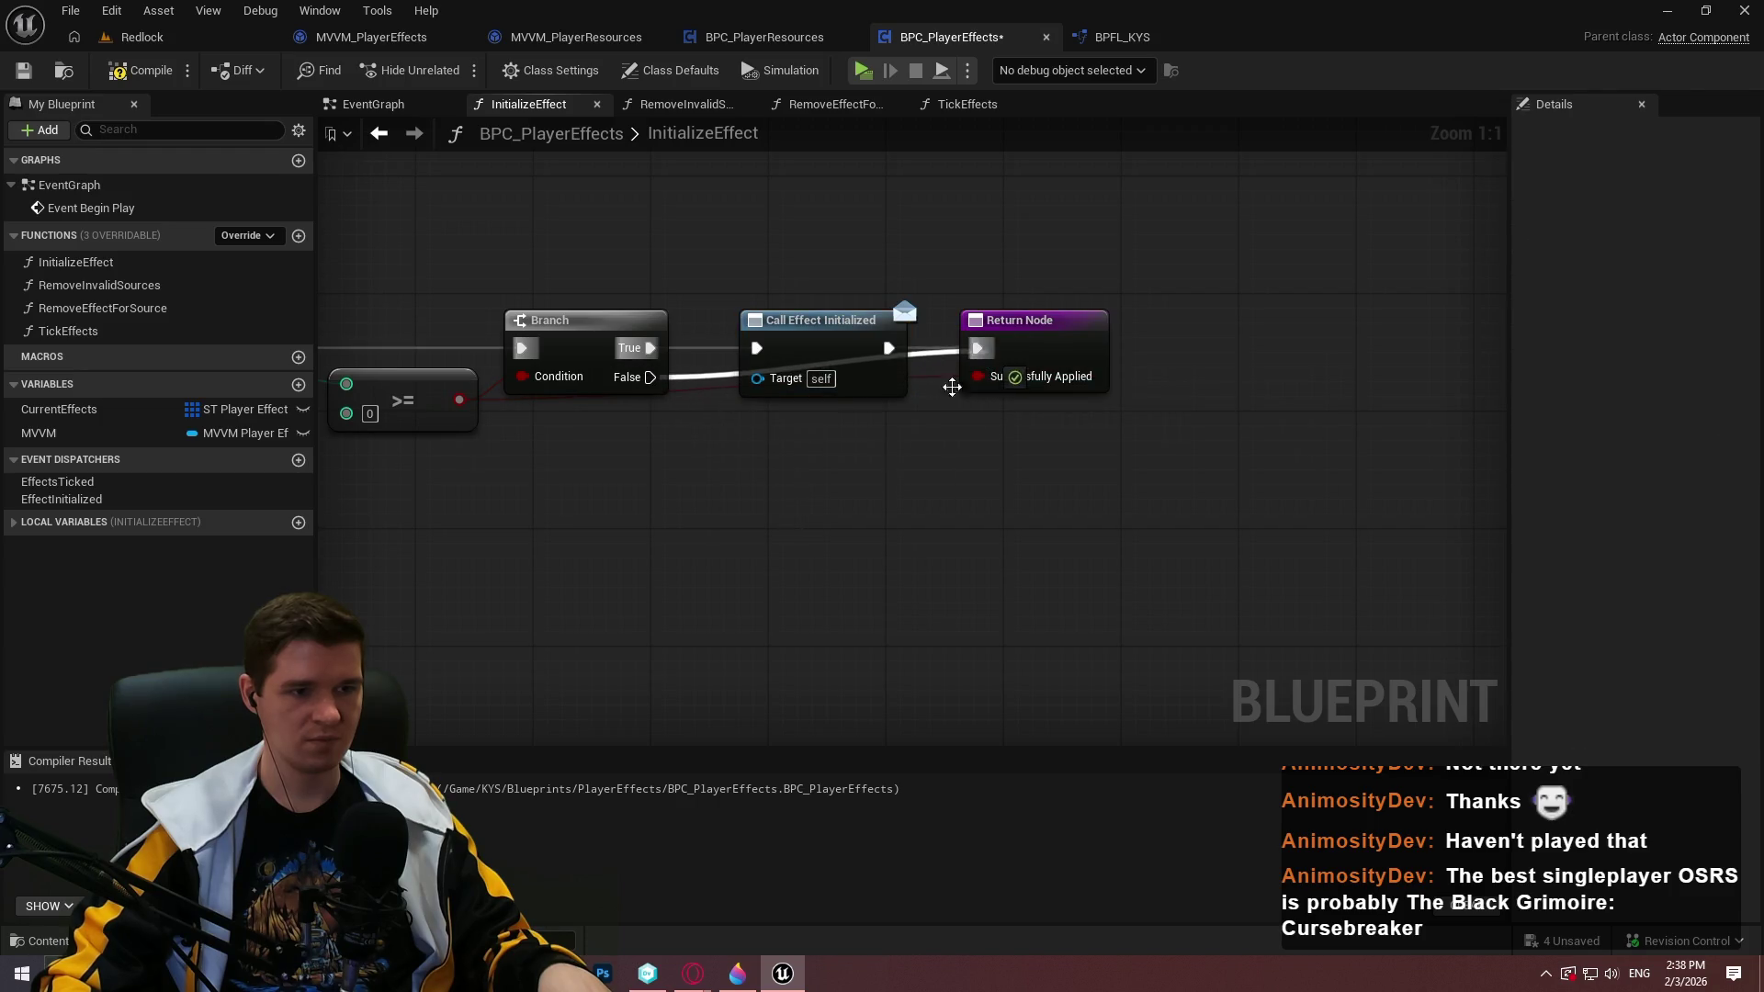
pyautogui.doubleClick(701, 364)
pyautogui.moveTo(701, 364)
pyautogui.mouseDown()
pyautogui.moveTo(799, 421)
pyautogui.moveTo(760, 401)
pyautogui.moveTo(757, 419)
pyautogui.mouseUp()
pyautogui.click(887, 441)
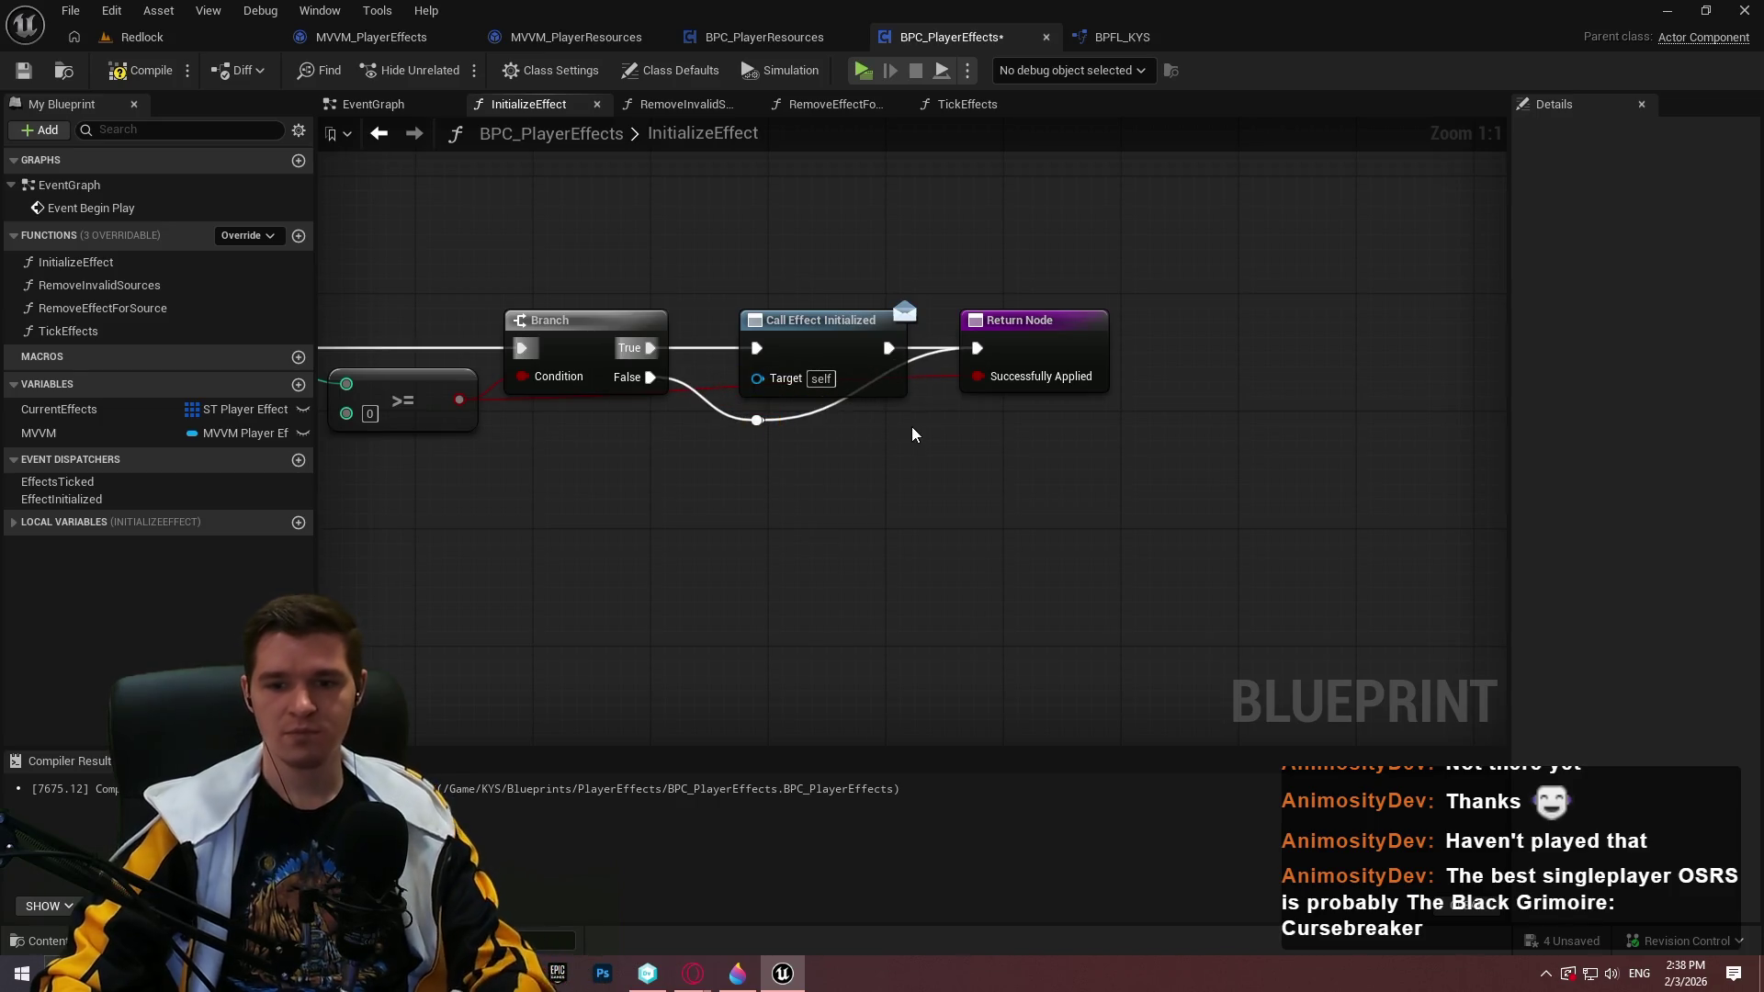
pyautogui.doubleClick(822, 409)
pyautogui.moveTo(830, 413)
pyautogui.mouseDown()
pyautogui.moveTo(910, 443)
pyautogui.moveTo(864, 428)
pyautogui.moveTo(867, 443)
pyautogui.mouseUp()
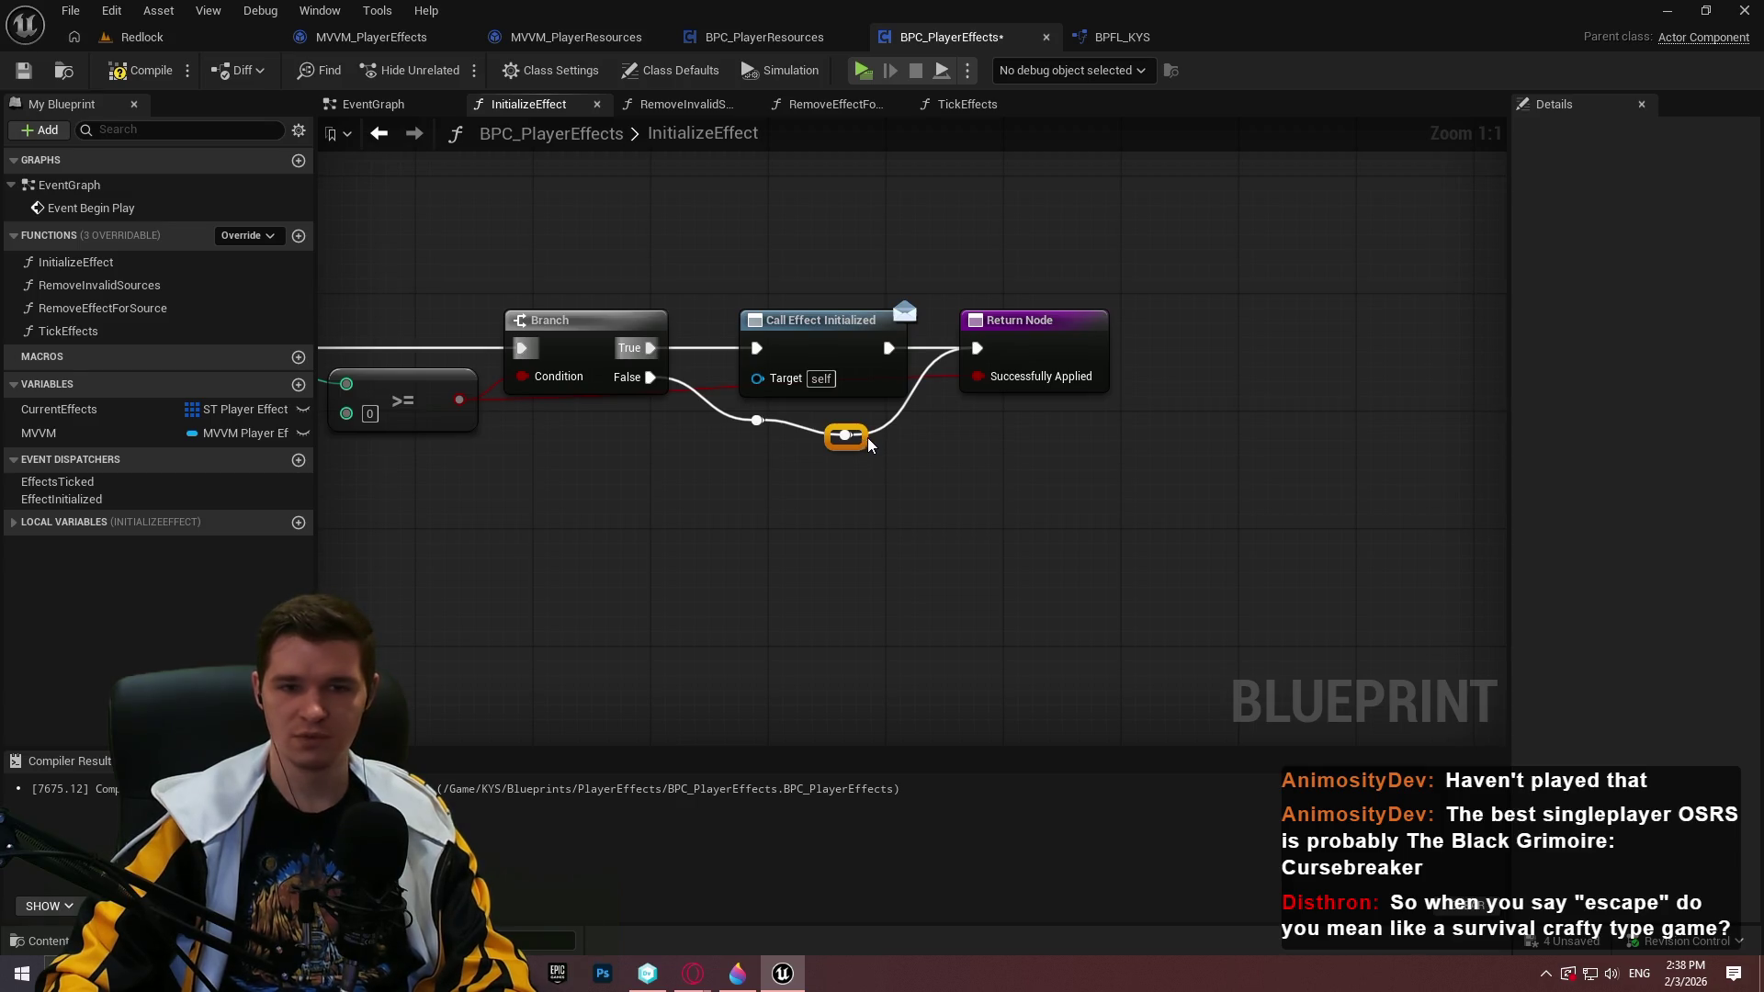
pyautogui.moveTo(863, 441)
pyautogui.mouseDown()
pyautogui.moveTo(892, 427)
pyautogui.moveTo(868, 413)
pyautogui.moveTo(899, 436)
pyautogui.mouseUp()
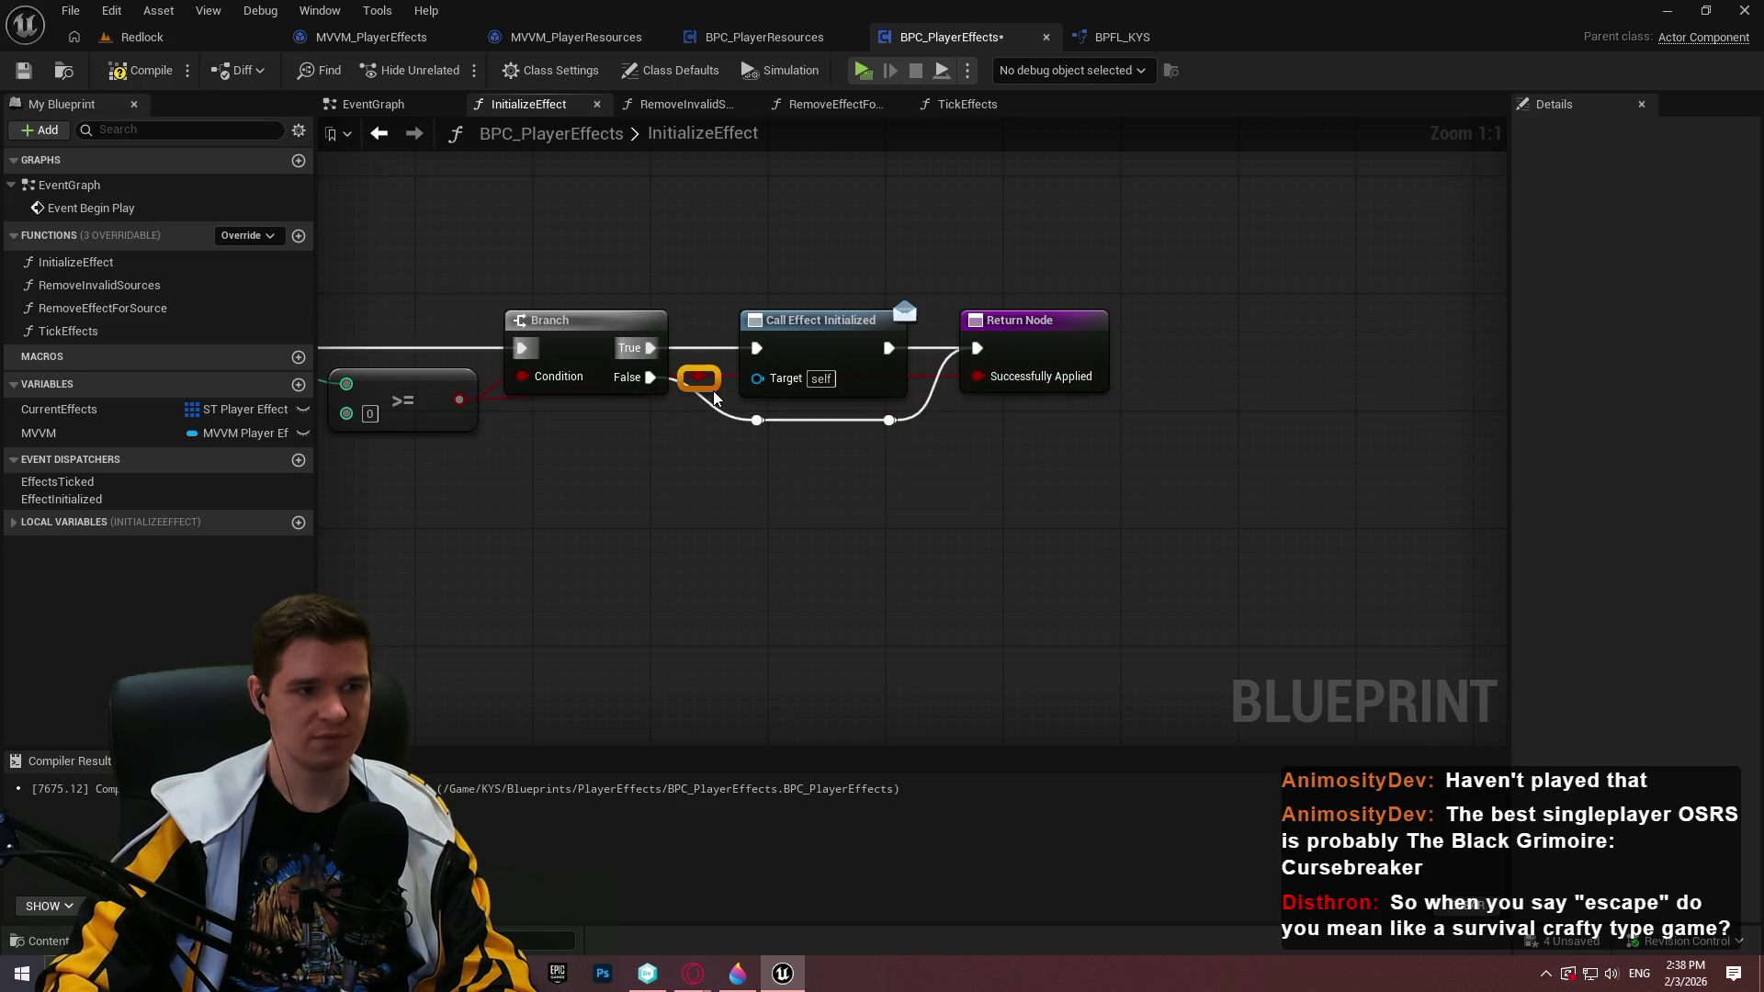
pyautogui.moveTo(714, 397)
pyautogui.mouseDown()
pyautogui.moveTo(551, 474)
pyautogui.moveTo(974, 482)
pyautogui.moveTo(605, 453)
pyautogui.mouseUp()
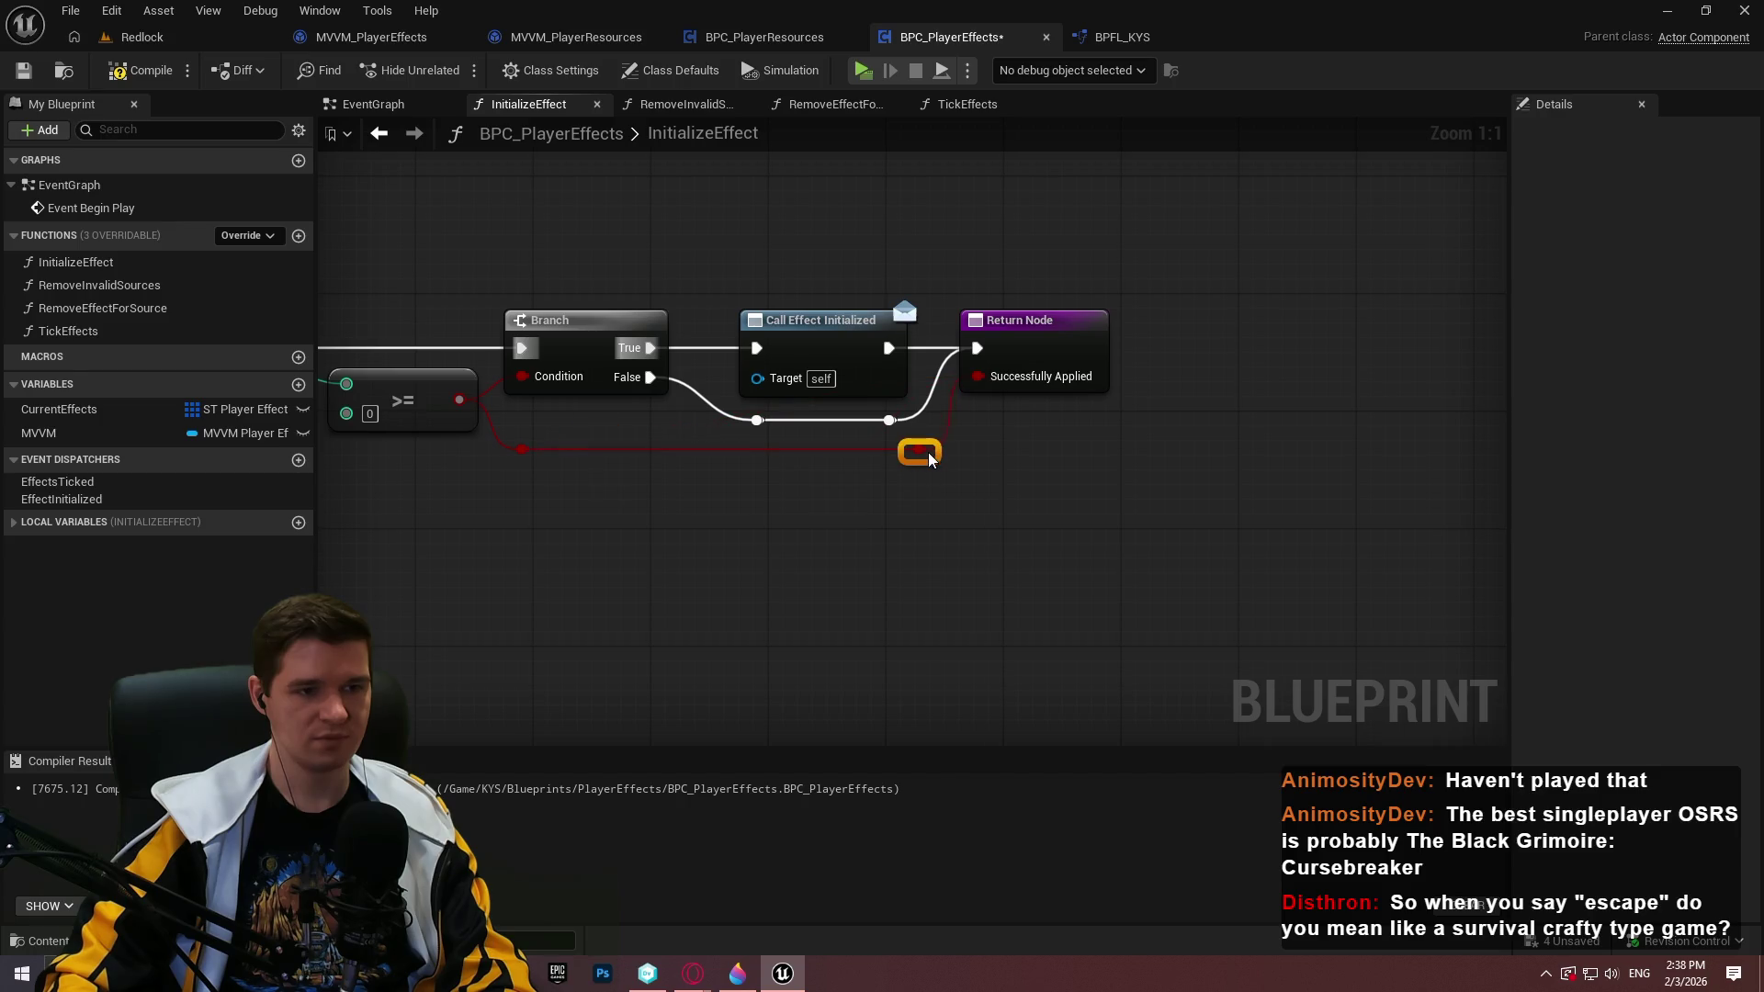
pyautogui.moveTo(1029, 351); pyautogui.dragTo(1044, 352)
pyautogui.click(1167, 500)
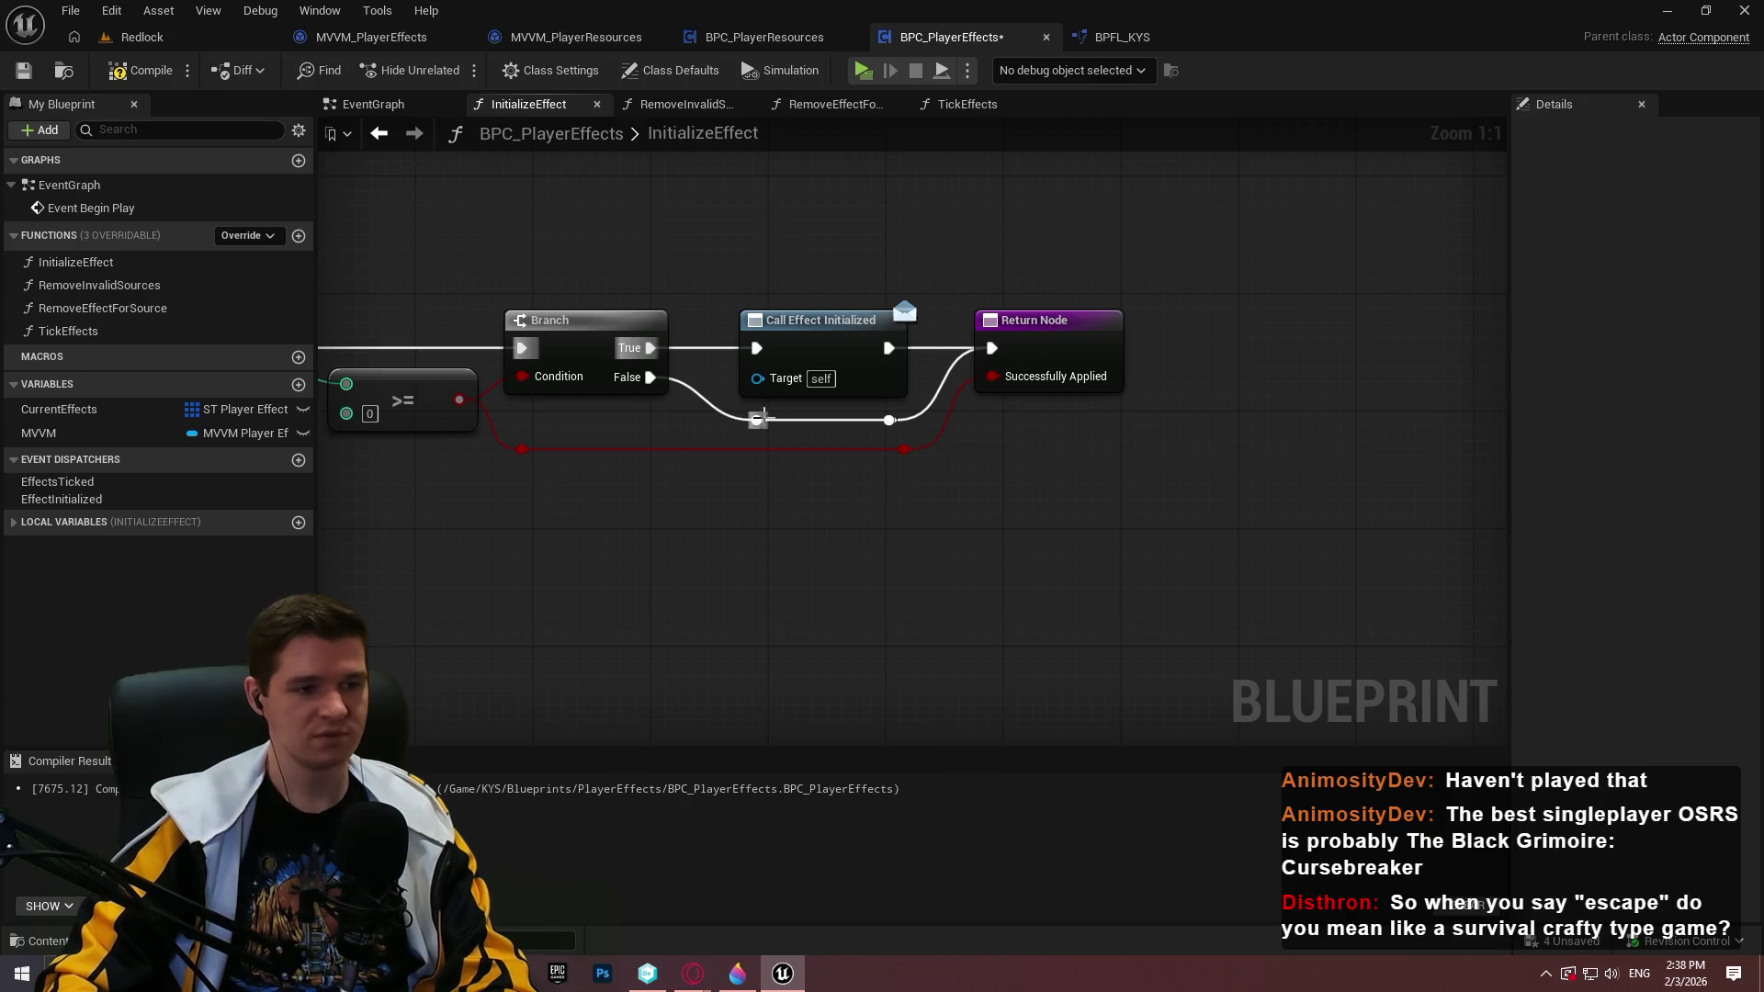
# Compile and save the blueprint
pyautogui.scroll(-5, 766, 554)
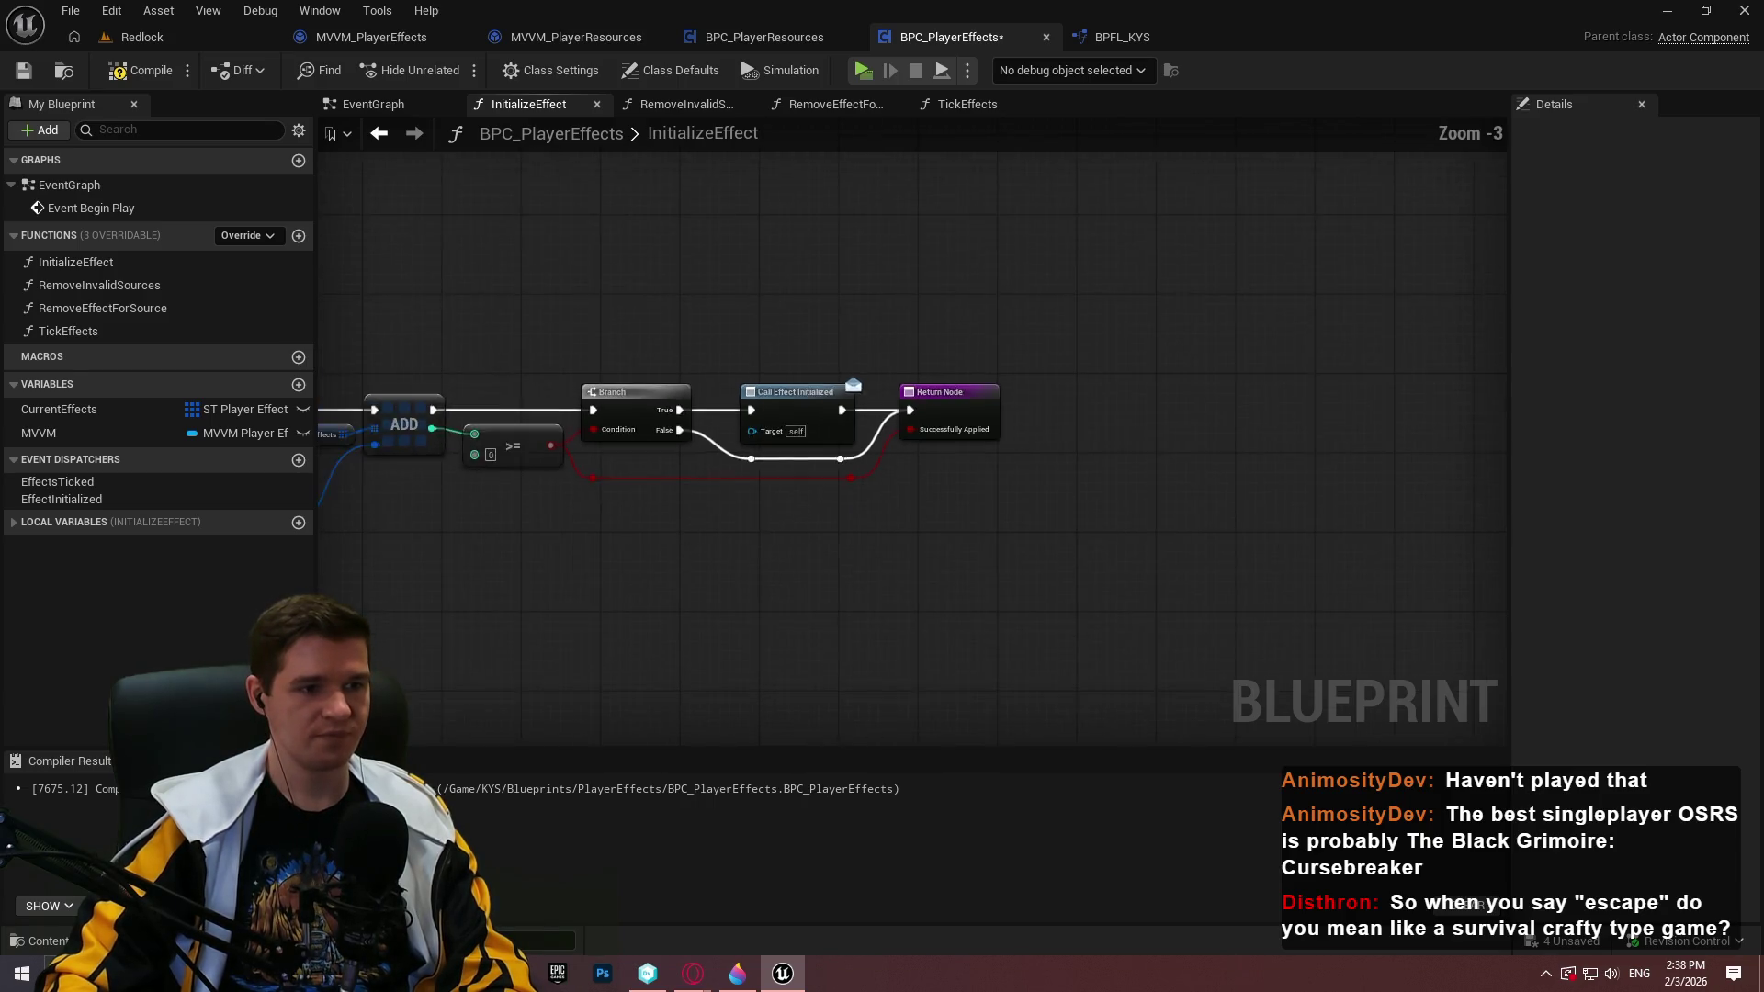
pyautogui.click(138, 70)
pyautogui.click(23, 70)
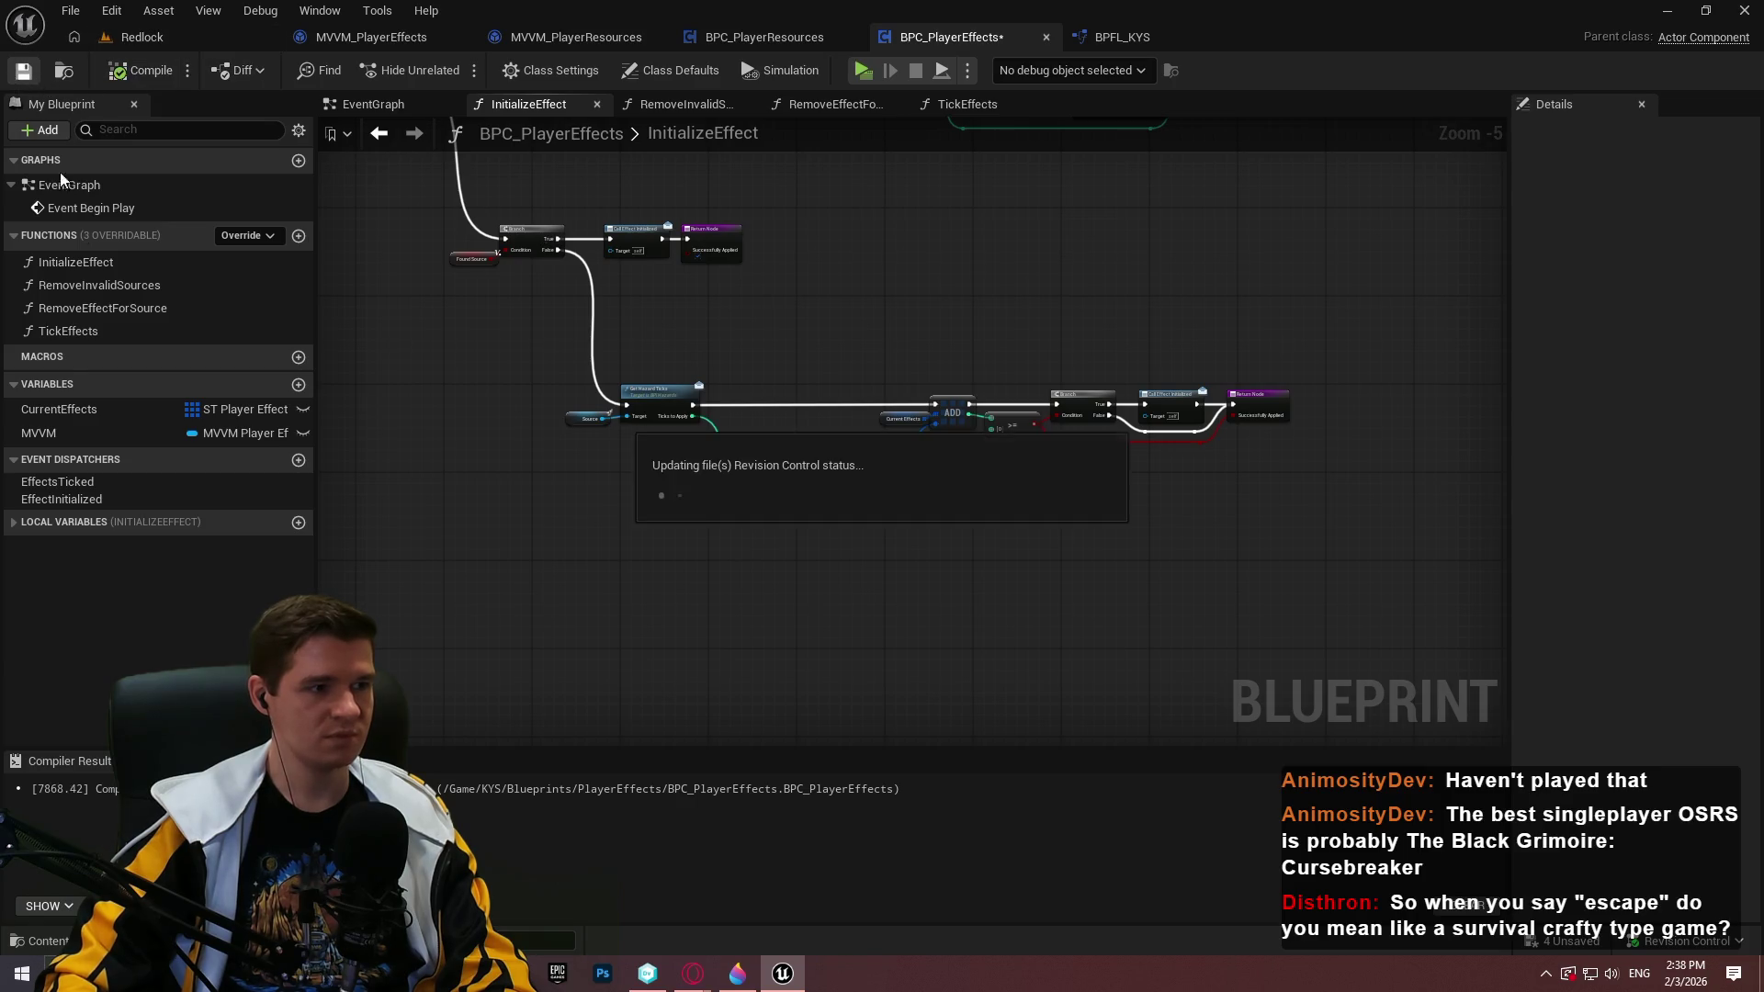
# Open RemoveEffectForSource and pan across its Reverse for Each Loop and REMOVE INDEX nodes
pyautogui.doubleClick(92, 308)
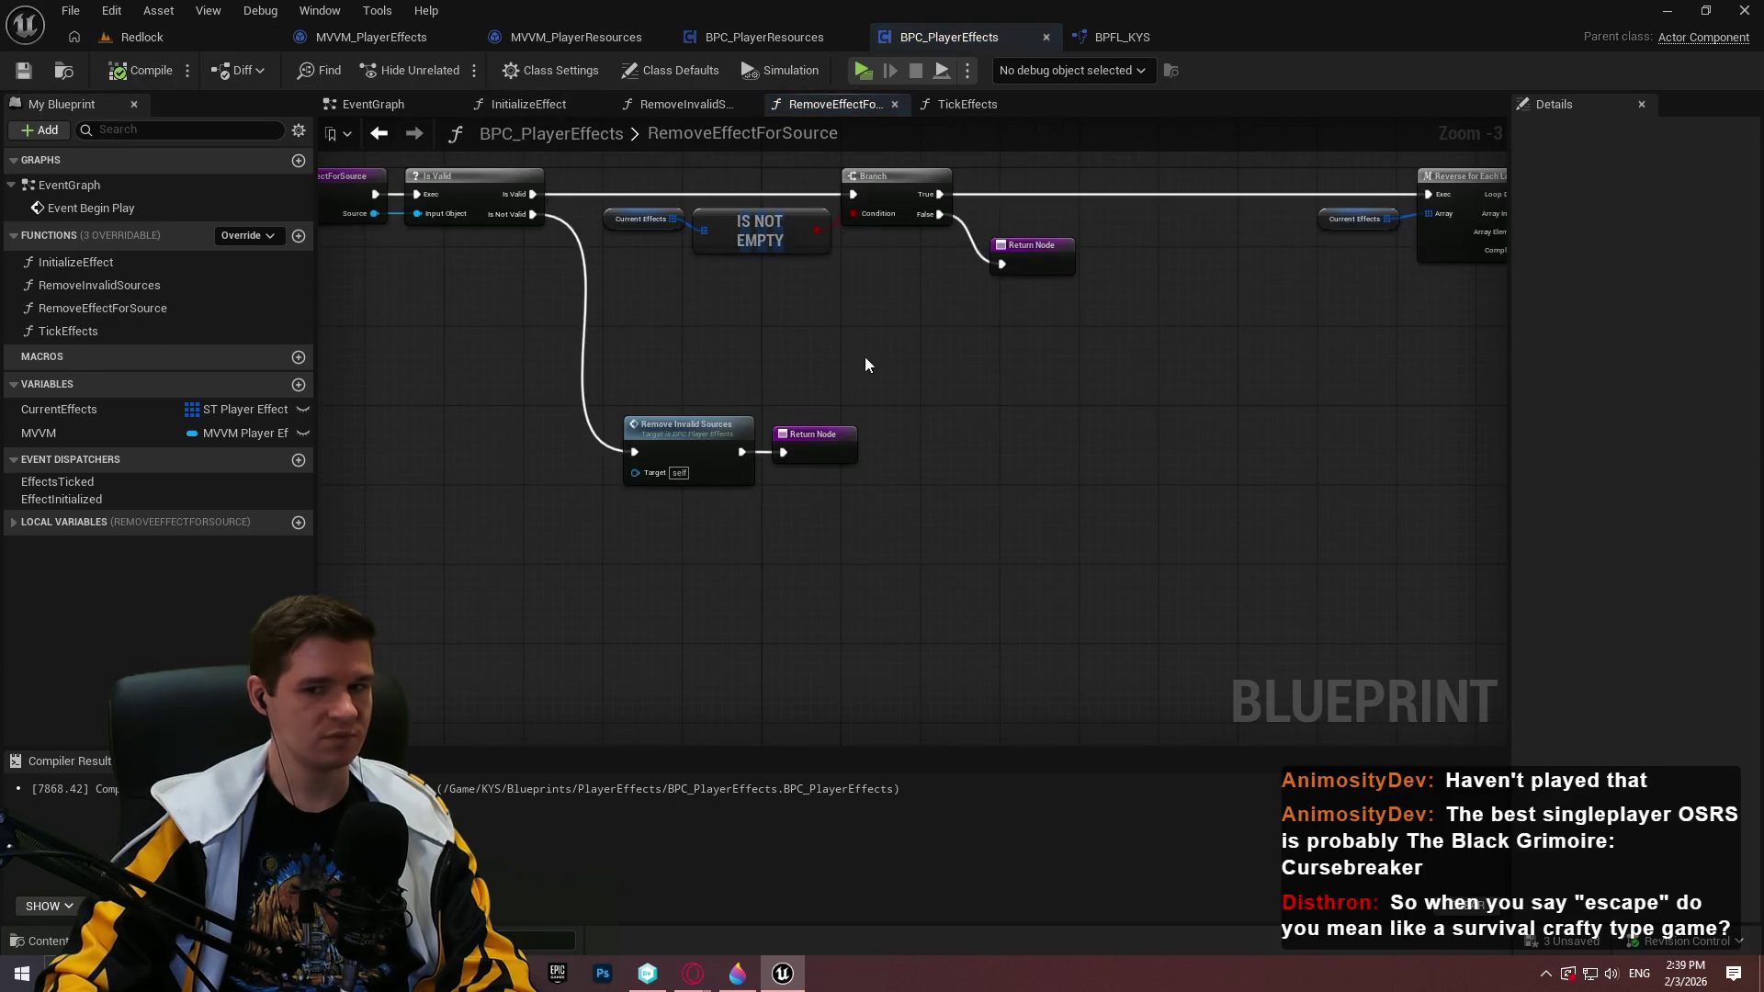
pyautogui.scroll(2, 864, 356)
pyautogui.moveTo(1122, 405); pyautogui.dragTo(923, 342)
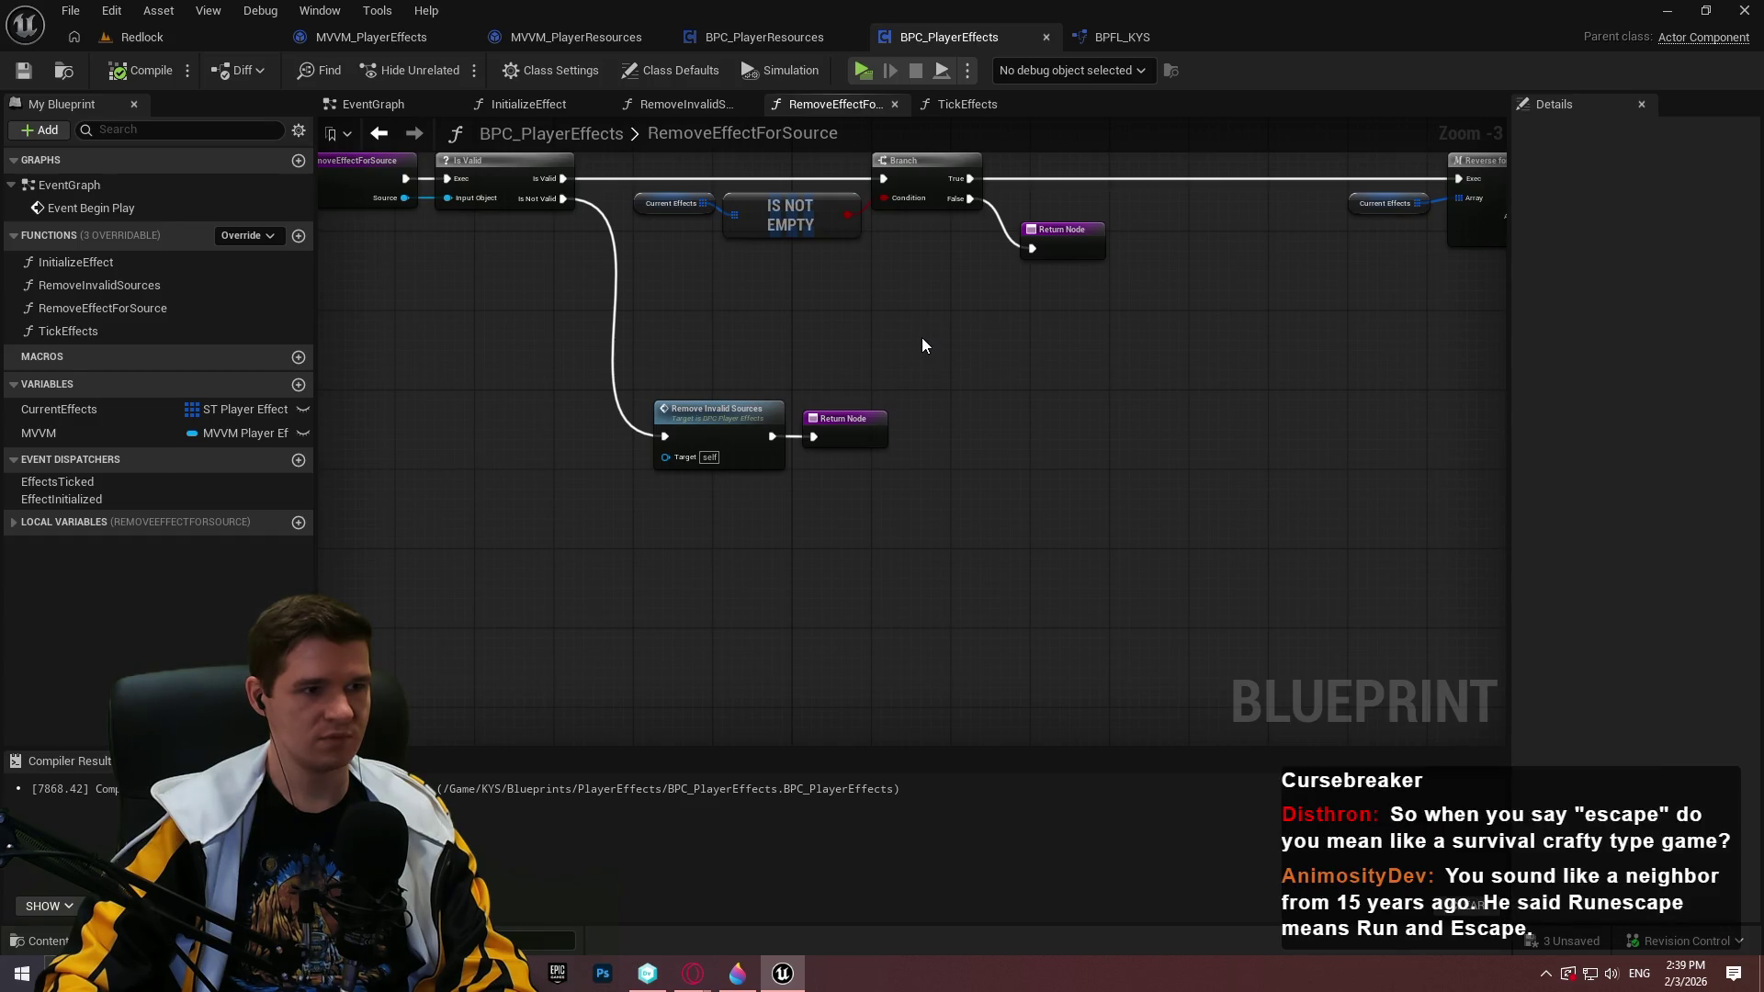
pyautogui.moveTo(1084, 351); pyautogui.dragTo(842, 352)
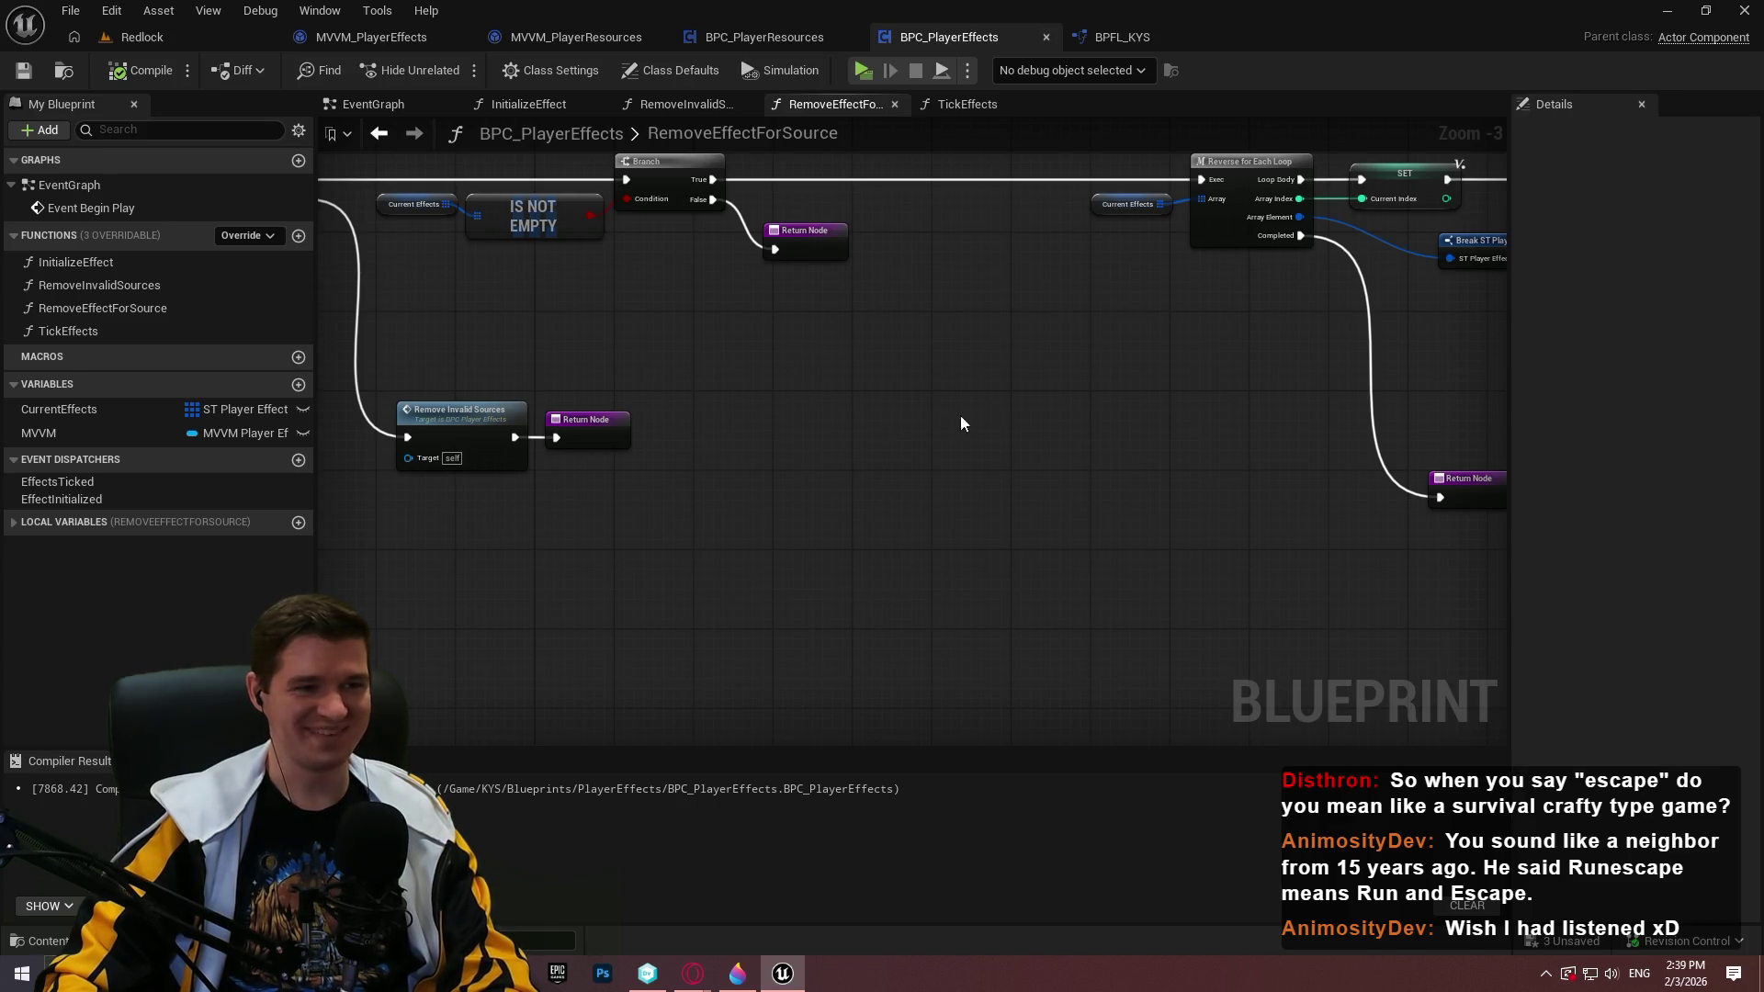
pyautogui.moveTo(759, 400)
pyautogui.mouseDown()
pyautogui.moveTo(991, 425)
pyautogui.moveTo(68, 396)
pyautogui.mouseUp()
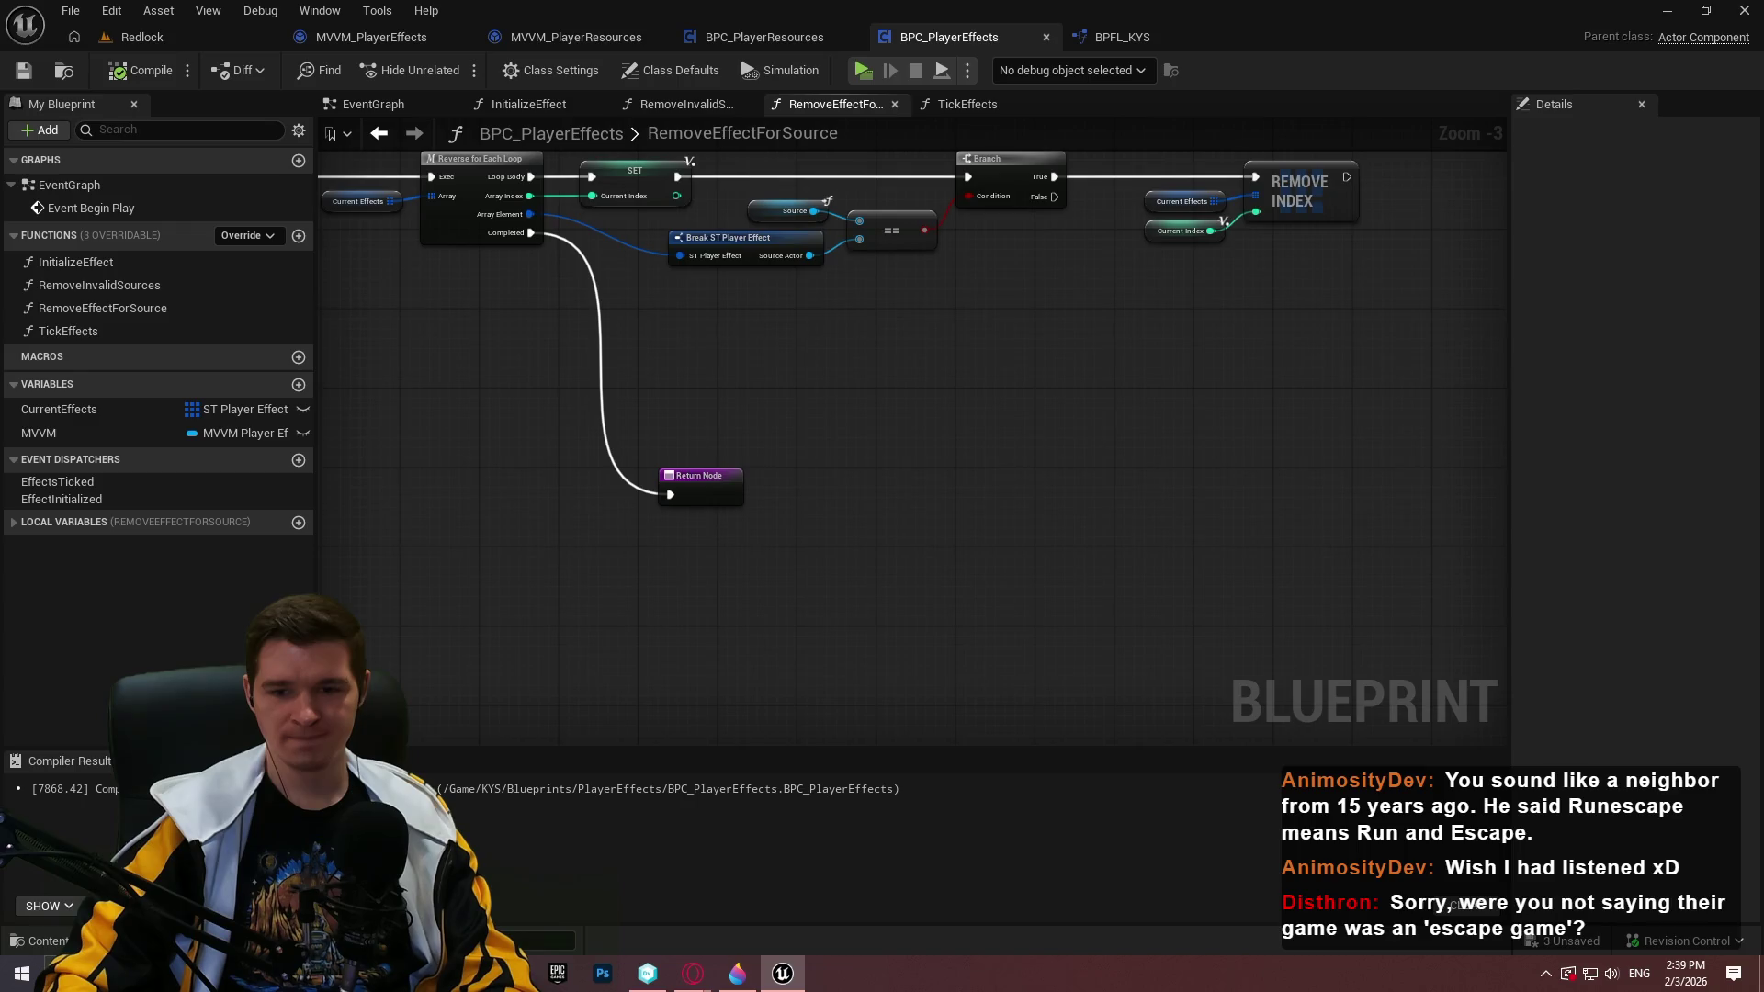
pyautogui.moveTo(827, 368); pyautogui.dragTo(827, 362)
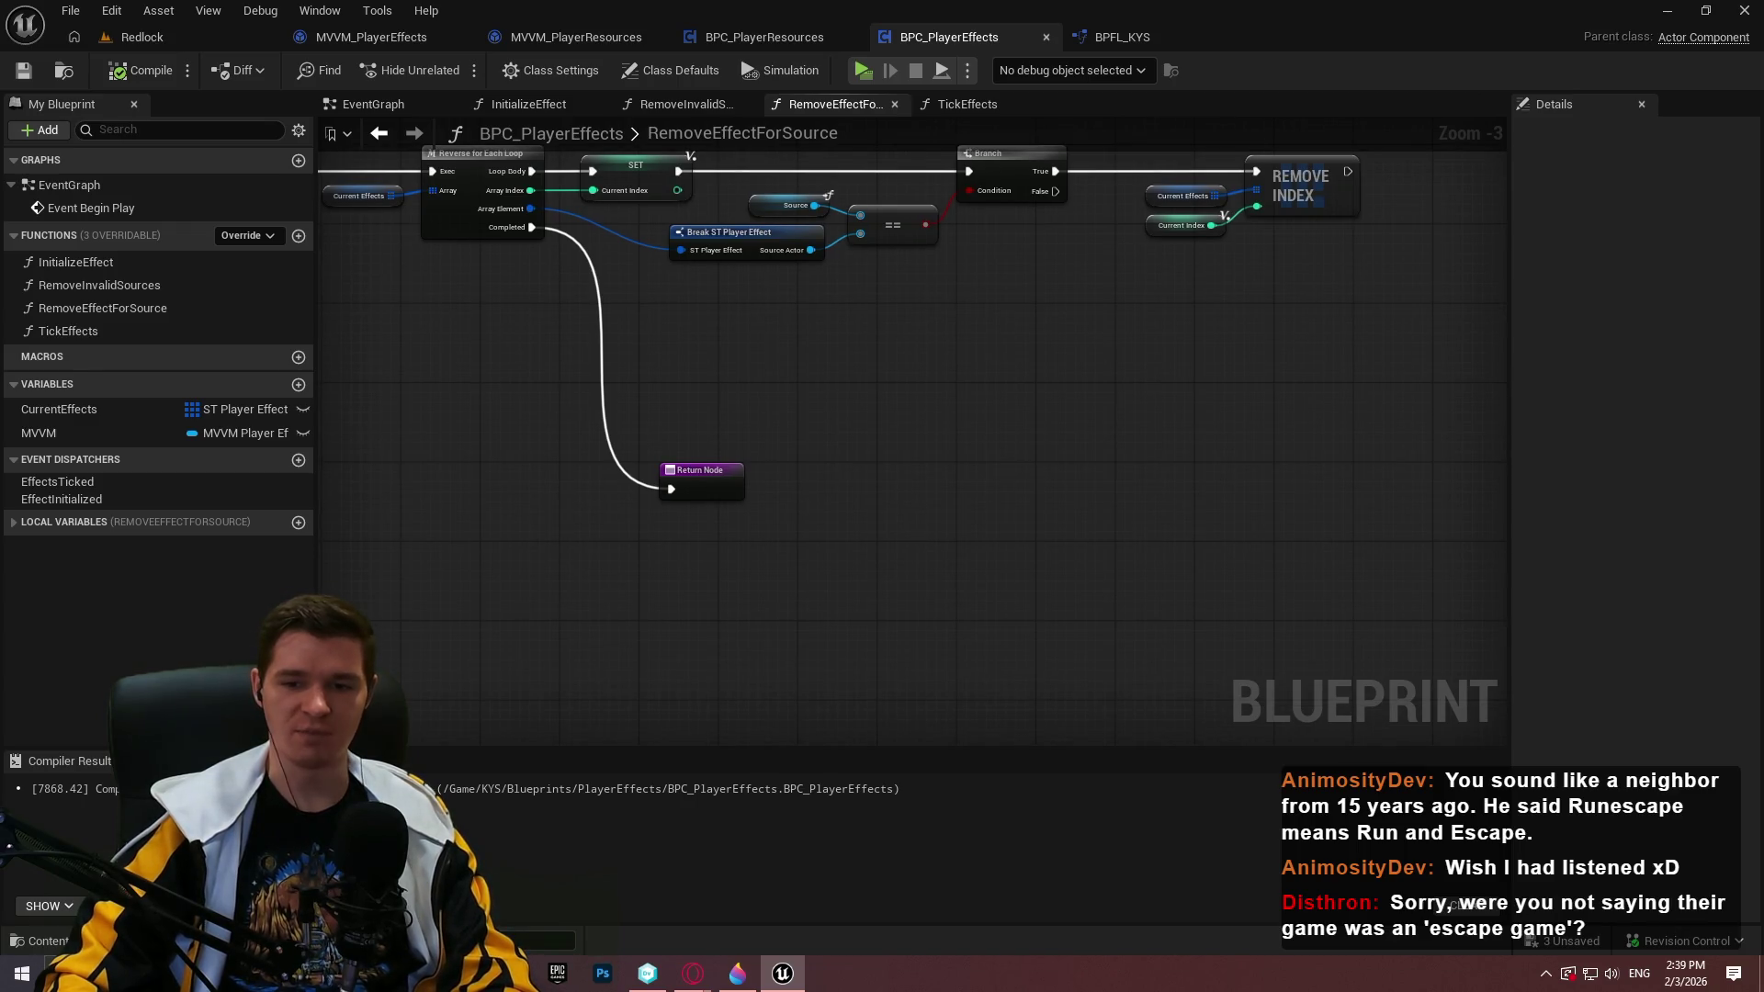
pyautogui.moveTo(827, 368); pyautogui.dragTo(827, 361)
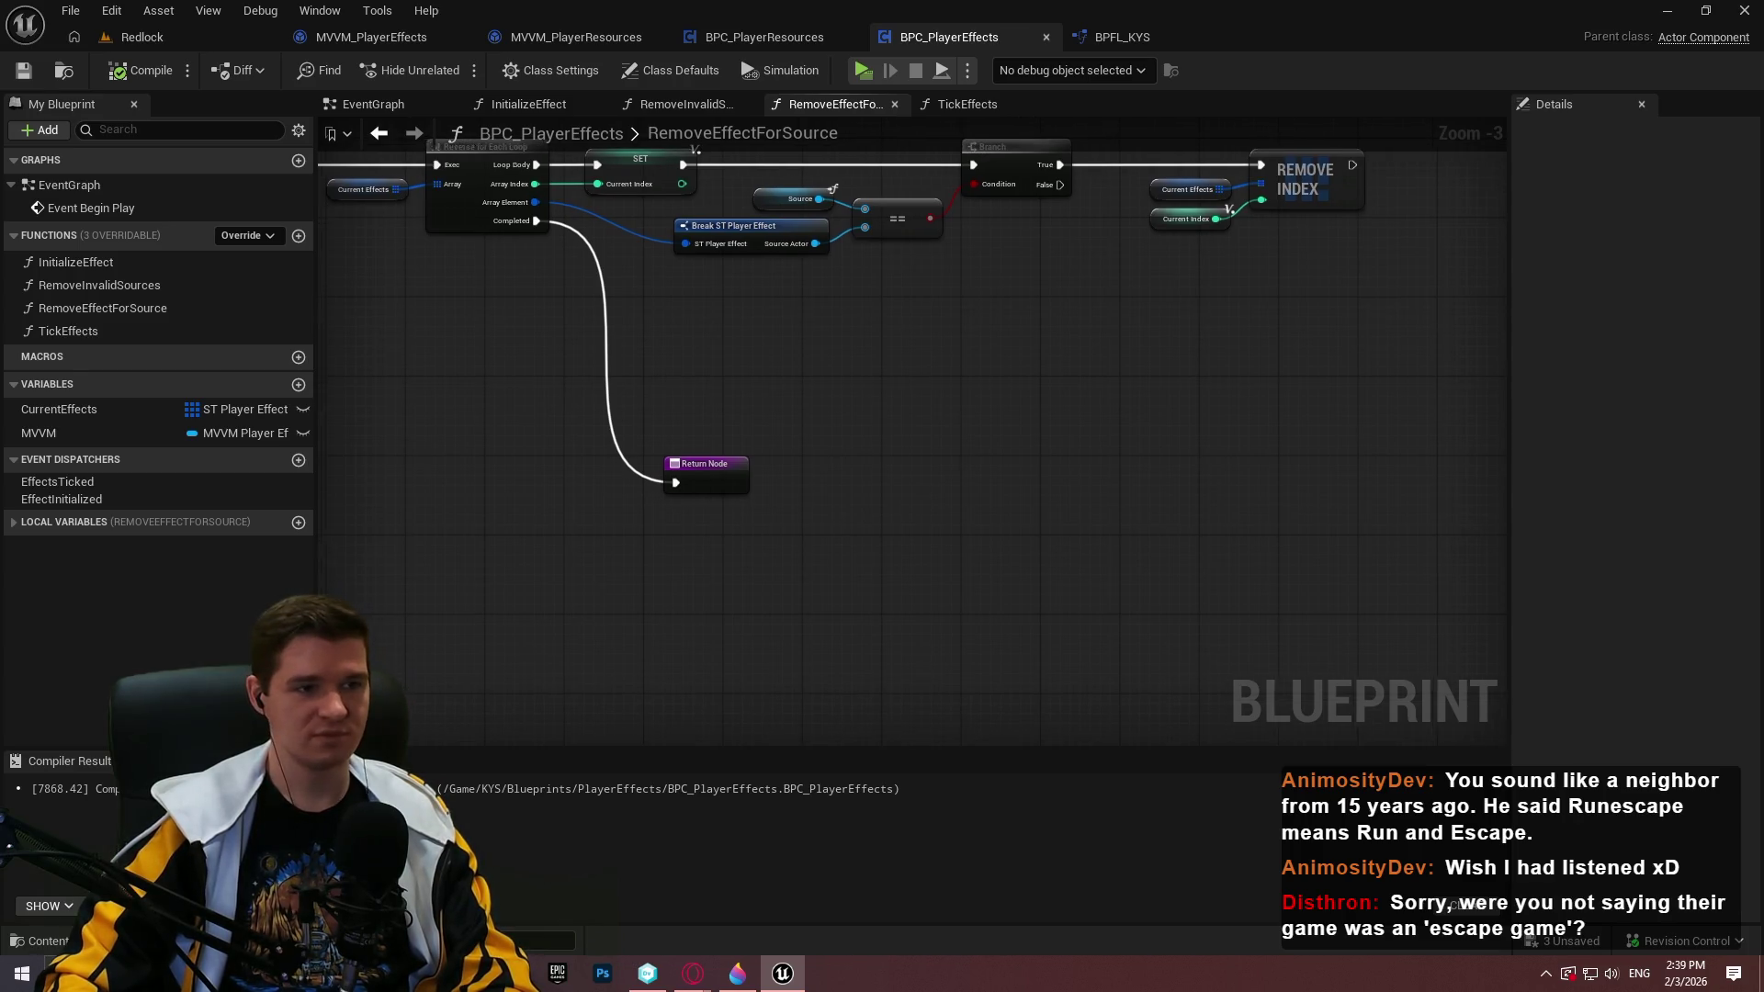
pyautogui.scroll(-3, 725, 410)
pyautogui.scroll(3, 899, 429)
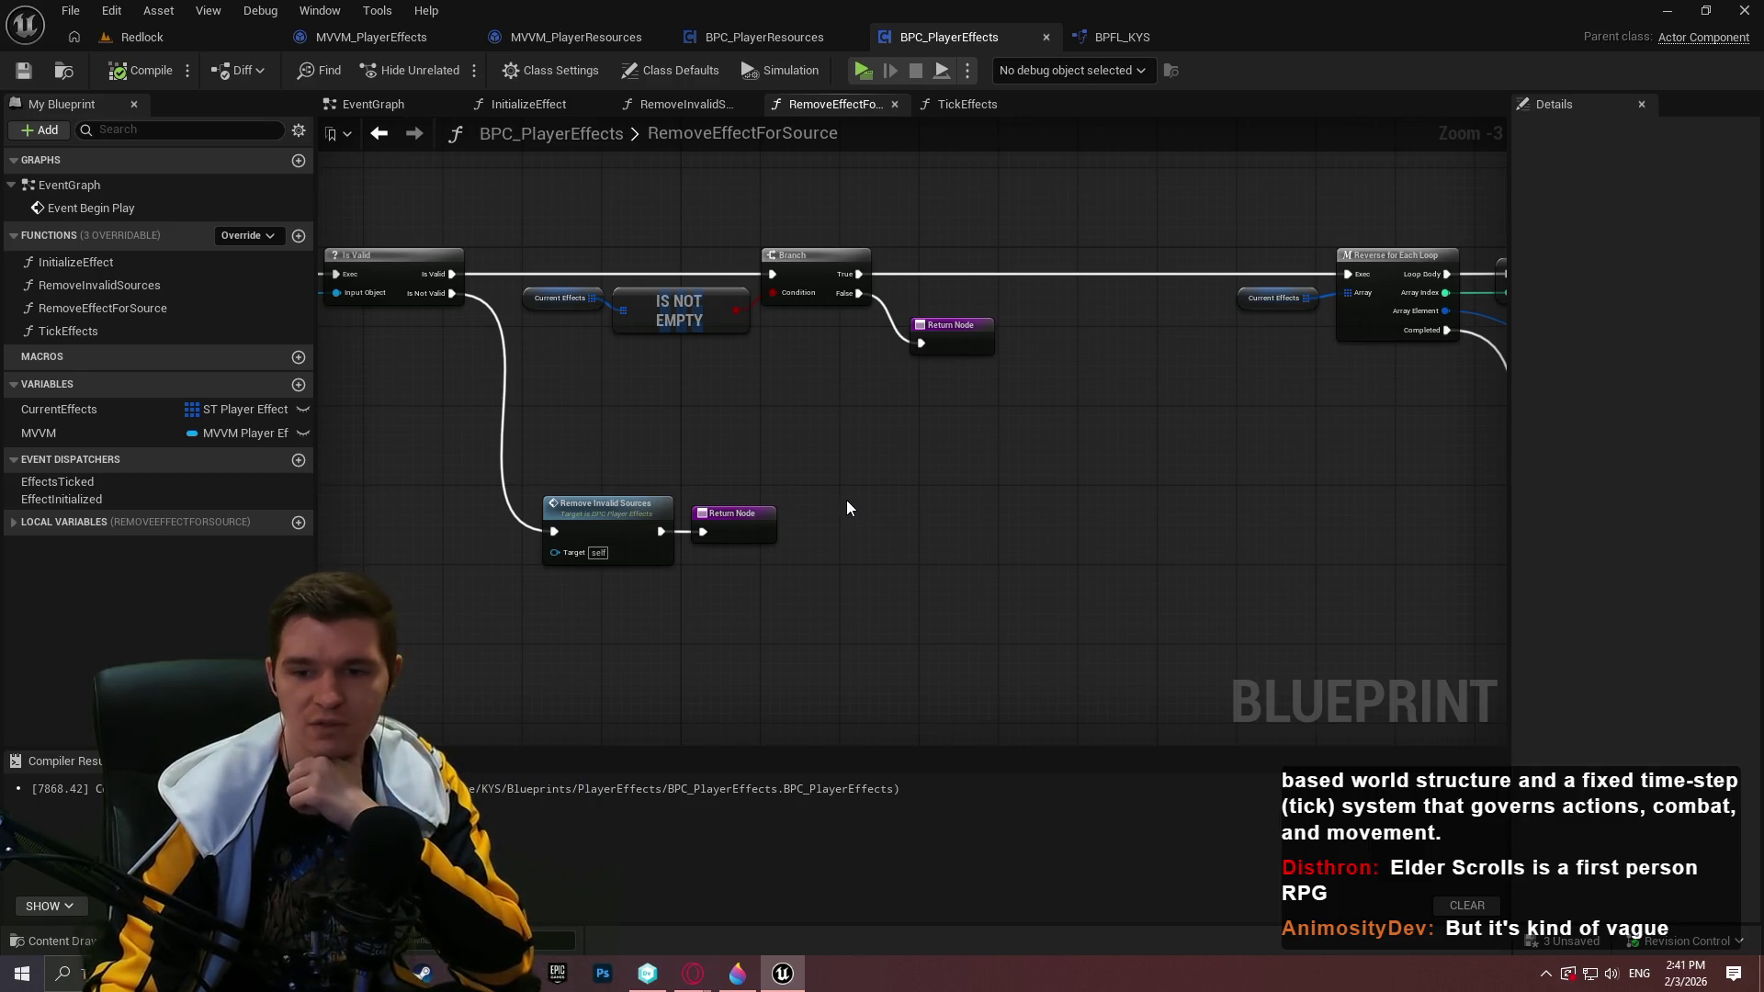
# Add a new event dispatcher named EffectRemoved
pyautogui.click(298, 461)
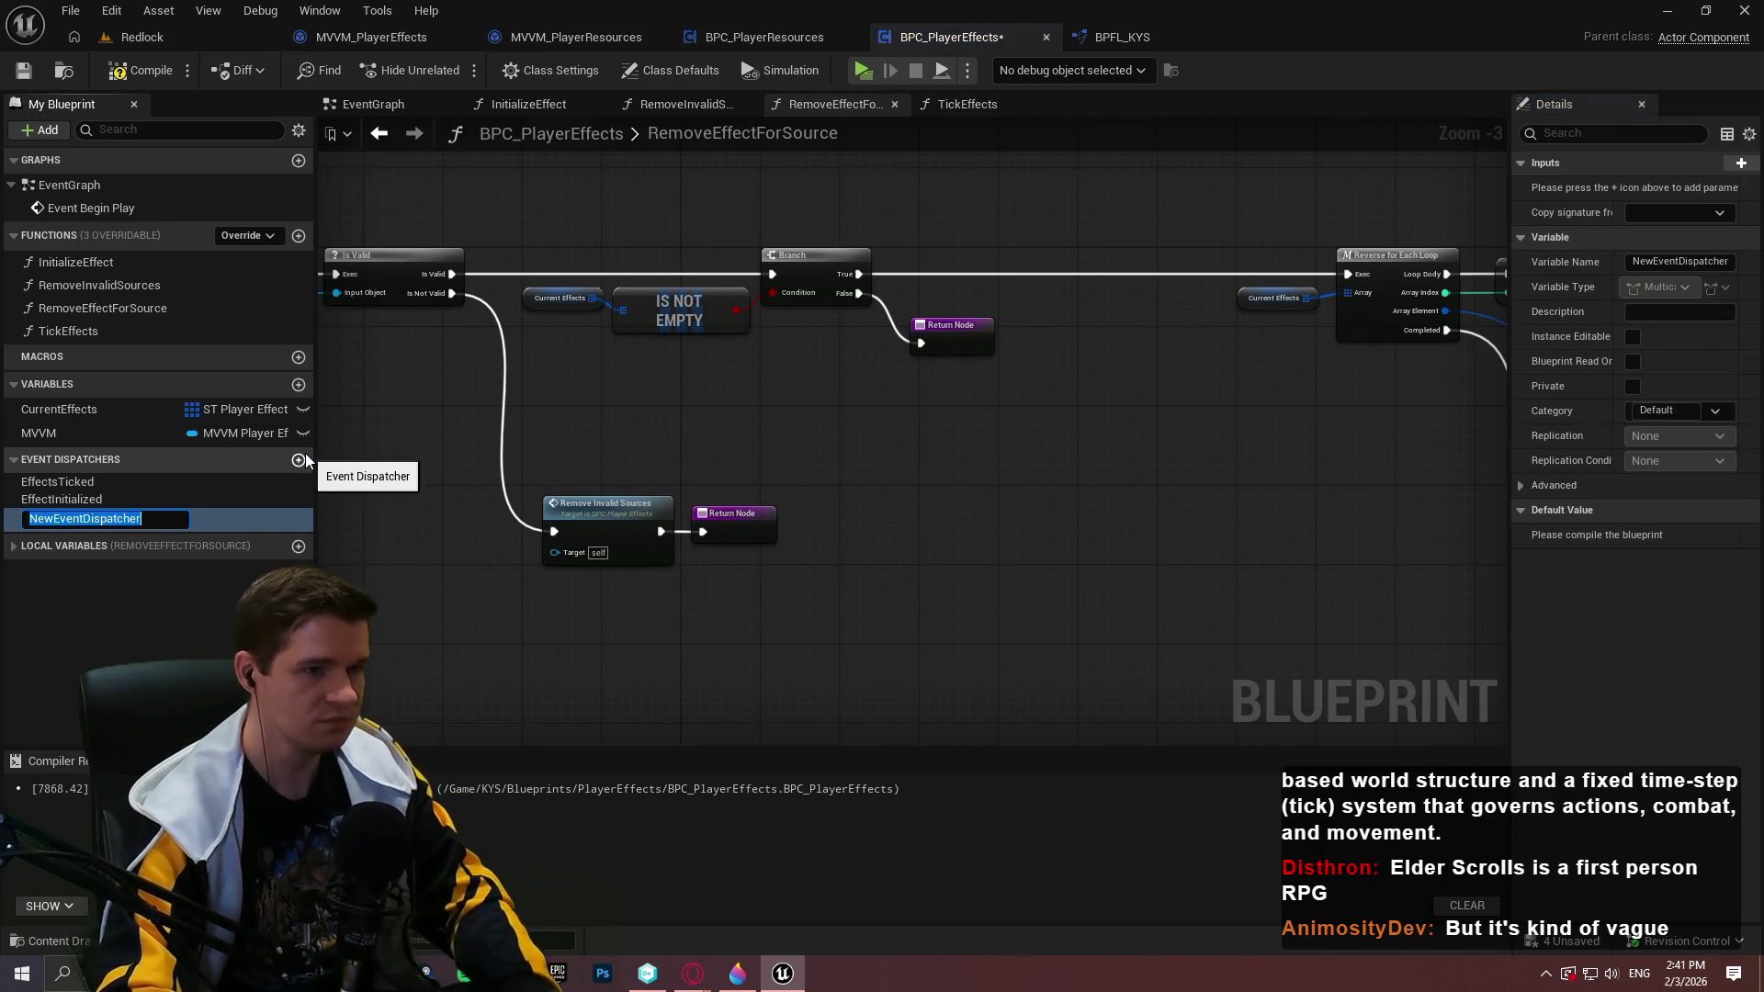
pyautogui.write('RemovedE')
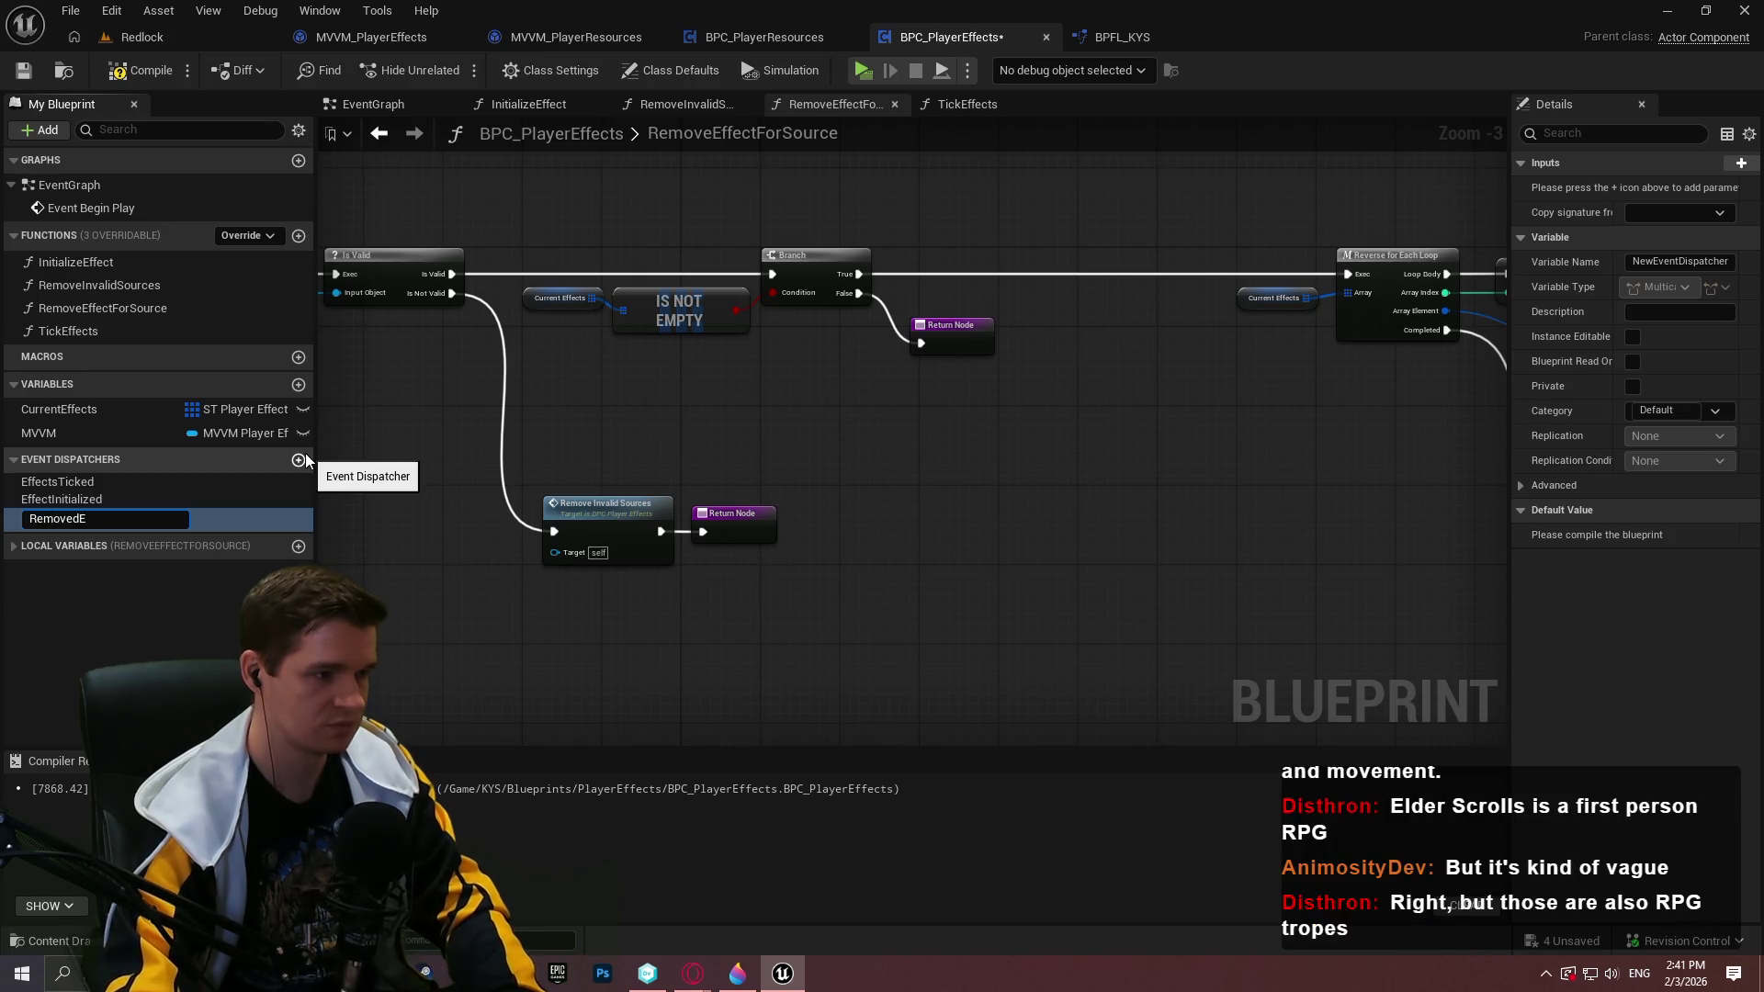
pyautogui.hotkey('ctrl', 'a')
pyautogui.write('Effe')
pyautogui.write('ctRemoved')
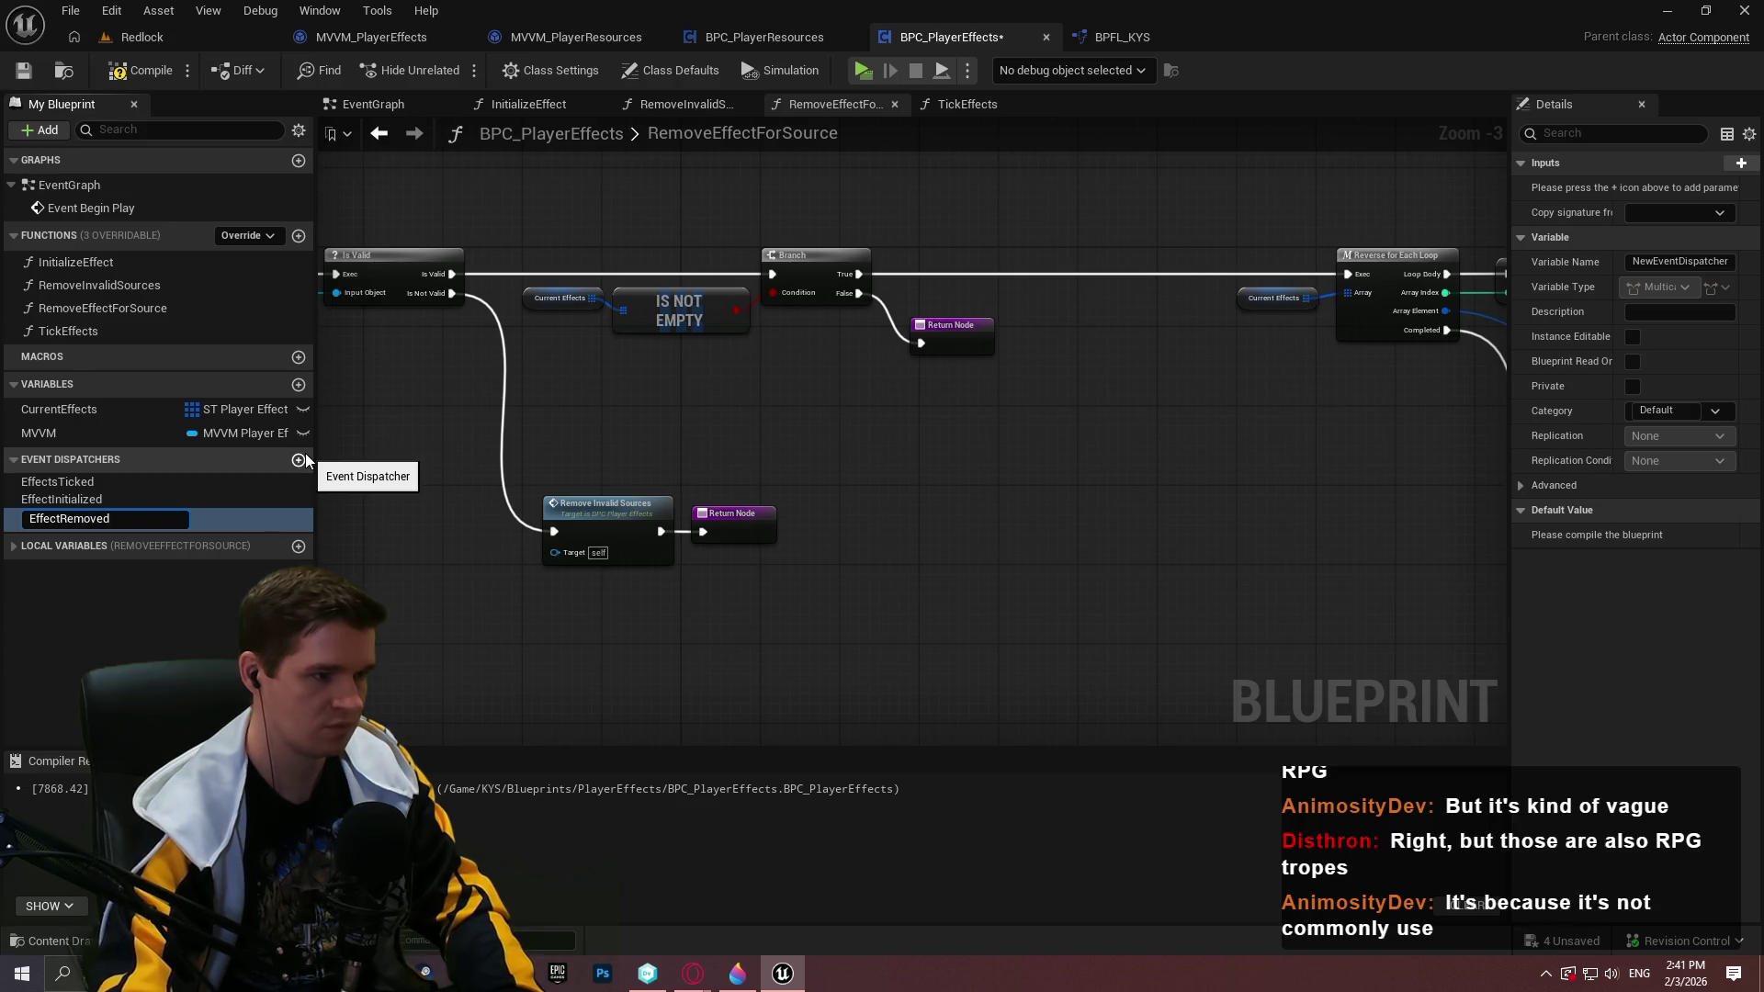
pyautogui.press('Return')
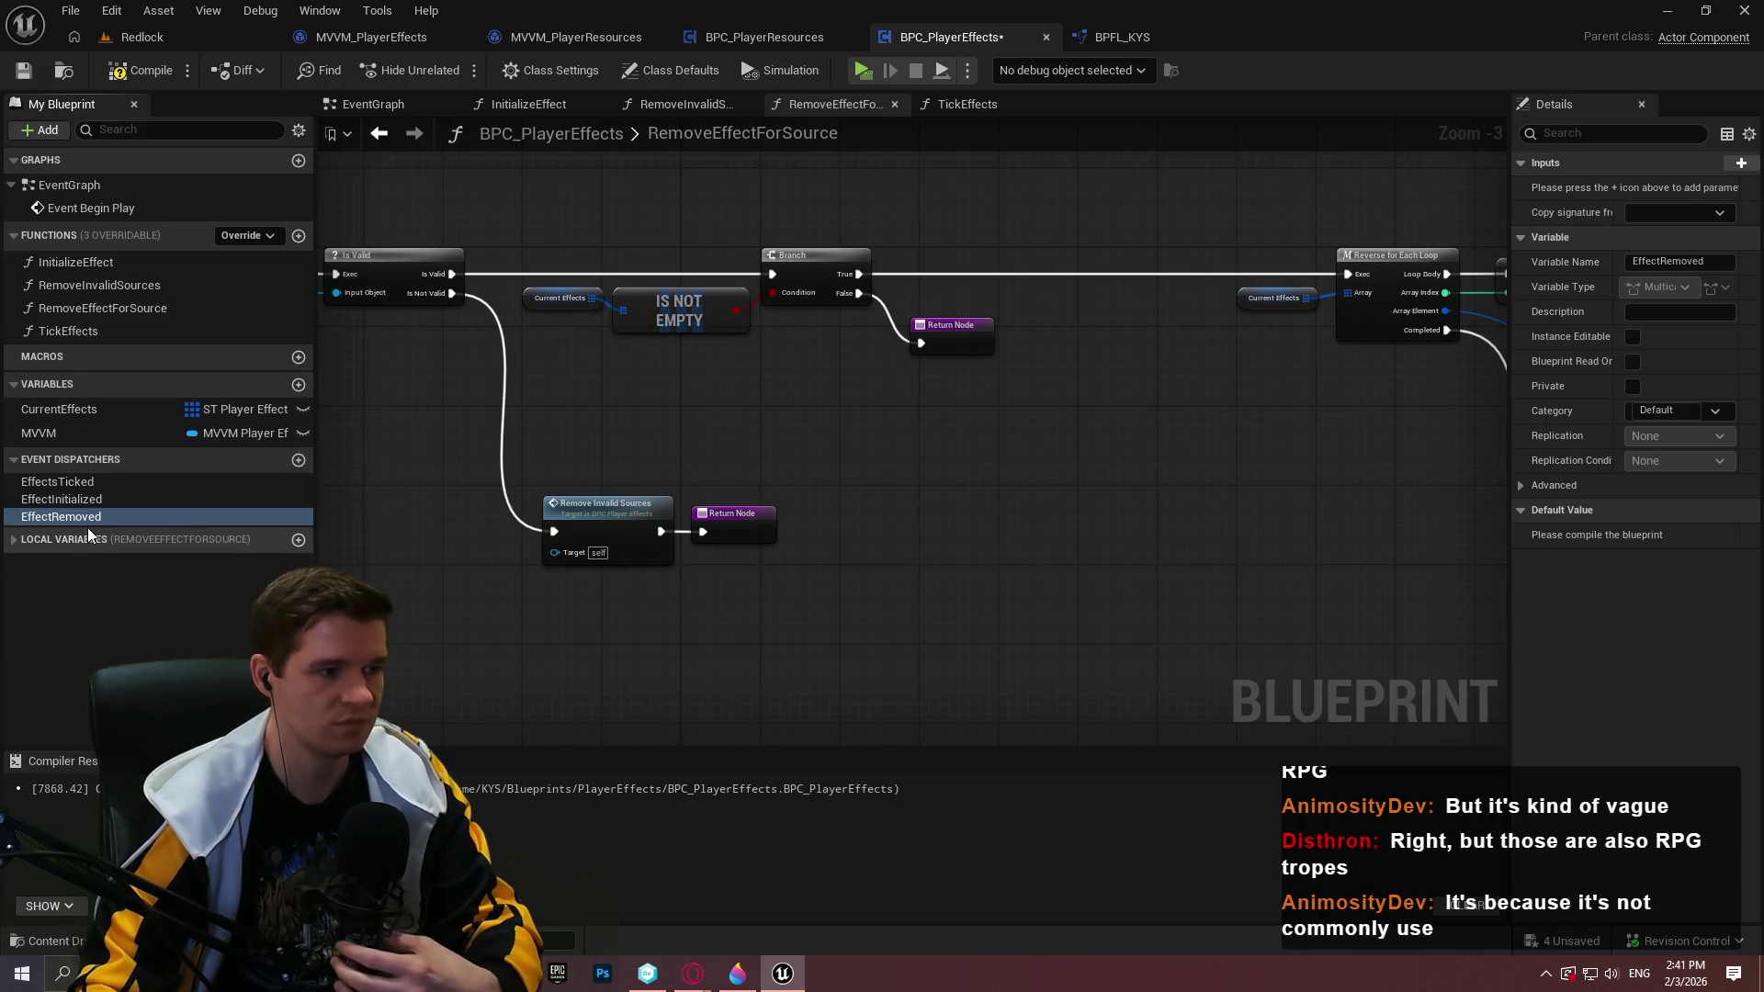
# Place a Call Effect Removed node right of REMOVE INDEX and compile
pyautogui.moveTo(345, 496)
pyautogui.mouseDown()
pyautogui.moveTo(901, 462)
pyautogui.moveTo(1453, 510)
pyautogui.moveTo(838, 565)
pyautogui.moveTo(695, 542)
pyautogui.moveTo(871, 577)
pyautogui.moveTo(1061, 540)
pyautogui.moveTo(785, 480)
pyautogui.mouseUp()
pyautogui.click(944, 498)
pyautogui.click(785, 481)
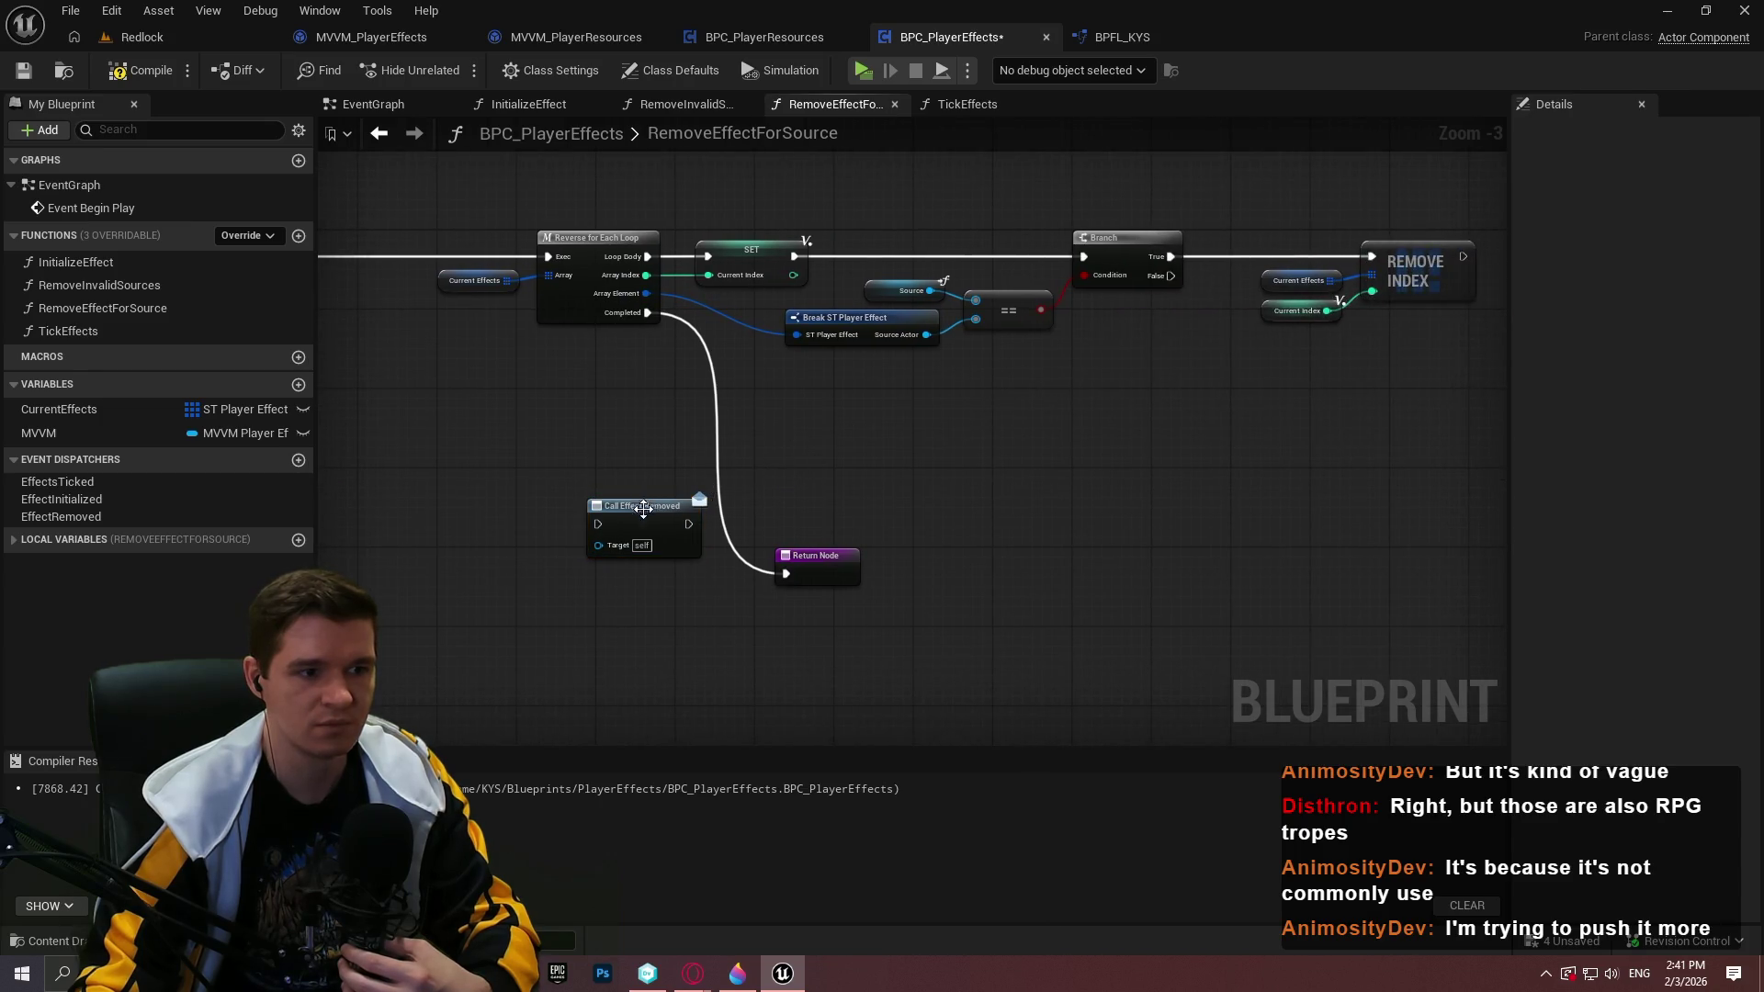
pyautogui.moveTo(647, 514)
pyautogui.mouseDown()
pyautogui.moveTo(1183, 275)
pyautogui.moveTo(1259, 259)
pyautogui.moveTo(1143, 258)
pyautogui.moveTo(1155, 227)
pyautogui.mouseUp()
pyautogui.scroll(3, 1143, 257)
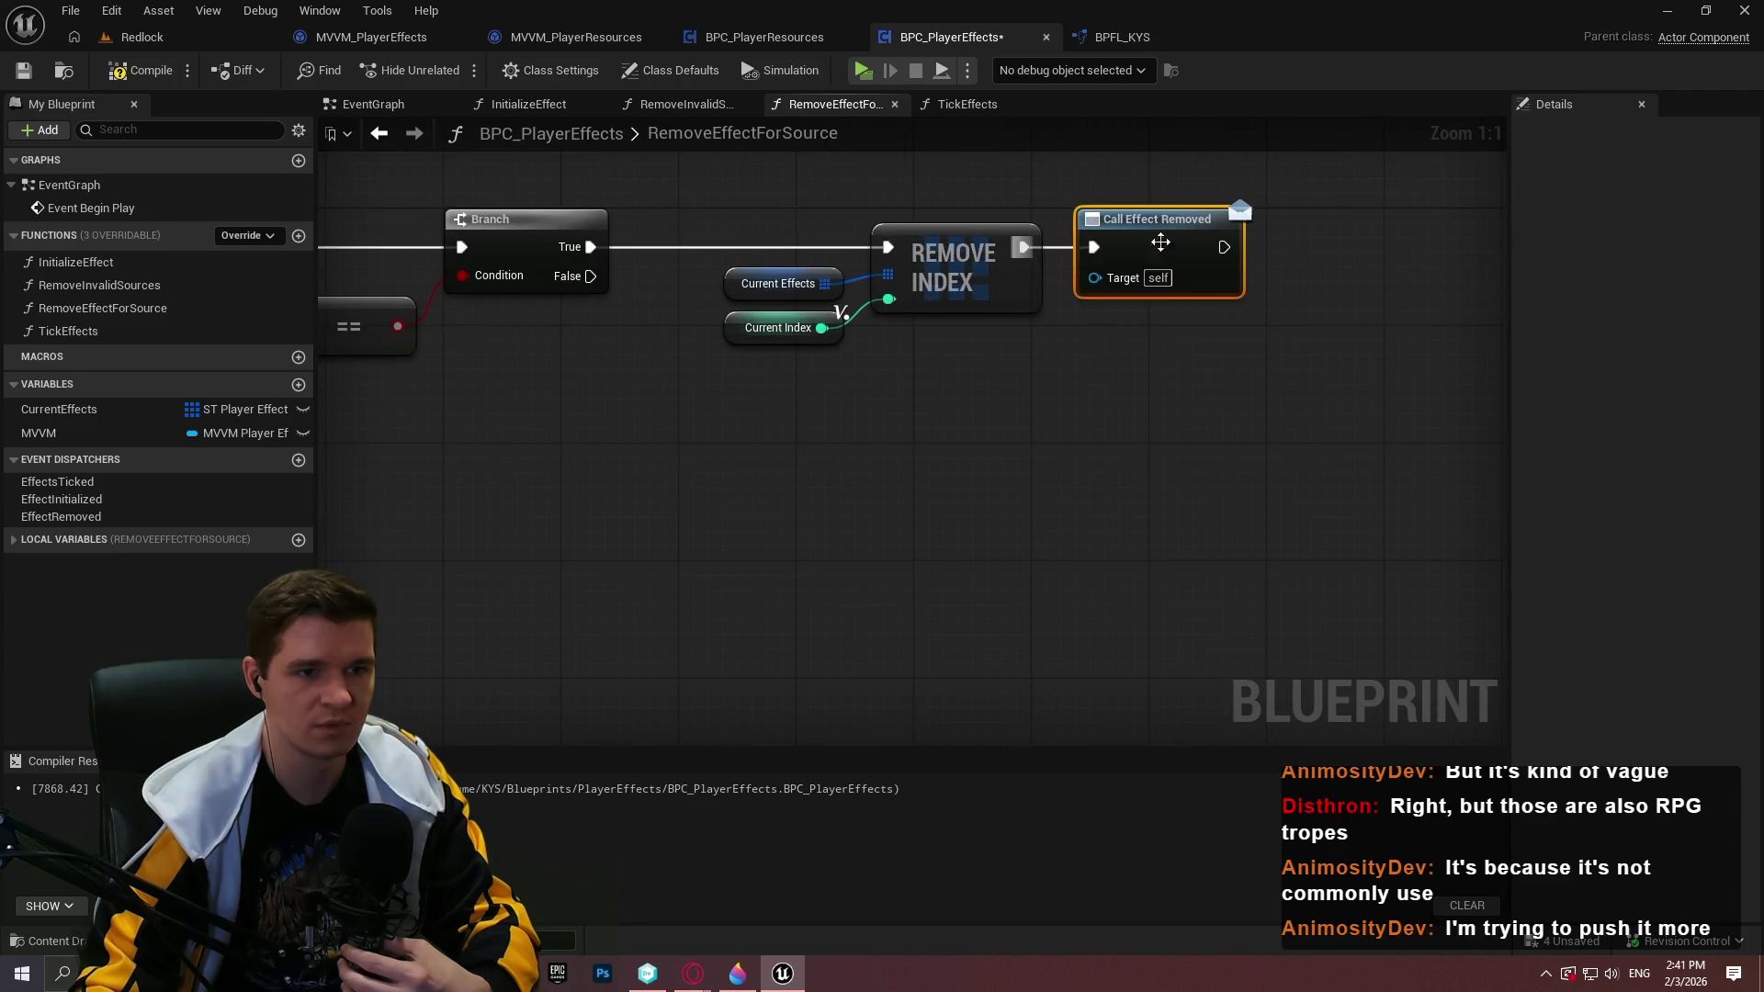
pyautogui.scroll(-3, 1067, 417)
pyautogui.moveTo(821, 433)
pyautogui.mouseDown()
pyautogui.moveTo(1309, 415)
pyautogui.moveTo(241, 434)
pyautogui.moveTo(1027, 438)
pyautogui.mouseUp()
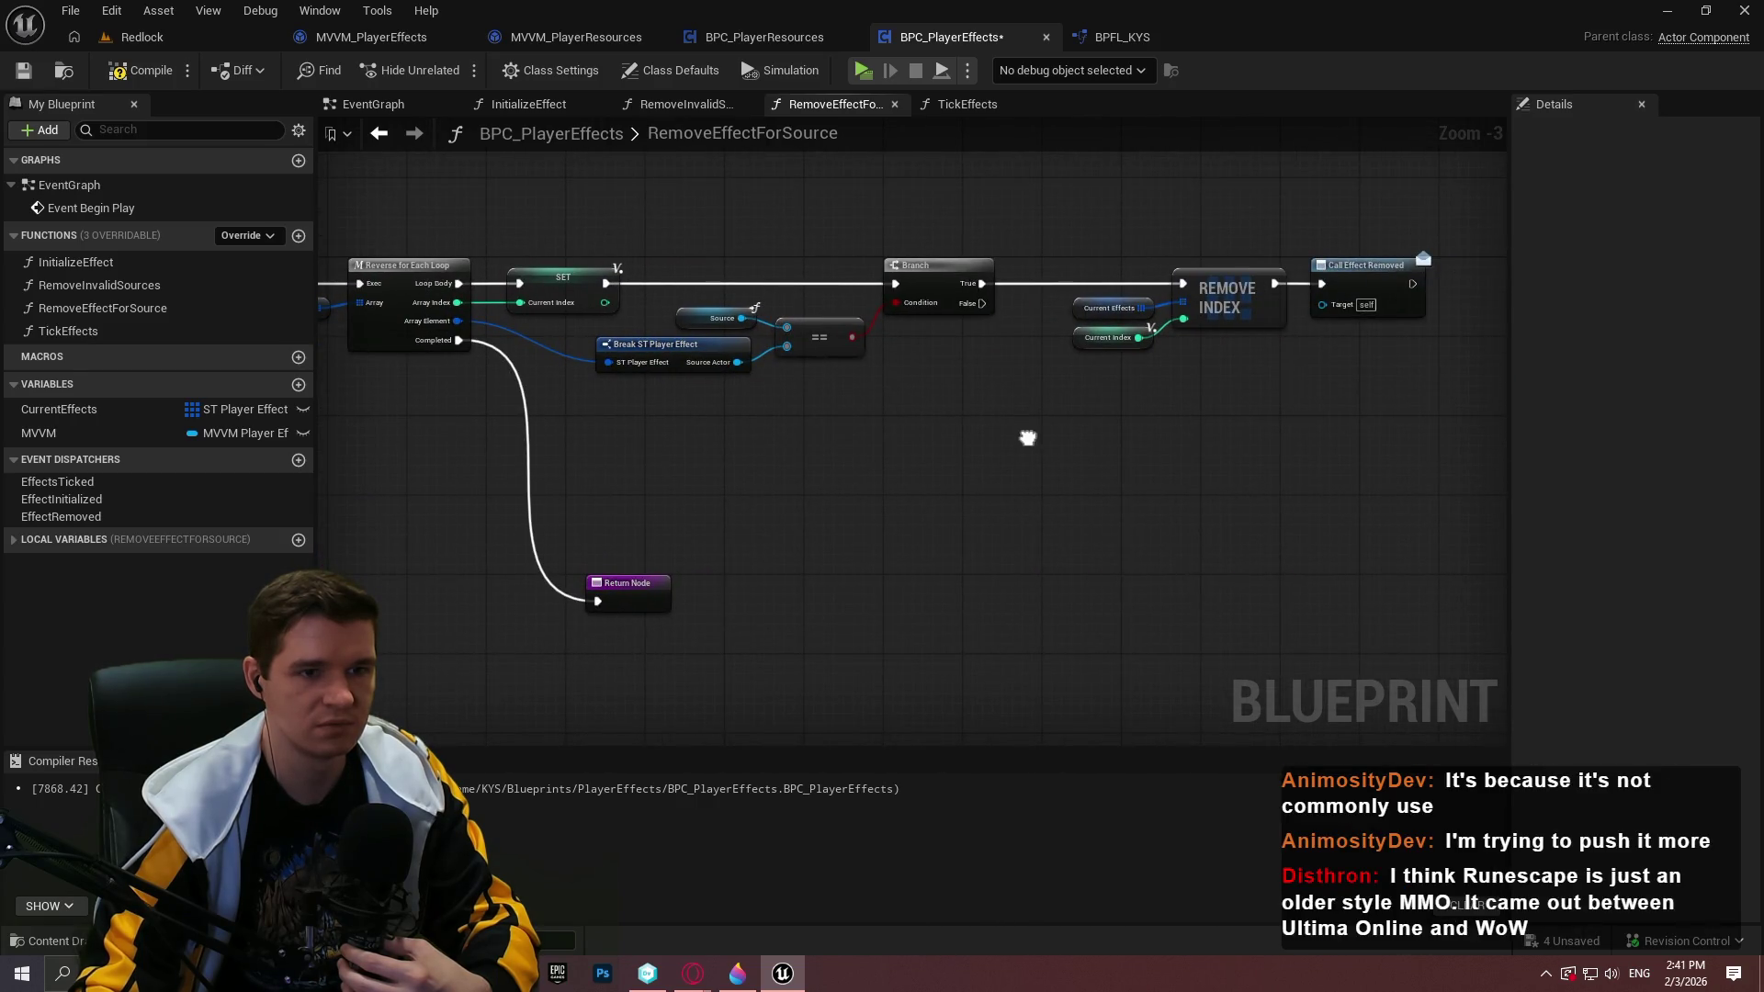
pyautogui.click(138, 70)
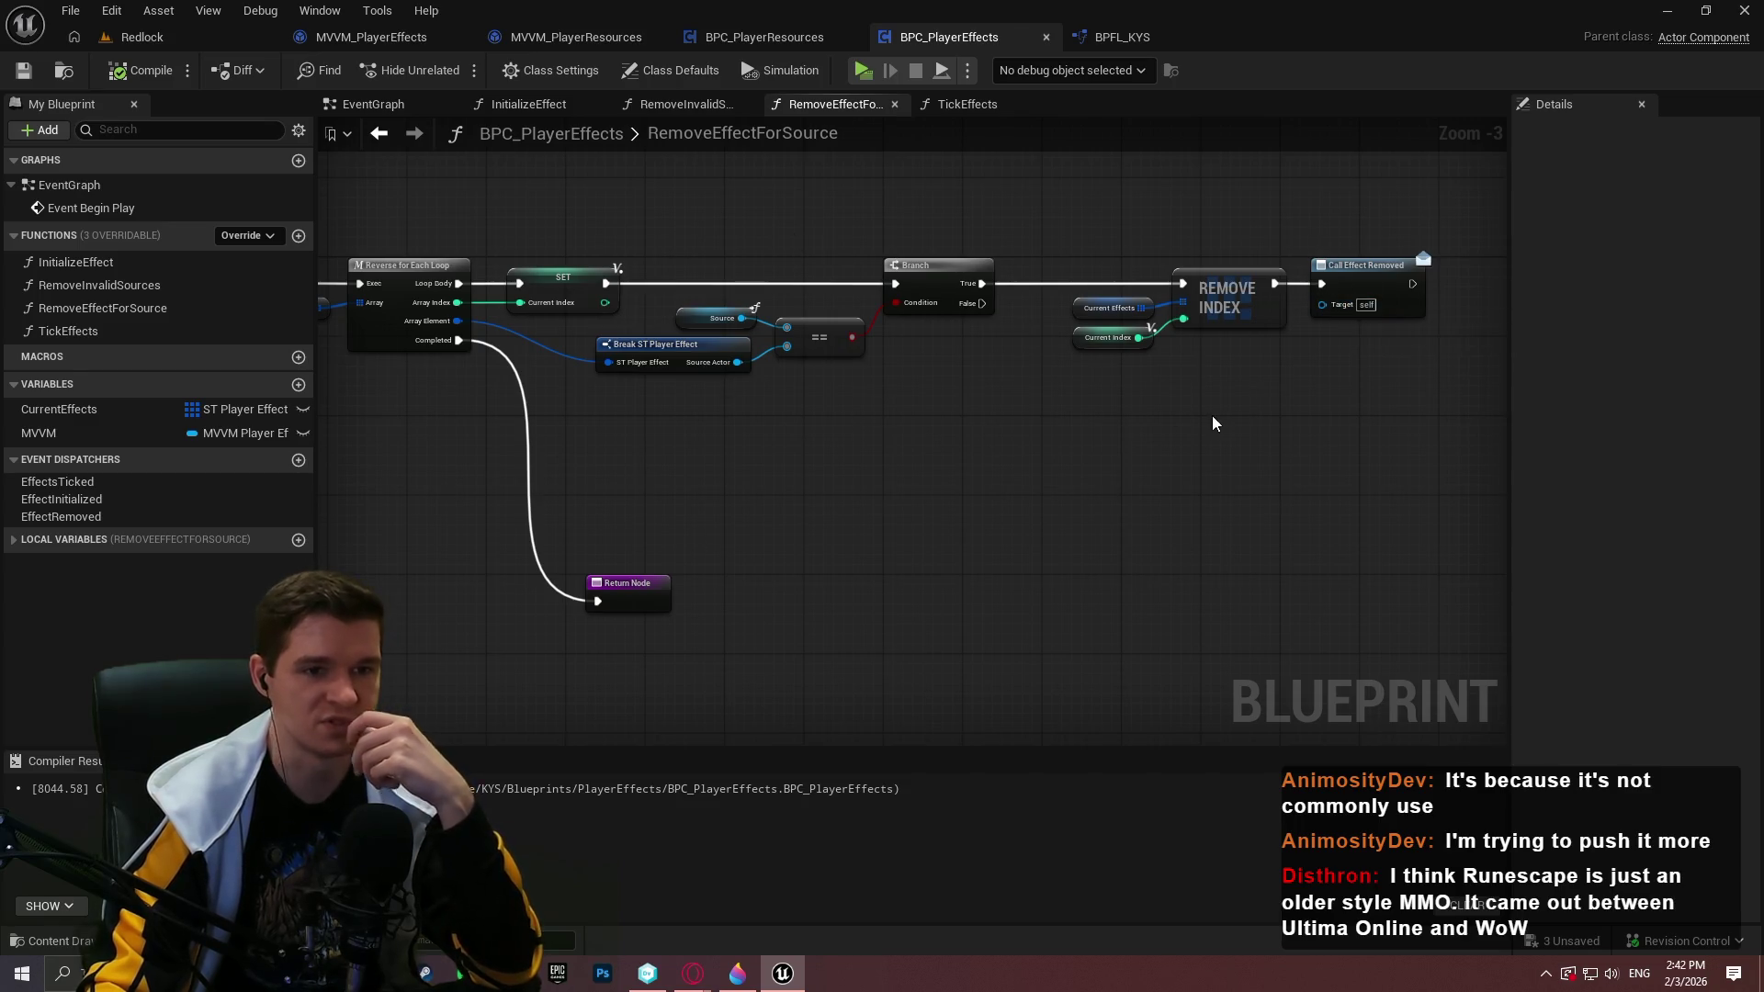
# Cut the Call Effect Removed node and paste it beside the loop's Return Node
pyautogui.click(1367, 285)
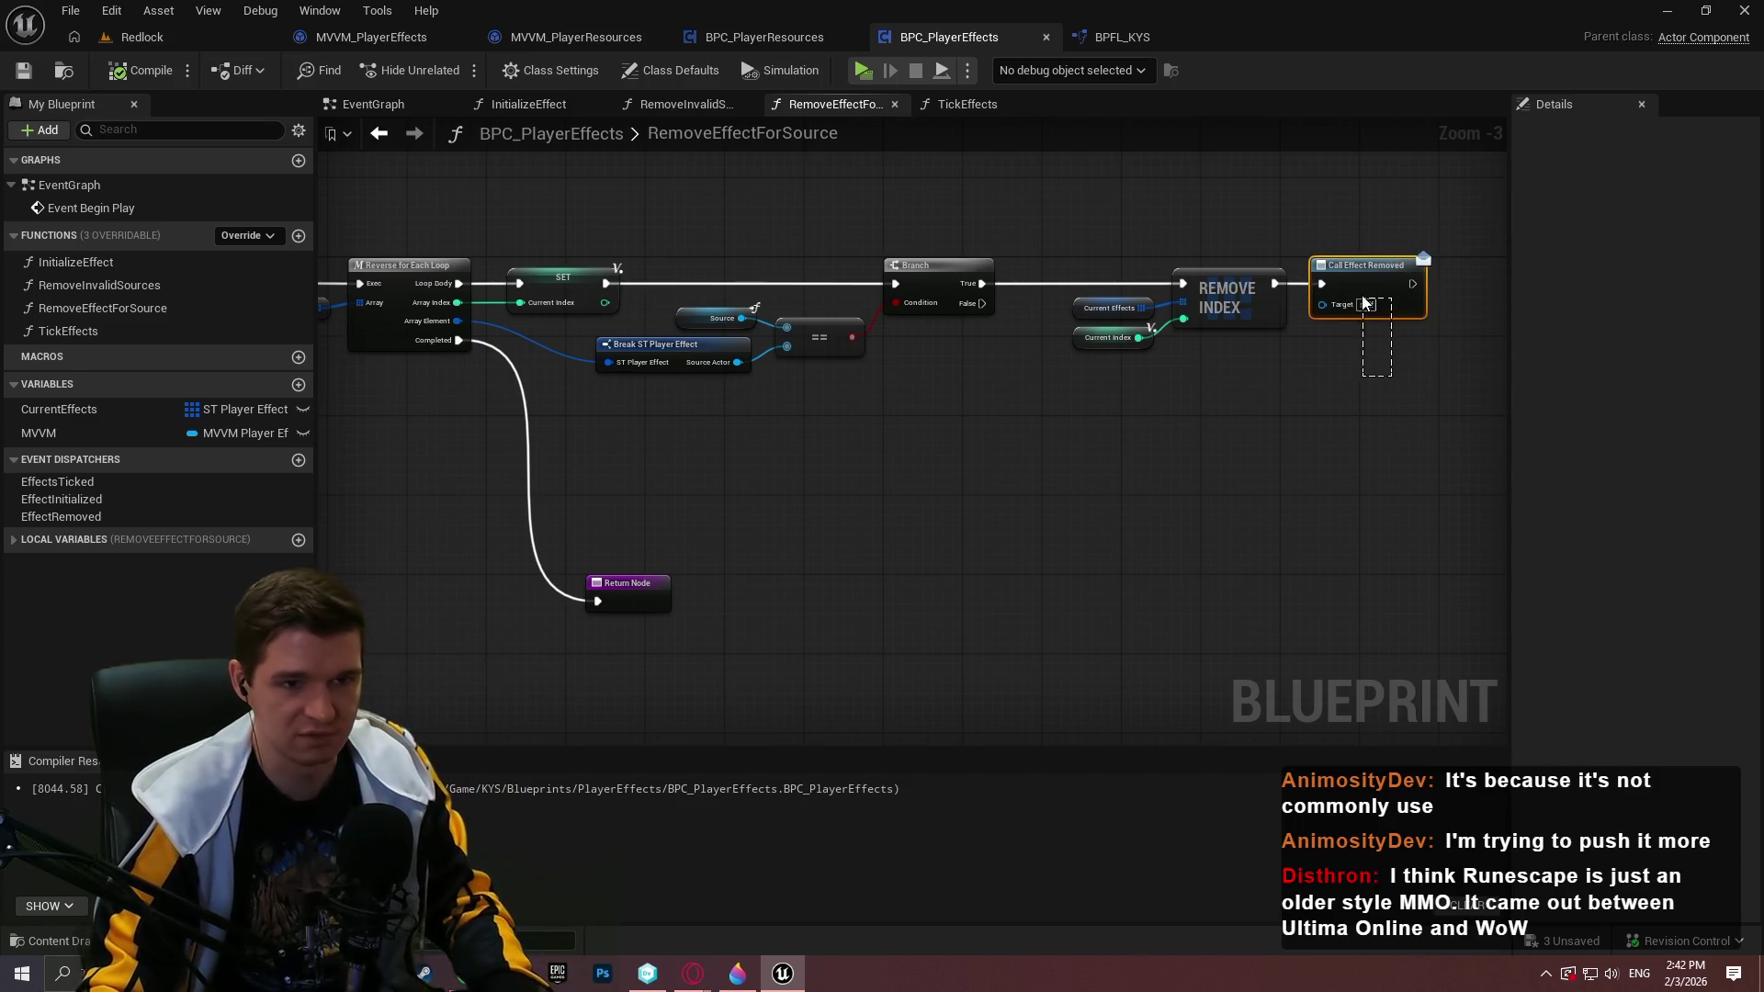
pyautogui.press('Delete')
pyautogui.hotkey('ctrl', 'v')
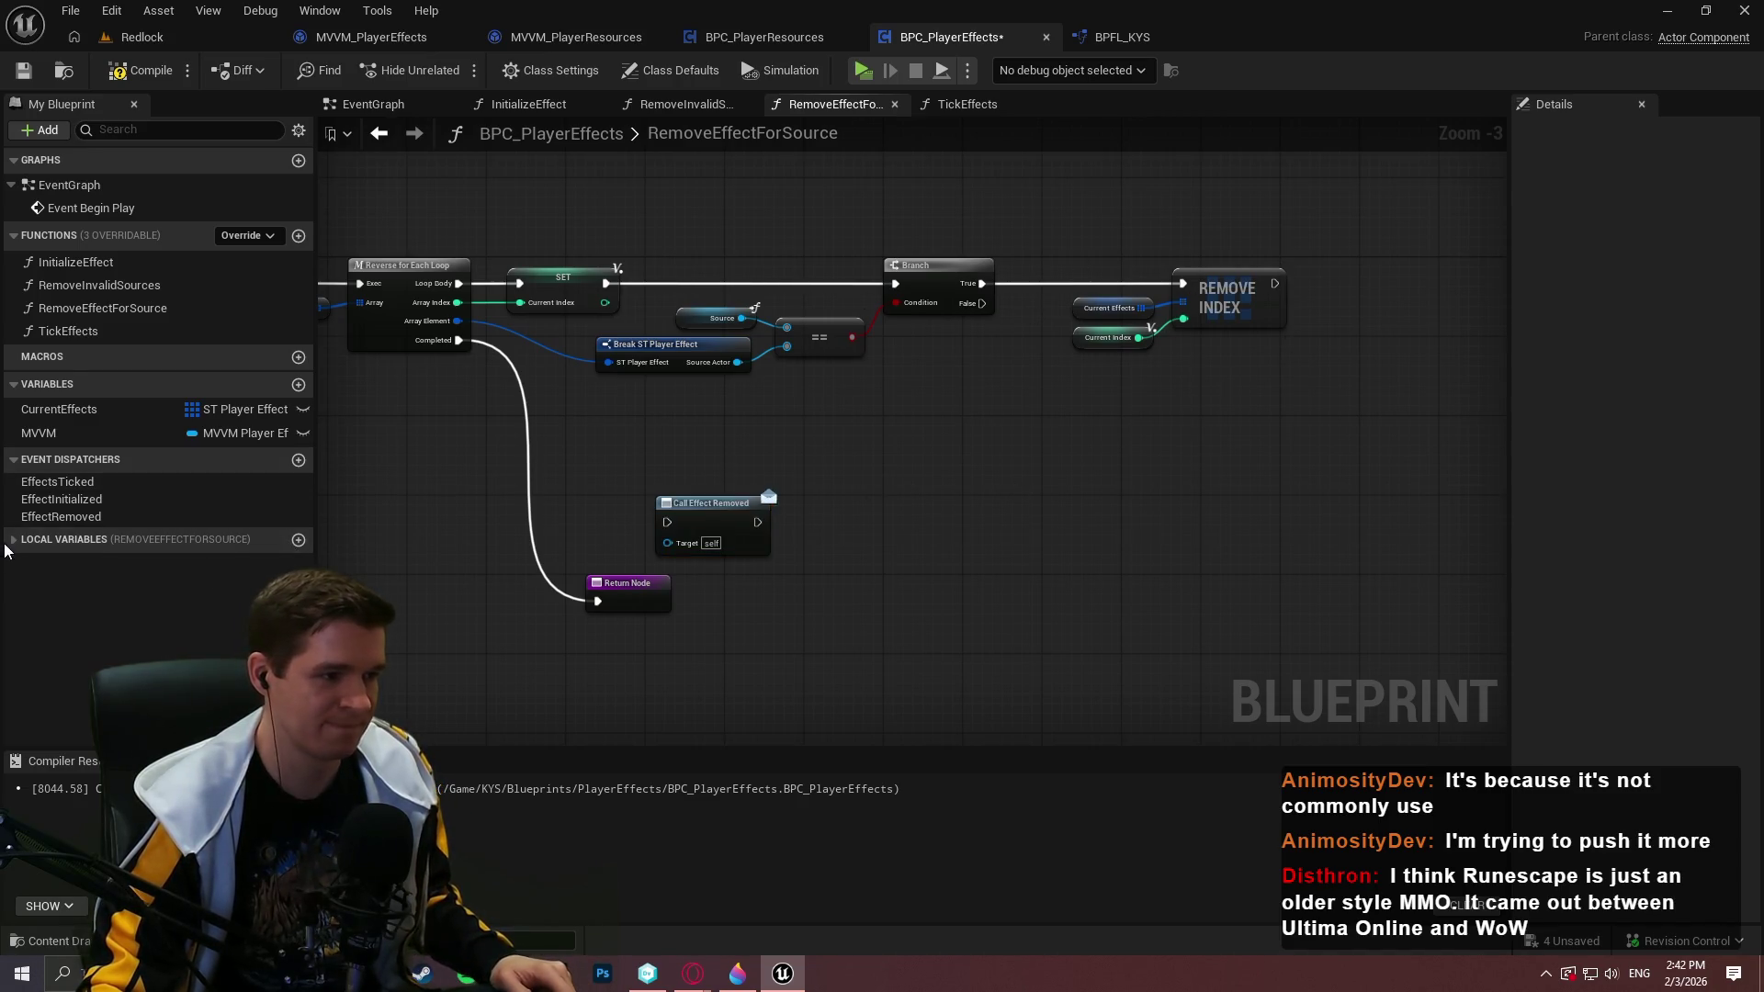
# Add a Boolean local bRemovedItem and set it true right after Remove Index
pyautogui.click(202, 539)
pyautogui.click(300, 539)
pyautogui.write('b')
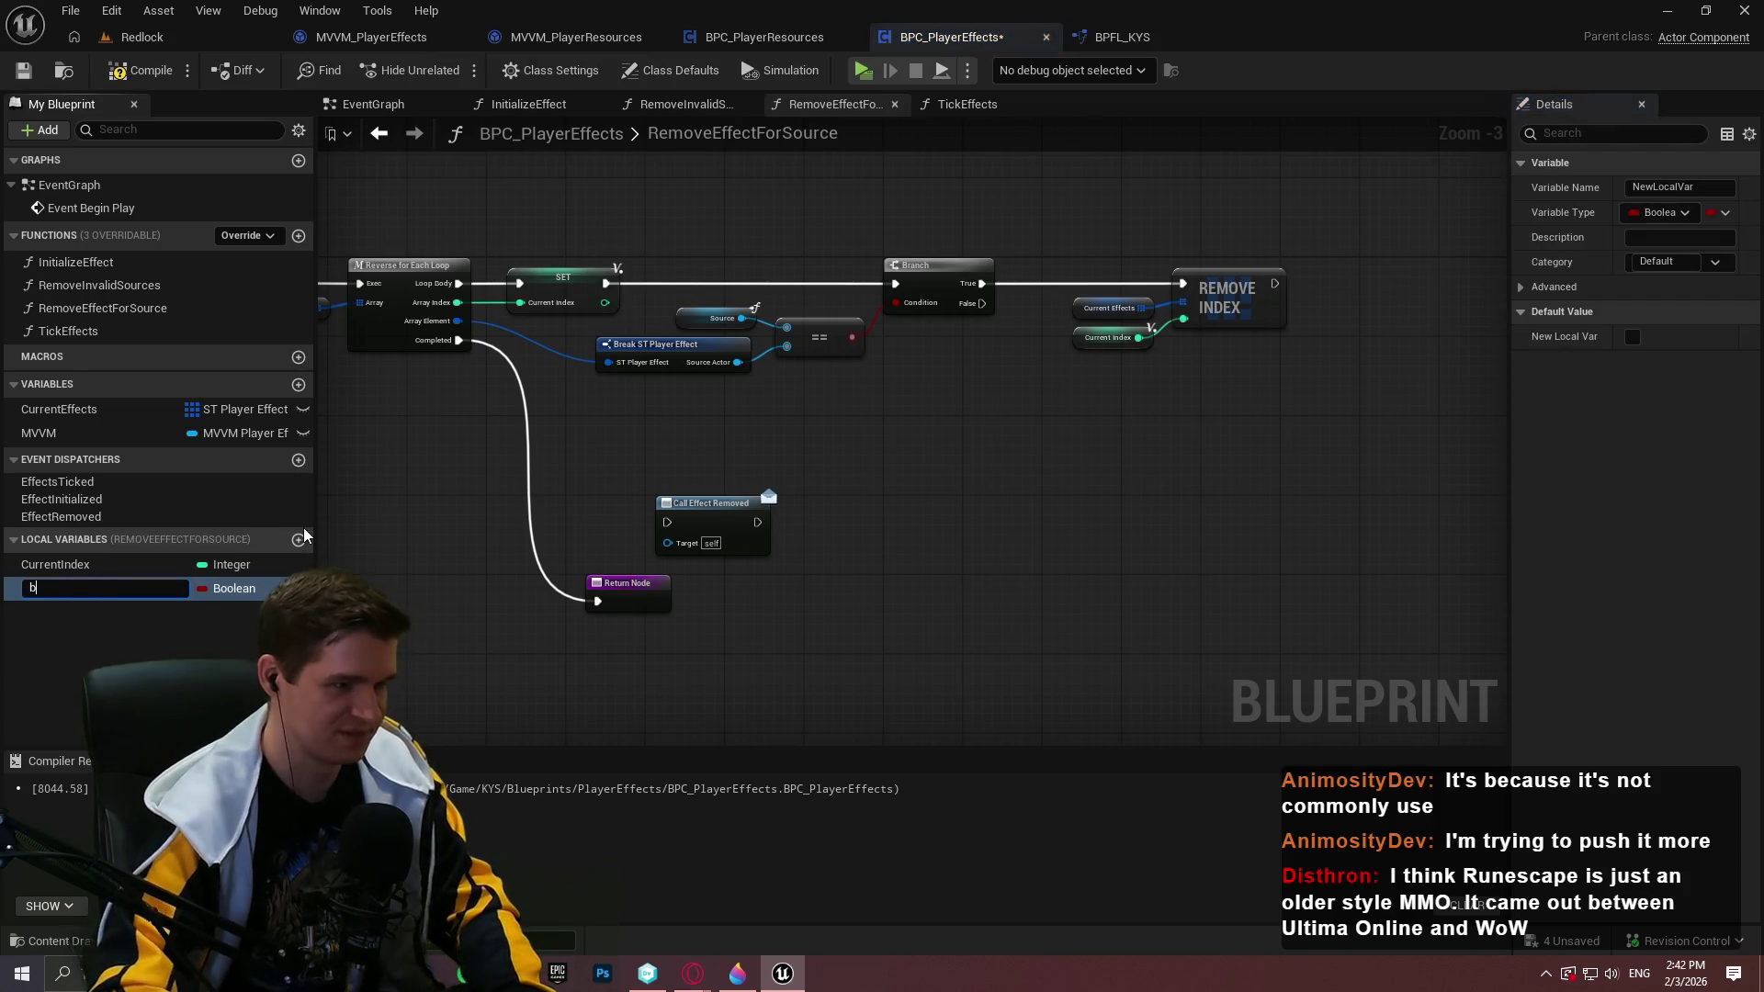
pyautogui.write('RemovedIt')
pyautogui.press('Return')
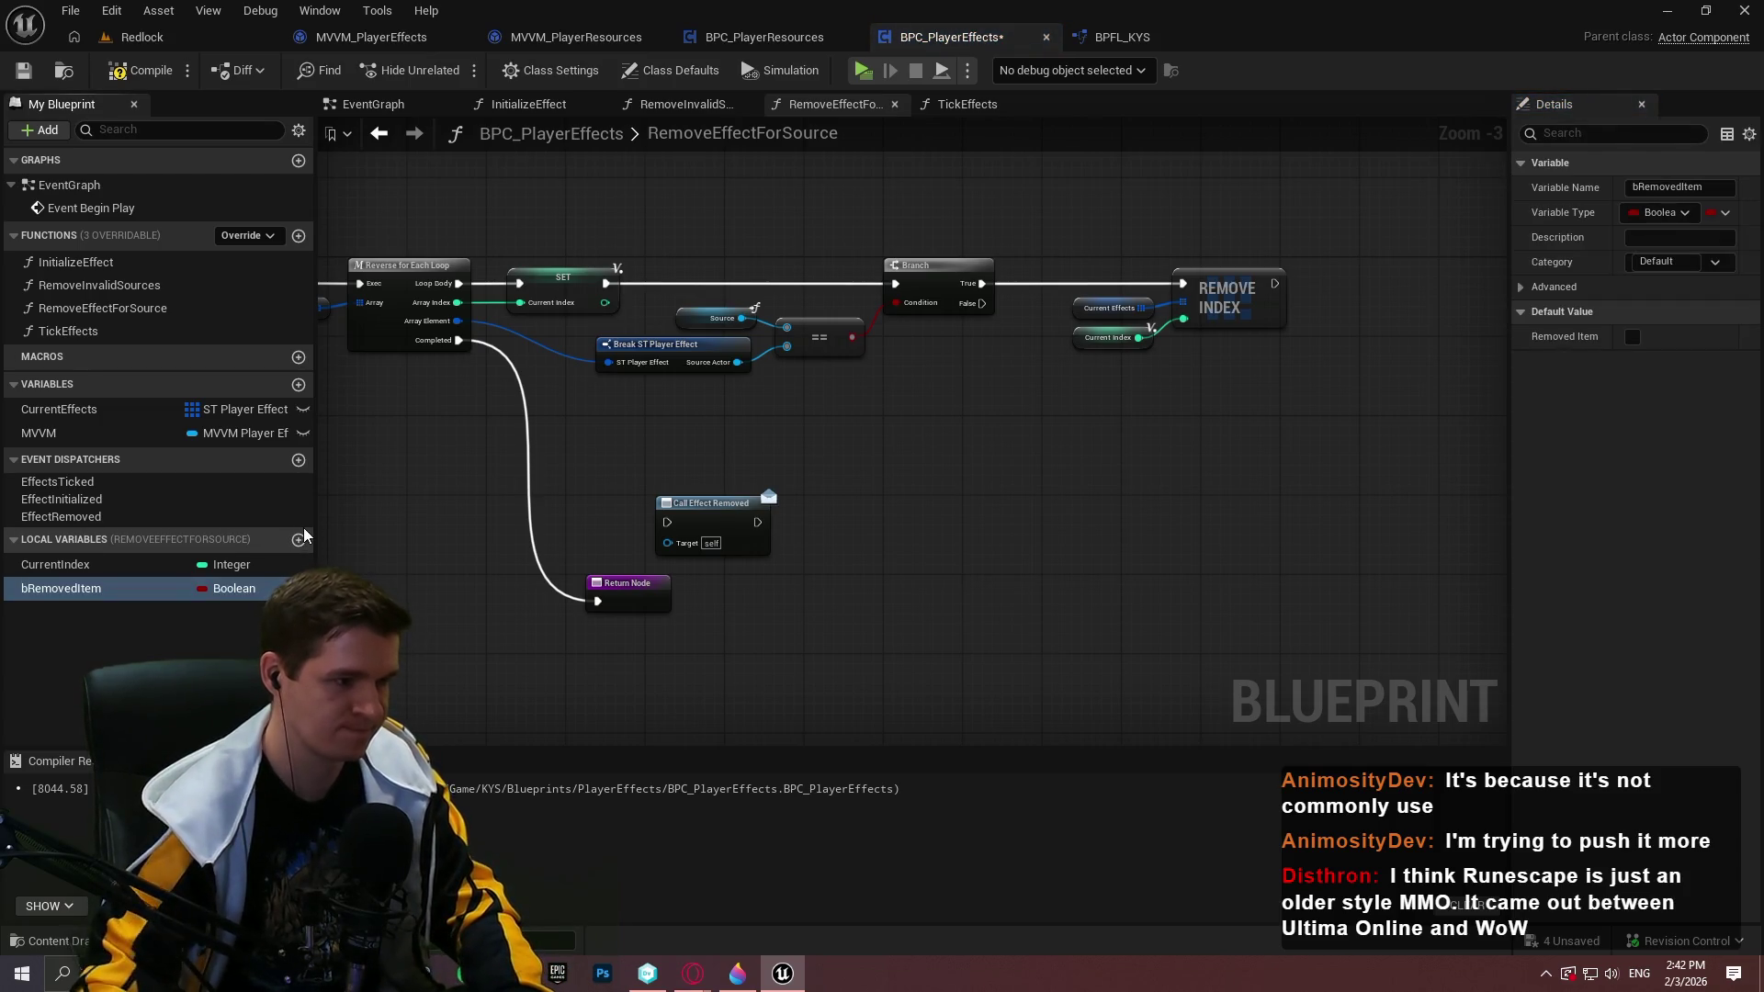
pyautogui.moveTo(220, 589)
pyautogui.mouseDown()
pyautogui.moveTo(1199, 441)
pyautogui.moveTo(1258, 352)
pyautogui.moveTo(1275, 284)
pyautogui.mouseUp()
pyautogui.click(1268, 496)
pyautogui.click(1250, 463)
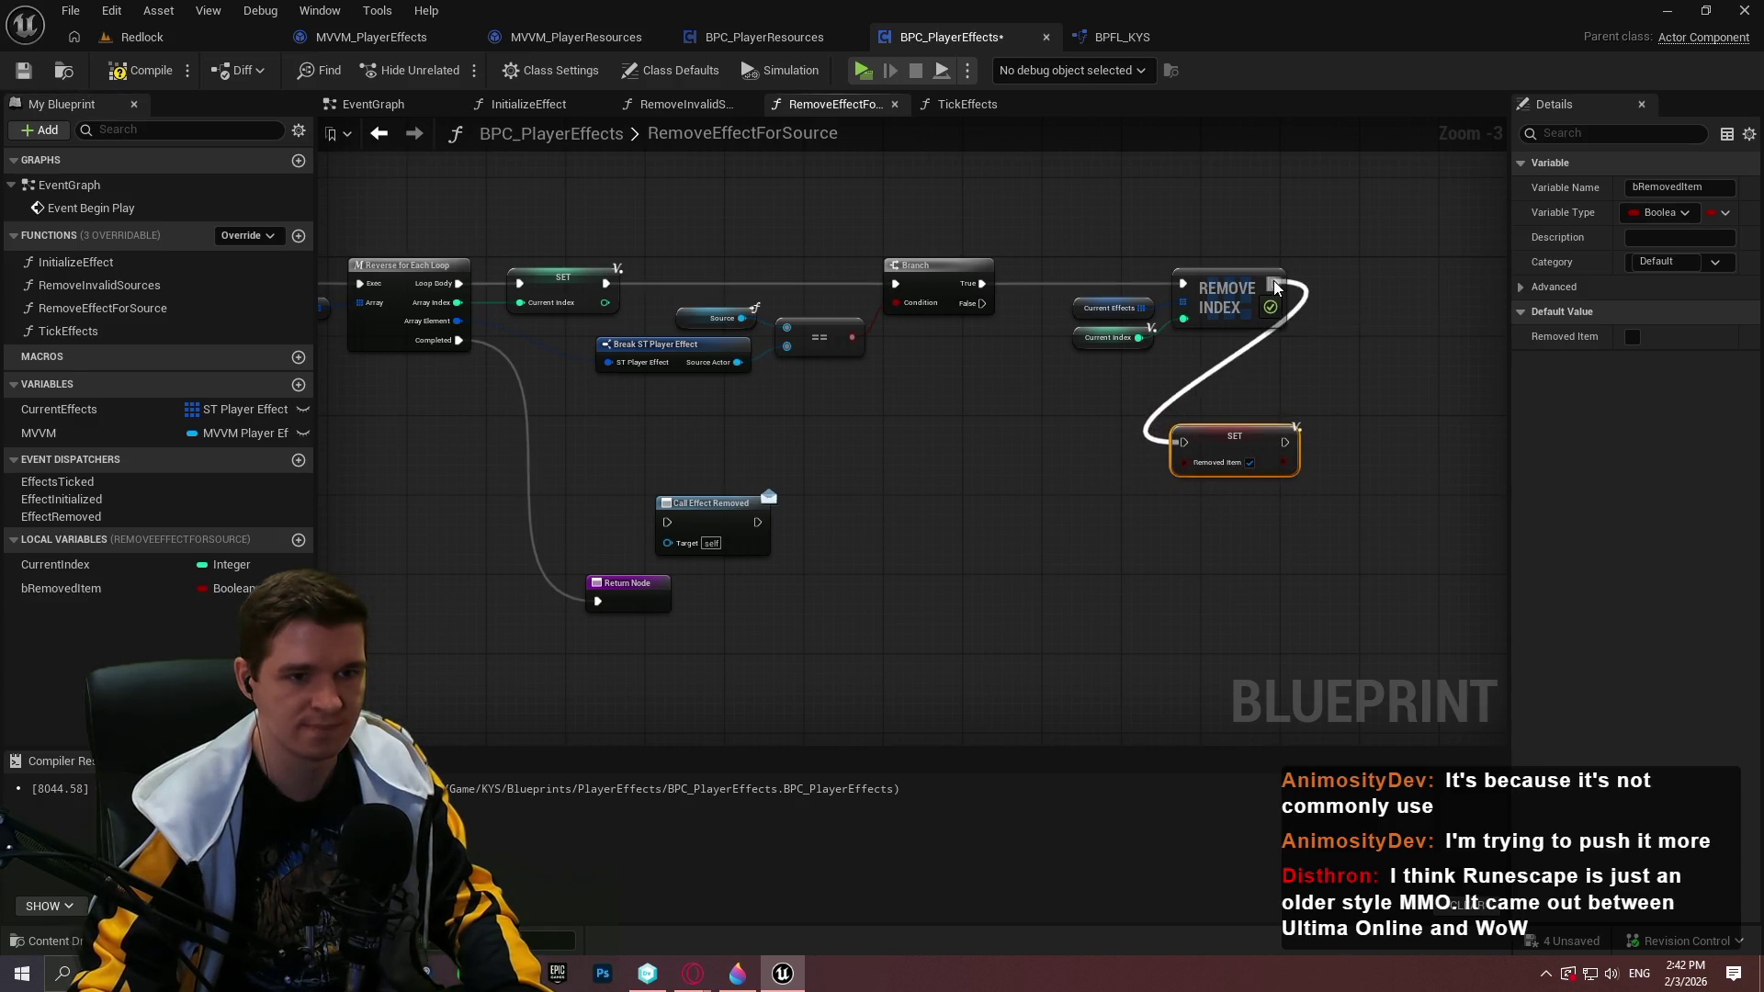
pyautogui.moveTo(1222, 440); pyautogui.dragTo(1361, 281)
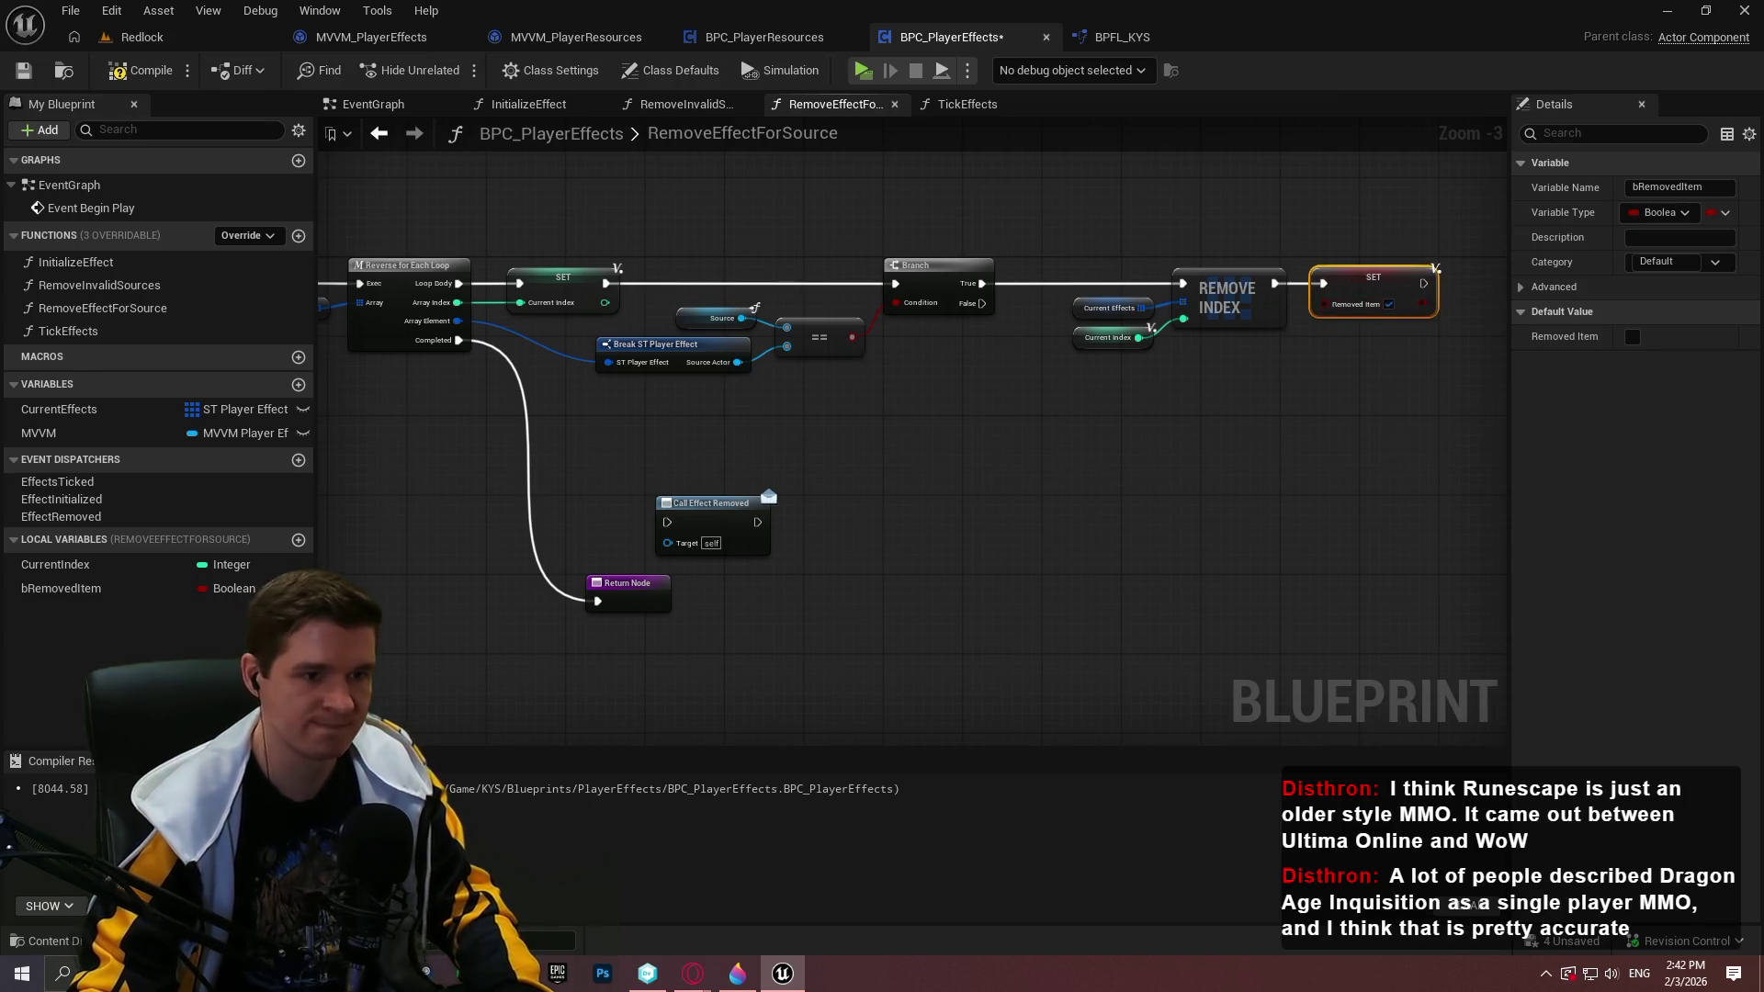
# Add a Branch on the loop's Completed output with bRemovedItem as its condition
pyautogui.moveTo(919, 460); pyautogui.dragTo(1269, 364)
pyautogui.moveTo(61, 588); pyautogui.dragTo(531, 528)
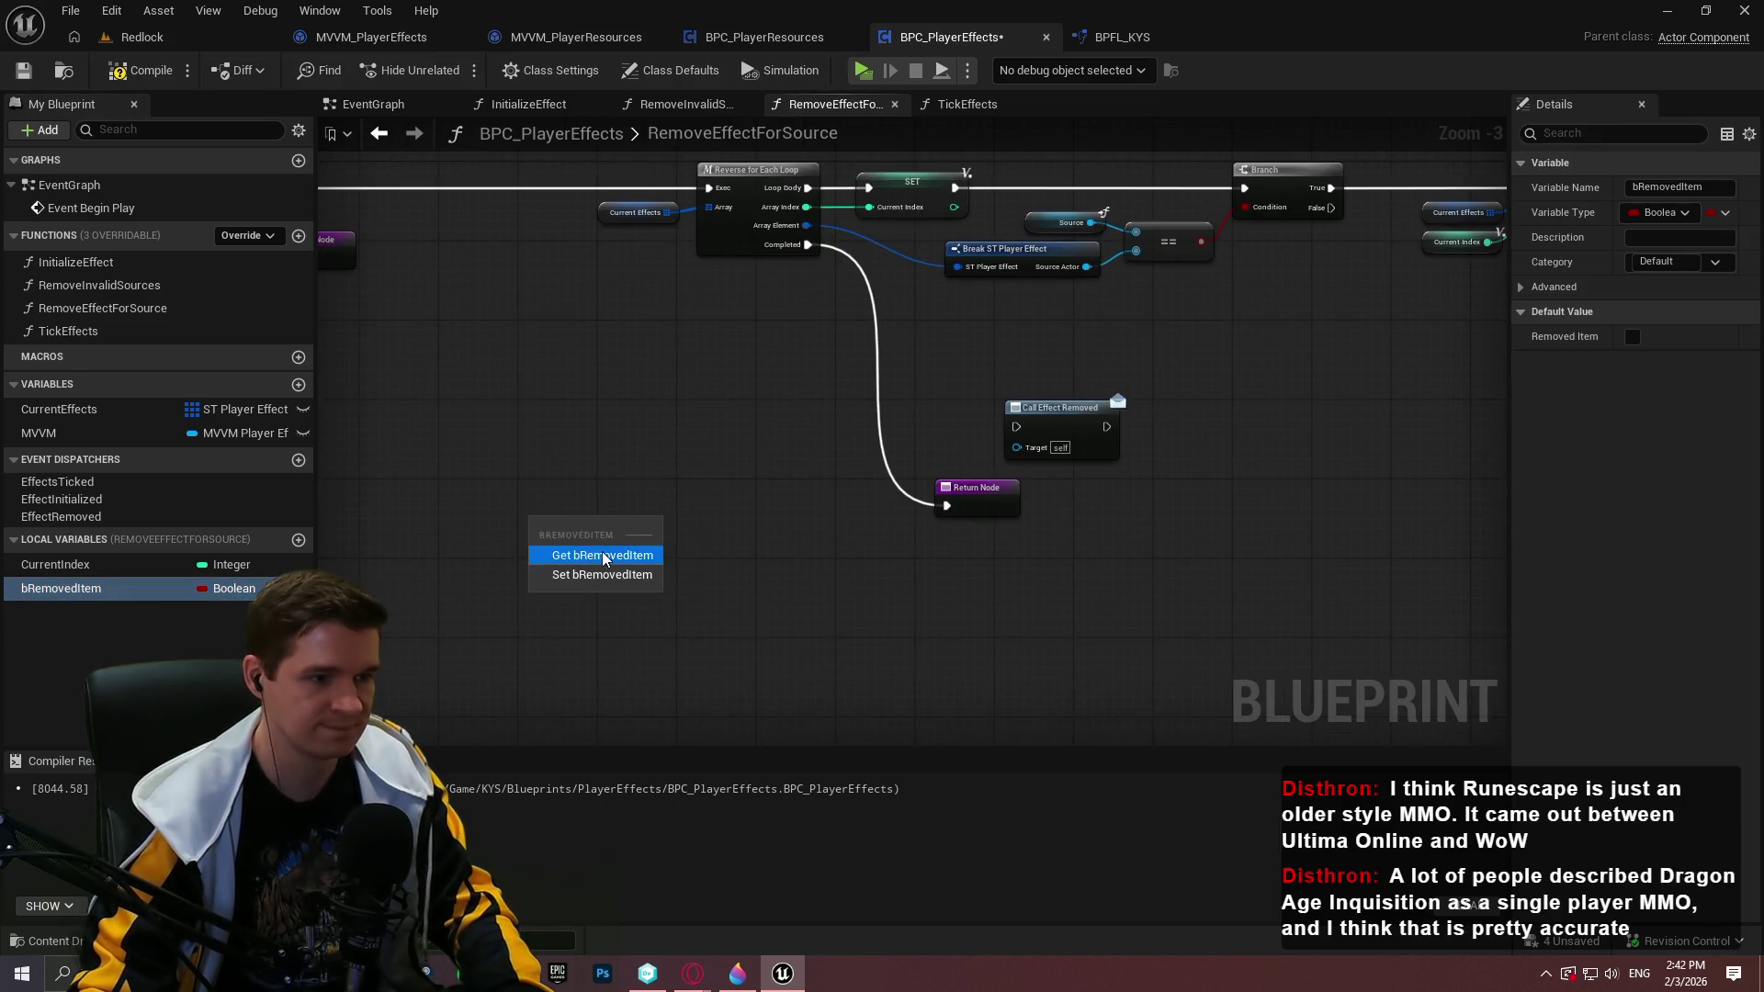
pyautogui.click(603, 551)
pyautogui.click(707, 449)
pyautogui.moveTo(720, 494); pyautogui.dragTo(602, 516)
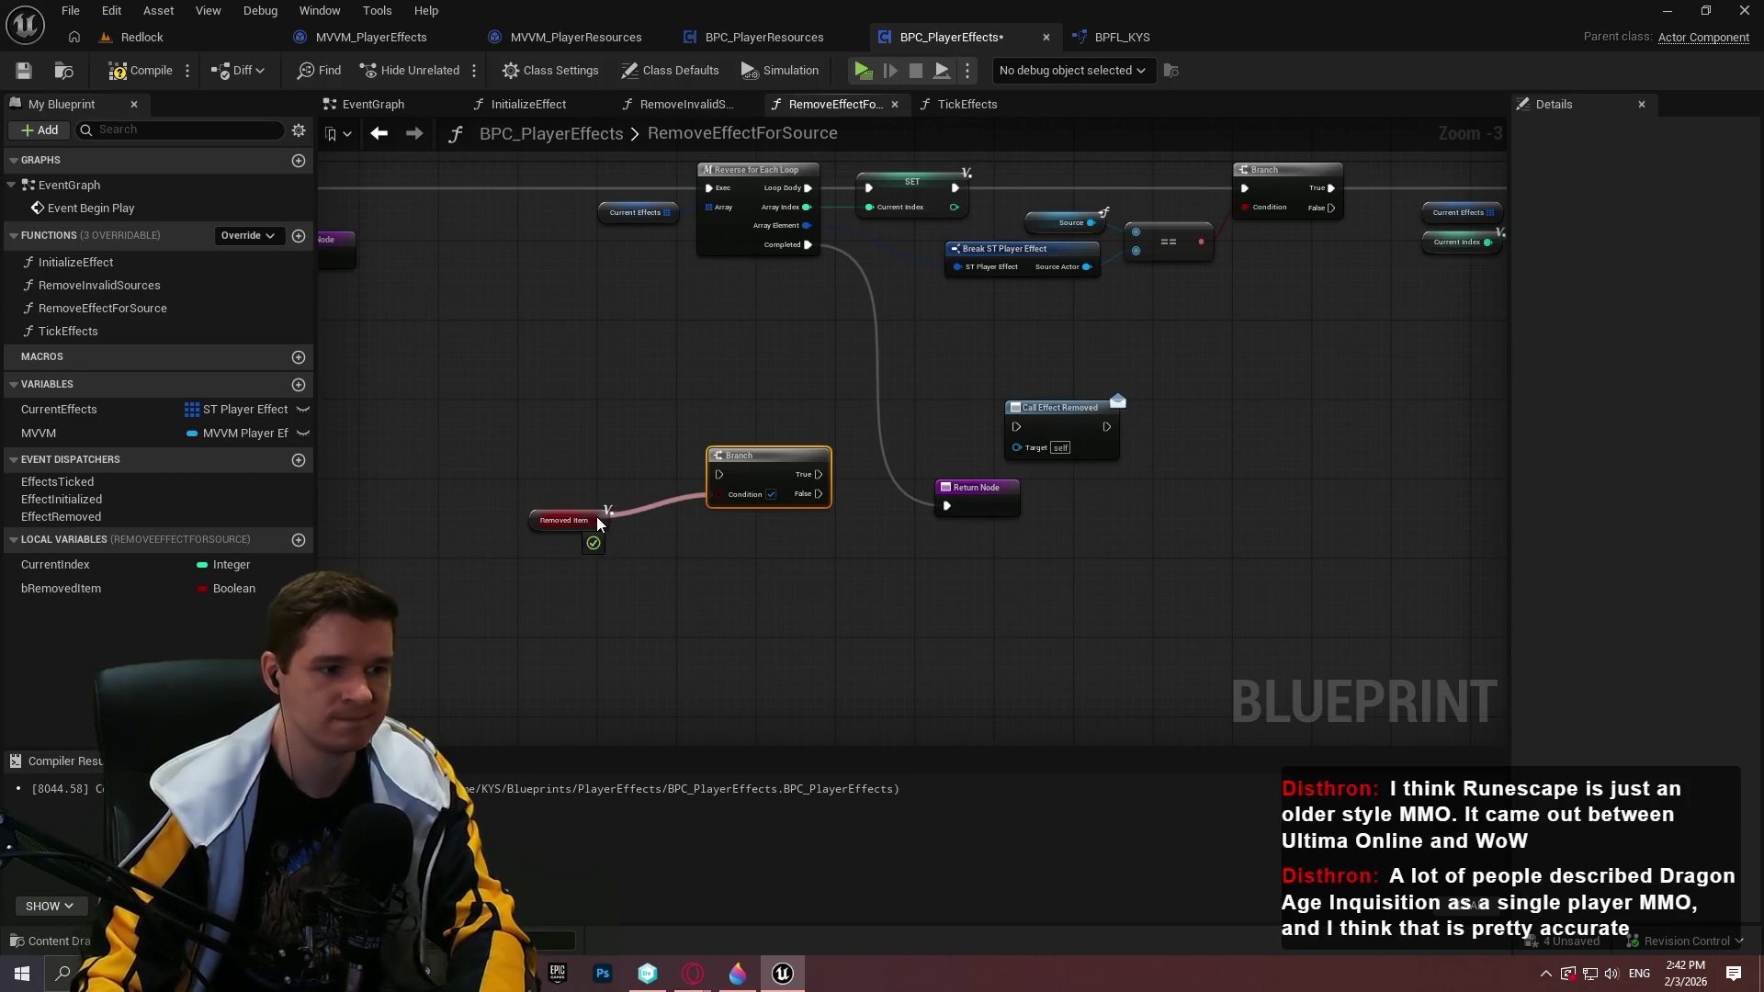
pyautogui.moveTo(719, 475)
pyautogui.mouseDown()
pyautogui.moveTo(792, 305)
pyautogui.moveTo(798, 245)
pyautogui.mouseUp()
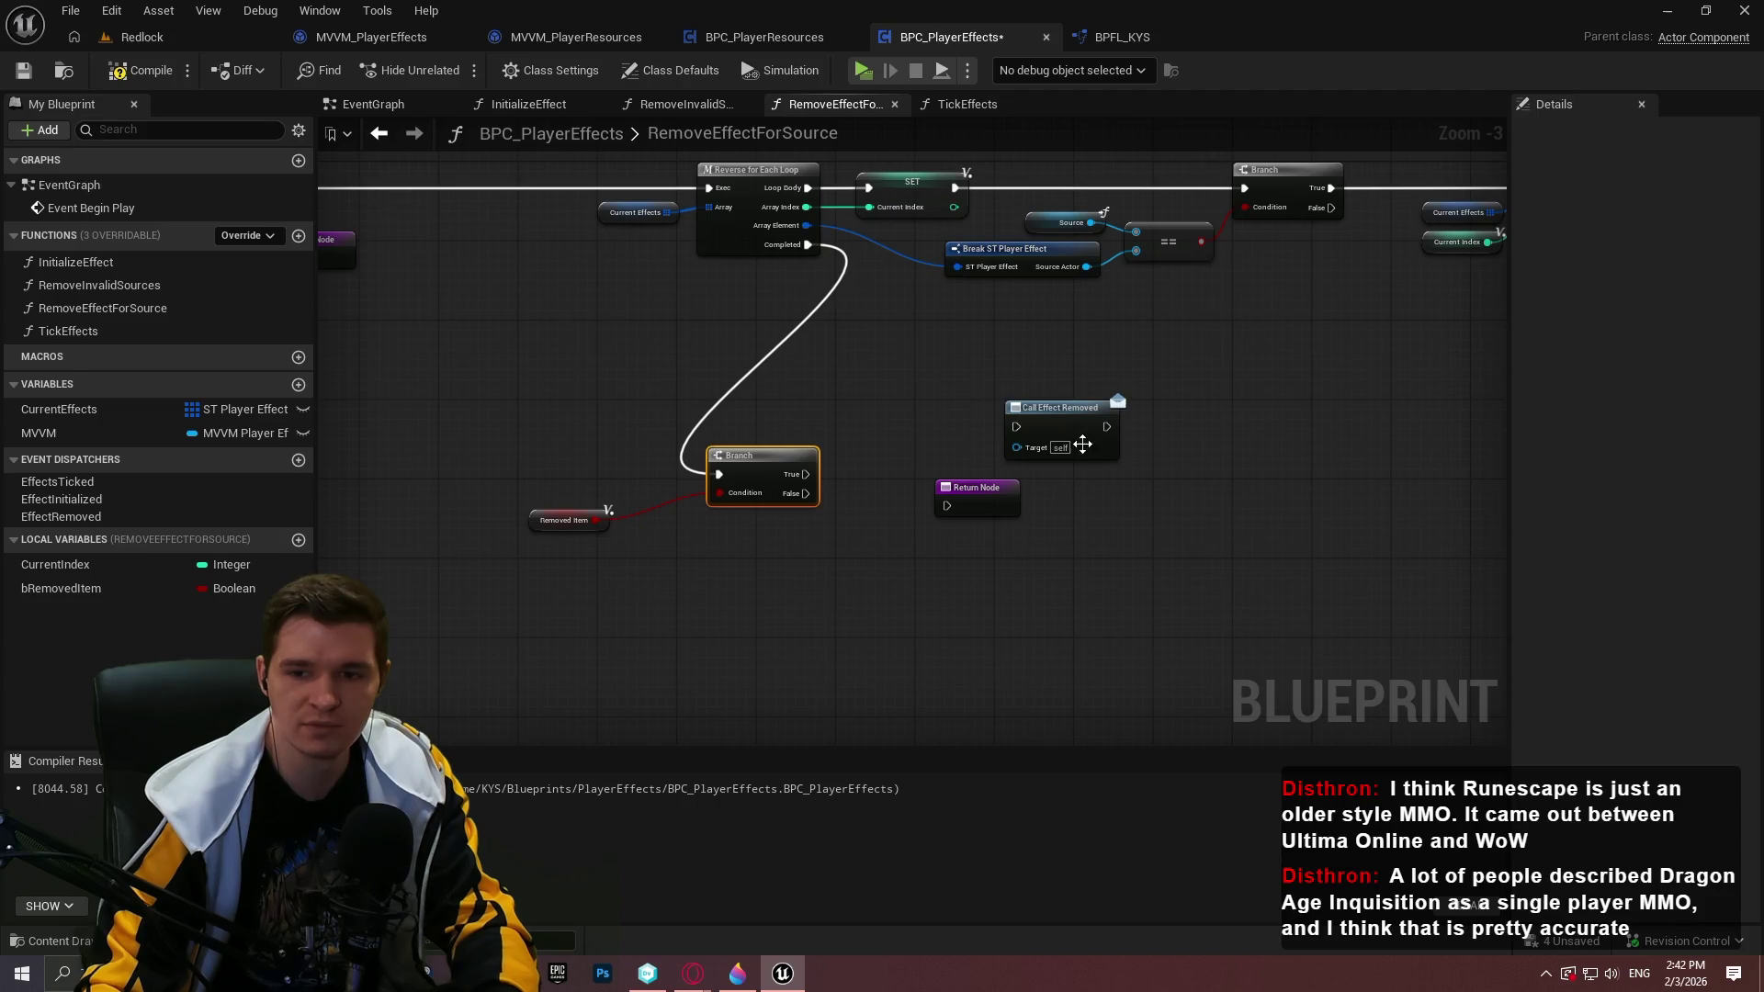
# Arrange the getter and Branch, and wire Branch True into Call Effect Removed
pyautogui.scroll(3, 1056, 452)
pyautogui.click(421, 563)
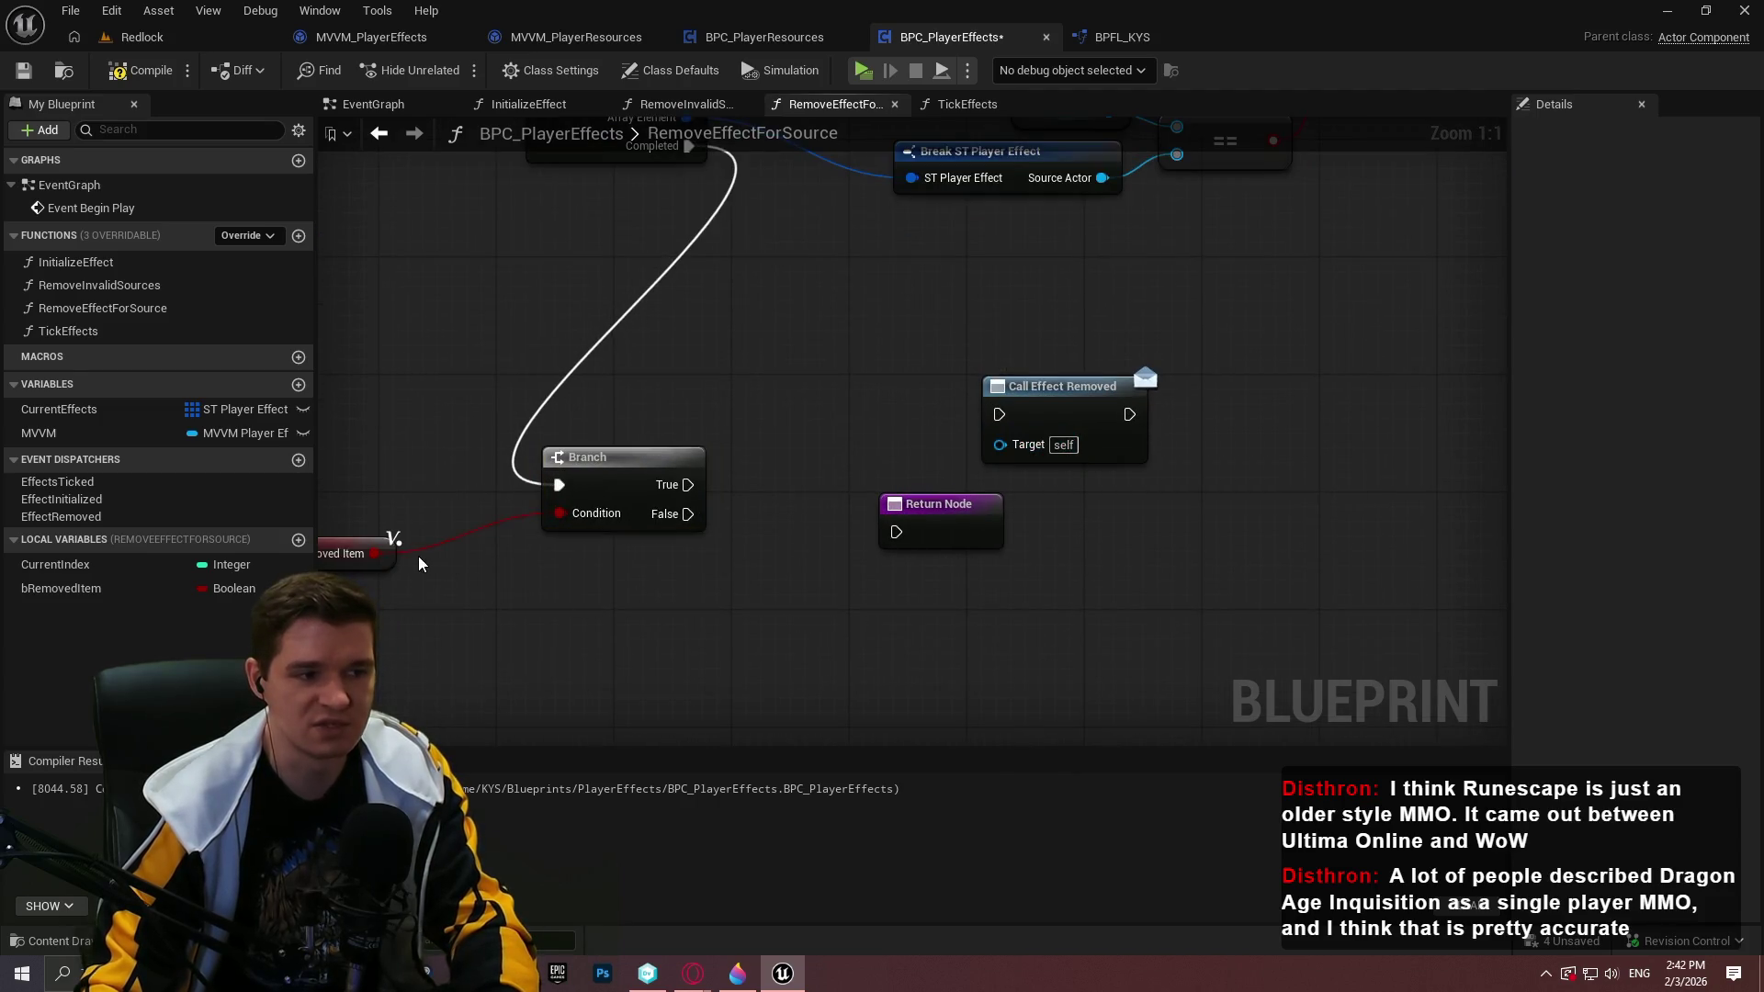
pyautogui.moveTo(398, 563); pyautogui.dragTo(527, 531)
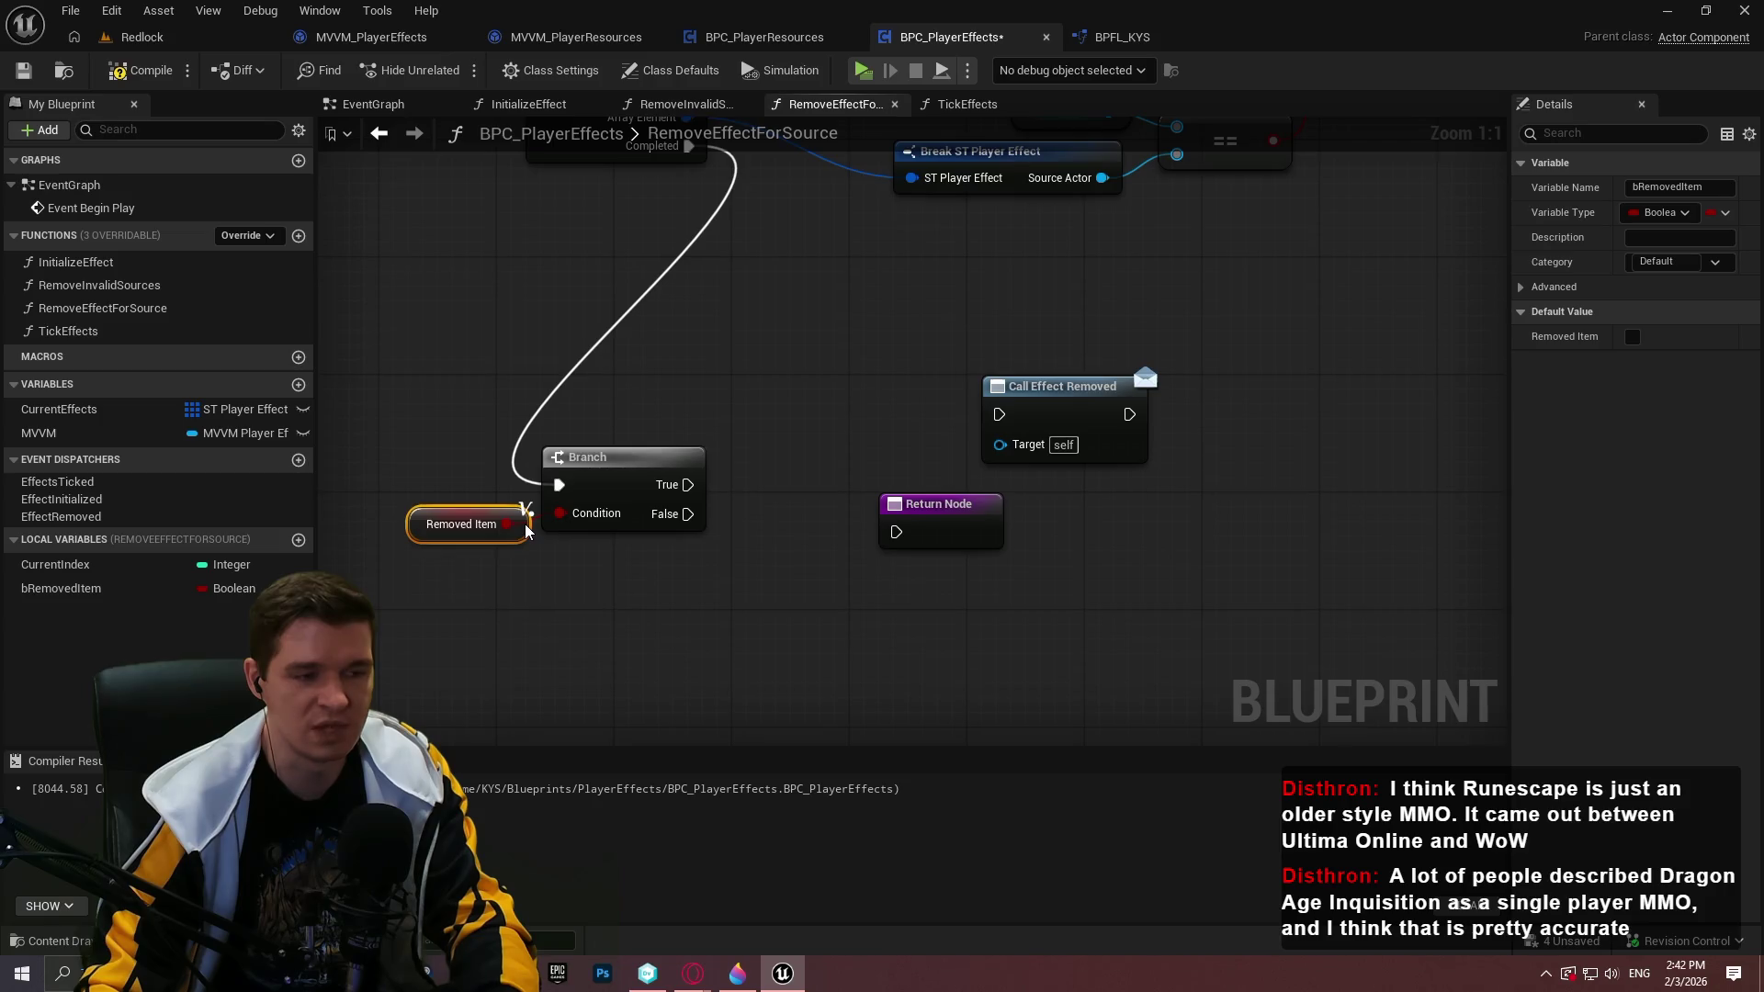
pyautogui.click(773, 591)
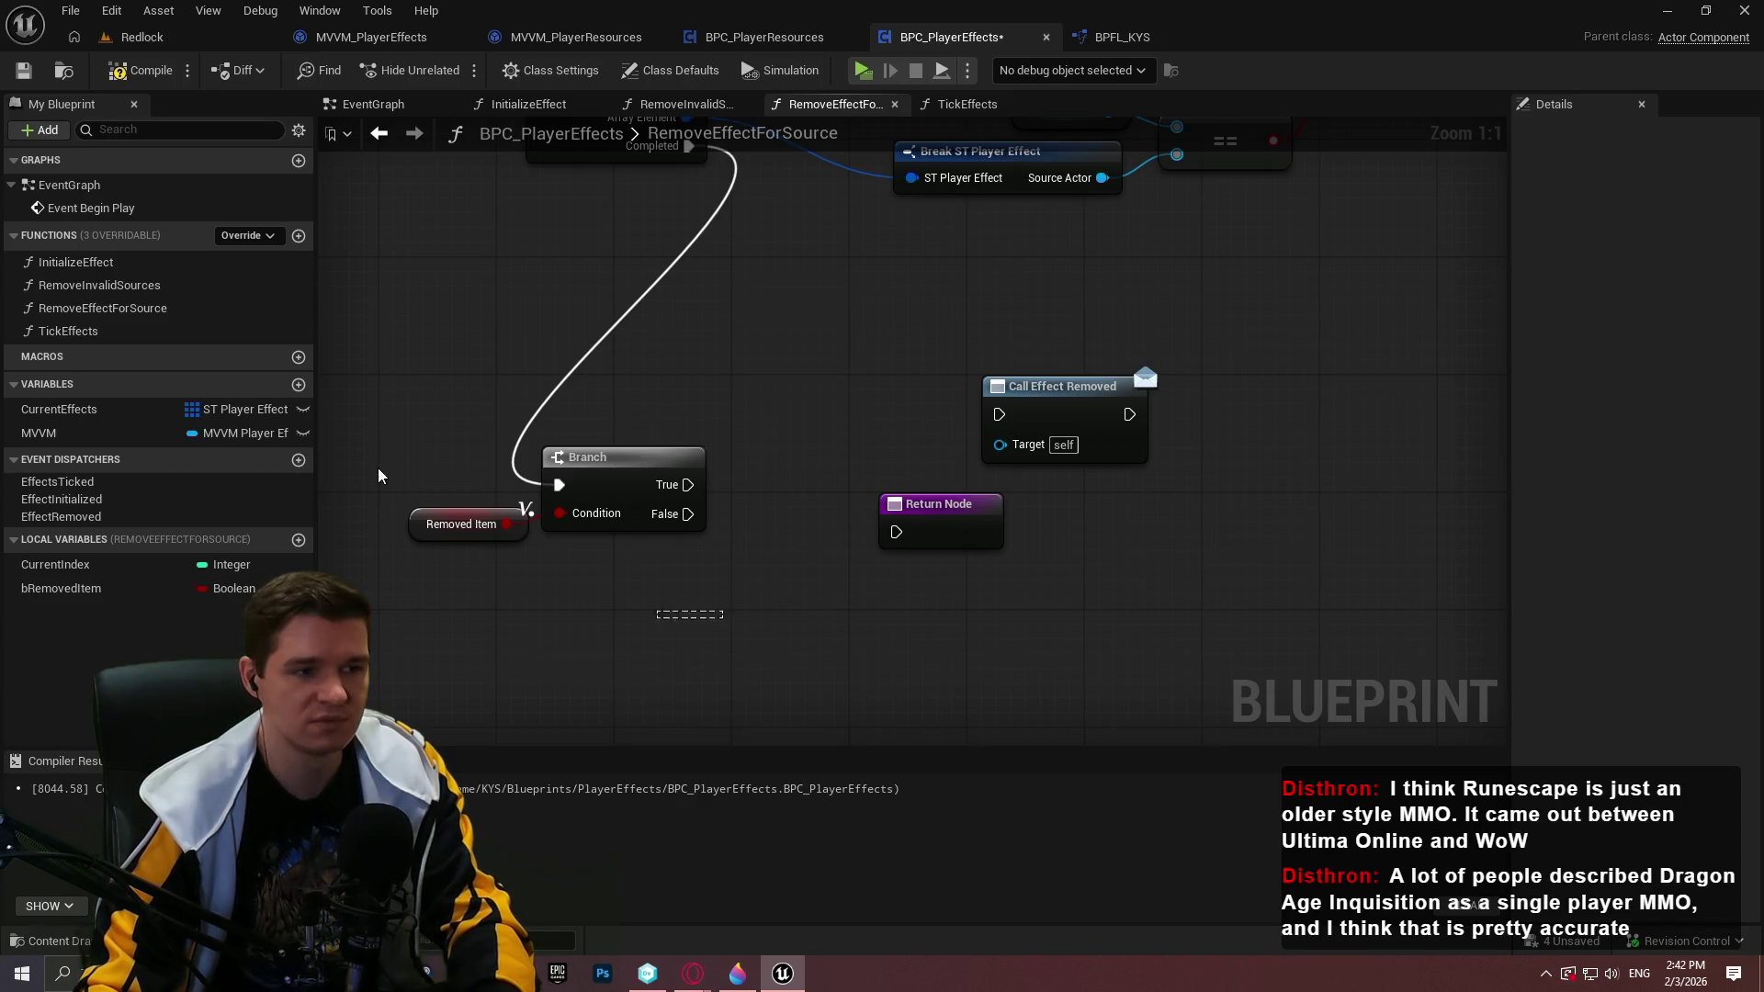
pyautogui.moveTo(378, 475); pyautogui.dragTo(724, 614)
pyautogui.moveTo(662, 469)
pyautogui.mouseDown()
pyautogui.moveTo(880, 417)
pyautogui.moveTo(852, 398)
pyautogui.mouseUp()
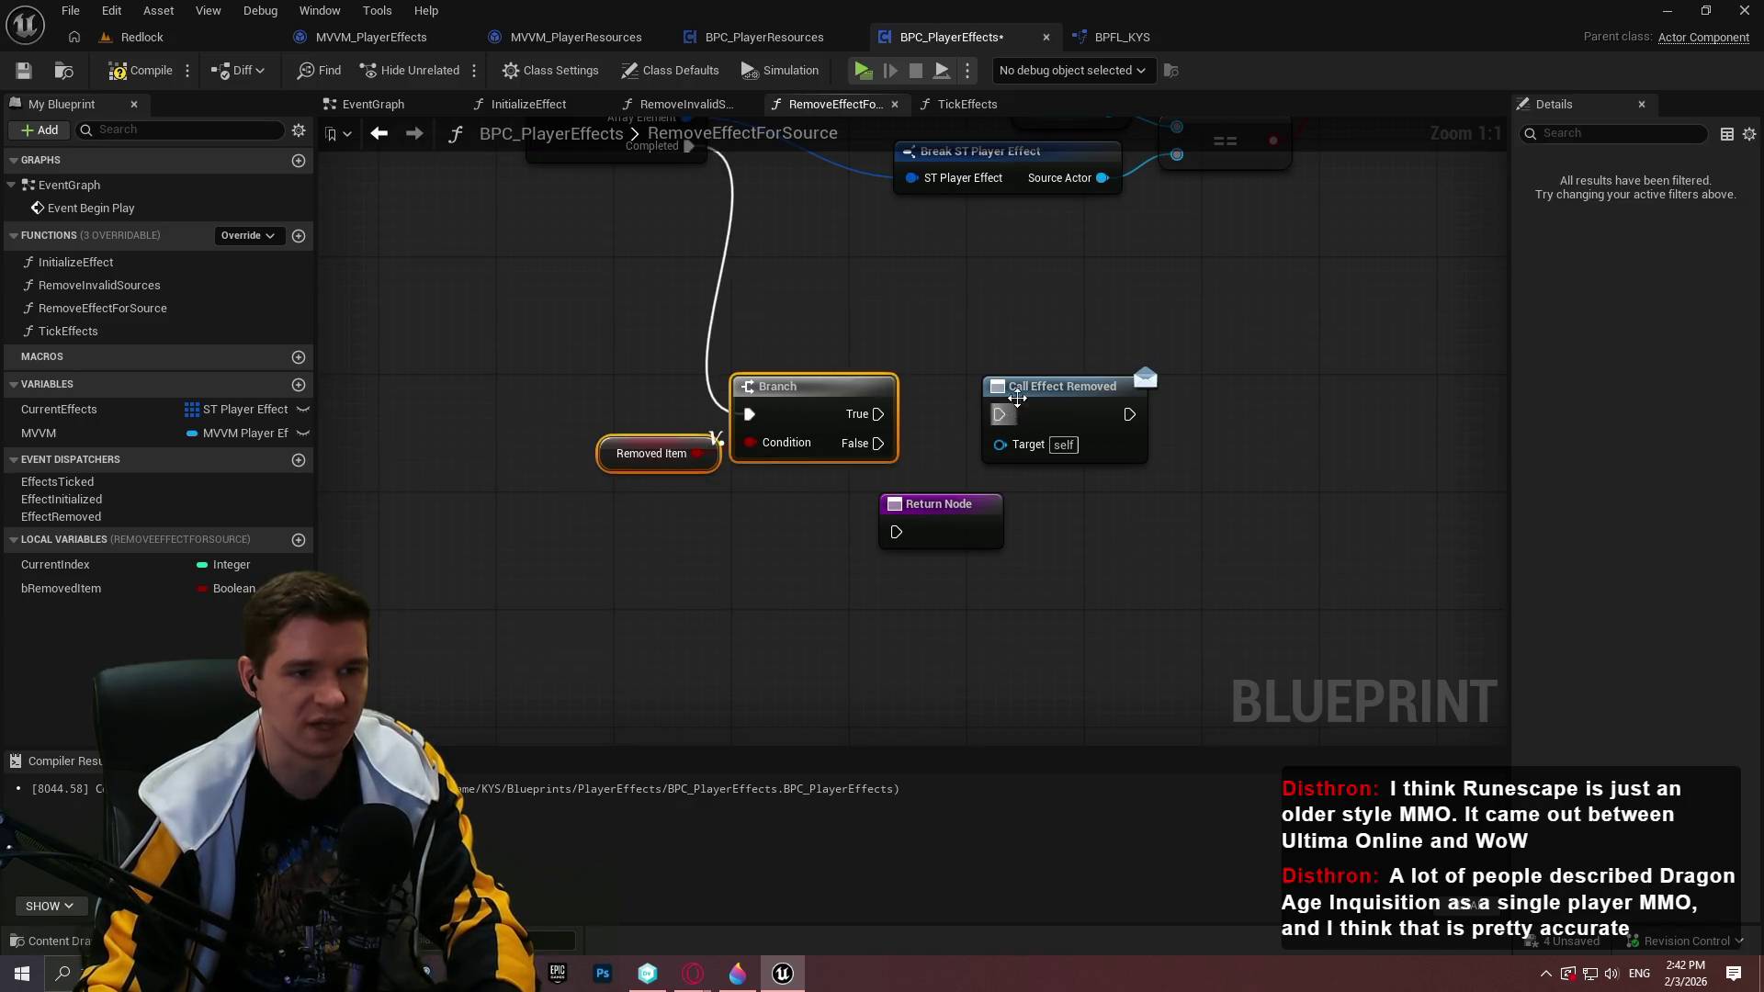
pyautogui.moveTo(1000, 415); pyautogui.dragTo(878, 414)
pyautogui.moveTo(895, 493); pyautogui.dragTo(1172, 508)
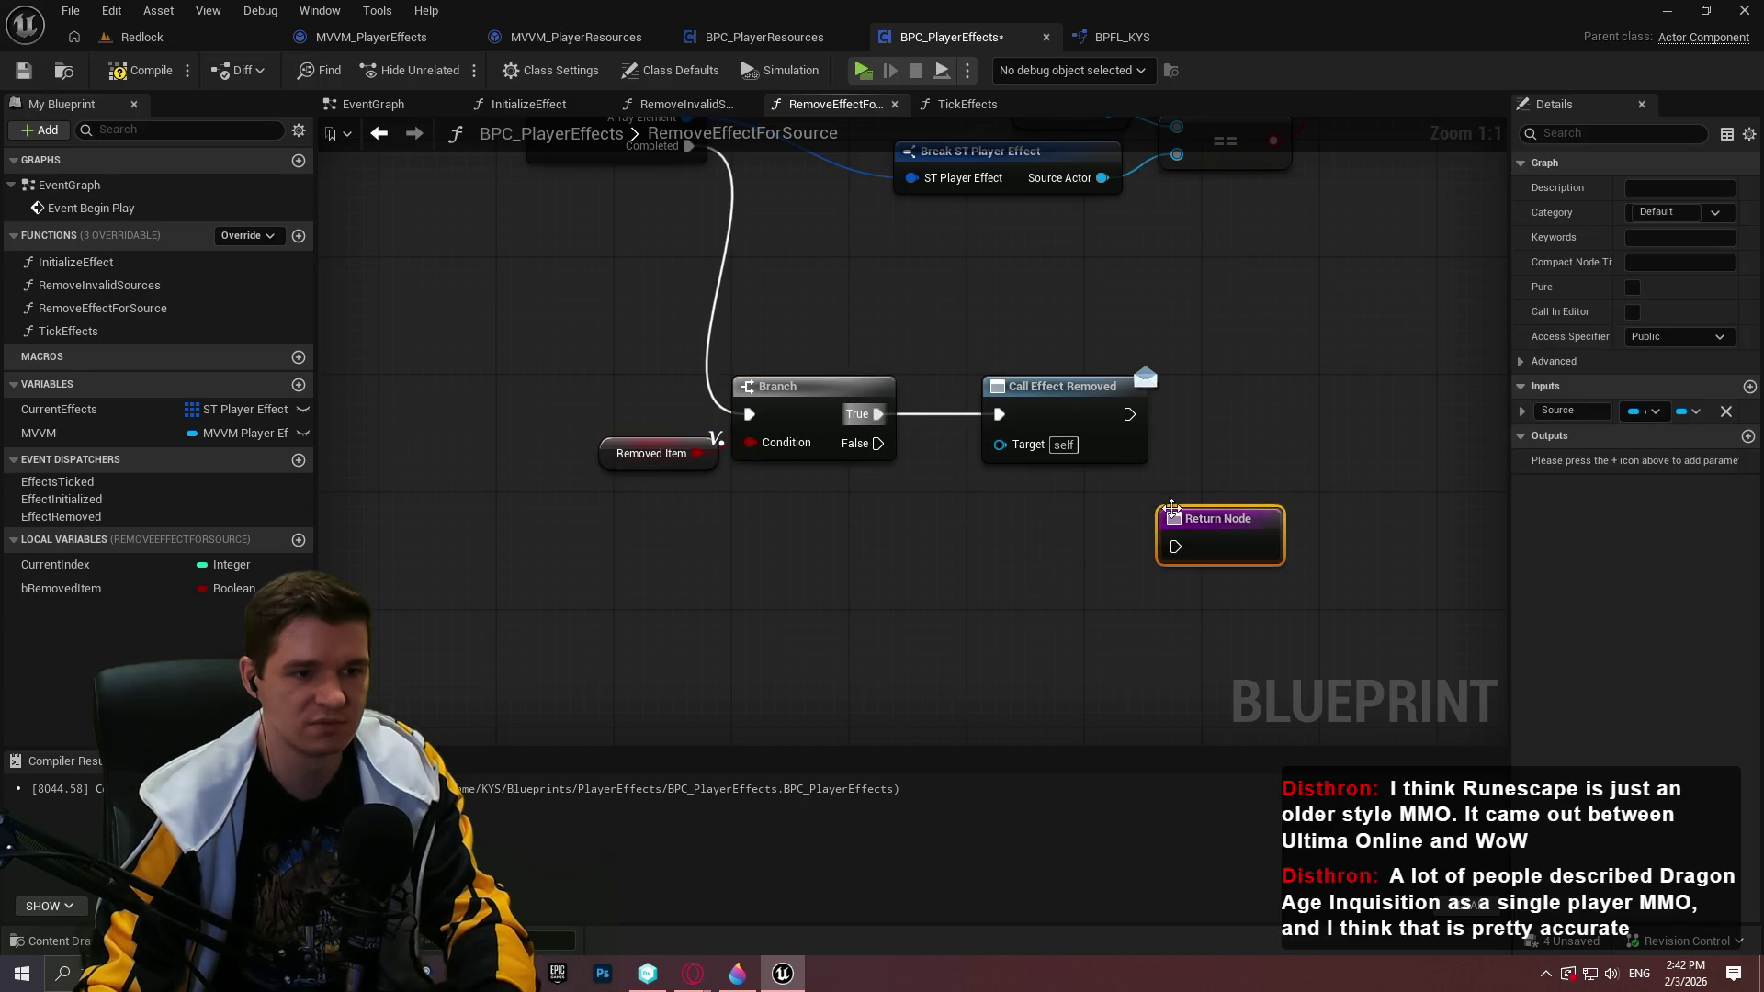
# Connect Call Effect Removed to the Return Node
pyautogui.click(1058, 520)
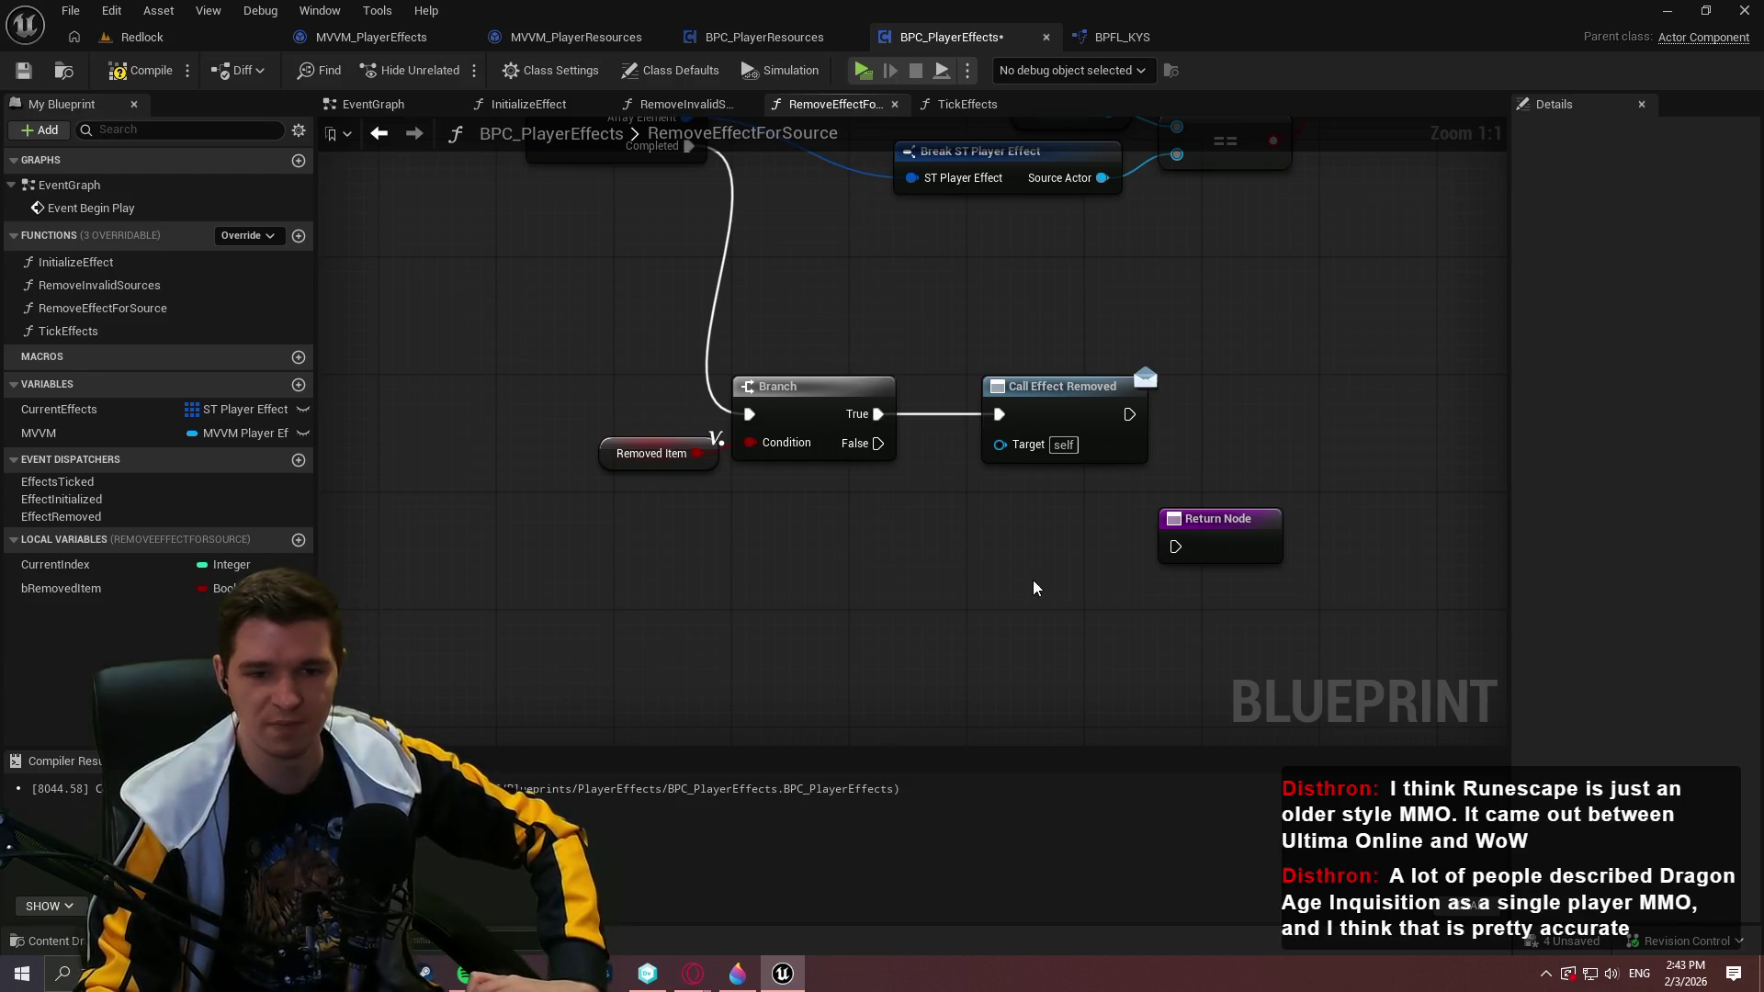
pyautogui.moveTo(1177, 547)
pyautogui.mouseDown()
pyautogui.moveTo(1151, 416)
pyautogui.moveTo(1130, 414)
pyautogui.mouseUp()
pyautogui.moveTo(1228, 532); pyautogui.dragTo(1272, 399)
pyautogui.click(1332, 554)
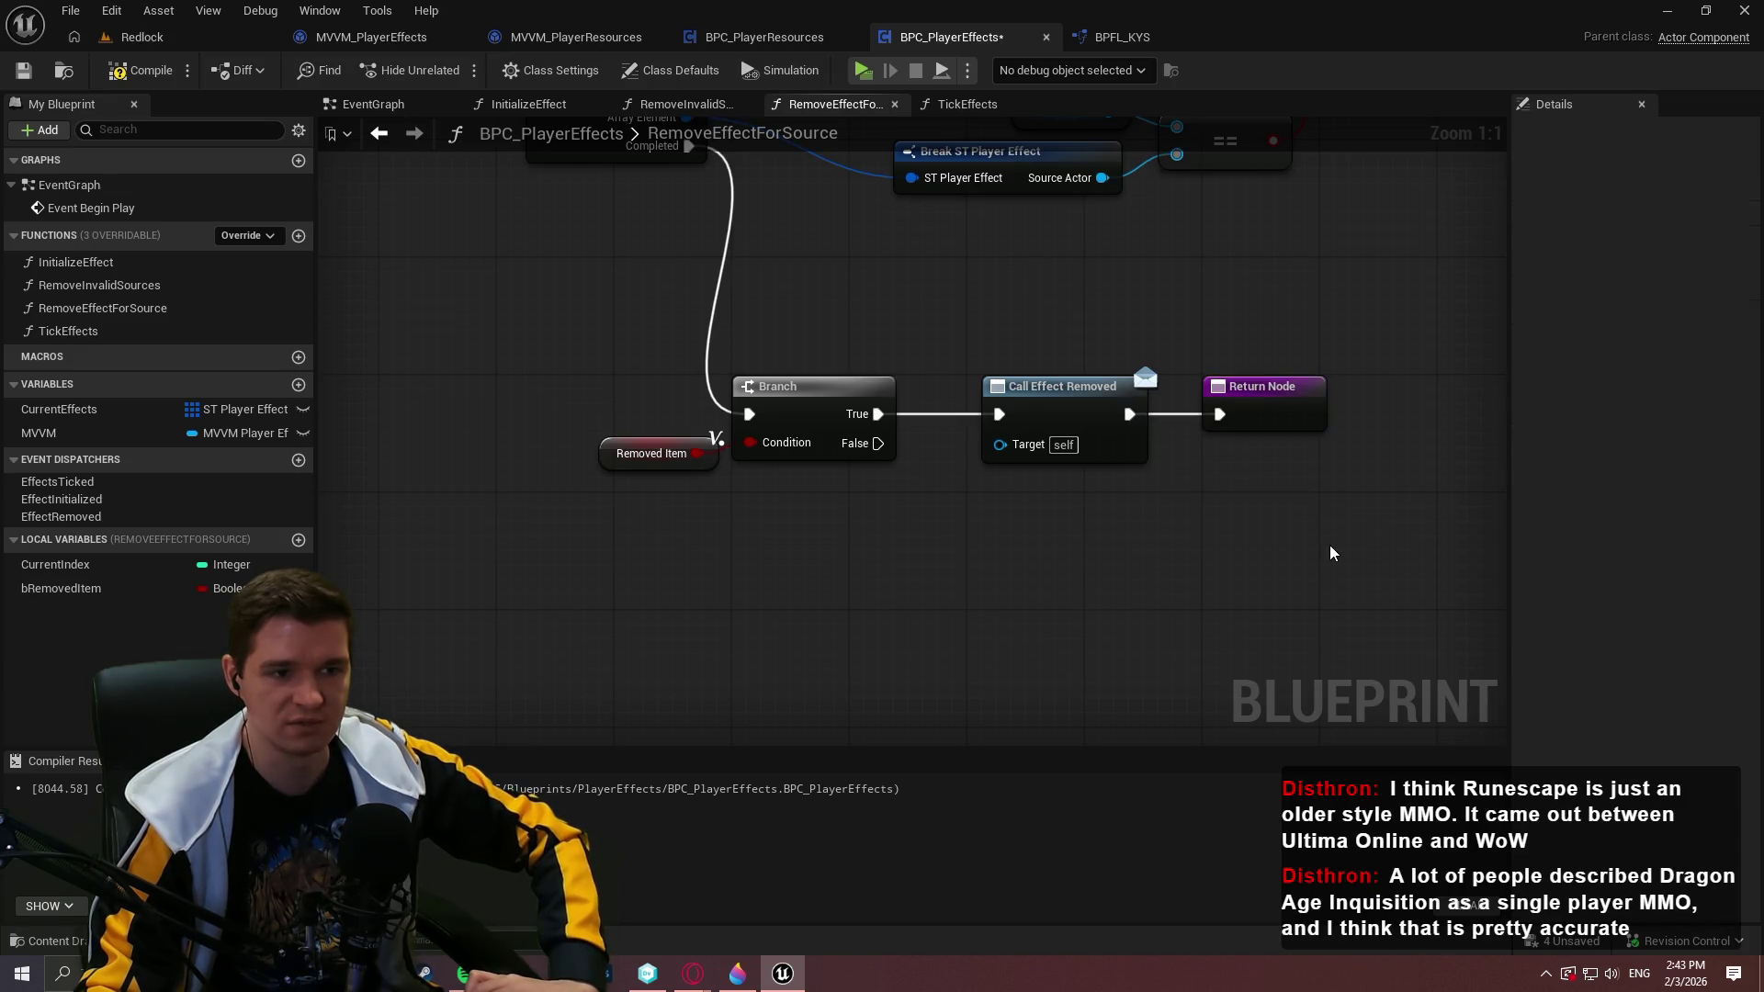
# Duplicate the Return Node and wire the copy to the Branch's False output
pyautogui.click(1216, 386)
pyautogui.hotkey('ctrl', 'c')
pyautogui.hotkey('ctrl', 'v')
pyautogui.moveTo(956, 546); pyautogui.dragTo(884, 444)
pyautogui.click(1236, 539)
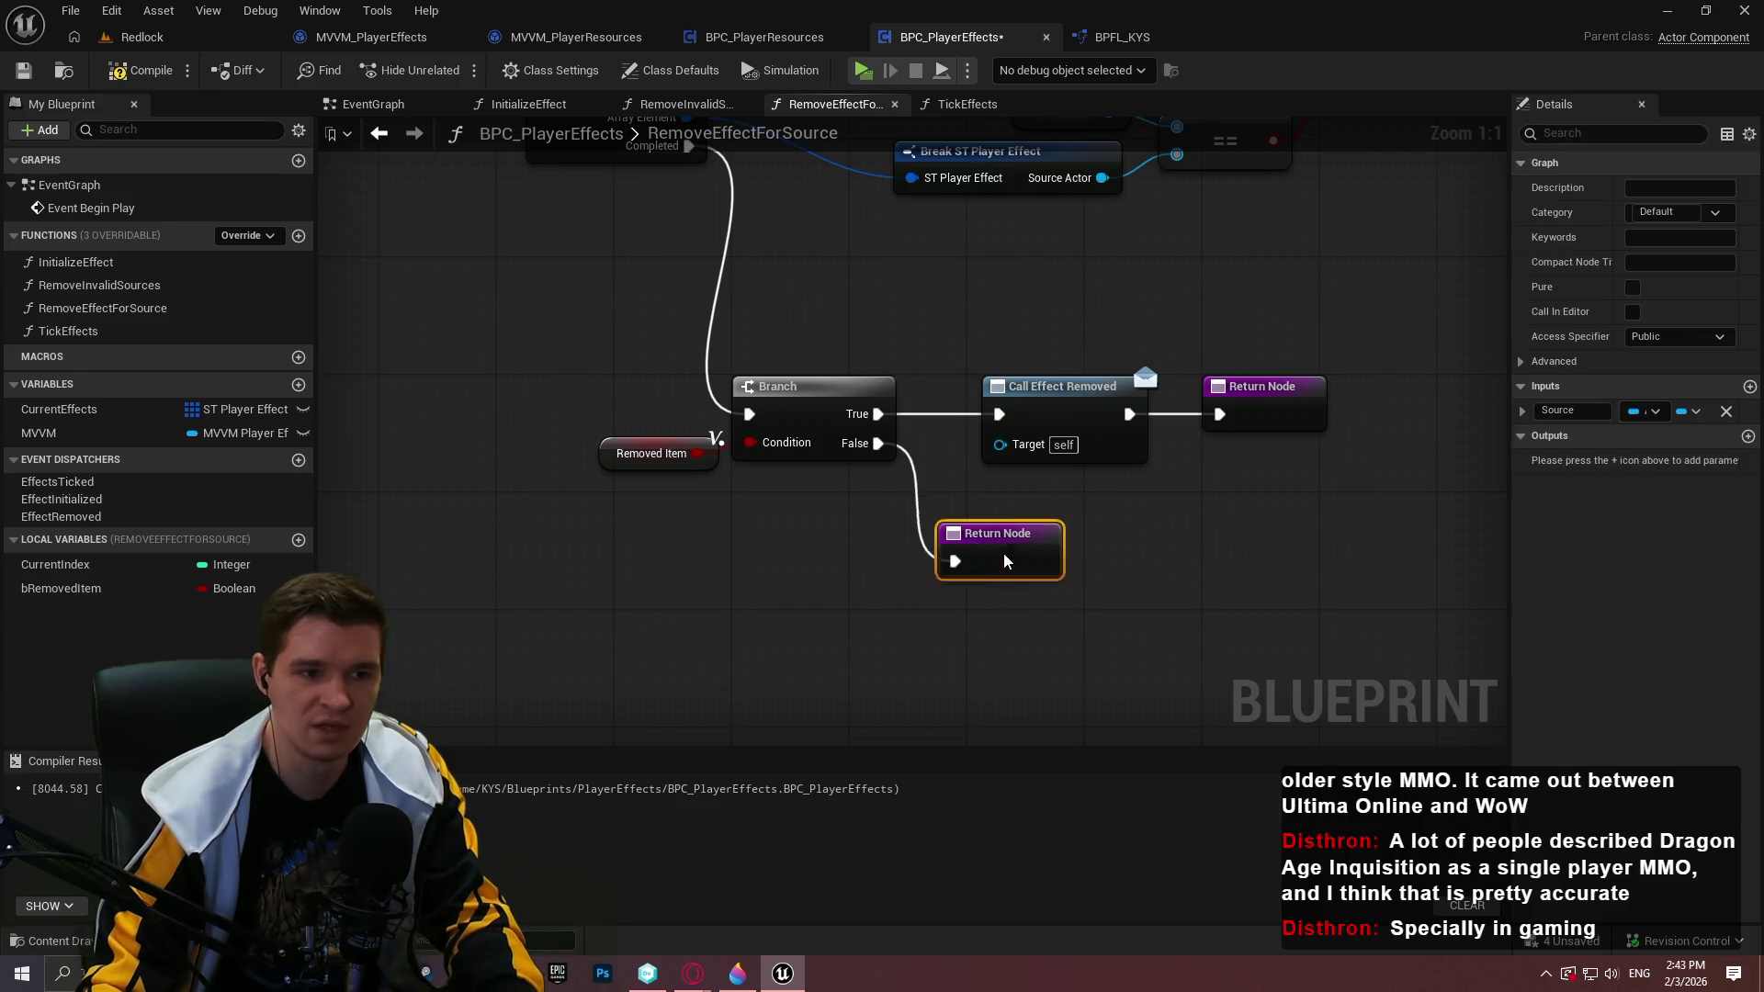
# Move the Branch, Call Effect Removed and Return nodes down and right as a group
pyautogui.moveTo(979, 531); pyautogui.dragTo(1023, 561)
pyautogui.moveTo(1287, 614); pyautogui.dragTo(602, 377)
pyautogui.moveTo(783, 414)
pyautogui.mouseDown()
pyautogui.moveTo(945, 501)
pyautogui.moveTo(901, 457)
pyautogui.mouseUp()
pyautogui.click(1051, 338)
pyautogui.scroll(-1, 1051, 338)
pyautogui.moveTo(1051, 338); pyautogui.dragTo(1029, 528)
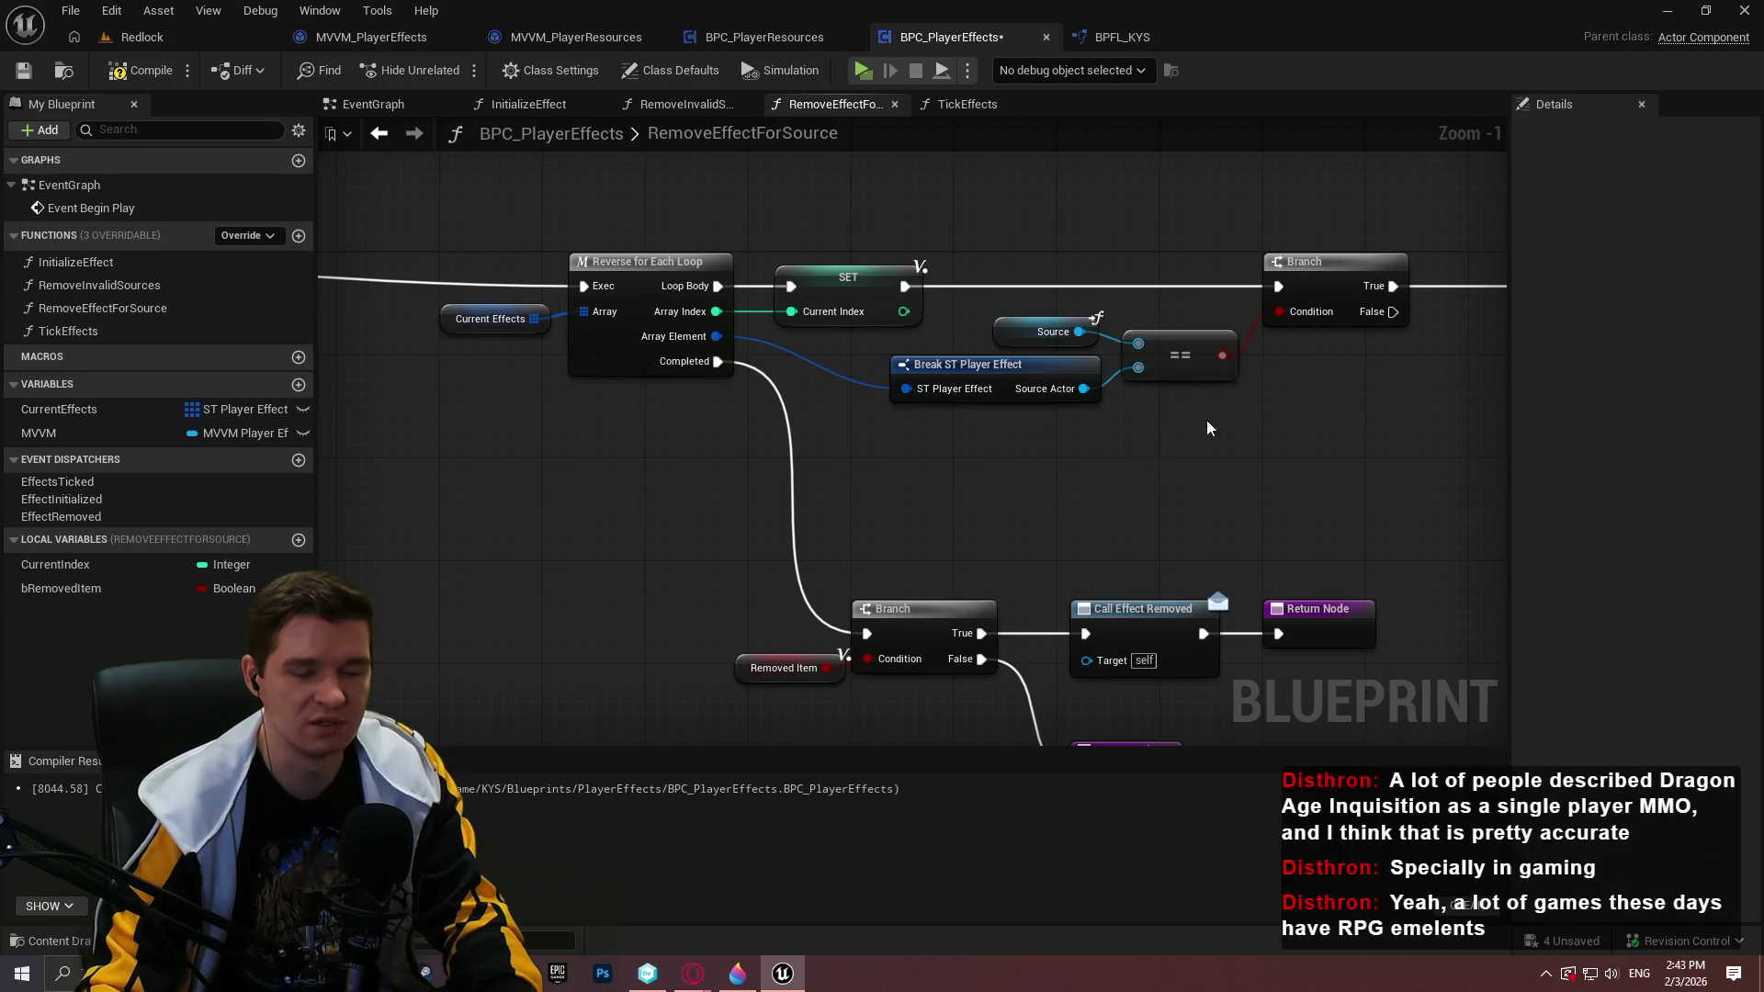
# Compile and save BPC_PlayerEffects and bring the Remove Index and SET nodes into view
pyautogui.click(142, 70)
pyautogui.click(23, 74)
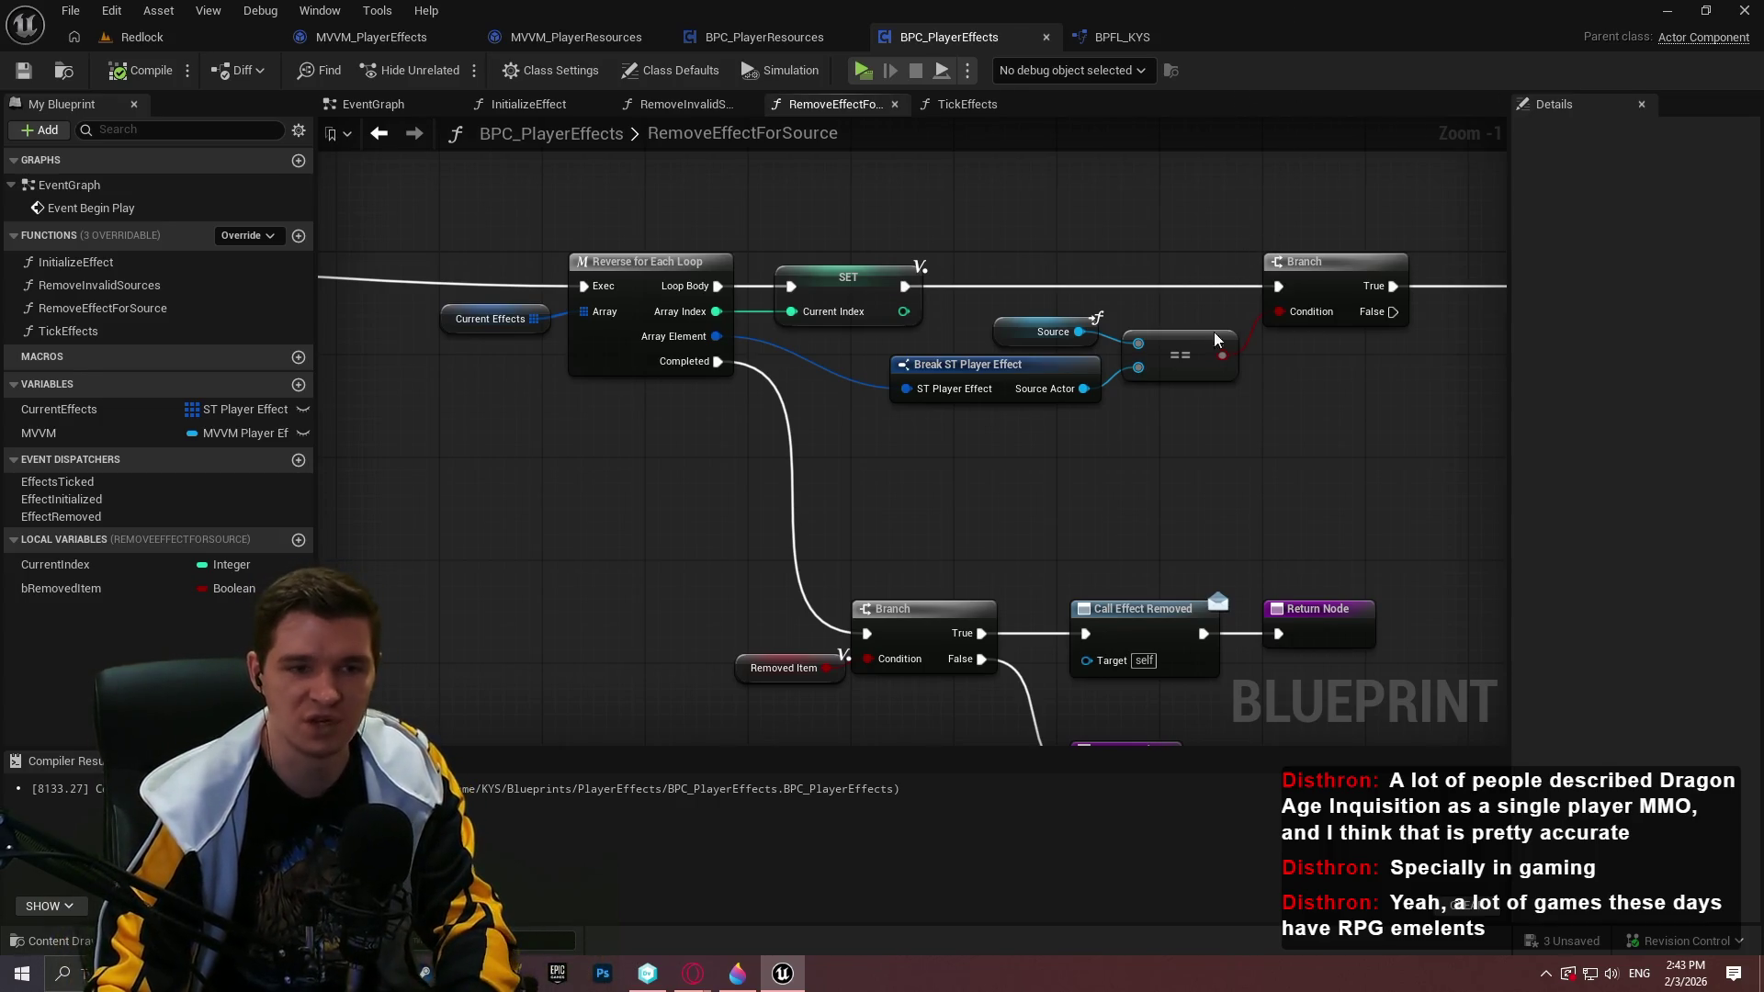
pyautogui.moveTo(1262, 478); pyautogui.dragTo(847, 474)
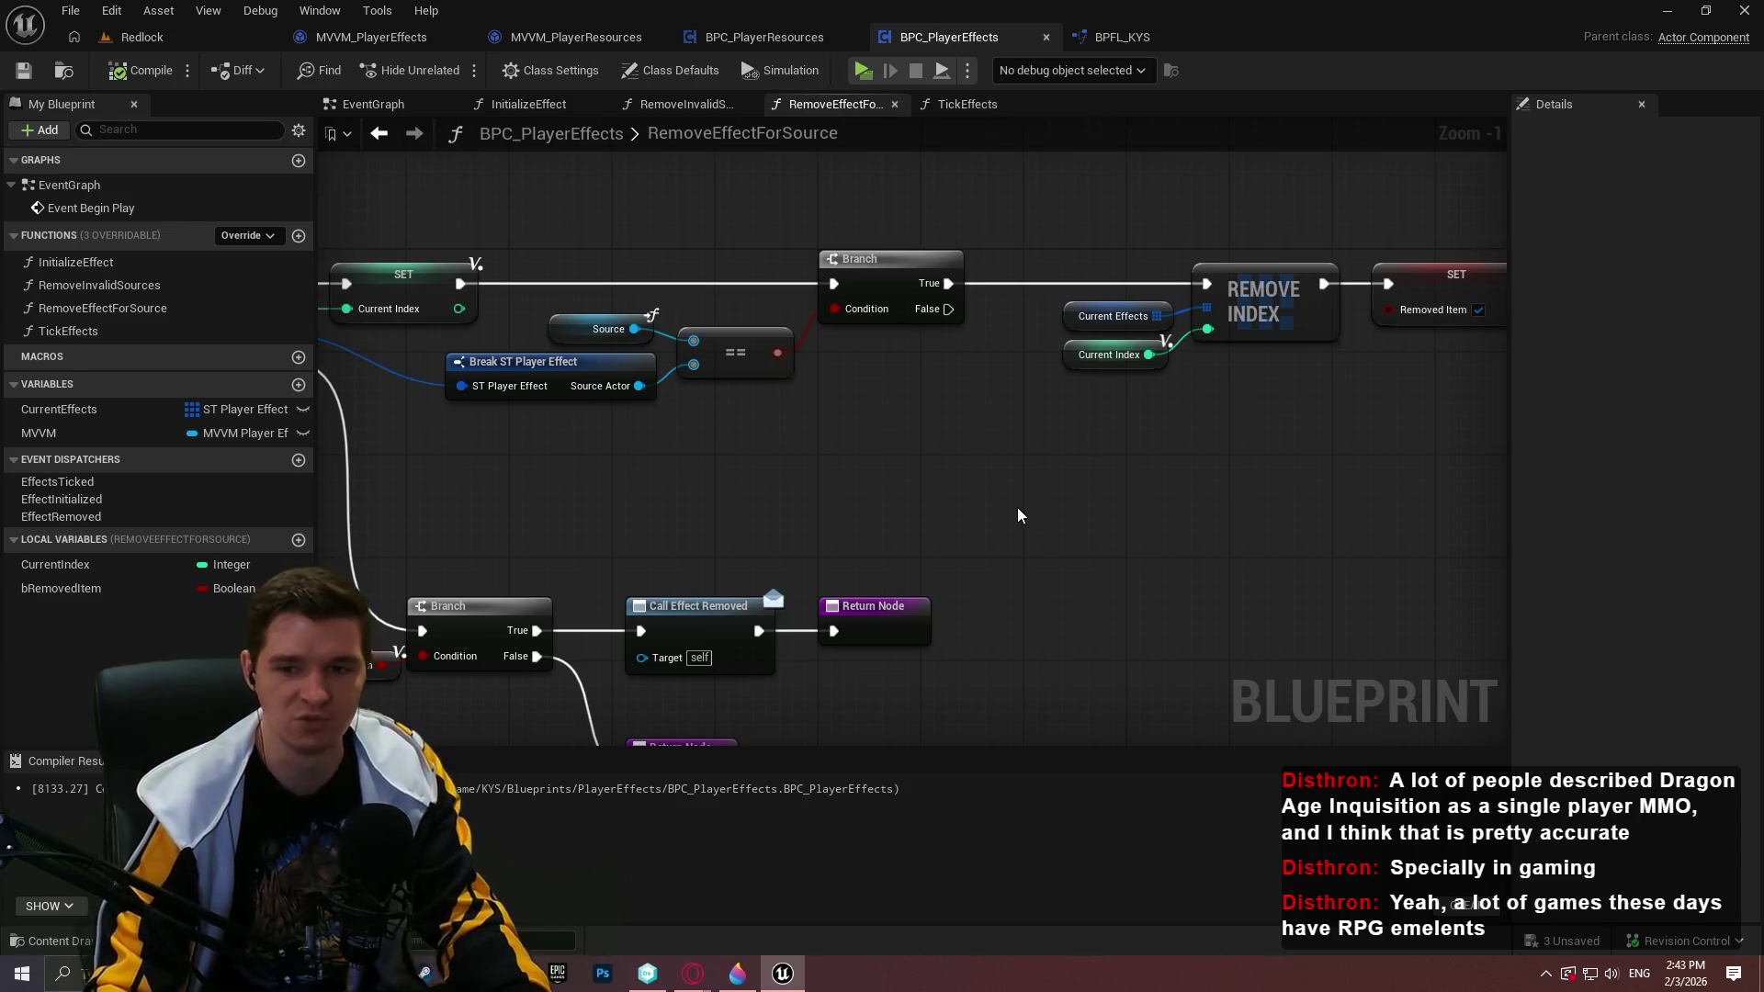
# Open the RemoveInvalidSources function graph and frame its nodes
pyautogui.scroll(-3, 962, 367)
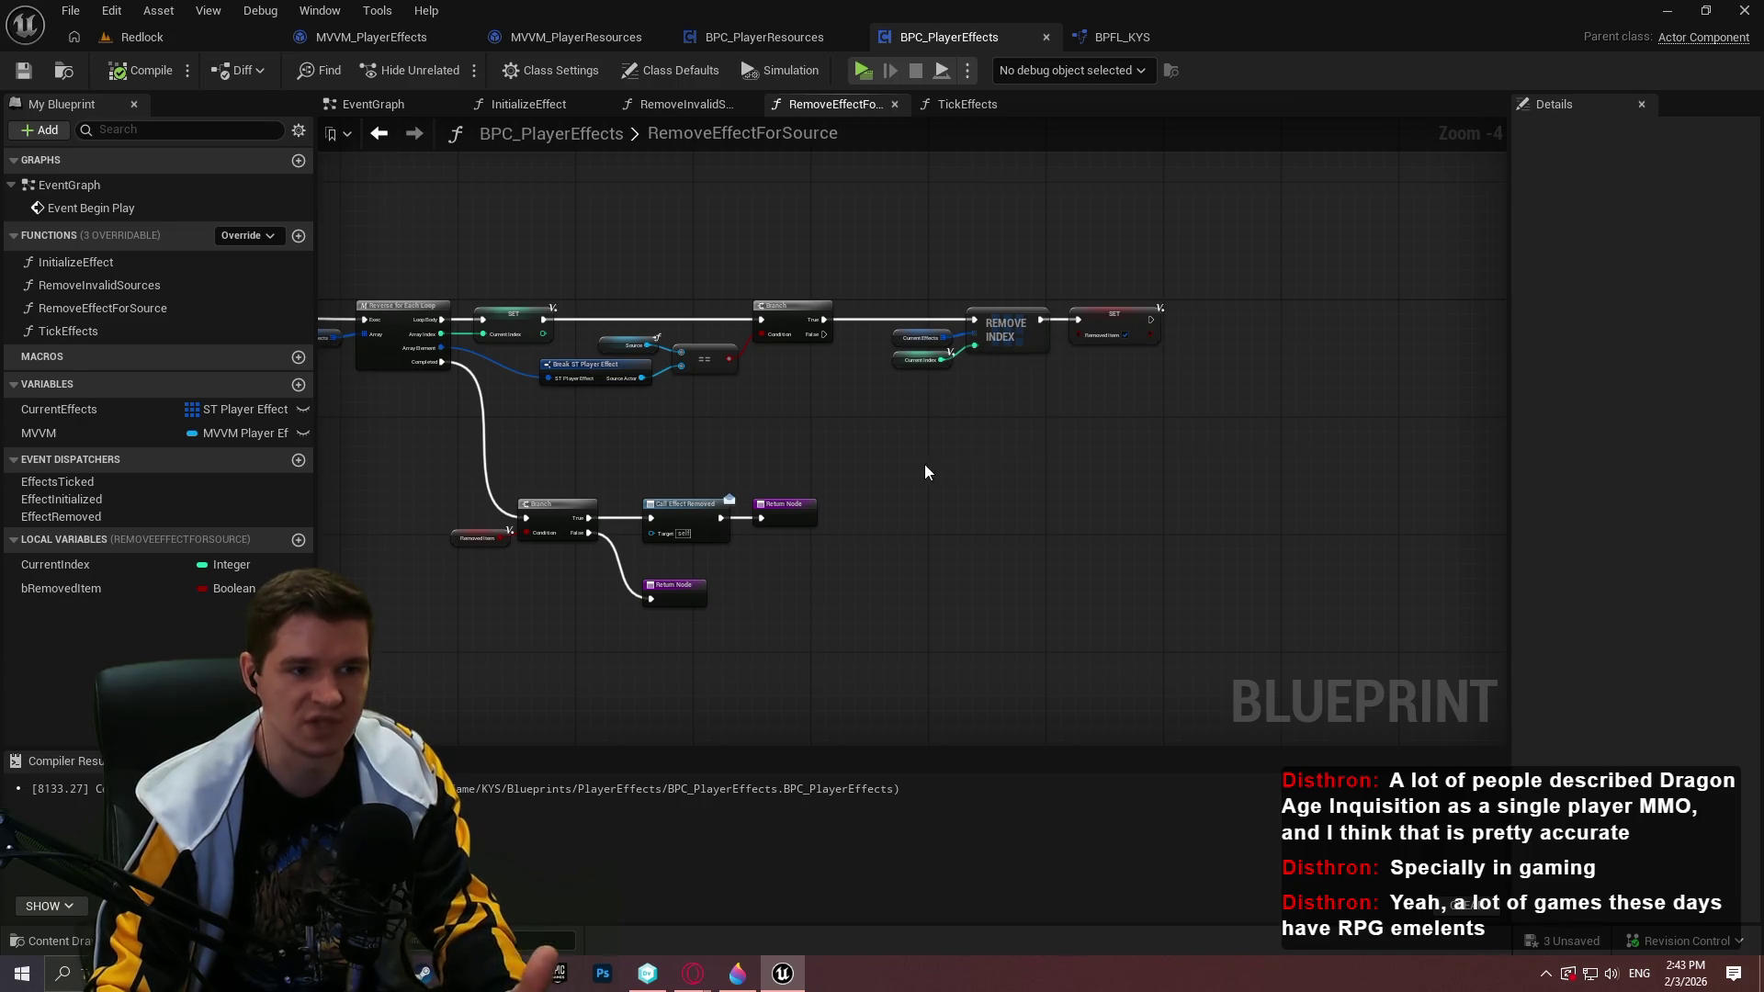
pyautogui.scroll(4, 586, 342)
pyautogui.scroll(-2, 1187, 439)
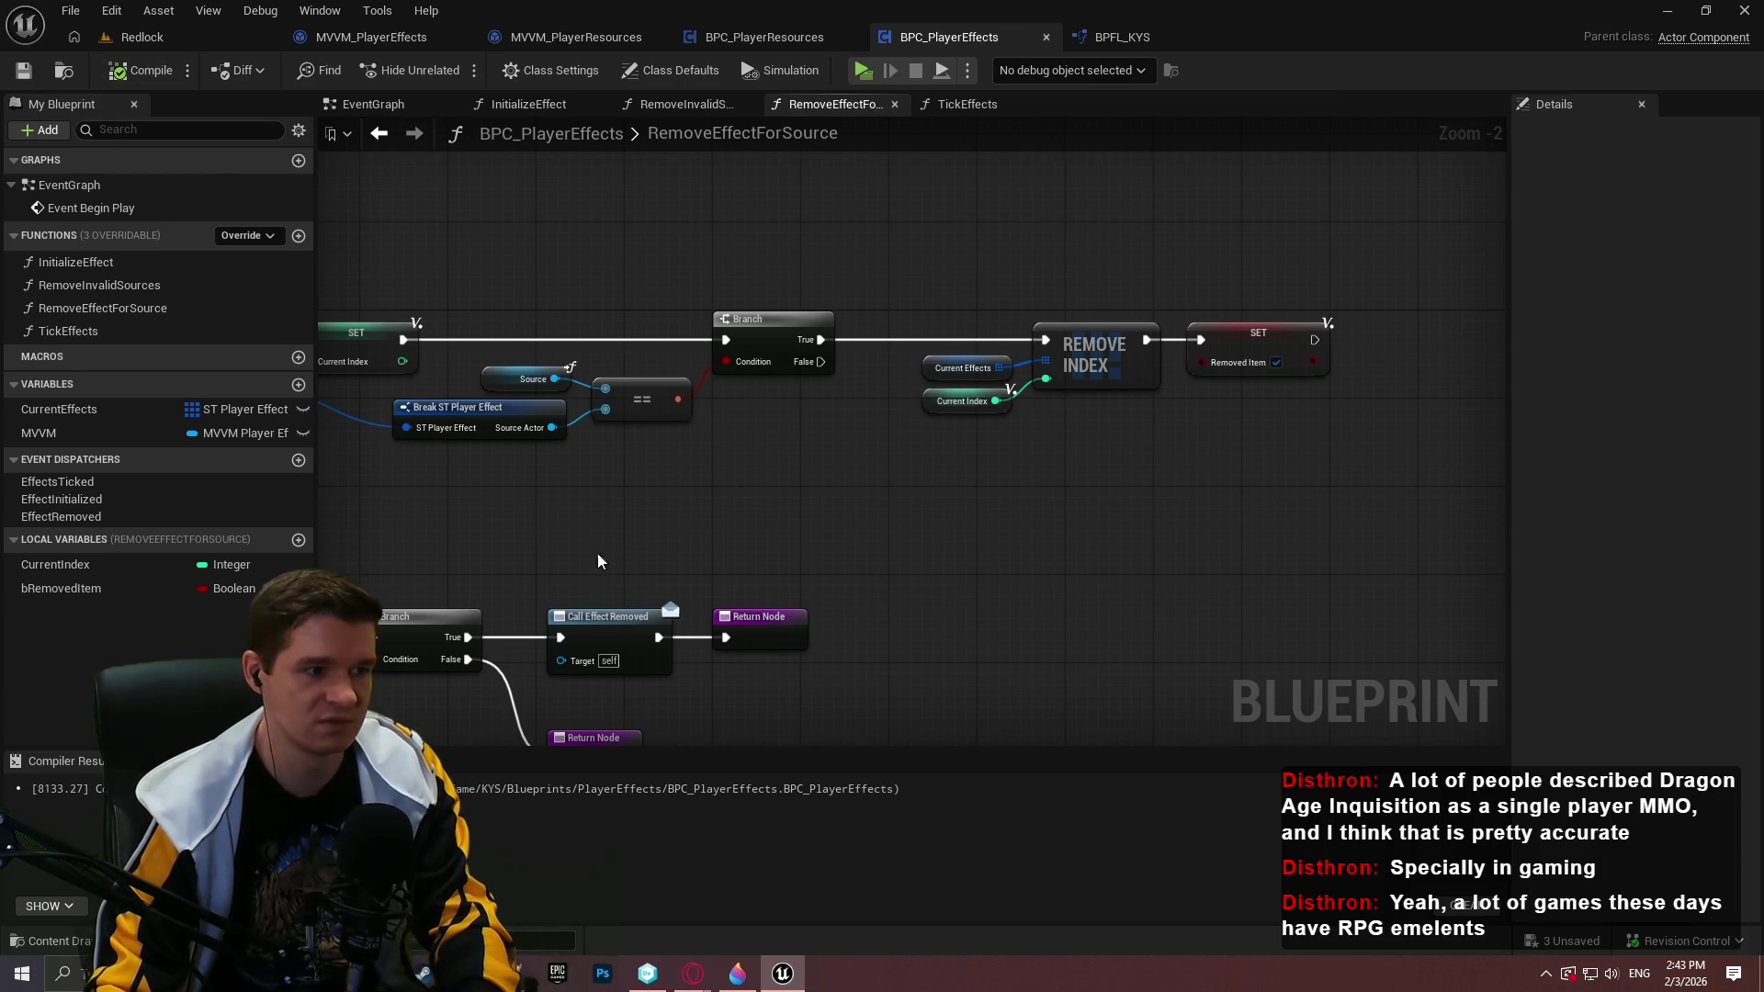
pyautogui.scroll(-2, 1001, 432)
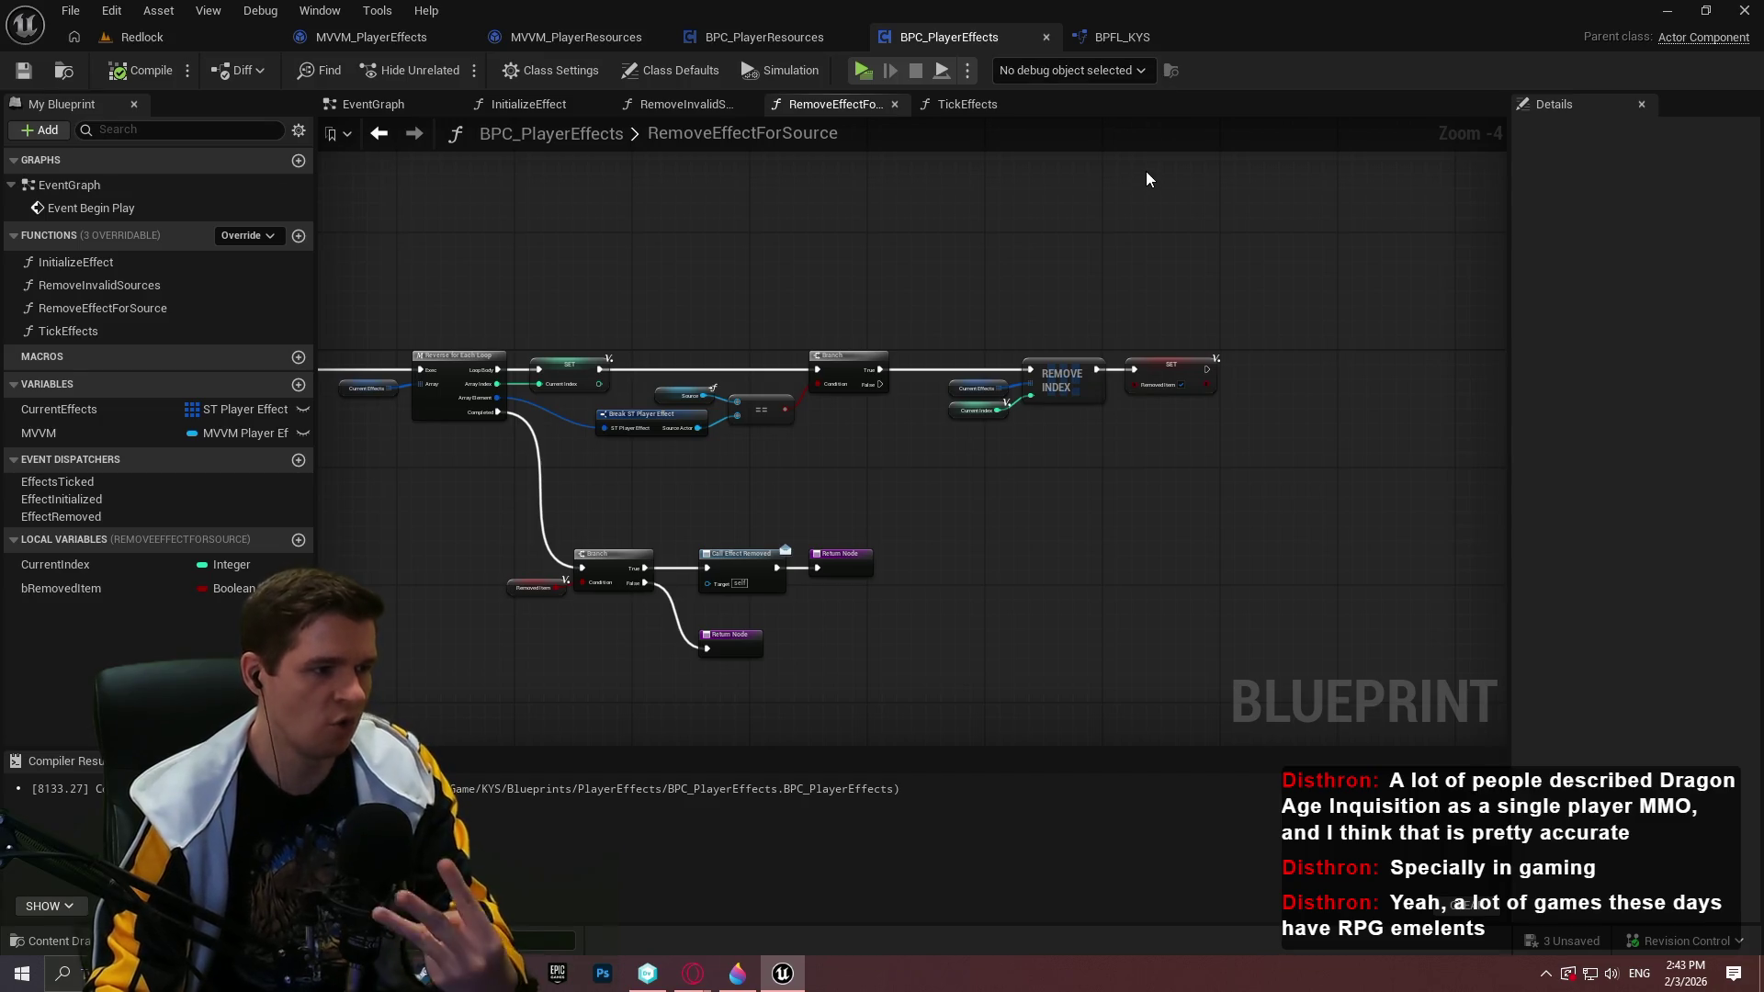
pyautogui.click(669, 107)
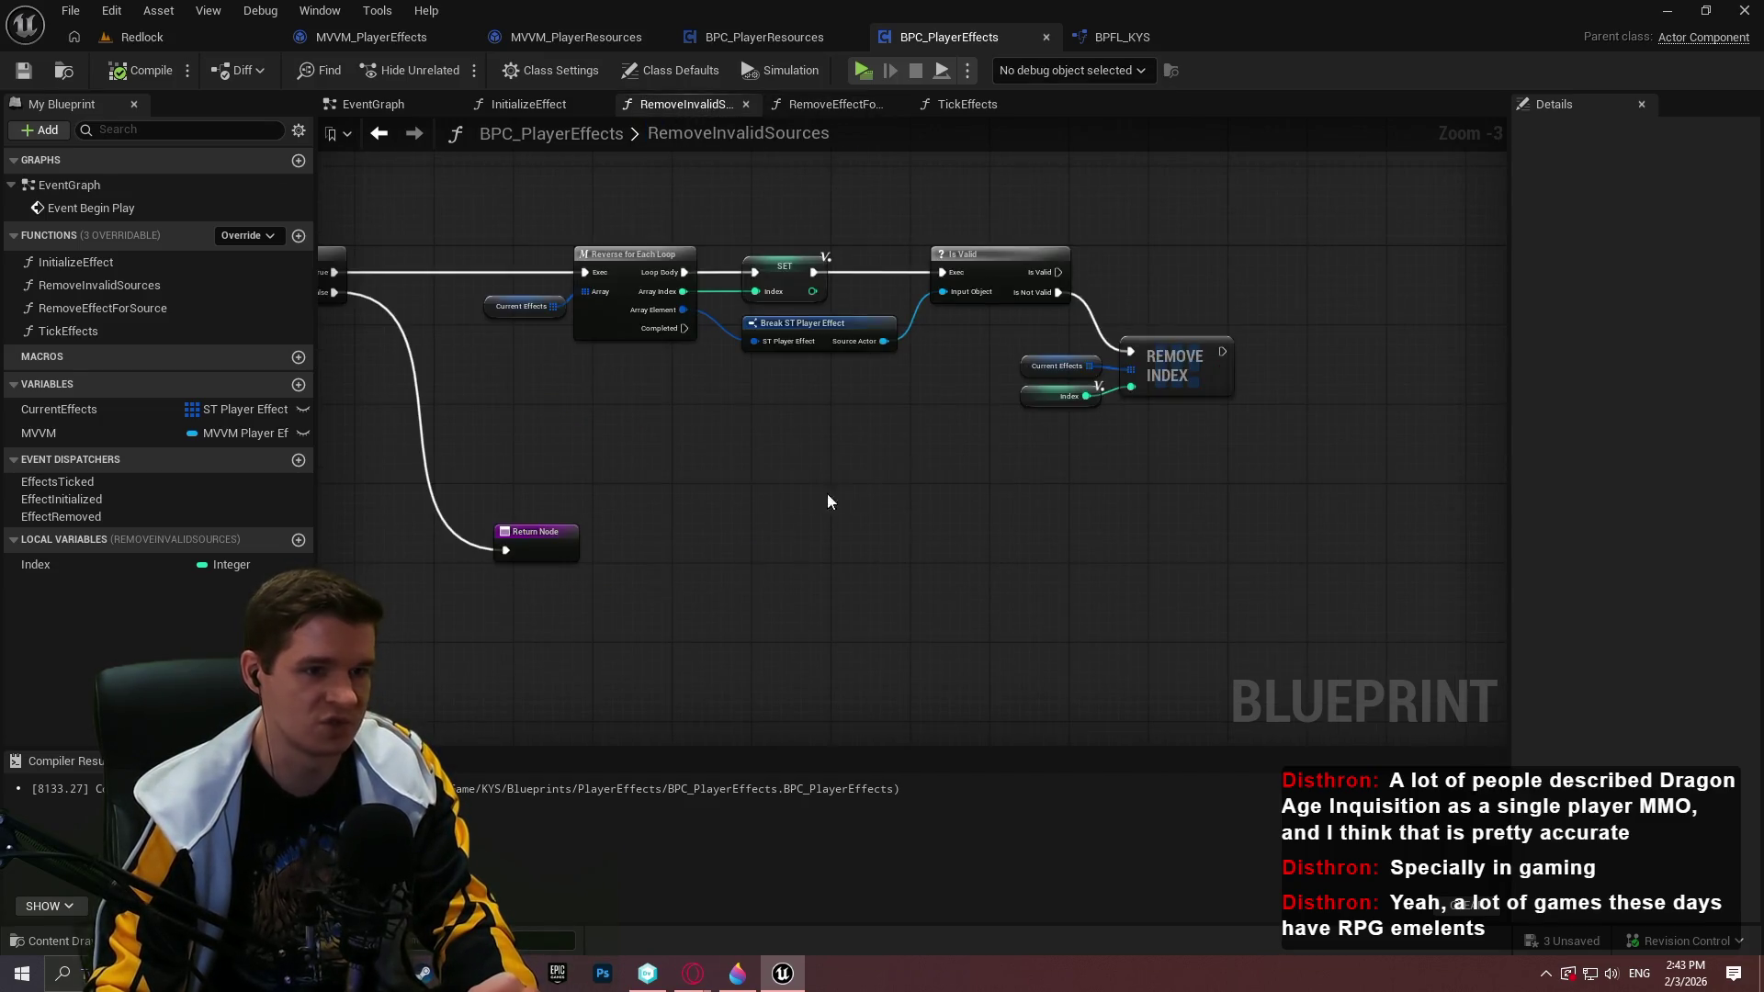
pyautogui.moveTo(827, 501)
pyautogui.mouseDown()
pyautogui.moveTo(1368, 524)
pyautogui.moveTo(643, 460)
pyautogui.mouseUp()
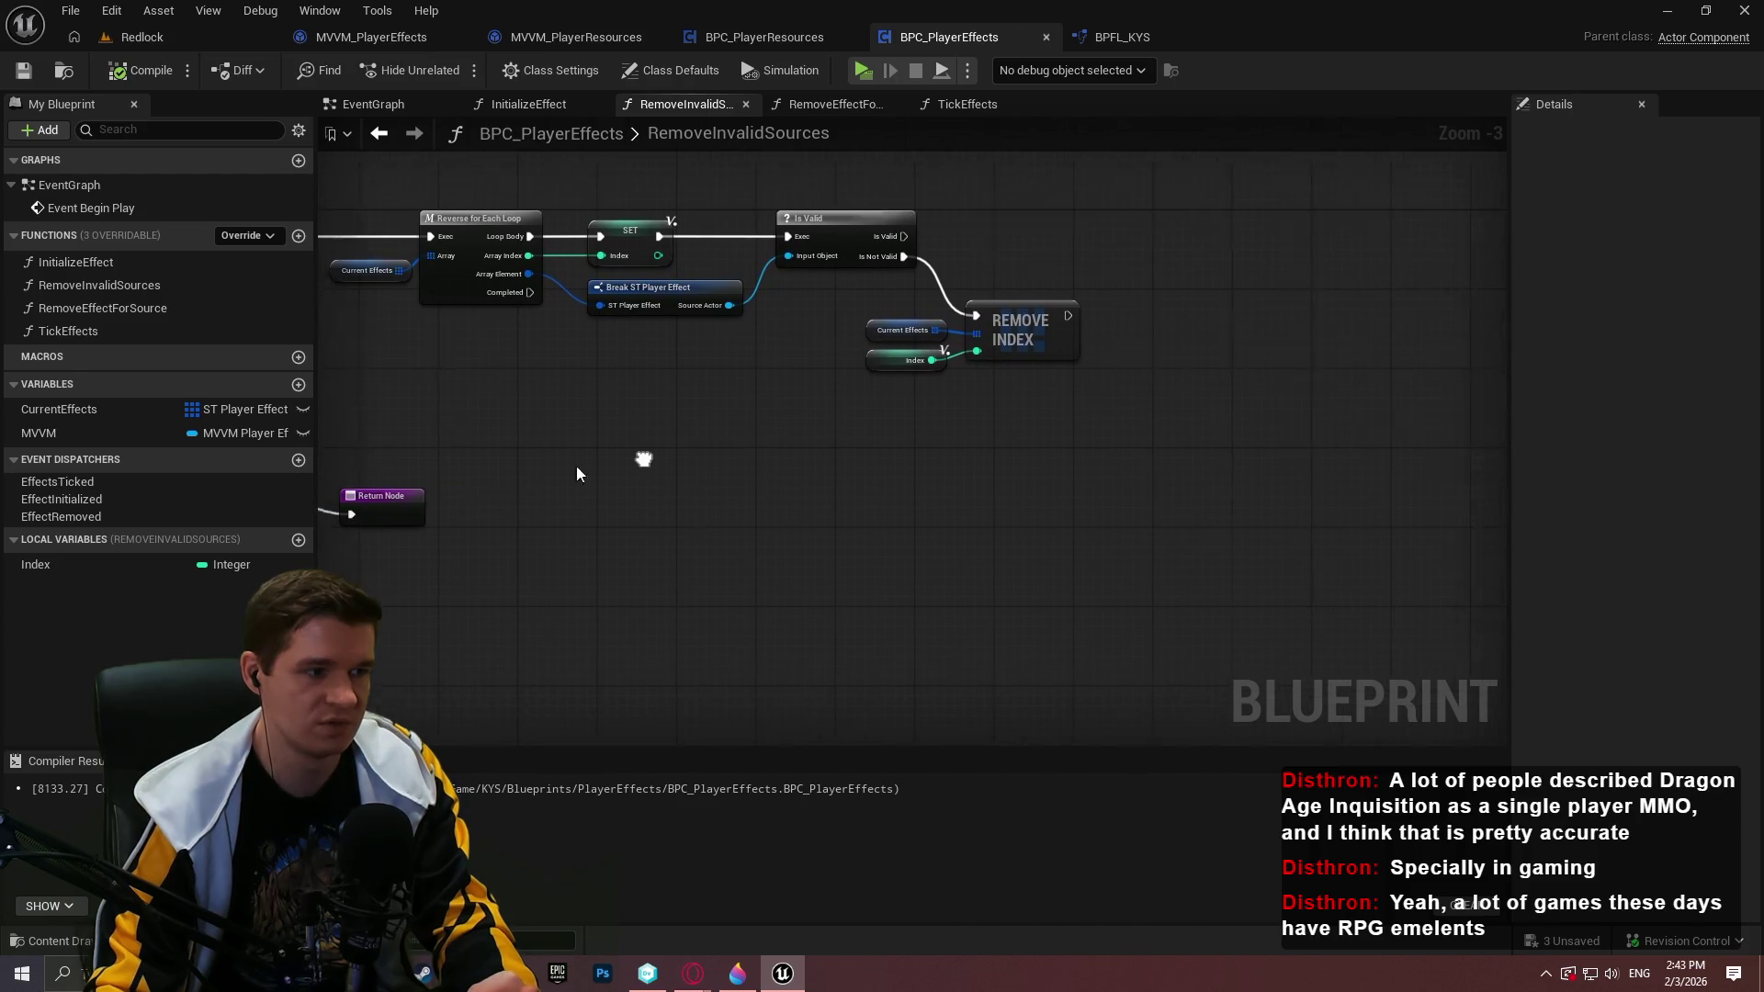
# Add a Call Effect Removed node and create a Boolean local variable named bRemovedEffect
pyautogui.moveTo(64, 516)
pyautogui.mouseDown()
pyautogui.moveTo(867, 476)
pyautogui.moveTo(798, 487)
pyautogui.mouseUp()
pyautogui.click(827, 500)
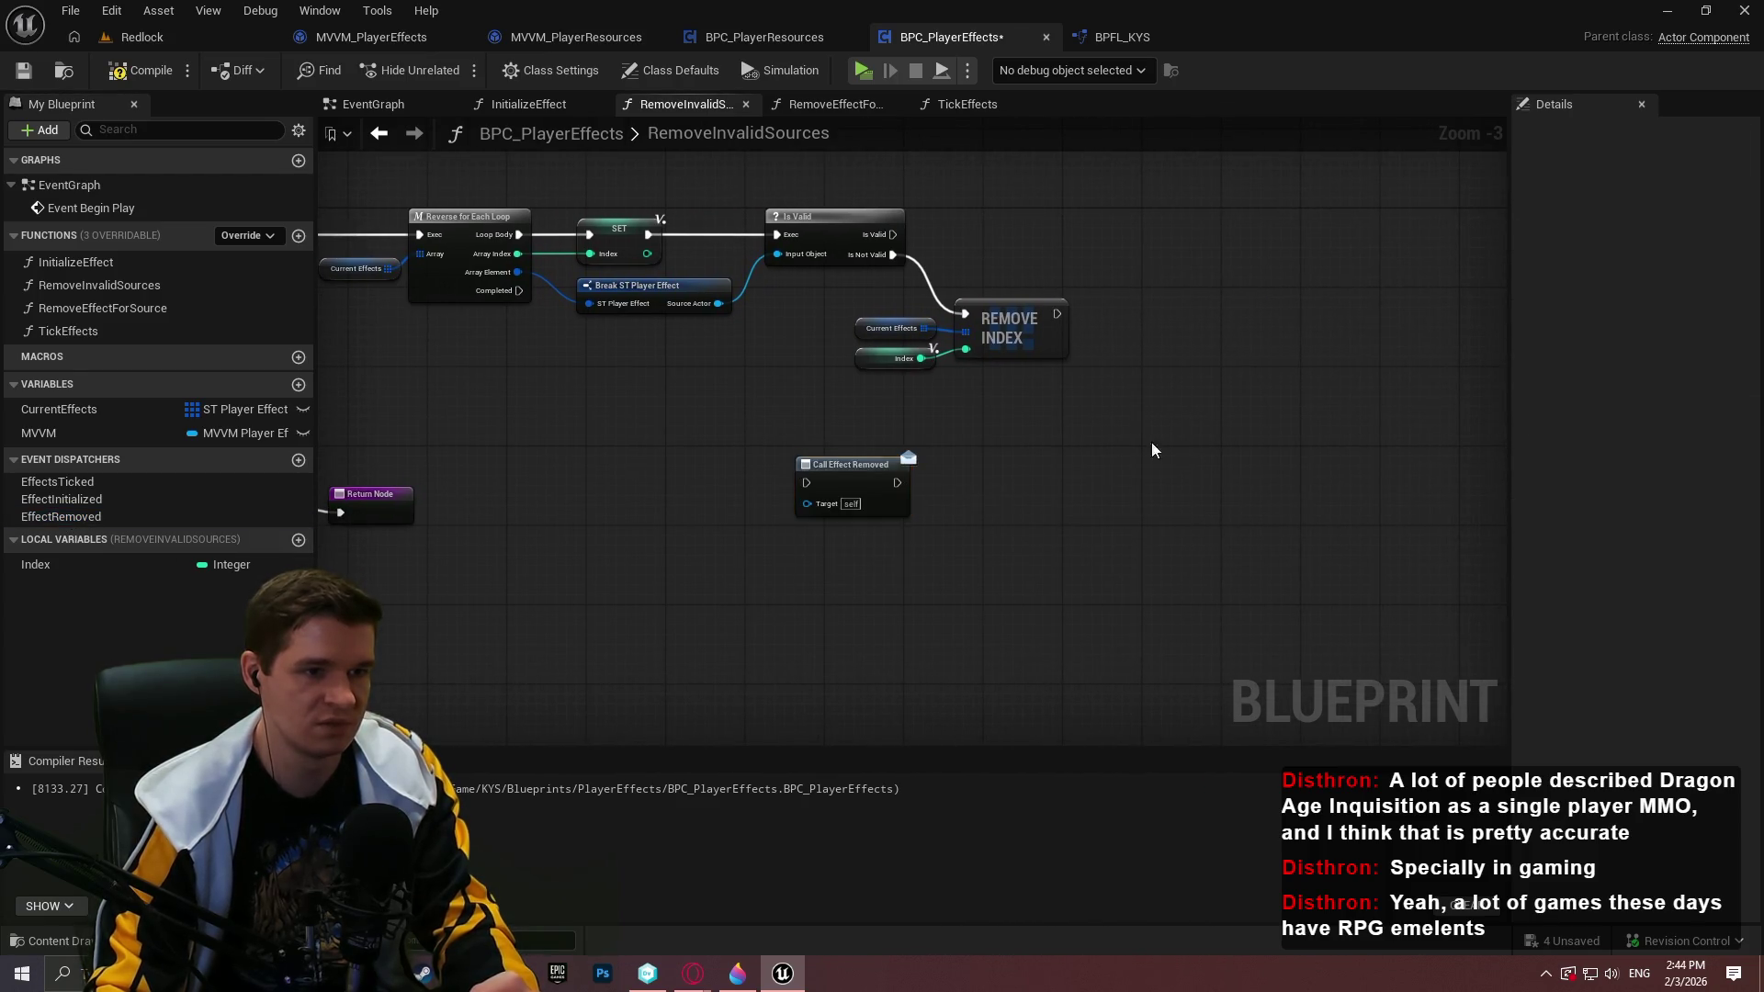
pyautogui.click(298, 542)
pyautogui.write('b')
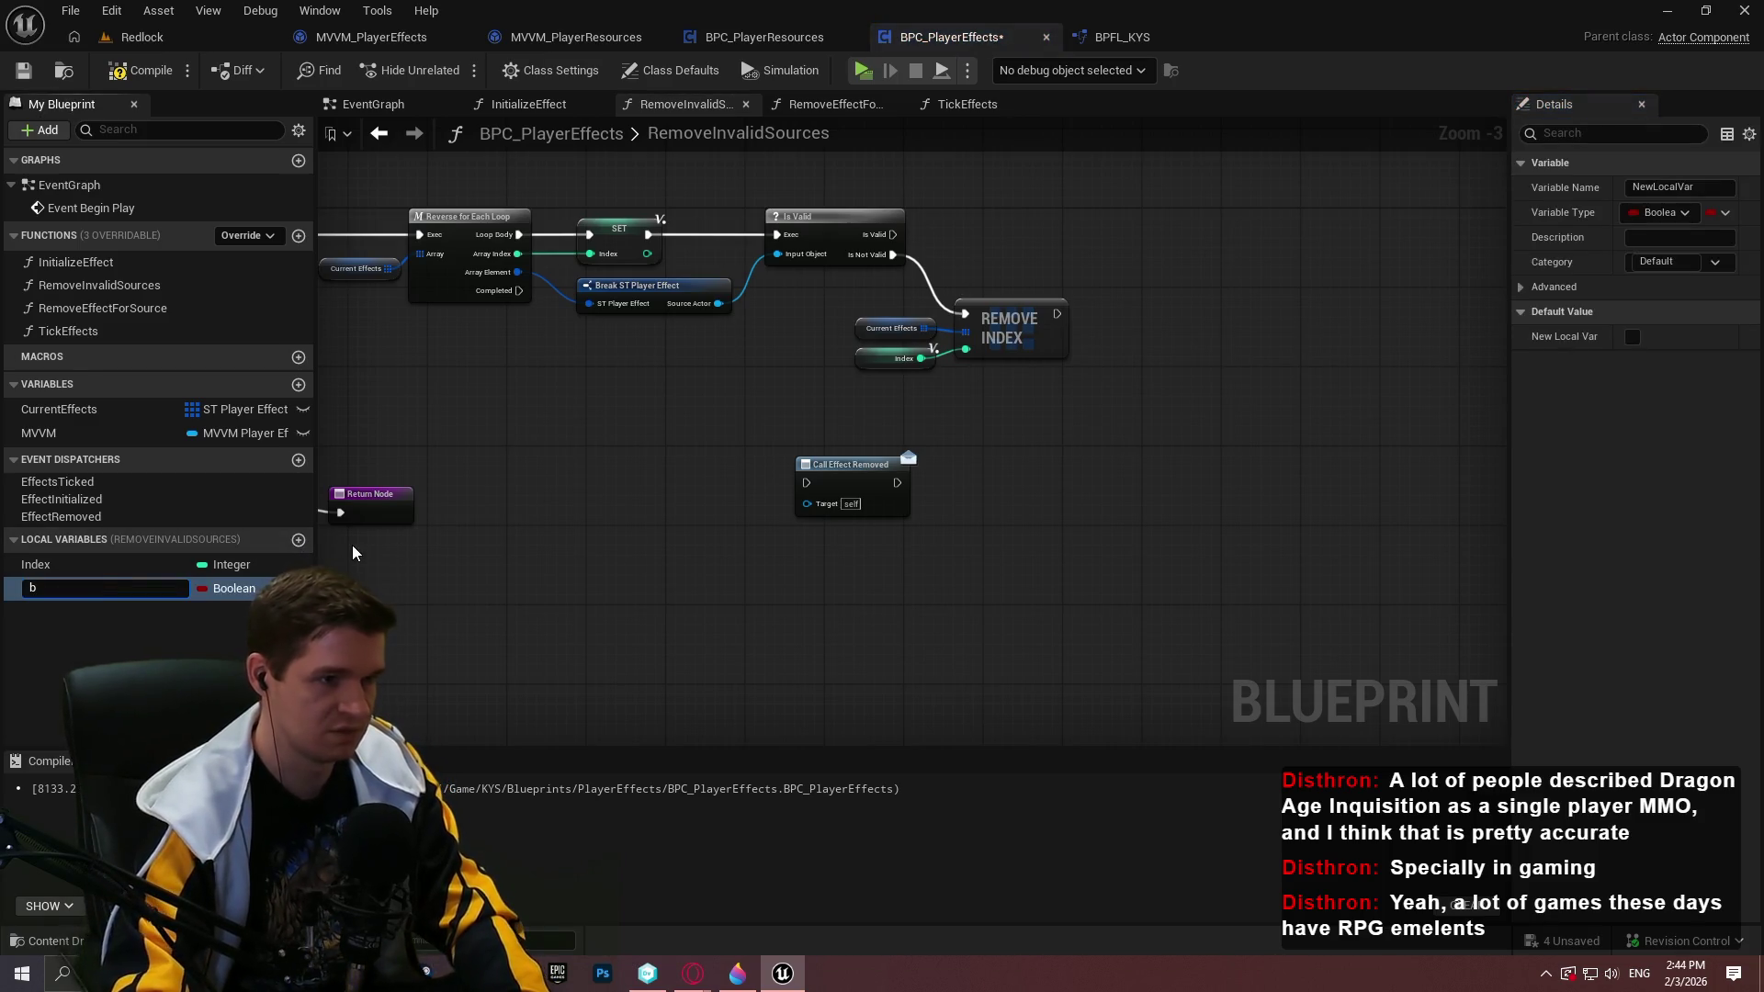
pyautogui.write('Removed')
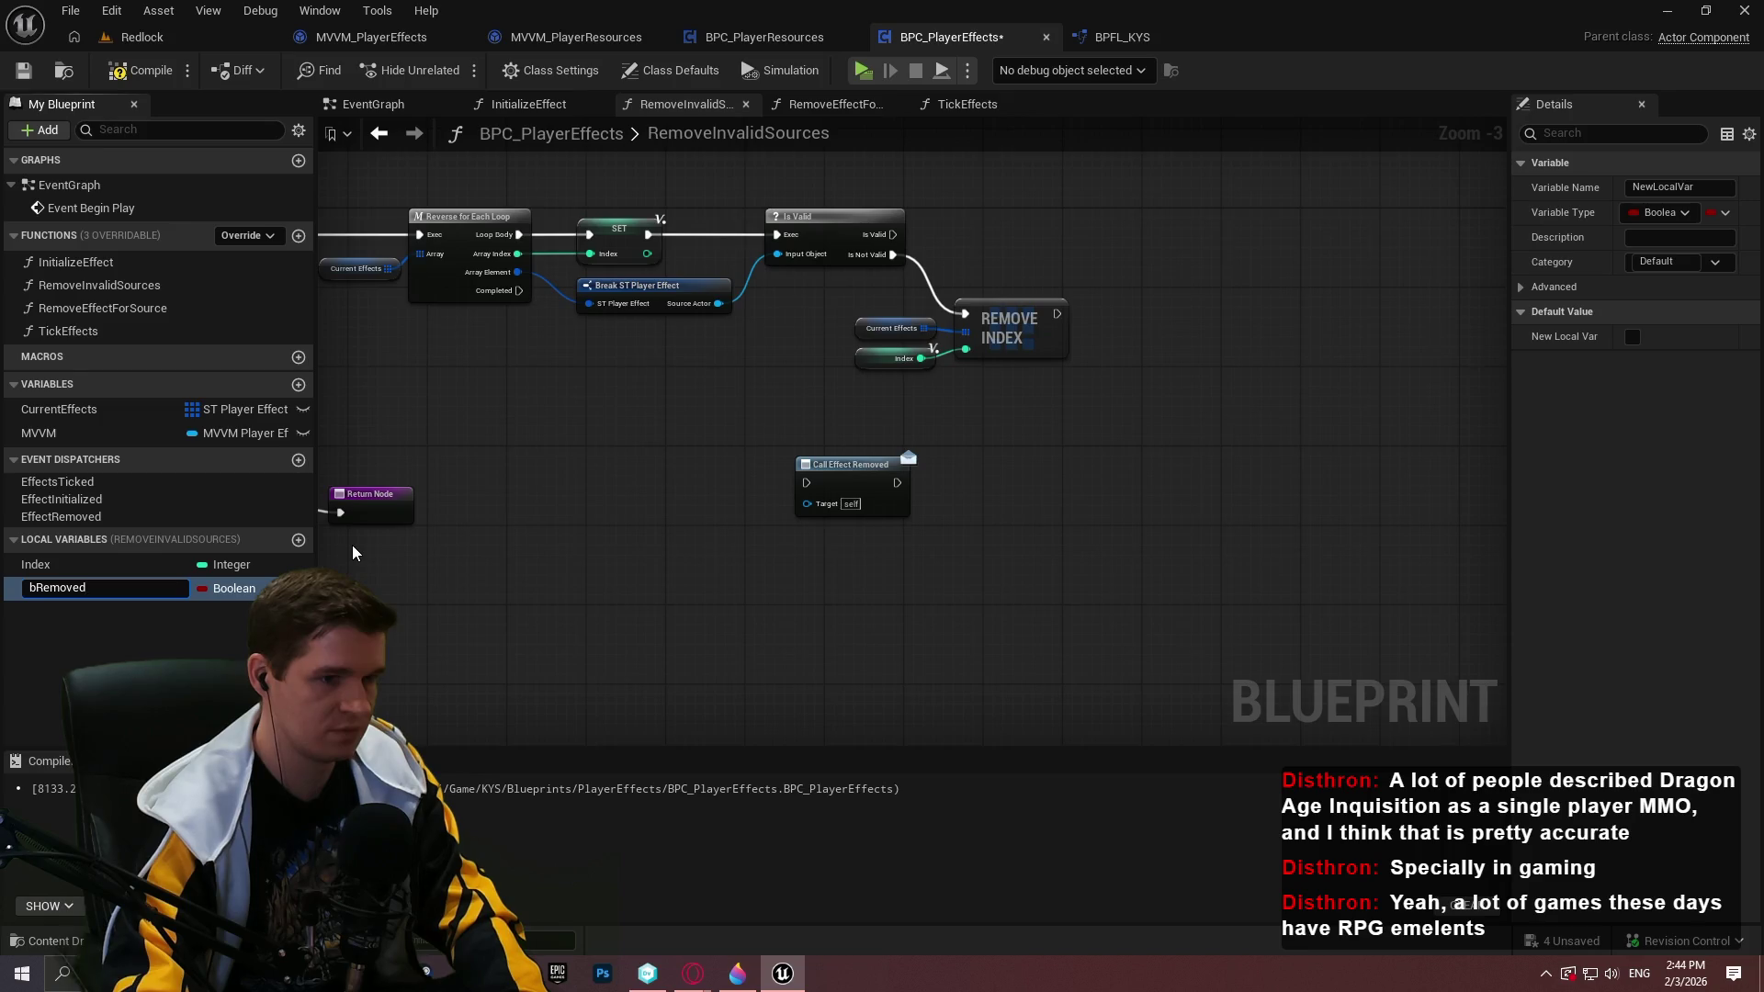
pyautogui.write('ffect')
pyautogui.press('Return')
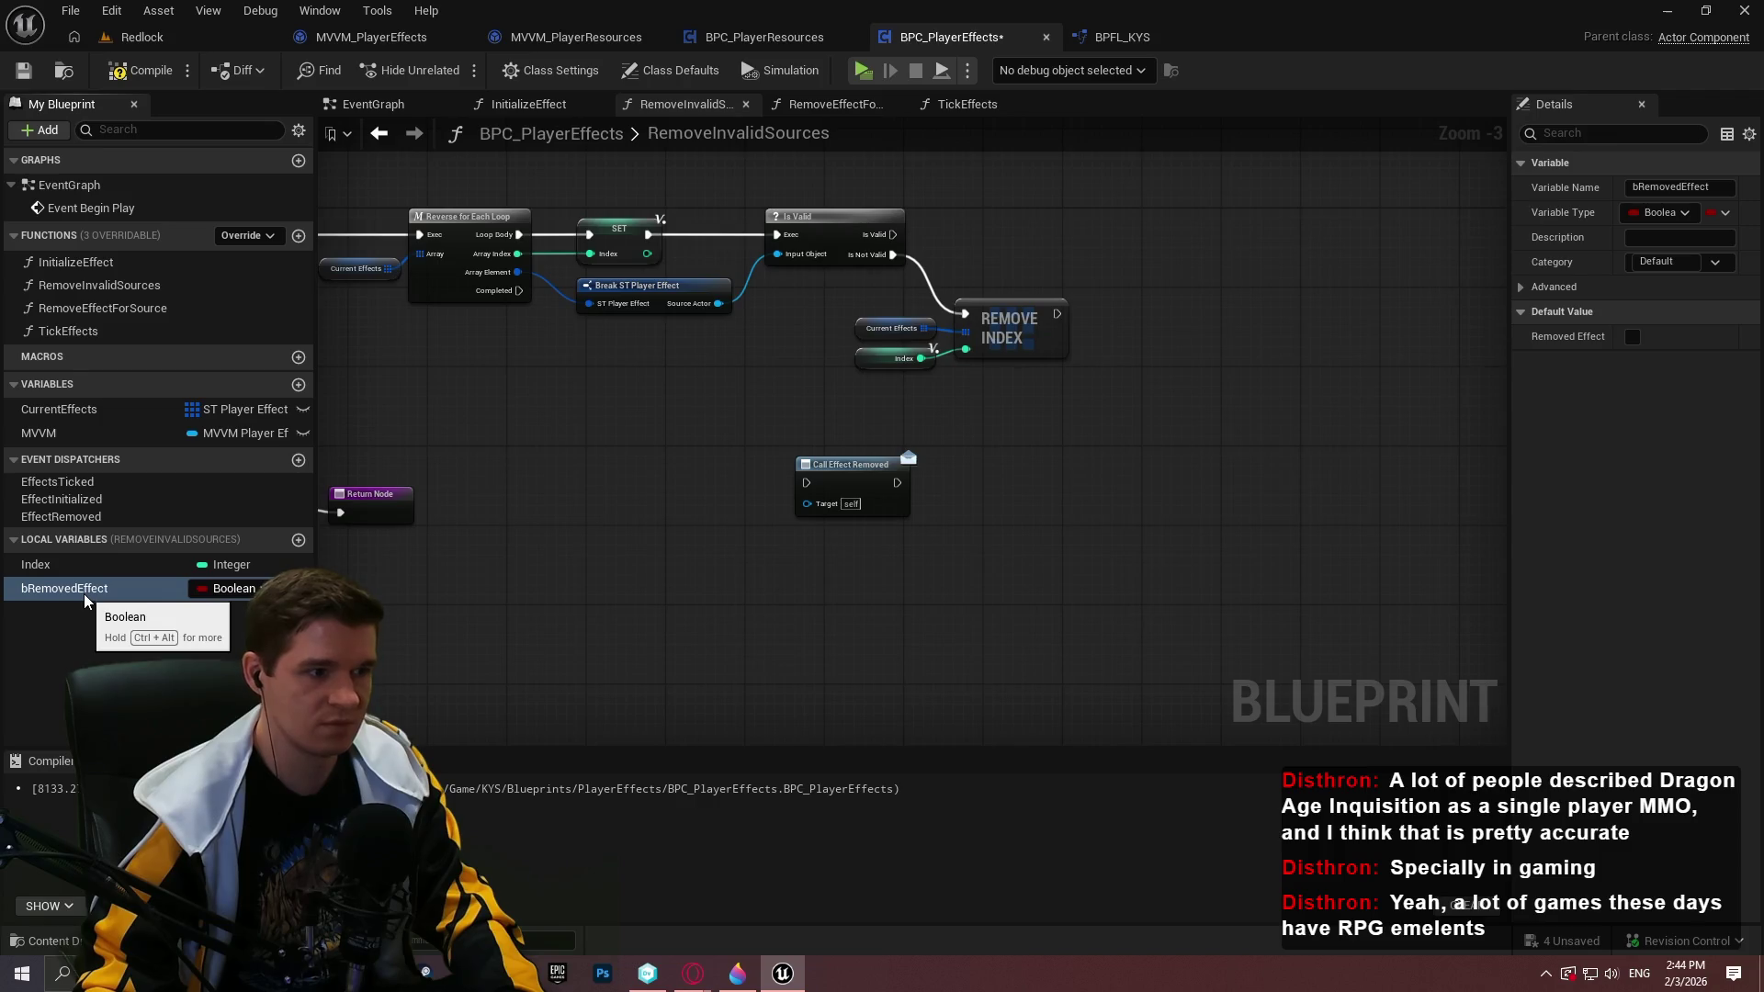
# Compare with the RemoveEffectForSource graph, then place a bRemovedEffect getter in RemoveInvalidSources
pyautogui.click(1107, 37)
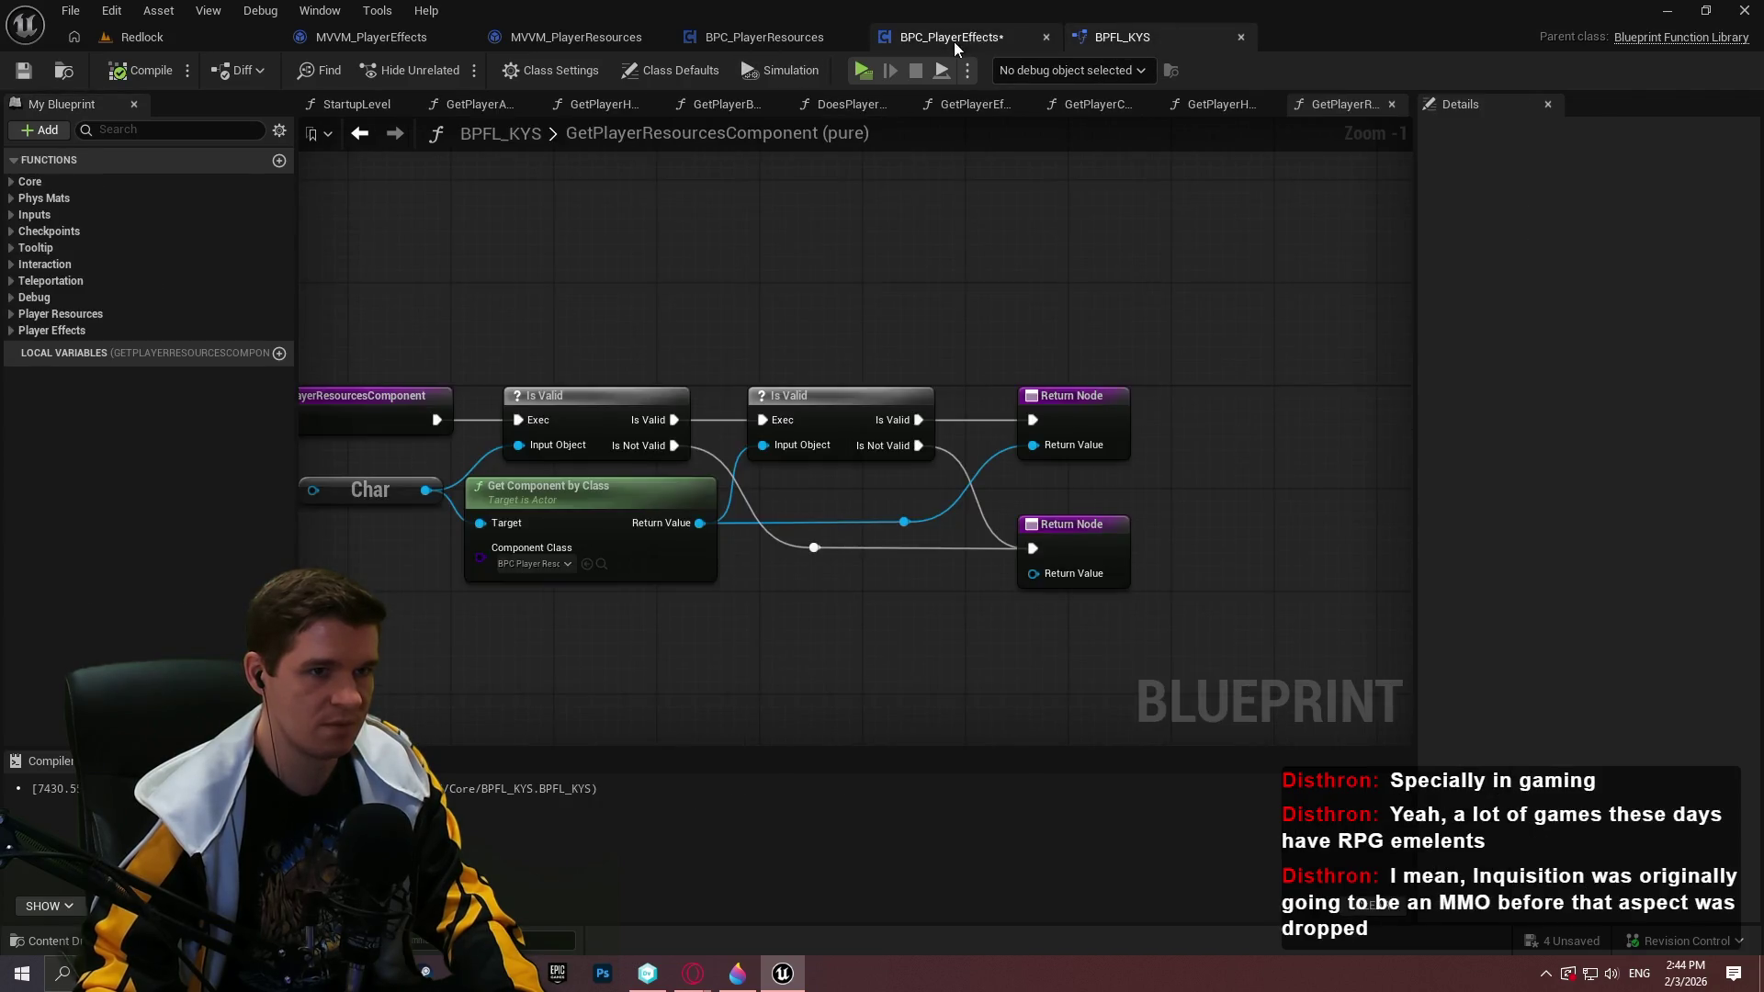
pyautogui.click(978, 35)
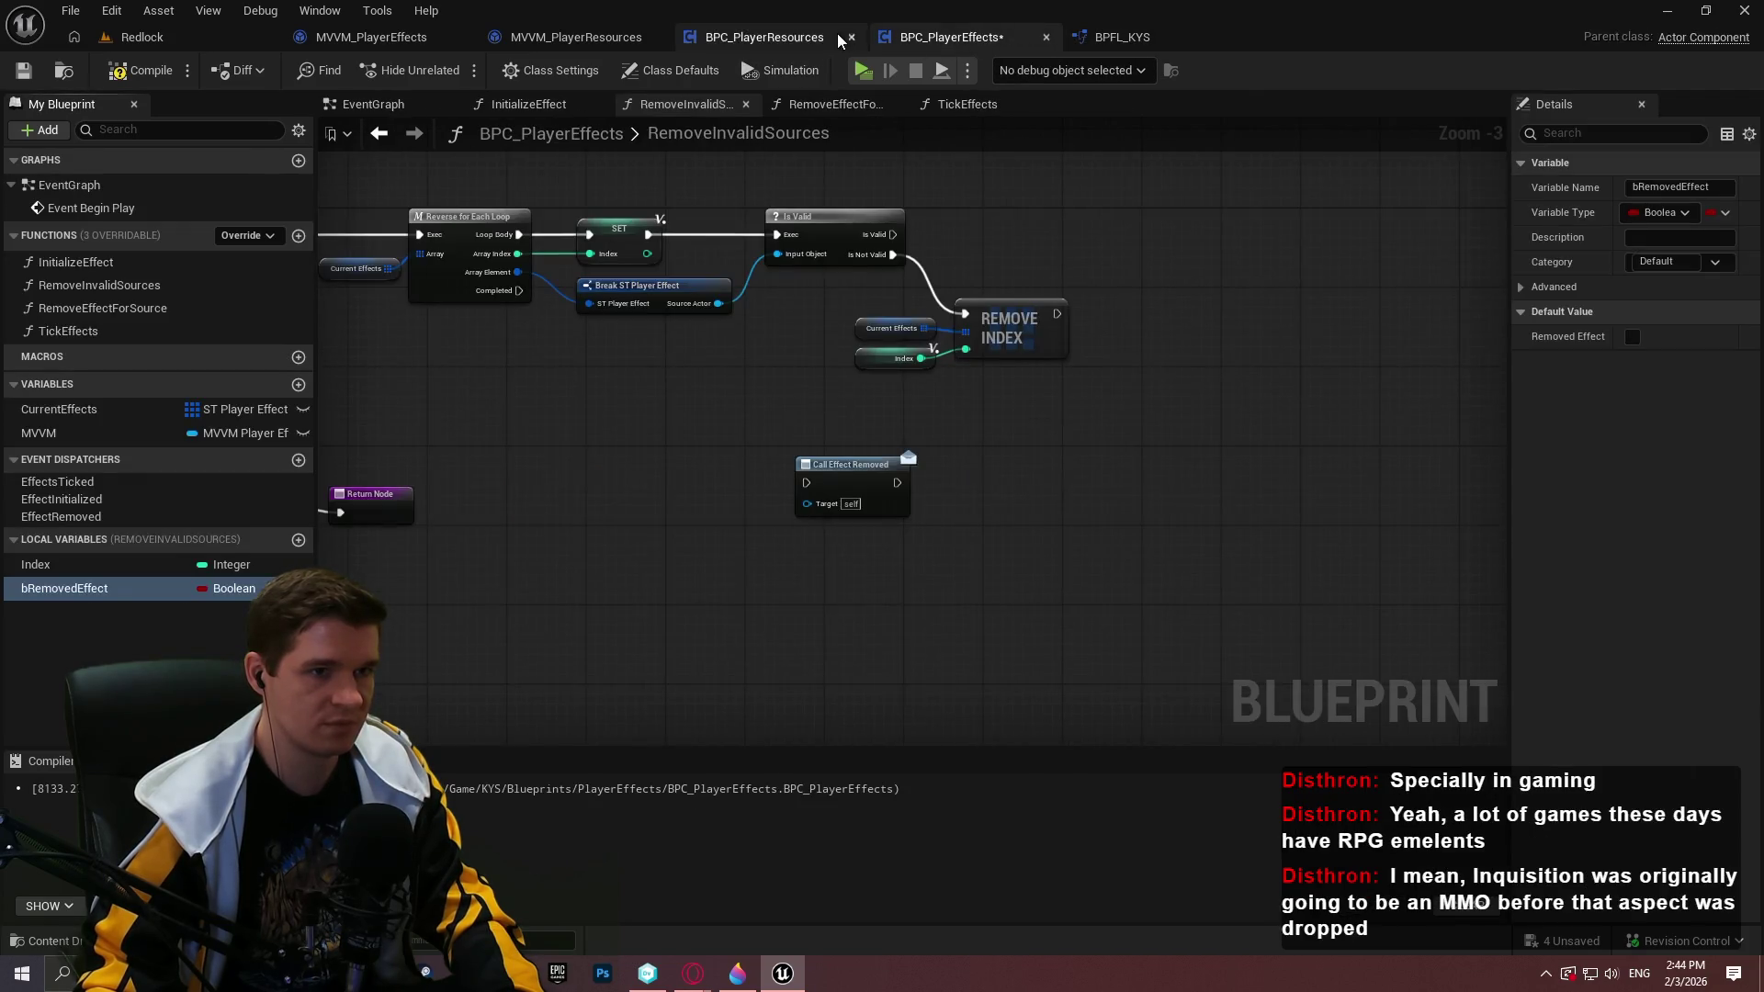
pyautogui.click(832, 104)
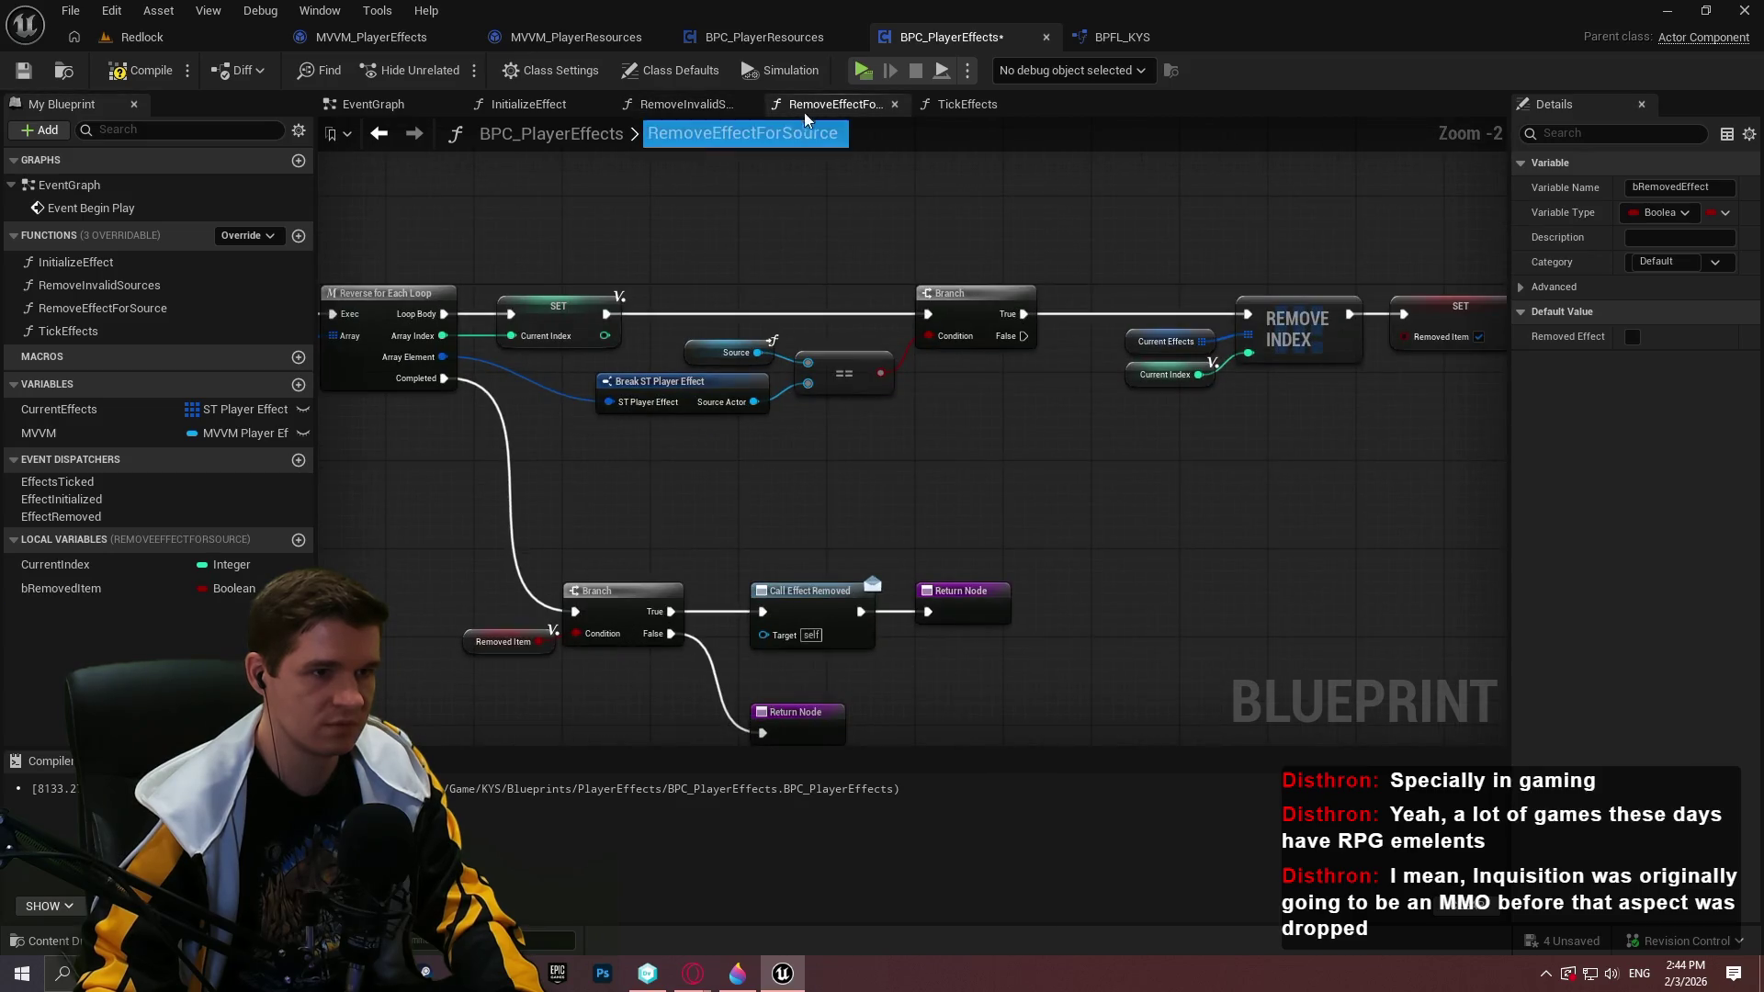
pyautogui.click(726, 107)
pyautogui.moveTo(64, 588)
pyautogui.mouseDown()
pyautogui.moveTo(421, 563)
pyautogui.moveTo(966, 465)
pyautogui.mouseUp()
pyautogui.click(1011, 486)
# Rename the local variable to bRemovedItem and move its getter beside Call Effect Removed
pyautogui.click(85, 586)
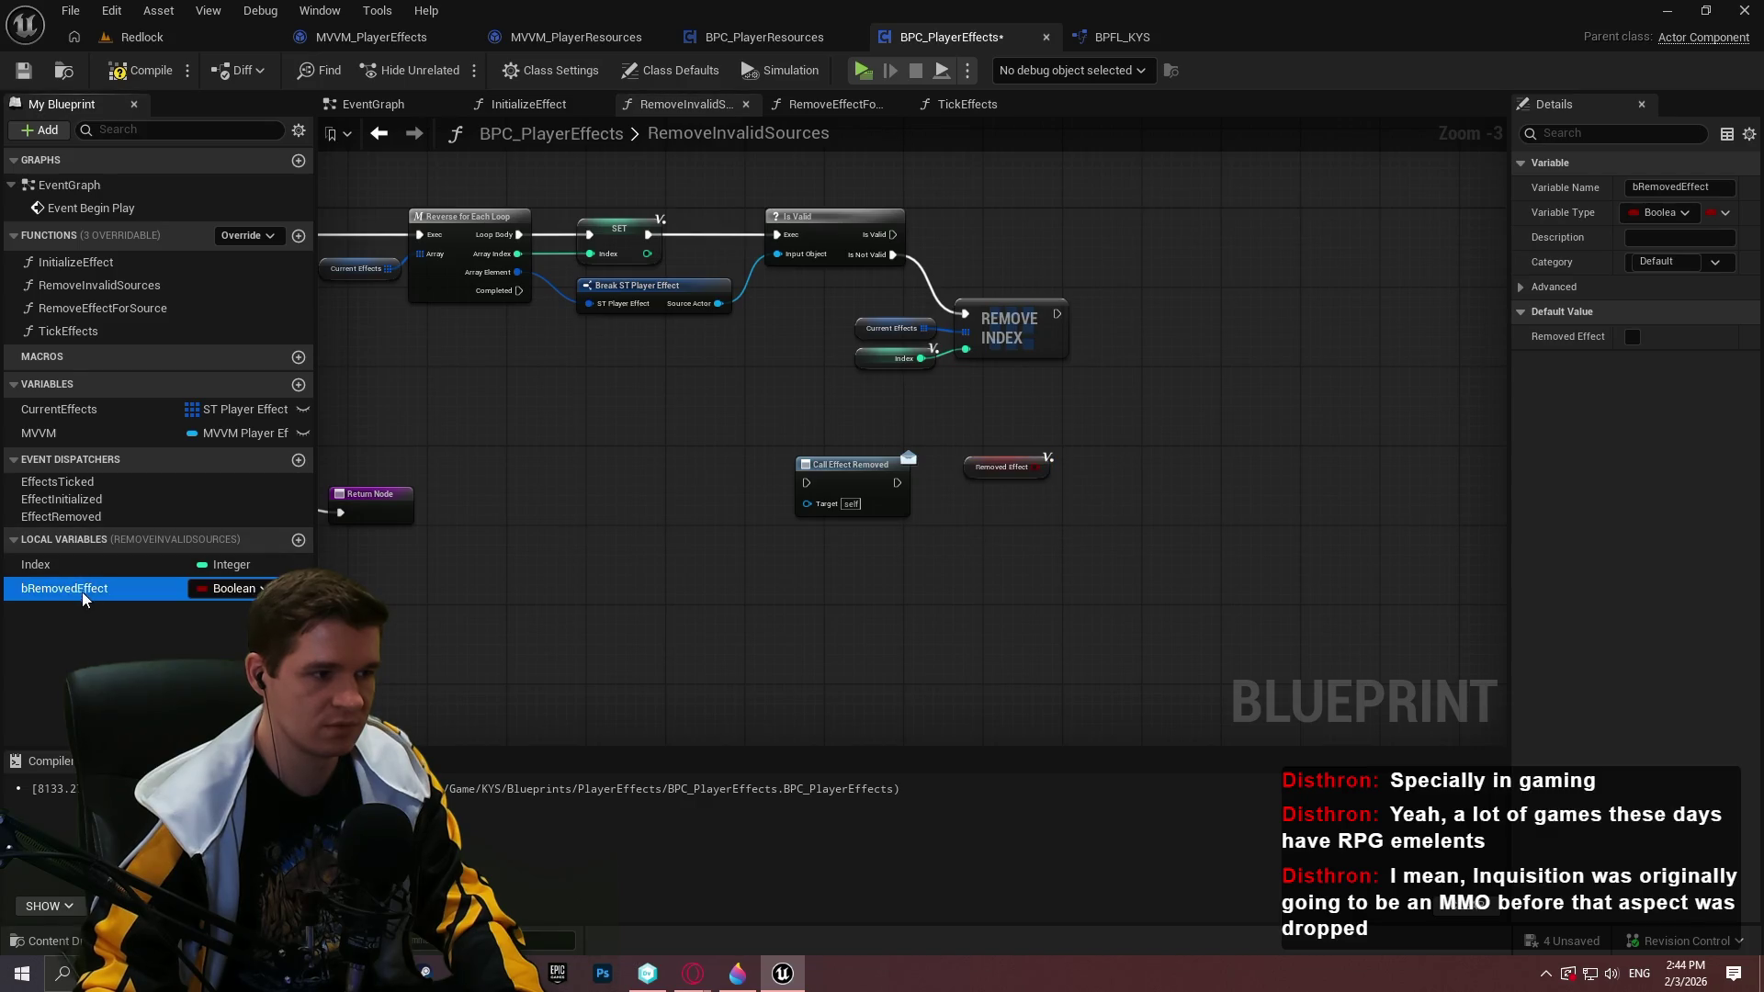
pyautogui.click(84, 585)
pyautogui.click(85, 587)
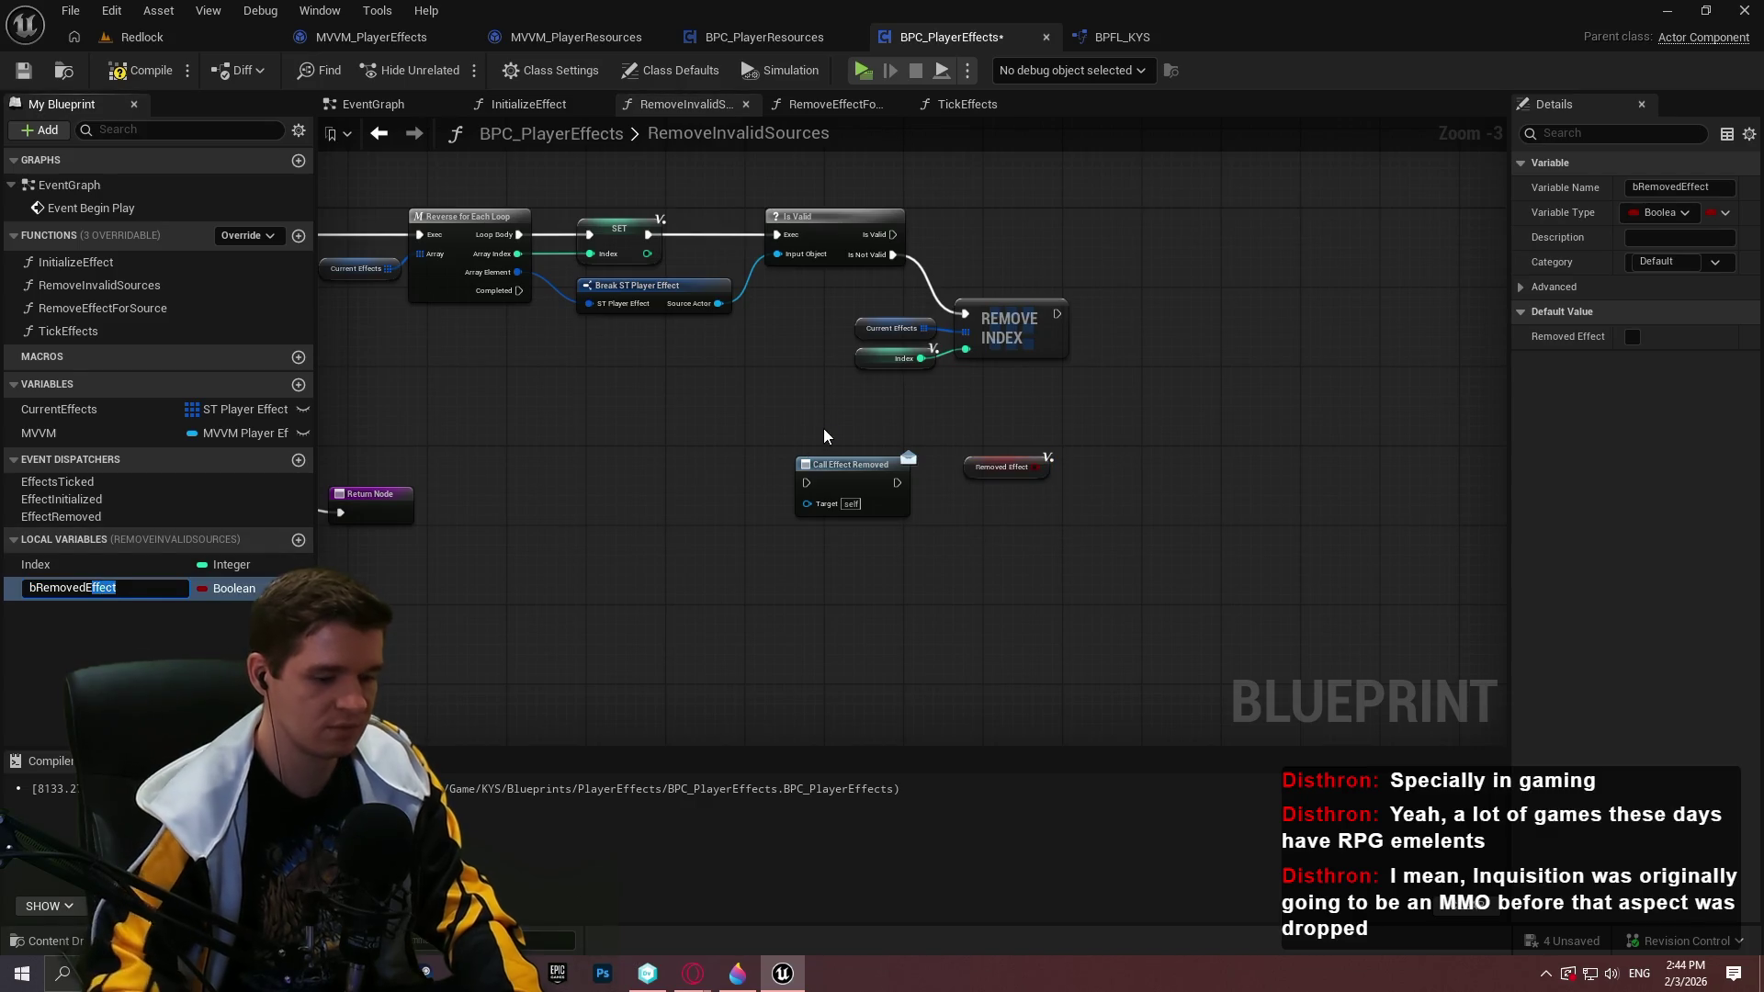
pyautogui.write('Item')
pyautogui.press('Return')
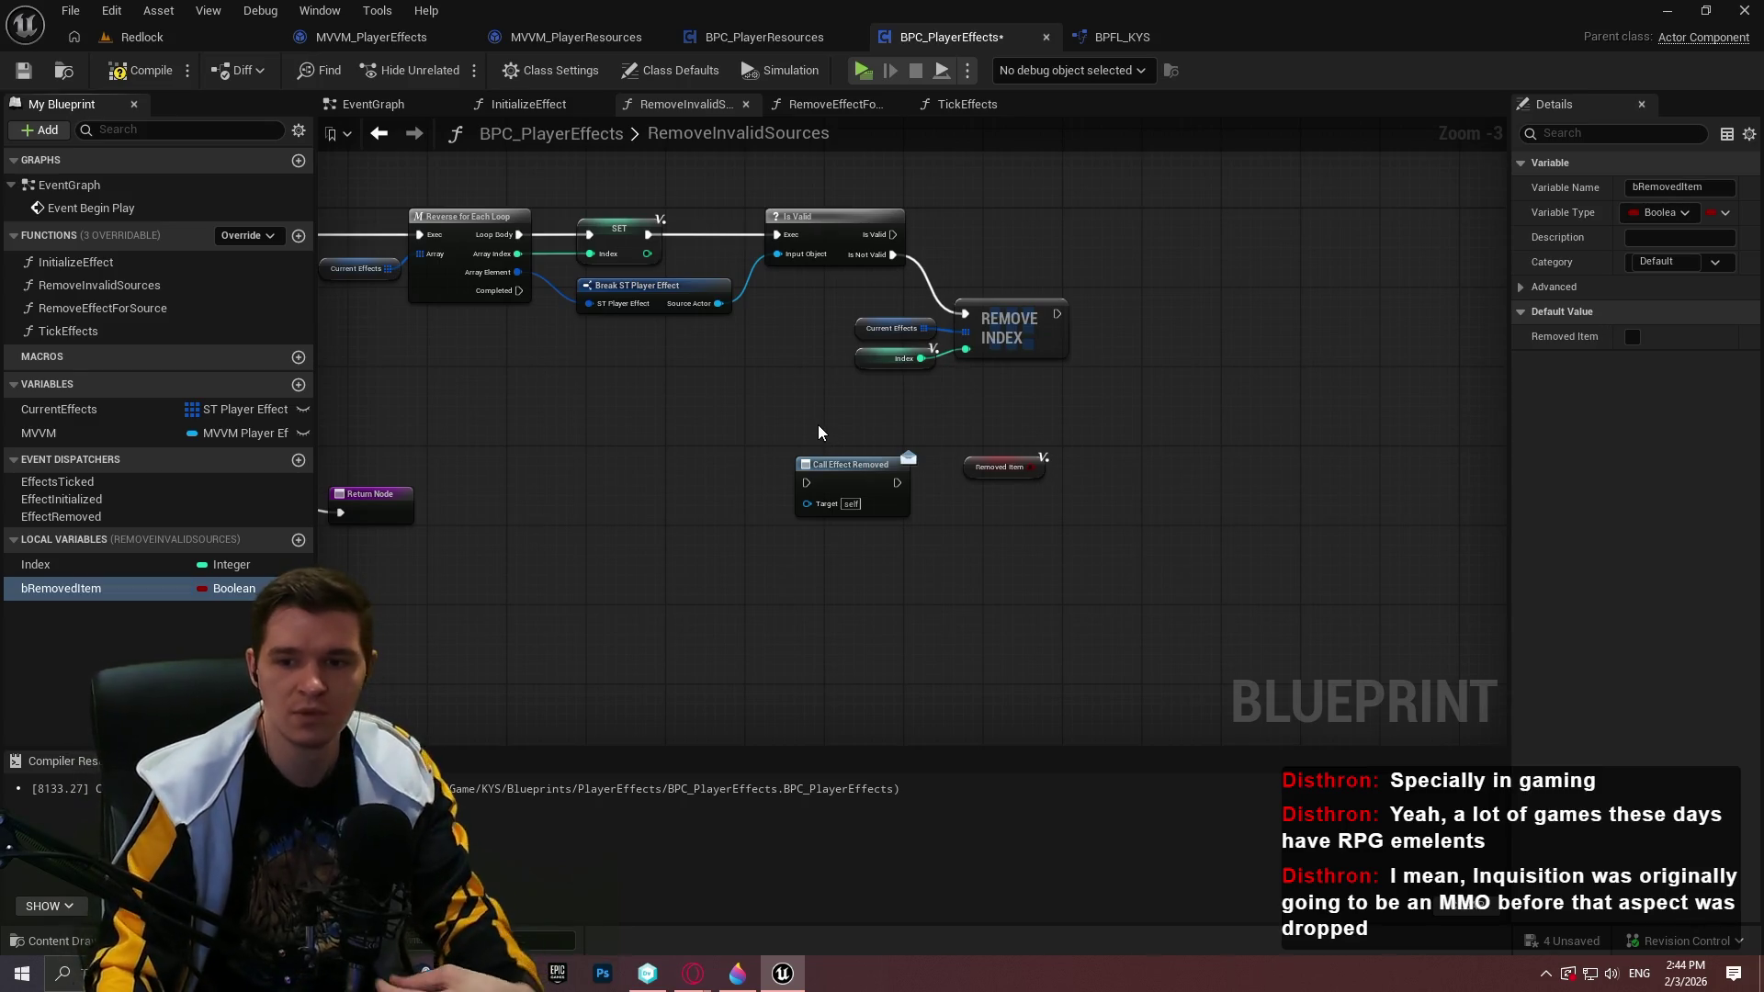
pyautogui.scroll(3, 1030, 533)
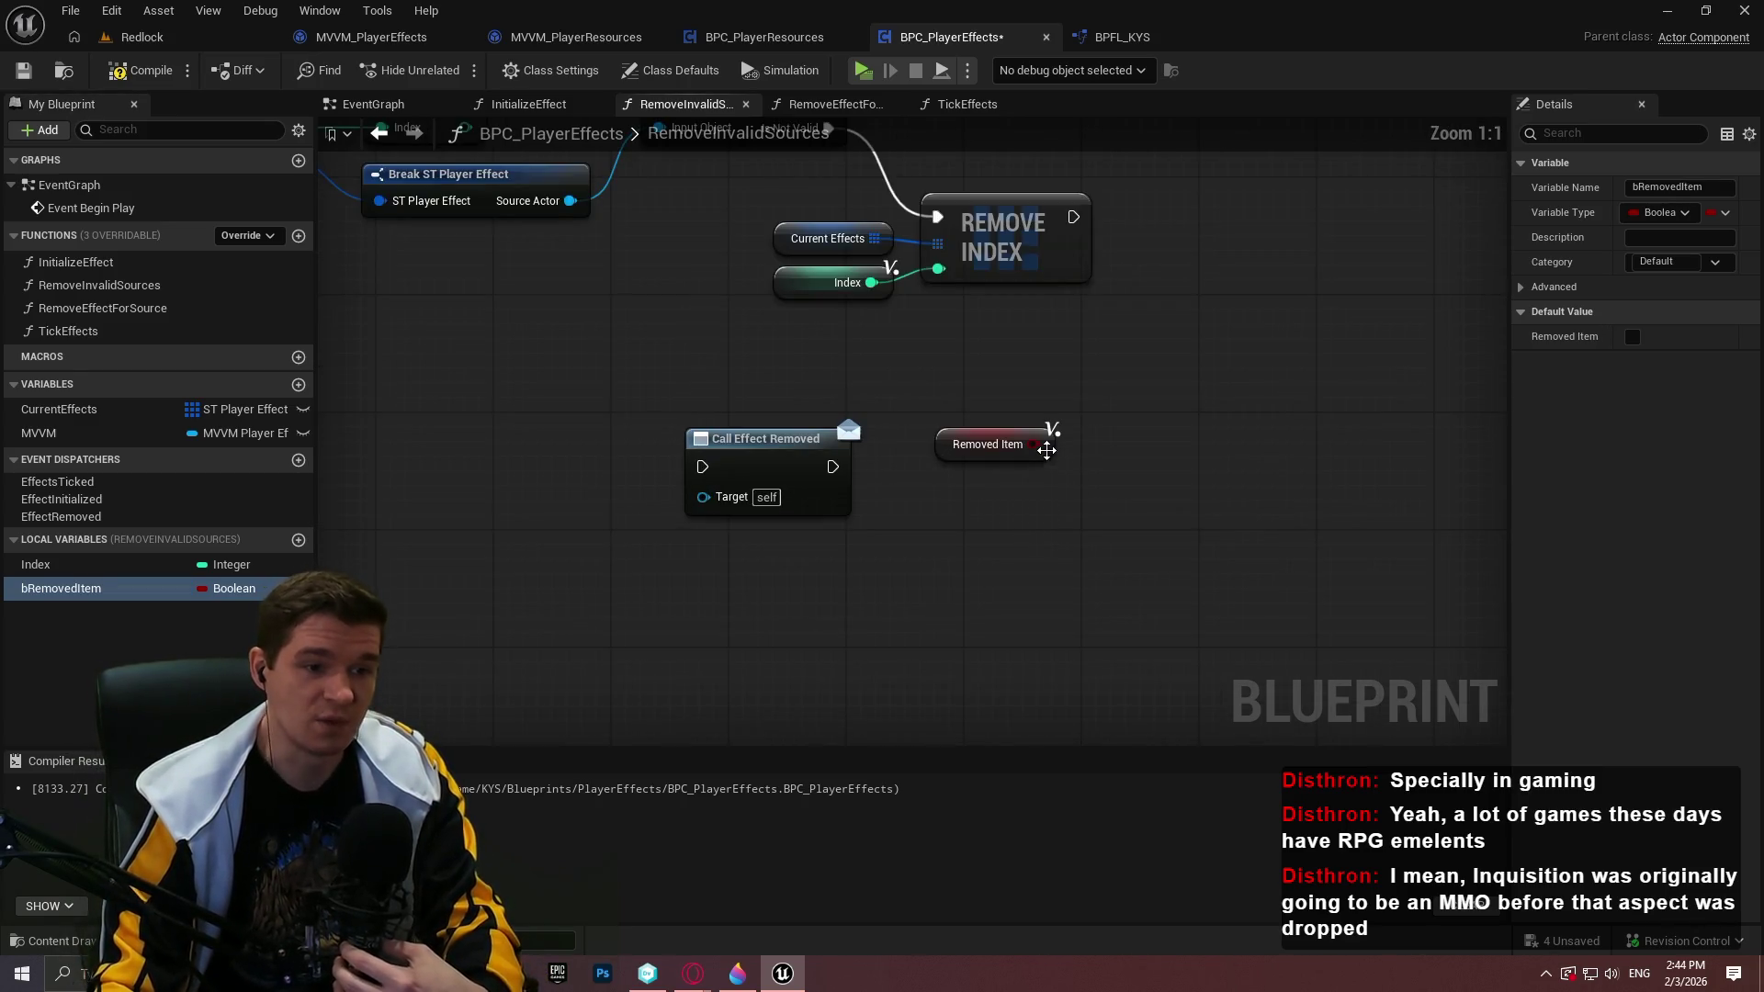
pyautogui.moveTo(1007, 457)
pyautogui.mouseDown()
pyautogui.moveTo(661, 576)
pyautogui.moveTo(606, 533)
pyautogui.mouseUp()
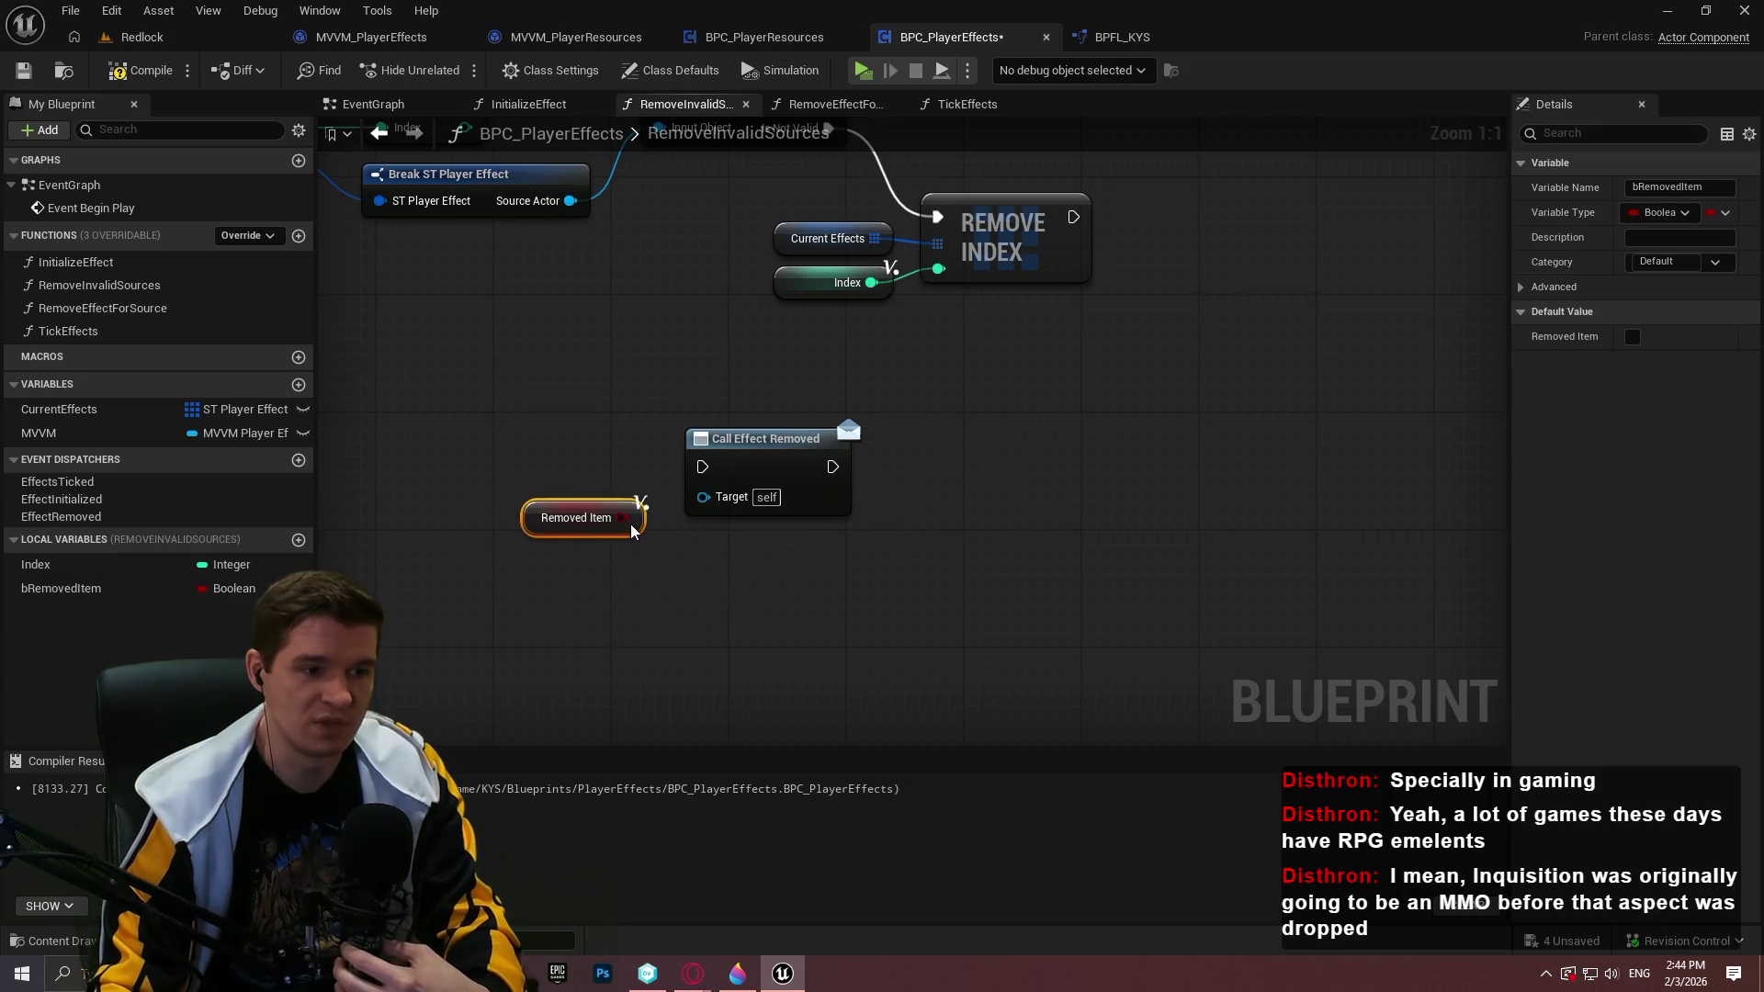
pyautogui.click(988, 627)
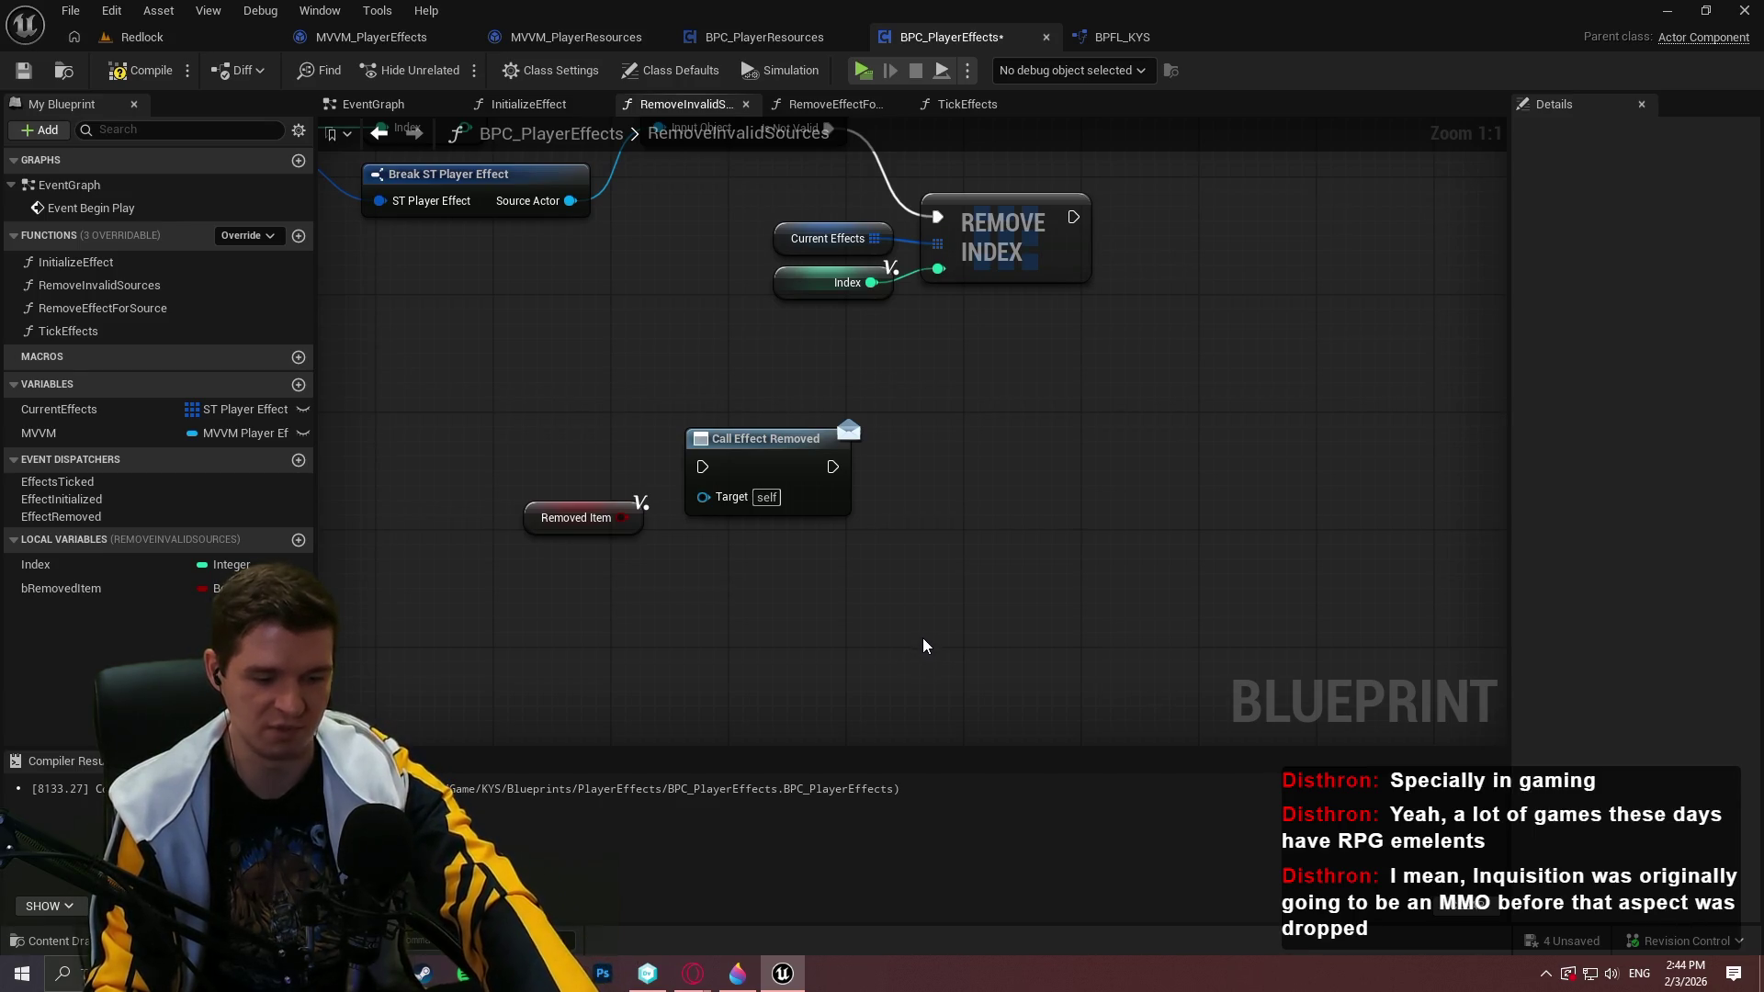
# Add a Branch node and place a SET bRemovedItem (true) node after Remove Index
pyautogui.click(627, 521)
pyautogui.click(672, 564)
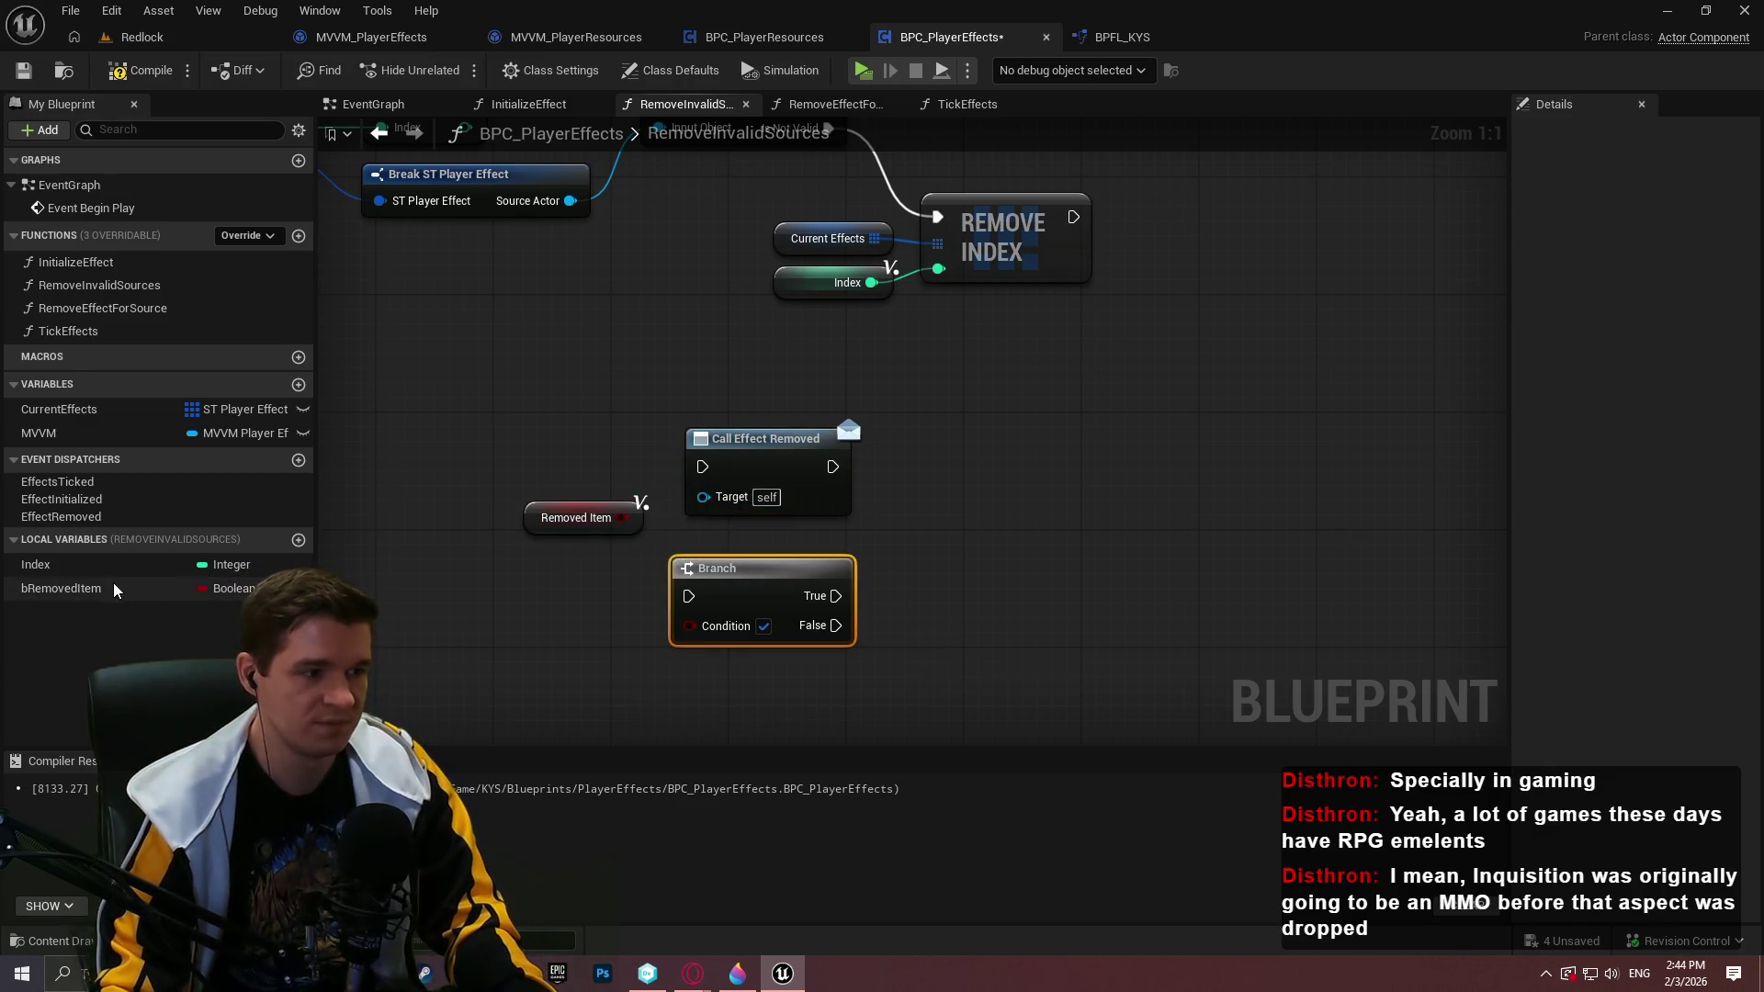
pyautogui.moveTo(61, 588)
pyautogui.mouseDown()
pyautogui.moveTo(1438, 221)
pyautogui.moveTo(1178, 213)
pyautogui.moveTo(1300, 473)
pyautogui.mouseUp()
pyautogui.click(1239, 264)
pyautogui.moveTo(1303, 344); pyautogui.dragTo(1123, 362)
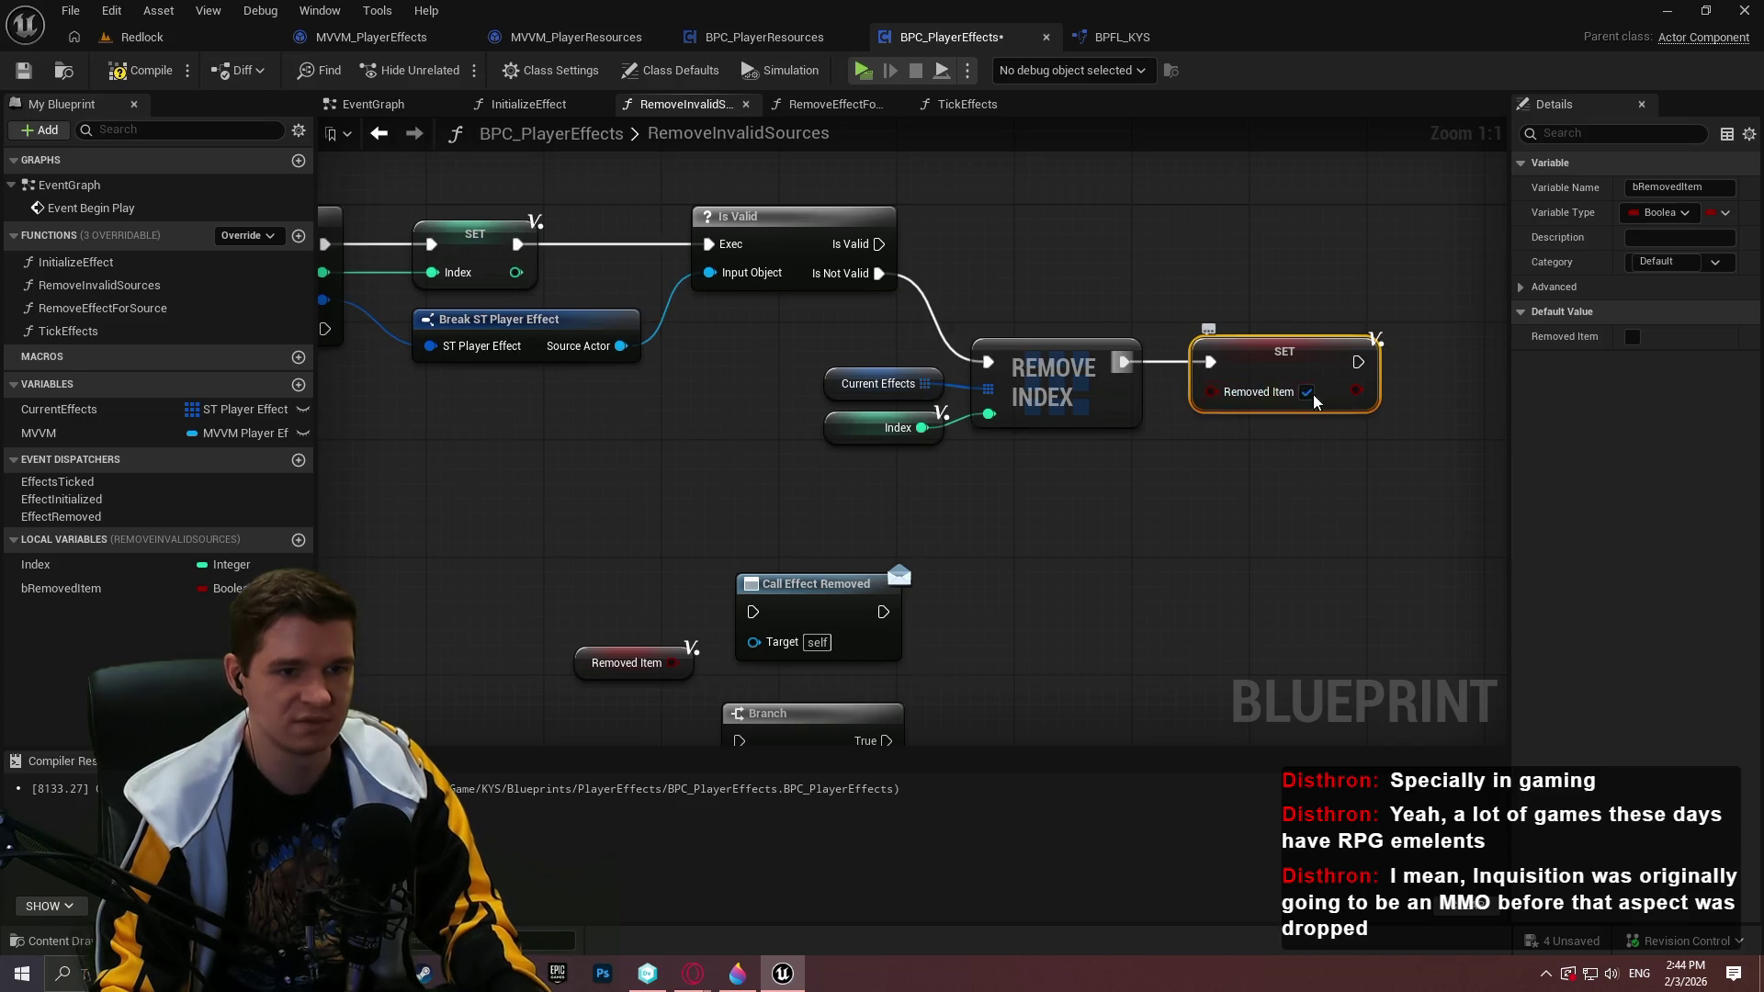
pyautogui.moveTo(1286, 354)
pyautogui.mouseDown()
pyautogui.moveTo(1257, 355)
pyautogui.moveTo(1283, 362)
pyautogui.mouseUp()
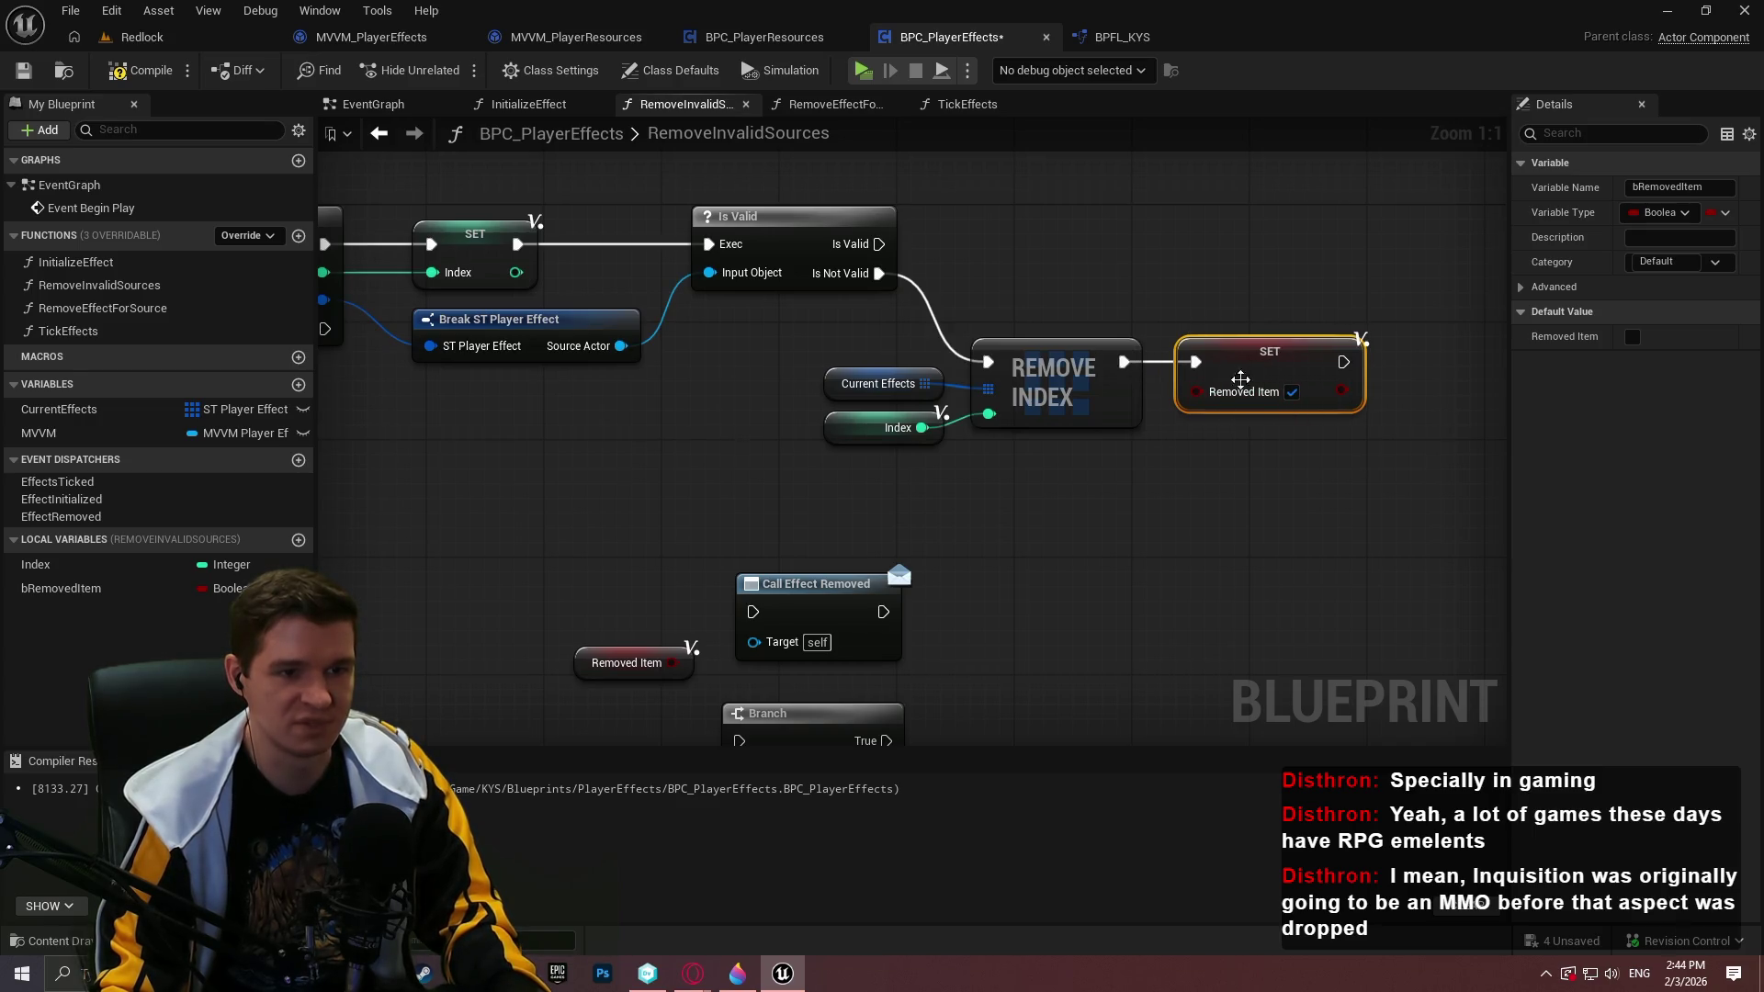
pyautogui.click(1284, 562)
# Route the first Branch's False path into the new Branch, conditioned on Removed Item
pyautogui.scroll(-1, 1182, 469)
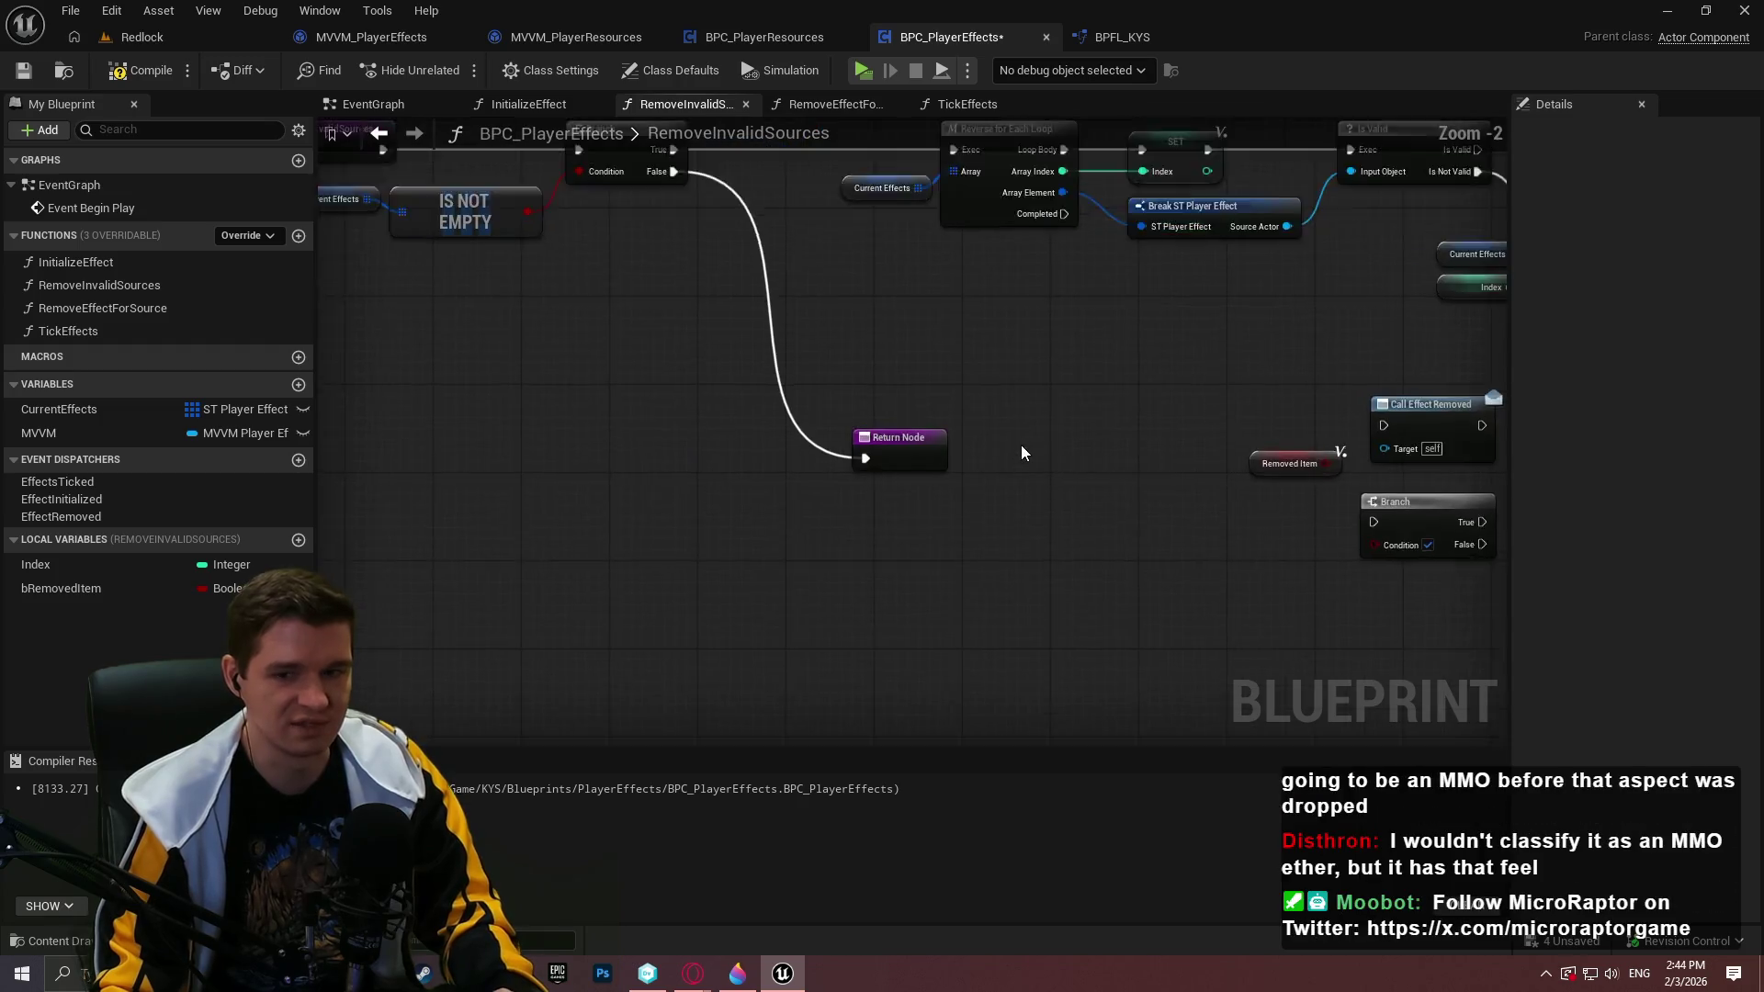
pyautogui.scroll(-2, 970, 446)
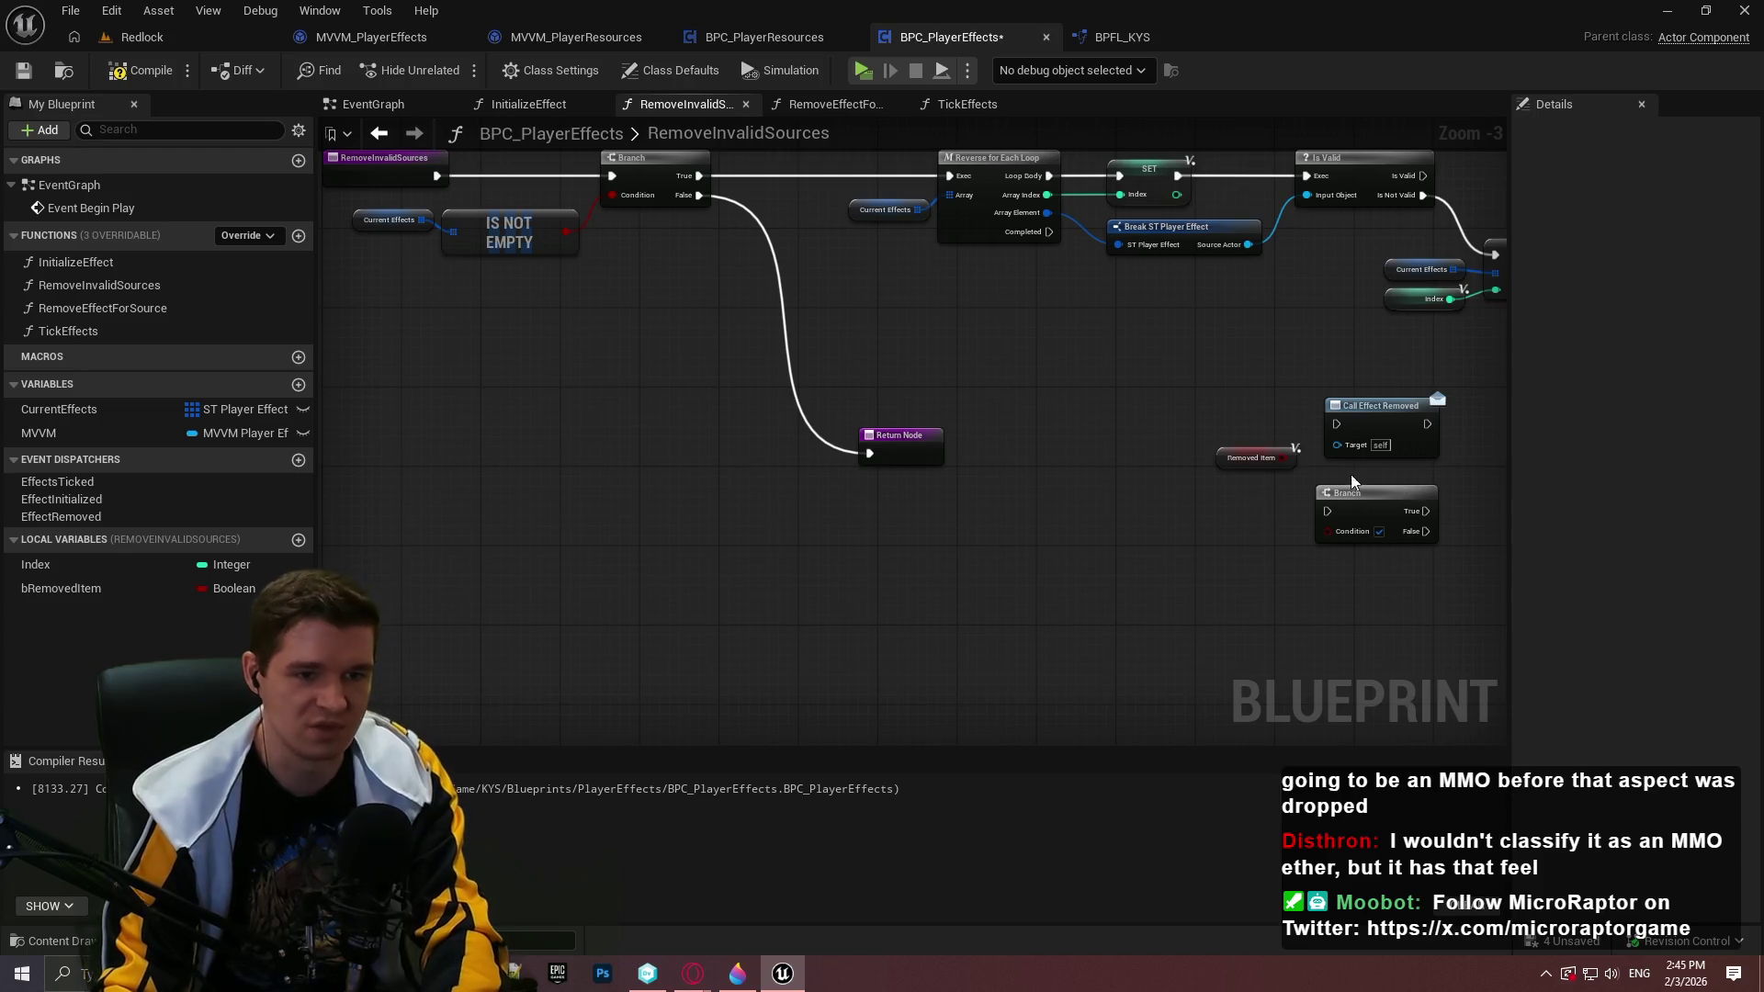
pyautogui.moveTo(1319, 516); pyautogui.dragTo(688, 195)
pyautogui.moveTo(896, 436); pyautogui.dragTo(1016, 555)
pyautogui.moveTo(1369, 494); pyautogui.dragTo(862, 455)
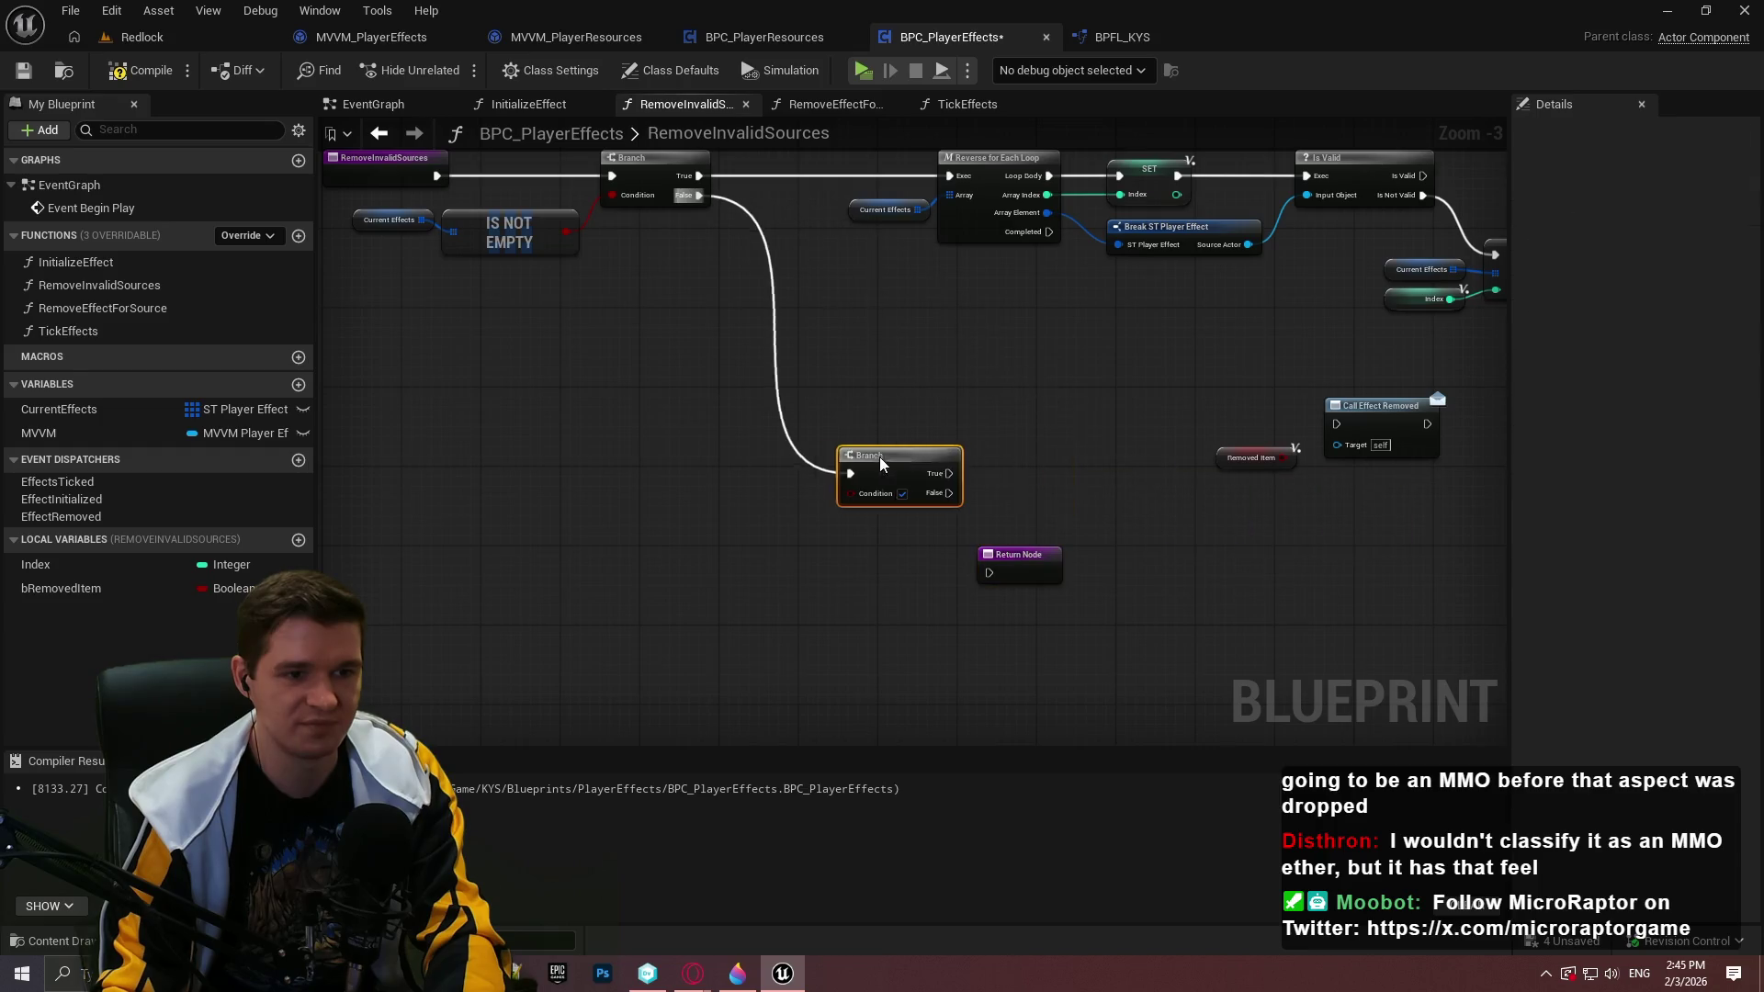
pyautogui.moveTo(1223, 449)
pyautogui.mouseDown()
pyautogui.moveTo(597, 504)
pyautogui.moveTo(831, 489)
pyautogui.mouseUp()
# Connect the Branch's True output through Call Effect Removed to the Return Node
pyautogui.scroll(1, 732, 510)
pyautogui.moveTo(1427, 429)
pyautogui.mouseDown()
pyautogui.moveTo(996, 437)
pyautogui.moveTo(1061, 472)
pyautogui.mouseUp()
pyautogui.moveTo(925, 468)
pyautogui.mouseDown()
pyautogui.moveTo(1057, 442)
pyautogui.moveTo(1031, 448)
pyautogui.mouseUp()
pyautogui.click(1158, 457)
pyautogui.moveTo(1020, 577)
pyautogui.mouseDown()
pyautogui.moveTo(1088, 471)
pyautogui.moveTo(1160, 499)
pyautogui.mouseUp()
pyautogui.click(1121, 531)
pyautogui.moveTo(1056, 560); pyautogui.dragTo(1188, 451)
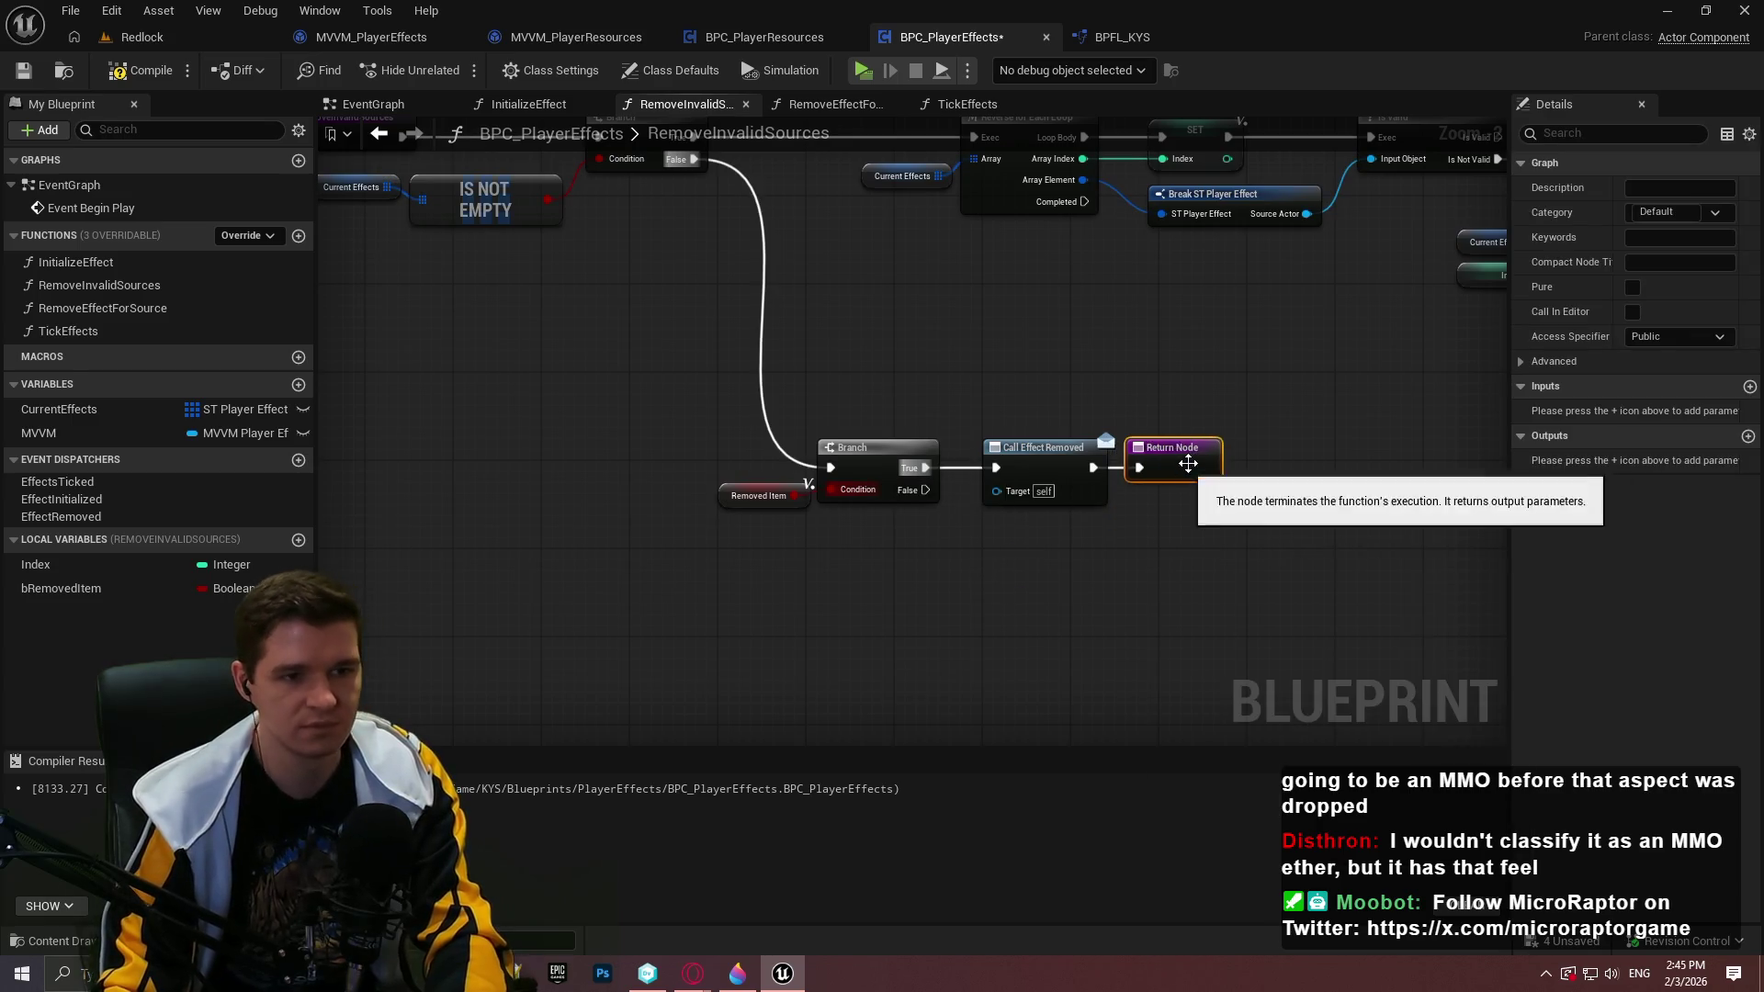
# Duplicate the Return Node, wire the Branch's False output to the copy, and save
pyautogui.hotkey('ctrl', 'c')
pyautogui.hotkey('ctrl', 'v')
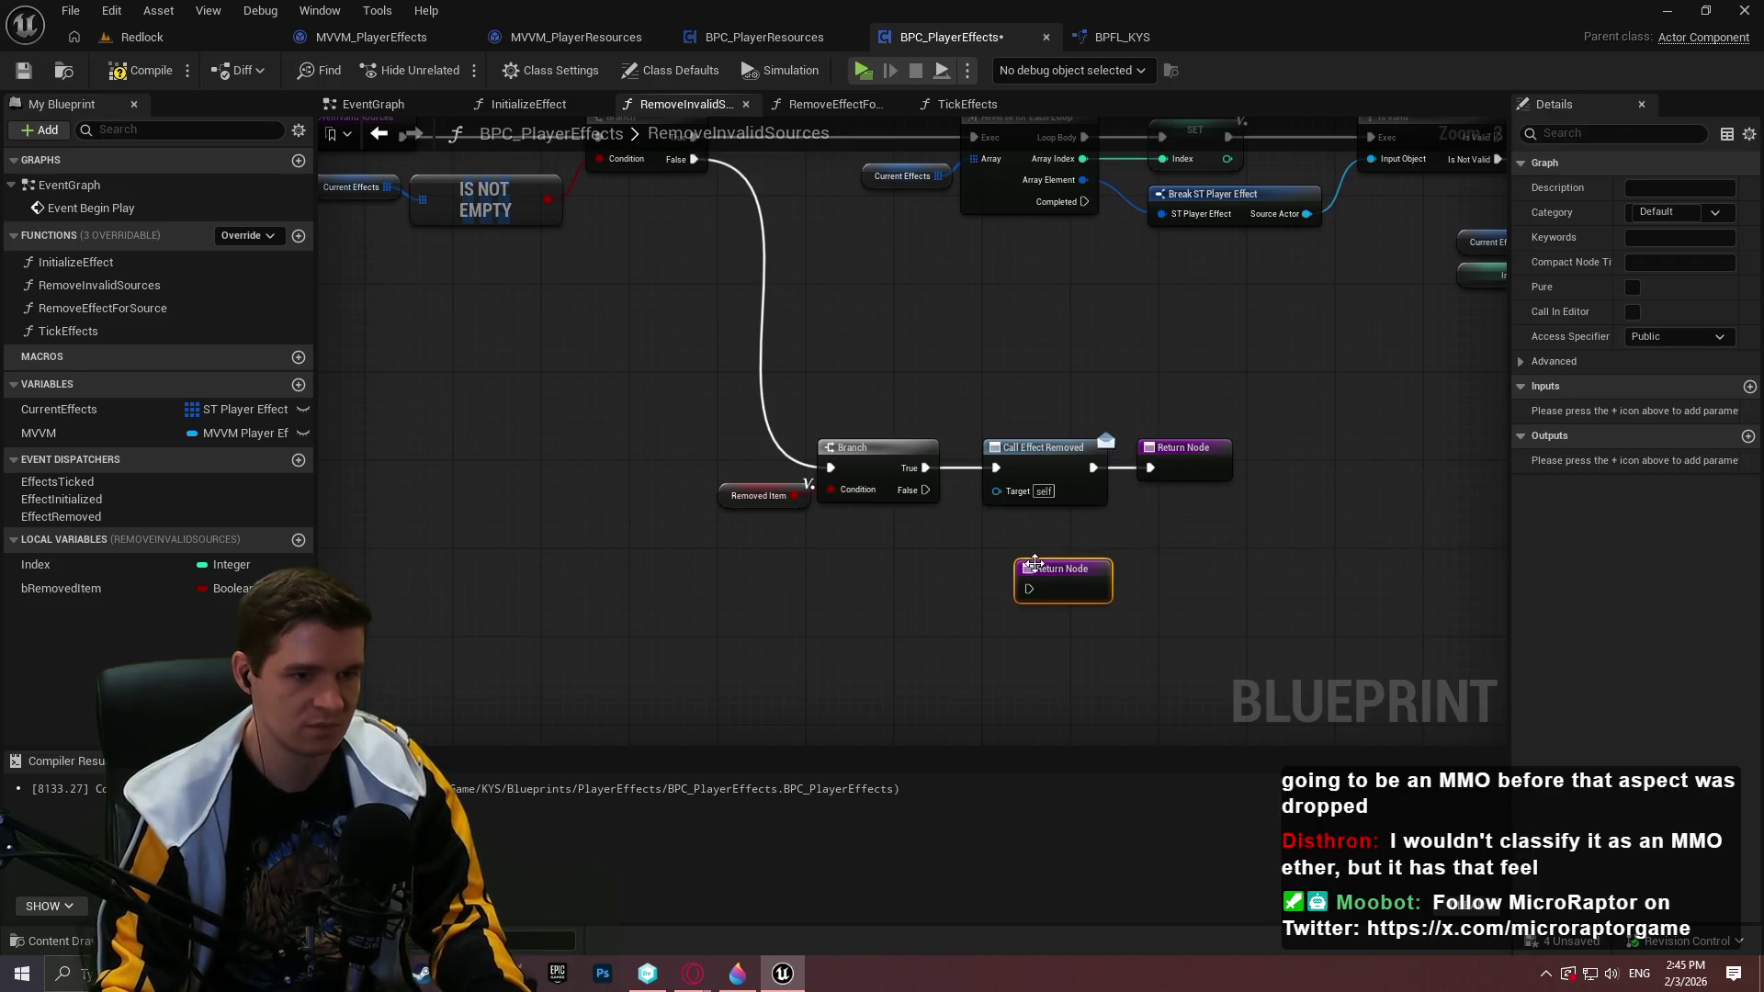
pyautogui.moveTo(926, 490); pyautogui.dragTo(1030, 589)
pyautogui.scroll(-2, 1327, 592)
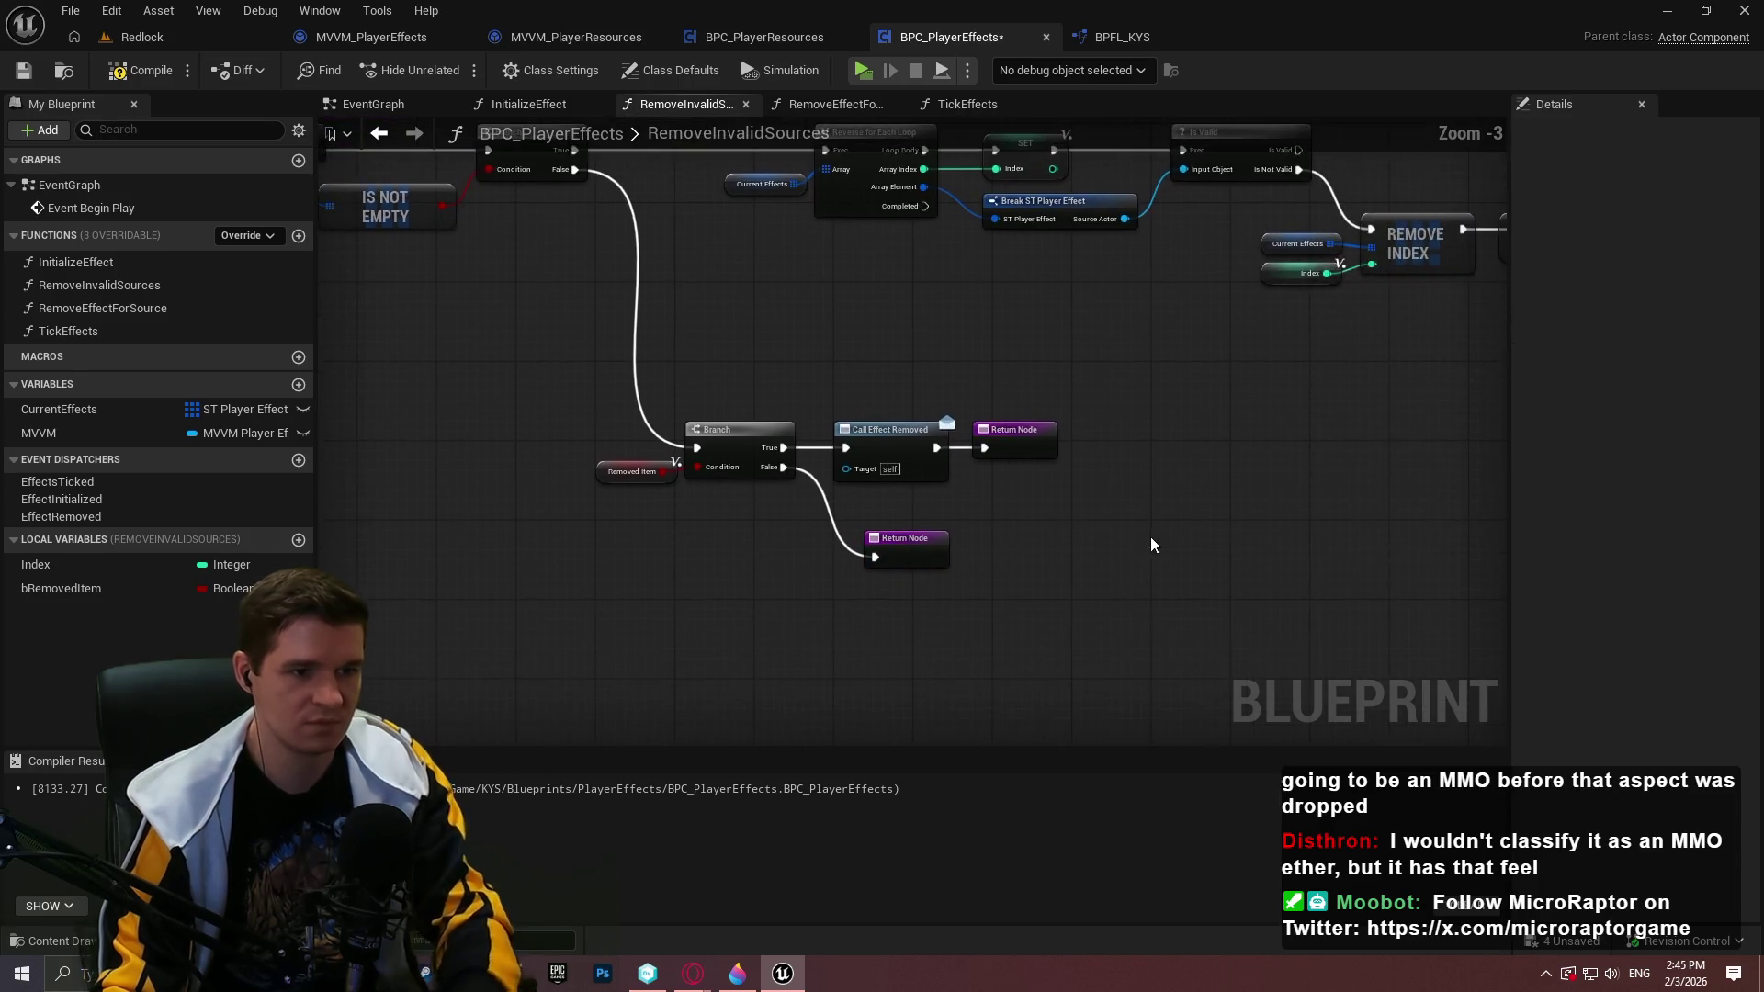
pyautogui.scroll(-1, 901, 487)
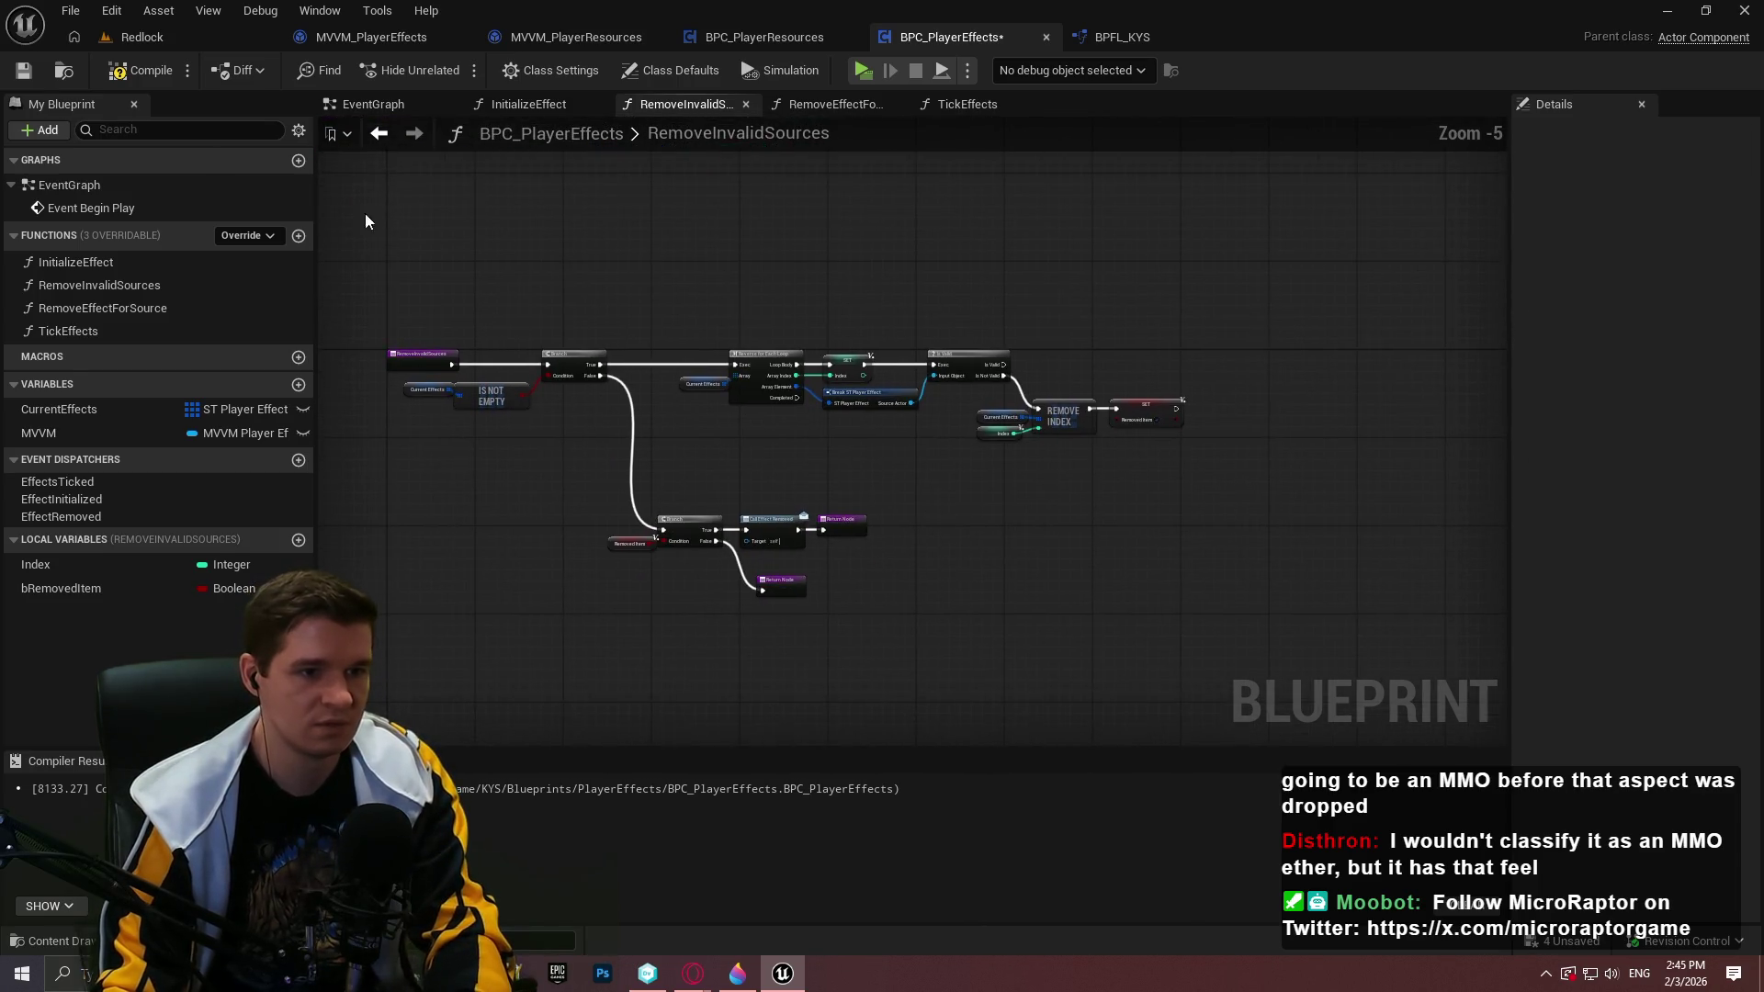
pyautogui.click(23, 70)
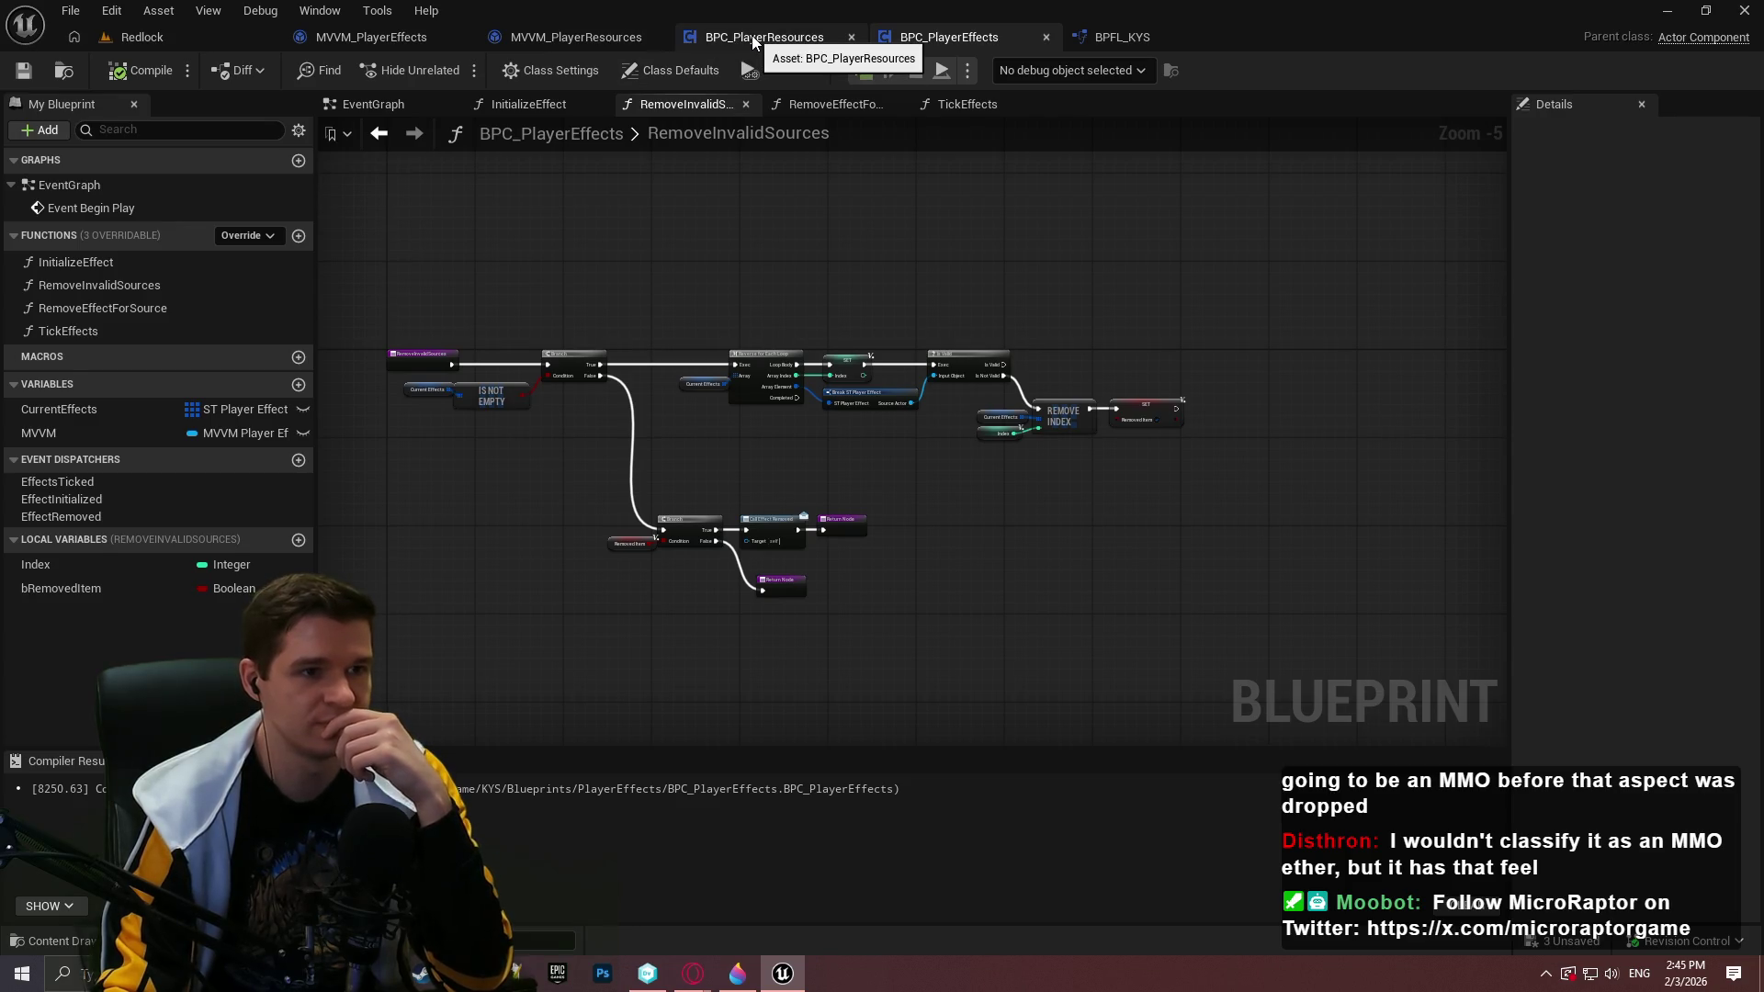
# In MVVM_PlayerEffects, add Bind Event nodes for Effect Initialized, Effect Removed and Effects Ticked
pyautogui.click(410, 40)
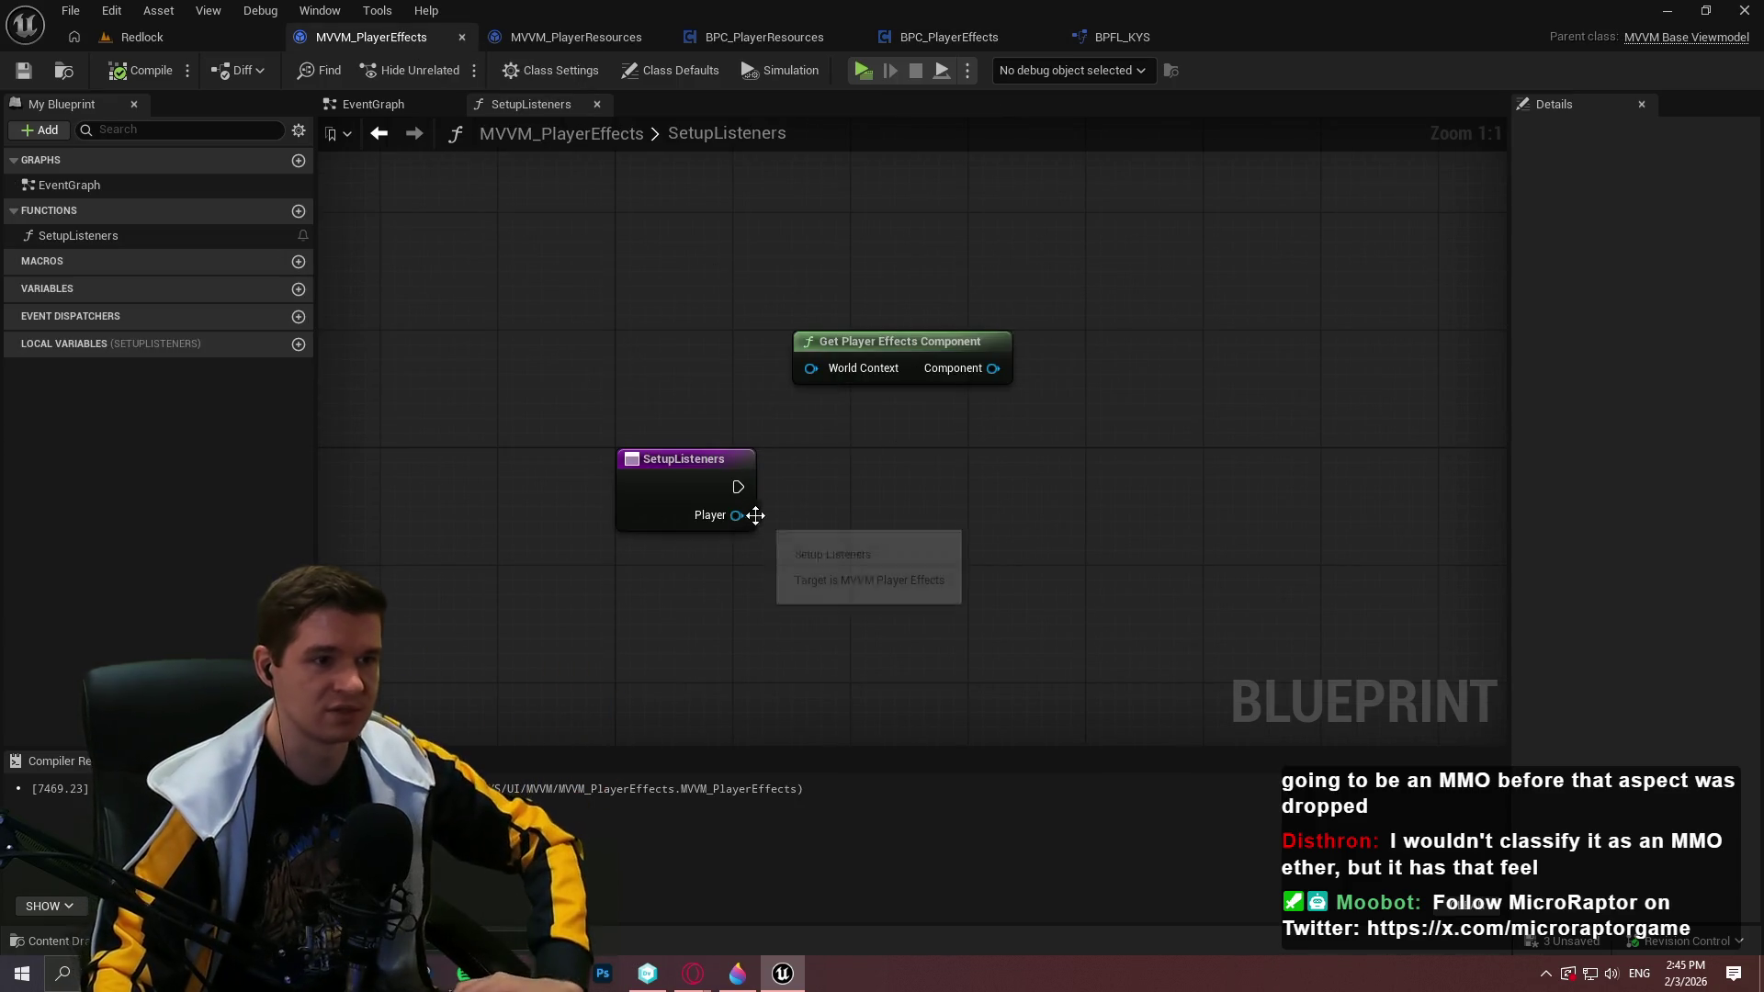
pyautogui.moveTo(972, 368)
pyautogui.mouseDown()
pyautogui.moveTo(838, 579)
pyautogui.moveTo(880, 599)
pyautogui.moveTo(1054, 496)
pyautogui.mouseUp()
pyautogui.write('bind e')
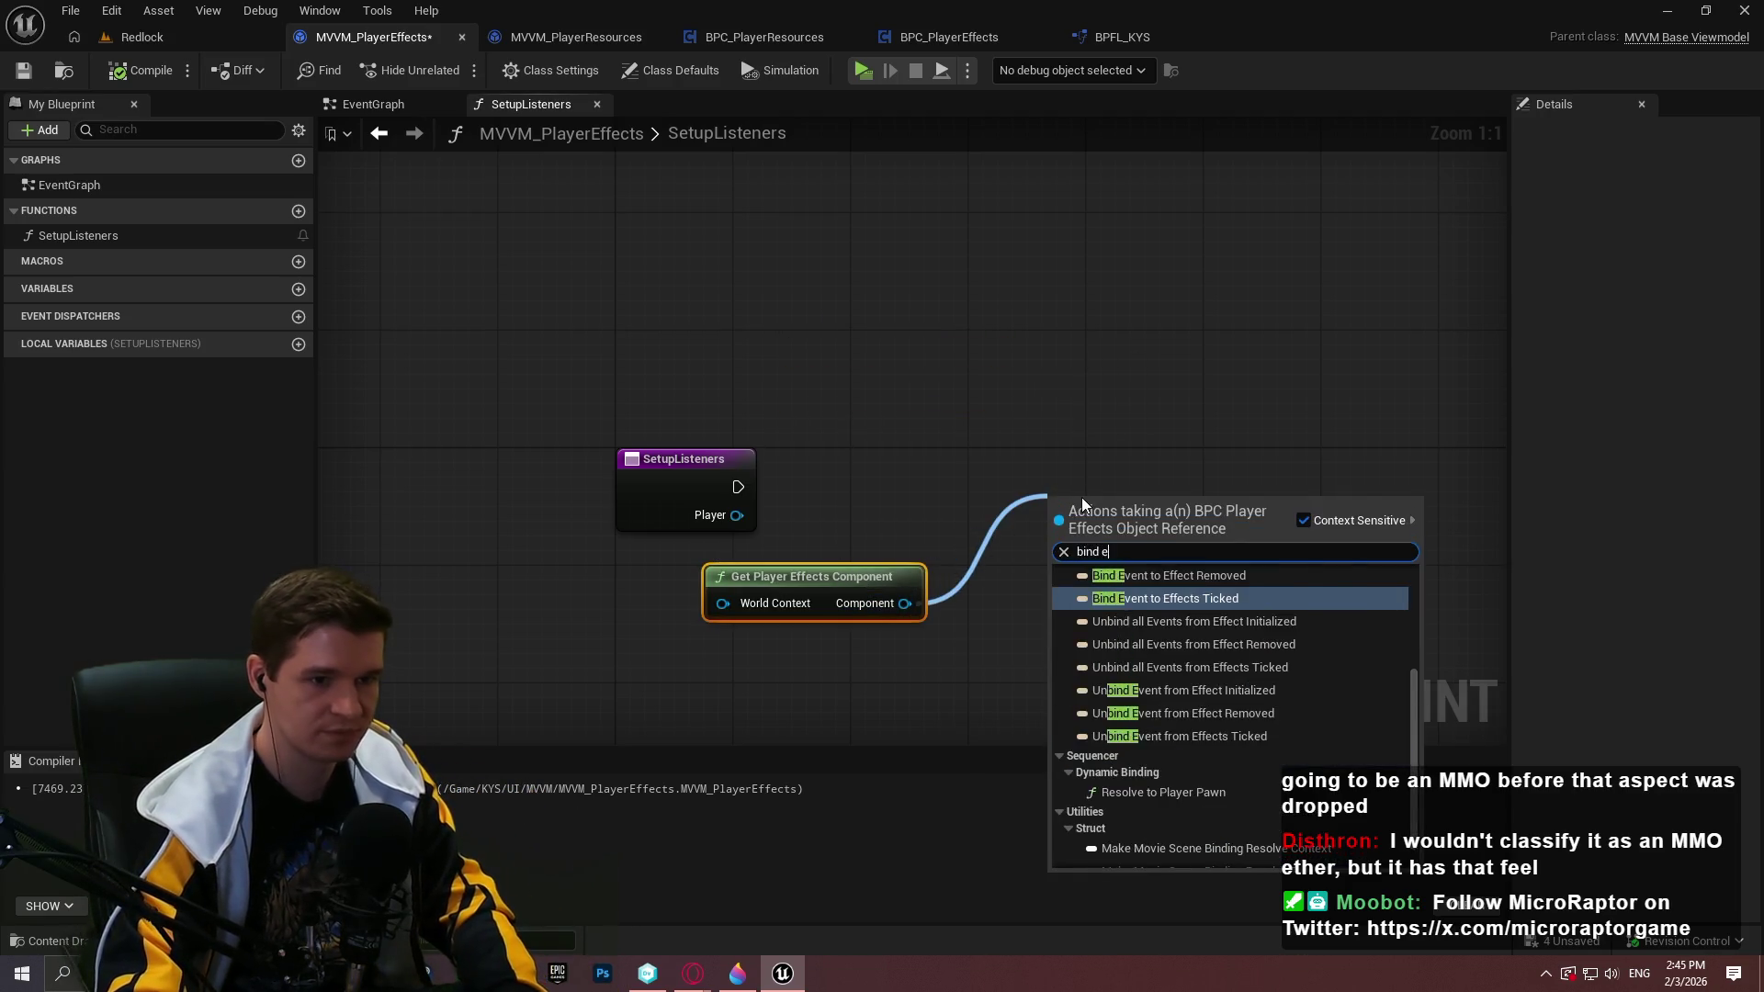
pyautogui.write('ffect')
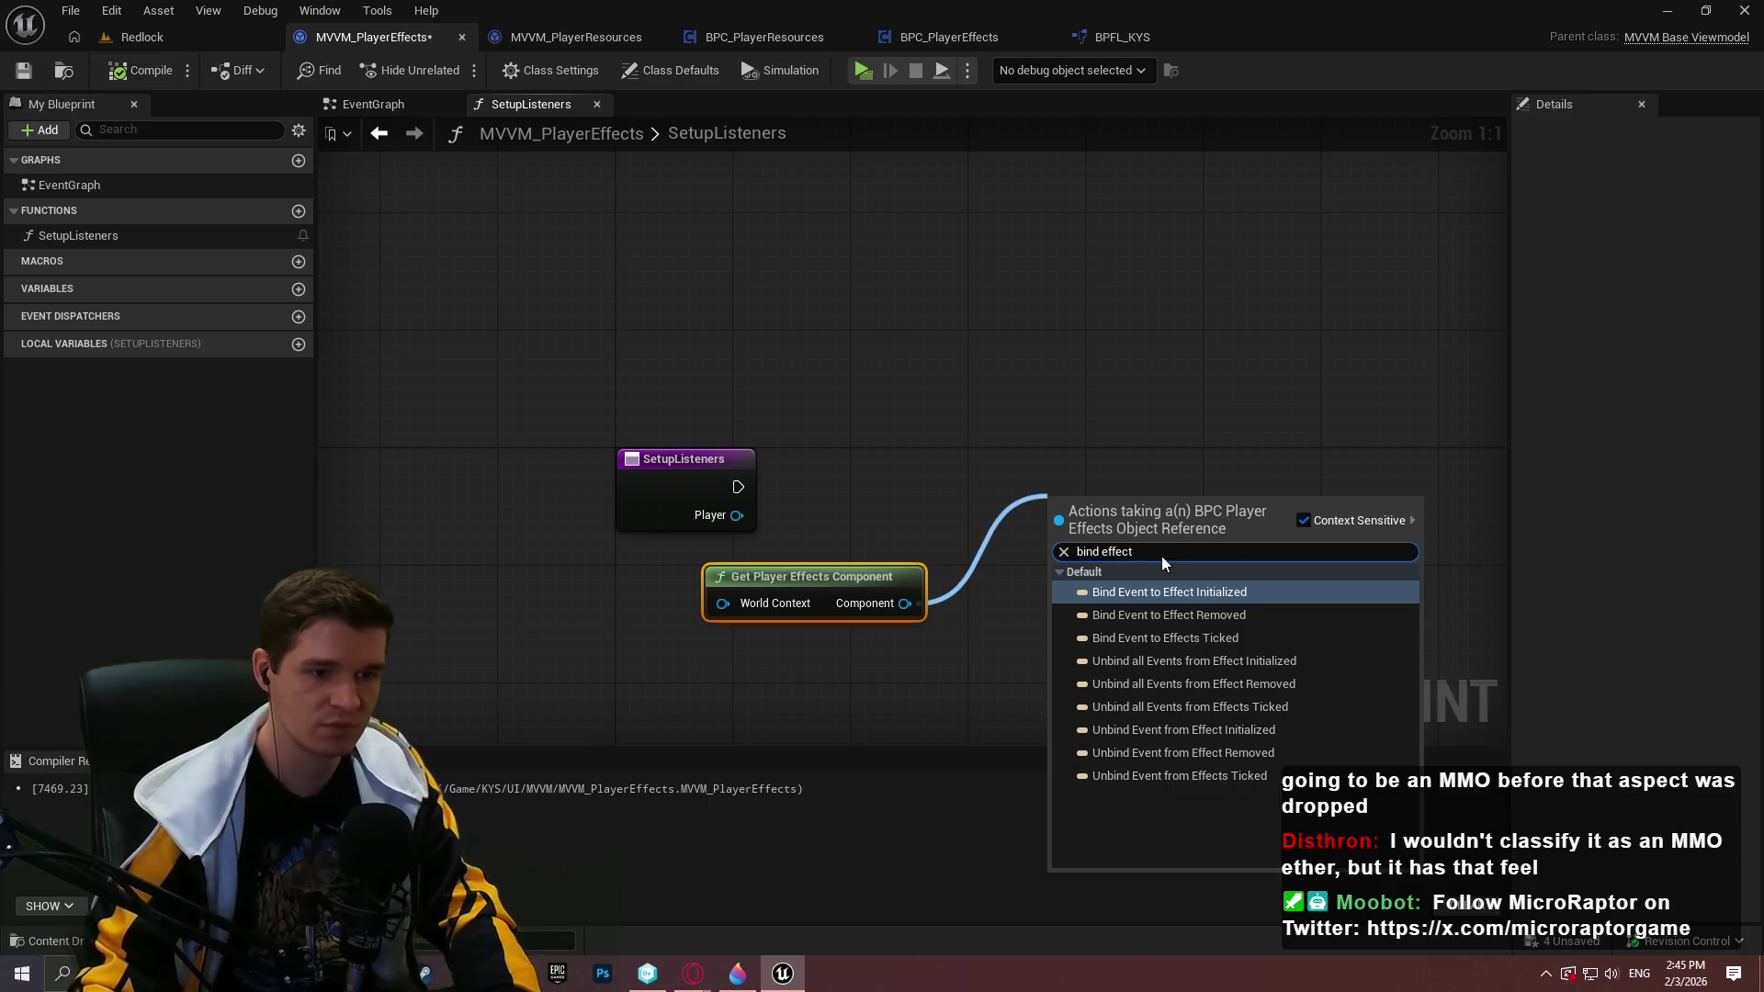
pyautogui.click(1174, 593)
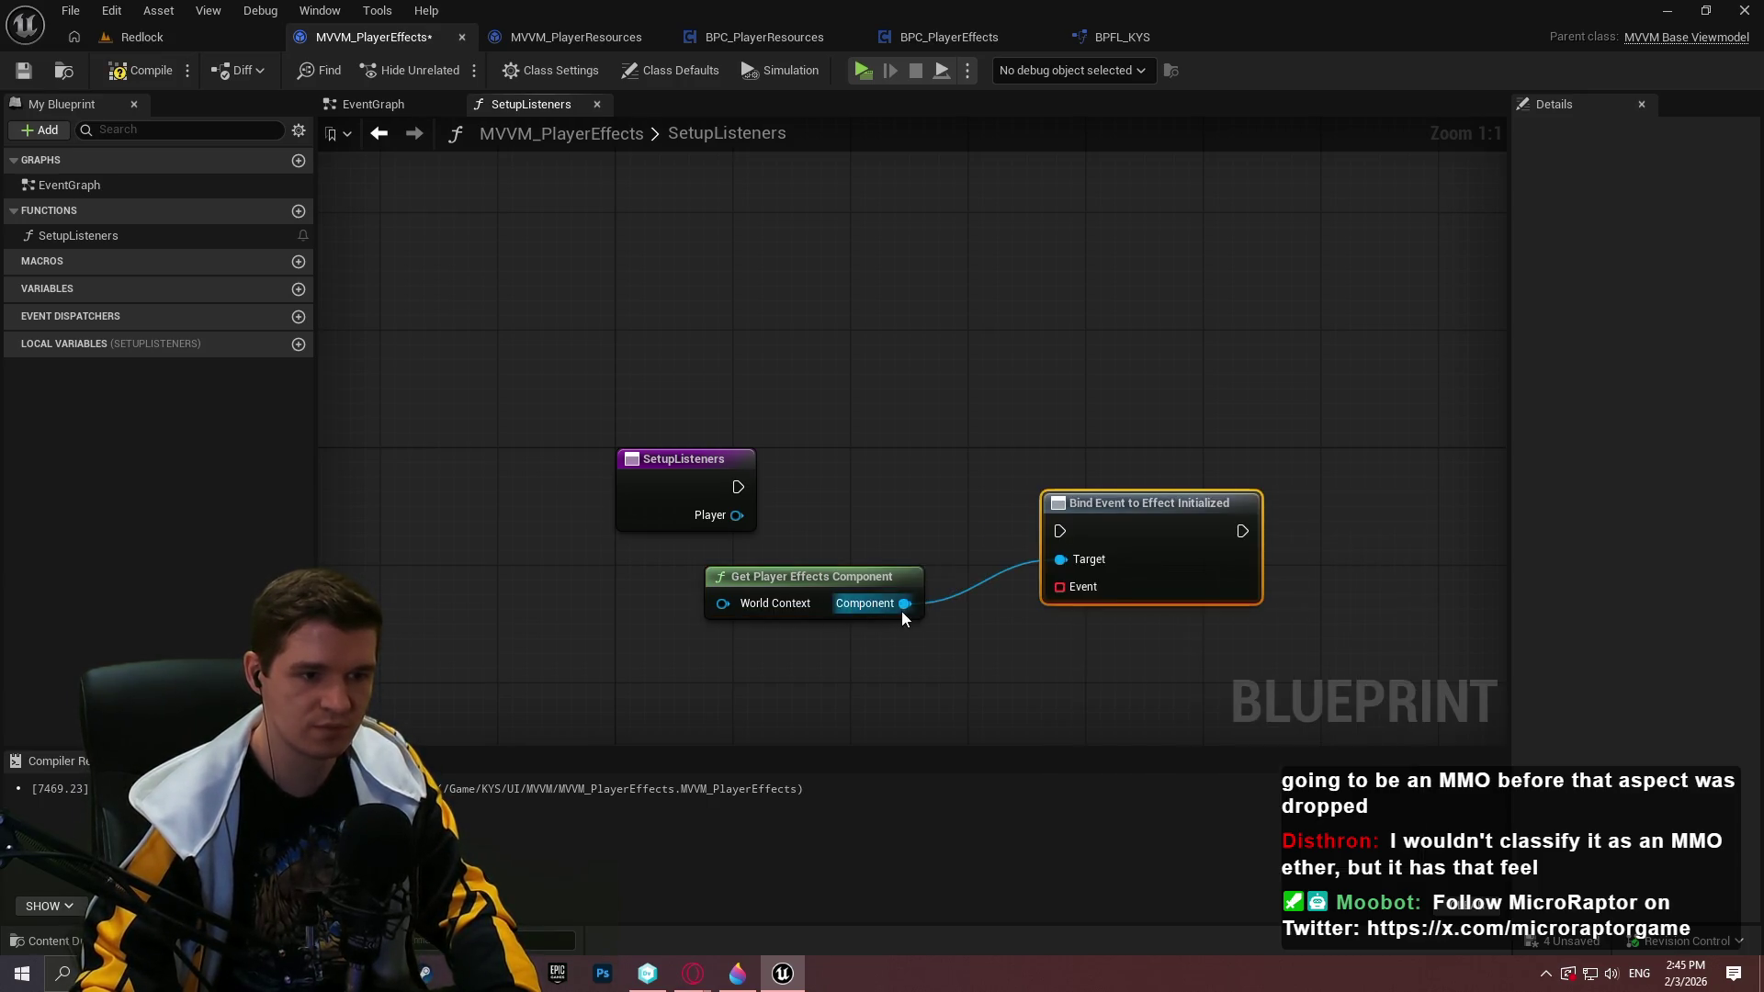
pyautogui.moveTo(904, 604); pyautogui.dragTo(1041, 665)
pyautogui.write('nd e')
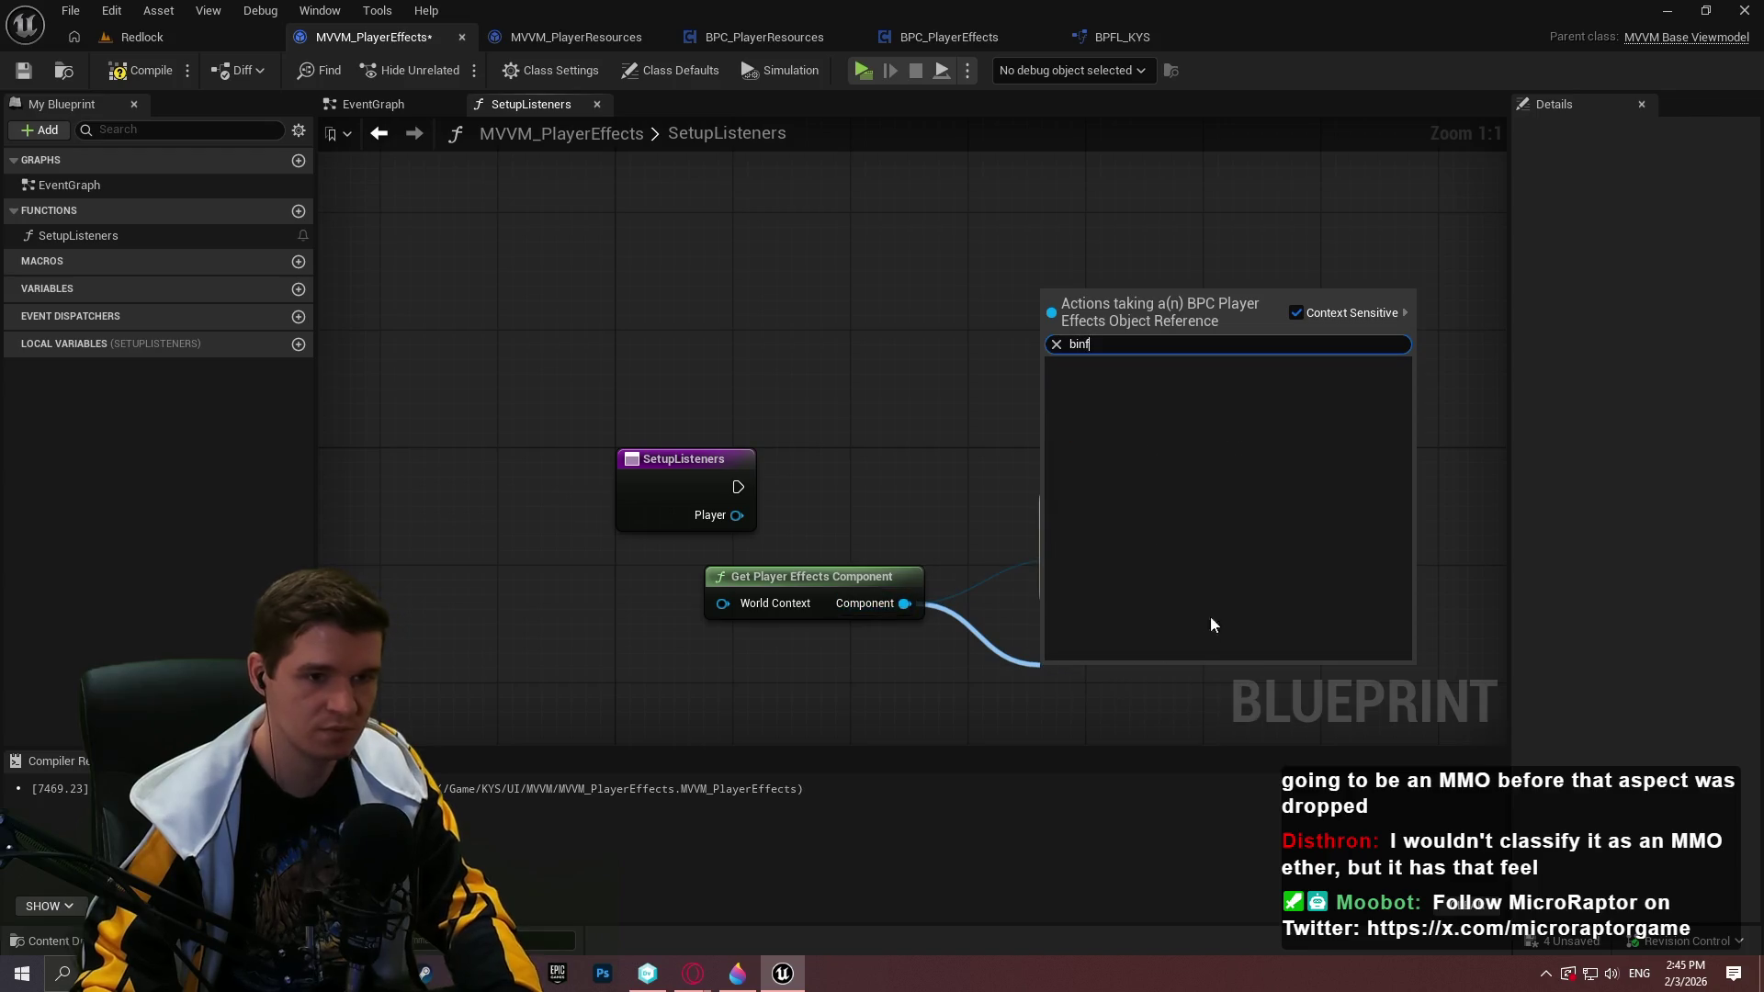
pyautogui.scroll(3, 1240, 532)
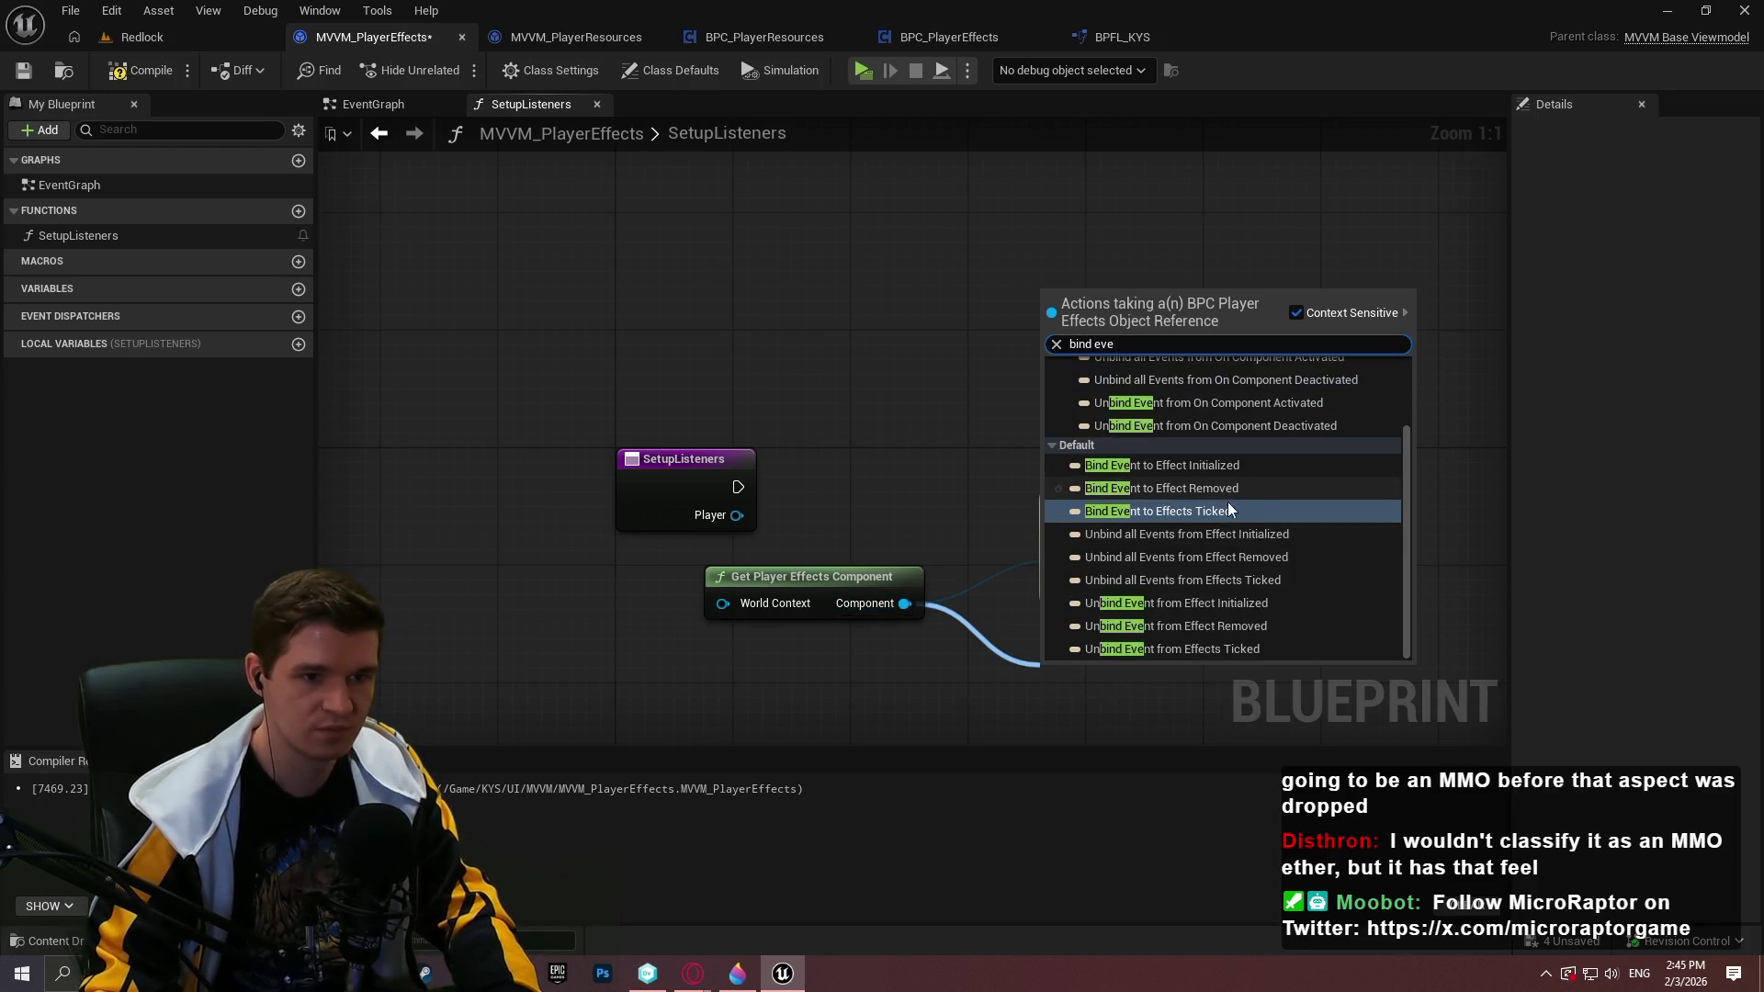
pyautogui.click(1208, 489)
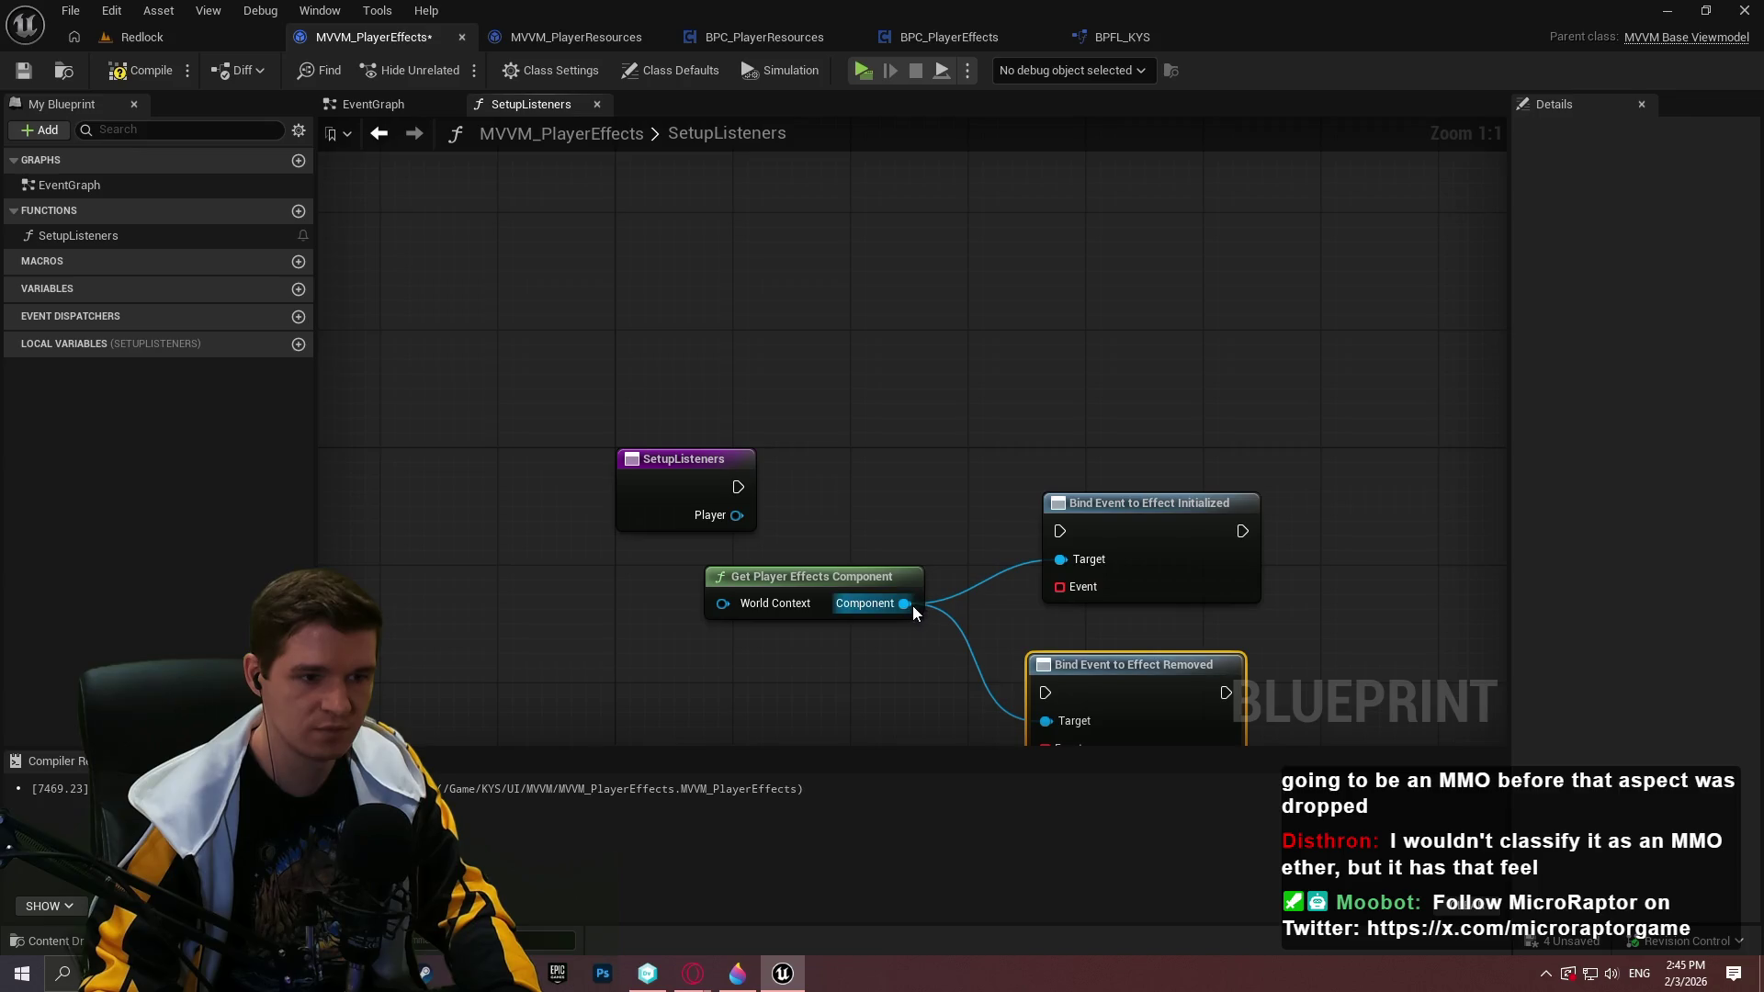
pyautogui.moveTo(906, 603); pyautogui.dragTo(864, 715)
pyautogui.write('bind event')
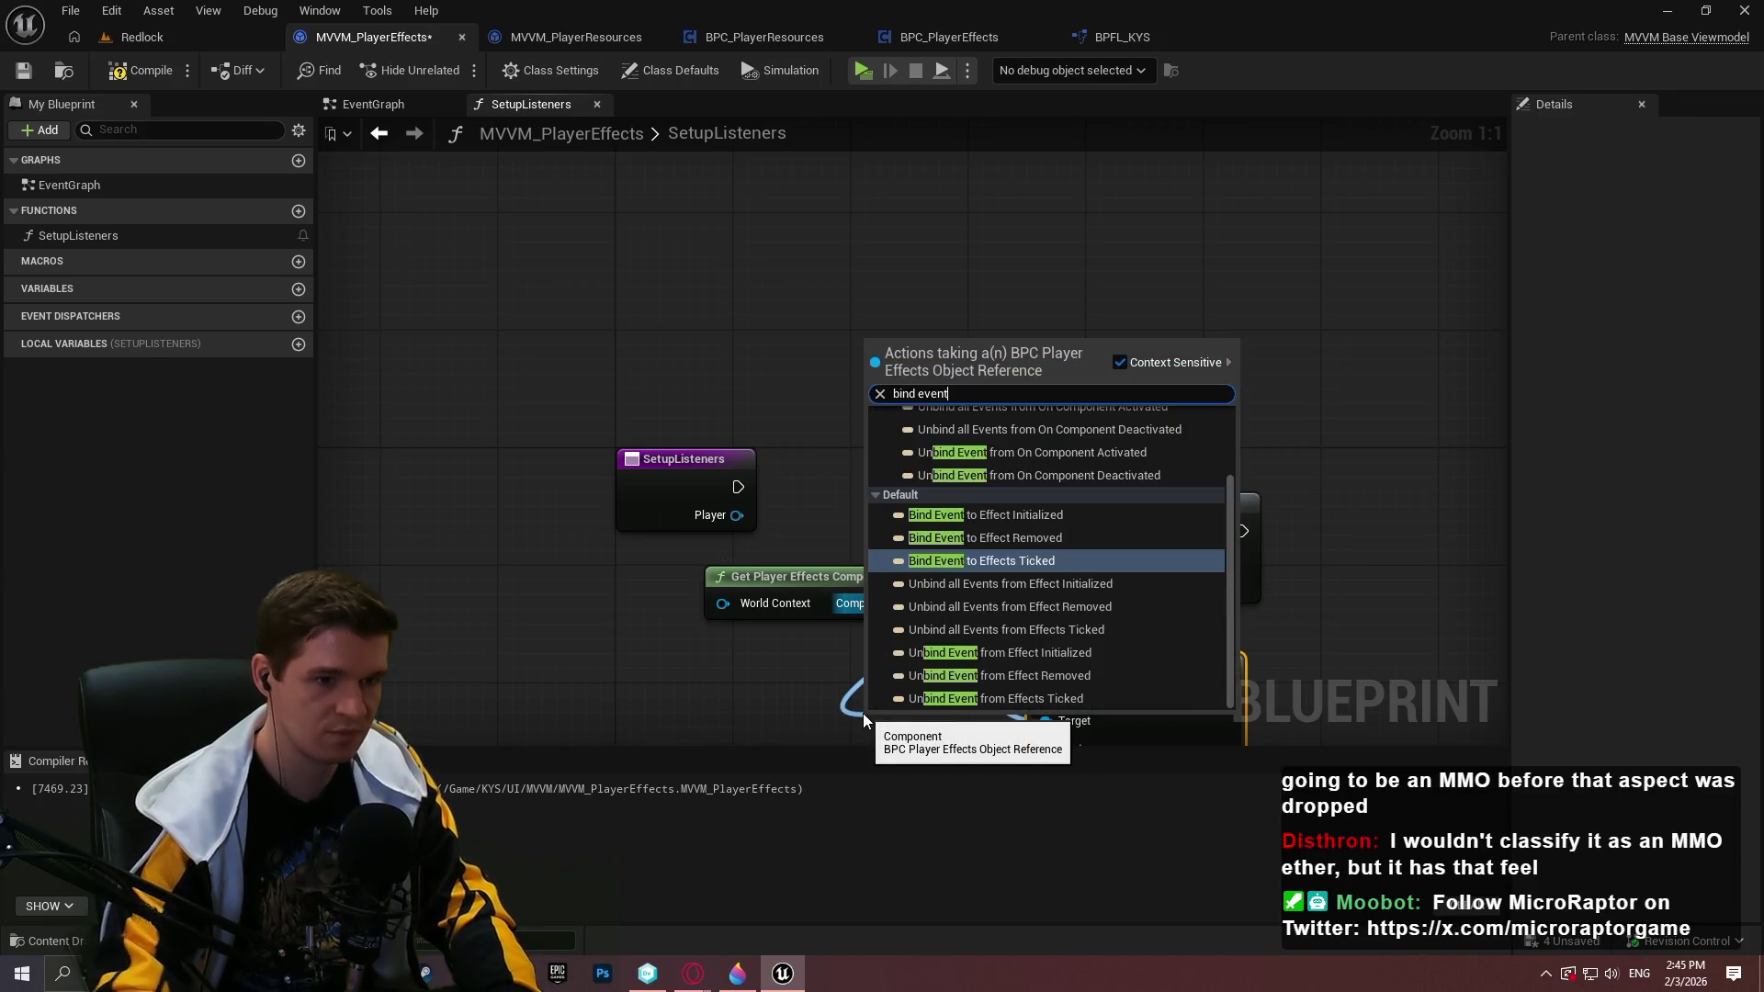
pyautogui.click(1045, 561)
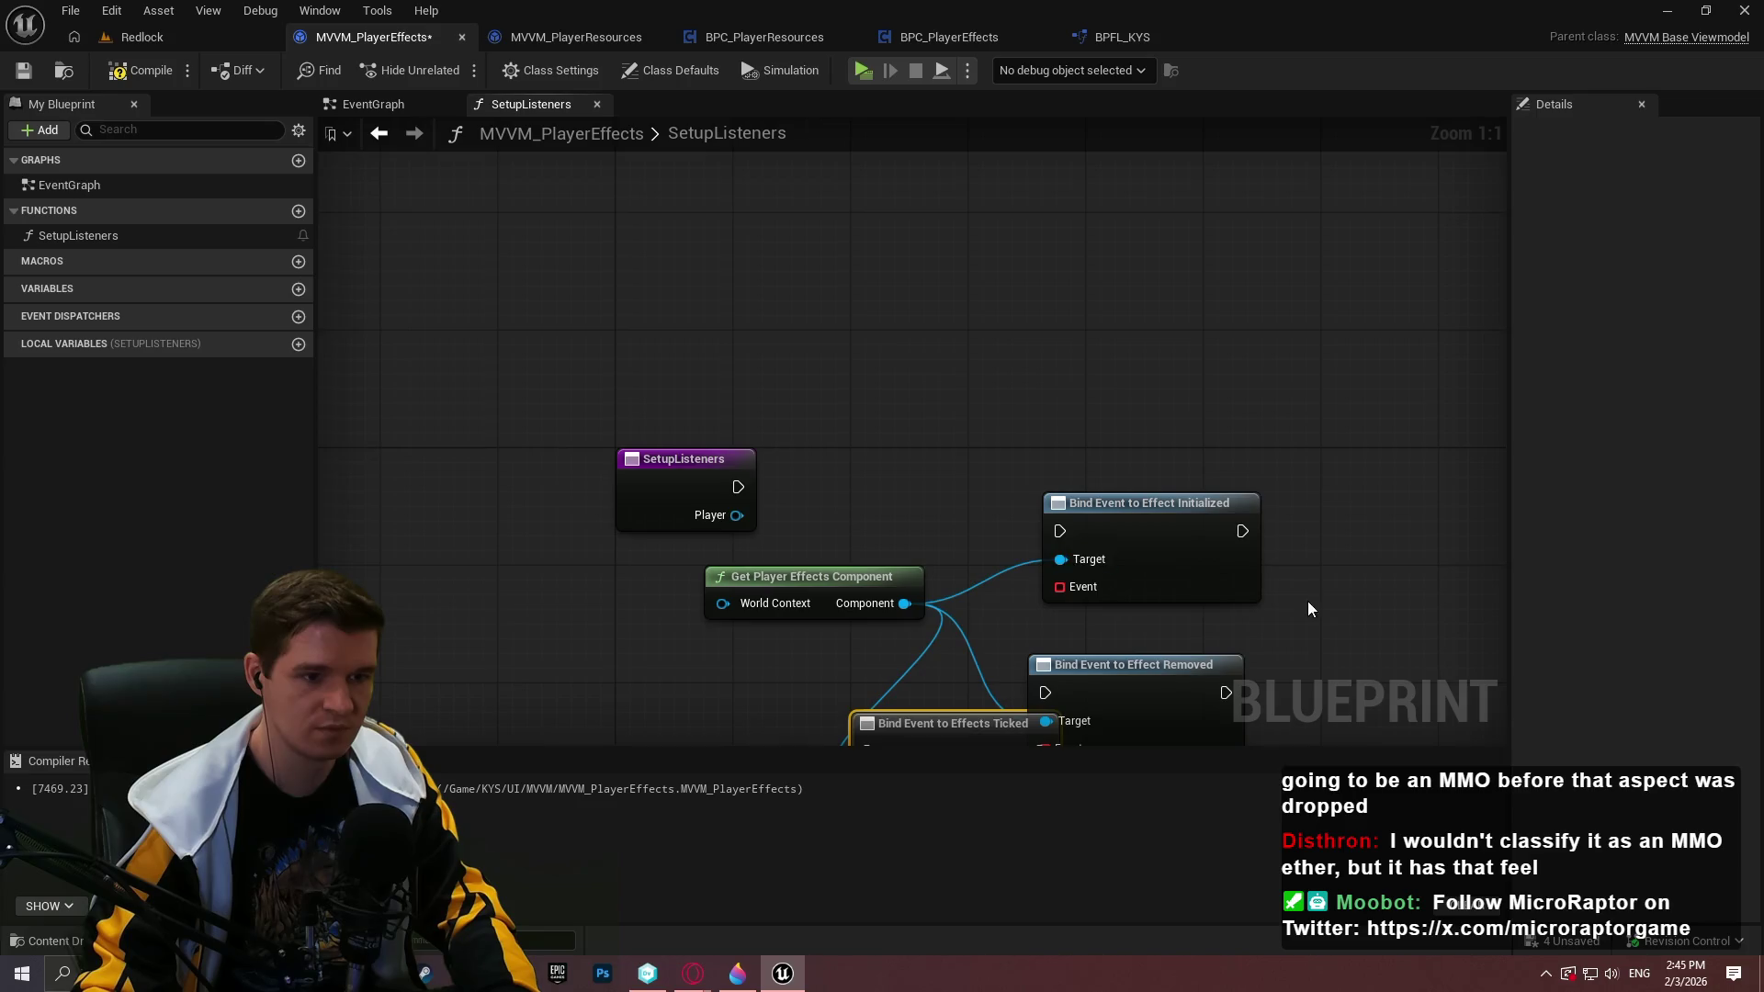
pyautogui.moveTo(1309, 601)
pyautogui.mouseDown()
pyautogui.moveTo(1308, 367)
pyautogui.moveTo(1095, 470)
pyautogui.mouseUp()
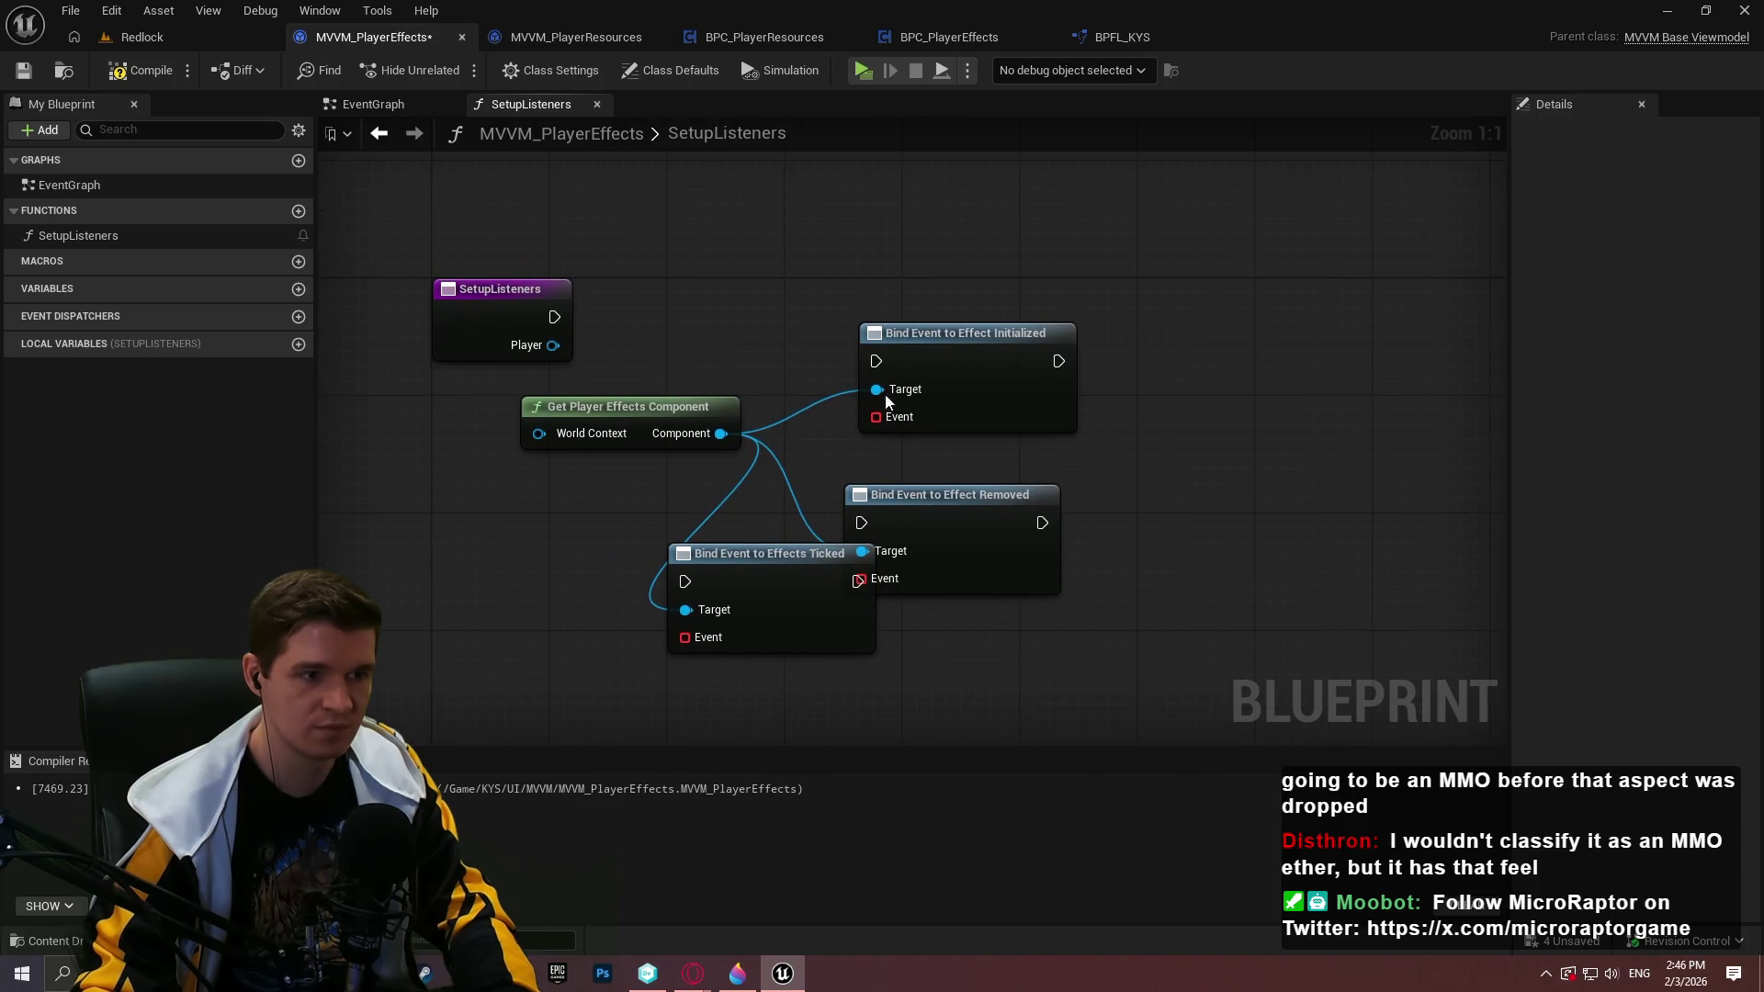
# Run the Effect Initialized bind from SetupListeners, comparing with MVVM_PlayerResources' listener setup
pyautogui.moveTo(877, 361); pyautogui.dragTo(554, 317)
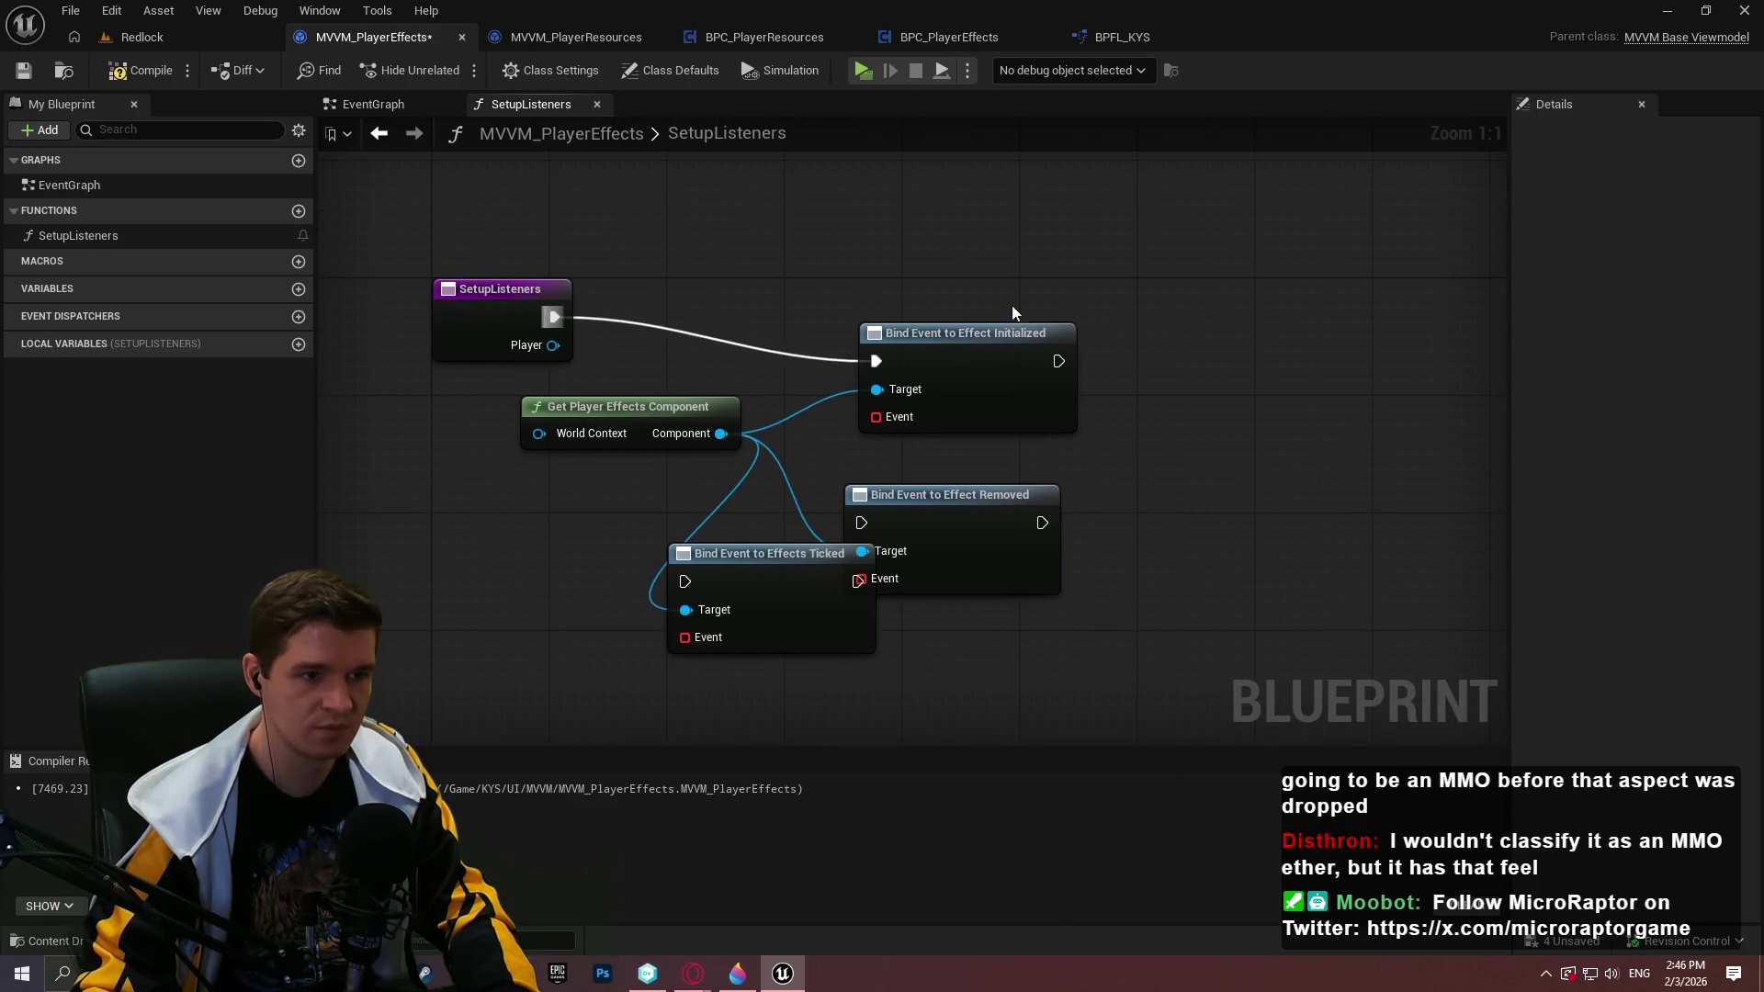
pyautogui.moveTo(953, 349)
pyautogui.mouseDown()
pyautogui.moveTo(1083, 312)
pyautogui.moveTo(1047, 307)
pyautogui.mouseUp()
pyautogui.moveTo(628, 413)
pyautogui.mouseDown()
pyautogui.moveTo(777, 292)
pyautogui.moveTo(775, 253)
pyautogui.mouseUp()
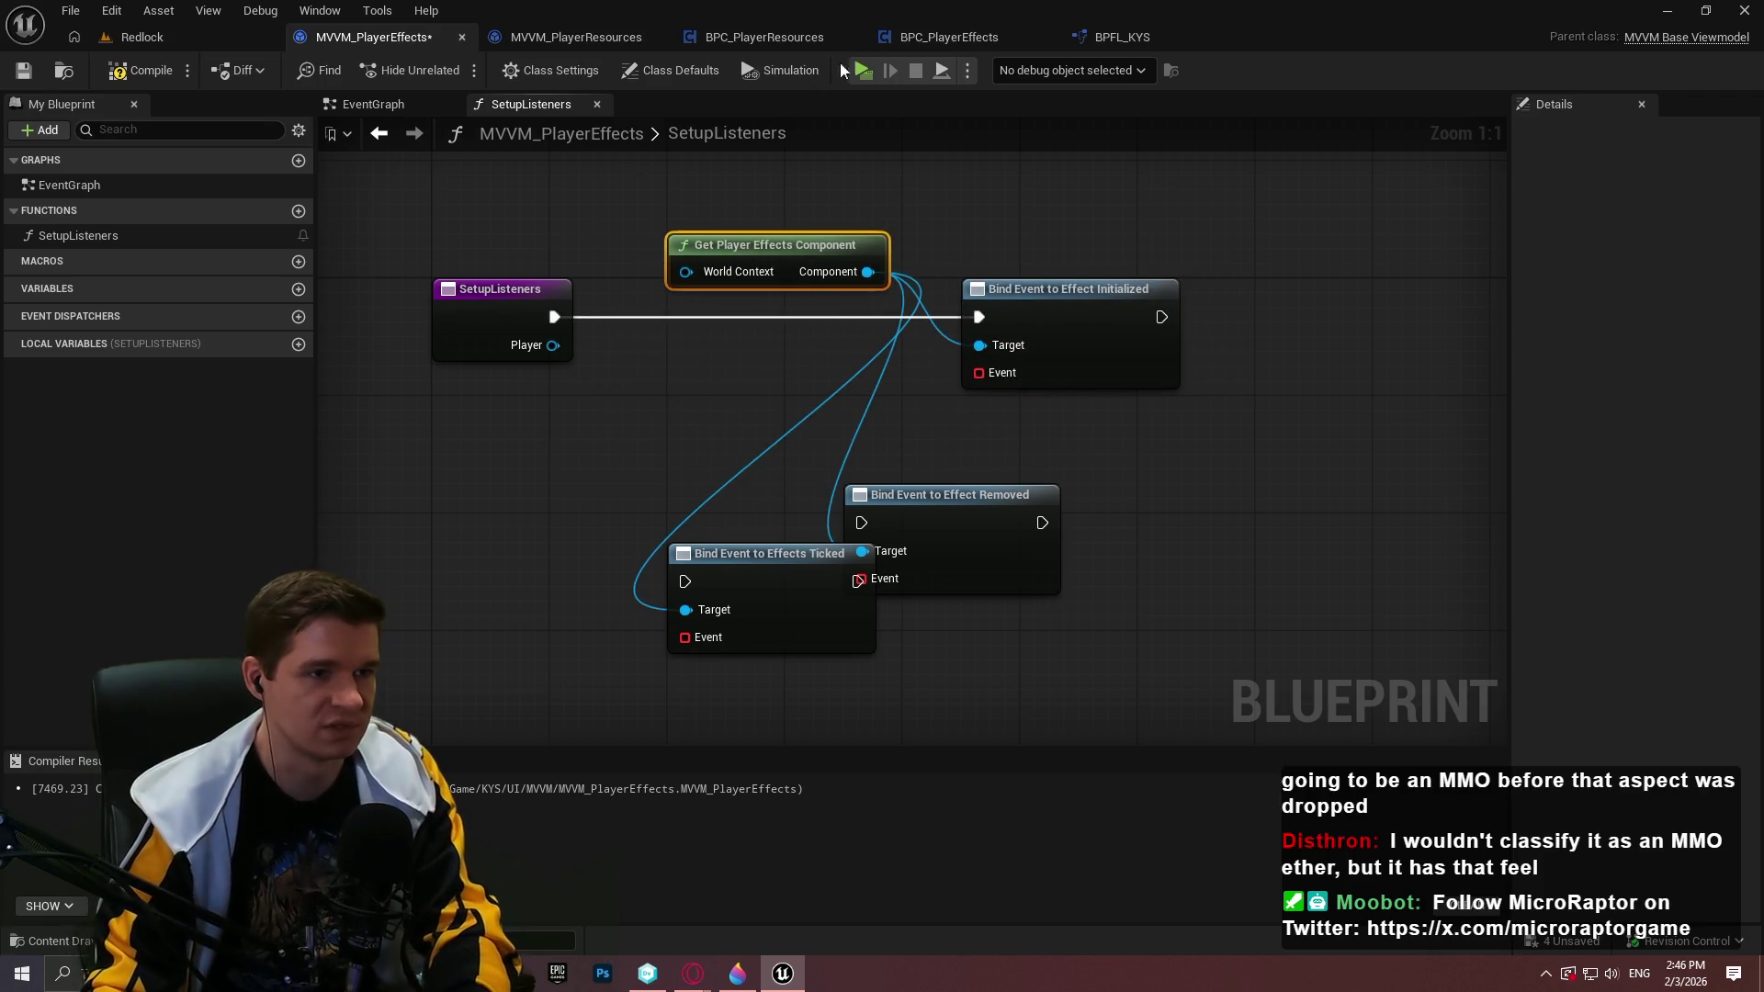
pyautogui.click(597, 43)
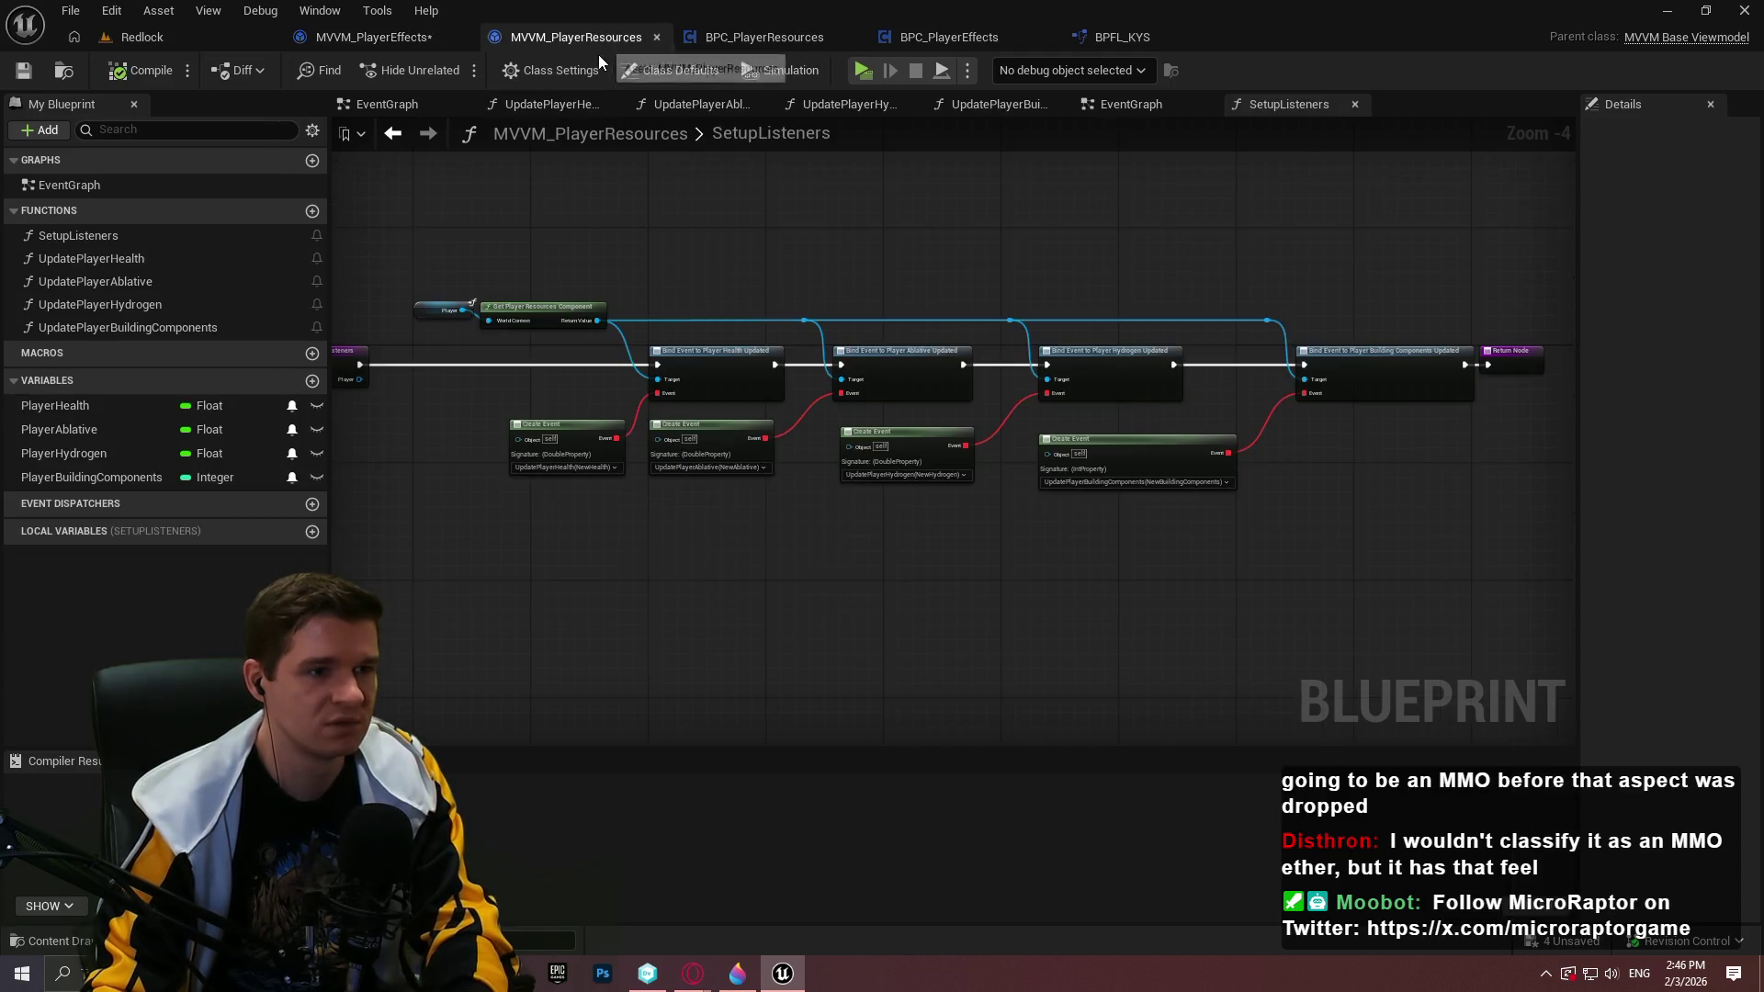
pyautogui.scroll(4, 417, 362)
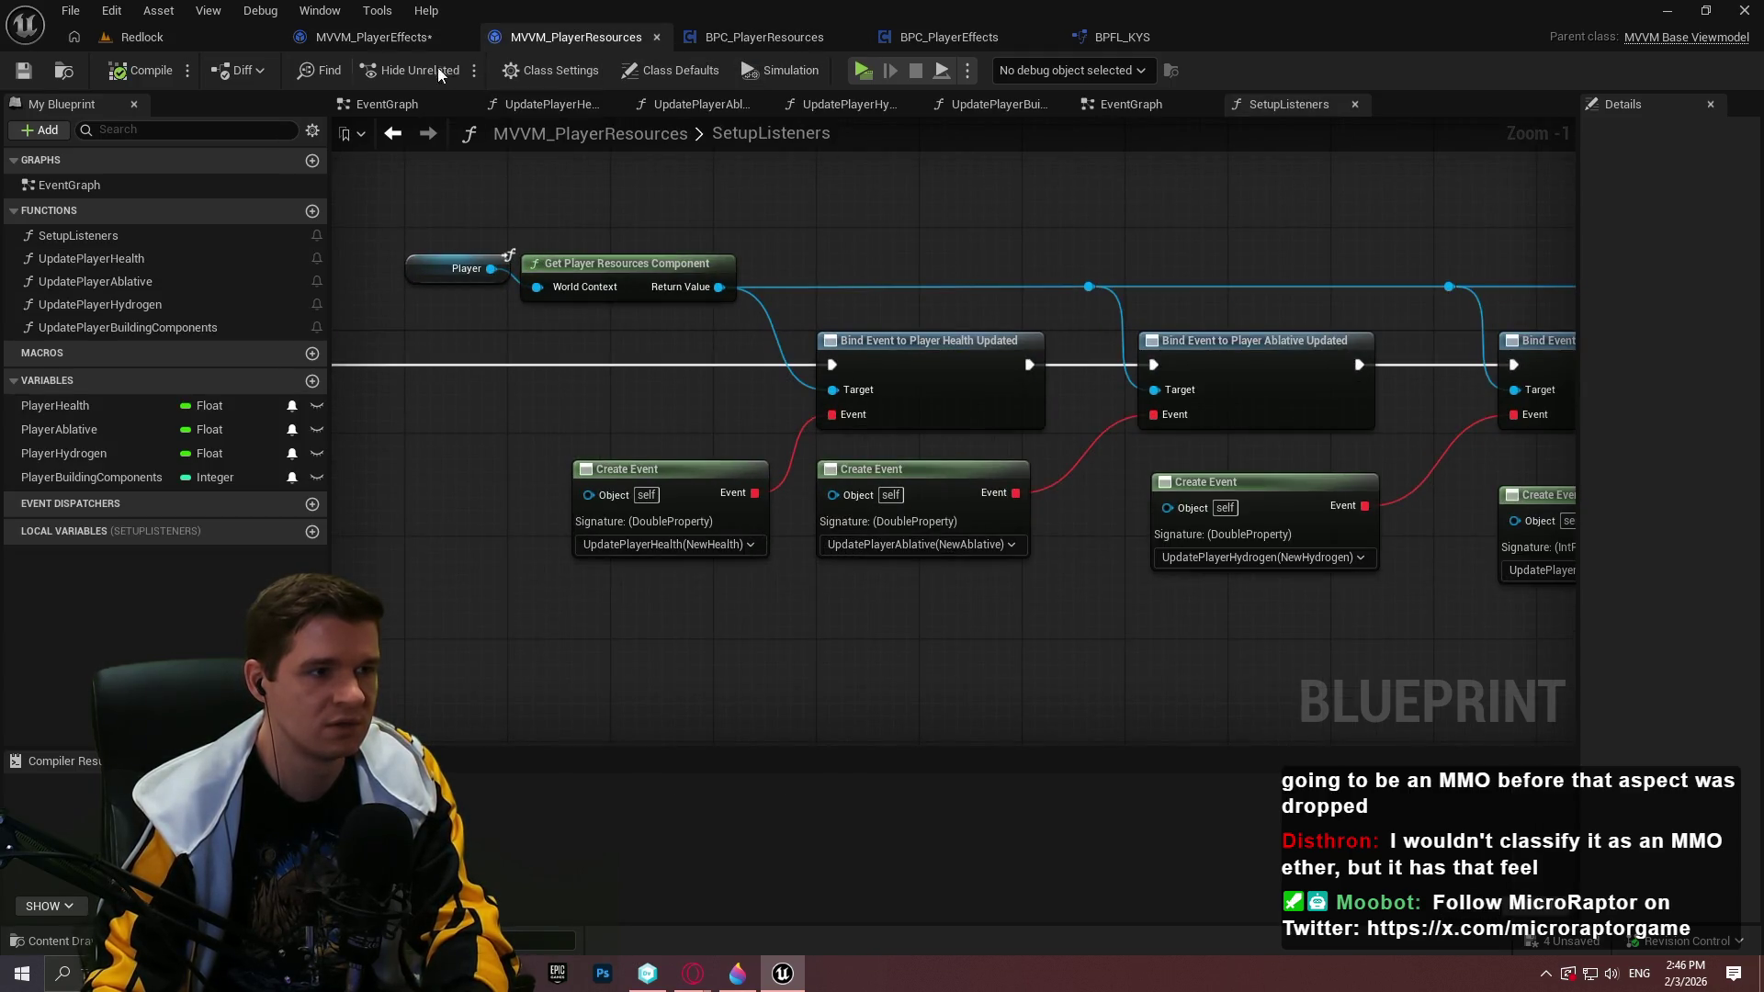
pyautogui.click(363, 36)
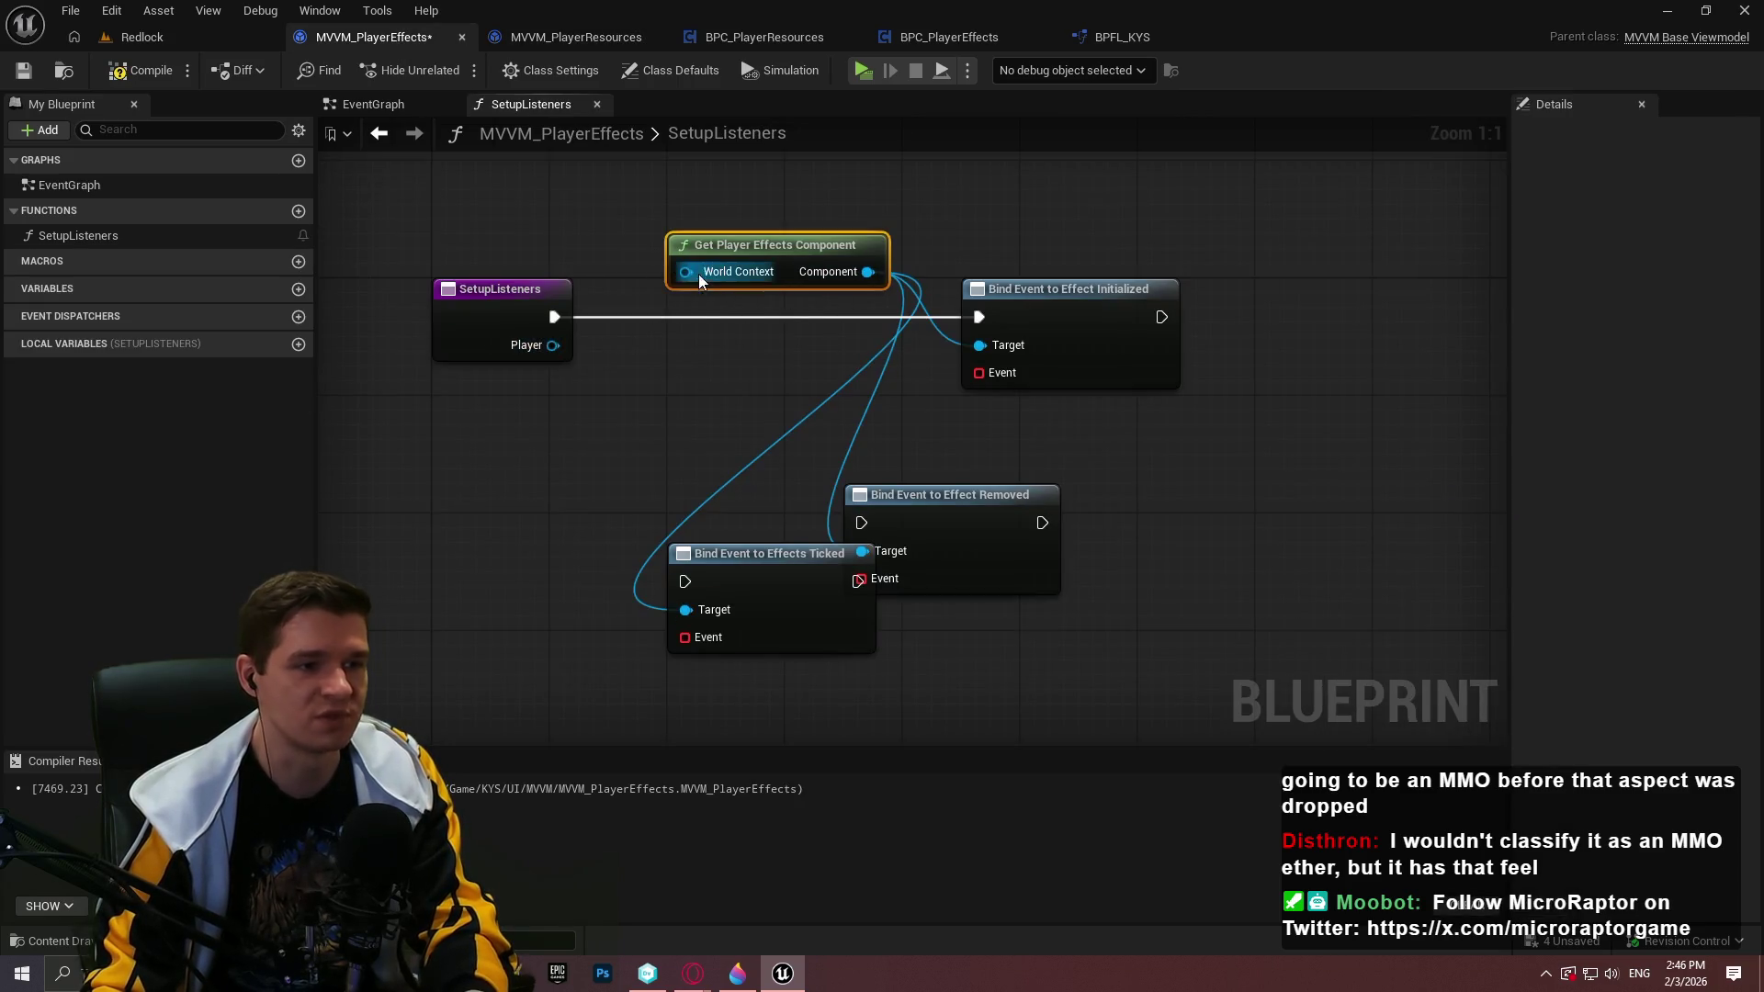
# Add a Player getter beside Get Player Effects Component and line up the three binds in sequence
pyautogui.moveTo(686, 272); pyautogui.dragTo(584, 203)
pyautogui.write('player')
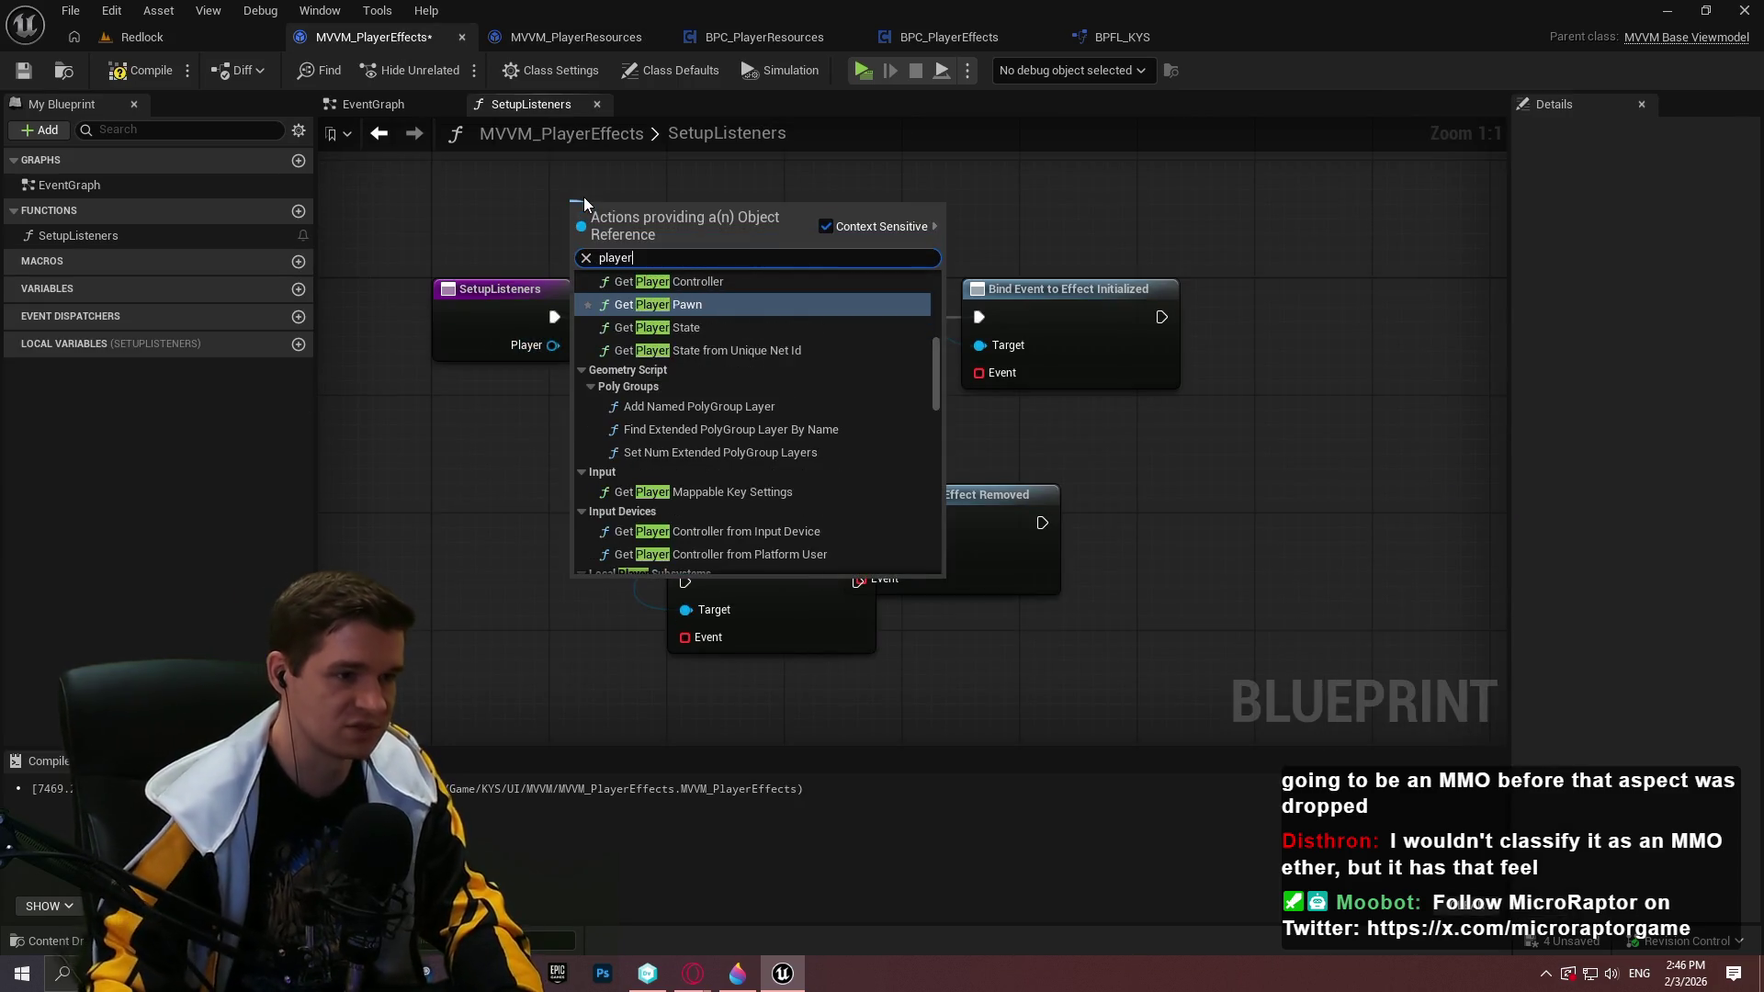
pyautogui.scroll(-2, 827, 384)
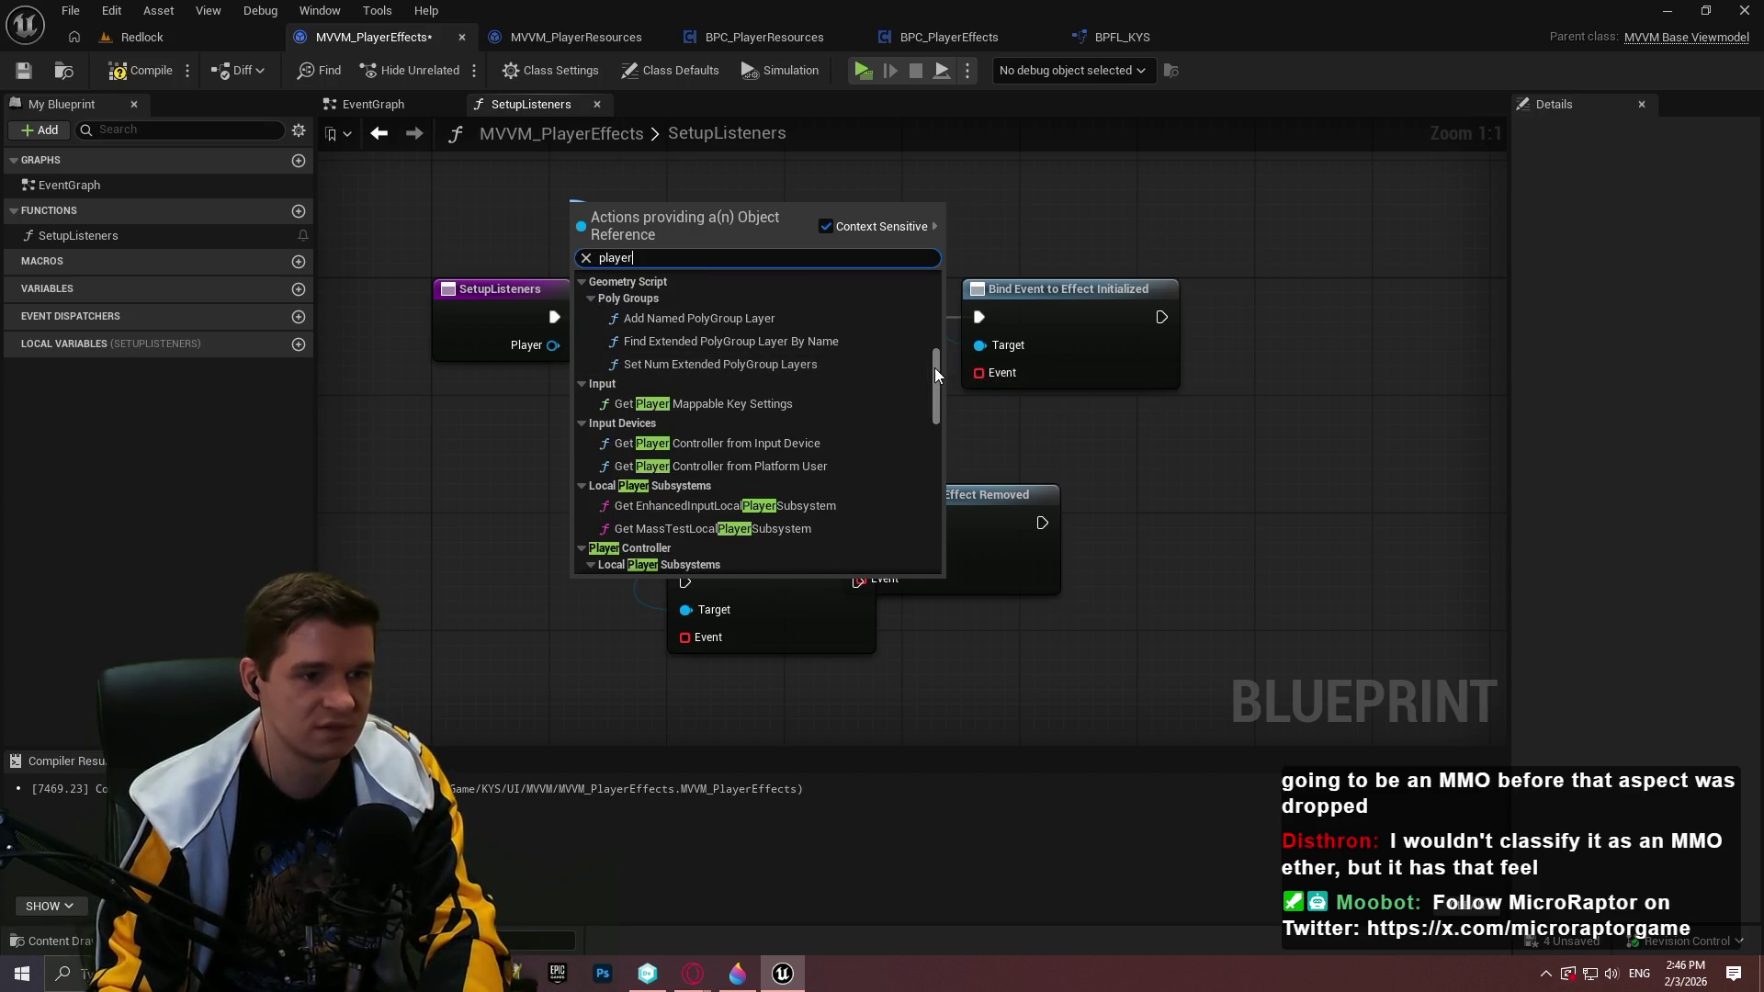
pyautogui.moveTo(934, 368)
pyautogui.mouseDown()
pyautogui.moveTo(937, 533)
pyautogui.moveTo(963, 295)
pyautogui.mouseUp()
pyautogui.click(717, 476)
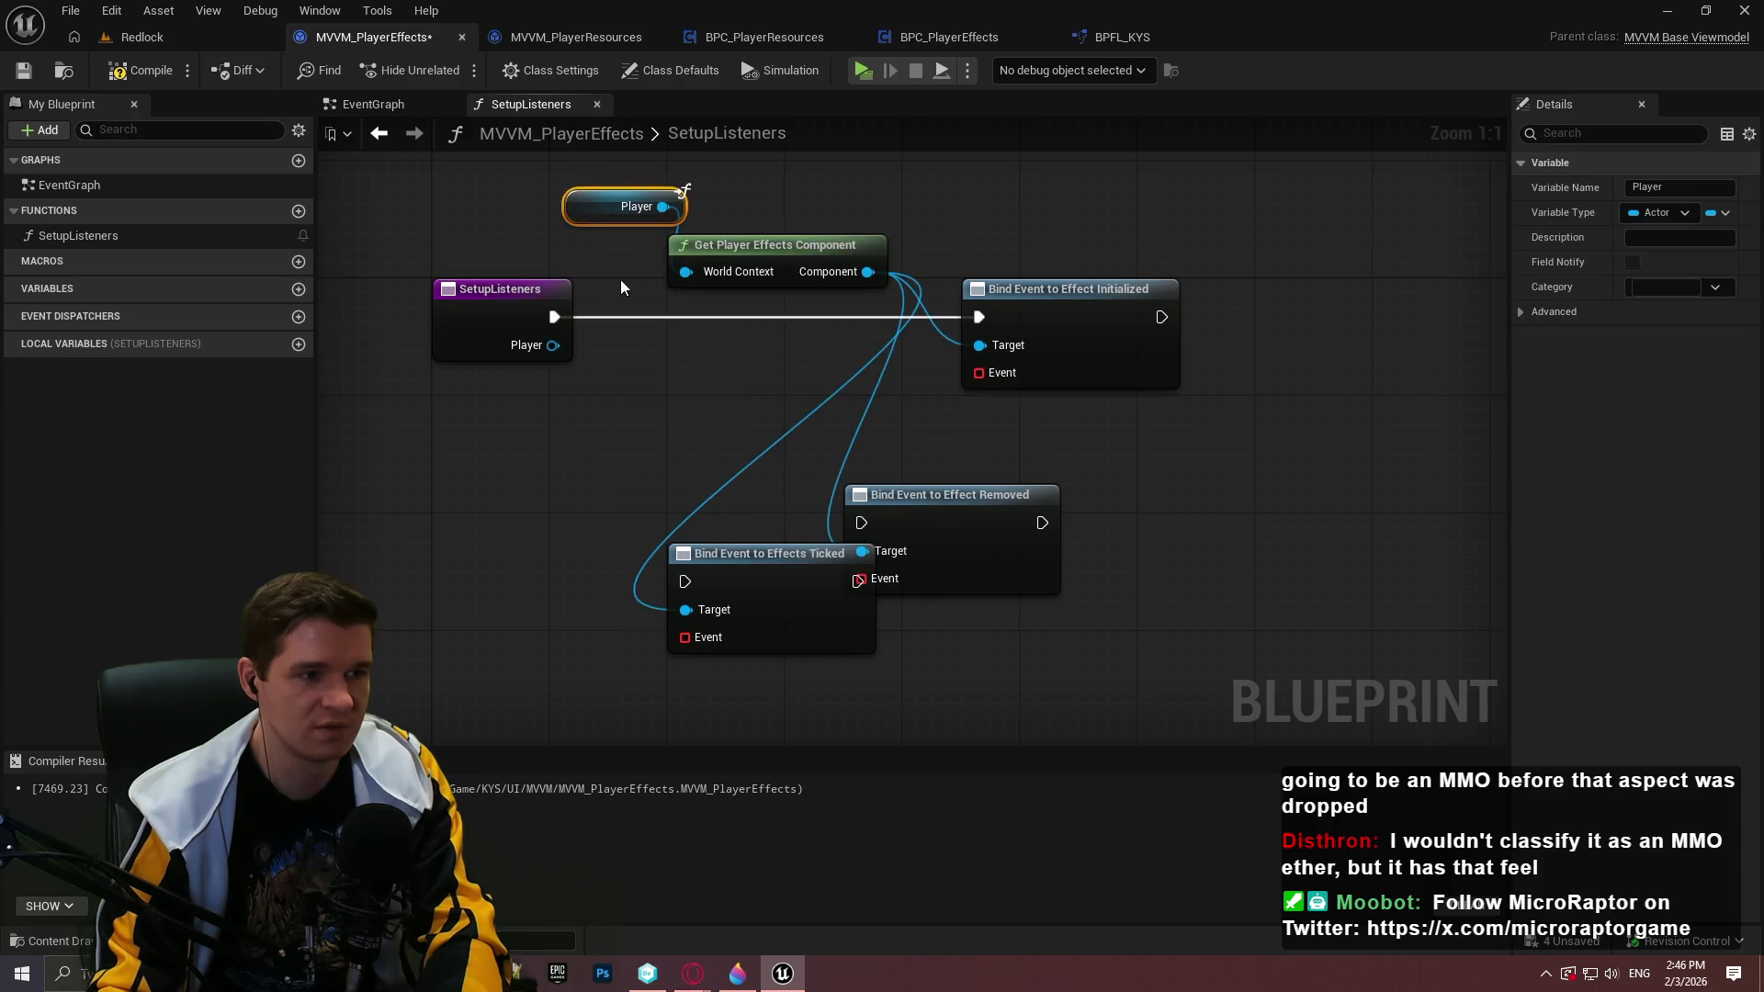
pyautogui.moveTo(580, 203); pyautogui.dragTo(551, 247)
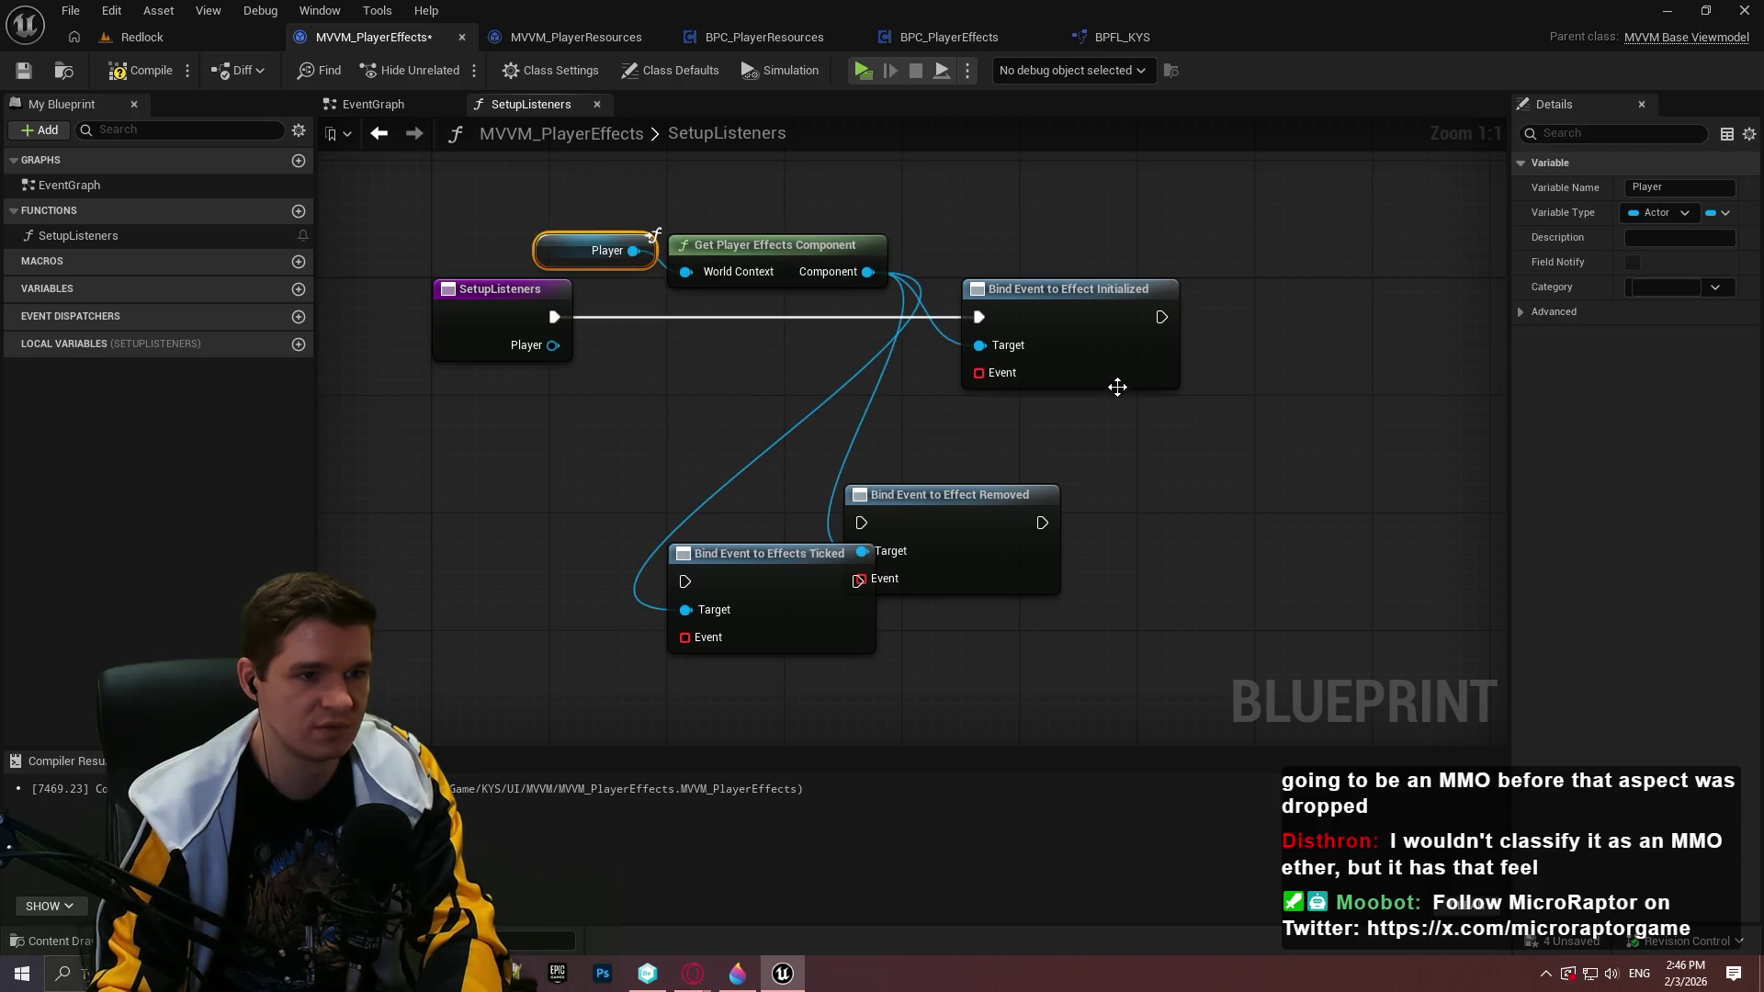
pyautogui.moveTo(915, 511)
pyautogui.mouseDown()
pyautogui.moveTo(1035, 498)
pyautogui.moveTo(1298, 305)
pyautogui.mouseUp()
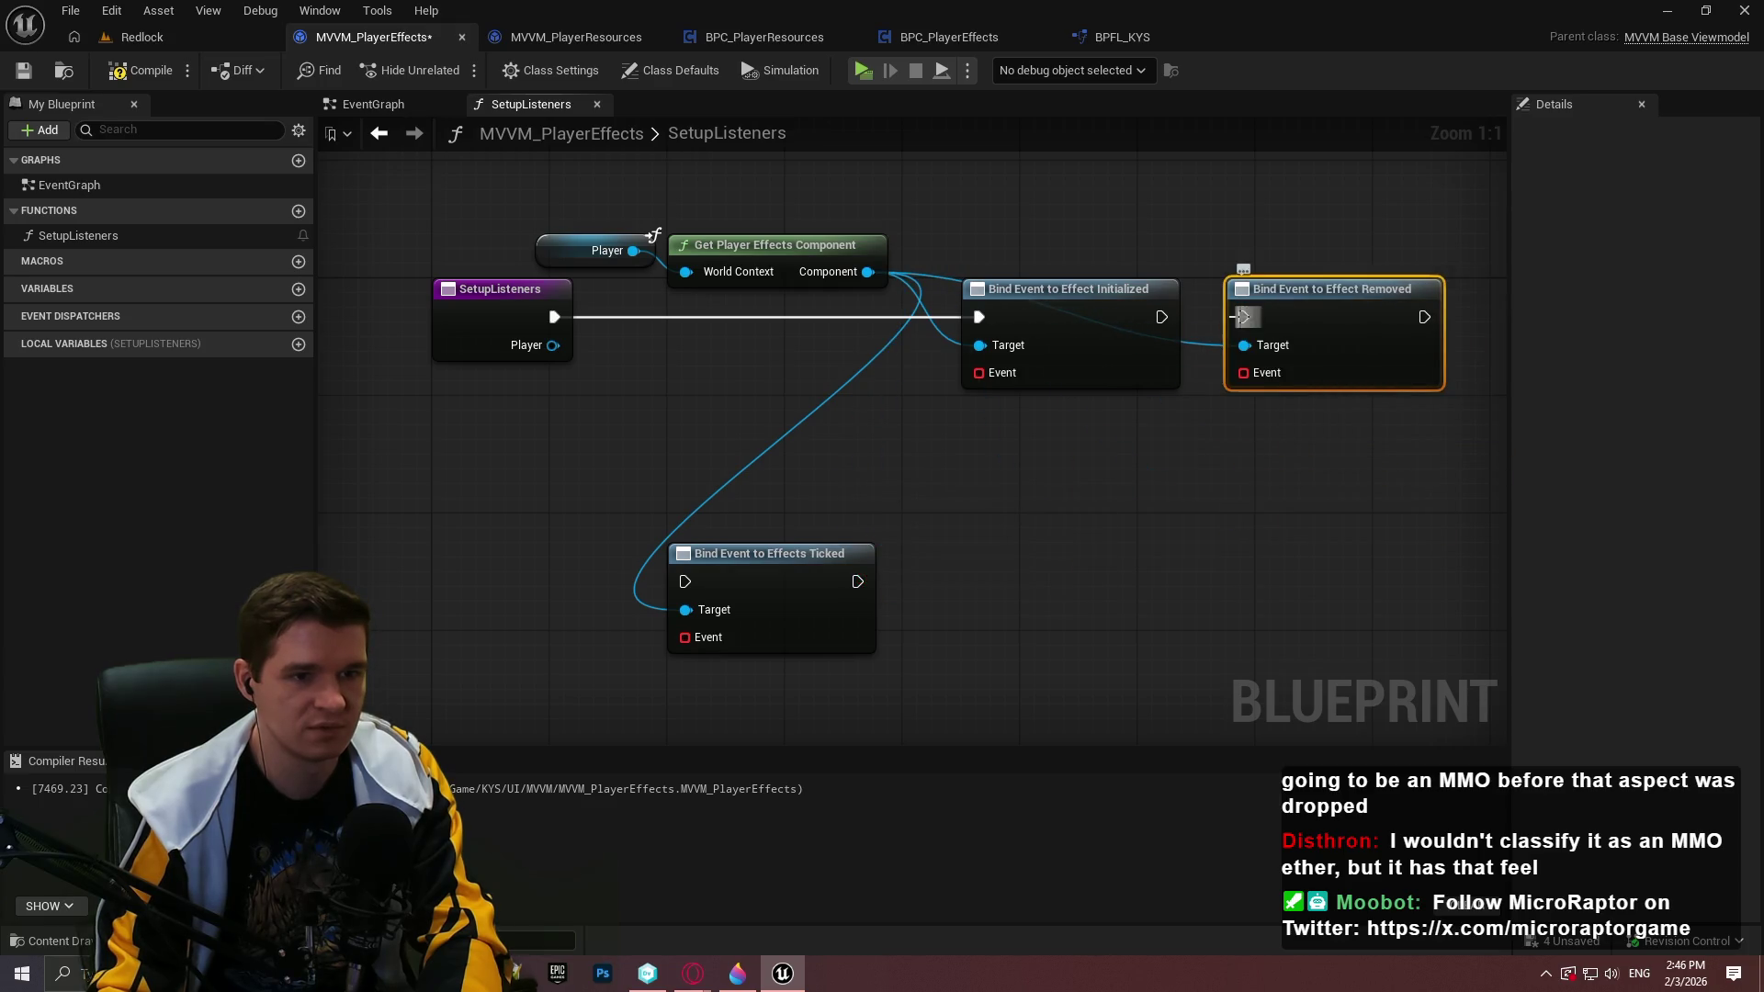
pyautogui.moveTo(675, 588)
pyautogui.mouseDown()
pyautogui.moveTo(1310, 324)
pyautogui.moveTo(1074, 317)
pyautogui.moveTo(1144, 345)
pyautogui.mouseUp()
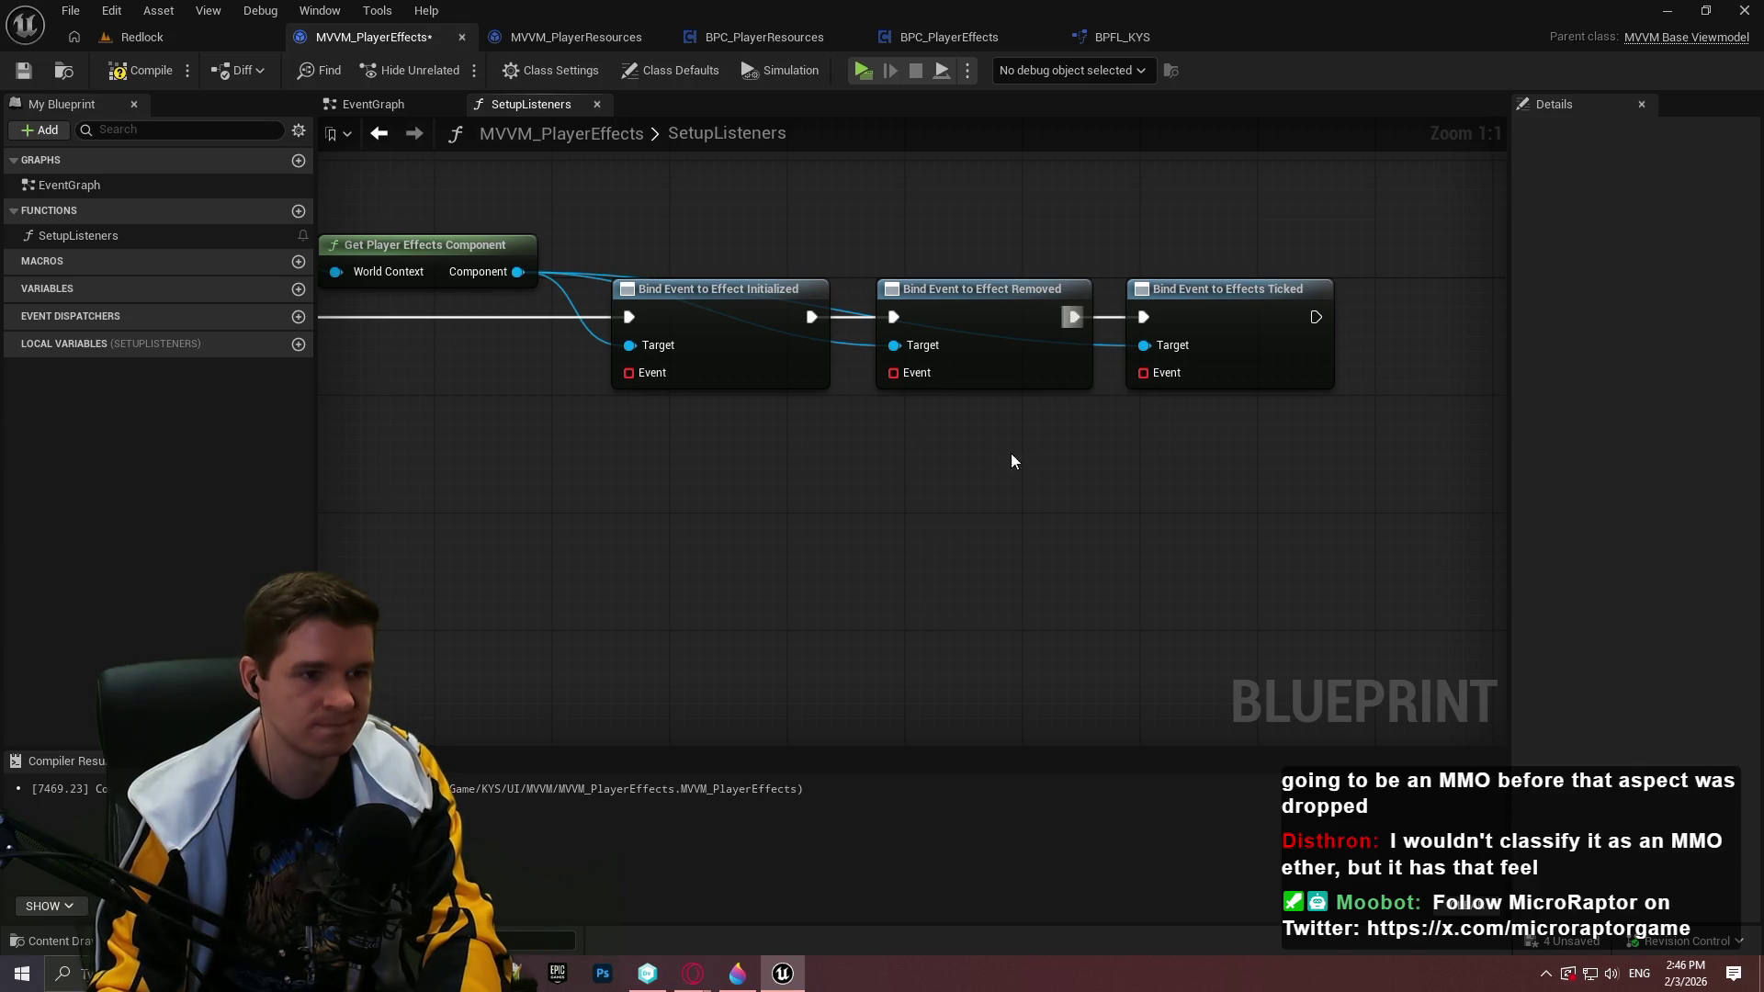
# Reroute the Component wire and connect it to each bind node's Target pin
pyautogui.press('Home')
pyautogui.press('Home')
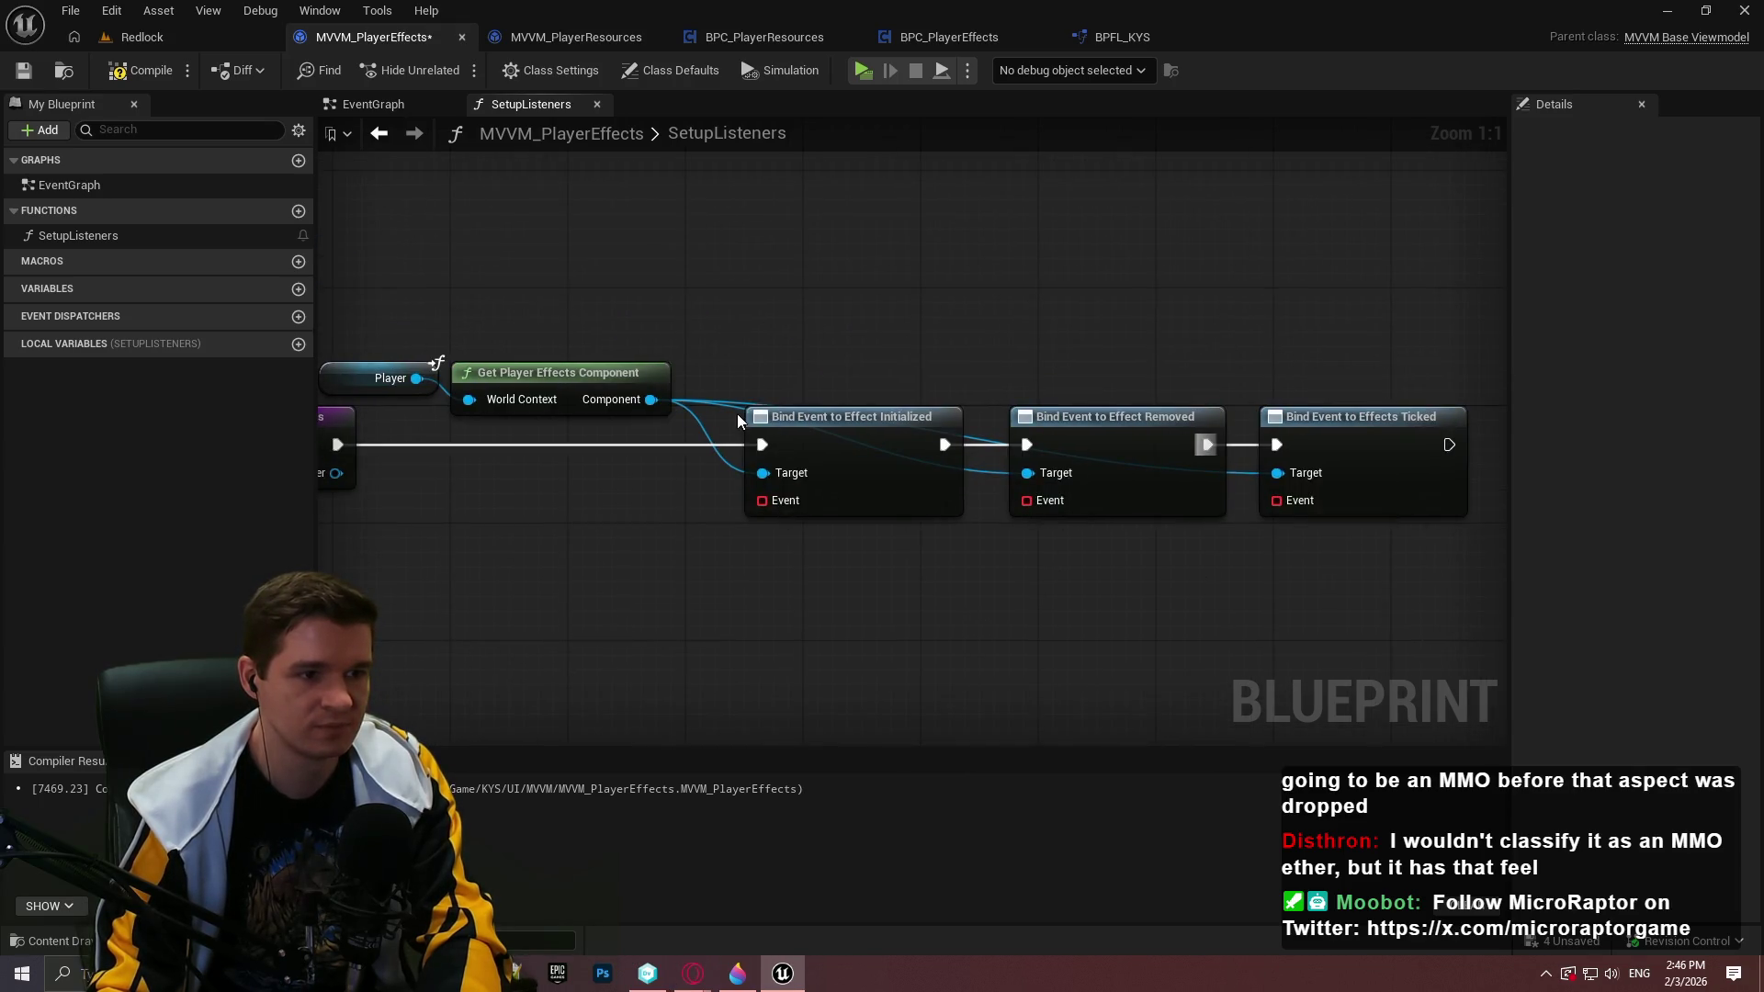
pyautogui.doubleClick(736, 403)
pyautogui.moveTo(734, 399)
pyautogui.mouseDown()
pyautogui.moveTo(986, 405)
pyautogui.moveTo(958, 407)
pyautogui.mouseUp()
pyautogui.moveTo(1002, 315)
pyautogui.mouseDown()
pyautogui.moveTo(362, 386)
pyautogui.moveTo(381, 389)
pyautogui.mouseUp()
pyautogui.moveTo(570, 372)
pyautogui.mouseDown()
pyautogui.moveTo(599, 357)
pyautogui.moveTo(528, 317)
pyautogui.mouseUp()
pyautogui.click(977, 375)
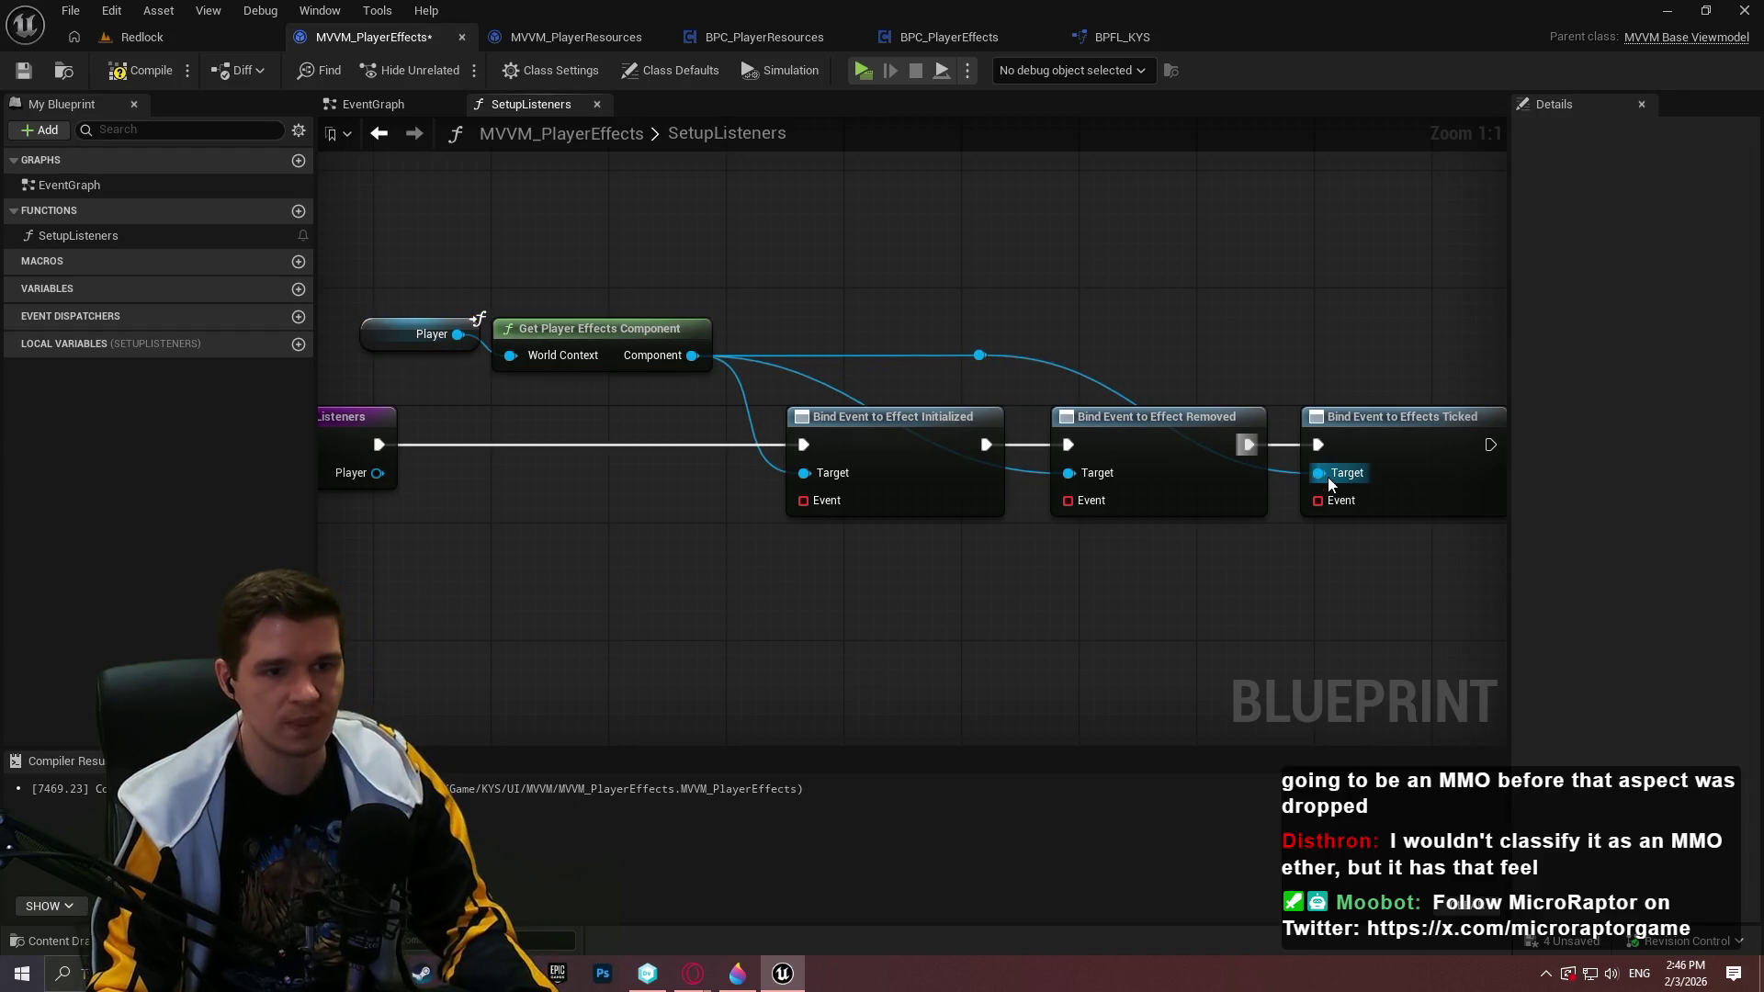
pyautogui.keyDown('alt'); pyautogui.click(1319, 473); pyautogui.keyUp('alt')
pyautogui.keyDown('alt'); pyautogui.click(1069, 473); pyautogui.keyUp('alt')
pyautogui.moveTo(1069, 475)
pyautogui.mouseDown()
pyautogui.moveTo(979, 354)
pyautogui.moveTo(1320, 474)
pyautogui.moveTo(1245, 365)
pyautogui.mouseUp()
pyautogui.doubleClick(1287, 468)
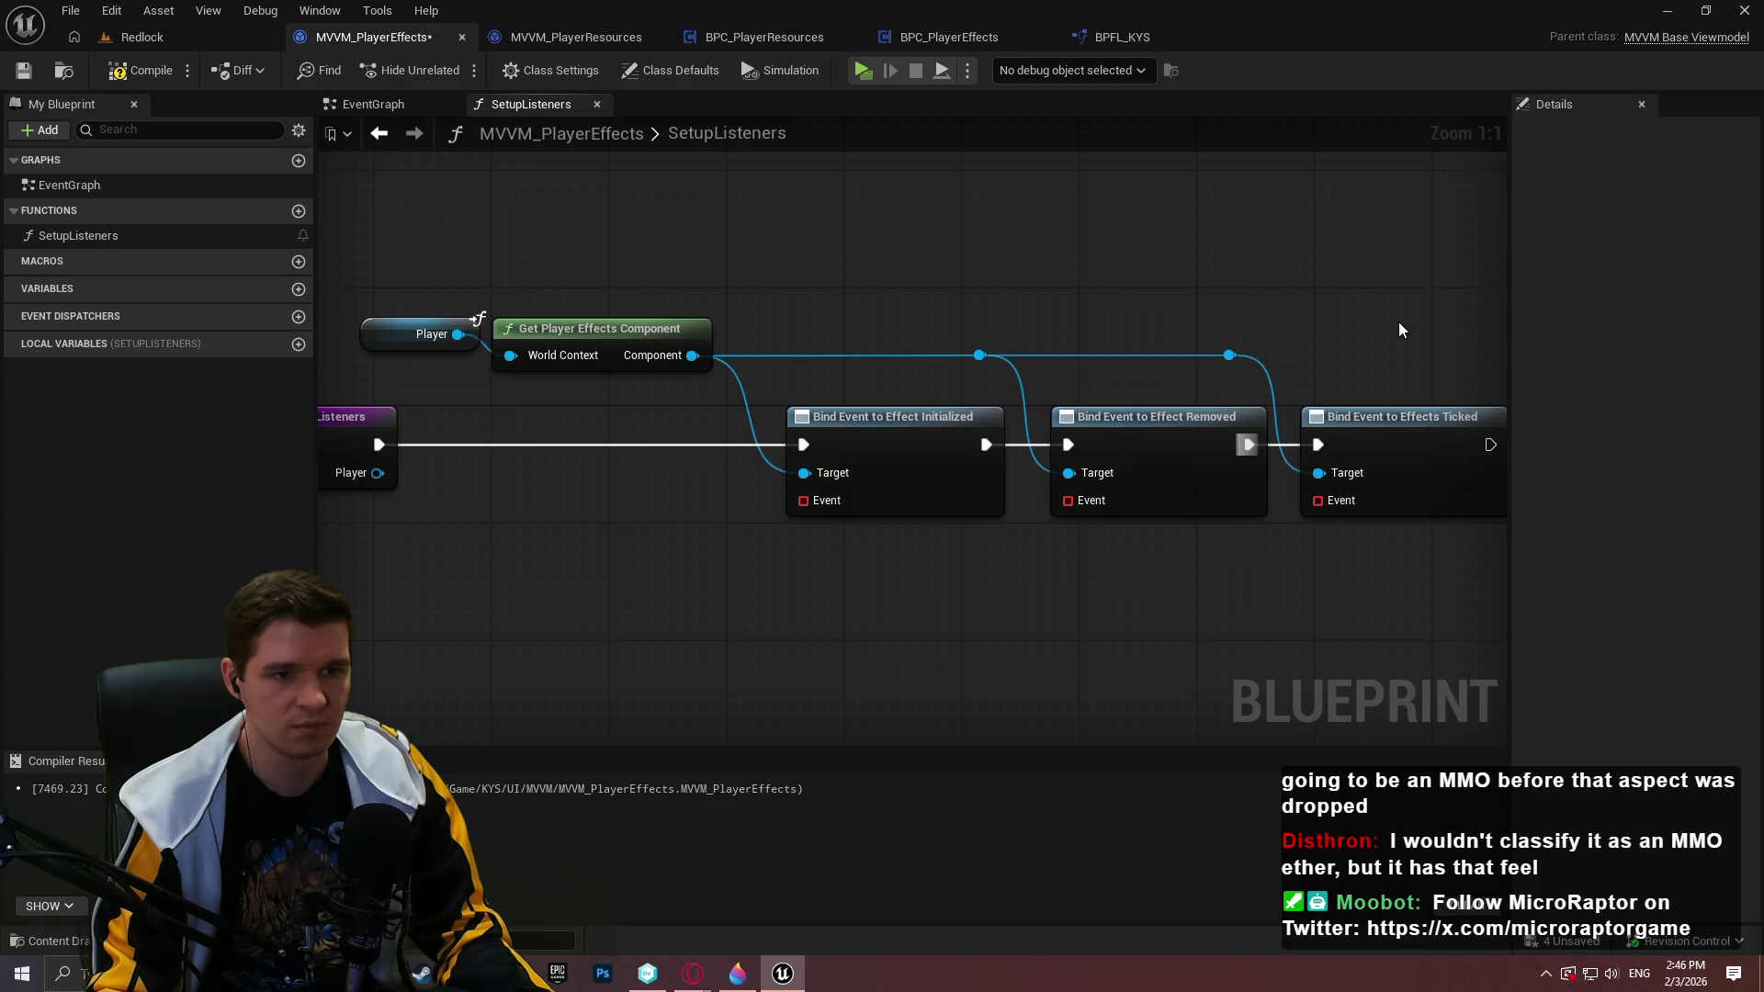
# Add a Return Node after the Effects Ticked bind and compile the viewmodel
pyautogui.moveTo(1402, 331); pyautogui.dragTo(1117, 296)
pyautogui.click(1107, 384)
pyautogui.click(1106, 289)
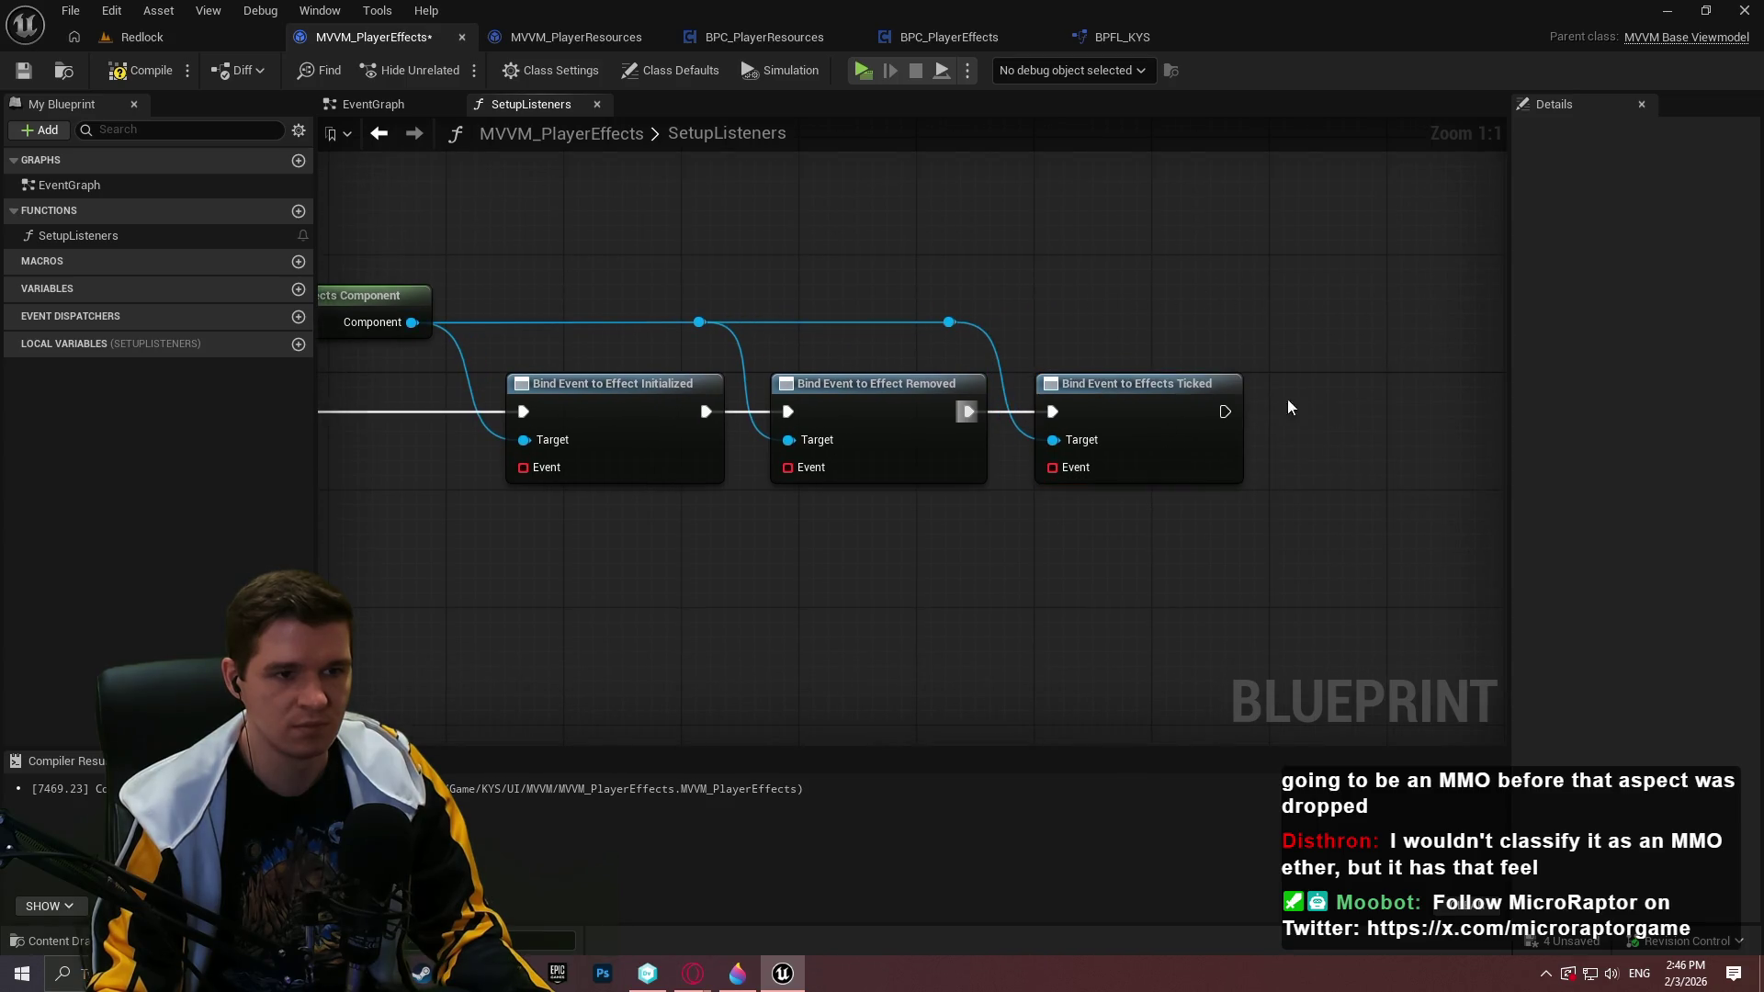
pyautogui.moveTo(1225, 412); pyautogui.dragTo(1356, 375)
pyautogui.write('return')
pyautogui.click(1365, 729)
pyautogui.moveTo(1082, 626); pyautogui.dragTo(1055, 617)
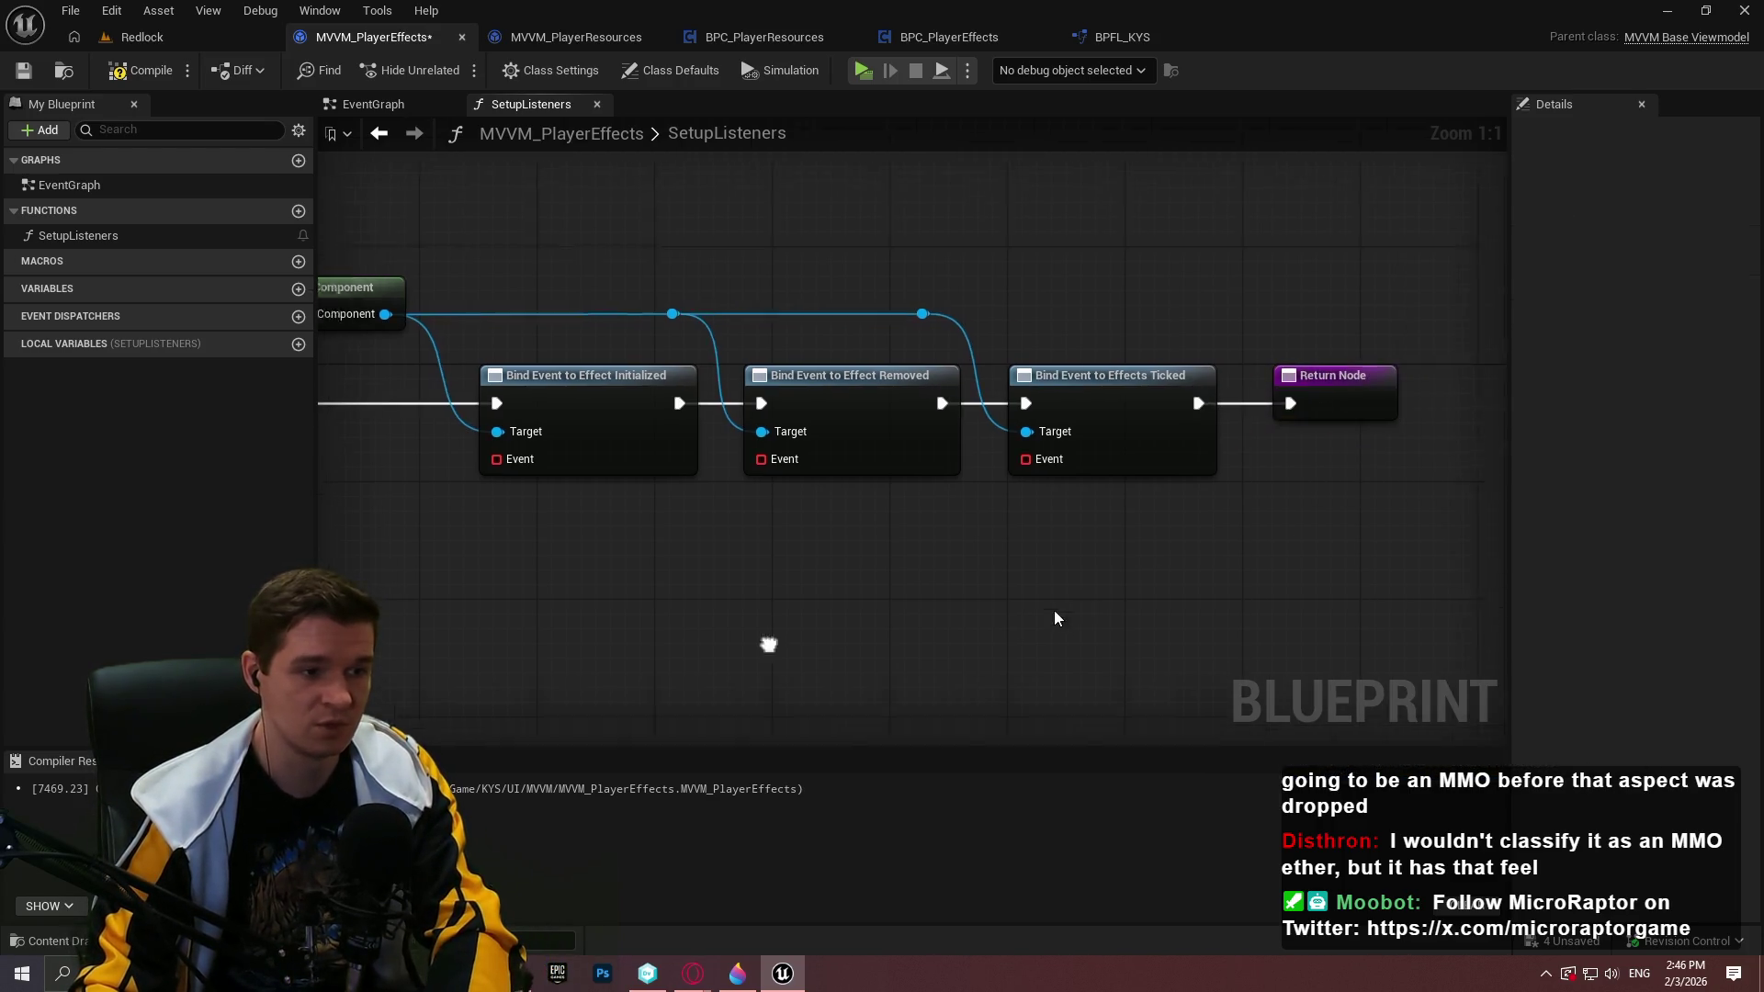
pyautogui.scroll(-1, 1055, 617)
pyautogui.click(137, 70)
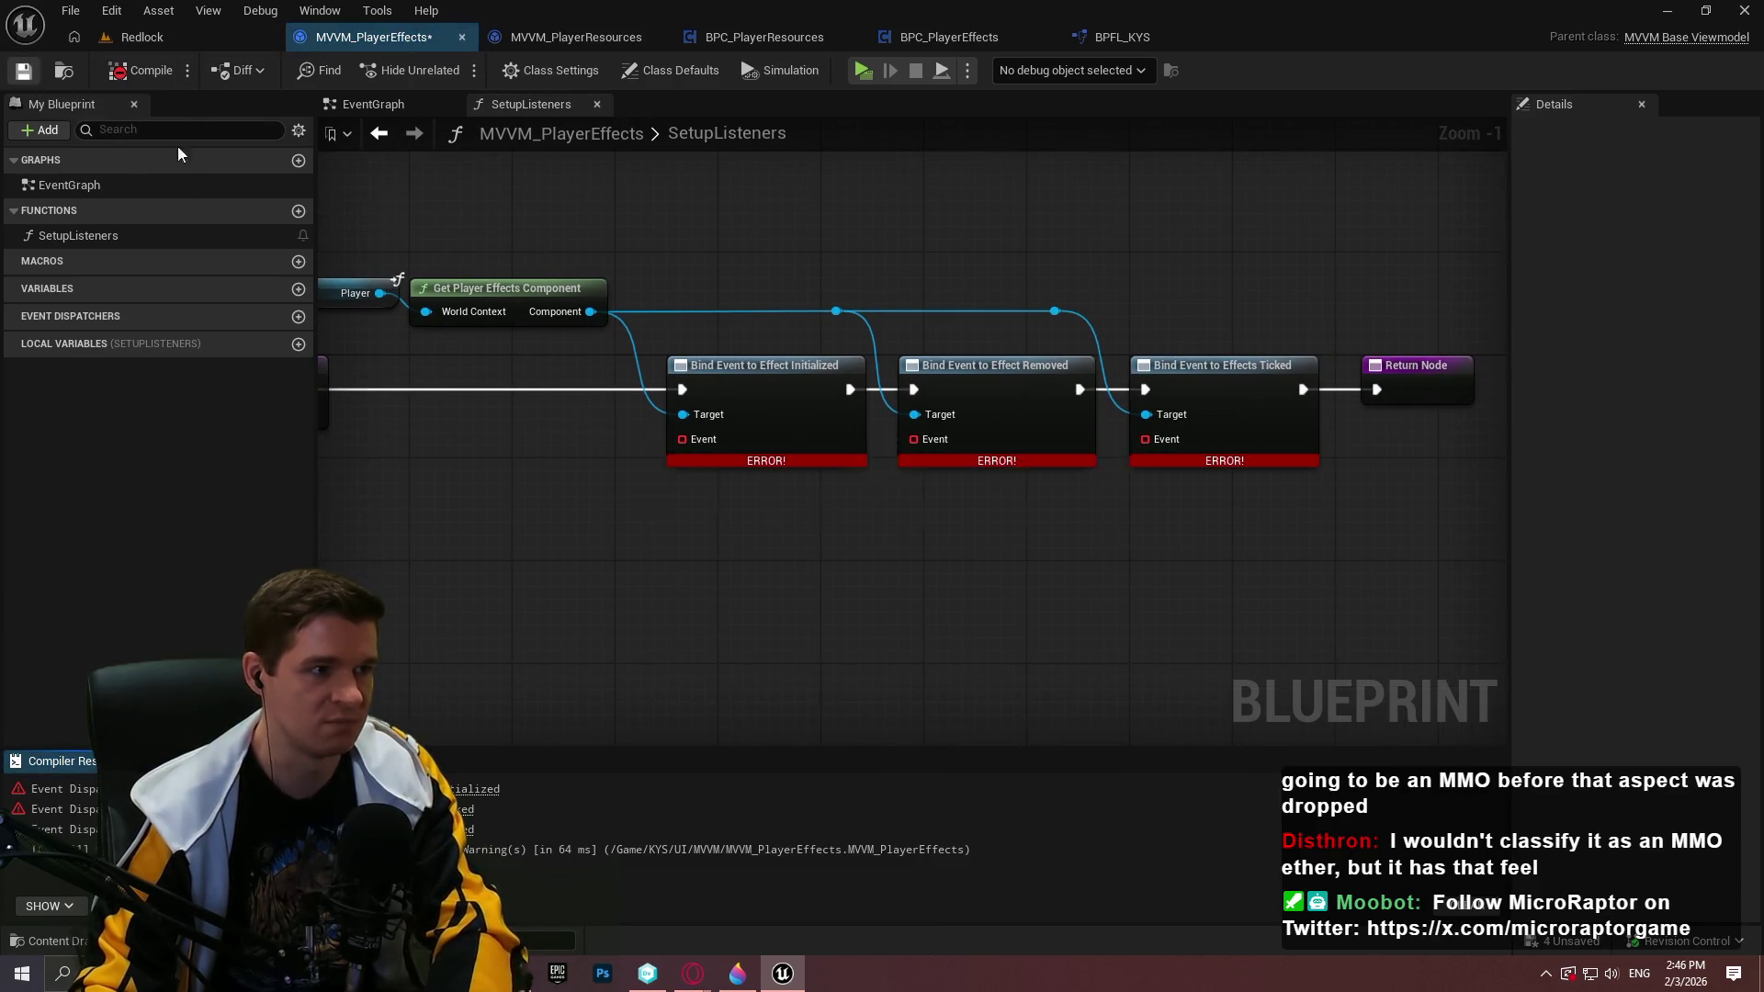
# Save the viewmodel and create a new function named UpdateEffects
pyautogui.hotkey('ctrl', 's')
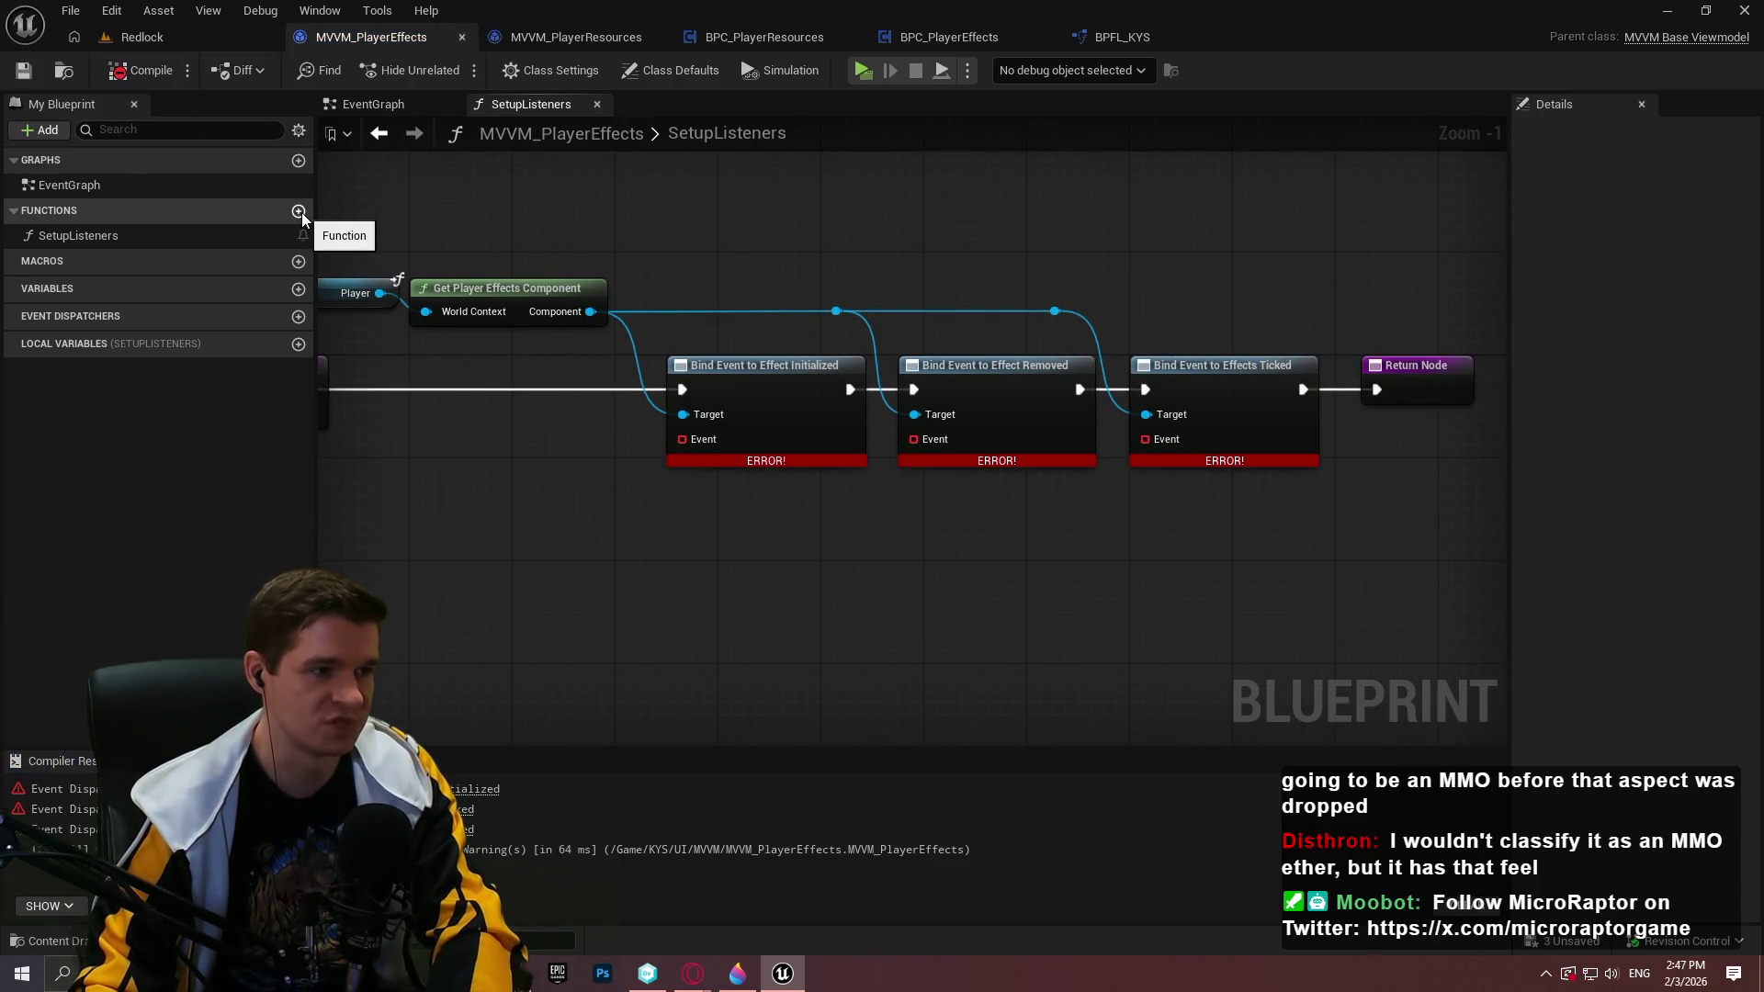
pyautogui.click(299, 212)
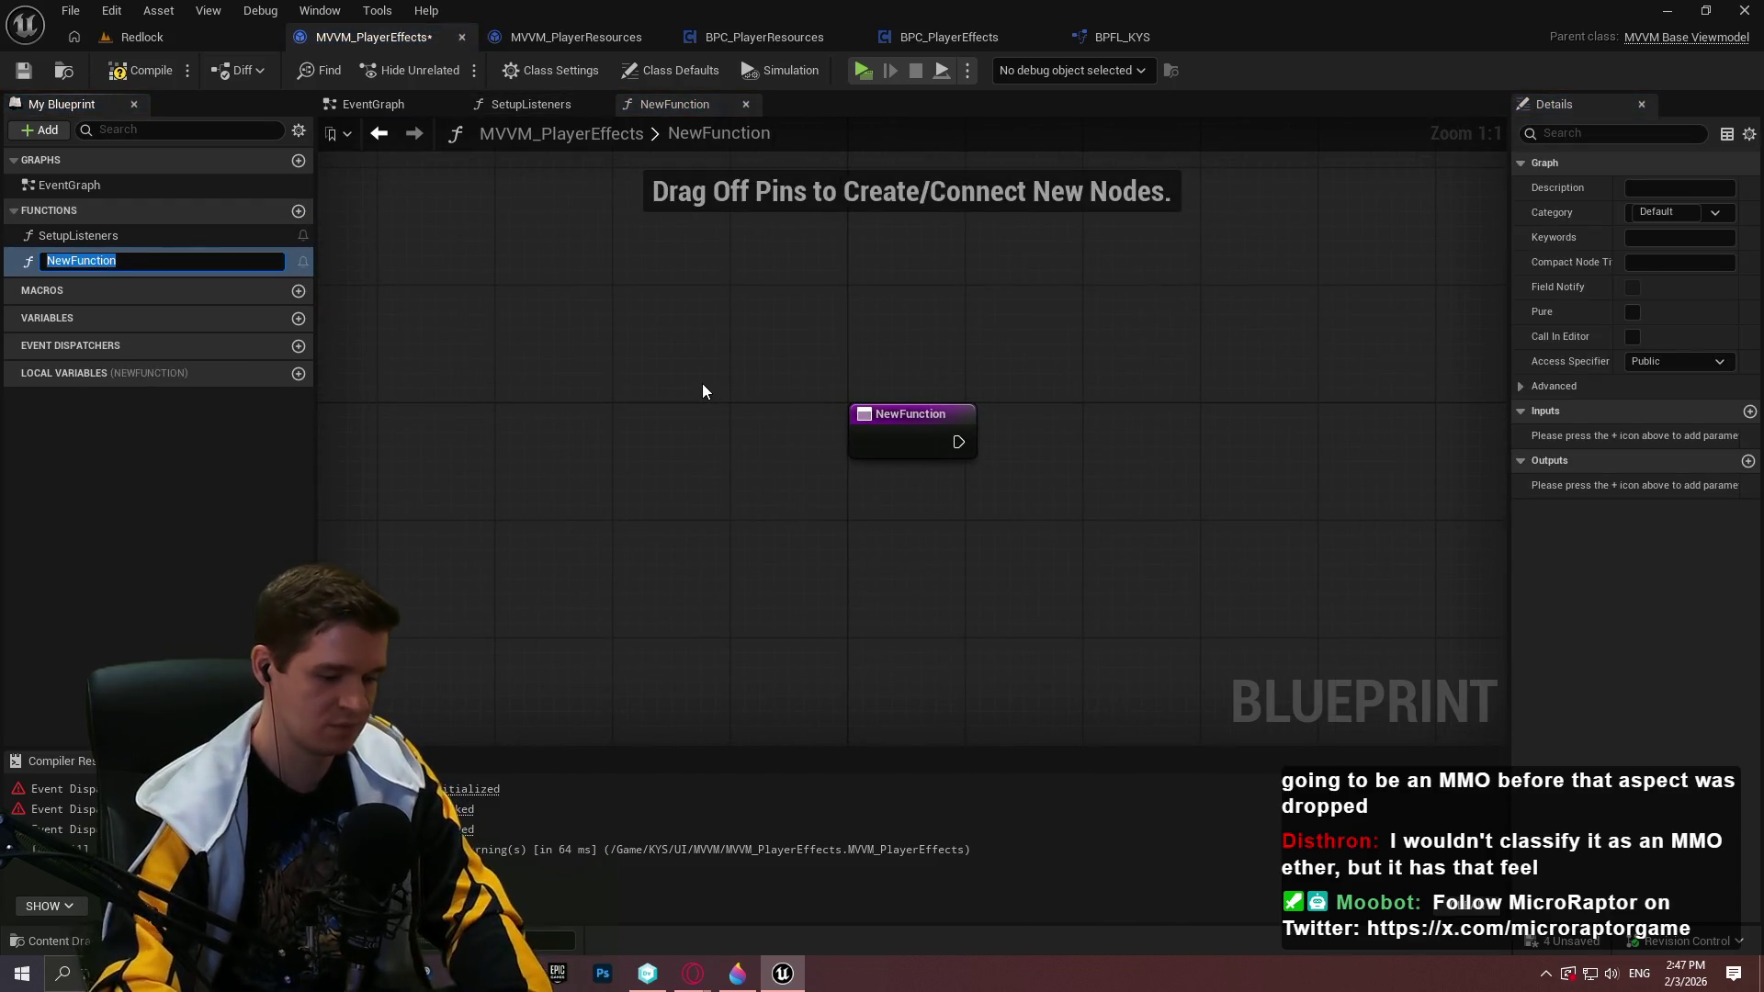
pyautogui.write('Update')
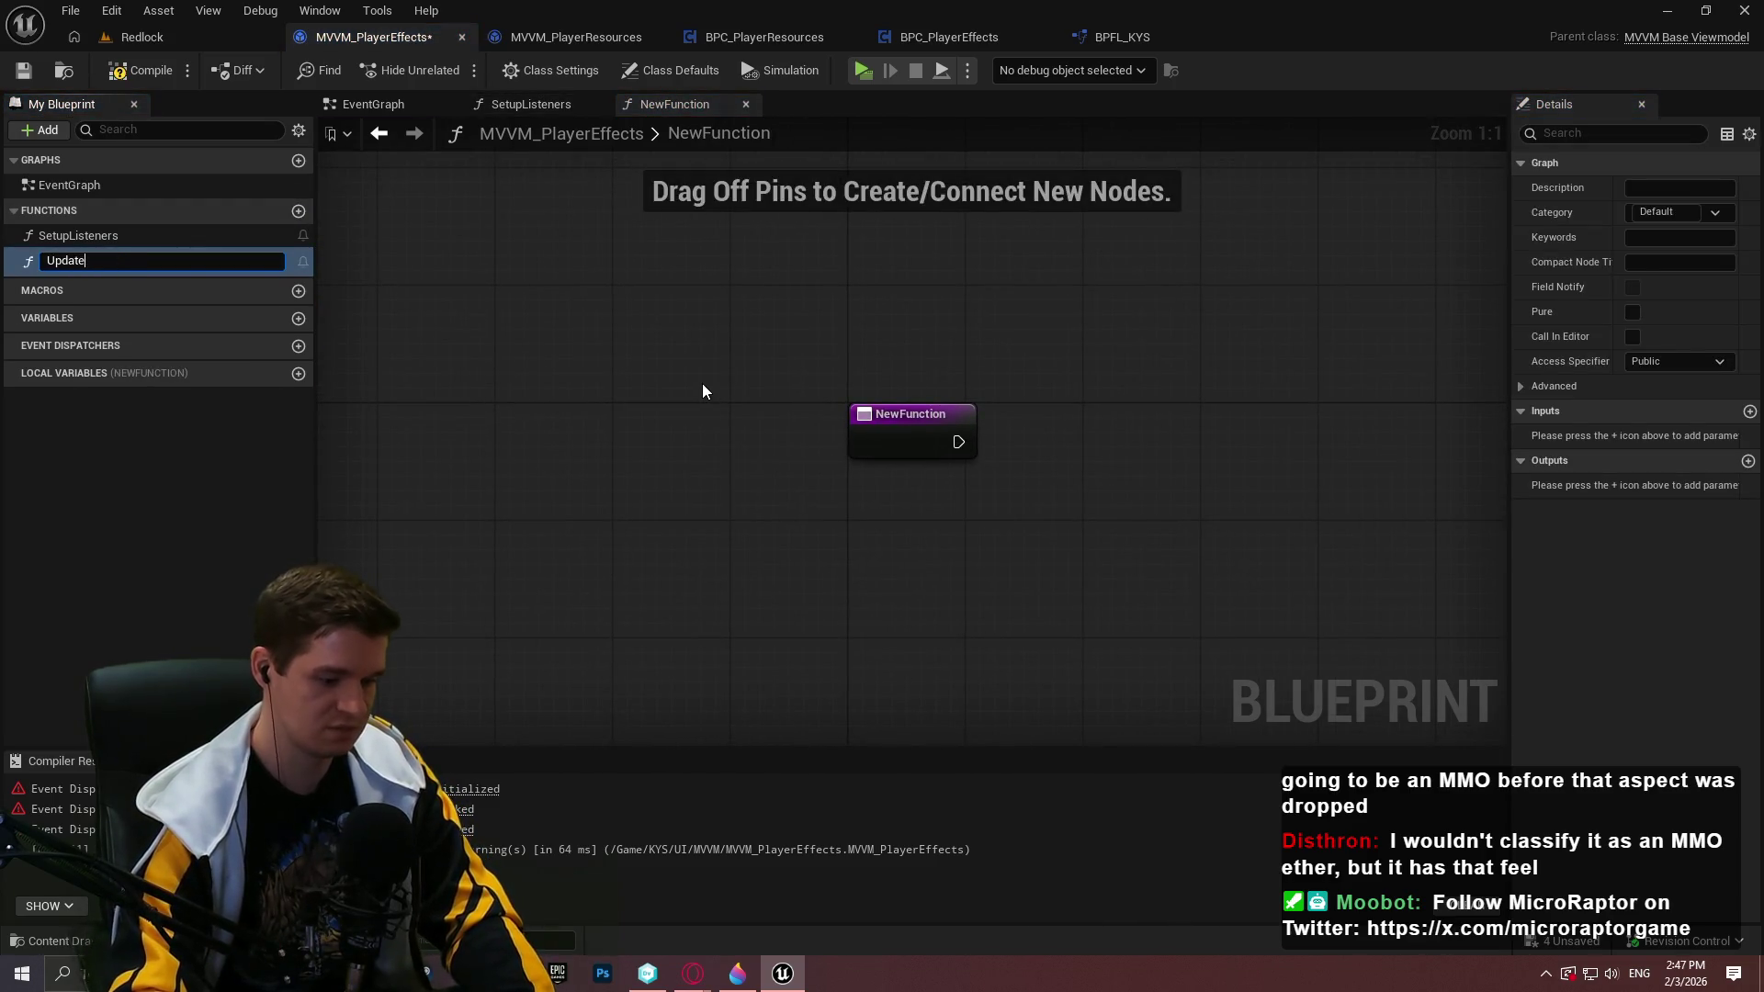
pyautogui.write('Effects')
pyautogui.press('Return')
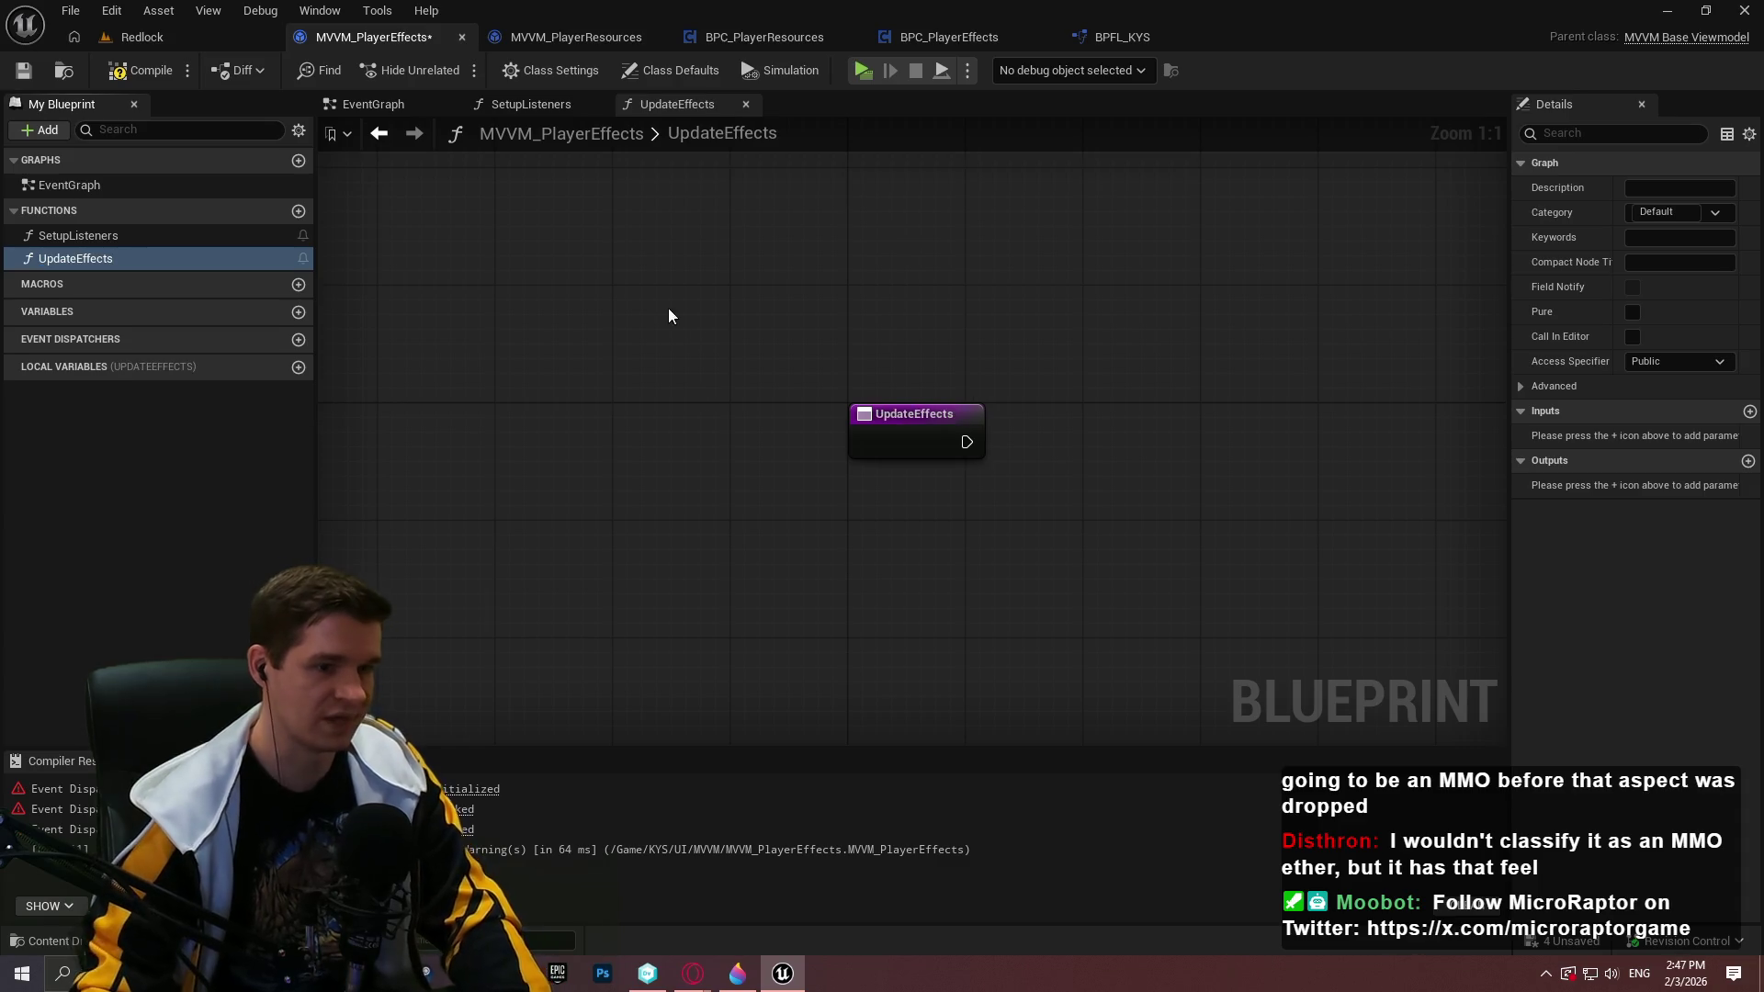
# Feed Effect Initialized's Event pin from a Create Event node bound to UpdateEffects
pyautogui.click(532, 104)
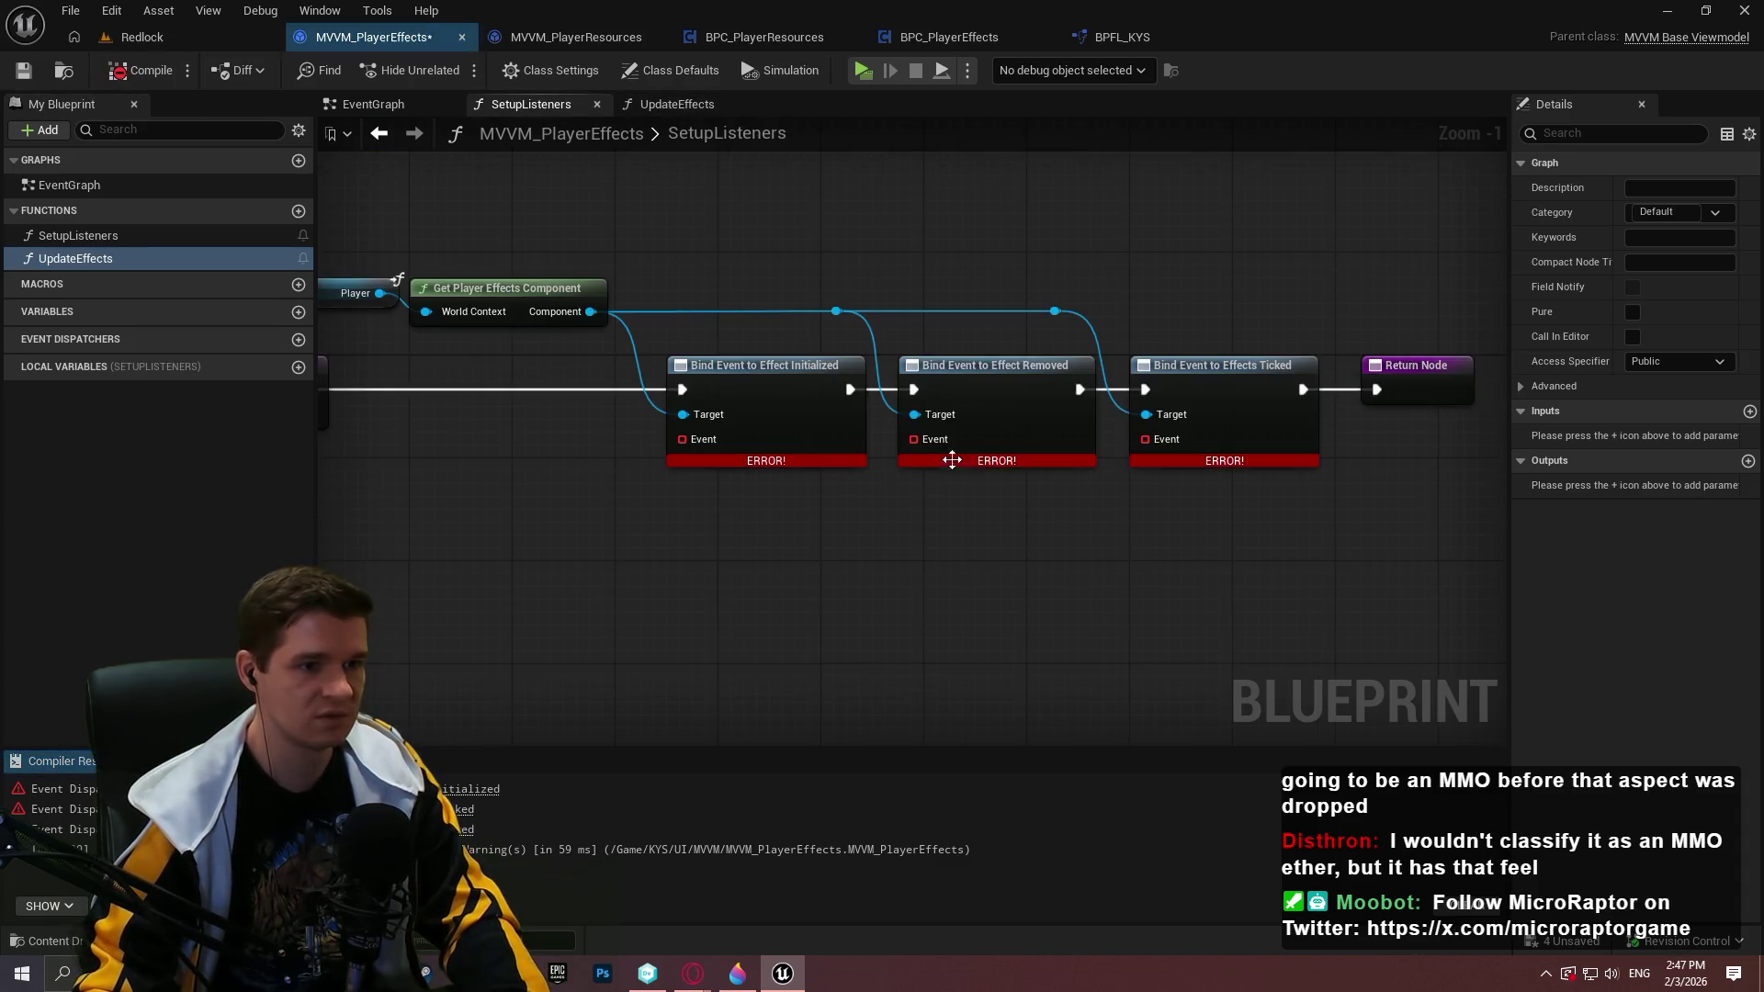
pyautogui.moveTo(703, 443); pyautogui.dragTo(588, 516)
pyautogui.write('create event')
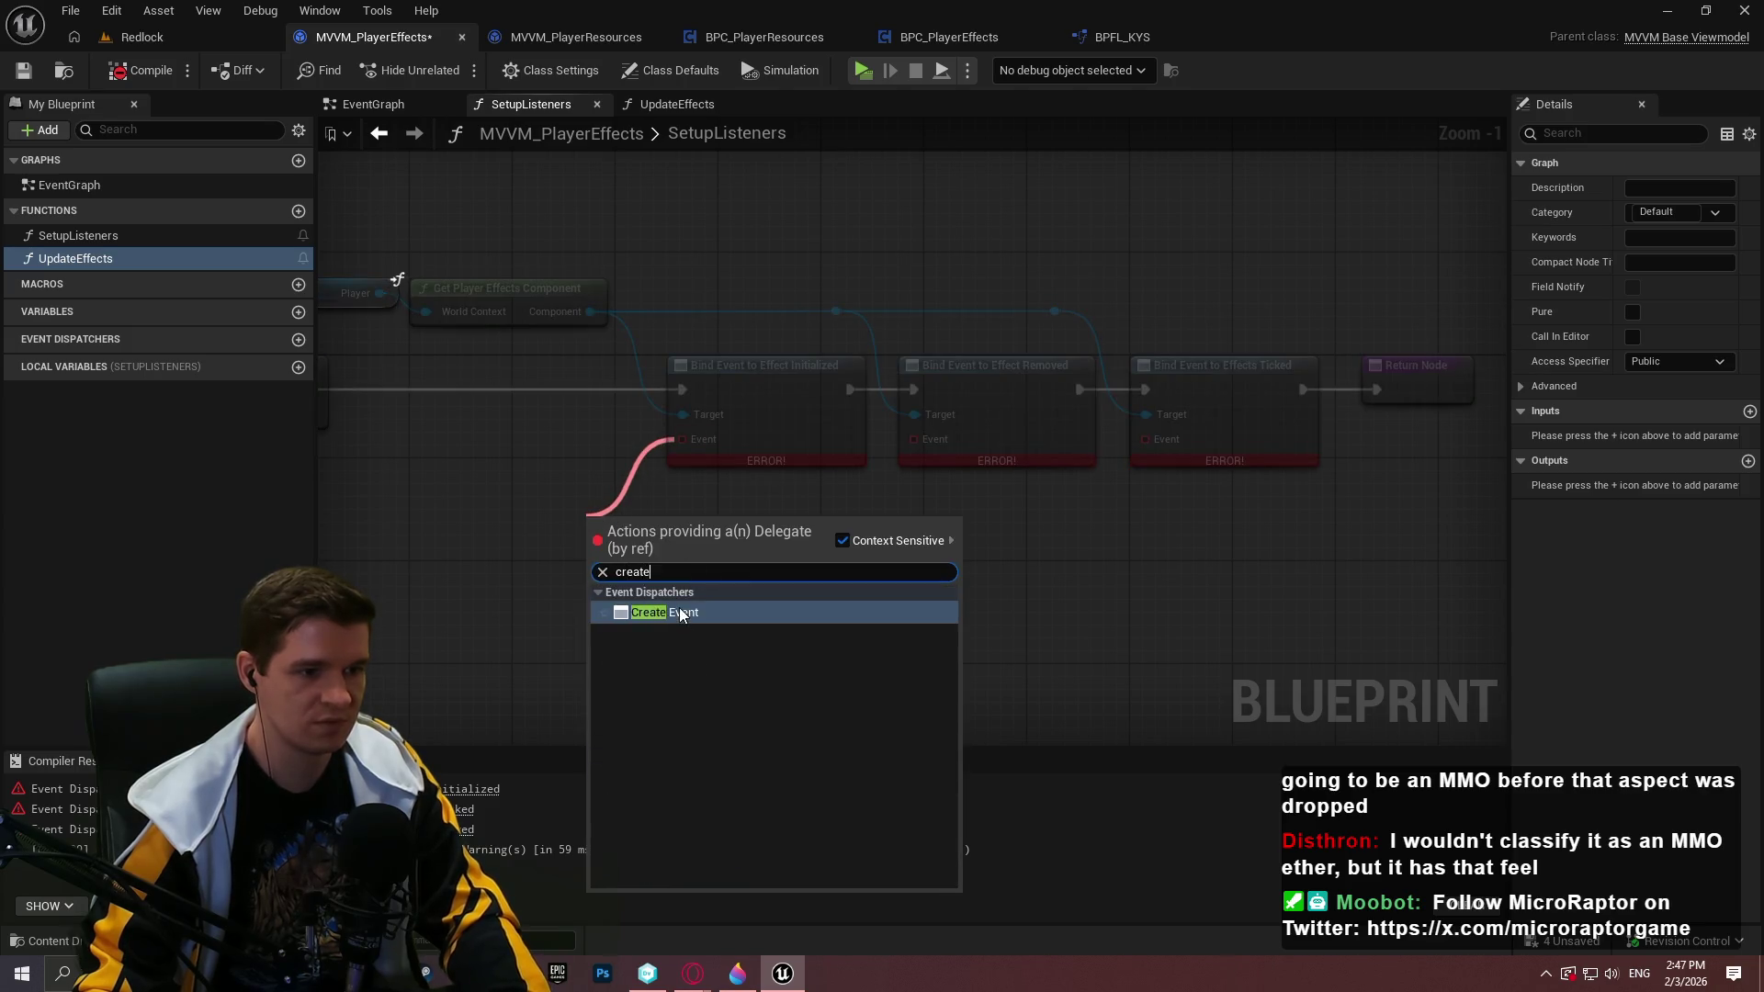
pyautogui.click(680, 609)
pyautogui.click(685, 595)
pyautogui.click(662, 687)
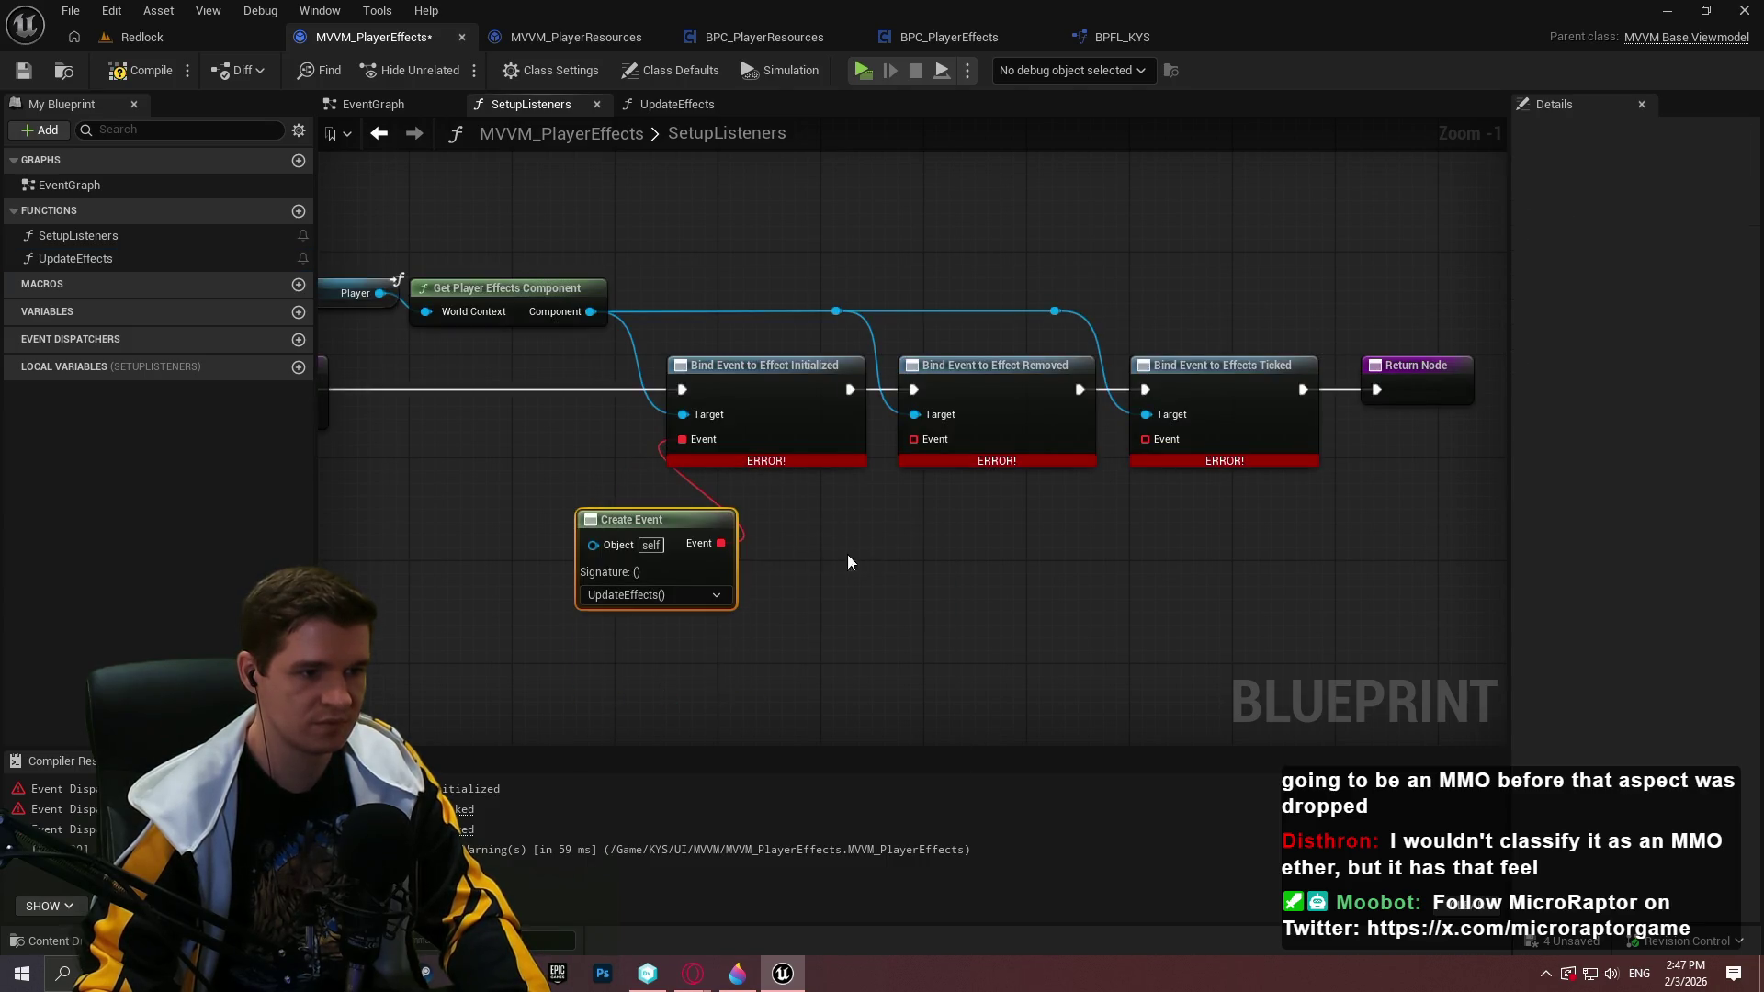
pyautogui.moveTo(636, 522); pyautogui.dragTo(530, 524)
# Wire the Create Event output via reroutes to the Effect Removed and Effects Ticked Event pins
pyautogui.doubleClick(648, 503)
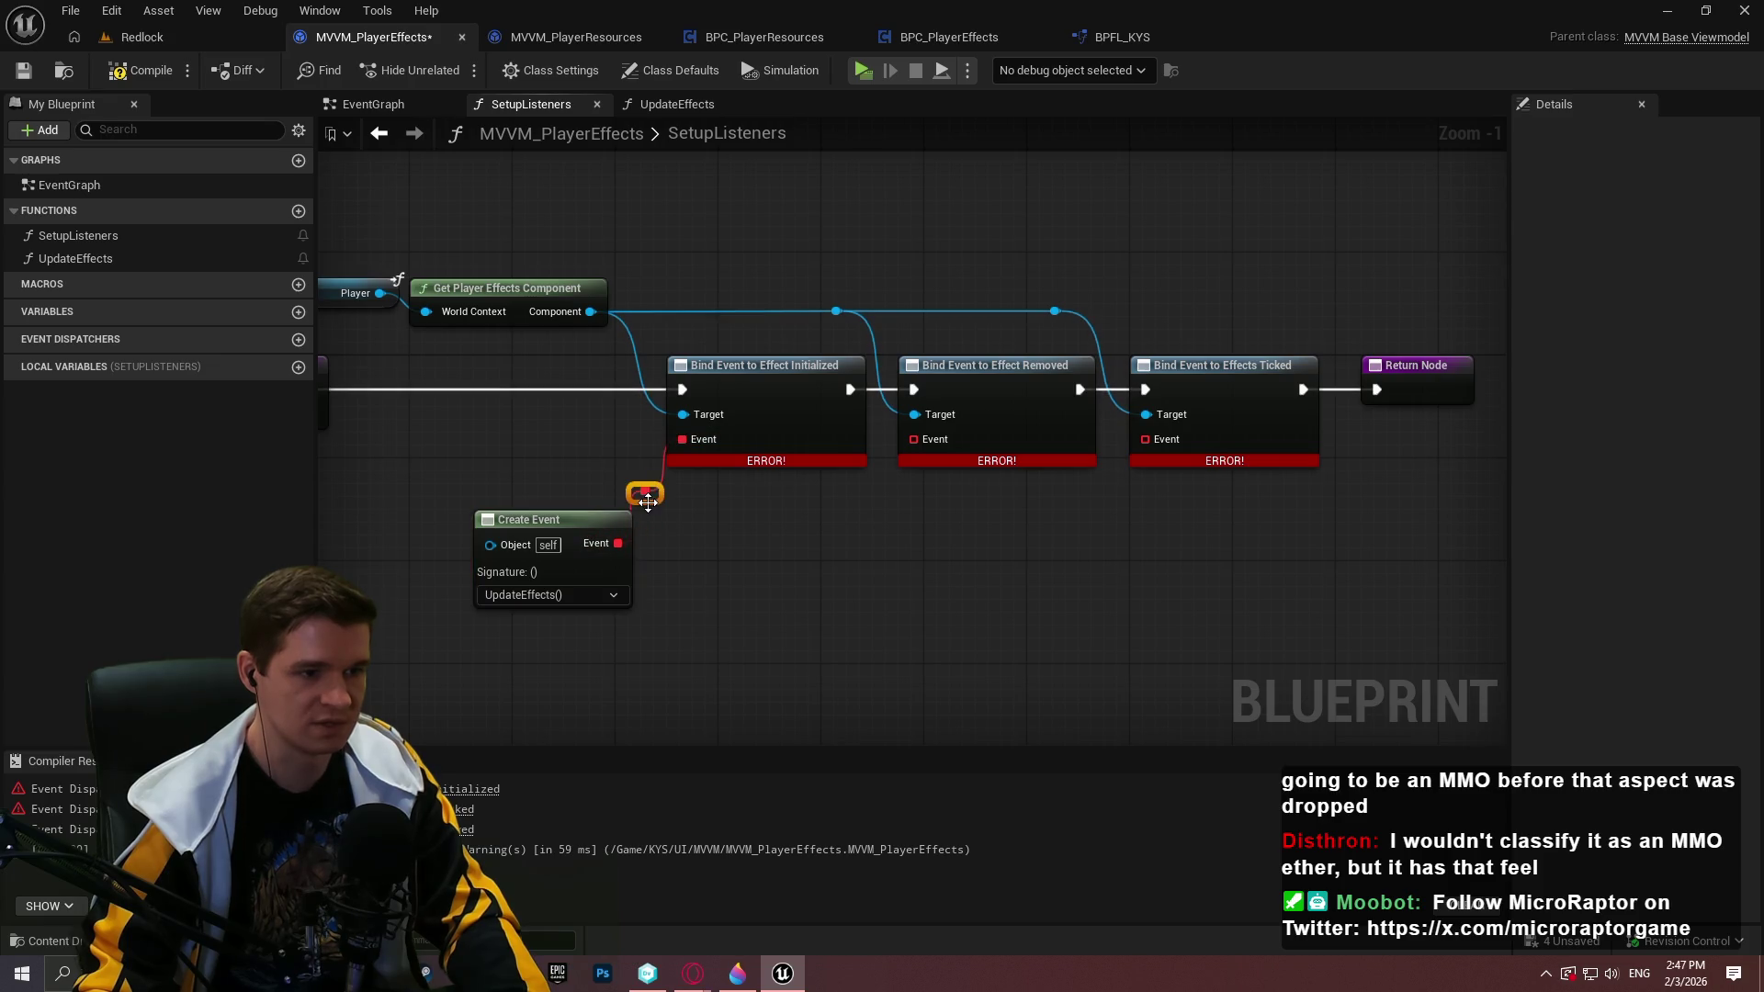
pyautogui.moveTo(663, 504); pyautogui.dragTo(919, 439)
pyautogui.doubleClick(749, 492)
pyautogui.moveTo(749, 487)
pyautogui.mouseDown()
pyautogui.moveTo(843, 508)
pyautogui.moveTo(1148, 441)
pyautogui.mouseUp()
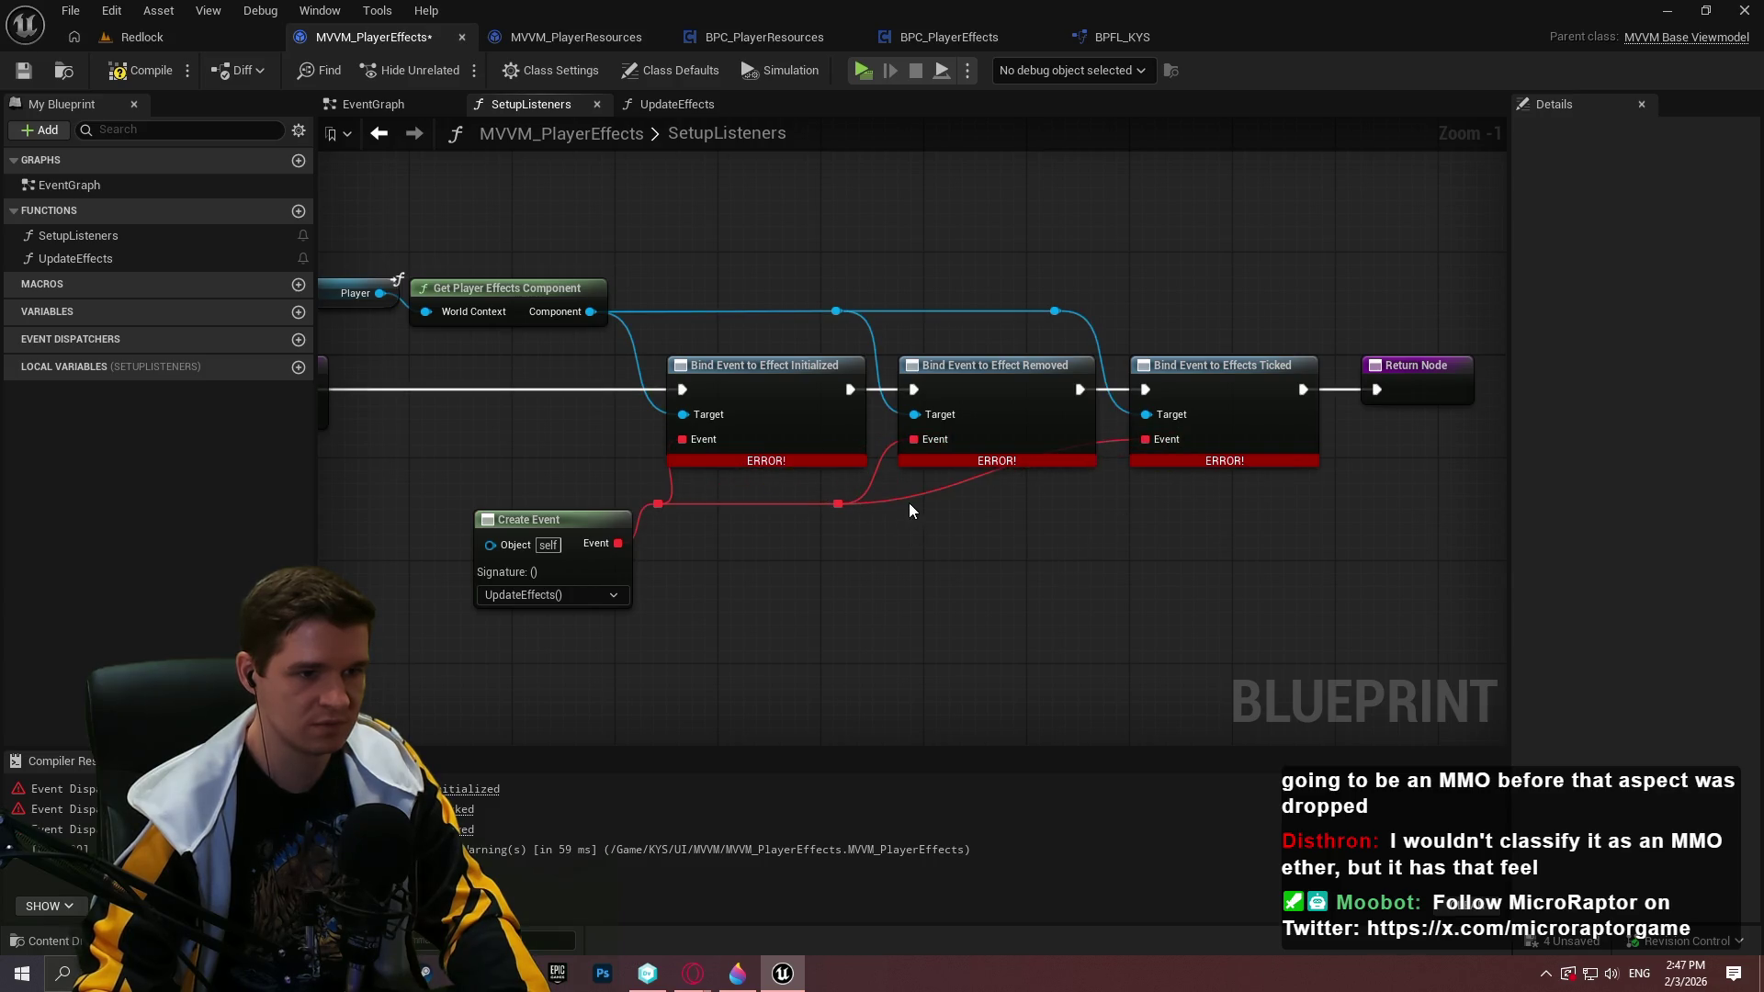
pyautogui.doubleClick(914, 499)
pyautogui.moveTo(921, 499); pyautogui.dragTo(1100, 510)
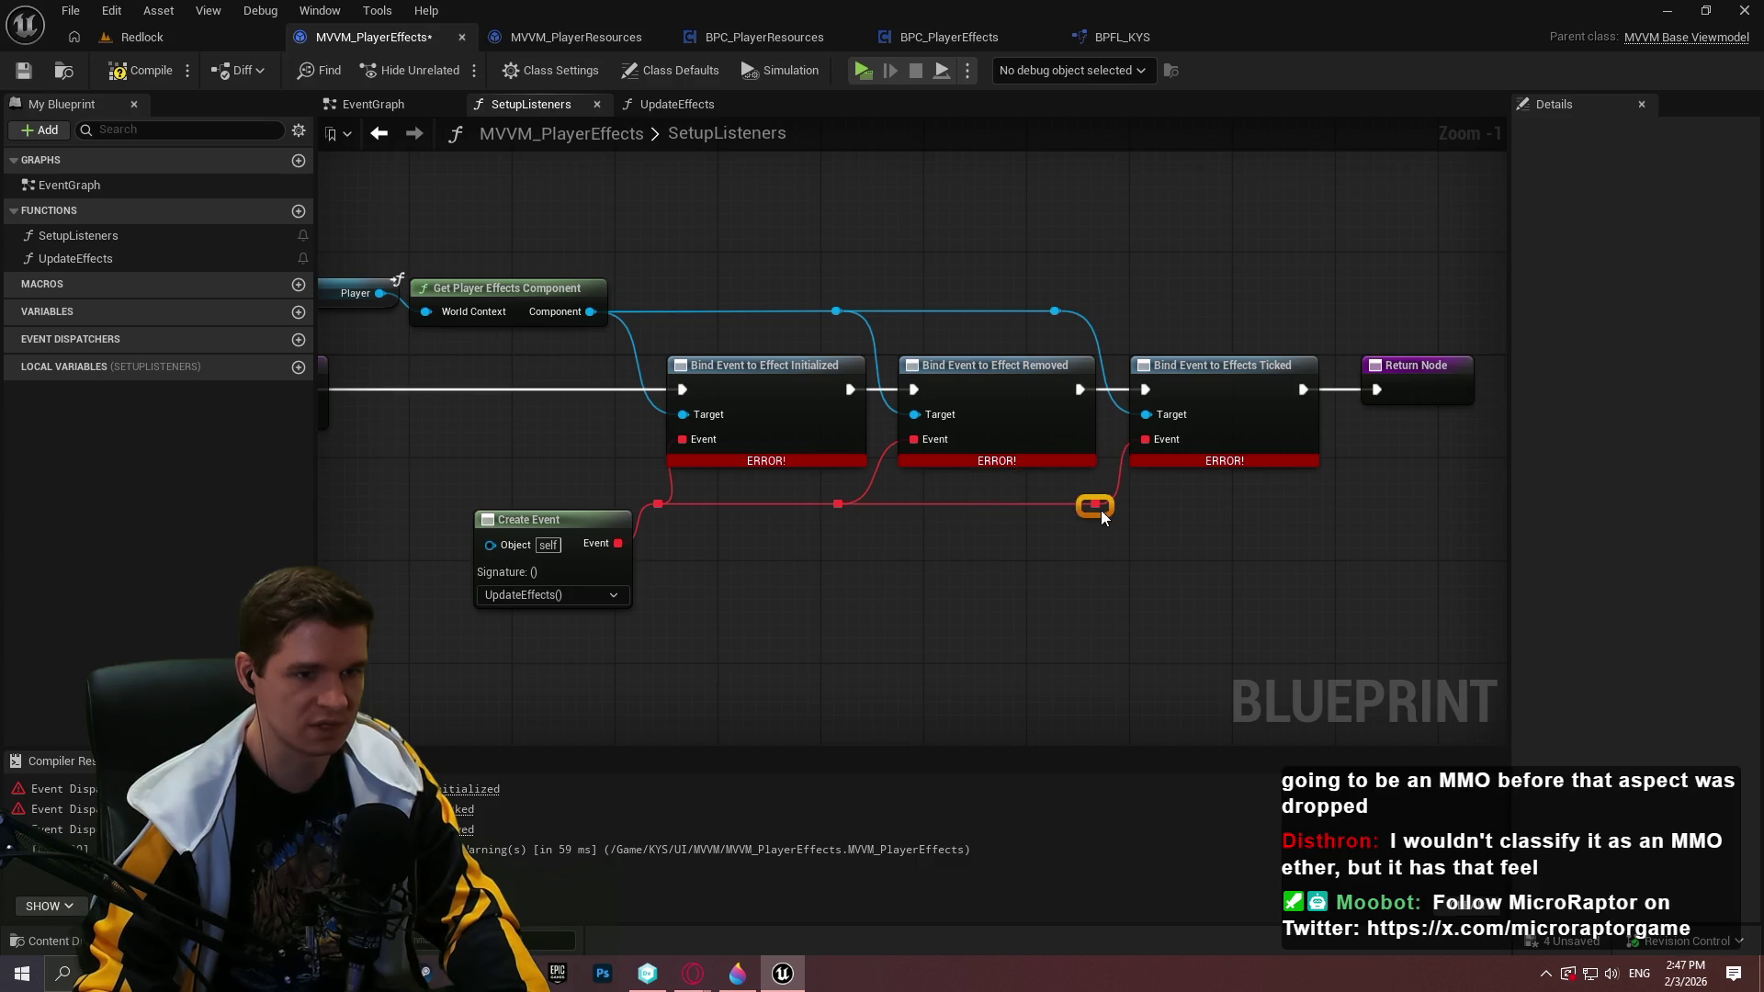
# Tidy the Create Event node and reroute points so the Event wires line up
pyautogui.click(1016, 564)
pyautogui.moveTo(587, 537); pyautogui.dragTo(544, 483)
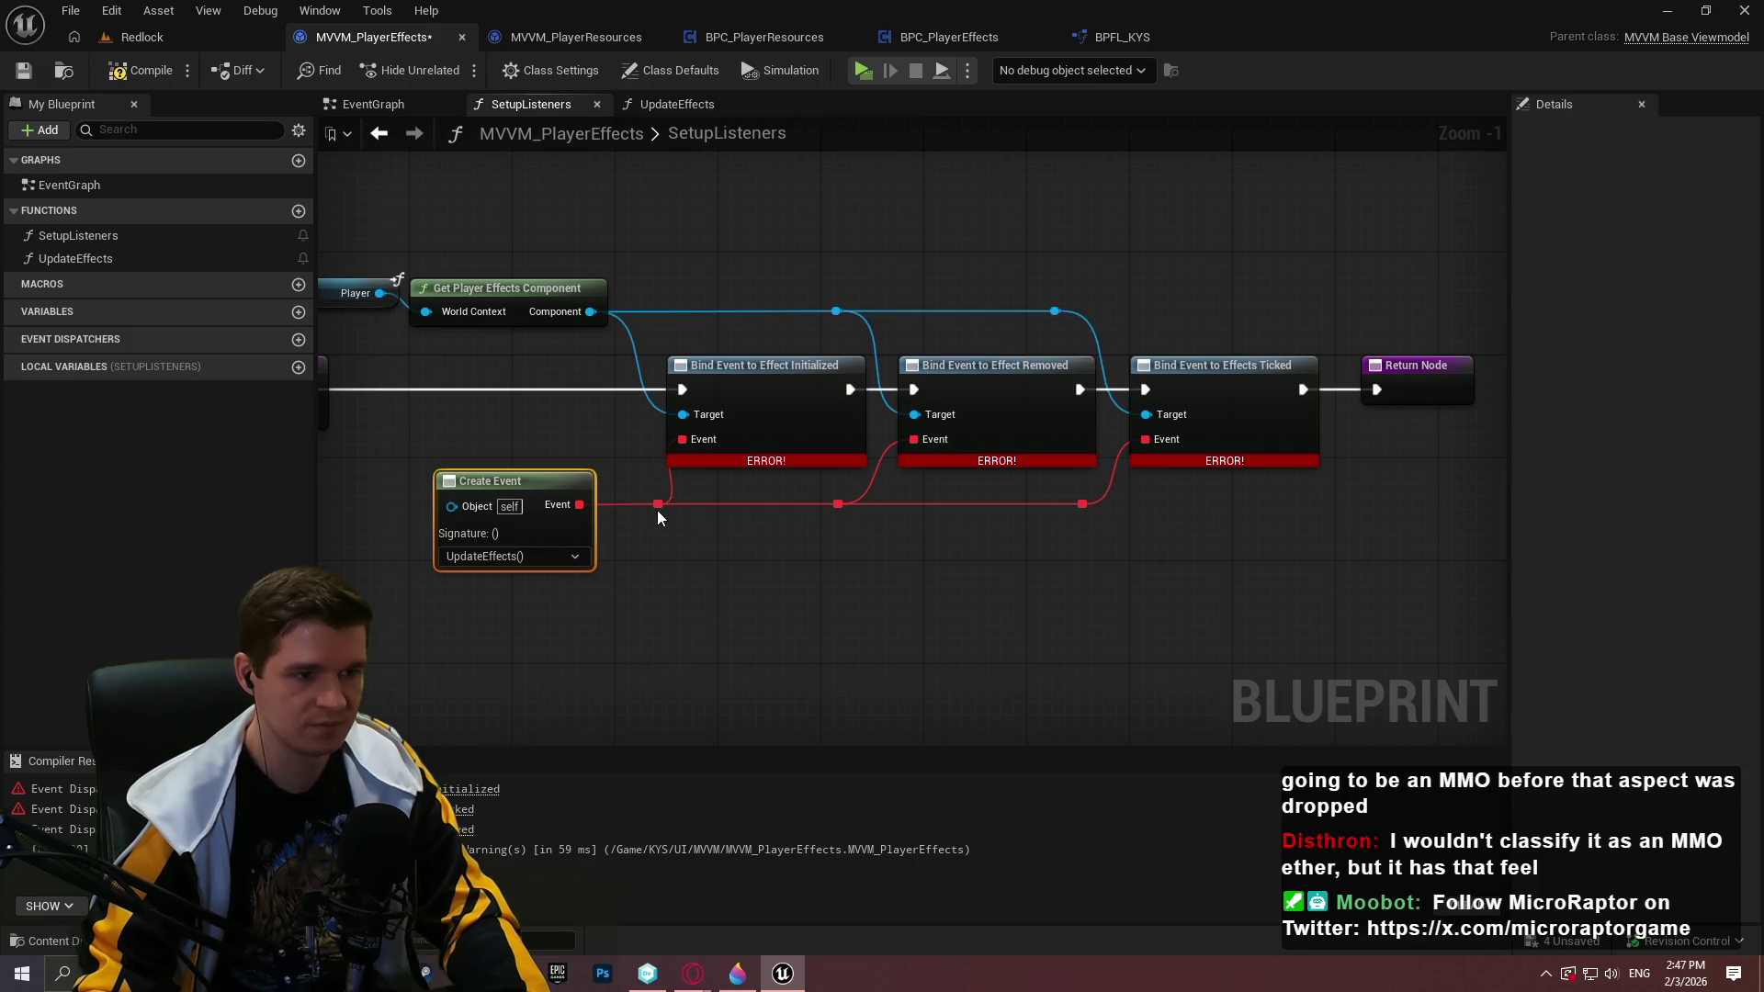
pyautogui.moveTo(658, 511); pyautogui.dragTo(633, 511)
pyautogui.click(834, 524)
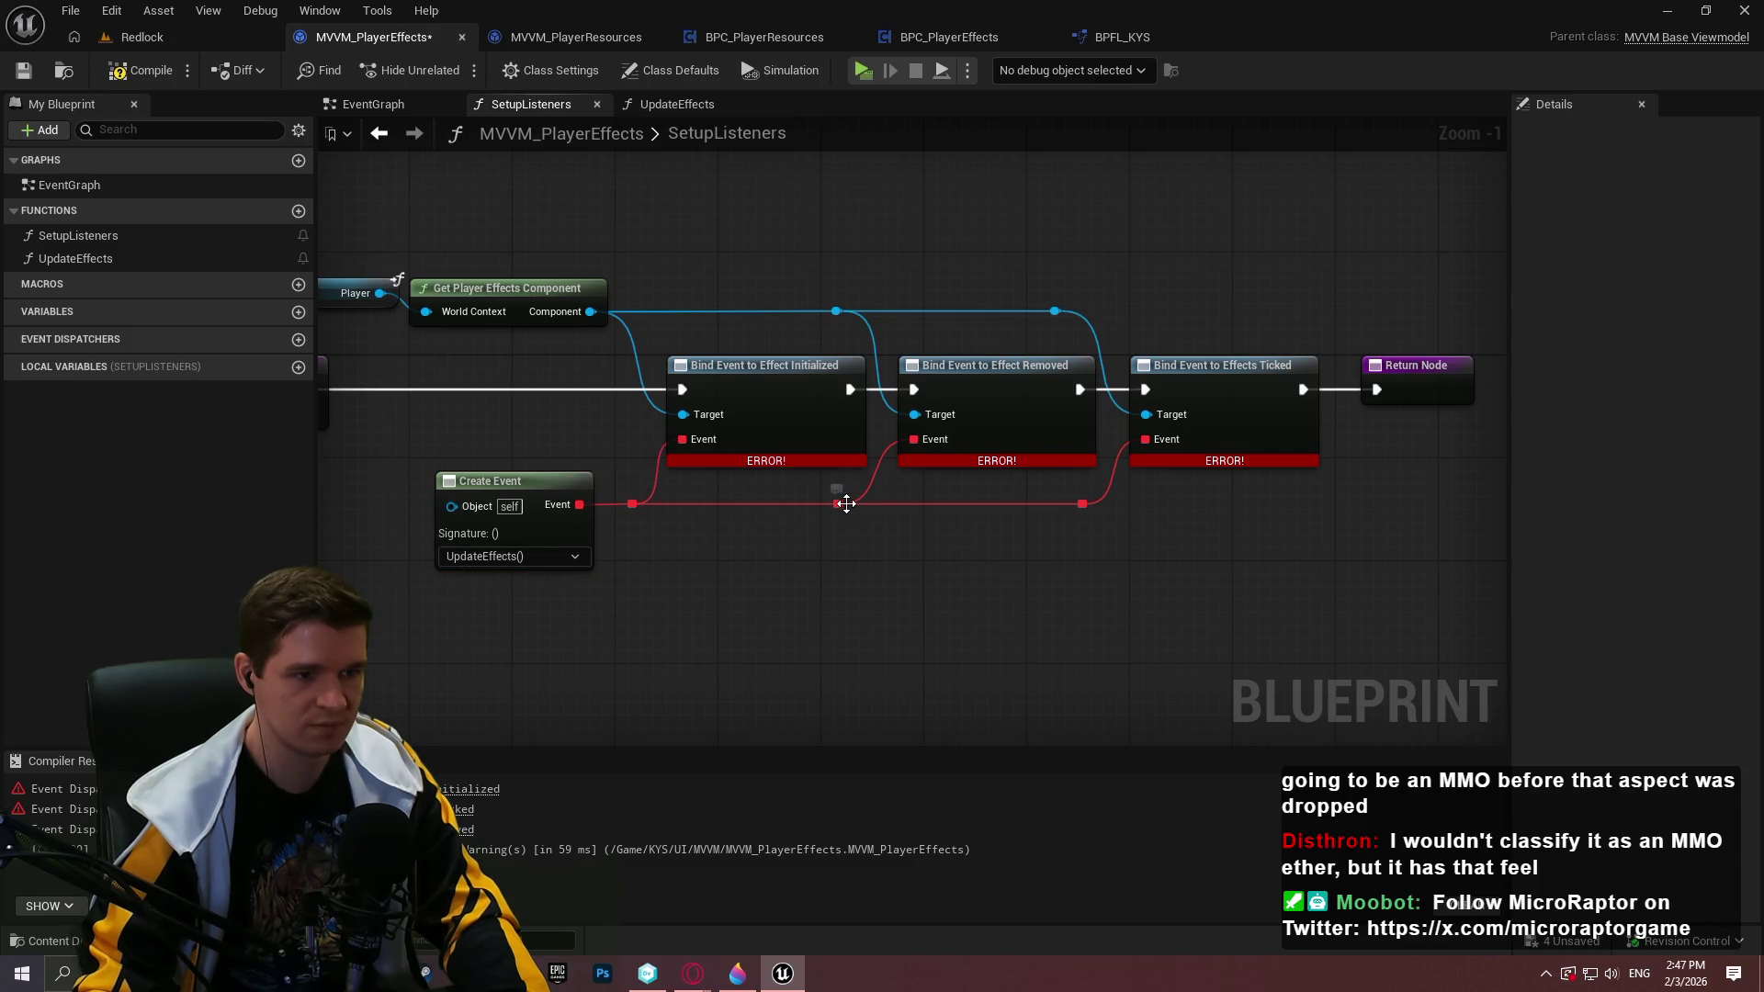
pyautogui.moveTo(846, 504); pyautogui.dragTo(873, 505)
pyautogui.click(1175, 568)
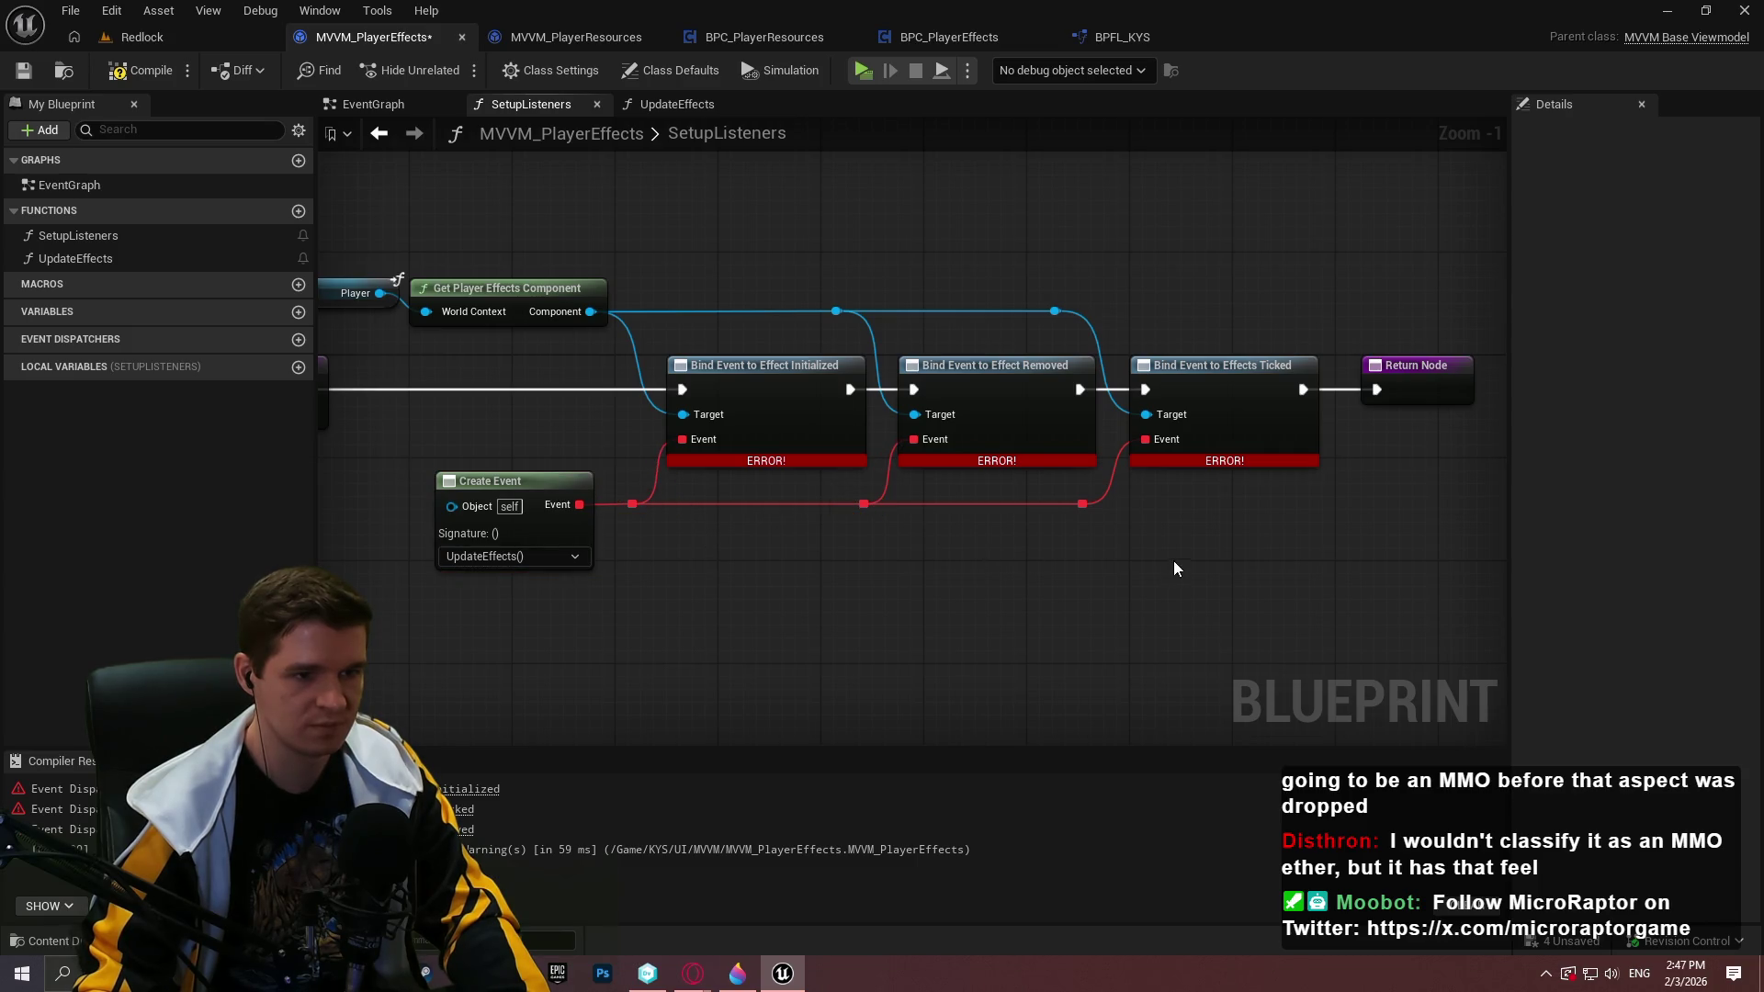
pyautogui.click(1083, 505)
pyautogui.click(1261, 576)
pyautogui.scroll(-2, 1292, 560)
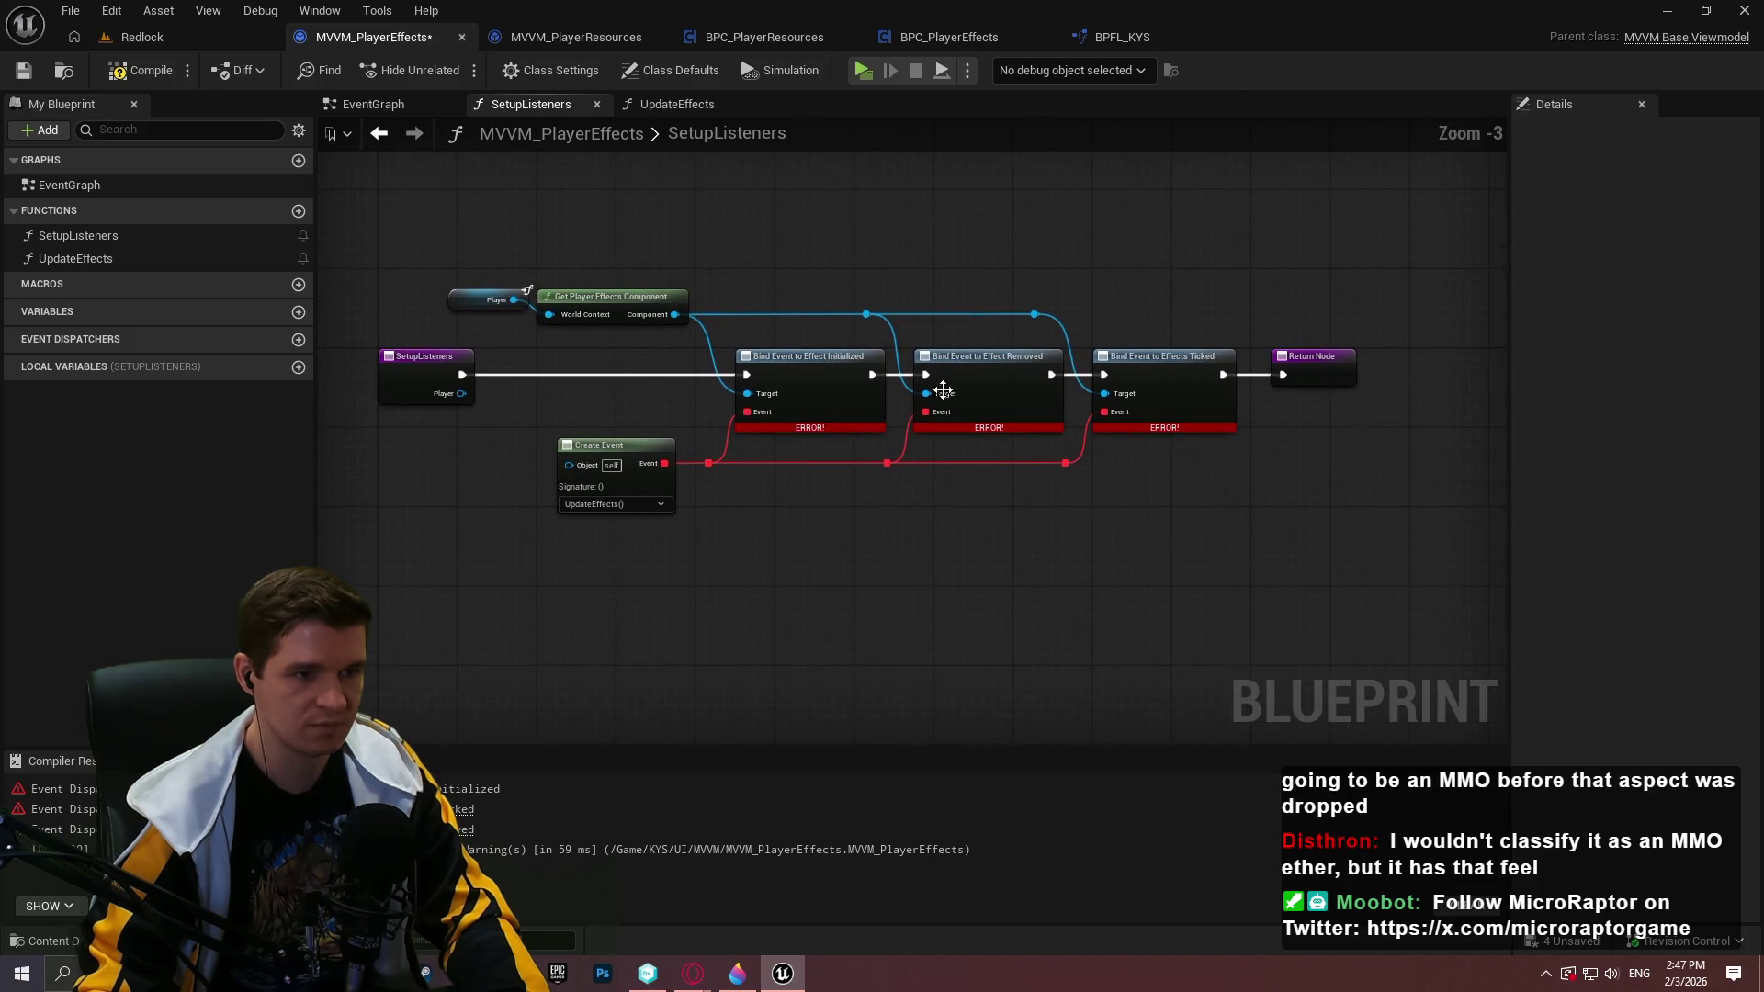
# Compile and save the viewmodel, then open the UpdateEffects function graph
pyautogui.click(143, 77)
pyautogui.click(27, 73)
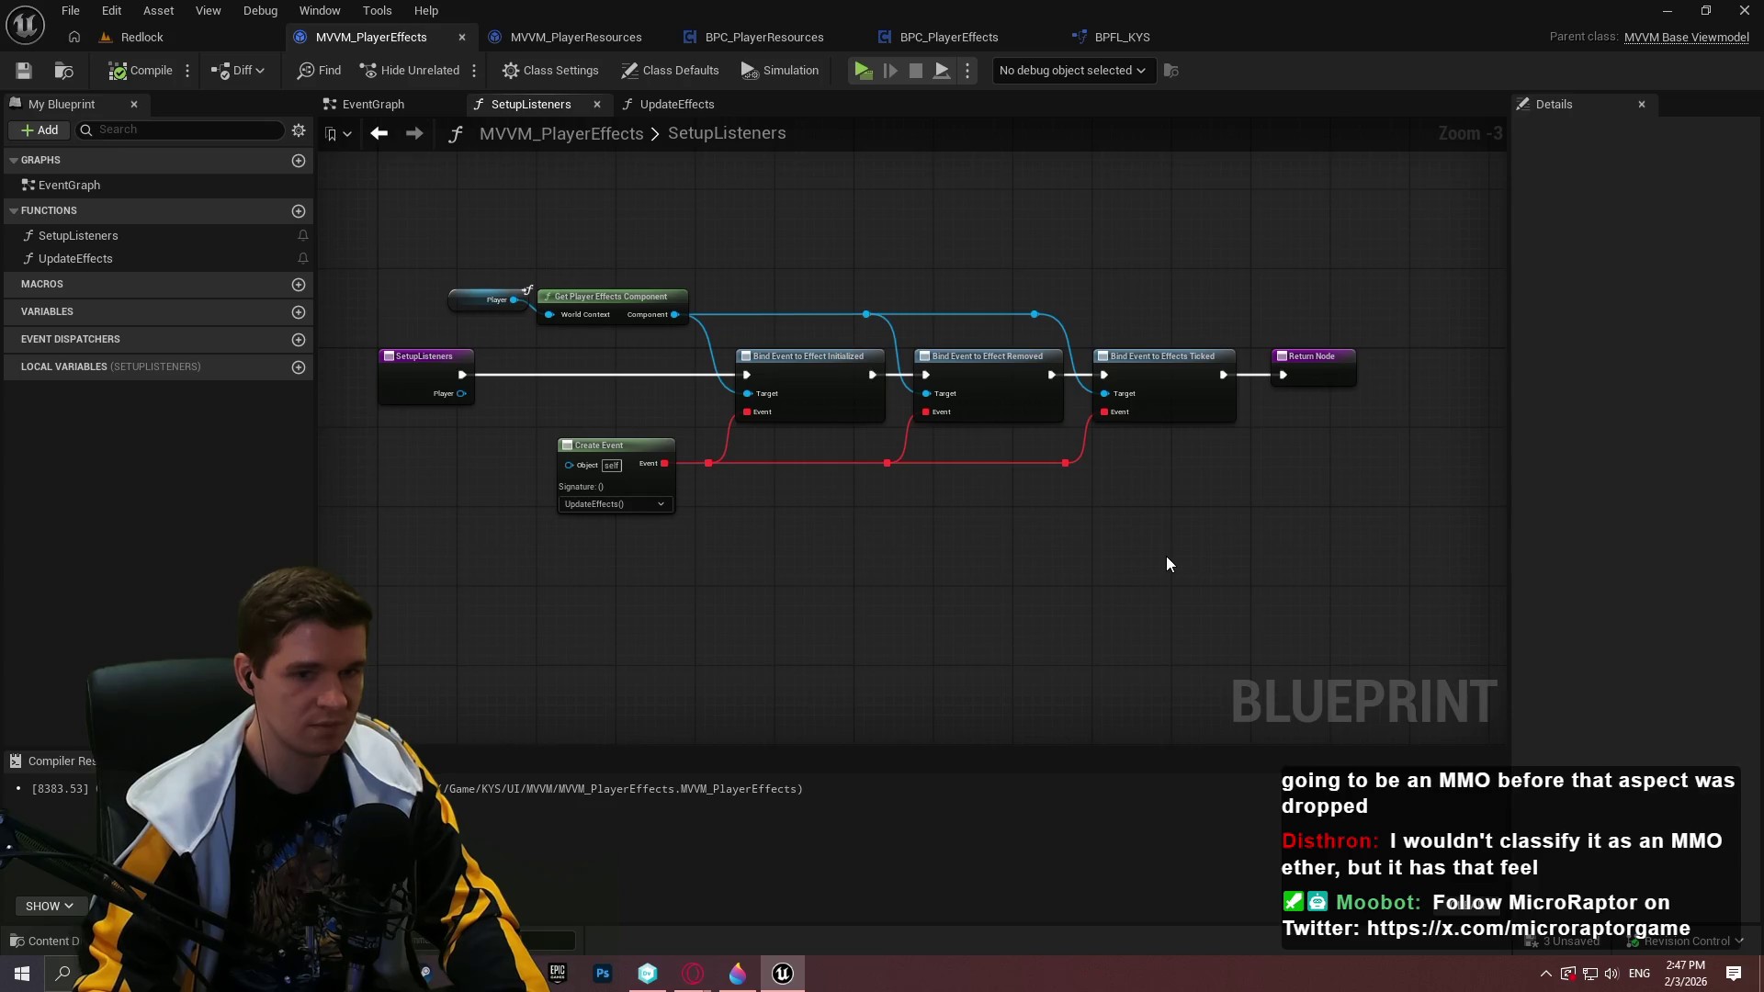
pyautogui.scroll(1, 980, 550)
pyautogui.moveTo(637, 467)
pyautogui.mouseDown()
pyautogui.moveTo(849, 565)
pyautogui.moveTo(1159, 531)
pyautogui.moveTo(754, 517)
pyautogui.mouseUp()
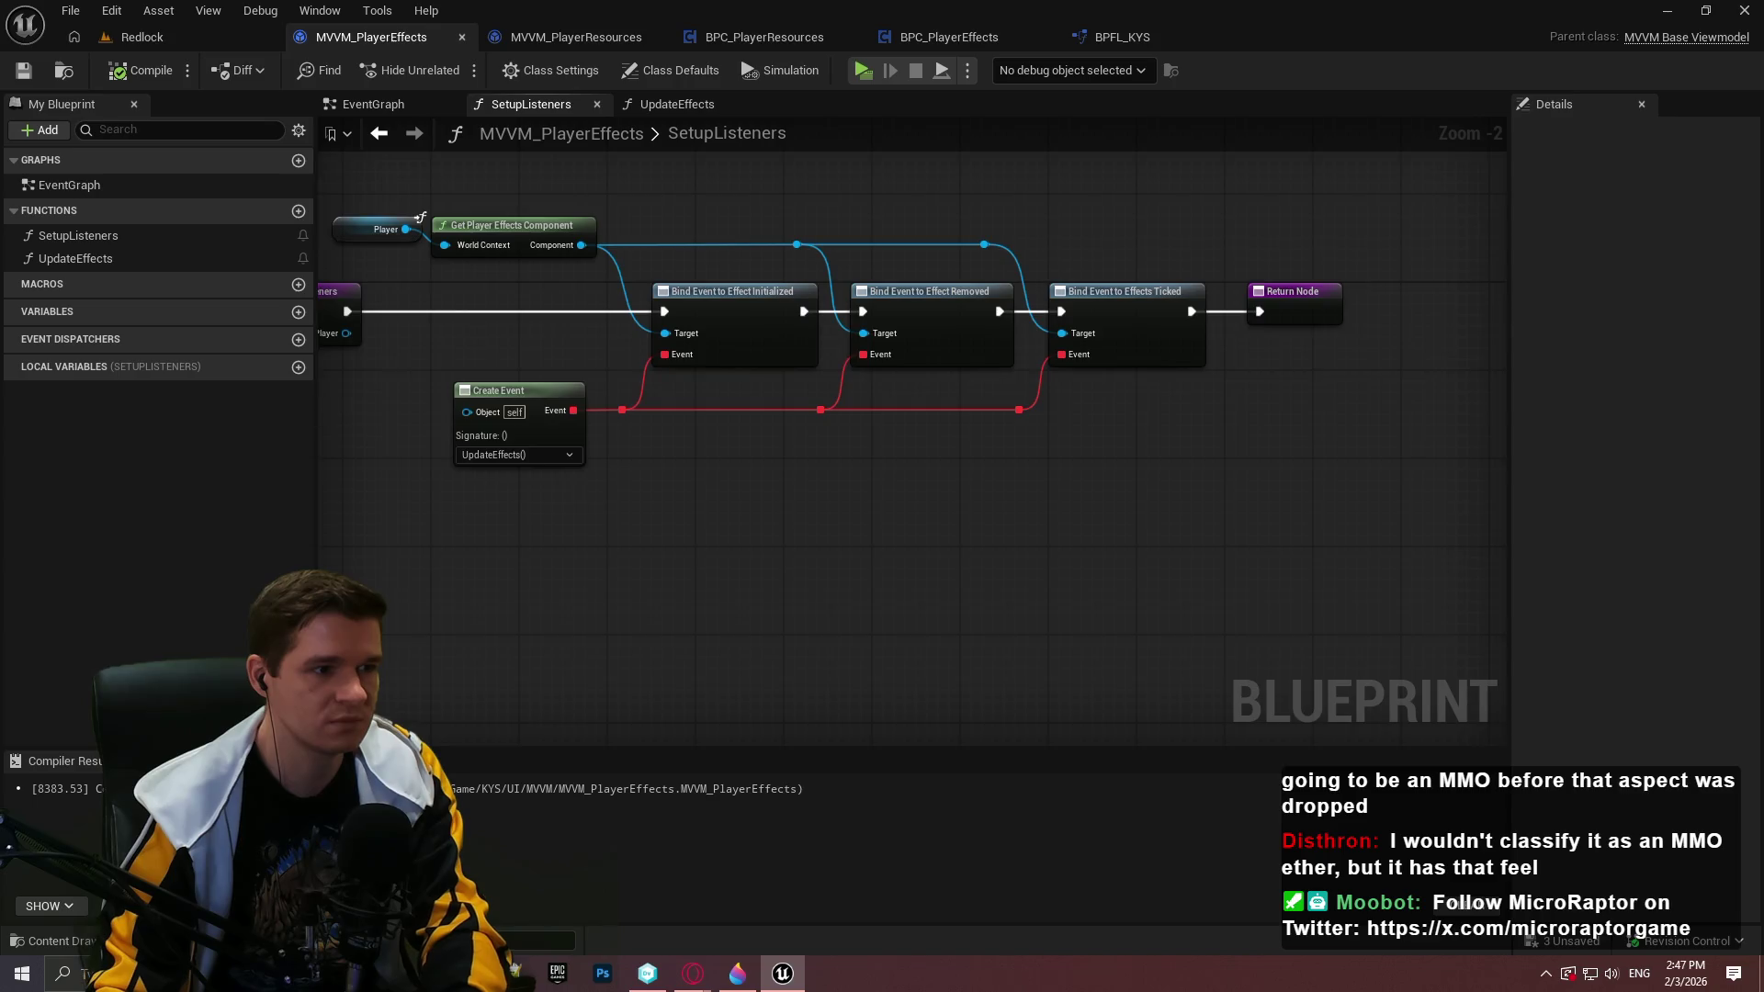
pyautogui.moveTo(344, 410); pyautogui.dragTo(660, 457)
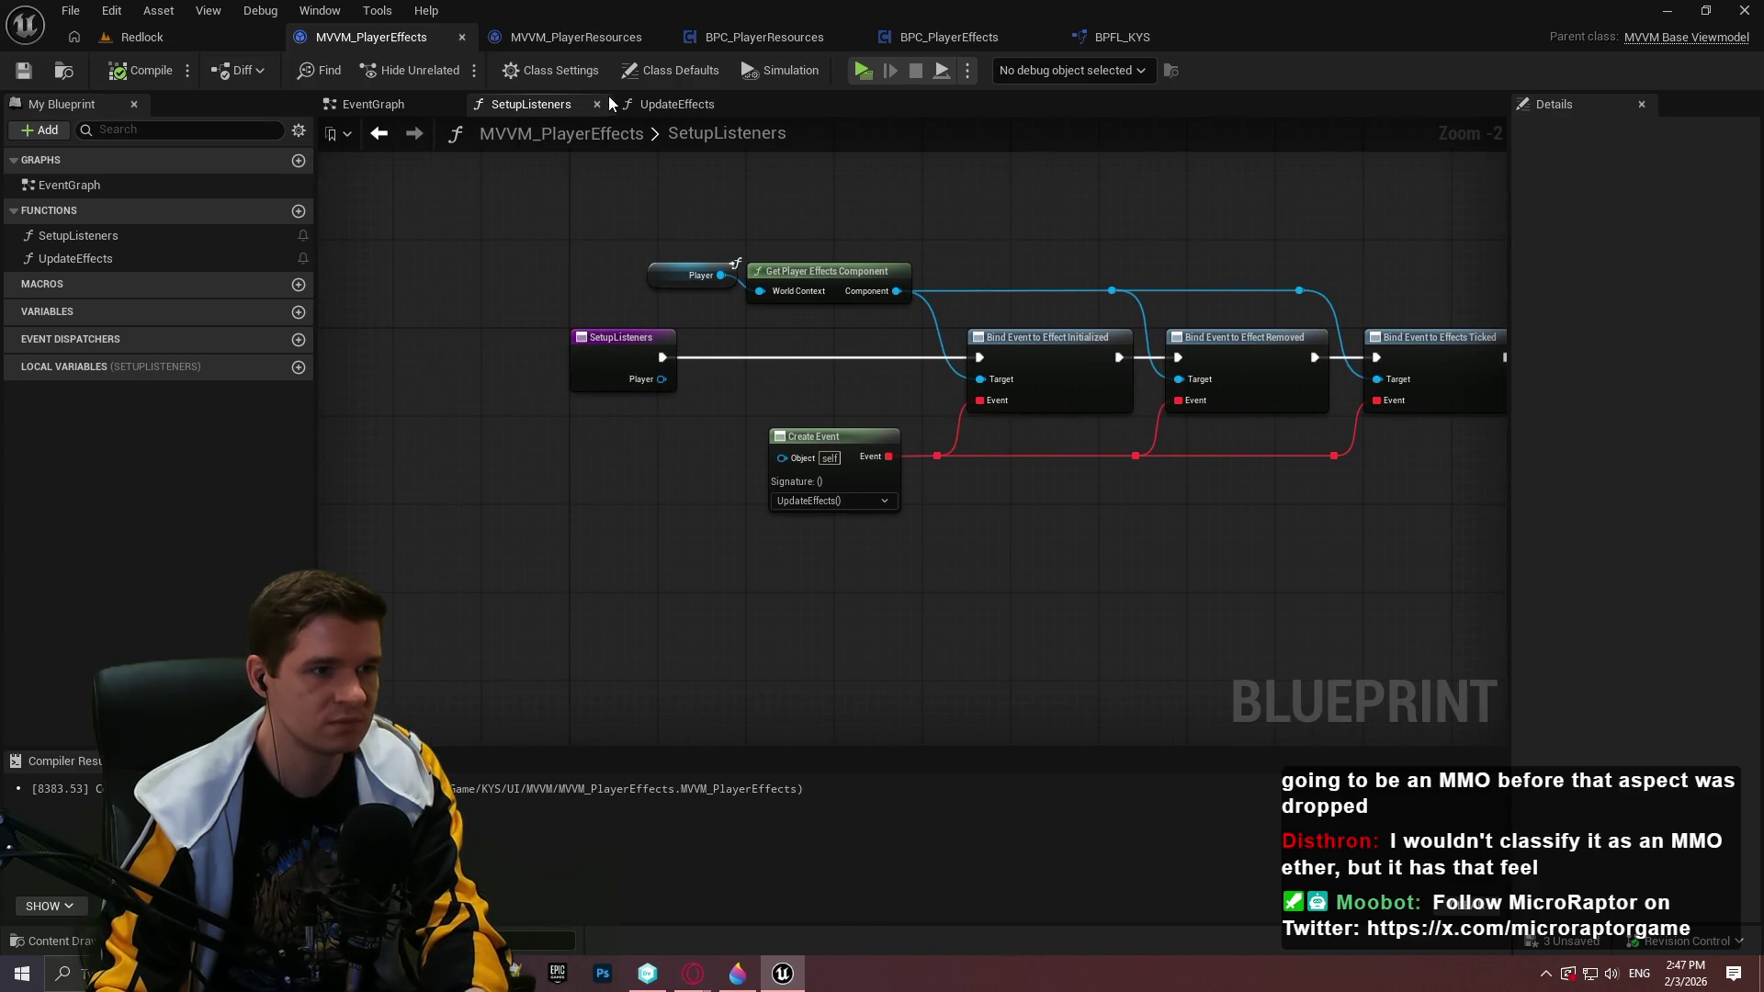
pyautogui.click(676, 104)
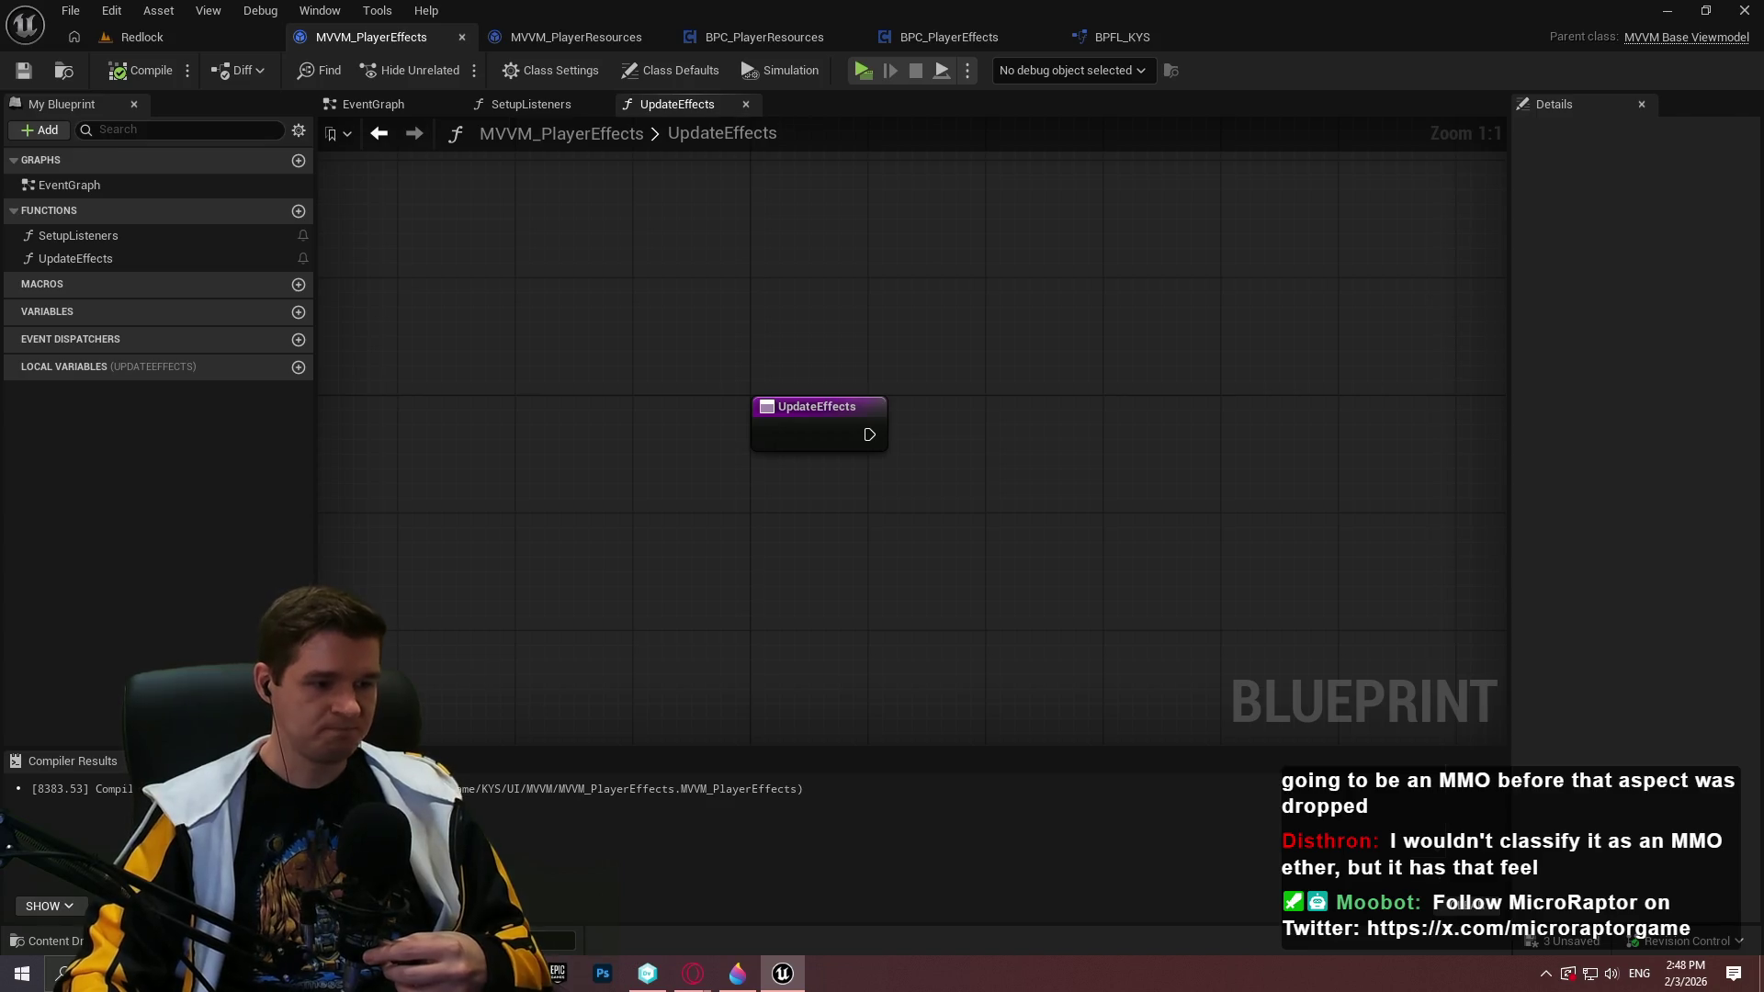
pyautogui.hotkey('alt', 'Tab')
pyautogui.hotkey('alt', 'Tab')
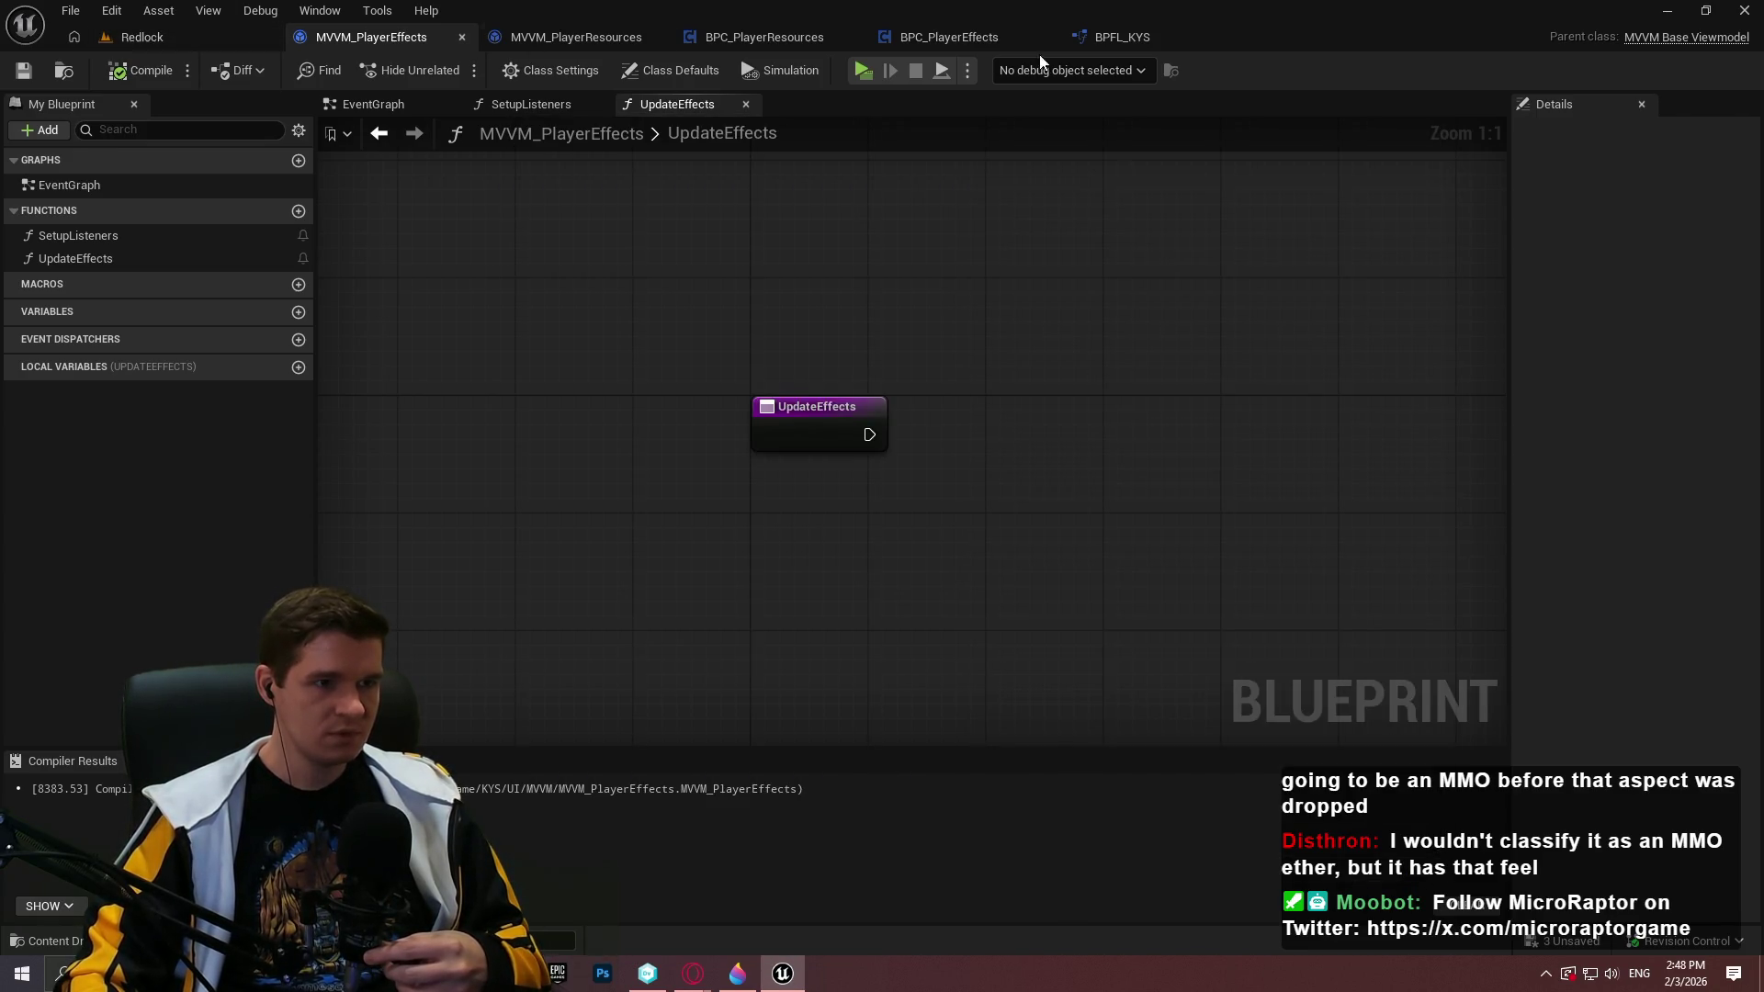
# Add one element to BPC_PlayerEffects' CurrentEffects default, expand HazardData, then switch to hazards.txt in Notepad++
pyautogui.click(954, 40)
pyautogui.click(90, 410)
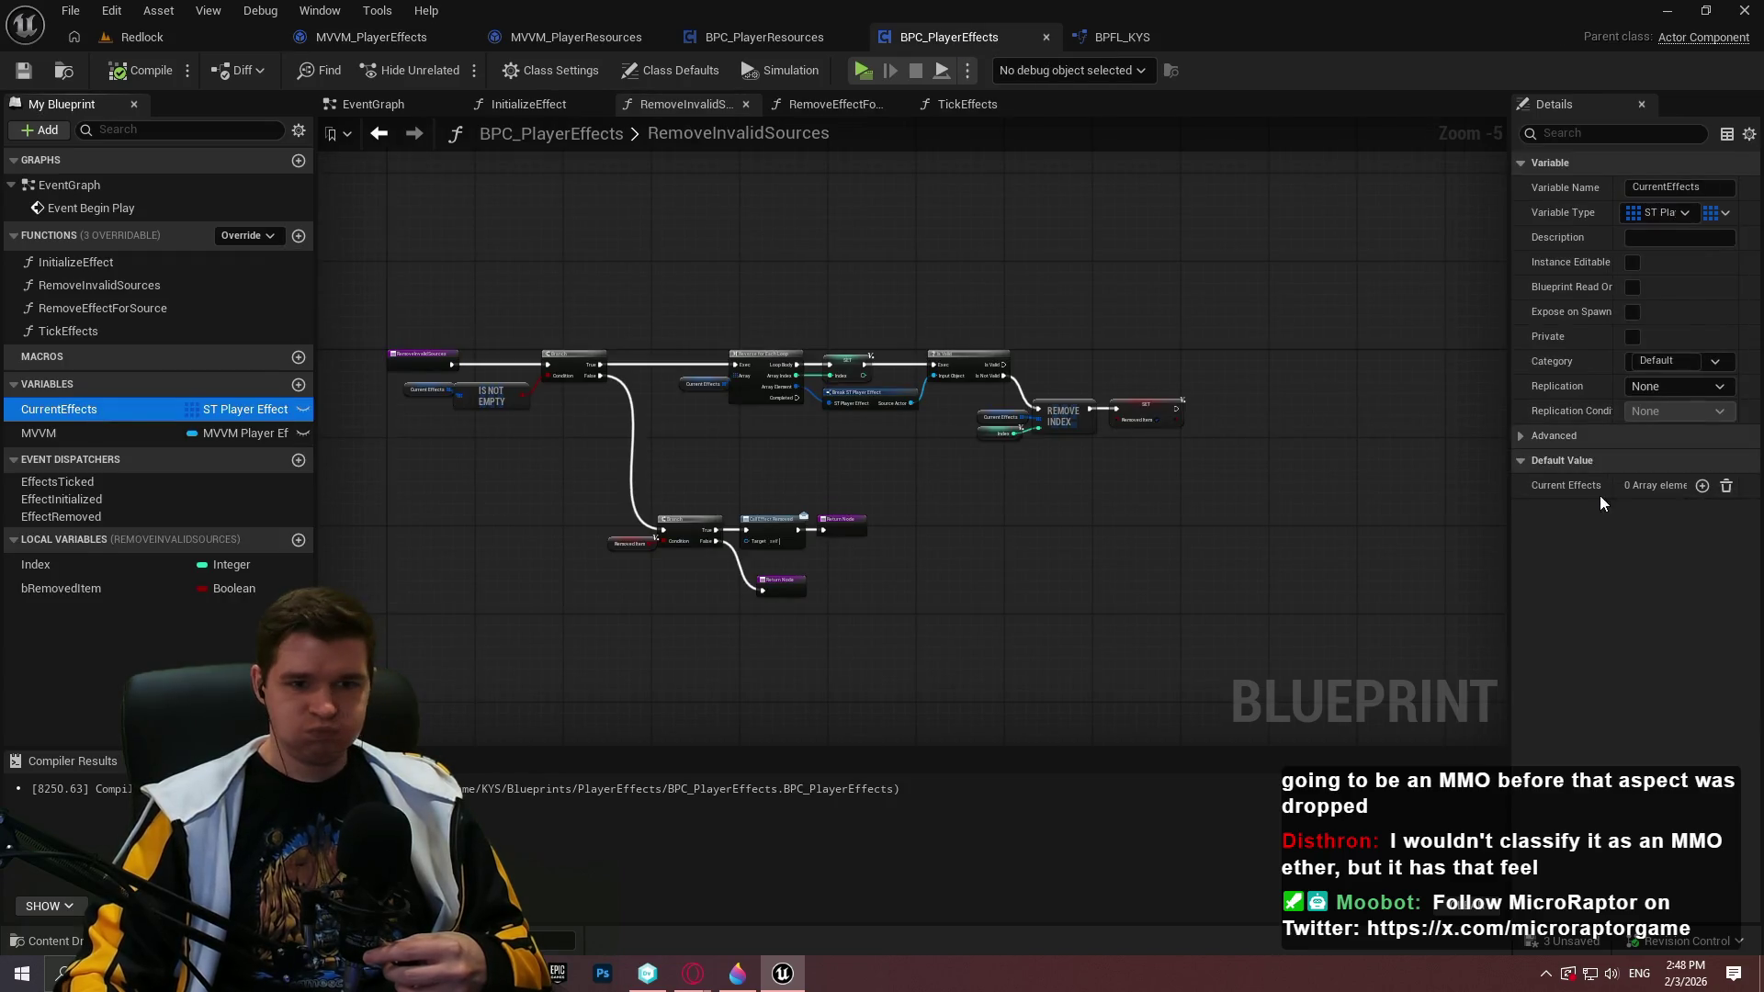
pyautogui.click(1702, 486)
pyautogui.click(1550, 561)
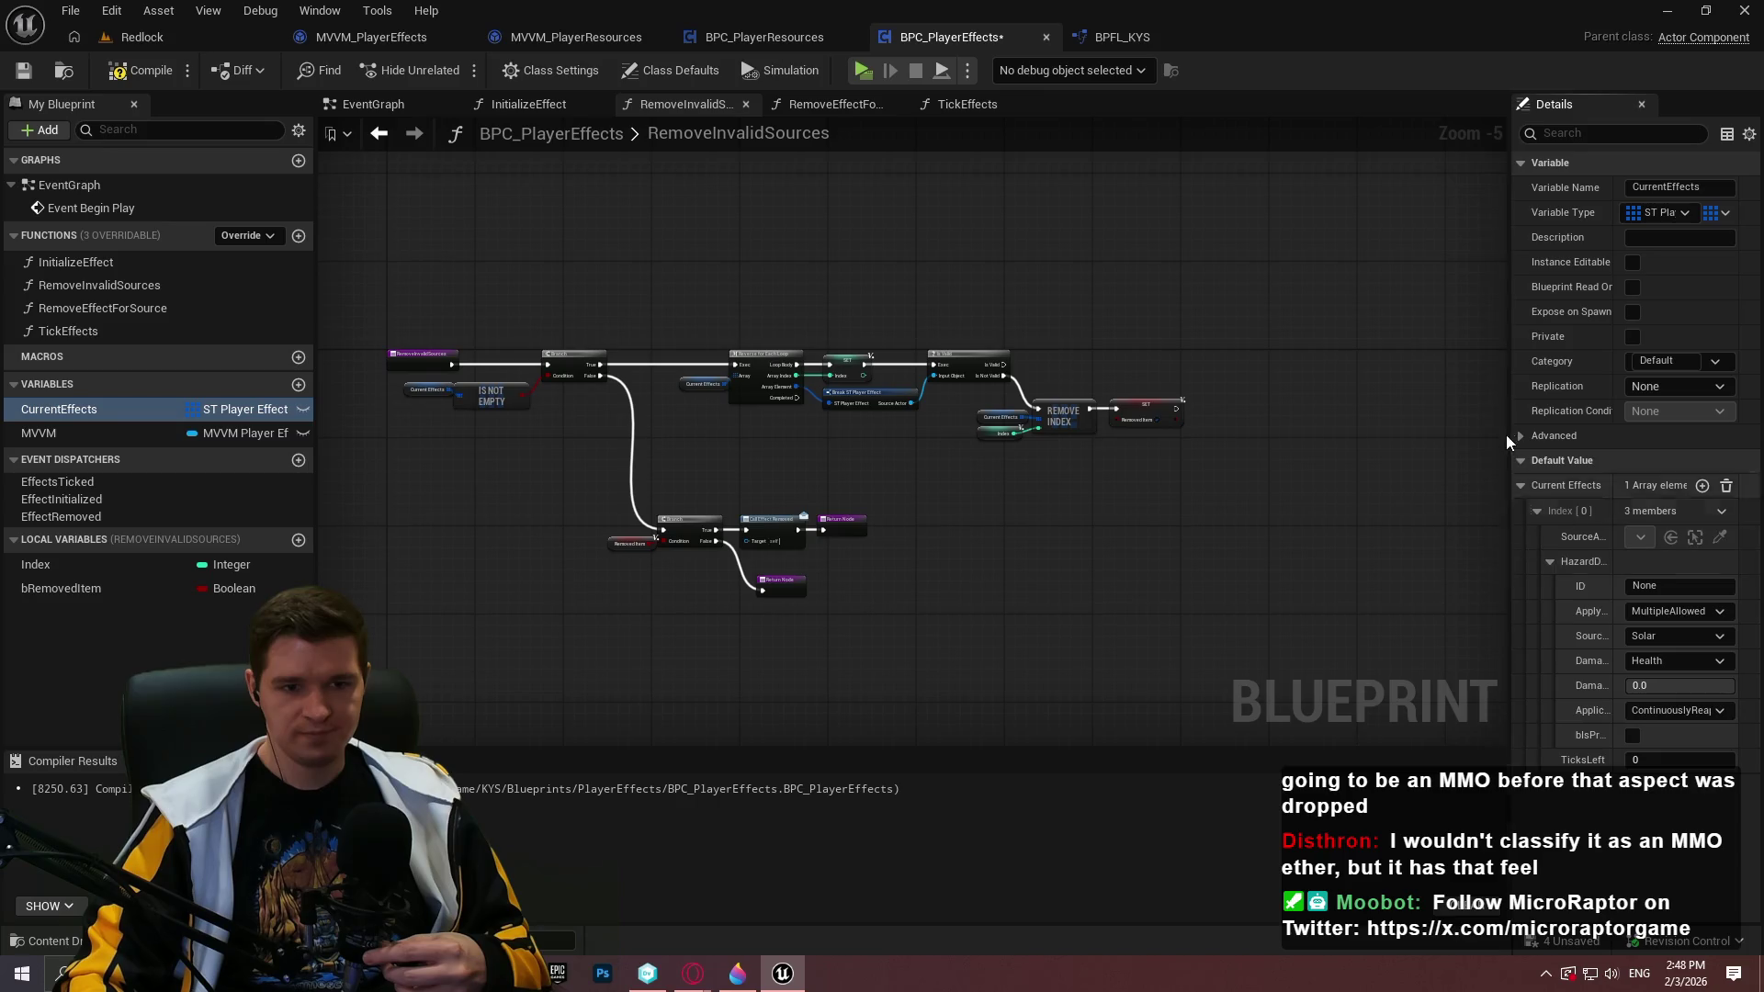
pyautogui.moveTo(1510, 433); pyautogui.dragTo(1222, 433)
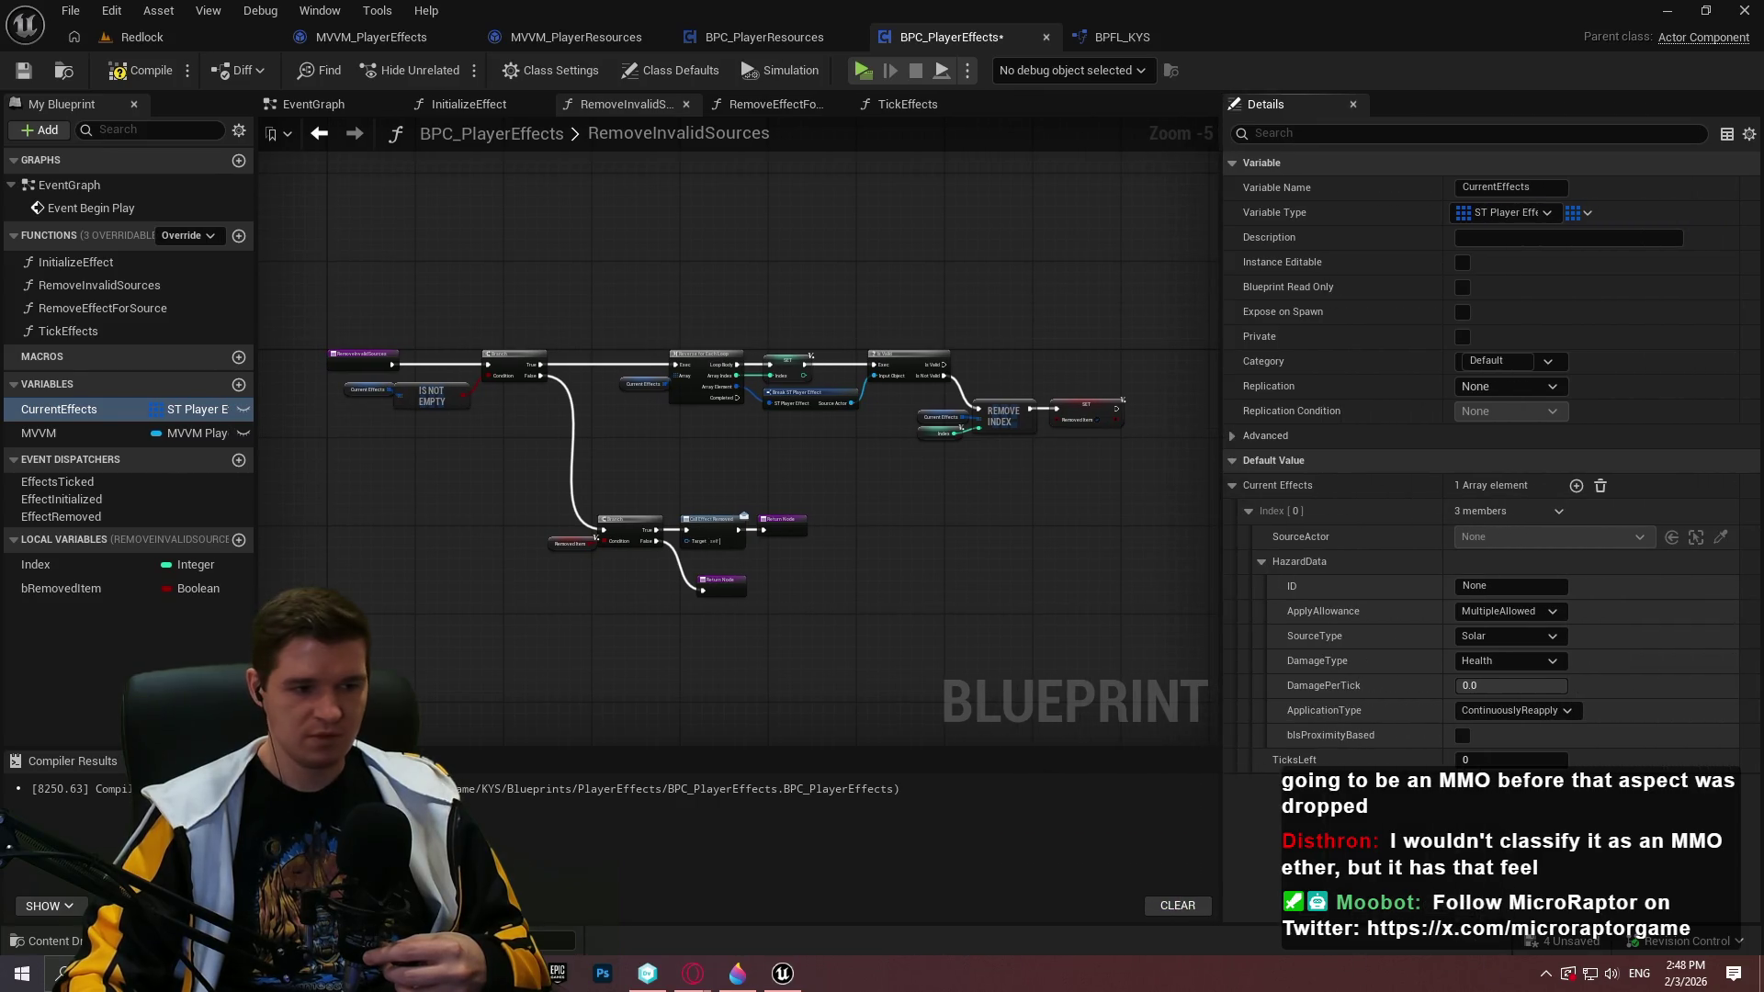
pyautogui.click(512, 974)
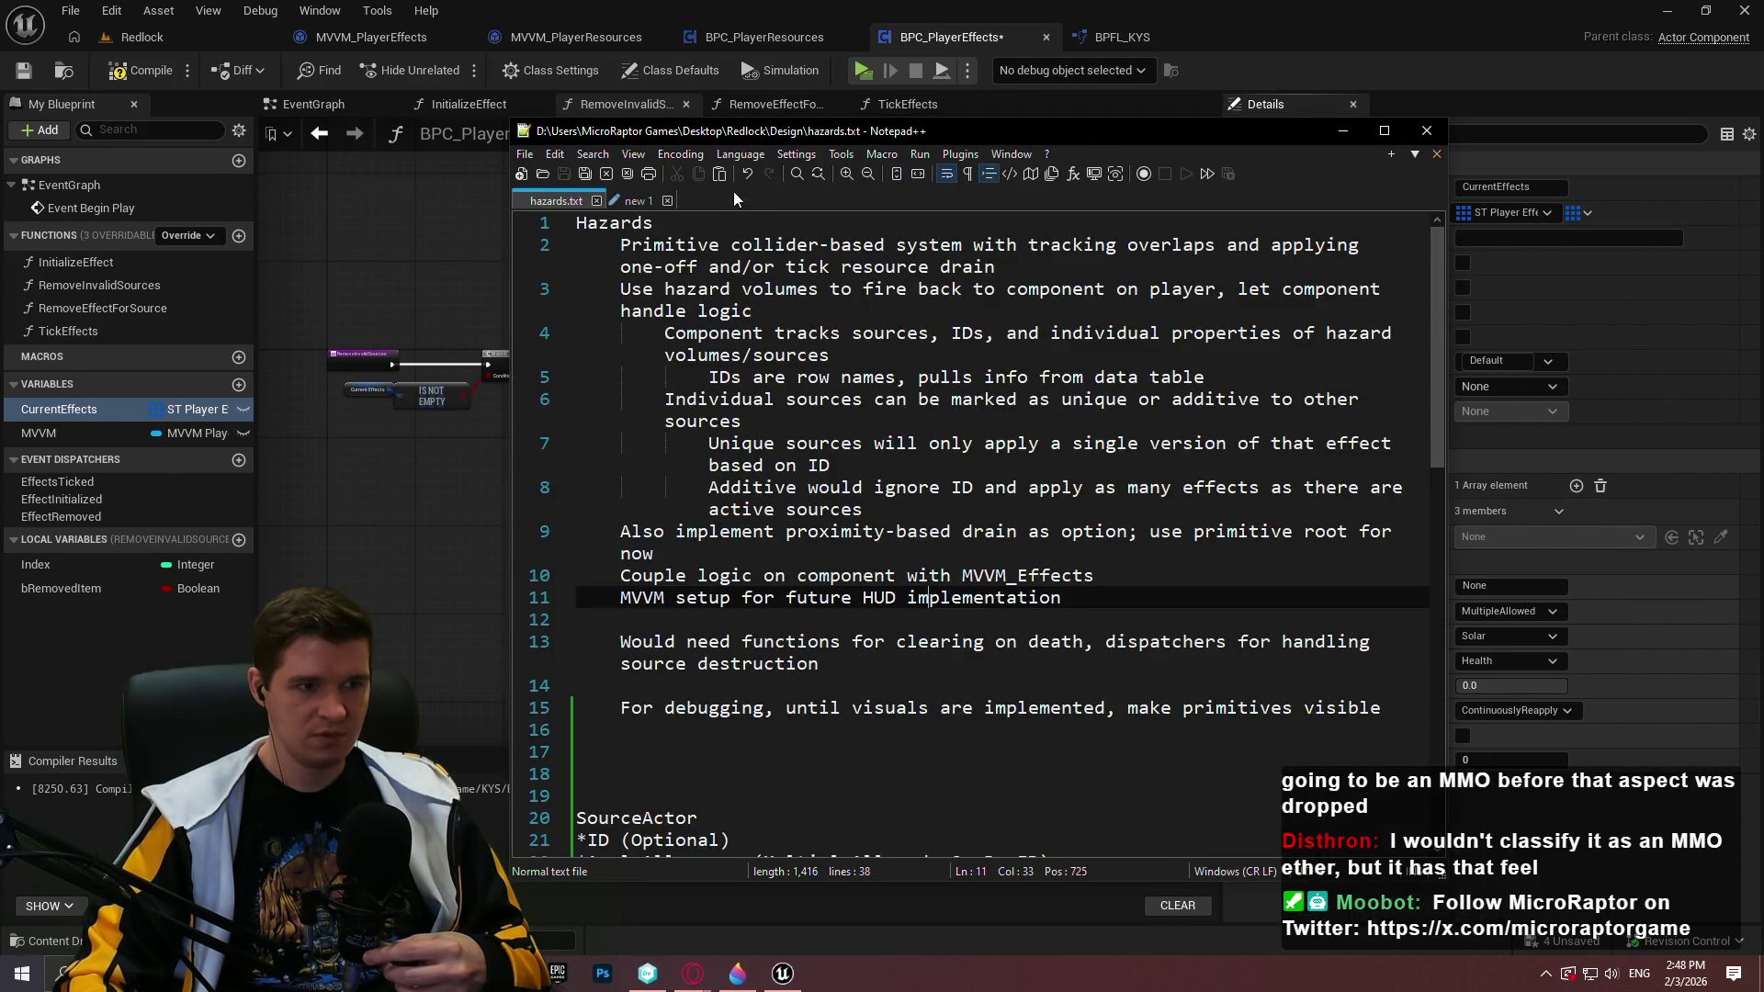
# In the new 1 note, delete the two tick-value lines below the first line
pyautogui.click(638, 201)
pyautogui.hotkey('ctrl', 'a')
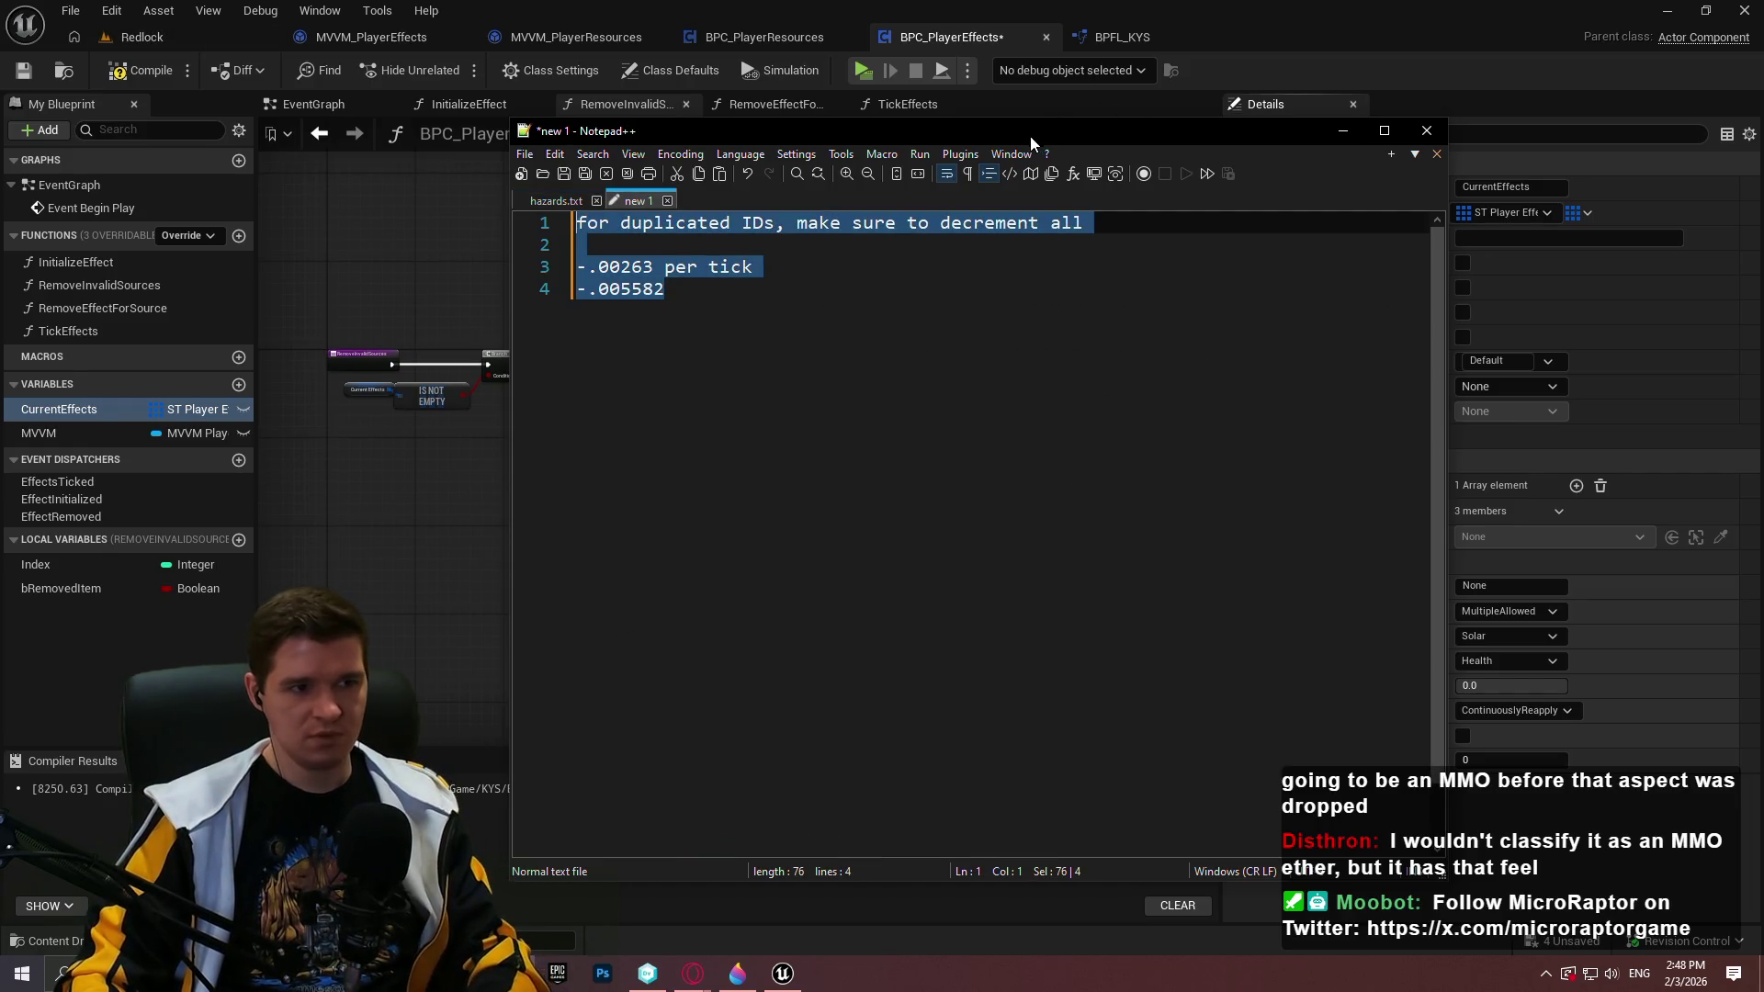
pyautogui.click(988, 242)
pyautogui.tripleClick(1087, 235)
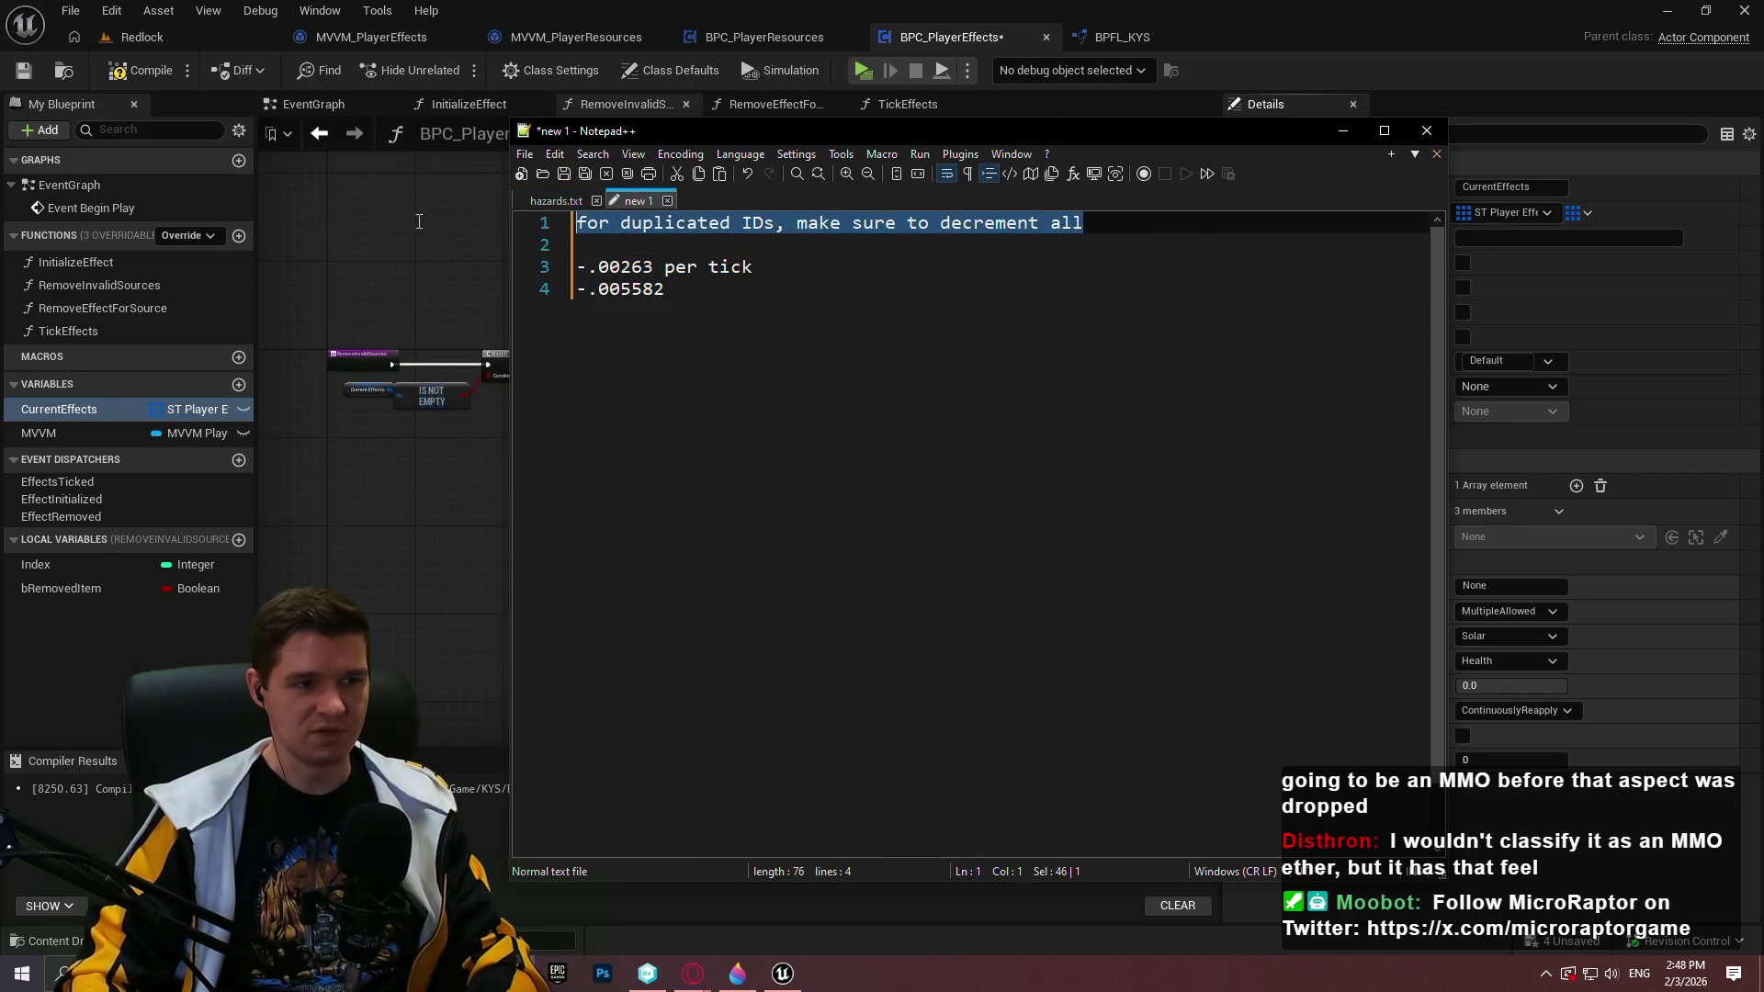
pyautogui.moveTo(699, 304)
pyautogui.mouseDown()
pyautogui.moveTo(708, 317)
pyautogui.moveTo(436, 264)
pyautogui.mouseUp()
pyautogui.press('Delete')
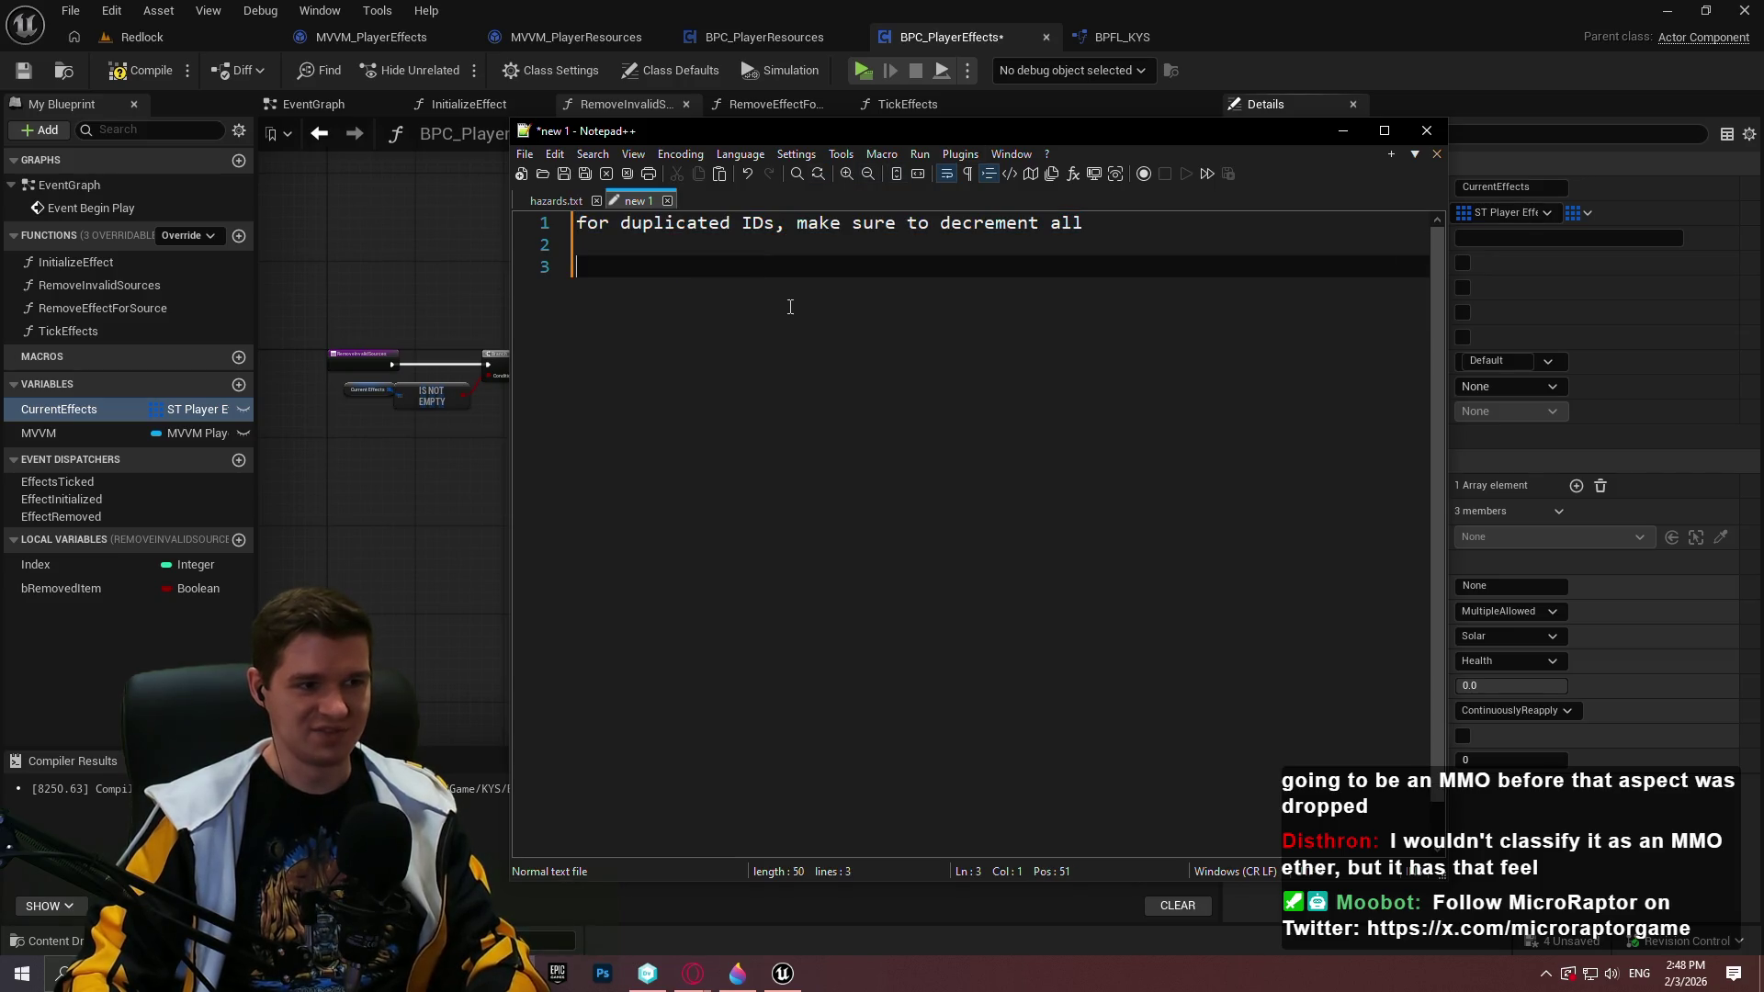
pyautogui.press('Return')
# List SourceType (Enum) and DamageType (Enum) on separate new lines
pyautogui.moveTo(788, 133)
pyautogui.mouseDown()
pyautogui.moveTo(345, 74)
pyautogui.moveTo(558, 128)
pyautogui.mouseUp()
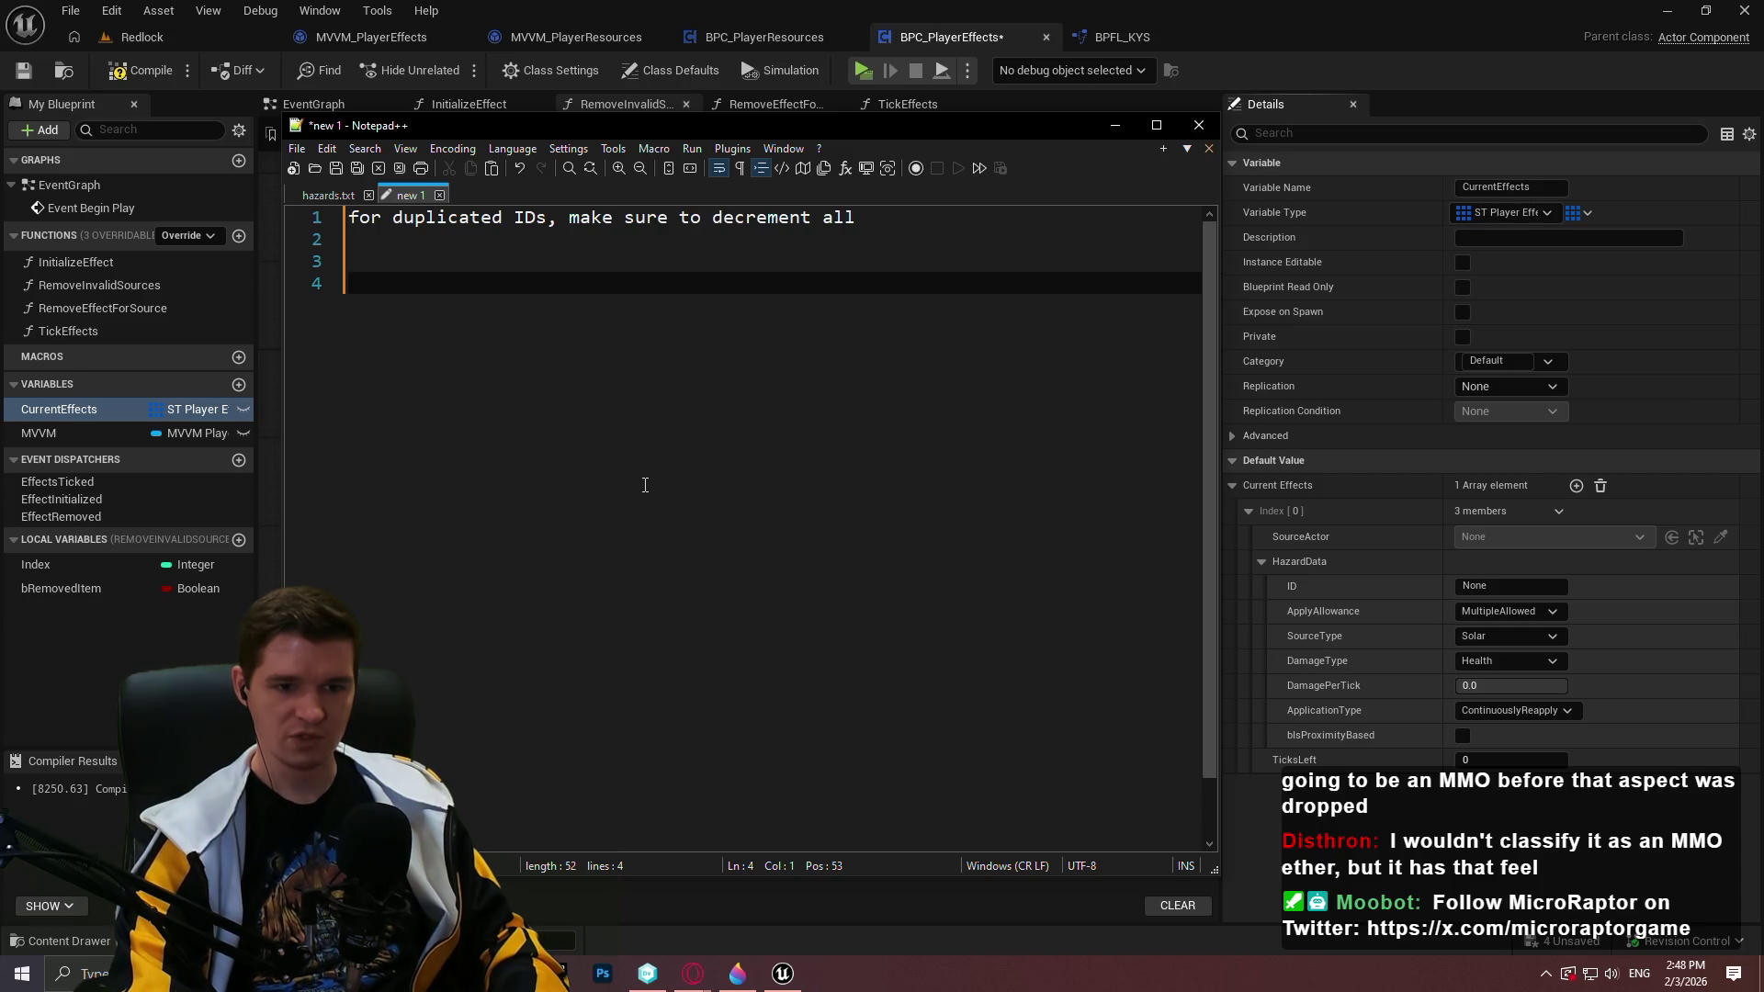
pyautogui.write('SourceType (')
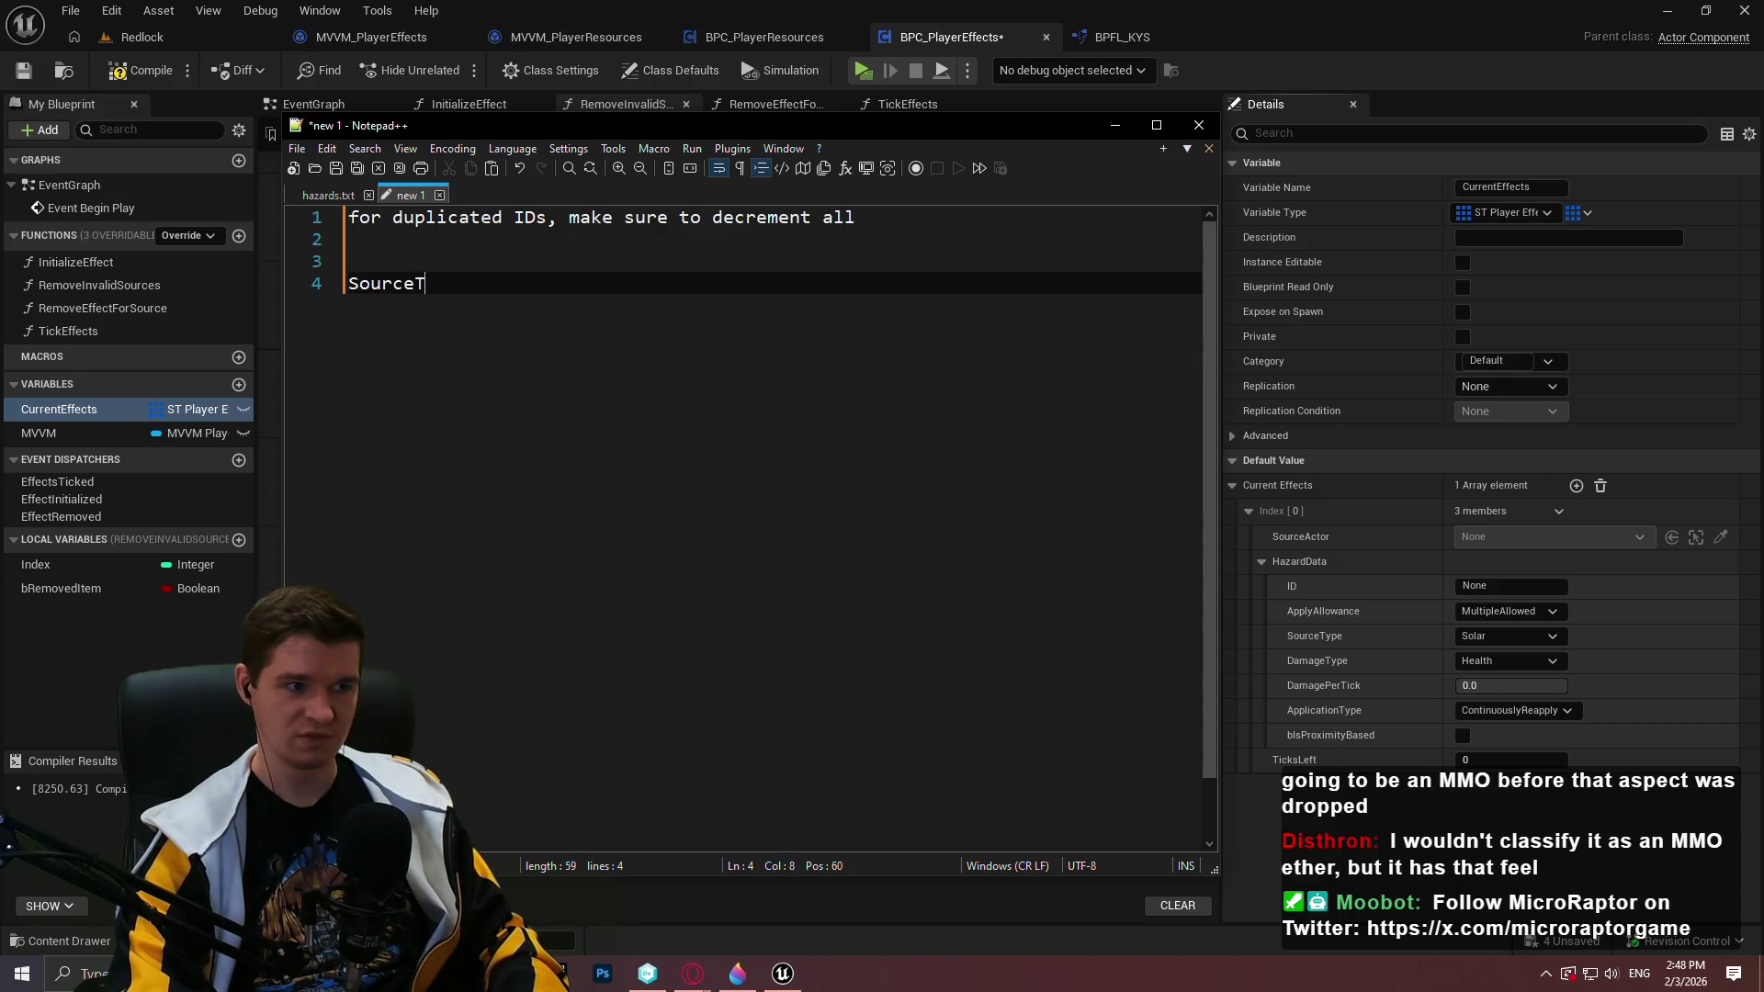
pyautogui.write('U')
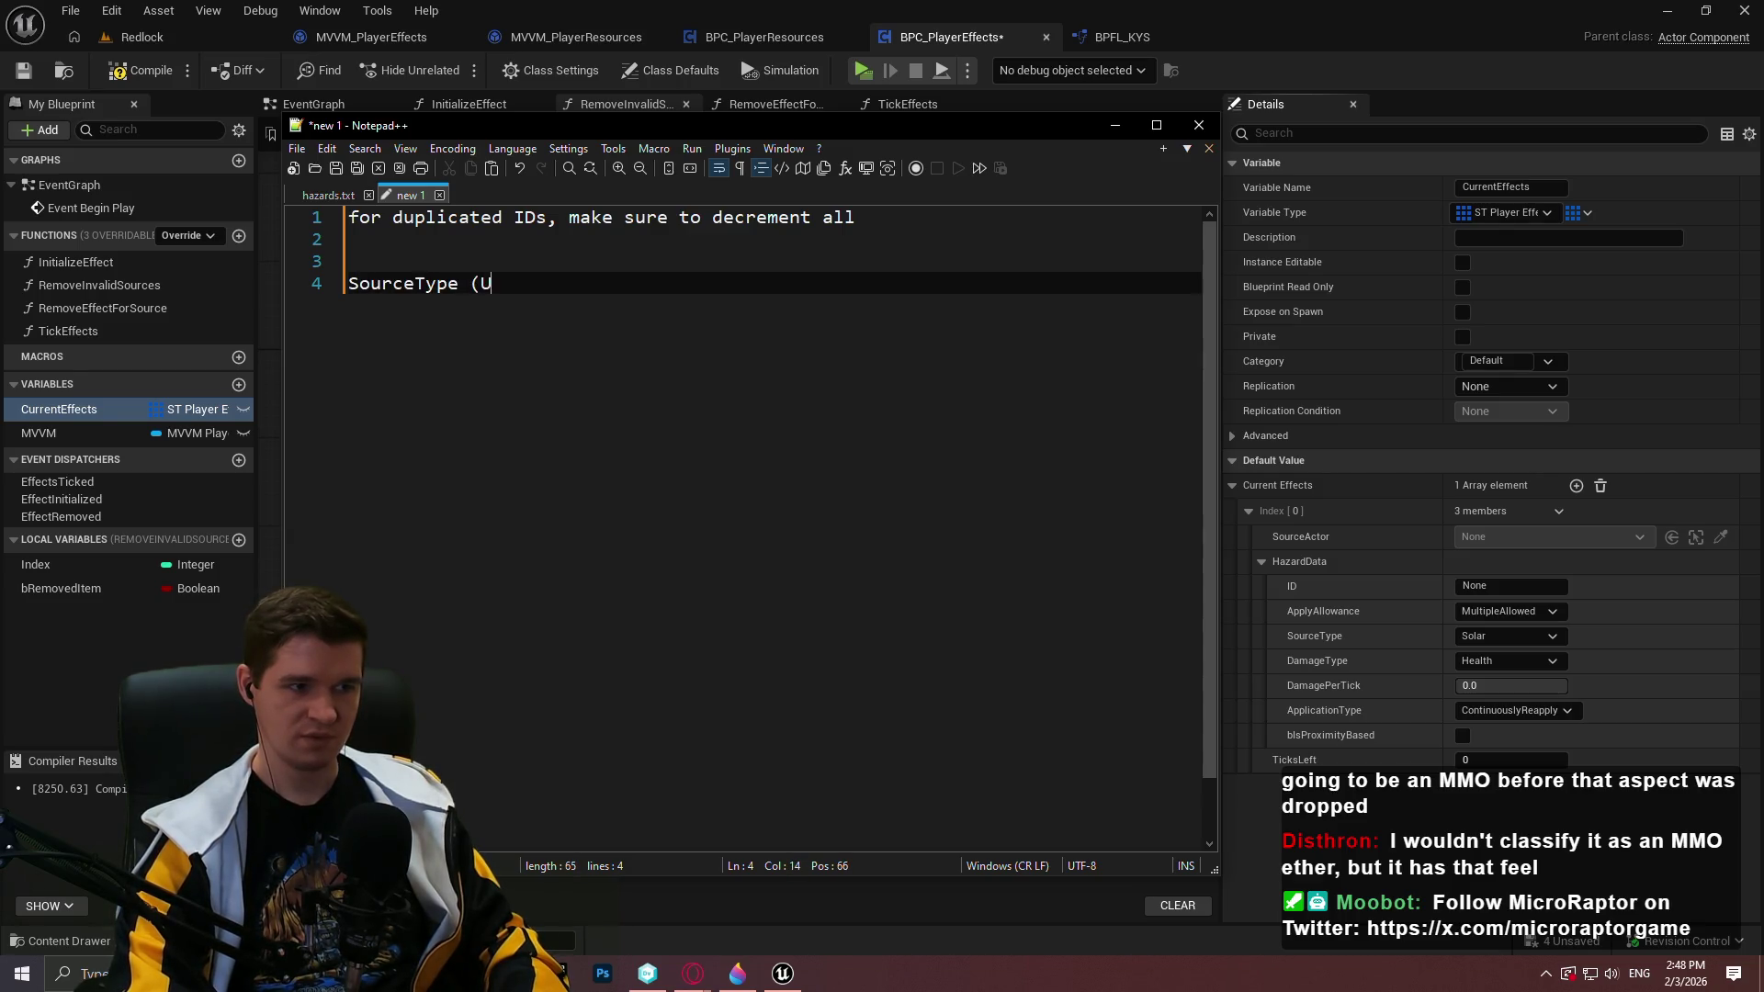
pyautogui.press('BackSpace')
pyautogui.write('Enum)')
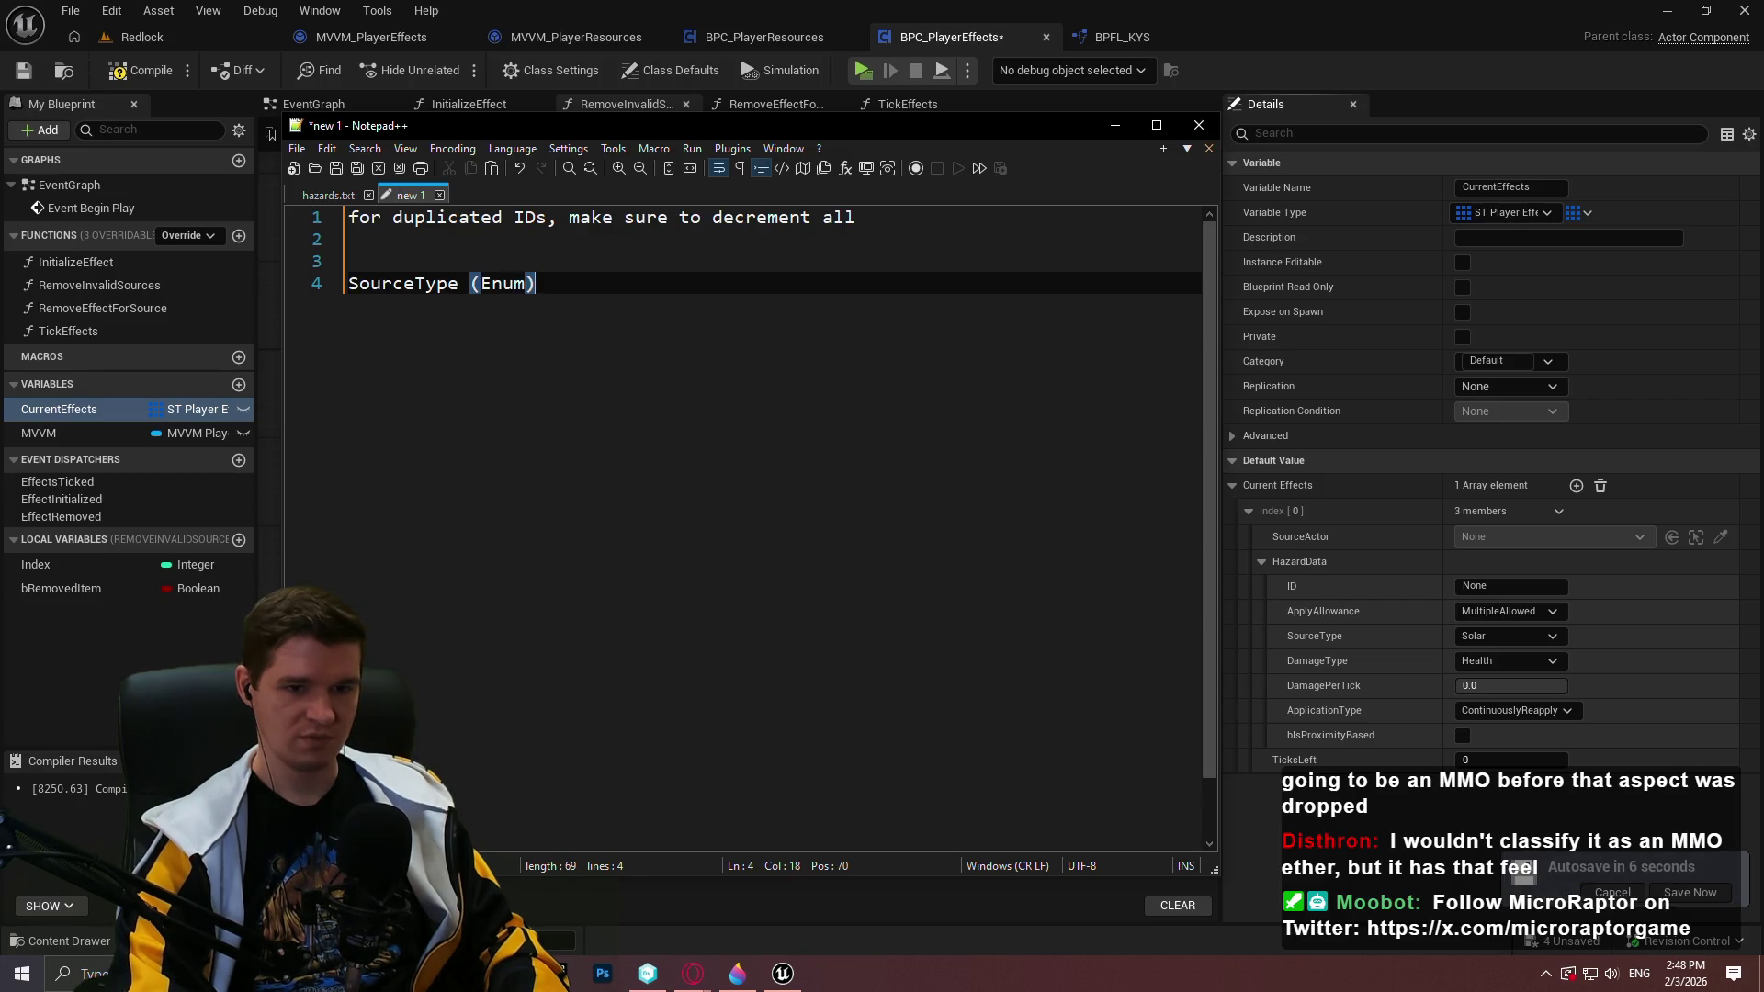
pyautogui.press('Return')
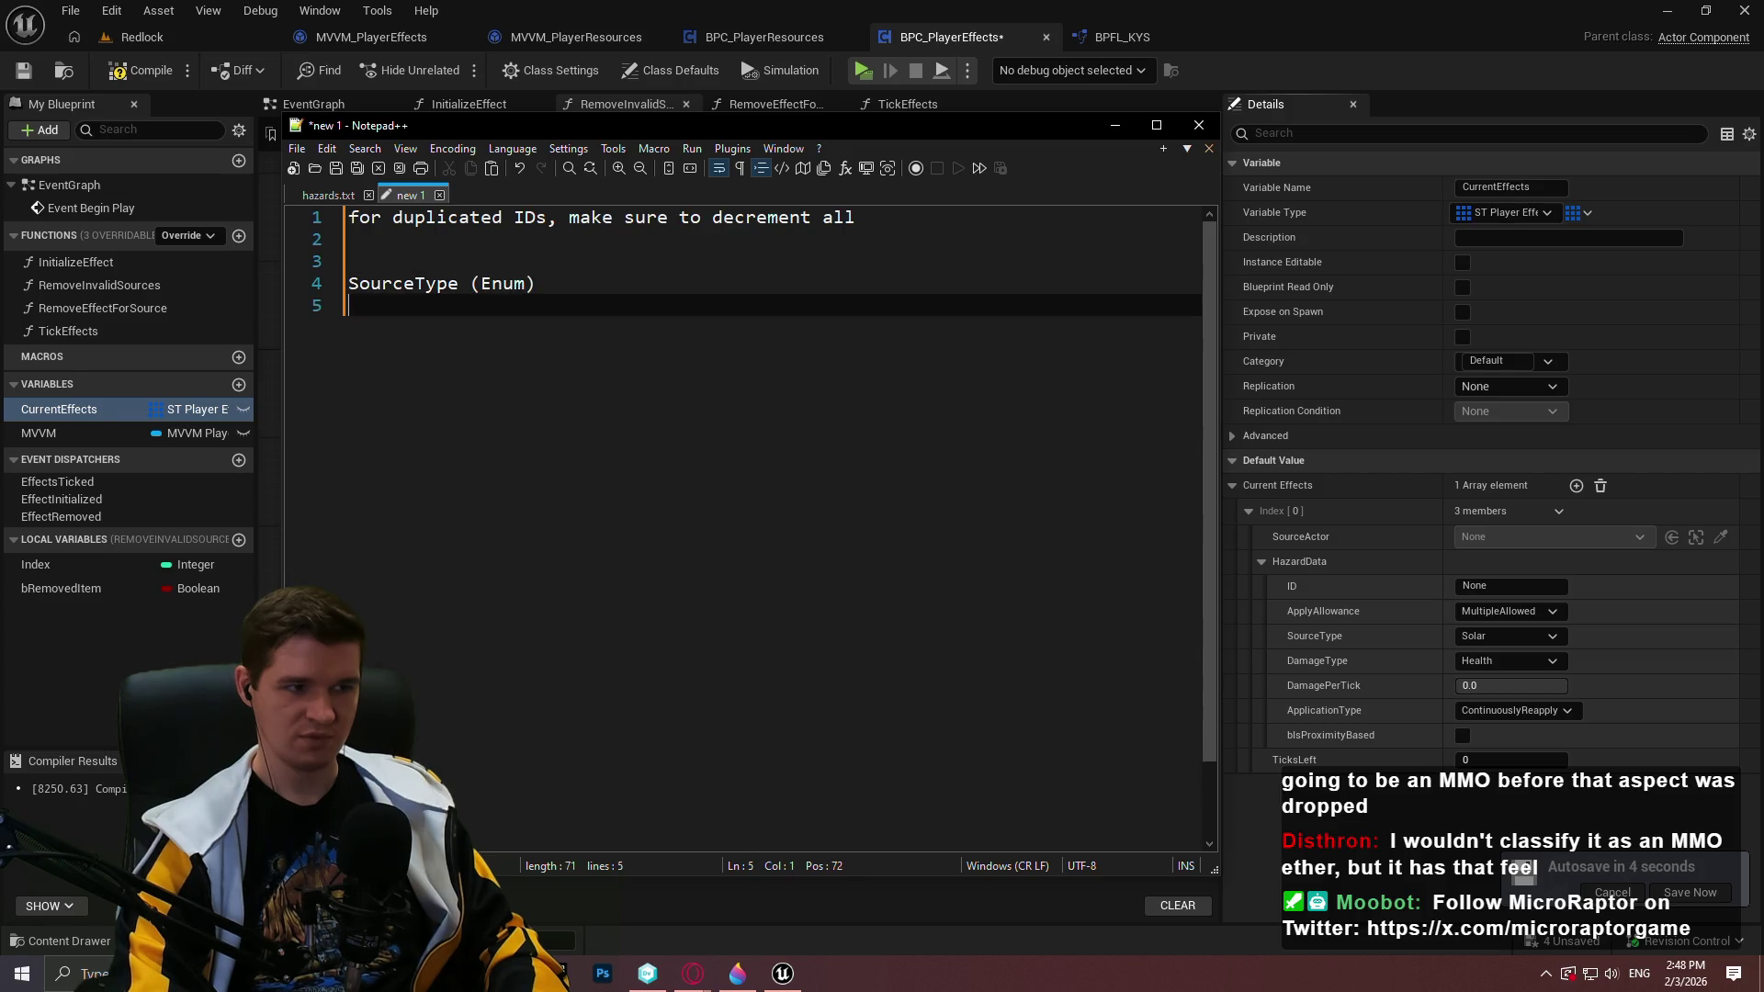
pyautogui.write('Dam')
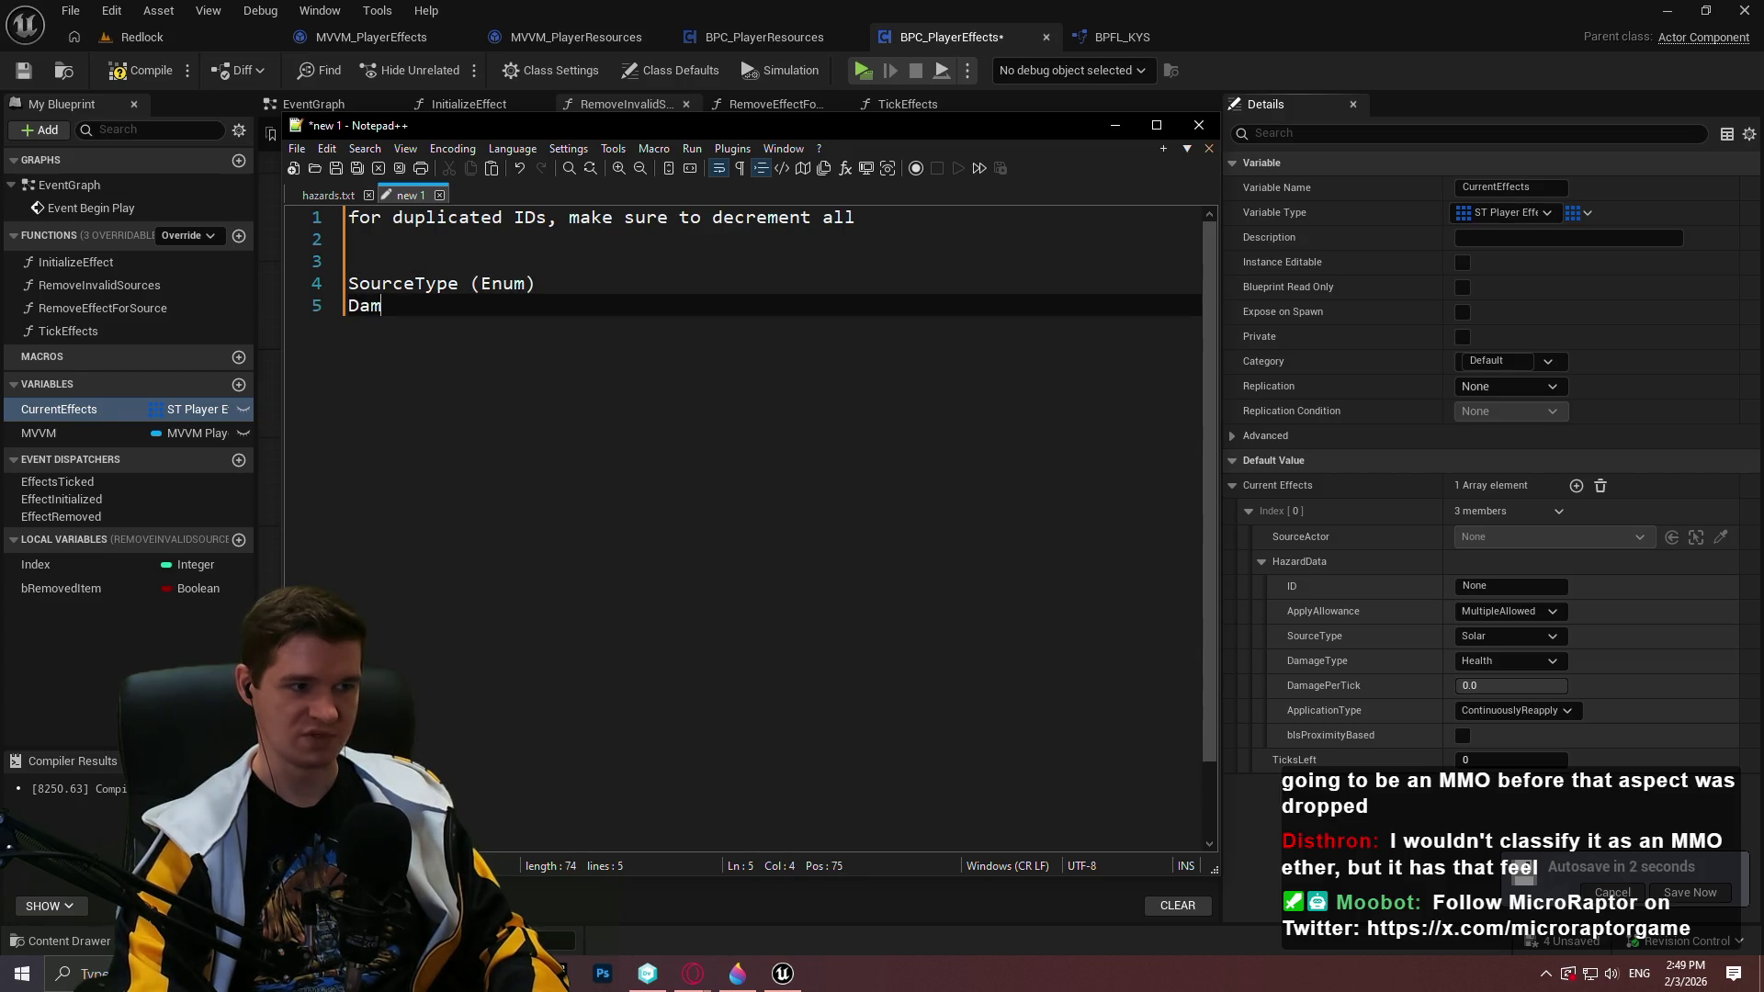
pyautogui.write('ageType')
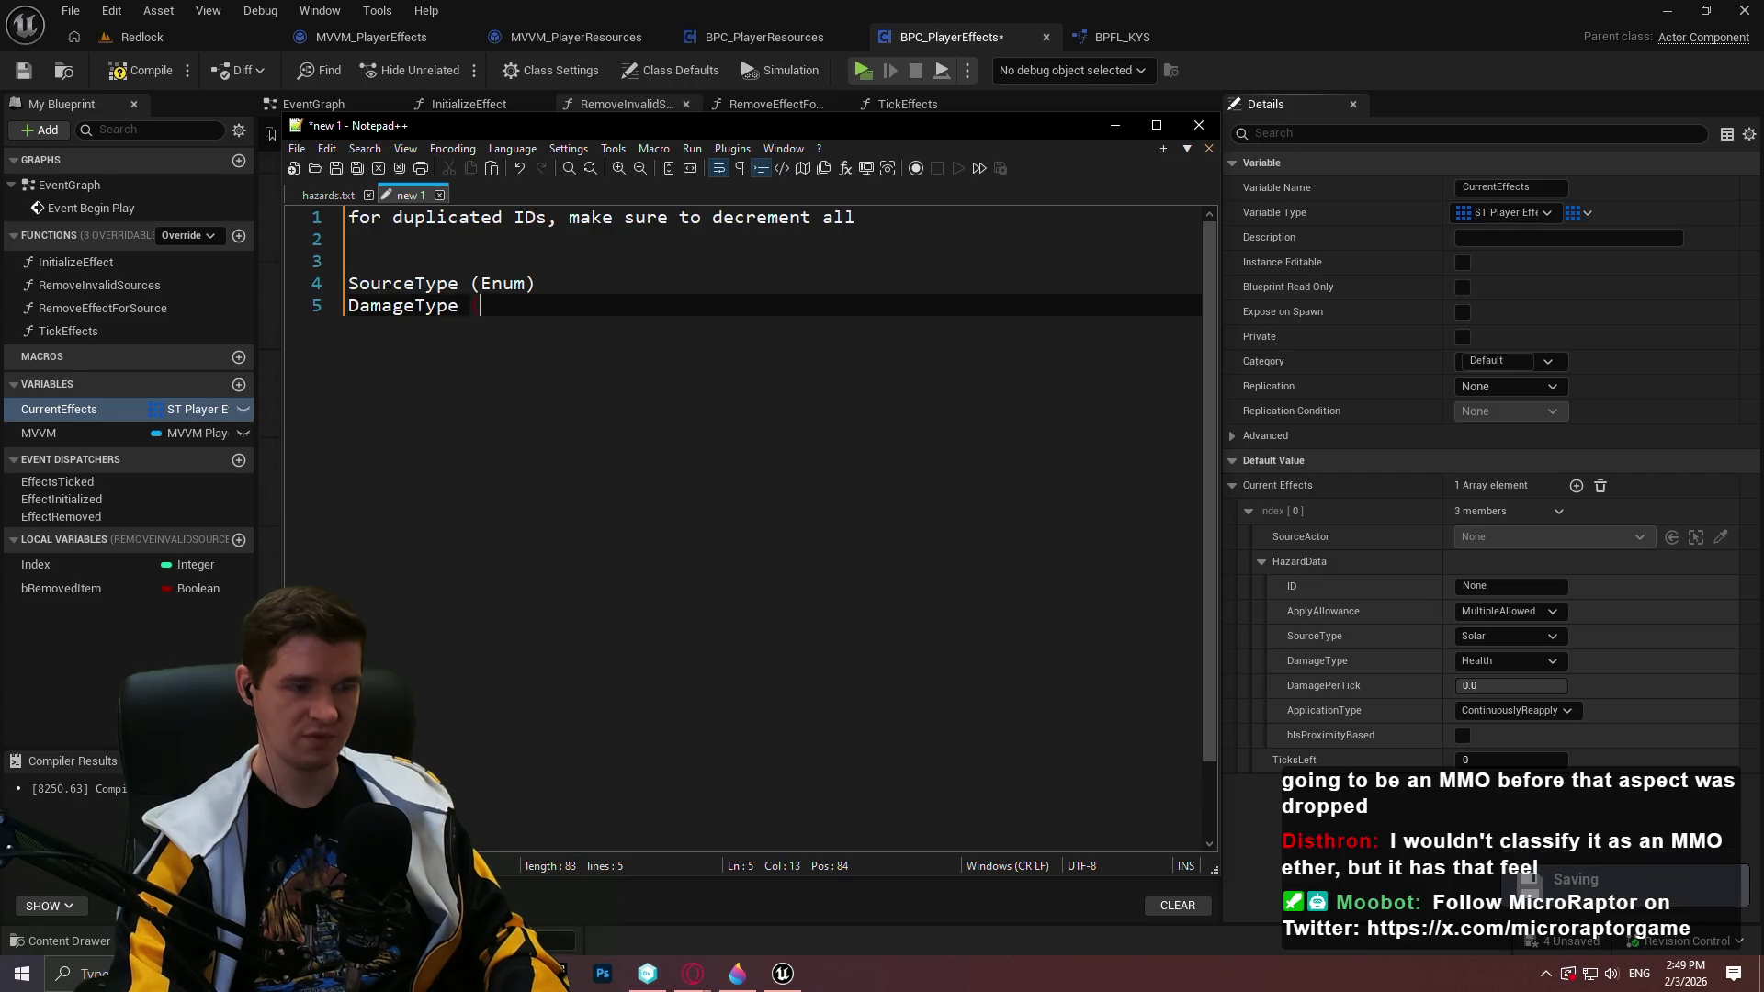
pyautogui.press('BackSpace')
pyautogui.write('(Enum)')
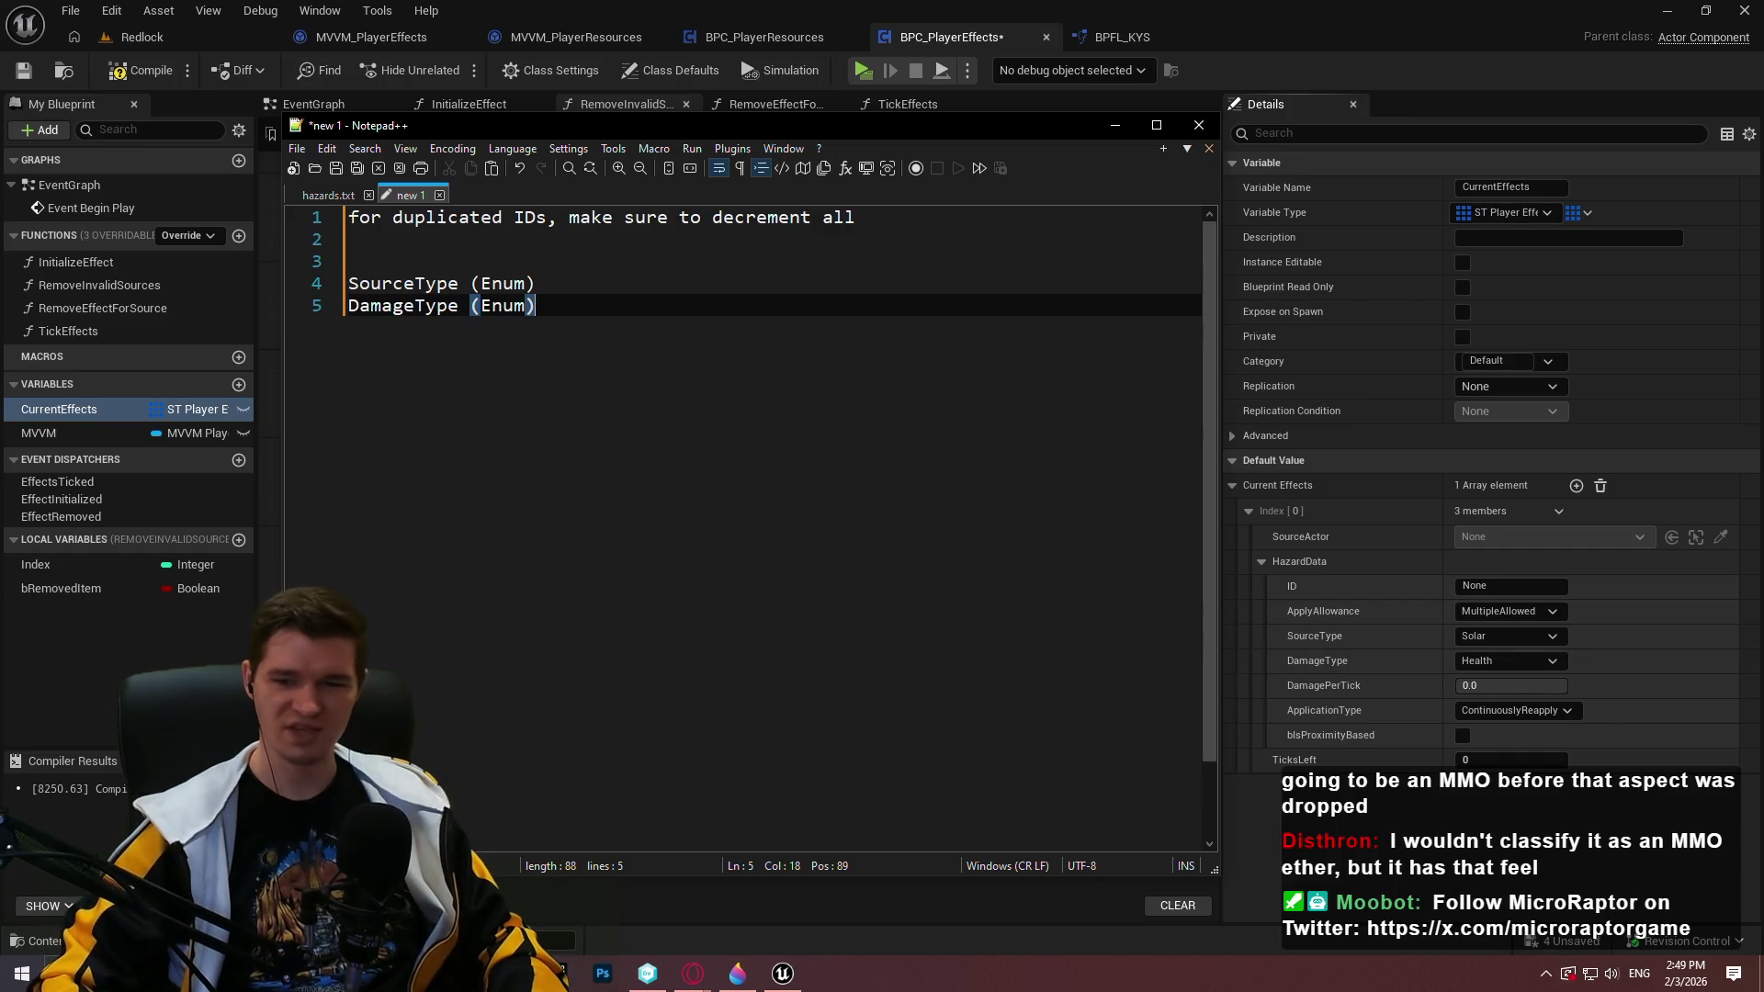
pyautogui.click(1473, 679)
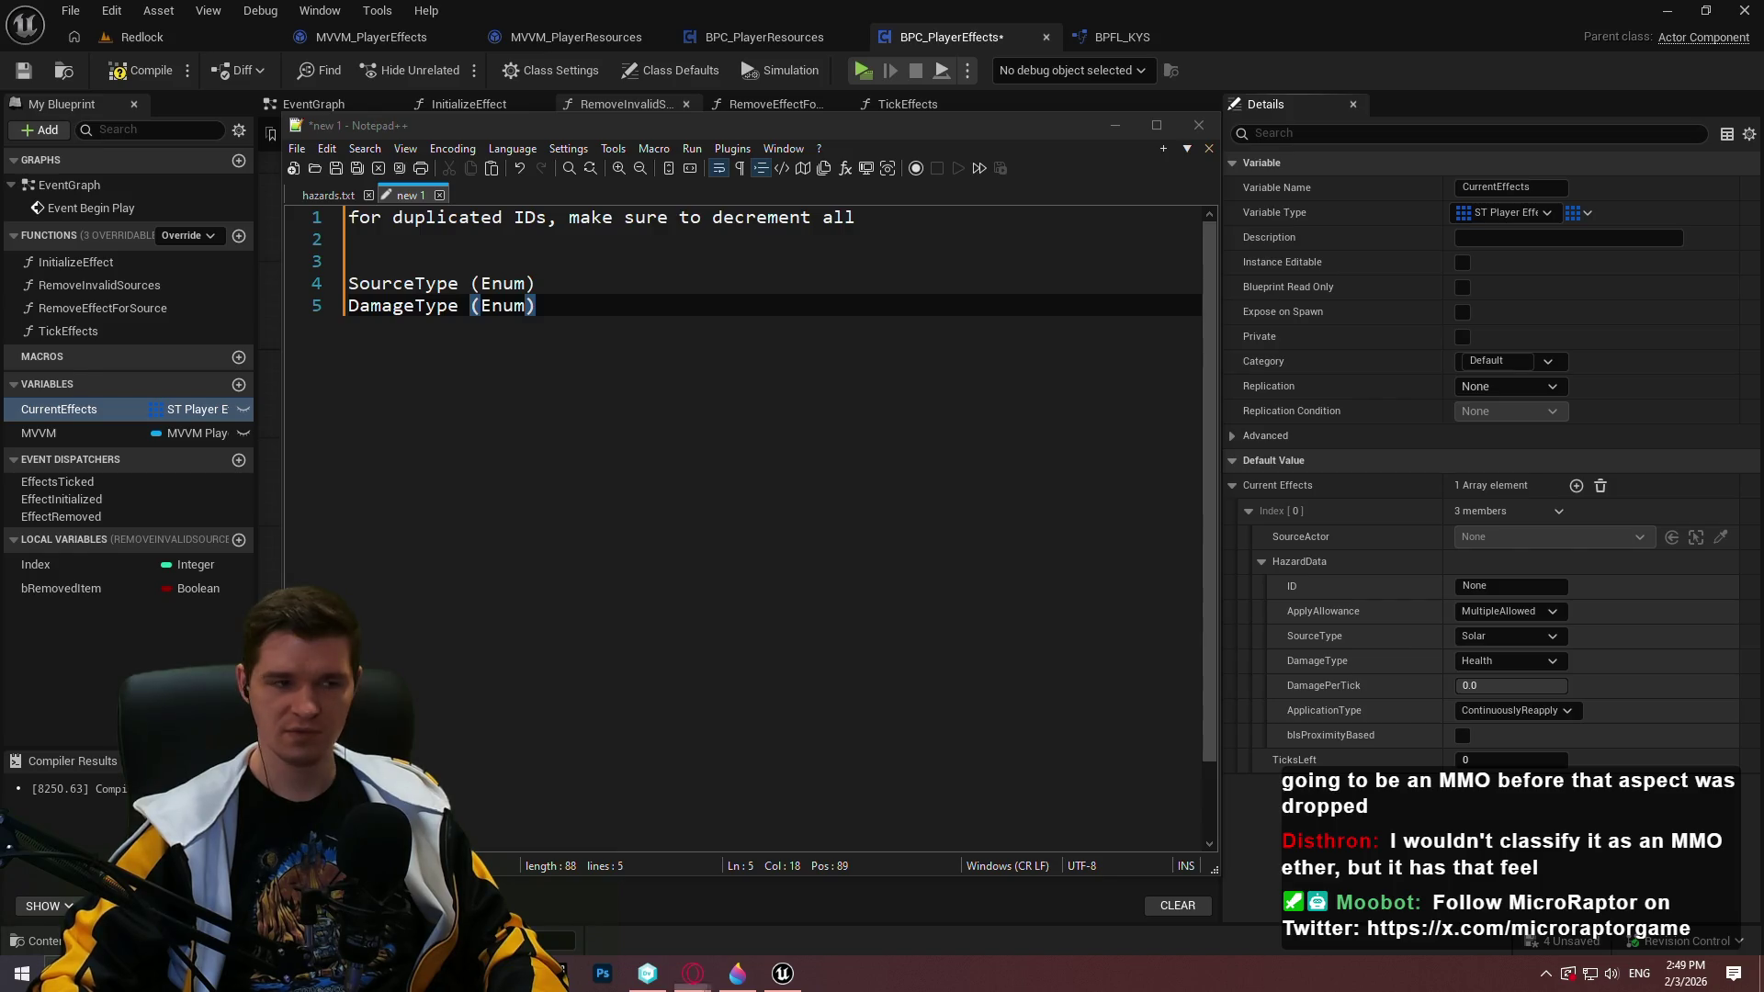
pyautogui.click(613, 472)
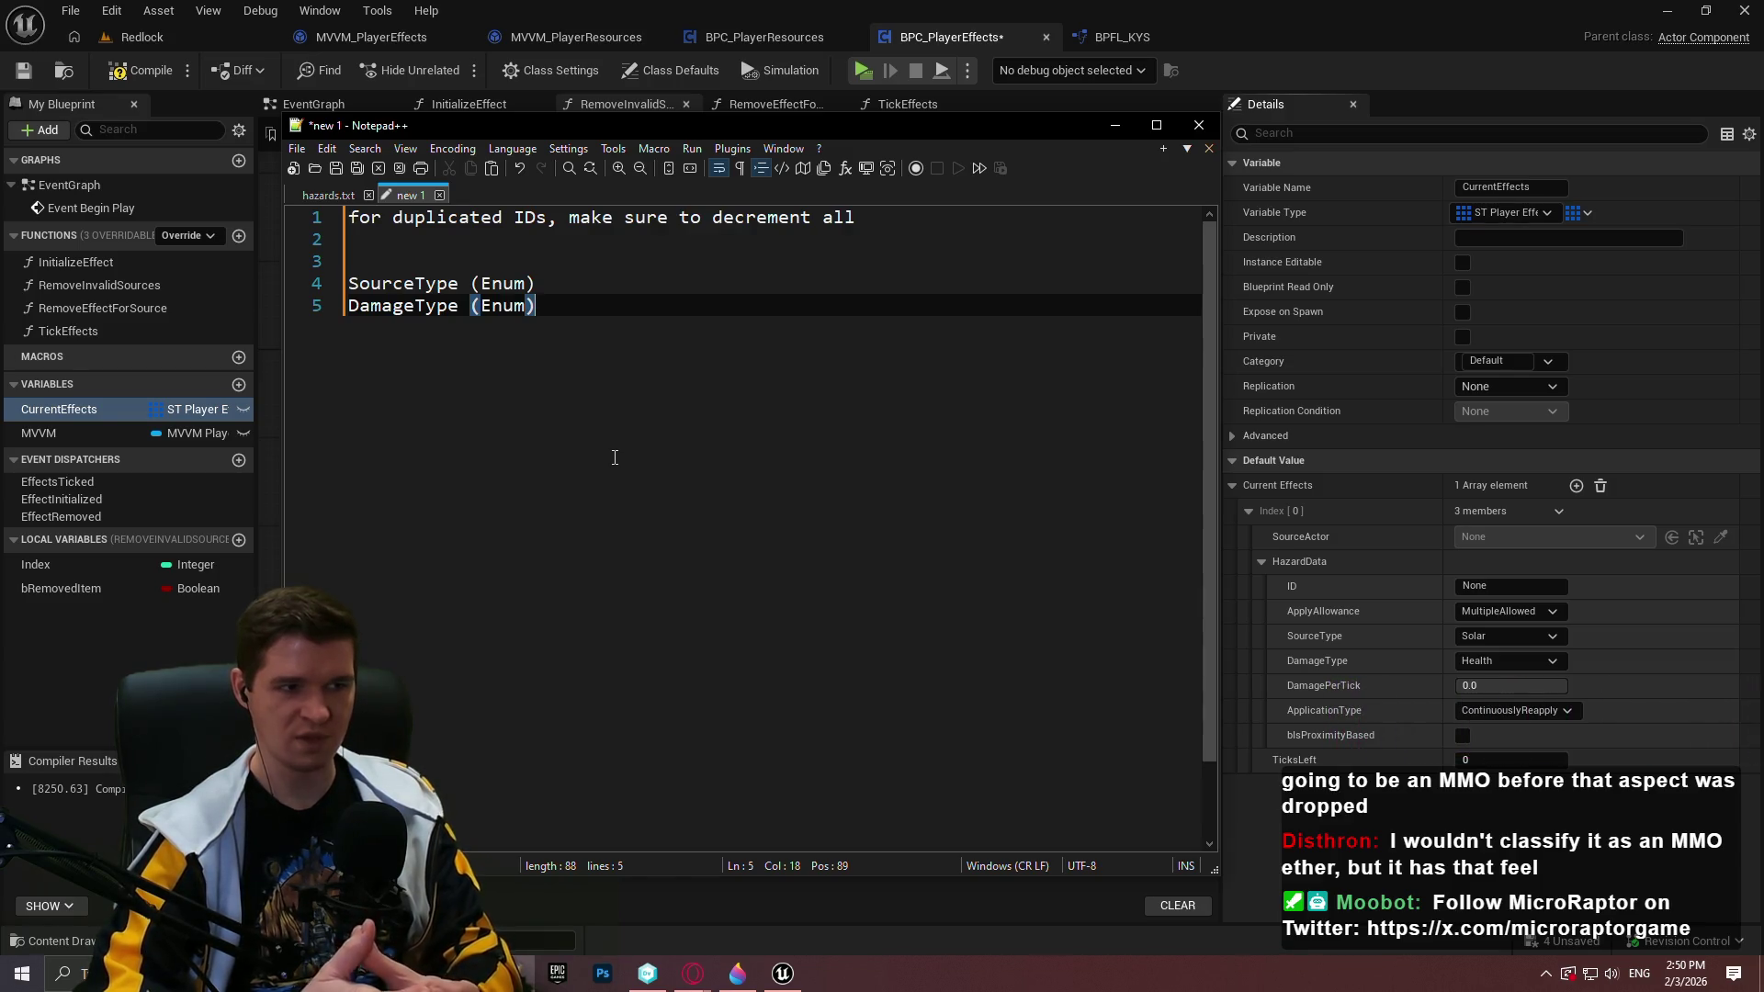
pyautogui.press('Return')
# Add ApplicationType (Enum) to the list and bActive (Bool) above SourceType
pyautogui.write('Appl')
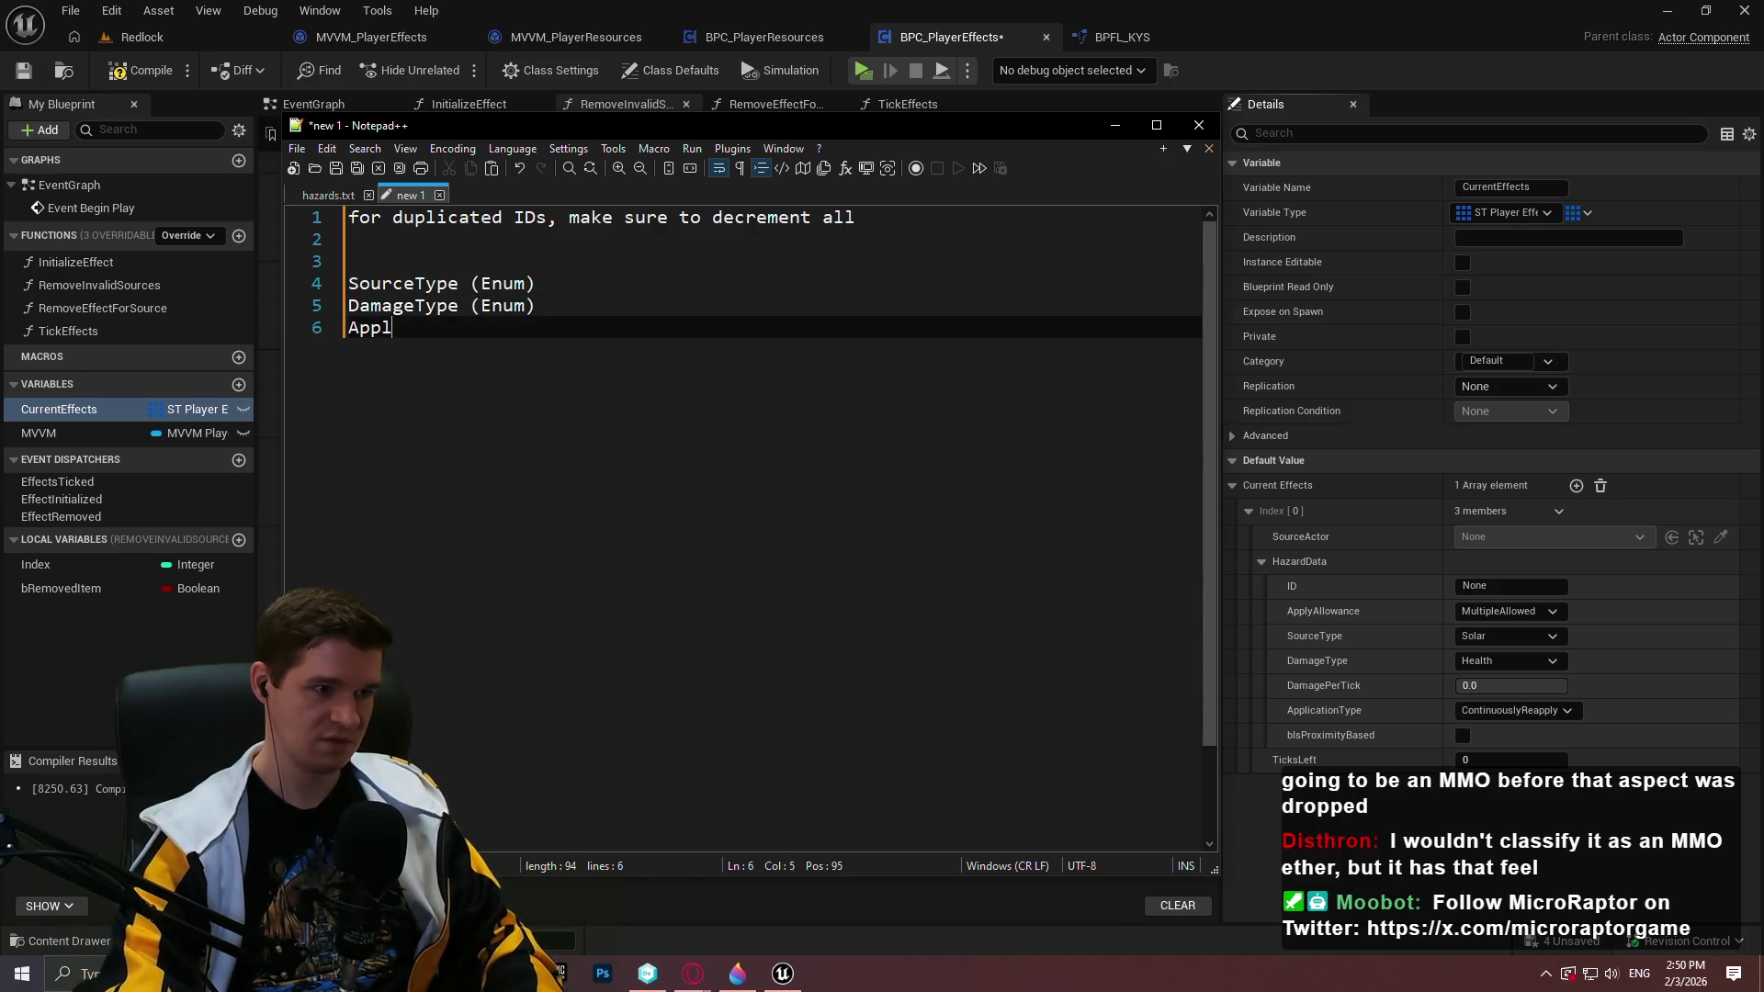
pyautogui.write('icationType')
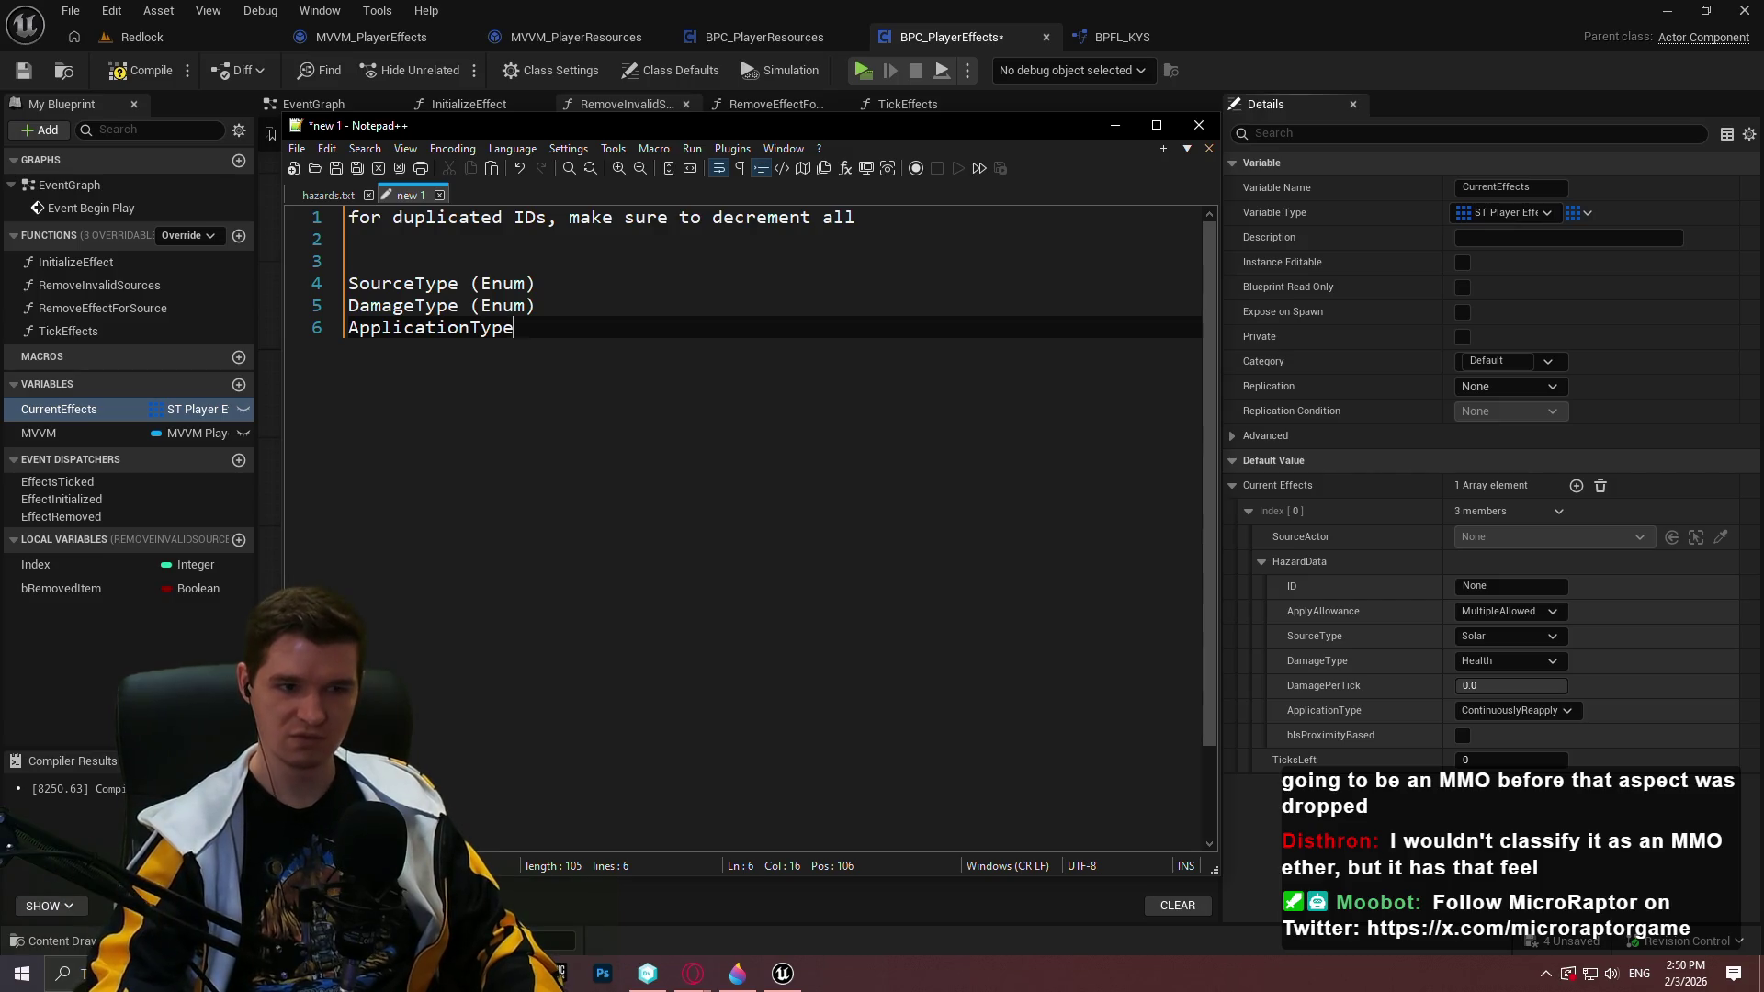
pyautogui.write(' (Enu')
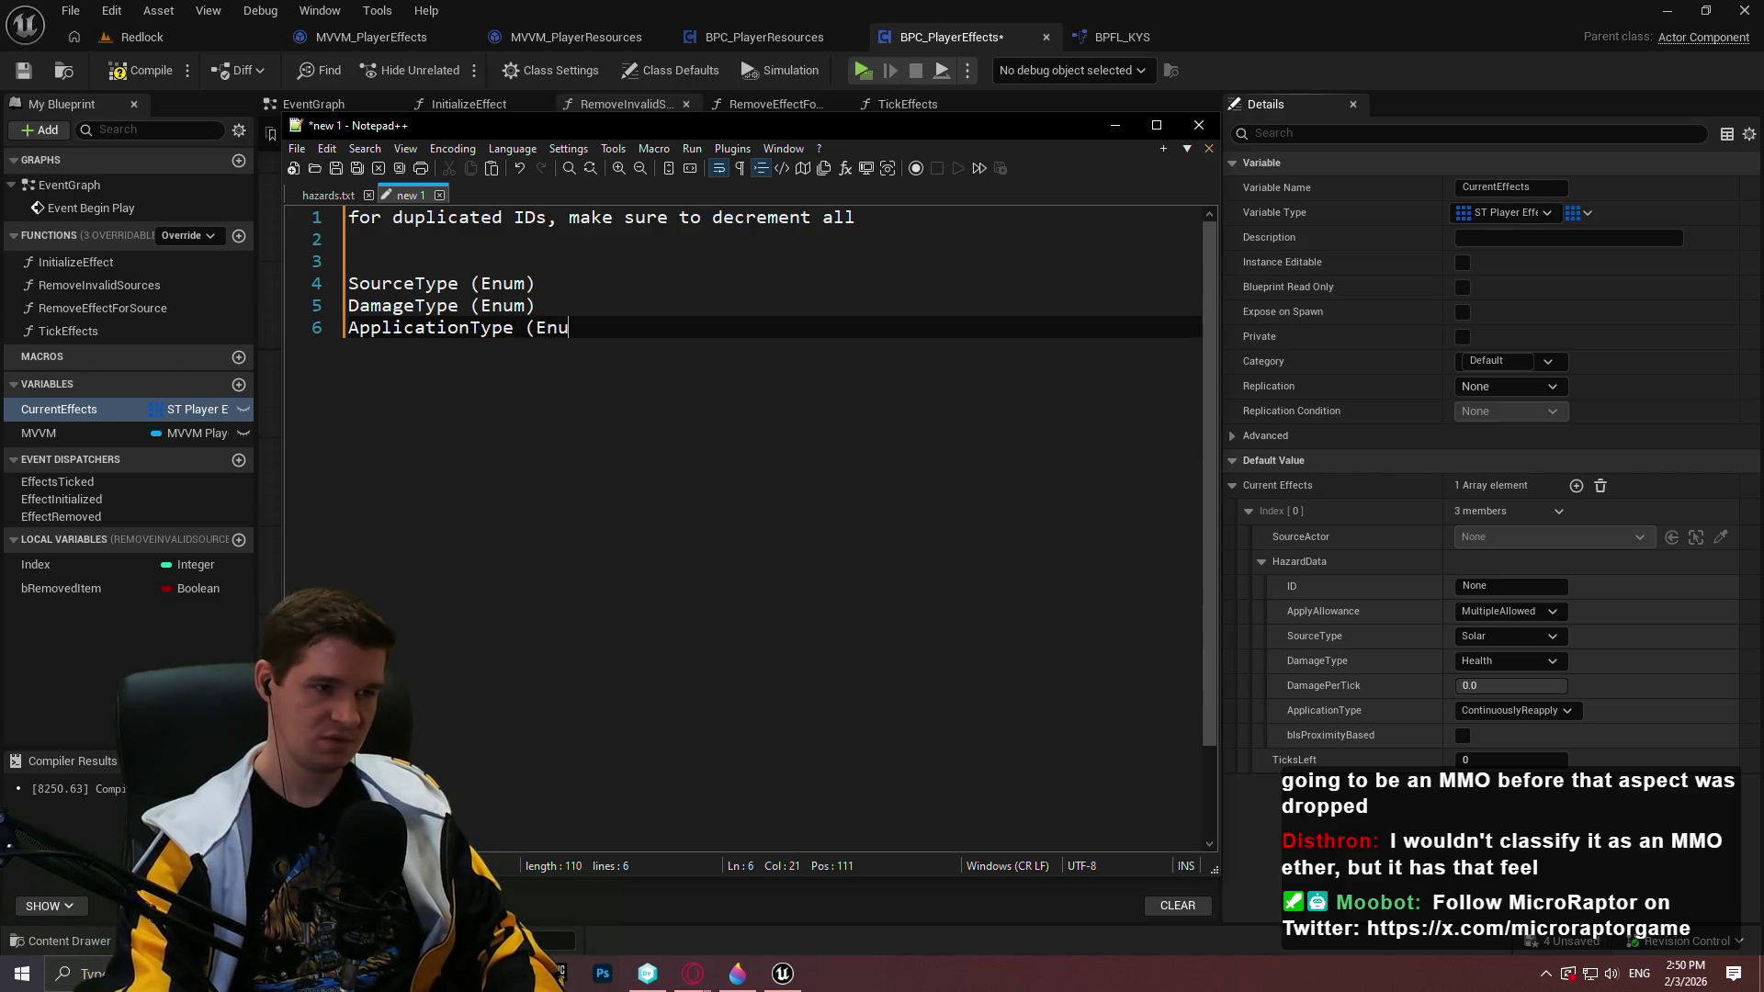
pyautogui.write('m)')
pyautogui.press('Up')
pyautogui.press('Up')
pyautogui.press('Up')
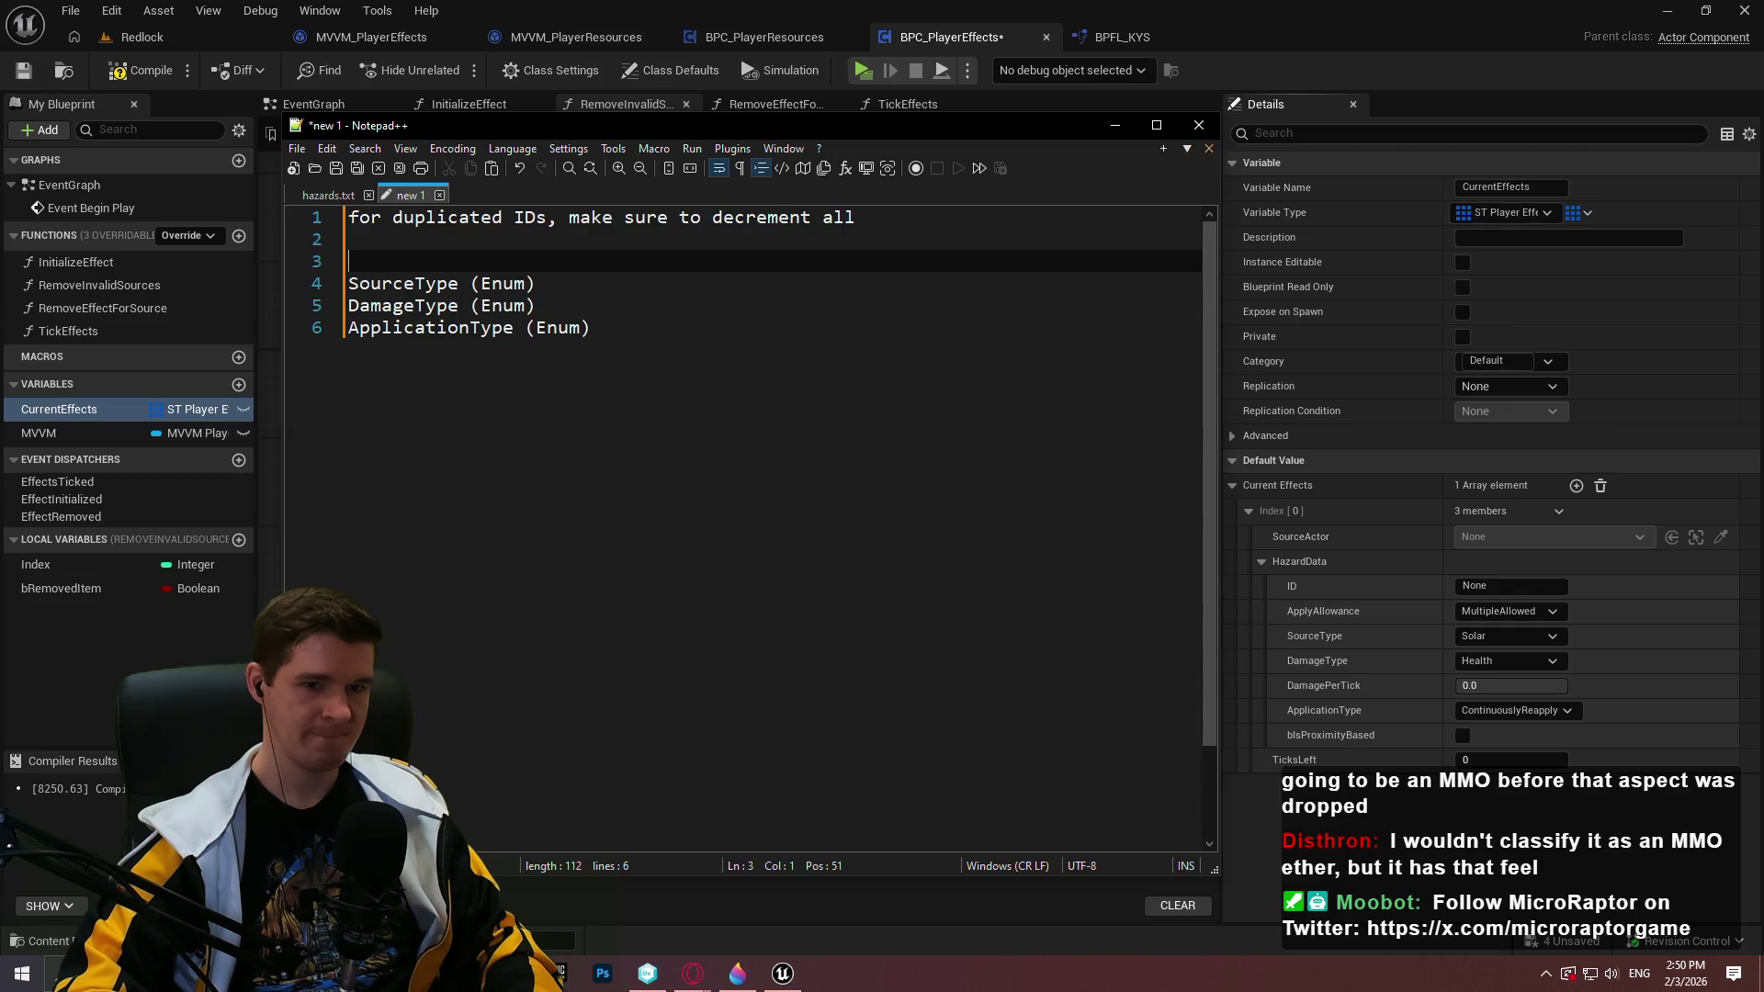
pyautogui.press('Return')
pyautogui.write('b')
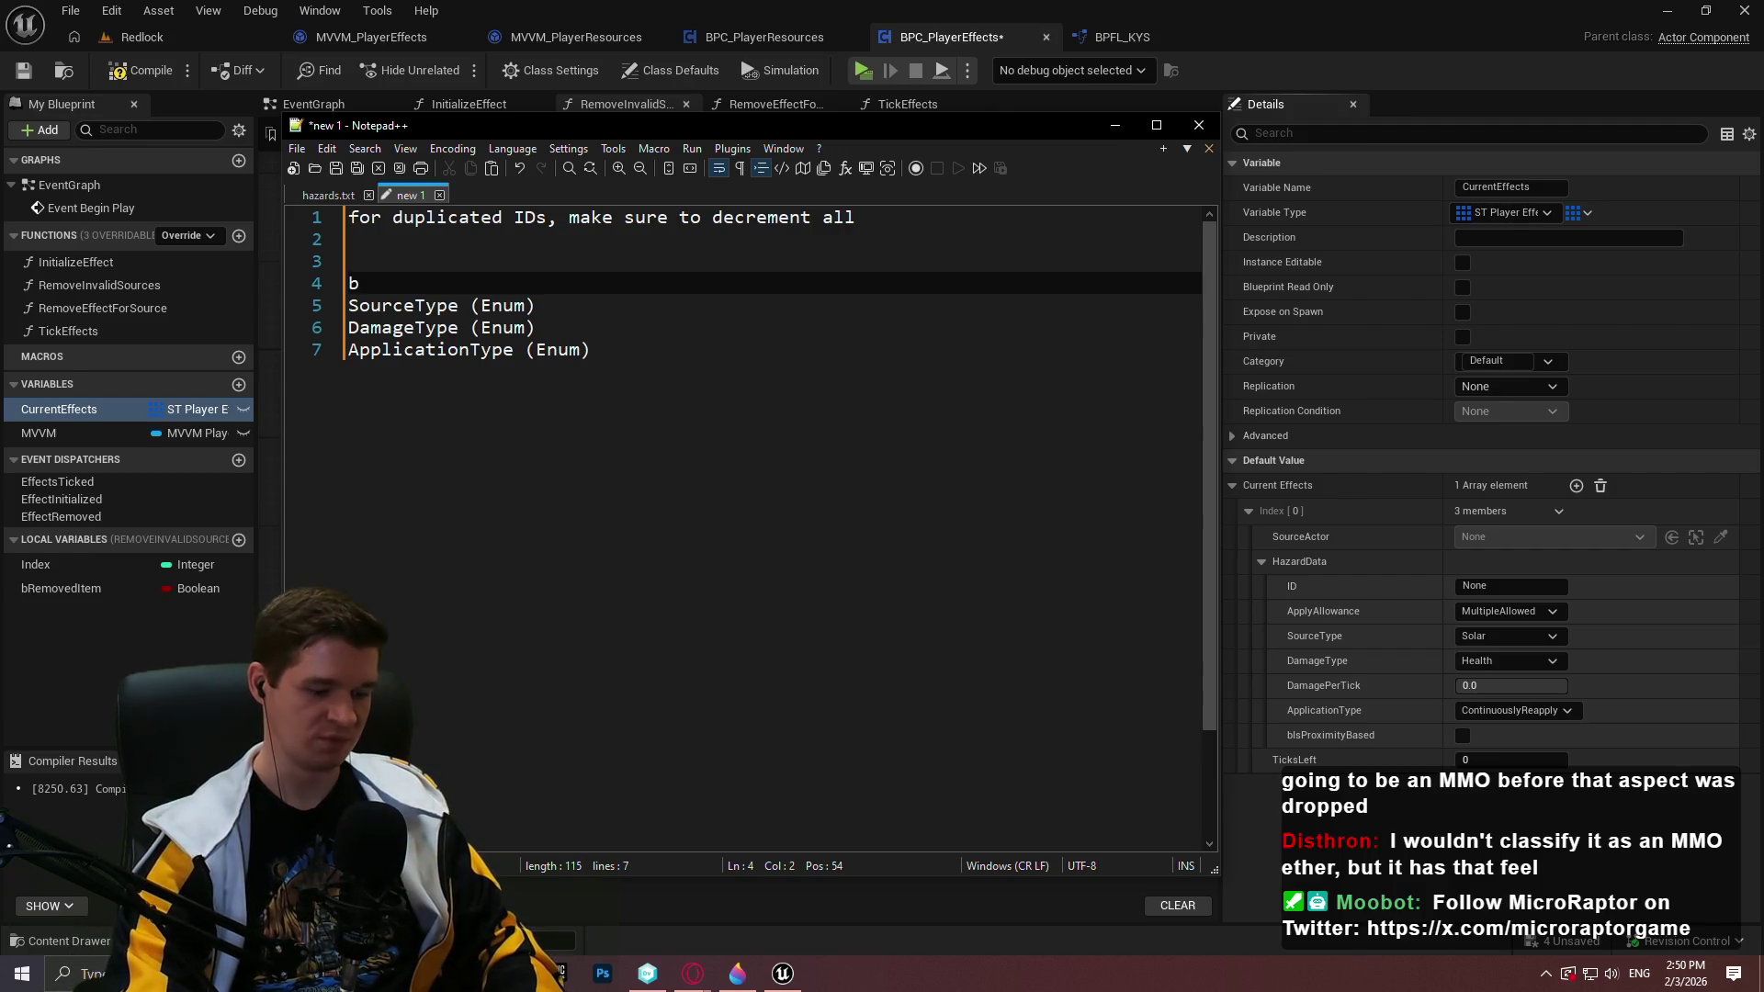
pyautogui.write('Active')
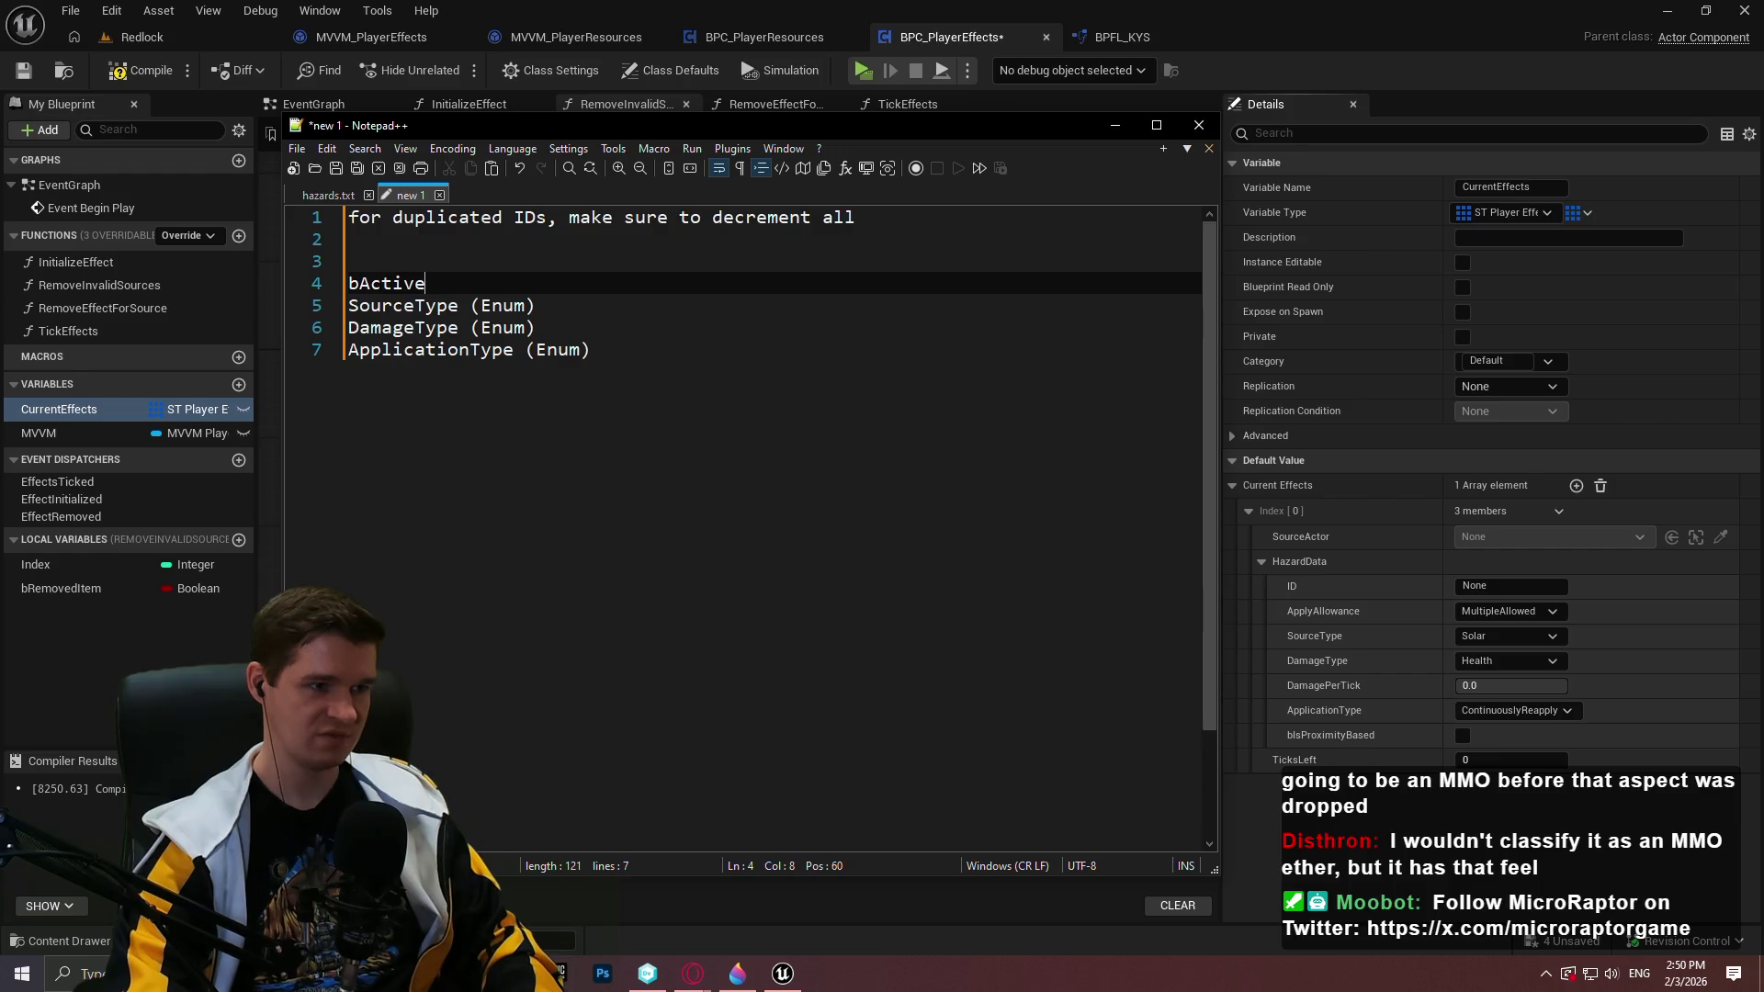
pyautogui.write(' (Bool)')
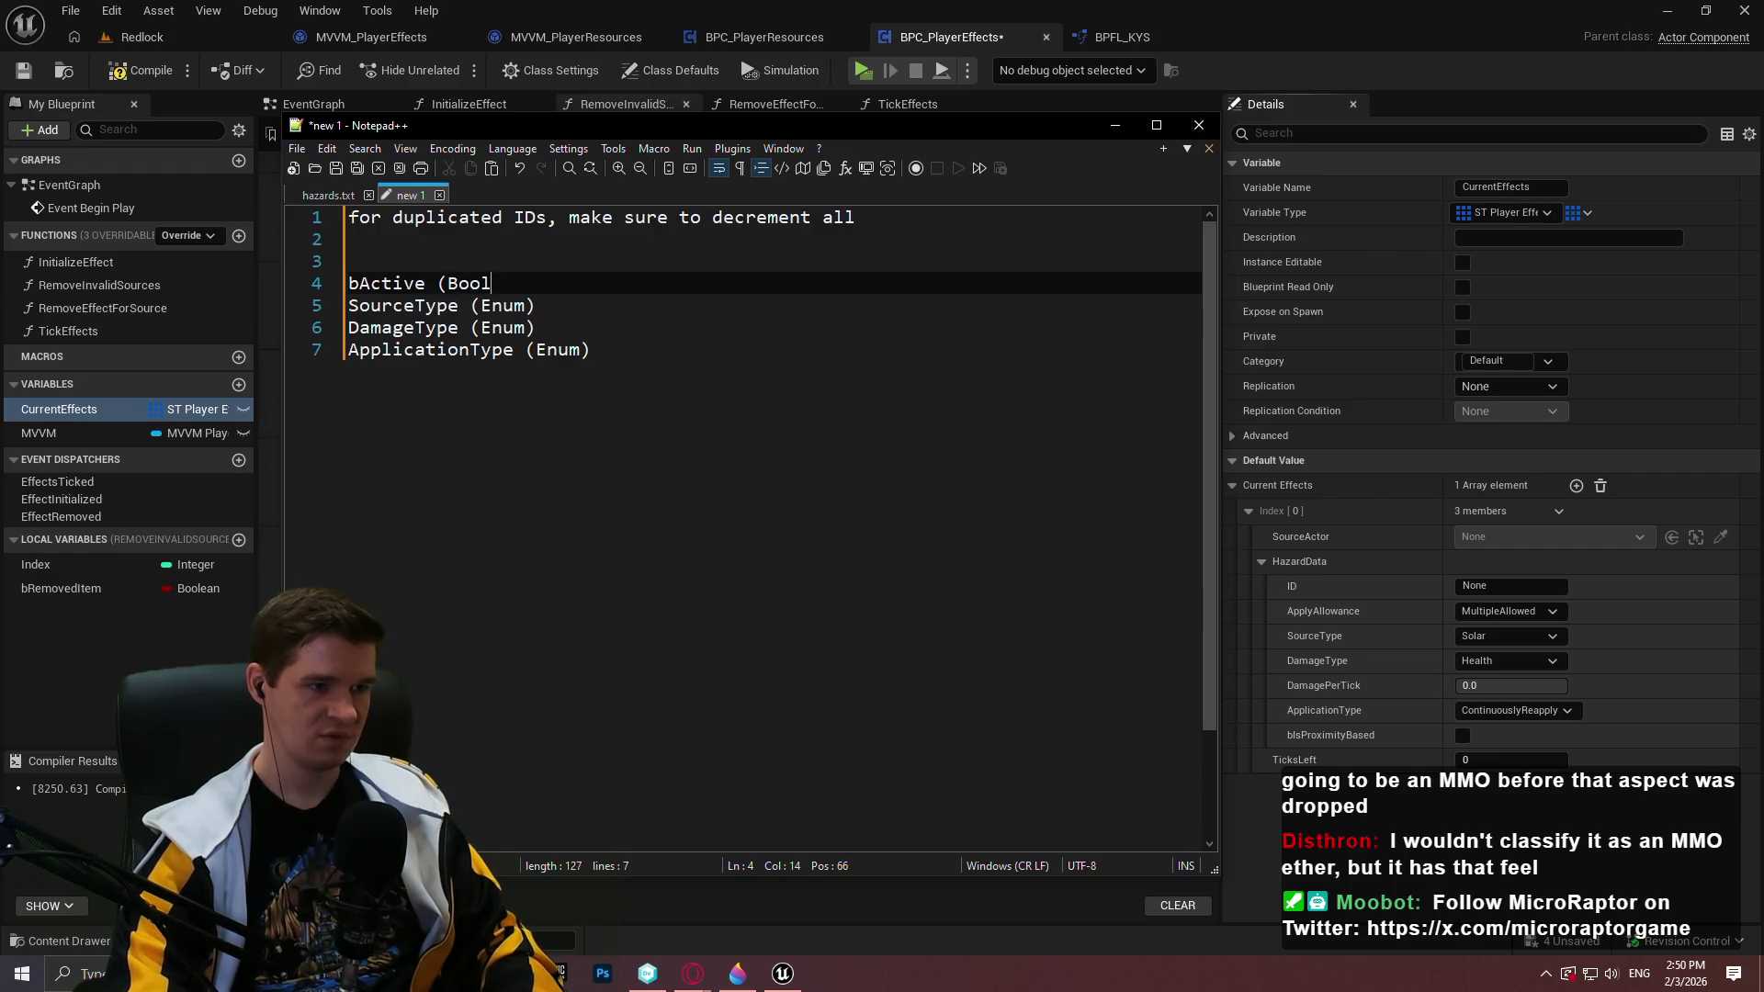
# Append TicksLeft (int) as the last line of the field list
pyautogui.press('Down')
pyautogui.press('Down')
pyautogui.press('Down')
pyautogui.press('End')
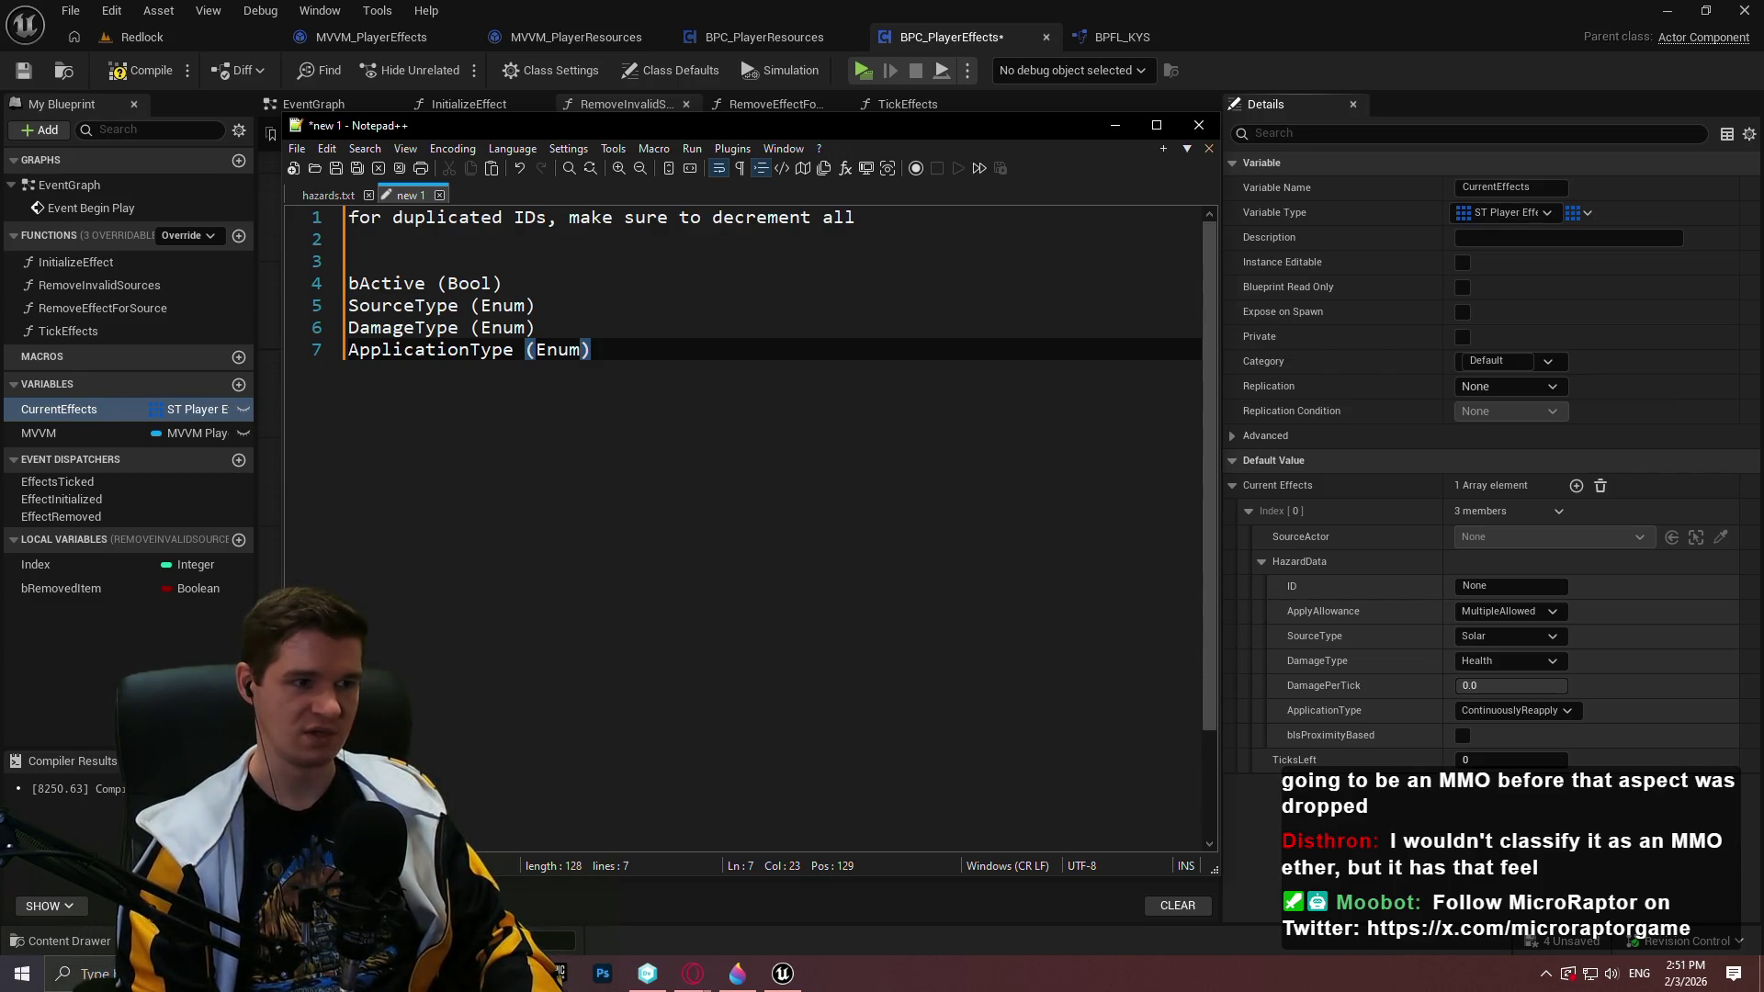
pyautogui.press('Return')
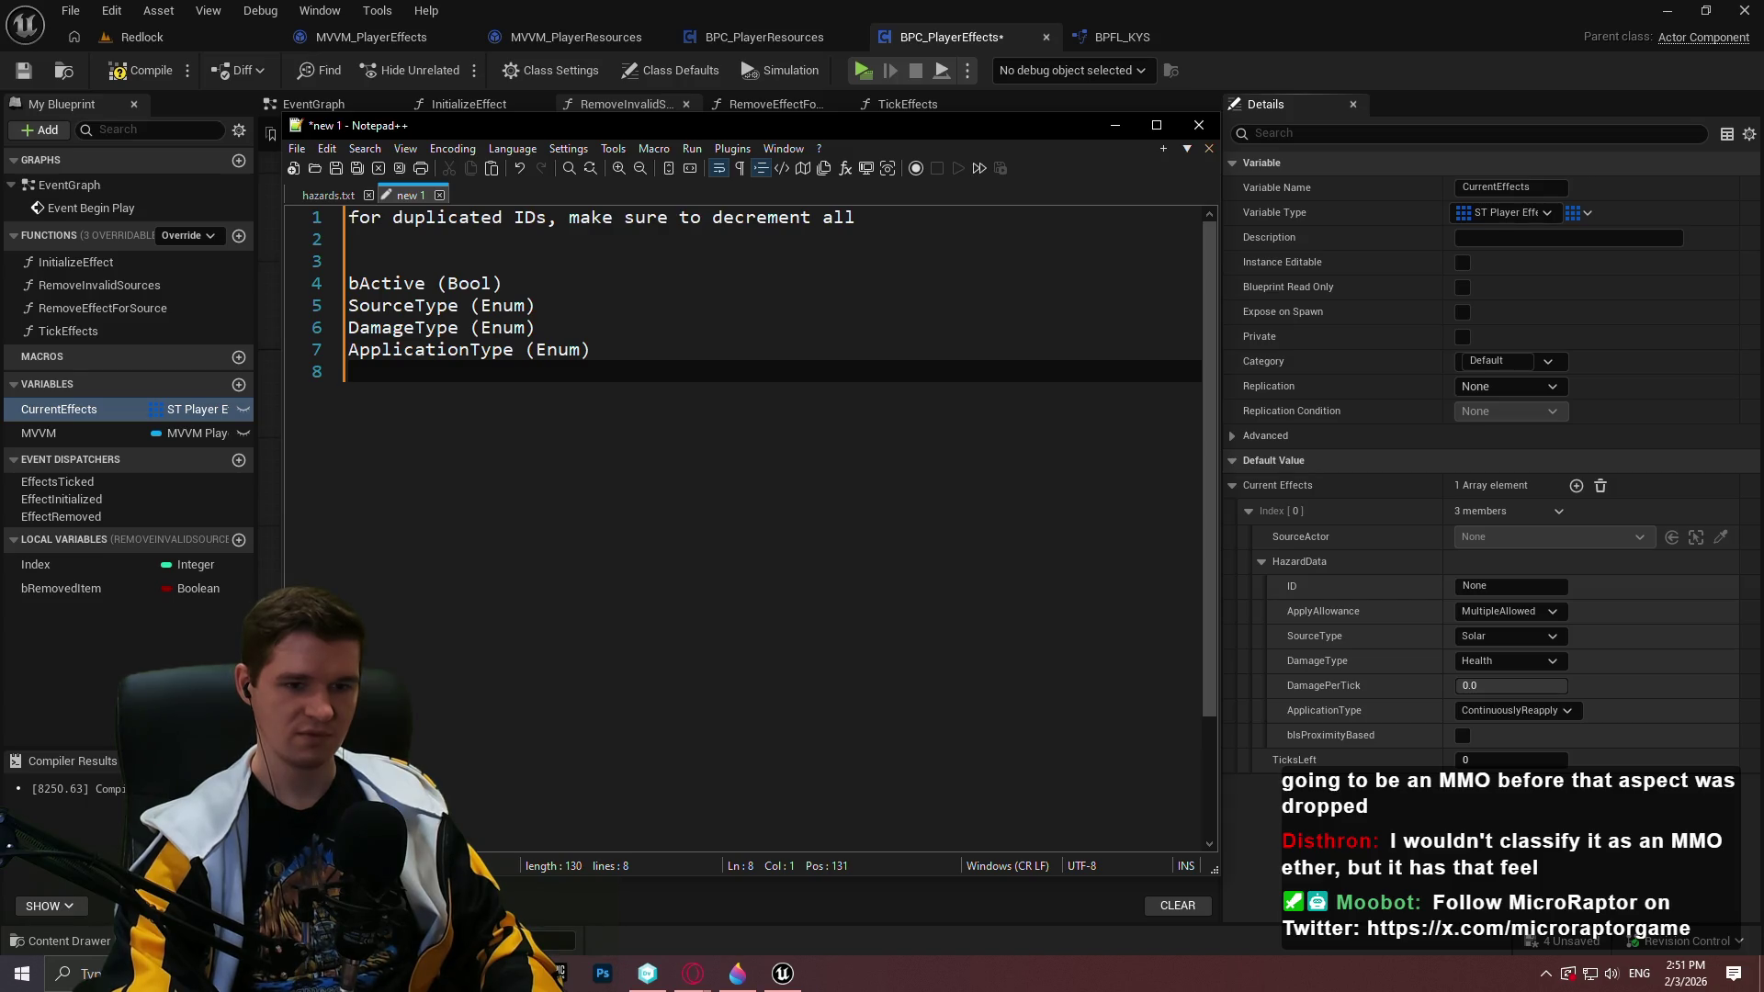
pyautogui.write('Ticks')
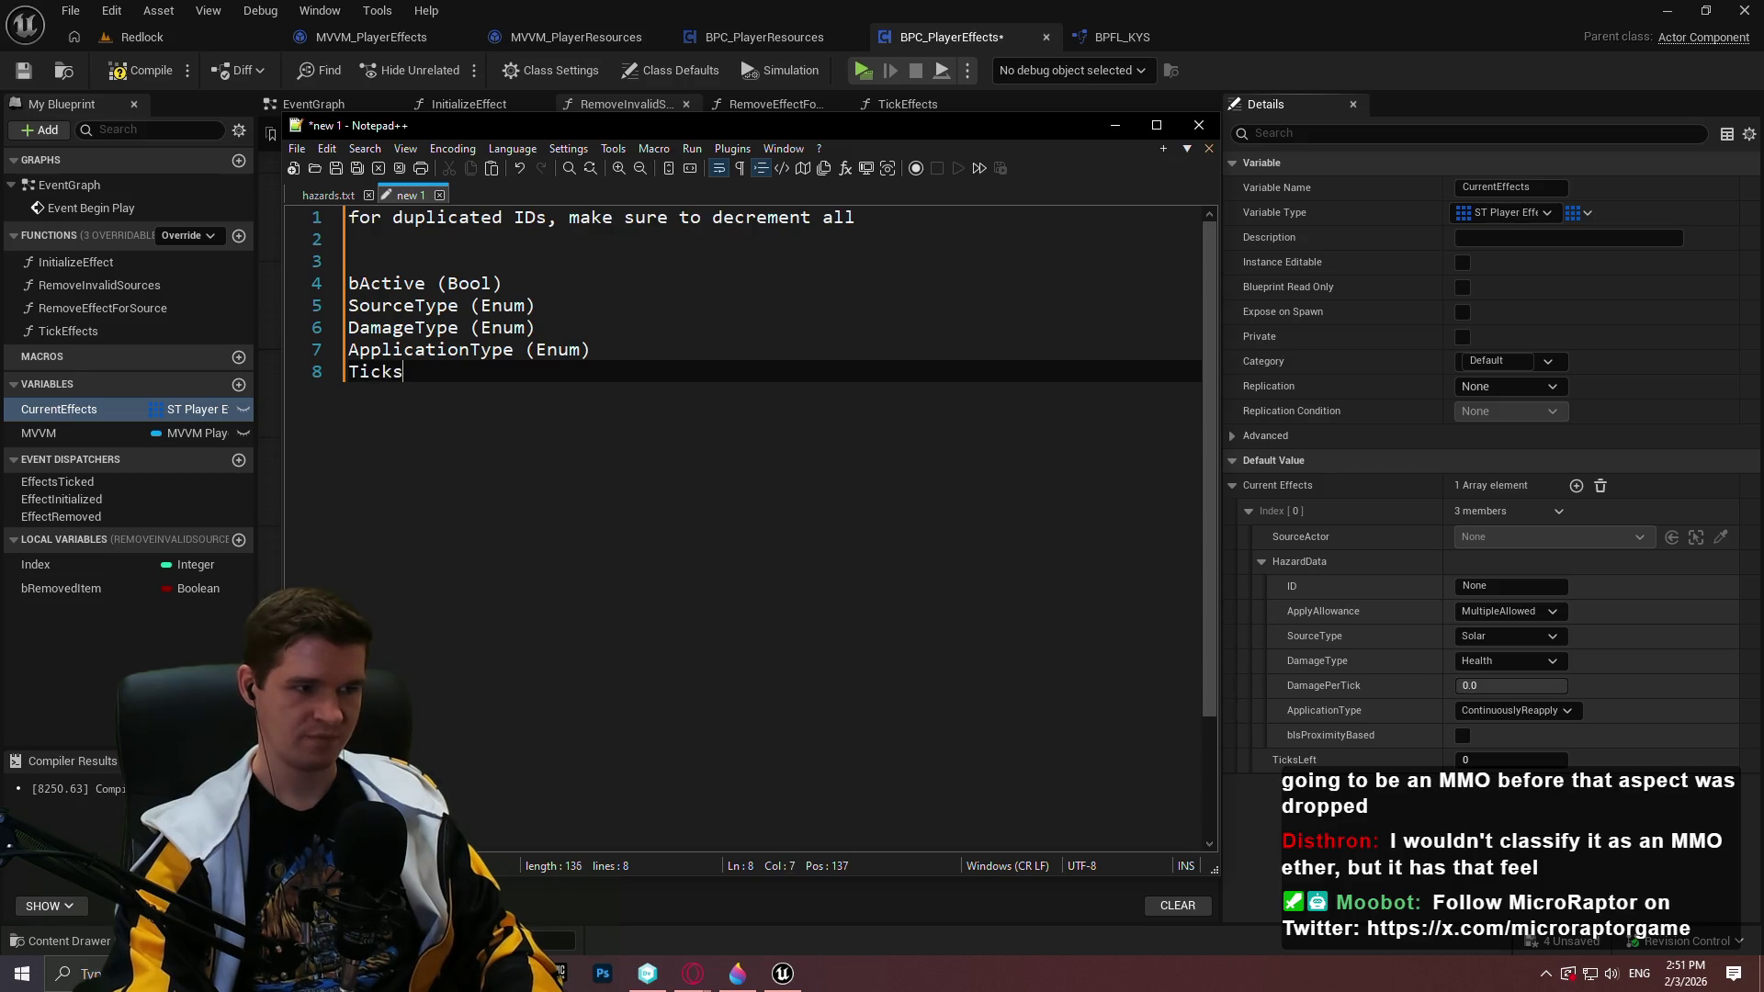
pyautogui.write('Left (int(')
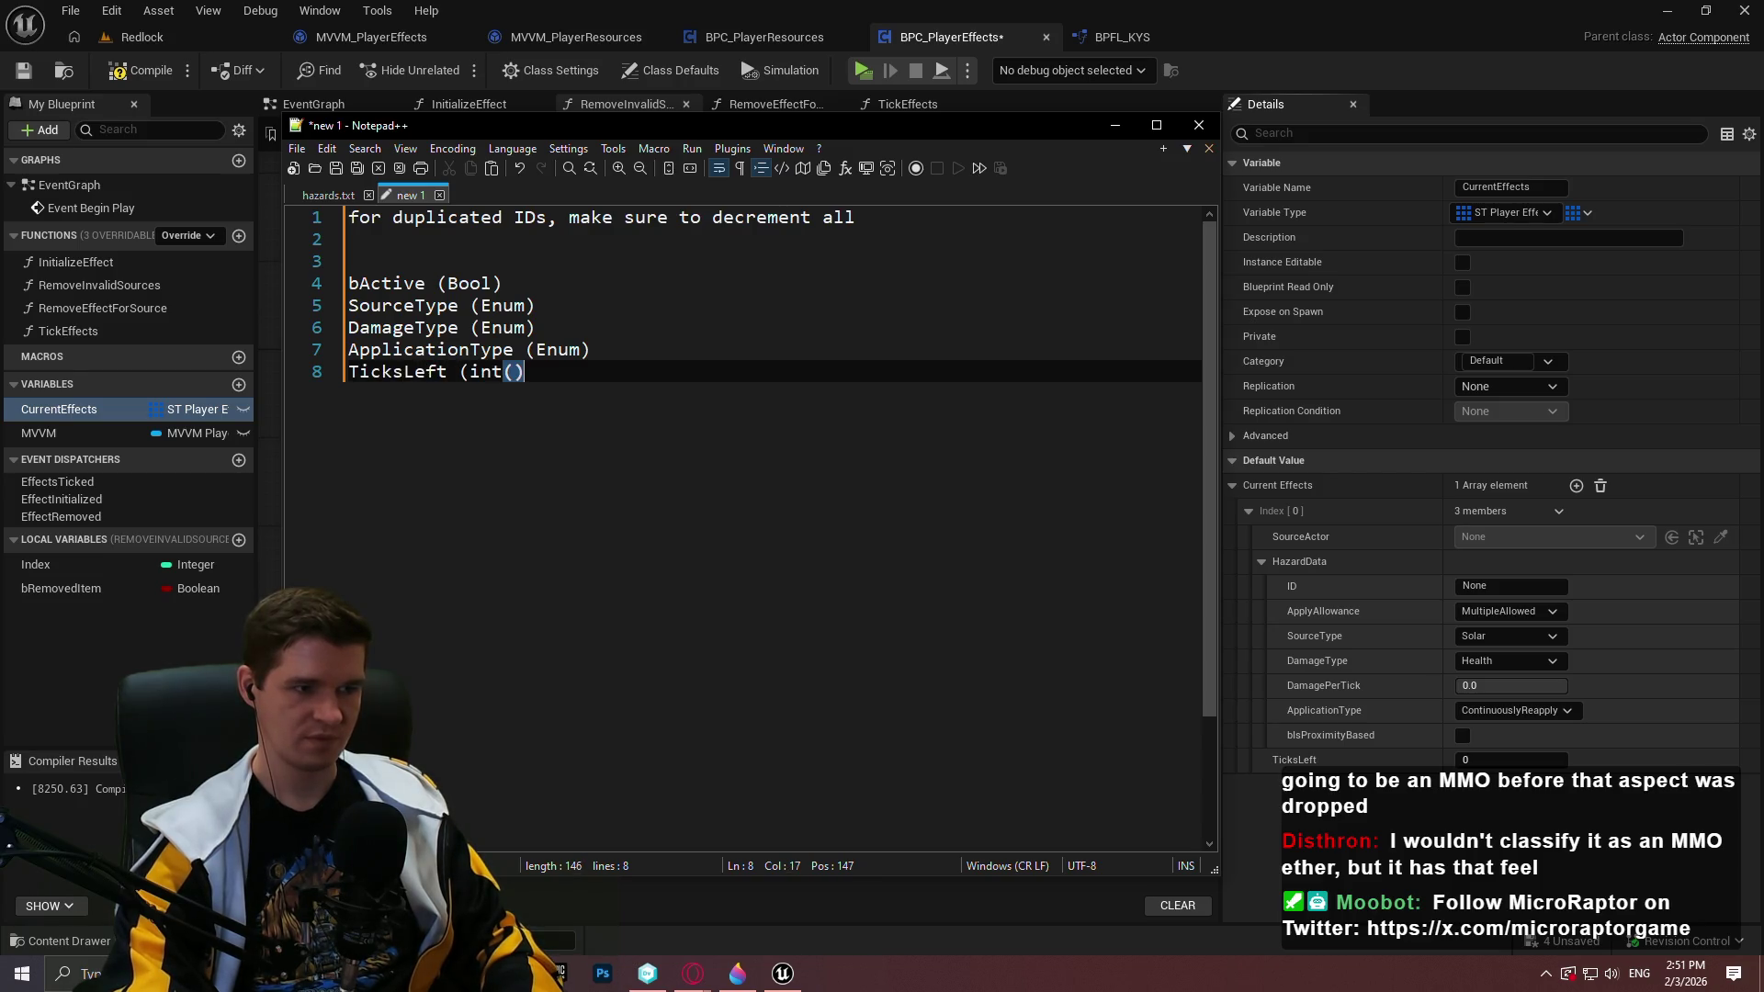
pyautogui.press('BackSpace')
pyautogui.press('BackSpace')
pyautogui.write(')')
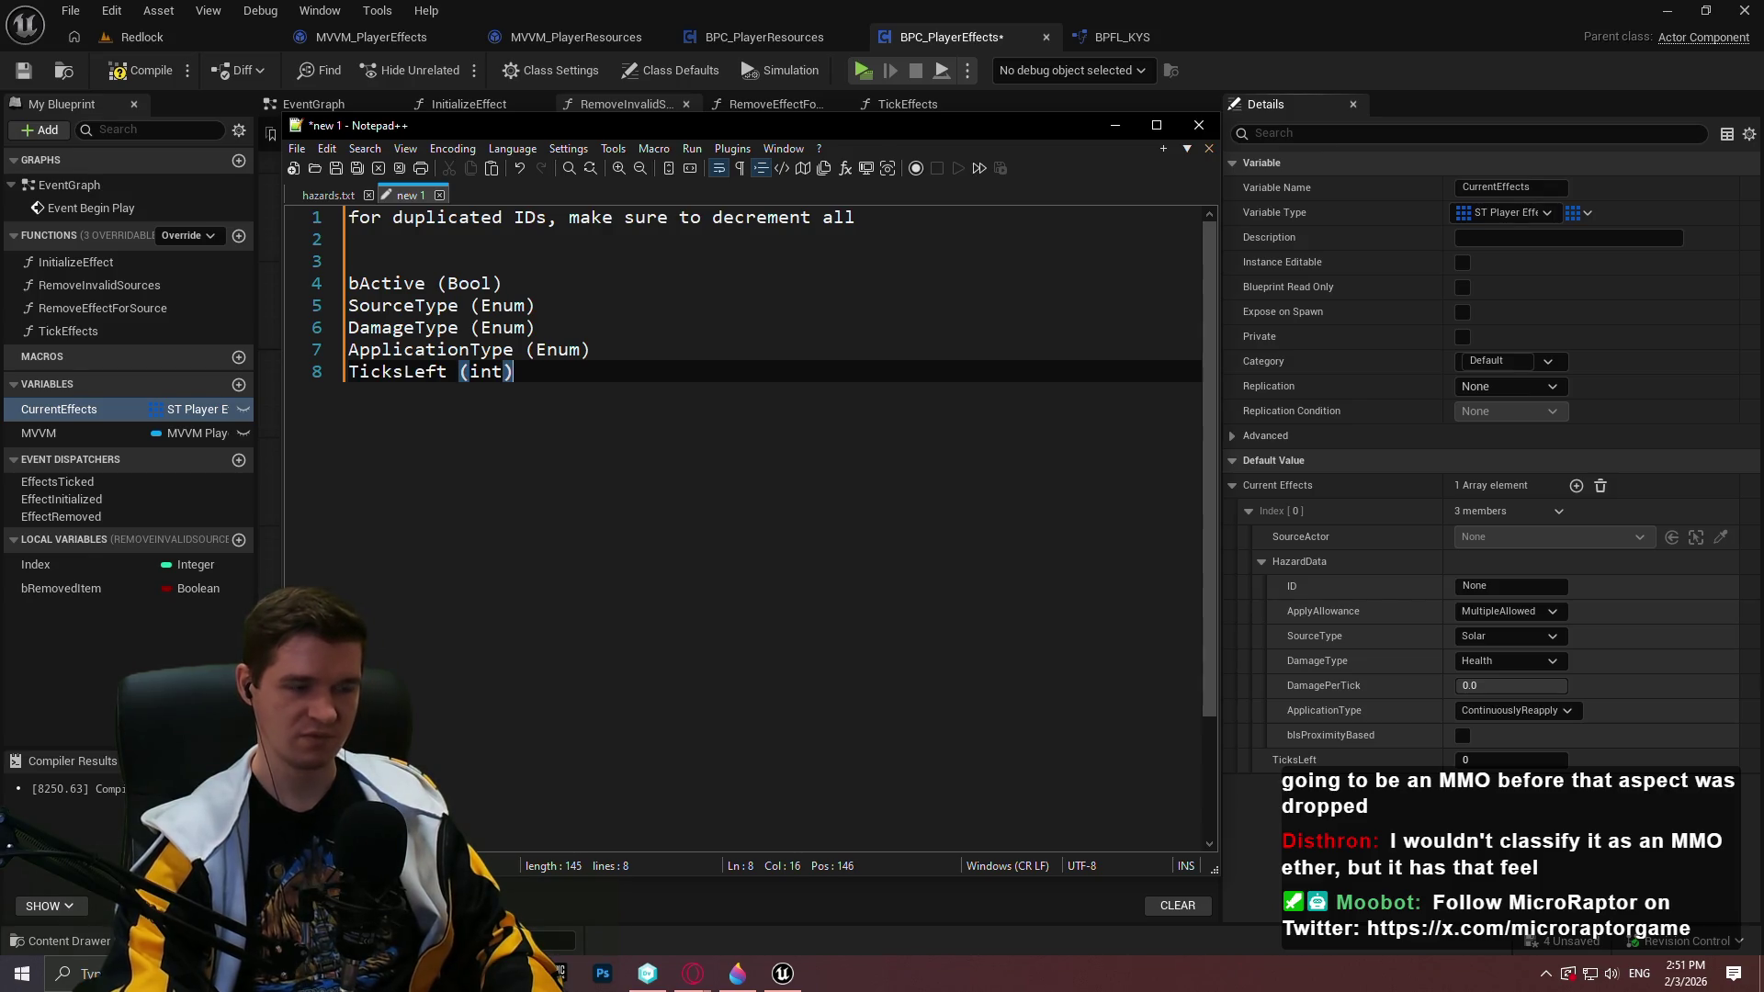
pyautogui.click(370, 371)
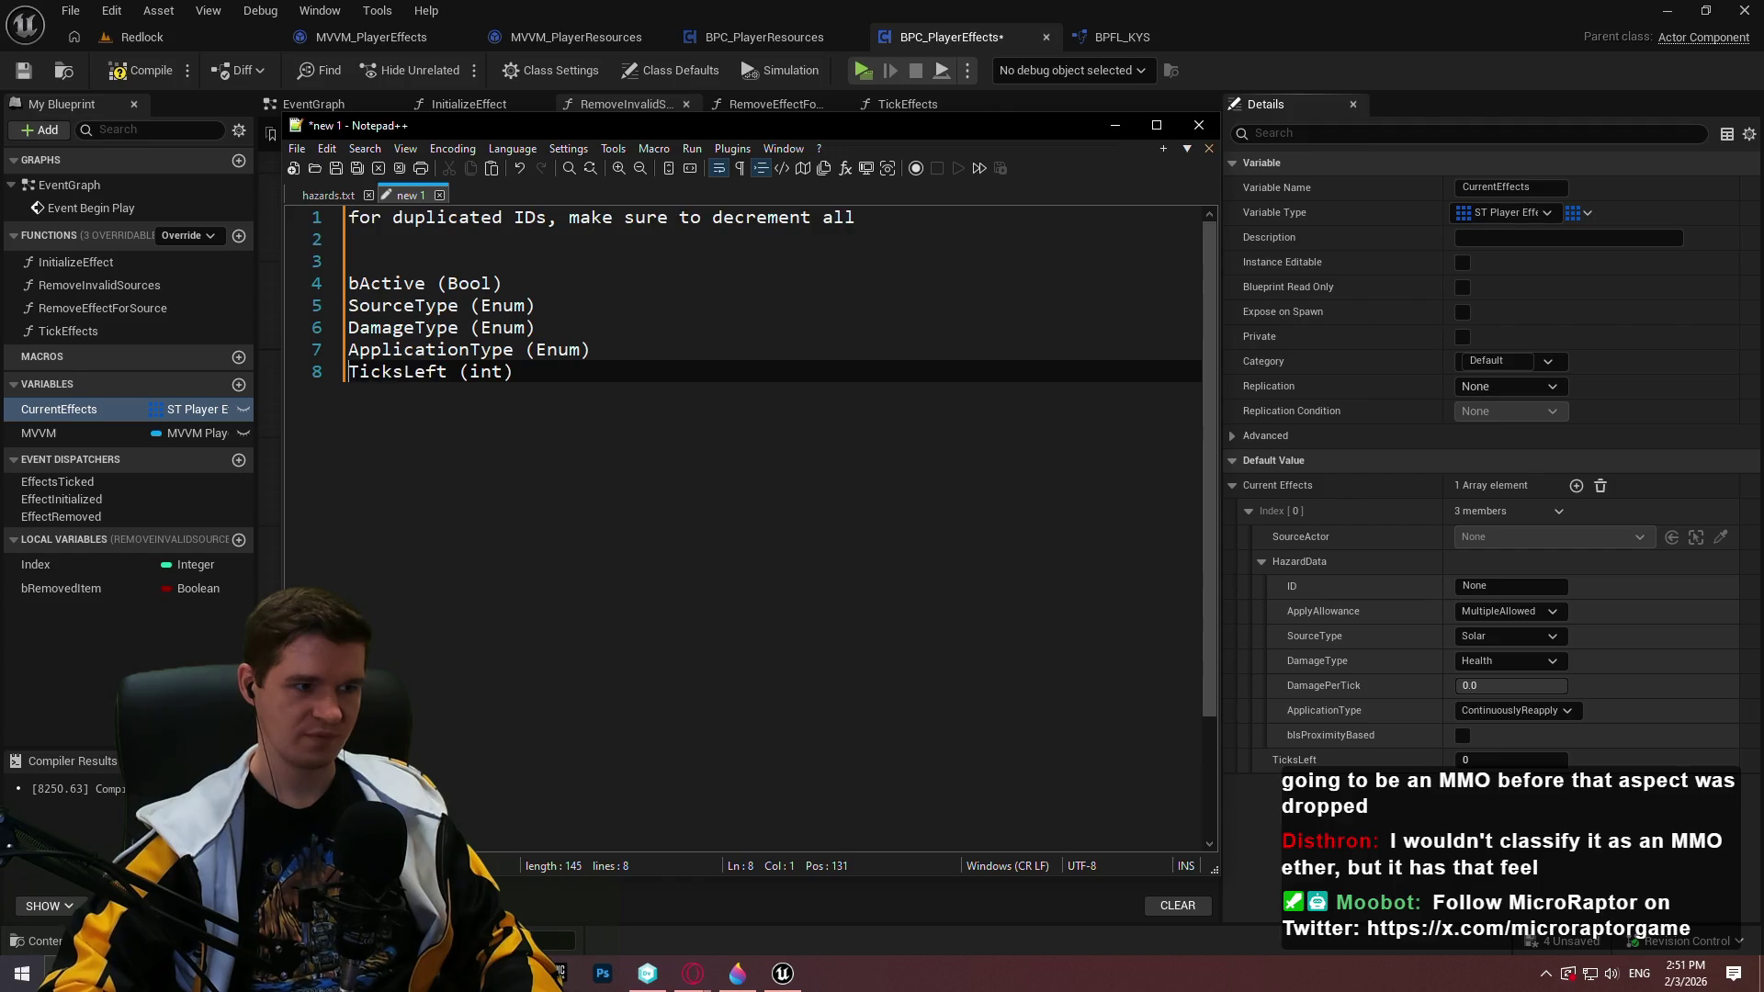
pyautogui.click(349, 371)
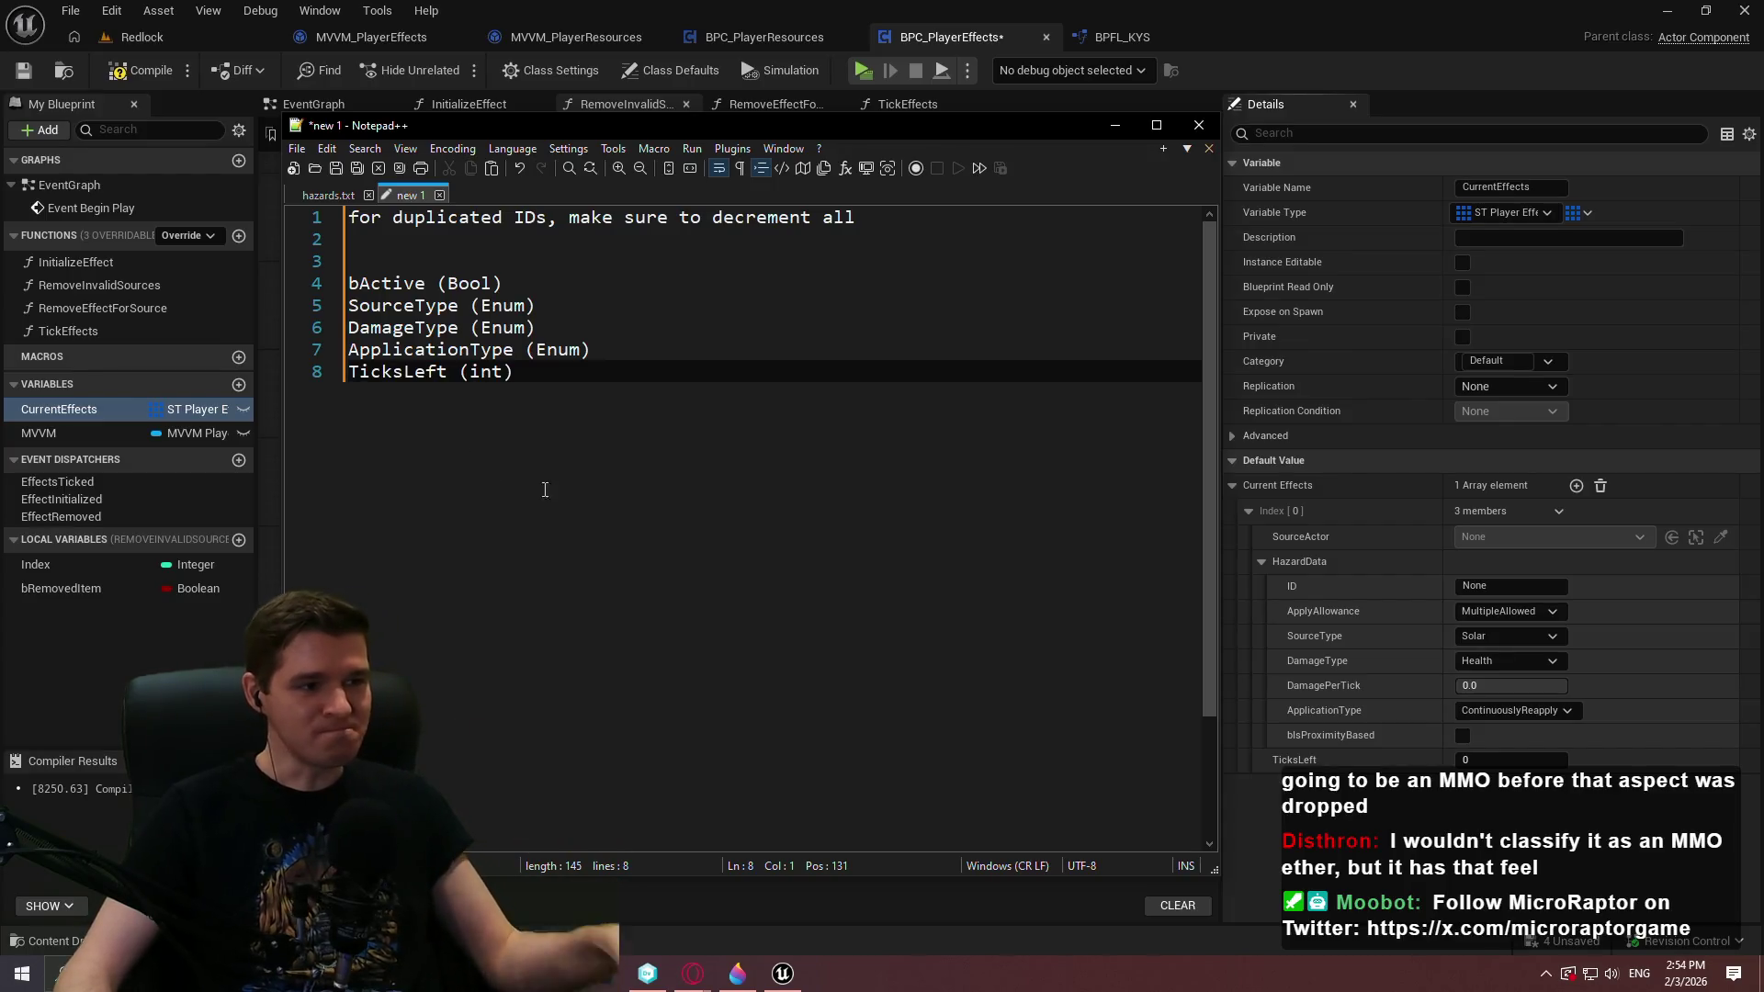
pyautogui.click(595, 351)
# Insert bIsProximityBased (Bool) as line 8 above TicksLeft, then switch back to Unreal
pyautogui.press('Return')
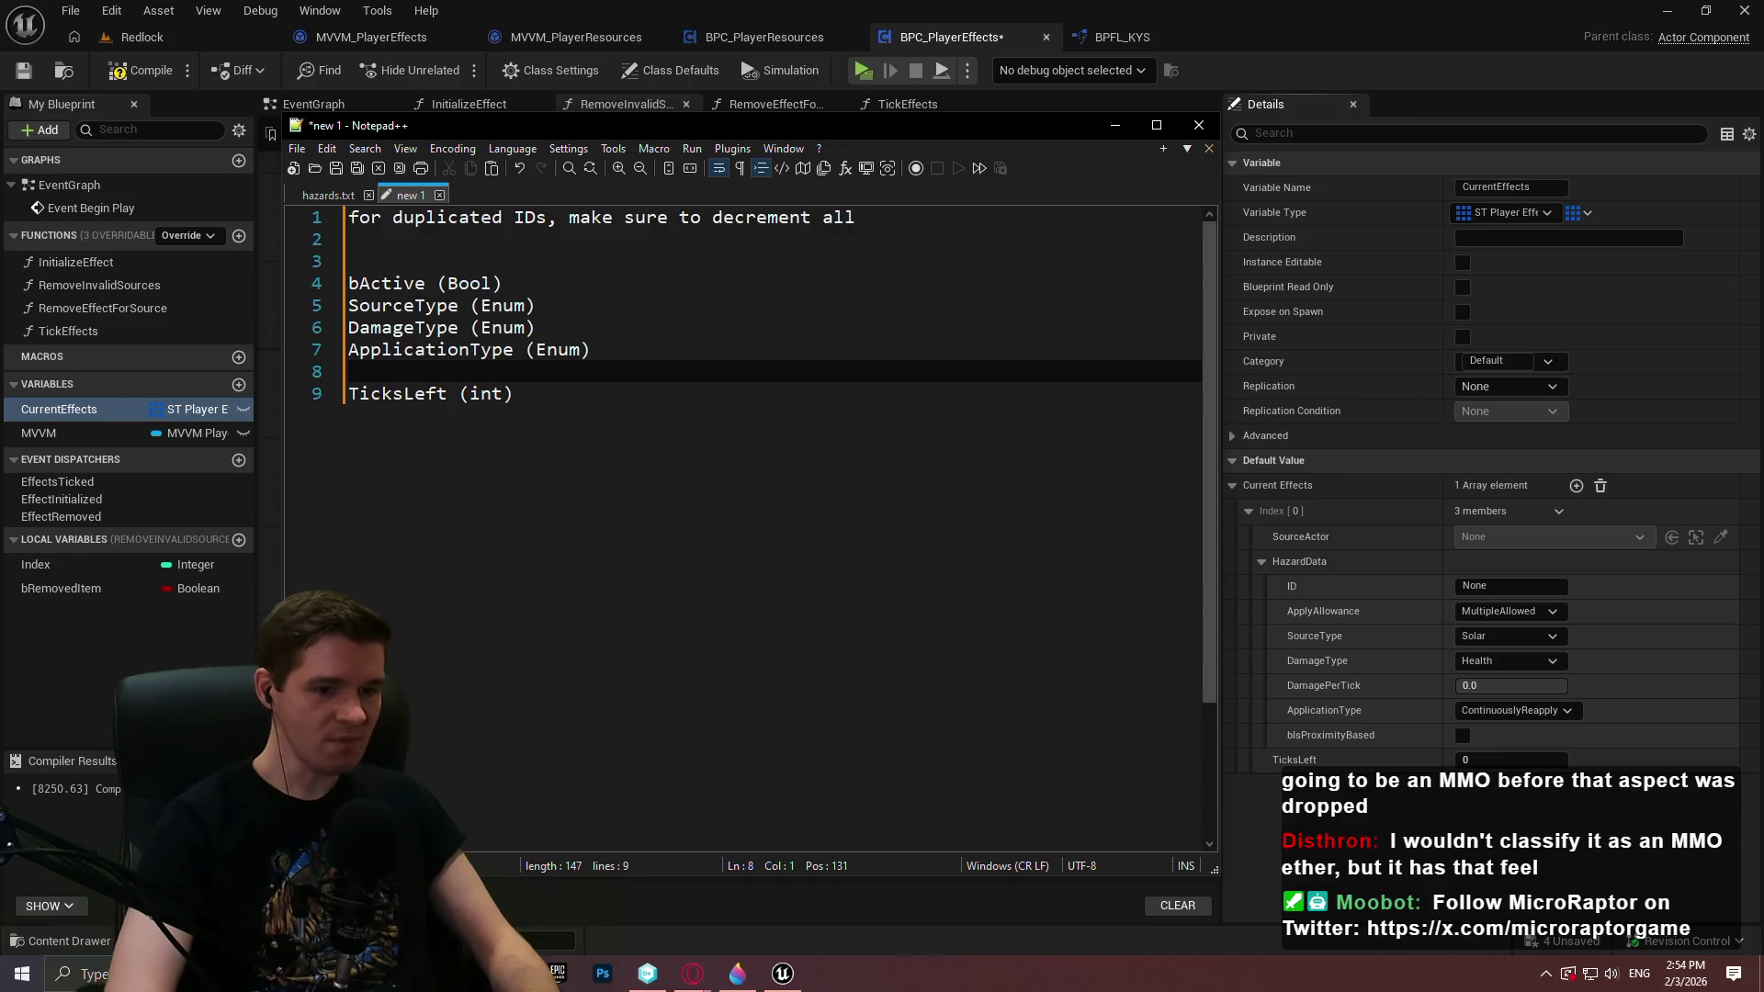
pyautogui.write('bIsPro')
pyautogui.write('c')
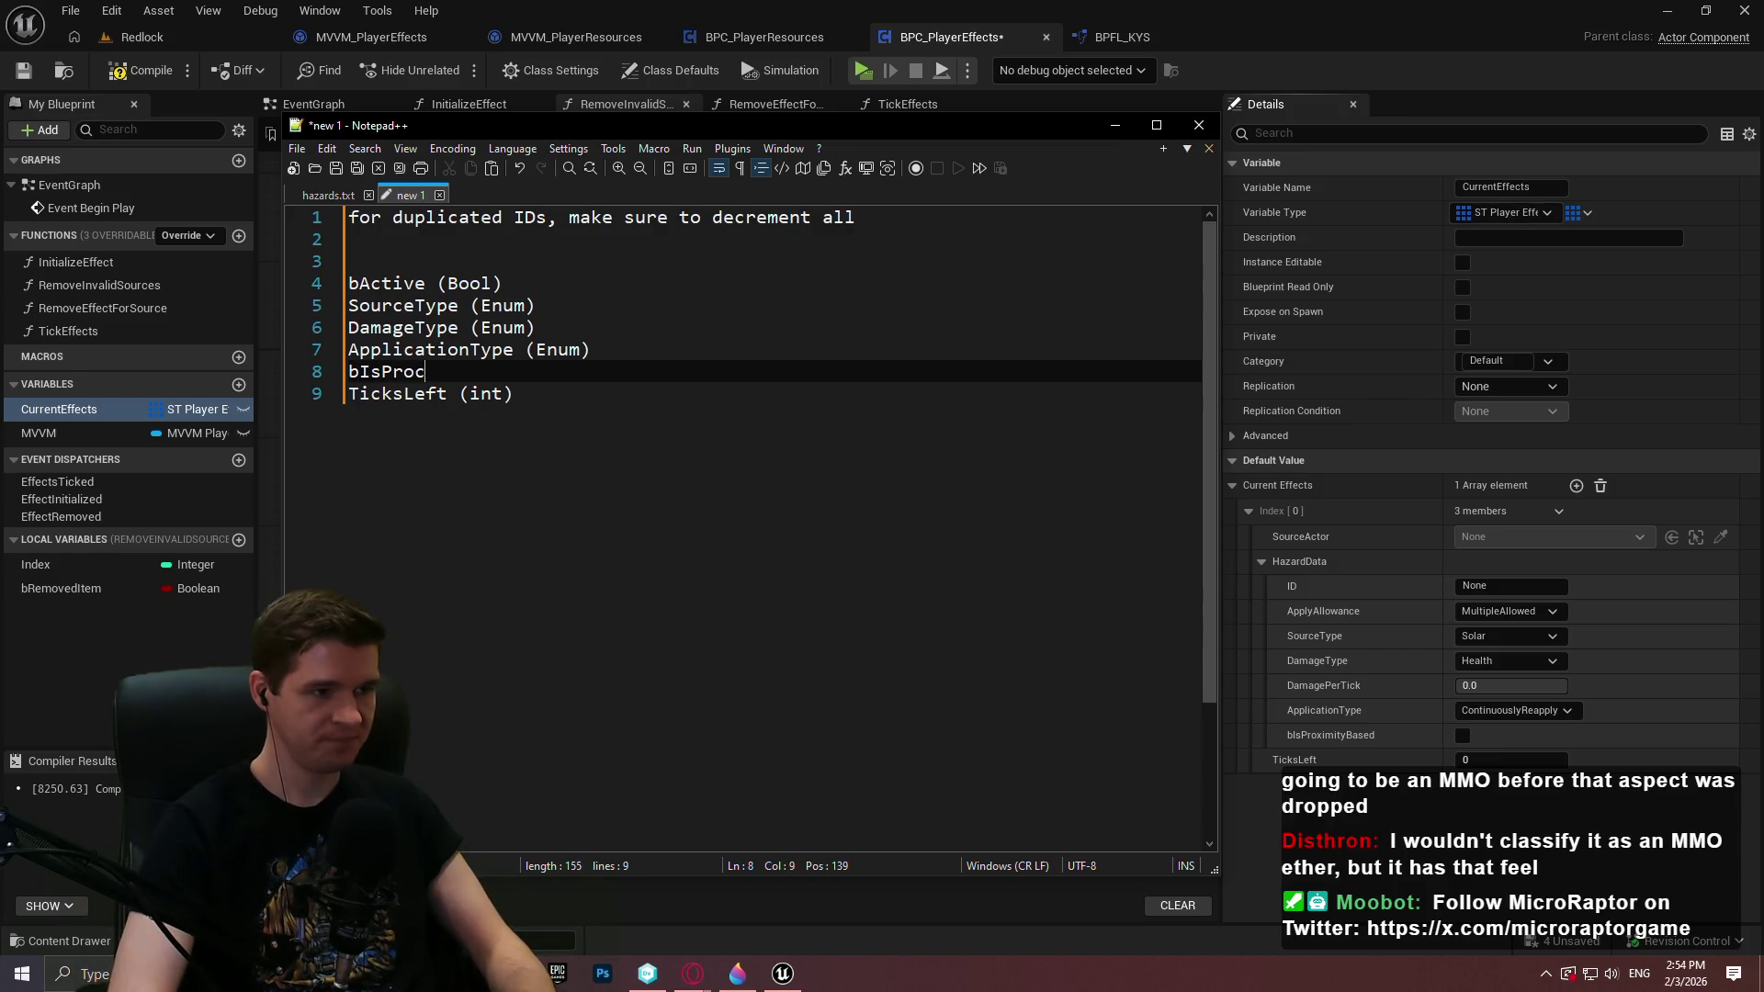
pyautogui.press('BackSpace')
pyautogui.write('ximityBased')
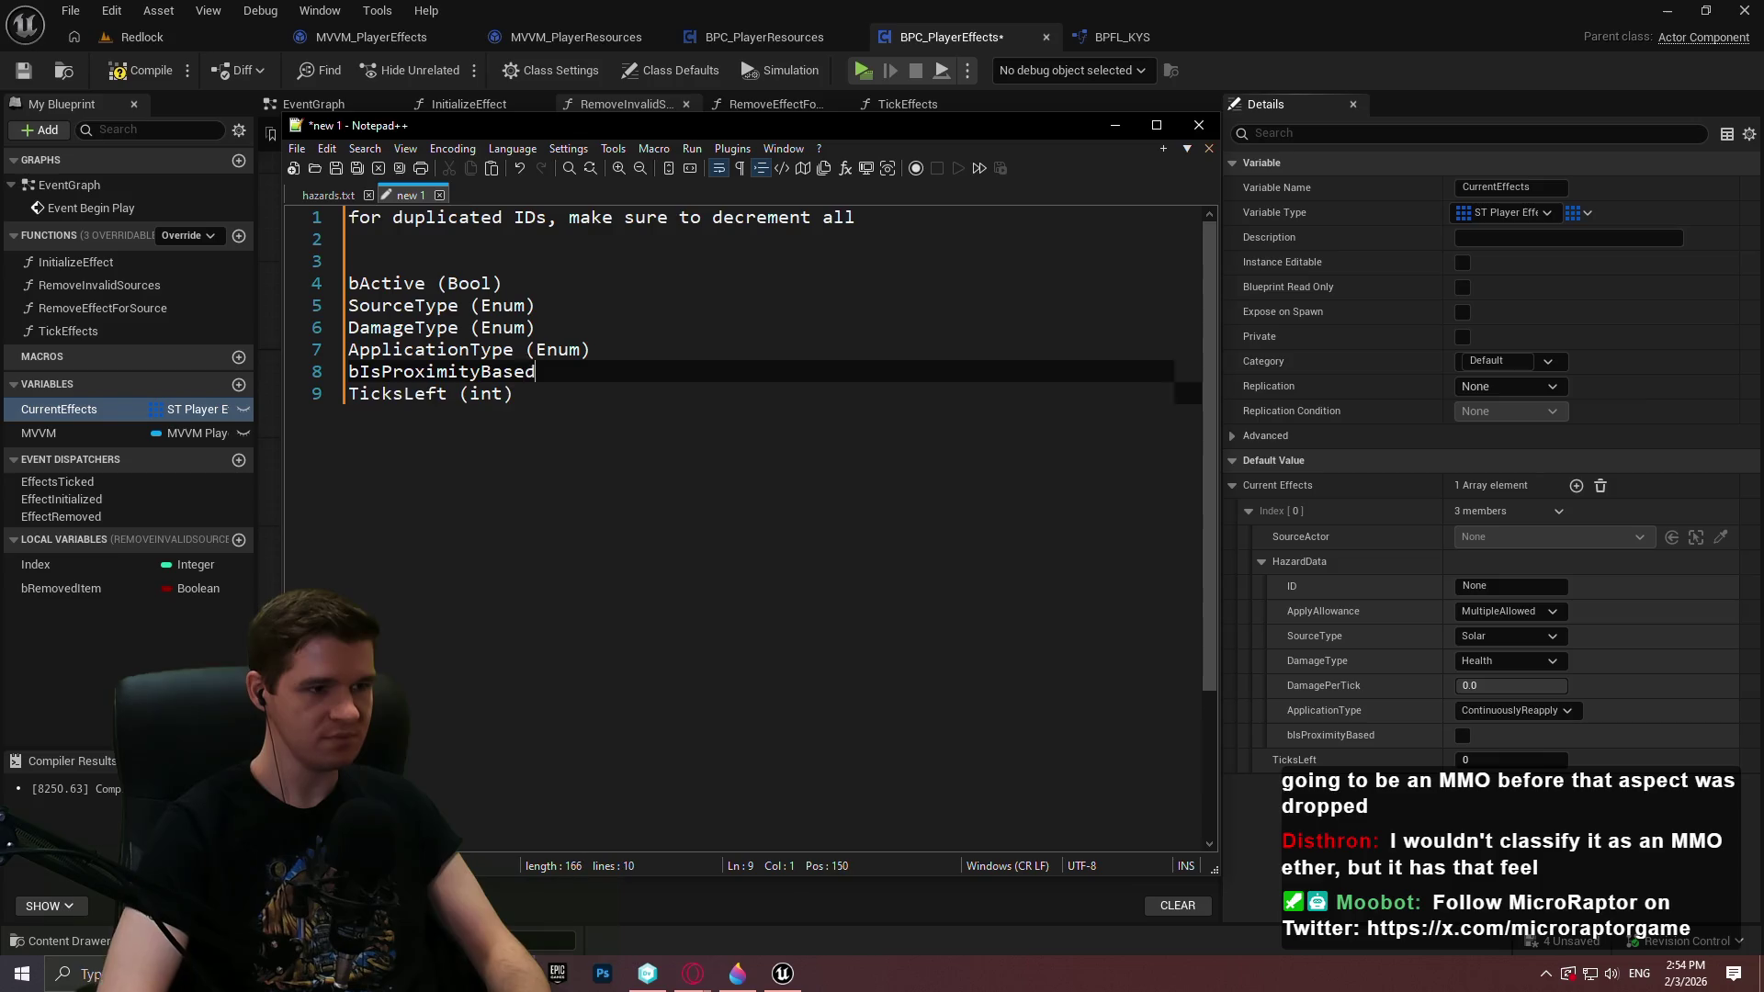
pyautogui.press('Return')
pyautogui.press('BackSpace')
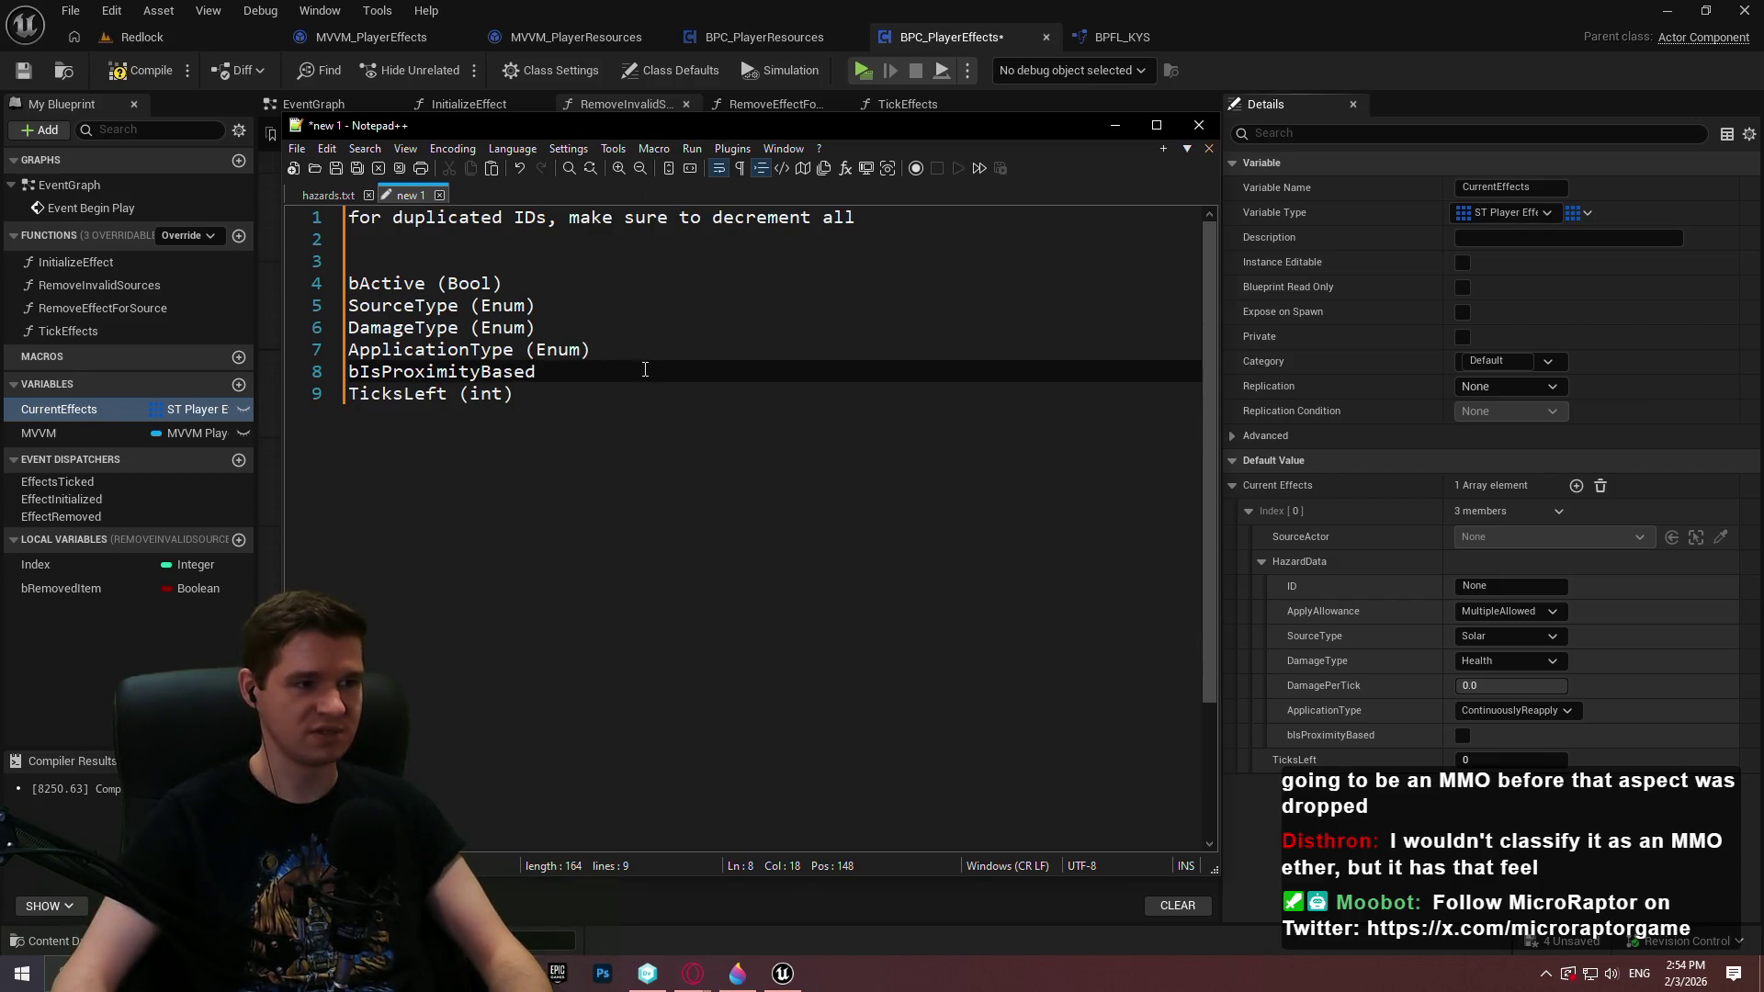
pyautogui.write(' (Bo')
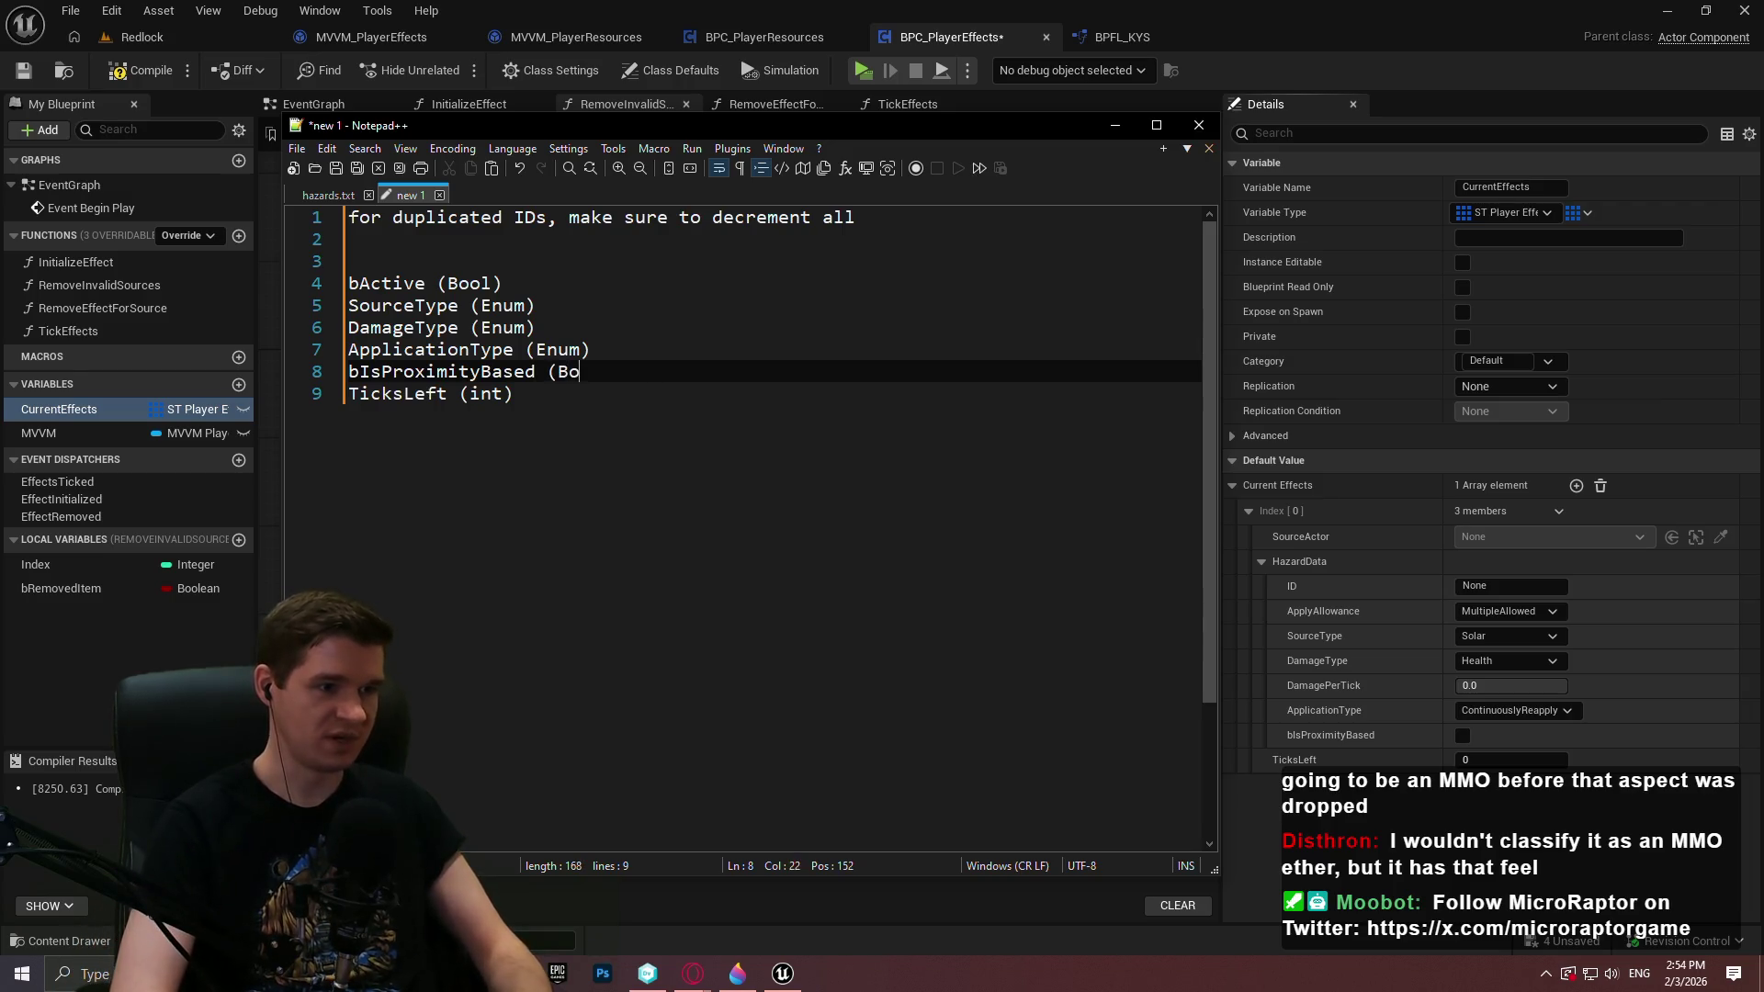
pyautogui.write('ol)')
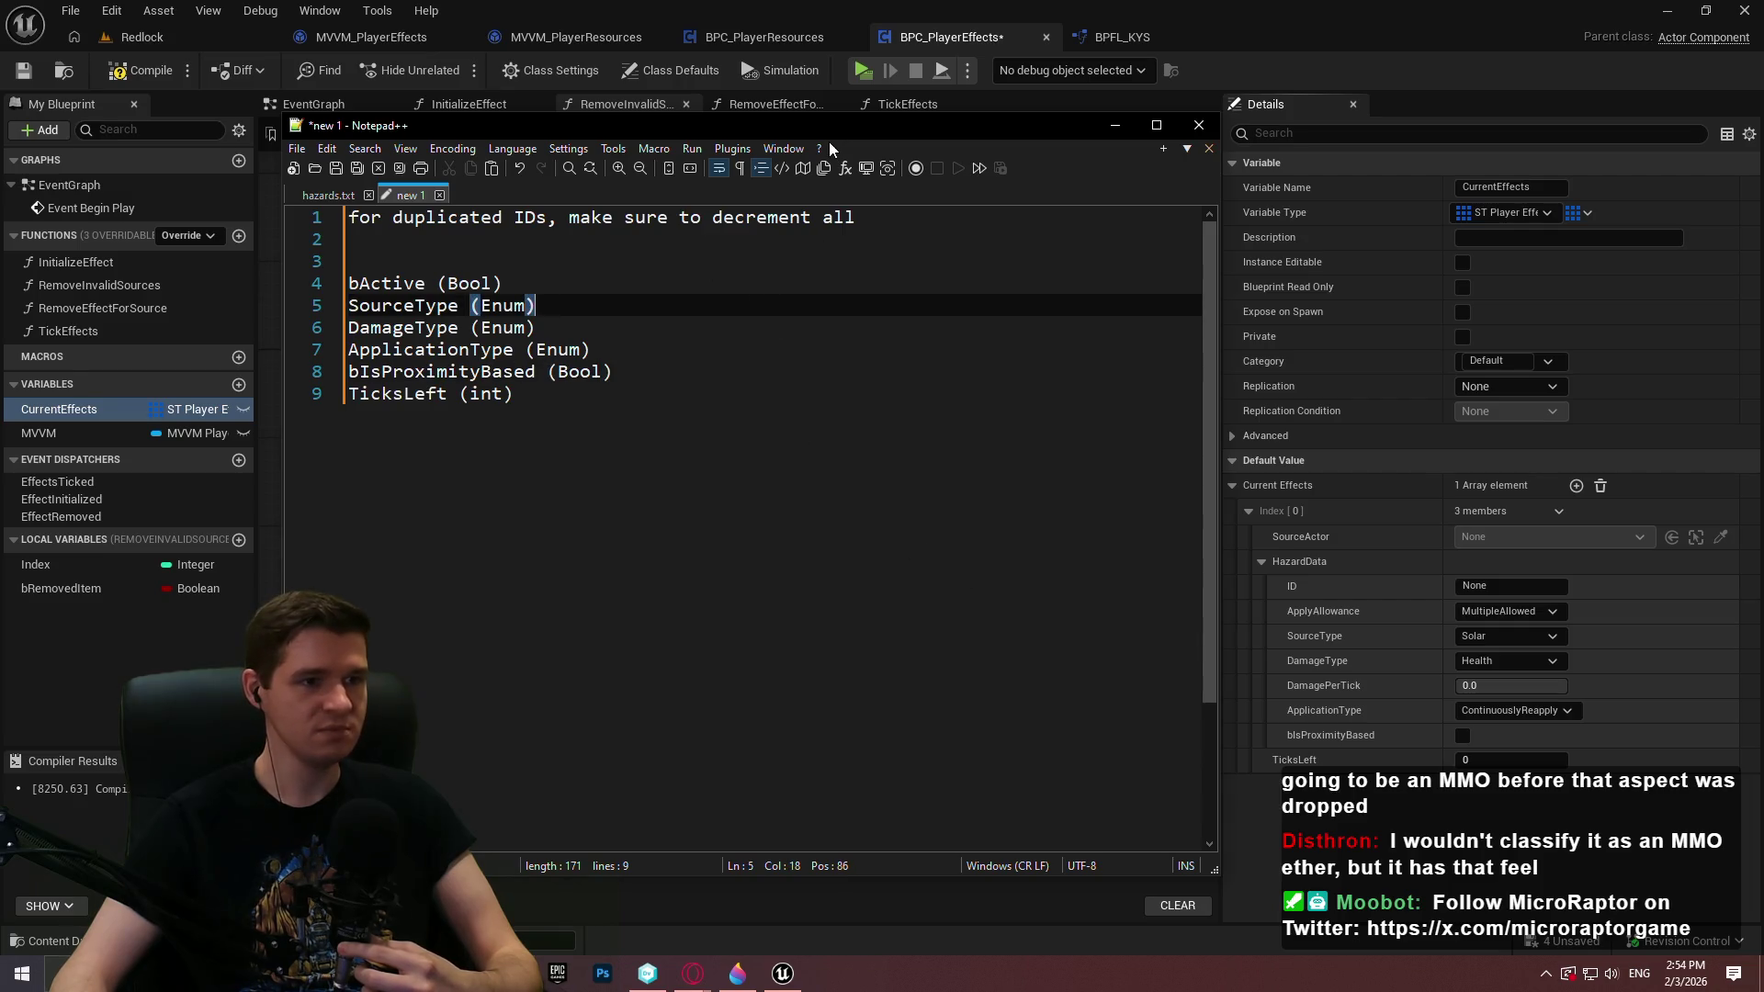
pyautogui.hotkey('alt', 'Tab')
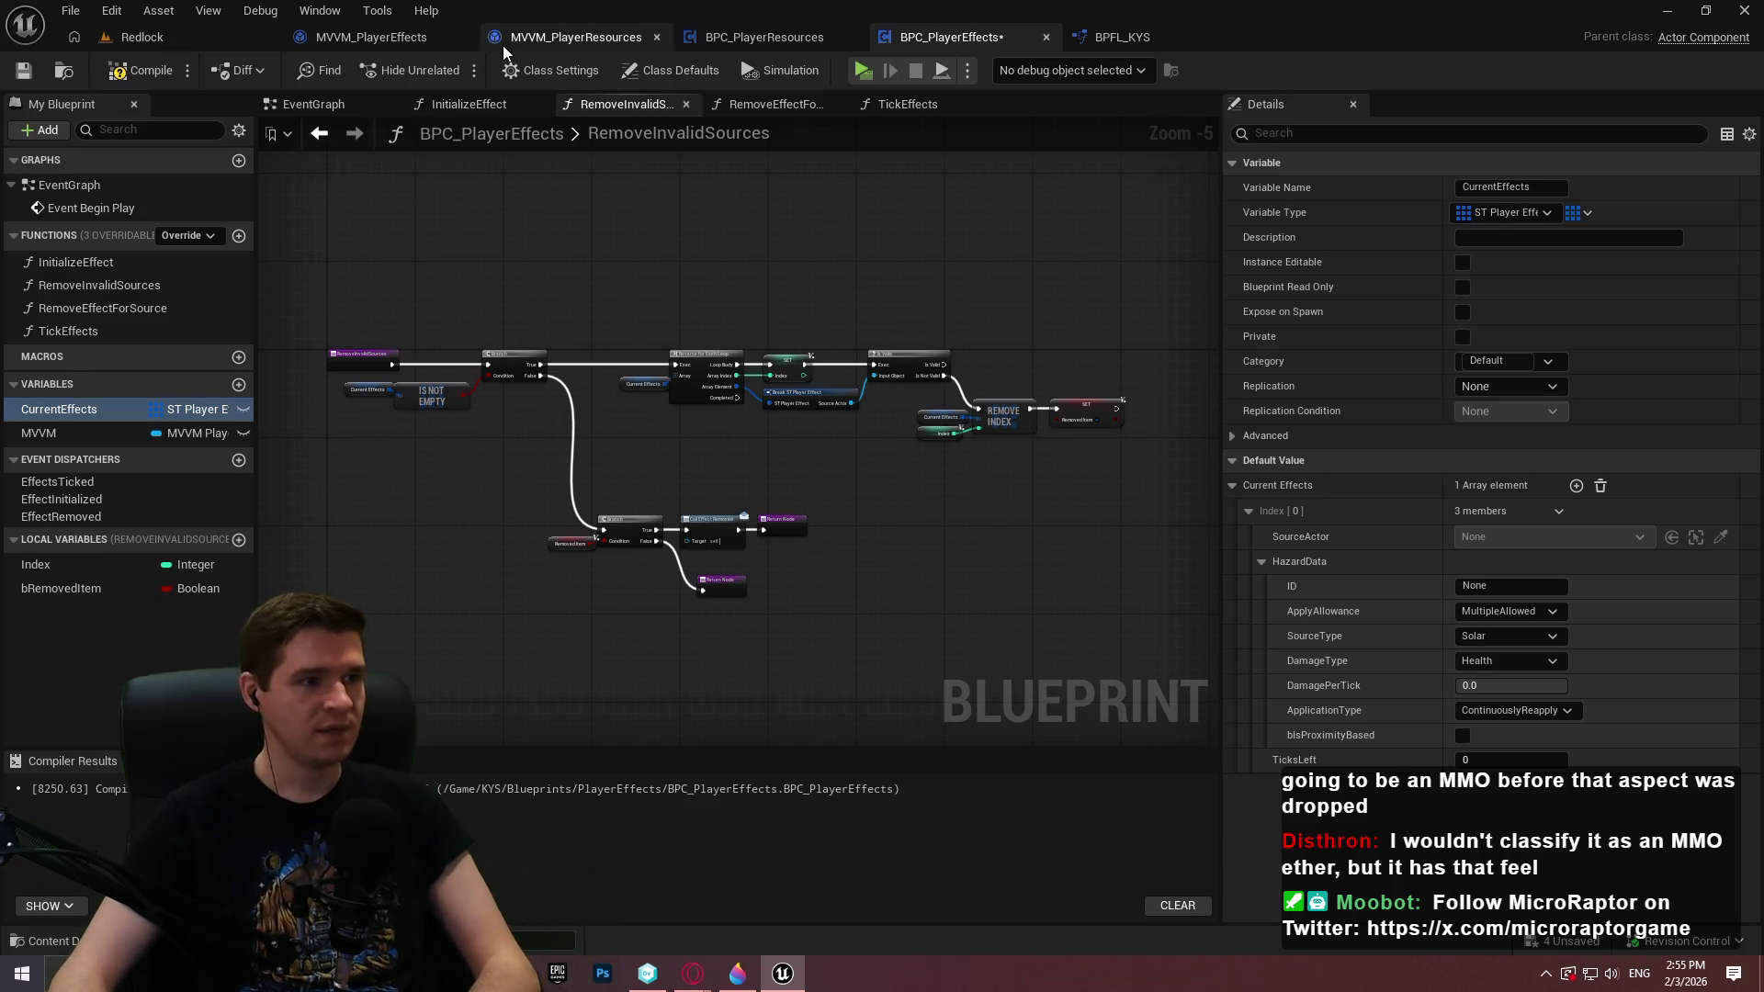
# Compile BPC_PlayerEffects and close the MVVM_PlayerResources, BPC_PlayerResources and BPFL_KYS tabs
pyautogui.click(149, 69)
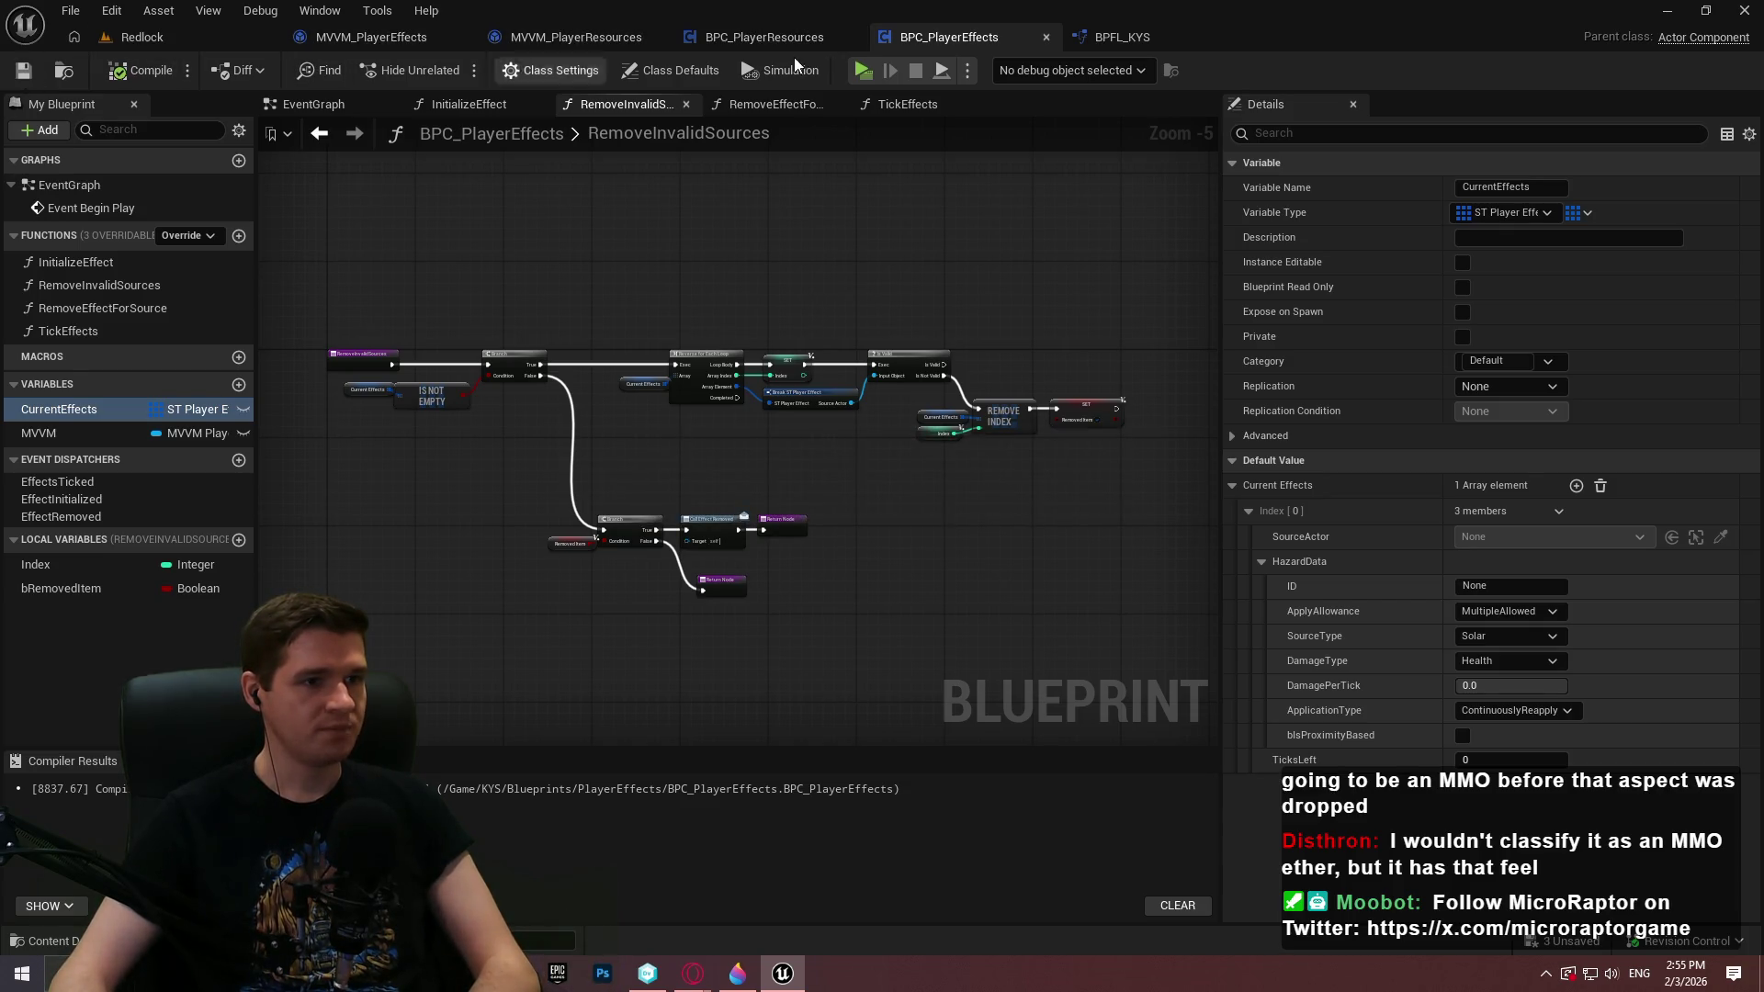
pyautogui.click(592, 34)
pyautogui.scroll(-2, 842, 379)
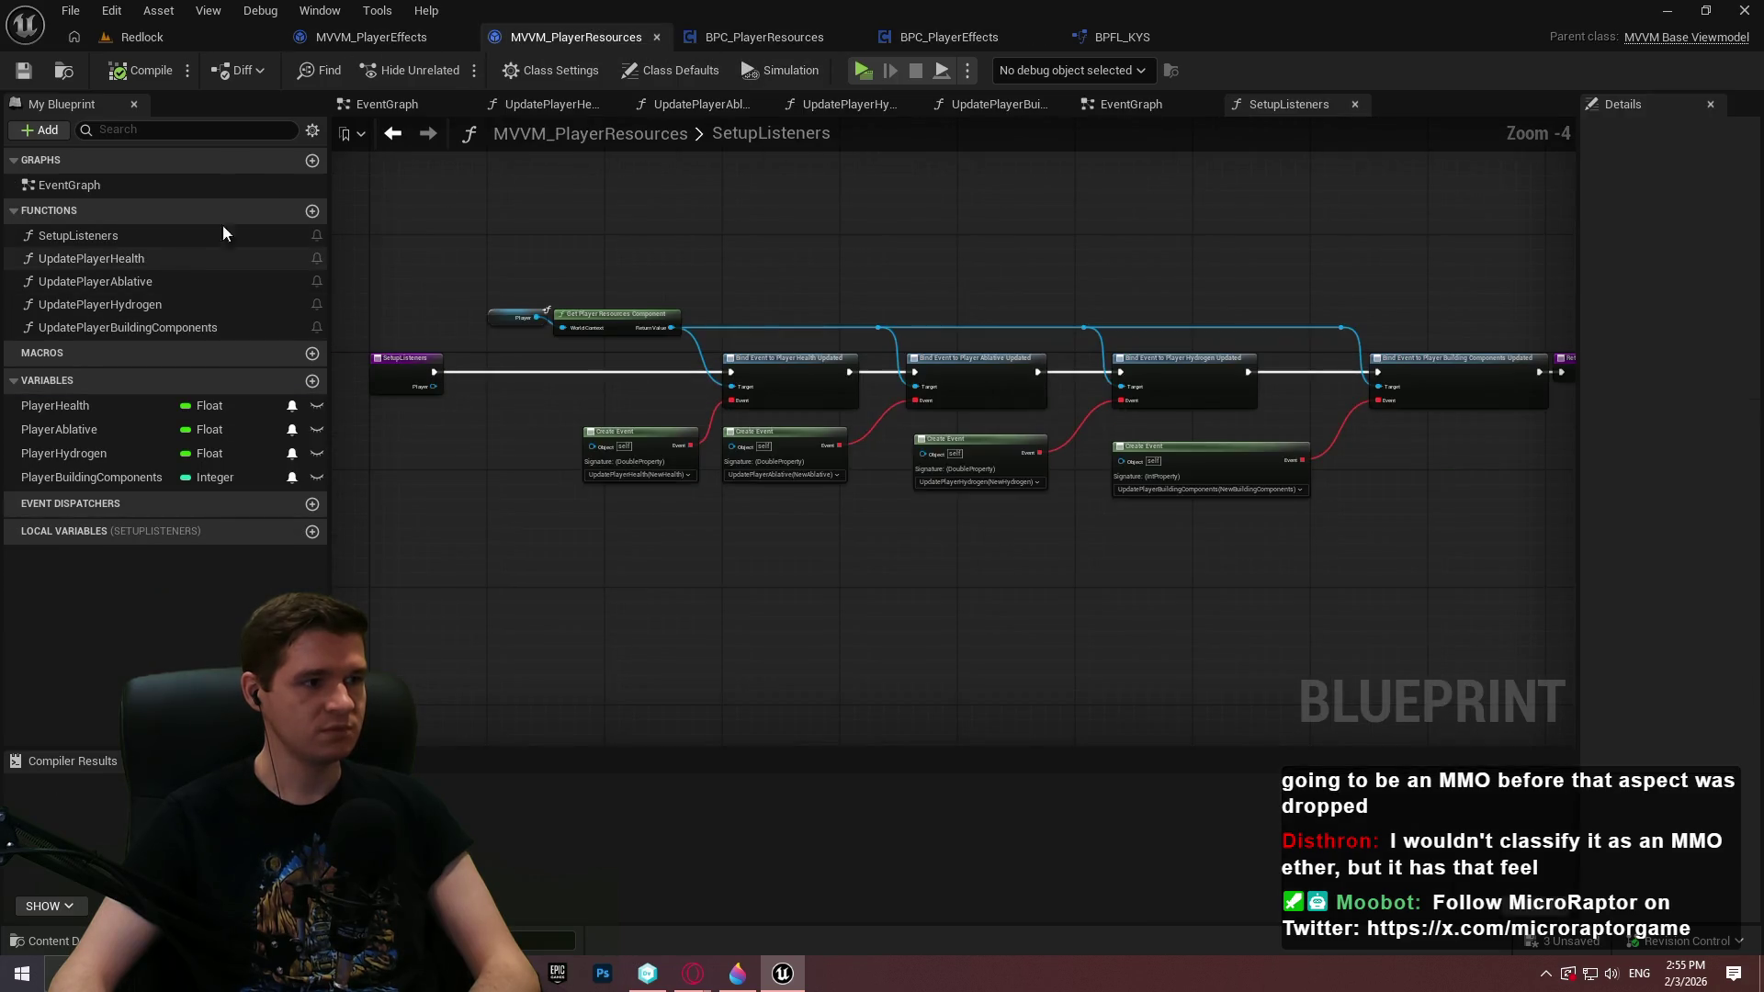
pyautogui.click(371, 37)
pyautogui.click(653, 37)
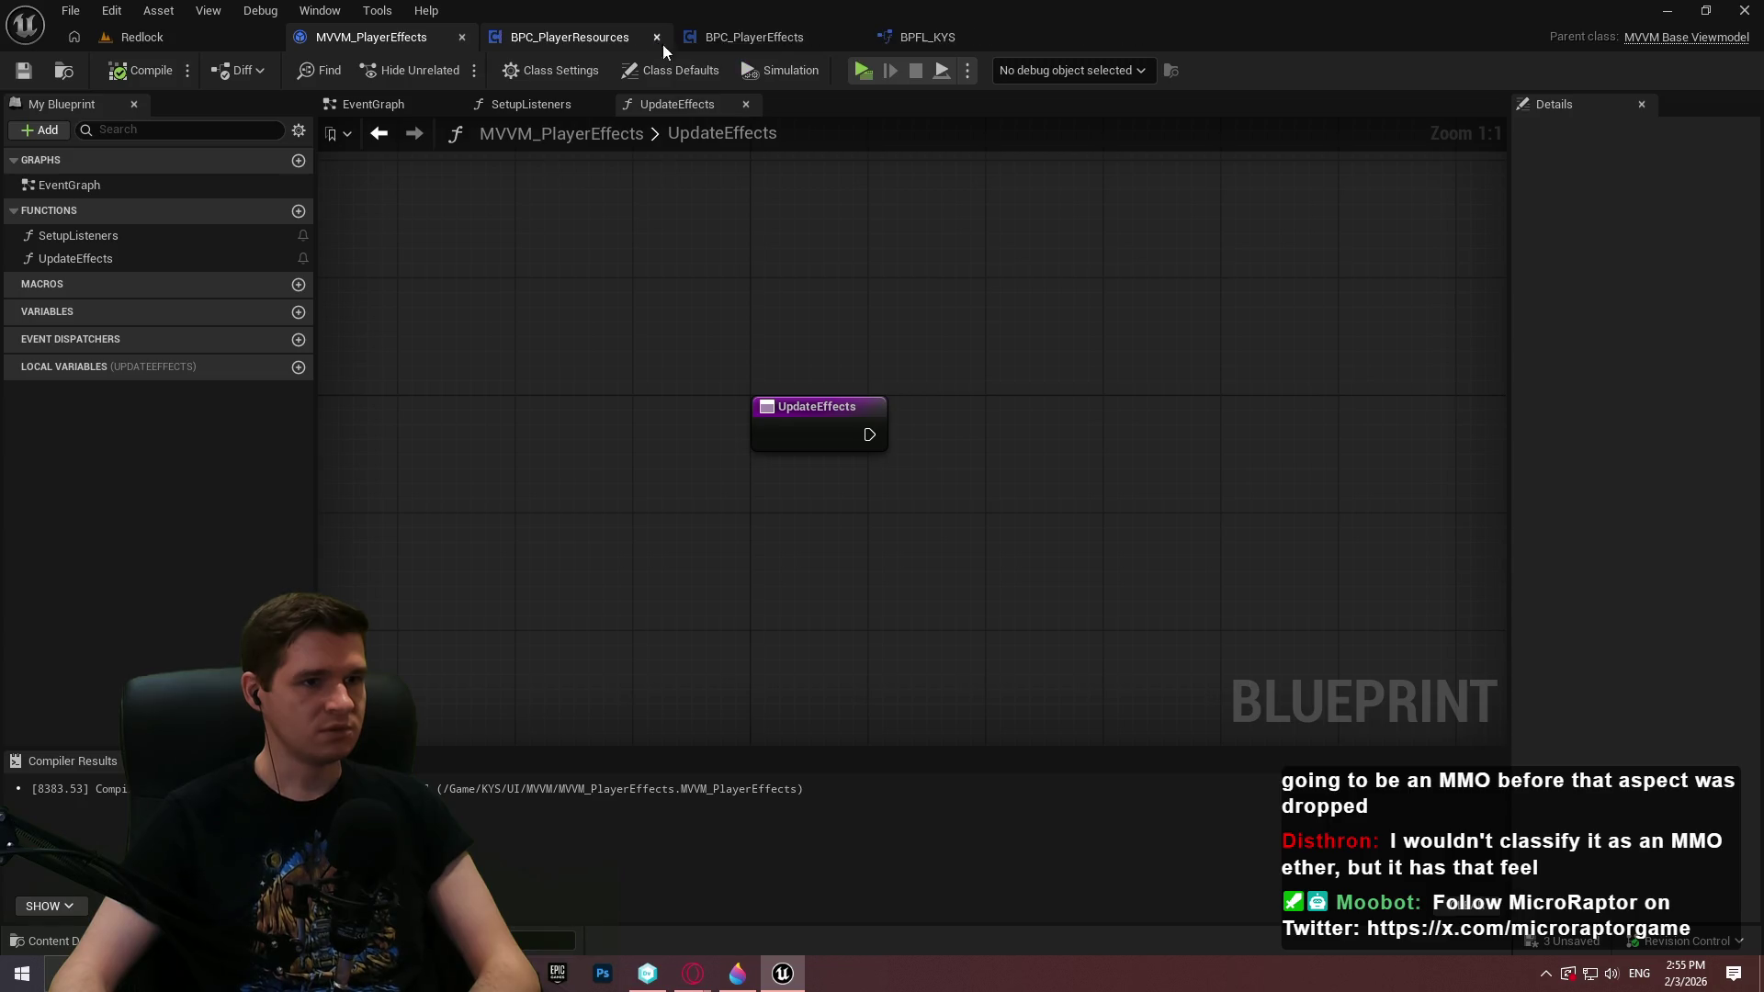
pyautogui.click(658, 37)
pyautogui.click(735, 37)
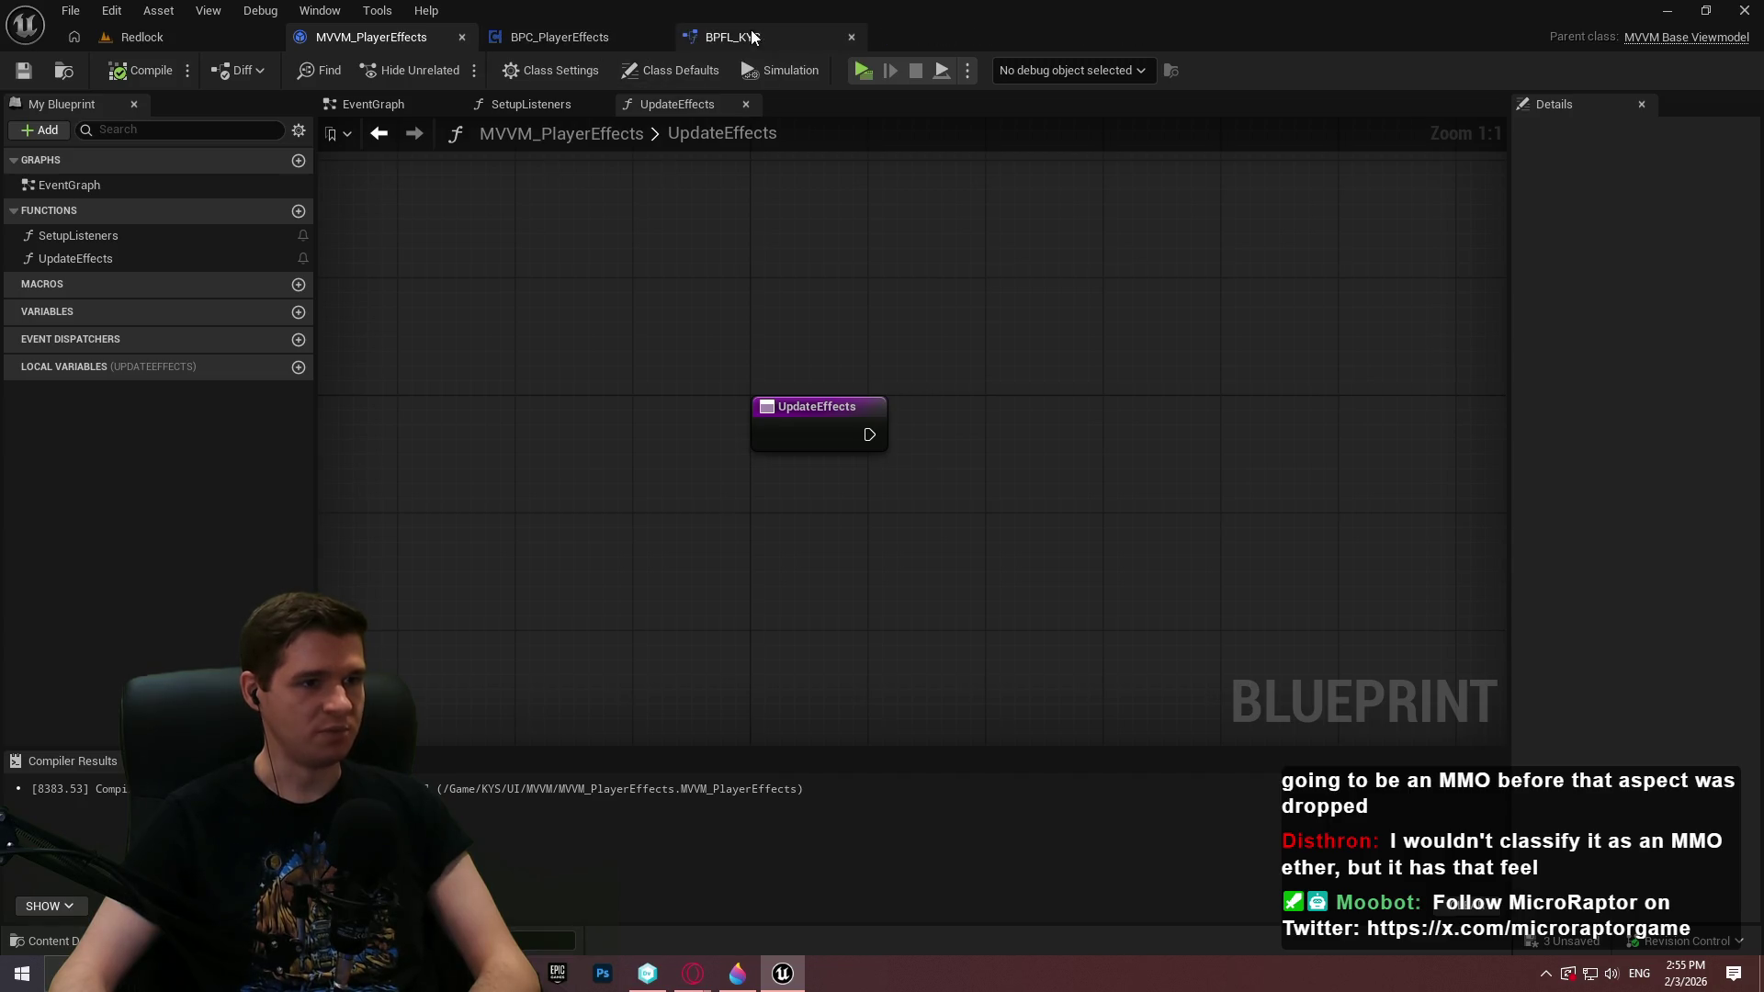
pyautogui.click(852, 39)
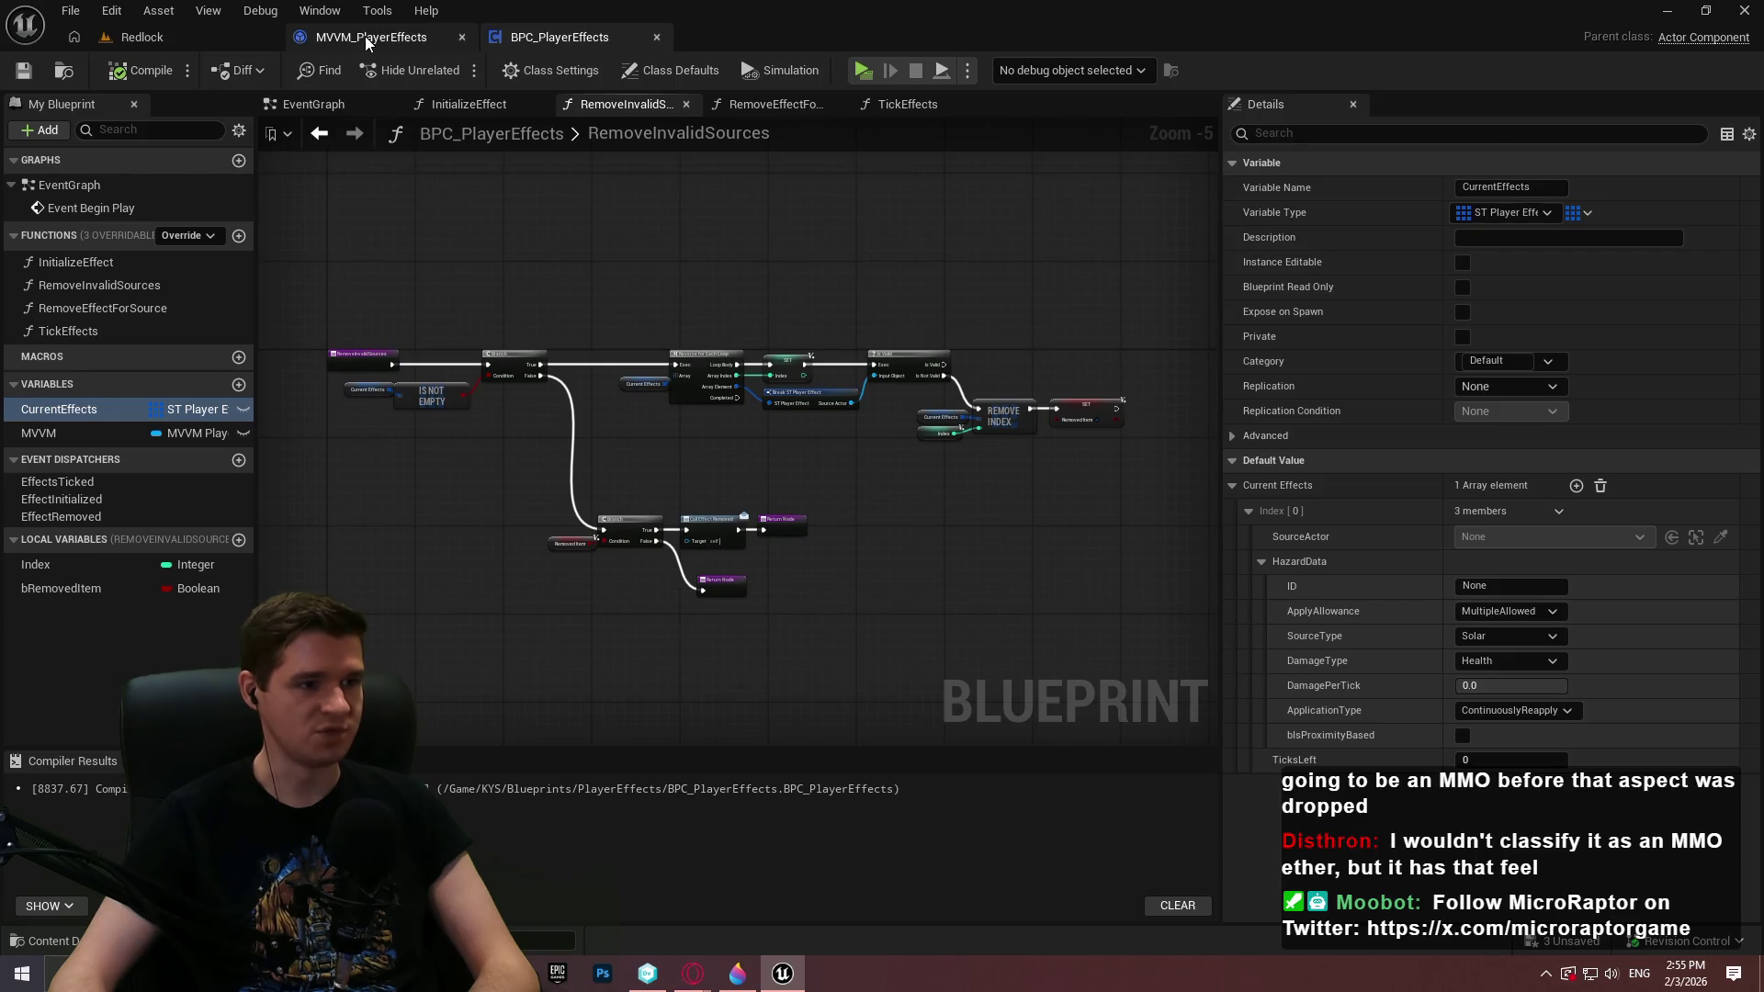
pyautogui.click(366, 36)
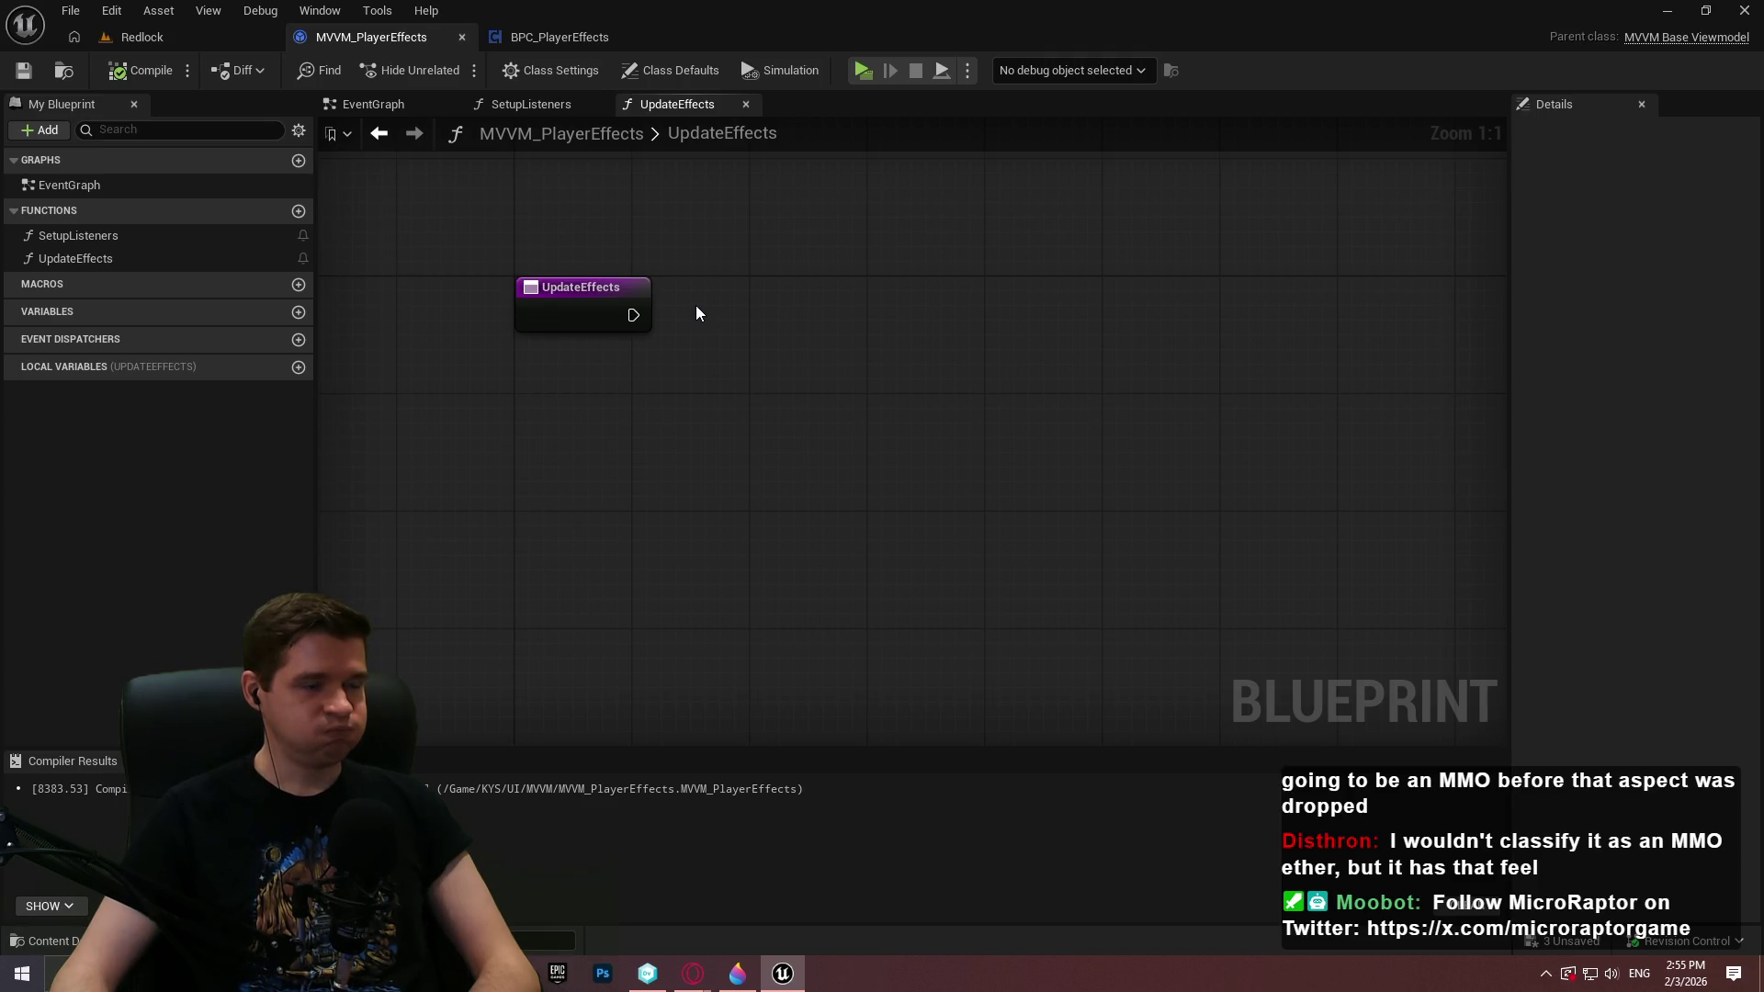
# Show the SetupListeners graph in MVVM_PlayerEffects and begin adding a new variable
pyautogui.click(557, 37)
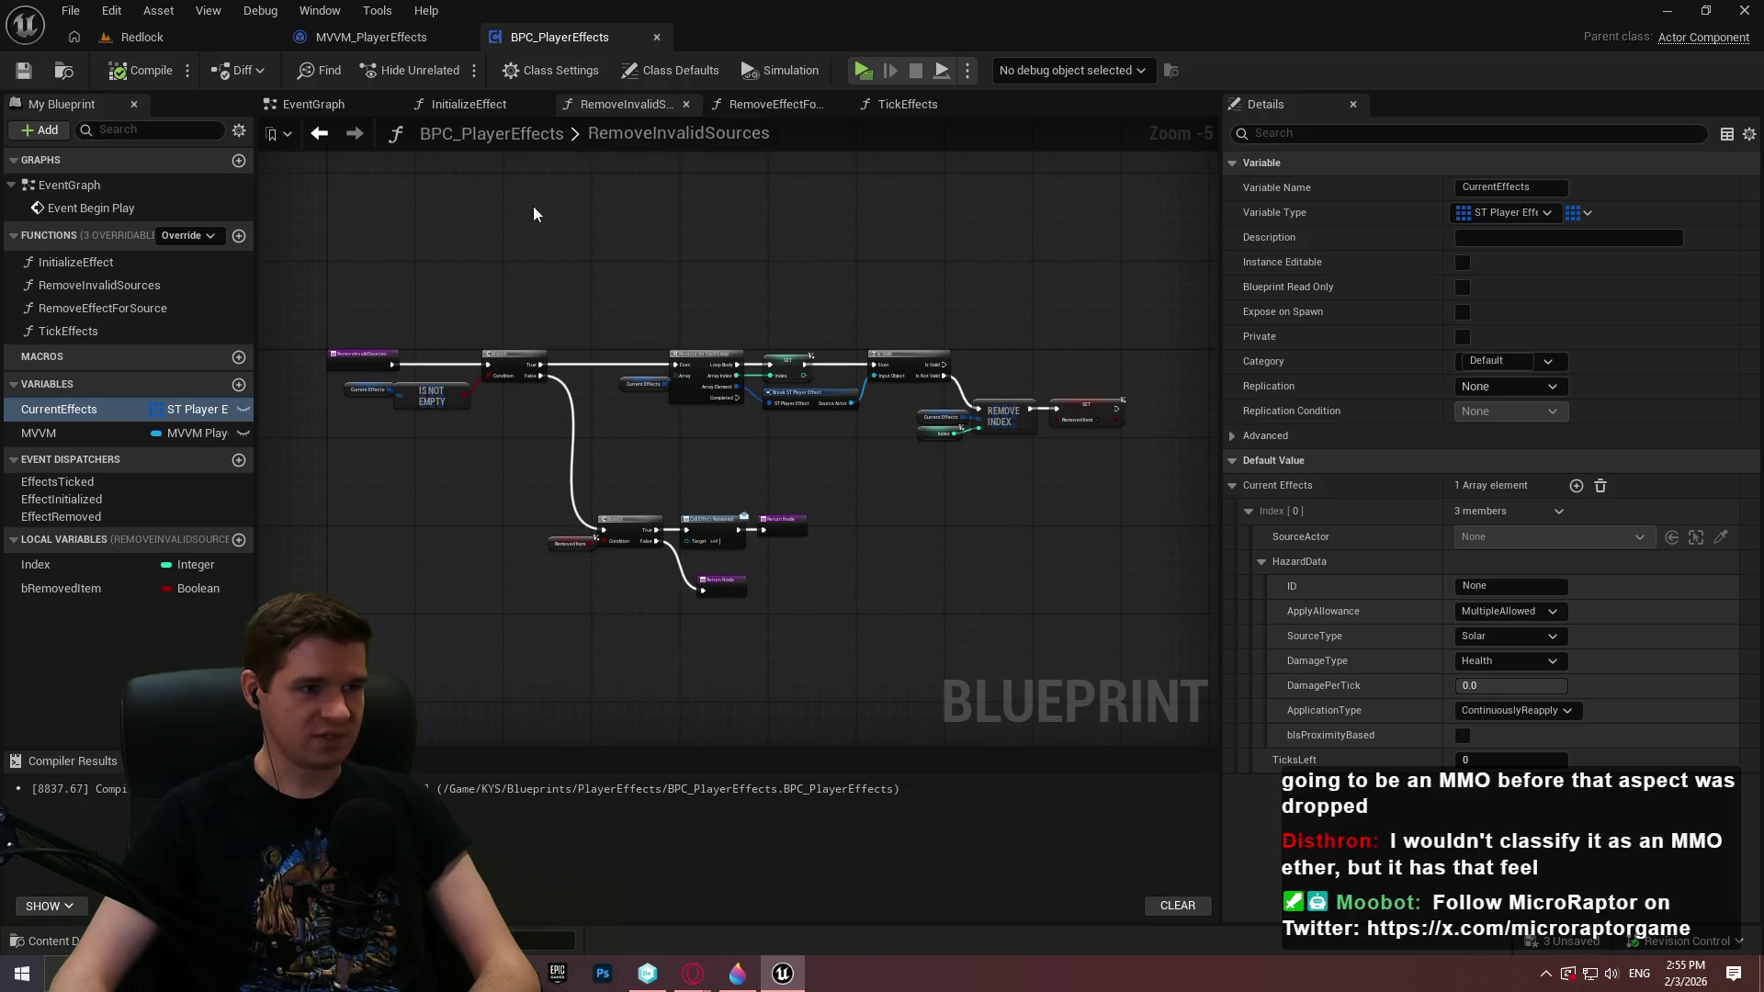
pyautogui.click(354, 37)
pyautogui.click(562, 109)
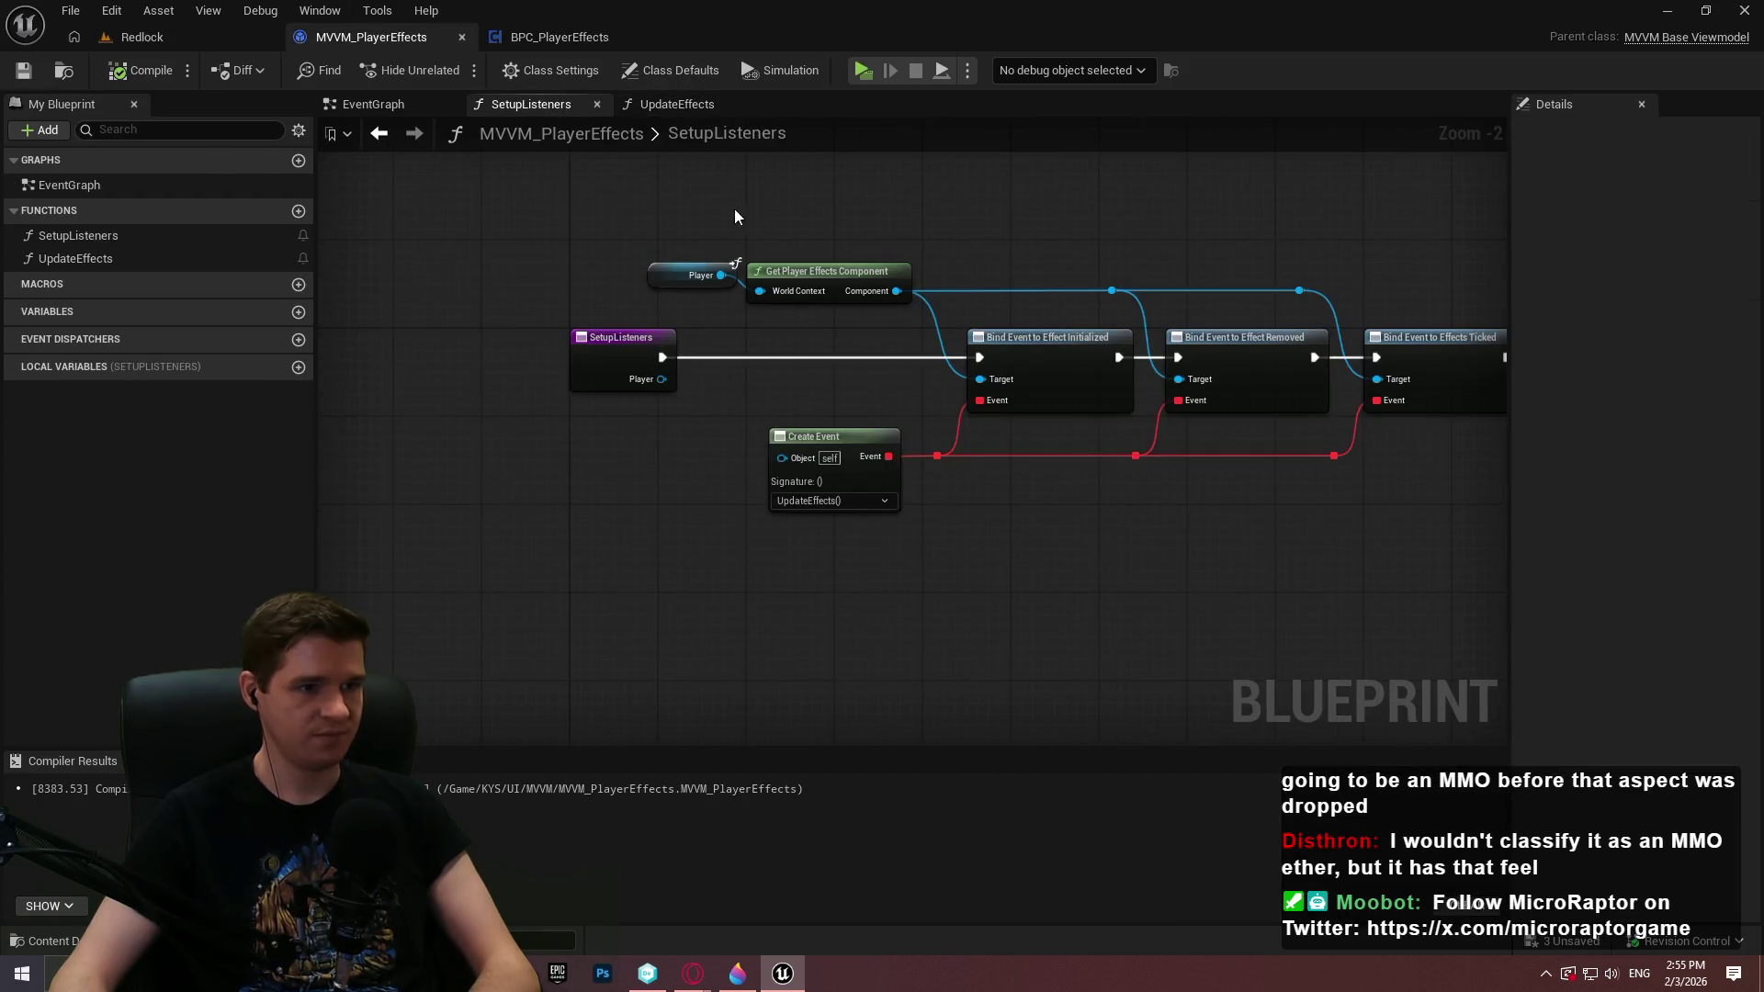
pyautogui.moveTo(635, 203); pyautogui.dragTo(811, 272)
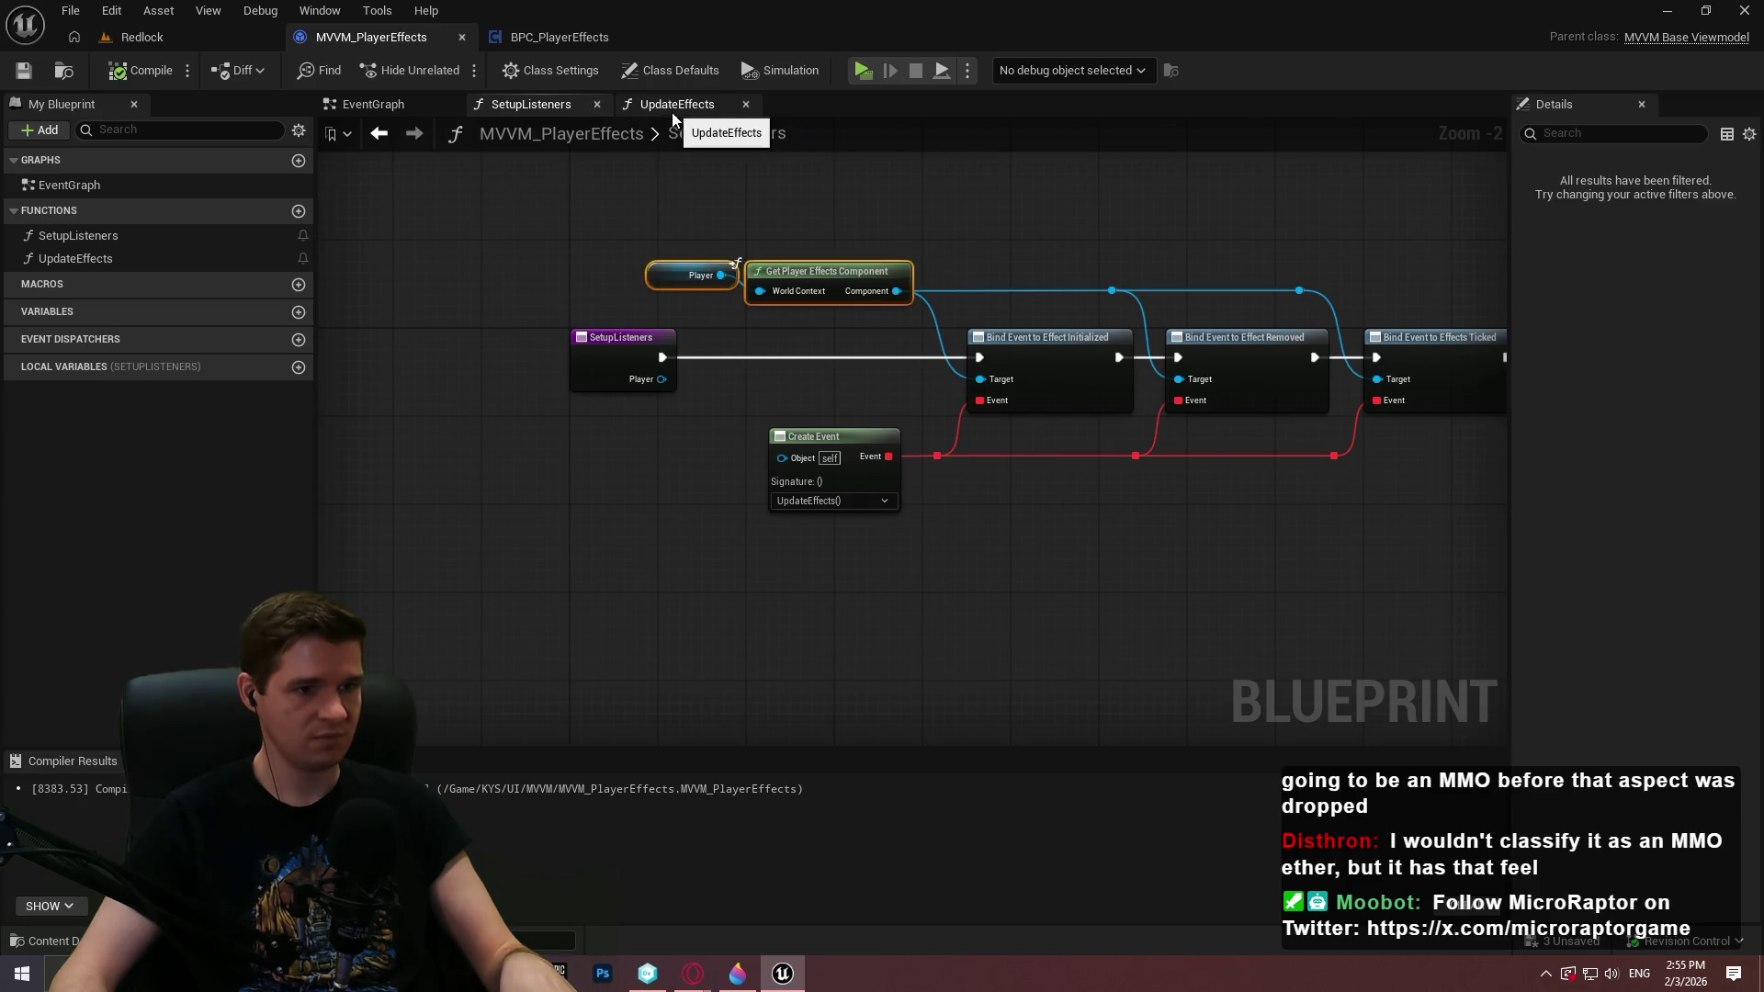
pyautogui.moveTo(877, 184); pyautogui.dragTo(612, 162)
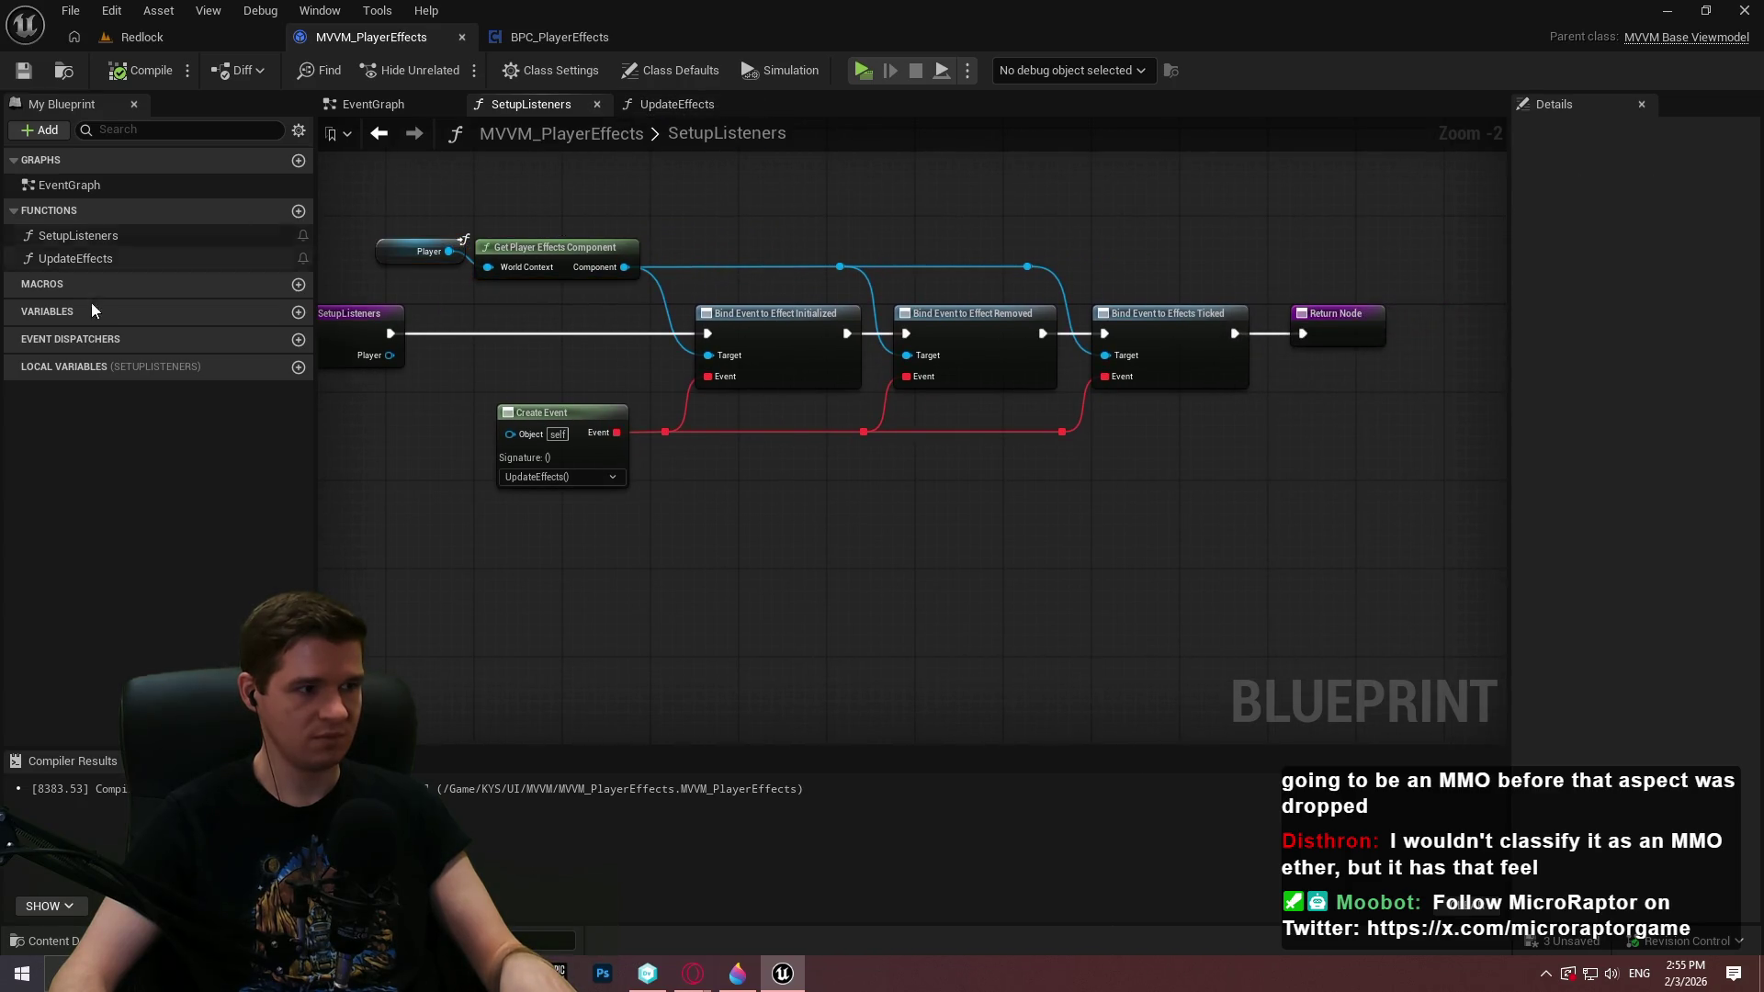
pyautogui.click(296, 315)
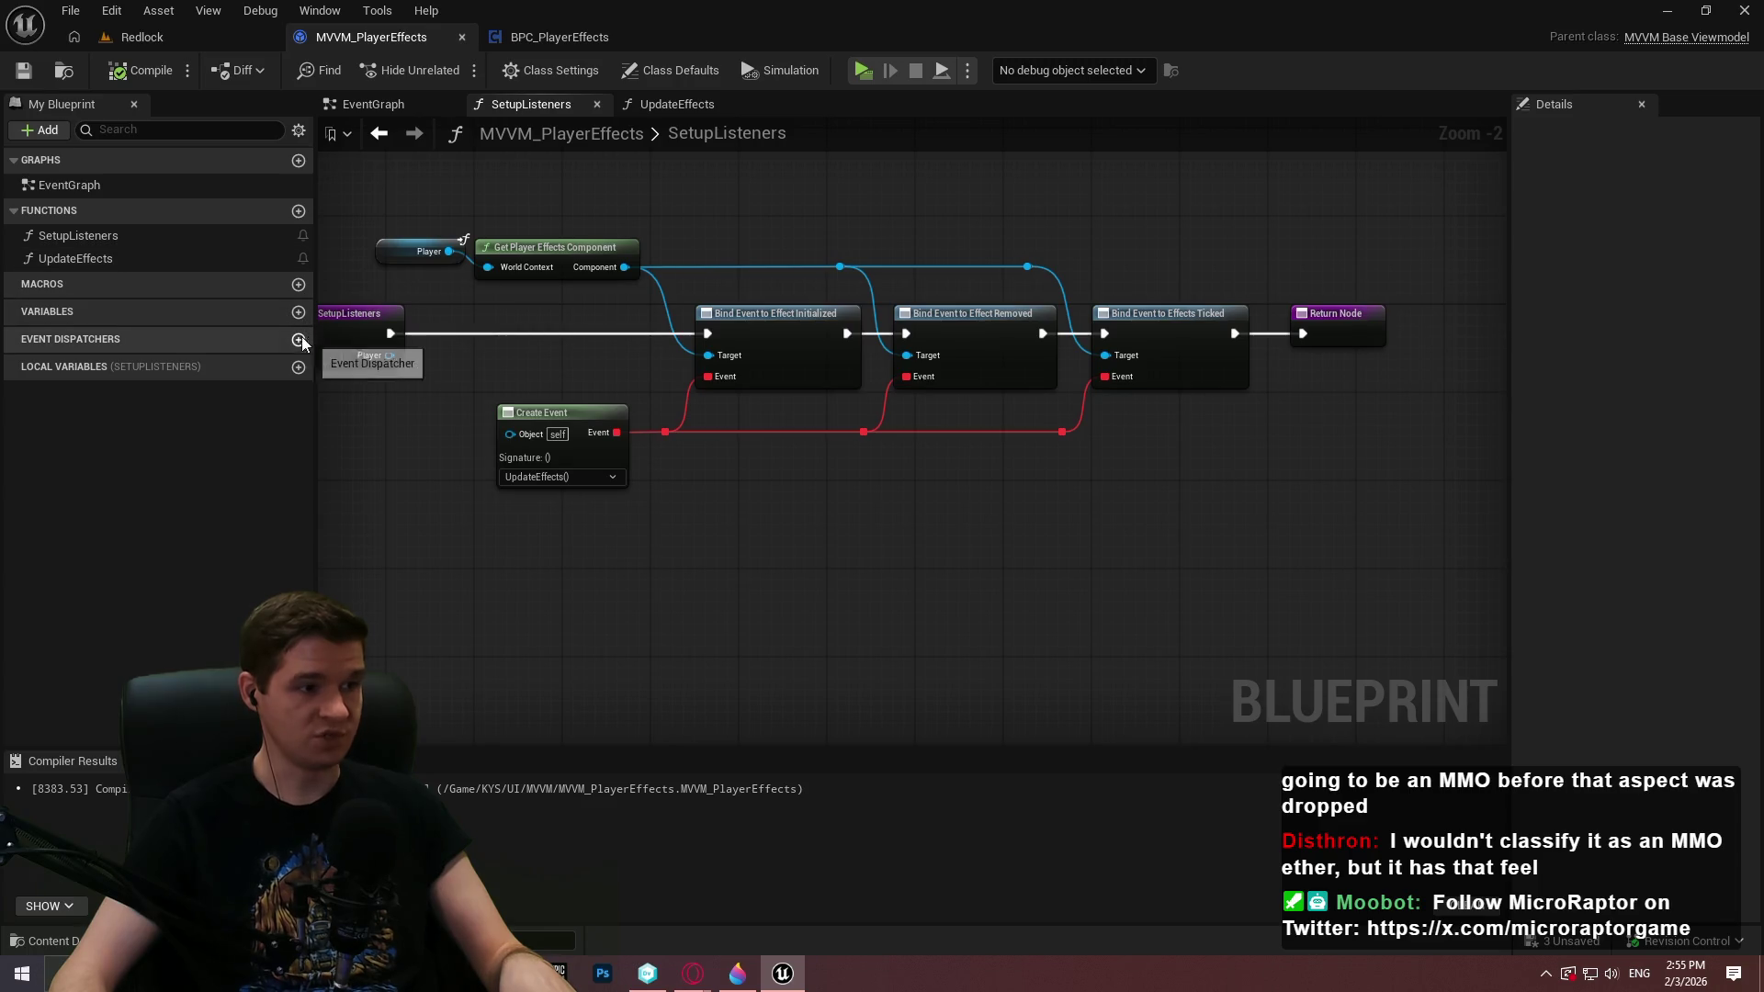
pyautogui.click(715, 211)
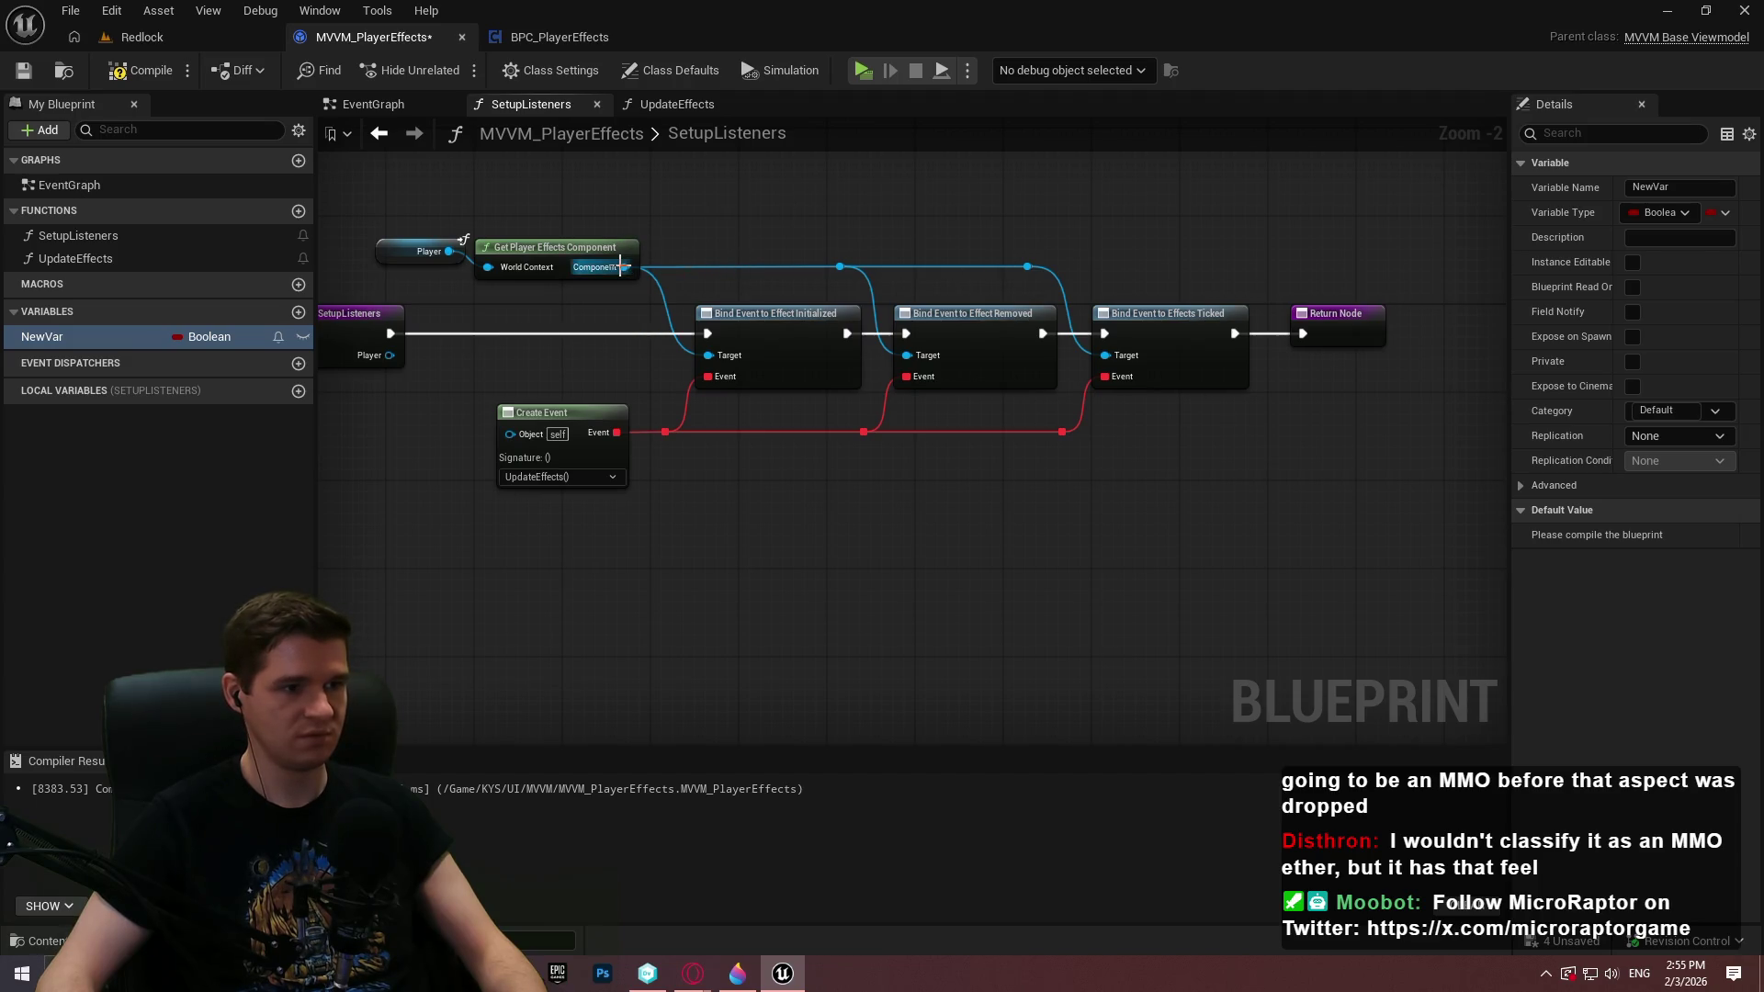
pyautogui.moveTo(625, 266); pyautogui.dragTo(880, 158)
pyautogui.write('effects')
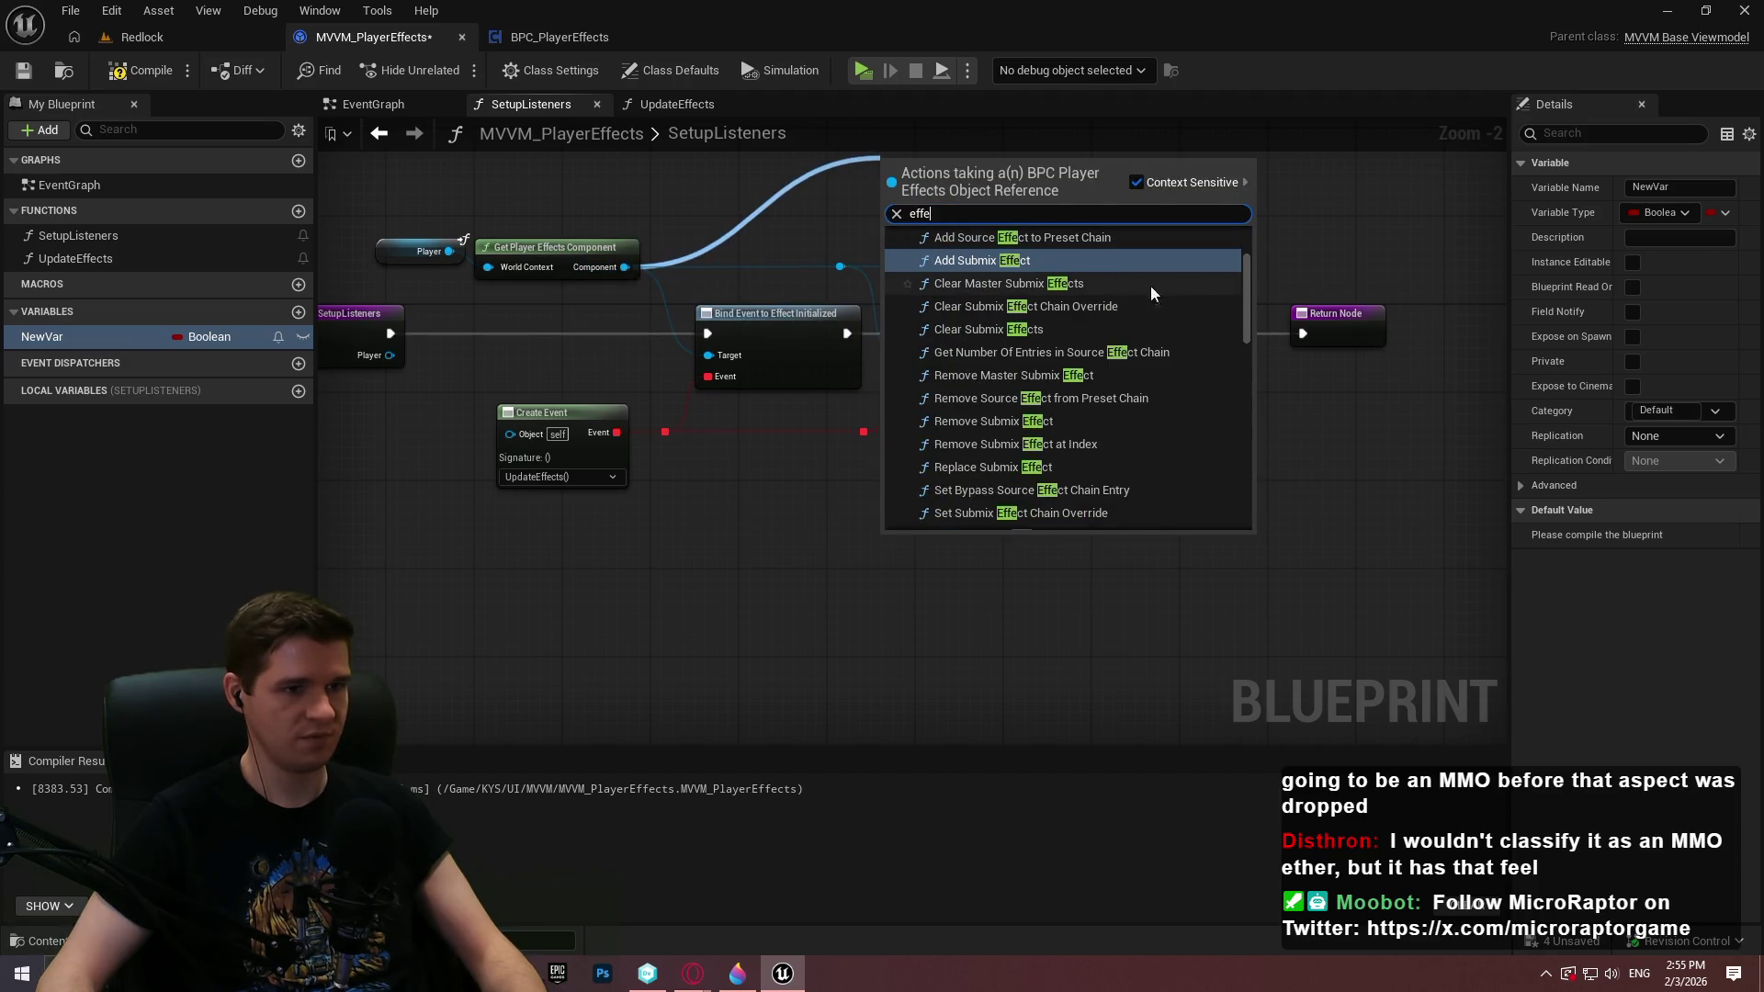
pyautogui.scroll(-3, 1249, 459)
pyautogui.scroll(-3, 1250, 468)
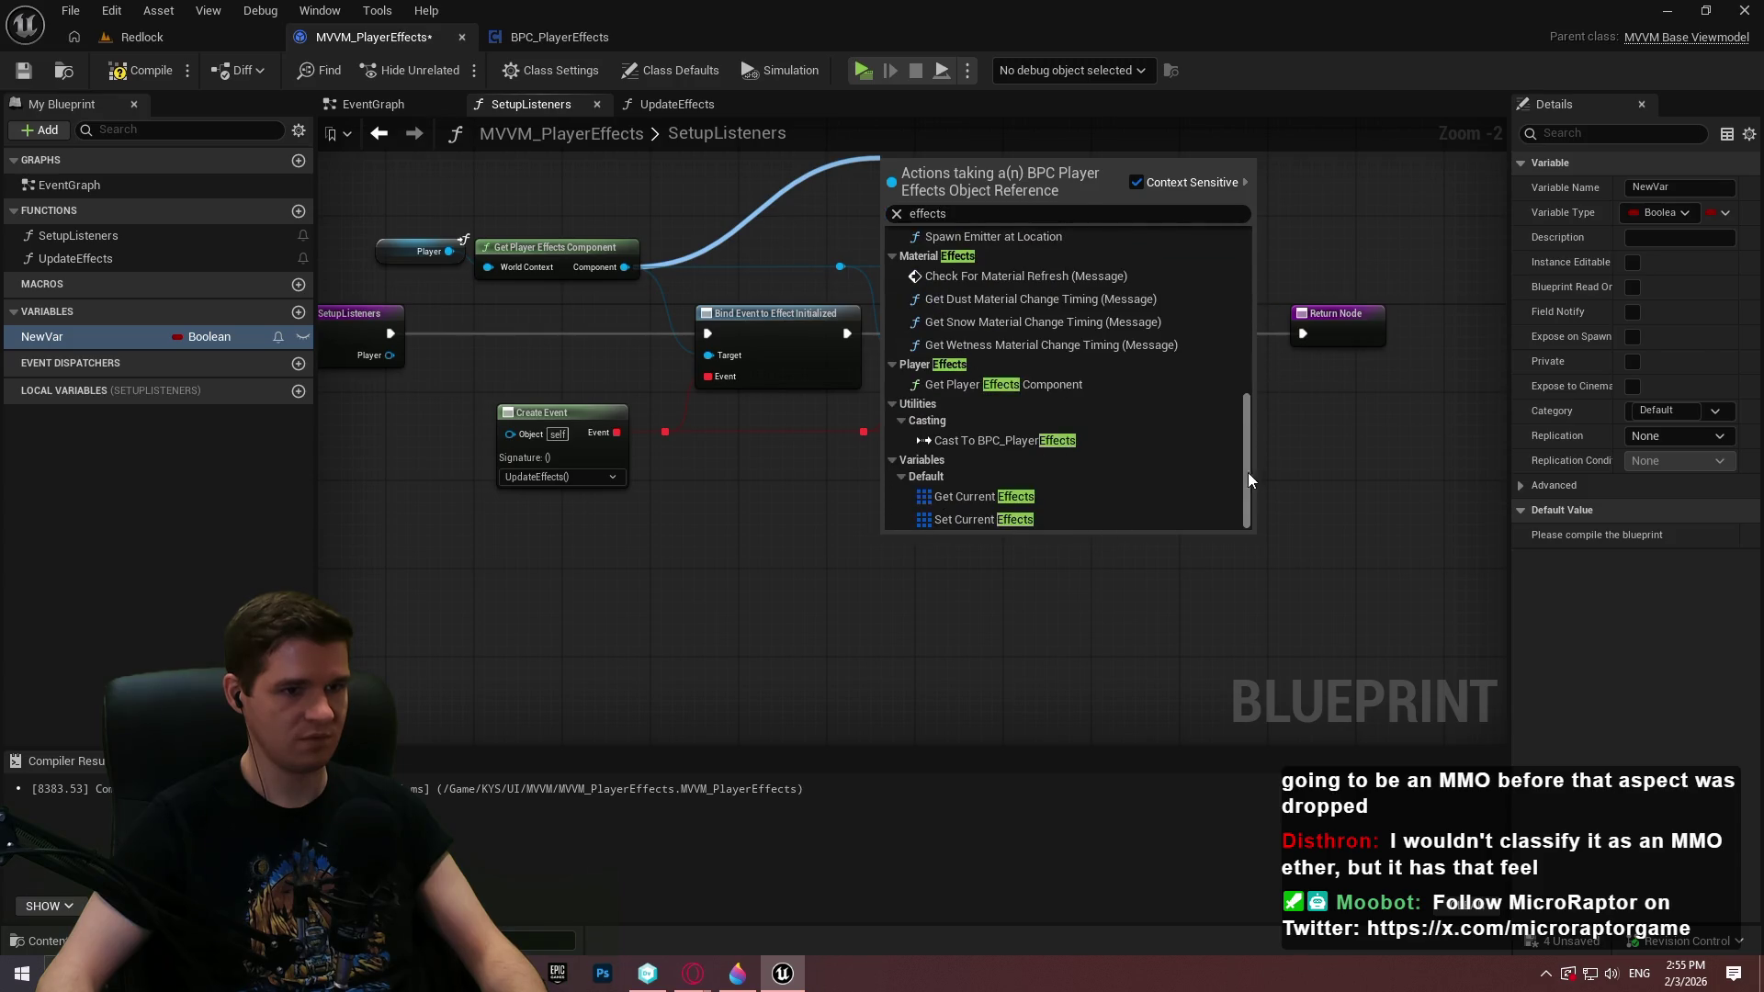
pyautogui.click(978, 498)
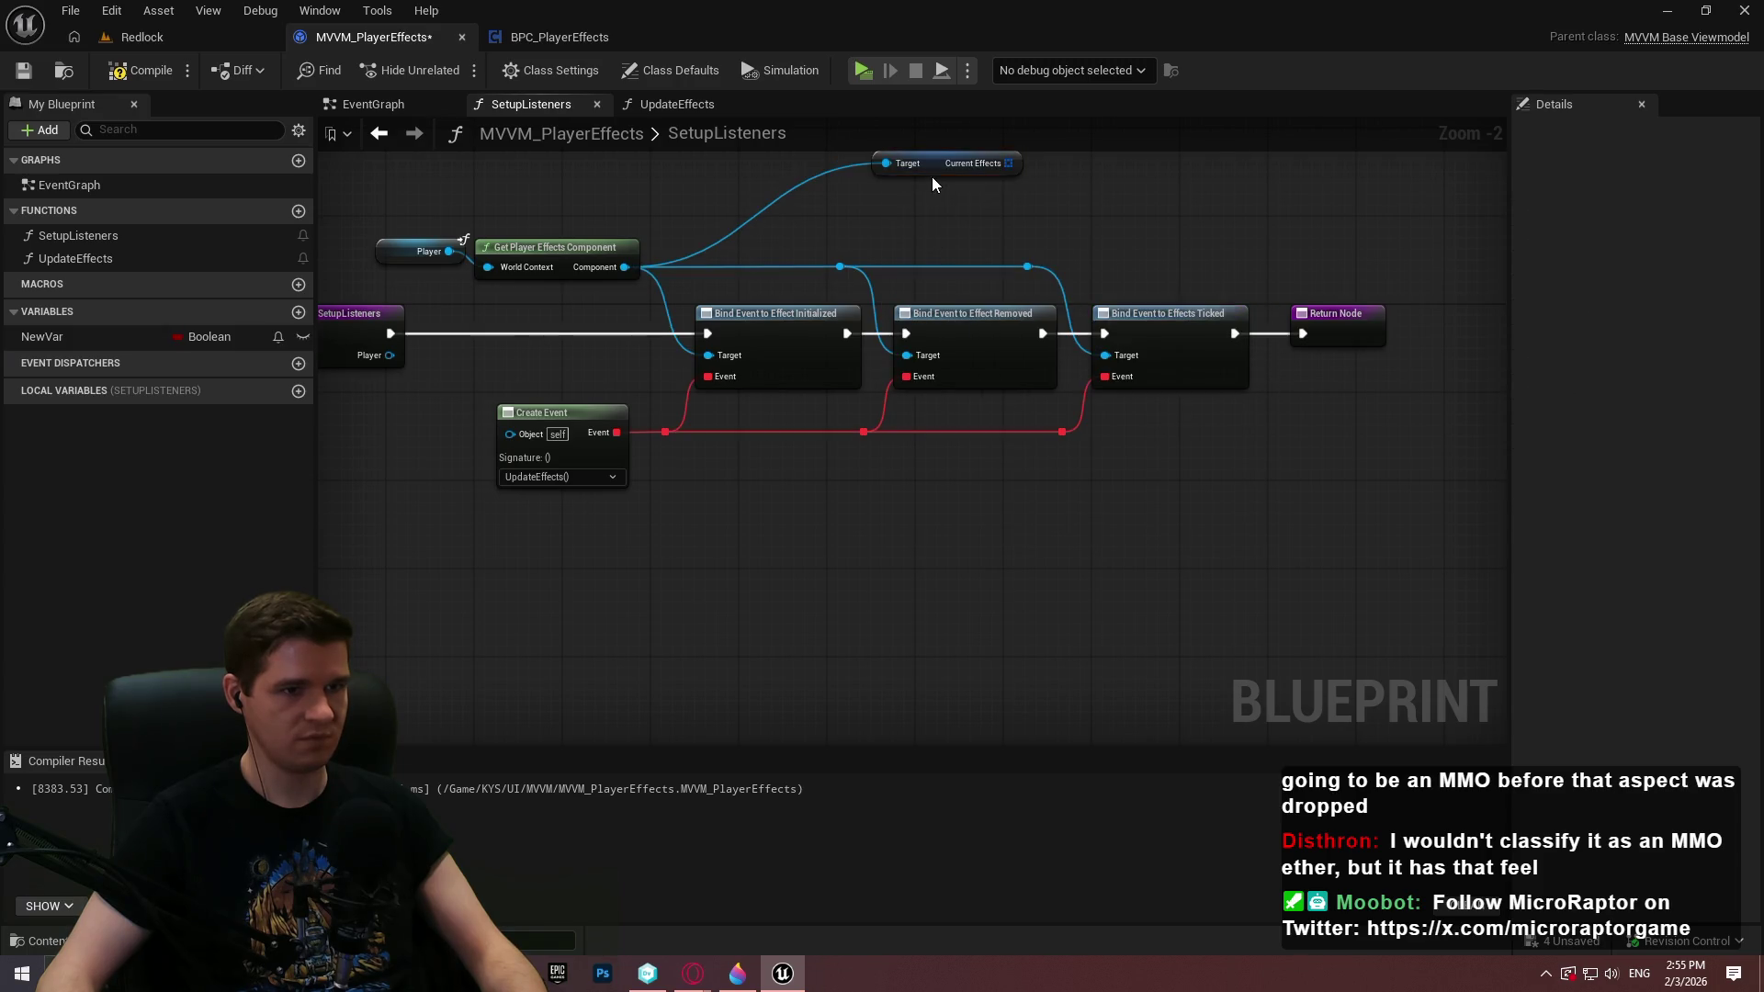
pyautogui.moveTo(932, 176)
pyautogui.mouseDown()
pyautogui.moveTo(780, 228)
pyautogui.moveTo(1115, 208)
pyautogui.moveTo(1172, 226)
pyautogui.mouseUp()
pyautogui.keyDown('alt'); pyautogui.click(1095, 208); pyautogui.keyUp('alt')
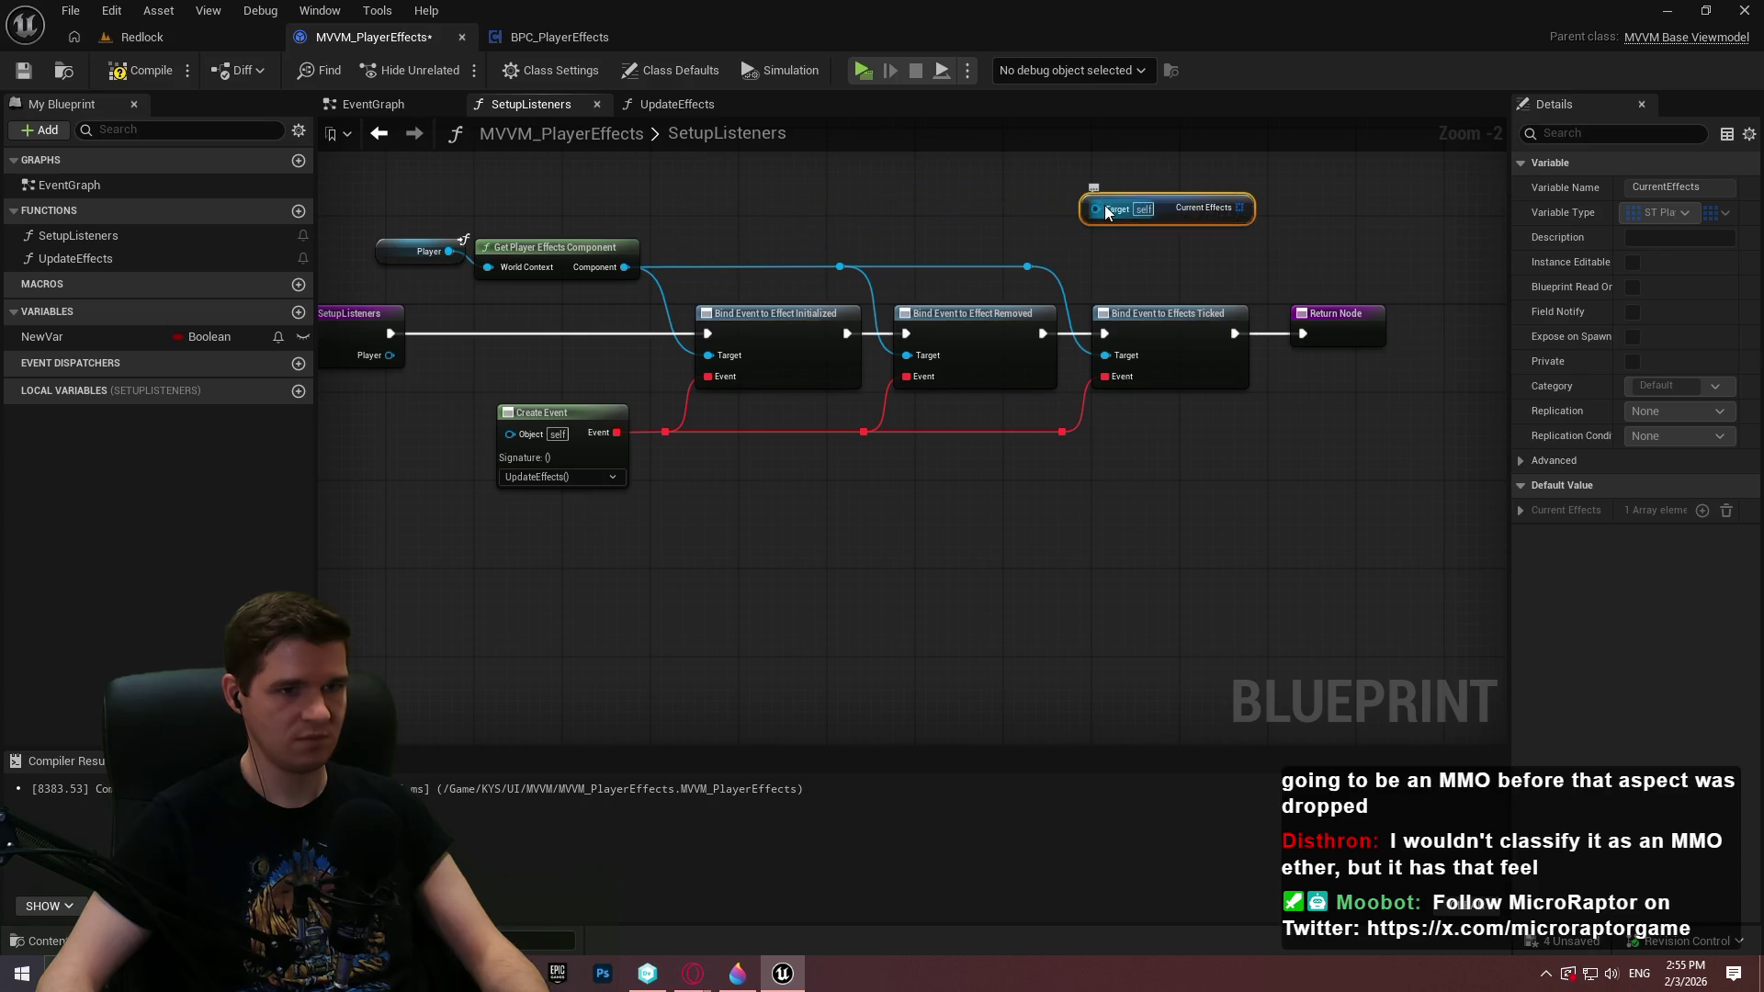
pyautogui.moveTo(1029, 267)
pyautogui.mouseDown()
pyautogui.moveTo(1095, 208)
pyautogui.moveTo(1163, 263)
pyautogui.moveTo(834, 262)
pyautogui.mouseUp()
pyautogui.moveTo(1033, 313); pyautogui.dragTo(1248, 314)
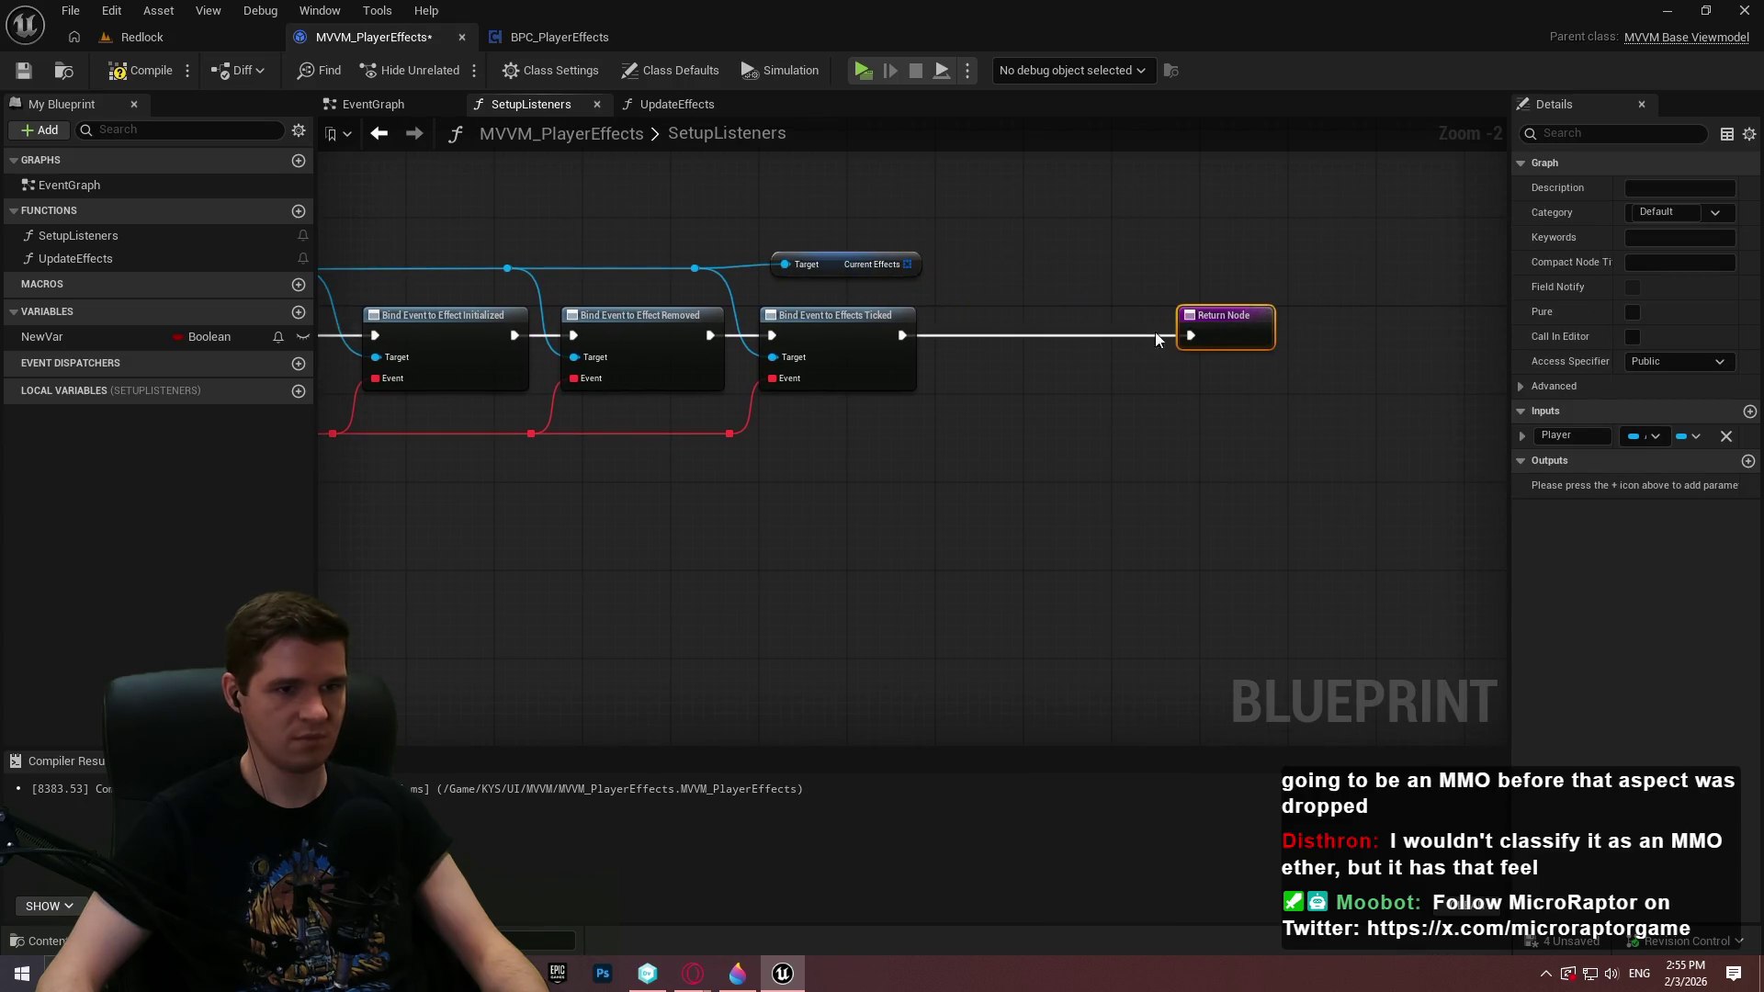
pyautogui.click(55, 336)
pyautogui.press('Delete')
pyautogui.click(140, 70)
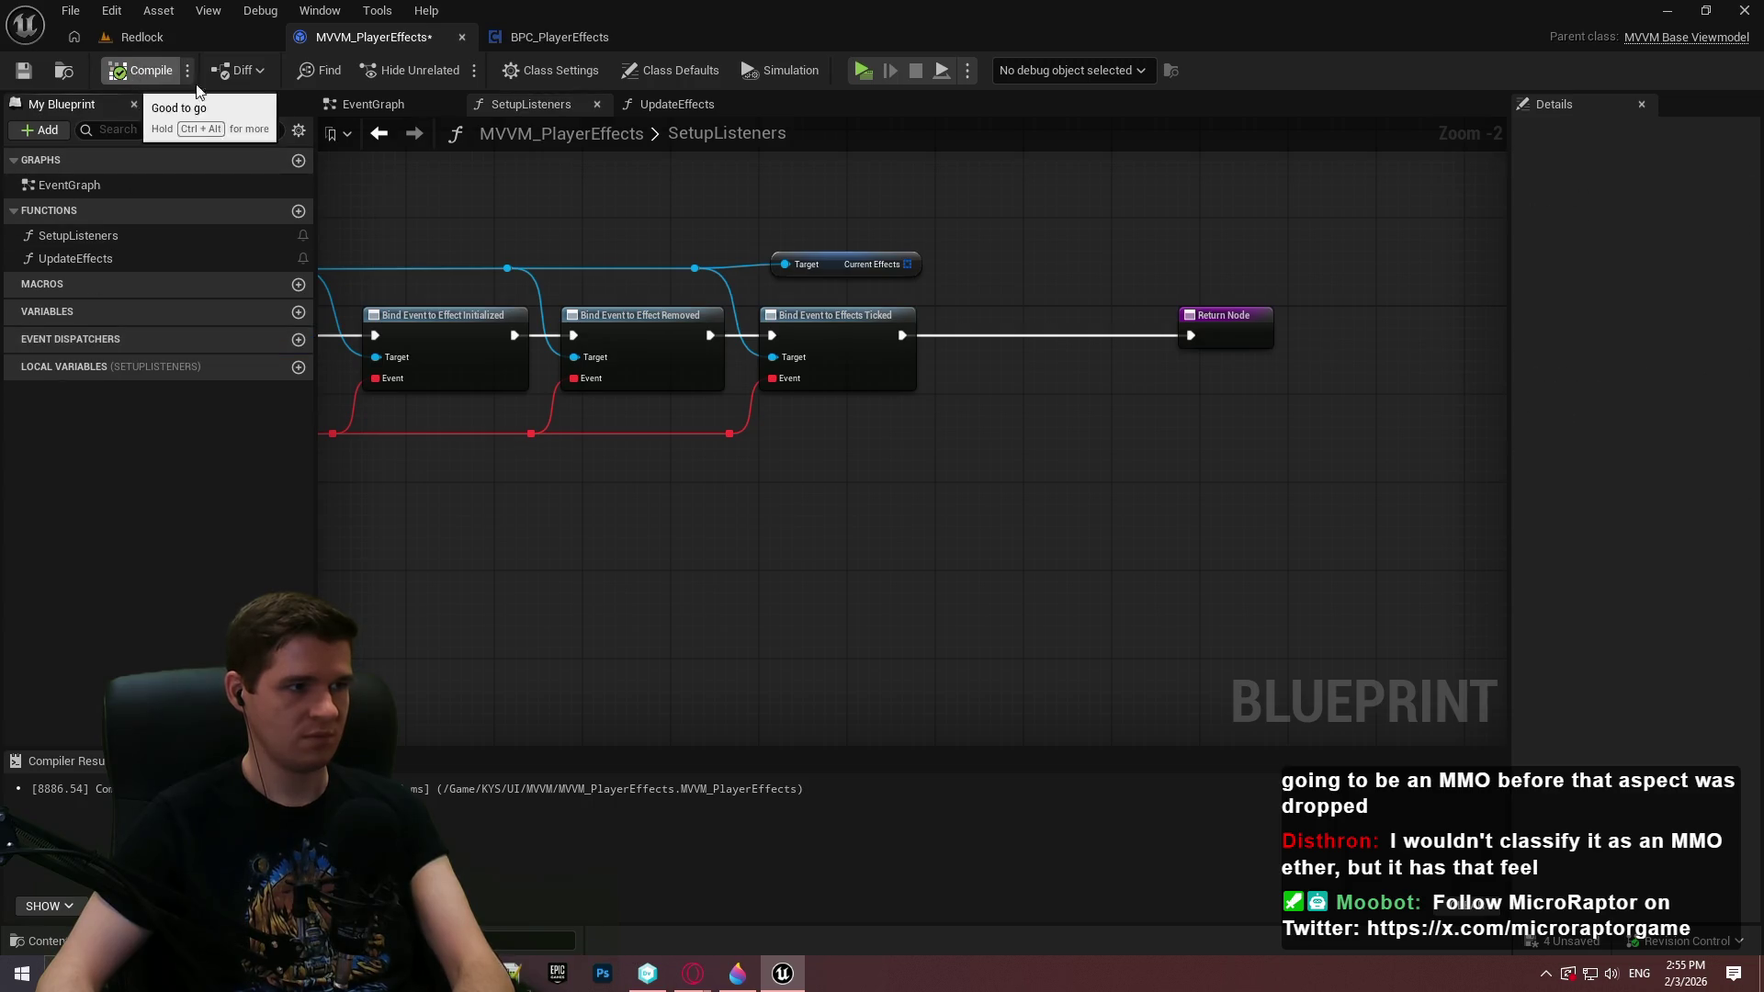
pyautogui.moveTo(962, 251); pyautogui.dragTo(962, 252)
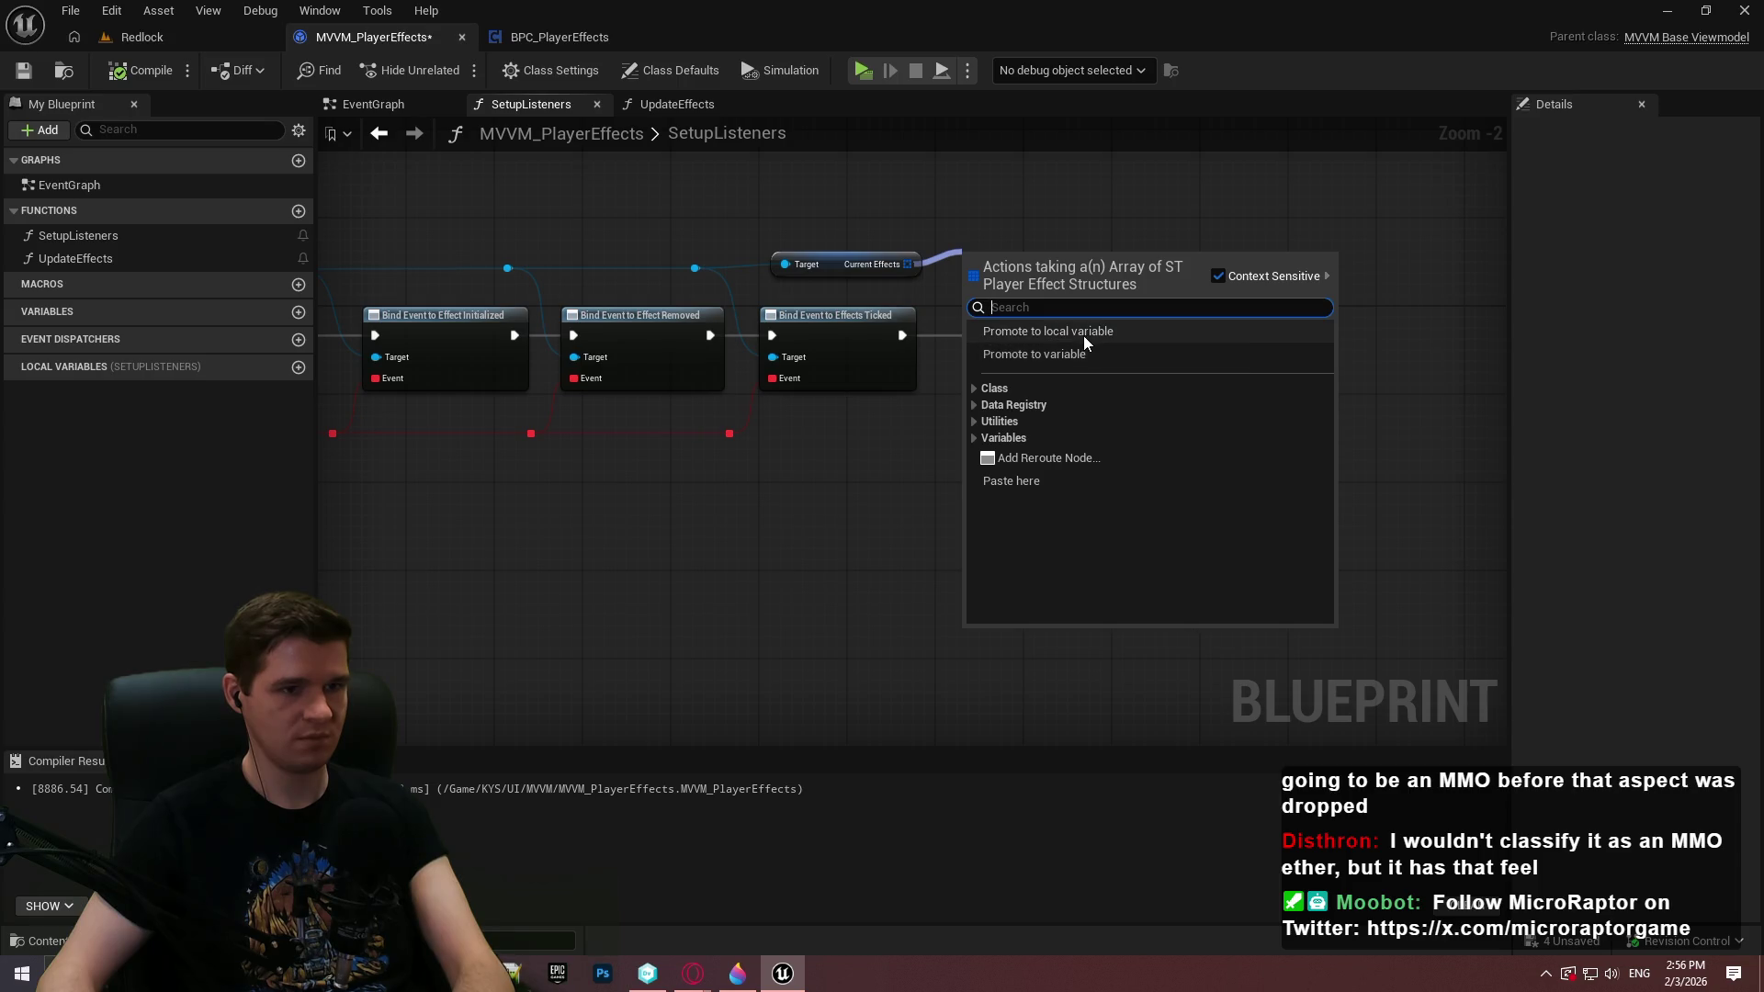
pyautogui.moveTo(774, 242); pyautogui.dragTo(1147, 235)
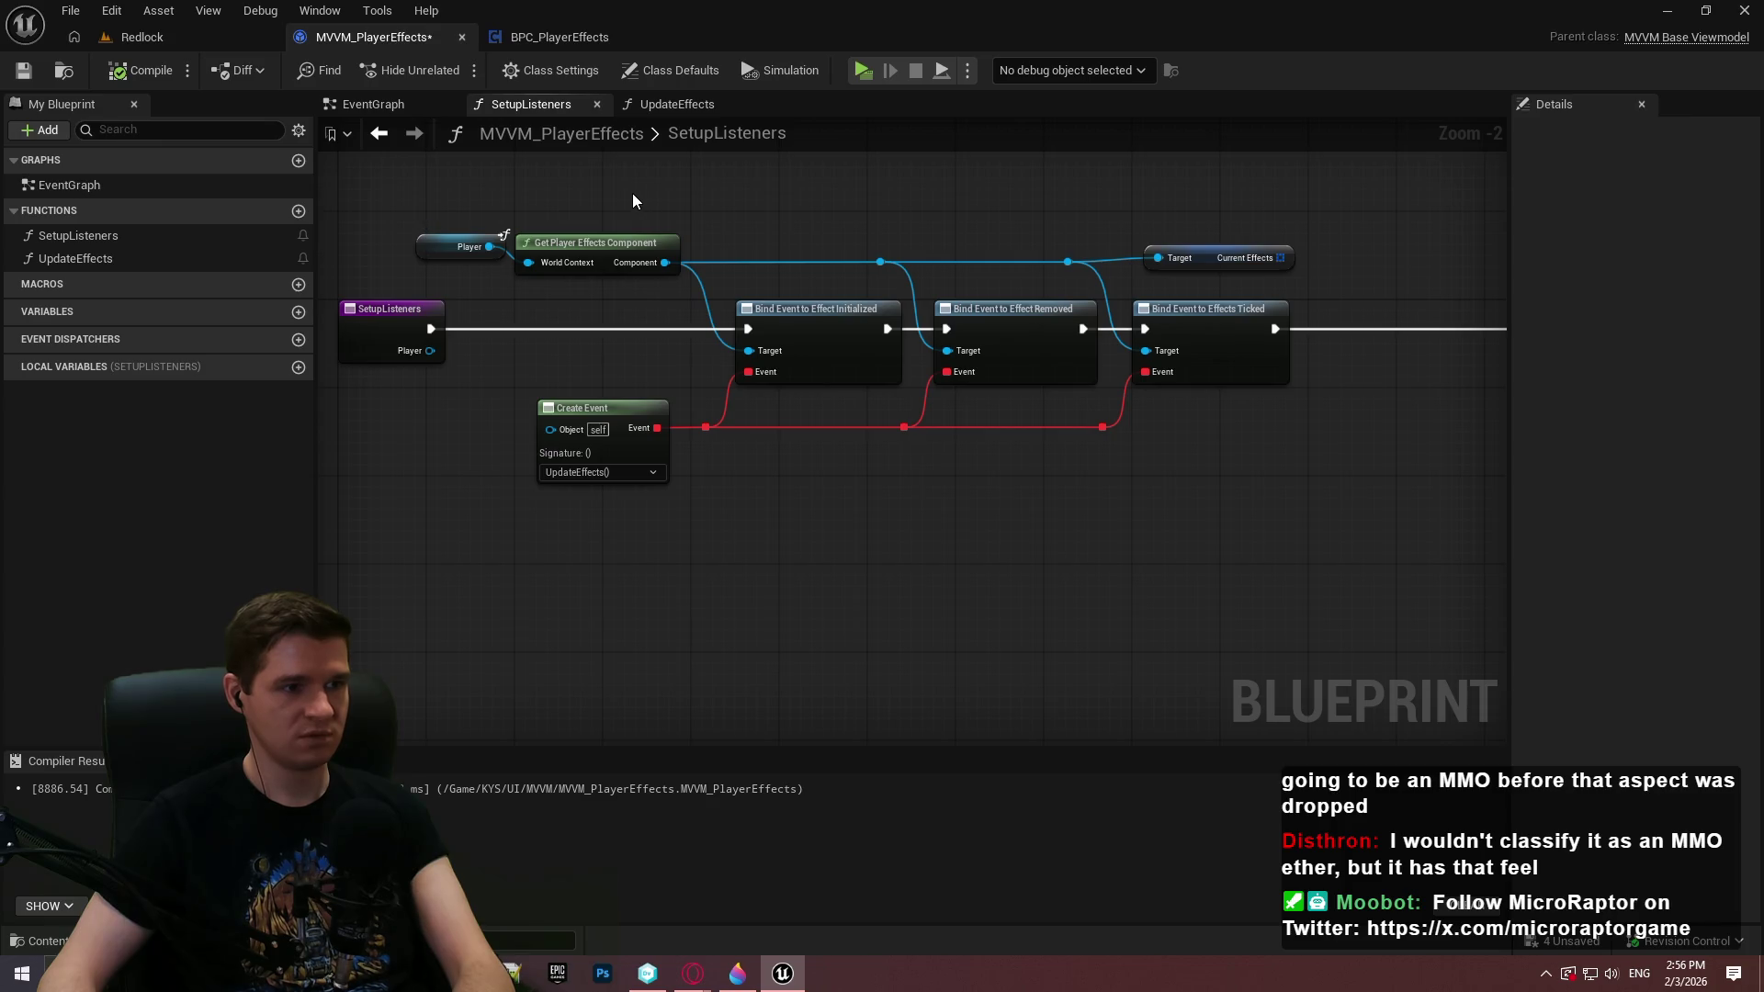
pyautogui.scroll(2, 482, 368)
pyautogui.click(367, 284)
pyautogui.click(612, 344)
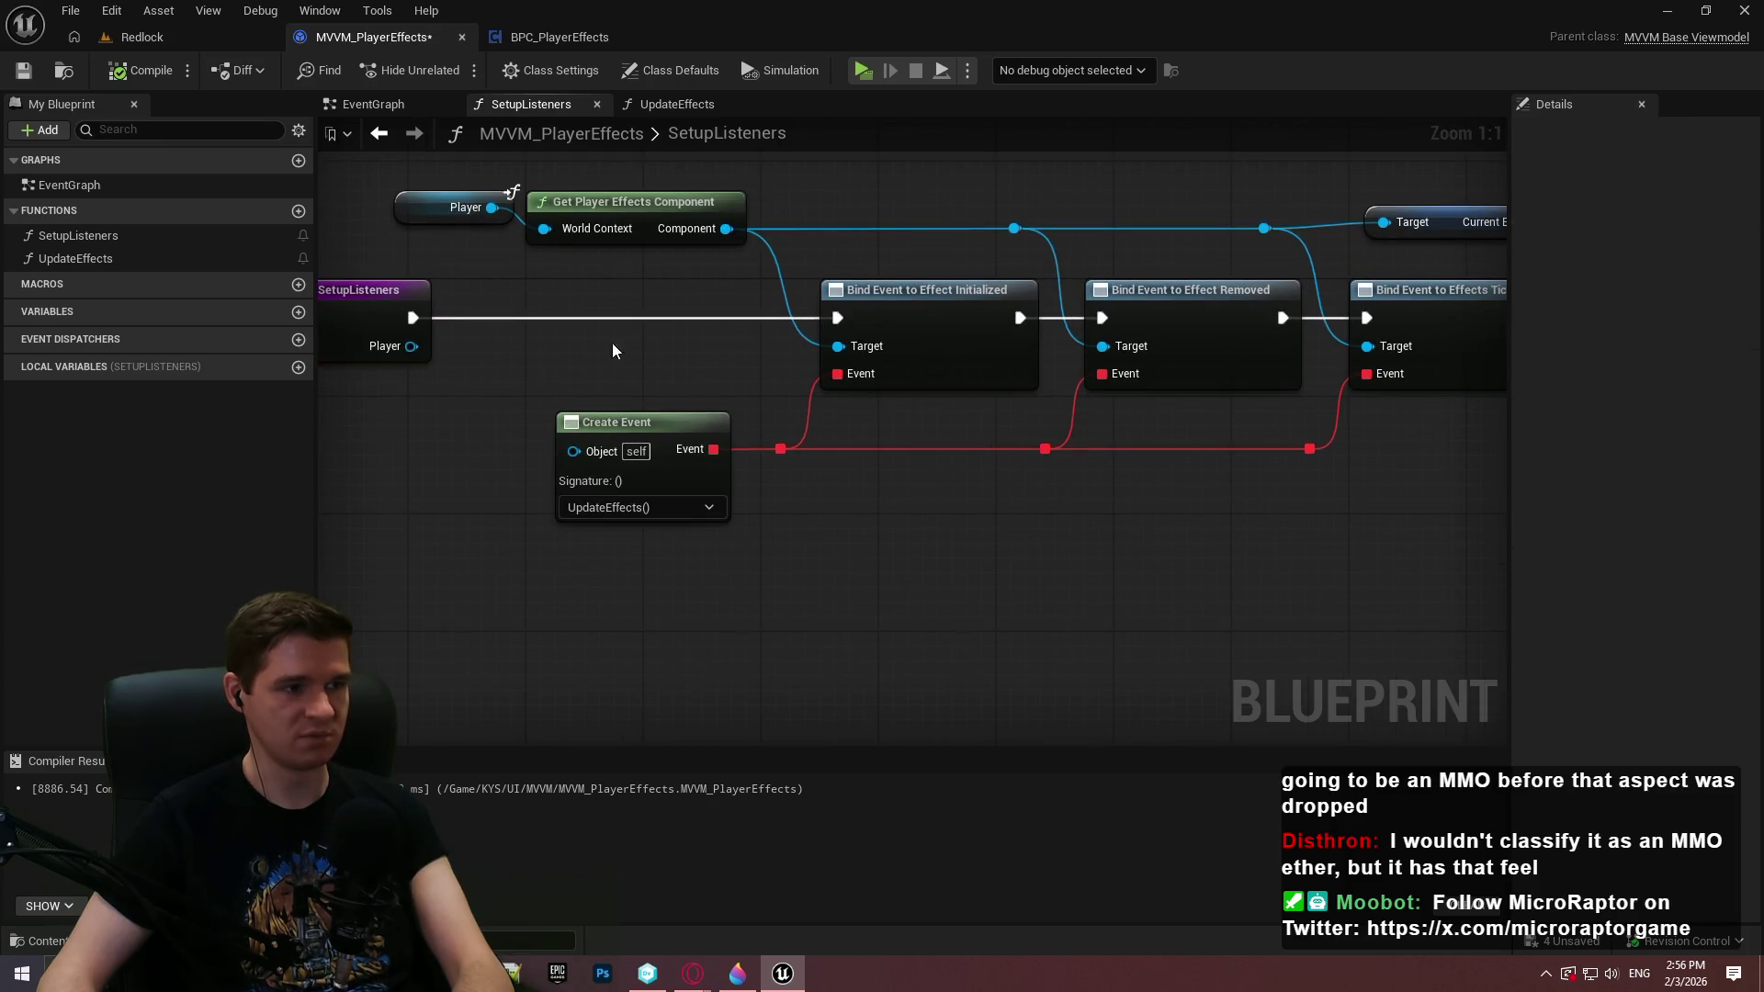
pyautogui.scroll(-4, 612, 344)
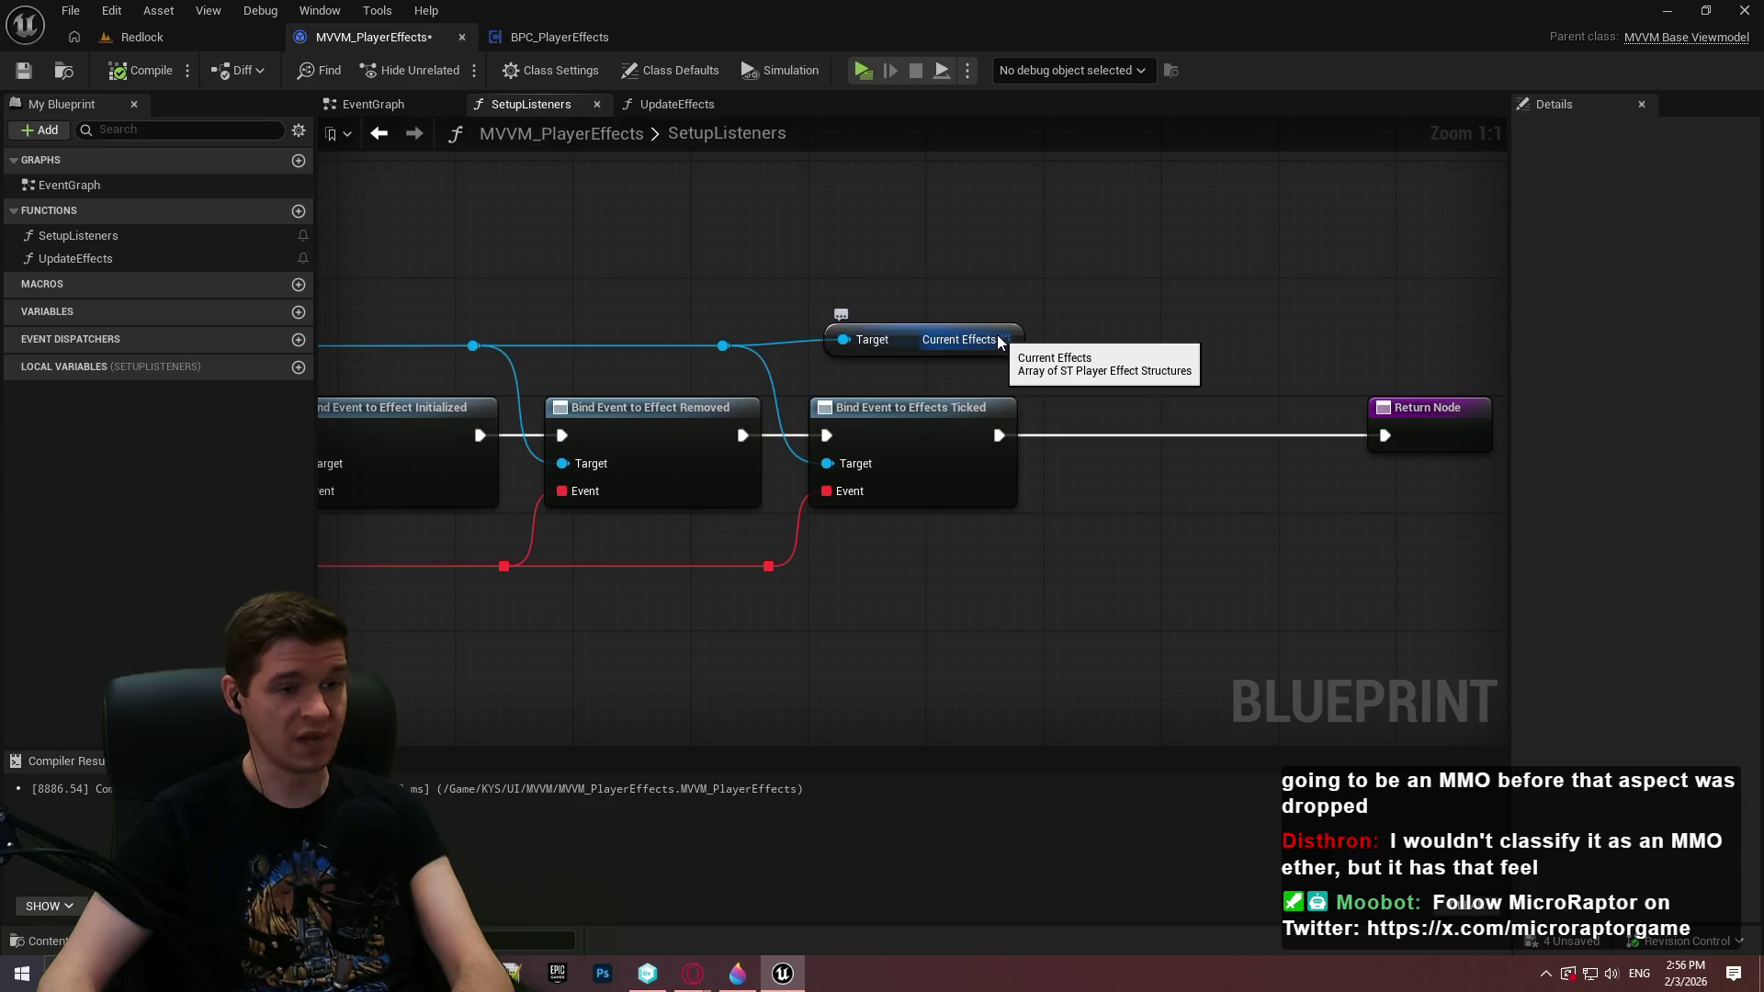
pyautogui.moveTo(1000, 342)
pyautogui.mouseDown()
pyautogui.moveTo(1473, 321)
pyautogui.moveTo(1131, 409)
pyautogui.mouseUp()
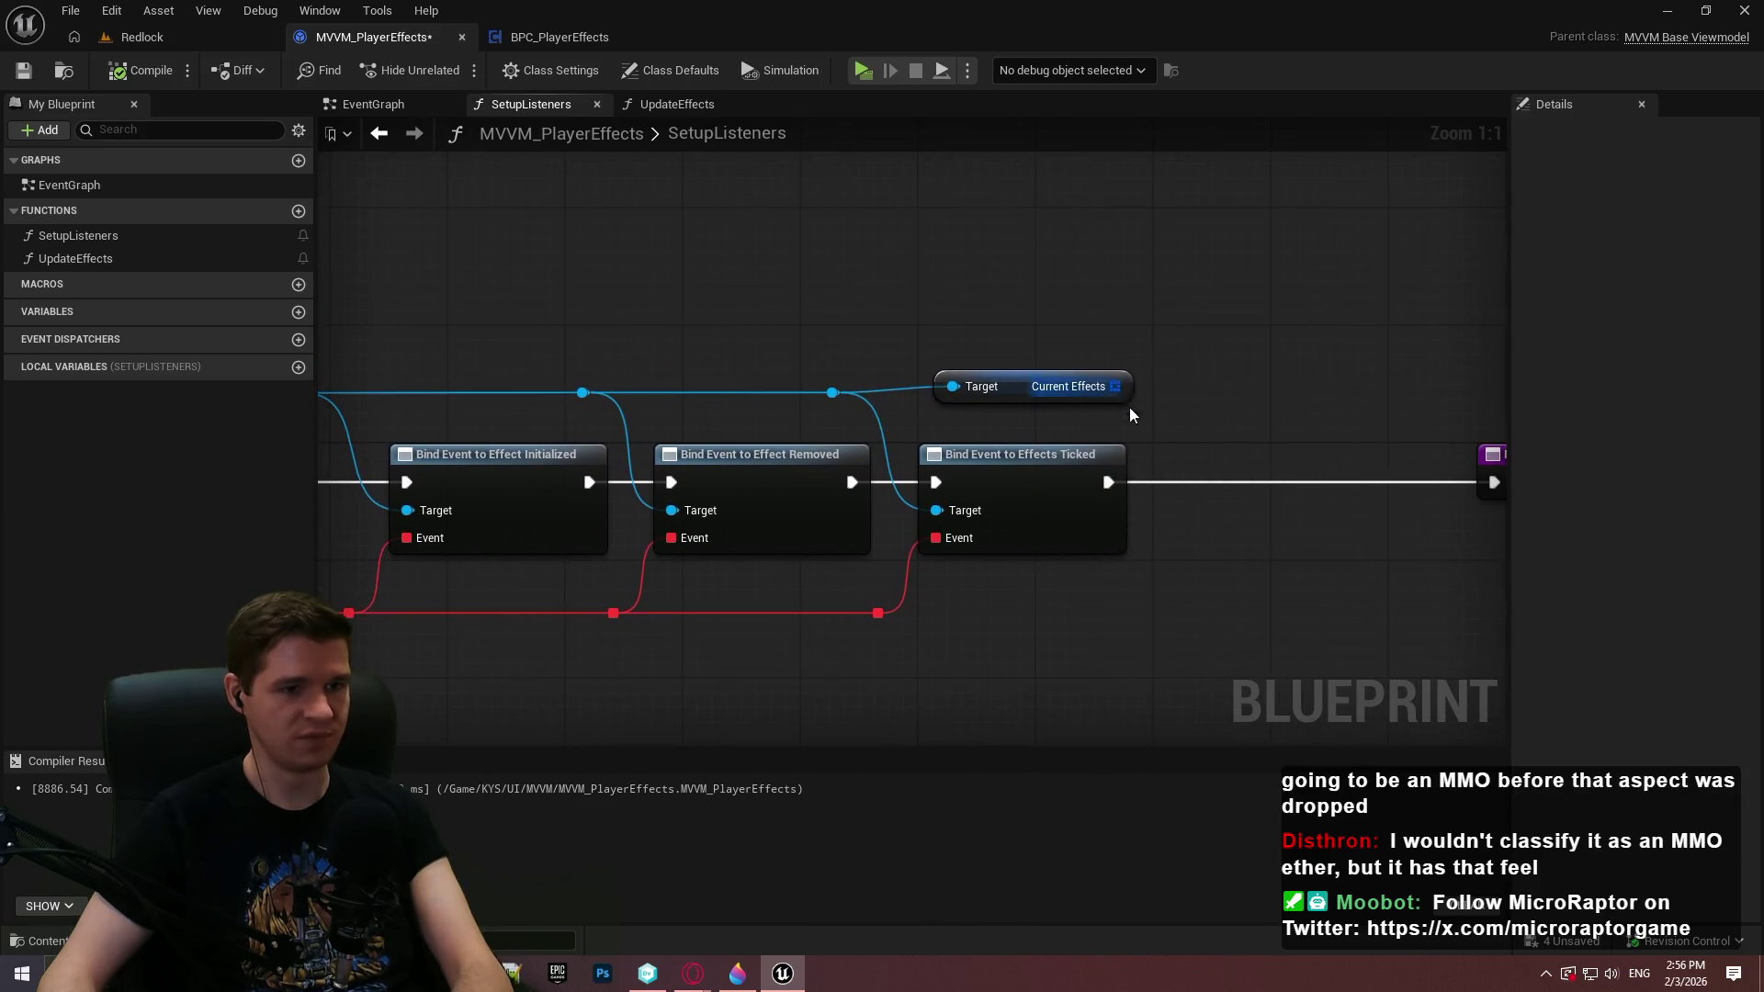
pyautogui.press('Delete')
pyautogui.scroll(-3, 1246, 426)
pyautogui.moveTo(1310, 445); pyautogui.dragTo(1106, 438)
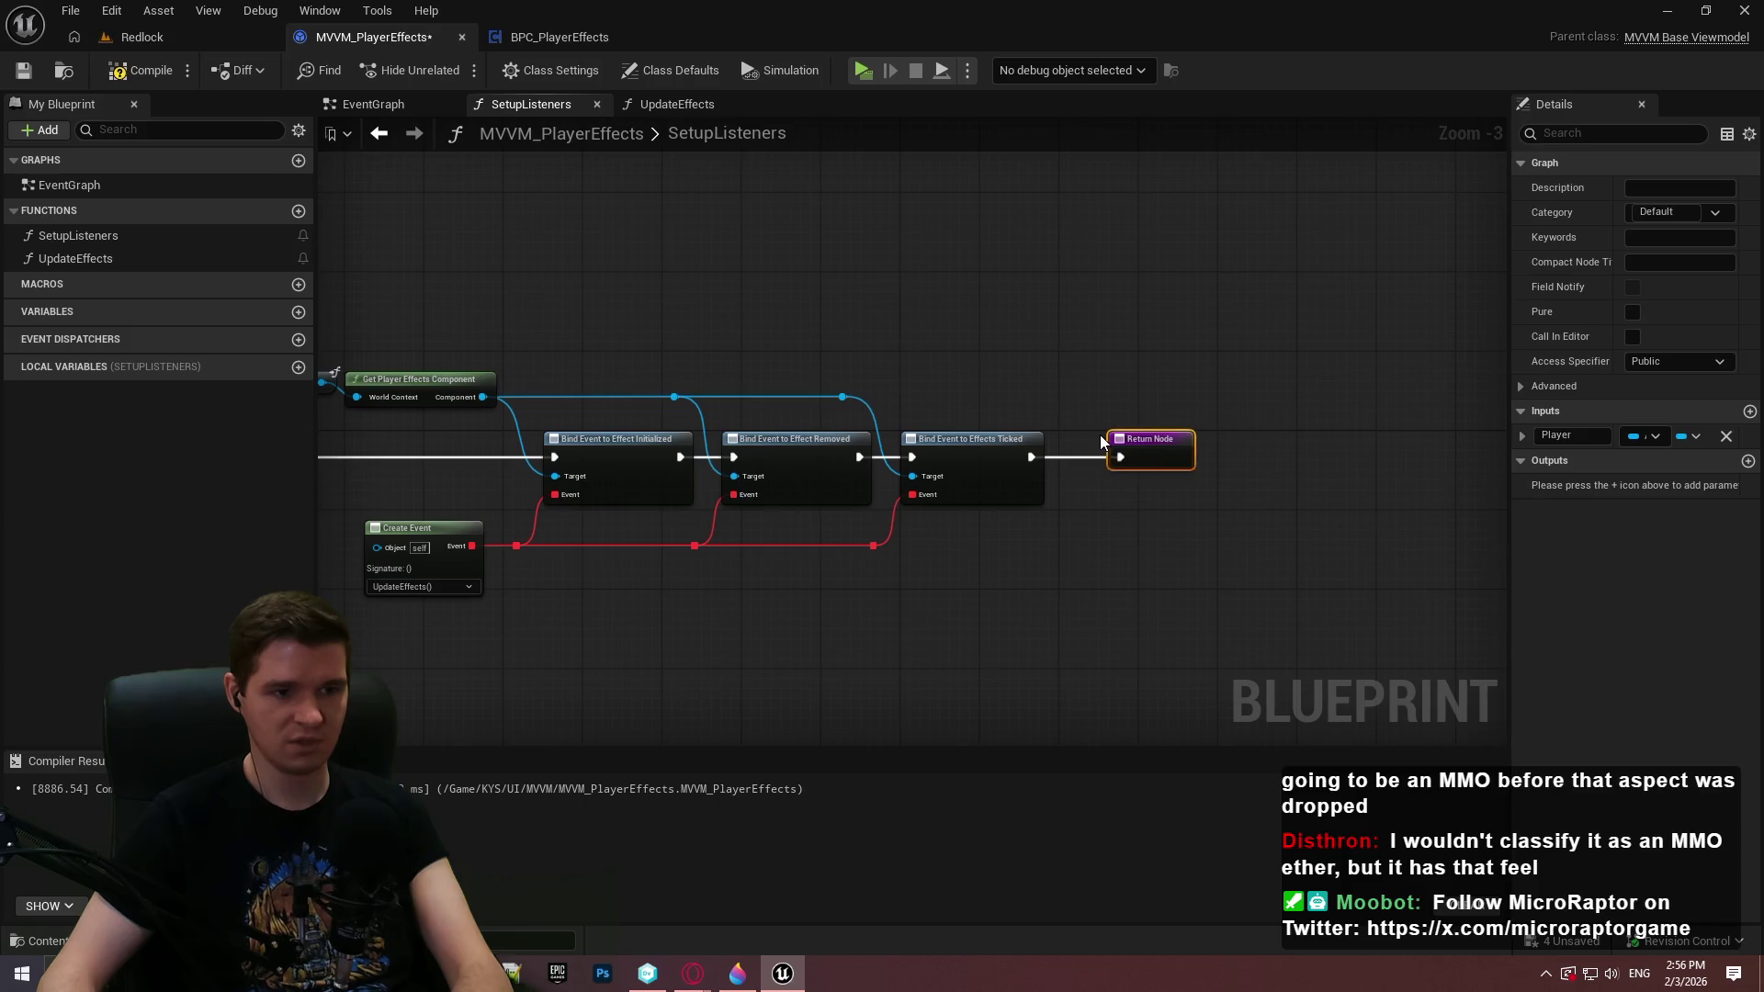
pyautogui.scroll(1, 952, 344)
pyautogui.moveTo(952, 345); pyautogui.dragTo(1299, 267)
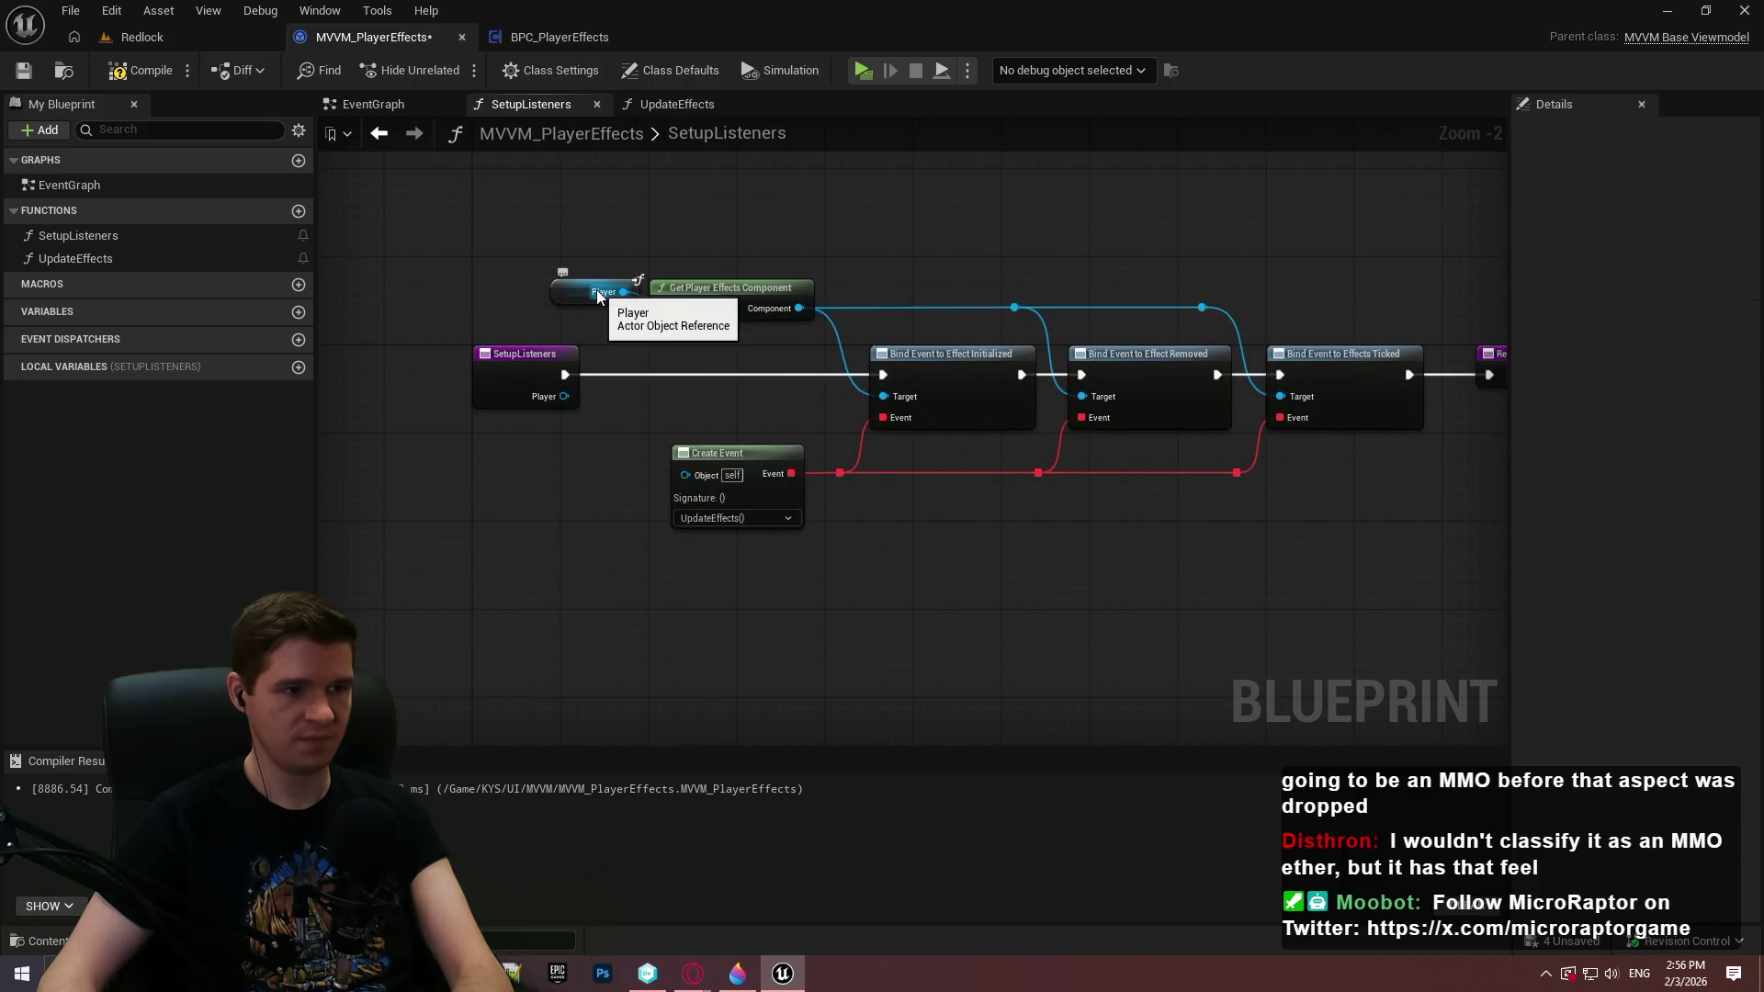
pyautogui.scroll(2, 599, 289)
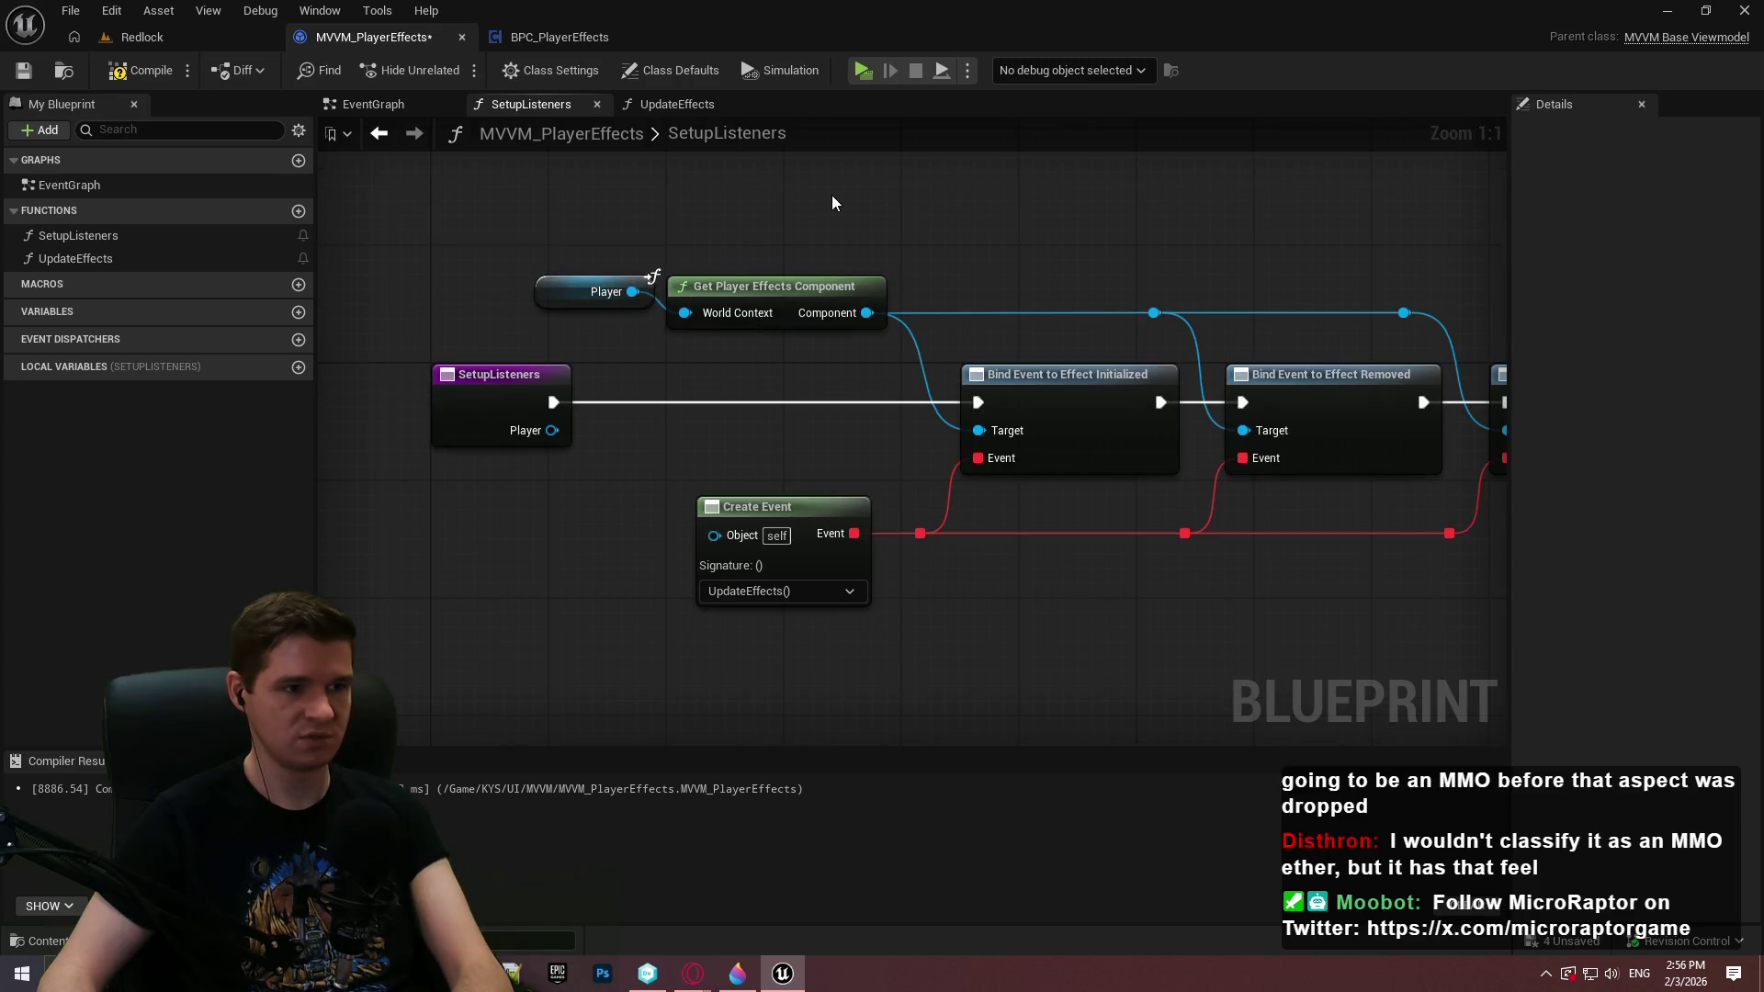
pyautogui.moveTo(633, 291)
pyautogui.mouseDown()
pyautogui.moveTo(631, 443)
pyautogui.moveTo(657, 404)
pyautogui.mouseUp()
# Store SetupListeners' Player input in a new variable and rename it PlayerRef
pyautogui.press('Escape')
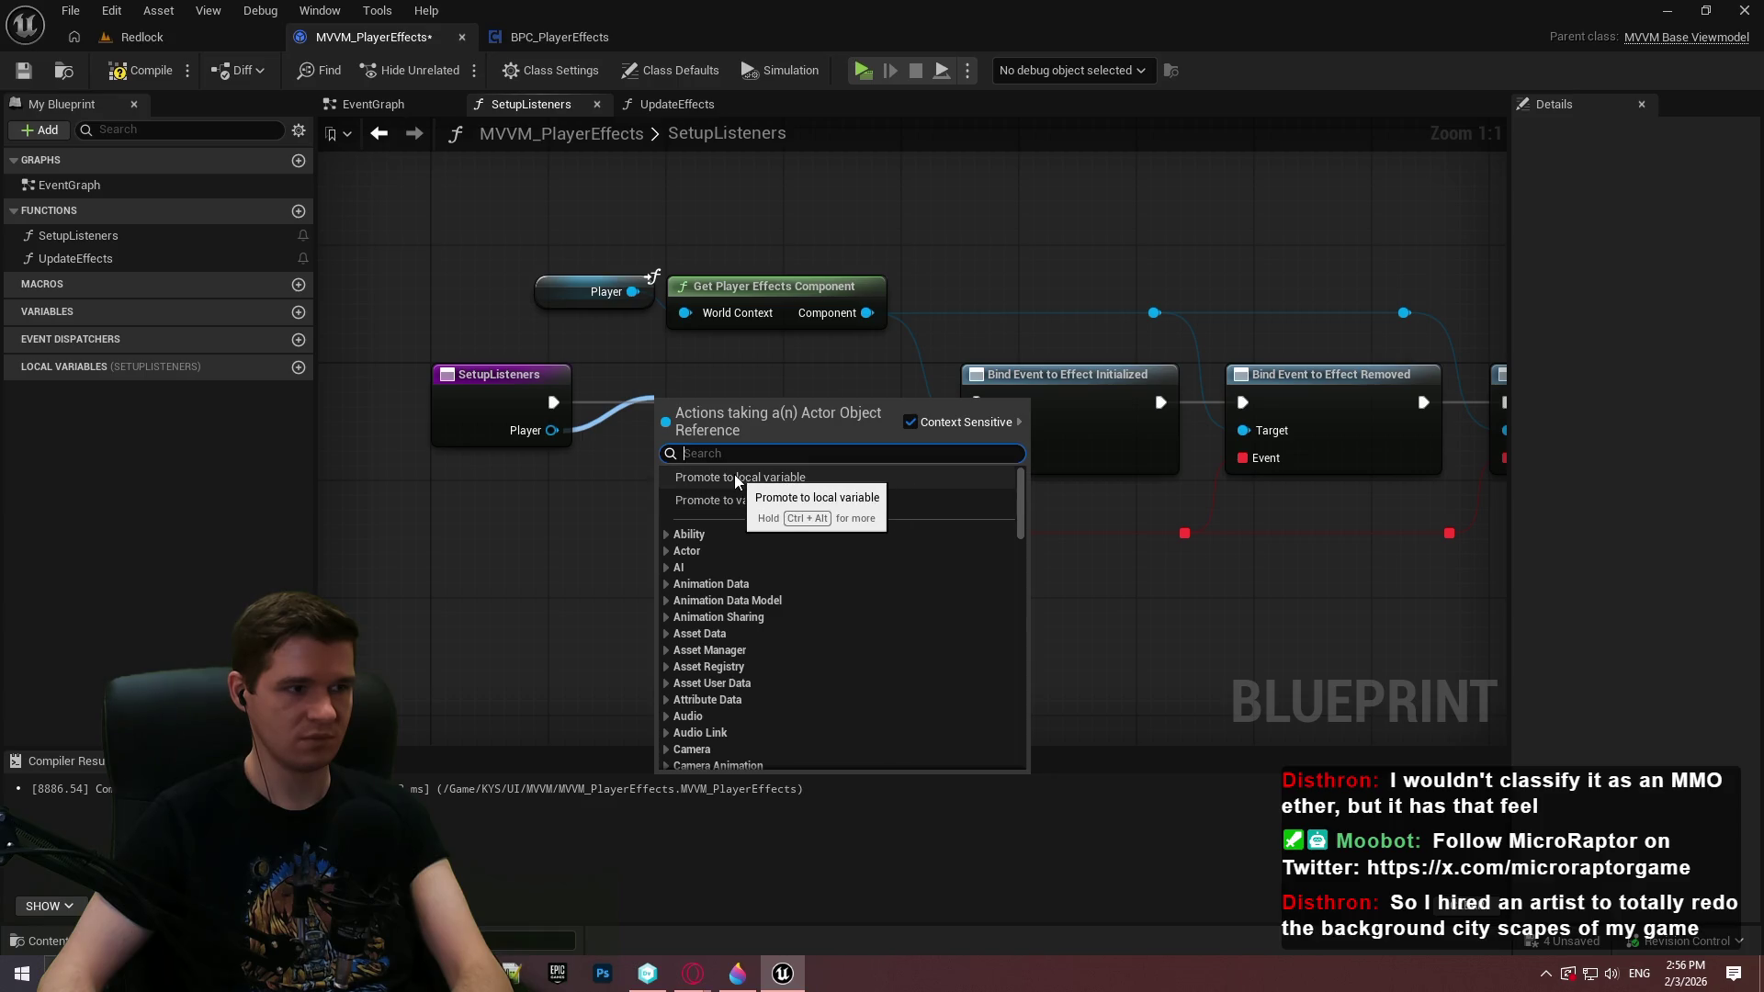
pyautogui.click(733, 501)
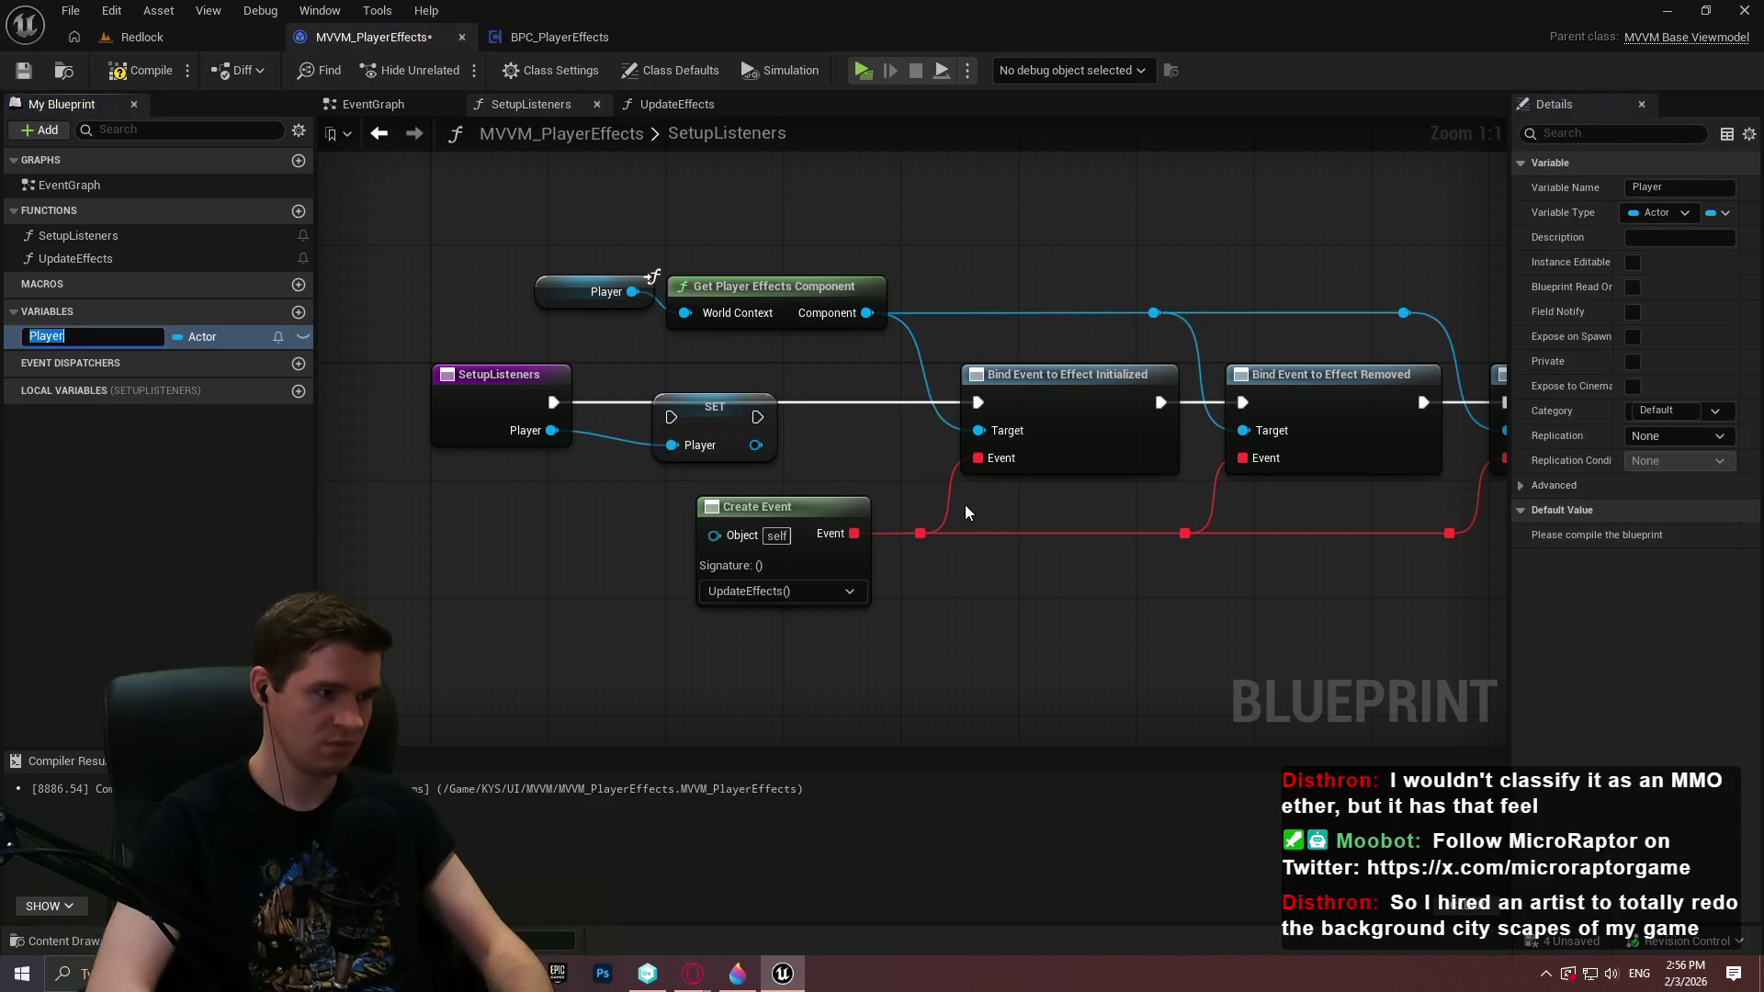
pyautogui.click(55, 337)
pyautogui.press('F2')
pyautogui.write('PlayerRef')
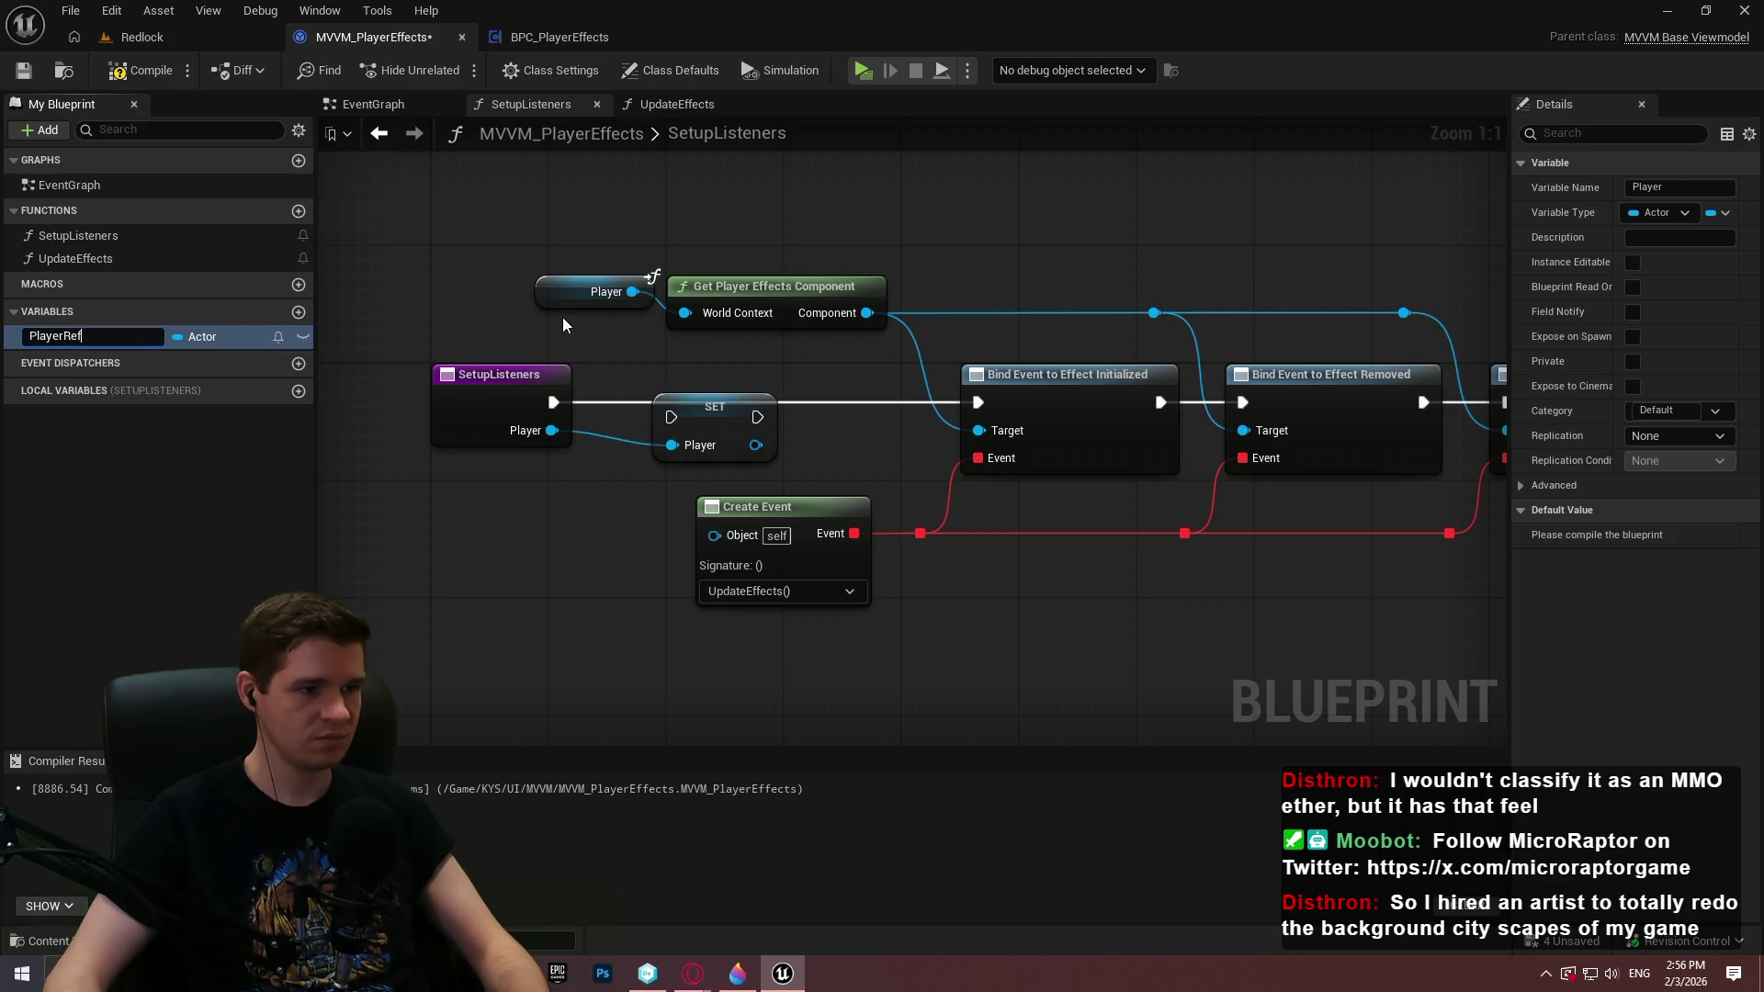
pyautogui.press('Return')
# Replace the PlayerRef getter with a Player getter on World Context and wire execution into SET
pyautogui.click(592, 294)
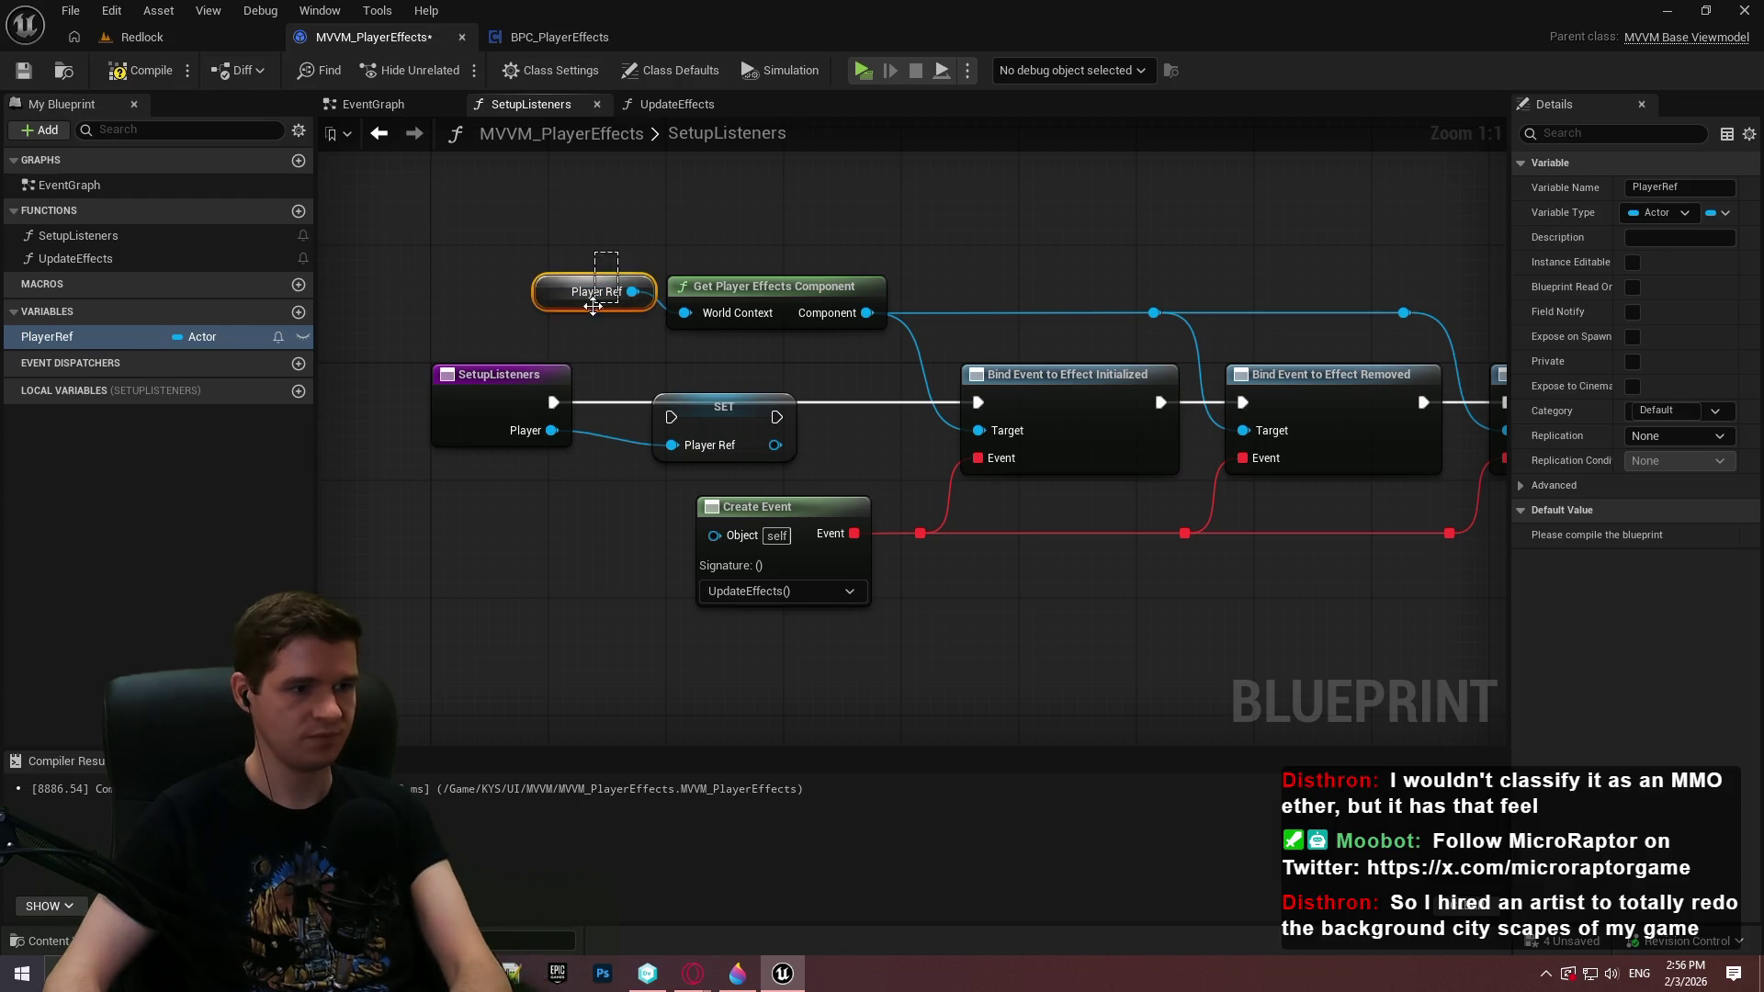
pyautogui.press('Delete')
pyautogui.click(140, 69)
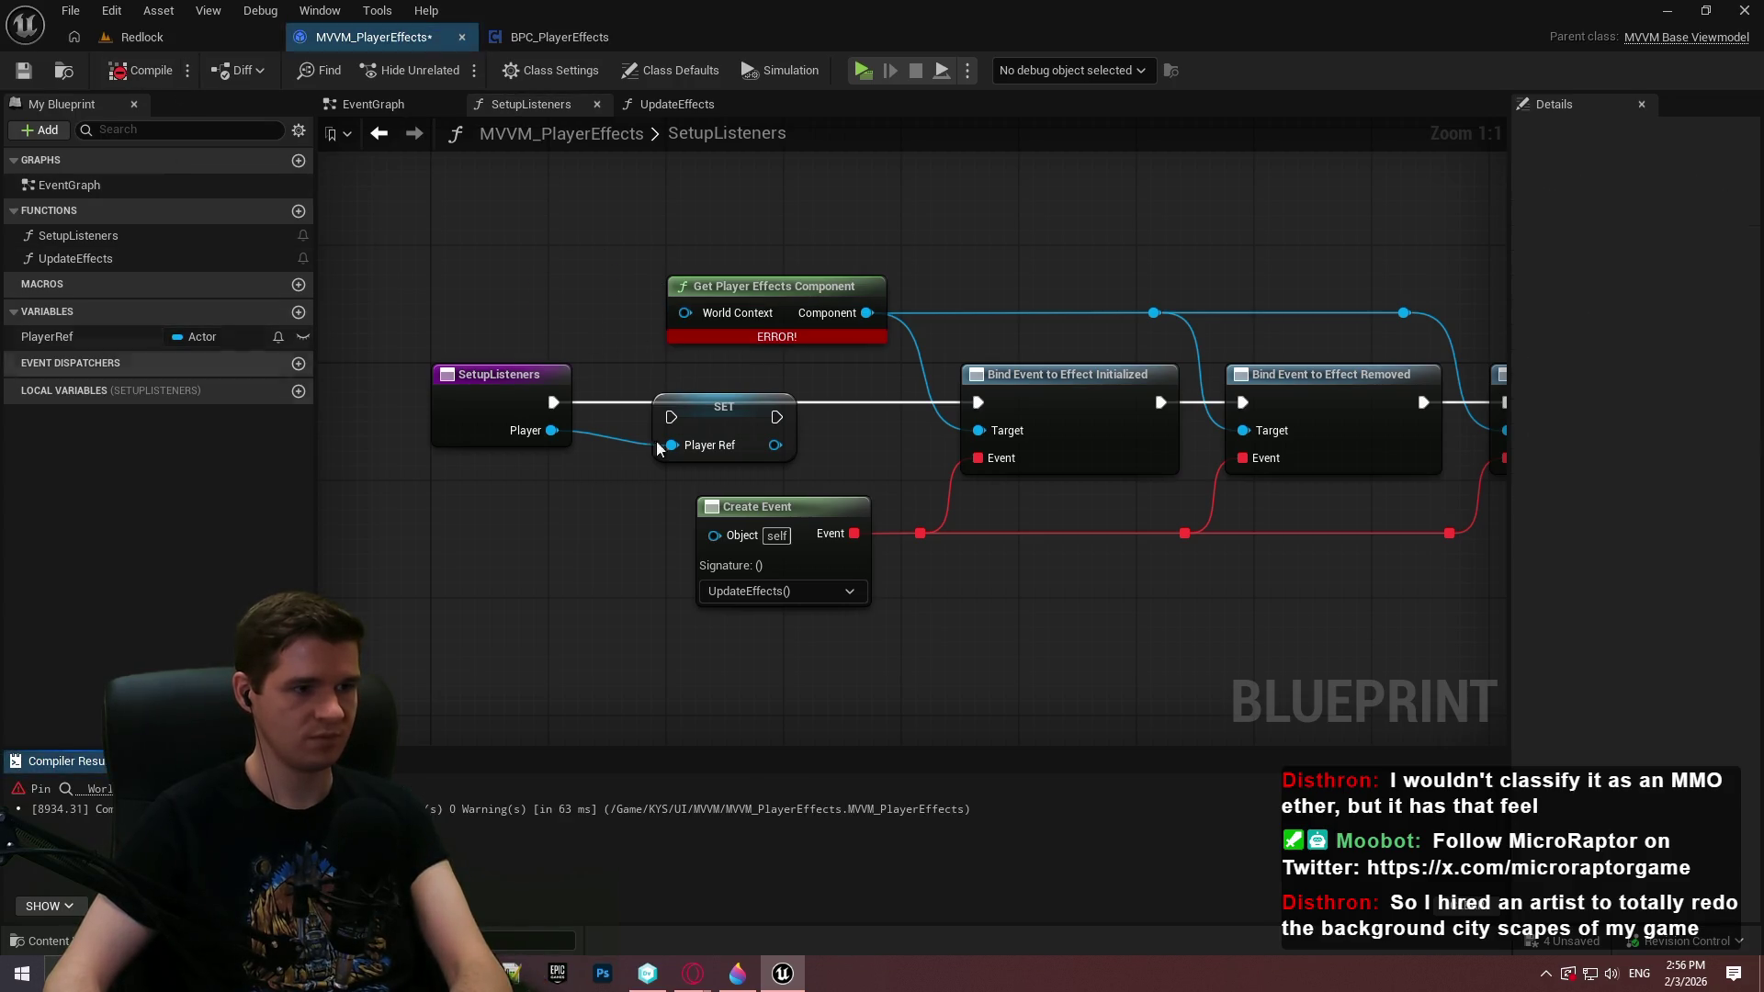
pyautogui.moveTo(685, 312); pyautogui.dragTo(629, 288)
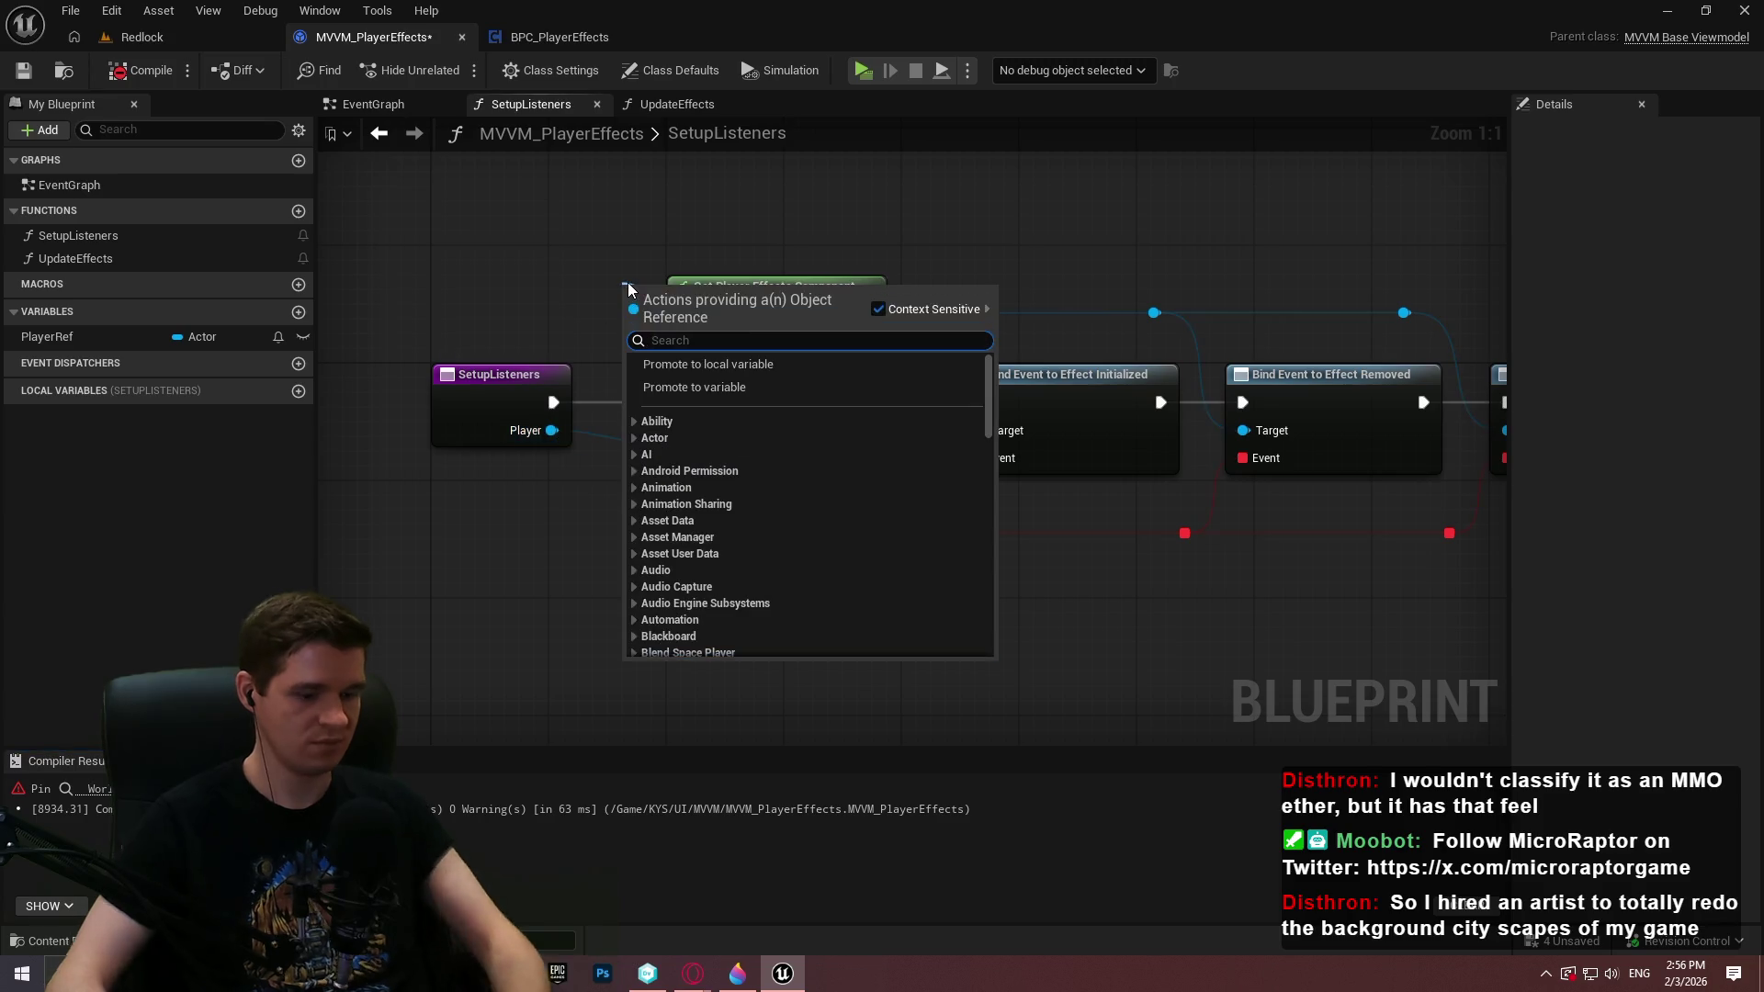
pyautogui.write('player')
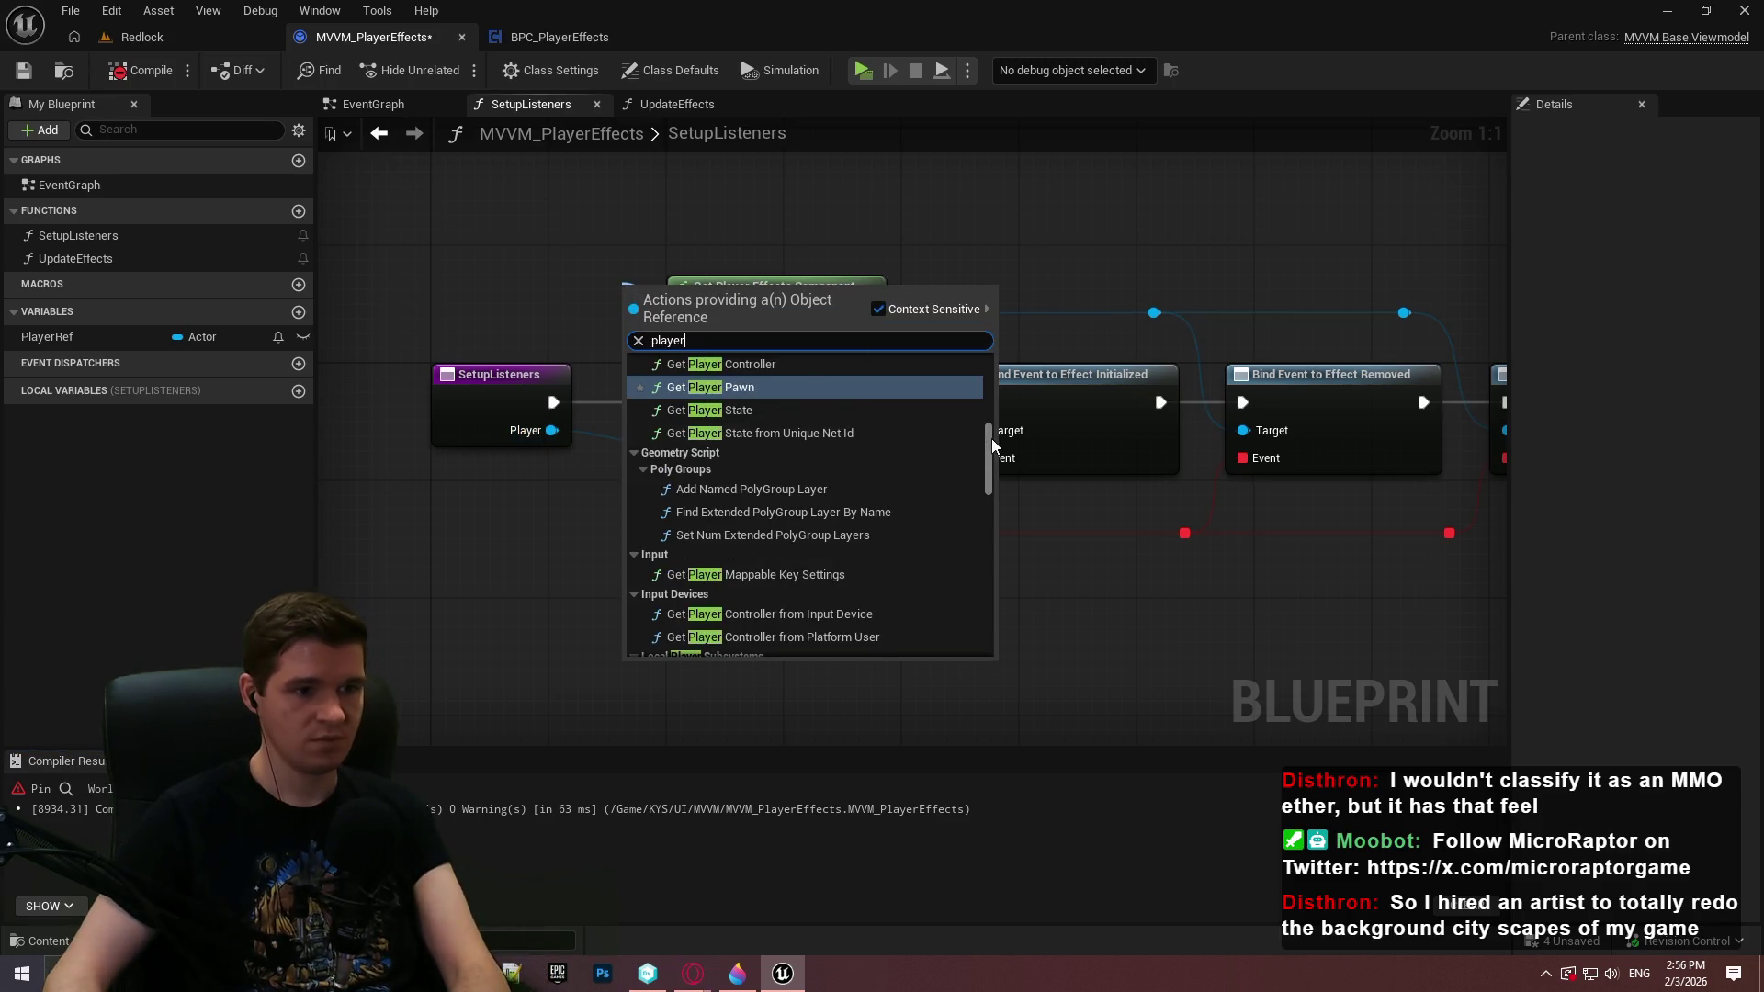
pyautogui.moveTo(991, 432); pyautogui.dragTo(992, 367)
pyautogui.click(694, 589)
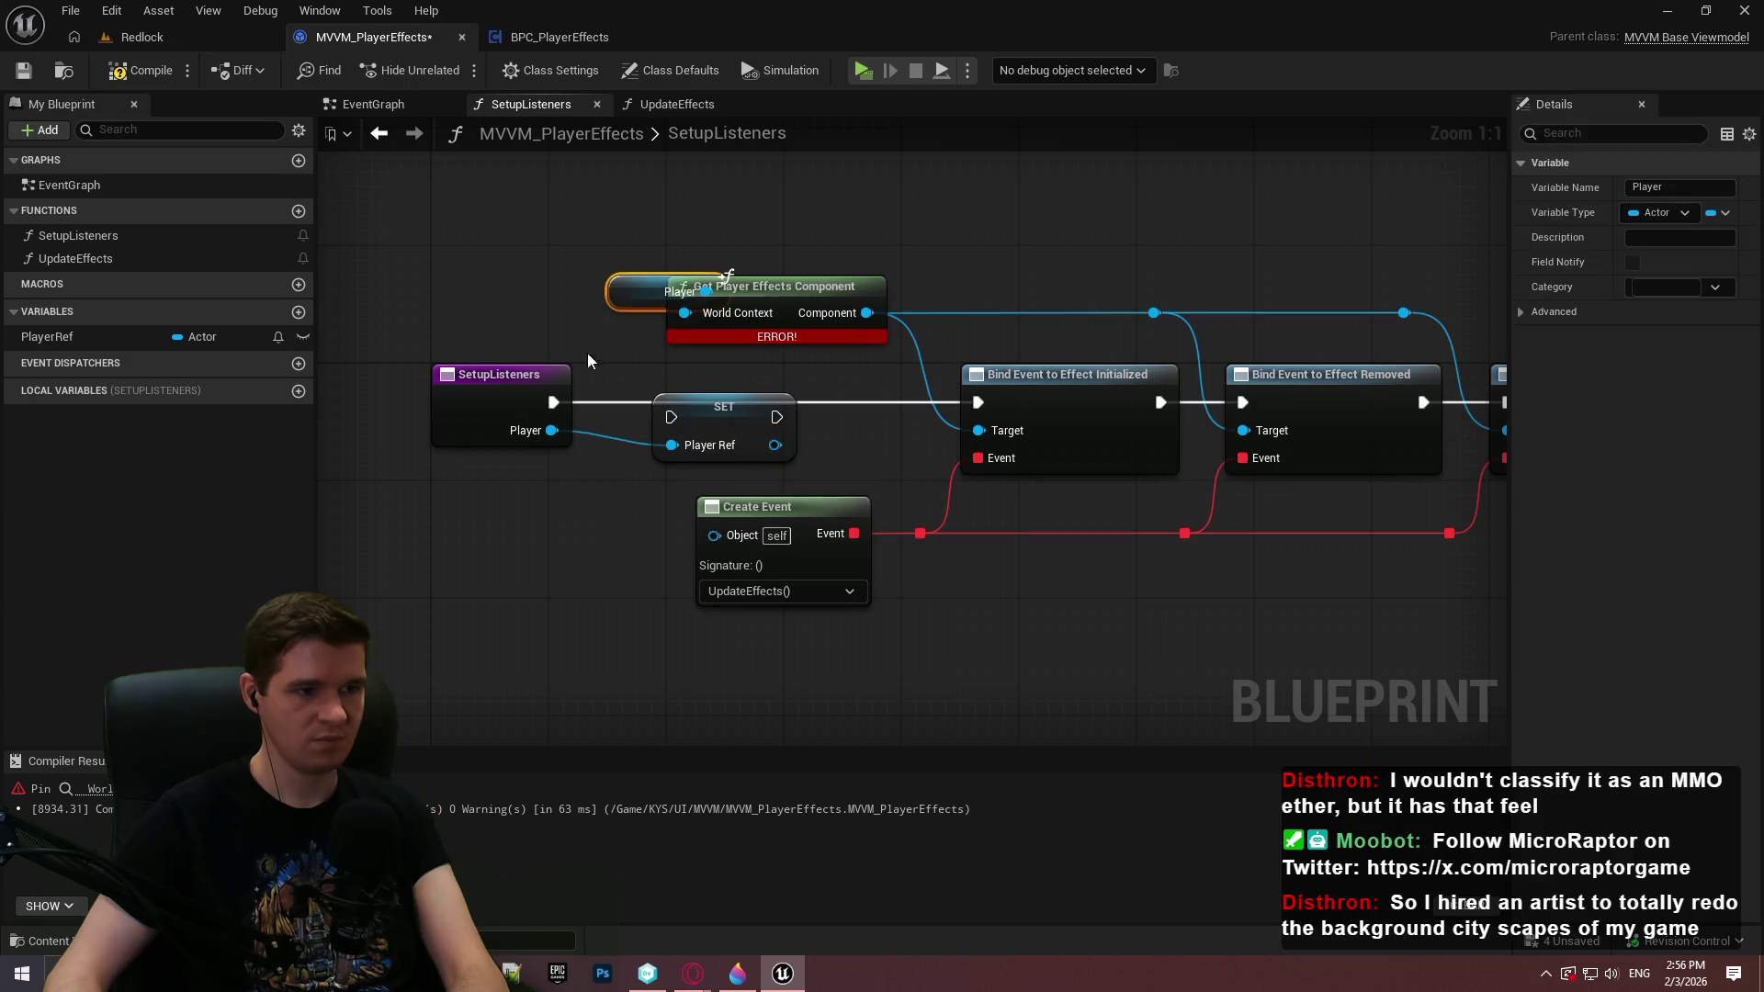
pyautogui.moveTo(555, 293); pyautogui.dragTo(528, 293)
pyautogui.moveTo(672, 418)
pyautogui.mouseDown()
pyautogui.moveTo(698, 413)
pyautogui.moveTo(680, 423)
pyautogui.moveTo(706, 440)
pyautogui.moveTo(554, 402)
pyautogui.mouseUp()
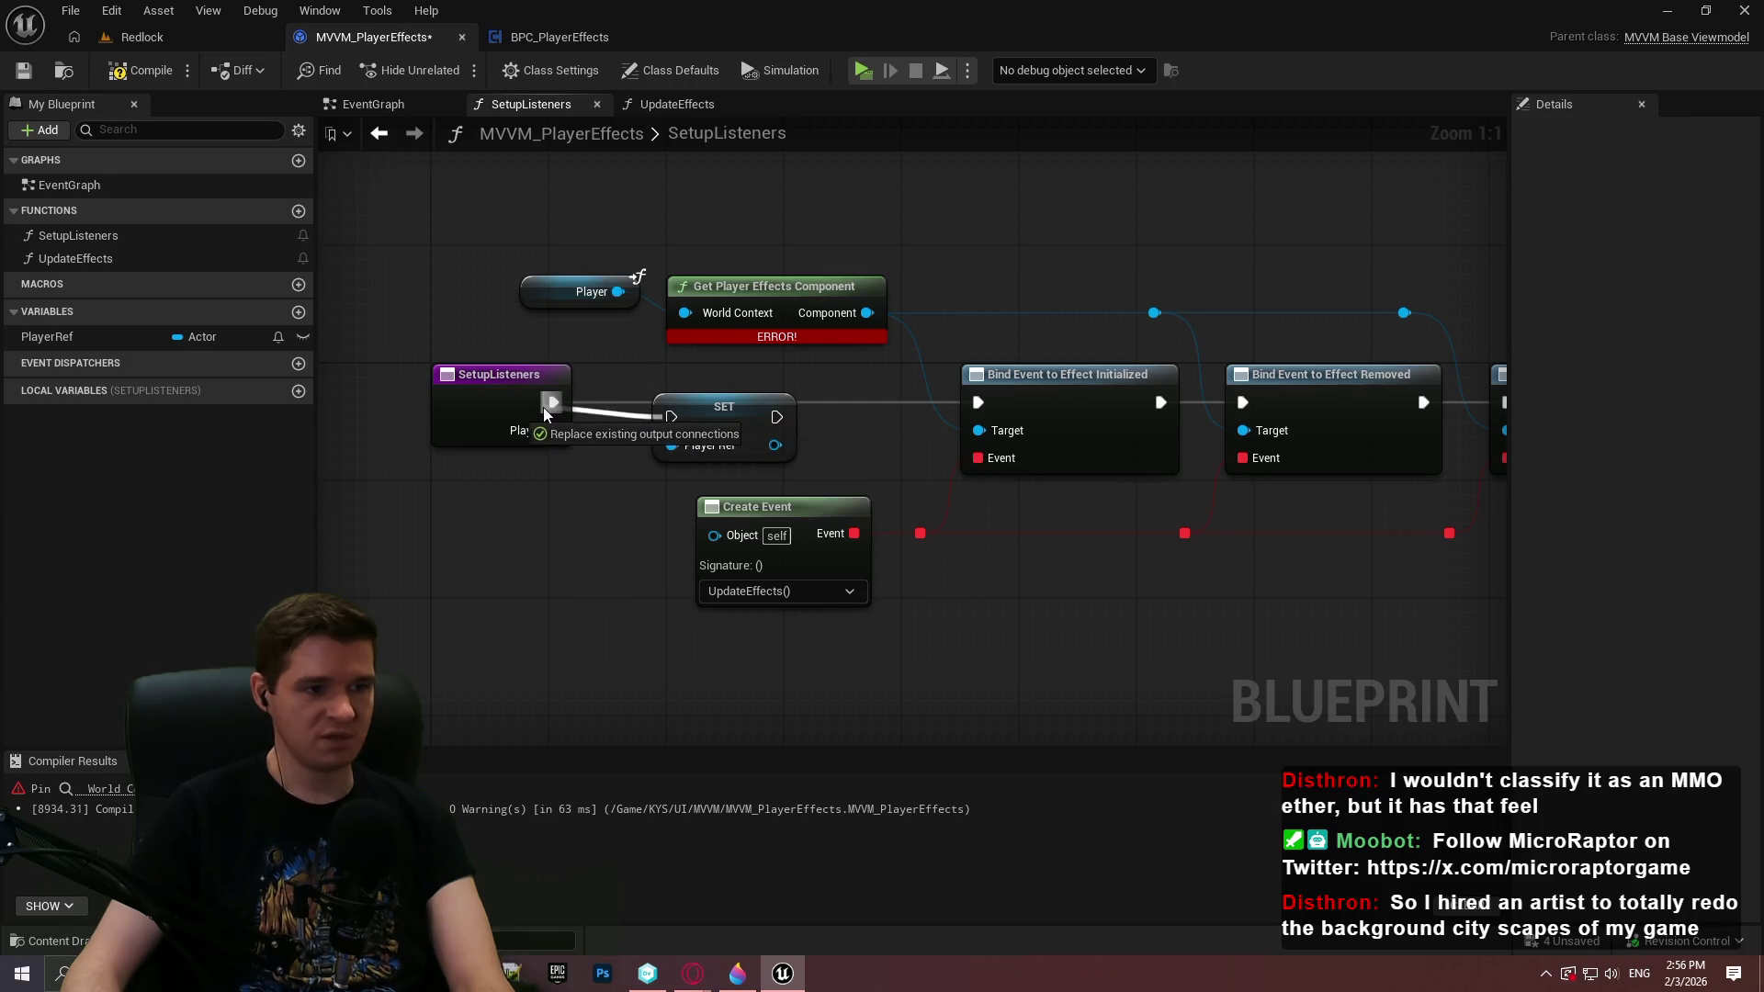
pyautogui.moveTo(719, 416)
pyautogui.mouseDown()
pyautogui.moveTo(676, 400)
pyautogui.moveTo(997, 388)
pyautogui.moveTo(990, 410)
pyautogui.mouseUp()
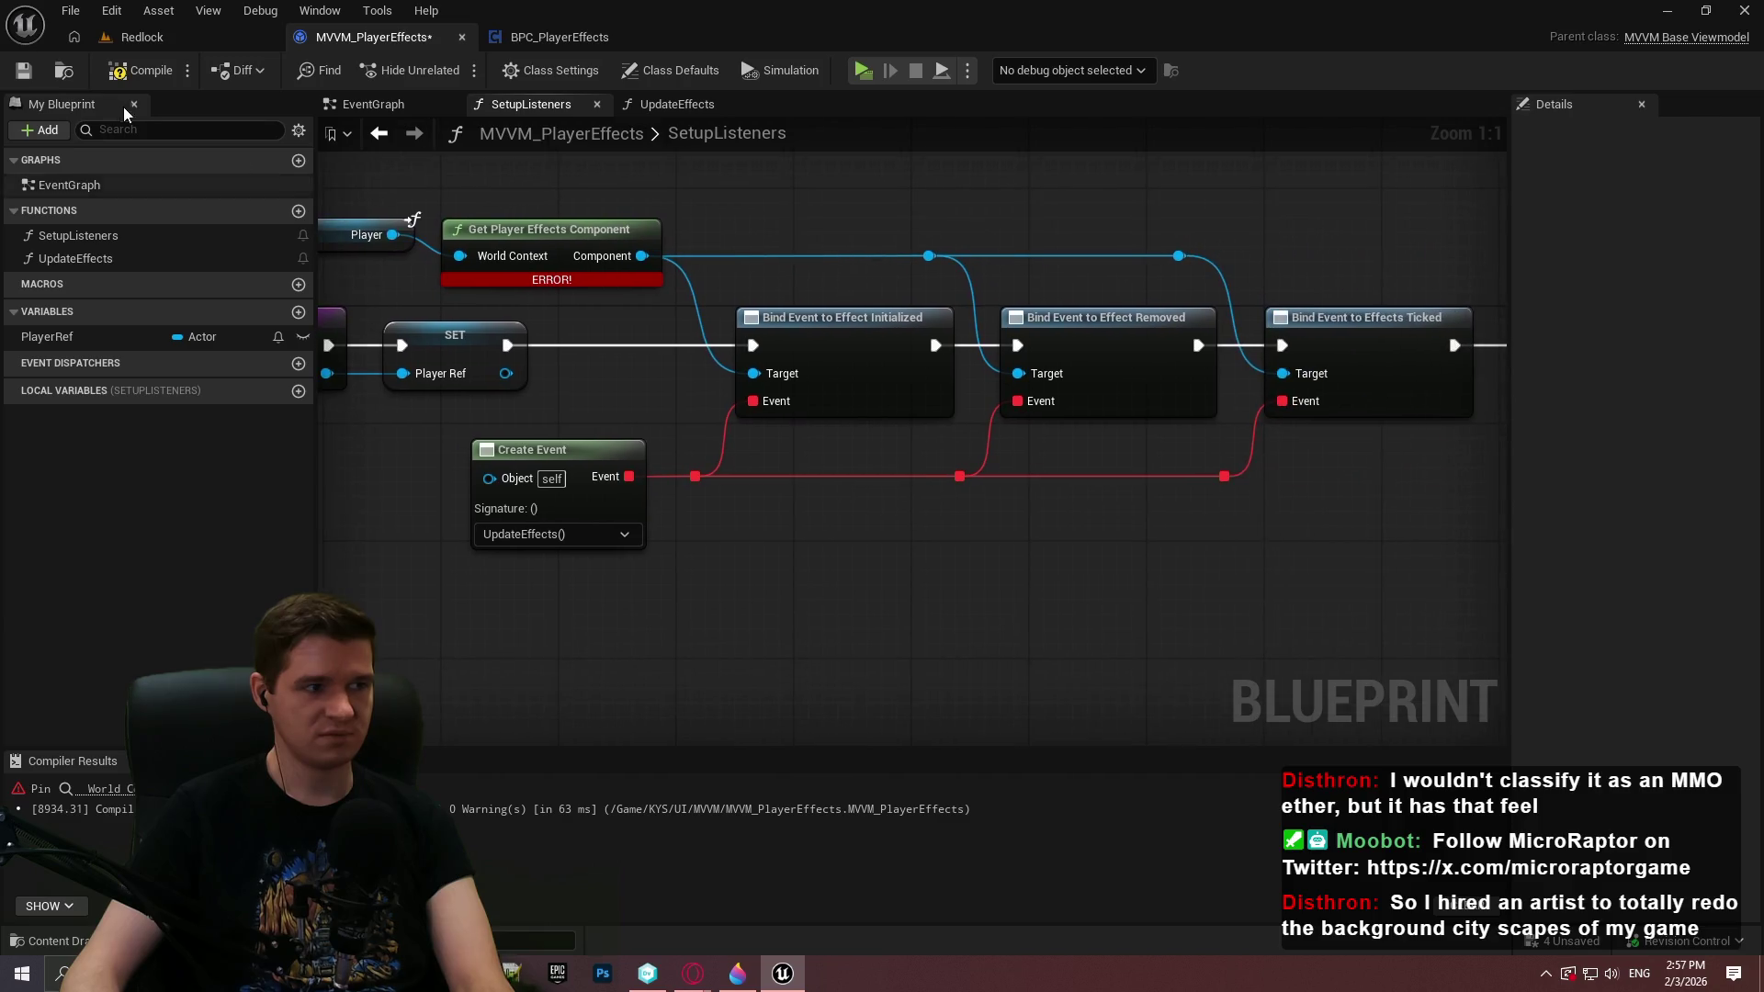
# Recompile and save the blueprint, then bring up the UpdateEffects graph
pyautogui.click(138, 70)
pyautogui.click(23, 71)
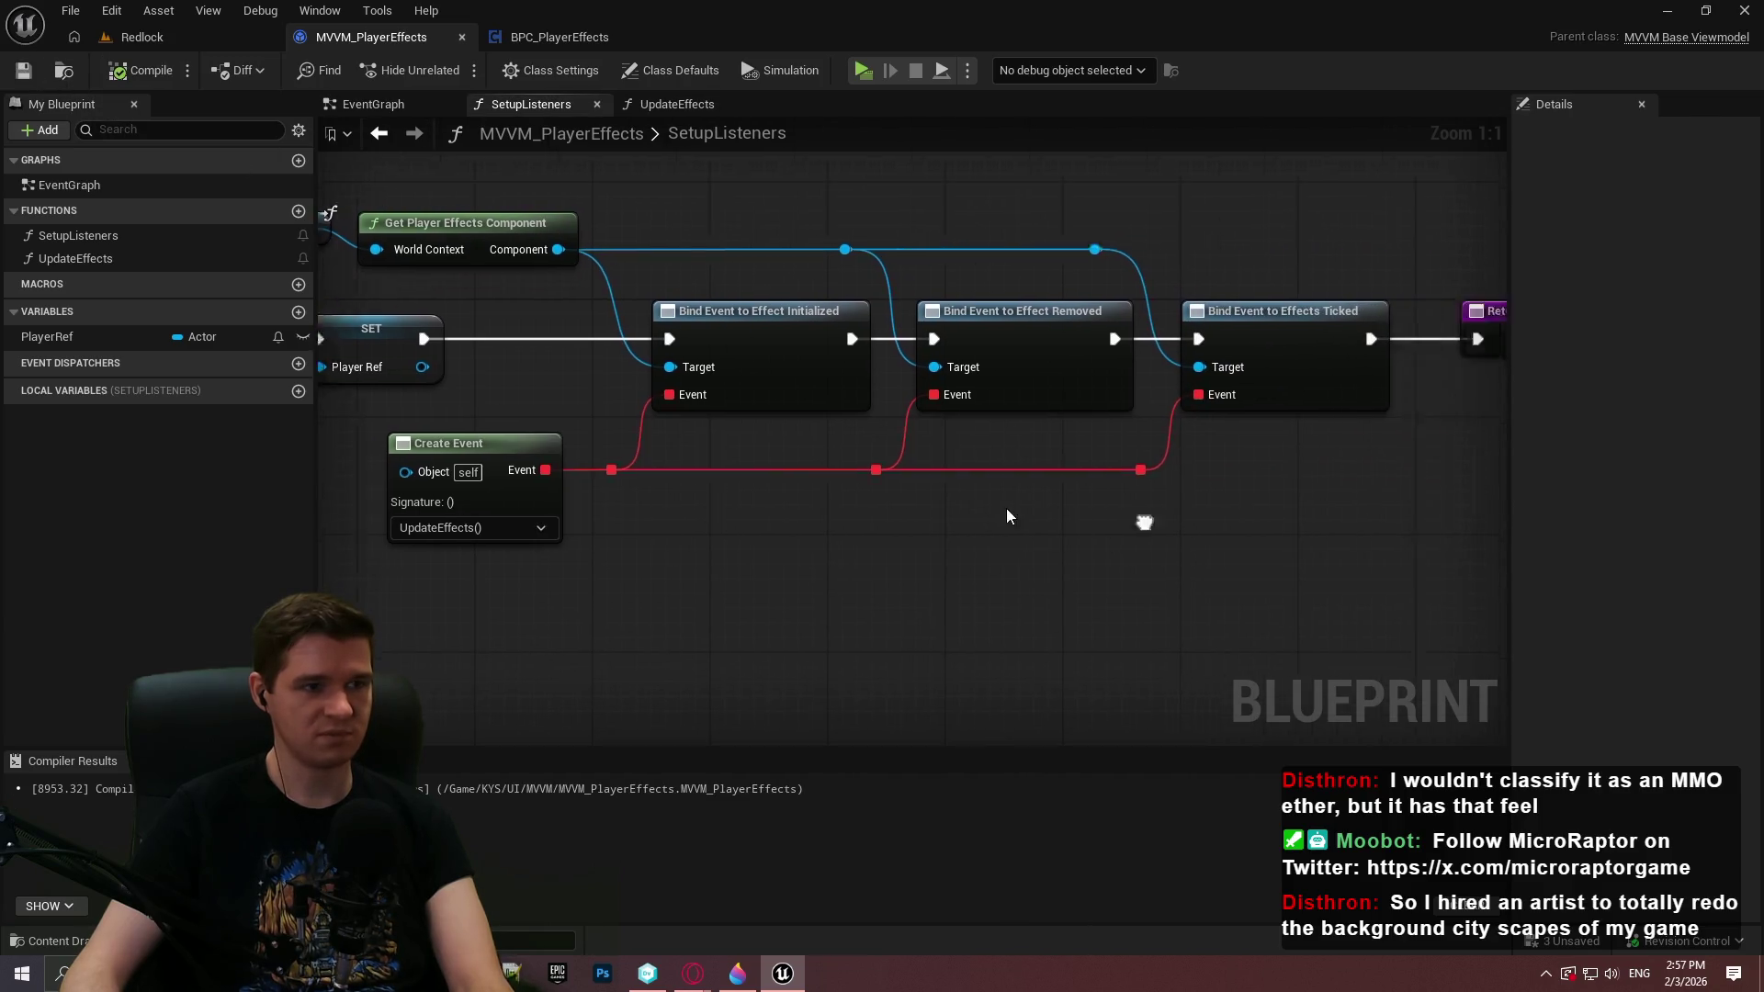
pyautogui.click(677, 104)
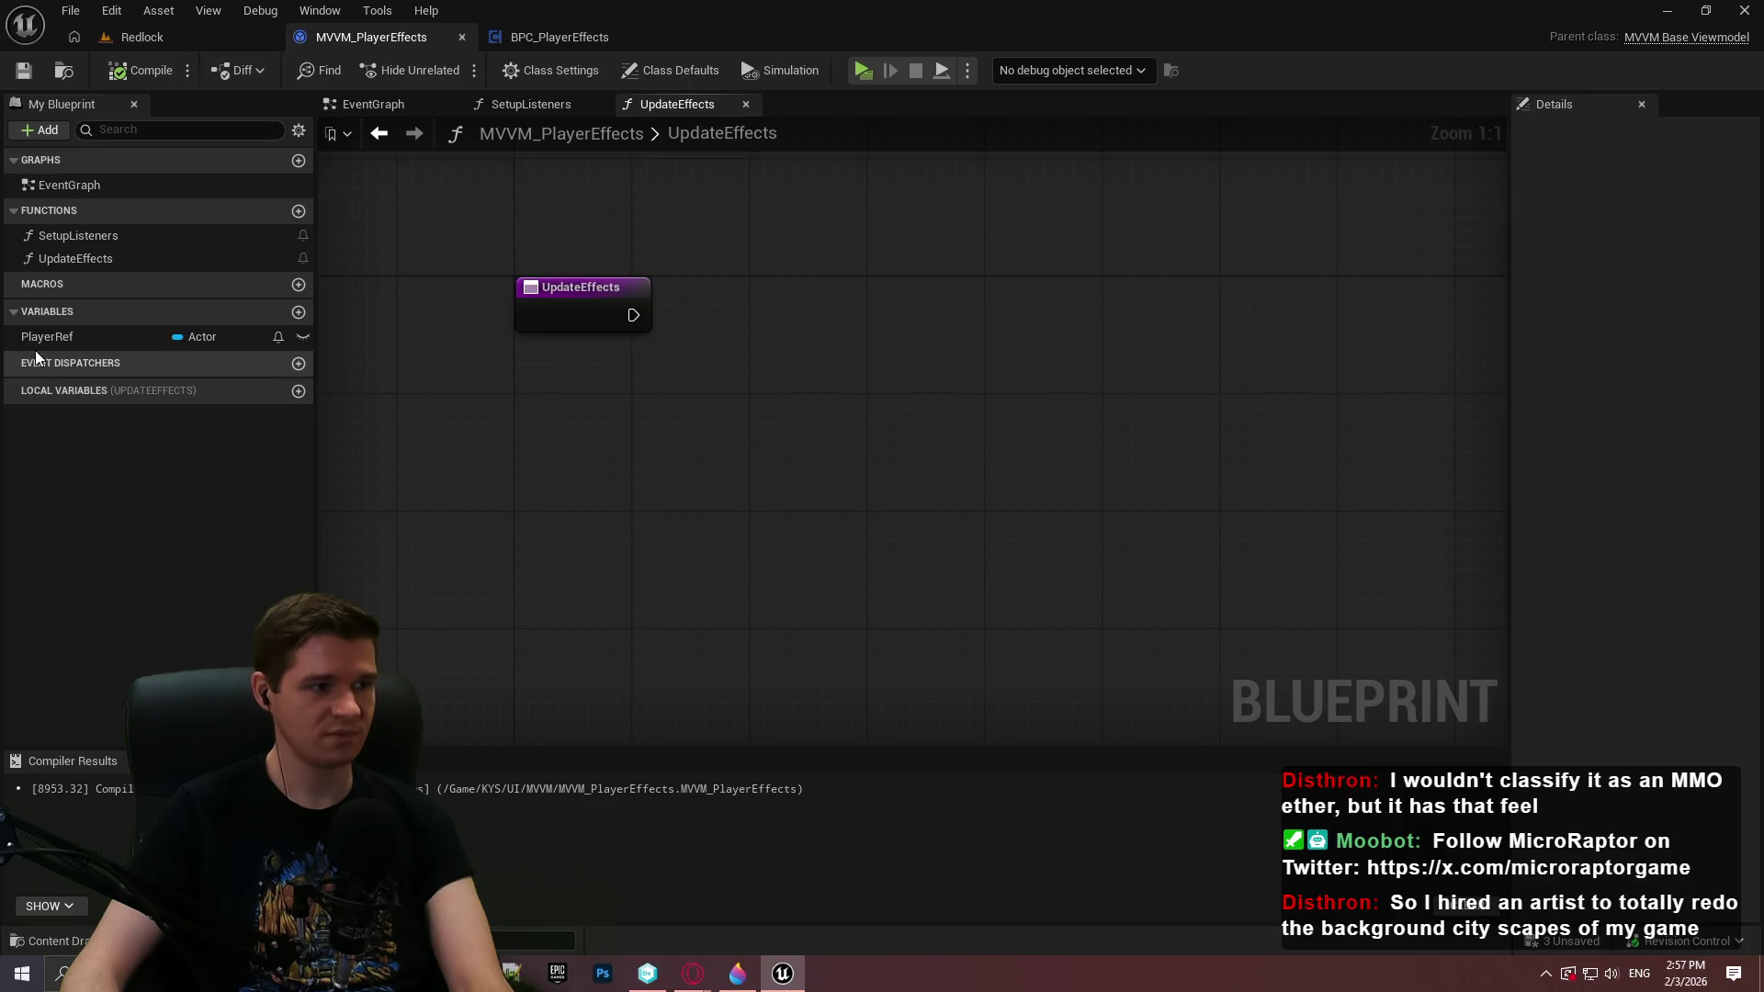
# Chain a PlayerRef getter into Get Player Effects Component and Get Current Effects
pyautogui.moveTo(42, 338)
pyautogui.mouseDown()
pyautogui.moveTo(761, 424)
pyautogui.moveTo(623, 398)
pyautogui.moveTo(833, 403)
pyautogui.mouseUp()
pyautogui.click(675, 428)
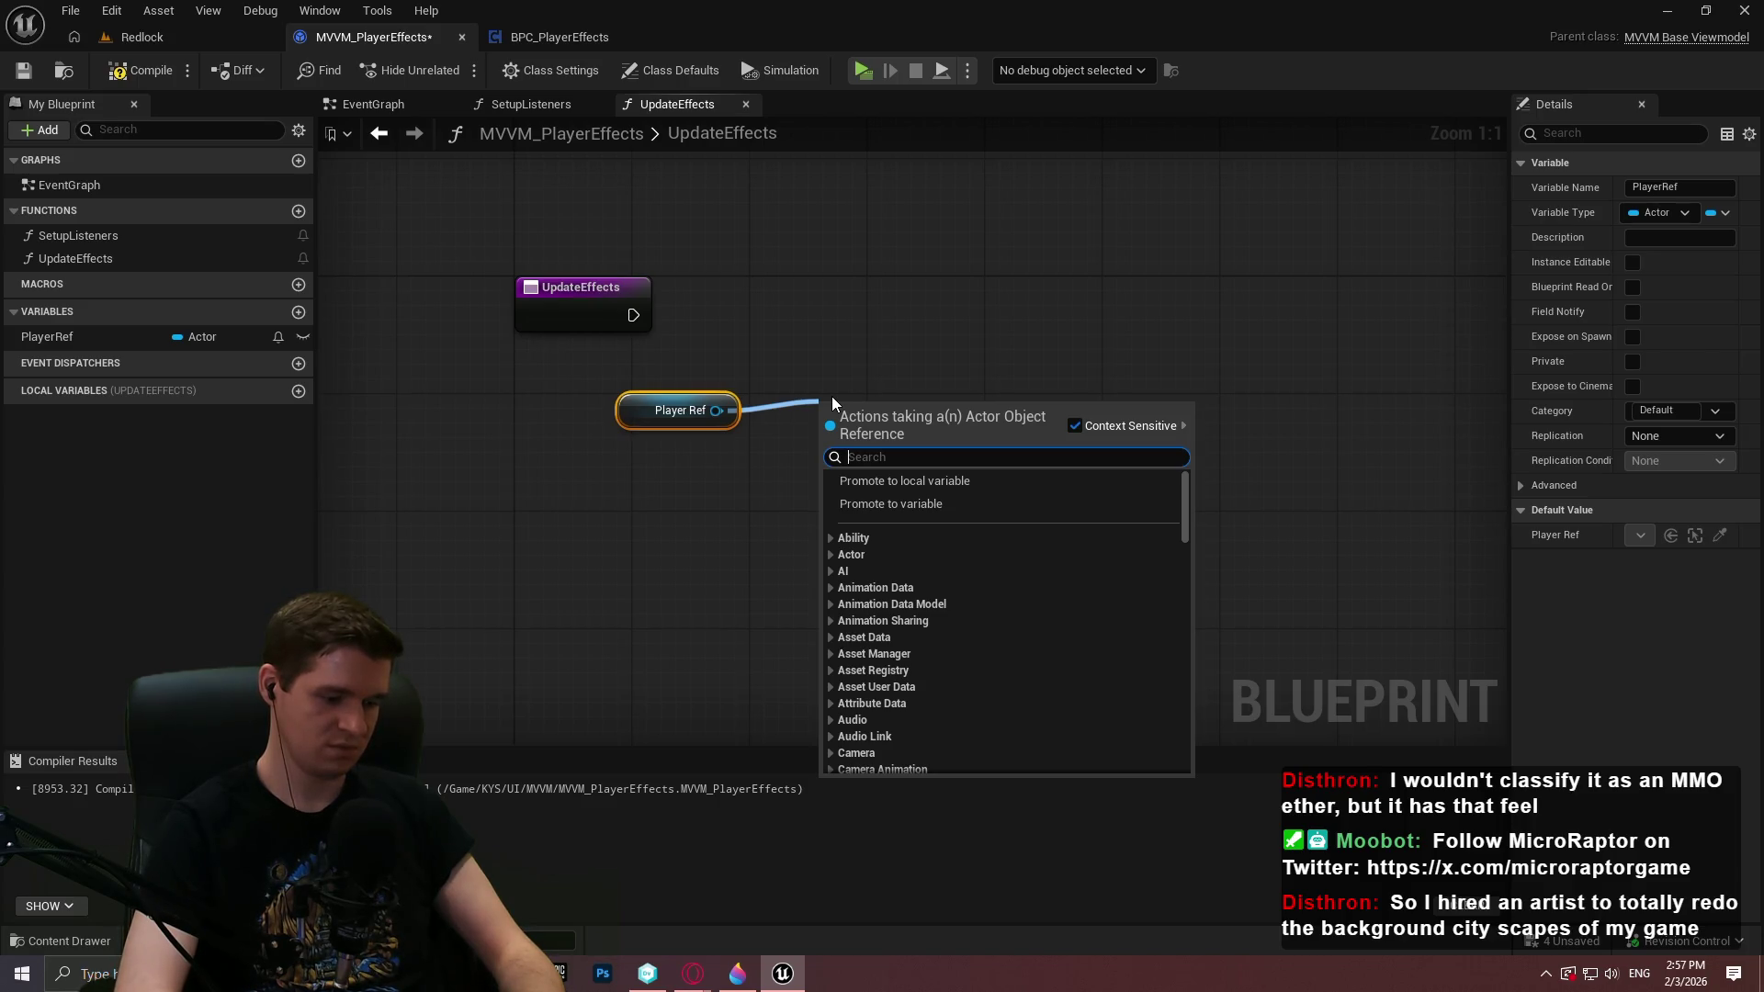
pyautogui.write('playereffe')
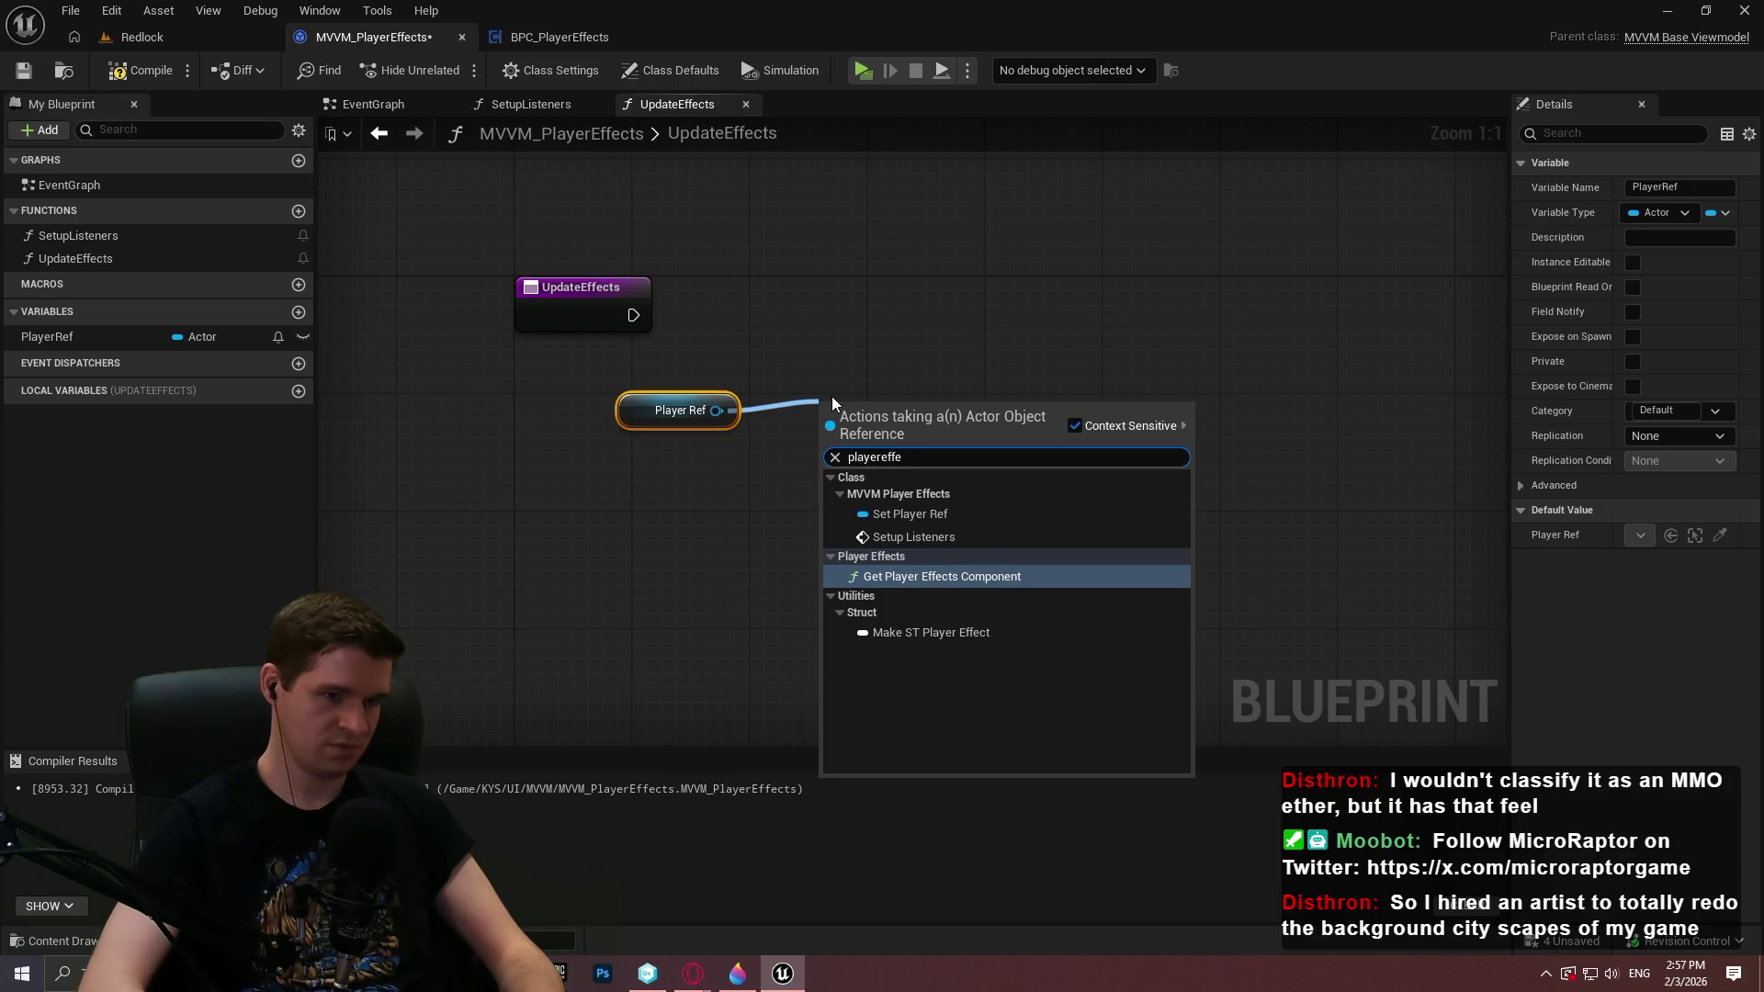
pyautogui.press('Return')
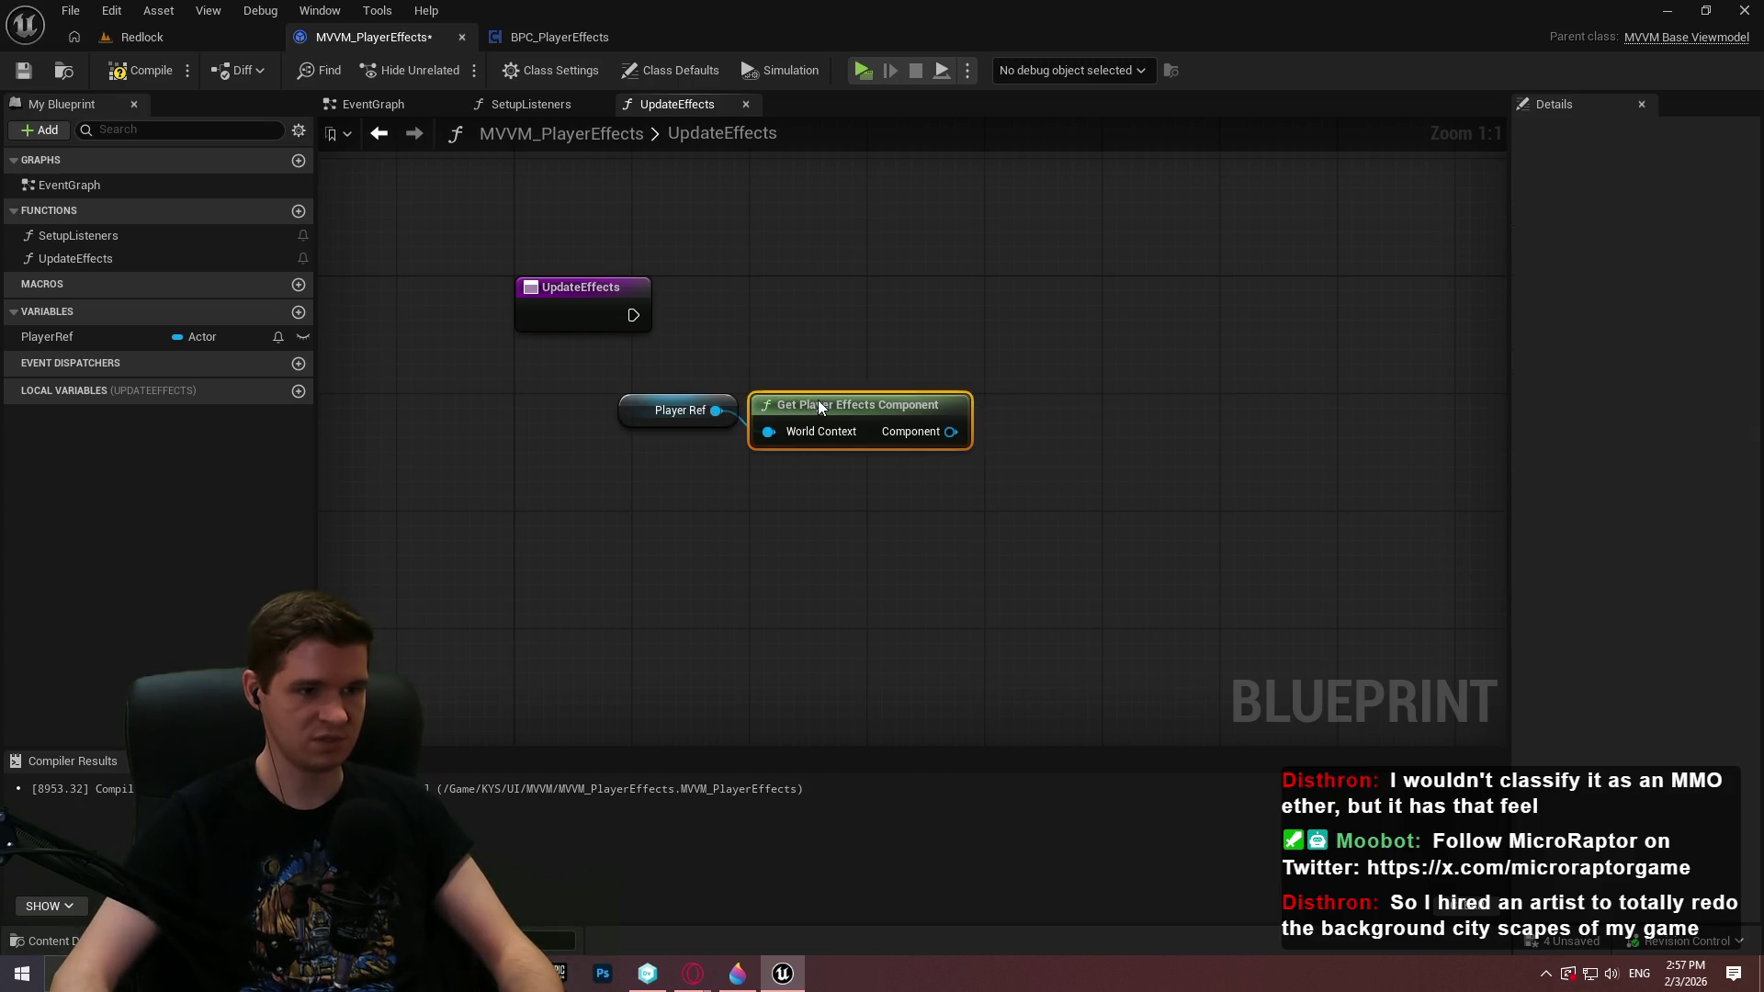
pyautogui.click(1133, 408)
pyautogui.moveTo(950, 431); pyautogui.dragTo(1111, 406)
pyautogui.write('effe')
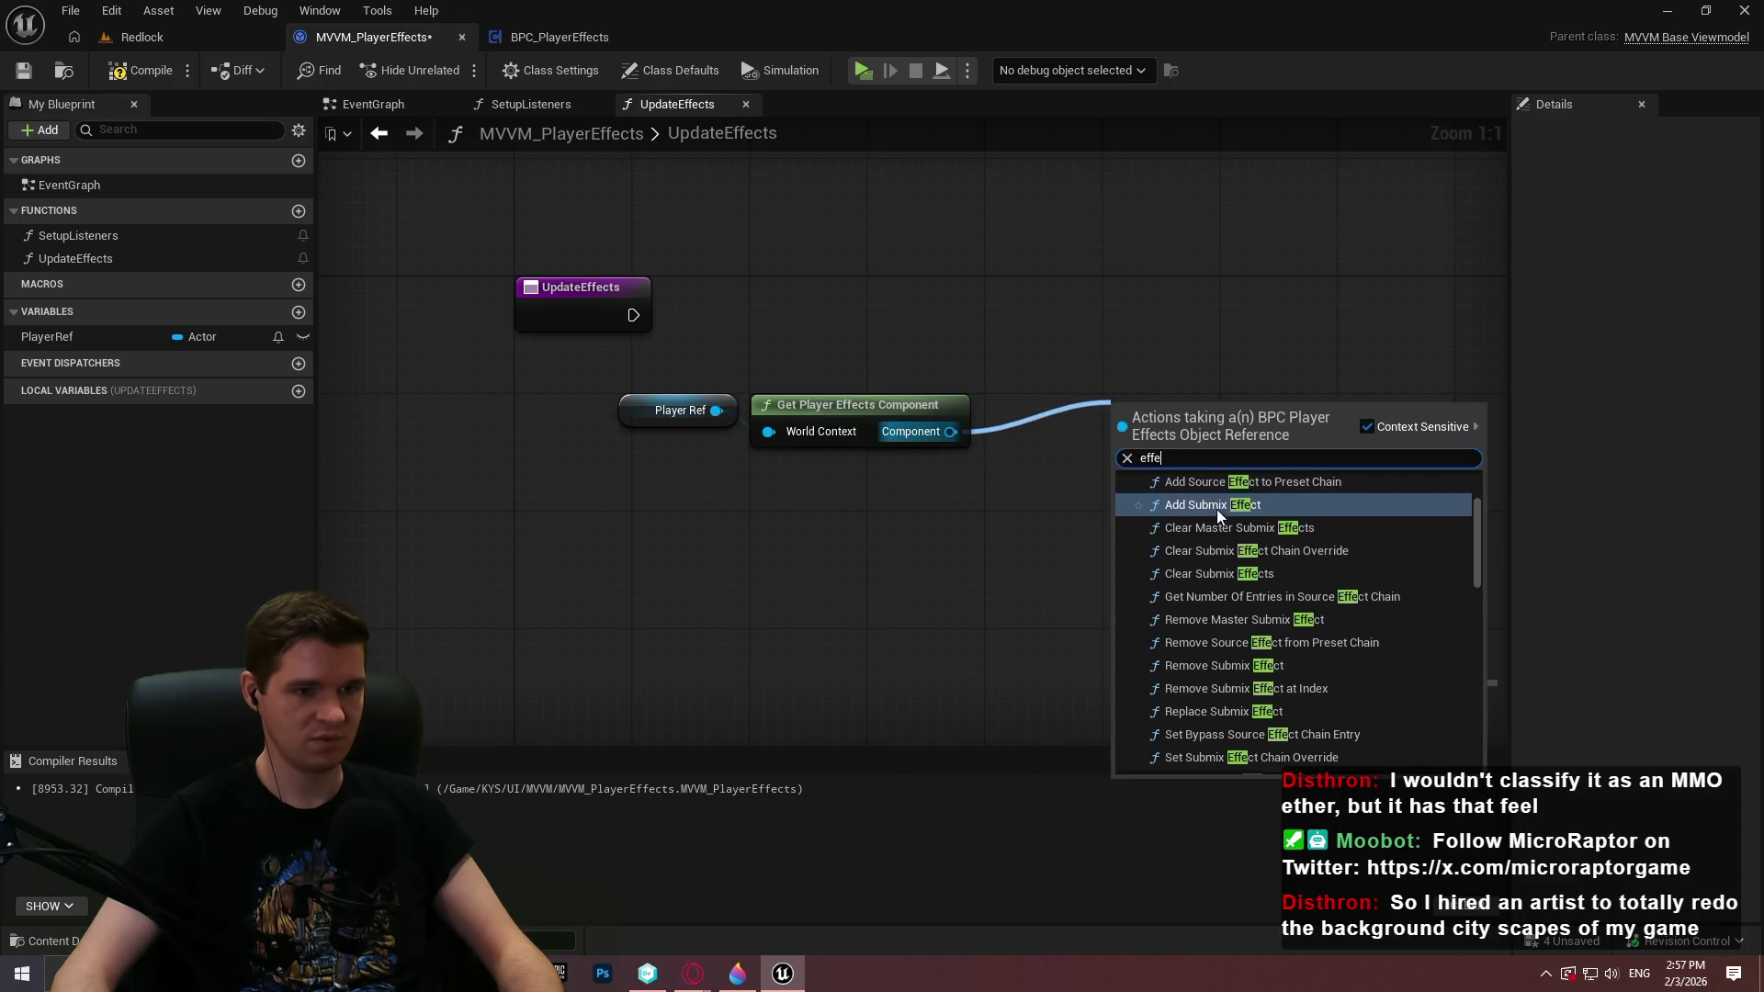
pyautogui.write('cts')
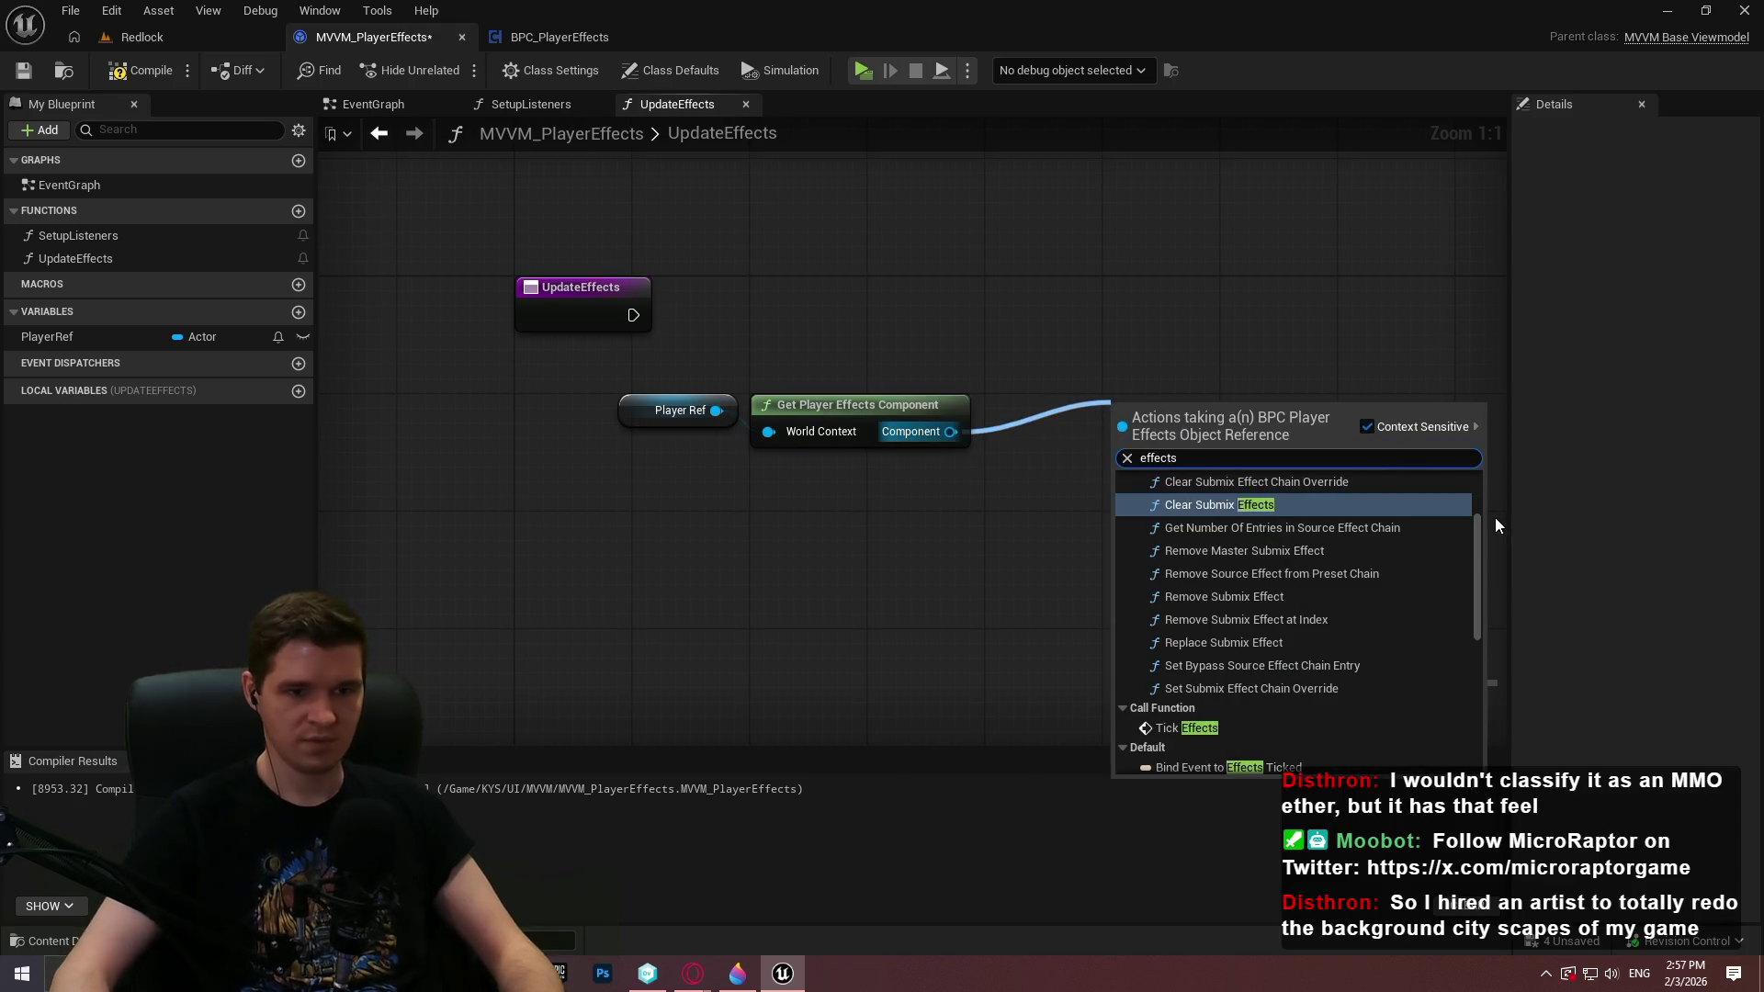
pyautogui.moveTo(1478, 544); pyautogui.dragTo(1487, 726)
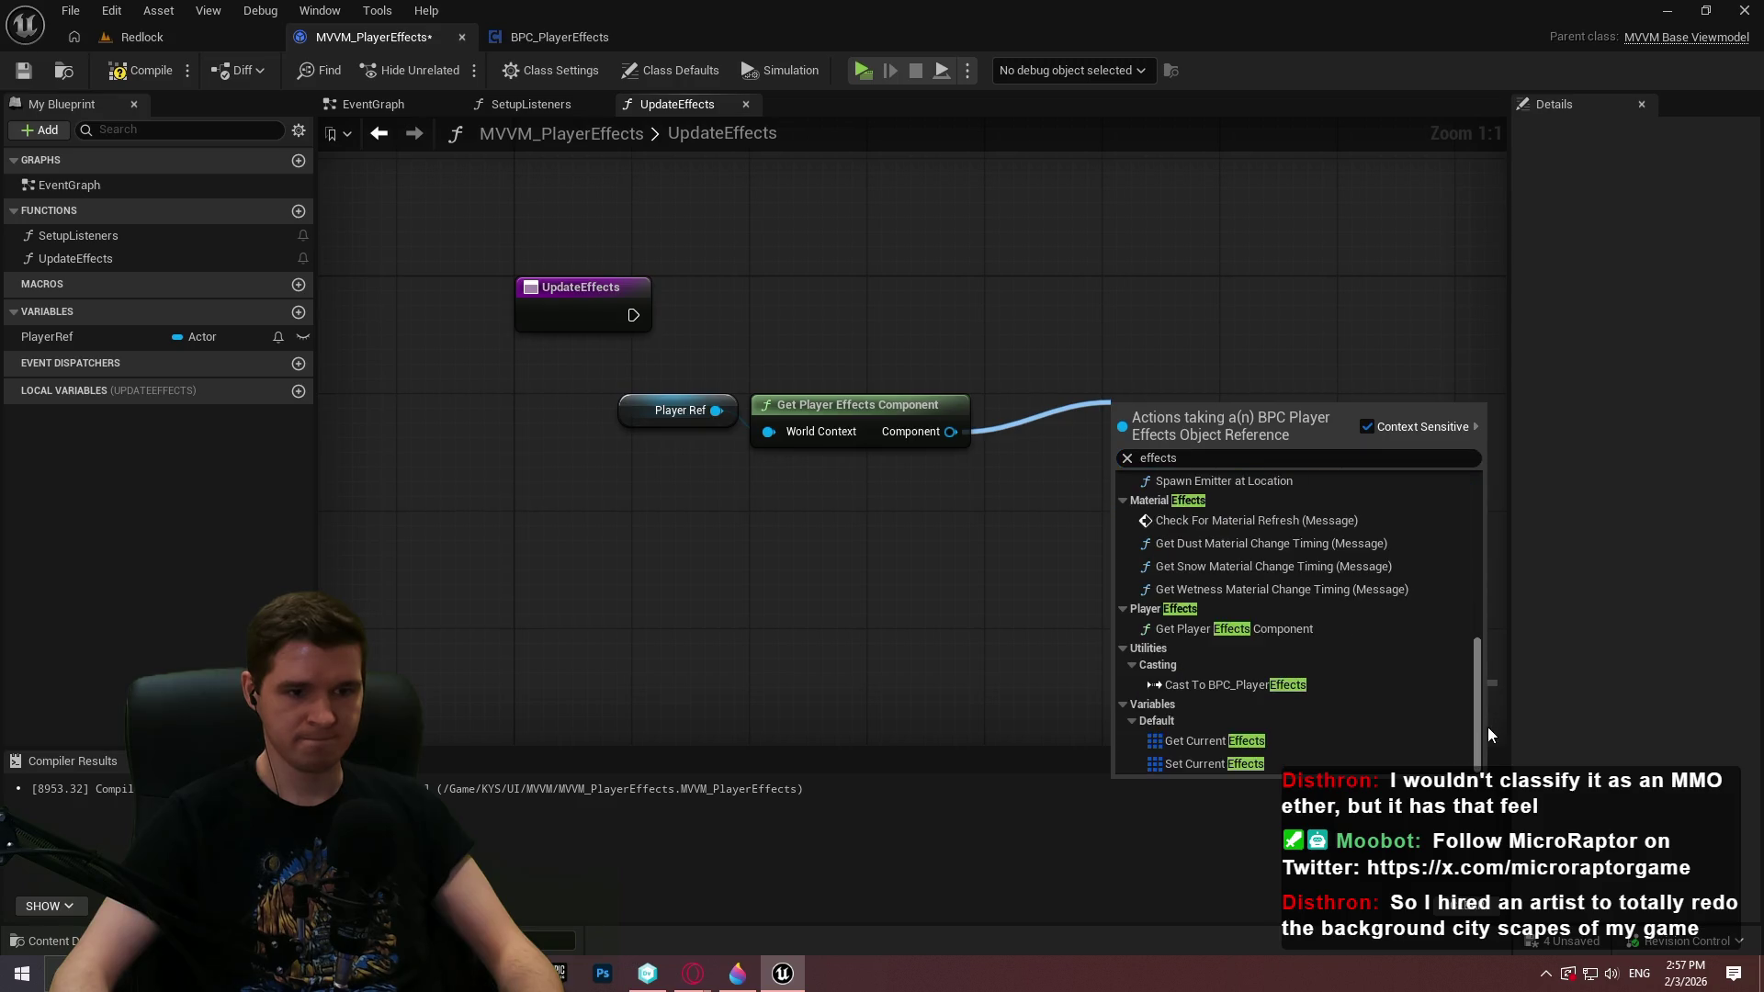
pyautogui.click(1250, 742)
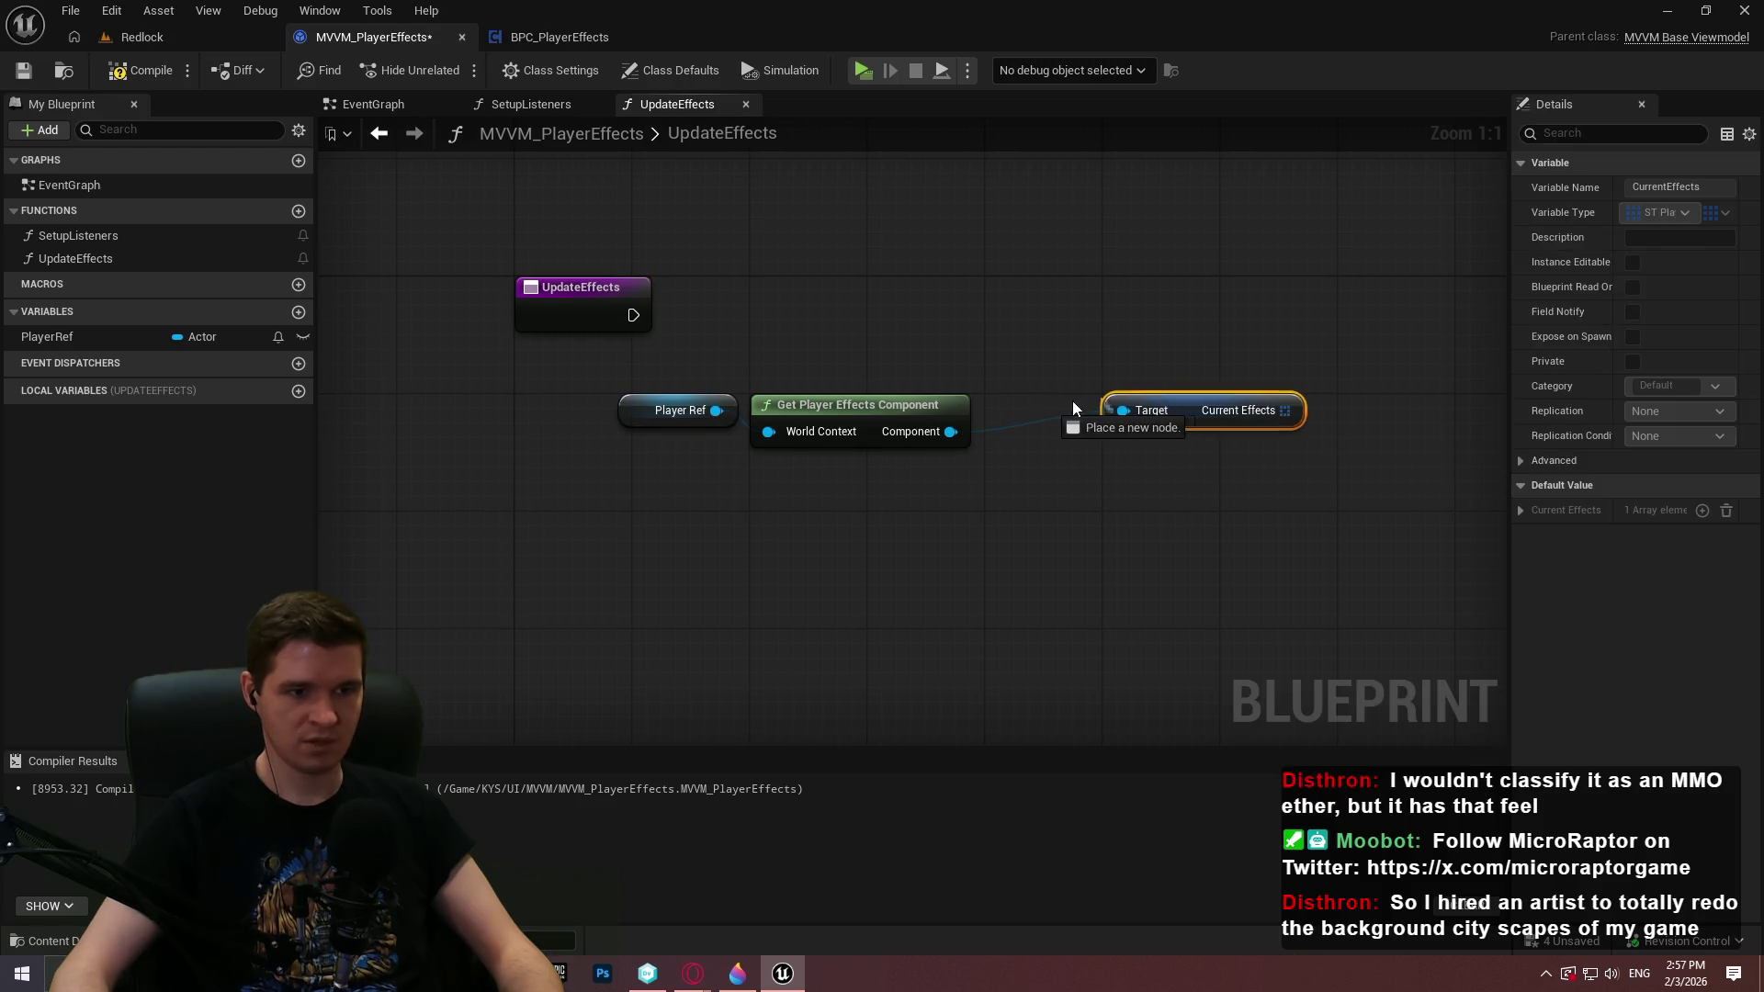
pyautogui.moveTo(1073, 408)
pyautogui.mouseDown()
pyautogui.moveTo(1122, 411)
pyautogui.moveTo(1069, 408)
pyautogui.mouseUp()
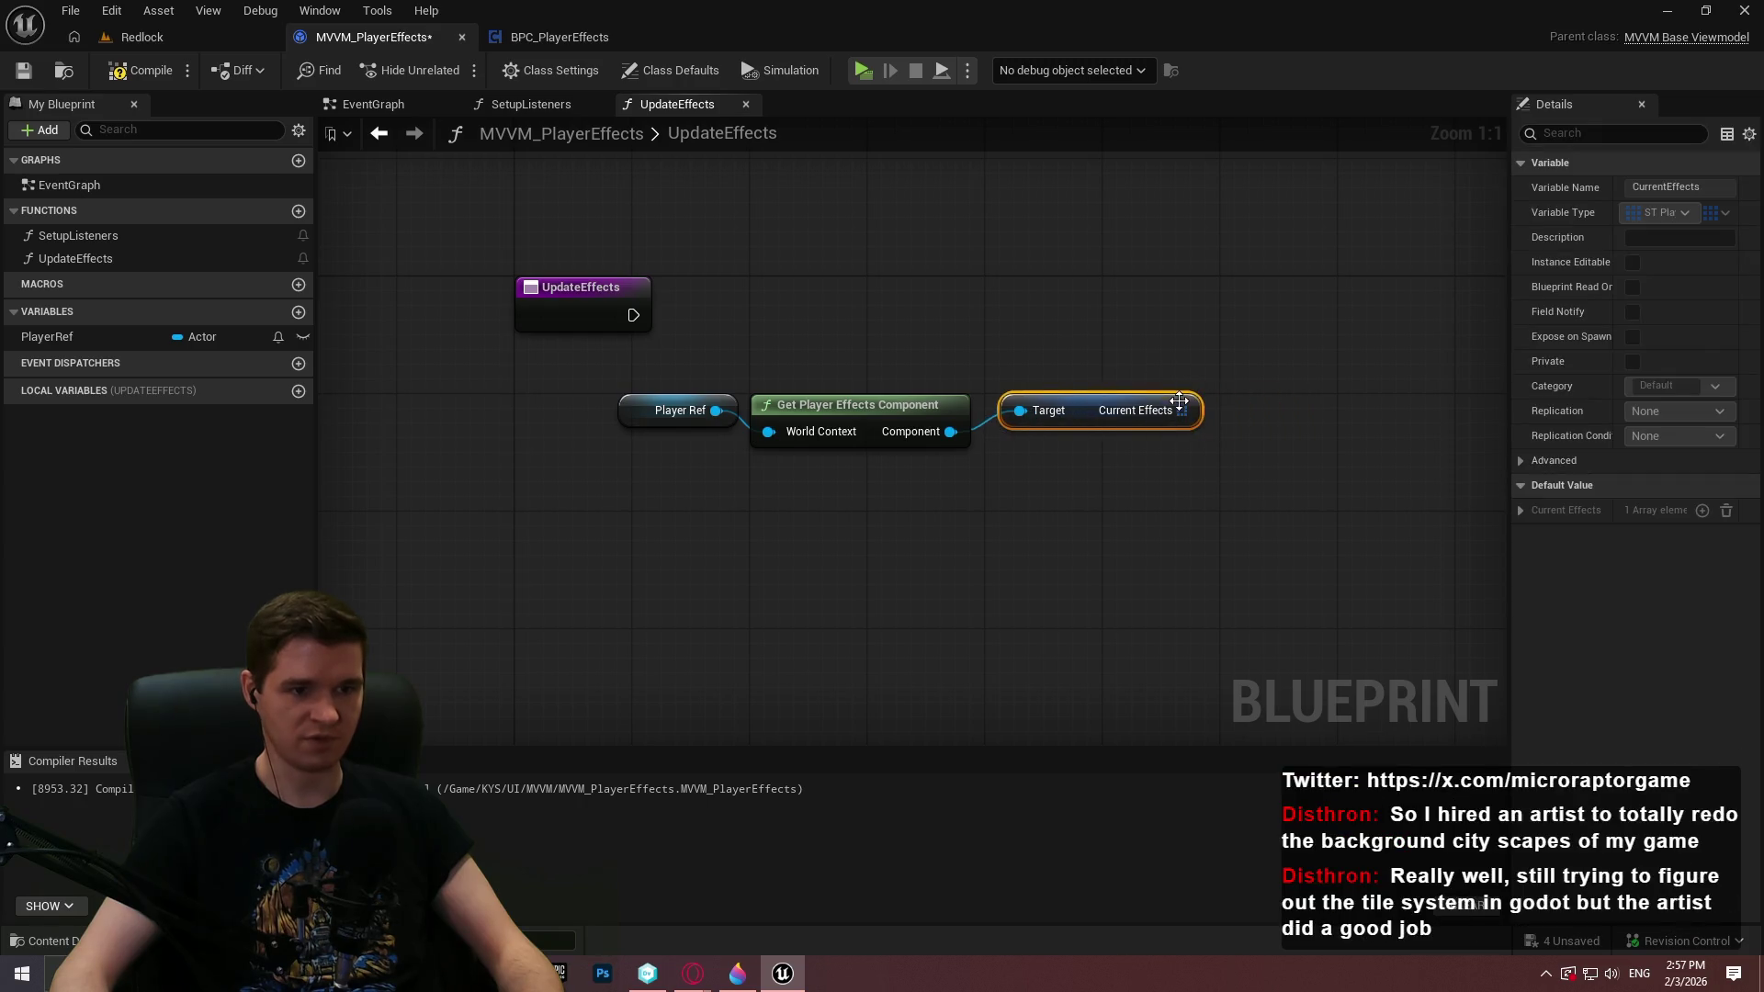
# Promote Current Effects to a local CurrentEffects variable, wire execution into its SET node, and save
pyautogui.moveTo(1181, 409); pyautogui.dragTo(1305, 402)
pyautogui.click(1395, 467)
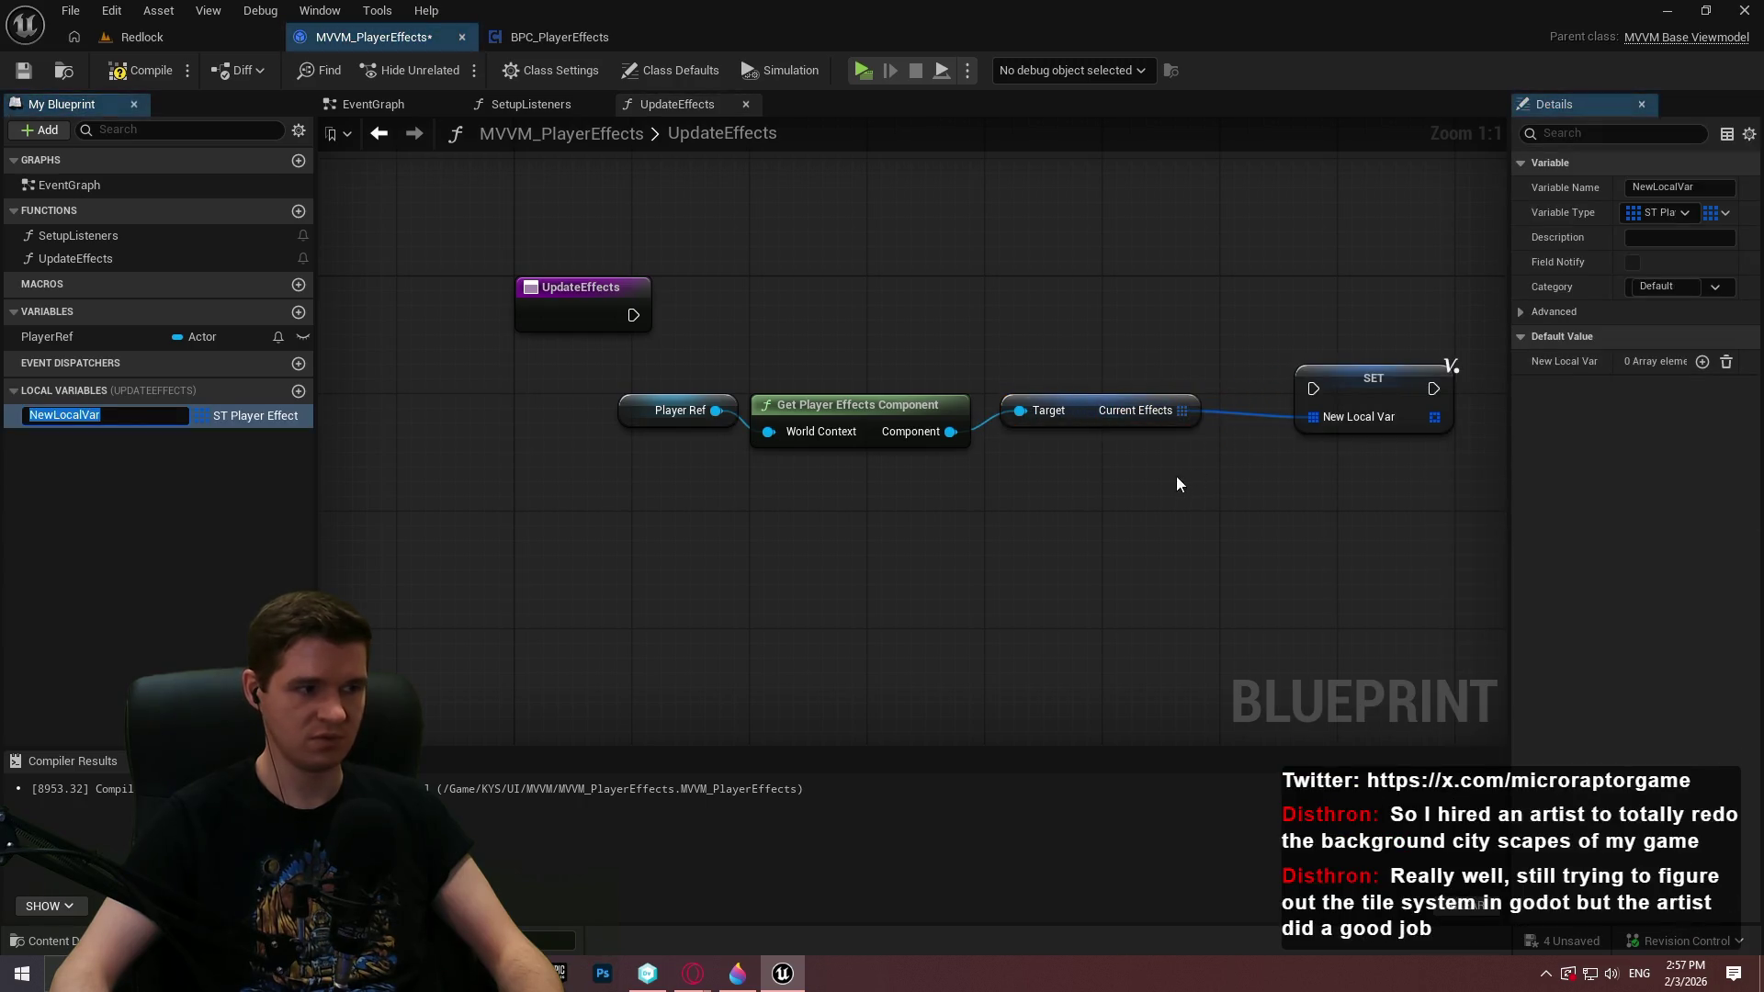
pyautogui.write('Cur')
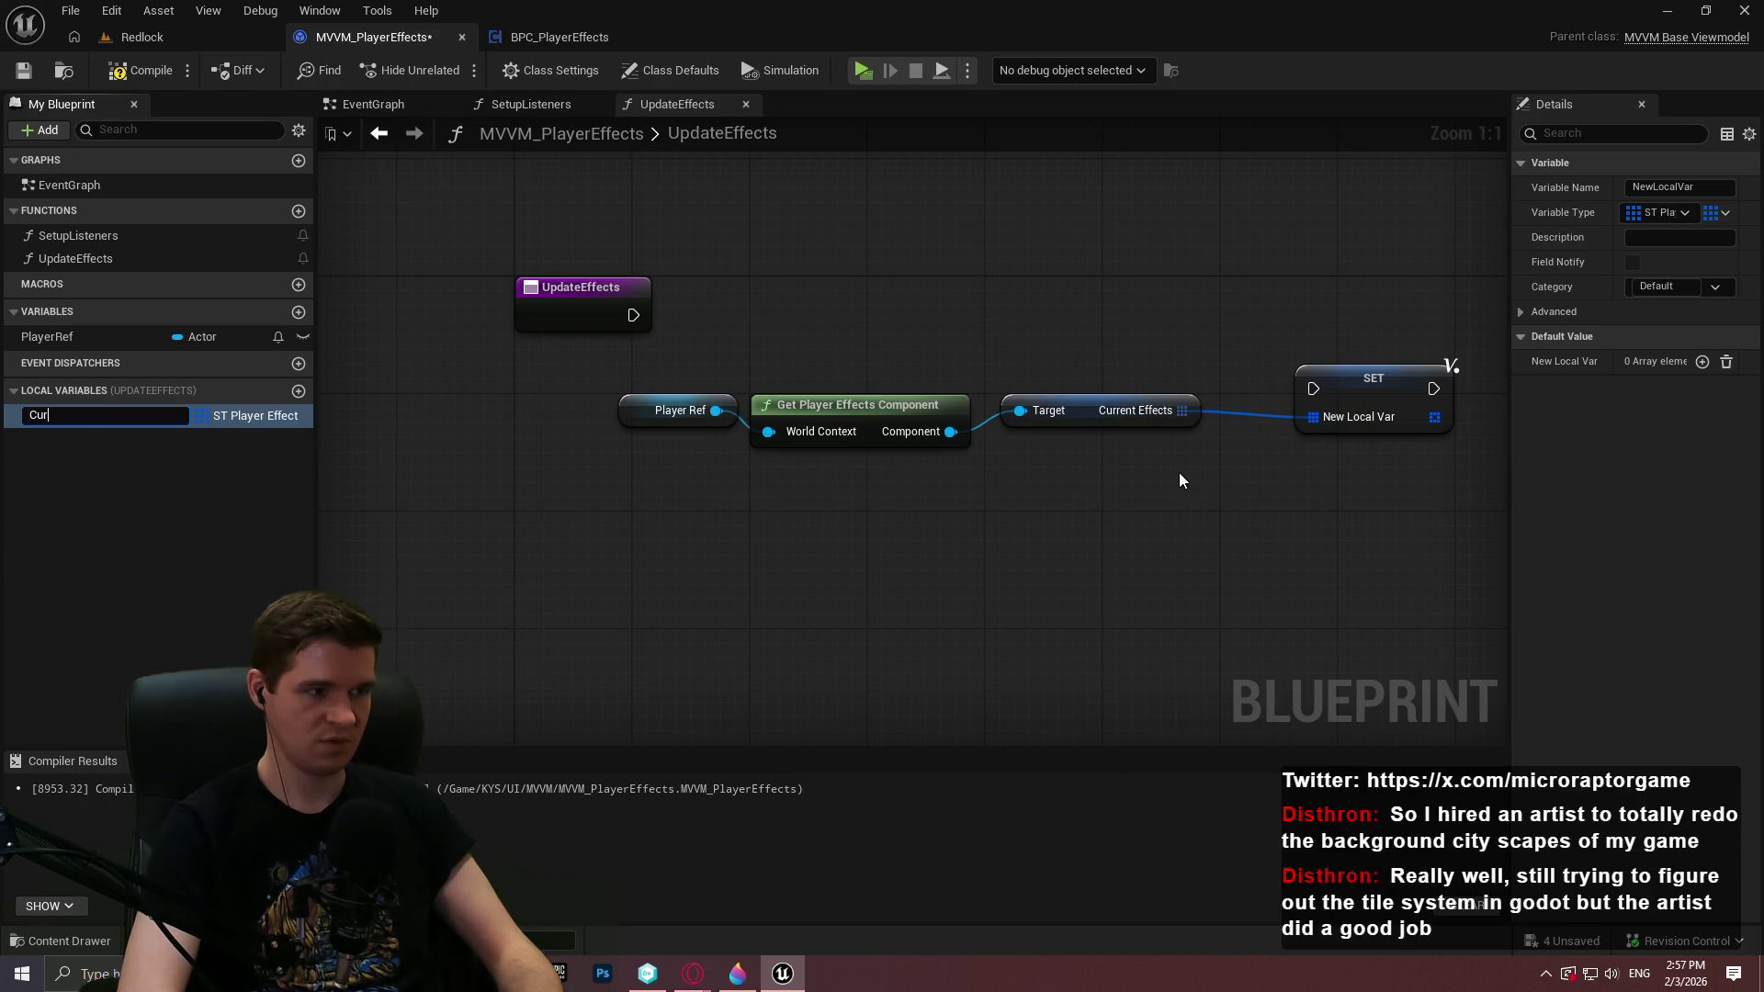
pyautogui.write('rentEffects')
pyautogui.press('Return')
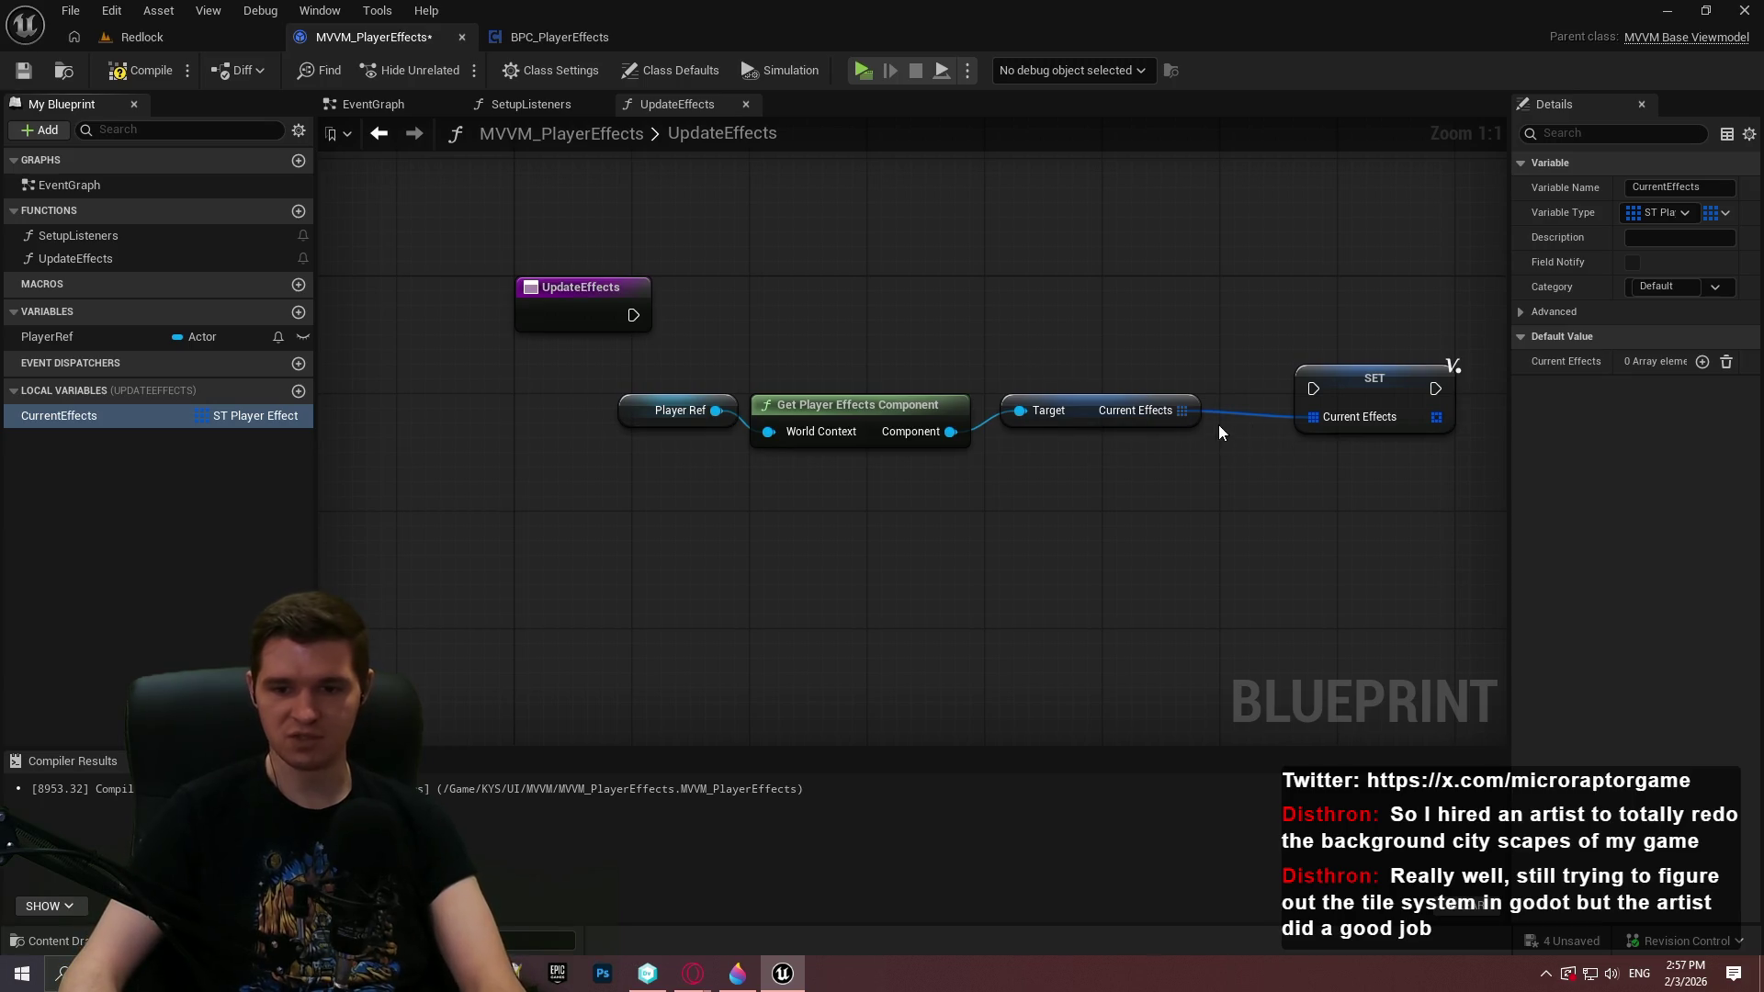
pyautogui.moveTo(1313, 389); pyautogui.dragTo(633, 316)
pyautogui.moveTo(1213, 469)
pyautogui.mouseDown()
pyautogui.moveTo(607, 390)
pyautogui.moveTo(643, 423)
pyautogui.moveTo(584, 430)
pyautogui.mouseUp()
pyautogui.click(1092, 408)
pyautogui.moveTo(1372, 388); pyautogui.dragTo(1211, 314)
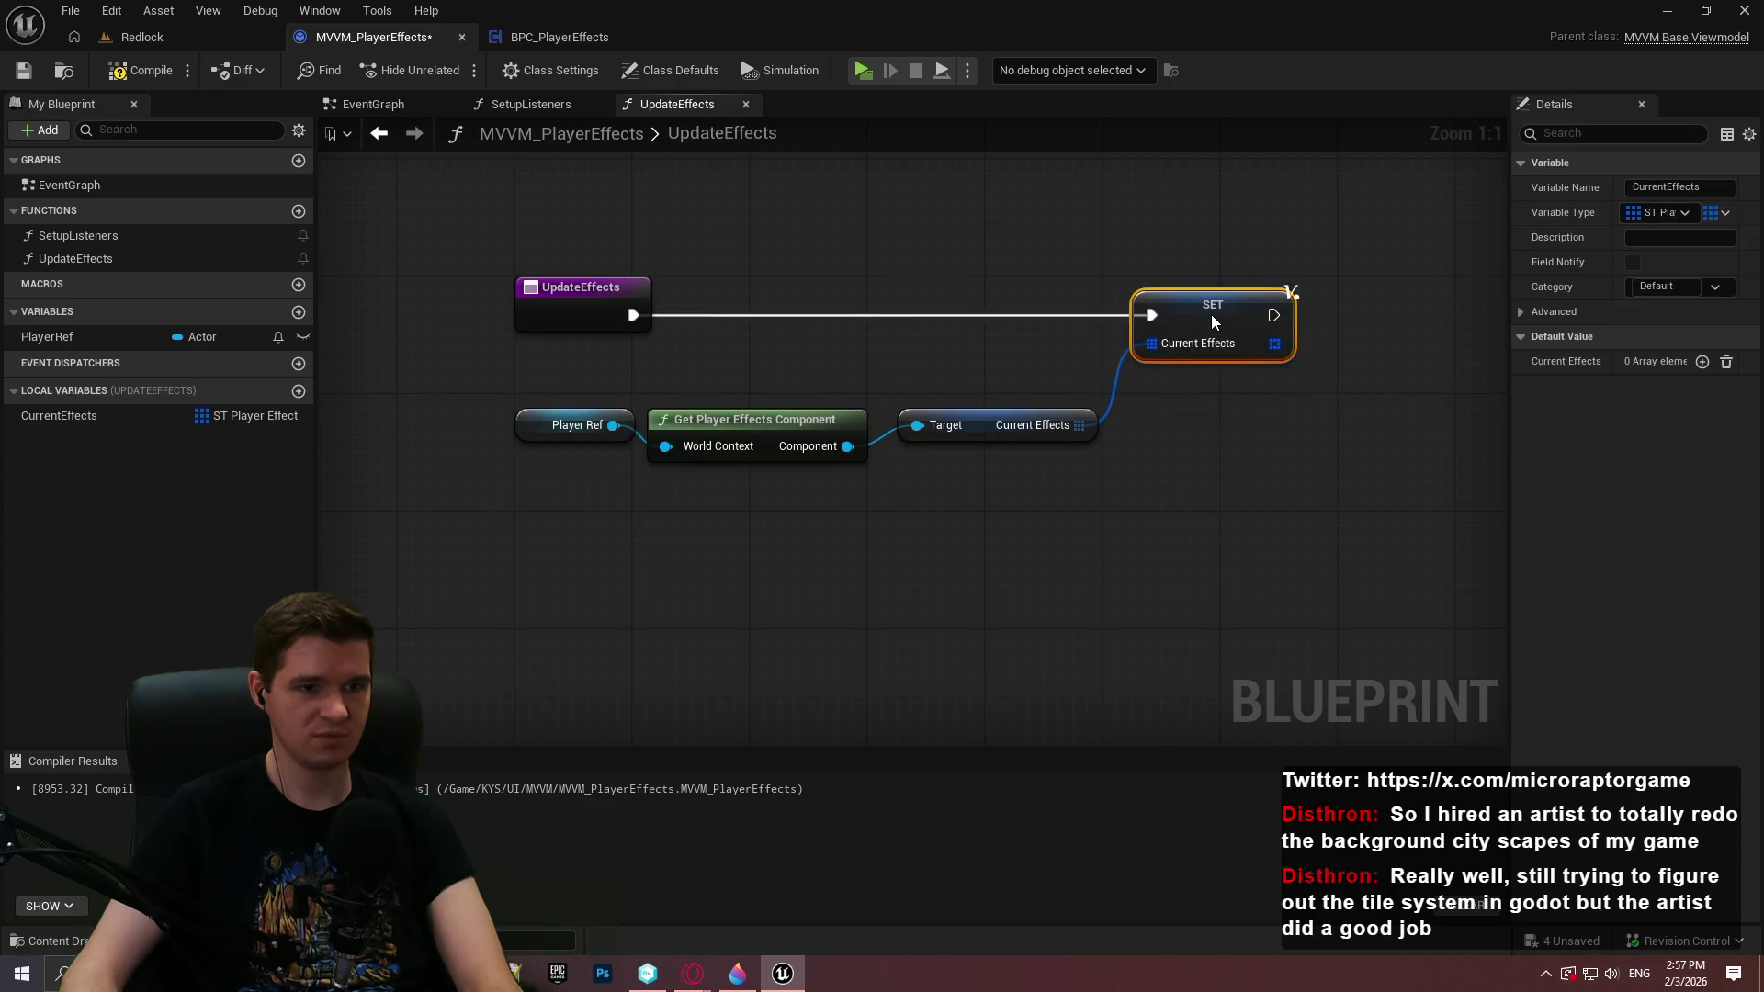
pyautogui.hotkey('ctrl', 's')
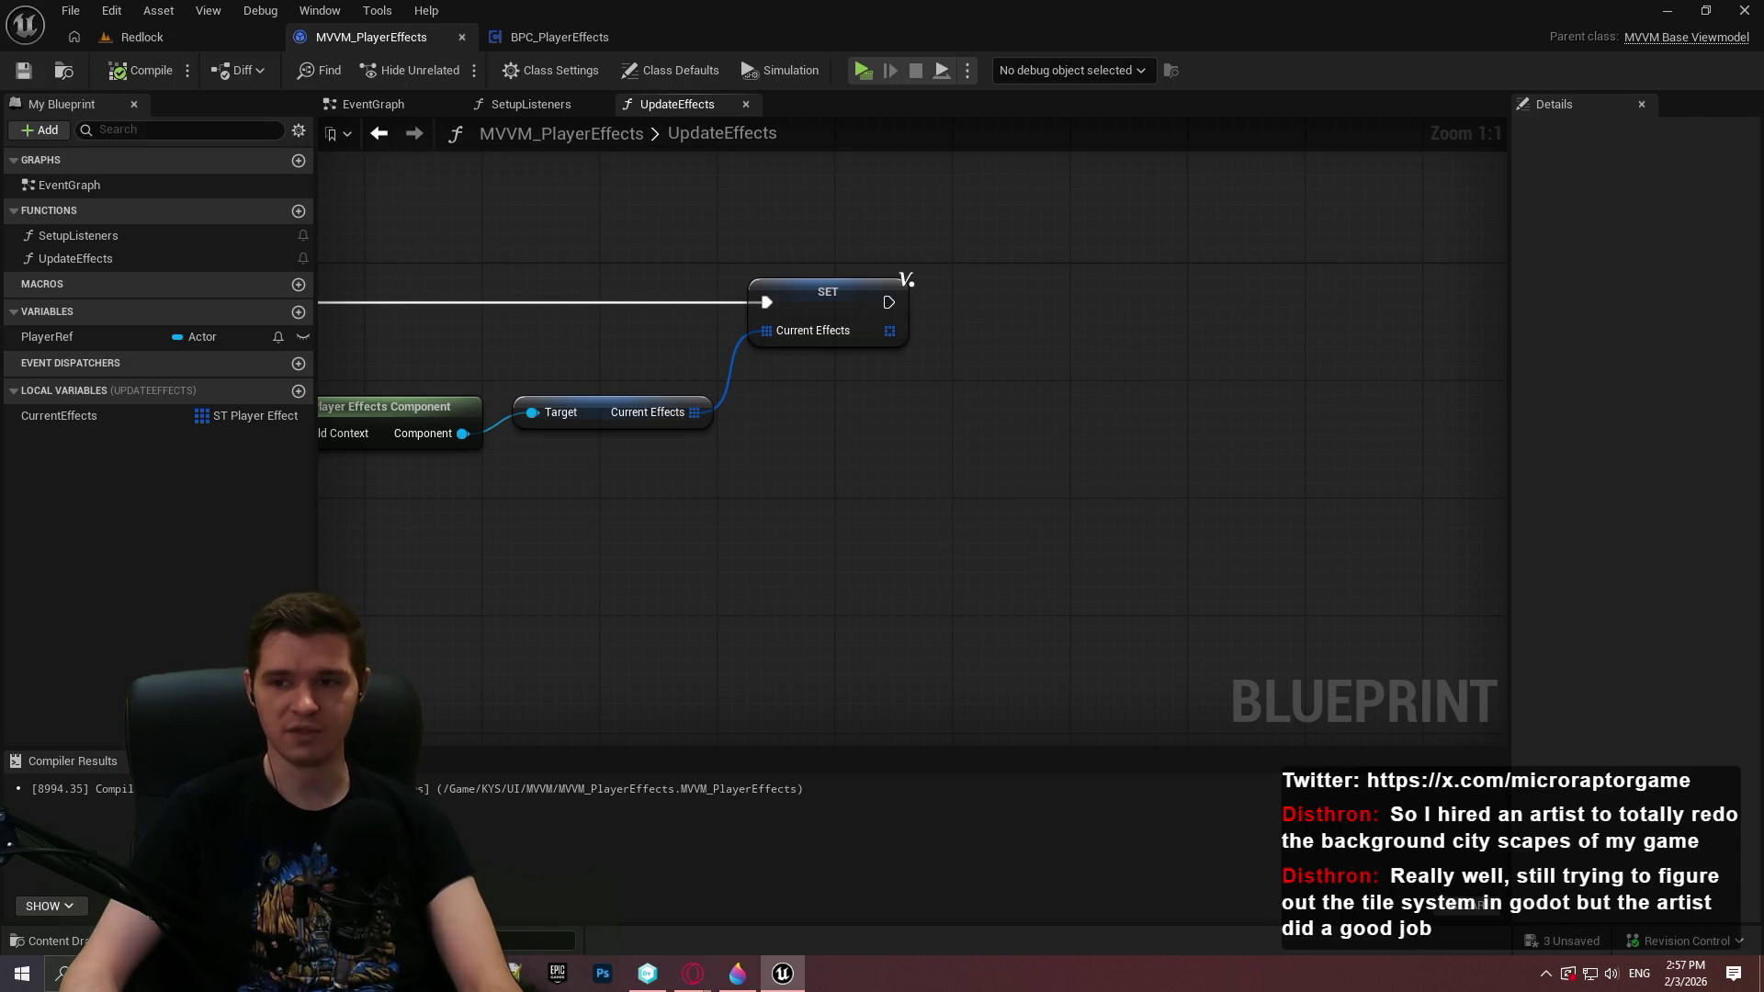
# Put the PlayerRef variable in the Core category and save the blueprint
pyautogui.scroll(-1, 1103, 368)
pyautogui.scroll(-2, 919, 443)
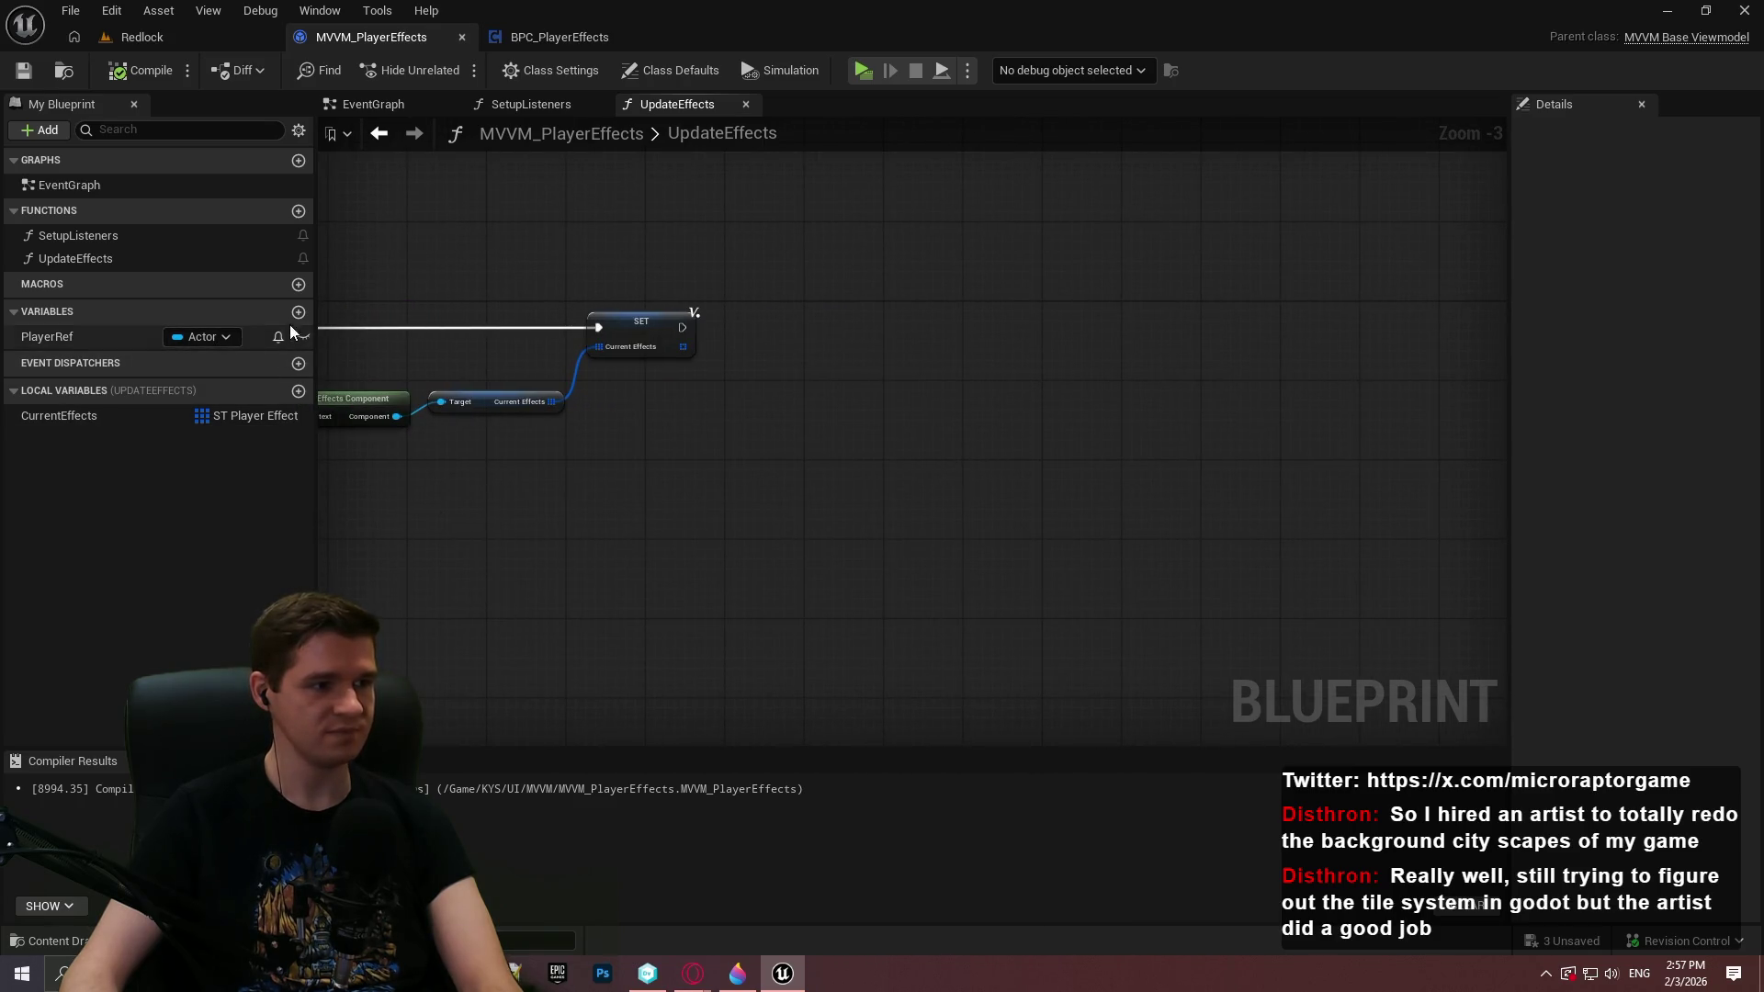
pyautogui.click(81, 336)
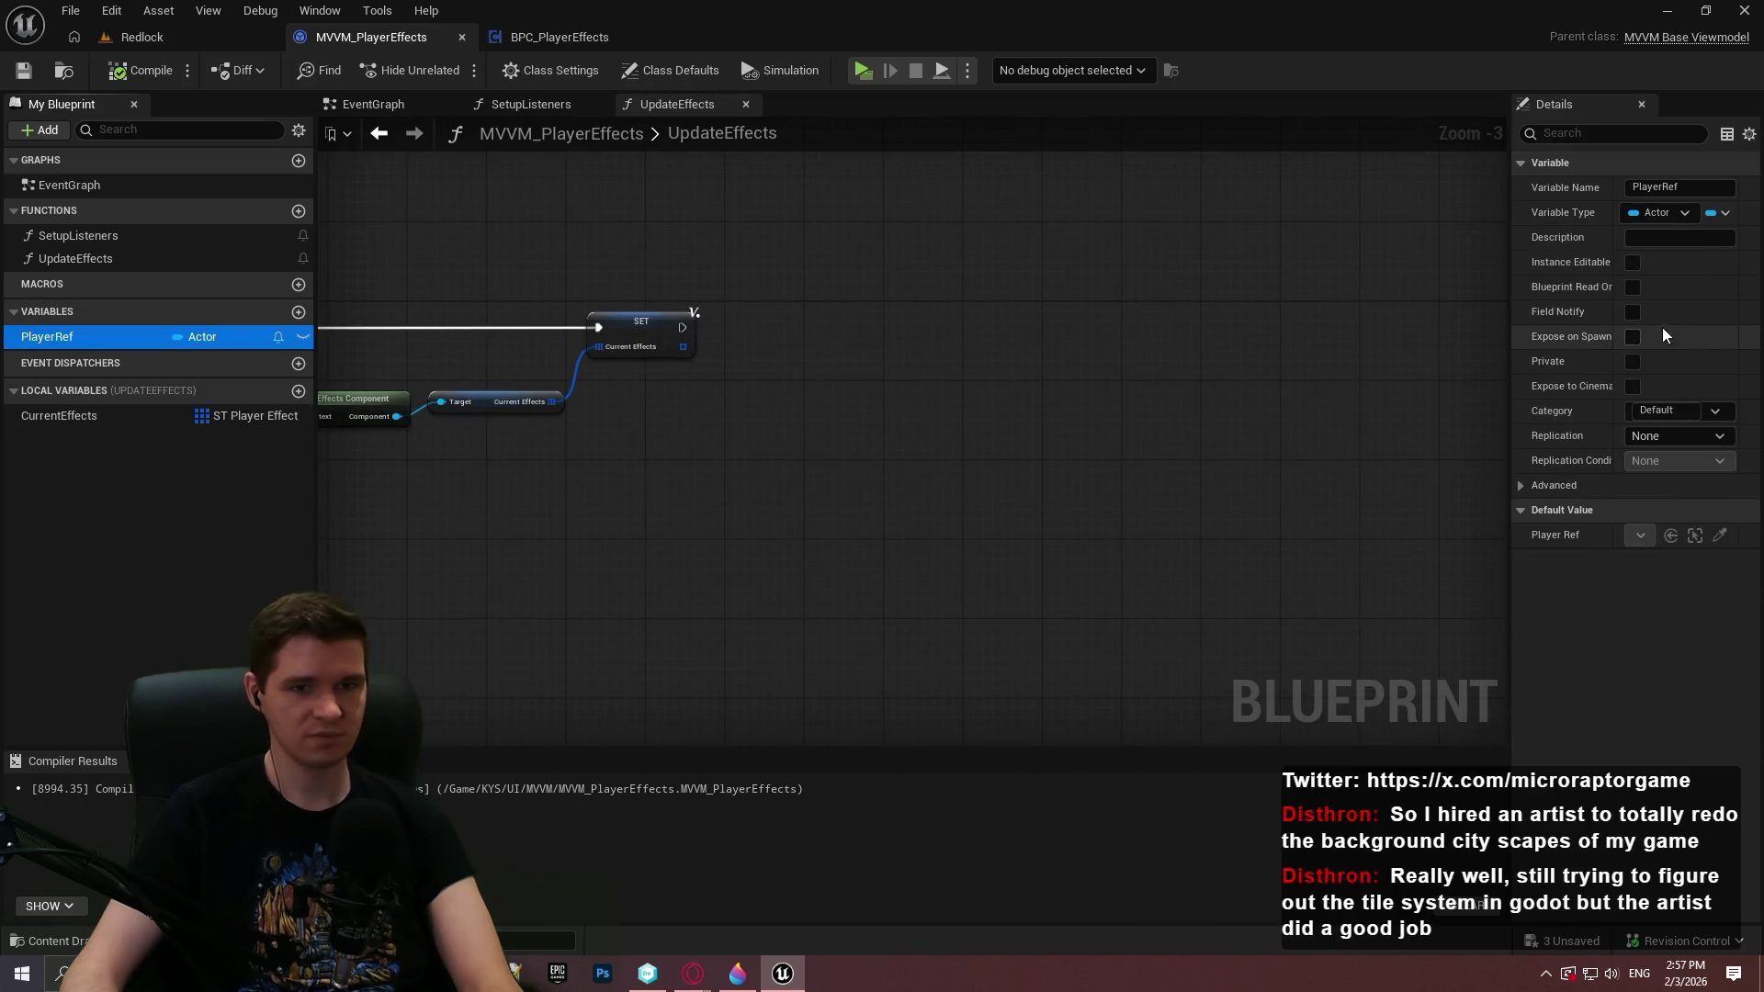
pyautogui.click(1663, 411)
pyautogui.write('Core')
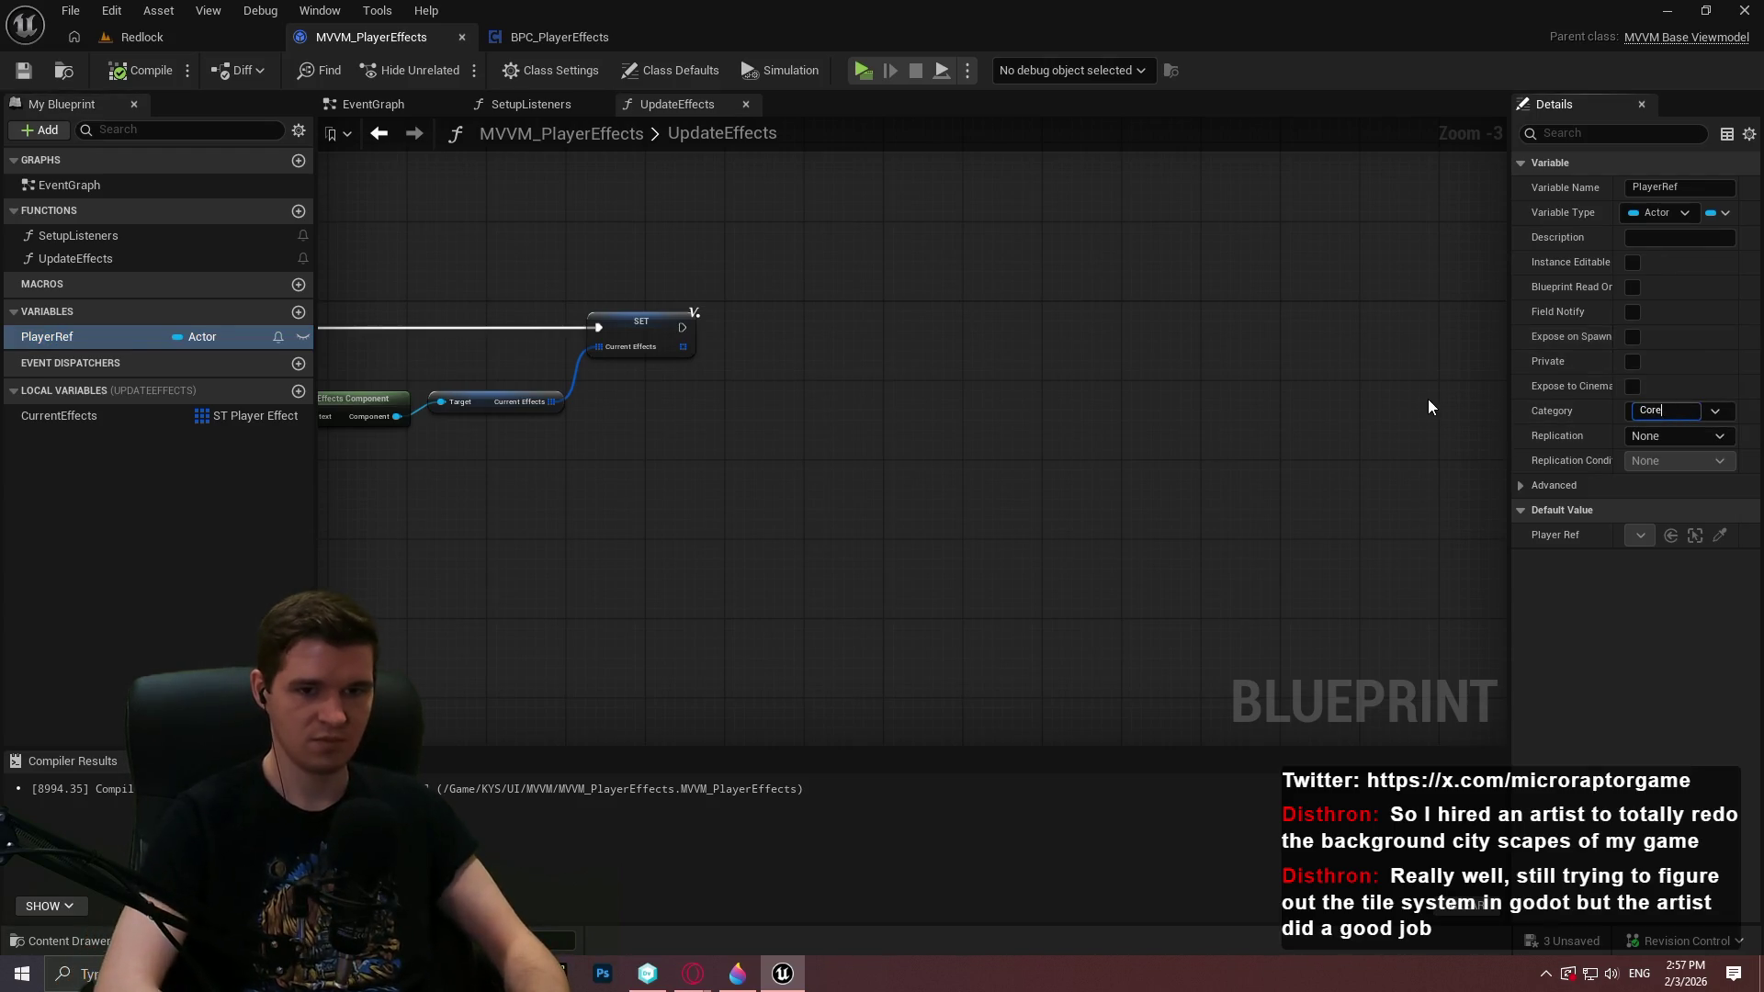
pyautogui.press('Return')
pyautogui.click(17, 77)
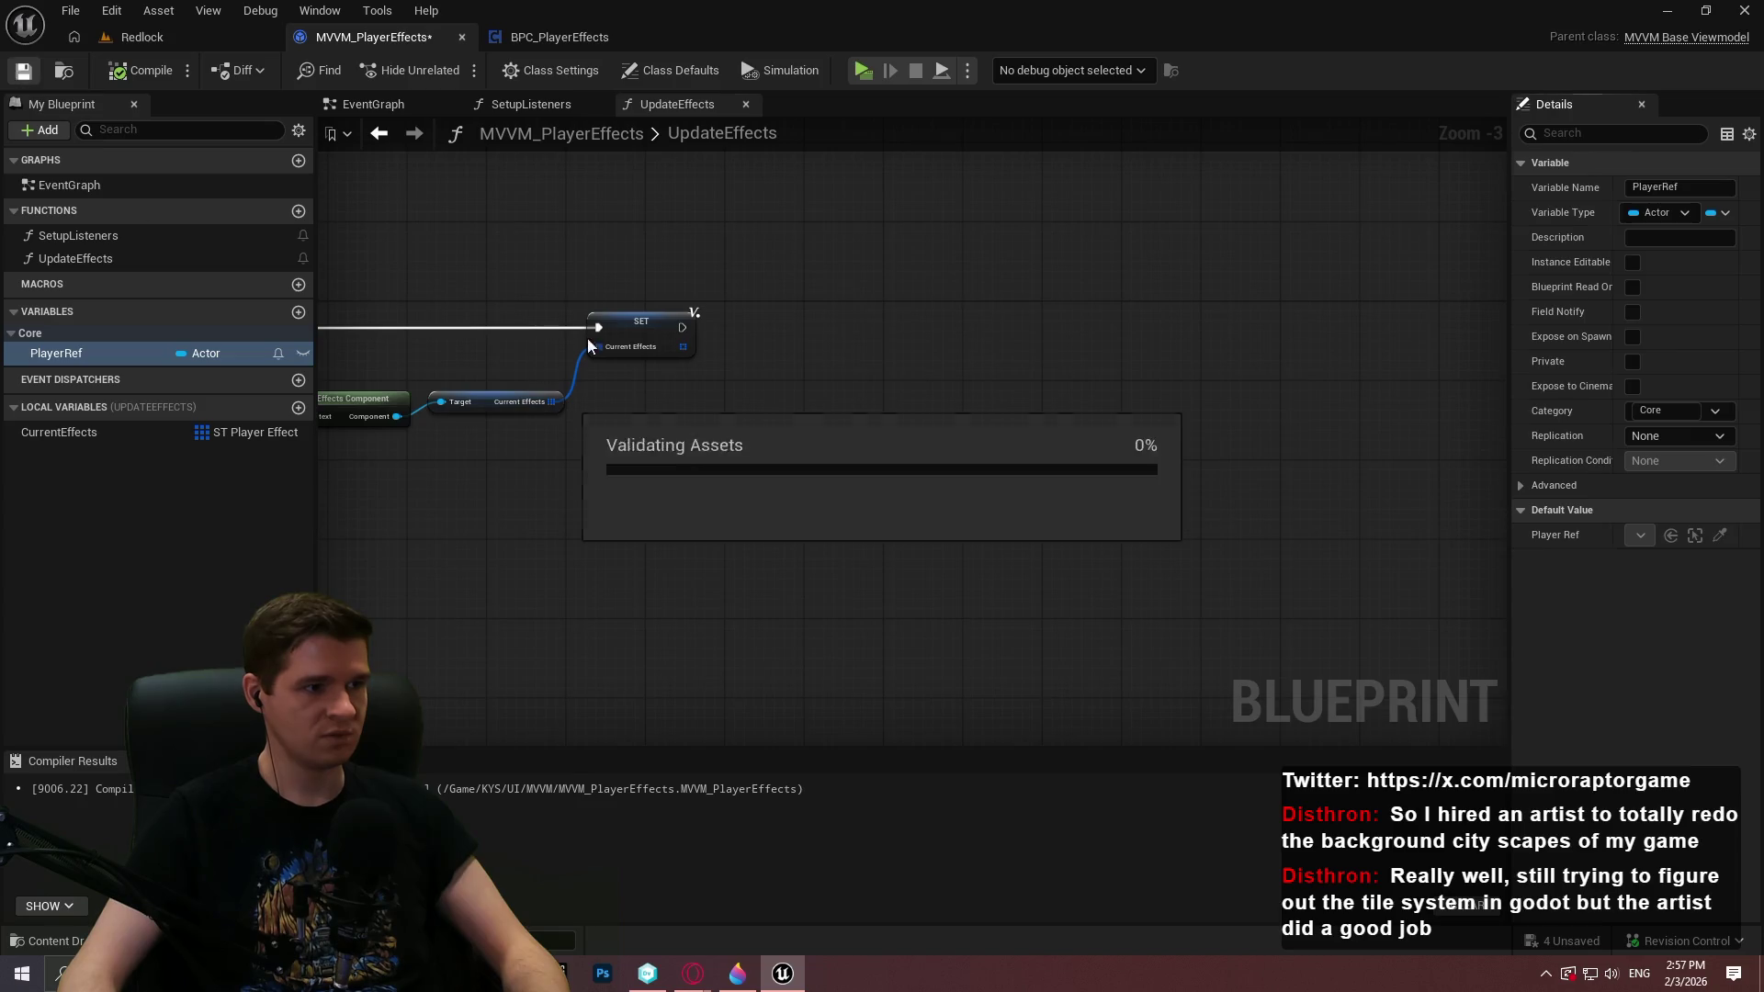
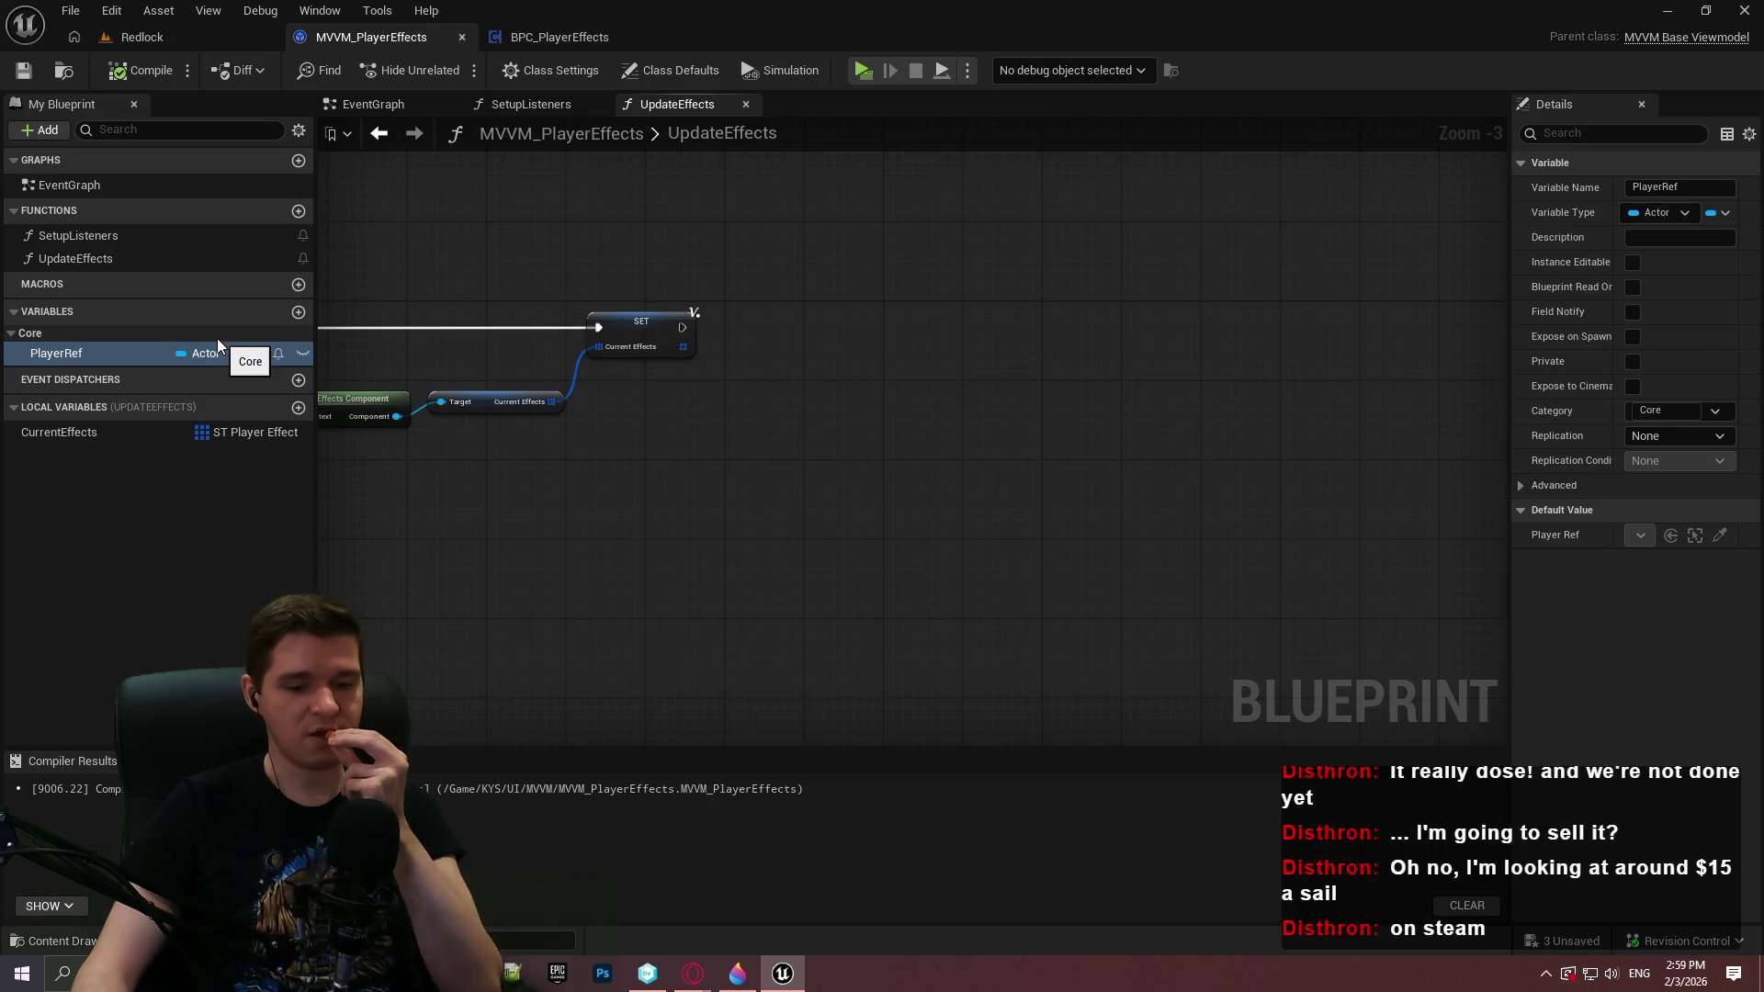
# Add a Boolean variable named bActive
pyautogui.click(299, 311)
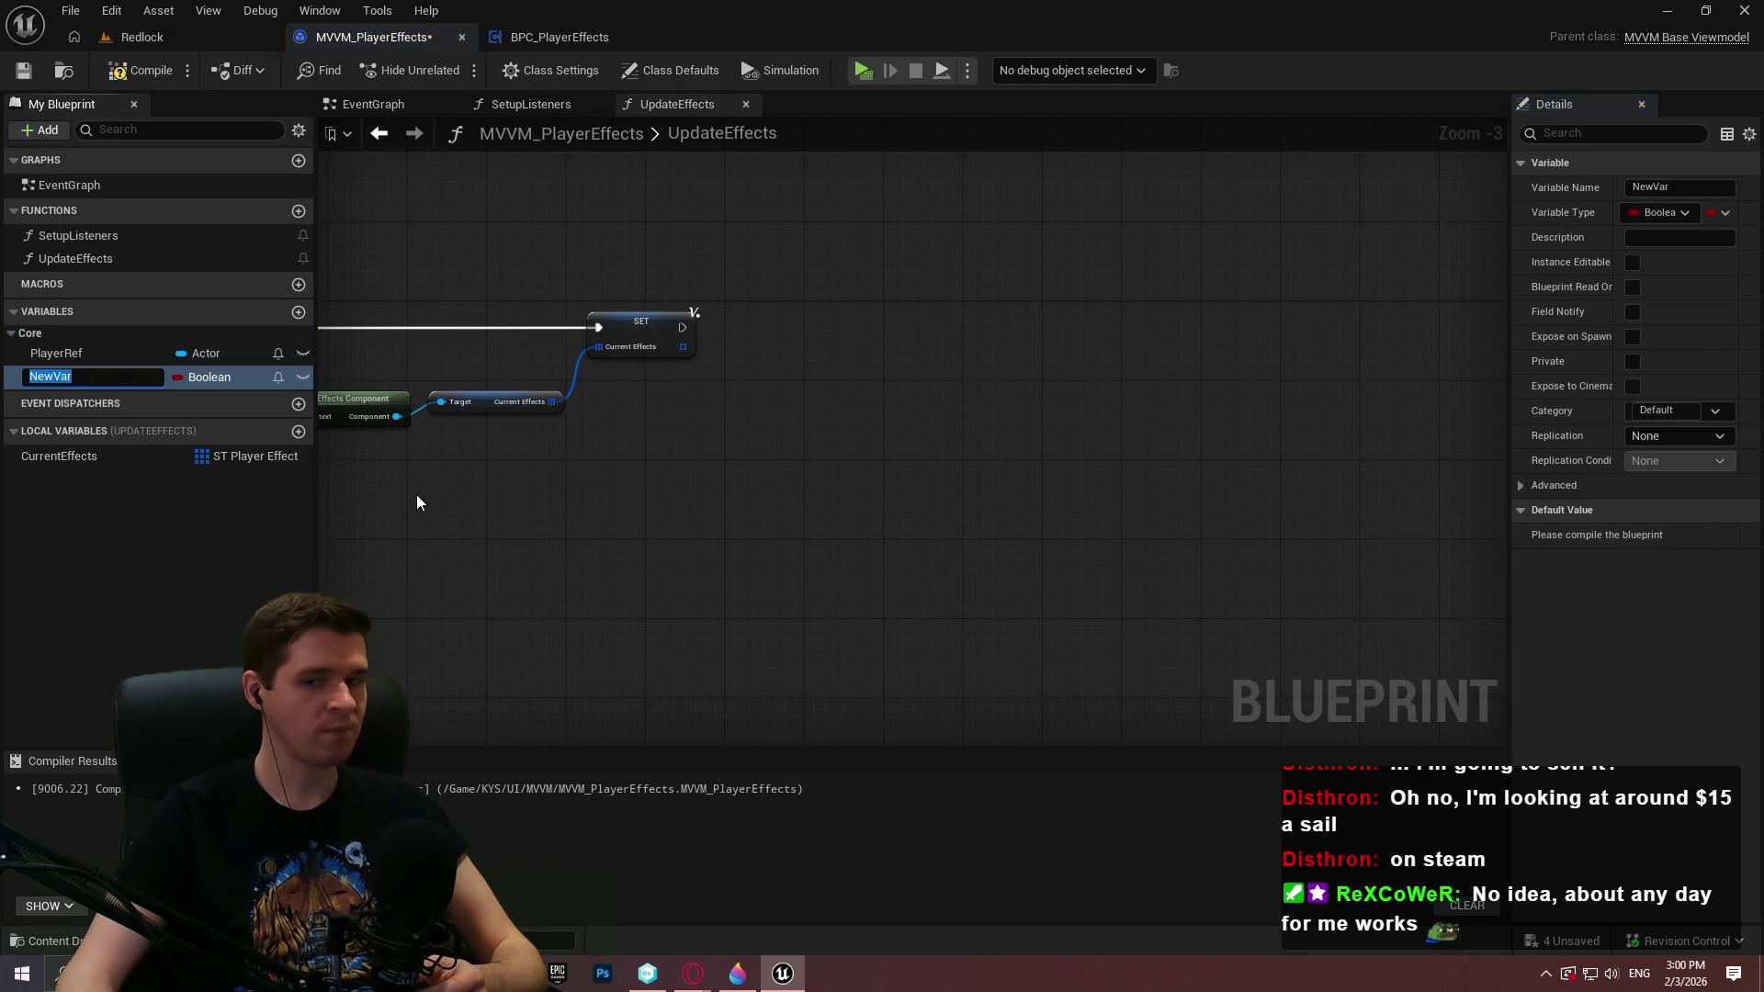
pyautogui.click(213, 380)
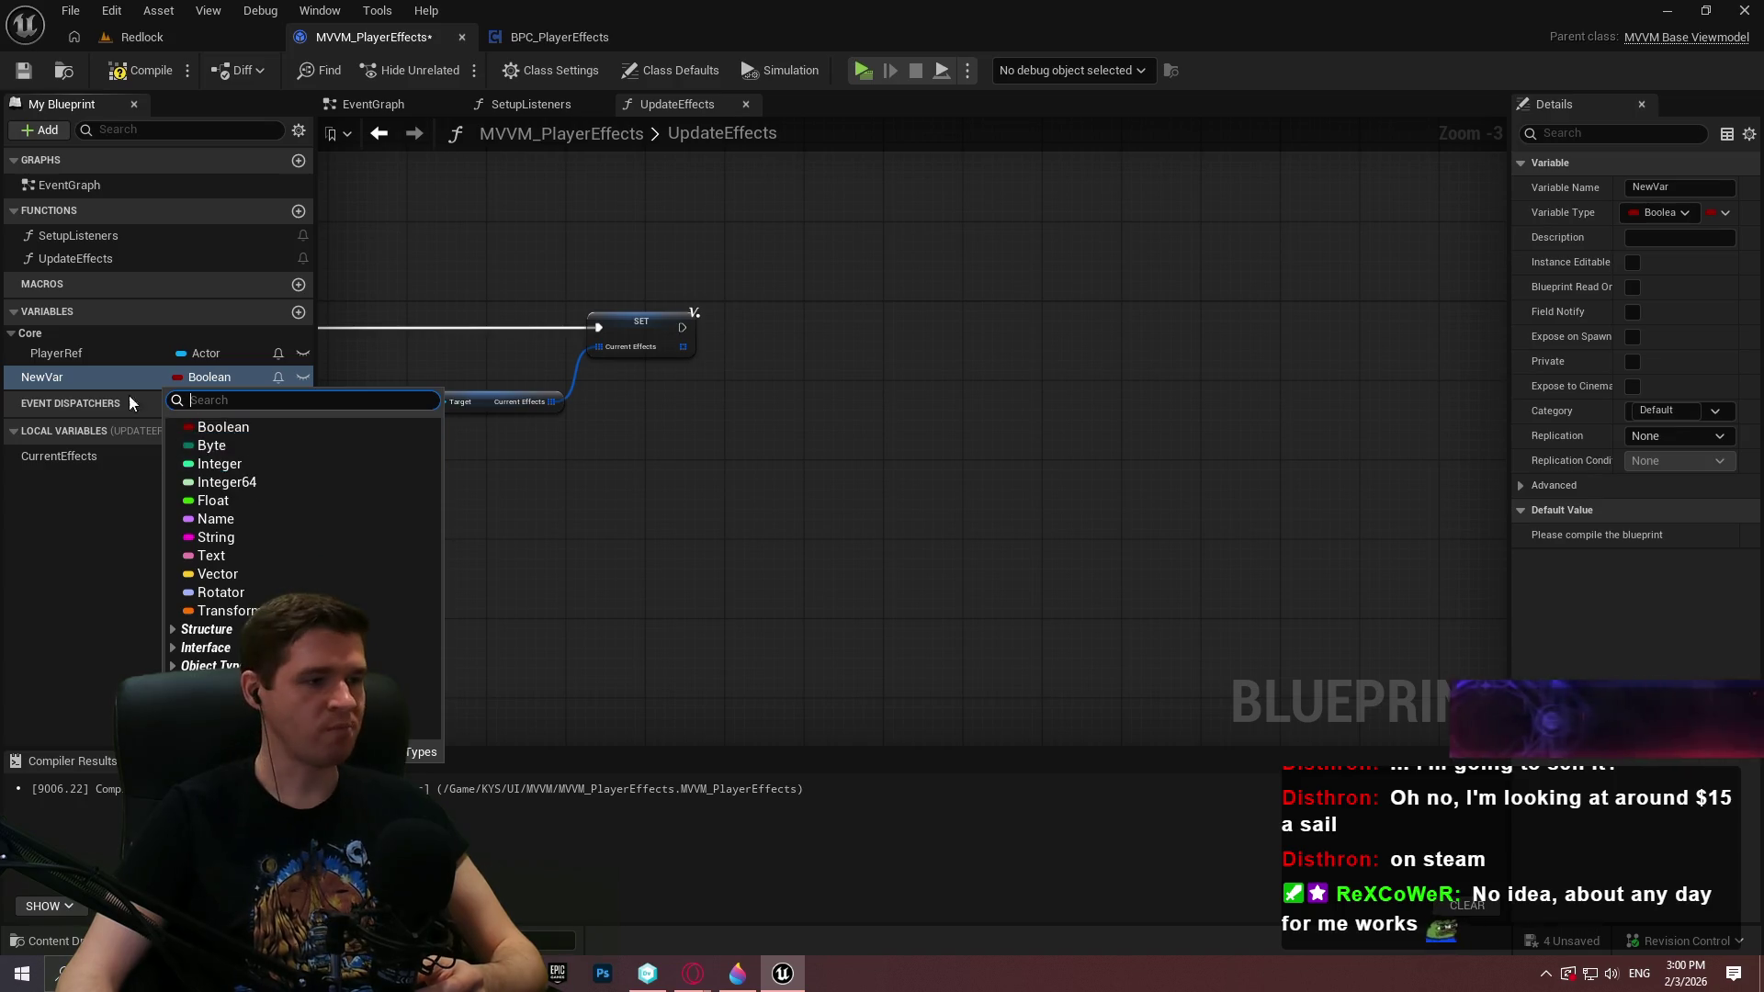
pyautogui.click(58, 373)
pyautogui.click(58, 373)
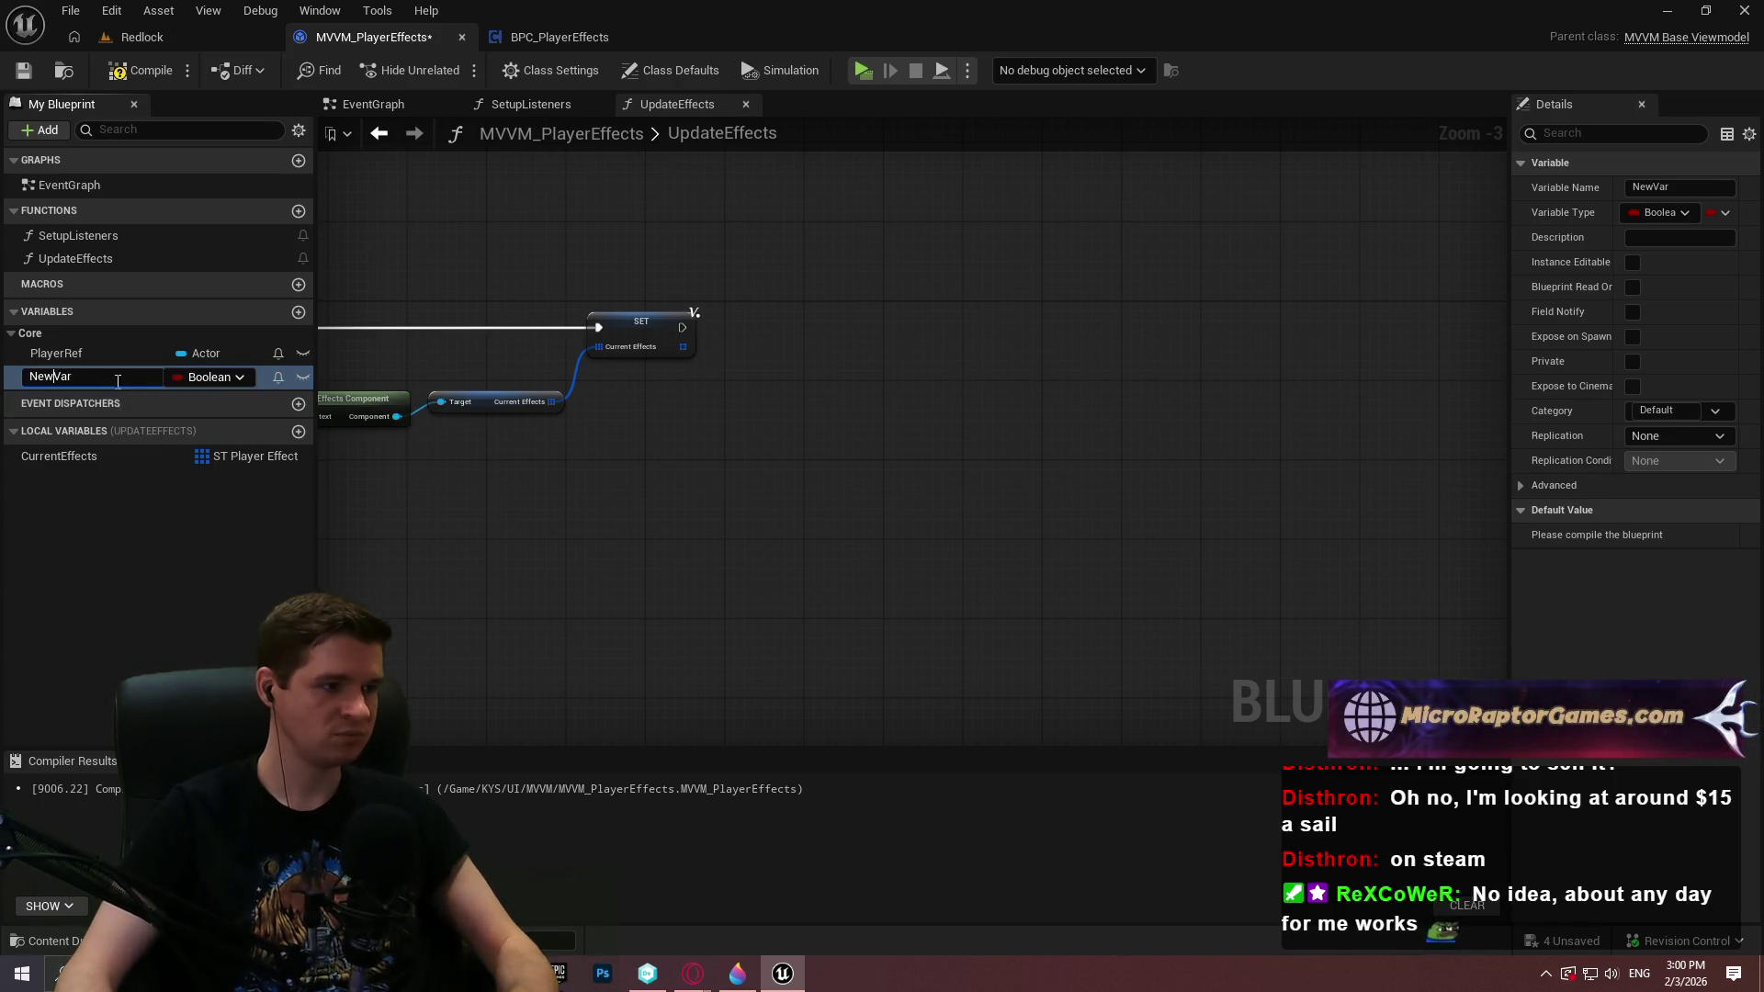
pyautogui.write('bActive')
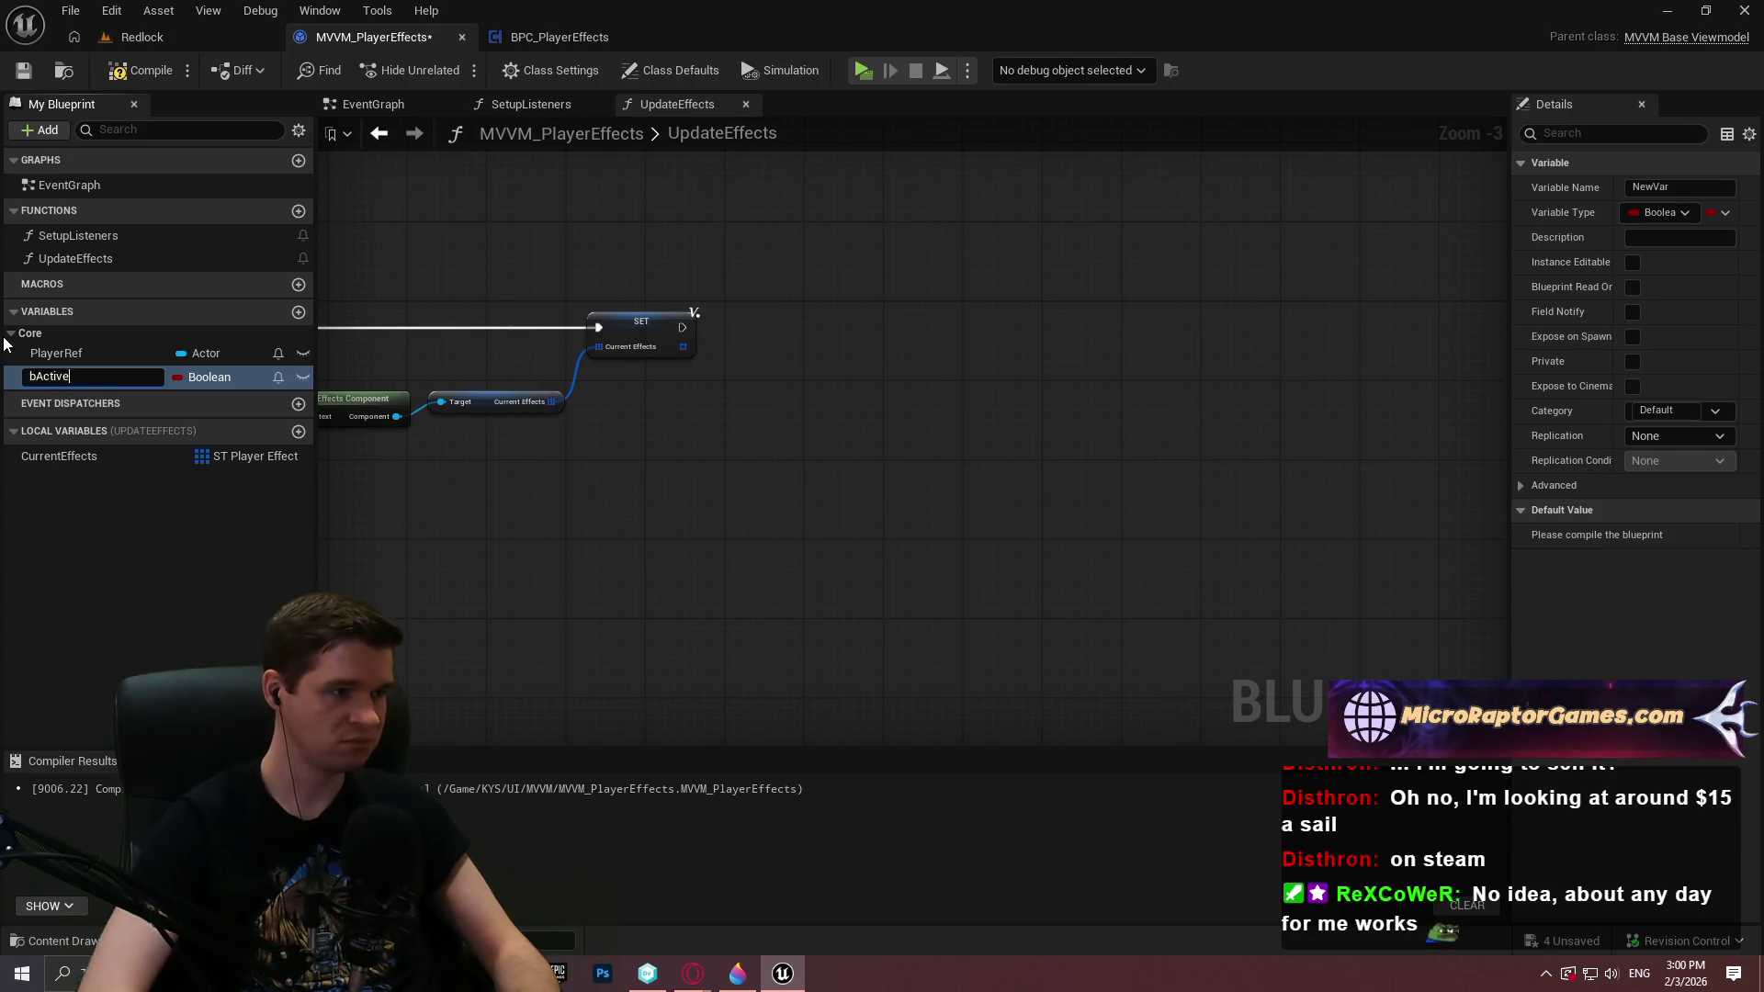
pyautogui.press('Return')
# Add a new variable of type E Hazard Source Type
pyautogui.click(299, 313)
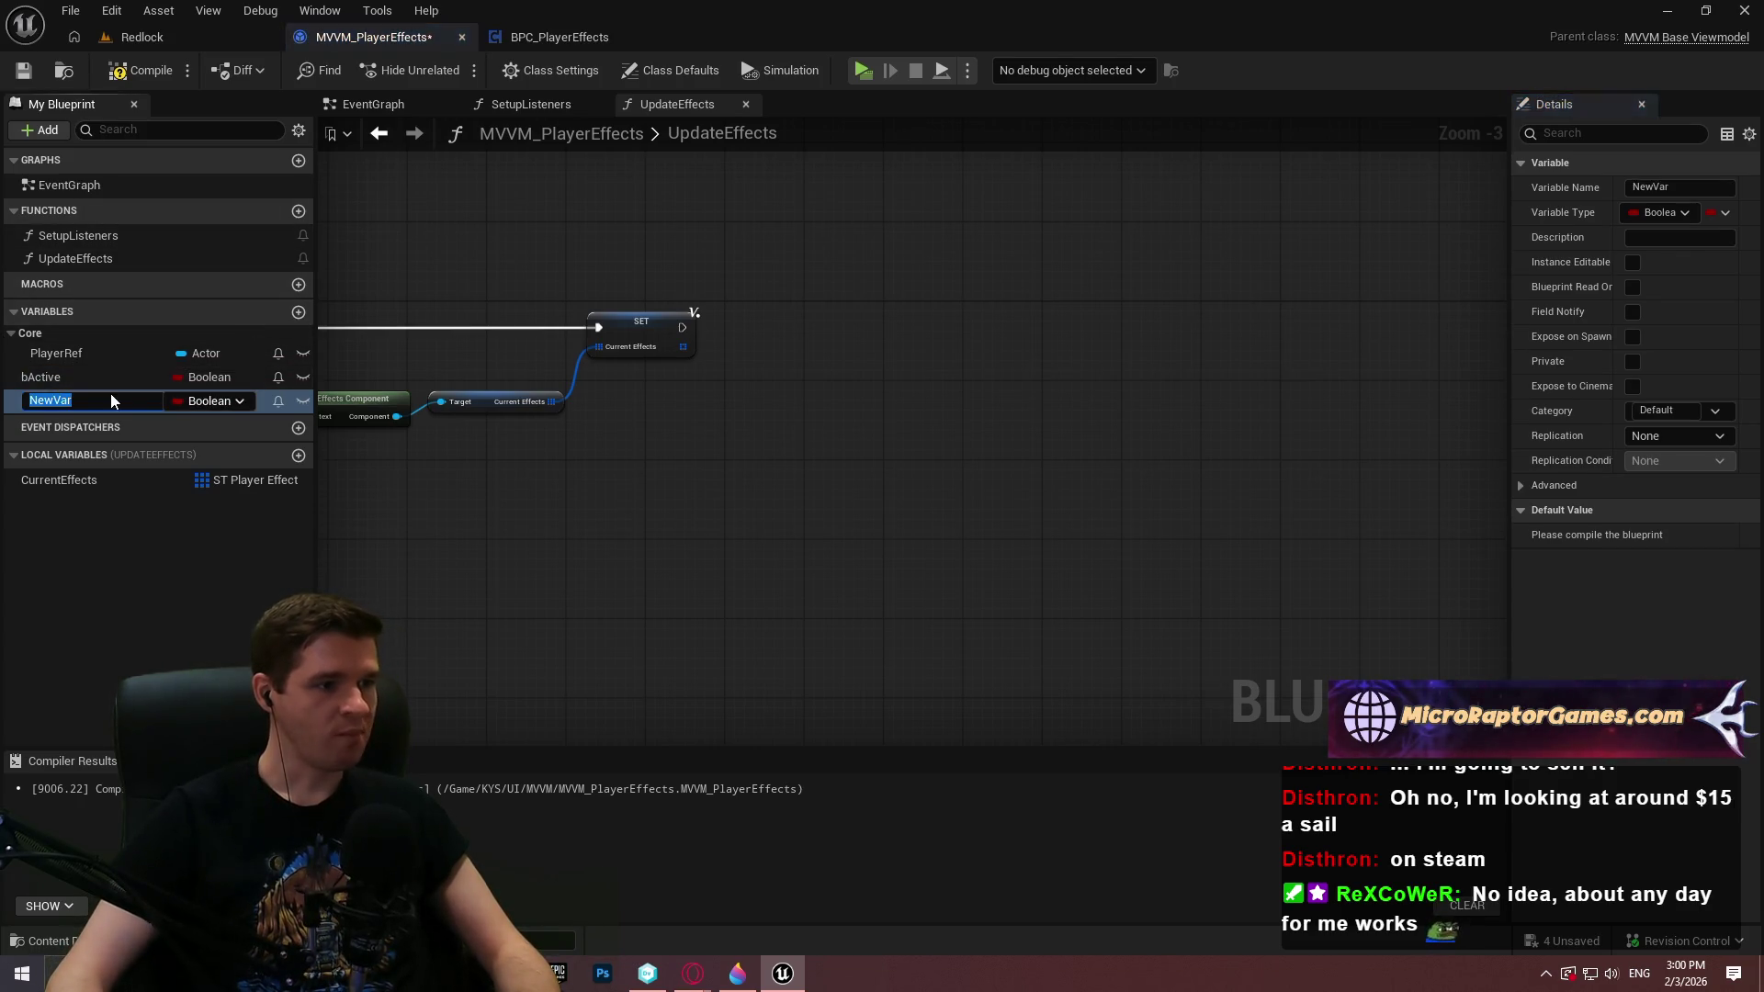
pyautogui.click(212, 400)
pyautogui.write('hazard')
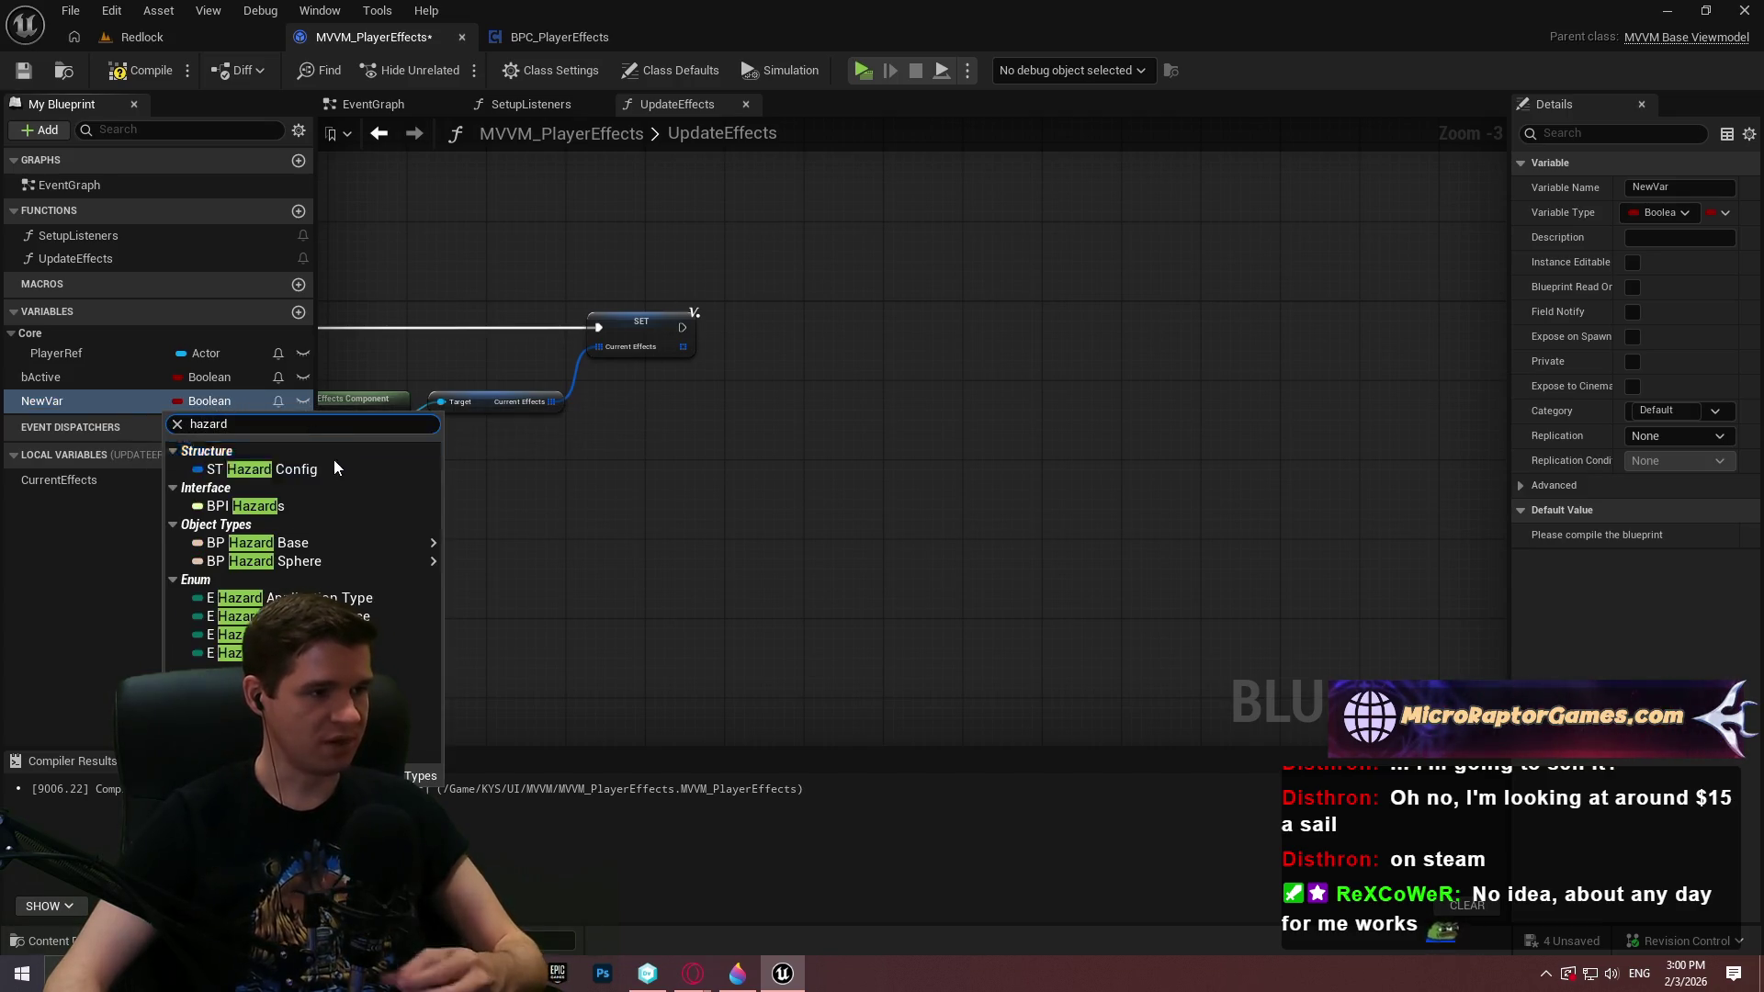
pyautogui.moveTo(331, 542)
pyautogui.click(303, 653)
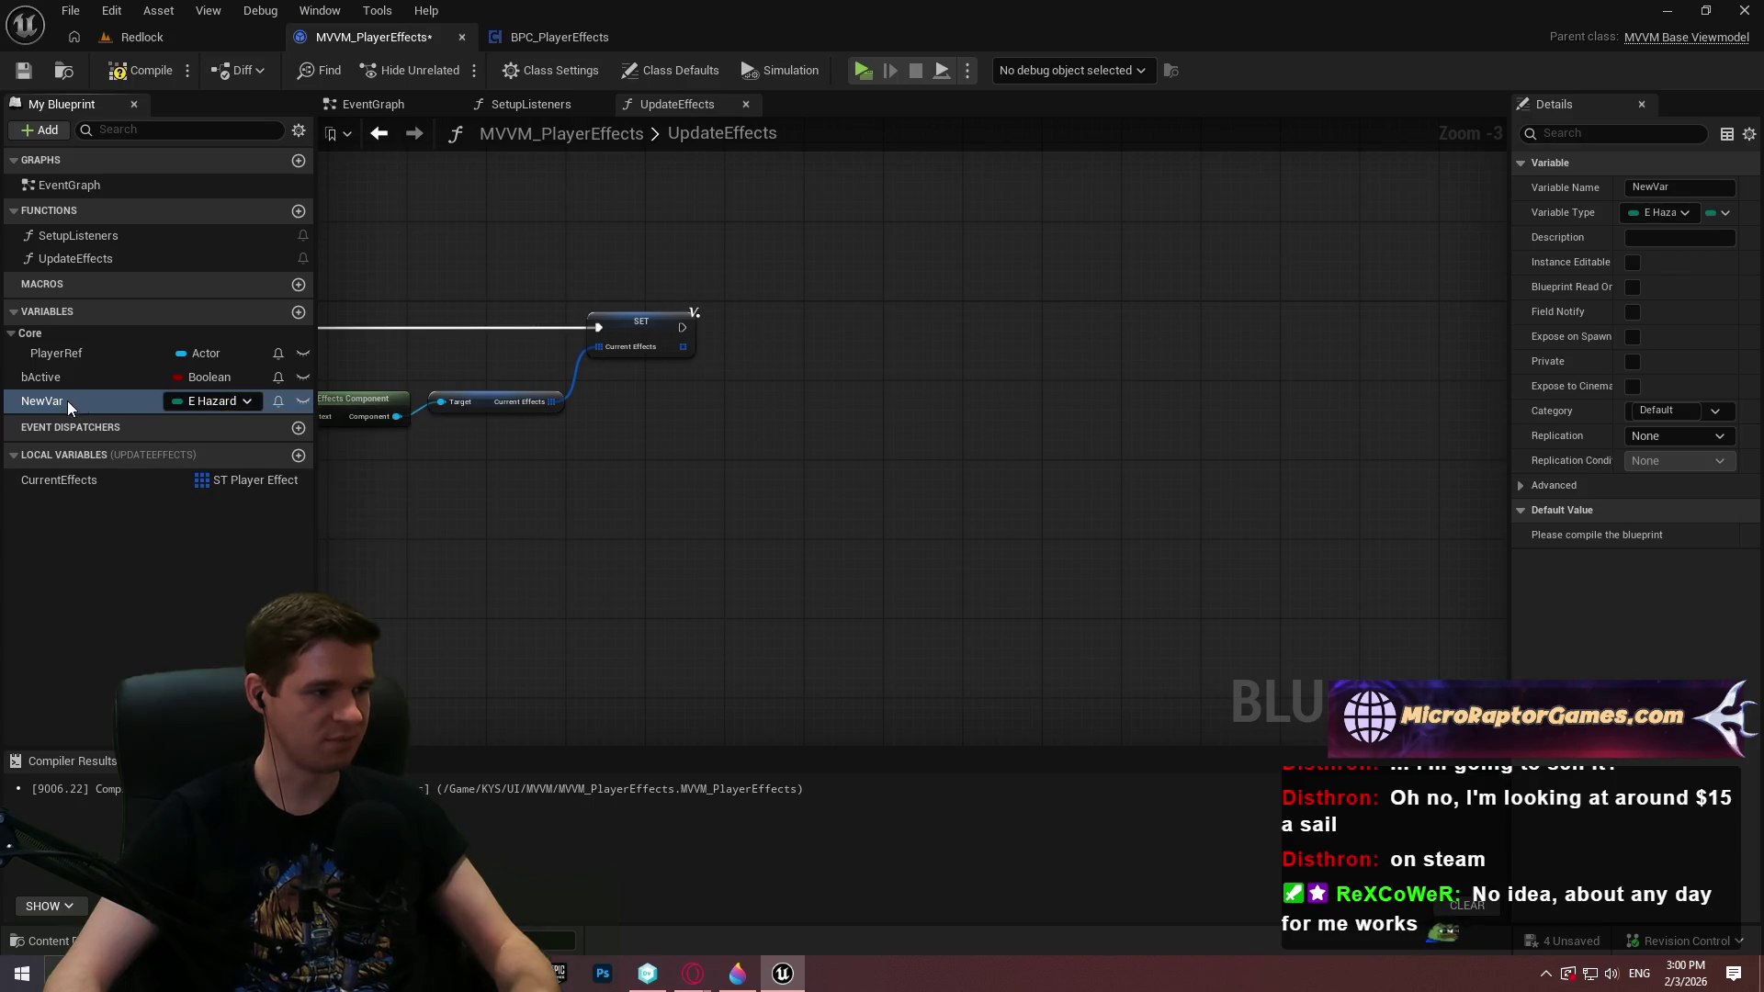
# Rename bActive to bActive_1
pyautogui.click(48, 399)
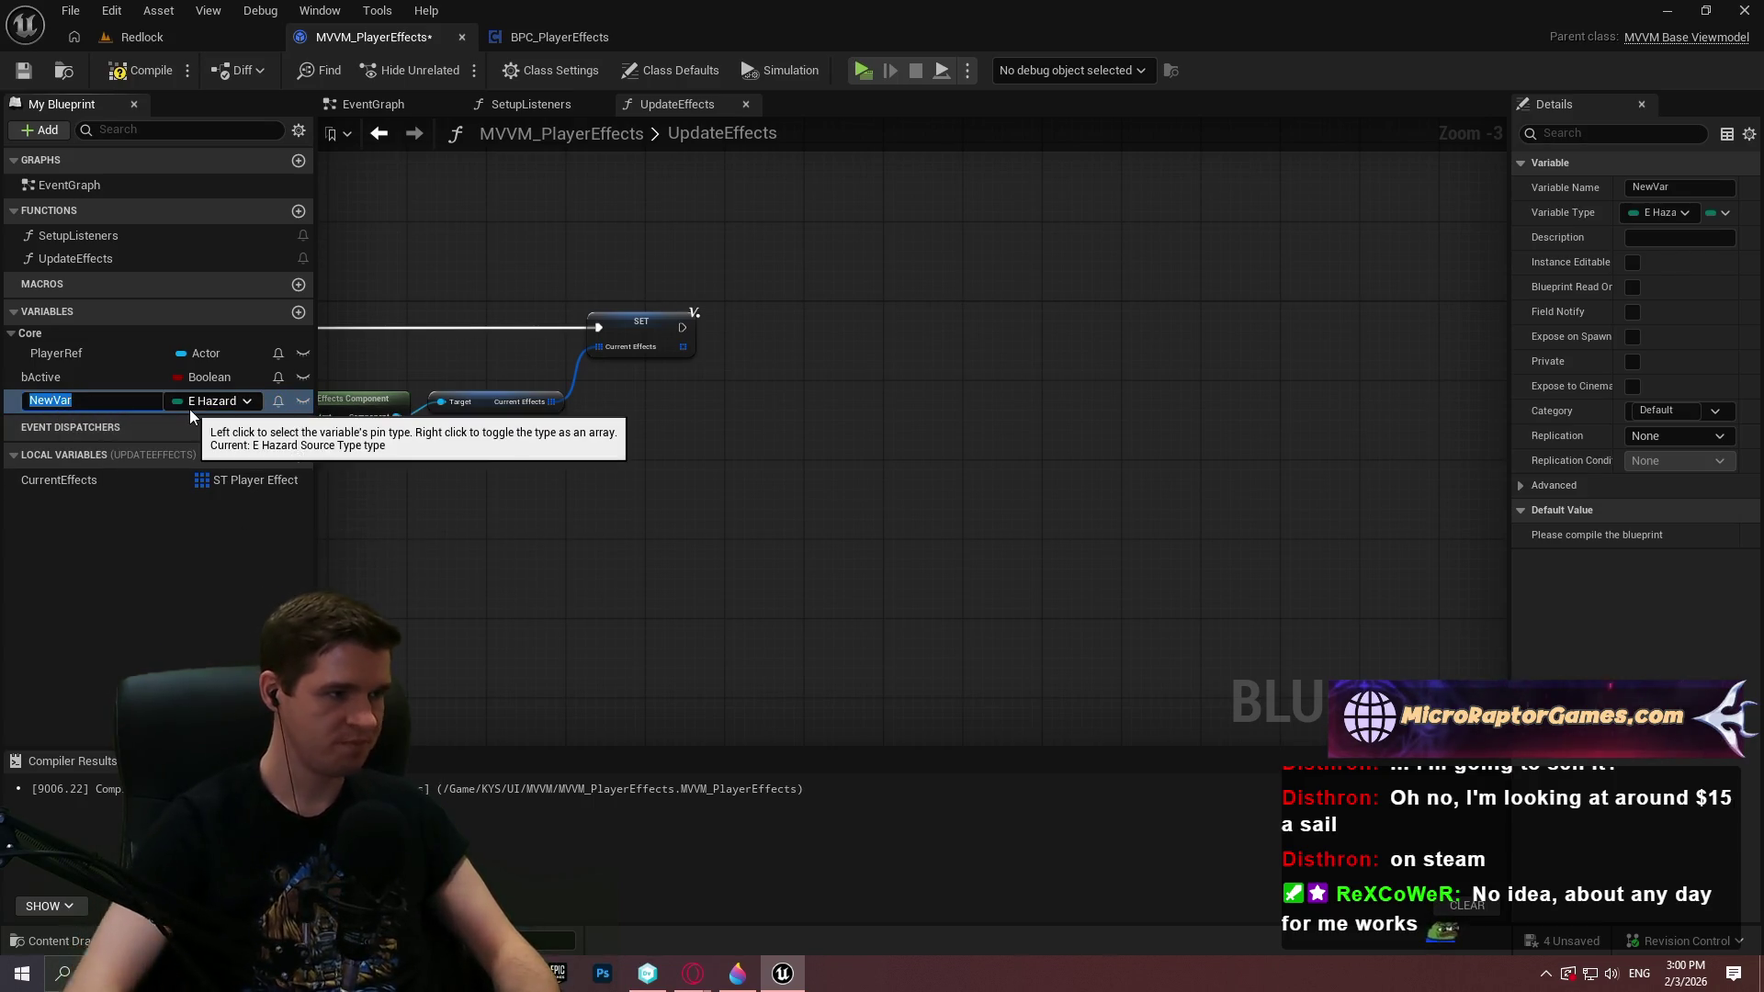
pyautogui.click(50, 379)
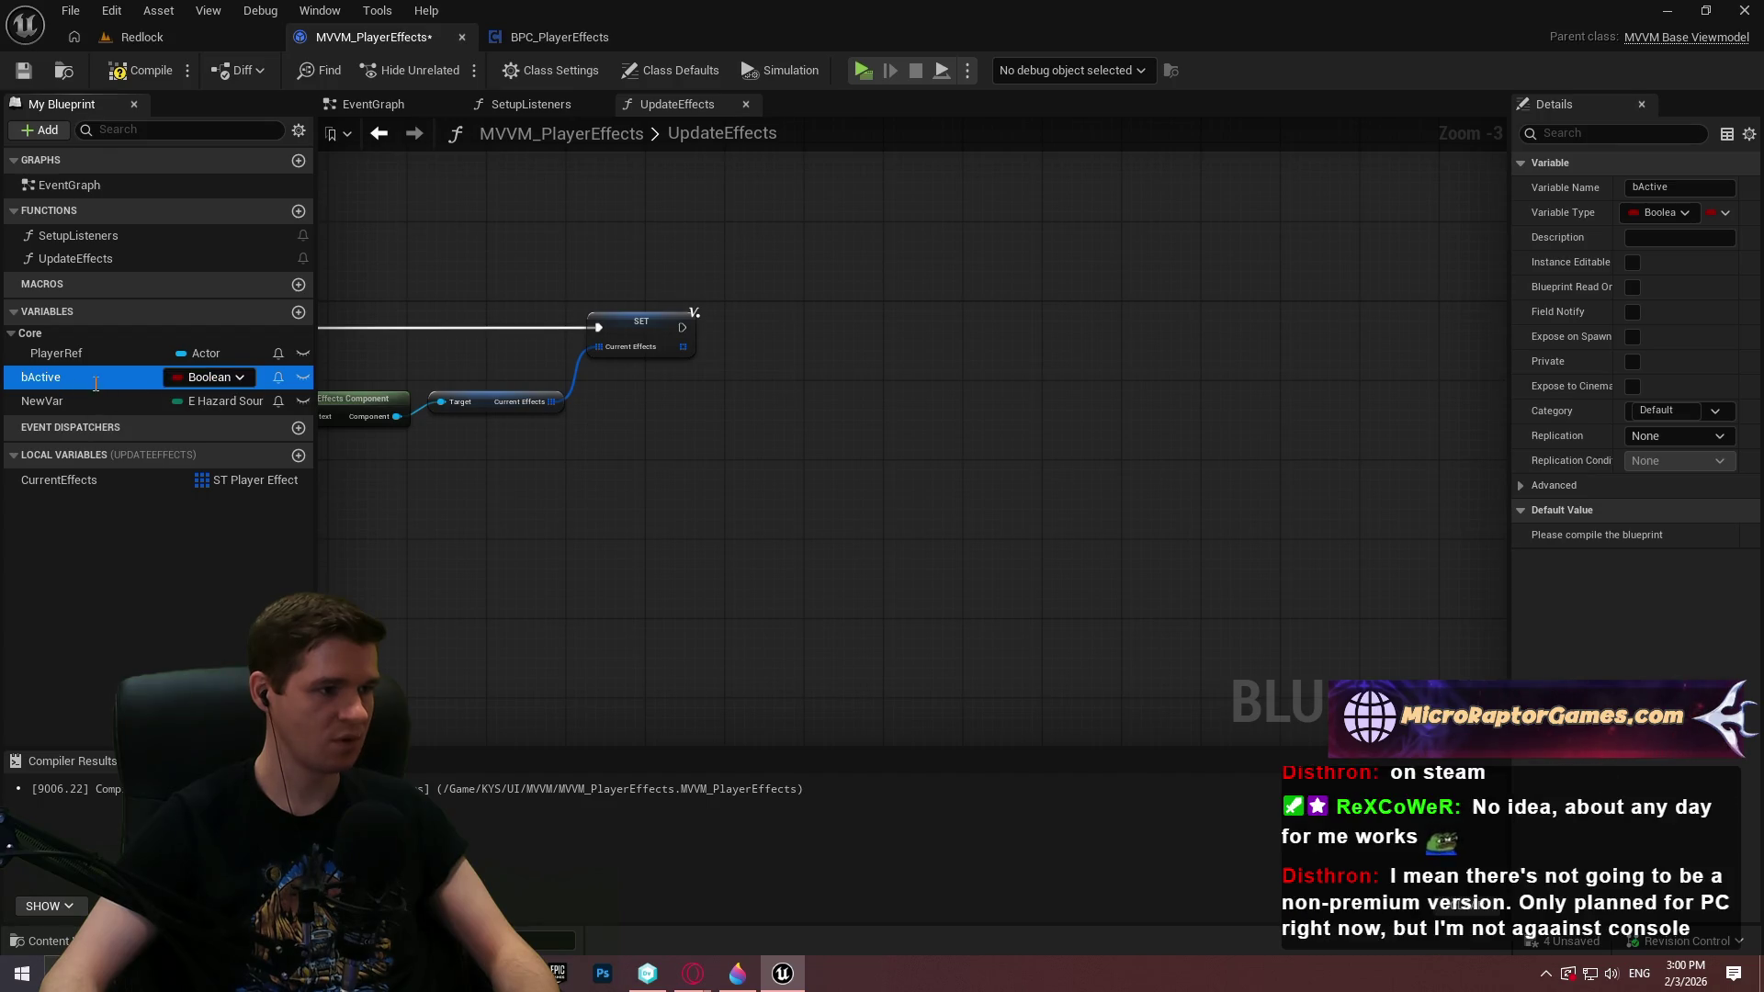
pyautogui.click(49, 379)
pyautogui.click(118, 375)
pyautogui.write('_1')
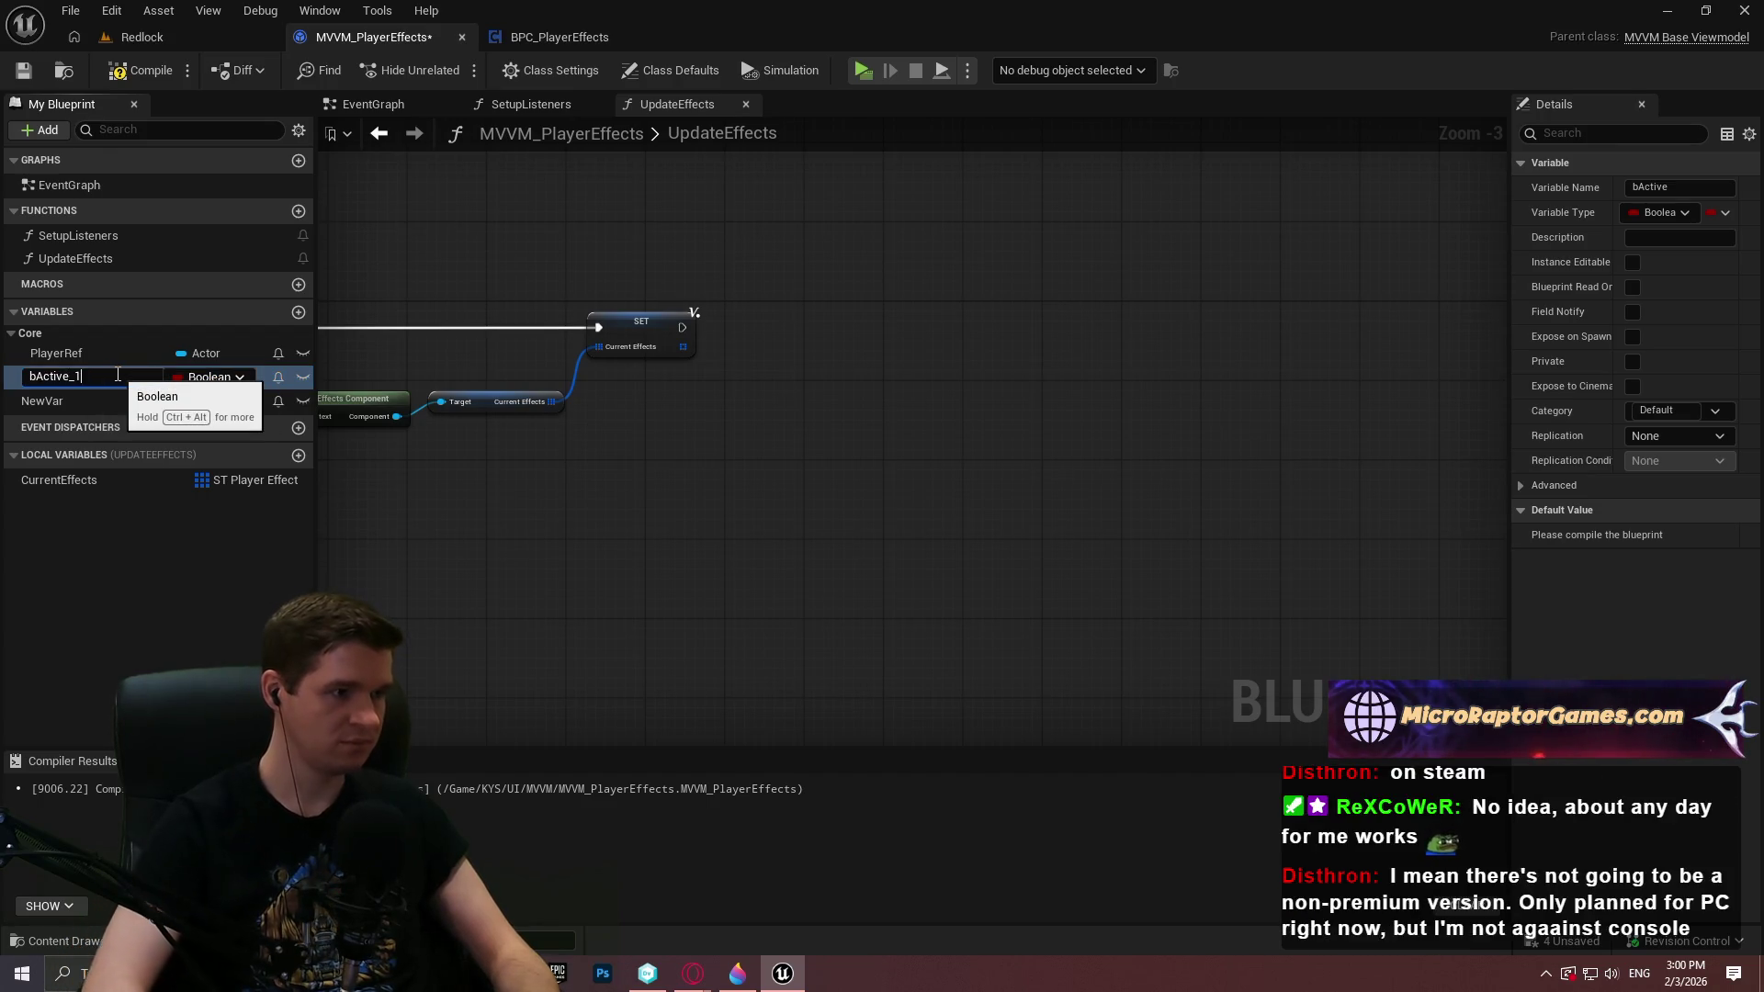
pyautogui.click(41, 397)
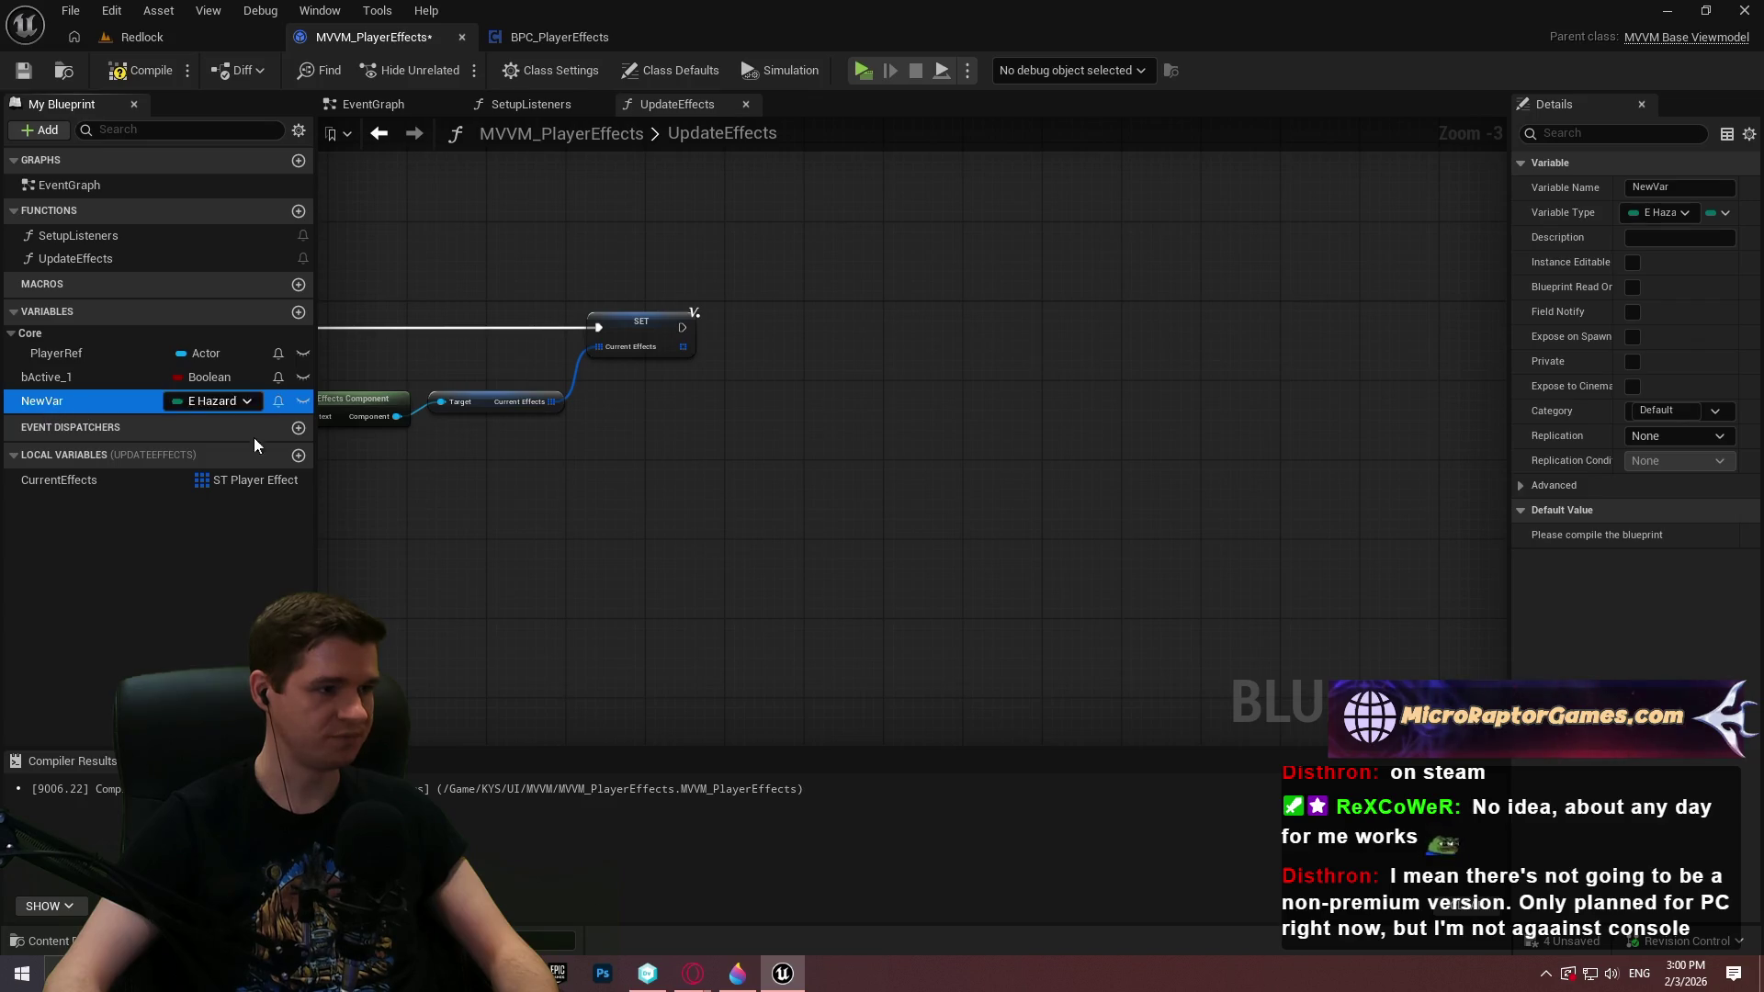
# Name the enum variable SourceType_1 and duplicate it as DamageType_1
pyautogui.press('F2')
pyautogui.write('SourceTy')
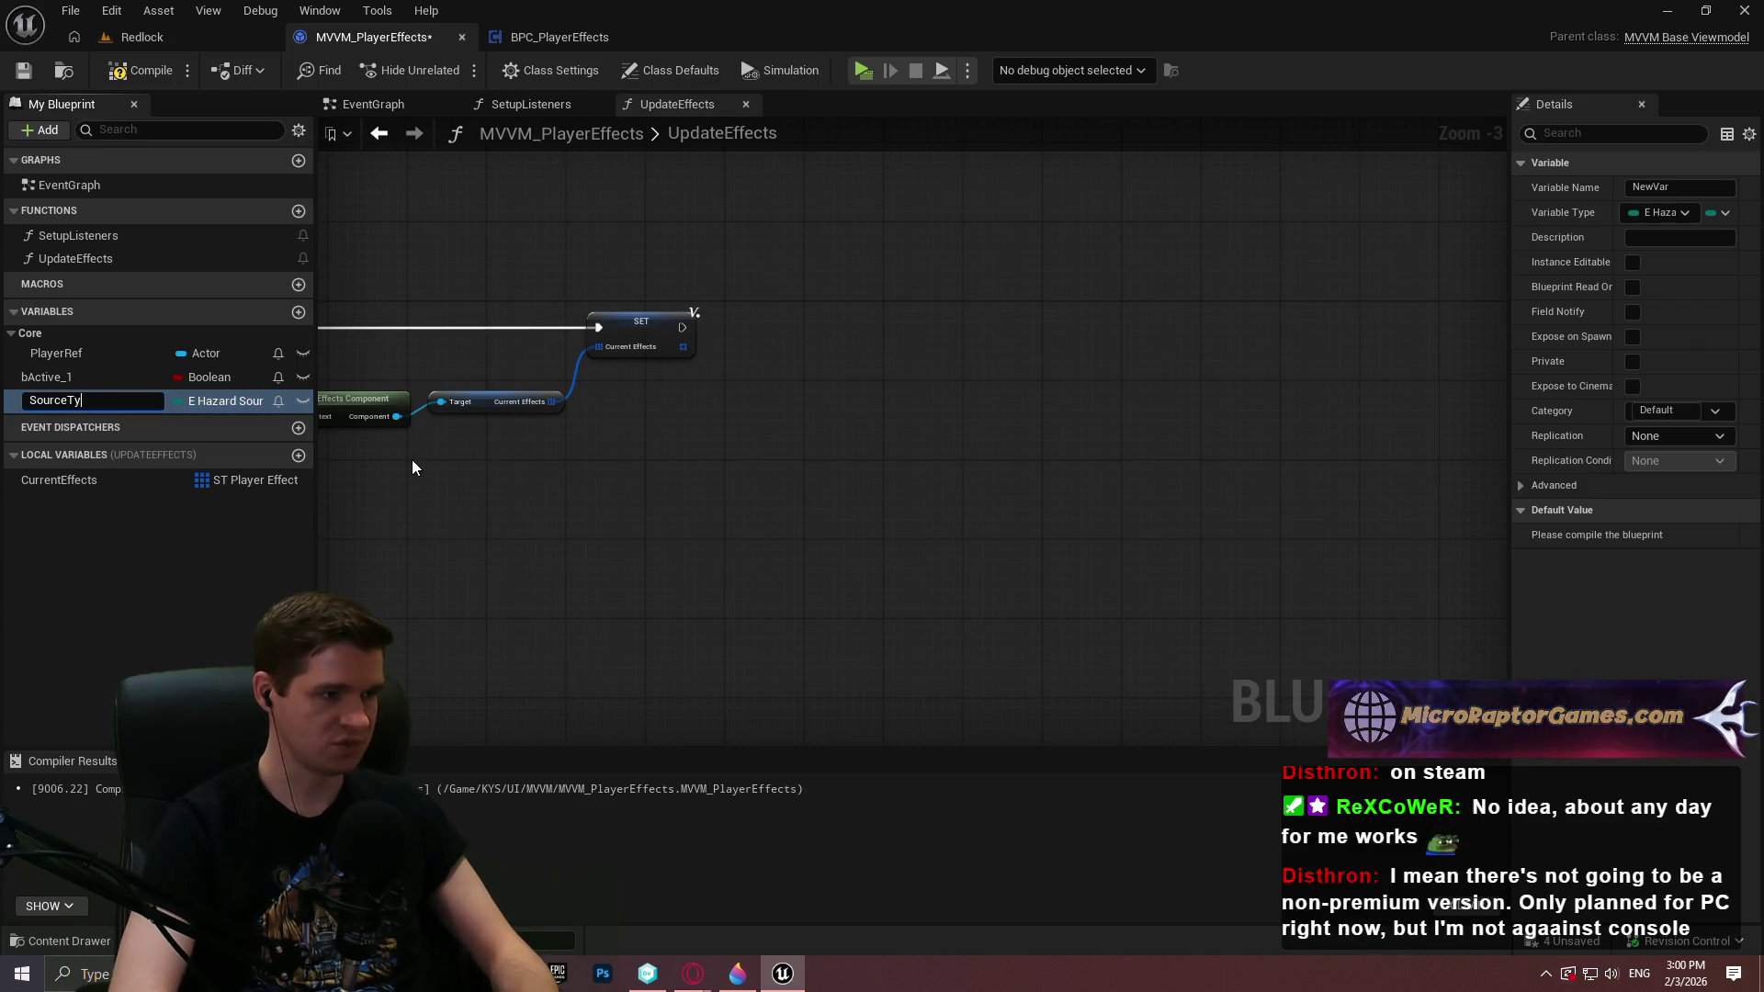
pyautogui.write('pe_1')
pyautogui.press('Return')
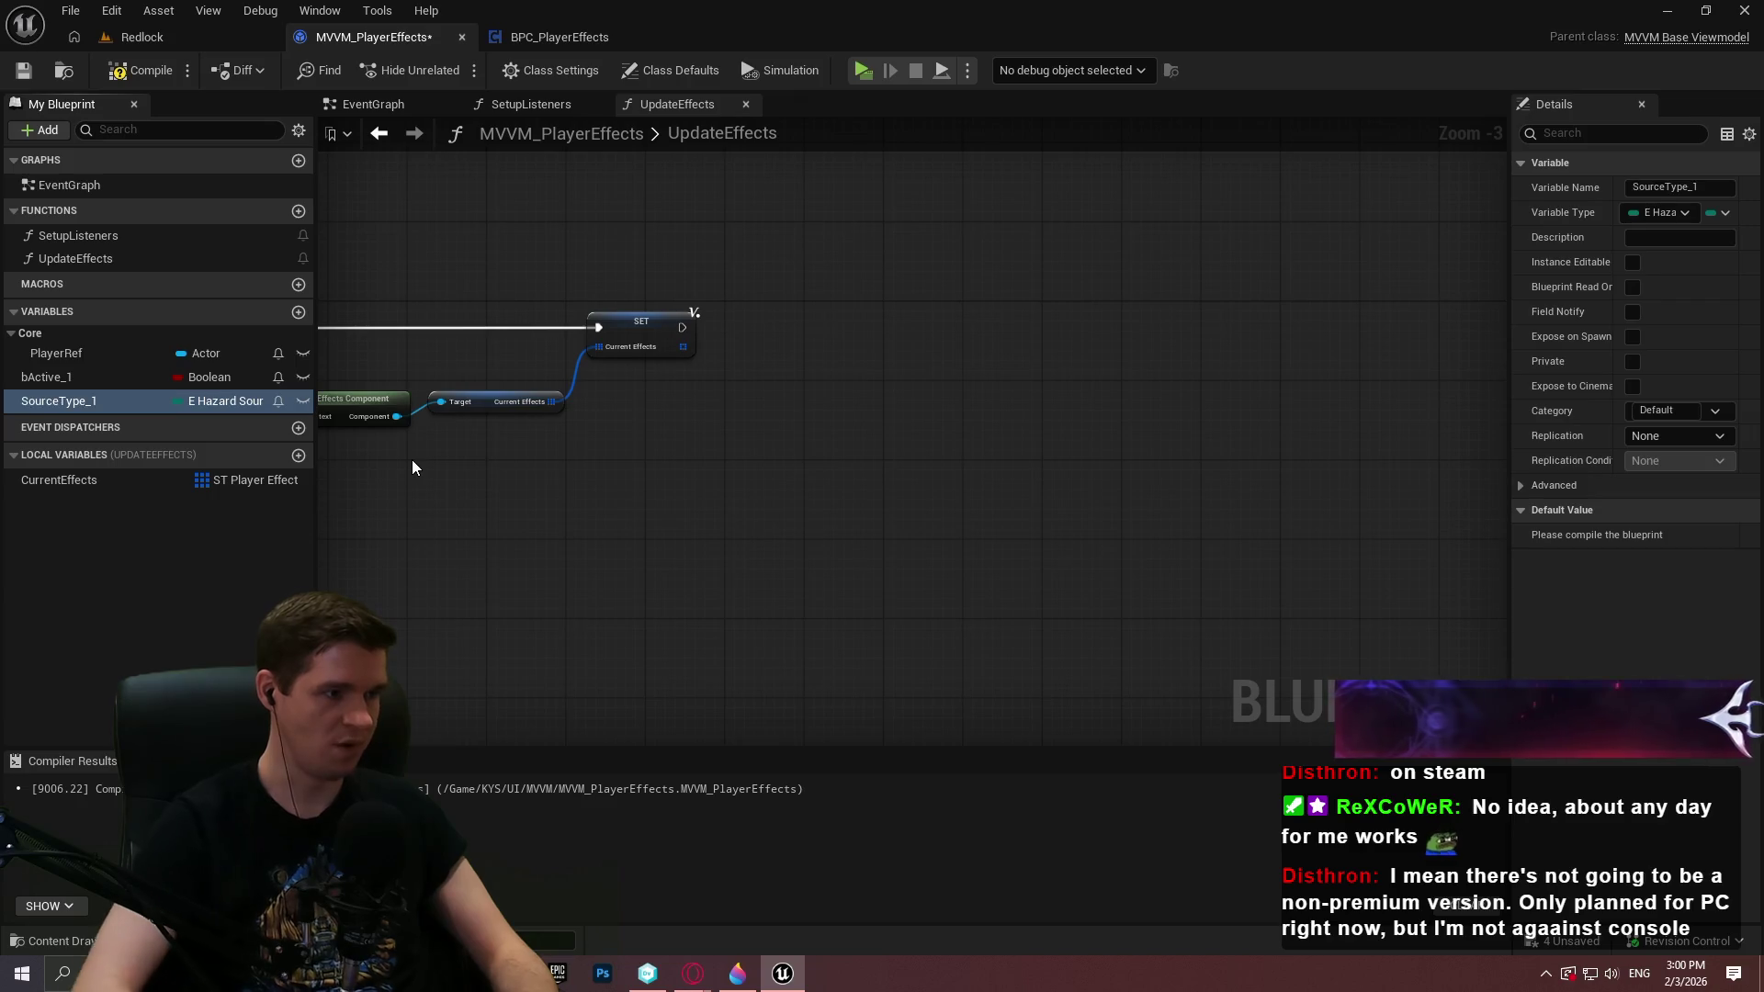
pyautogui.hotkey('ctrl', 'w')
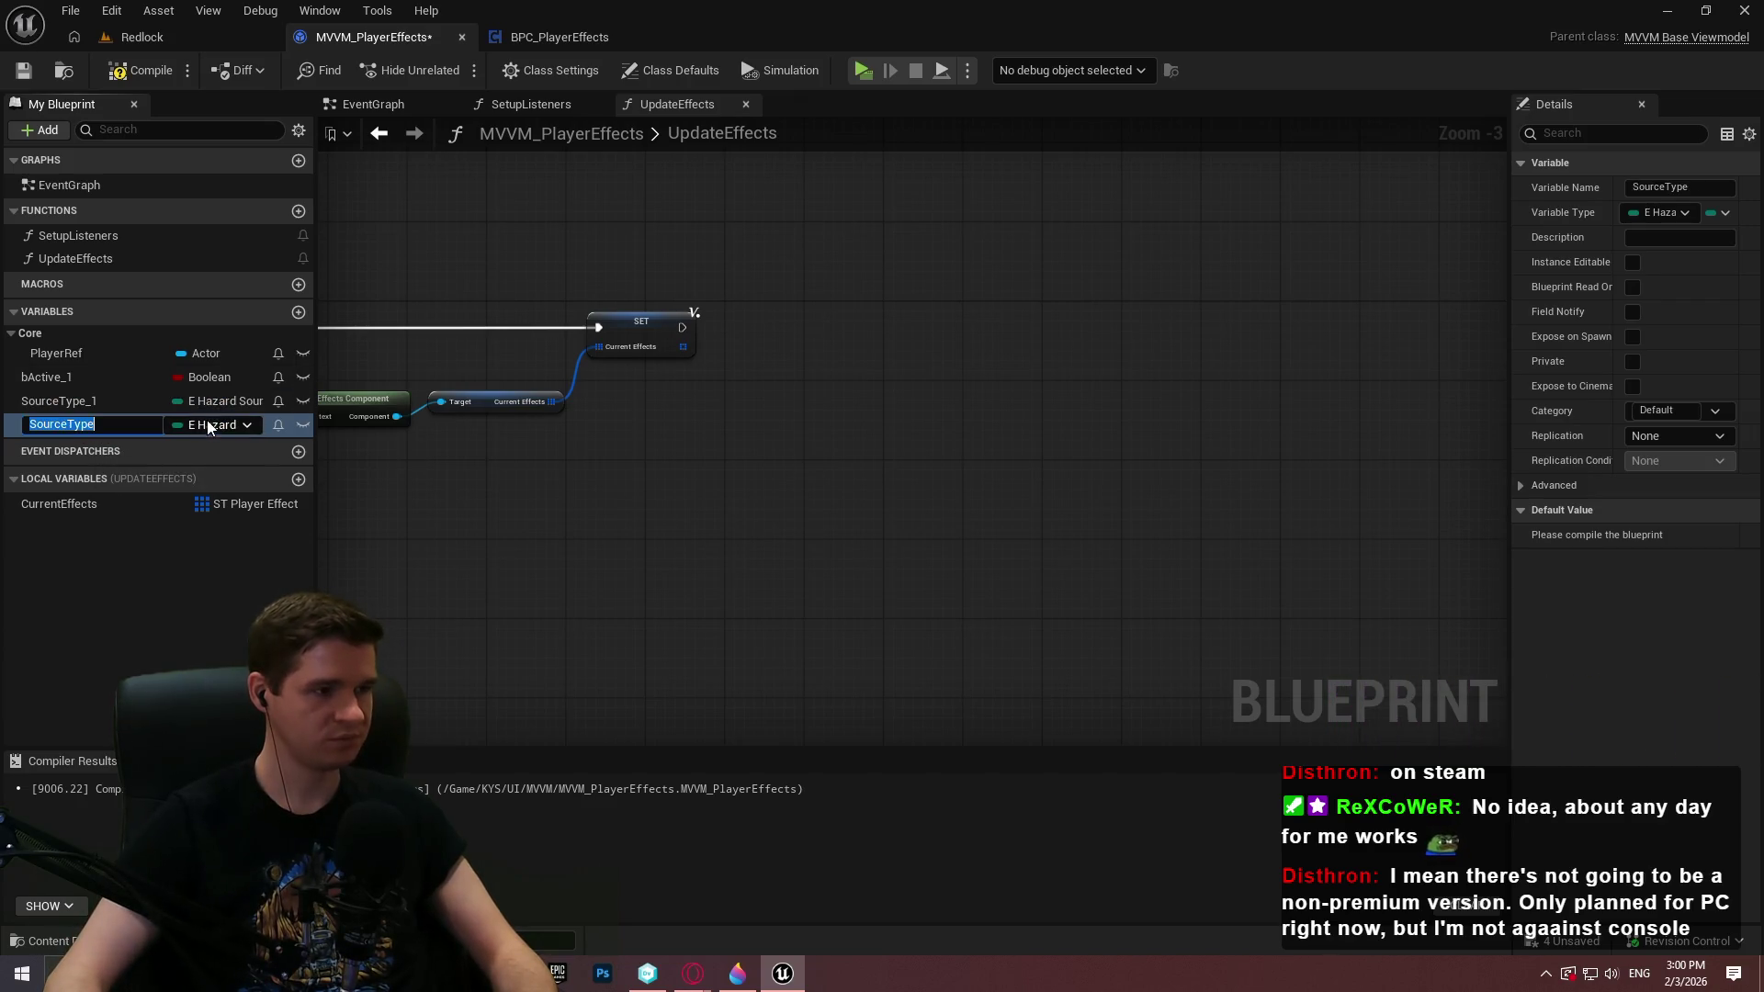
pyautogui.write('Dam')
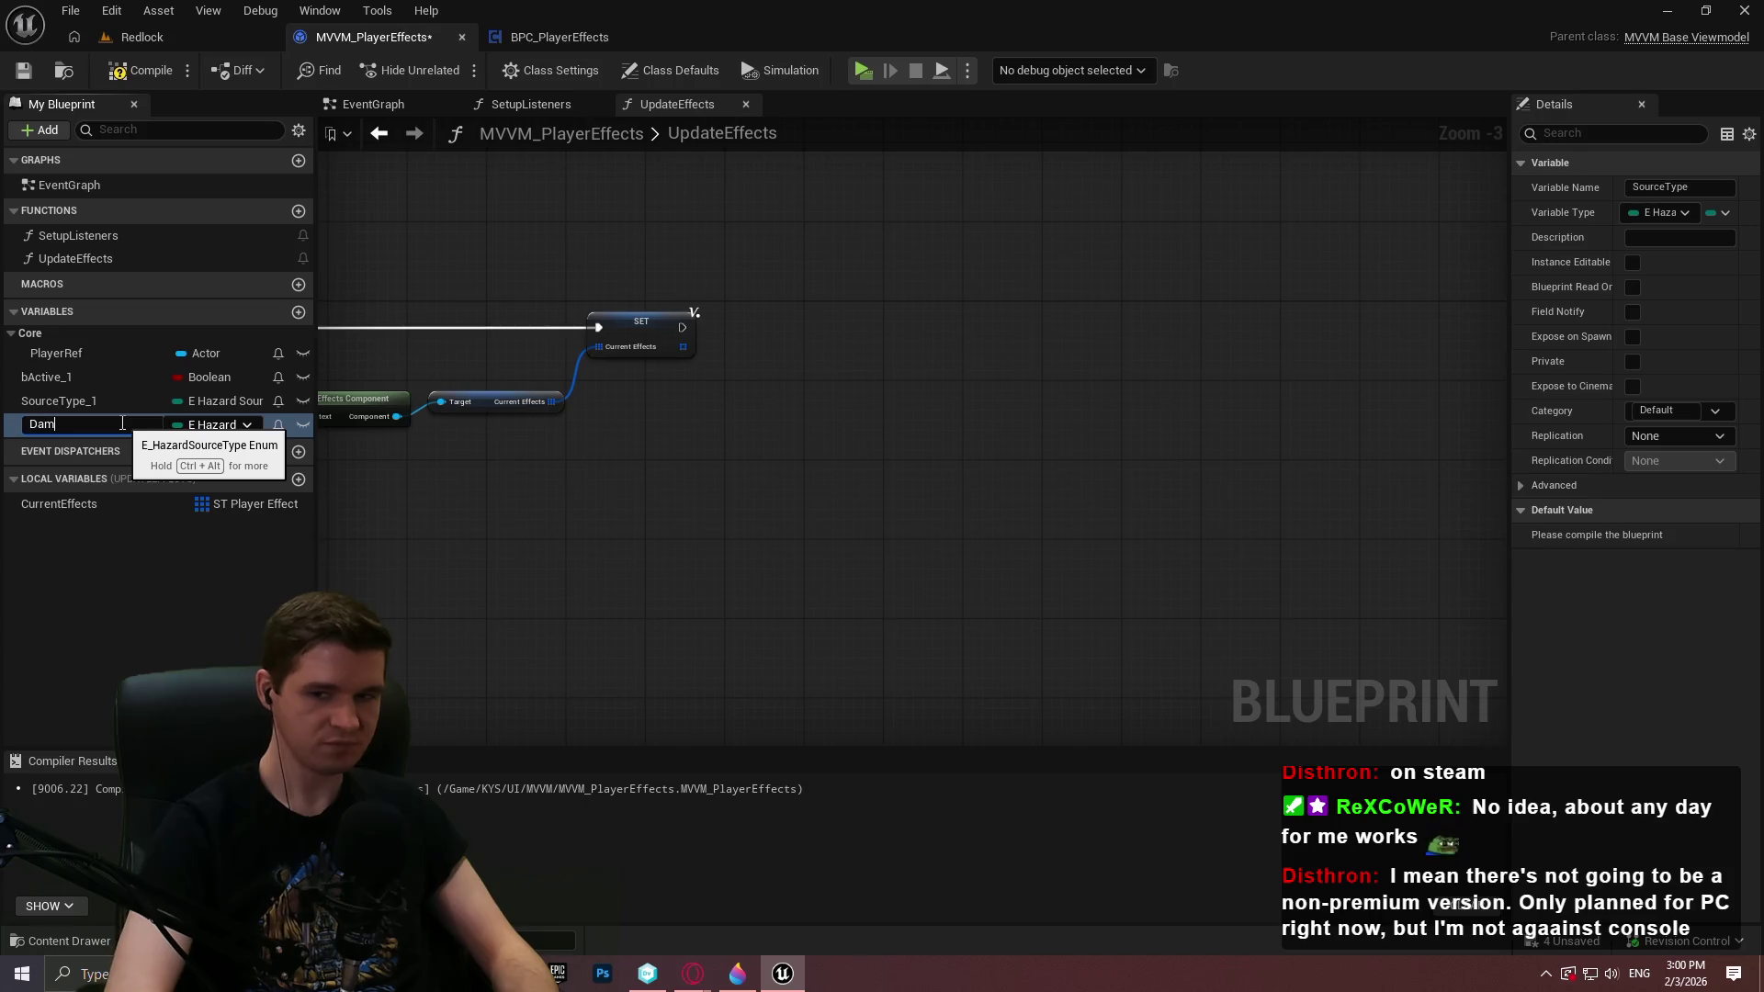
pyautogui.write('ageType_1')
pyautogui.press('Return')
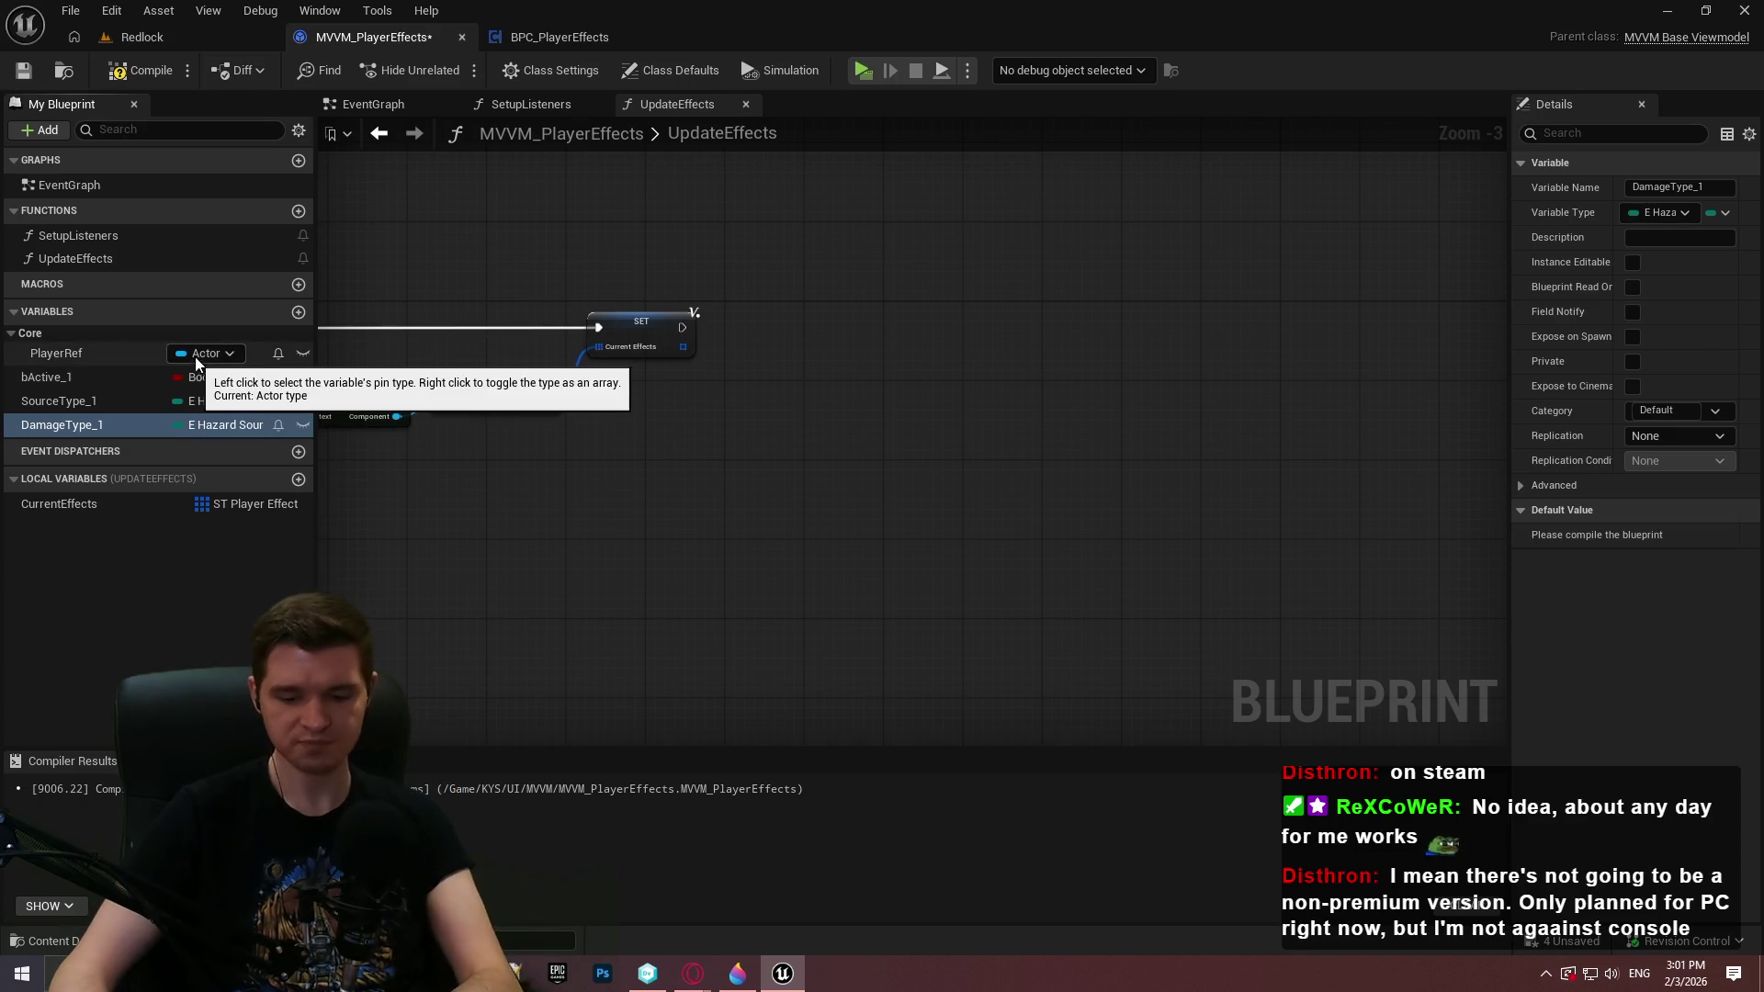
# Change DamageType_1's type to E Hazard Damage Type
pyautogui.click(232, 425)
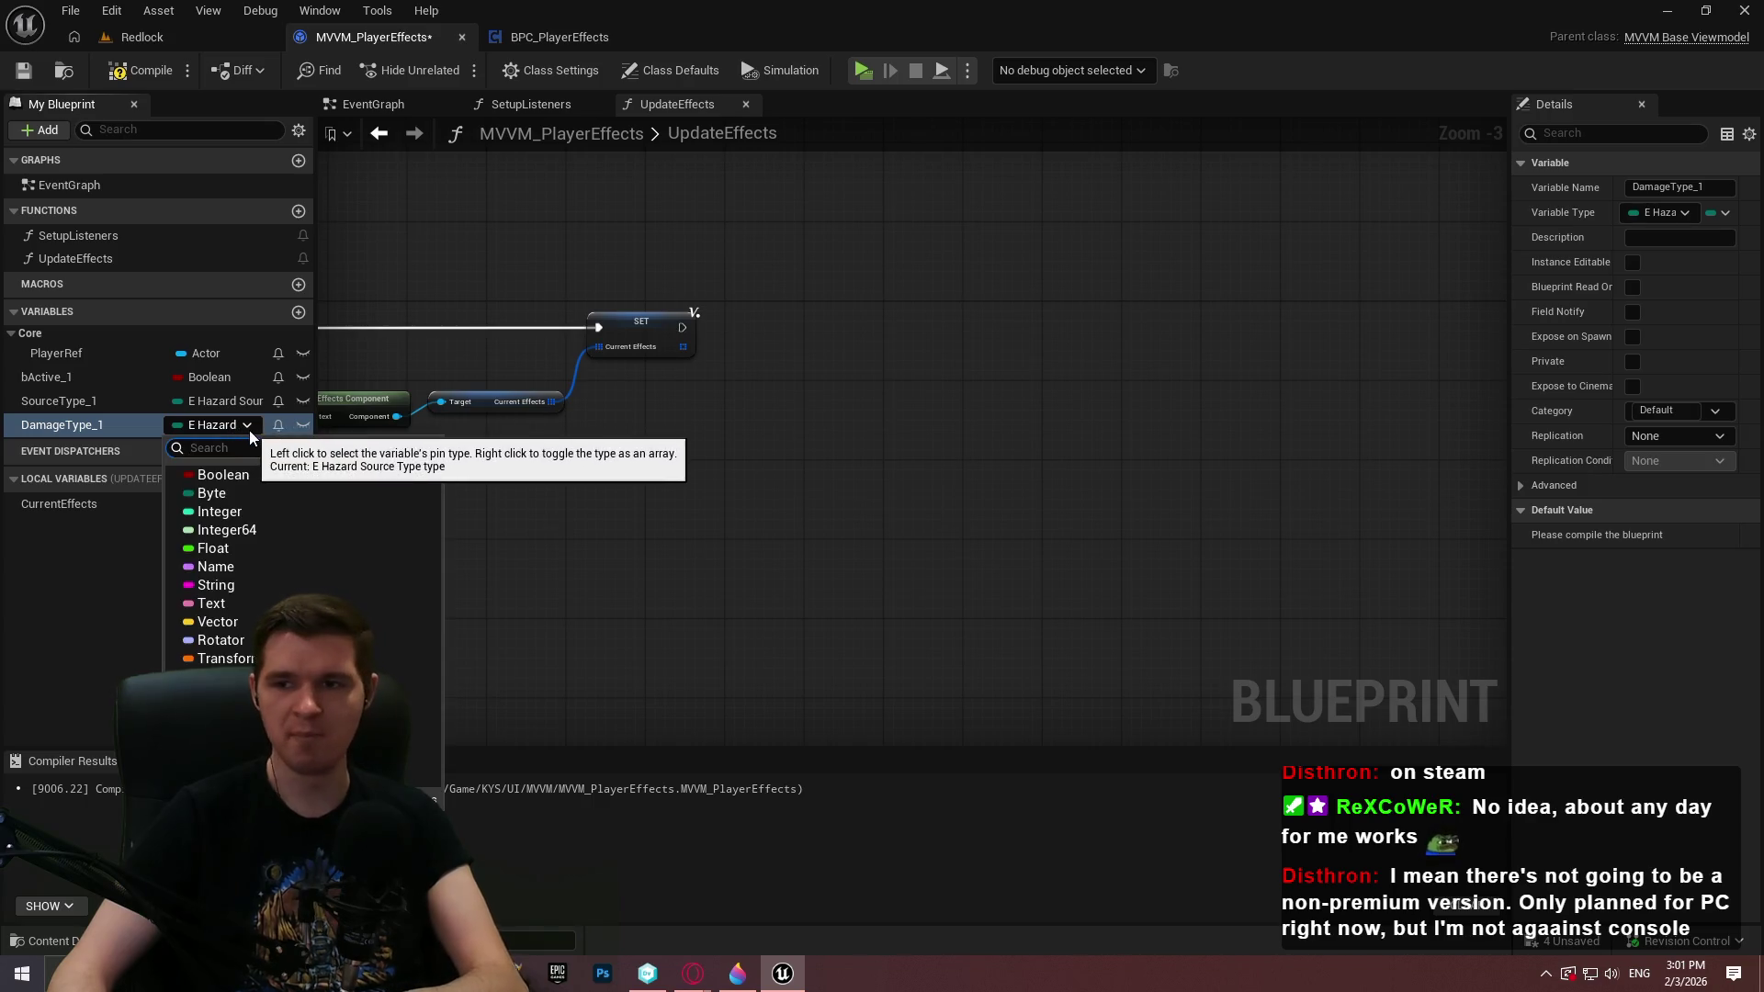
pyautogui.write('dam')
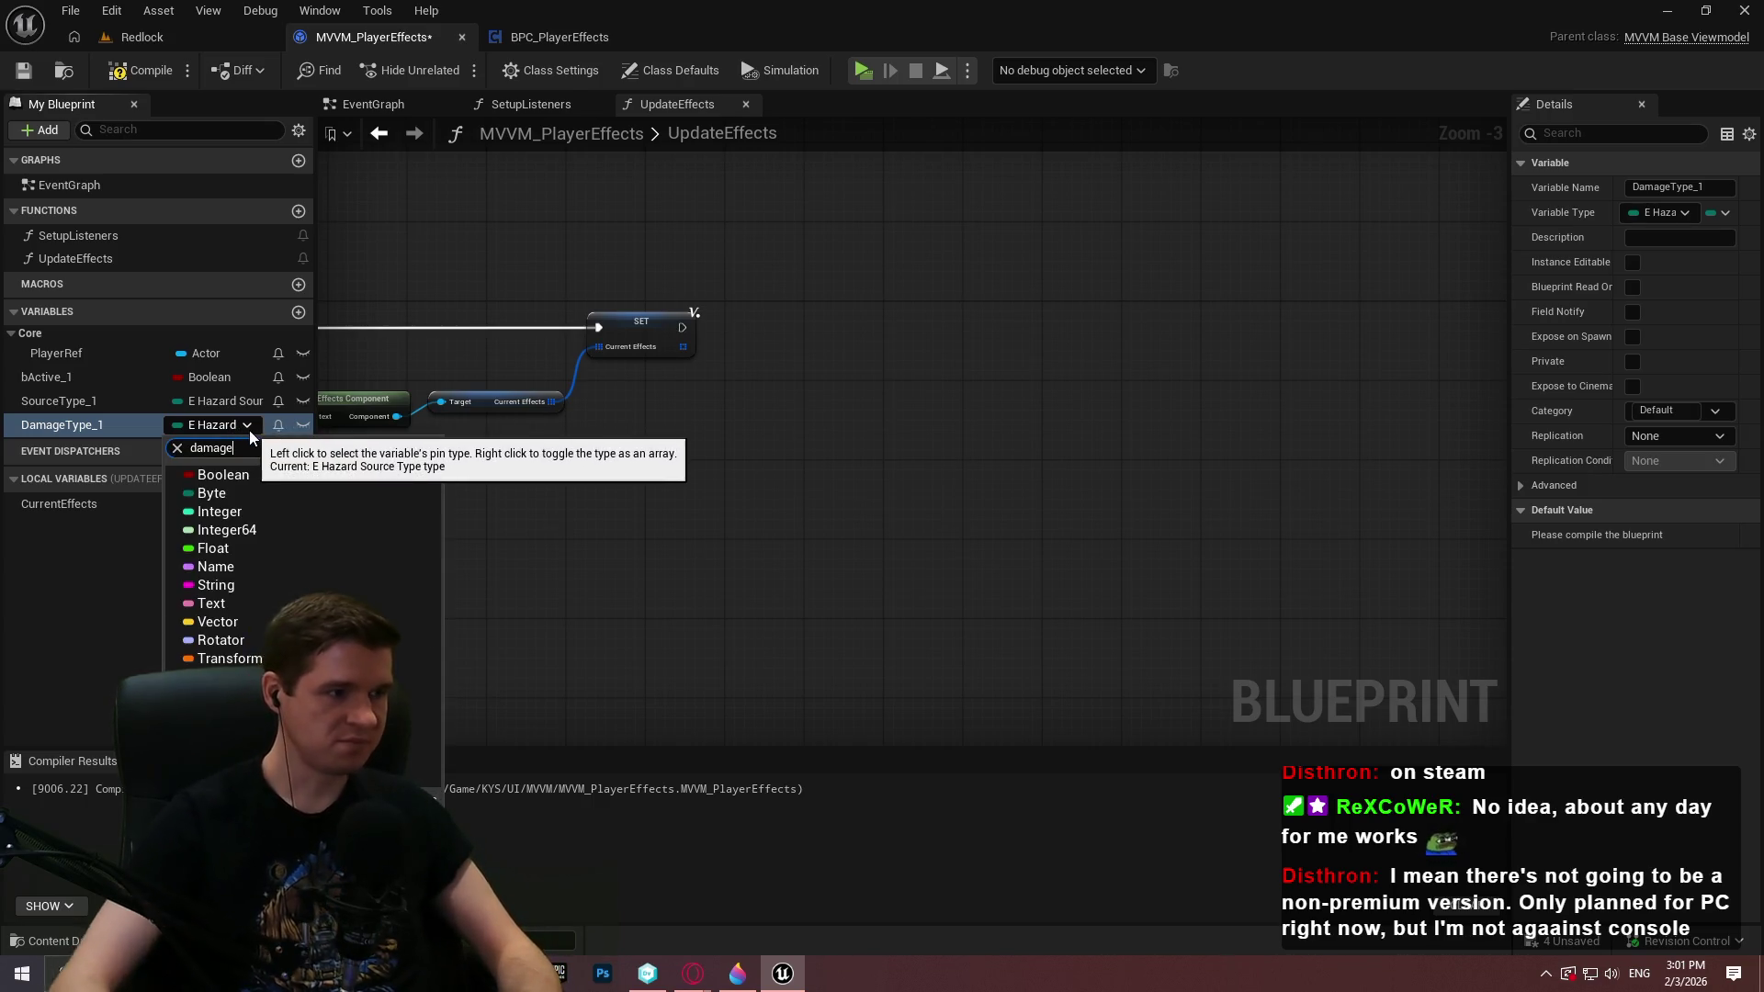
pyautogui.write('age')
pyautogui.click(368, 677)
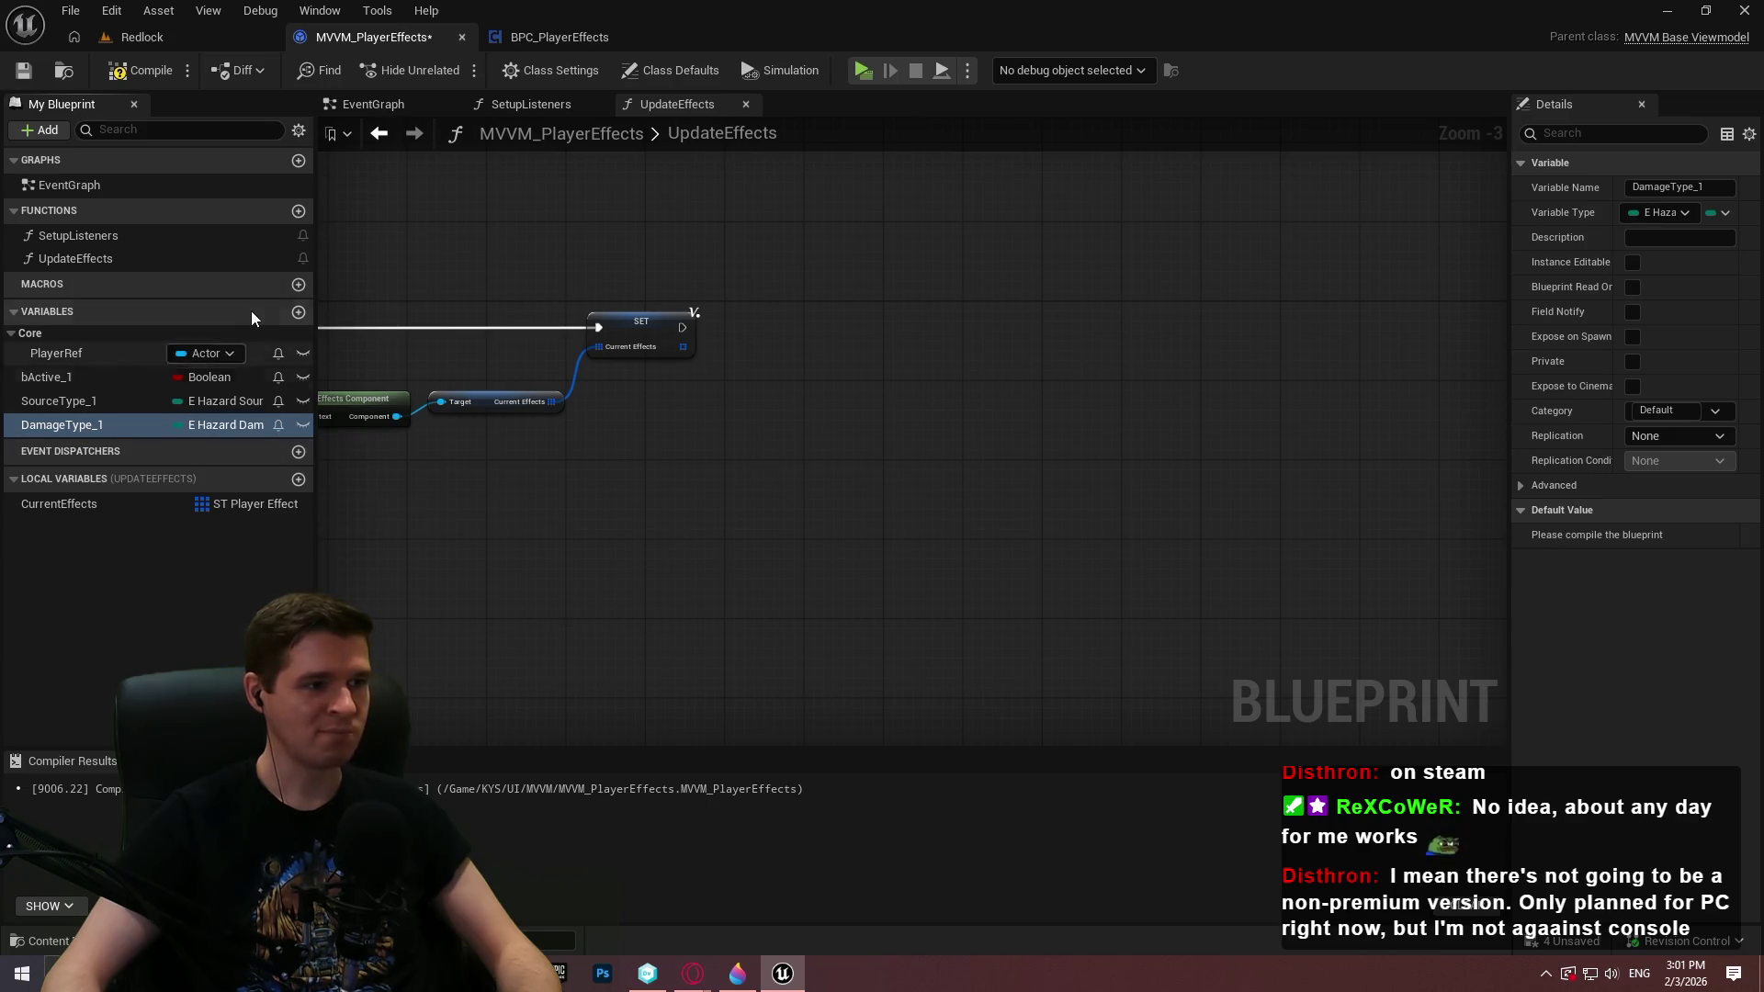
# Add an ApplicationType_1 variable of type E Hazard Application Type
pyautogui.click(299, 312)
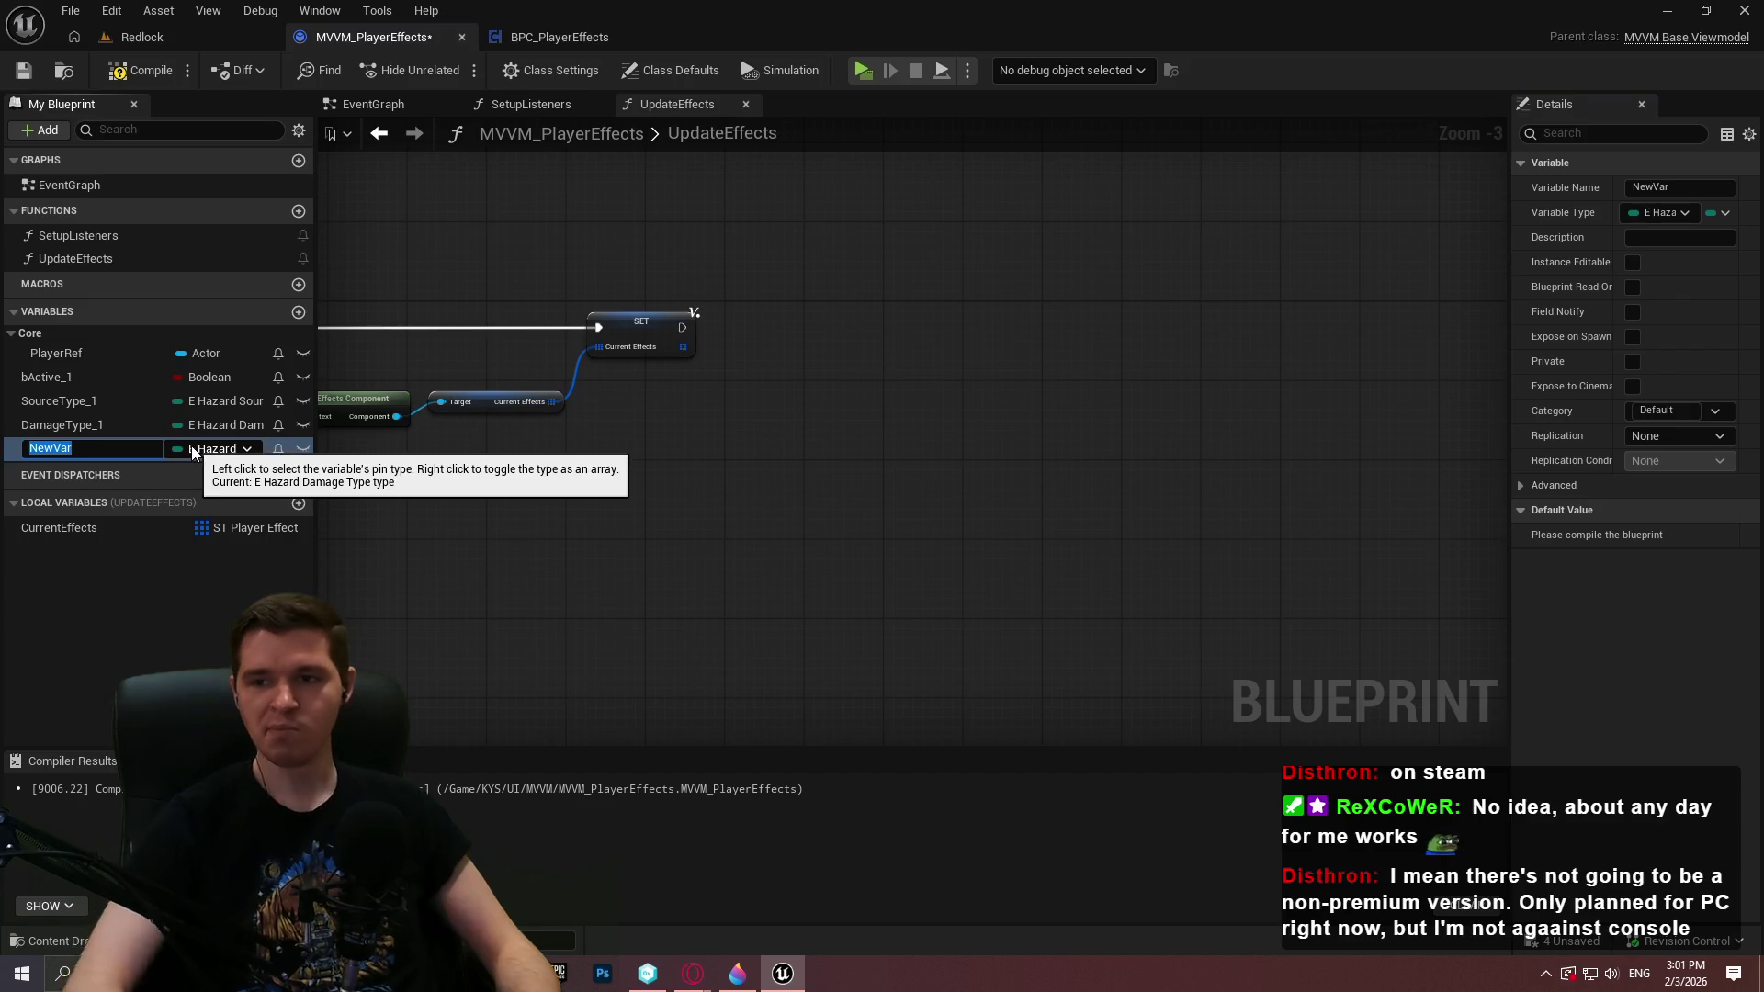
pyautogui.write('A')
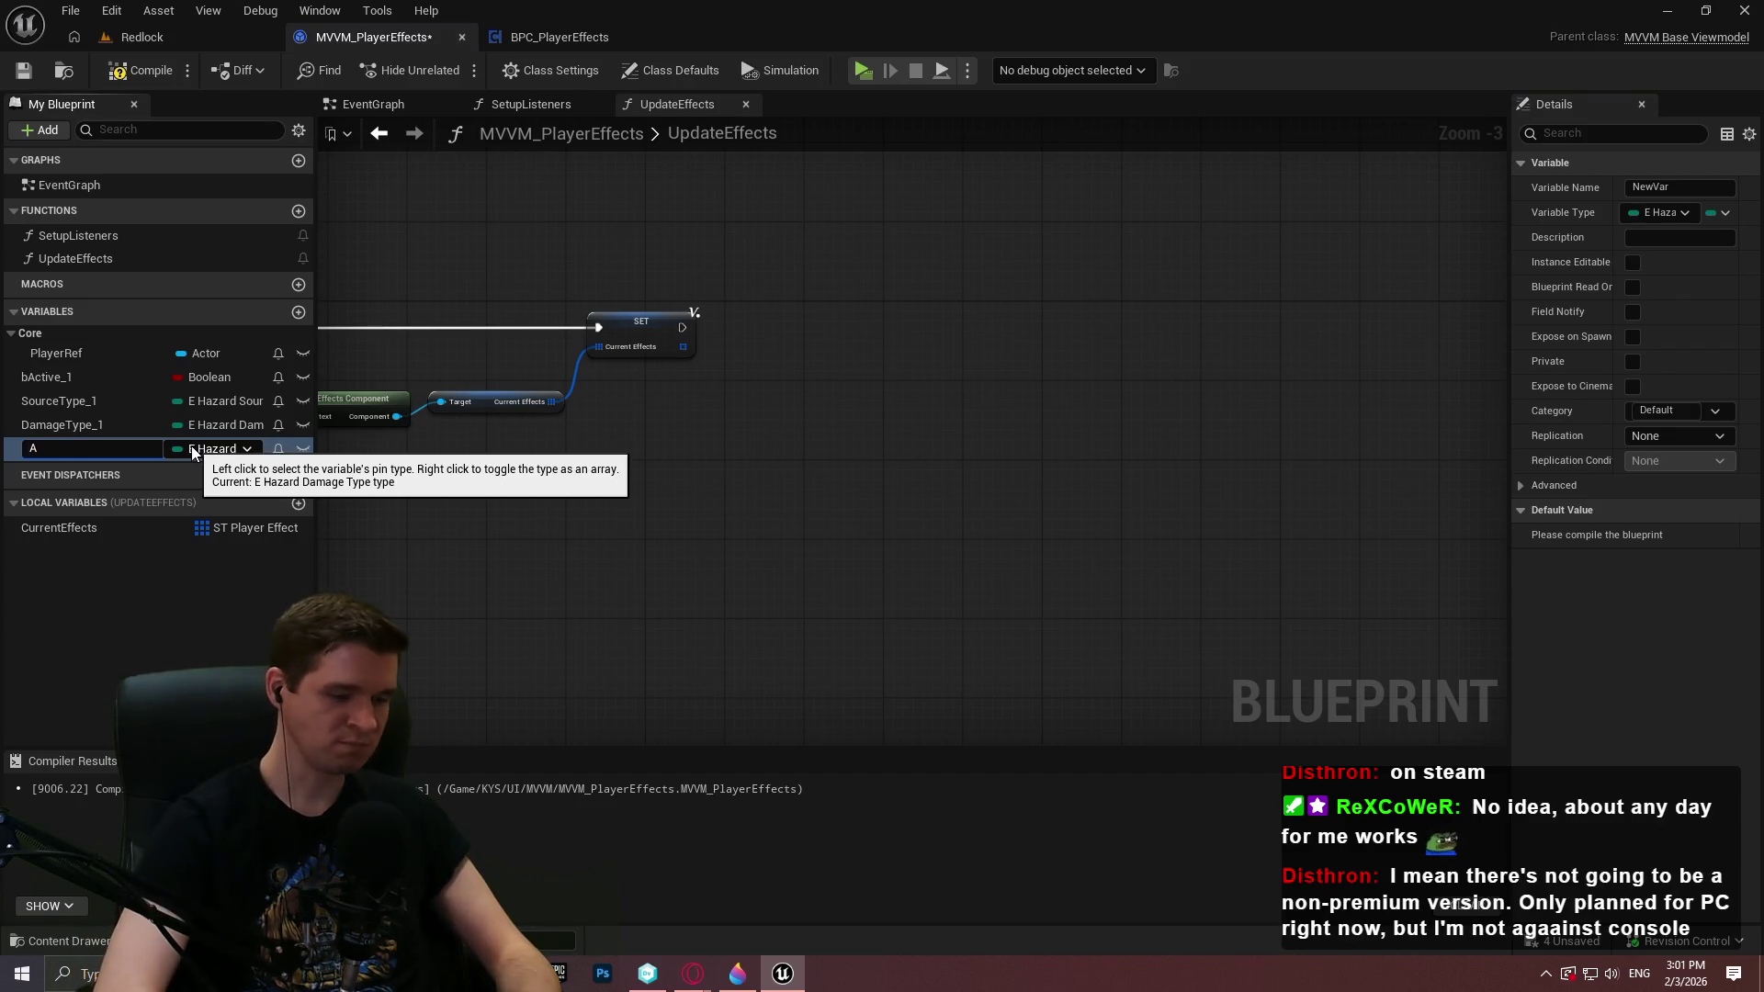
pyautogui.write('pplicationType_')
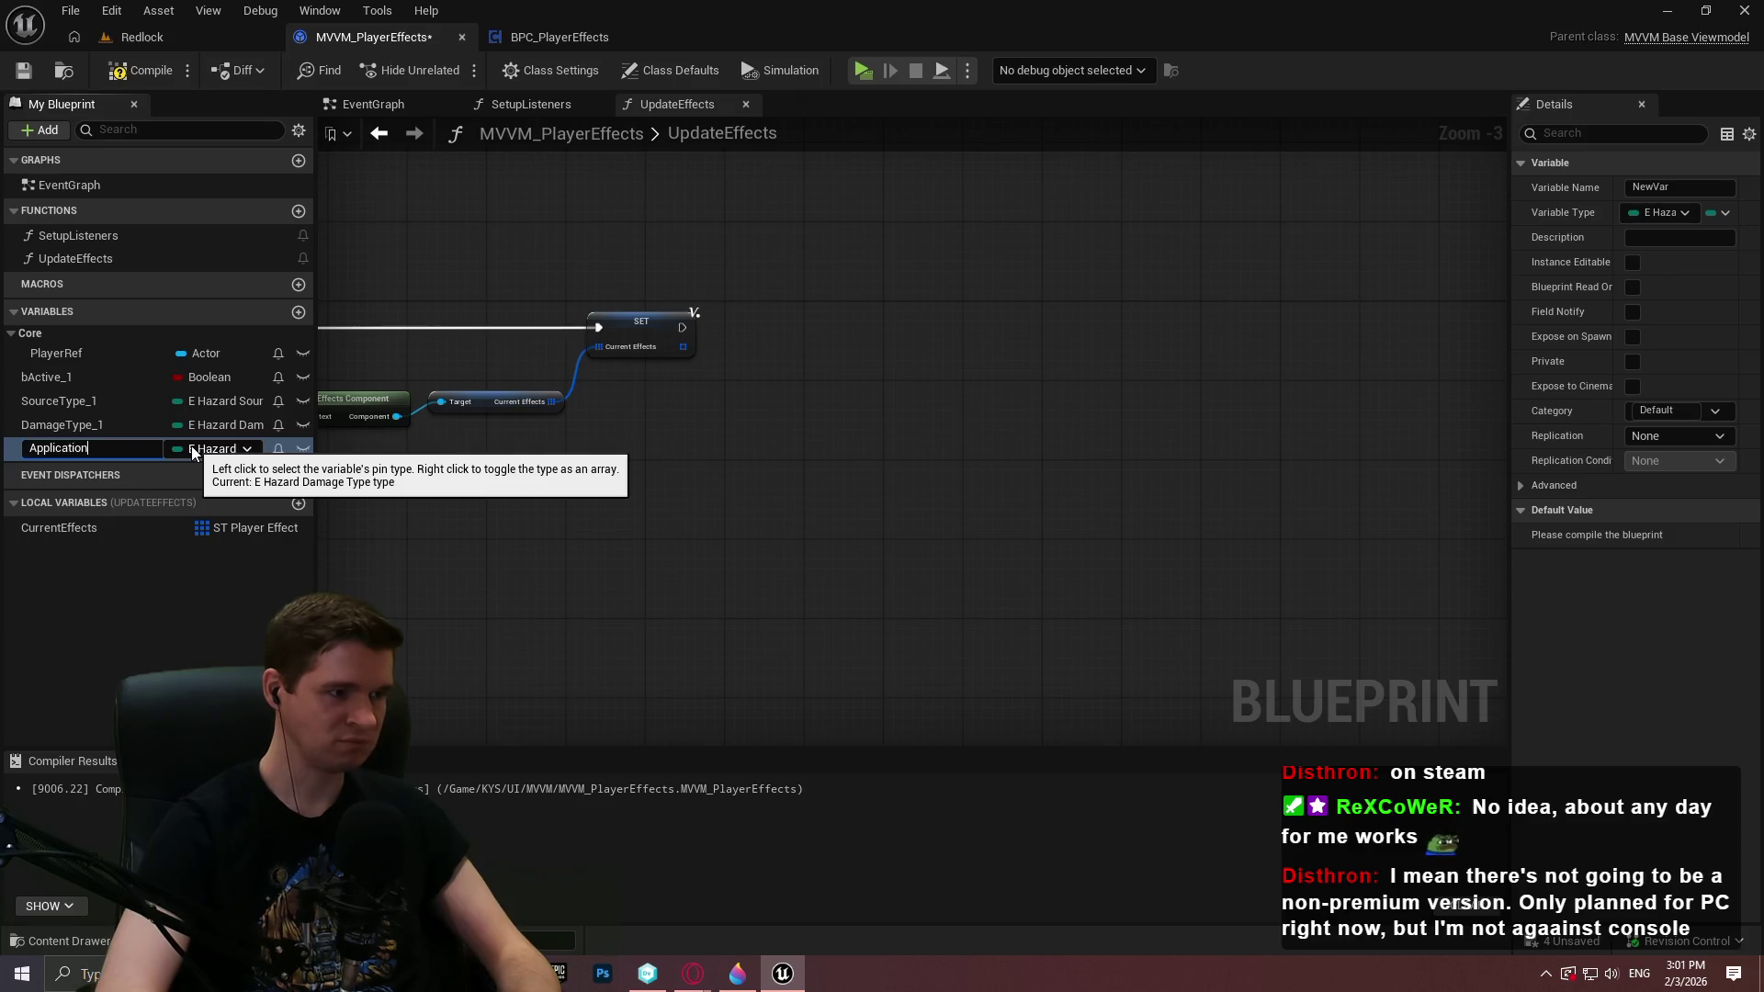
pyautogui.write('1')
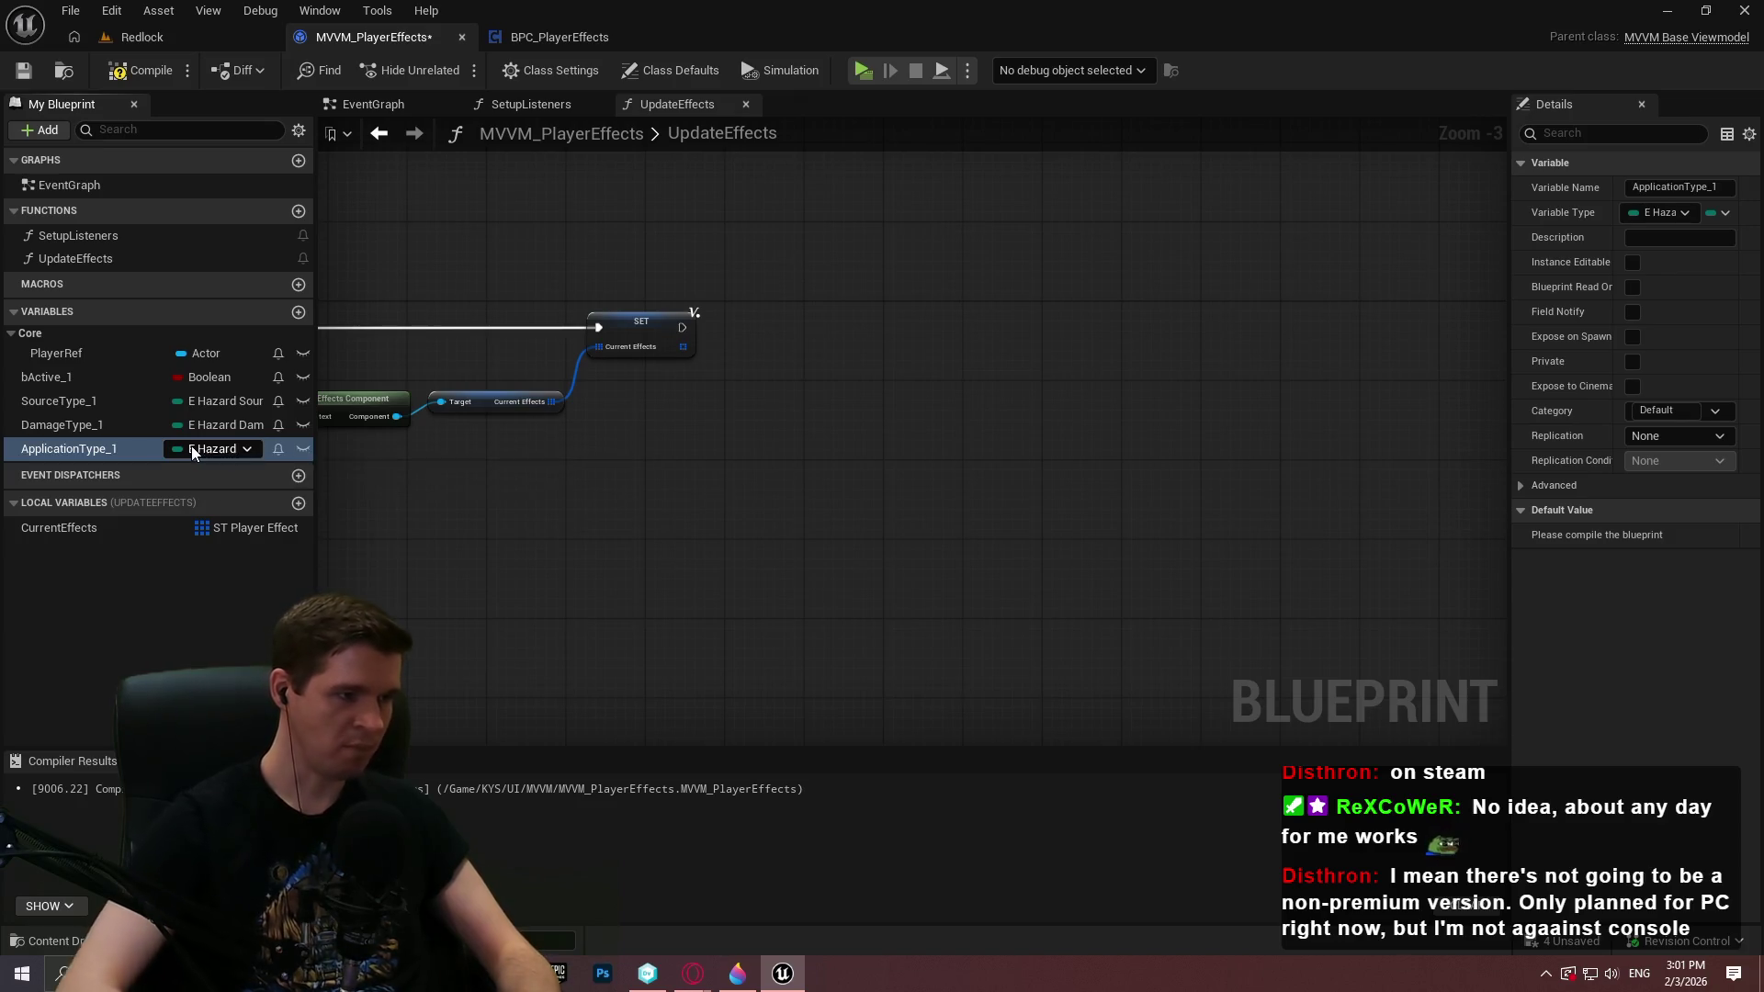
pyautogui.click(191, 449)
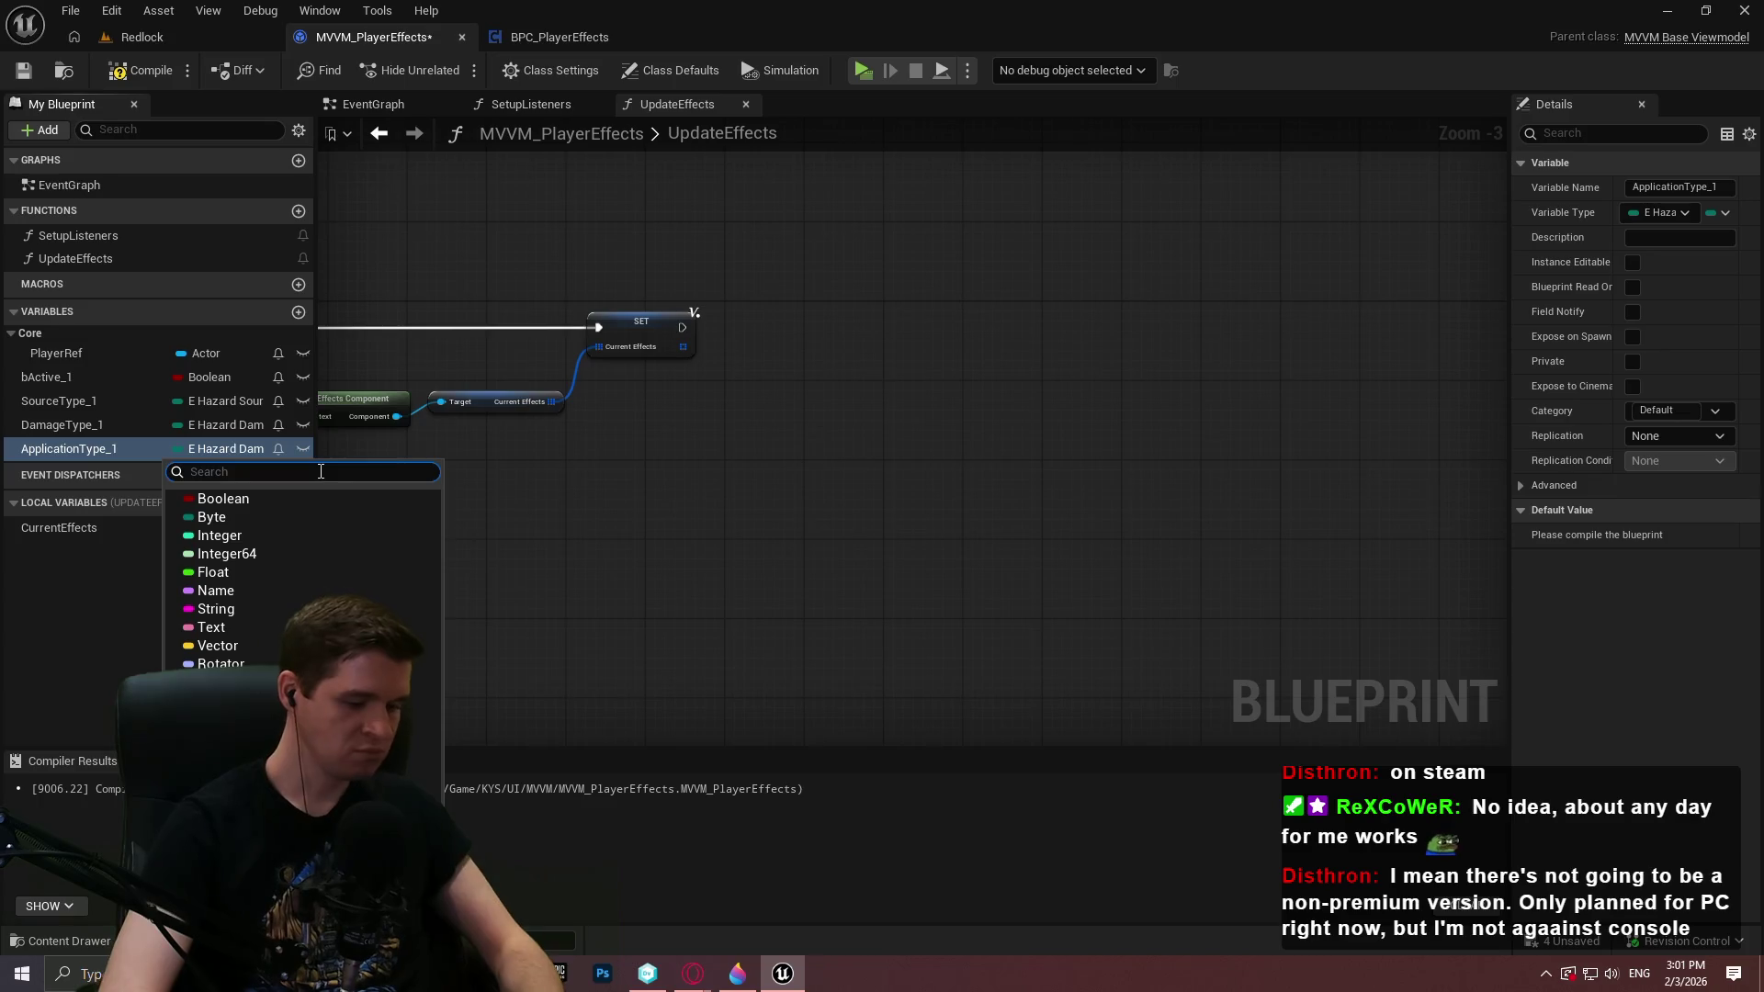
pyautogui.write('appl')
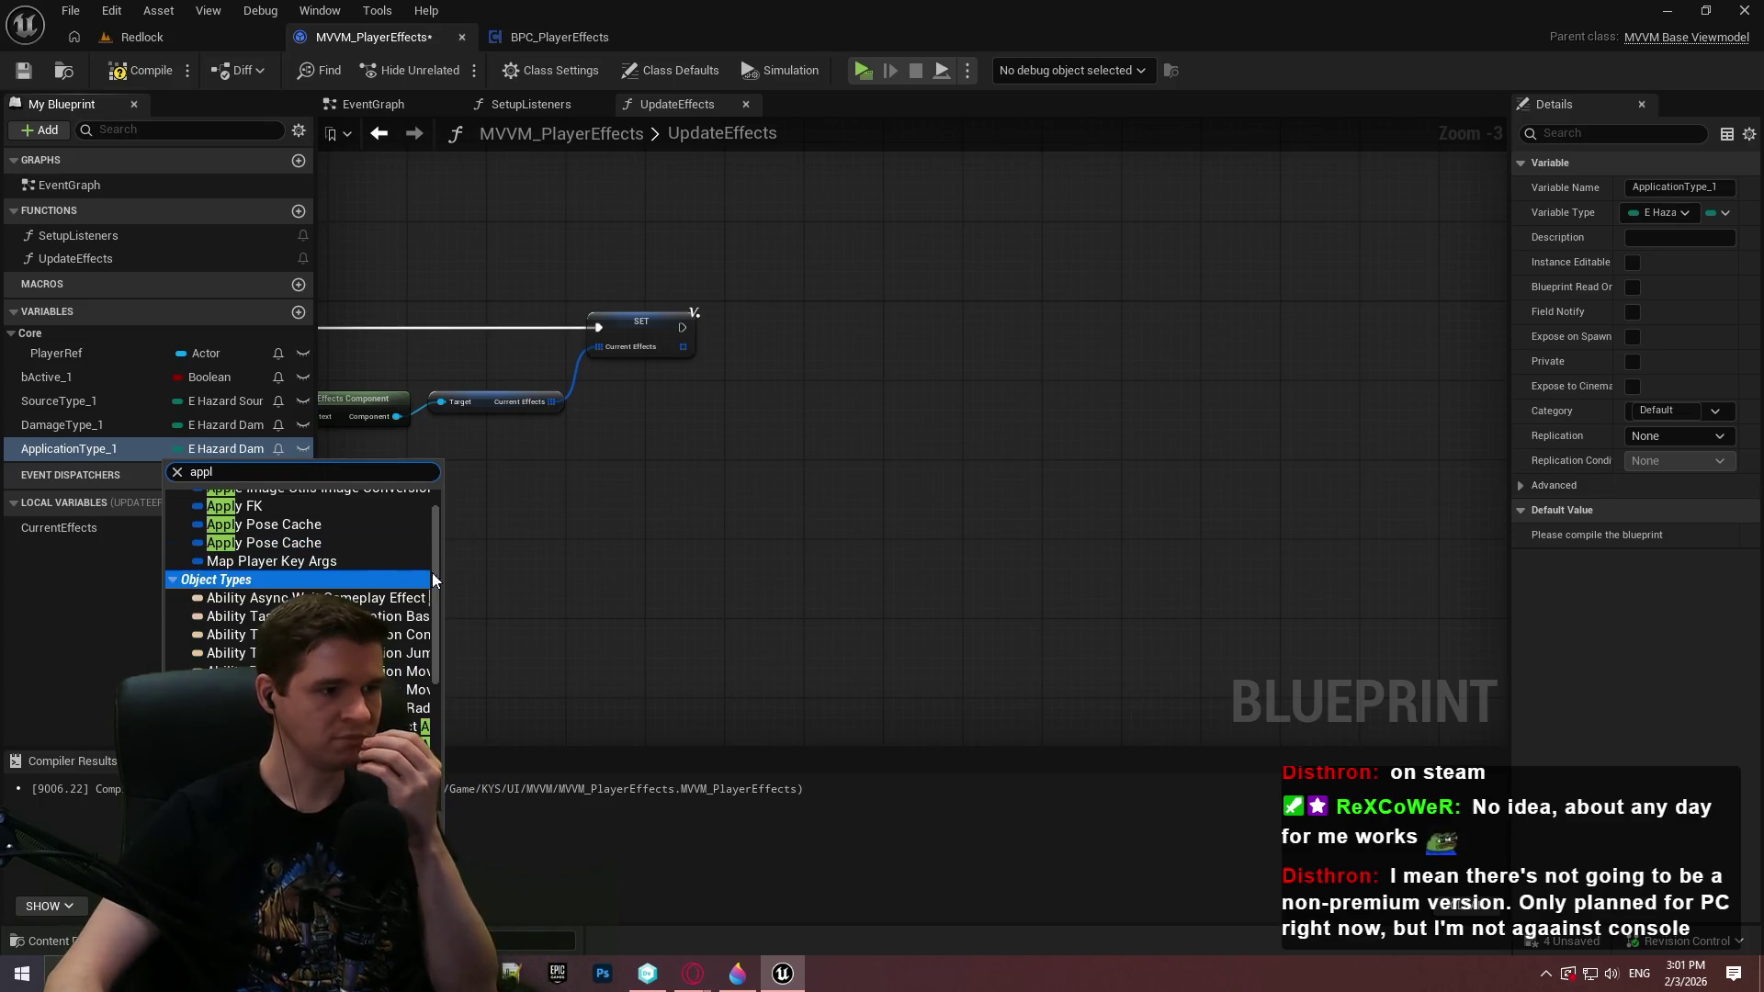
pyautogui.moveTo(433, 603); pyautogui.dragTo(447, 781)
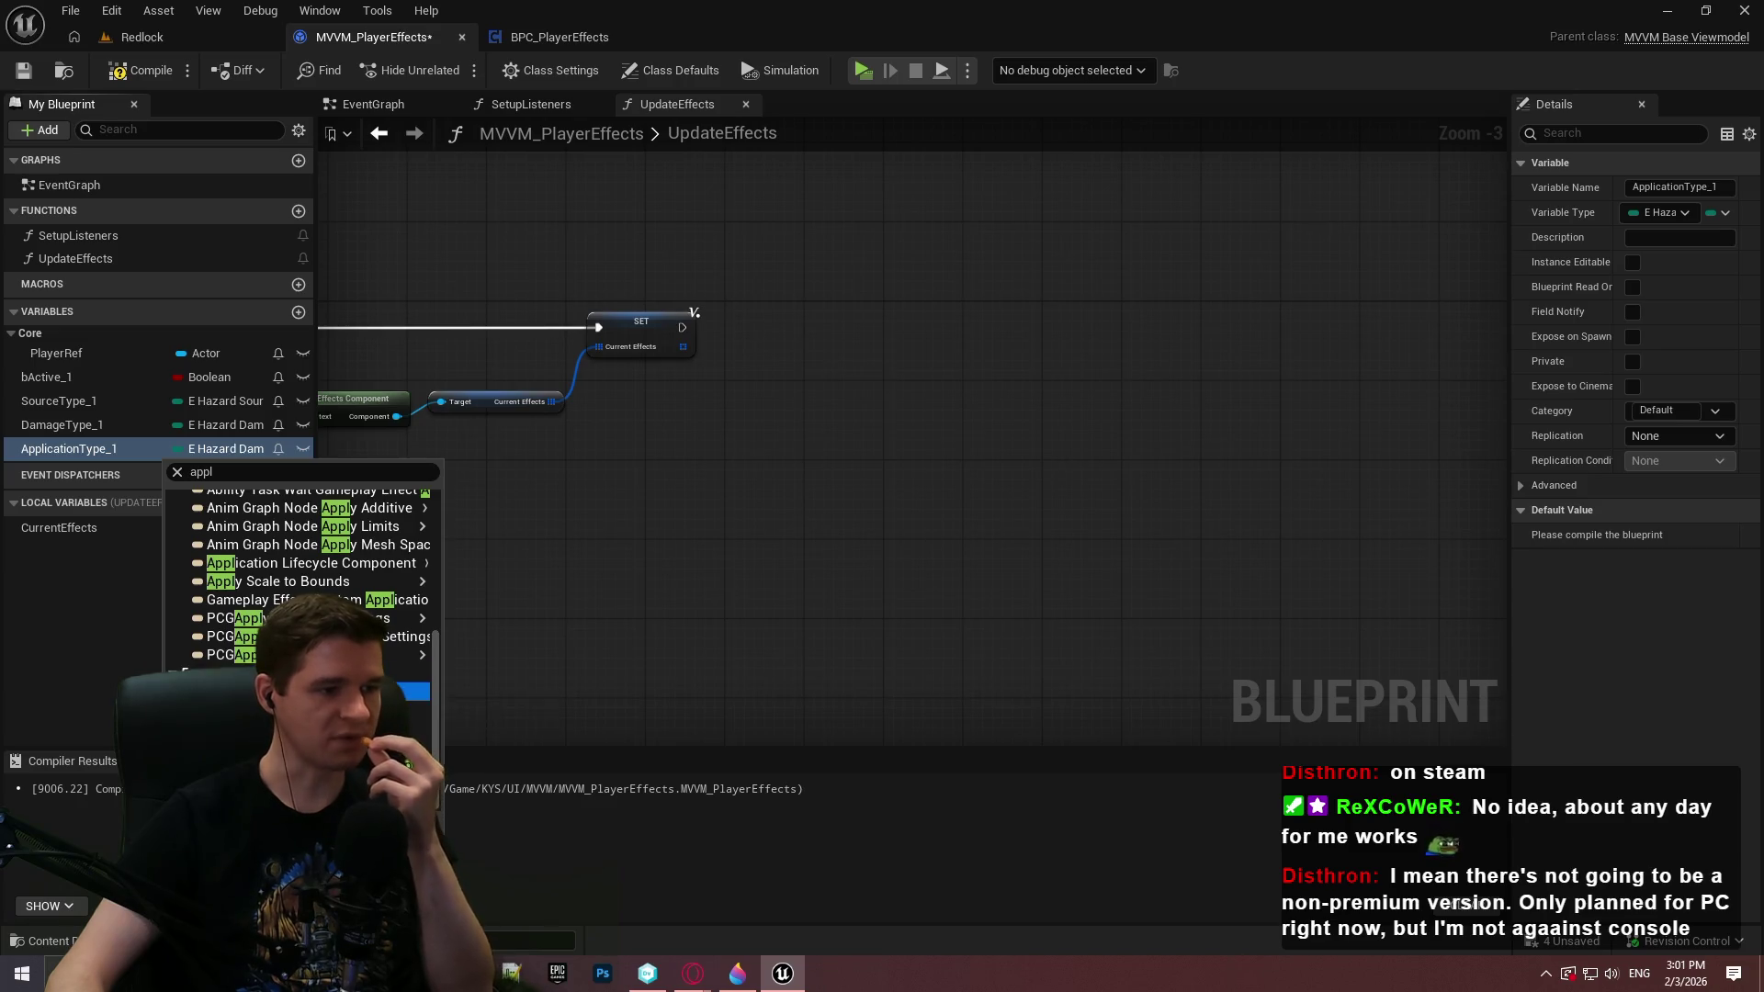
pyautogui.click(405, 691)
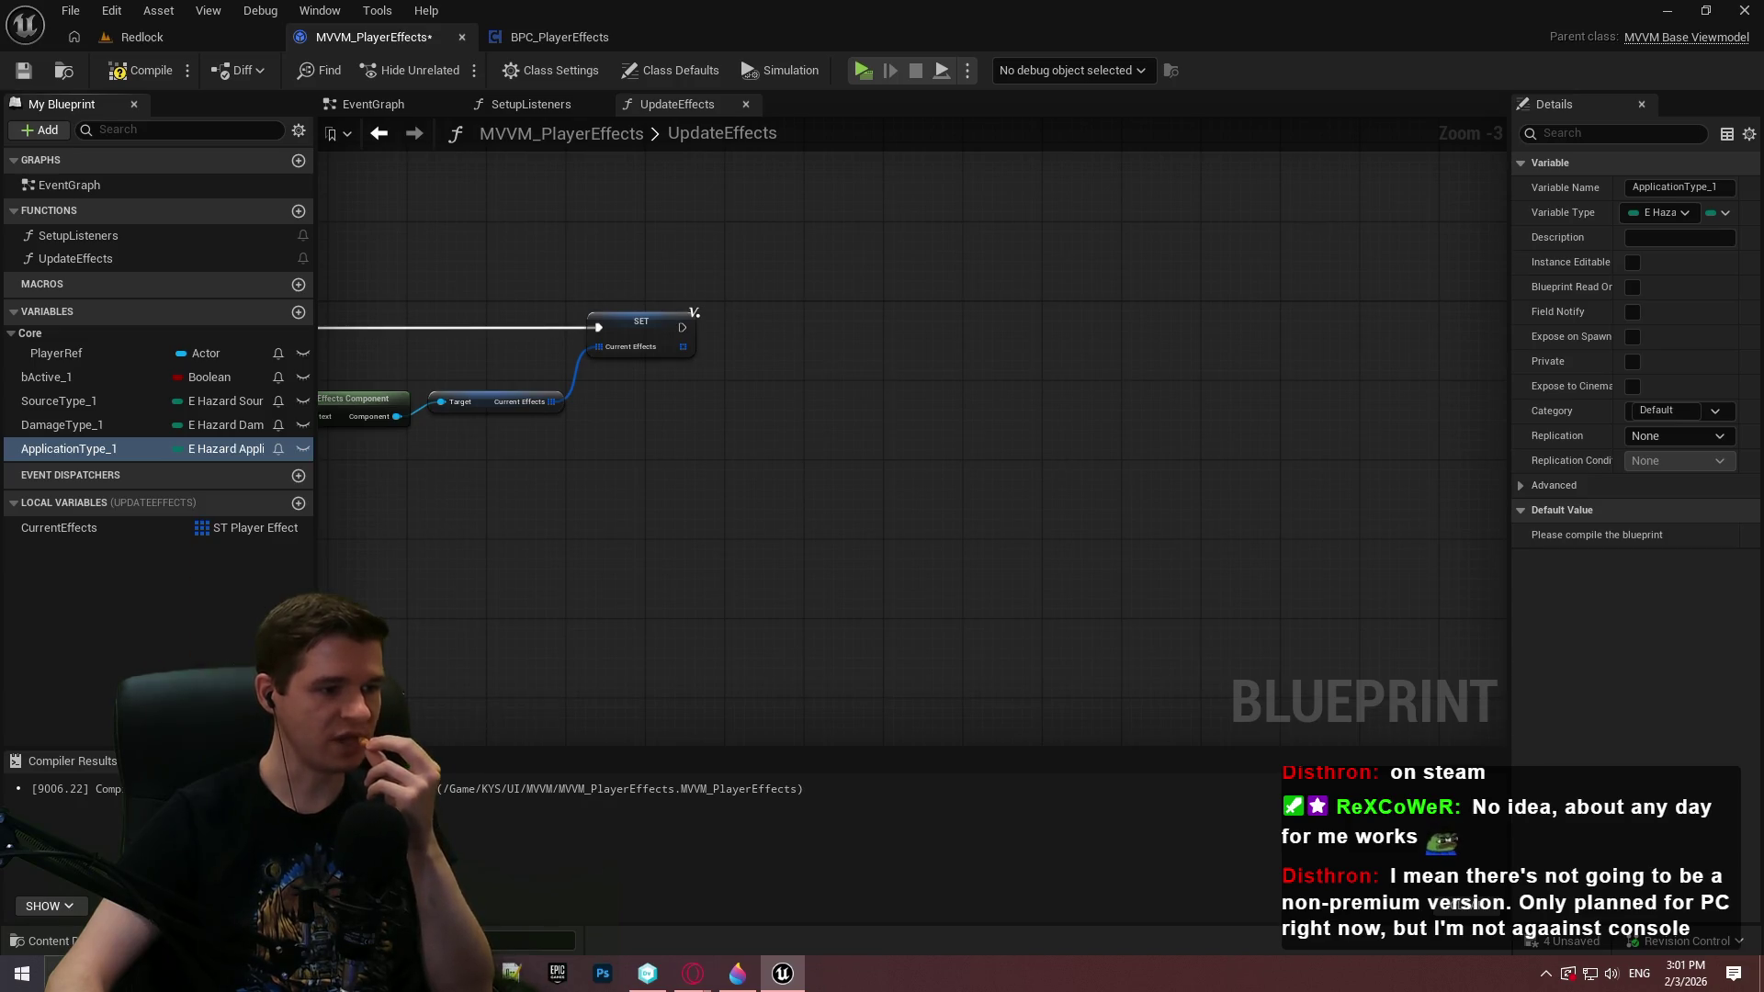
# Add another new variable, keeping its type as Boolean
pyautogui.click(298, 311)
pyautogui.click(220, 474)
pyautogui.click(220, 523)
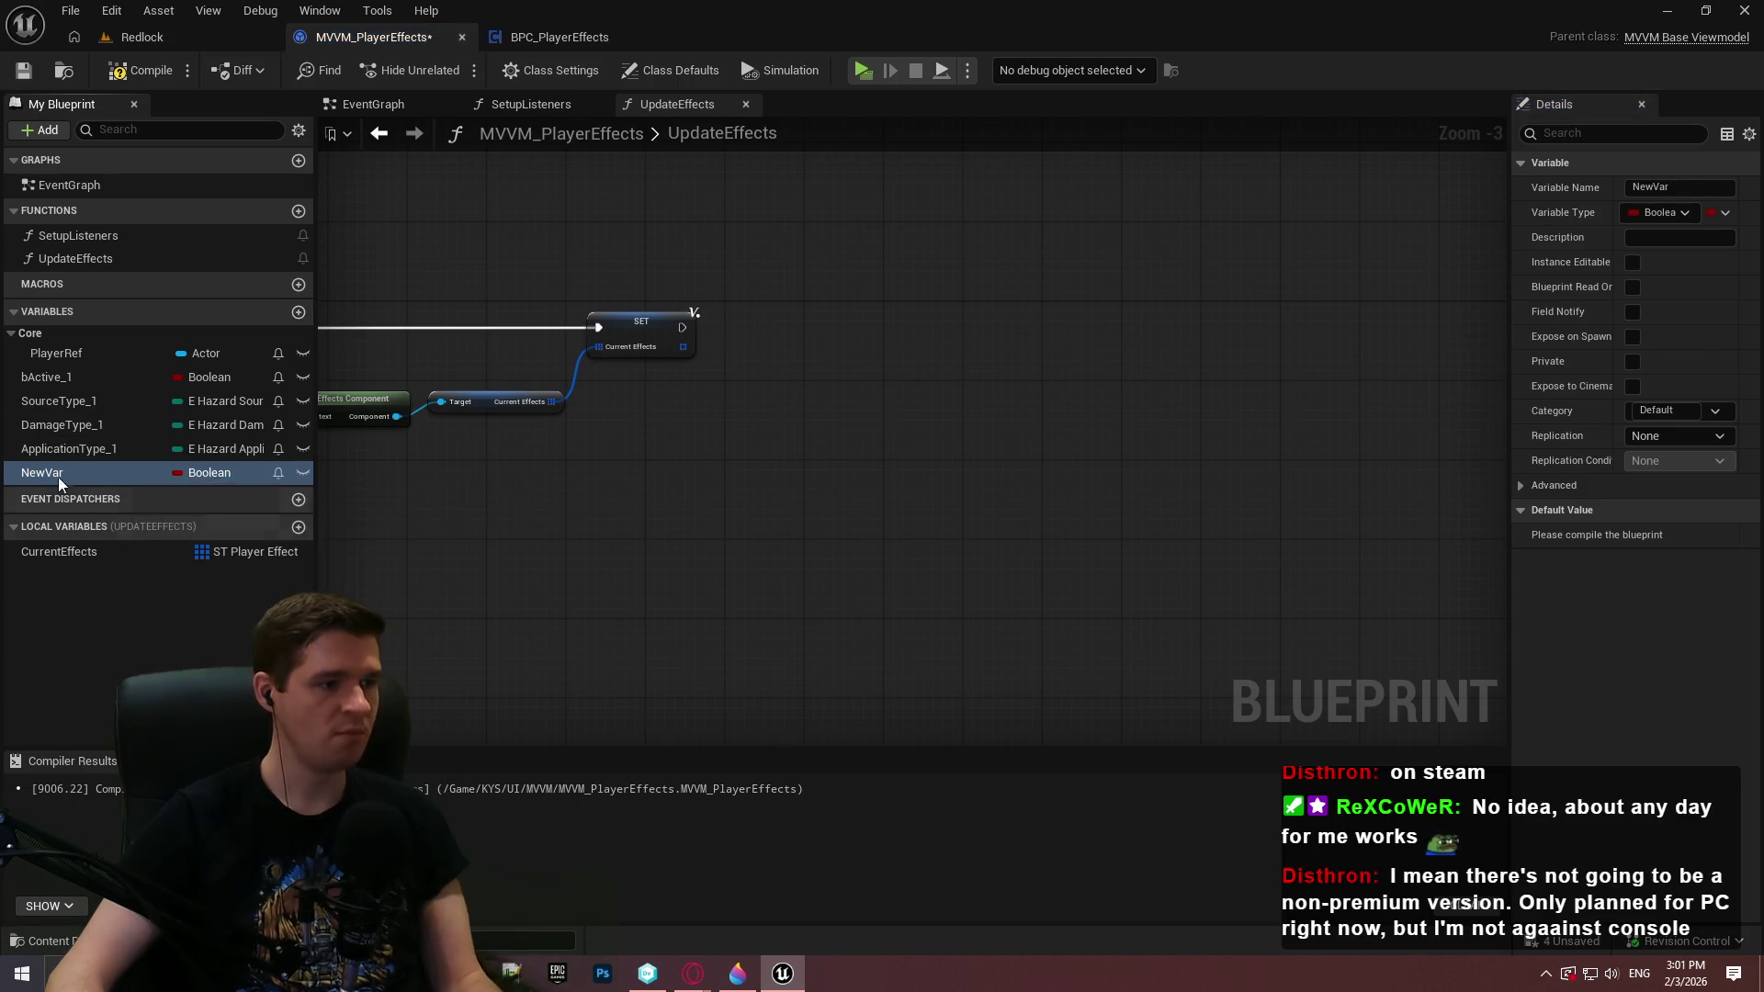
# Rename the new Boolean variable to bIsProximityBased_1
pyautogui.click(48, 477)
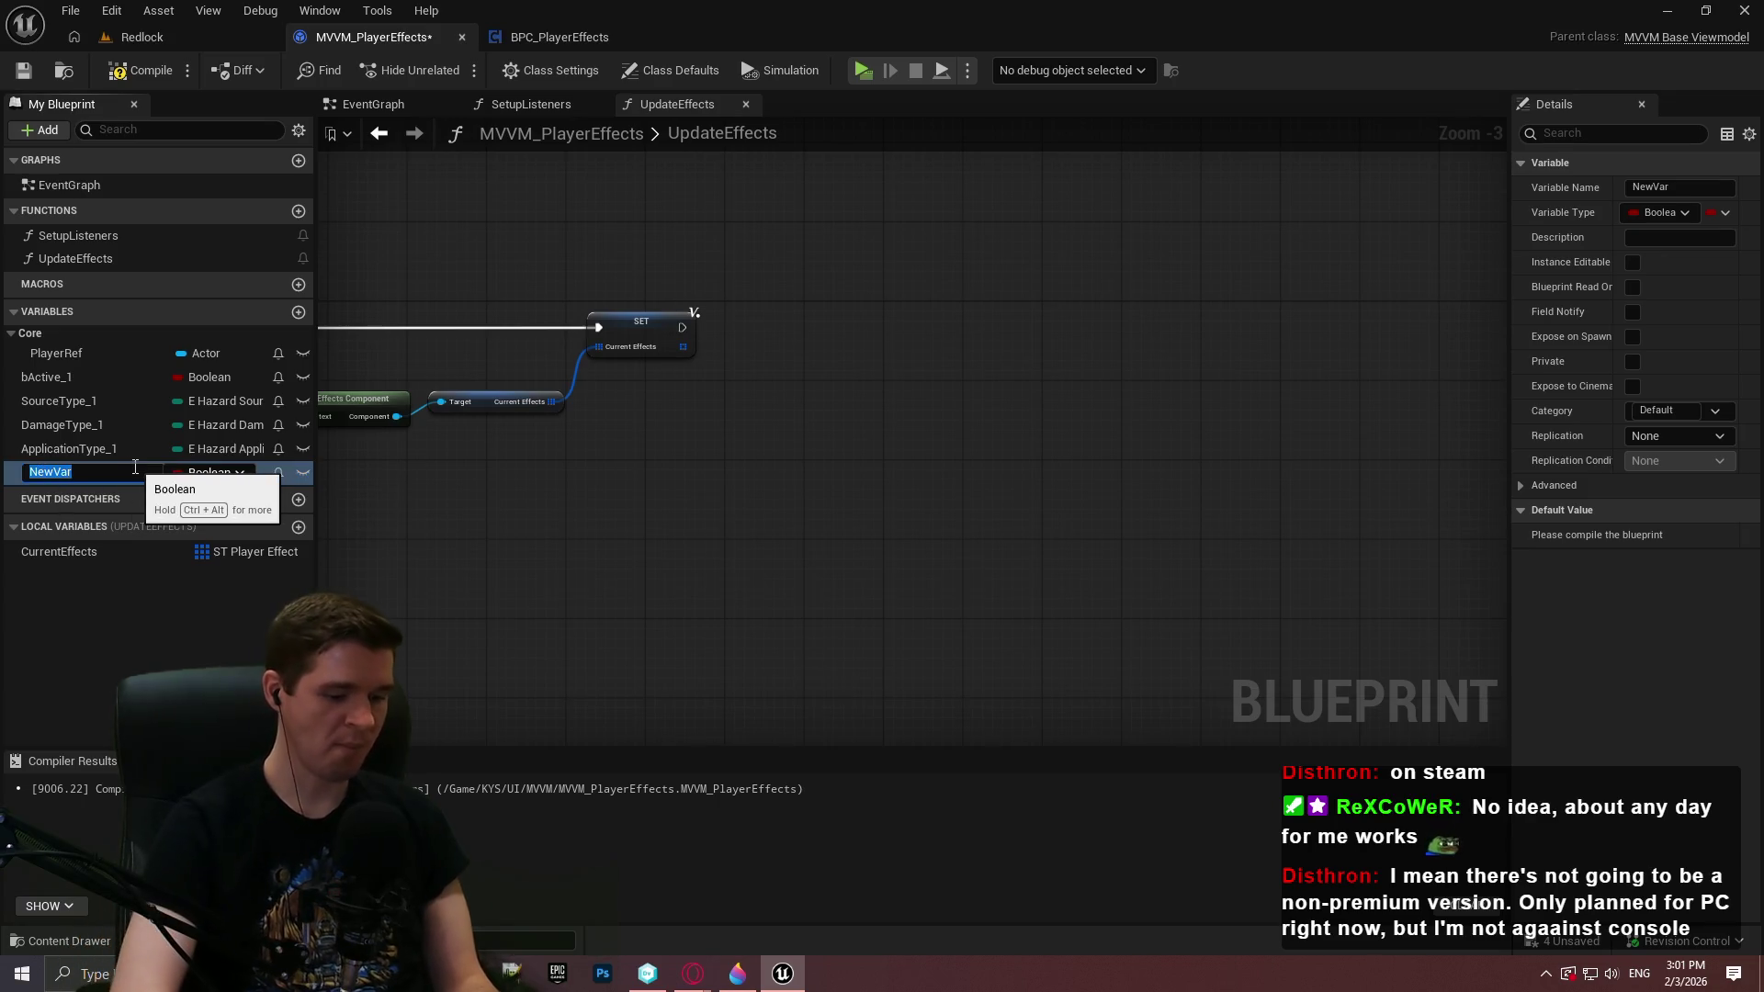
pyautogui.write('bl')
pyautogui.write('x')
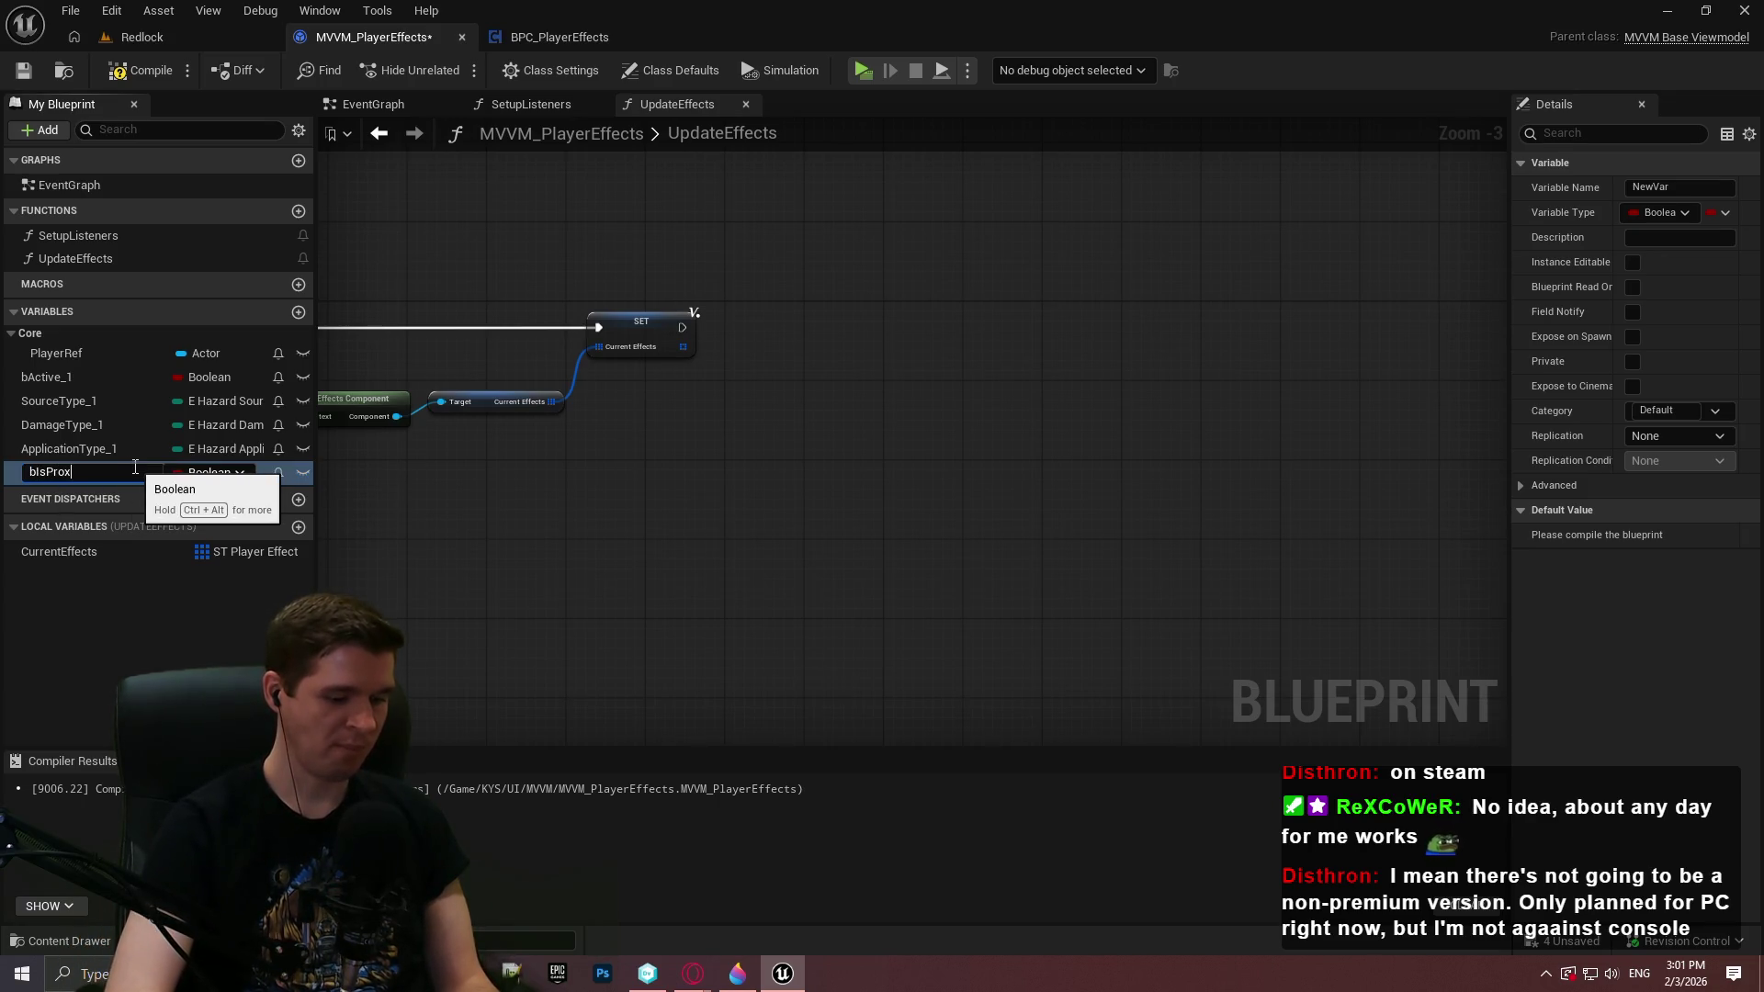
pyautogui.write('imut')
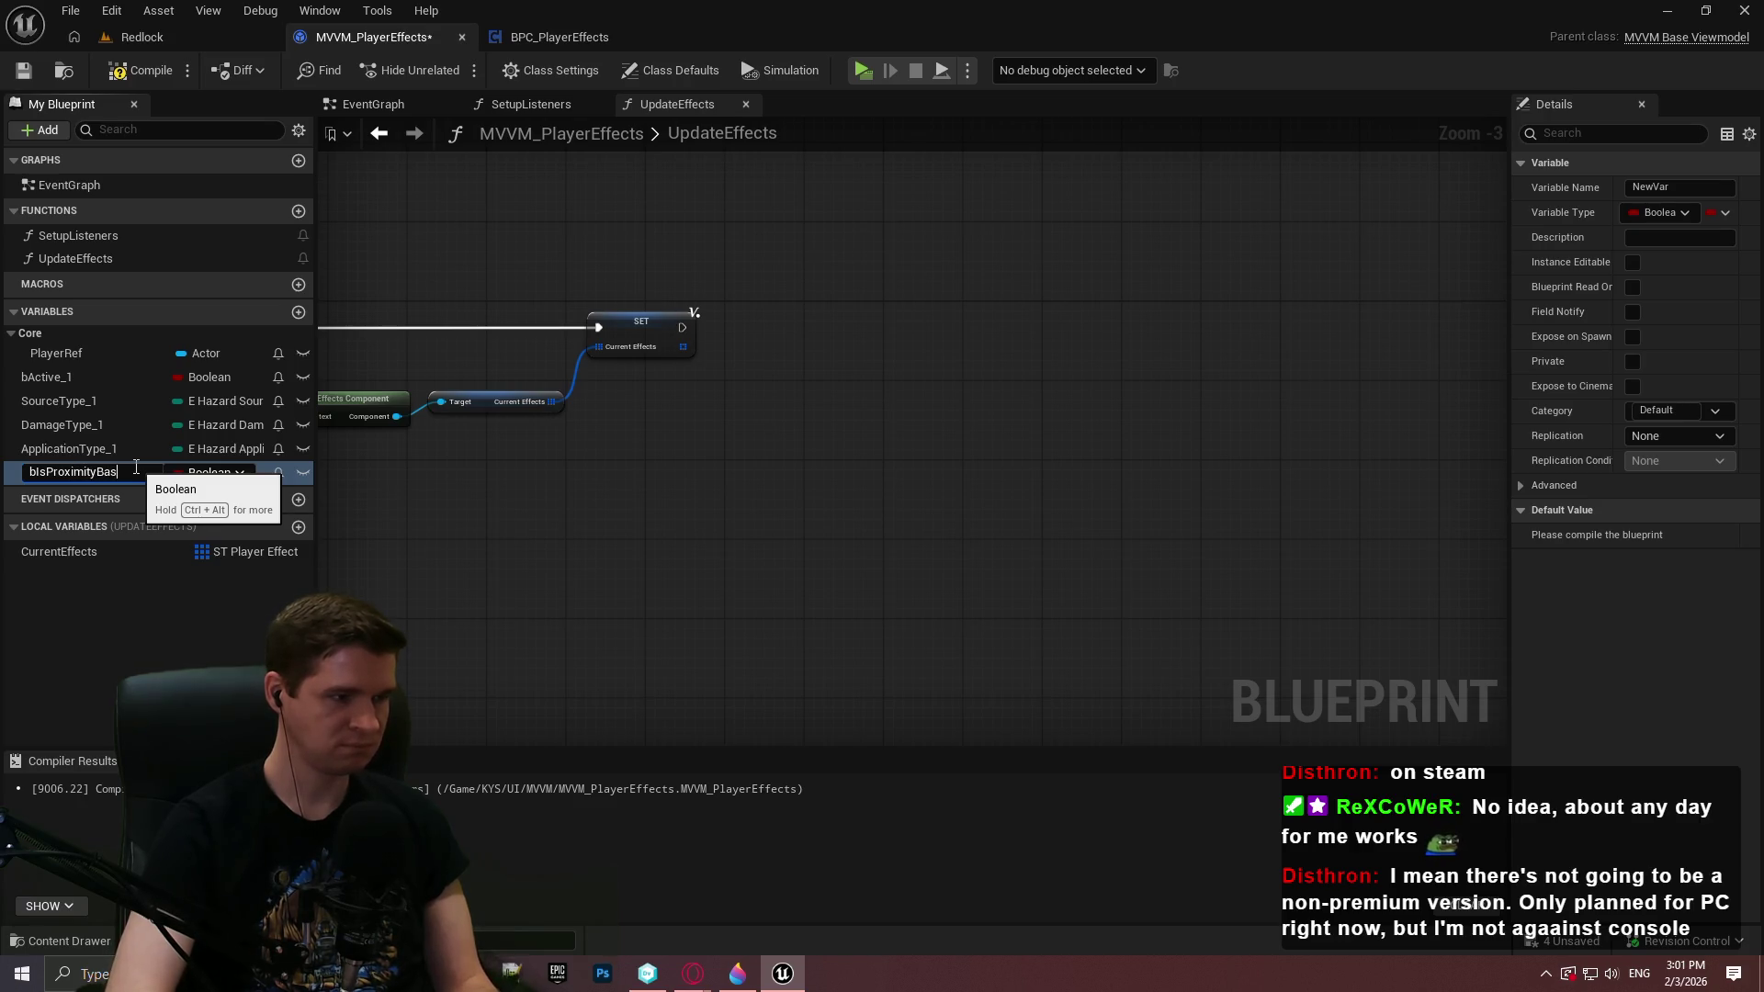
pyautogui.press('Return')
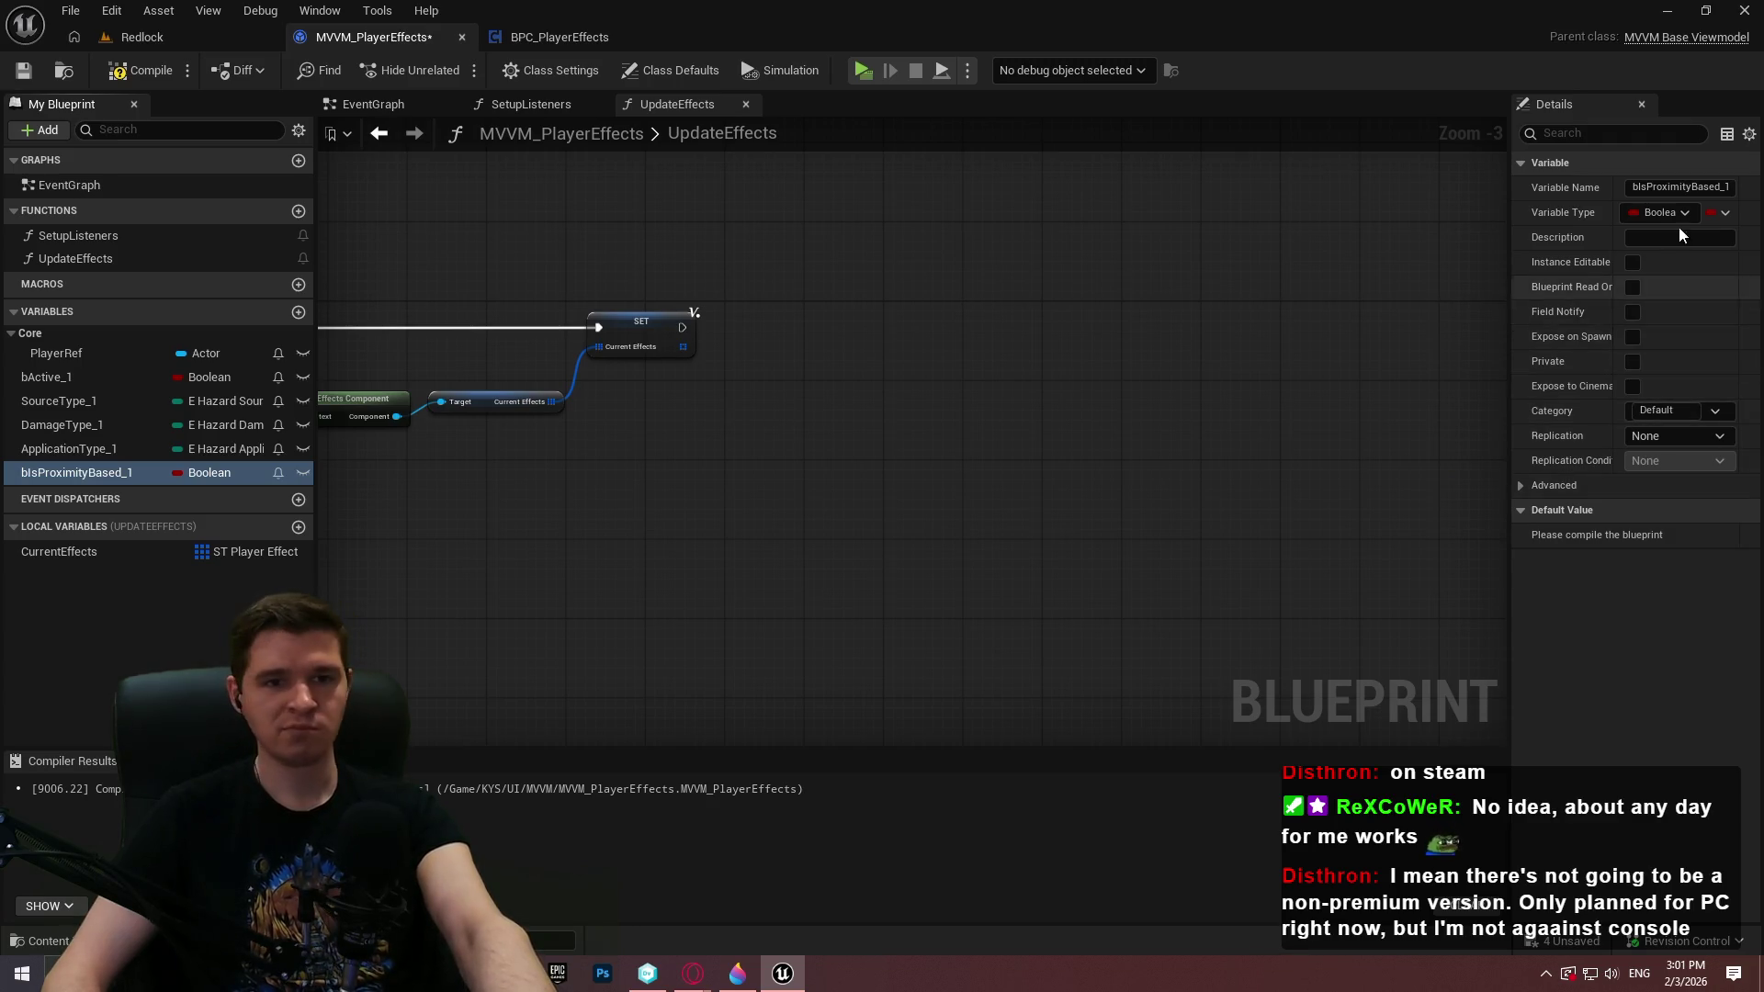
# Add an Integer variable TicksLeft_1, then compile and save the blueprint
pyautogui.click(299, 313)
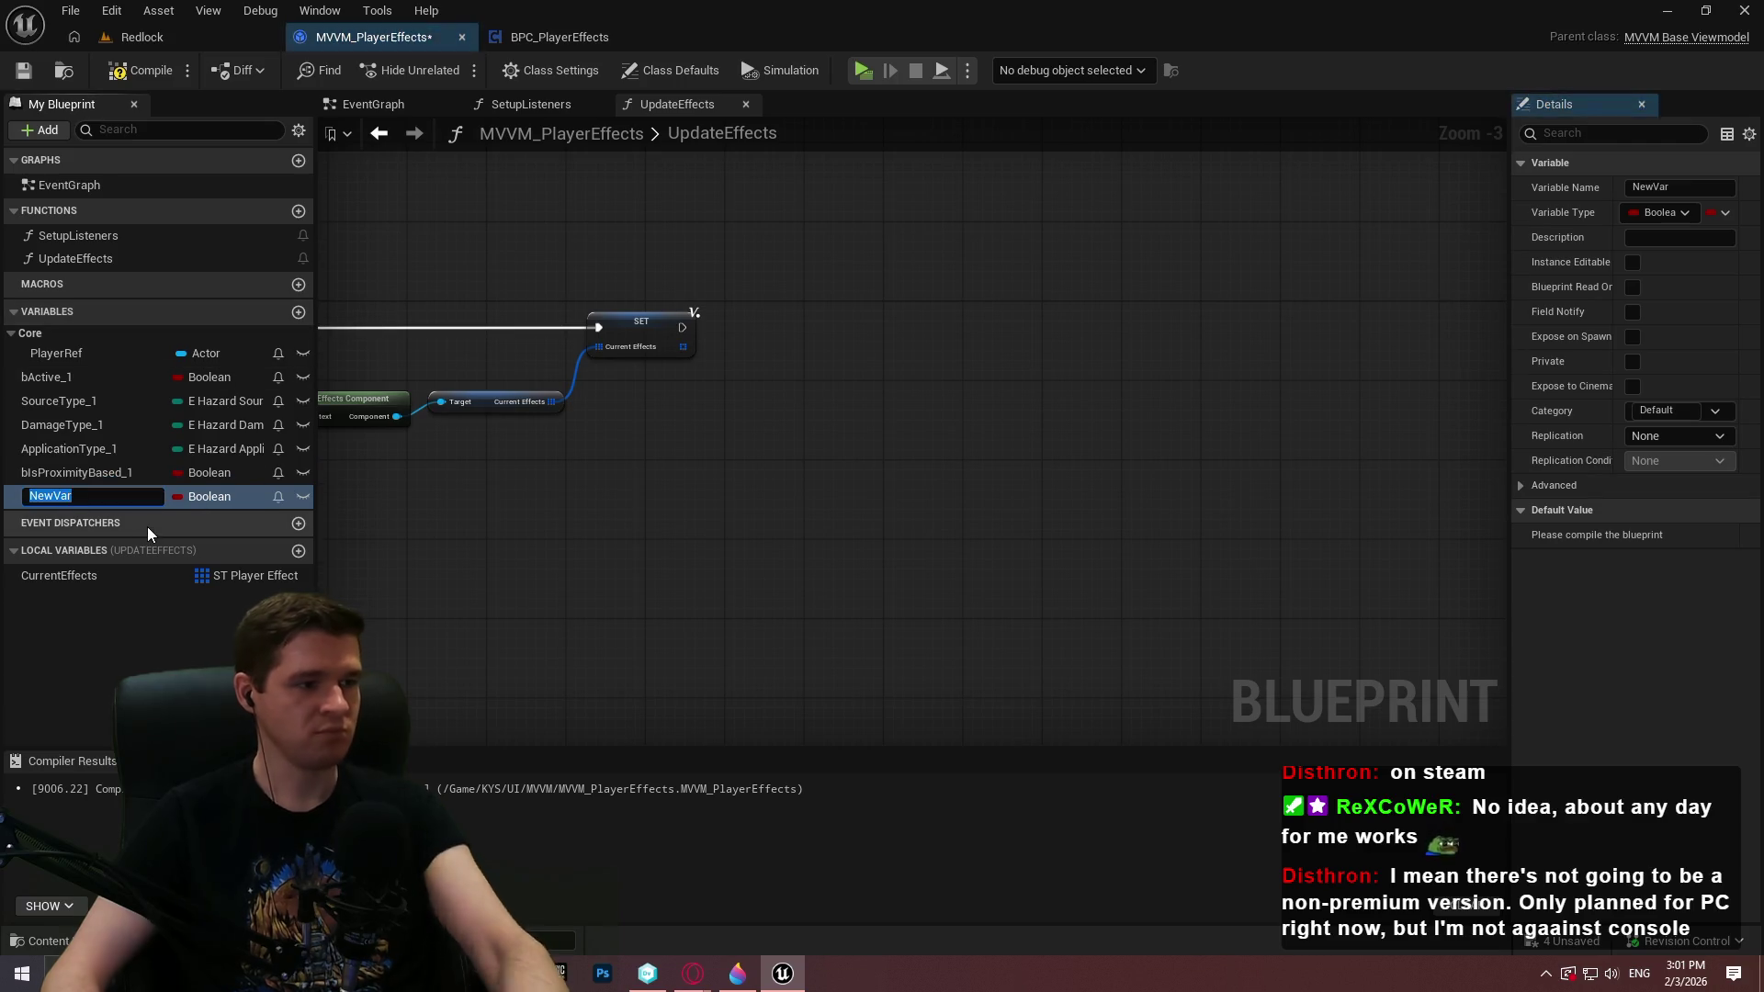
pyautogui.write('Ti')
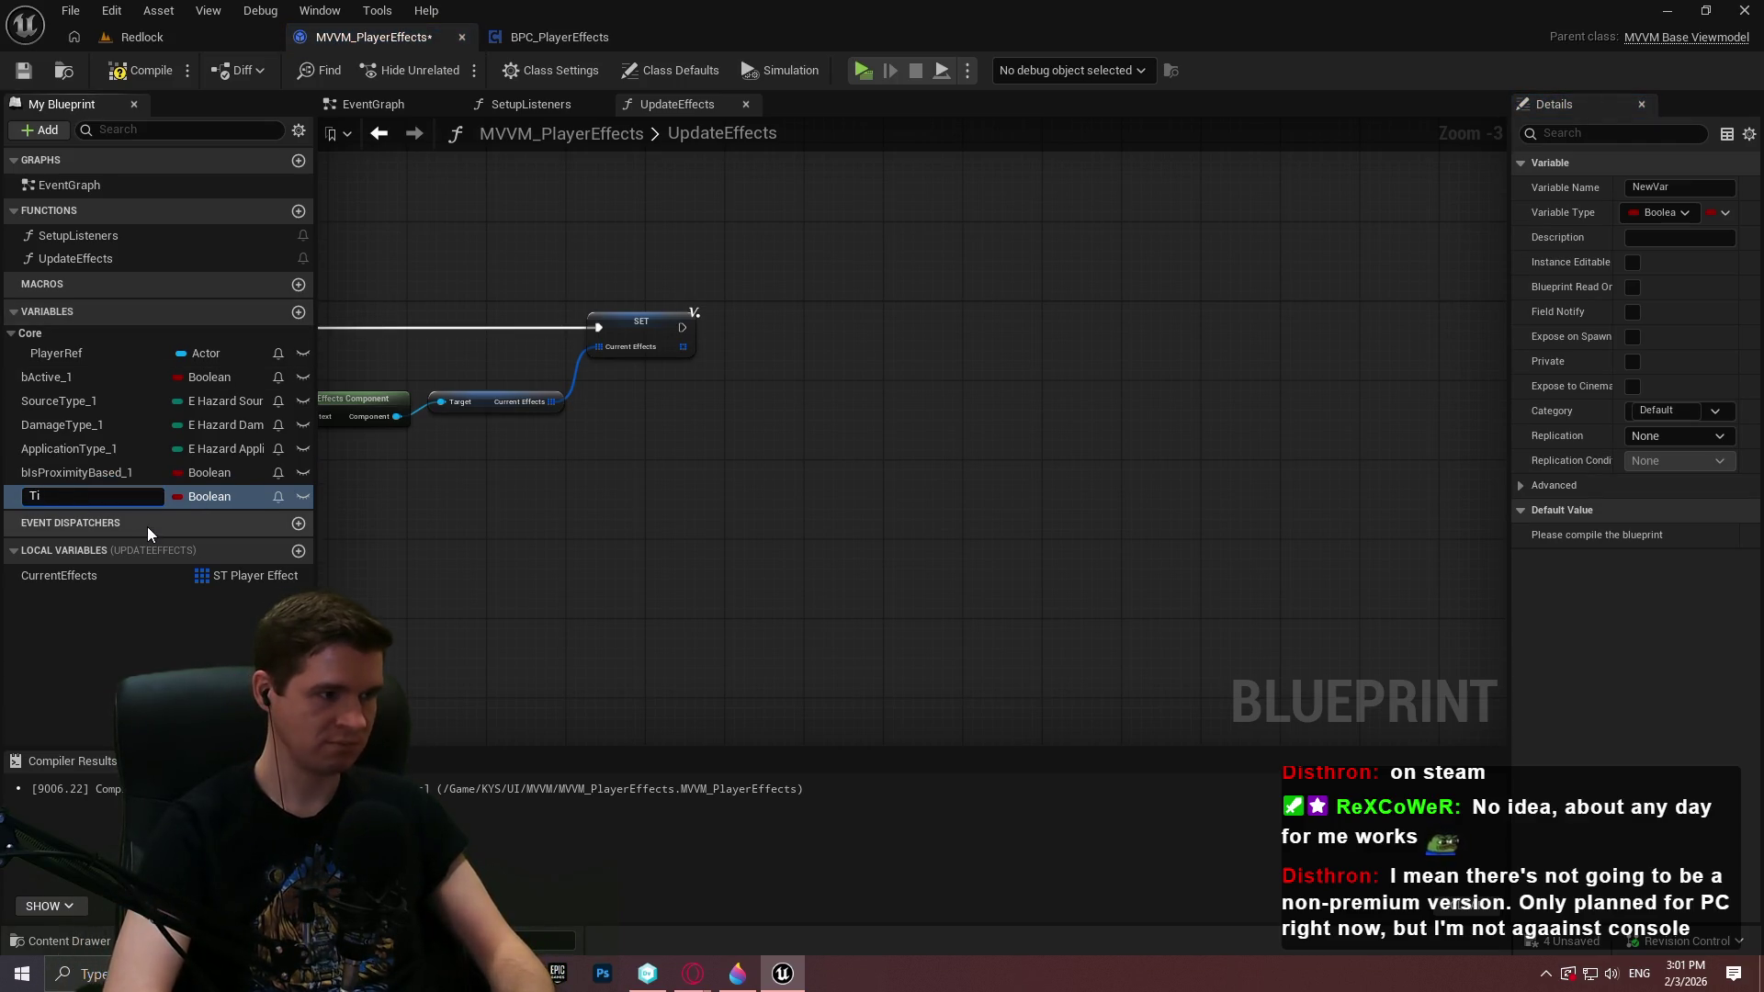
pyautogui.write('cksILeft')
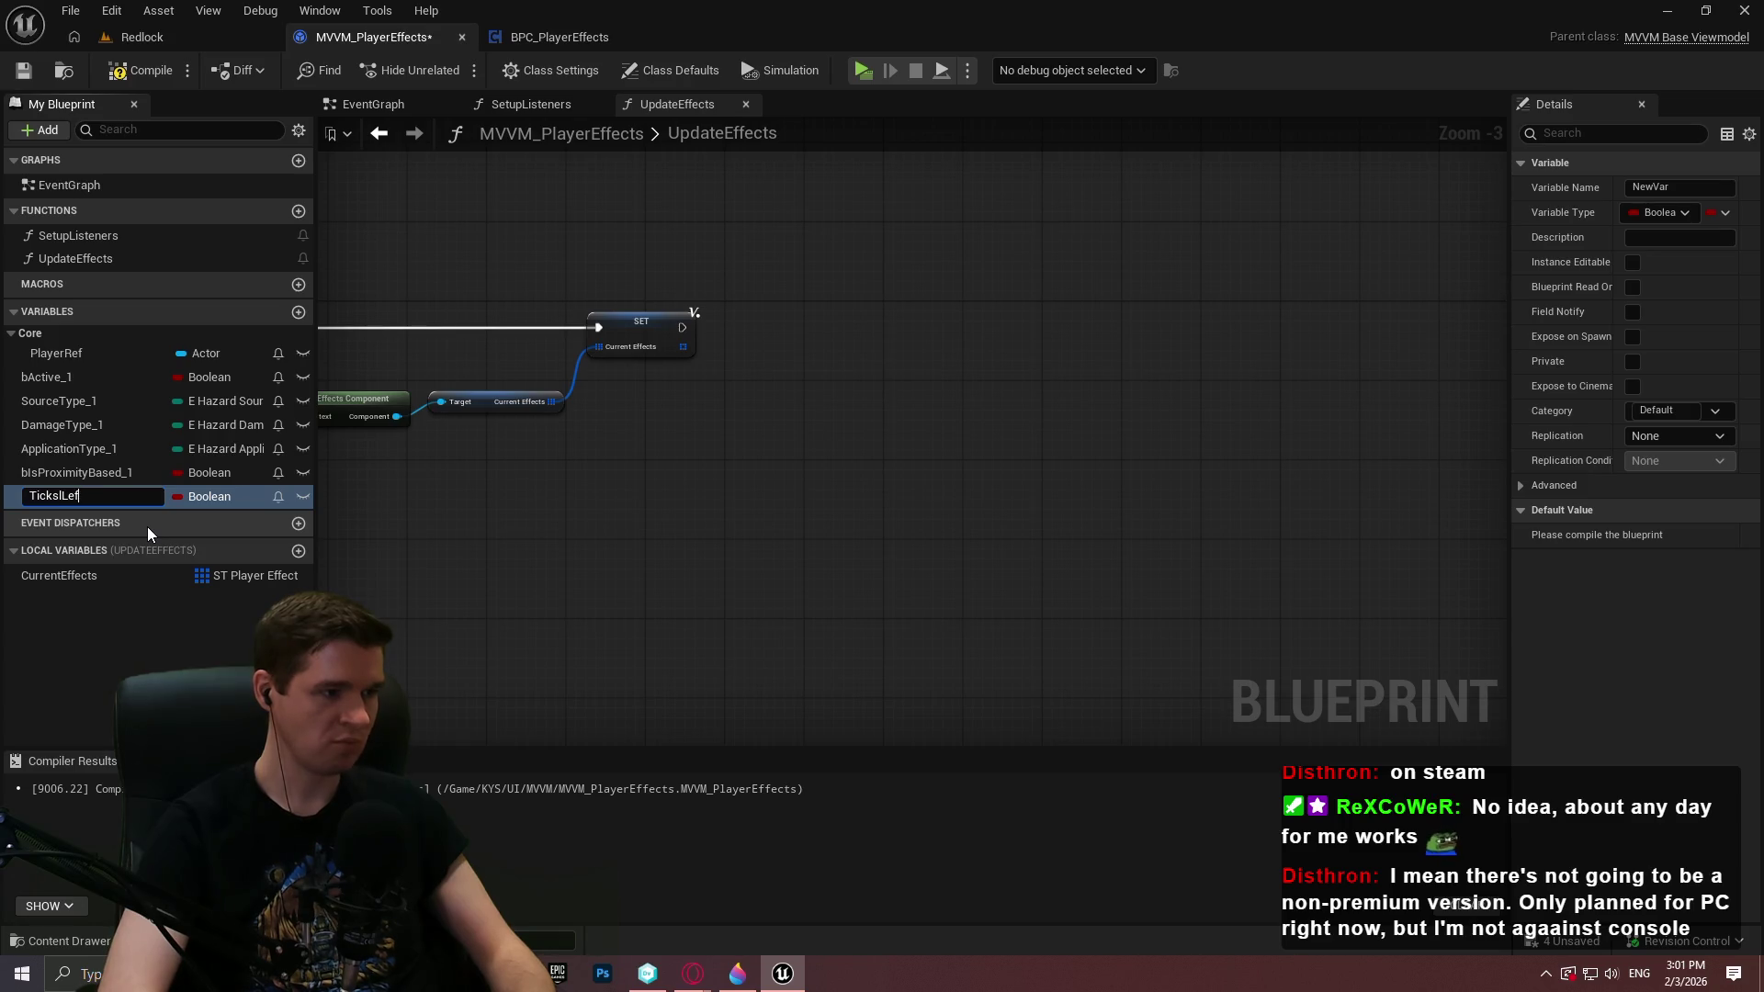
pyautogui.press('BackSpace')
pyautogui.press('BackSpace')
pyautogui.press('BackSpace')
pyautogui.write('Left_')
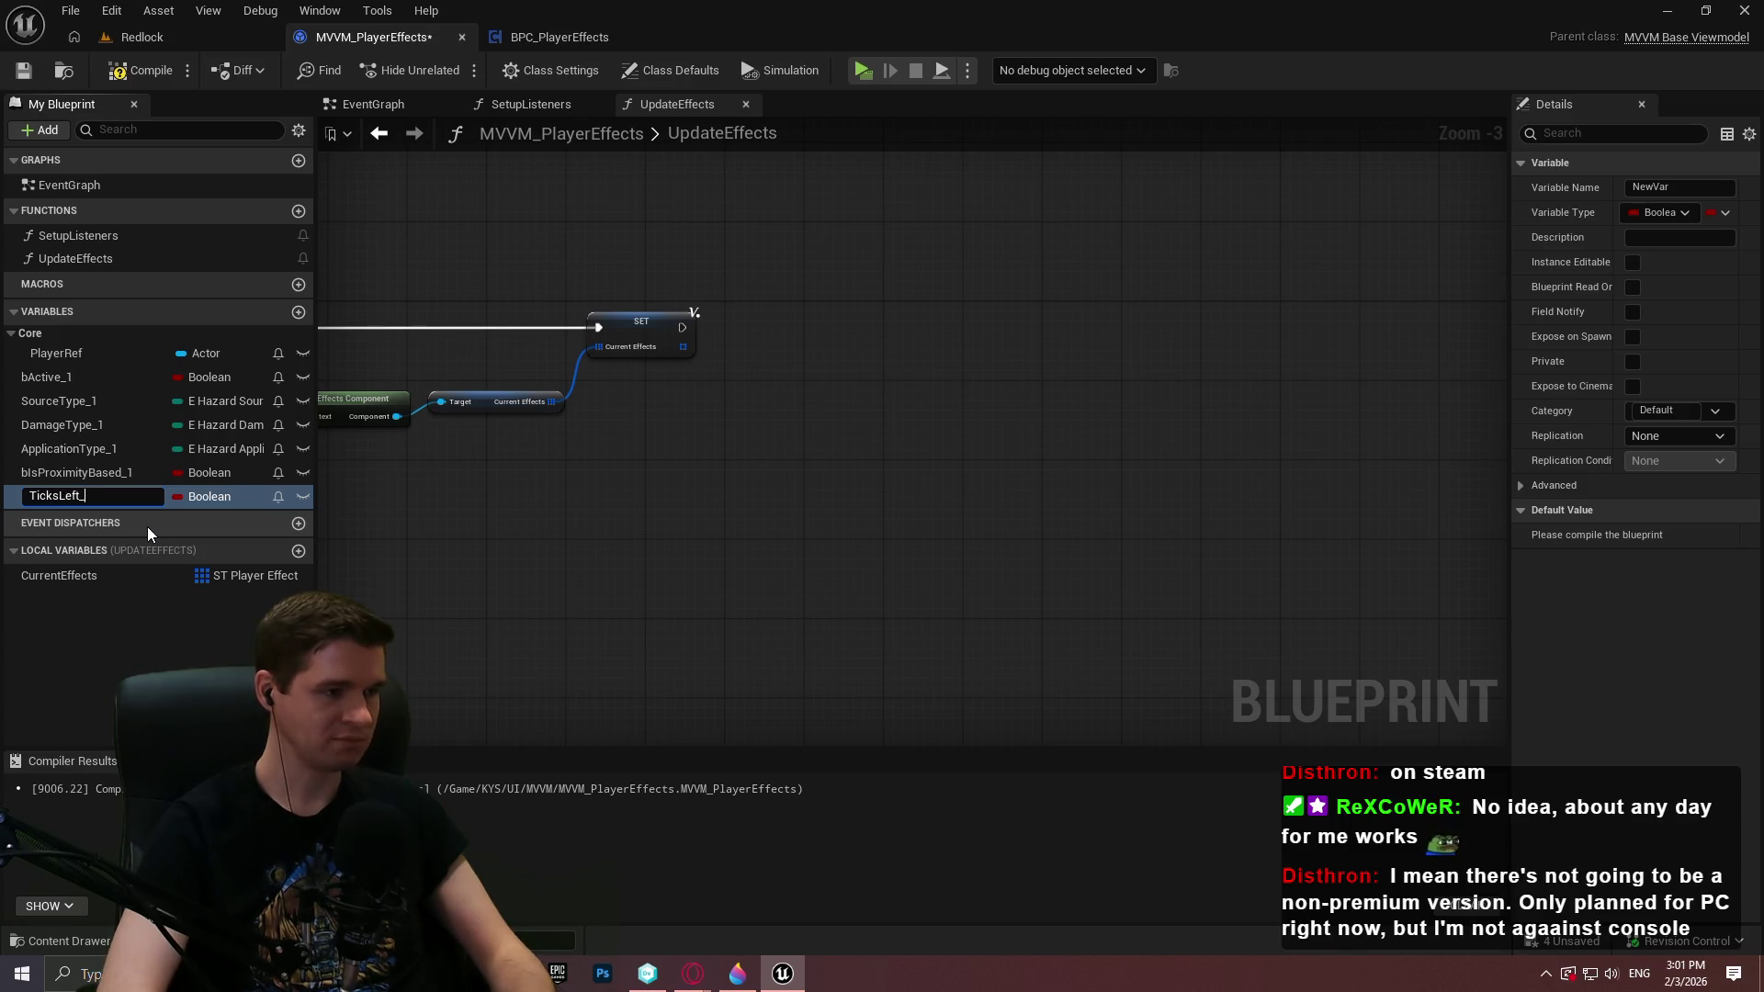
pyautogui.press('Return')
pyautogui.click(204, 496)
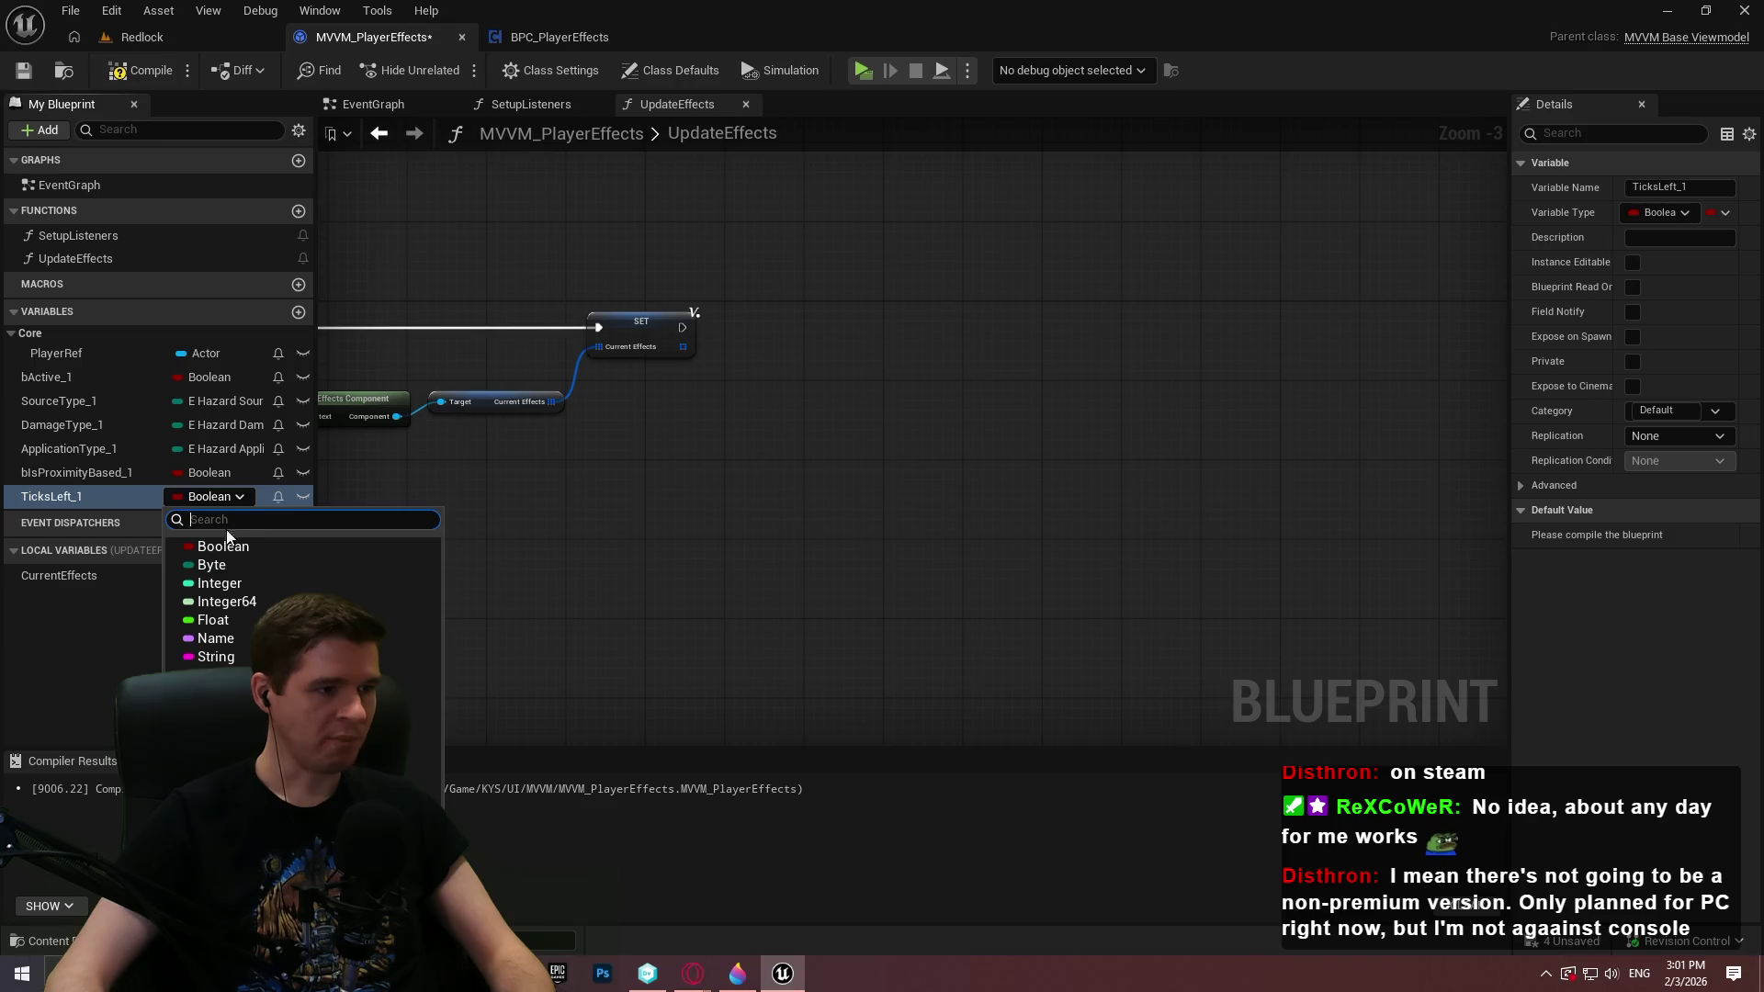
pyautogui.click(237, 582)
pyautogui.click(140, 71)
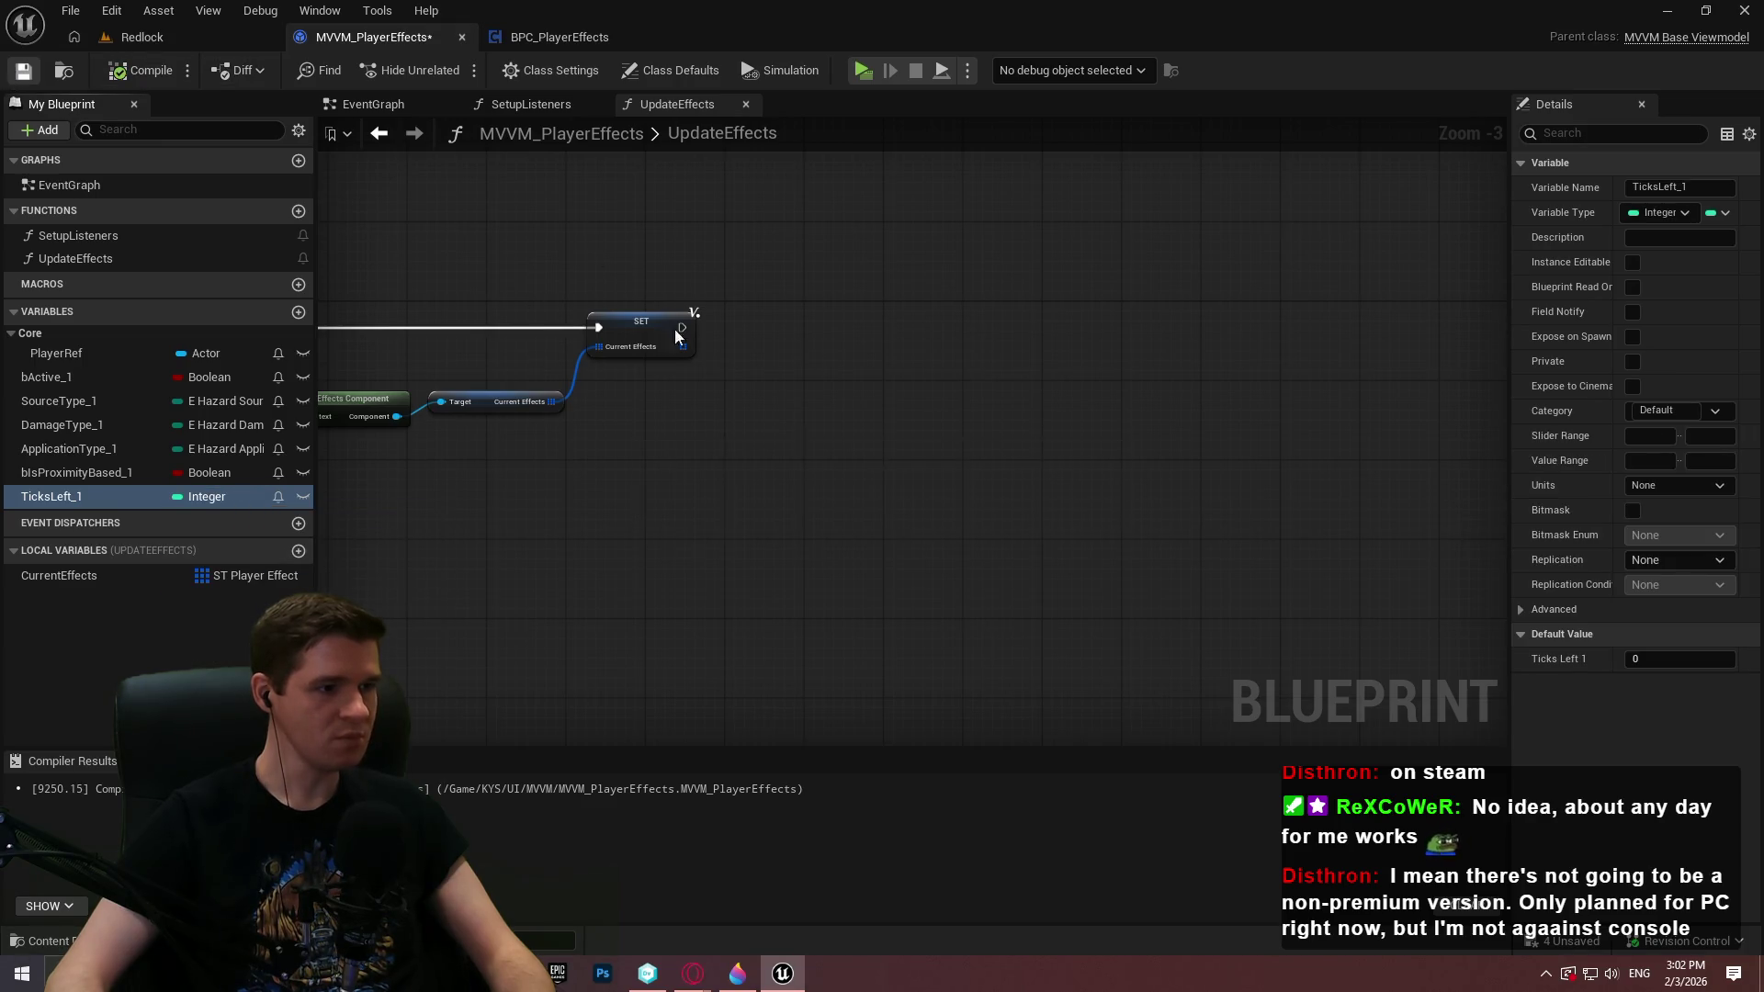
pyautogui.hotkey('ctrl', 's')
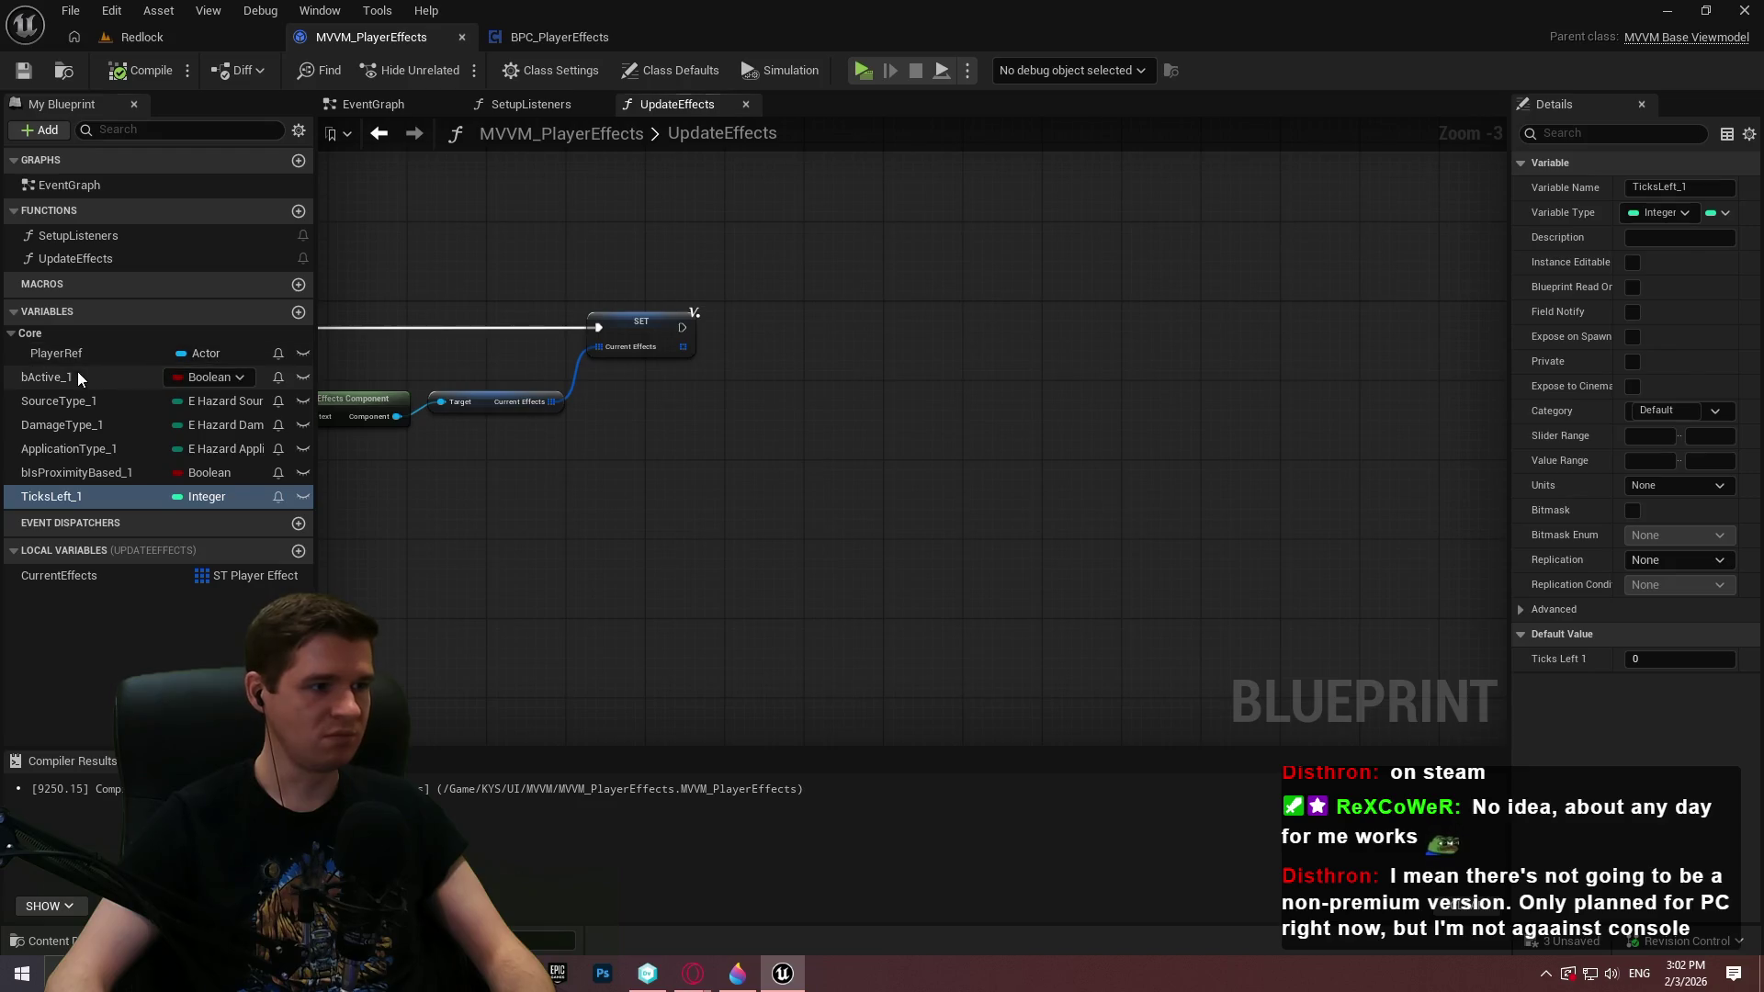
# Give bActive_1 the category Effect1 and move SourceType_1, DamageType_1 and TicksLeft_1 into it
pyautogui.click(51, 377)
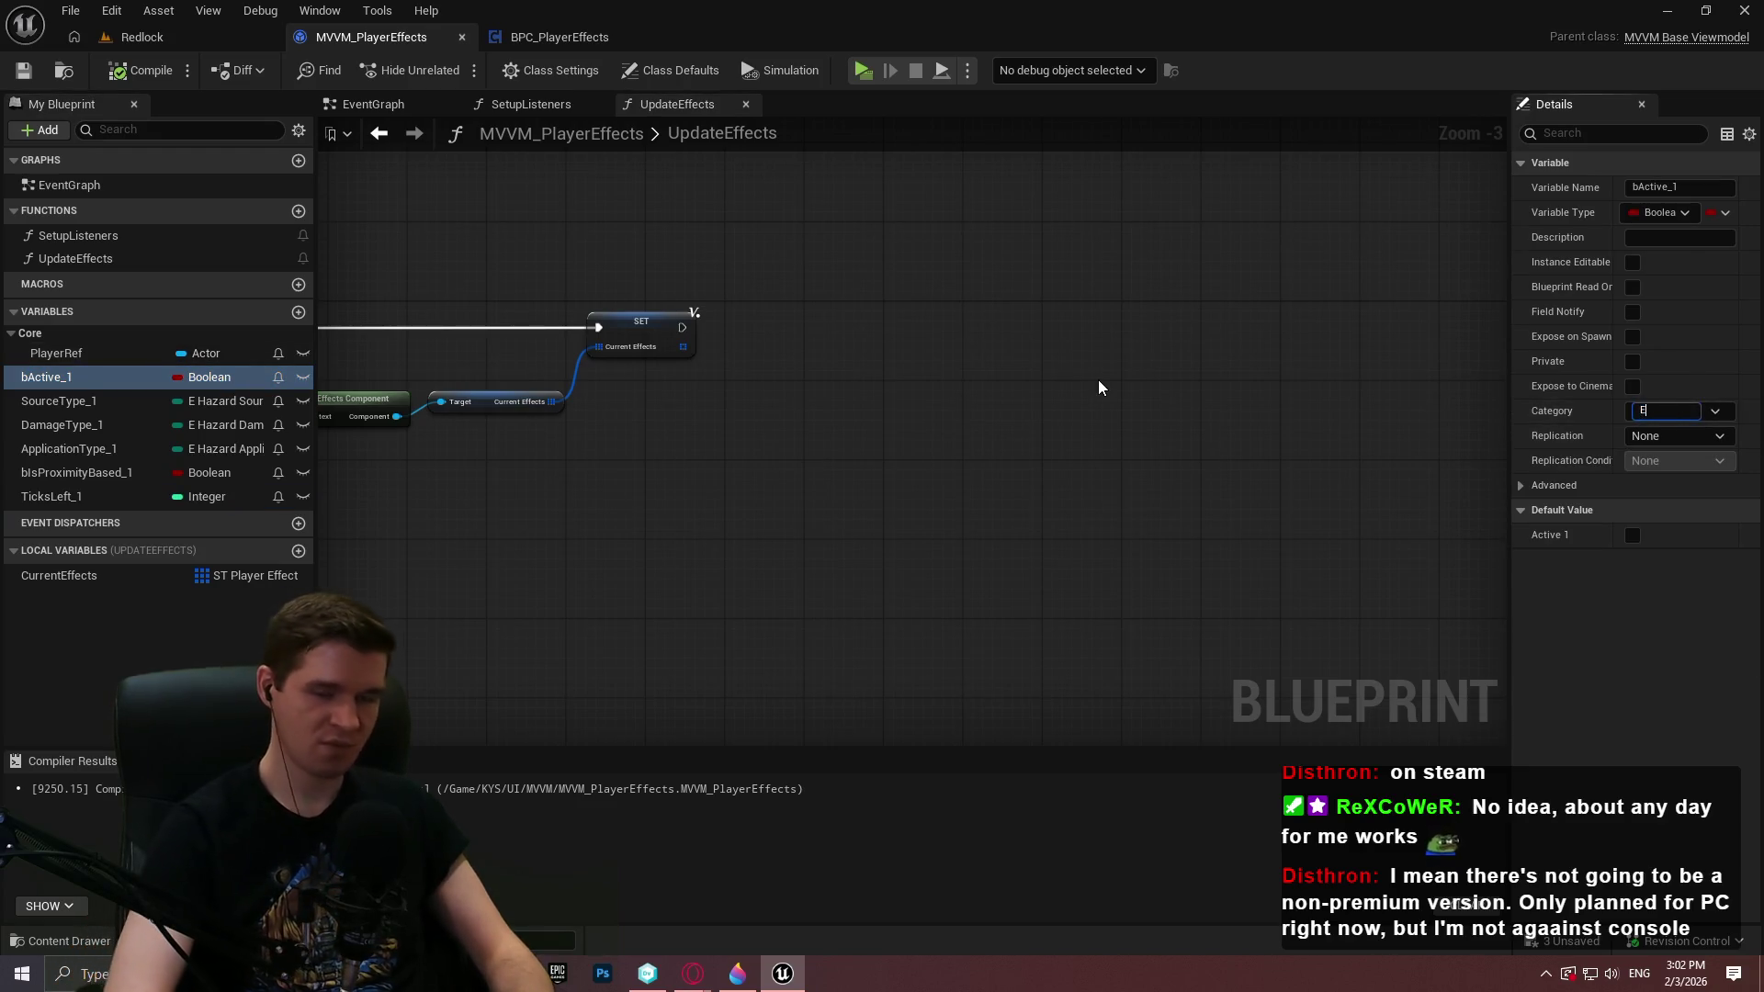
pyautogui.write('Effect1')
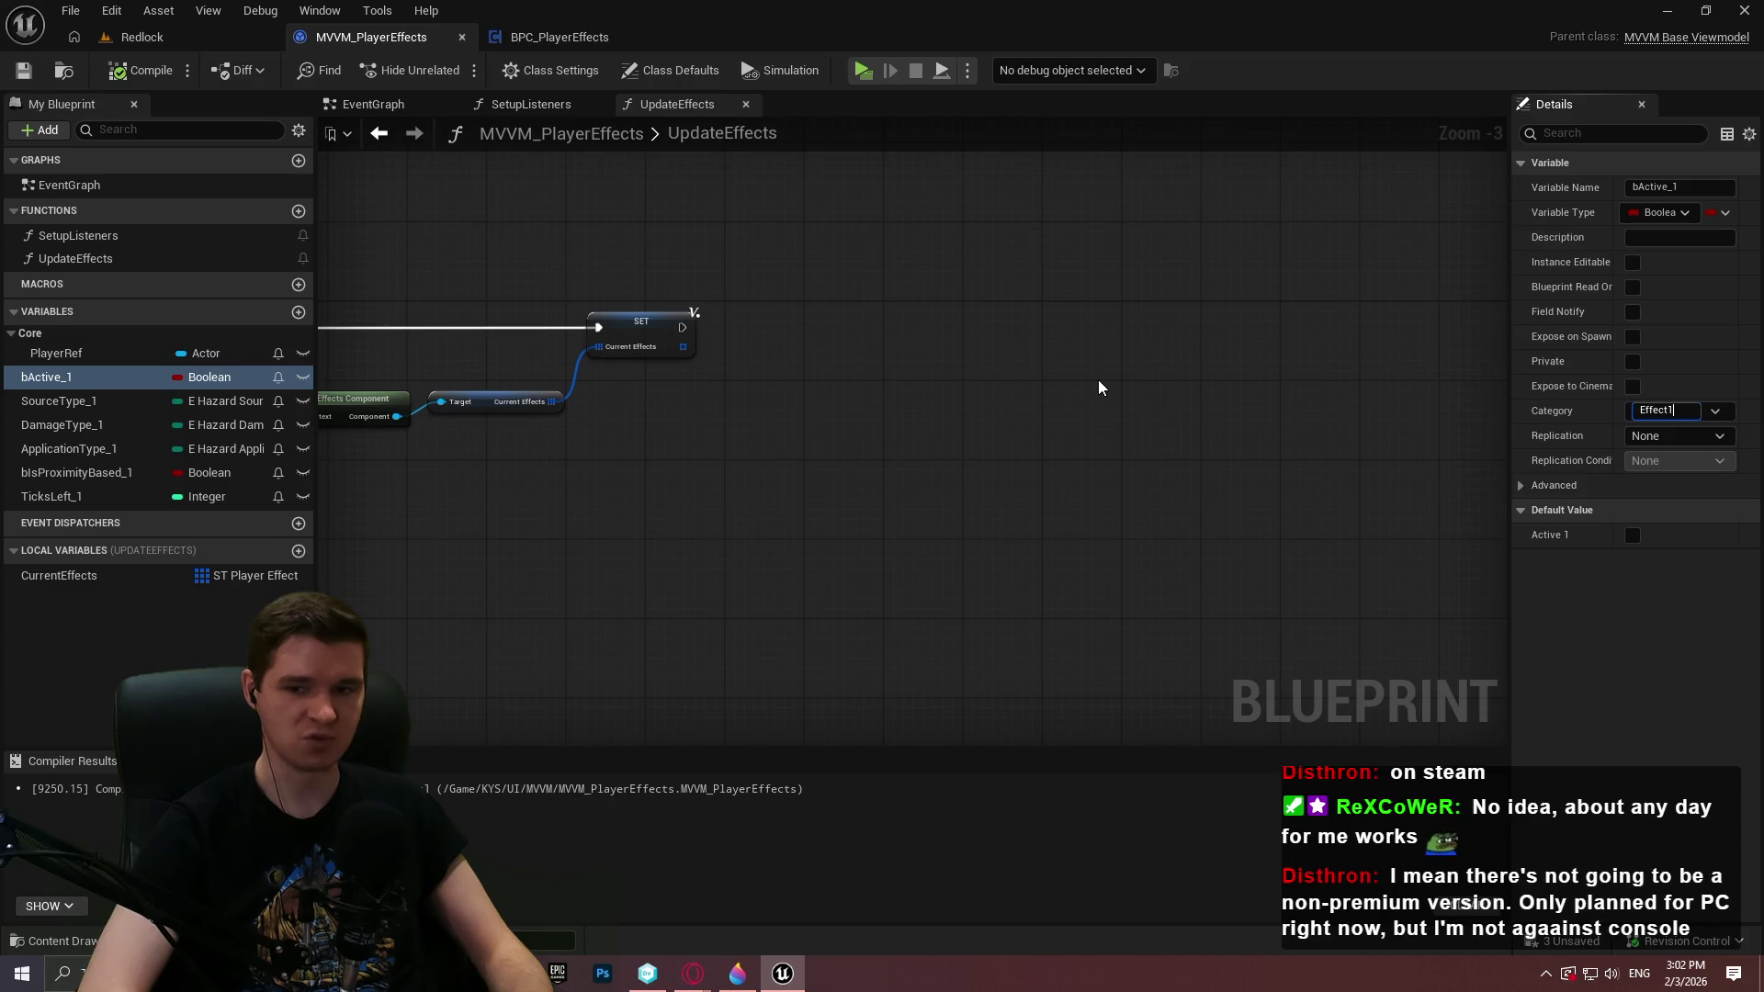
pyautogui.press('Return')
pyautogui.moveTo(55, 417); pyautogui.dragTo(46, 377)
pyautogui.moveTo(53, 467); pyautogui.dragTo(42, 377)
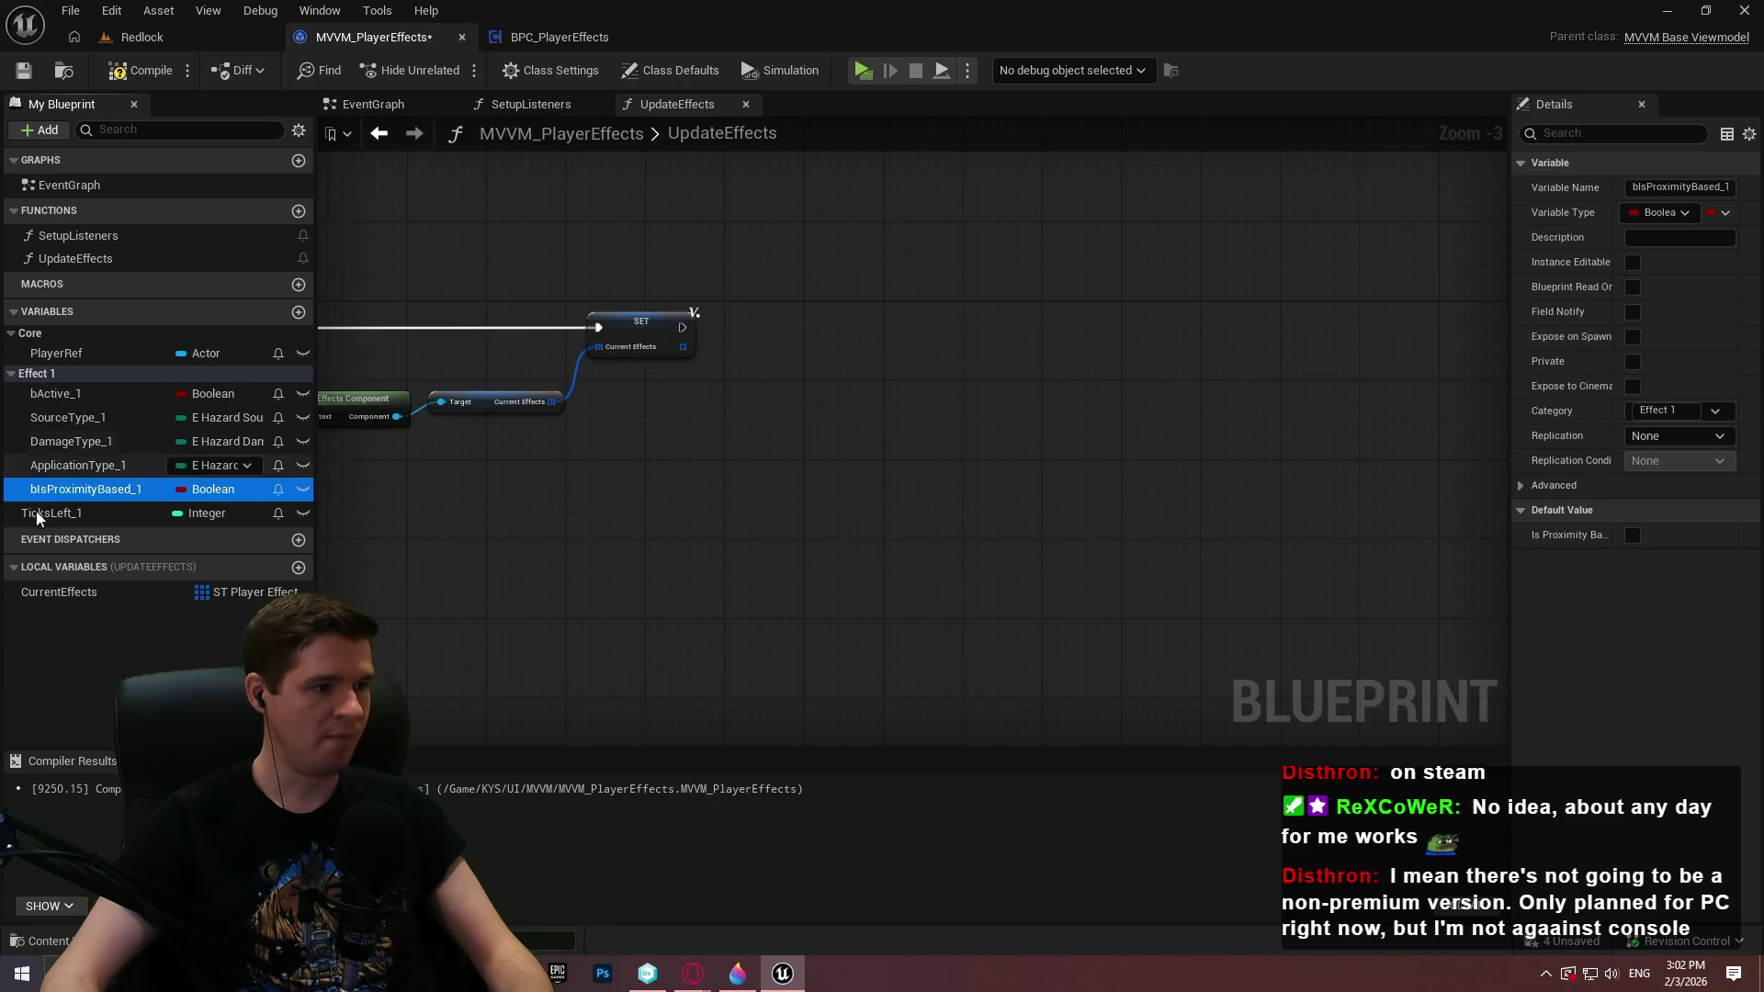
pyautogui.moveTo(36, 511); pyautogui.dragTo(40, 377)
pyautogui.rightClick(40, 377)
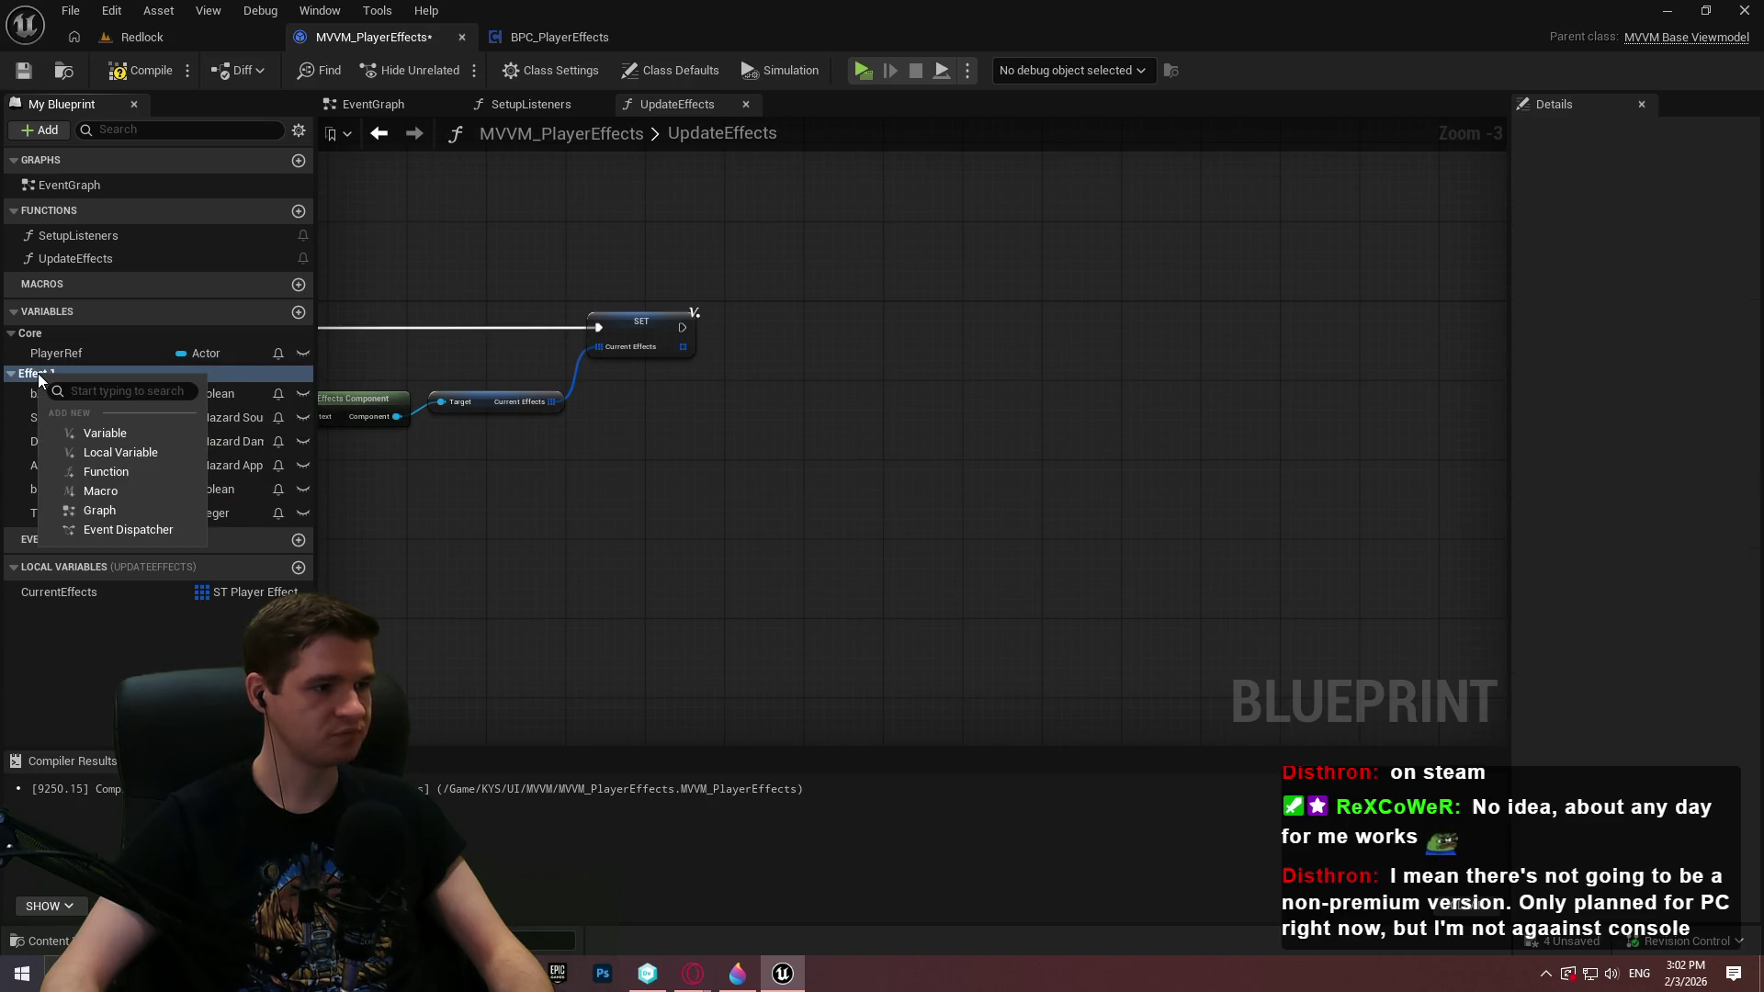
pyautogui.click(448, 372)
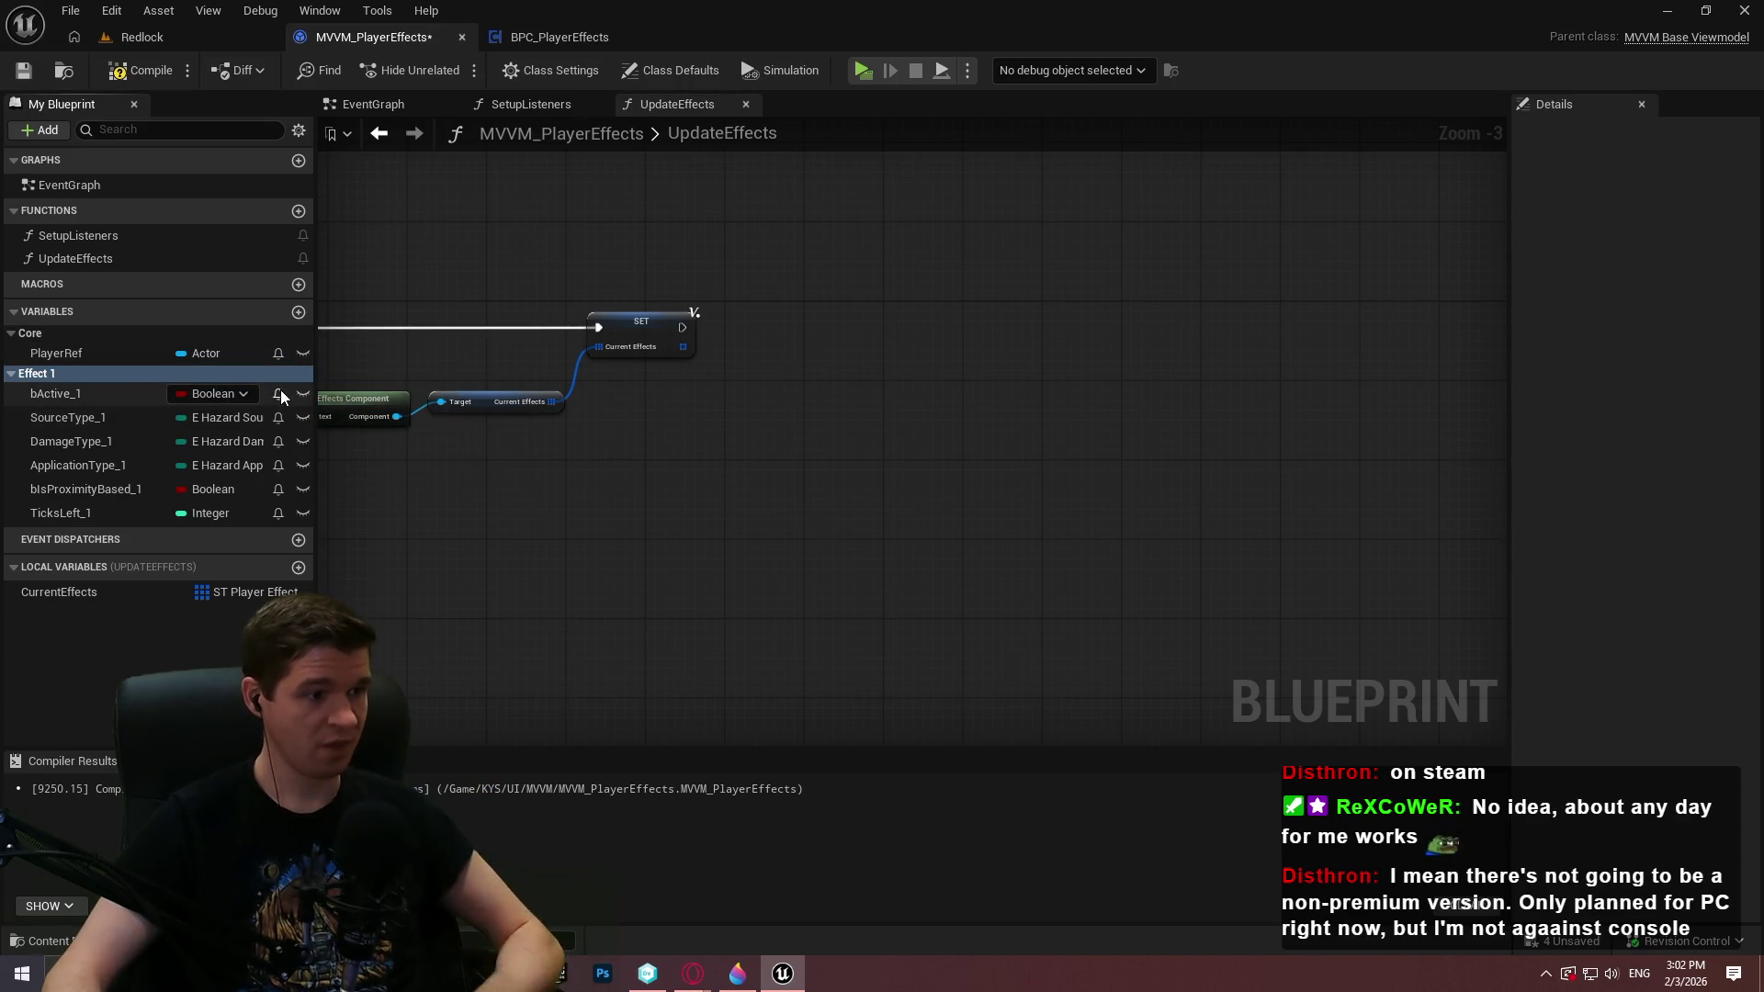
# Turn on Field Notify for all six _1 variables, then compile and save
pyautogui.click(279, 393)
pyautogui.click(278, 417)
pyautogui.click(279, 441)
pyautogui.click(278, 465)
pyautogui.click(278, 489)
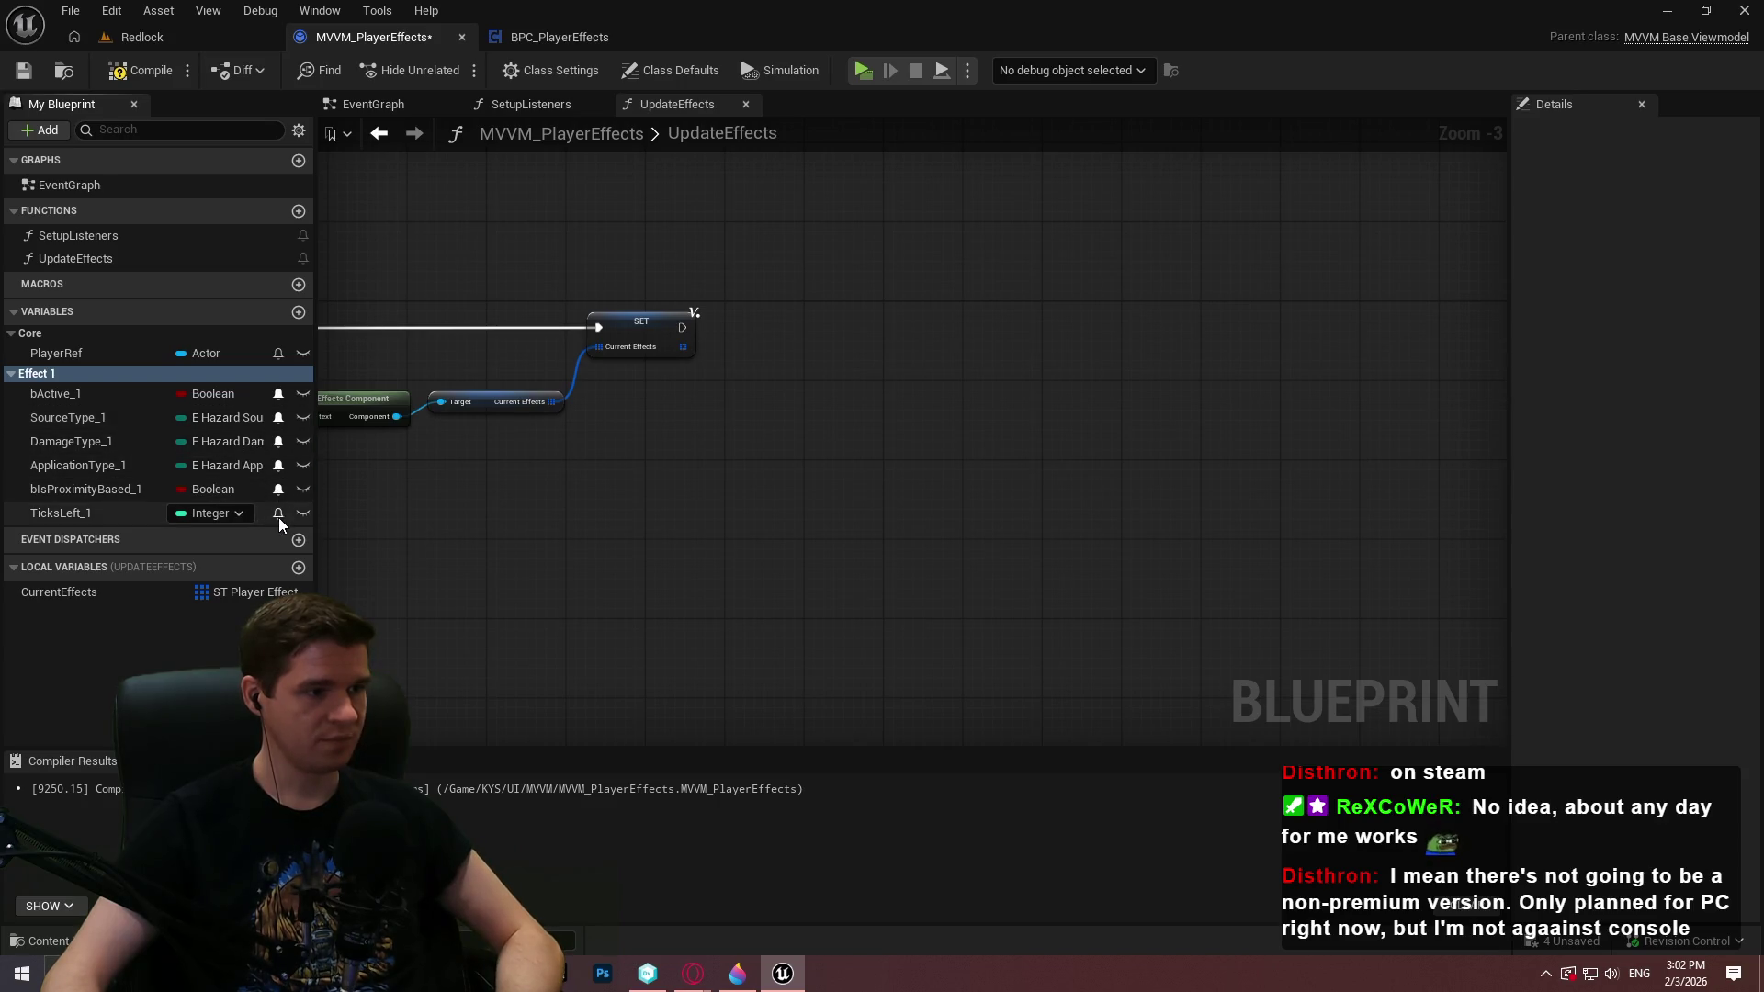
pyautogui.click(278, 513)
pyautogui.click(140, 70)
pyautogui.click(23, 70)
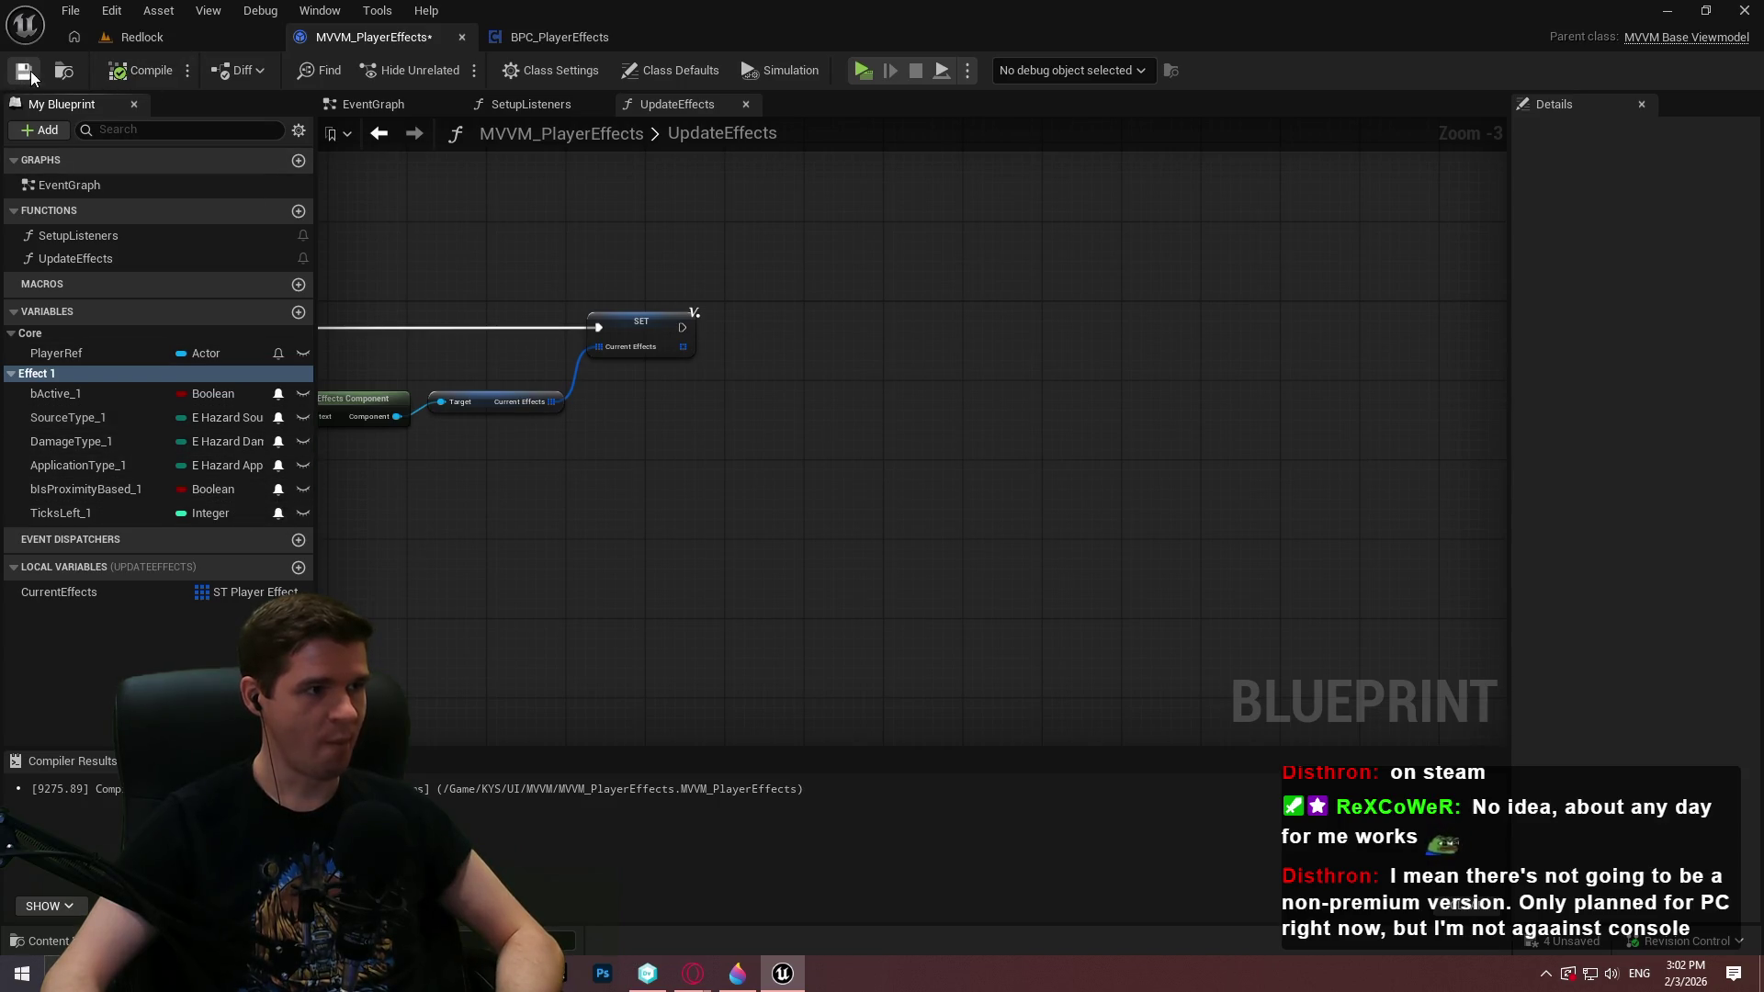
pyautogui.click(960, 314)
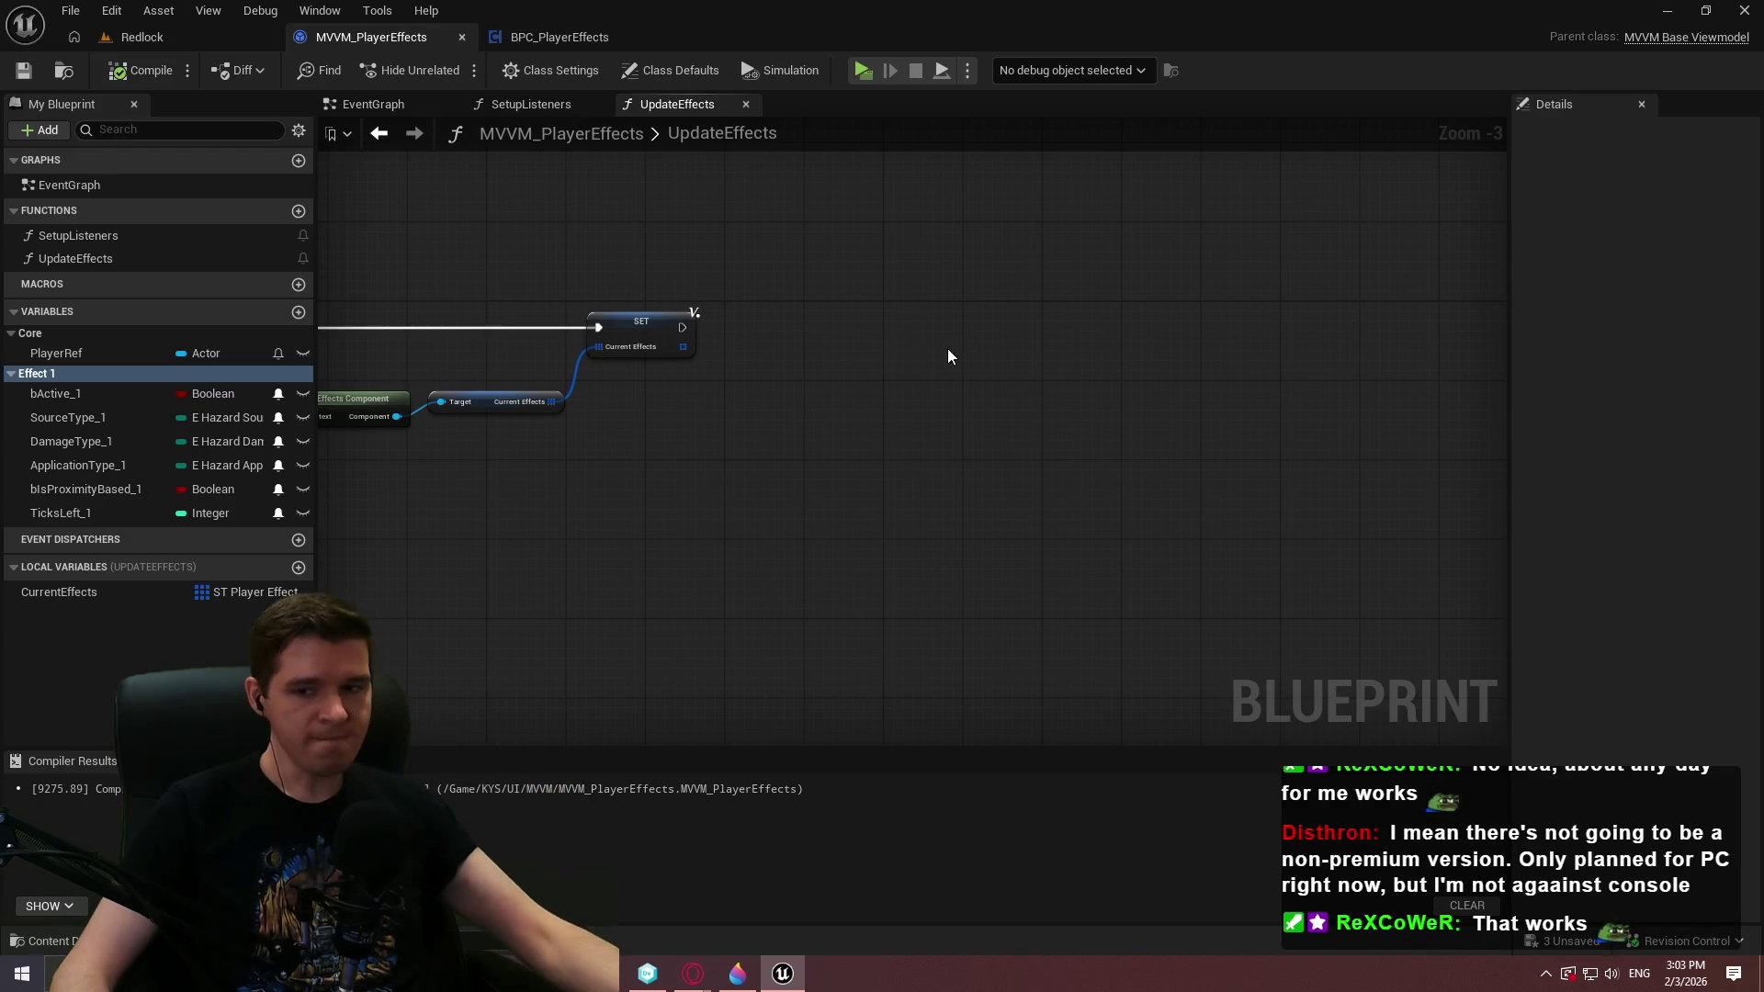
# Add a For Loop node beside the SET node in UpdateEffects
pyautogui.press('Home')
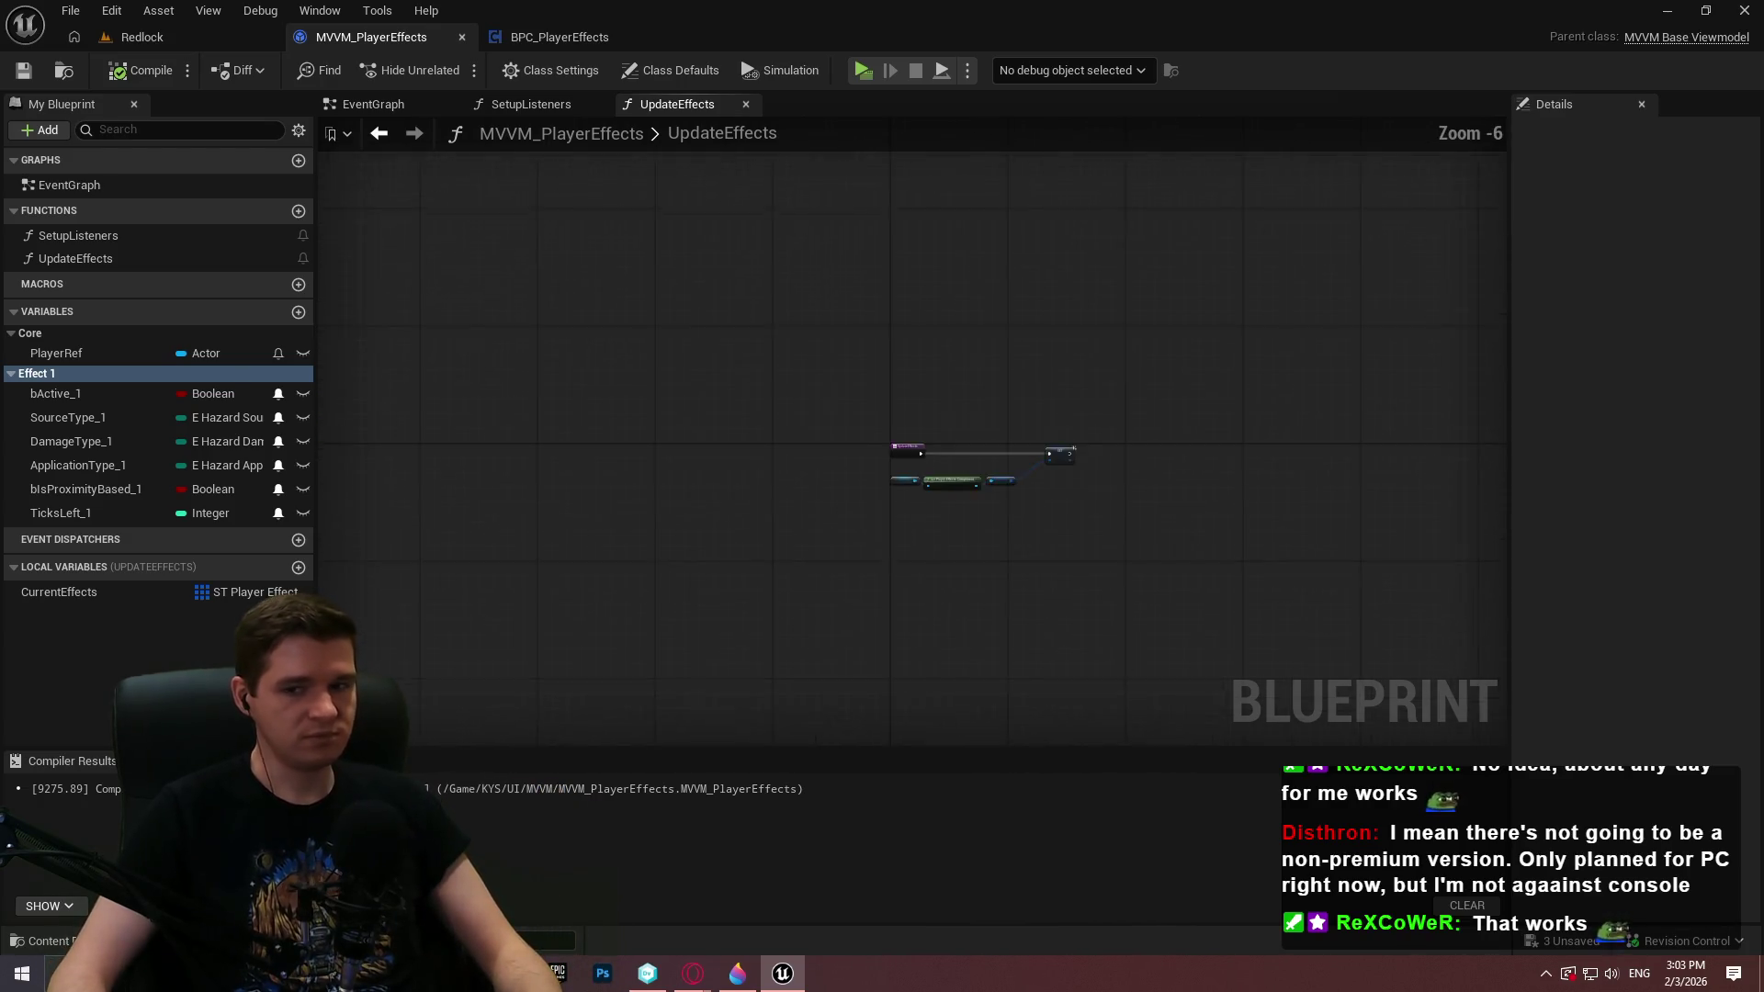
pyautogui.scroll(2, 1133, 527)
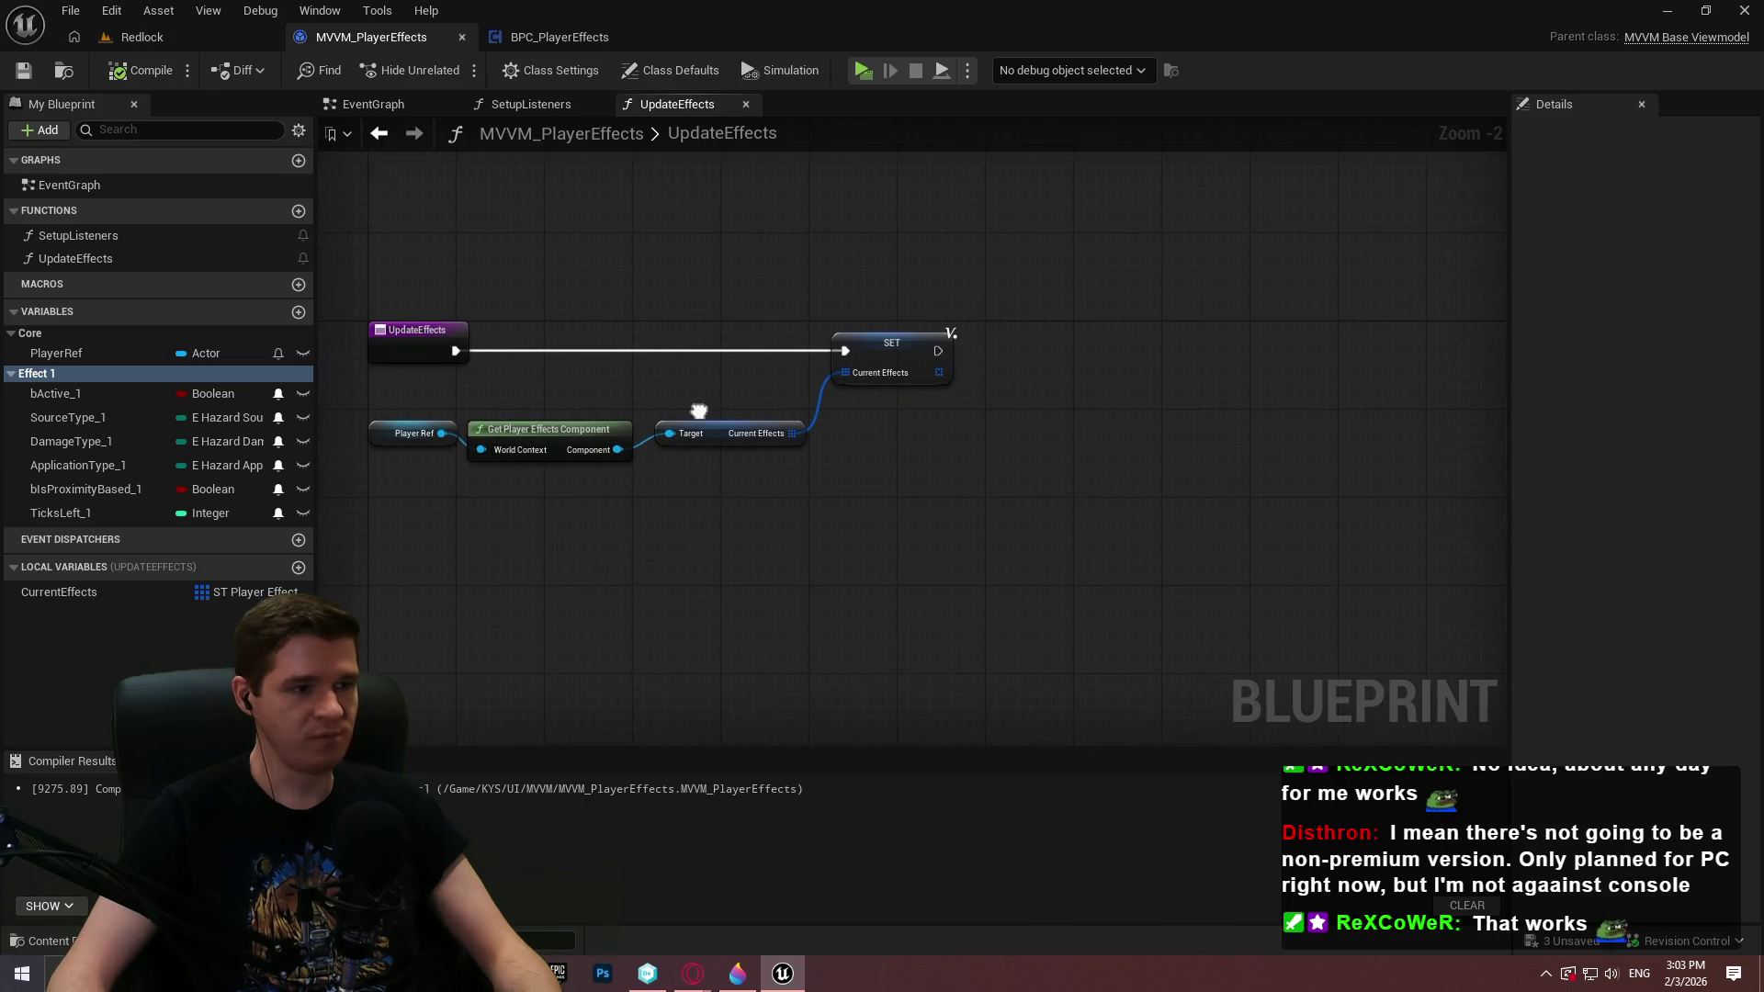
pyautogui.moveTo(856, 454)
pyautogui.mouseDown()
pyautogui.moveTo(704, 426)
pyautogui.moveTo(998, 432)
pyautogui.moveTo(713, 443)
pyautogui.mouseUp()
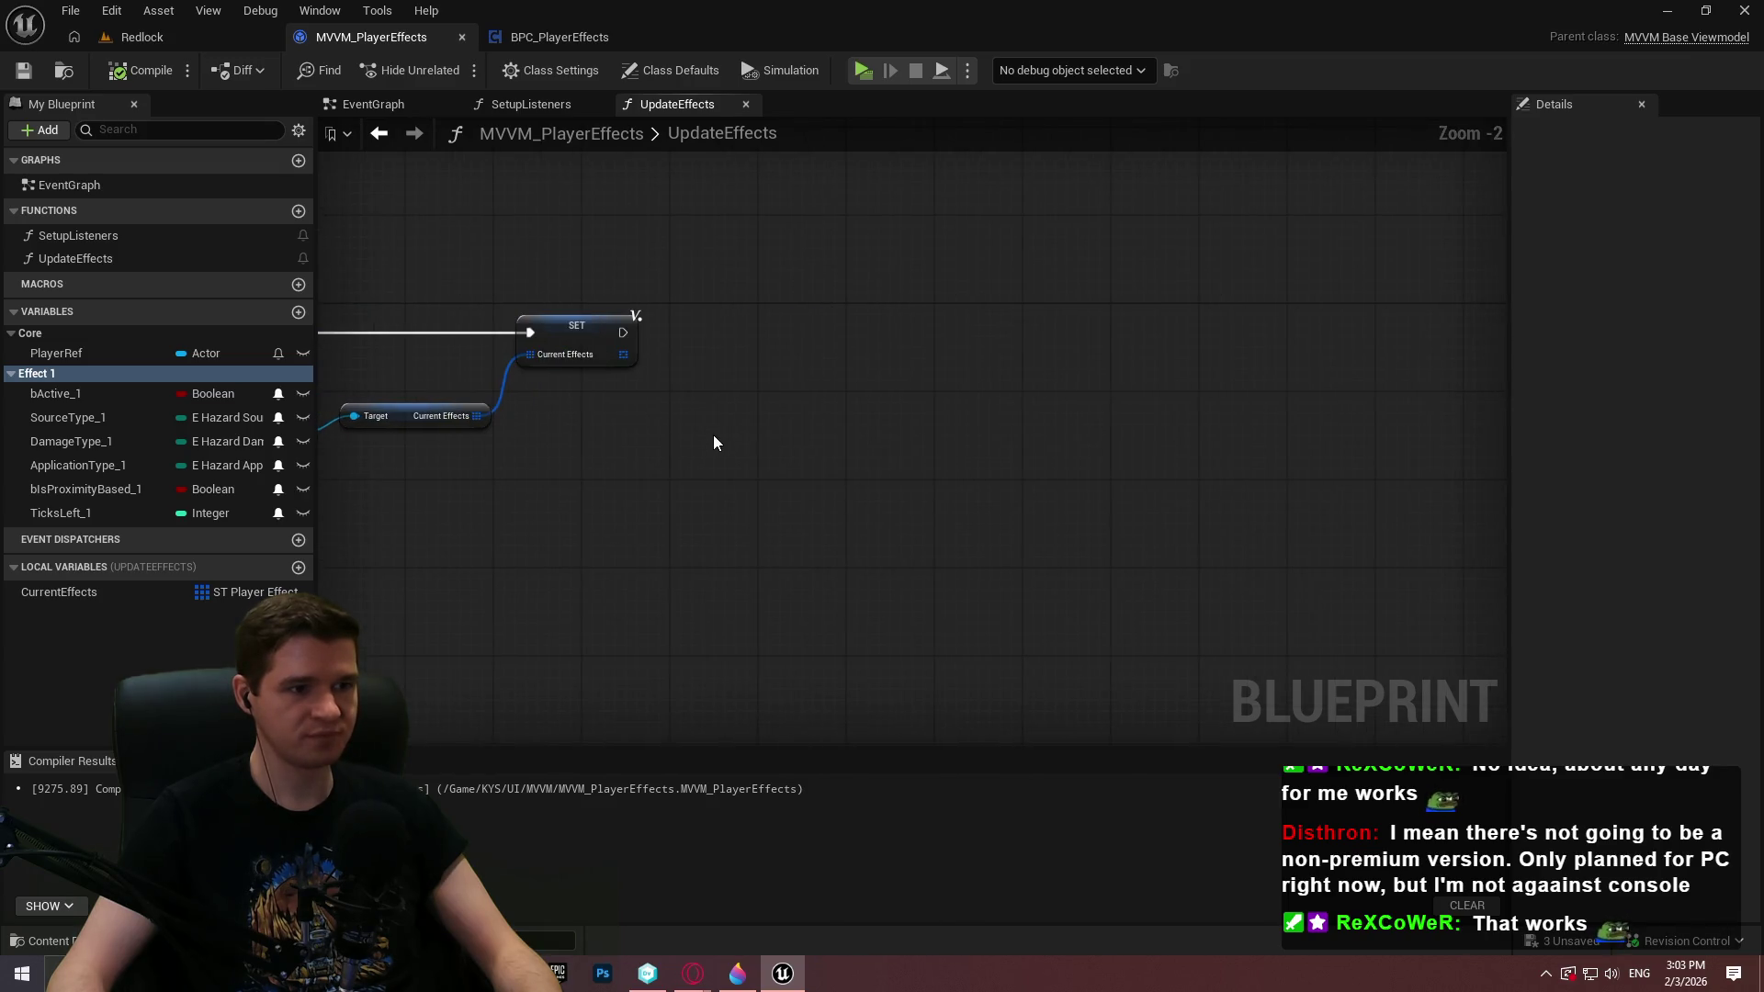
pyautogui.rightClick(724, 348)
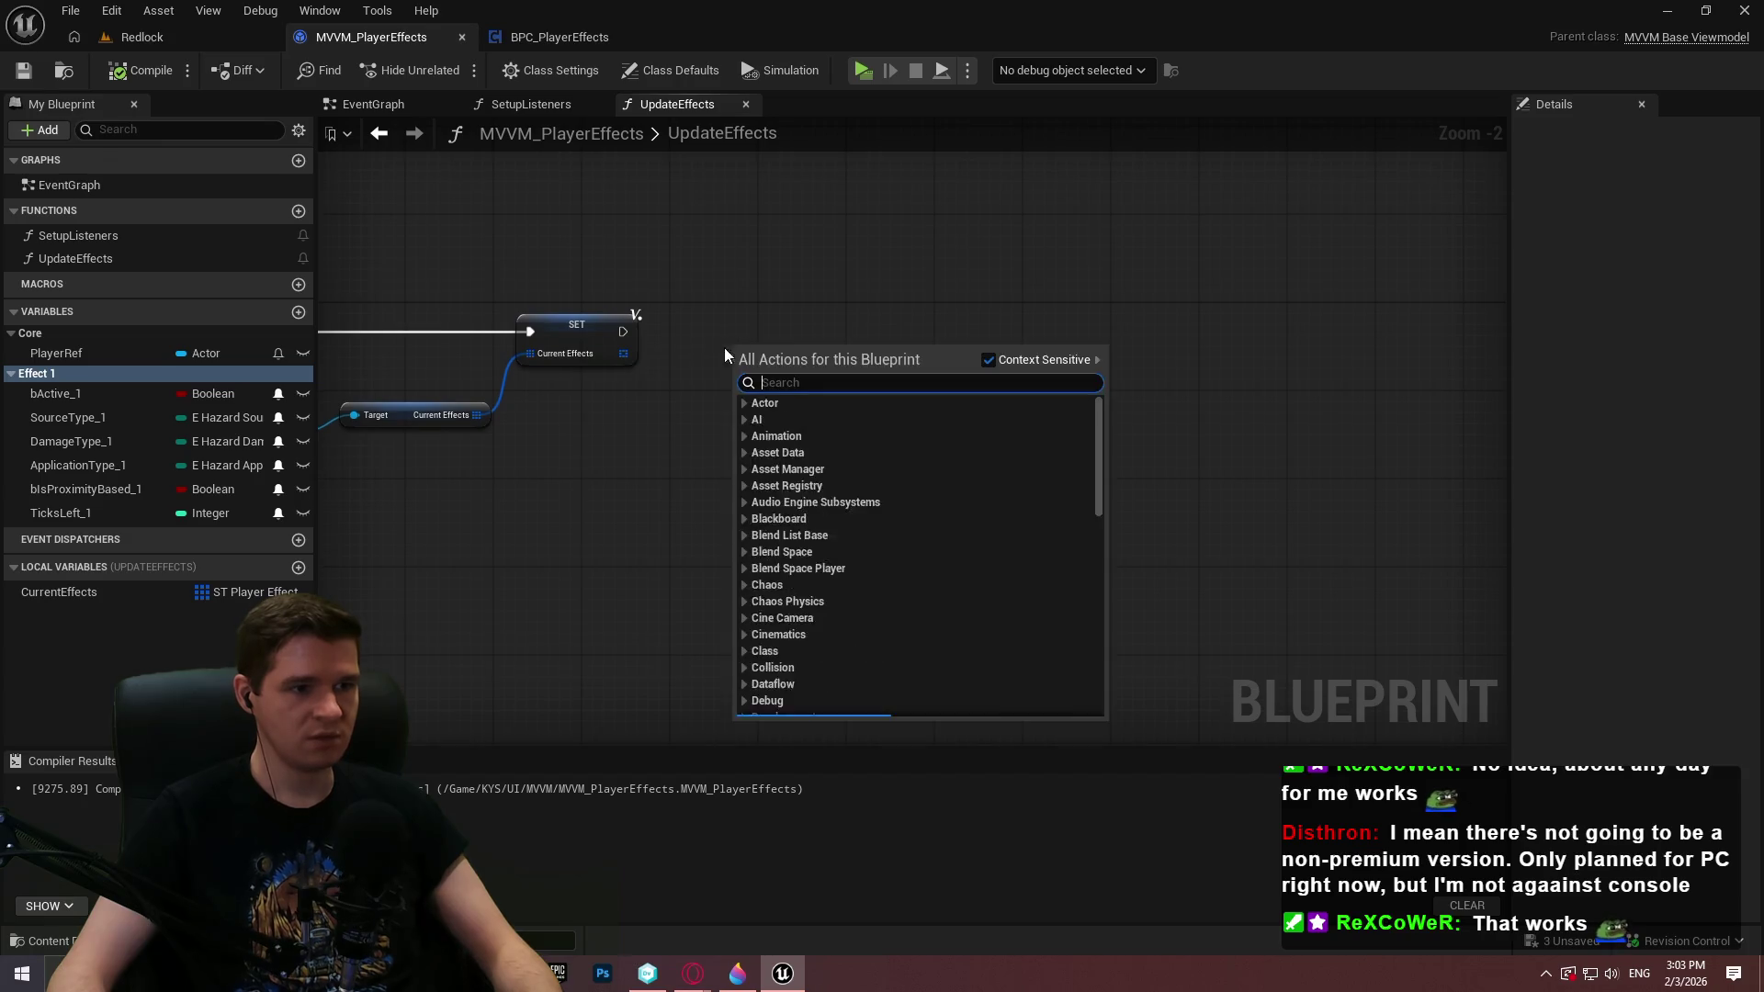
pyautogui.click(664, 354)
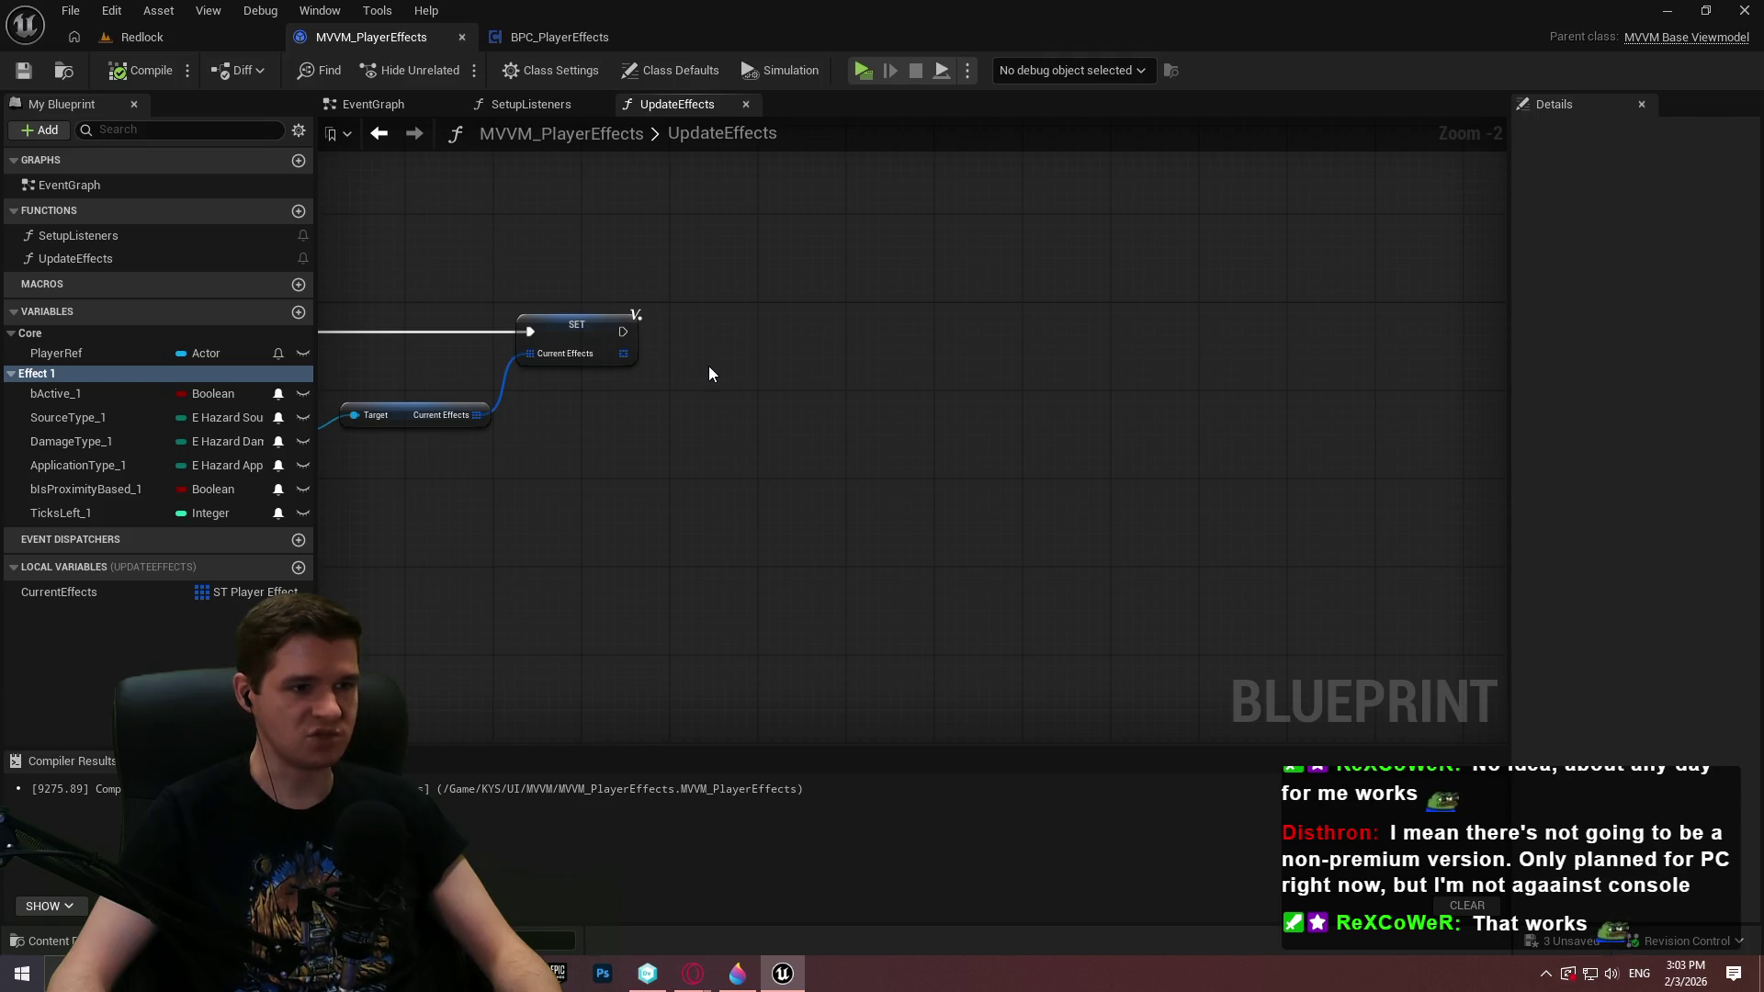
pyautogui.rightClick(708, 366)
pyautogui.write('for')
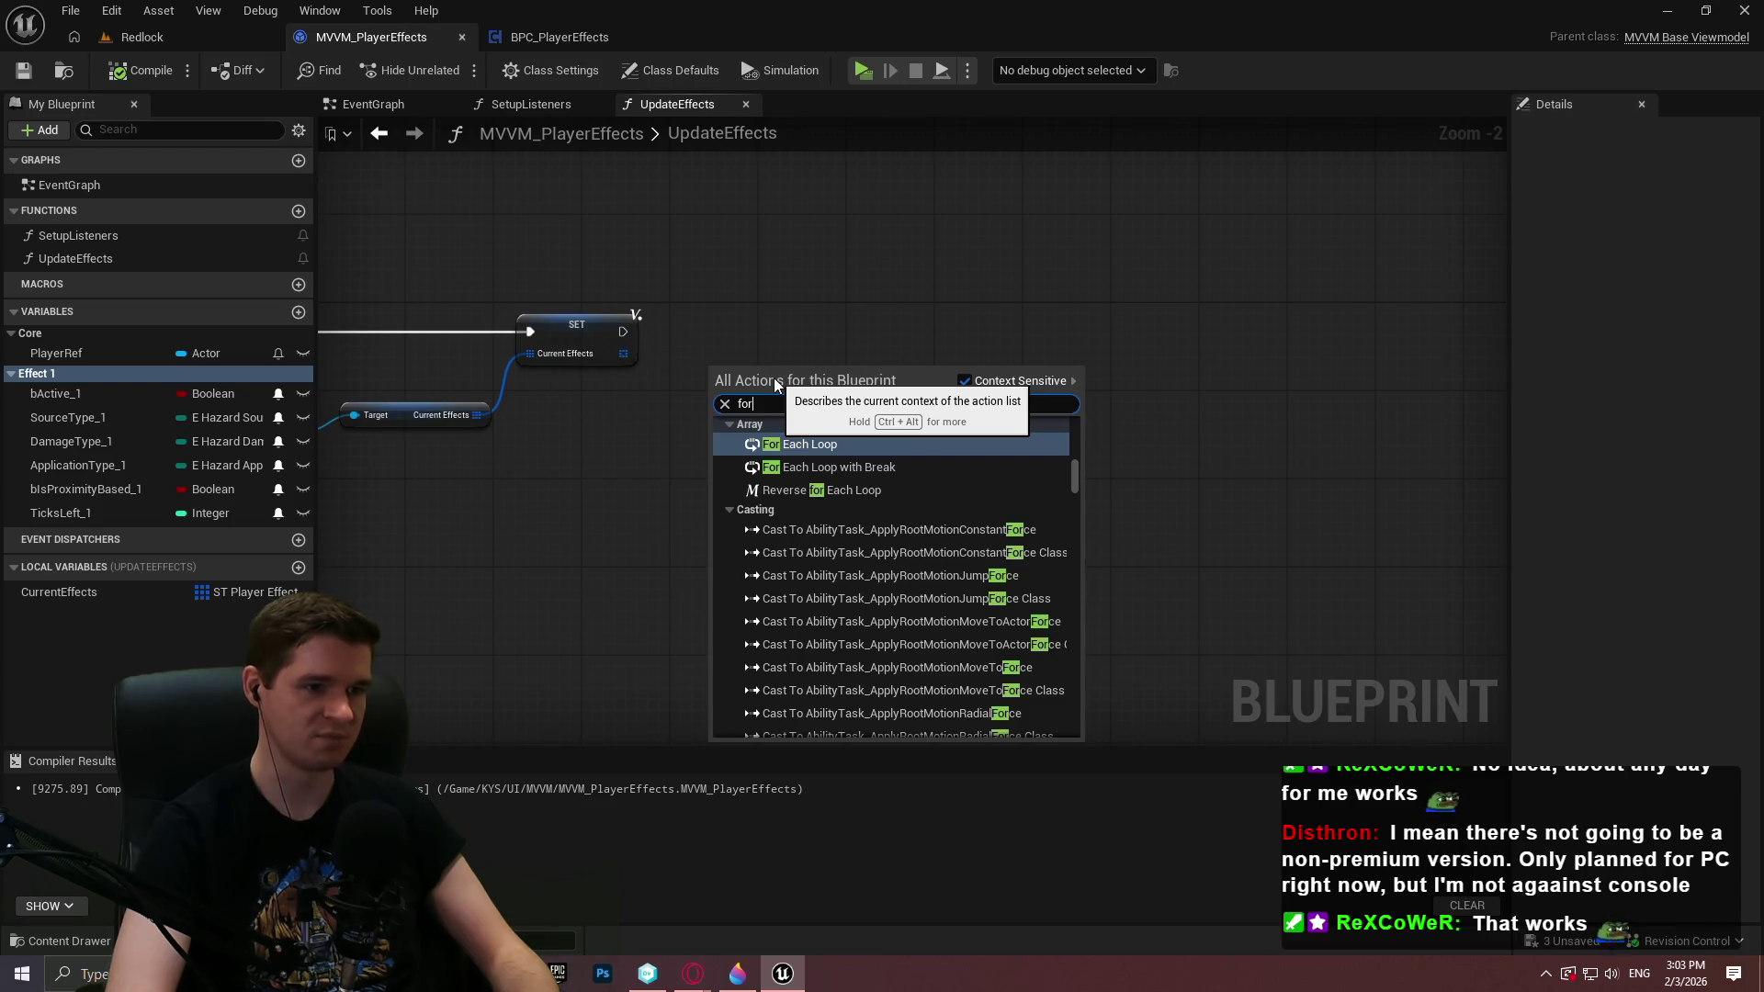
pyautogui.write(' loop')
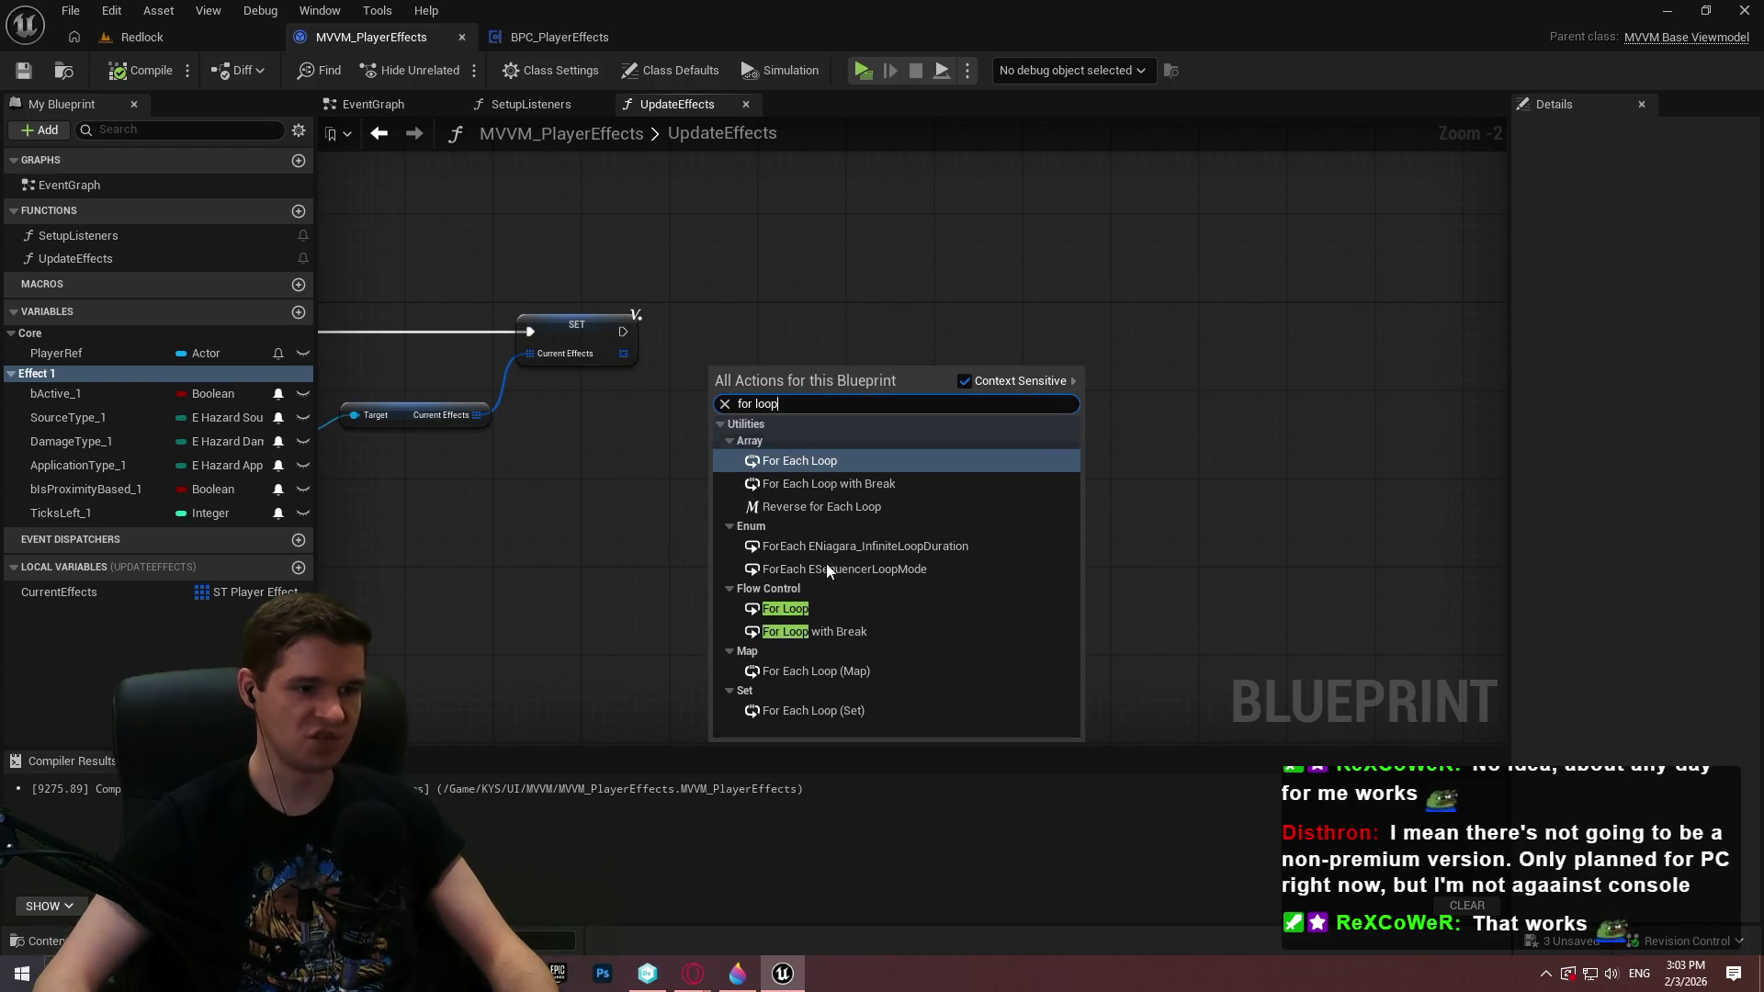
pyautogui.click(799, 609)
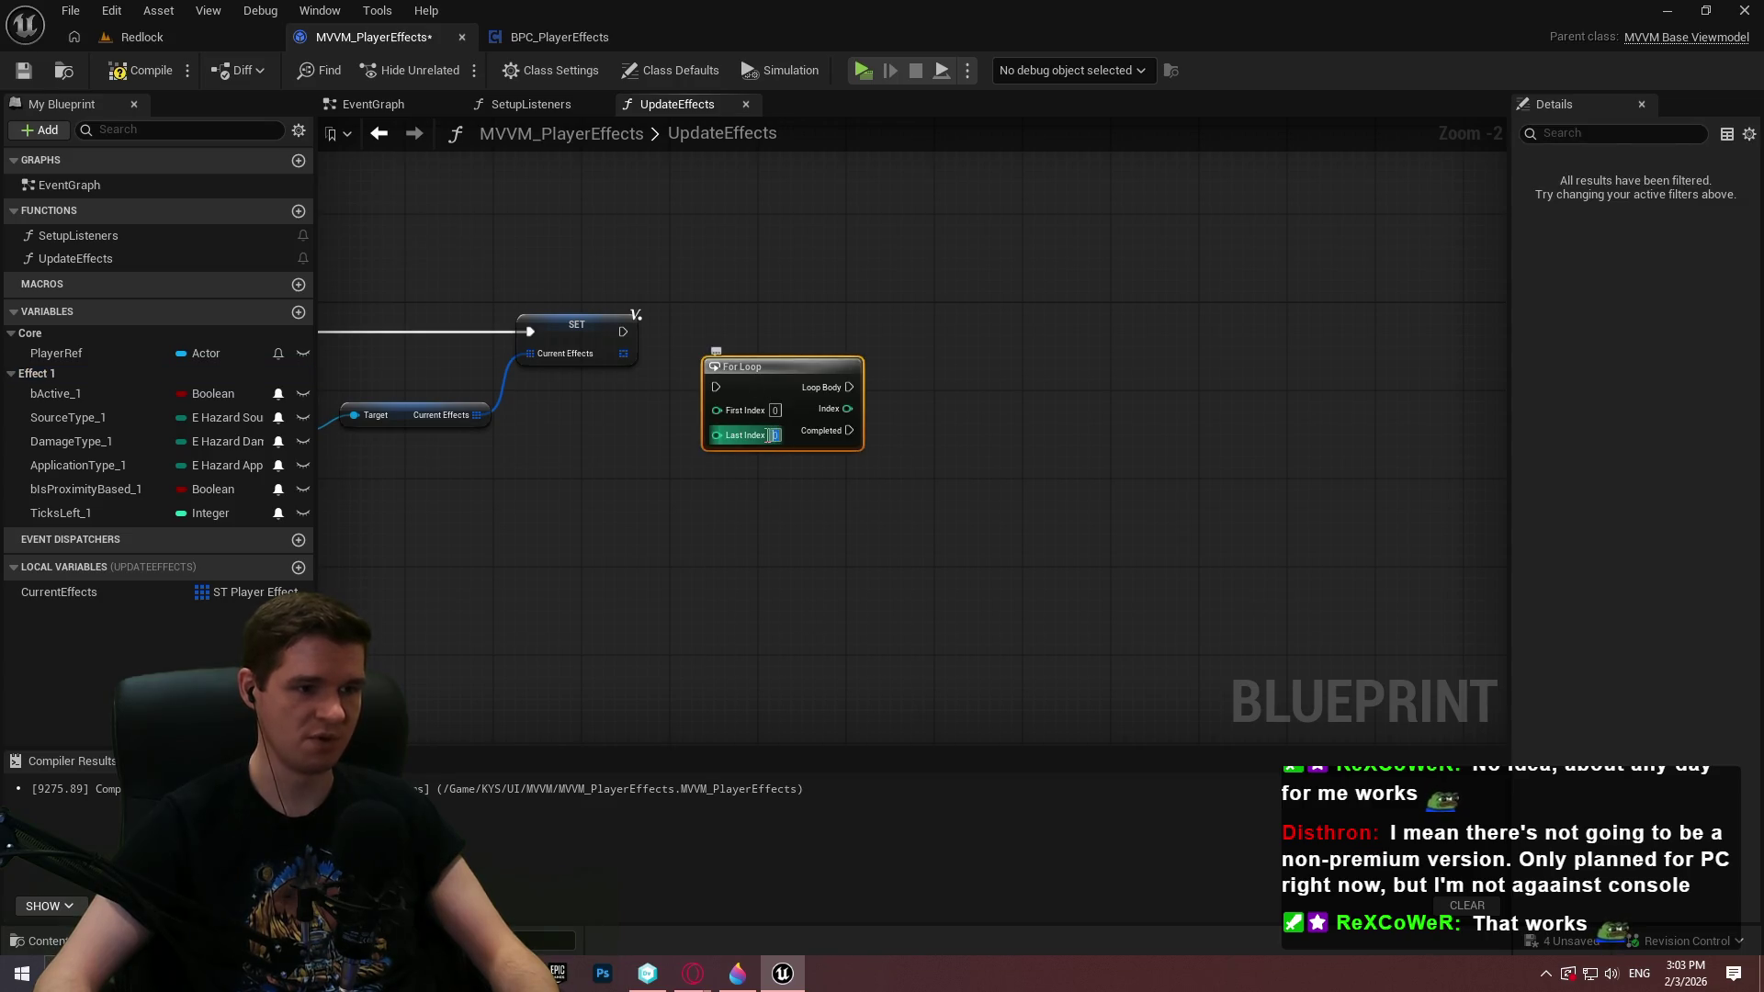
# Feed the Current Effects array Length into a MIN node with 4
pyautogui.scroll(2, 757, 525)
pyautogui.click(735, 477)
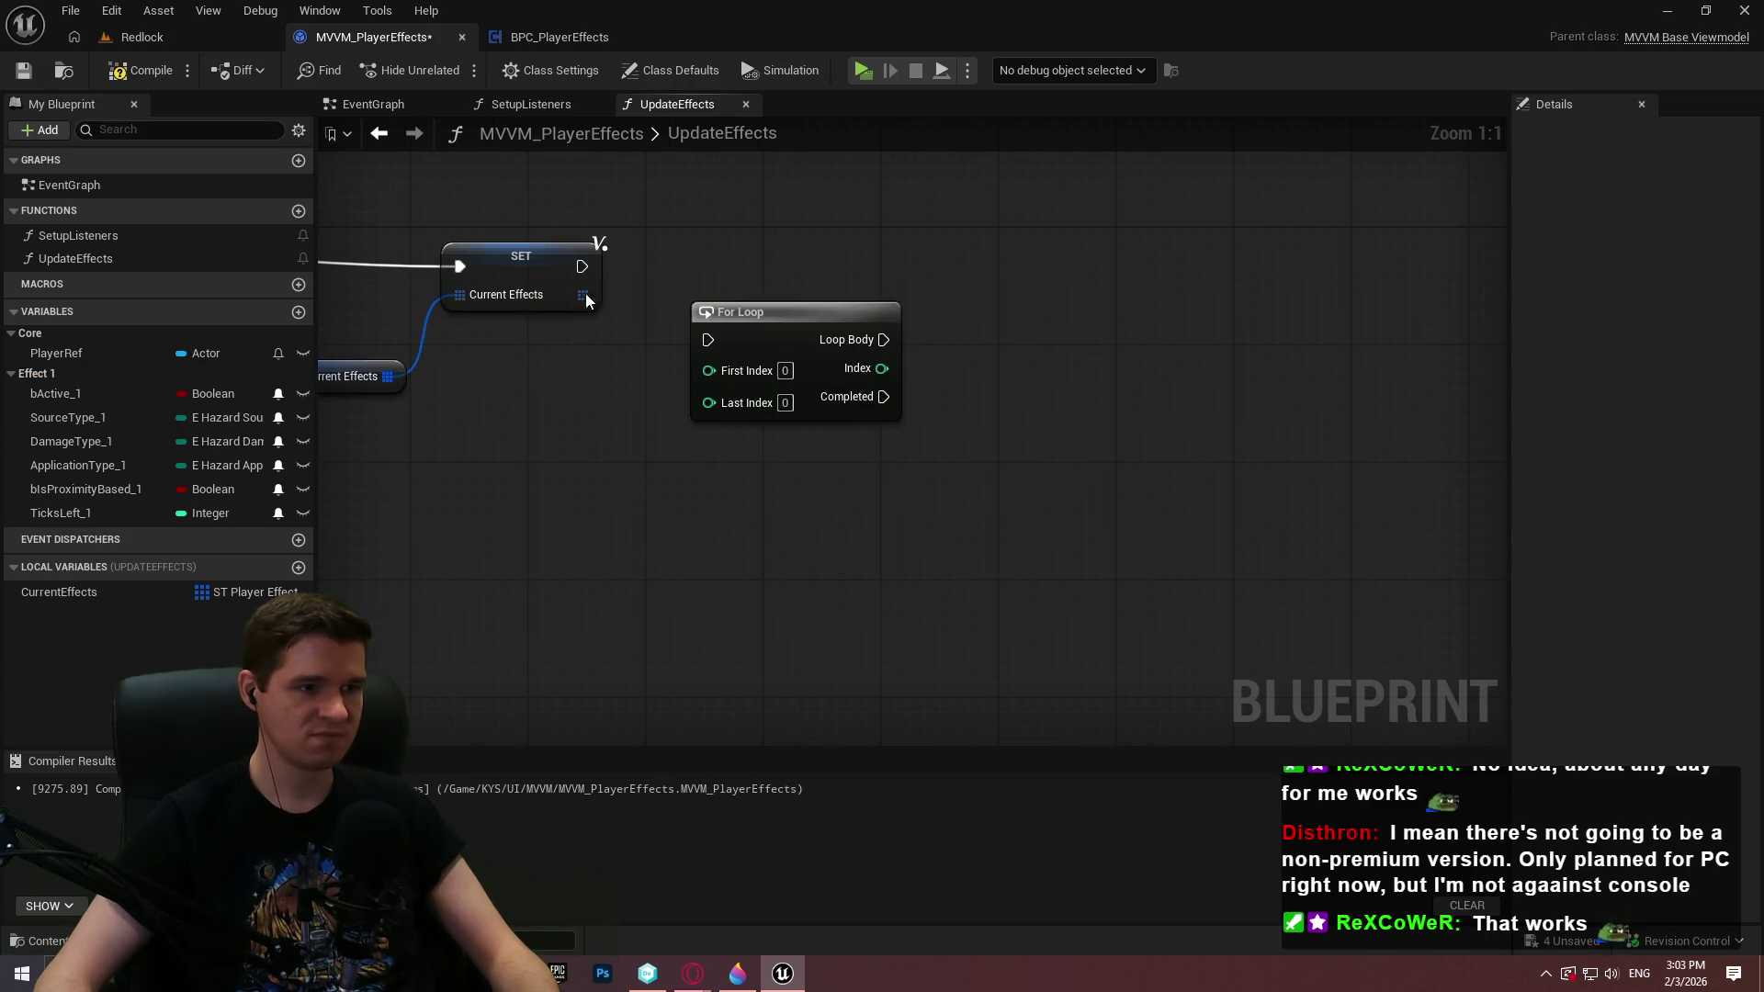
pyautogui.moveTo(586, 294); pyautogui.dragTo(572, 435)
pyautogui.write('leng')
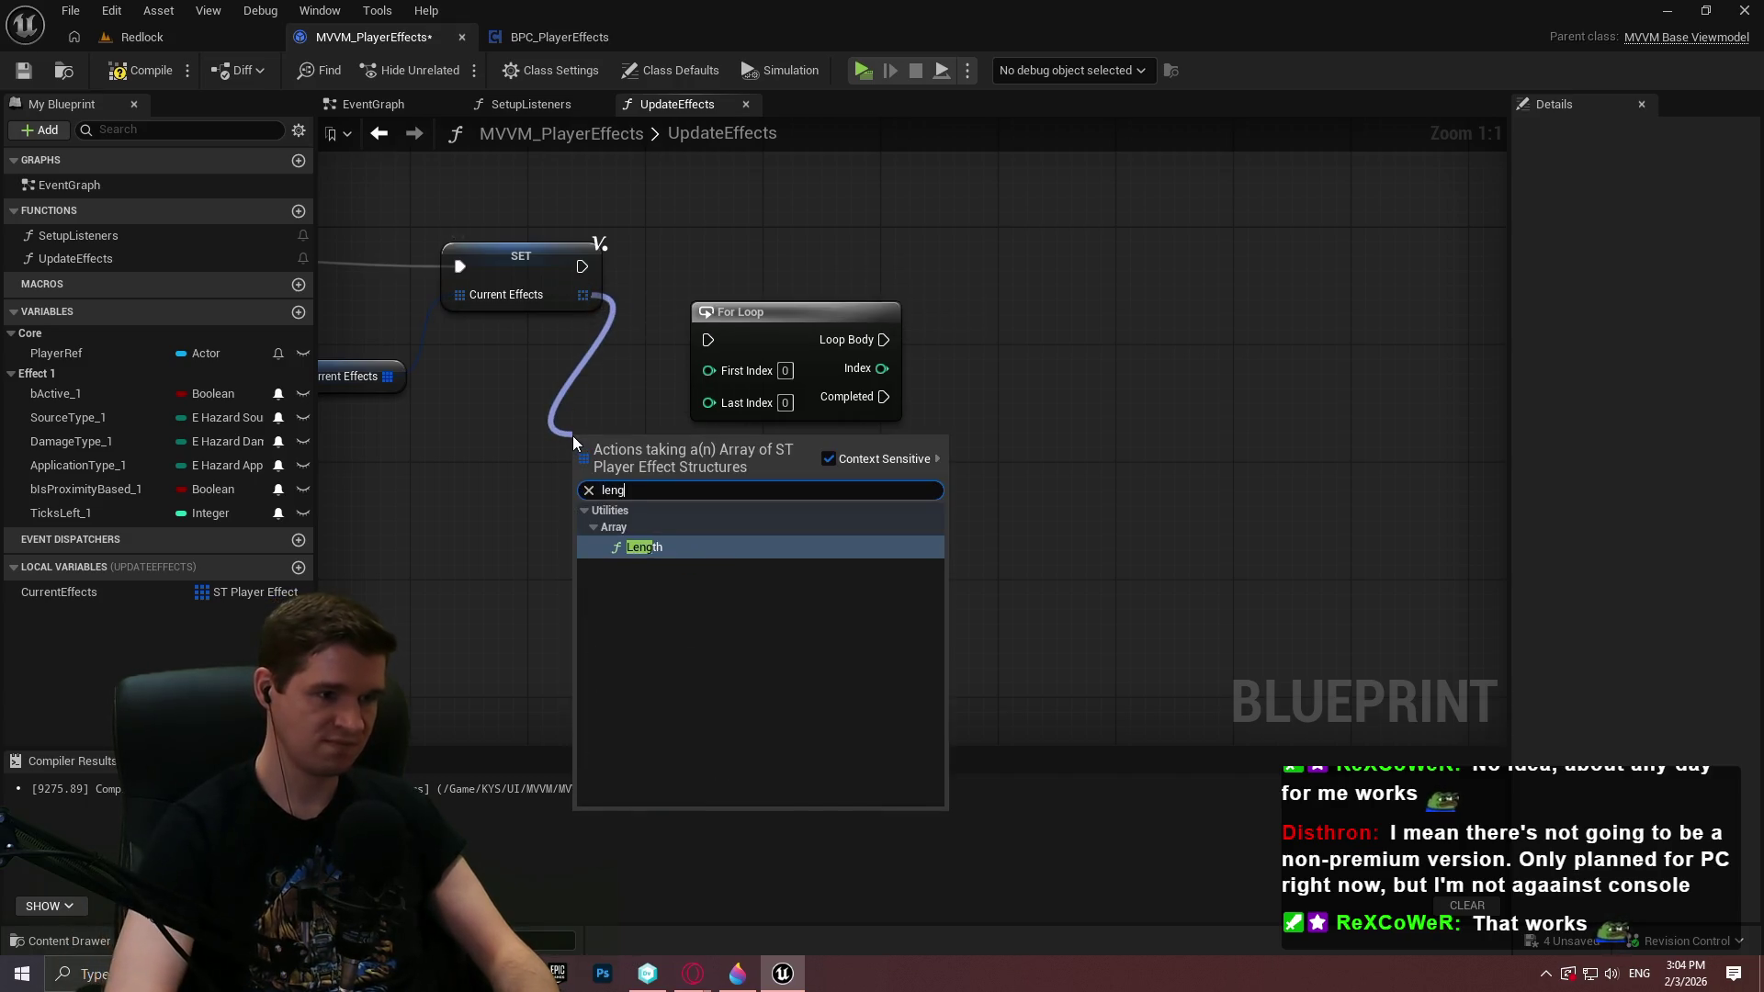
pyautogui.press('Return')
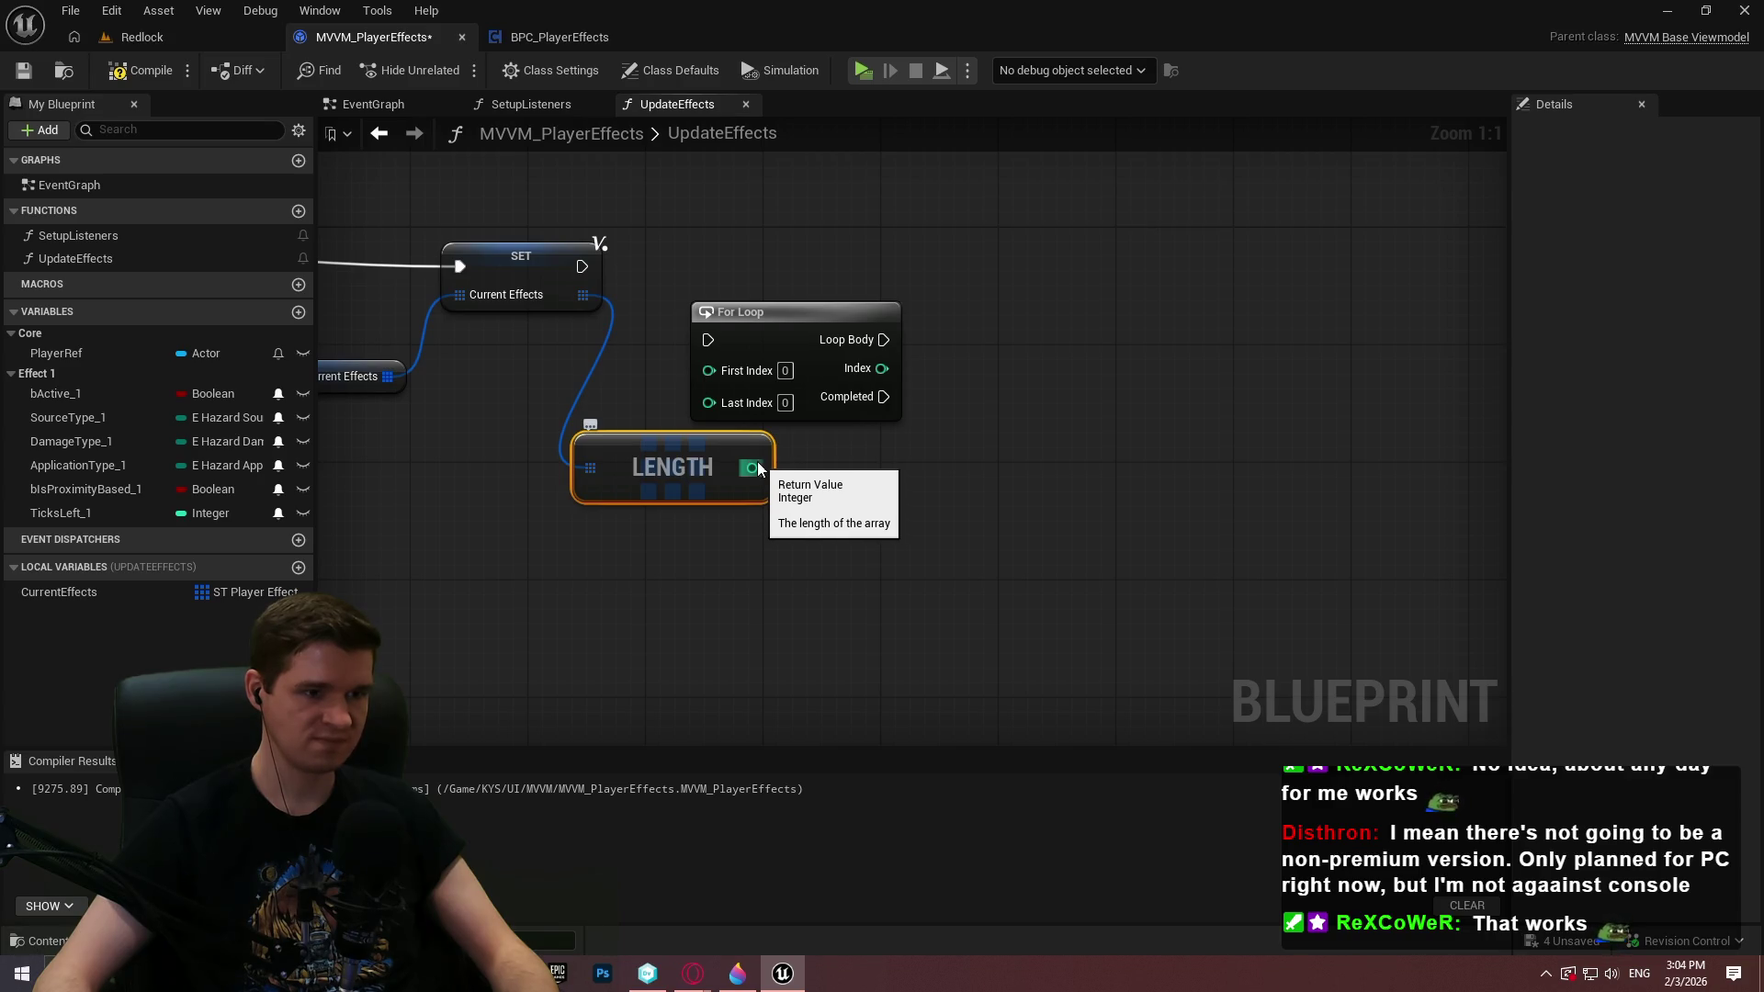
pyautogui.moveTo(757, 465); pyautogui.dragTo(831, 478)
pyautogui.write('min')
pyautogui.click(919, 555)
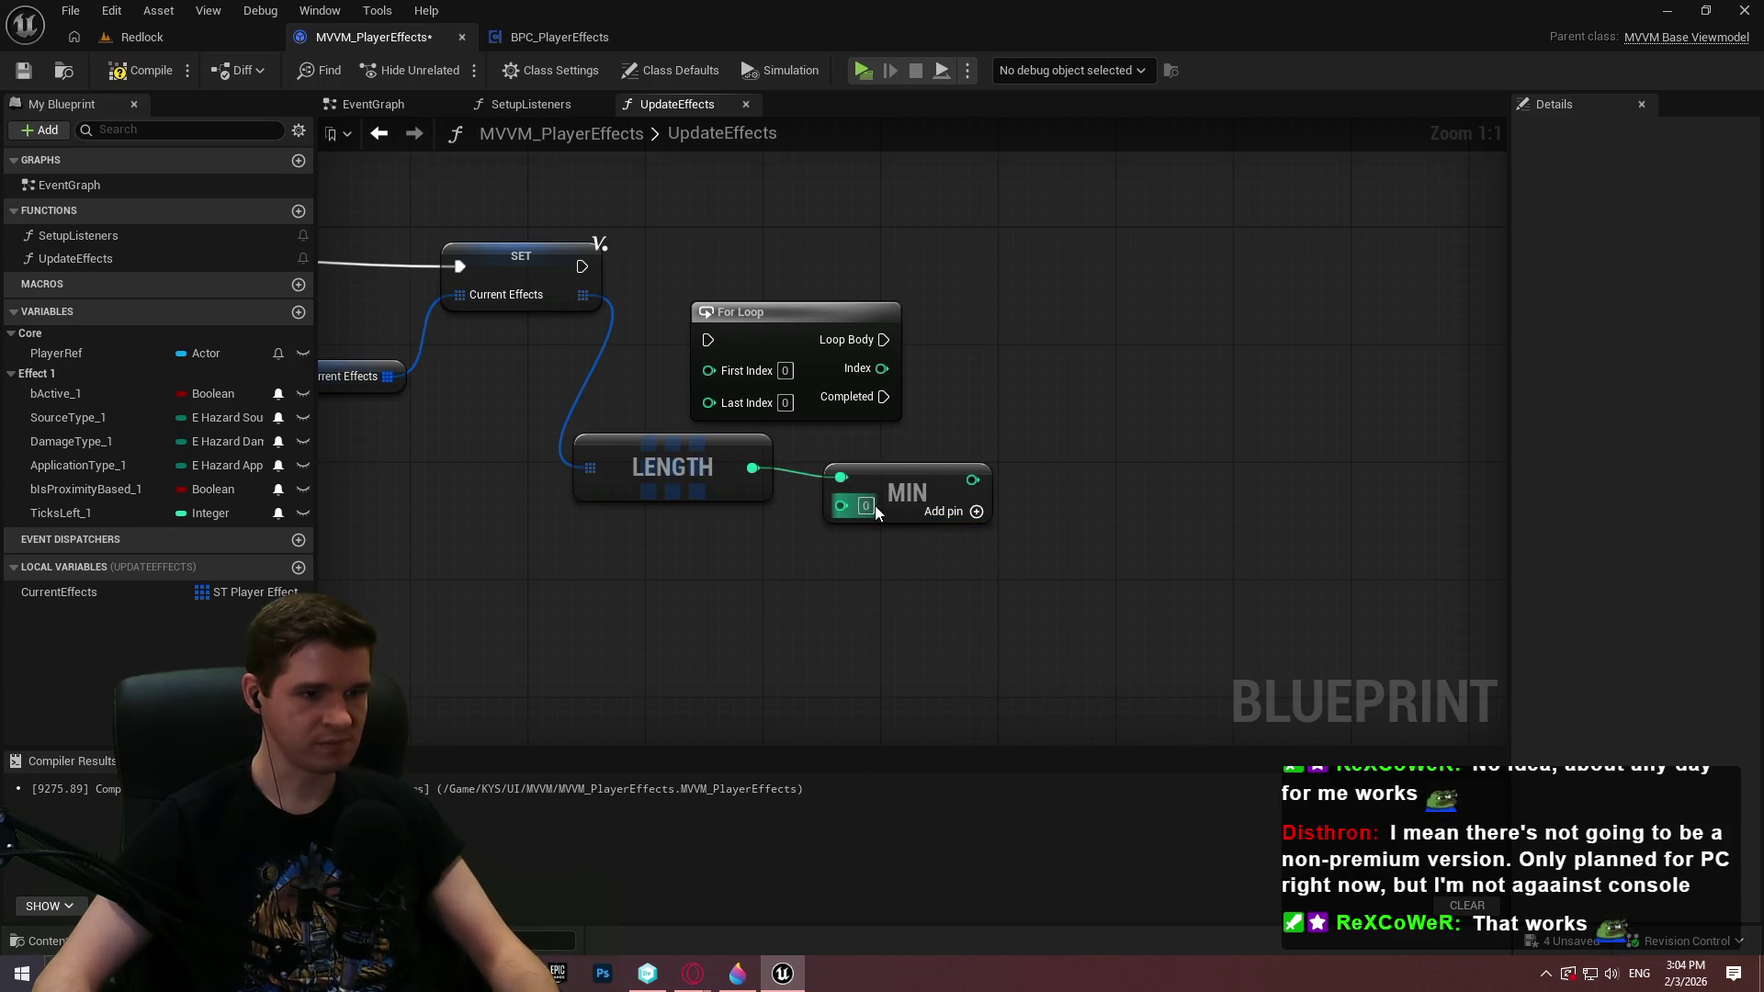
pyautogui.write('4')
# Wire MIN to the loop's Last Index, run the loop after SET, tidy nodes and save
pyautogui.moveTo(973, 479); pyautogui.dragTo(715, 403)
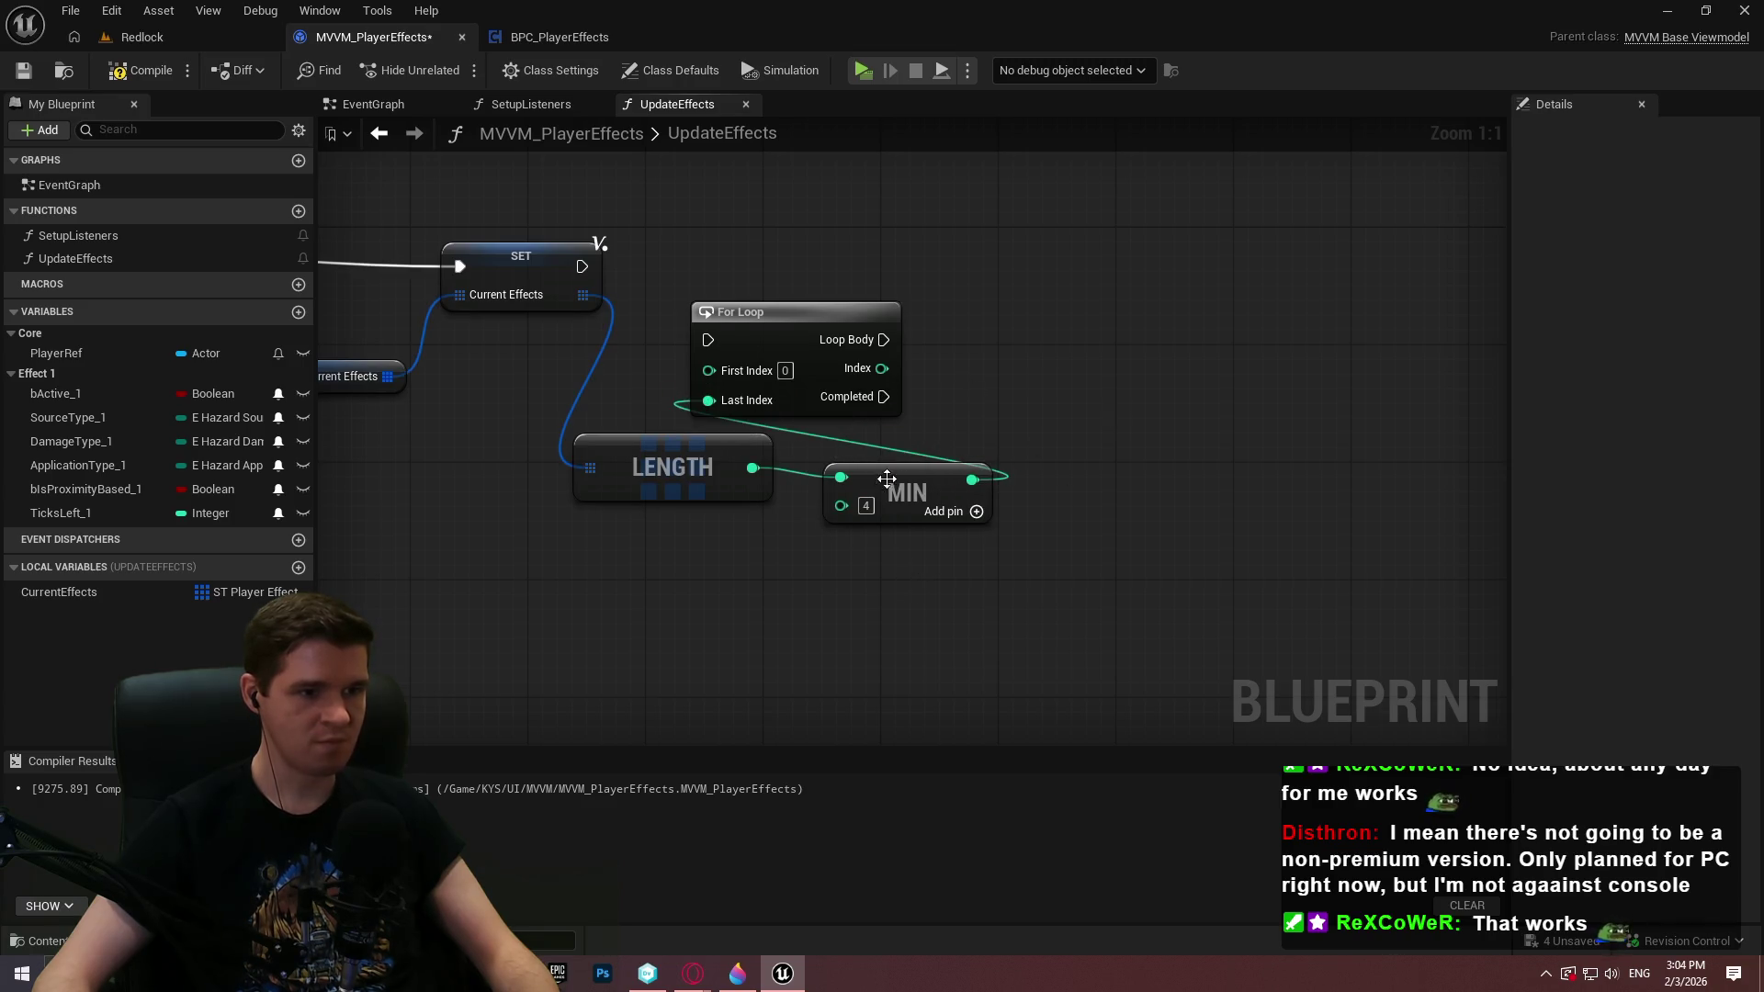
pyautogui.moveTo(879, 490)
pyautogui.mouseDown()
pyautogui.moveTo(851, 472)
pyautogui.moveTo(848, 504)
pyautogui.mouseUp()
pyautogui.moveTo(708, 339)
pyautogui.mouseDown()
pyautogui.moveTo(582, 267)
pyautogui.moveTo(1116, 258)
pyautogui.moveTo(1176, 239)
pyautogui.mouseUp()
pyautogui.moveTo(882, 552)
pyautogui.mouseDown()
pyautogui.moveTo(621, 422)
pyautogui.moveTo(635, 364)
pyautogui.moveTo(732, 320)
pyautogui.mouseUp()
pyautogui.moveTo(933, 360); pyautogui.dragTo(936, 316)
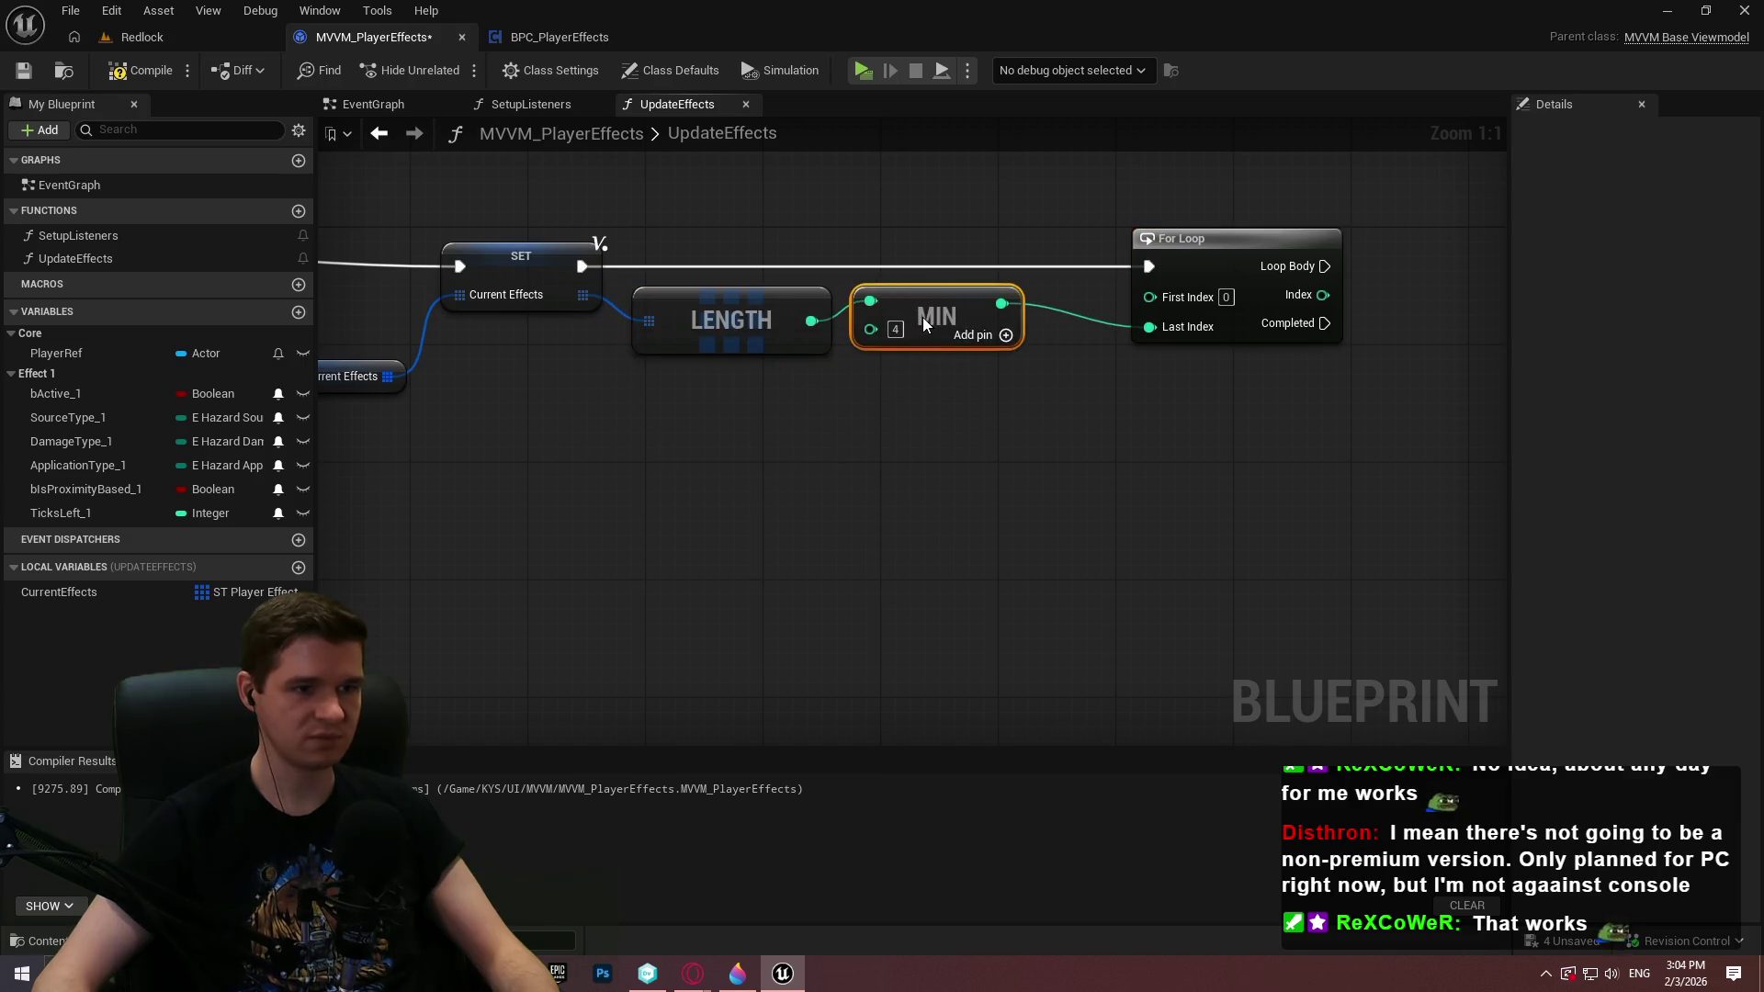
pyautogui.moveTo(610, 432); pyautogui.dragTo(928, 588)
pyautogui.moveTo(1035, 378); pyautogui.dragTo(1008, 389)
pyautogui.click(1171, 553)
# Pull a wire from the For Loop's Index output
pyautogui.scroll(-2, 1071, 570)
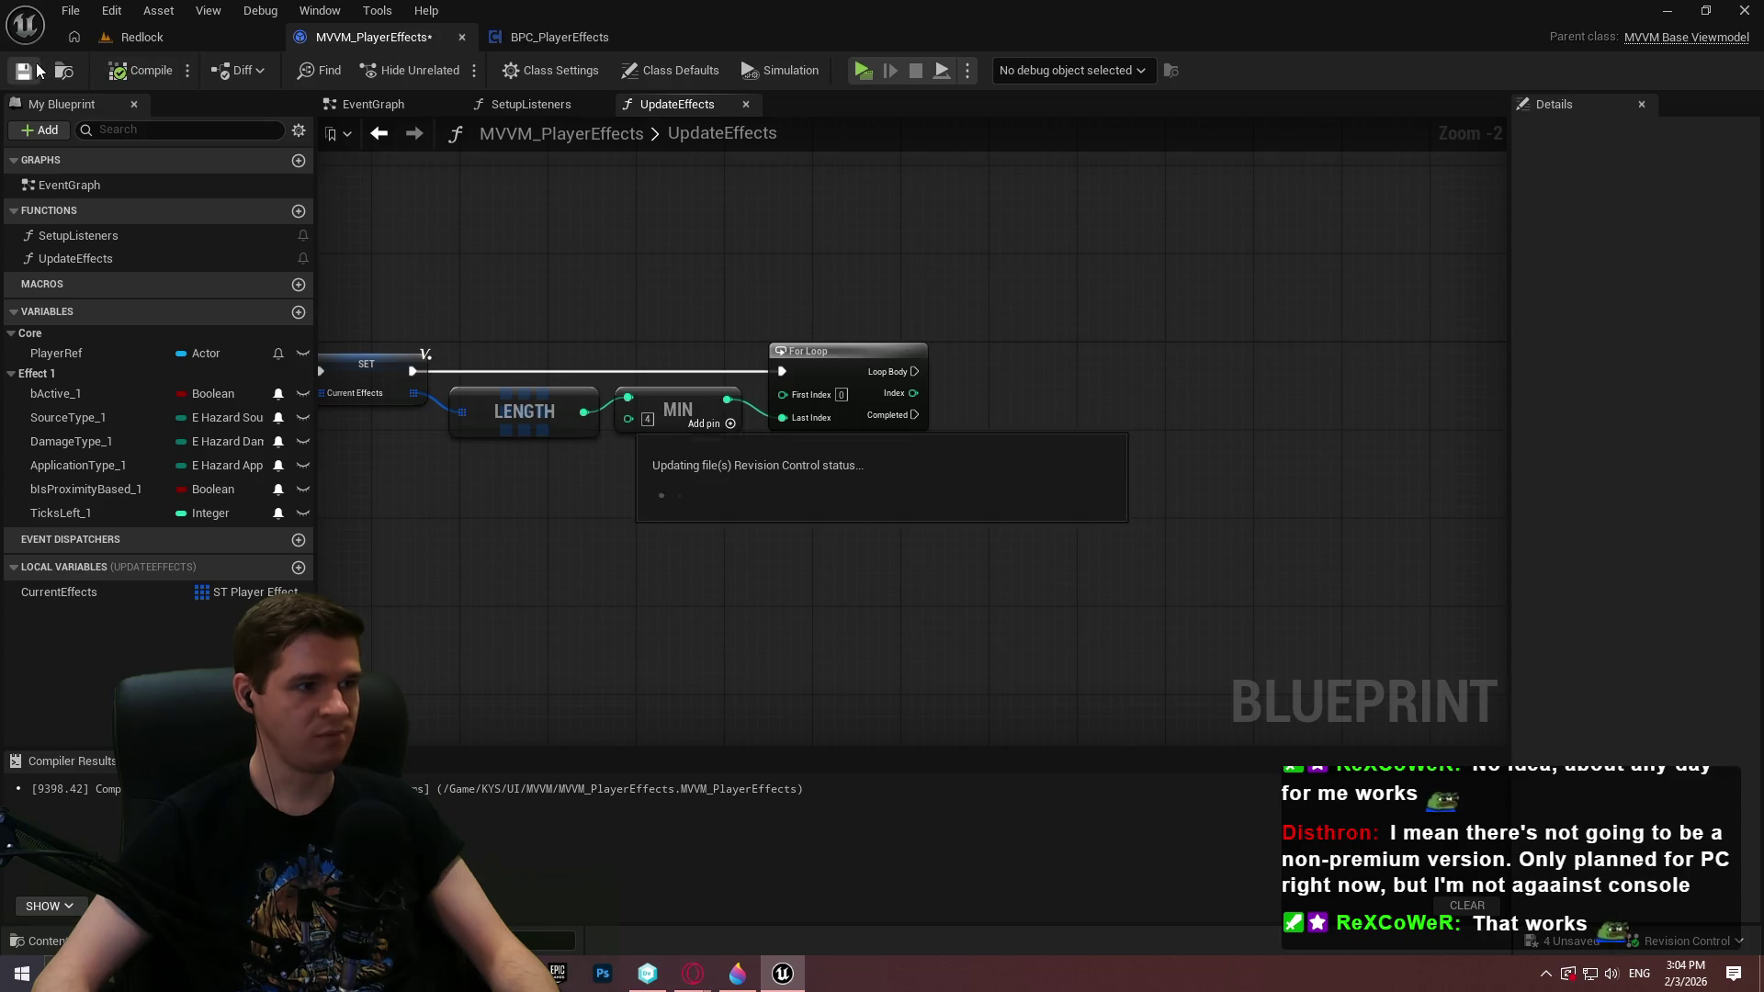
pyautogui.scroll(2, 983, 457)
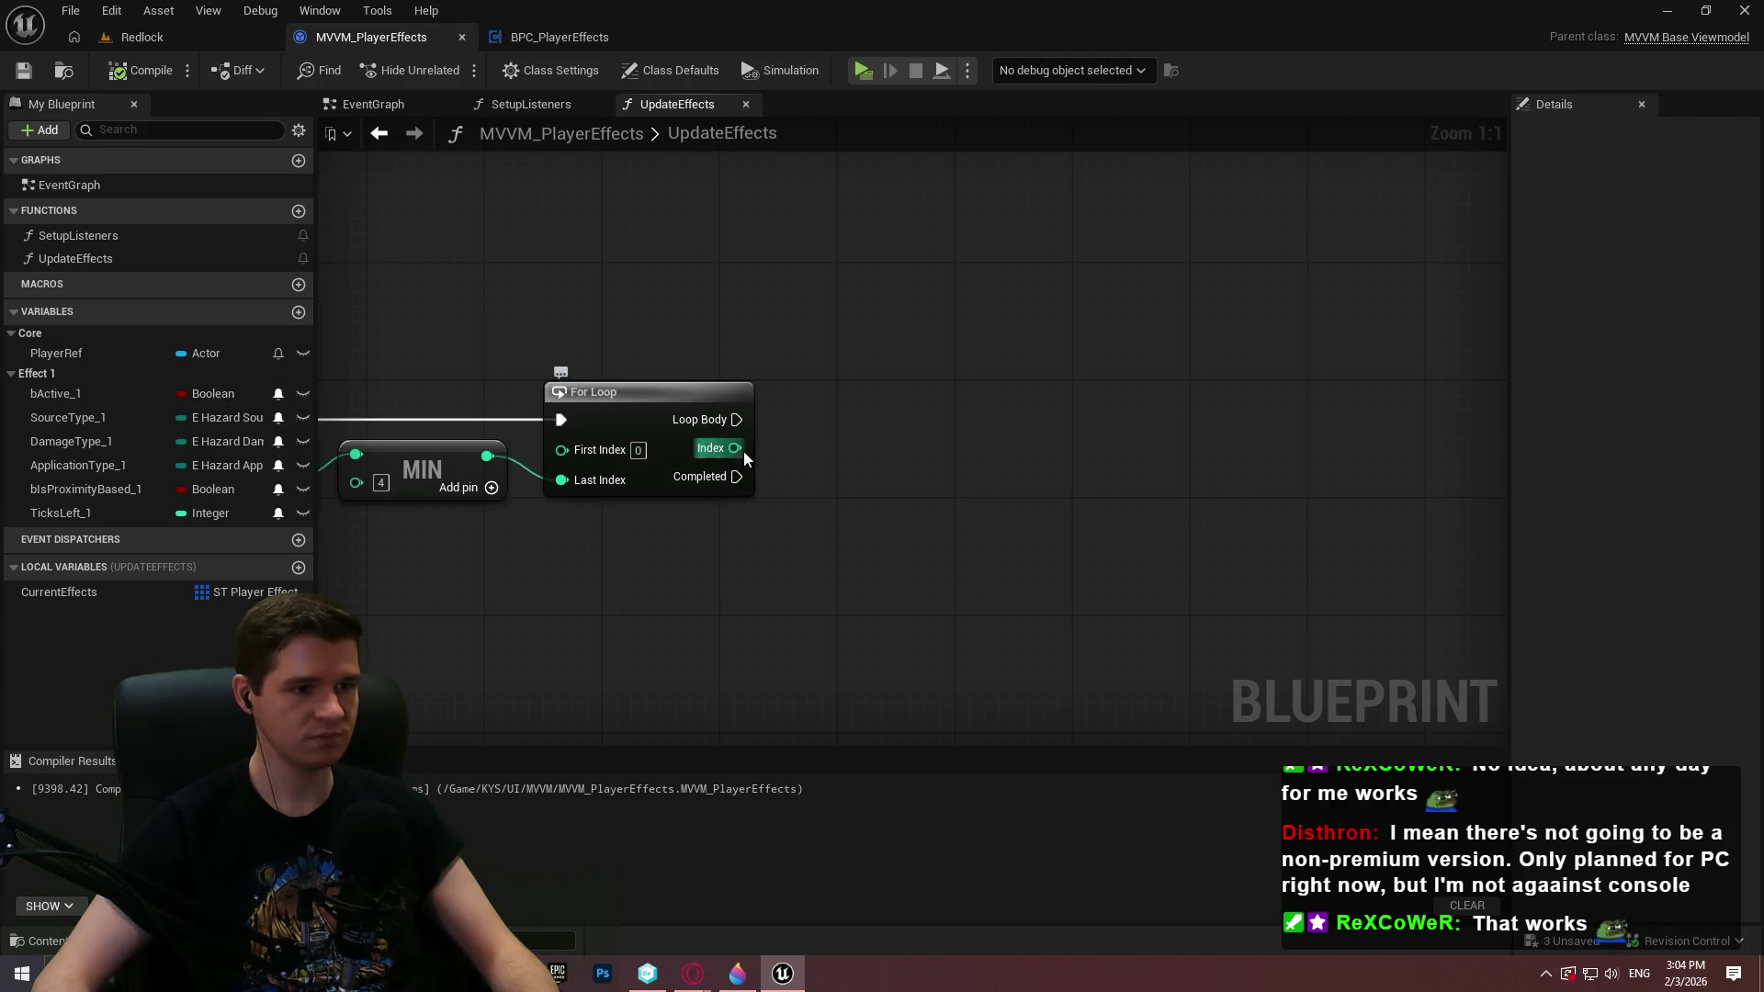
pyautogui.moveTo(742, 450); pyautogui.dragTo(922, 374)
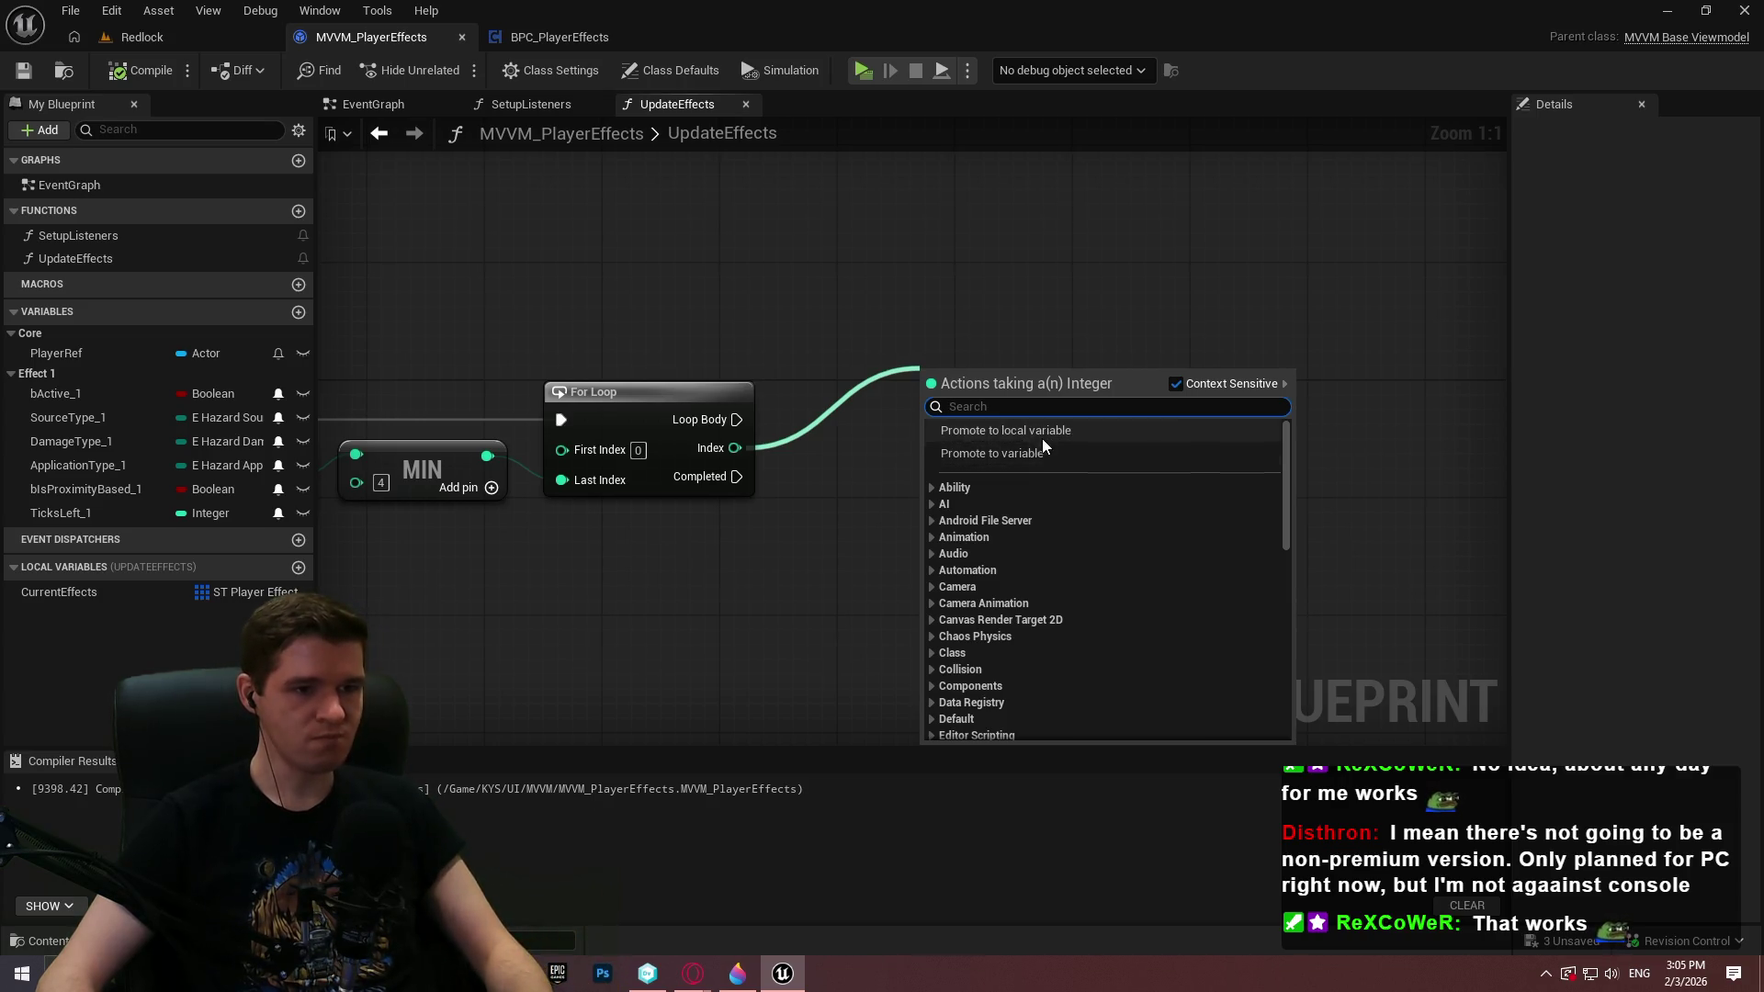
# Promote the loop Index to a local CurrentIndex and set it on every Loop Body
pyautogui.click(1042, 438)
pyautogui.write('Current')
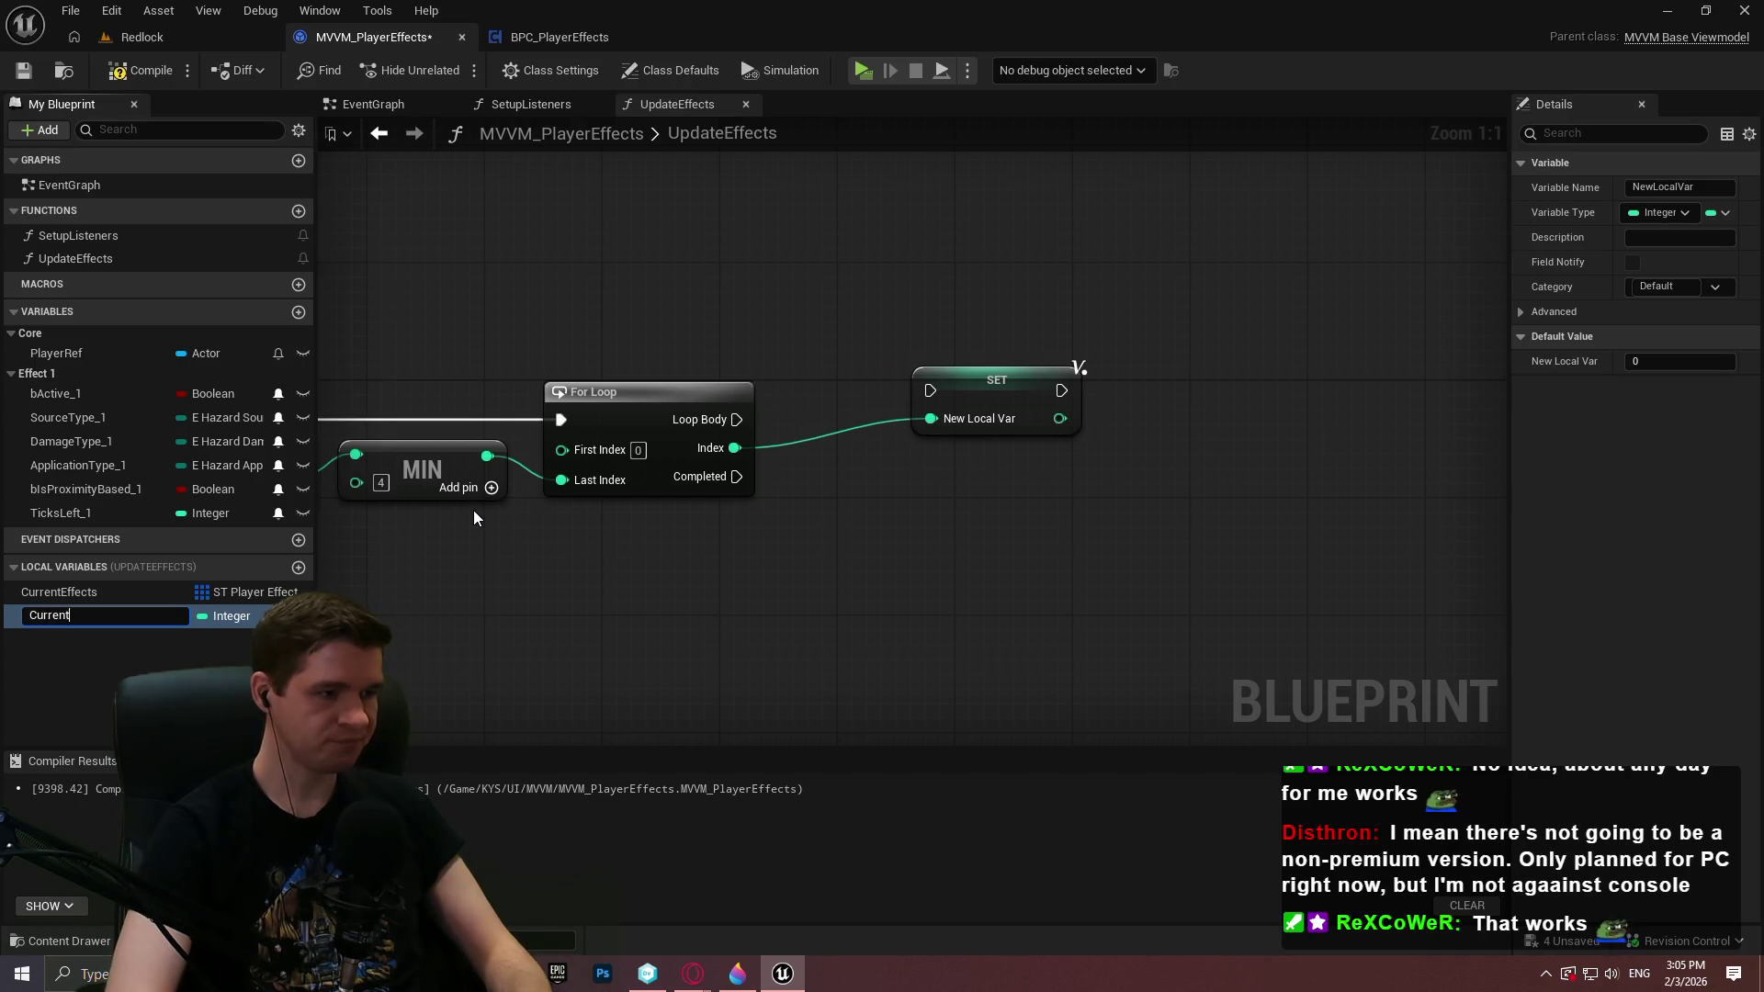
pyautogui.write('Index')
pyautogui.press('Return')
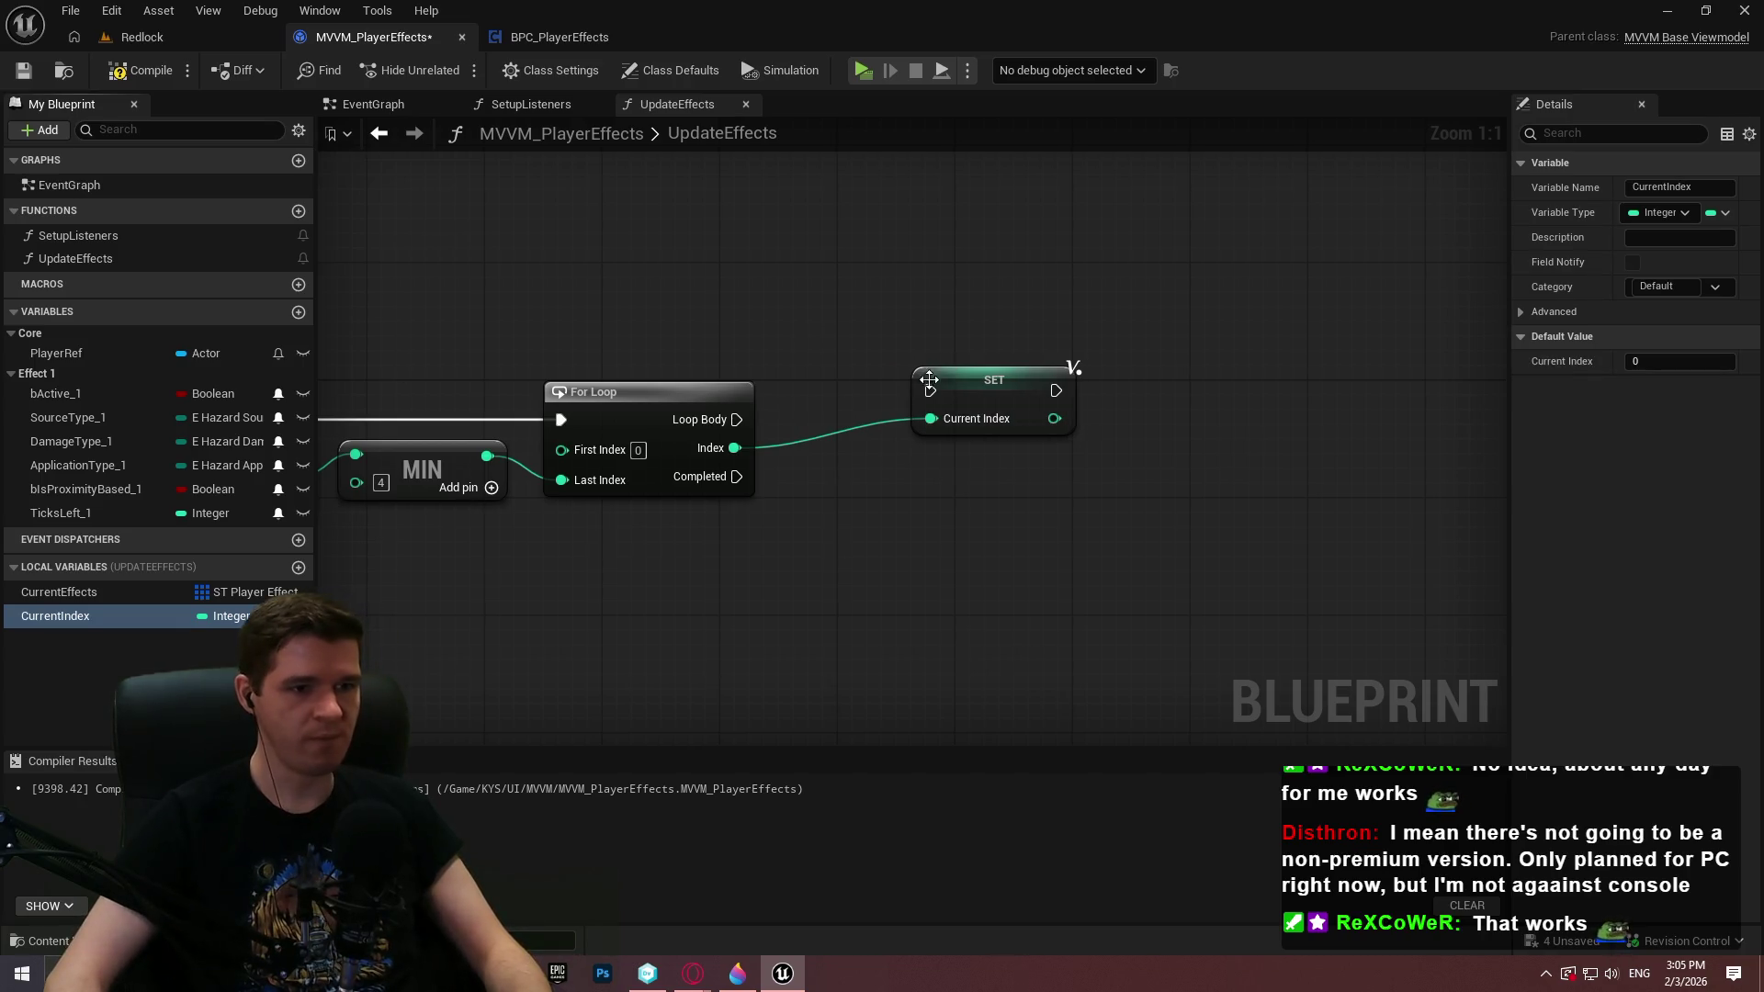
pyautogui.moveTo(930, 390)
pyautogui.mouseDown()
pyautogui.moveTo(738, 420)
pyautogui.moveTo(863, 405)
pyautogui.mouseUp()
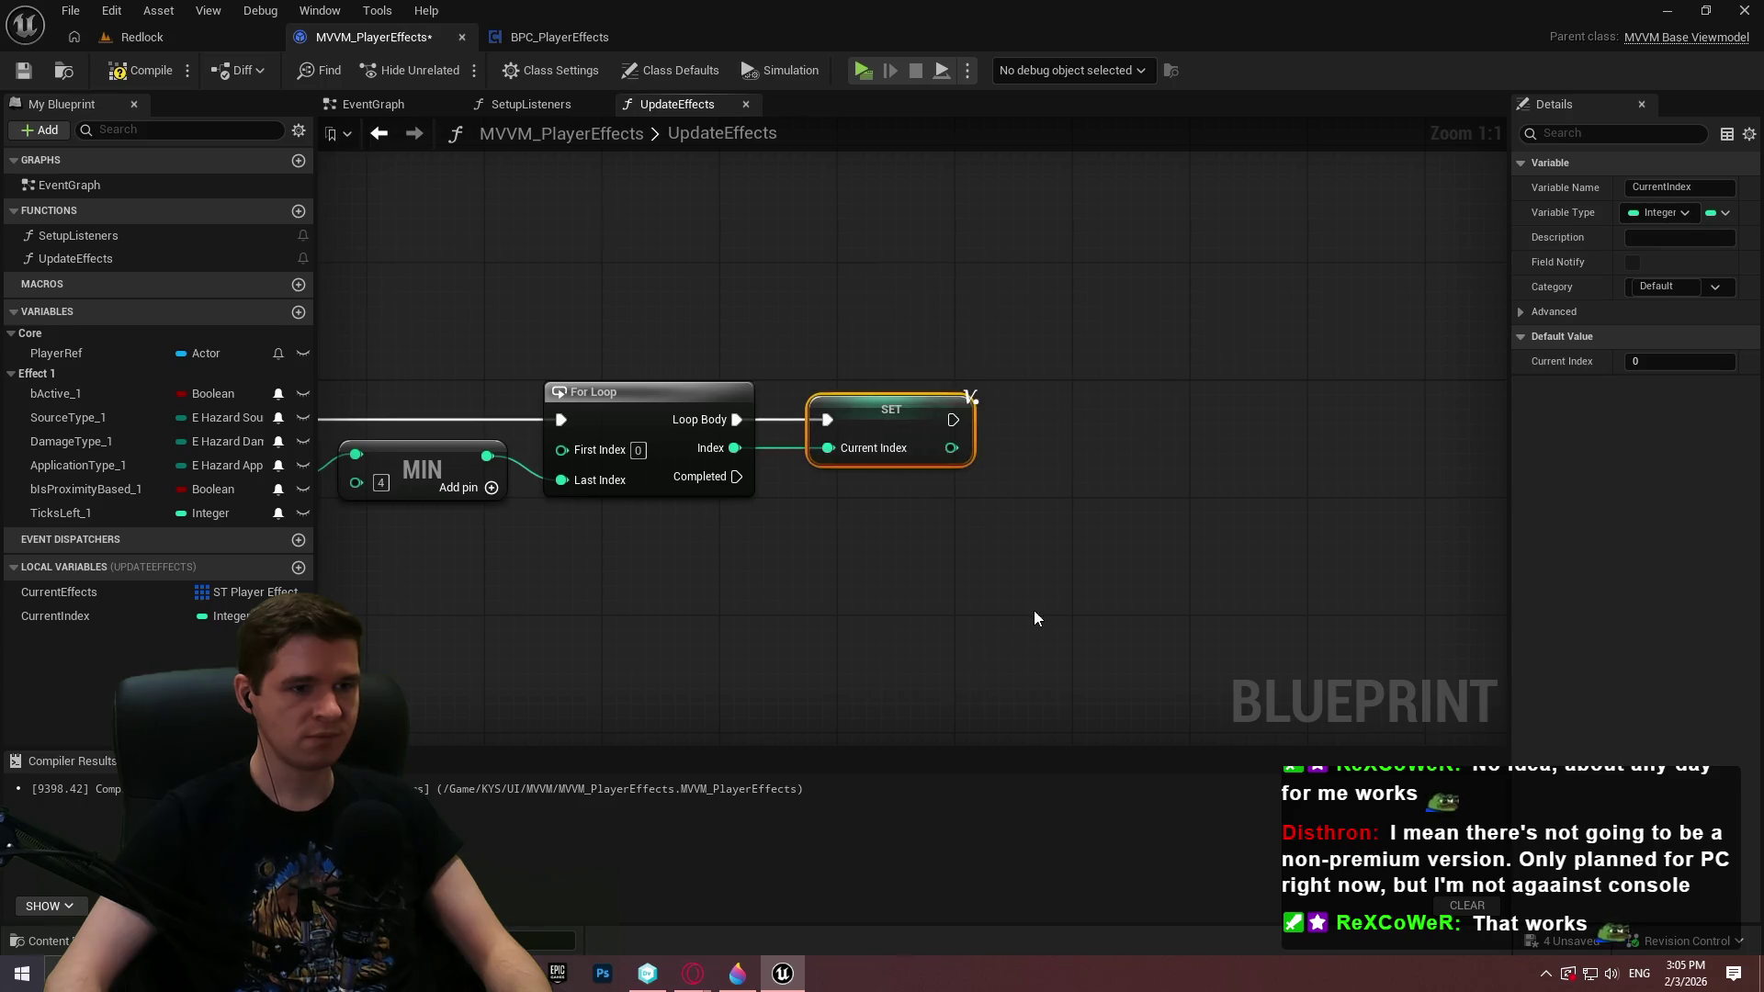
pyautogui.moveTo(1034, 610); pyautogui.dragTo(955, 493)
pyautogui.click(956, 492)
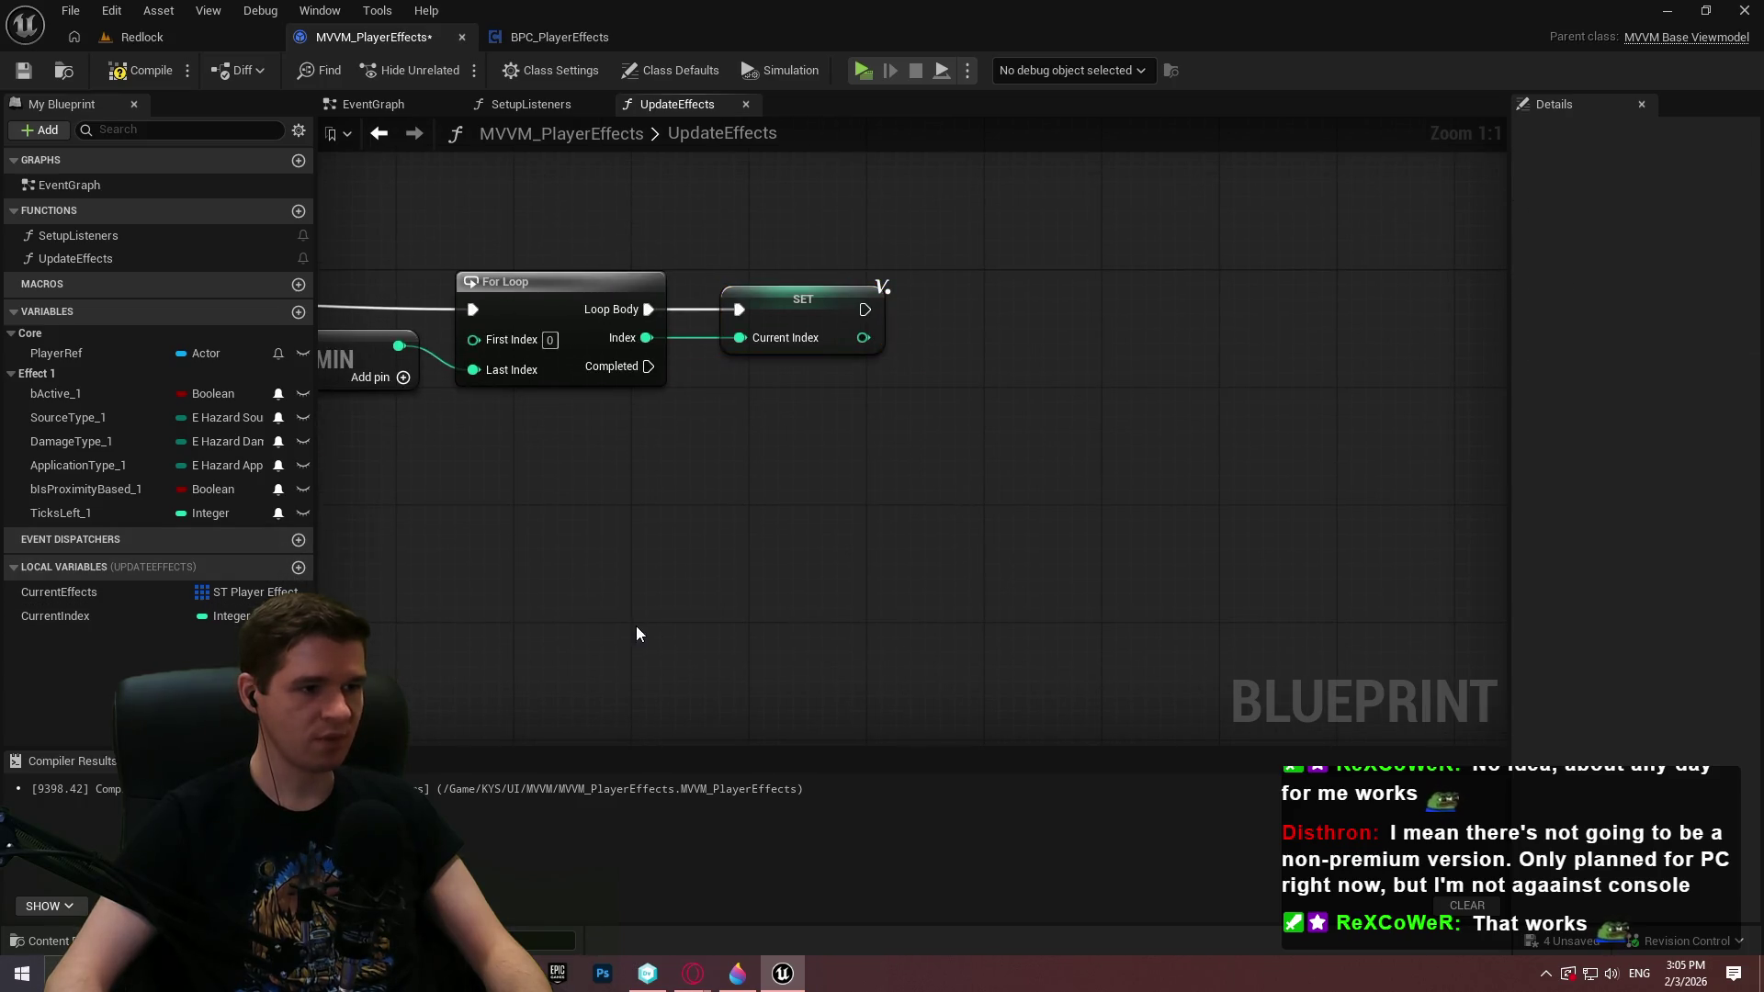
# Build a Subtract node computing 3 minus CurrentIndex
pyautogui.moveTo(563, 631); pyautogui.dragTo(540, 478)
pyautogui.moveTo(92, 616)
pyautogui.mouseDown()
pyautogui.moveTo(481, 416)
pyautogui.moveTo(621, 430)
pyautogui.mouseUp()
pyautogui.click(518, 449)
pyautogui.write('-')
pyautogui.click(715, 596)
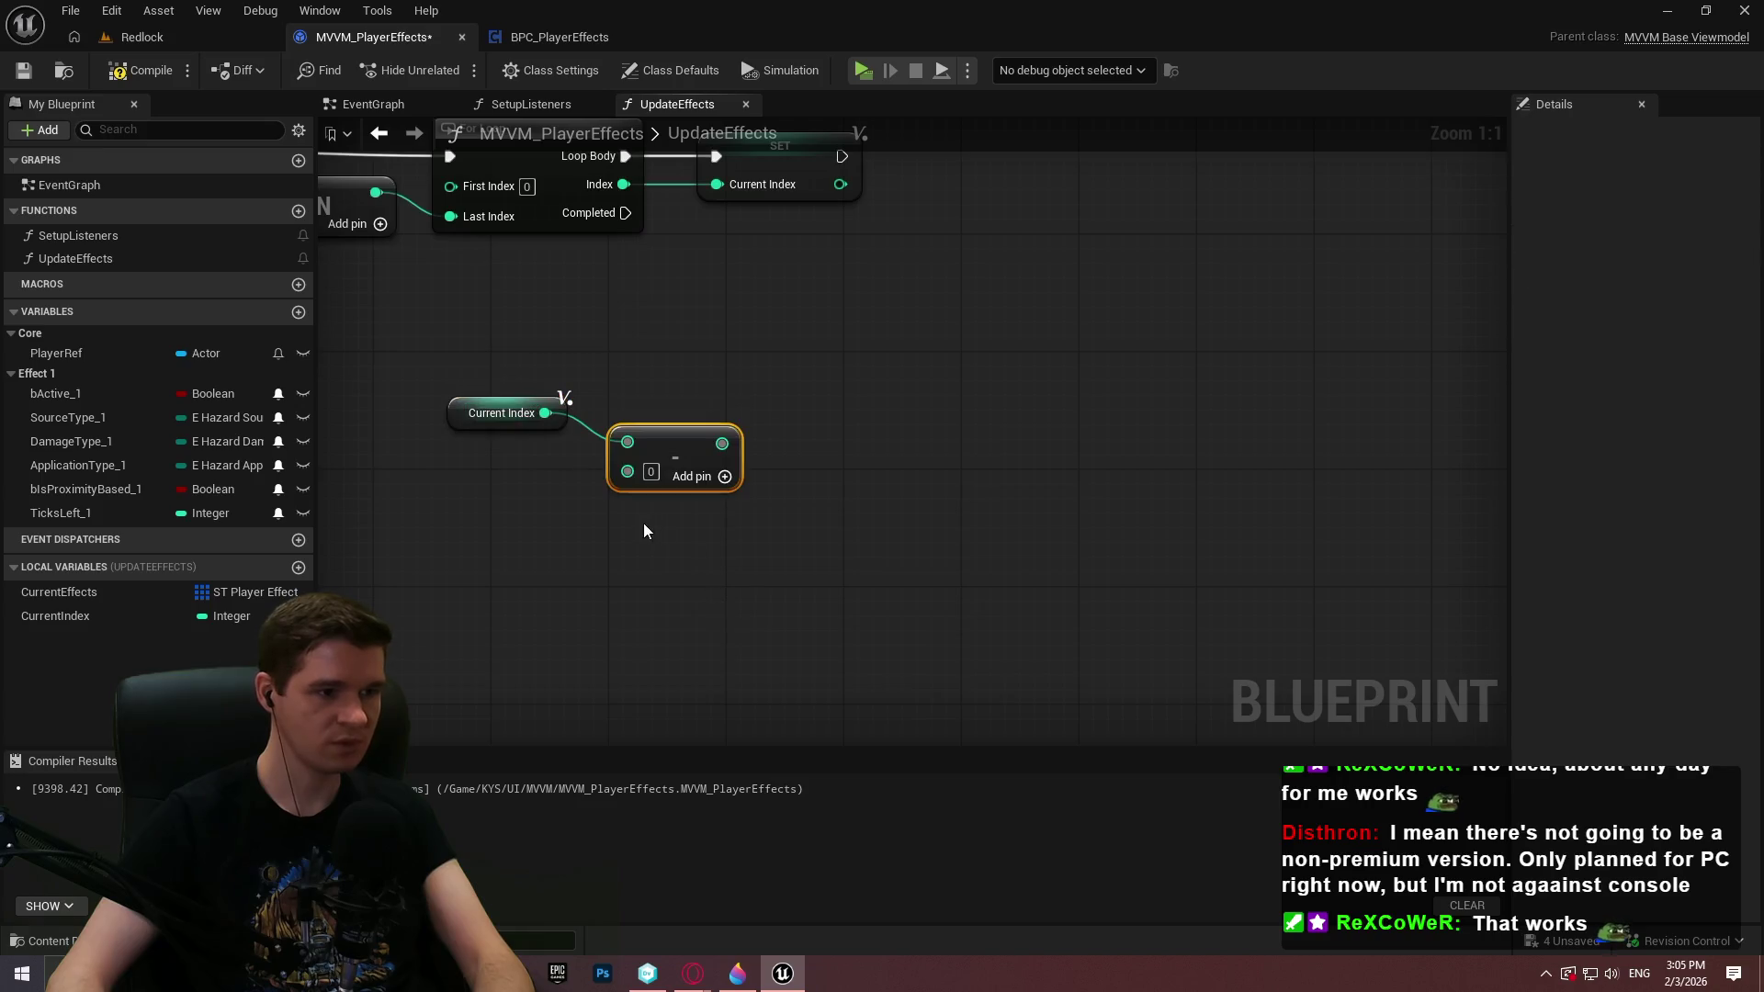
pyautogui.keyDown('alt'); pyautogui.click(545, 414); pyautogui.keyUp('alt')
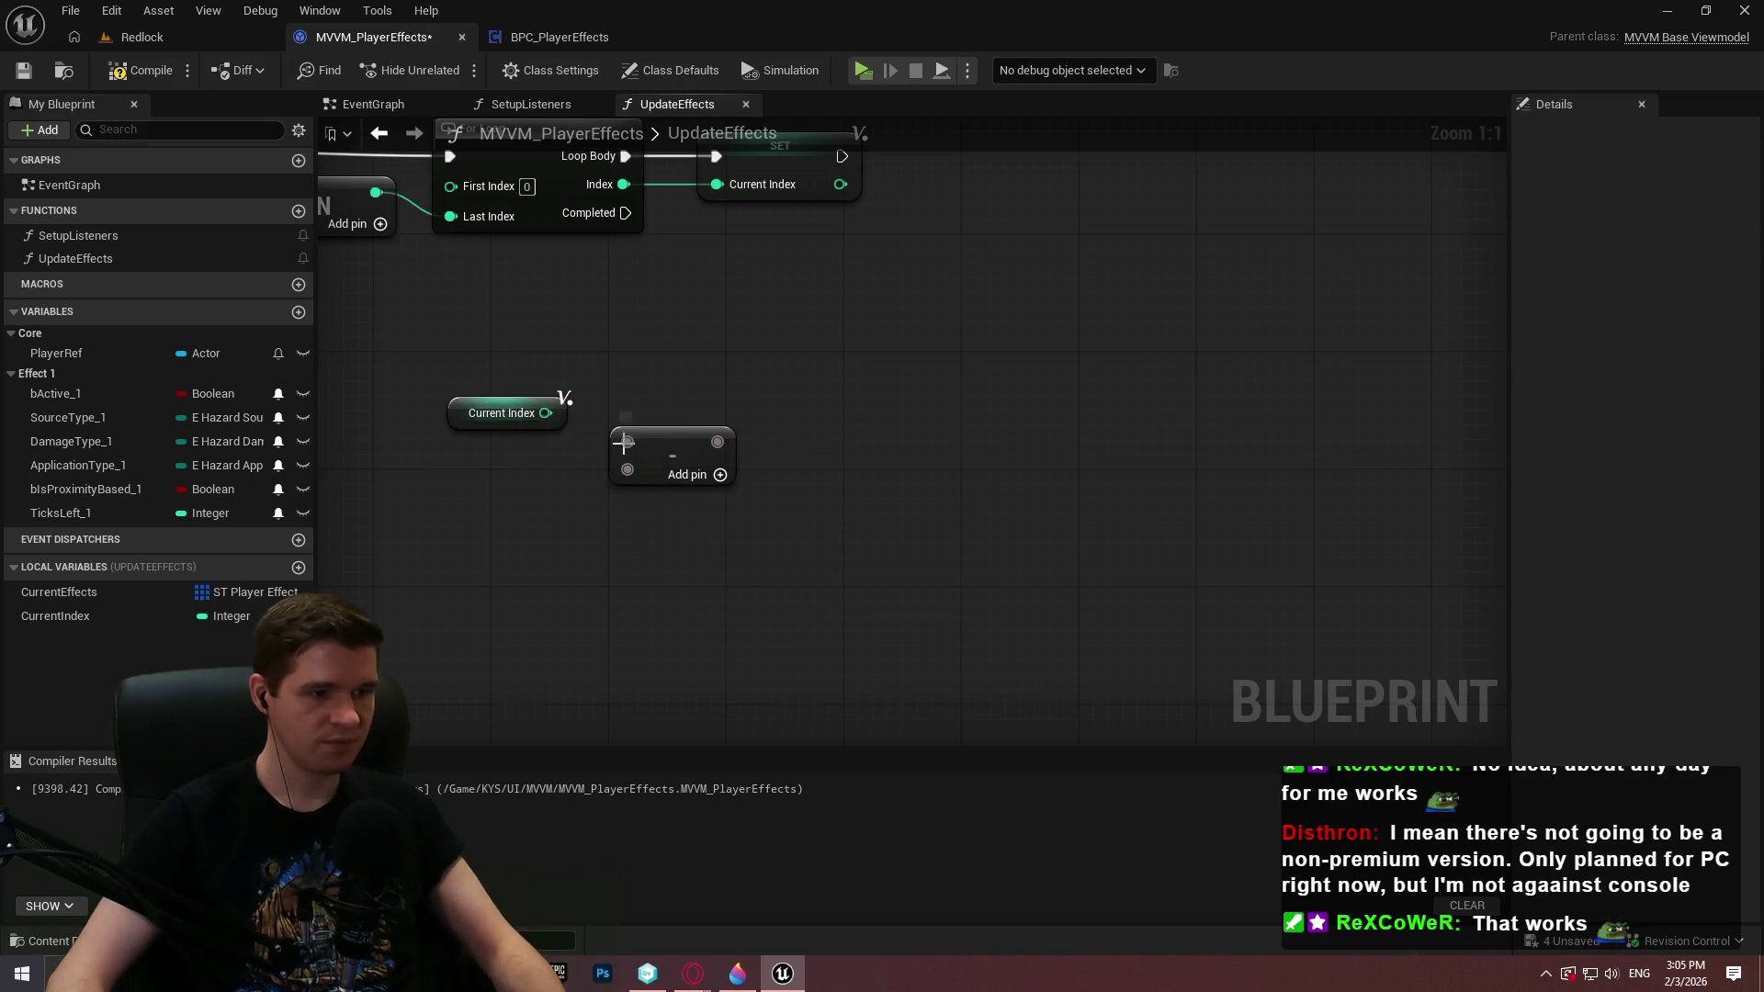
pyautogui.moveTo(545, 414); pyautogui.dragTo(627, 474)
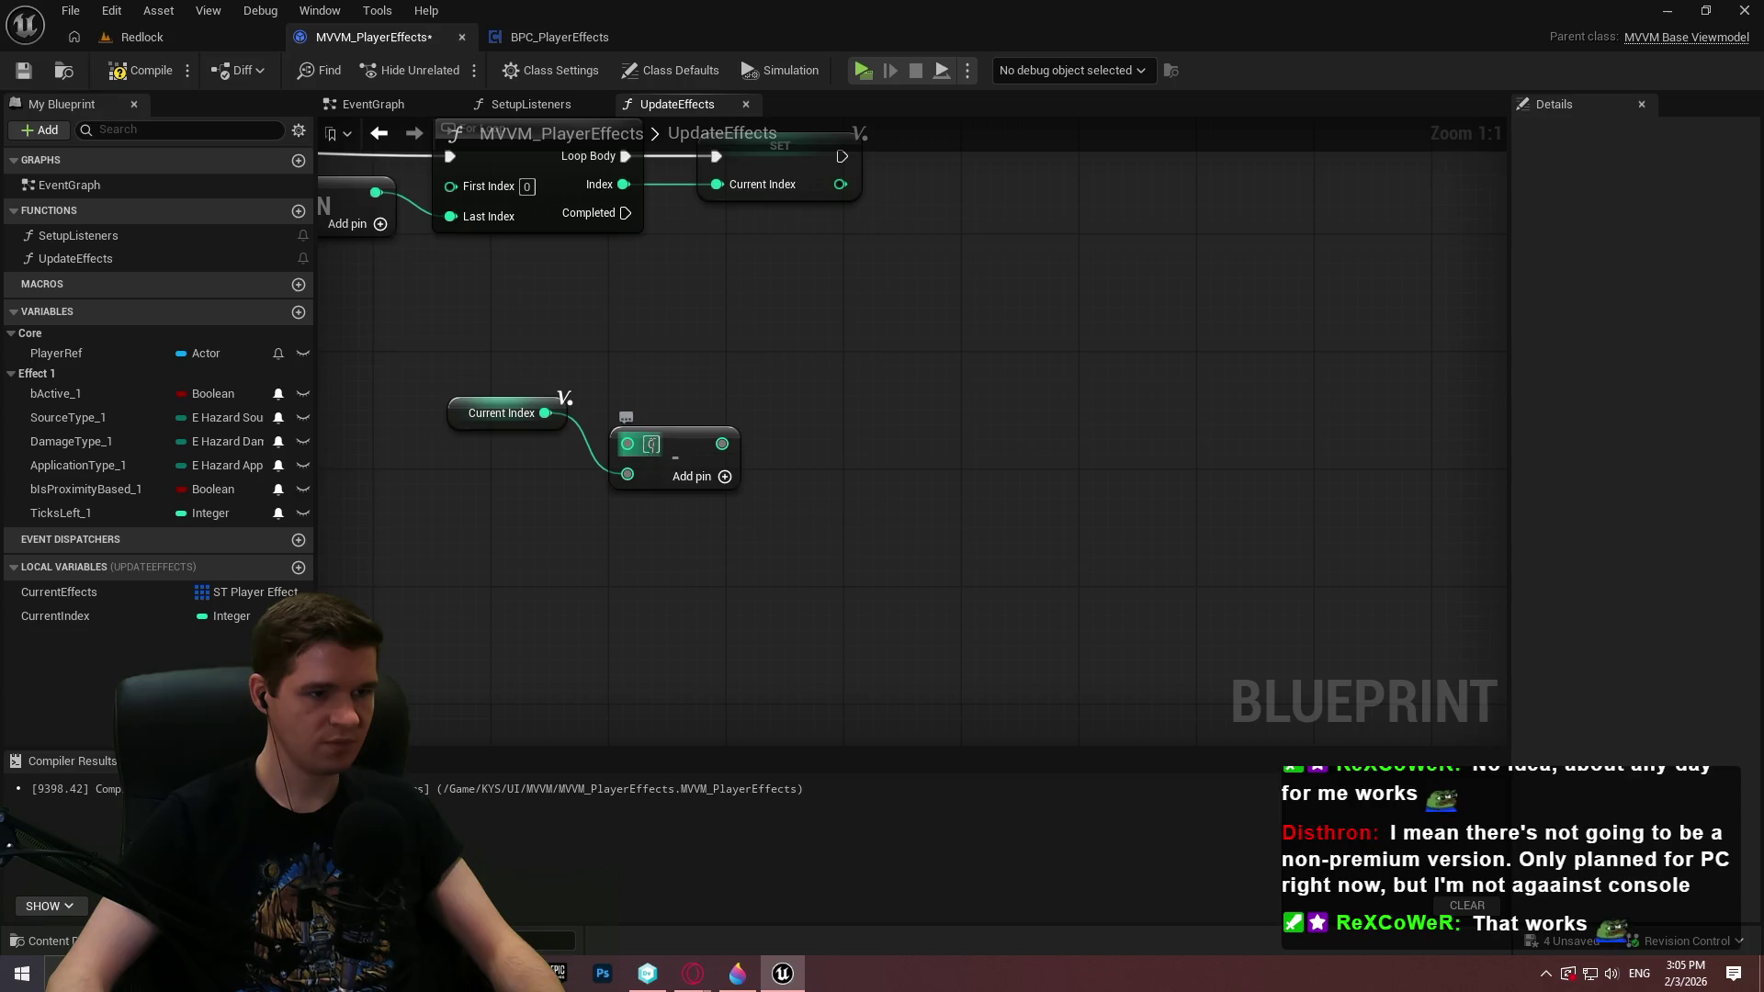
pyautogui.click(649, 445)
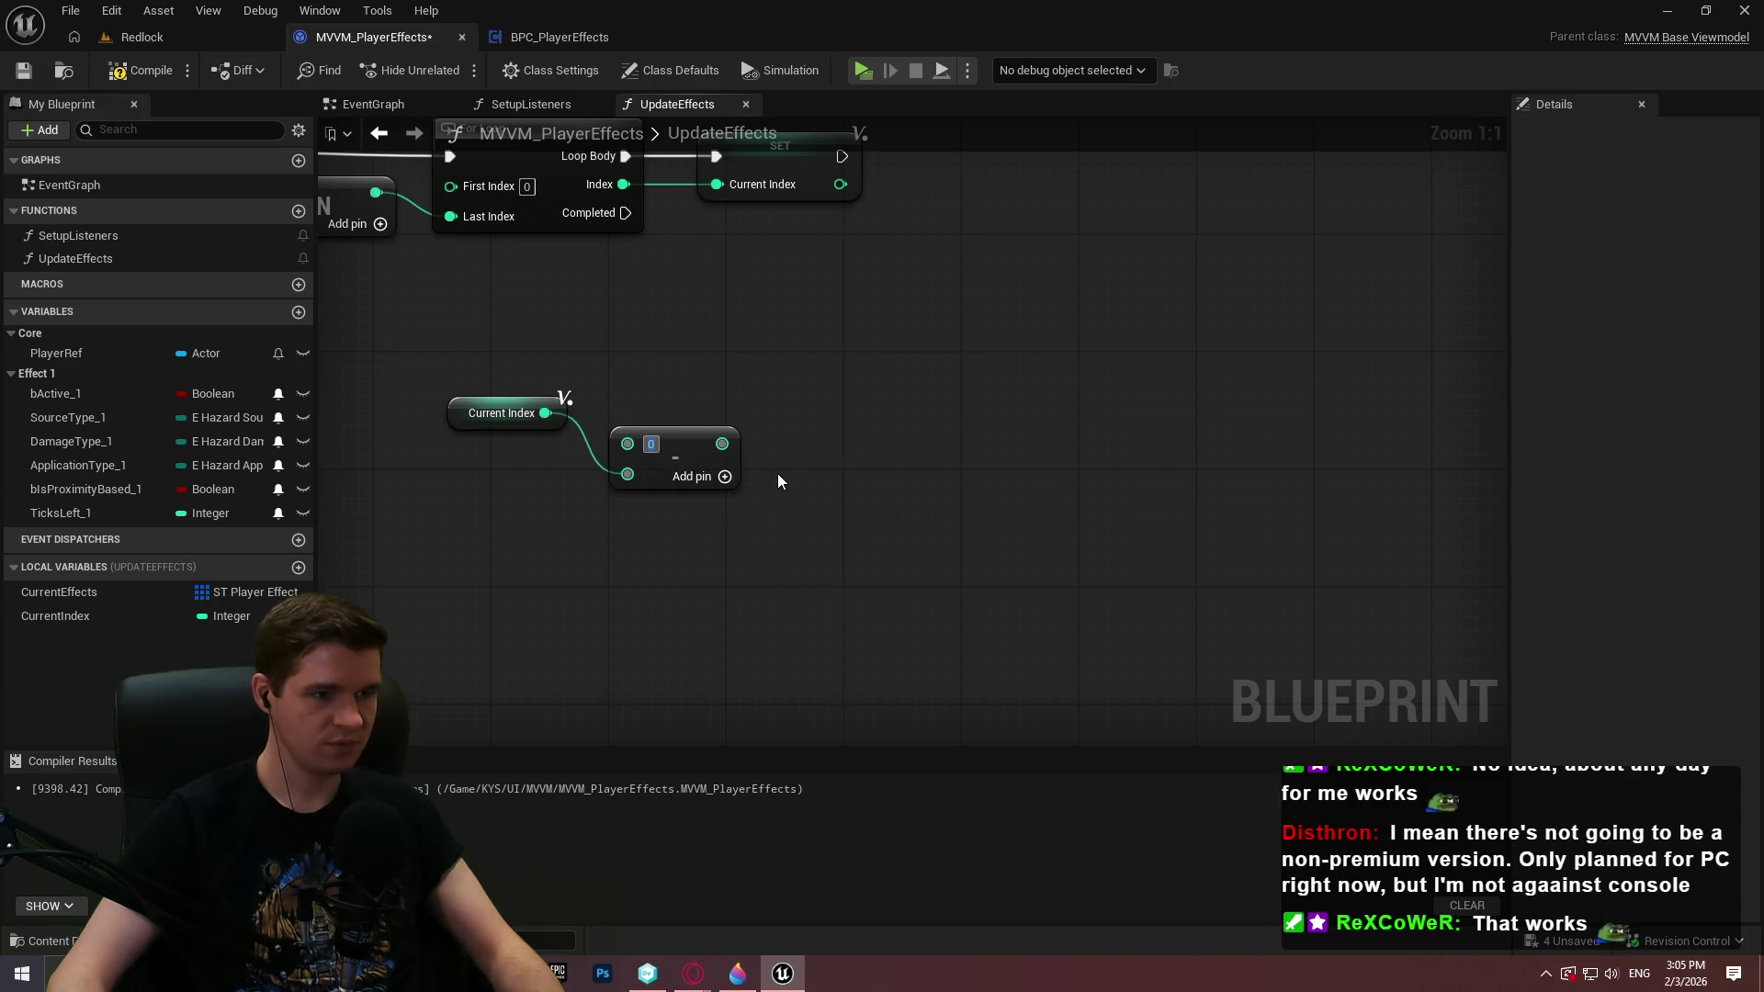
pyautogui.write('3')
pyautogui.moveTo(566, 410); pyautogui.dragTo(595, 489)
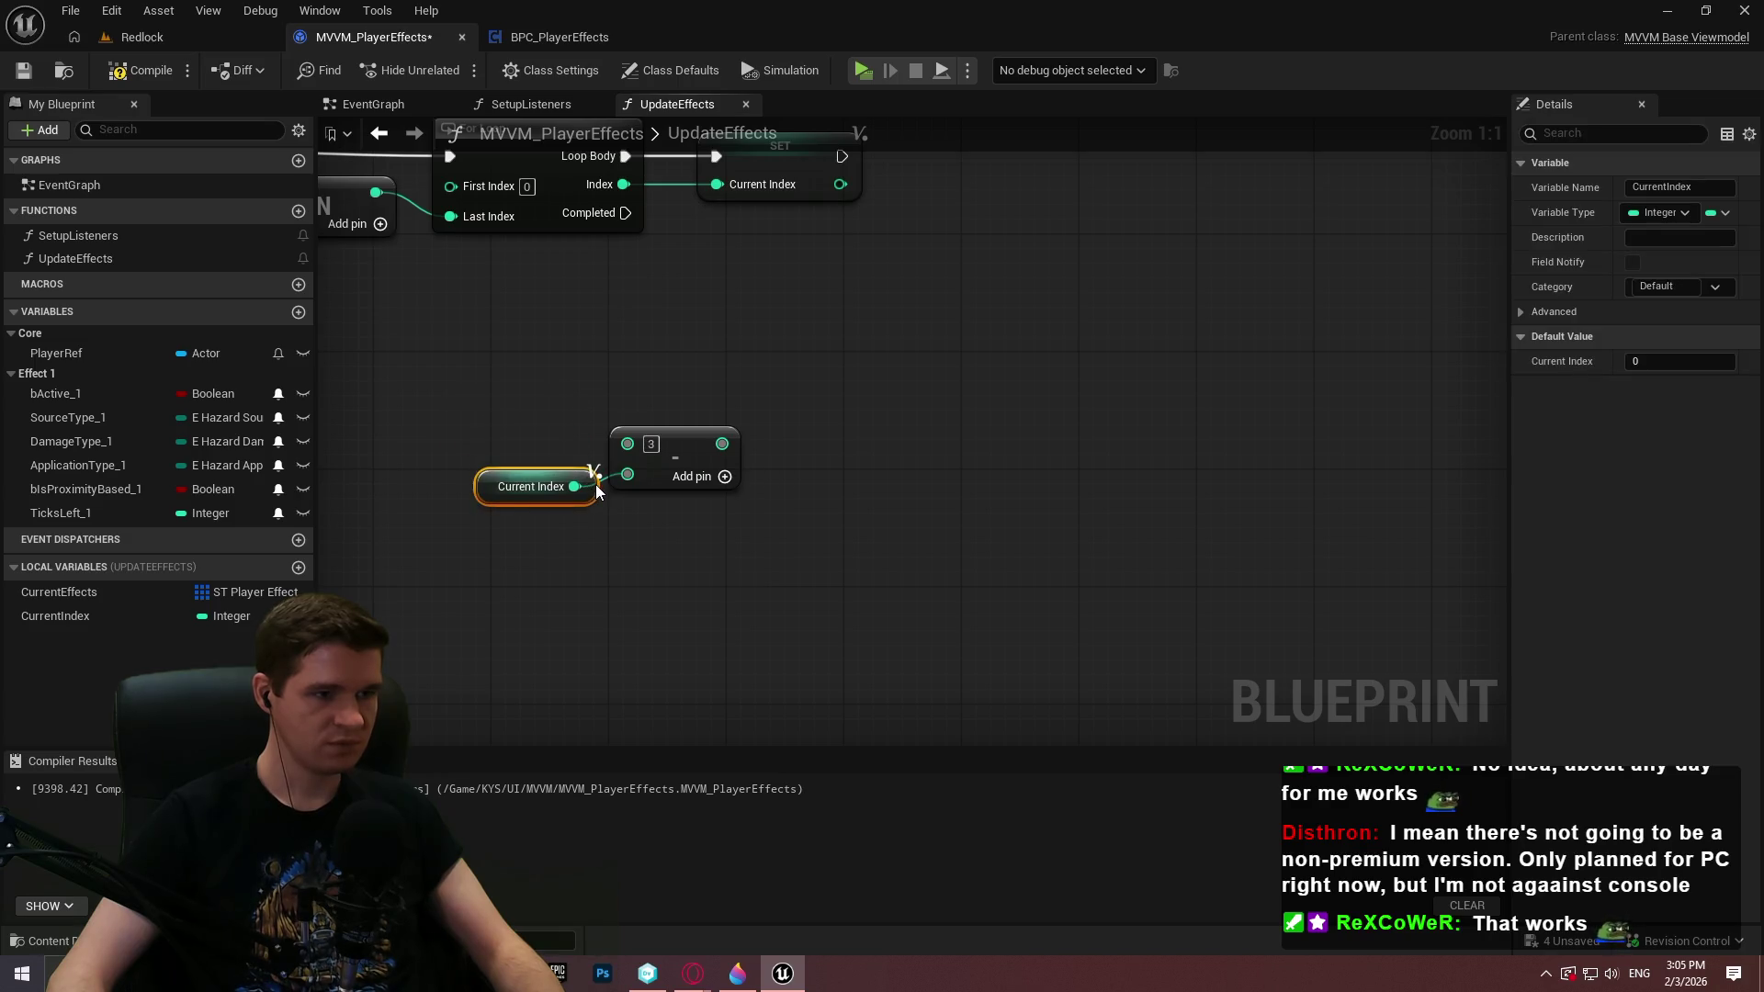
pyautogui.click(804, 542)
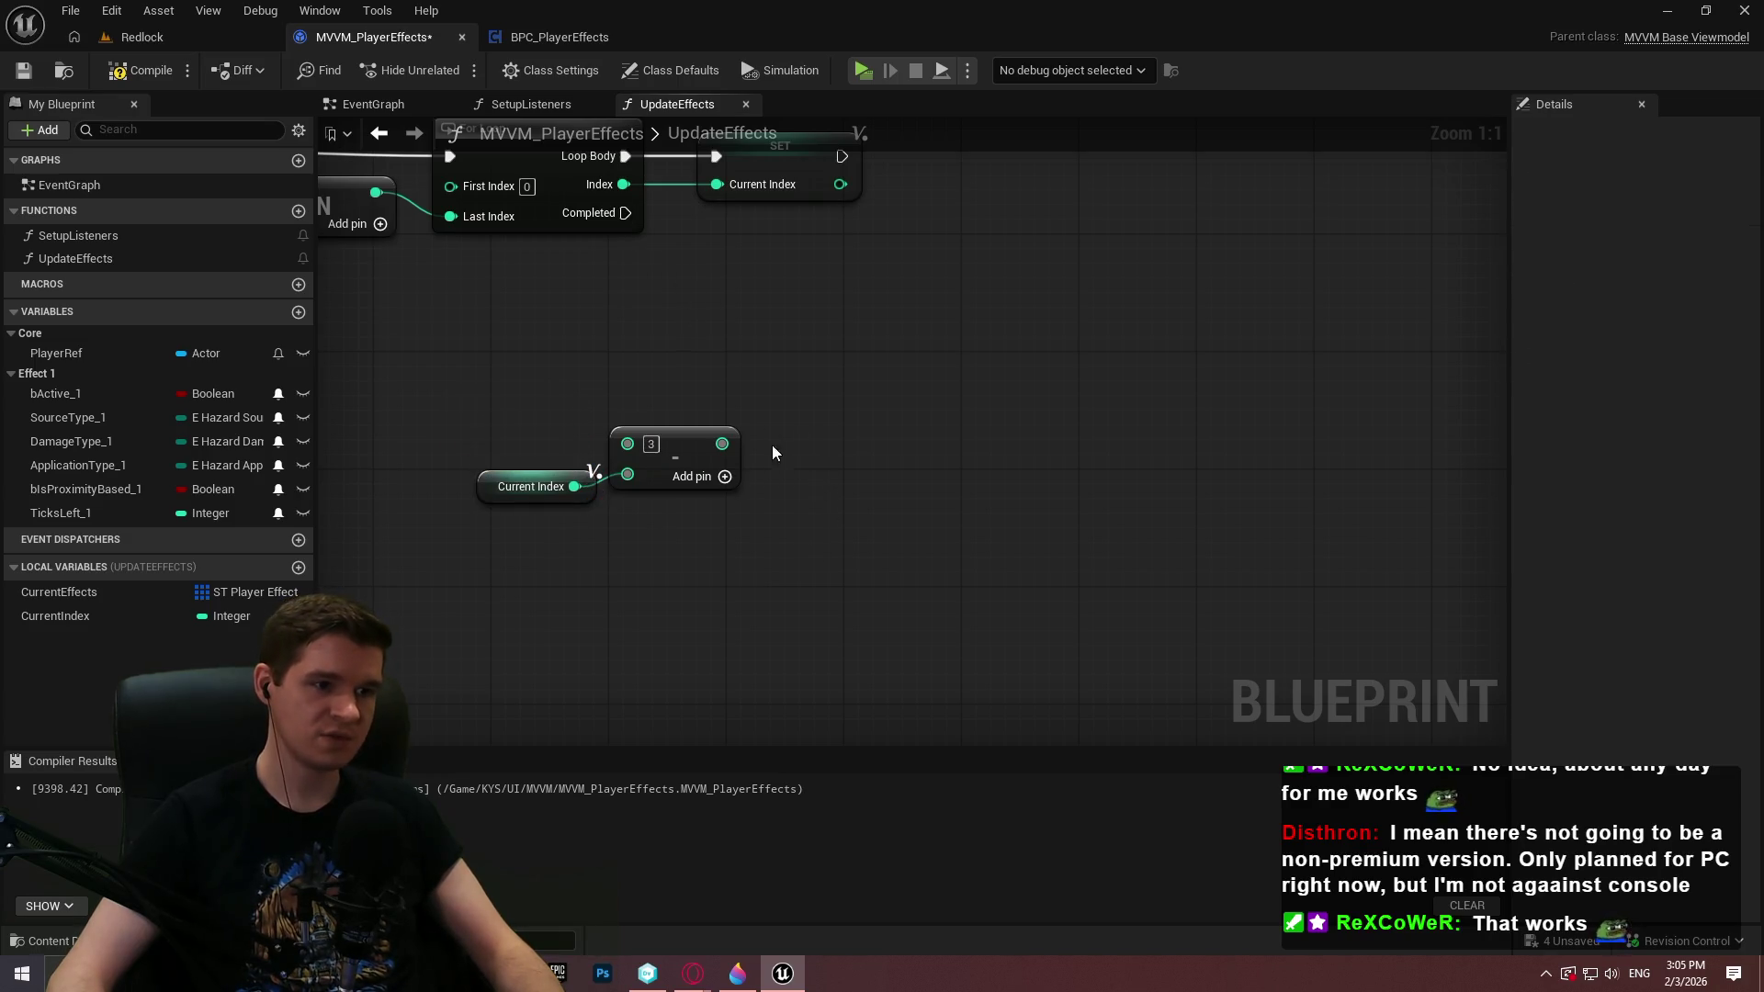
# Add a Greater comparison after the Subtract and move the three nodes lower
pyautogui.moveTo(724, 443); pyautogui.dragTo(834, 449)
pyautogui.write('>')
pyautogui.click(922, 527)
pyautogui.click(867, 599)
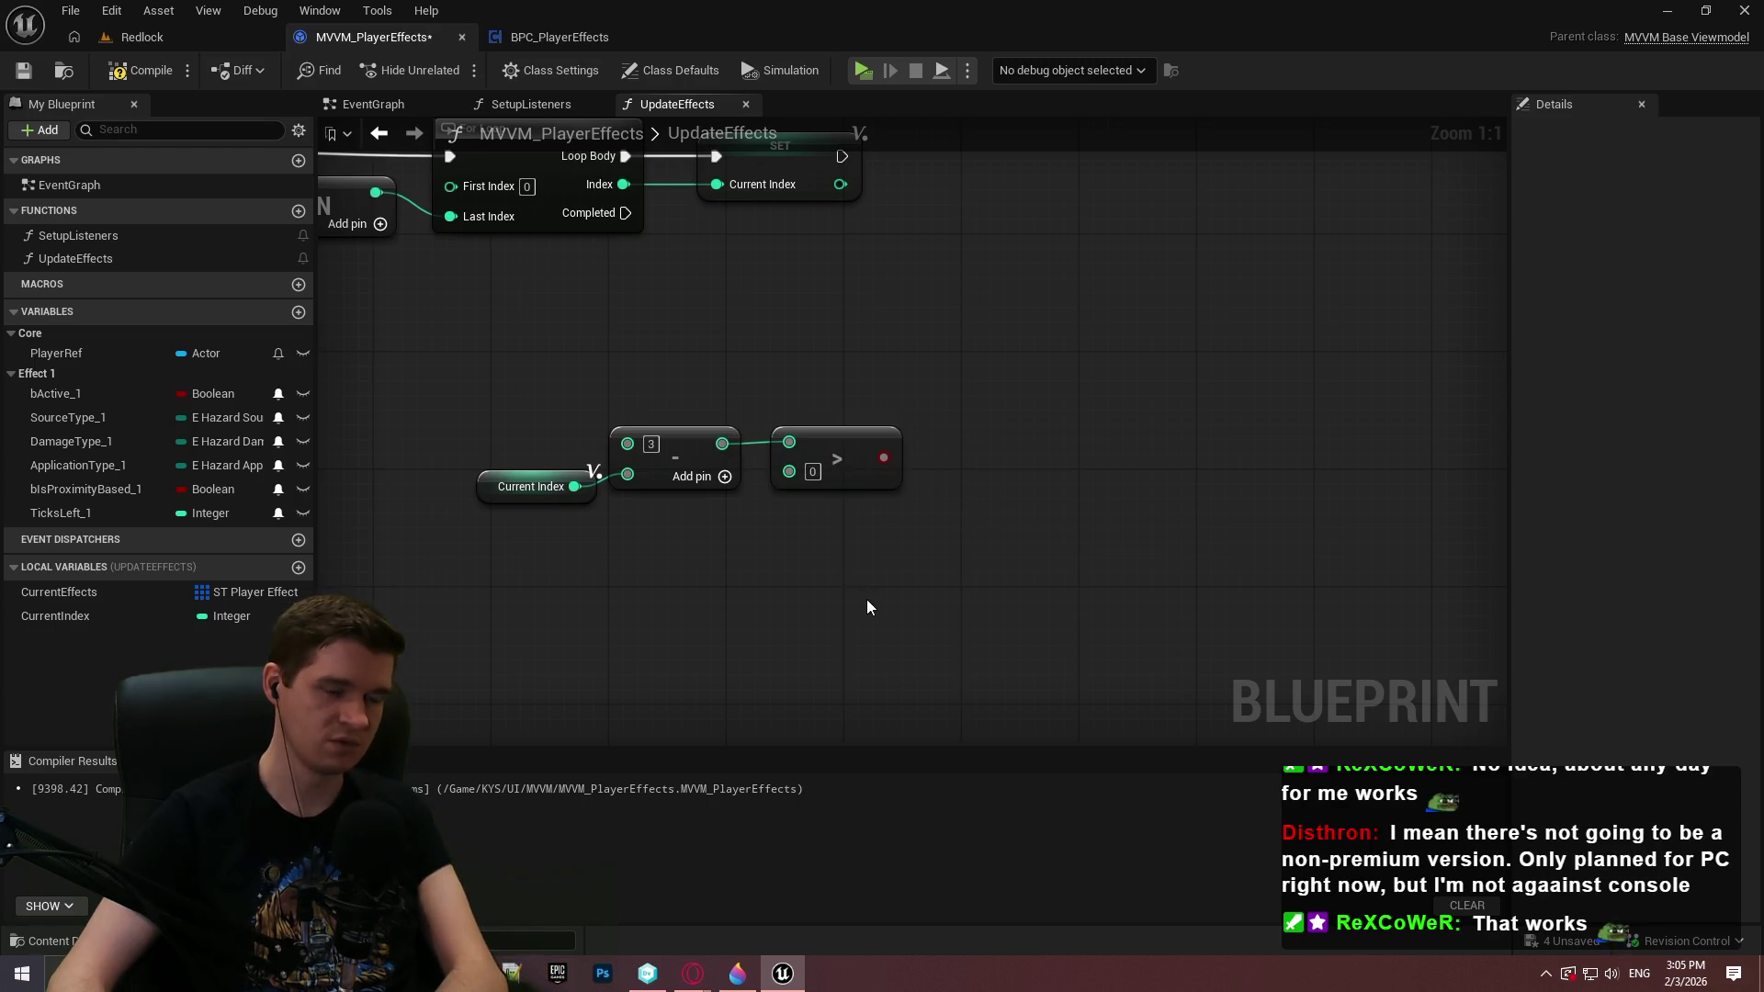
pyautogui.moveTo(942, 609); pyautogui.dragTo(473, 443)
pyautogui.moveTo(680, 478); pyautogui.dragTo(694, 566)
pyautogui.click(939, 503)
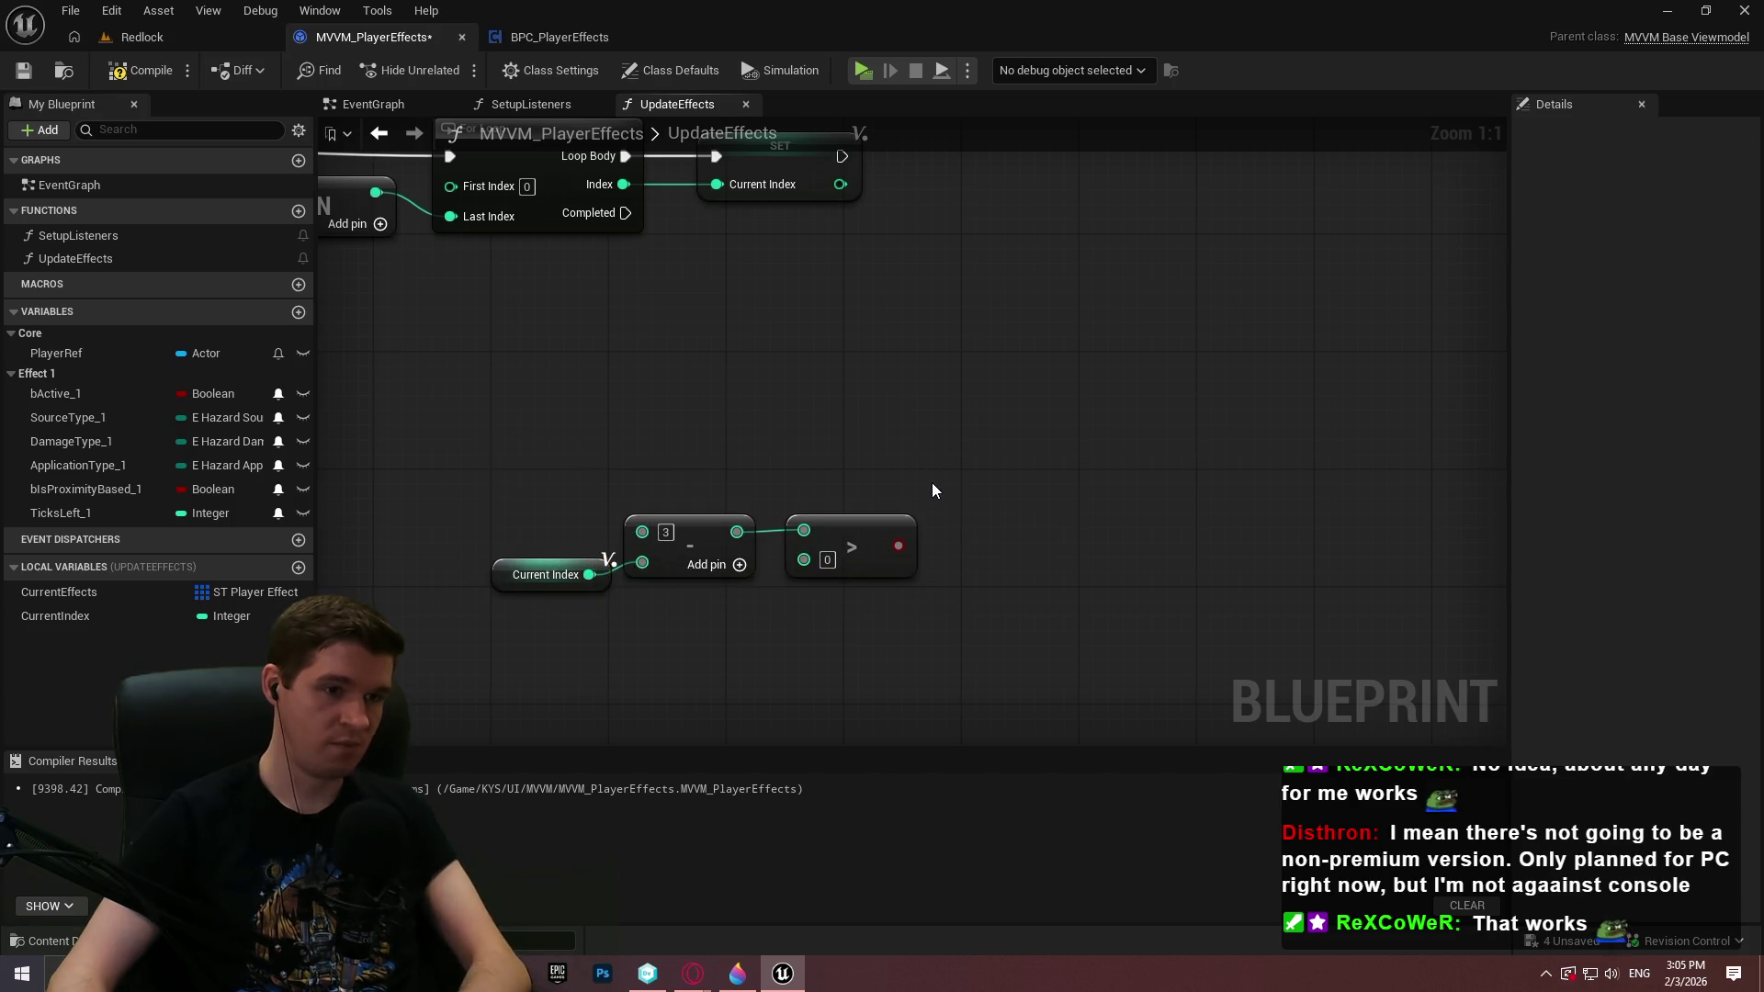
# Replace the Greater node with a >= 0 comparison on the Subtract result
pyautogui.click(850, 549)
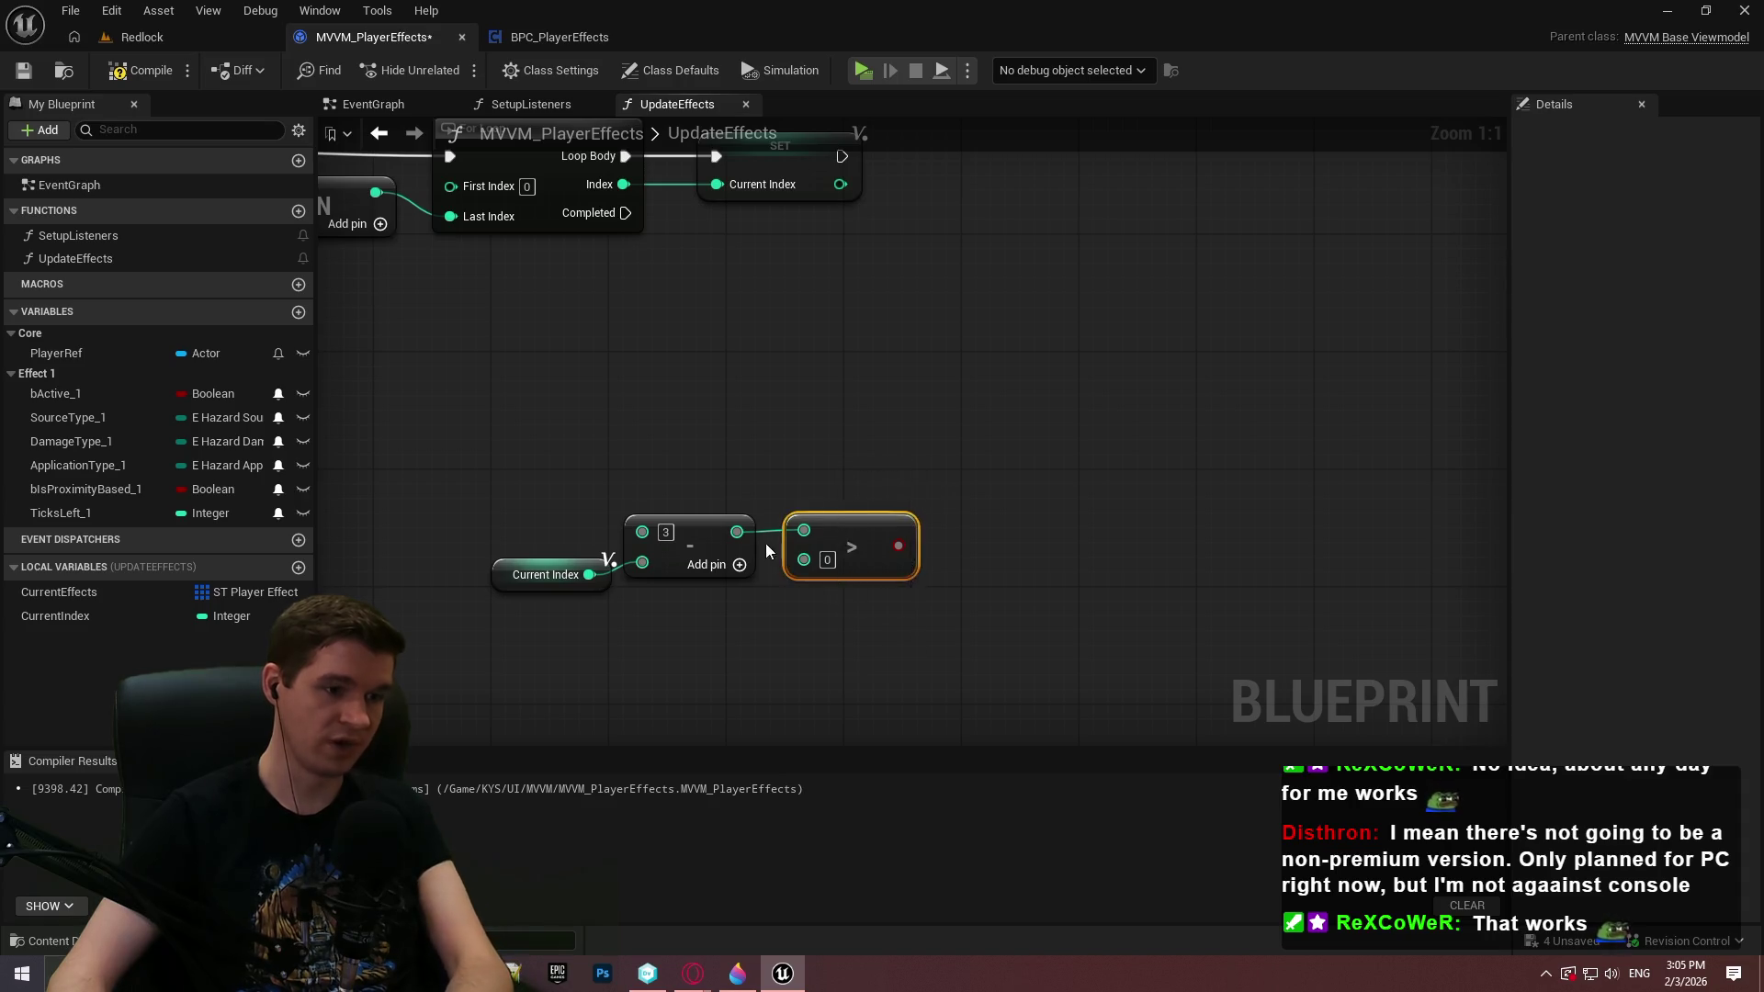
pyautogui.press('Delete')
pyautogui.moveTo(737, 532); pyautogui.dragTo(858, 543)
pyautogui.write('>')
pyautogui.click(910, 634)
pyautogui.click(877, 592)
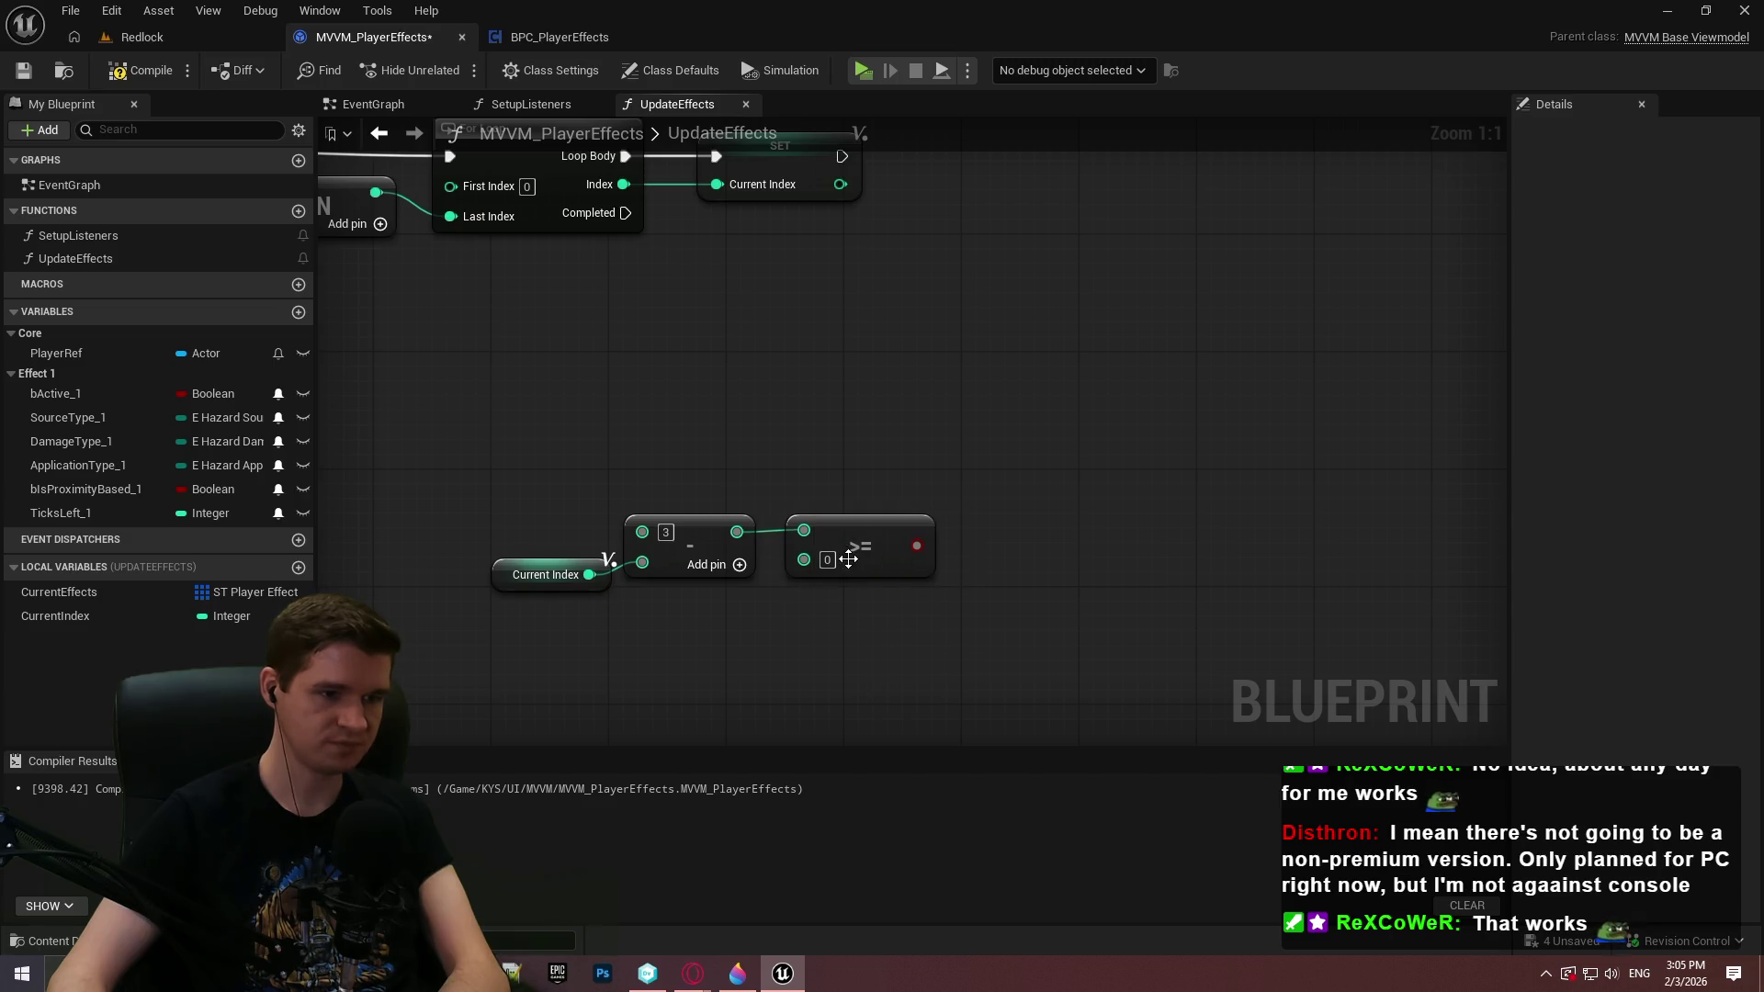
# Add a Branch conditioned on the >= result, triggered by the loop's Completed pin
pyautogui.click(993, 496)
pyautogui.moveTo(917, 546)
pyautogui.mouseDown()
pyautogui.moveTo(1009, 533)
pyautogui.moveTo(698, 317)
pyautogui.moveTo(624, 217)
pyautogui.mouseUp()
pyautogui.moveTo(588, 501)
pyautogui.mouseDown()
pyautogui.moveTo(807, 625)
pyautogui.moveTo(893, 599)
pyautogui.moveTo(931, 619)
pyautogui.moveTo(916, 603)
pyautogui.moveTo(797, 634)
pyautogui.mouseUp()
pyautogui.moveTo(1065, 395); pyautogui.dragTo(1063, 417)
# Search the actions list for 'reverse fo' without adding a node, then select the Current Index getter
pyautogui.rightClick(1062, 417)
pyautogui.write('r')
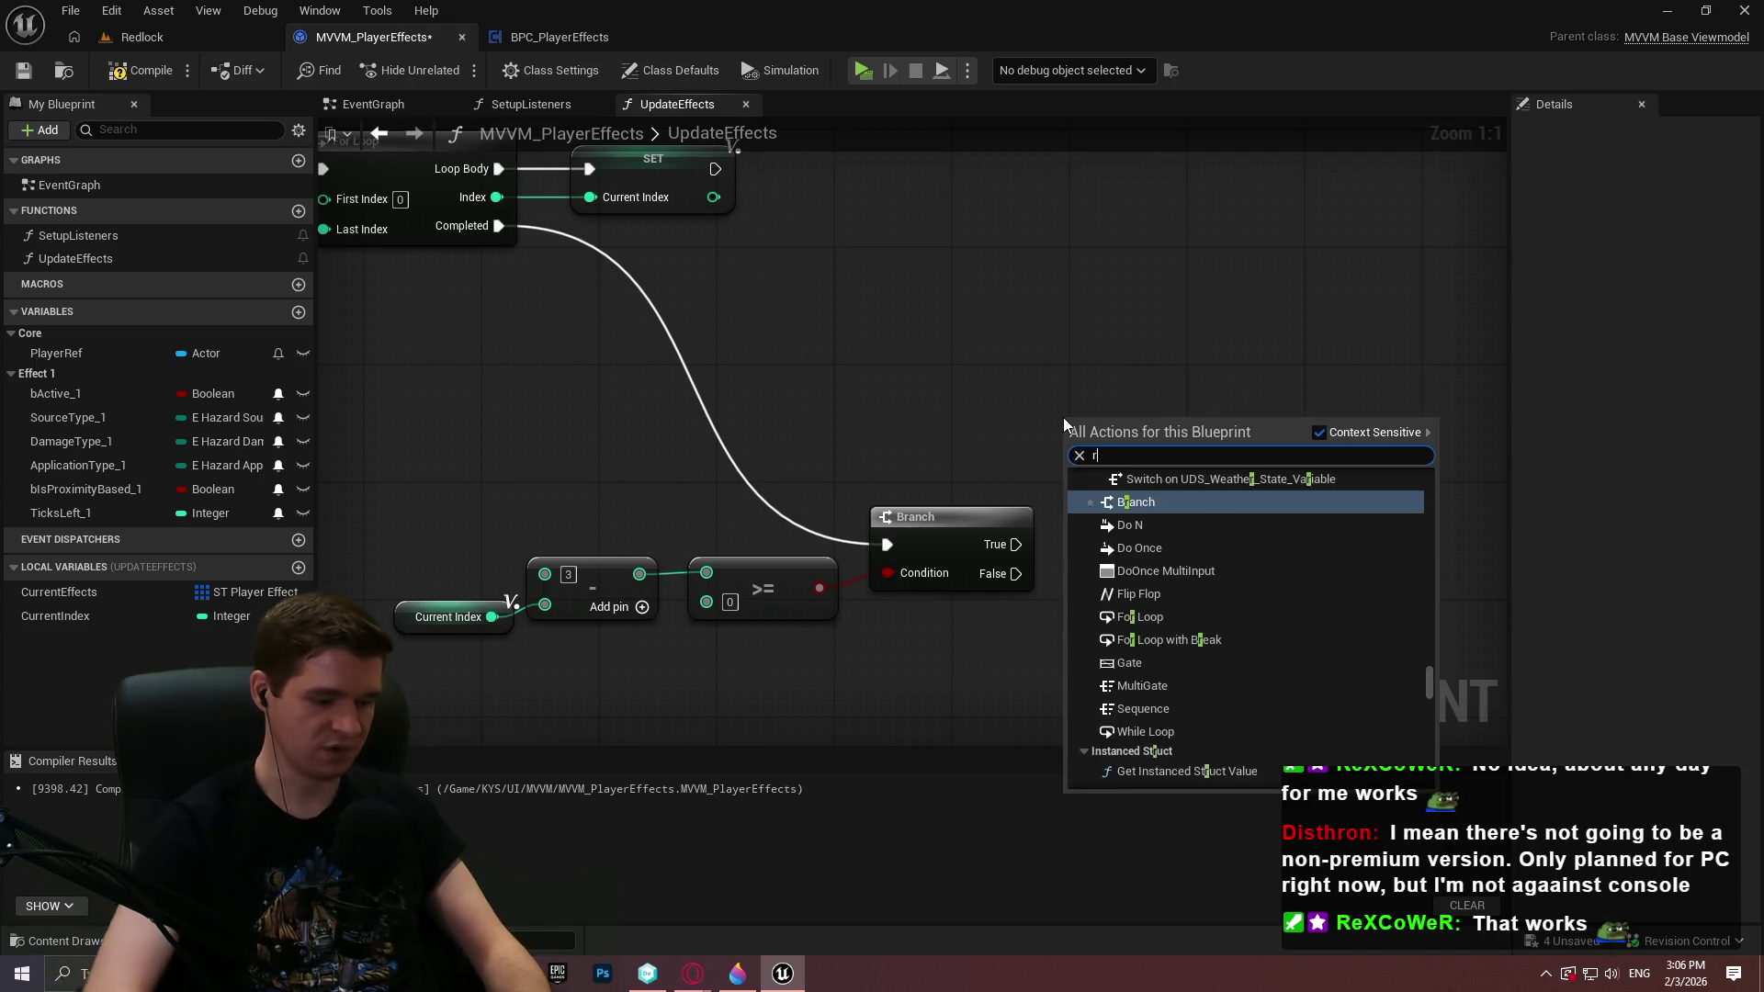
pyautogui.write('everse fo')
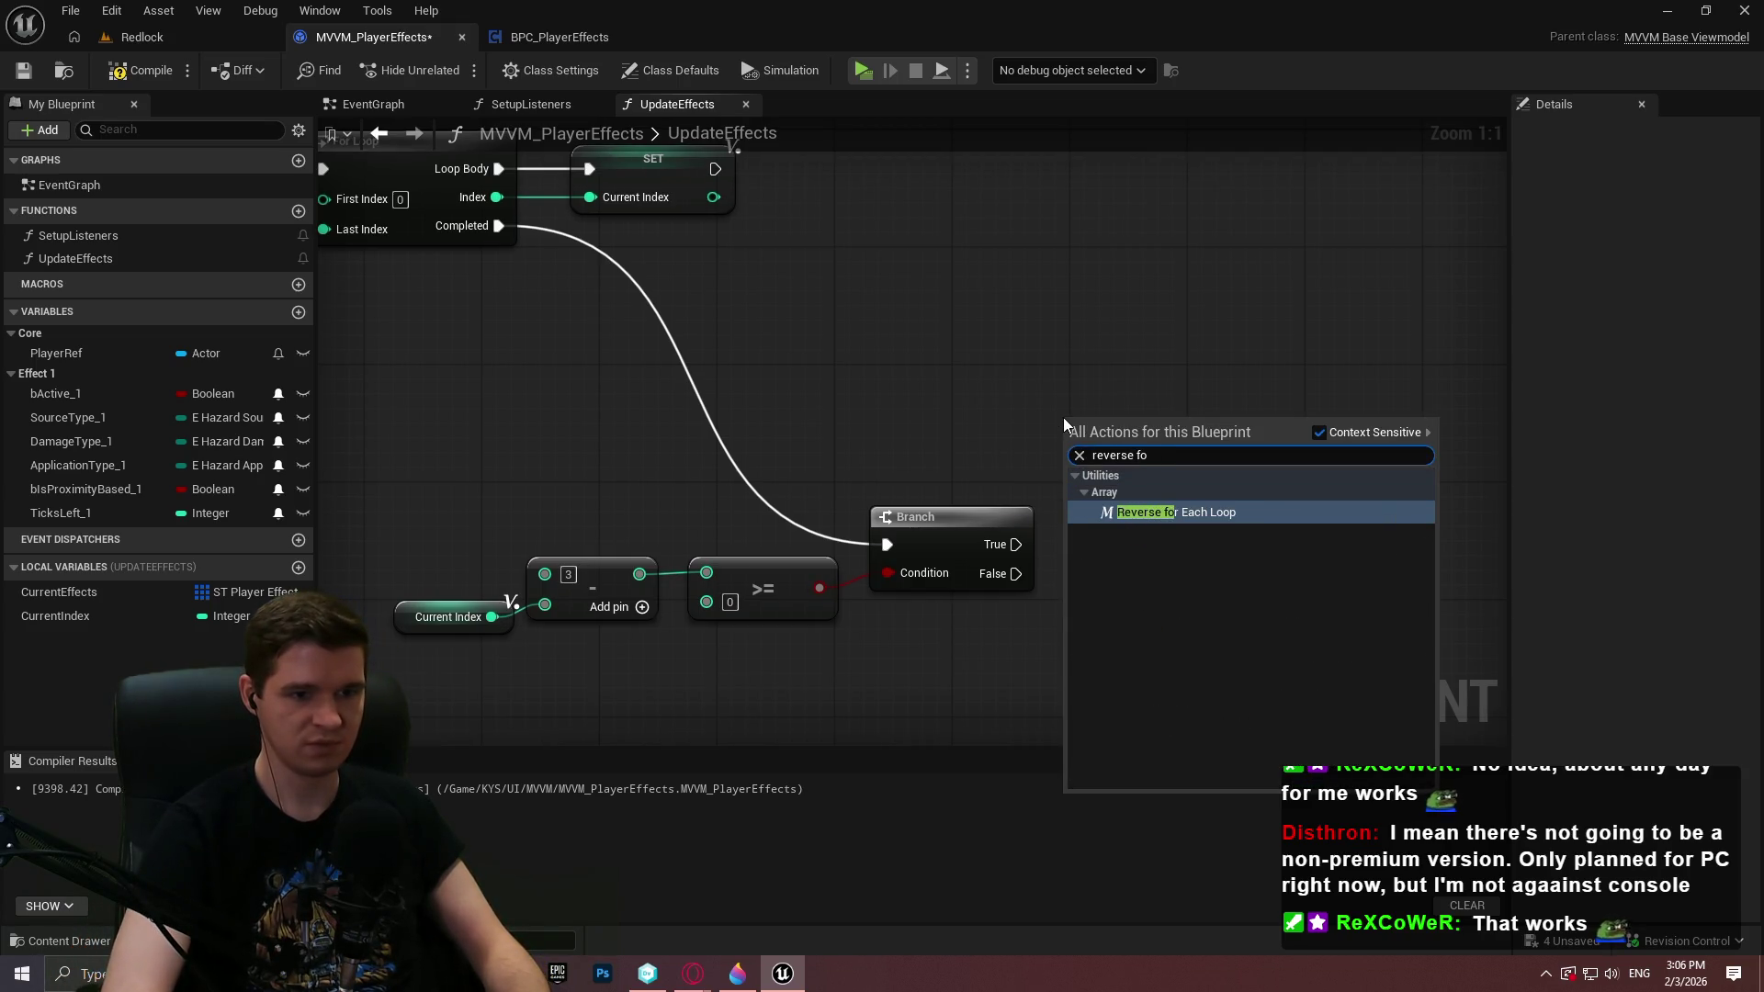
pyautogui.click(1031, 419)
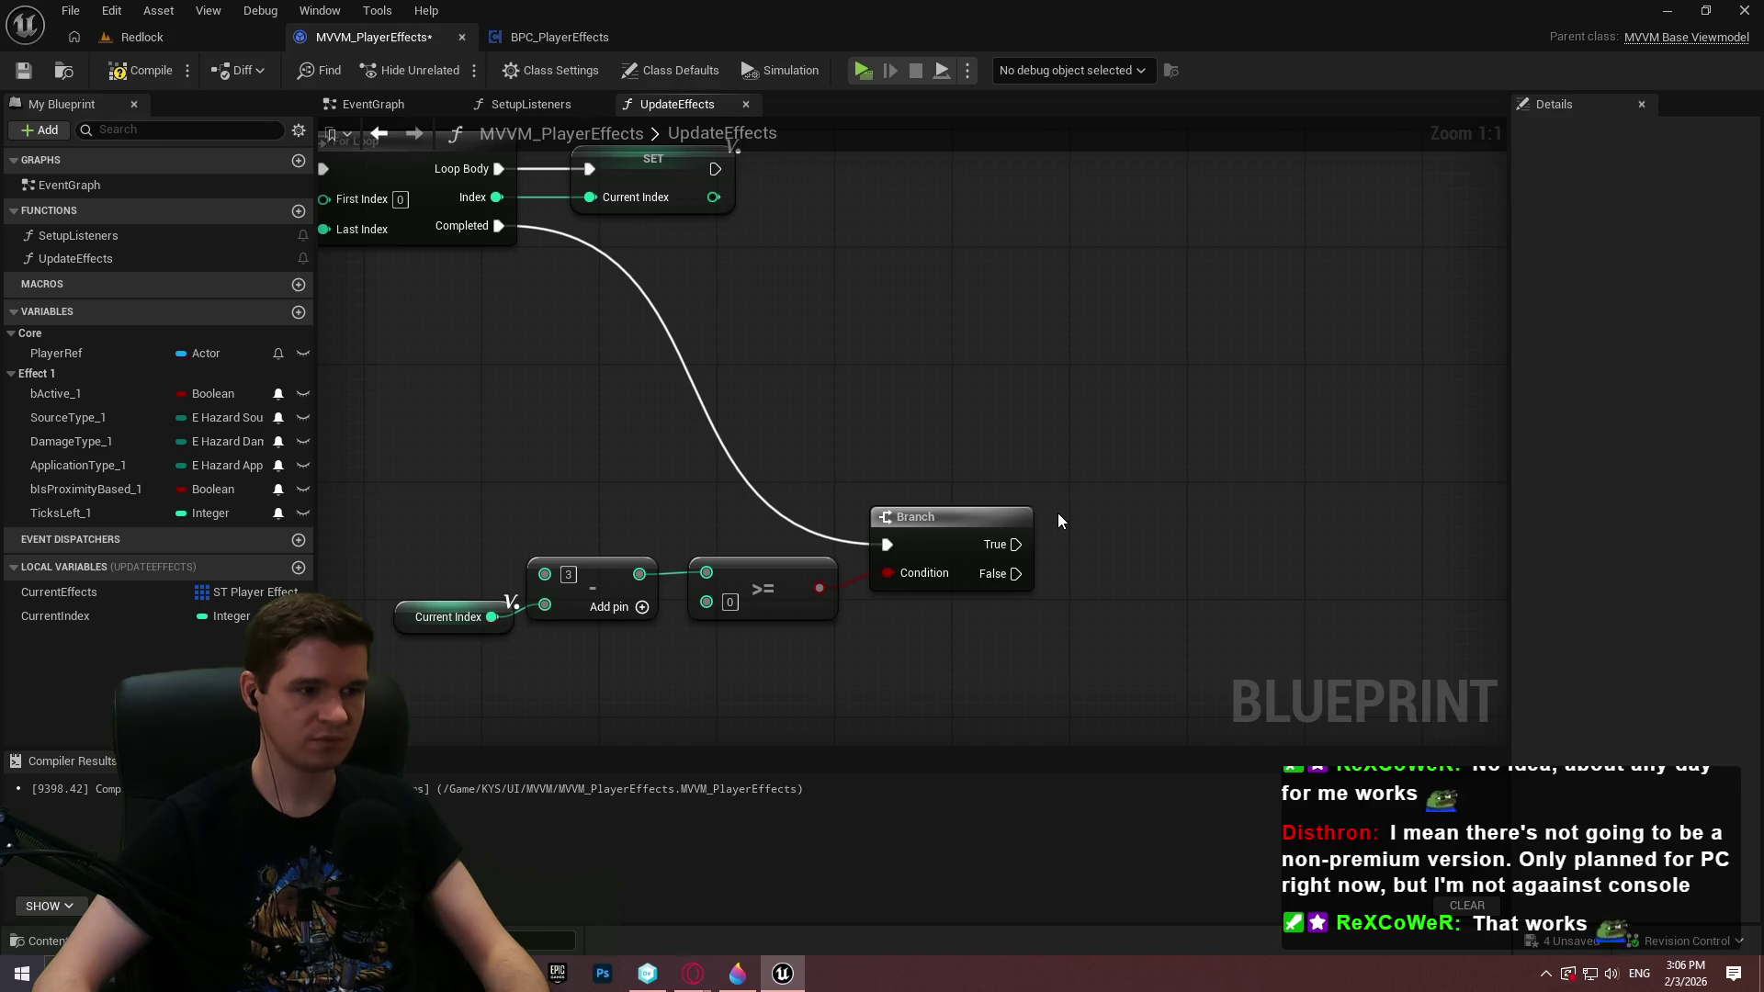
pyautogui.click(446, 616)
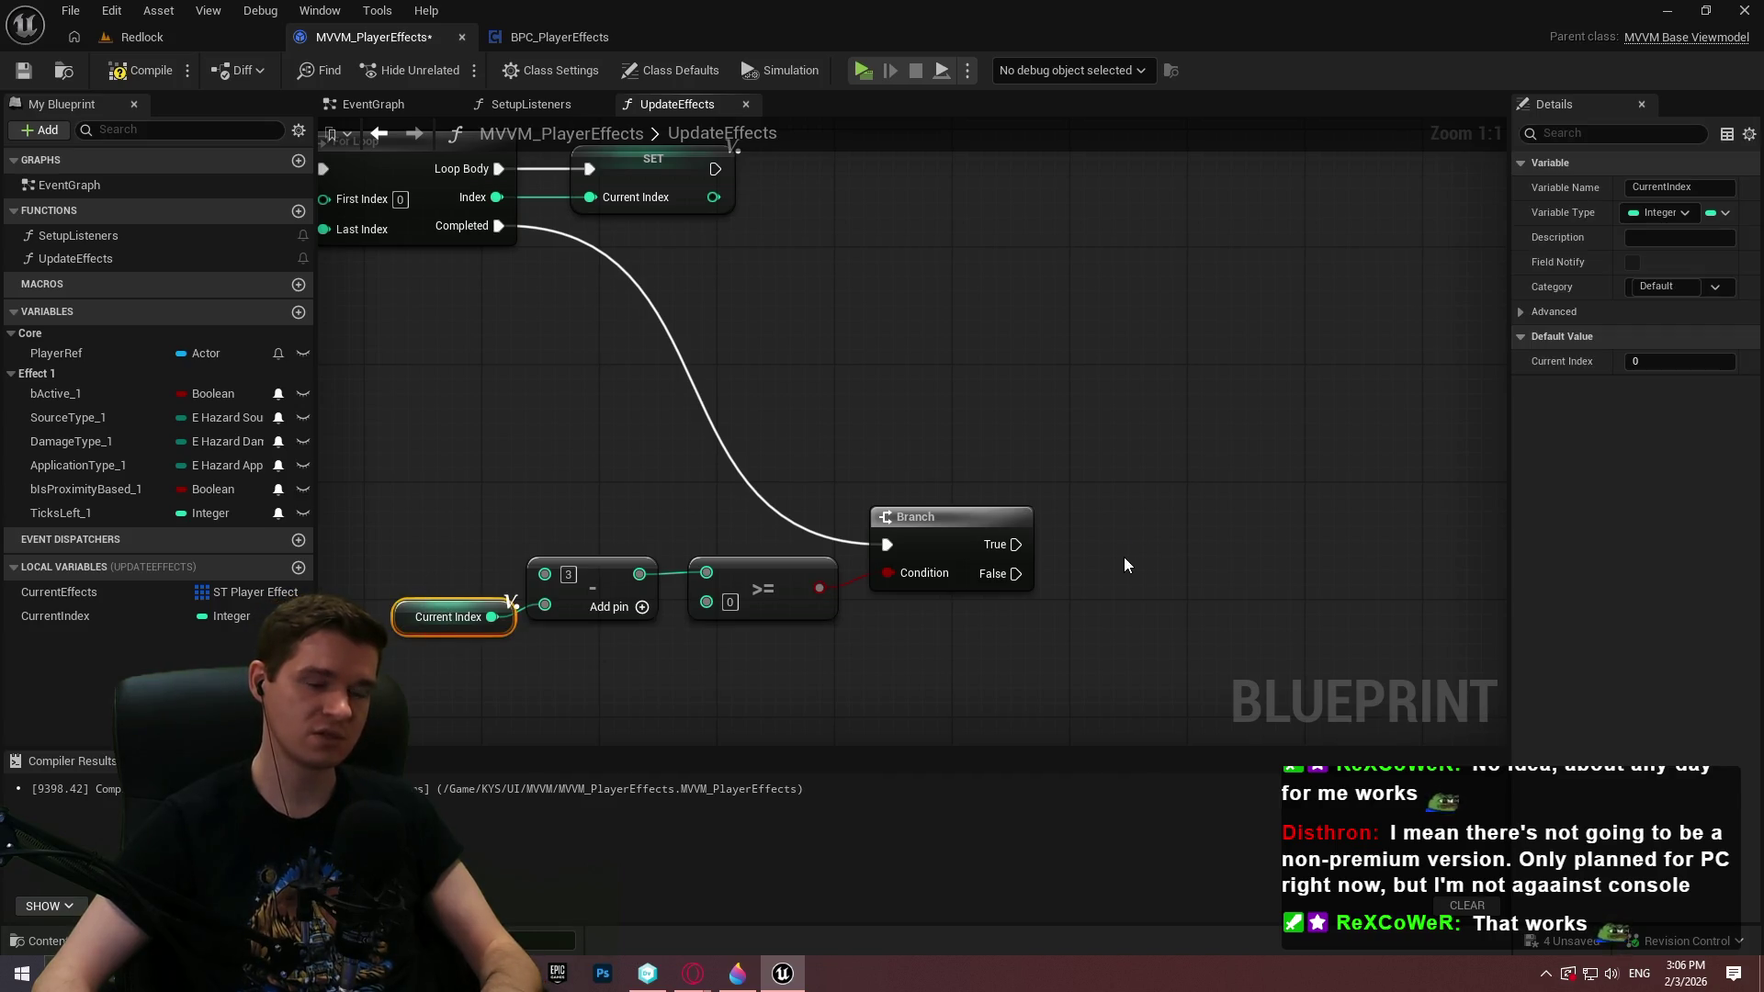
# Build a Current Index + 1 Add node from a pasted Current Index getter
pyautogui.hotkey('ctrl', 'v')
pyautogui.moveTo(1213, 573); pyautogui.dragTo(1288, 554)
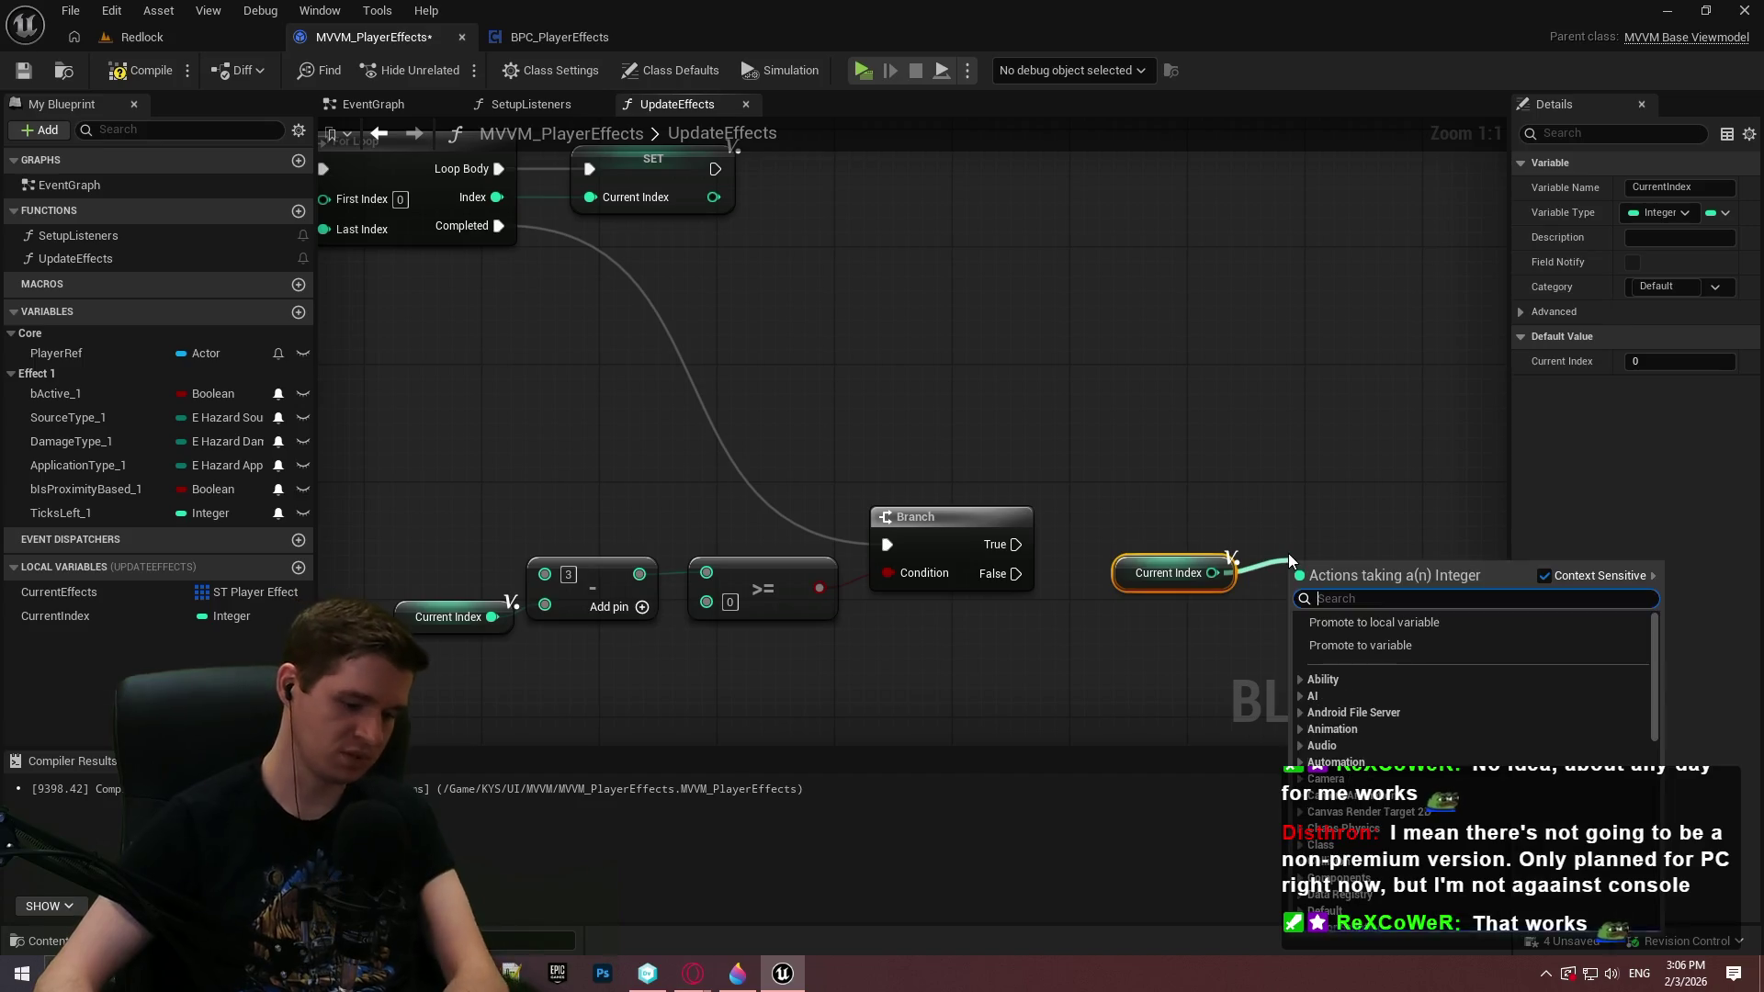
pyautogui.write('+')
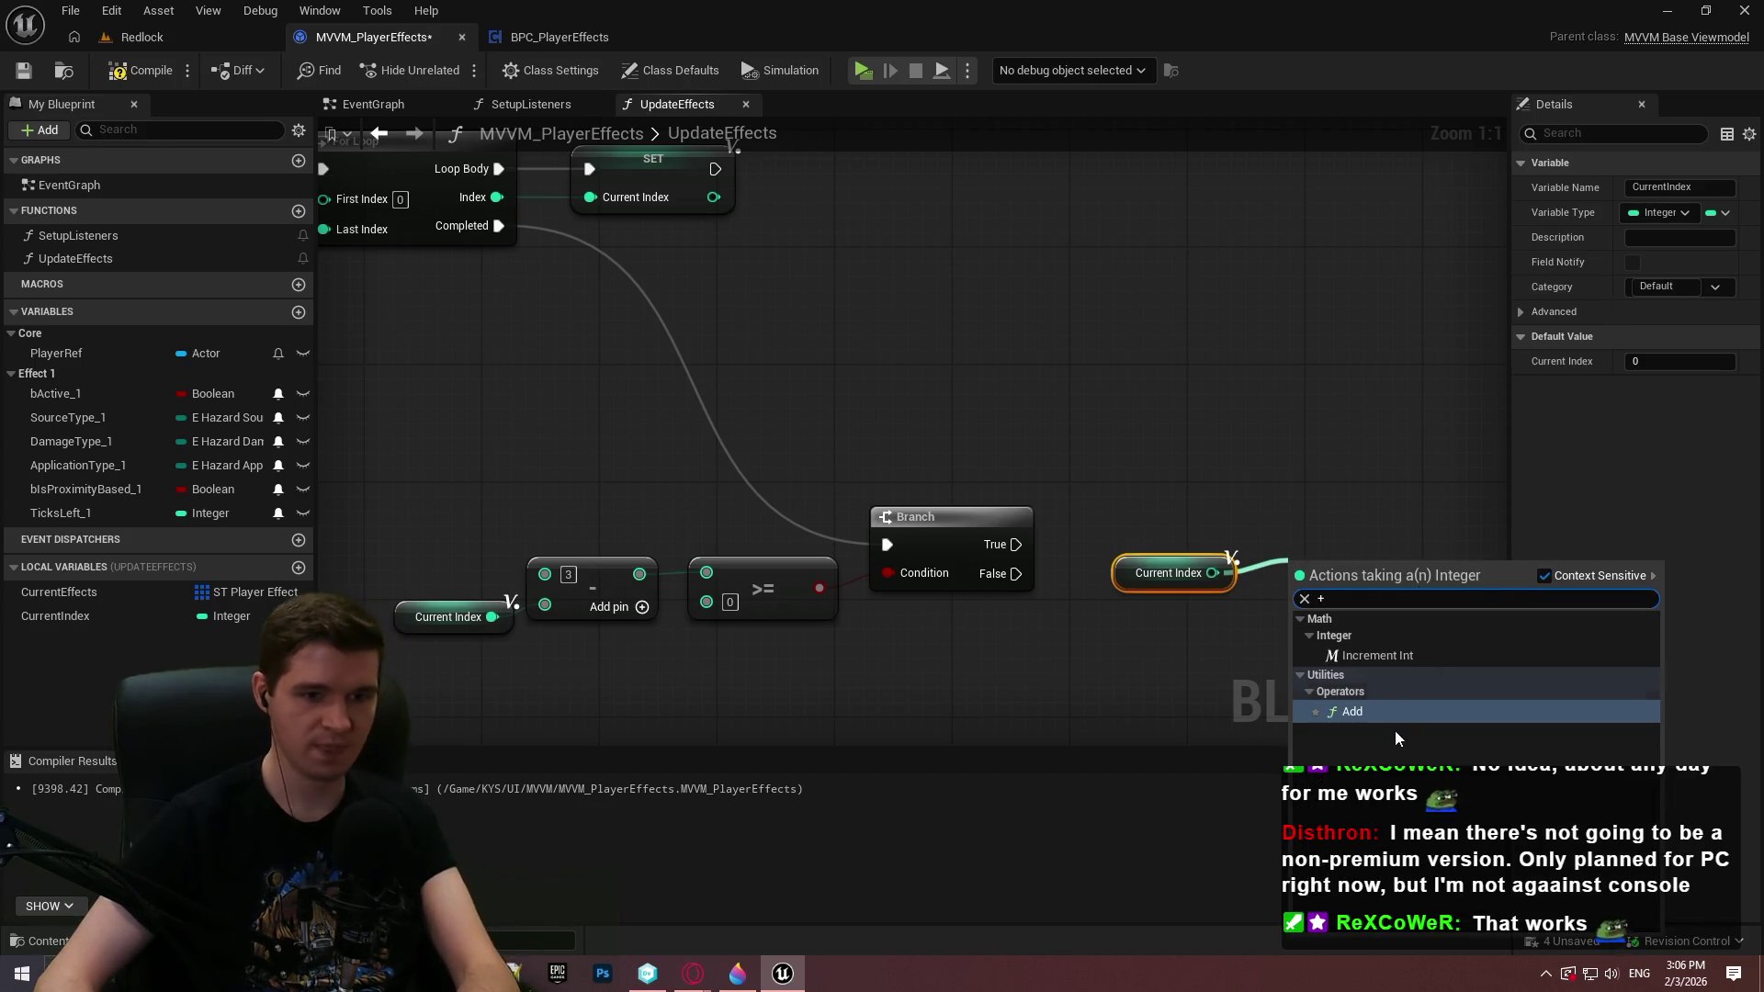
pyautogui.click(1395, 730)
pyautogui.click(1319, 602)
pyautogui.write('1')
# Place a For Loop and feed Current Index + 1 into its First Index
pyautogui.moveTo(1260, 659); pyautogui.dragTo(1088, 536)
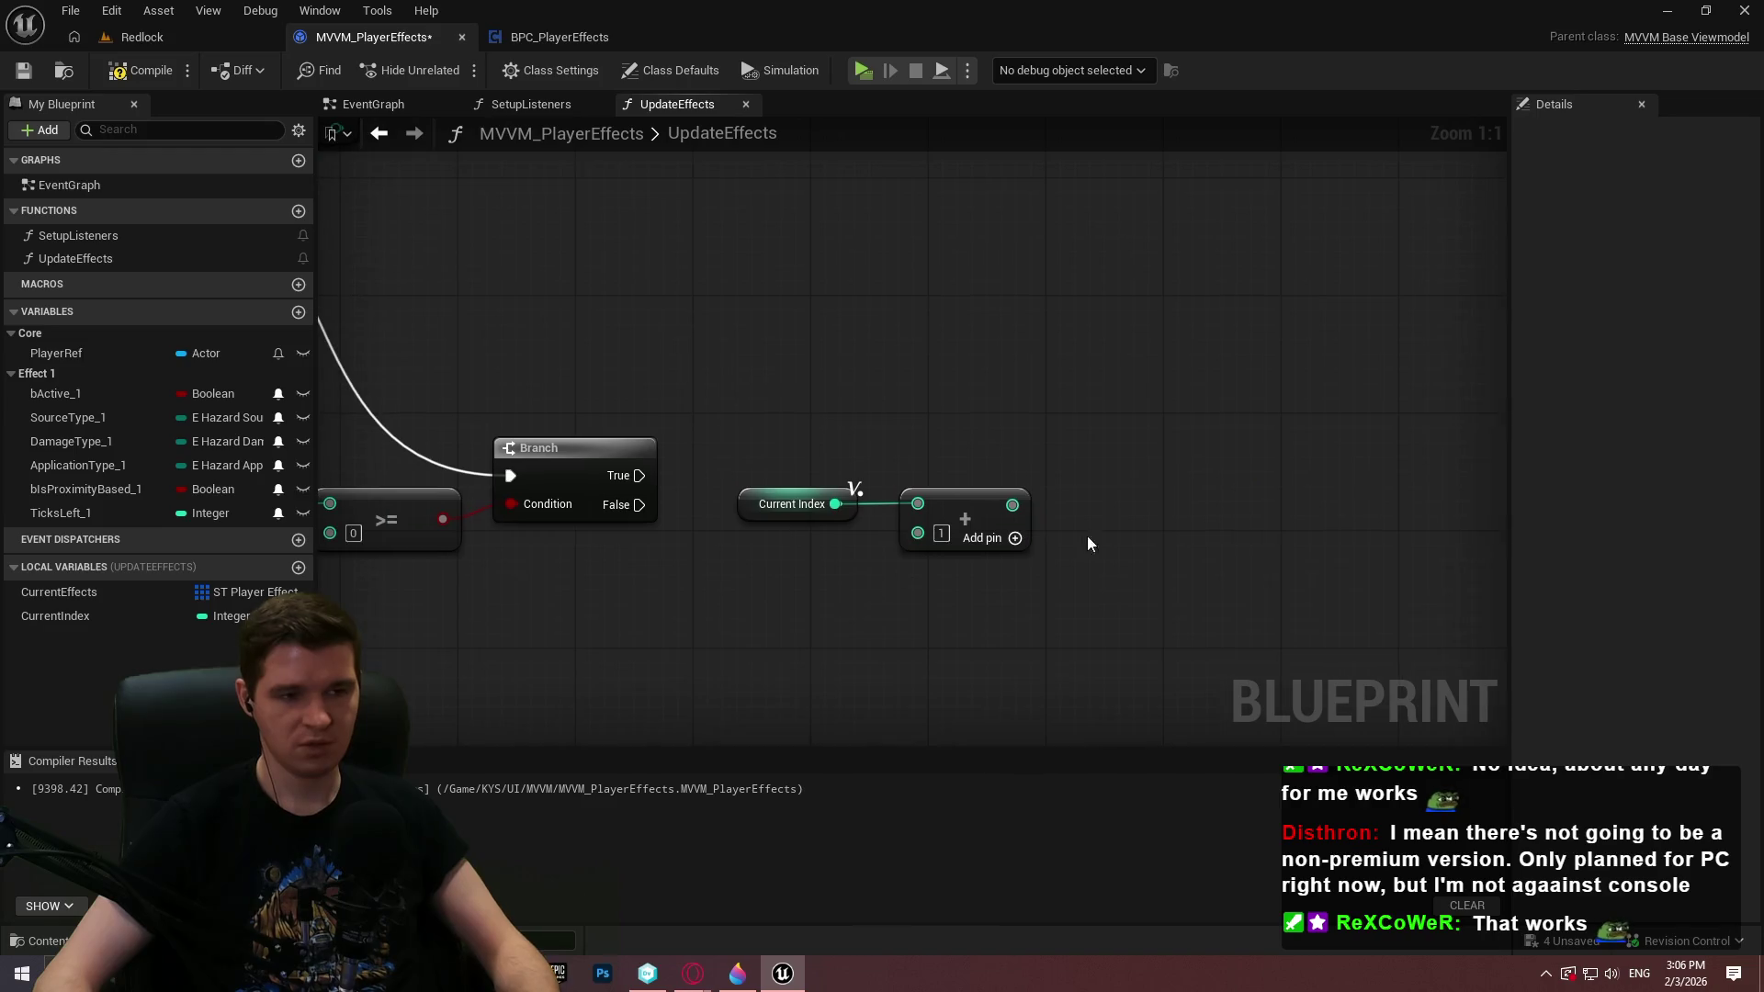
pyautogui.rightClick(1056, 474)
pyautogui.write('for loop')
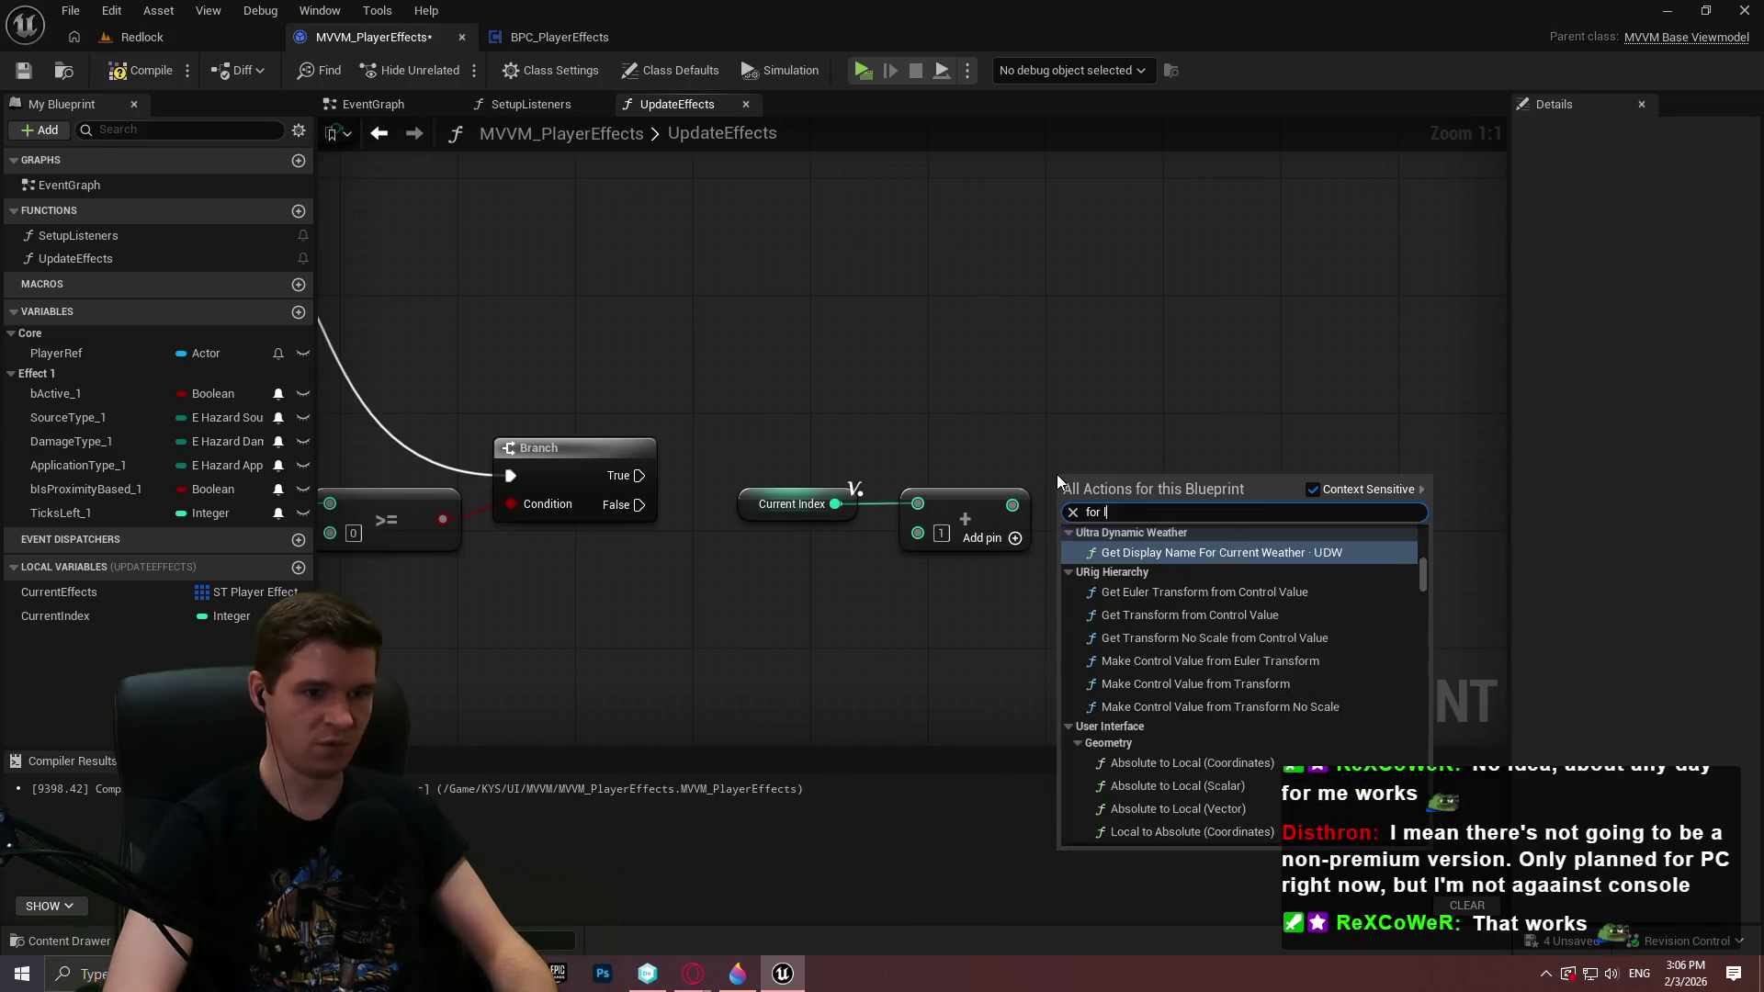
pyautogui.click(1183, 713)
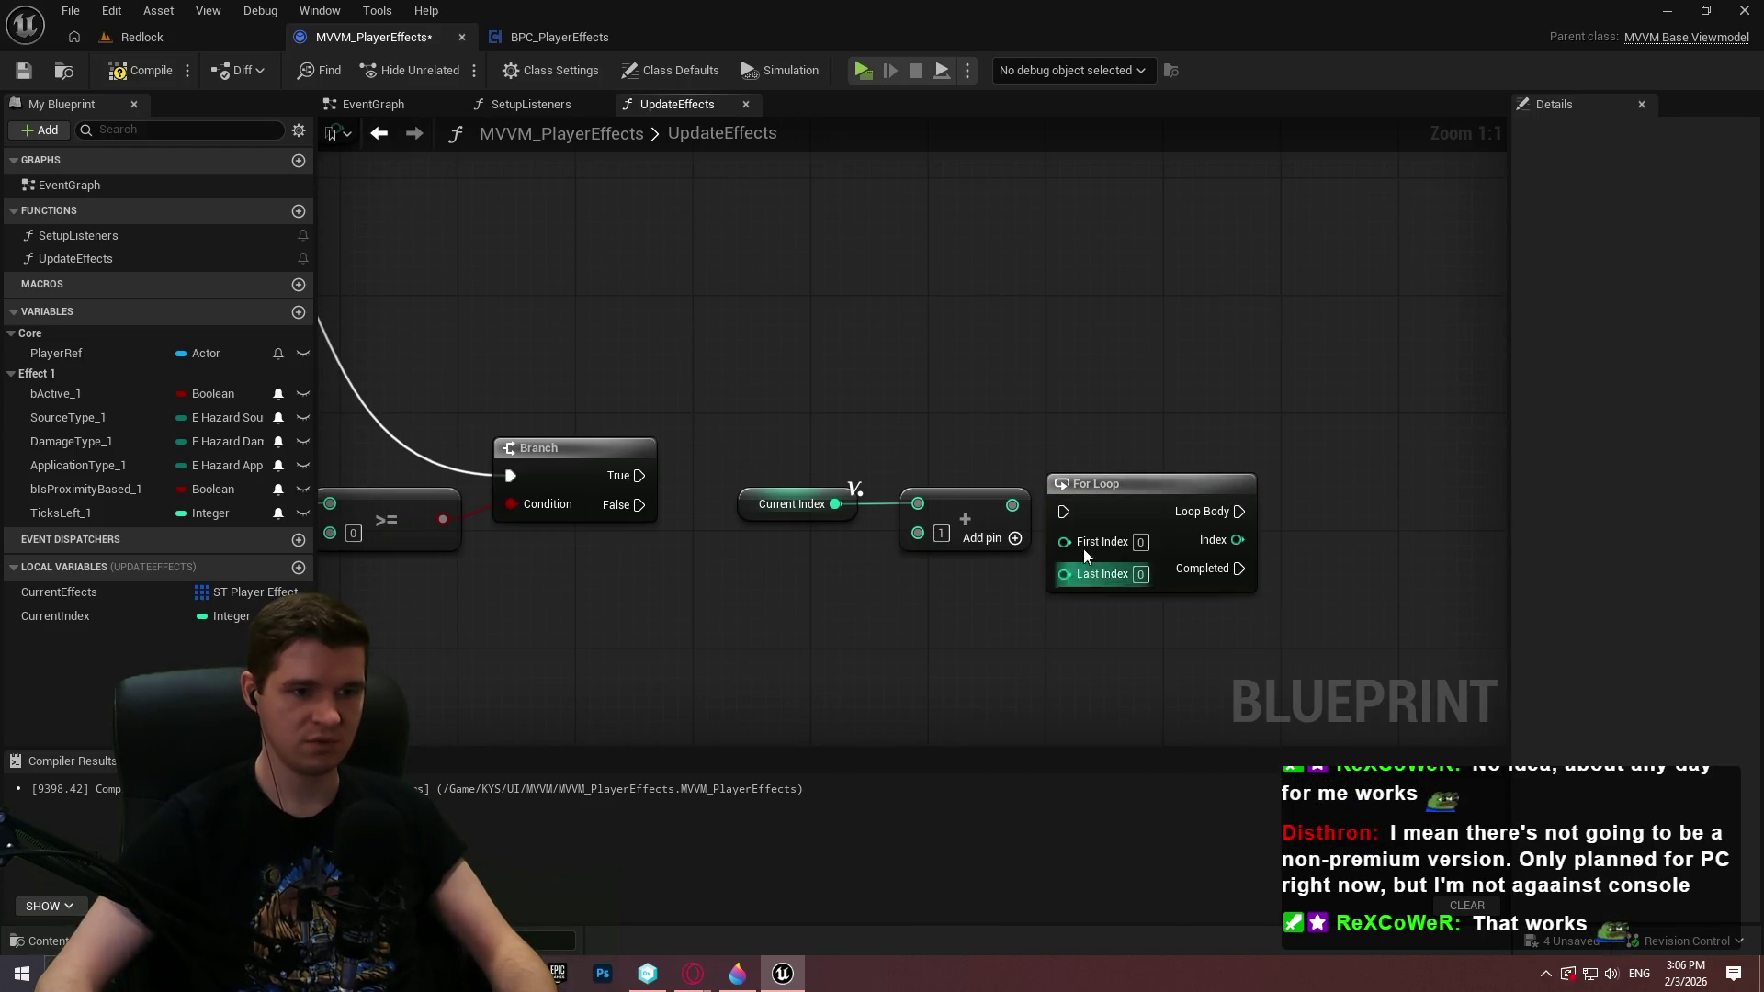
pyautogui.moveTo(1064, 574)
pyautogui.mouseDown()
pyautogui.moveTo(1011, 506)
pyautogui.moveTo(939, 578)
pyautogui.moveTo(1064, 540)
pyautogui.mouseUp()
pyautogui.click(964, 494)
pyautogui.keyDown('ctrl'); pyautogui.click(790, 503); pyautogui.keyUp('ctrl')
pyautogui.click(1237, 672)
# Set the loop's Last Index to 4 and drive it from Branch True
pyautogui.keyDown('alt'); pyautogui.click(1075, 572); pyautogui.keyUp('alt')
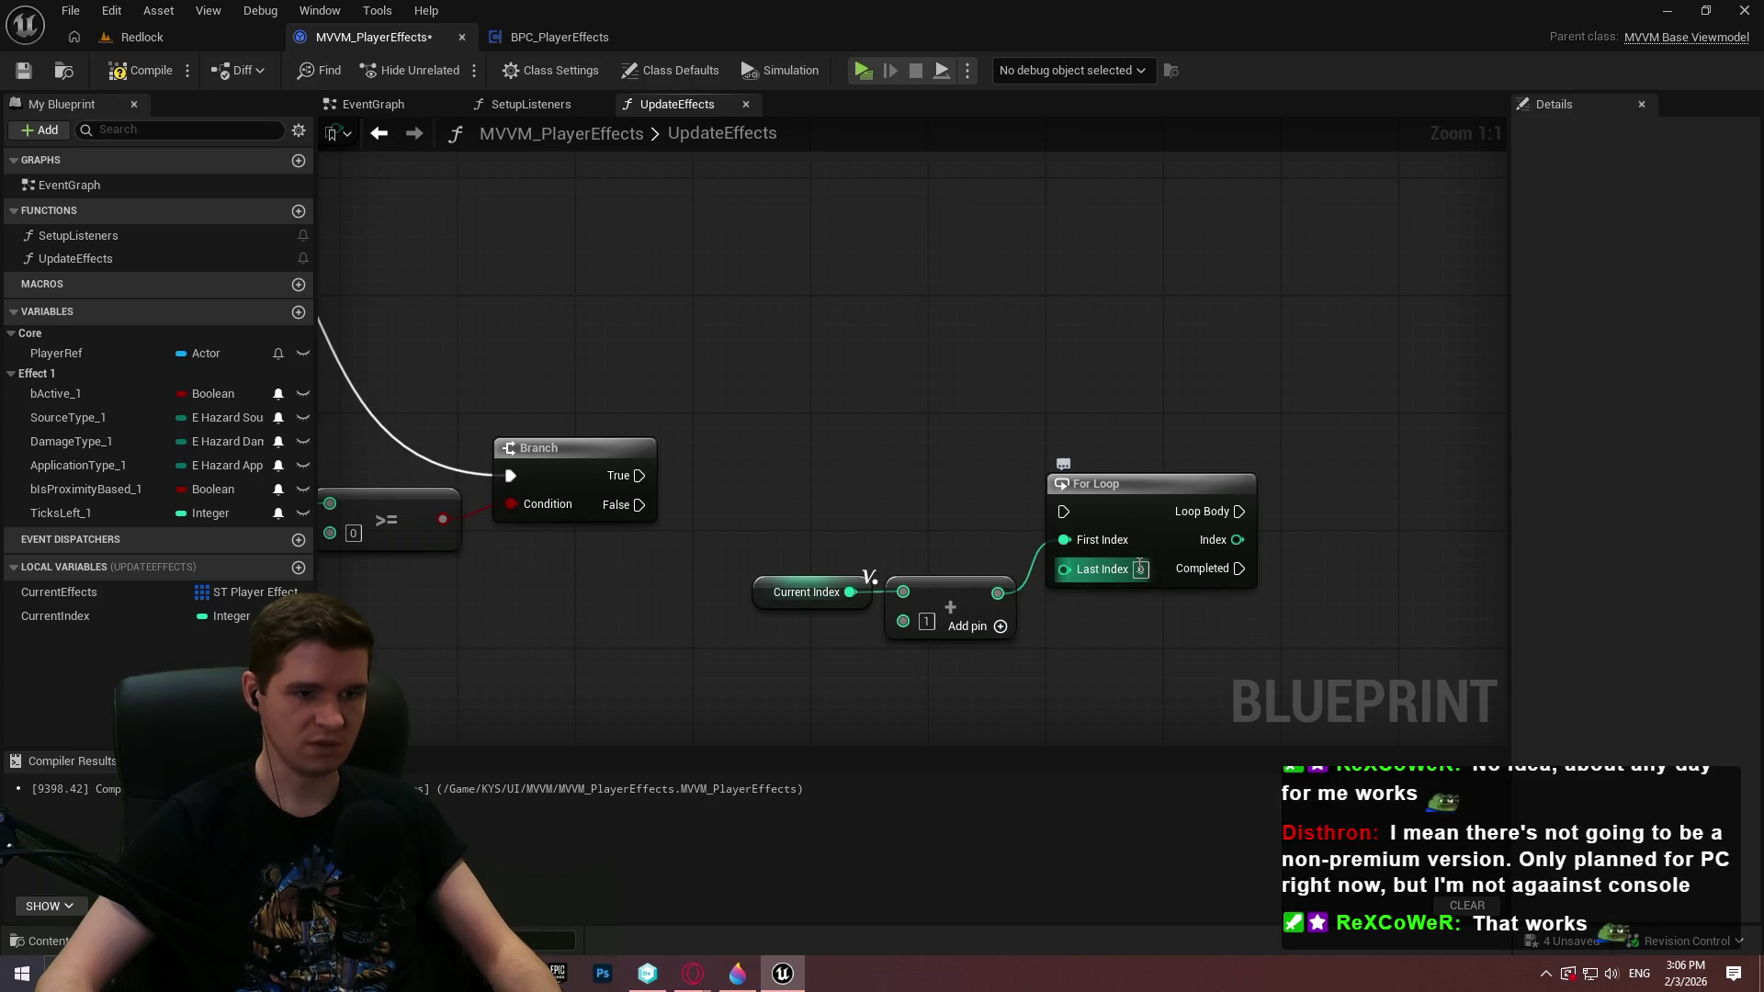
pyautogui.write('4')
pyautogui.press('Return')
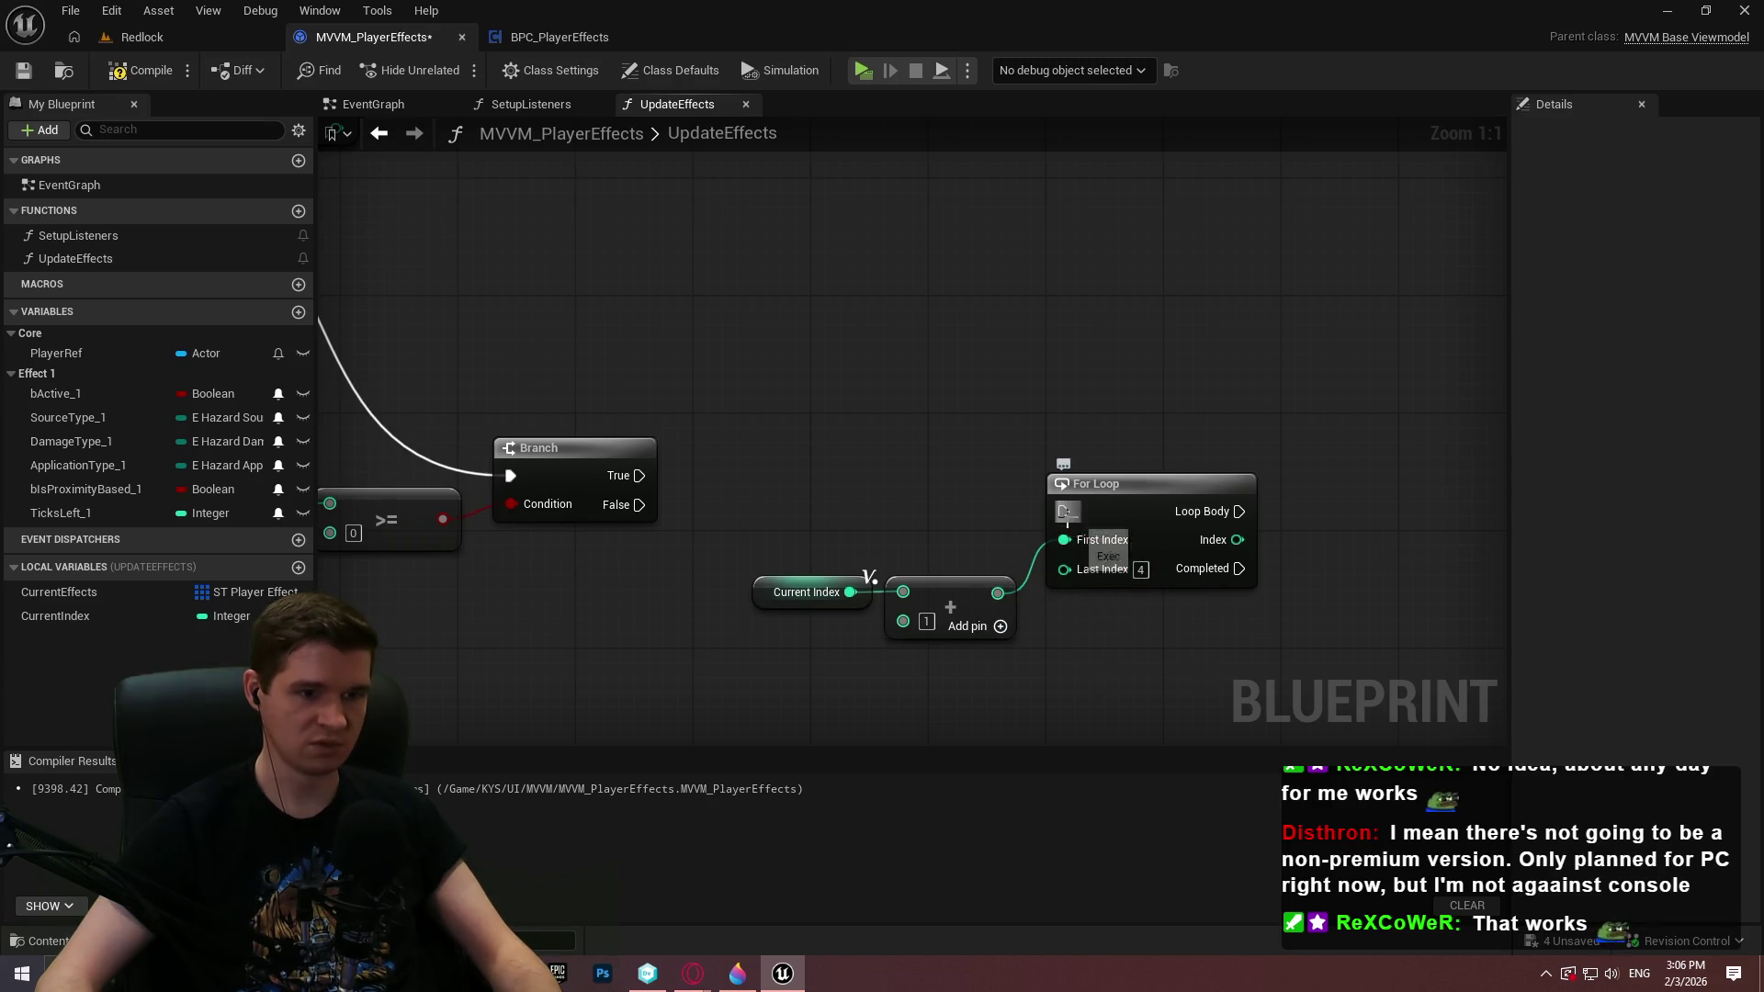
pyautogui.moveTo(1064, 512); pyautogui.dragTo(640, 476)
pyautogui.moveTo(895, 520)
pyautogui.mouseDown()
pyautogui.moveTo(1393, 470)
pyautogui.moveTo(1197, 473)
pyautogui.mouseUp()
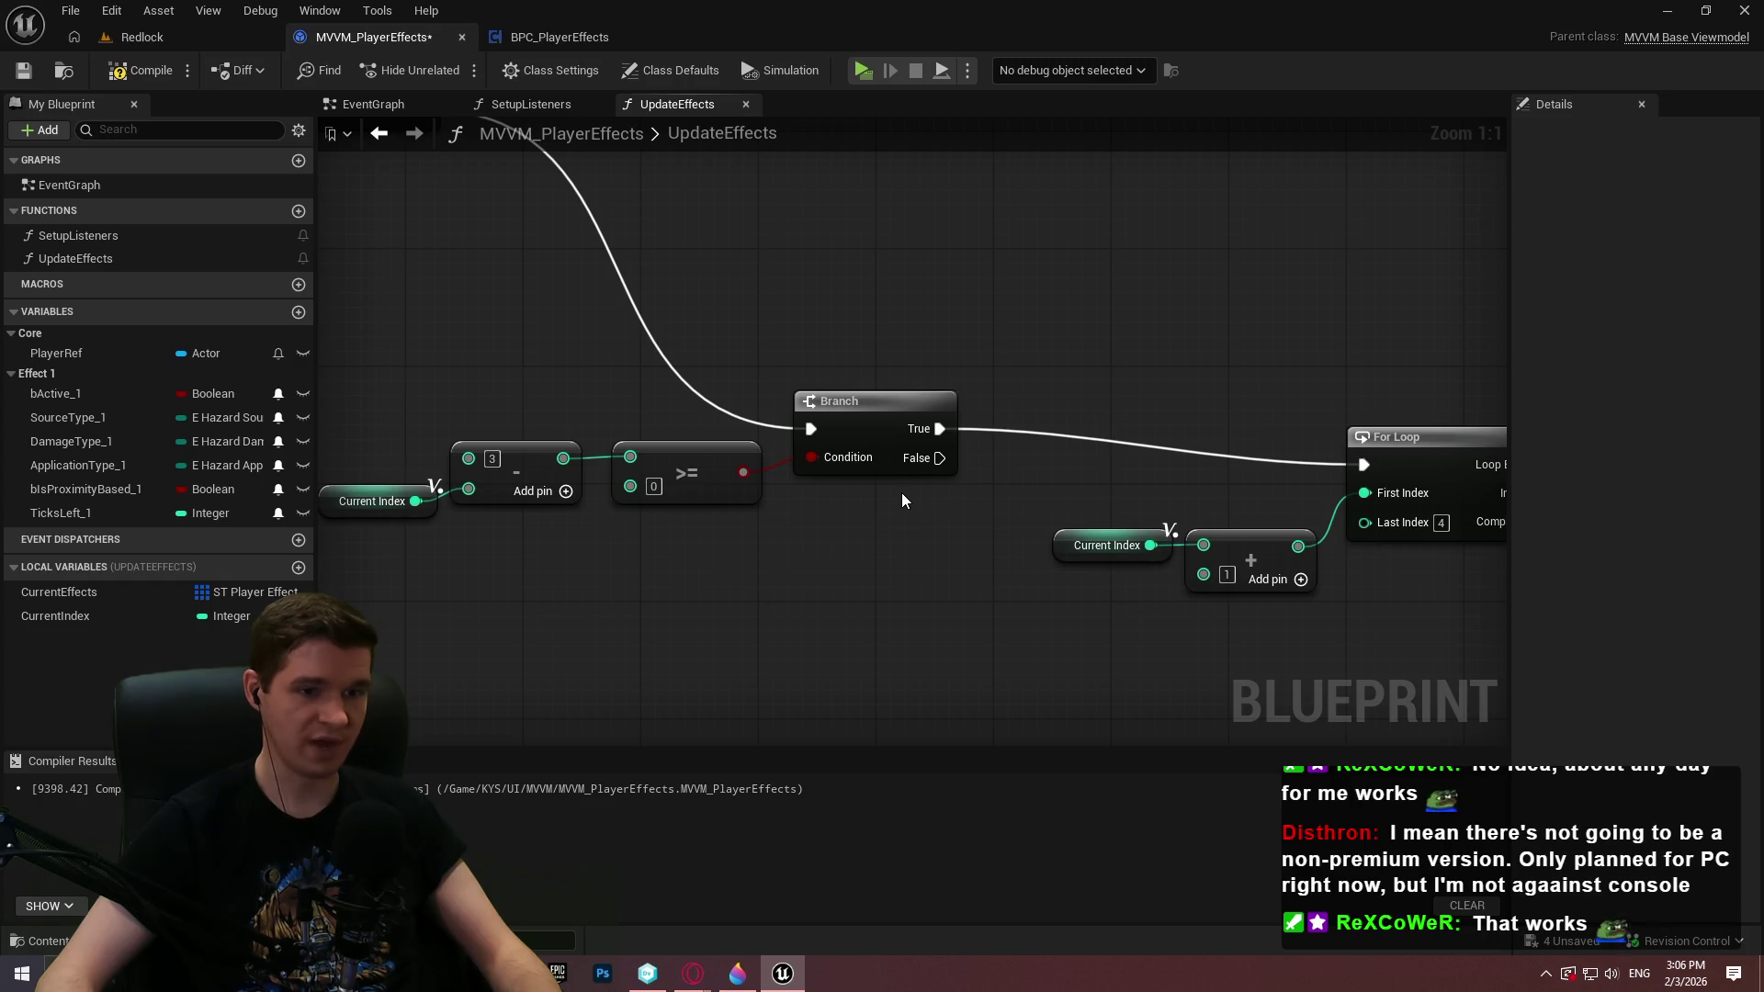
# Rearrange the For Loop and its index nodes neatly beside the Branch
pyautogui.moveTo(1127, 489); pyautogui.dragTo(956, 499)
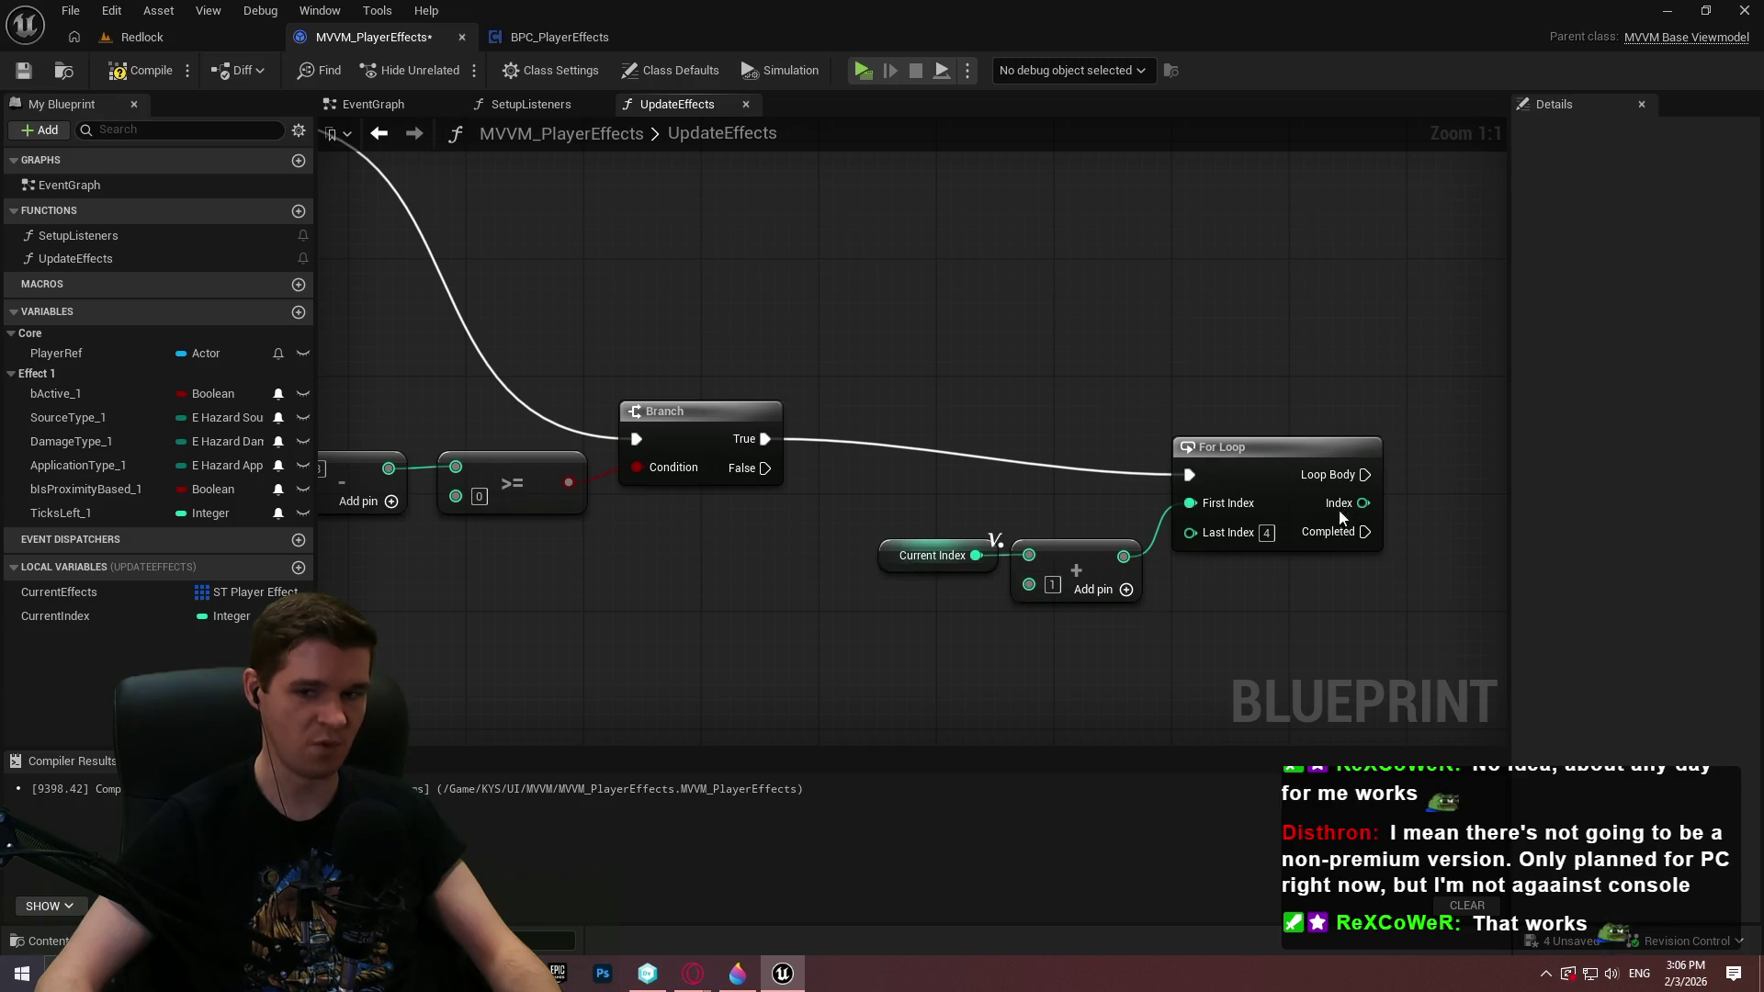
pyautogui.moveTo(870, 483)
pyautogui.mouseDown()
pyautogui.moveTo(833, 487)
pyautogui.moveTo(914, 507)
pyautogui.moveTo(1326, 417)
pyautogui.mouseUp()
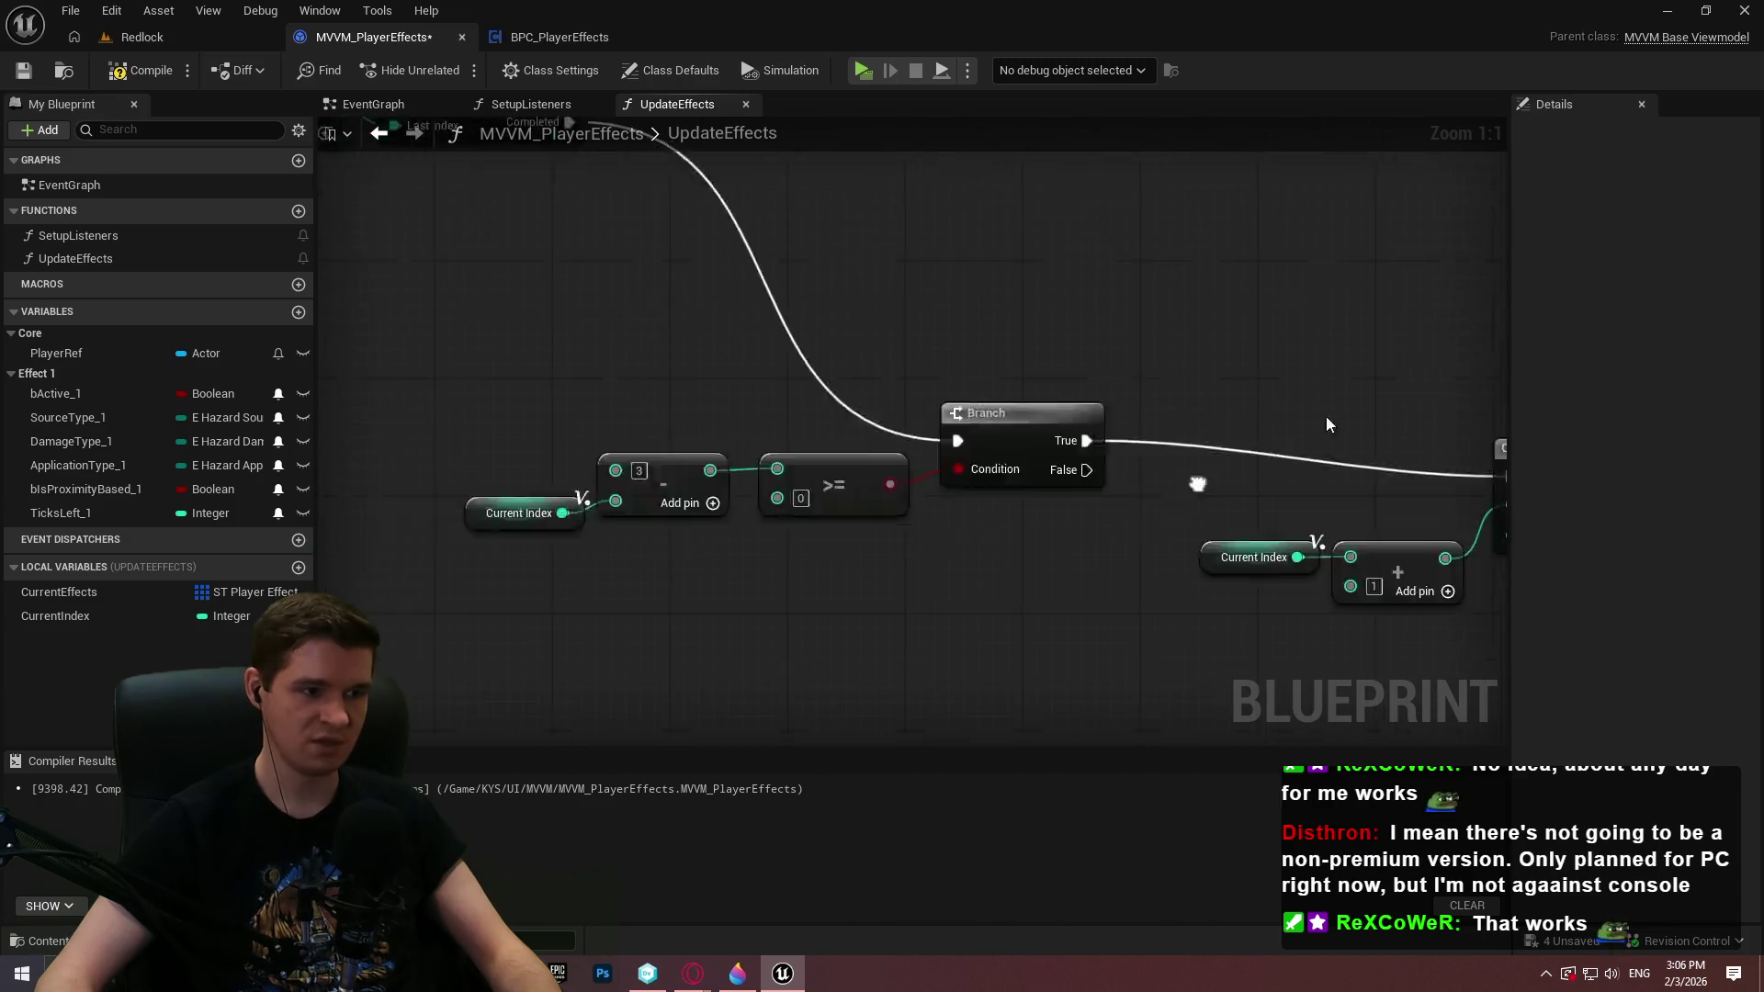
pyautogui.moveTo(1107, 524)
pyautogui.mouseDown()
pyautogui.moveTo(945, 582)
pyautogui.moveTo(714, 554)
pyautogui.moveTo(558, 568)
pyautogui.mouseUp()
pyautogui.moveTo(1118, 680); pyautogui.dragTo(1027, 687)
pyautogui.moveTo(1060, 492); pyautogui.dragTo(1103, 462)
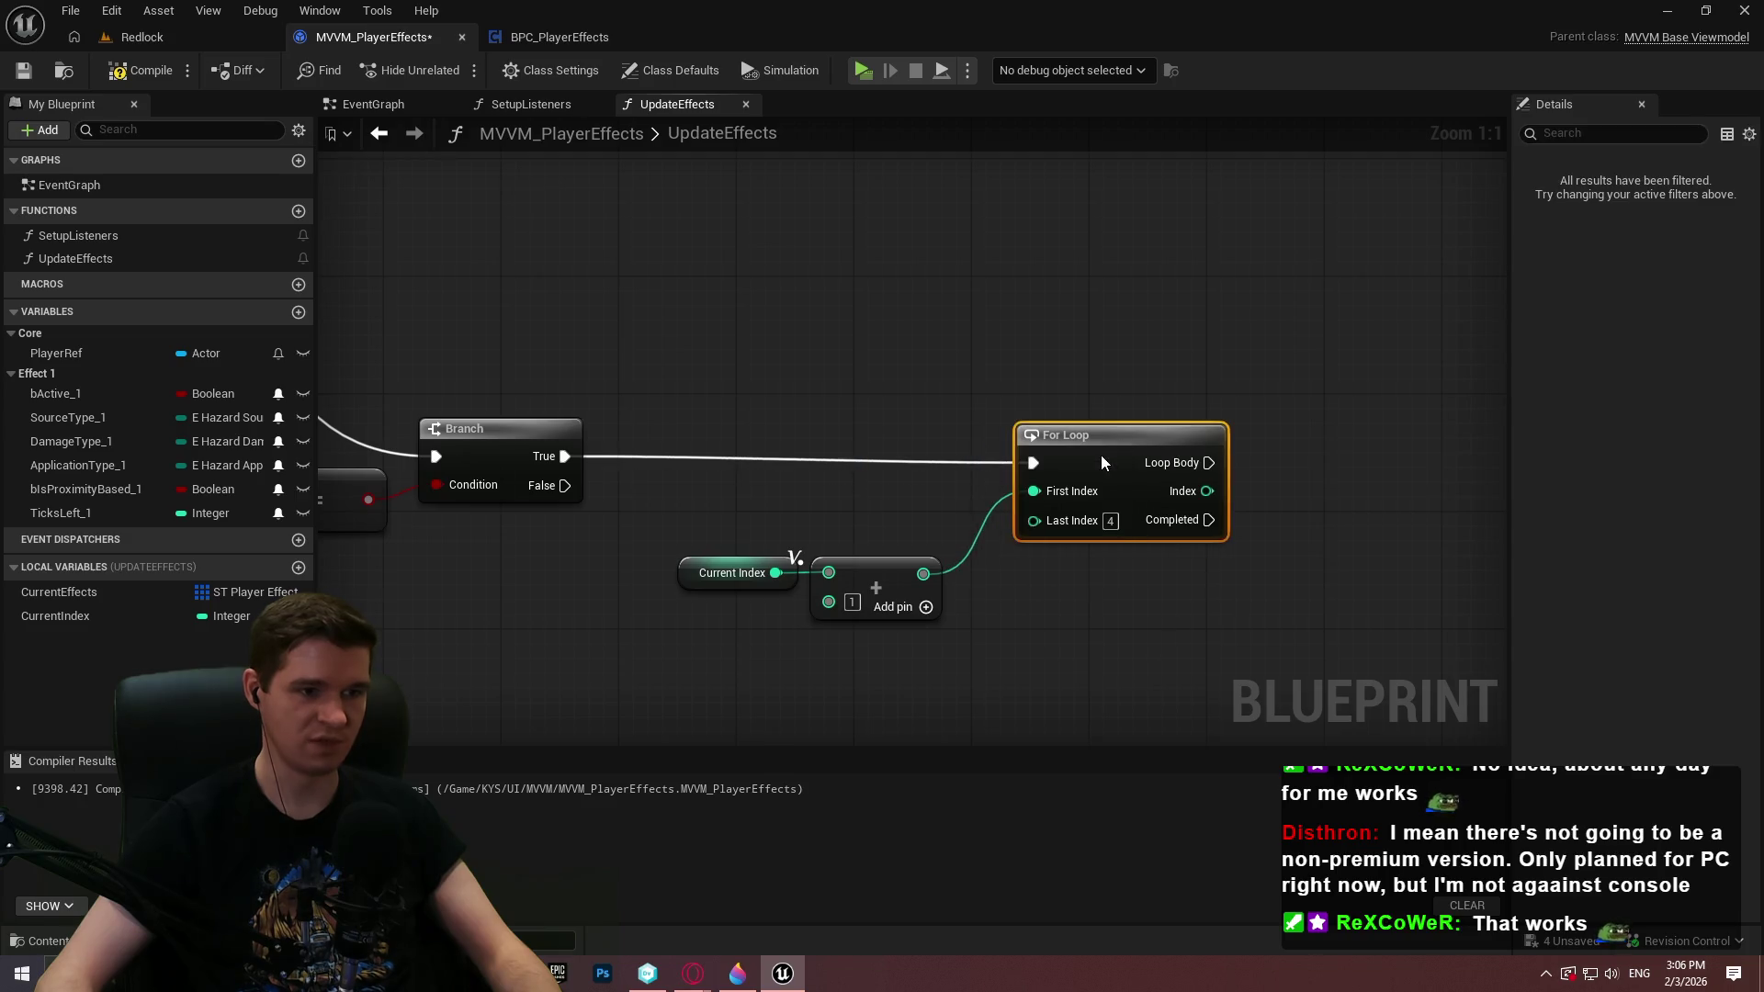
pyautogui.click(910, 597)
pyautogui.keyDown('shift'); pyautogui.click(732, 572); pyautogui.keyUp('shift')
pyautogui.moveTo(882, 570); pyautogui.dragTo(941, 497)
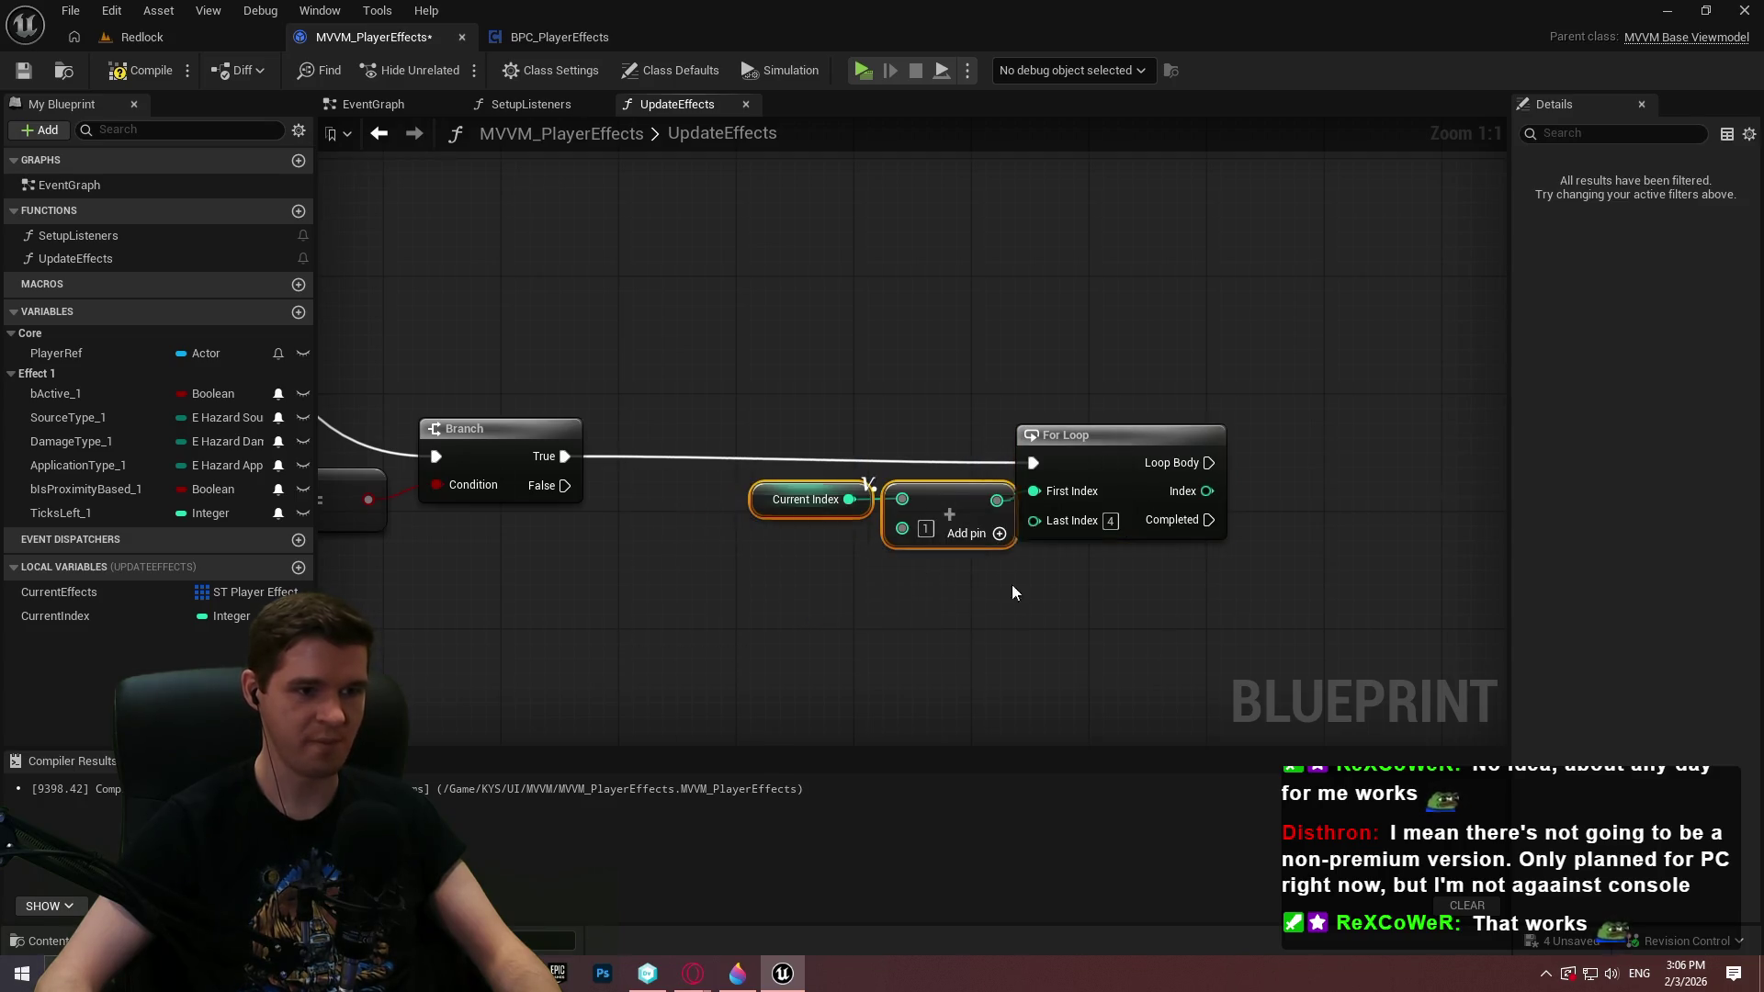
pyautogui.moveTo(1150, 602); pyautogui.dragTo(689, 395)
pyautogui.moveTo(1108, 461); pyautogui.dragTo(1343, 516)
pyautogui.click(720, 358)
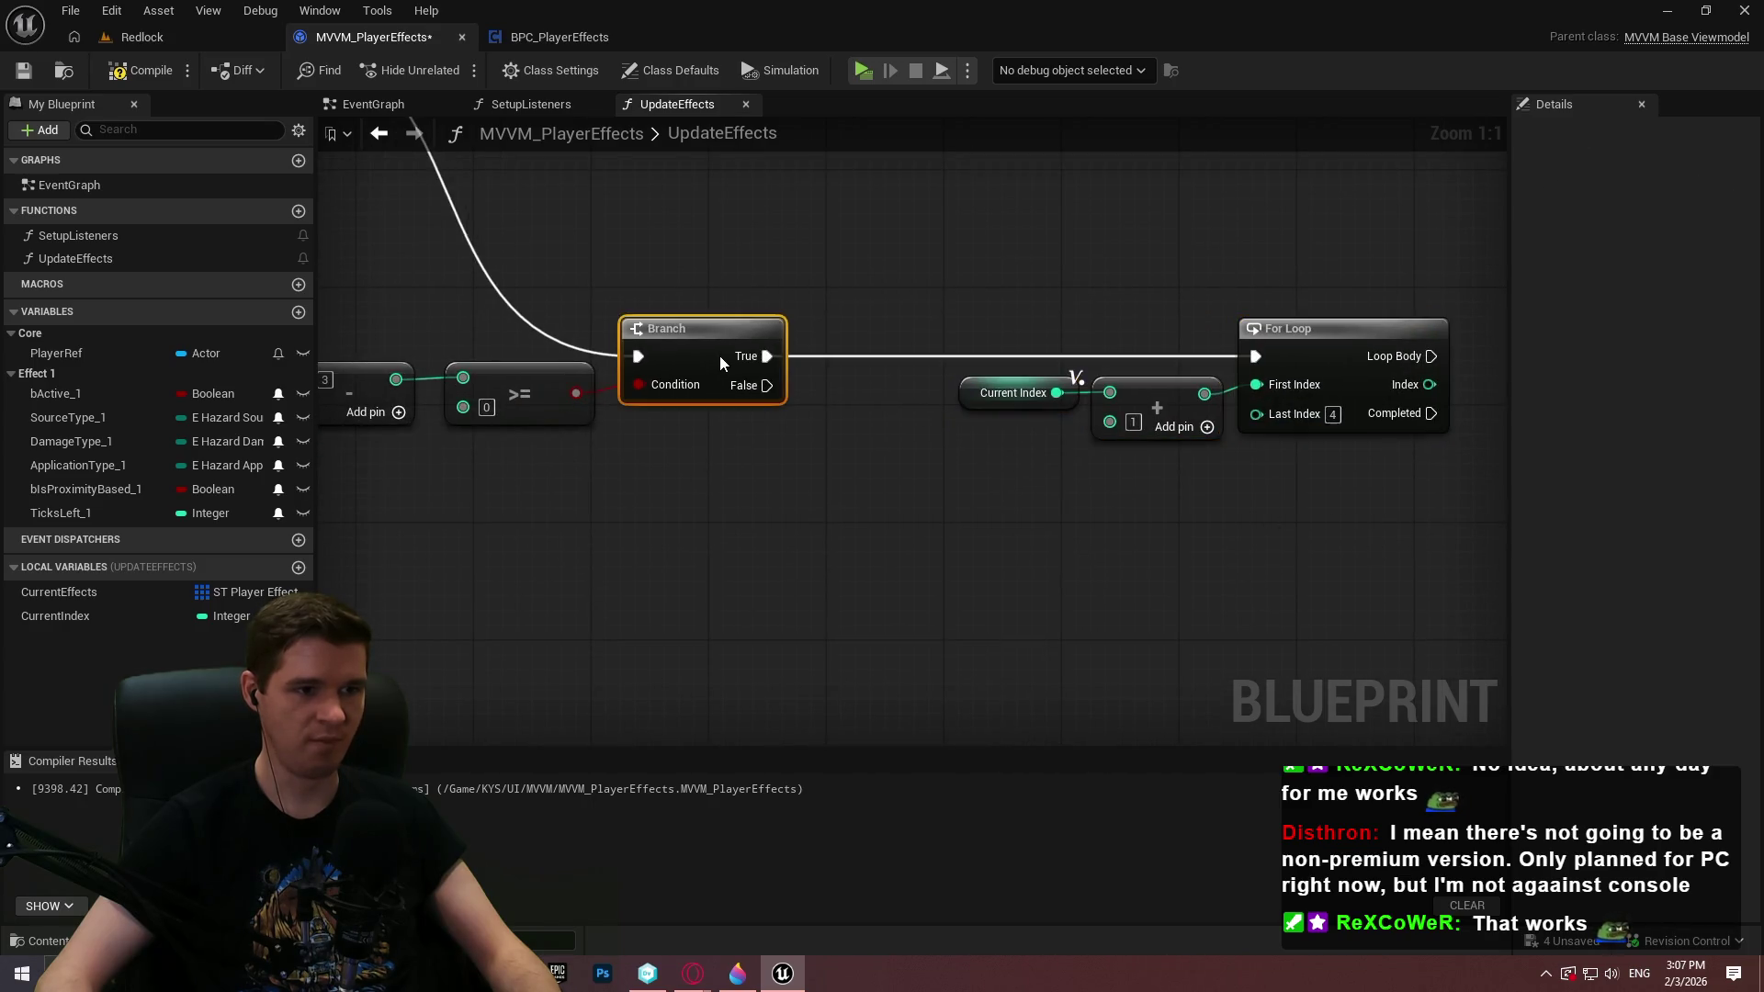
pyautogui.moveTo(758, 463)
pyautogui.mouseDown()
pyautogui.moveTo(969, 527)
pyautogui.moveTo(1027, 484)
pyautogui.moveTo(729, 465)
pyautogui.moveTo(806, 455)
pyautogui.mouseUp()
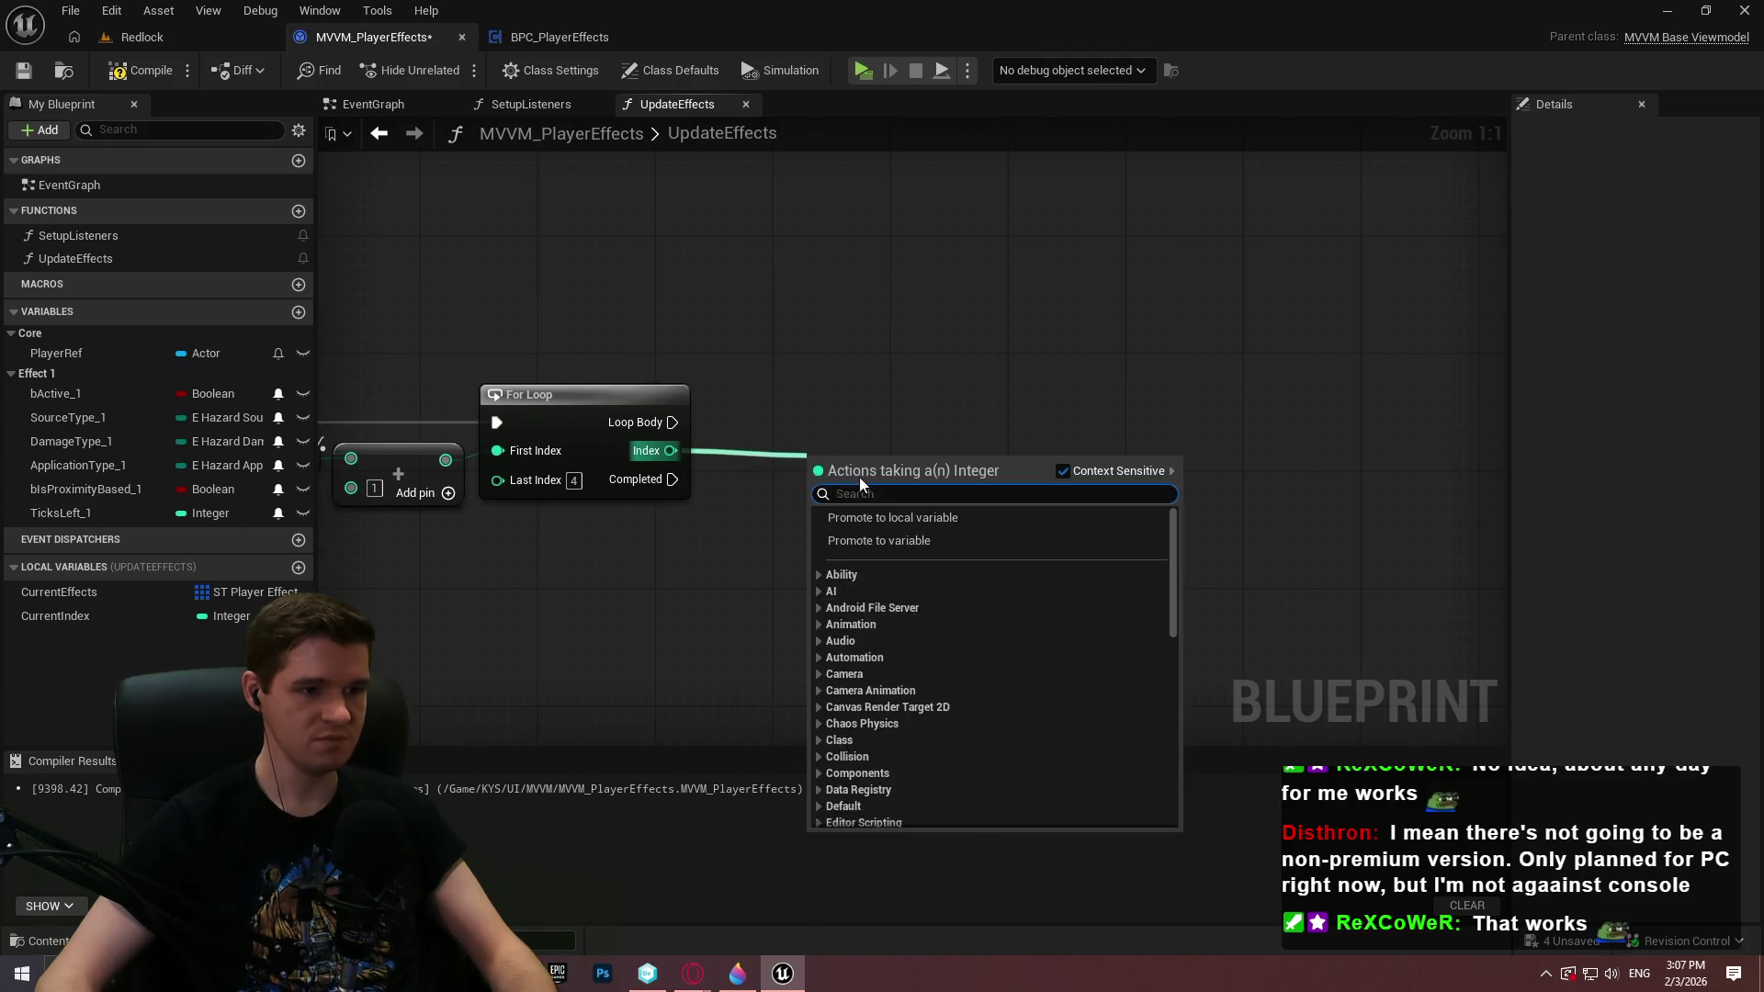
# Add a Switch on Int on the loop Index, run it from Loop Body, and remove its Default pin
pyautogui.write('sw')
pyautogui.click(914, 661)
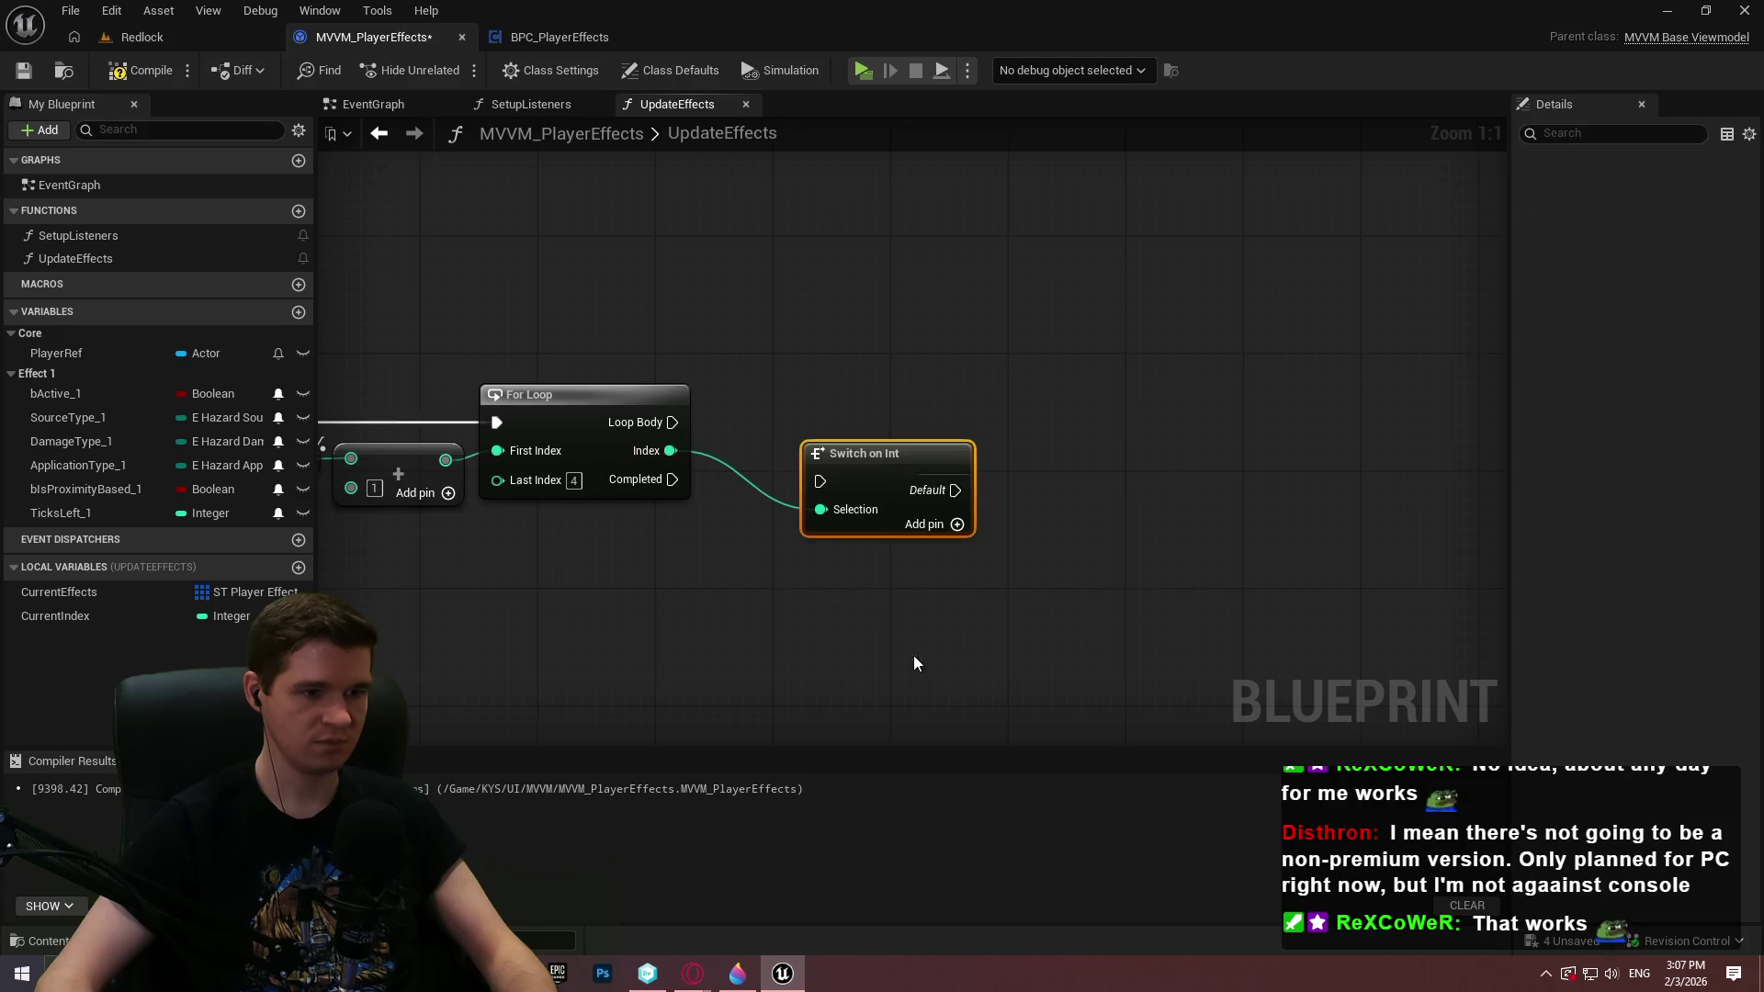
pyautogui.moveTo(819, 480); pyautogui.dragTo(673, 423)
pyautogui.moveTo(858, 434); pyautogui.dragTo(810, 401)
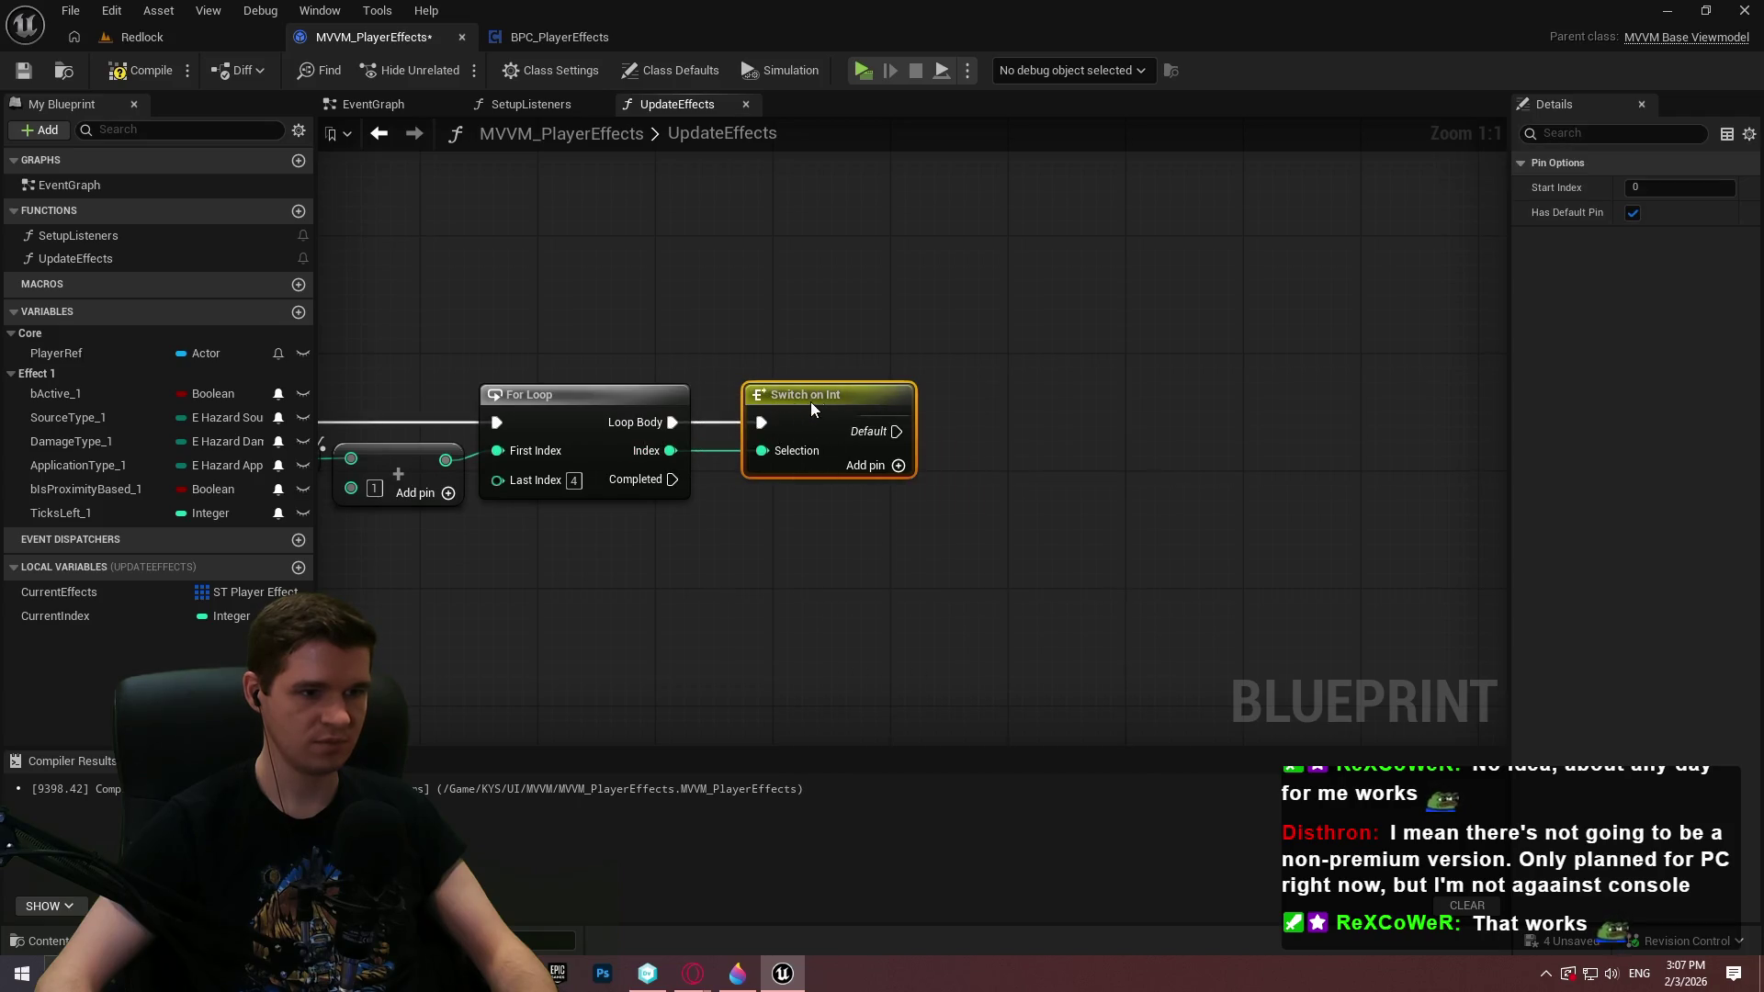
pyautogui.click(1633, 212)
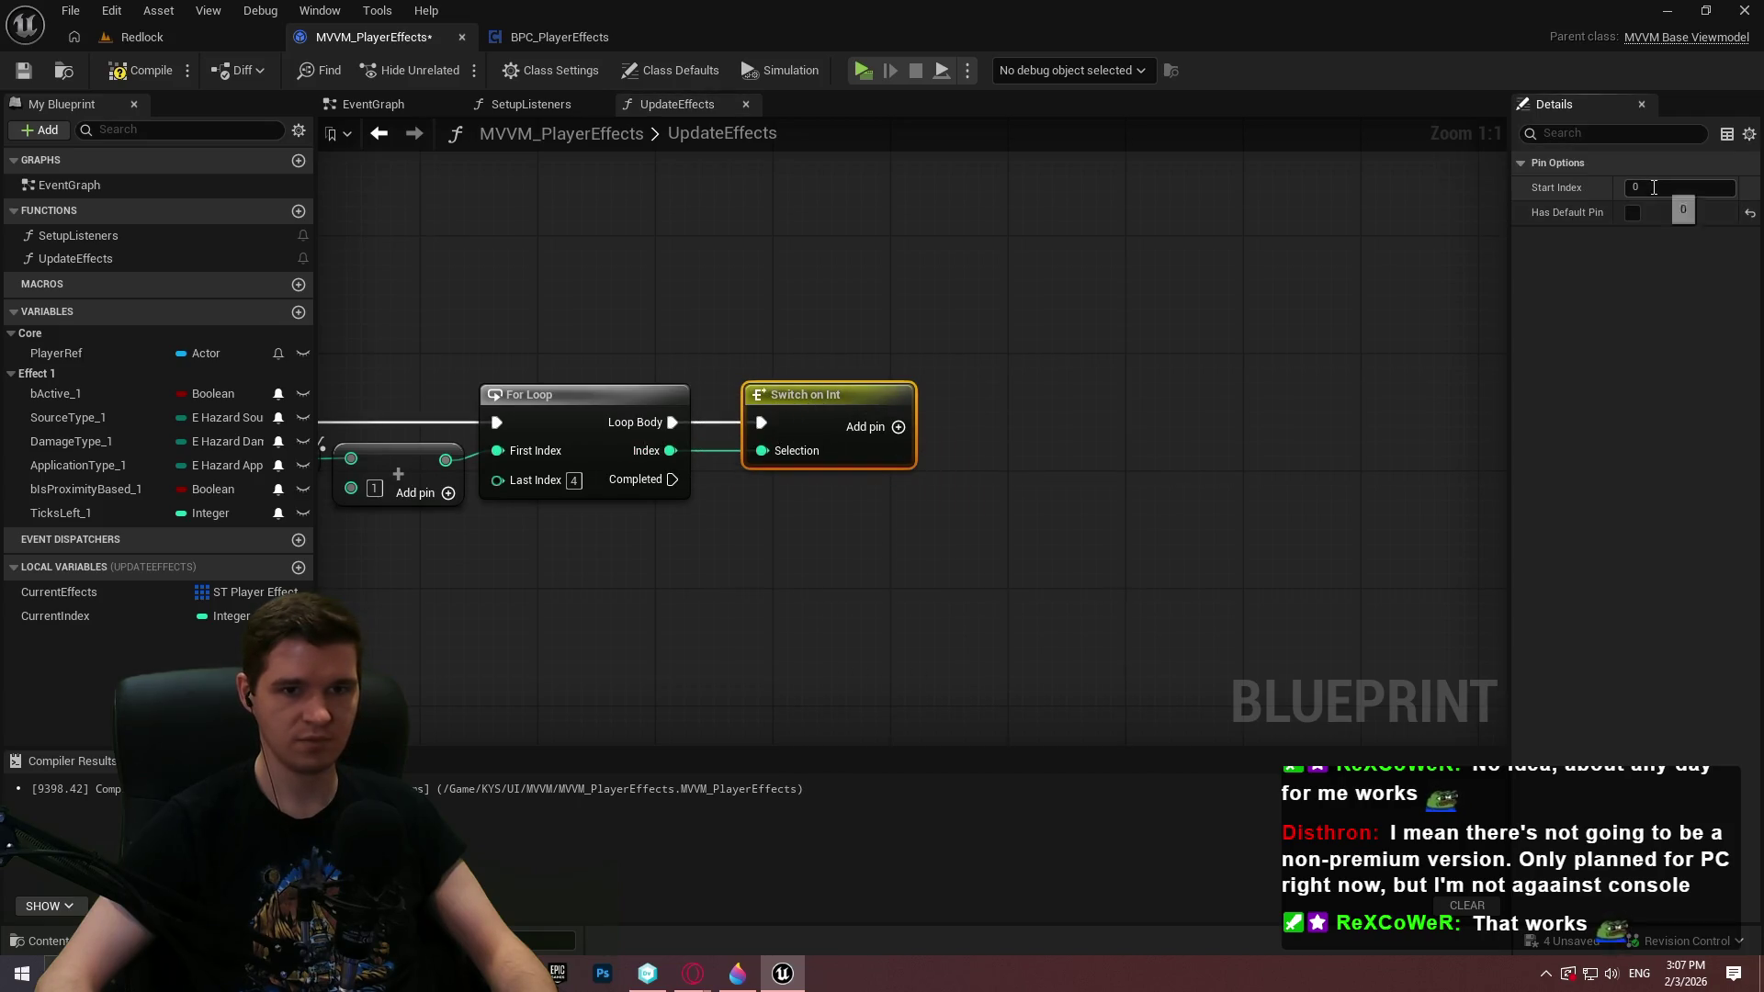
pyautogui.click(1143, 329)
# Add case outputs 0 through 5 to the Switch on Int
pyautogui.click(898, 427)
pyautogui.click(898, 456)
pyautogui.click(897, 485)
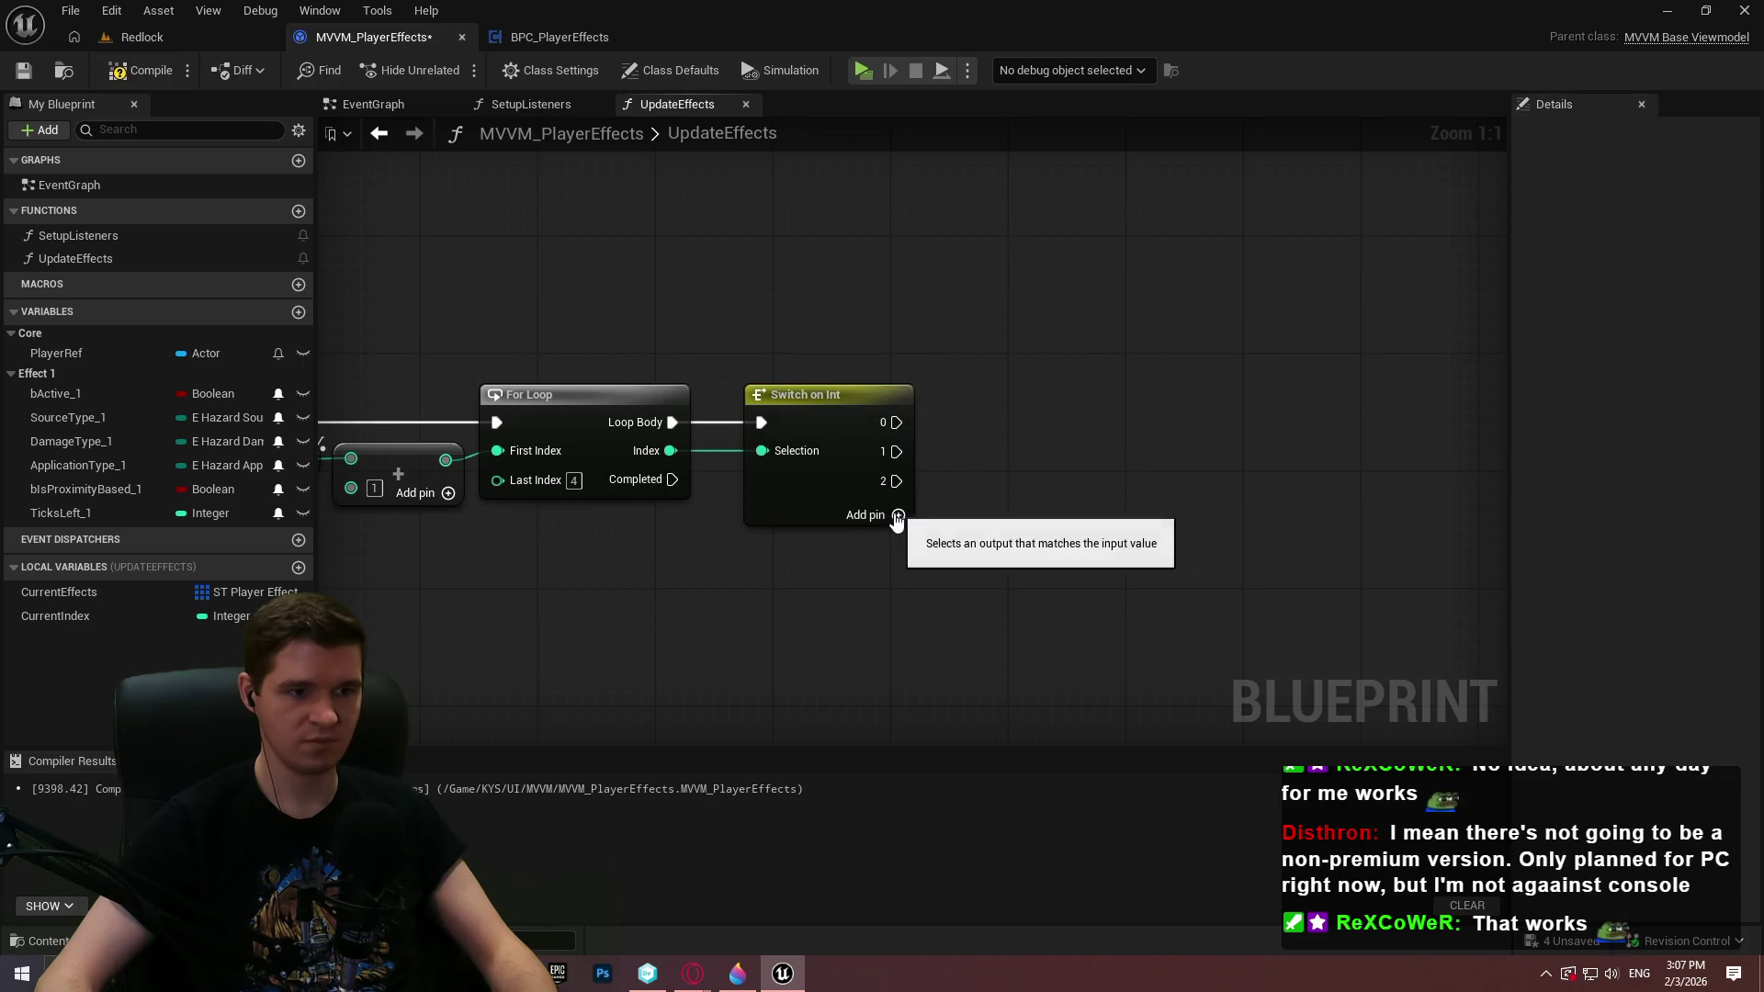
pyautogui.click(898, 514)
pyautogui.click(898, 544)
pyautogui.click(898, 573)
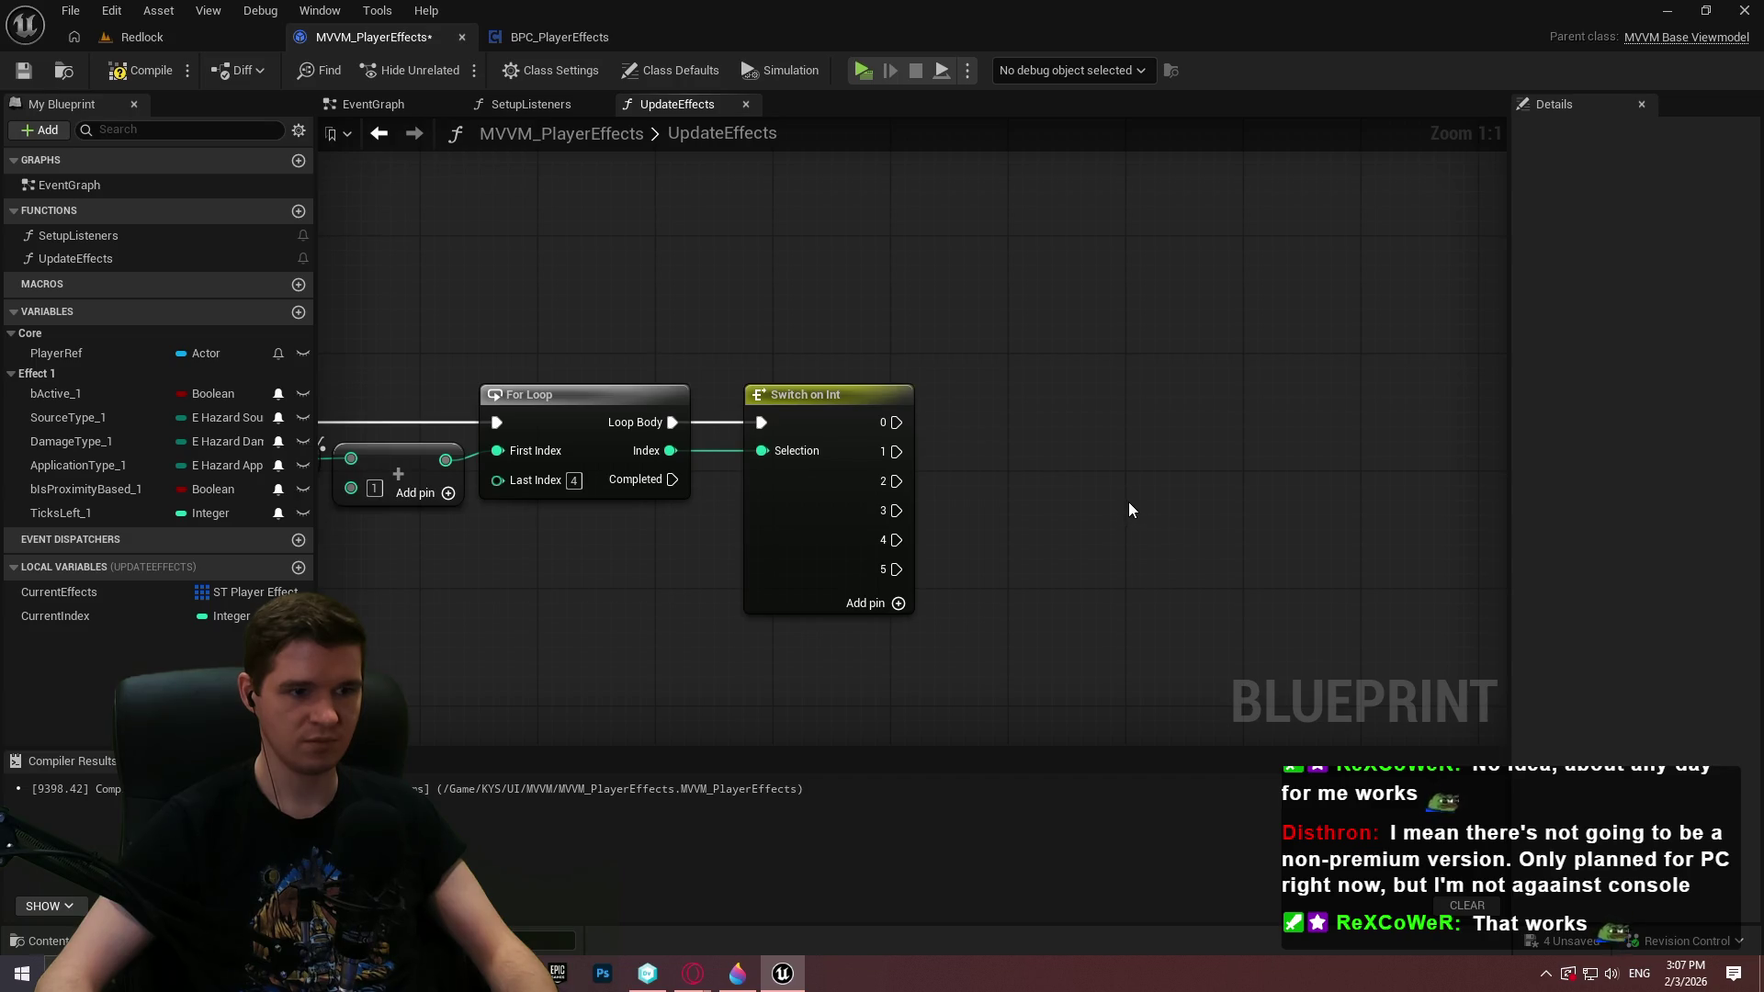
# Run a bActive_1 SET w/ Broadcast from case 0 and remove case output 5
pyautogui.moveTo(55, 393)
pyautogui.mouseDown()
pyautogui.moveTo(1186, 367)
pyautogui.moveTo(1029, 414)
pyautogui.mouseUp()
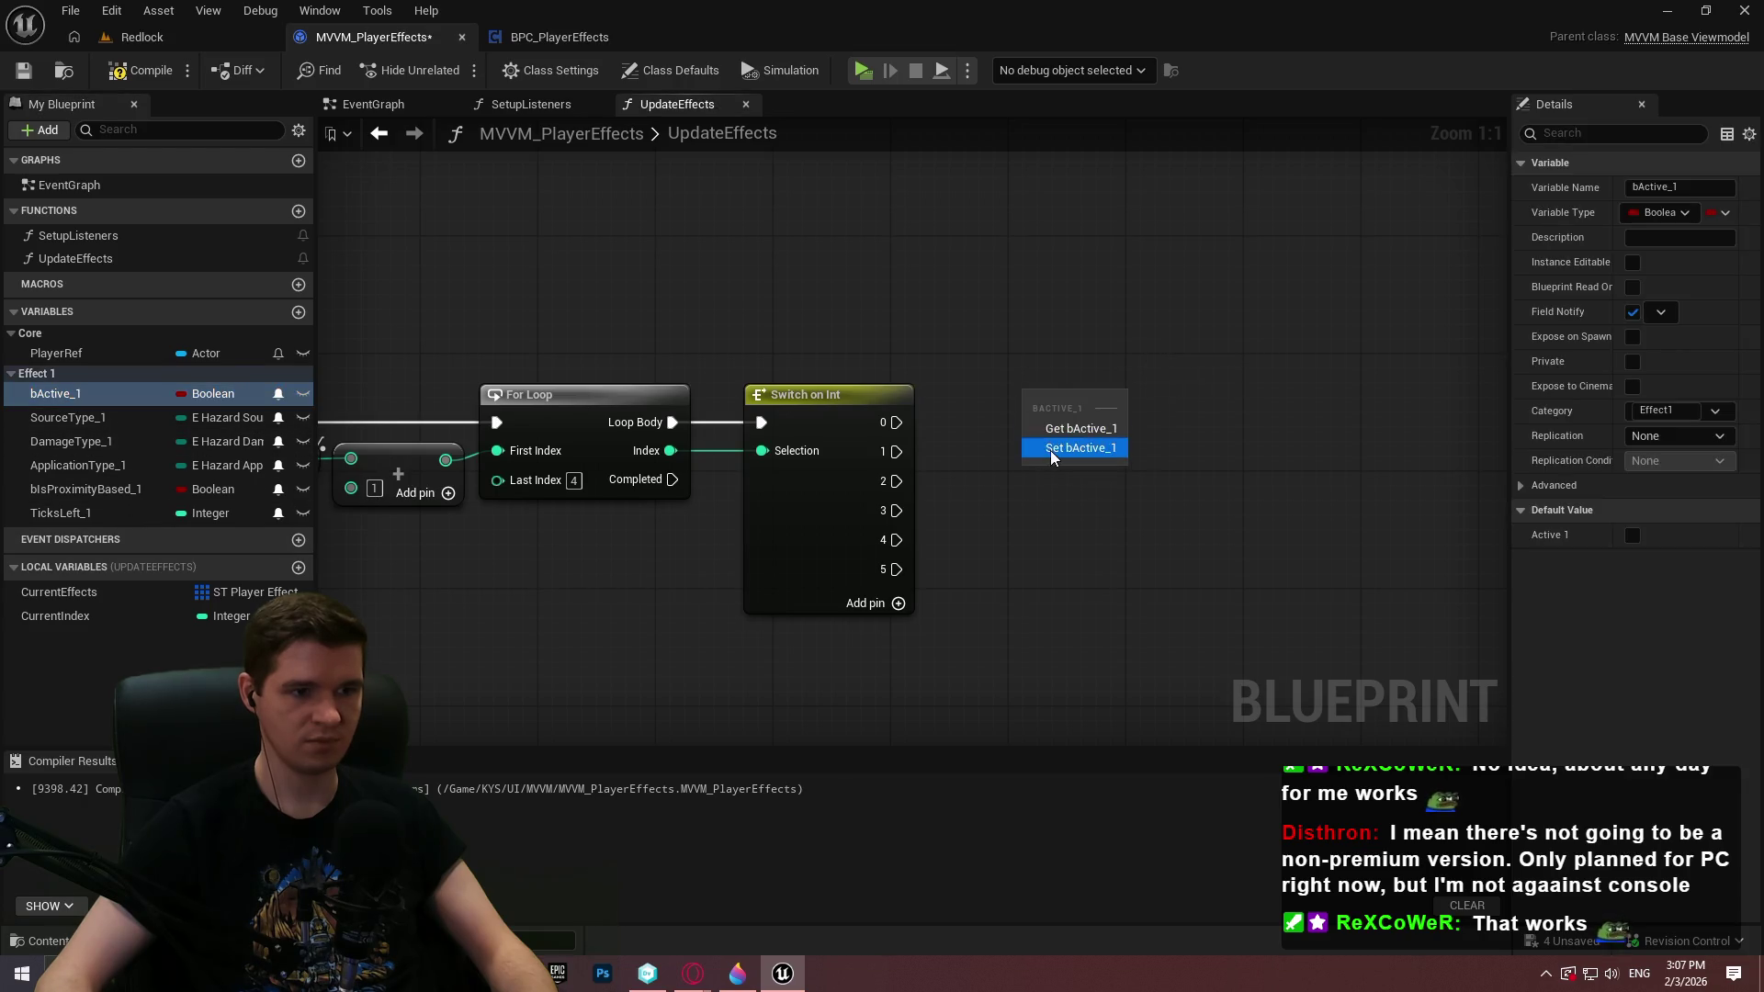
pyautogui.click(1053, 448)
pyautogui.click(830, 555)
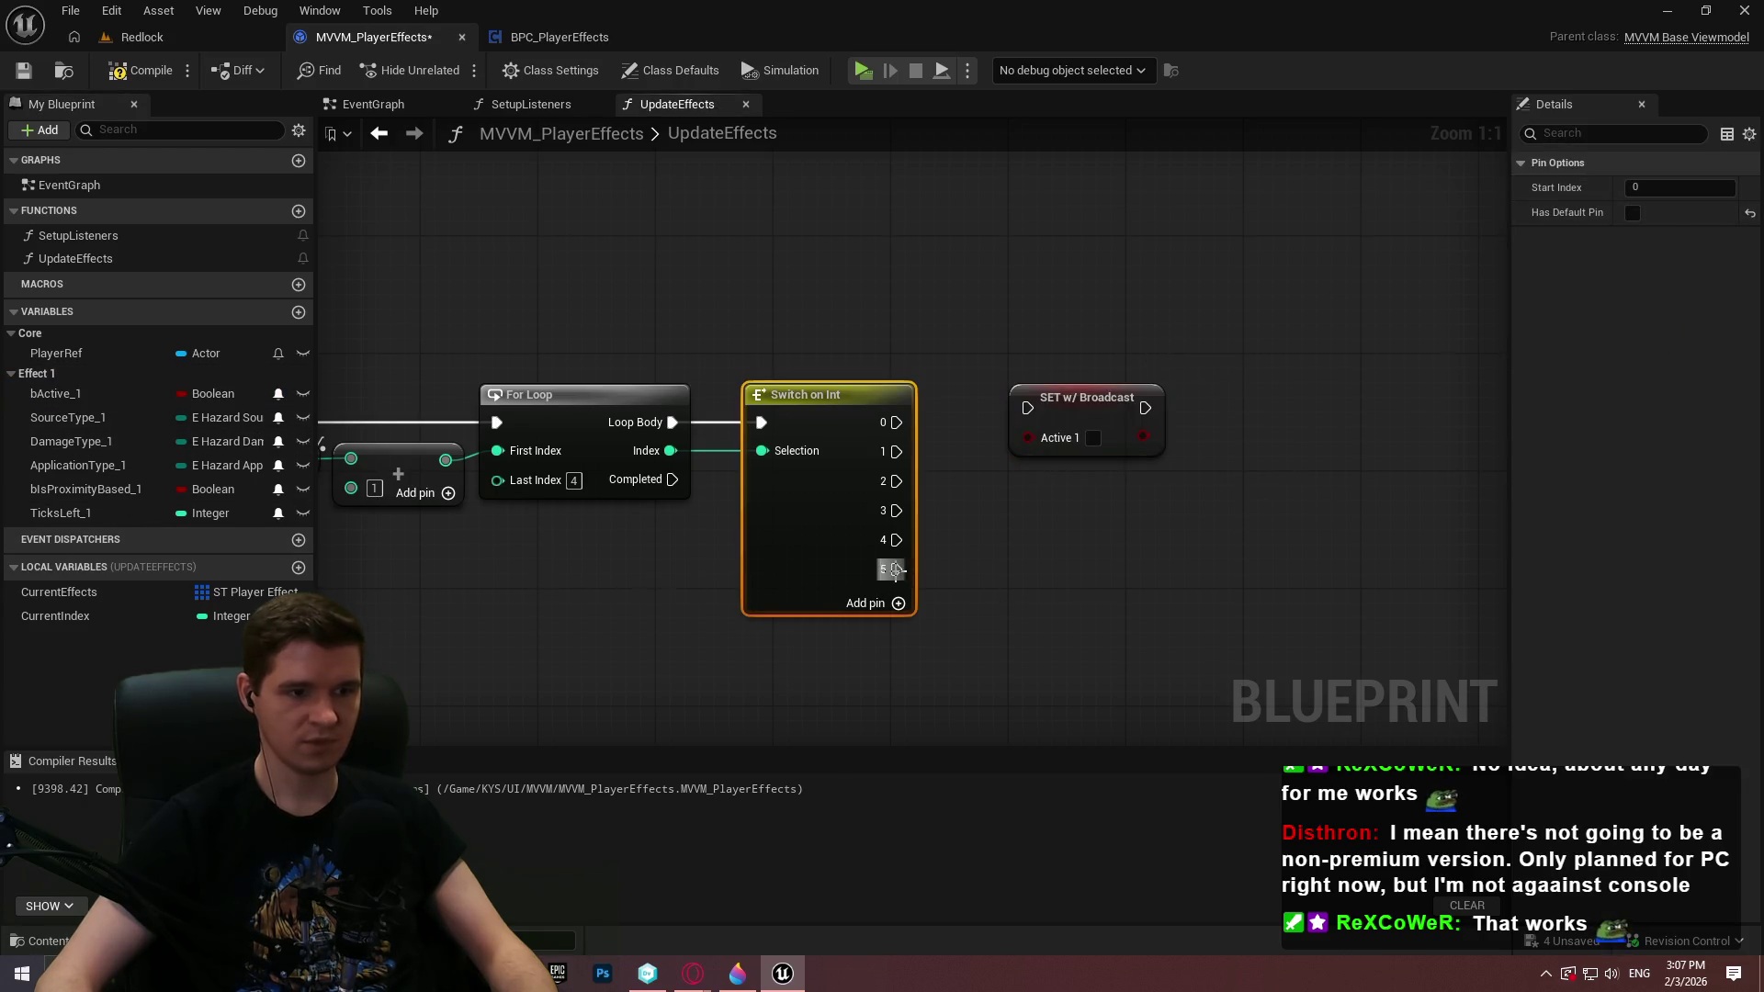
pyautogui.rightClick(894, 570)
pyautogui.click(968, 627)
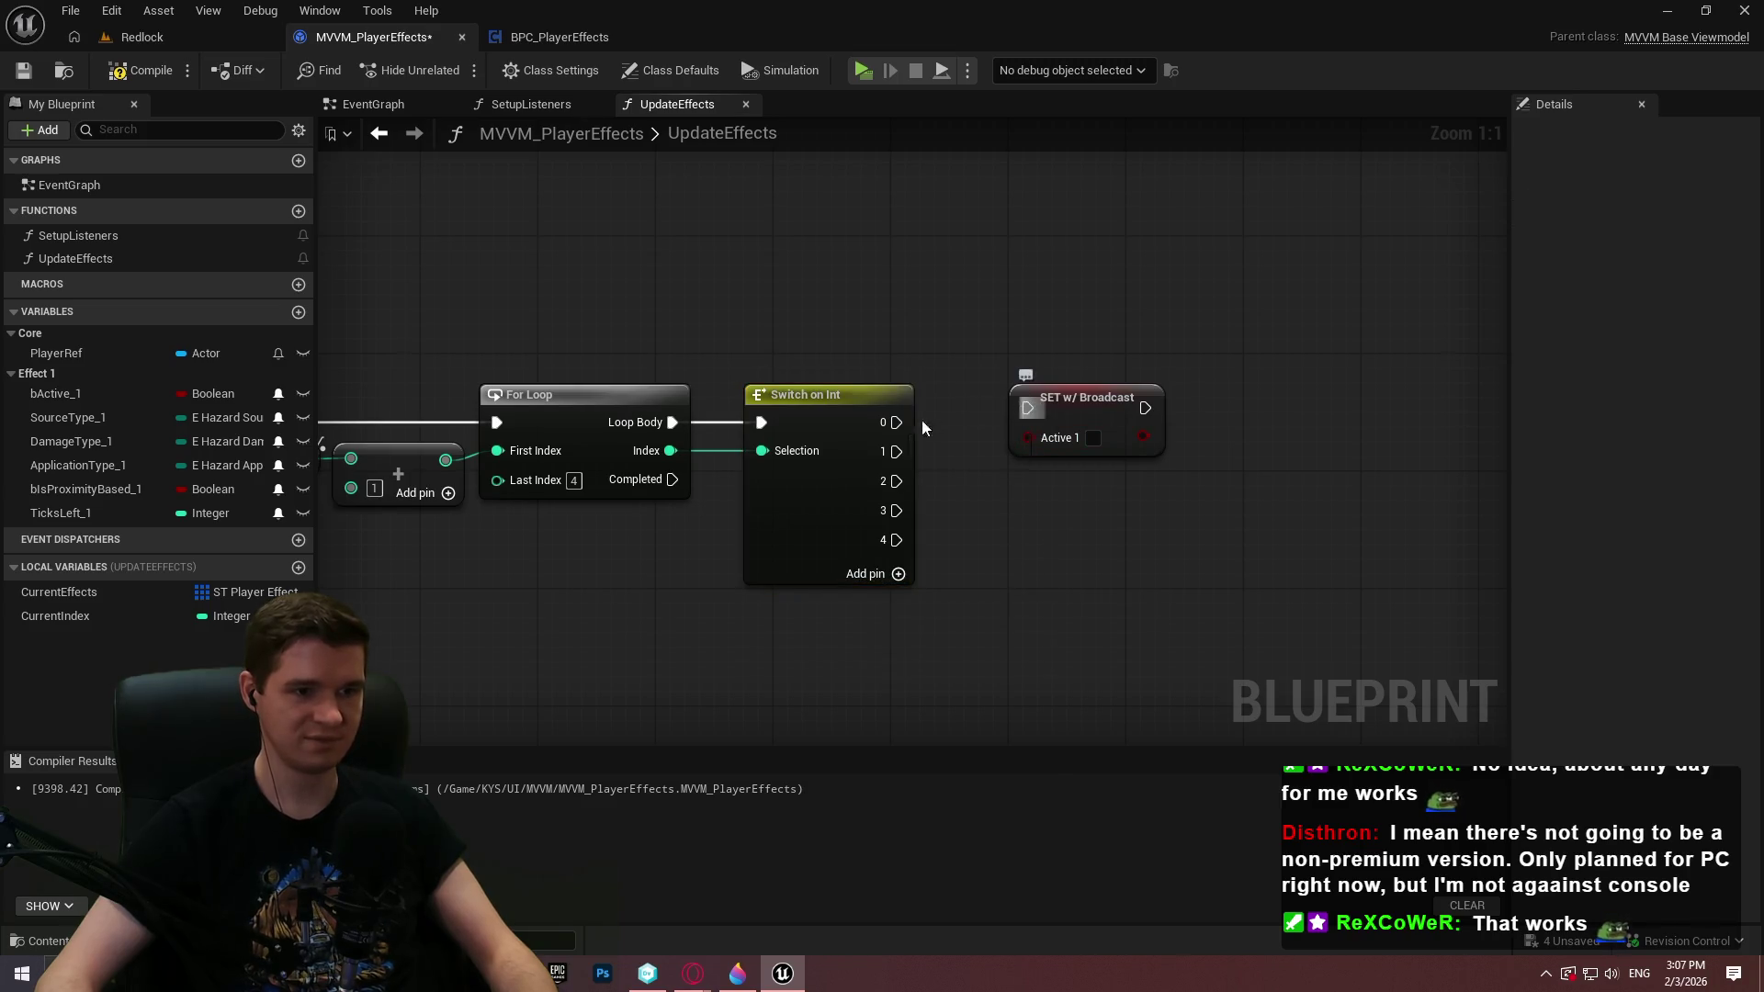
pyautogui.moveTo(897, 423); pyautogui.dragTo(1043, 412)
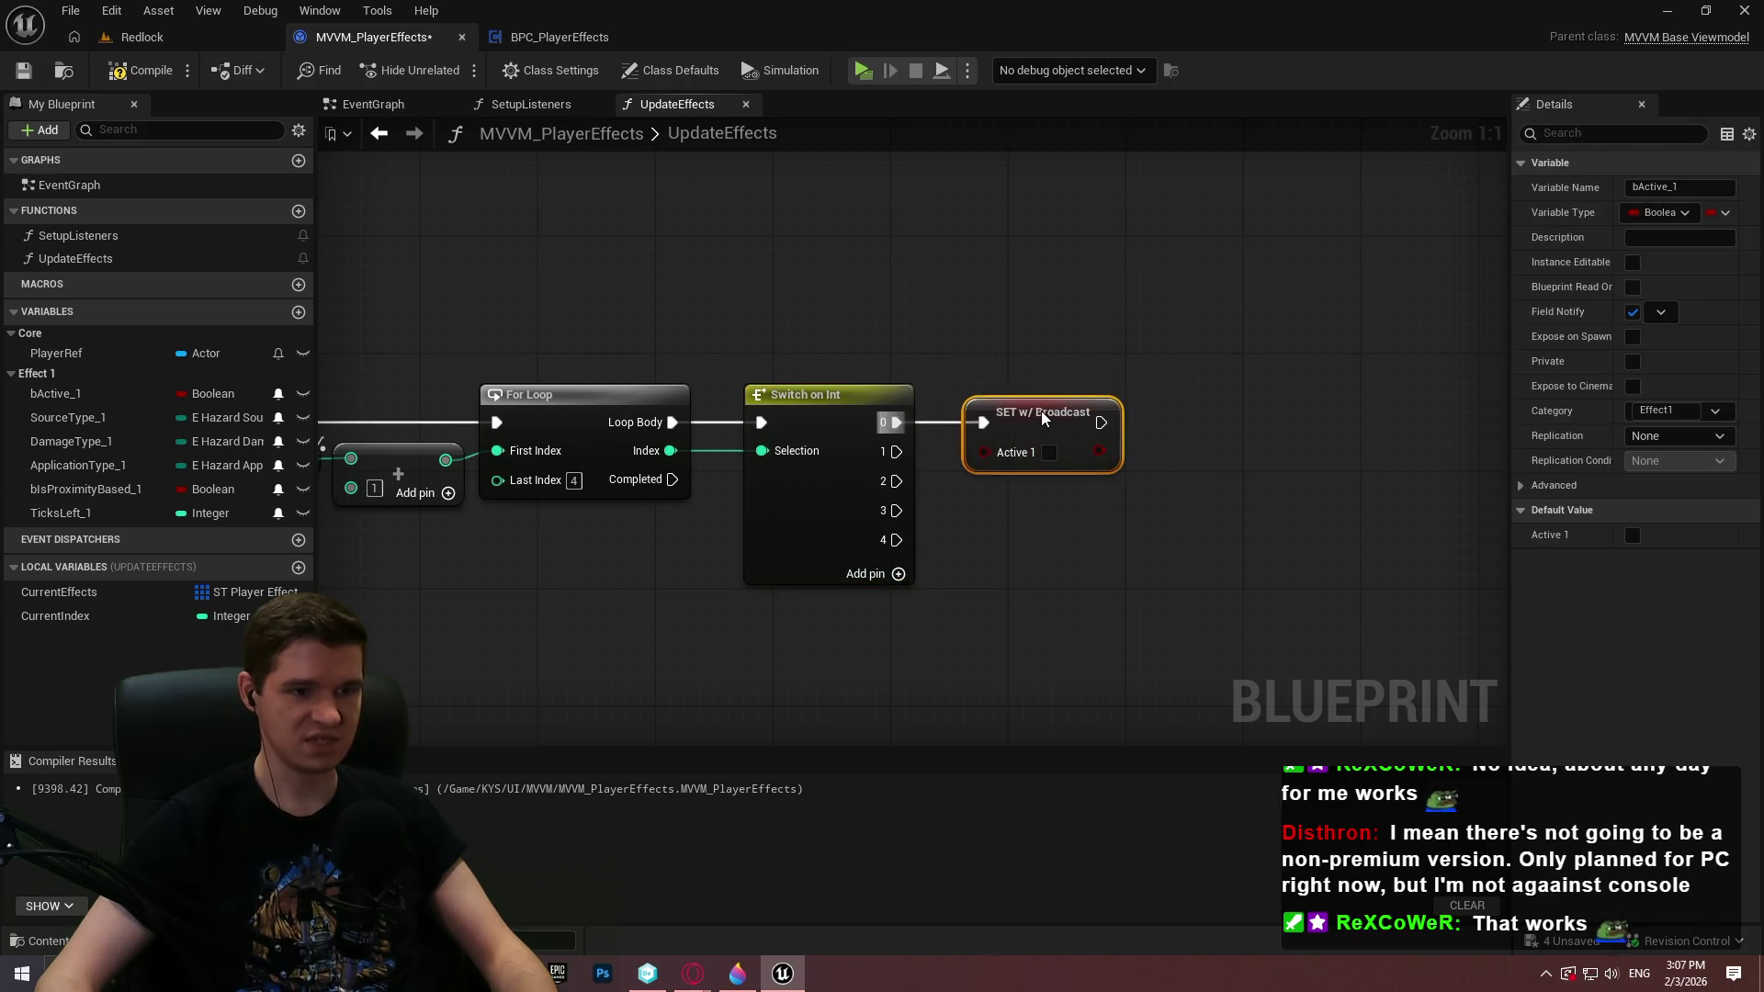
pyautogui.click(1143, 567)
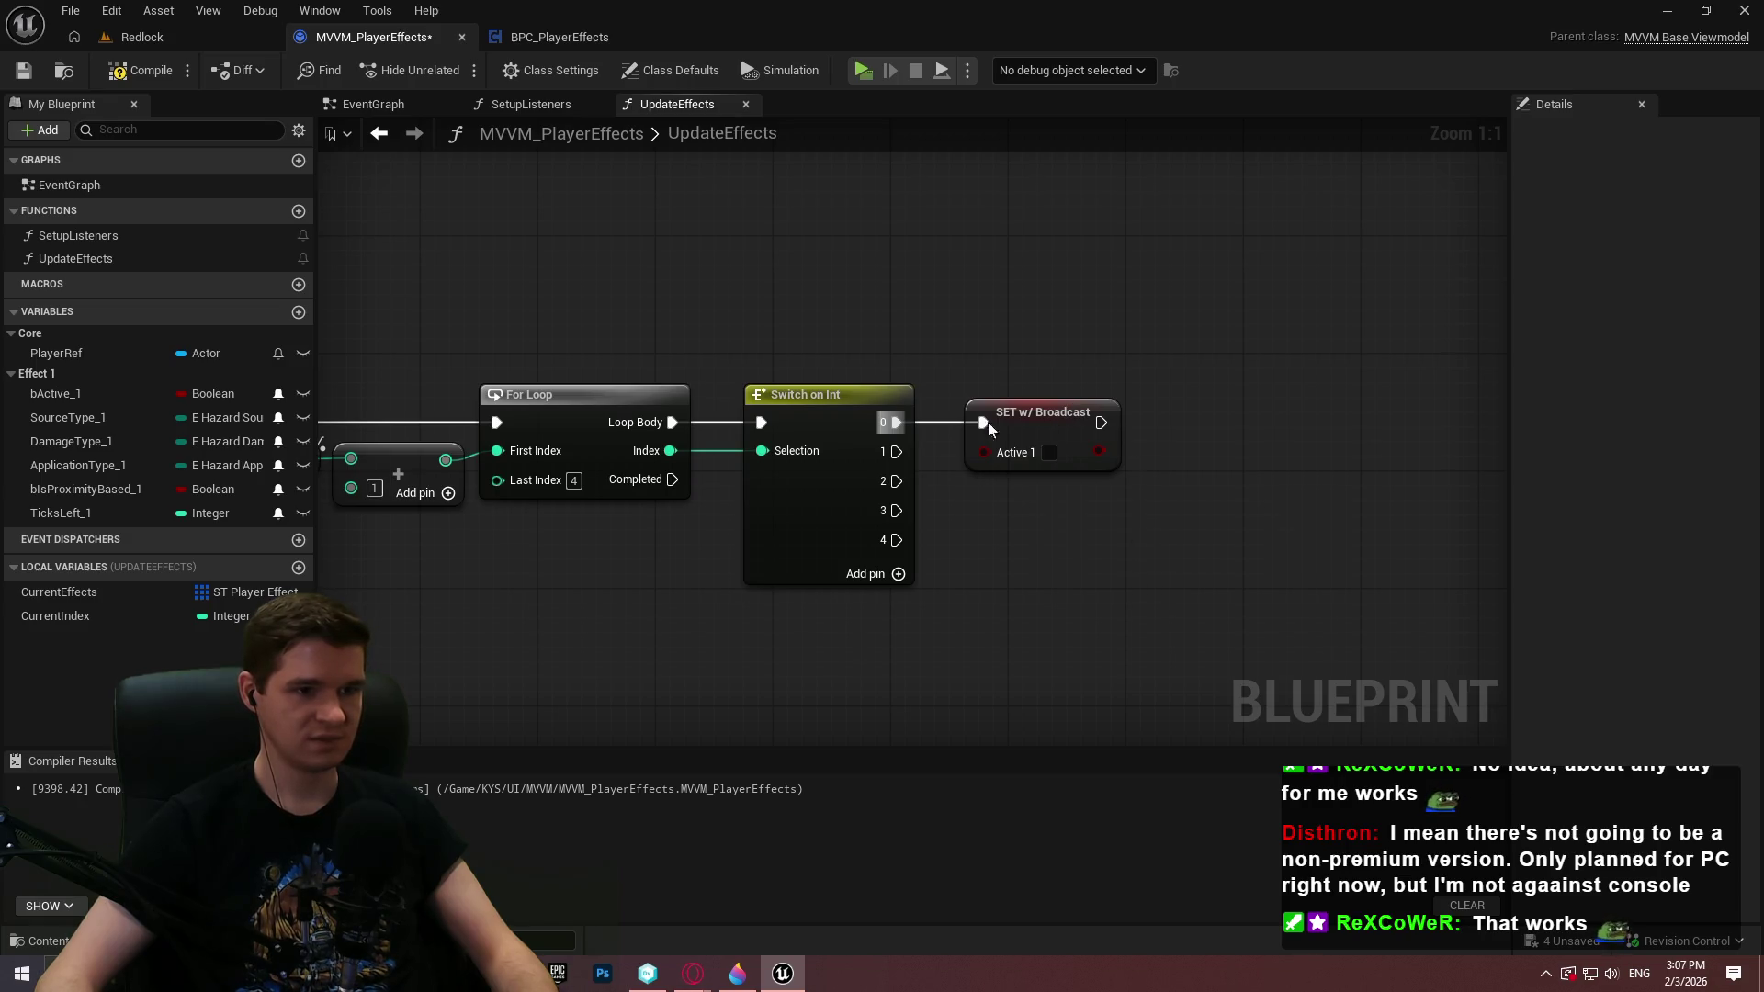
# End the For Loop's Completed output with a Return Node
pyautogui.scroll(-1, 1167, 544)
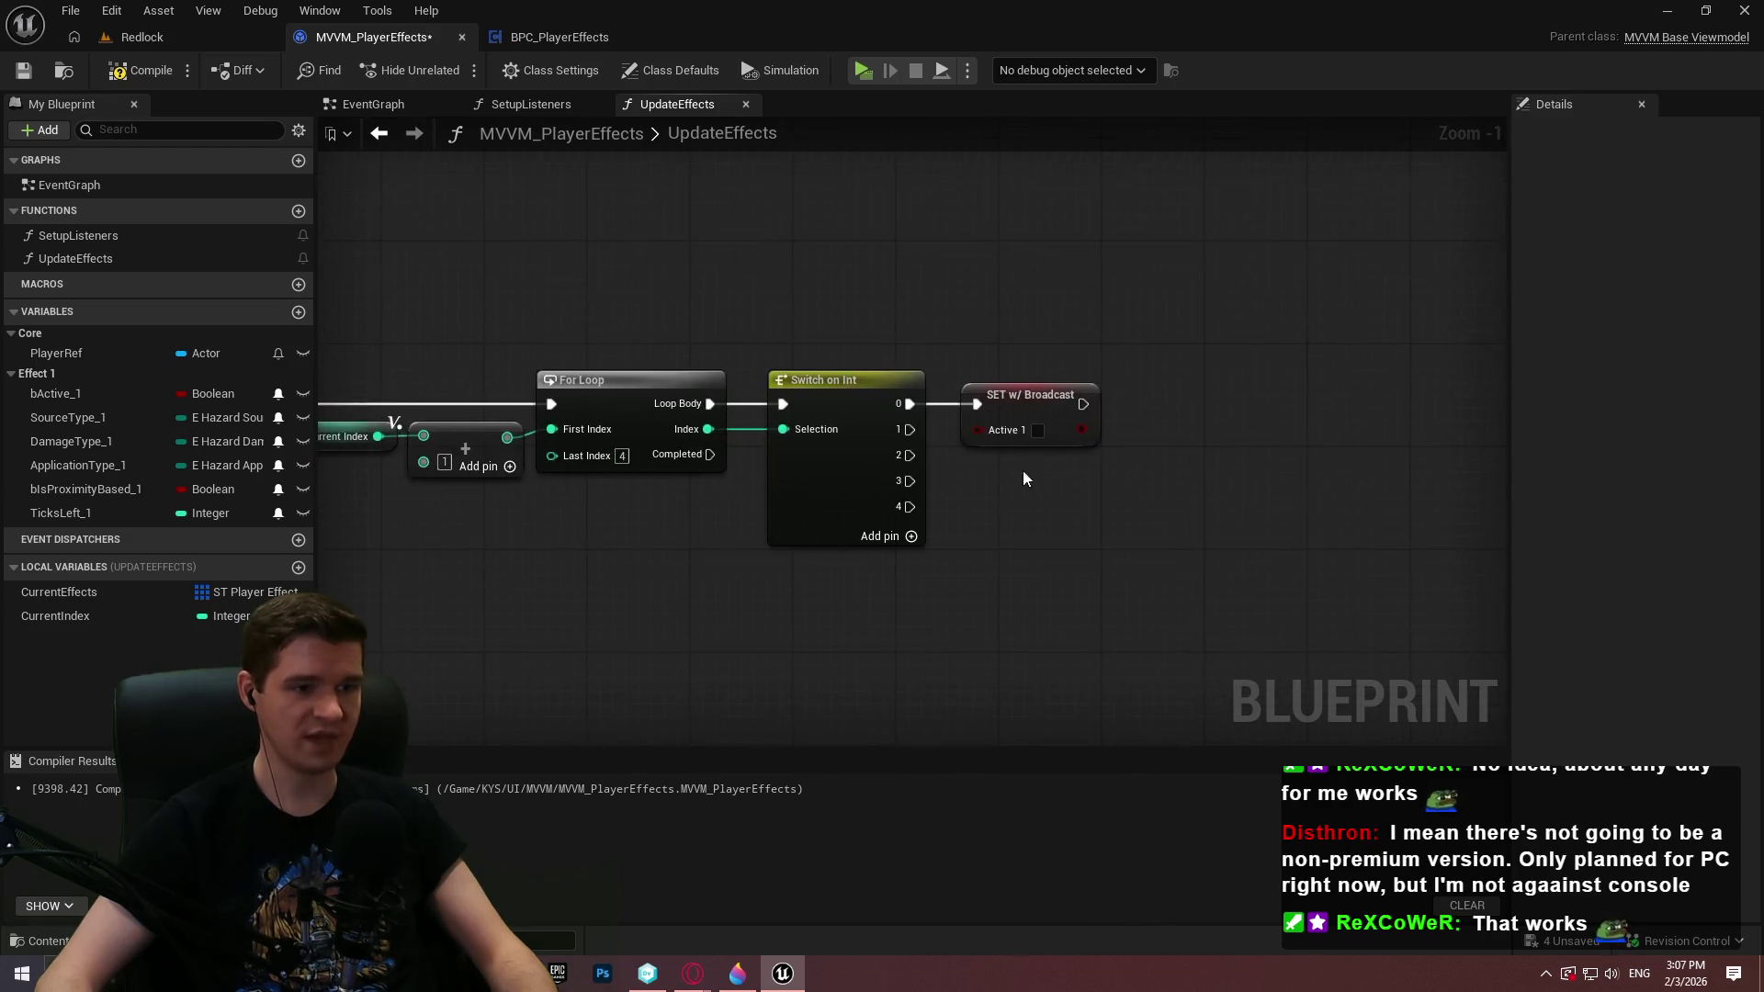
pyautogui.scroll(1, 1009, 368)
pyautogui.scroll(-2, 1039, 542)
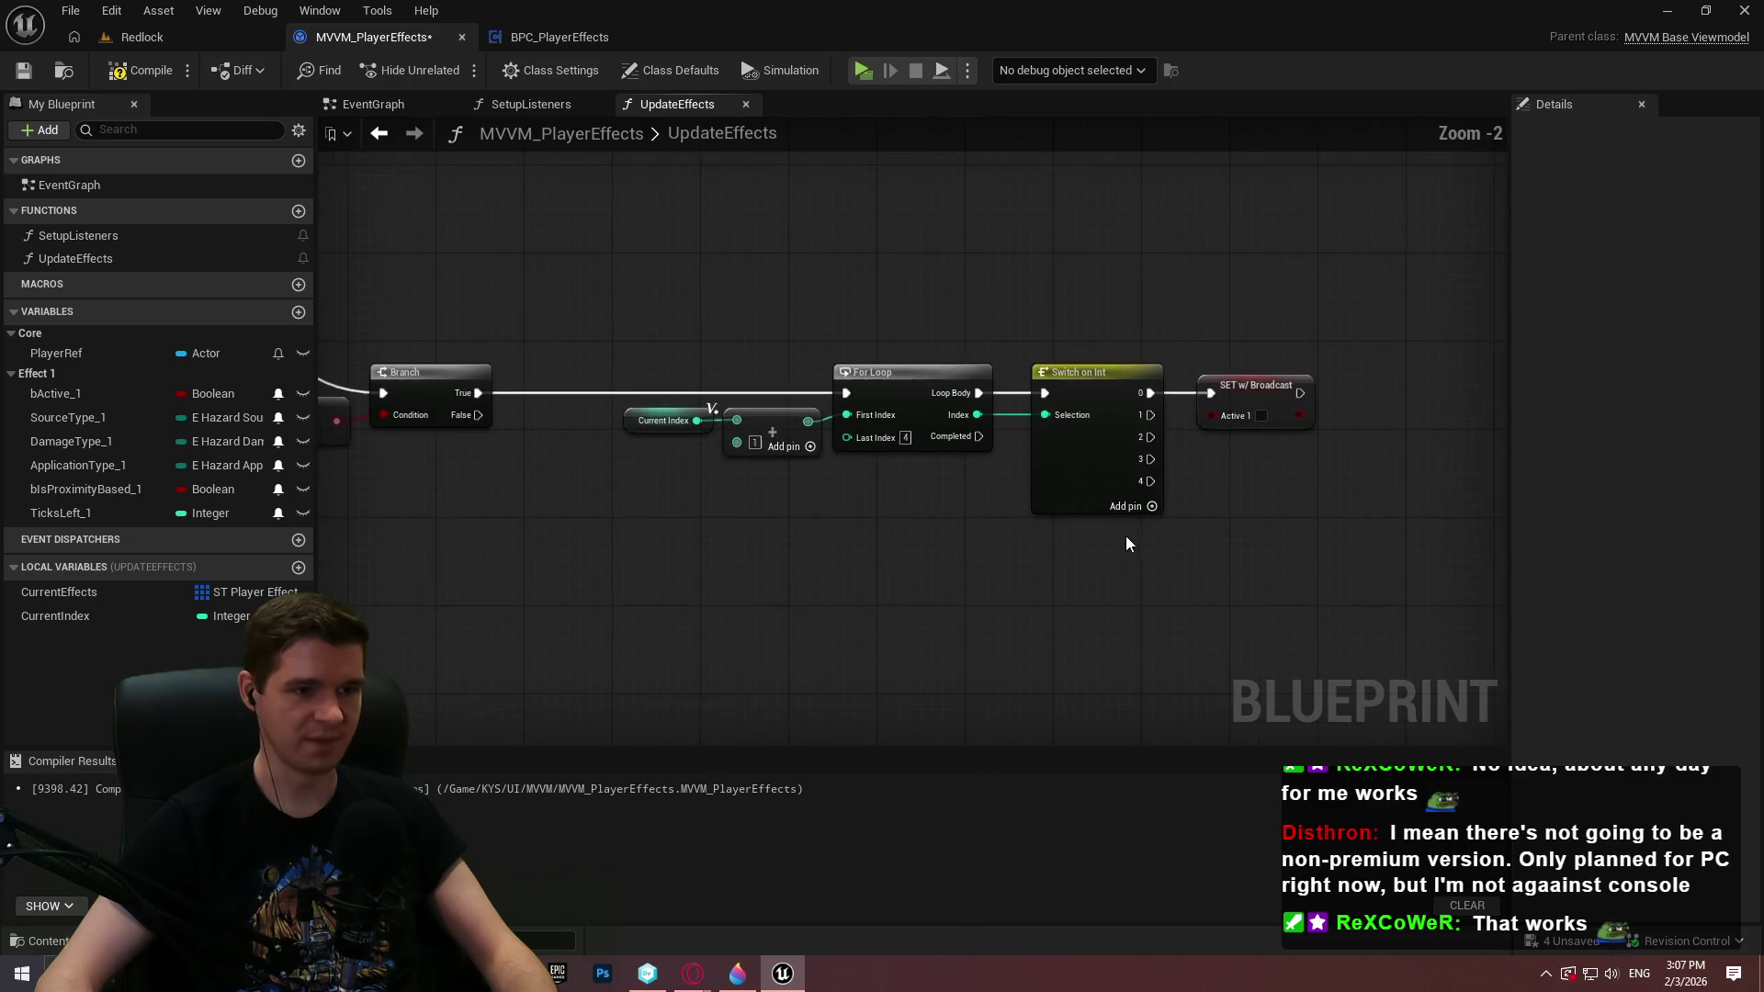
pyautogui.scroll(1, 1129, 544)
pyautogui.scroll(-1, 959, 457)
pyautogui.moveTo(922, 401)
pyautogui.mouseDown()
pyautogui.moveTo(1002, 617)
pyautogui.moveTo(1032, 507)
pyautogui.mouseUp()
pyautogui.write('return')
pyautogui.click(1082, 564)
pyautogui.click(1286, 555)
# Space out the switch, setter and Return Node, and add a second Return Node on Branch False
pyautogui.scroll(-1, 1286, 555)
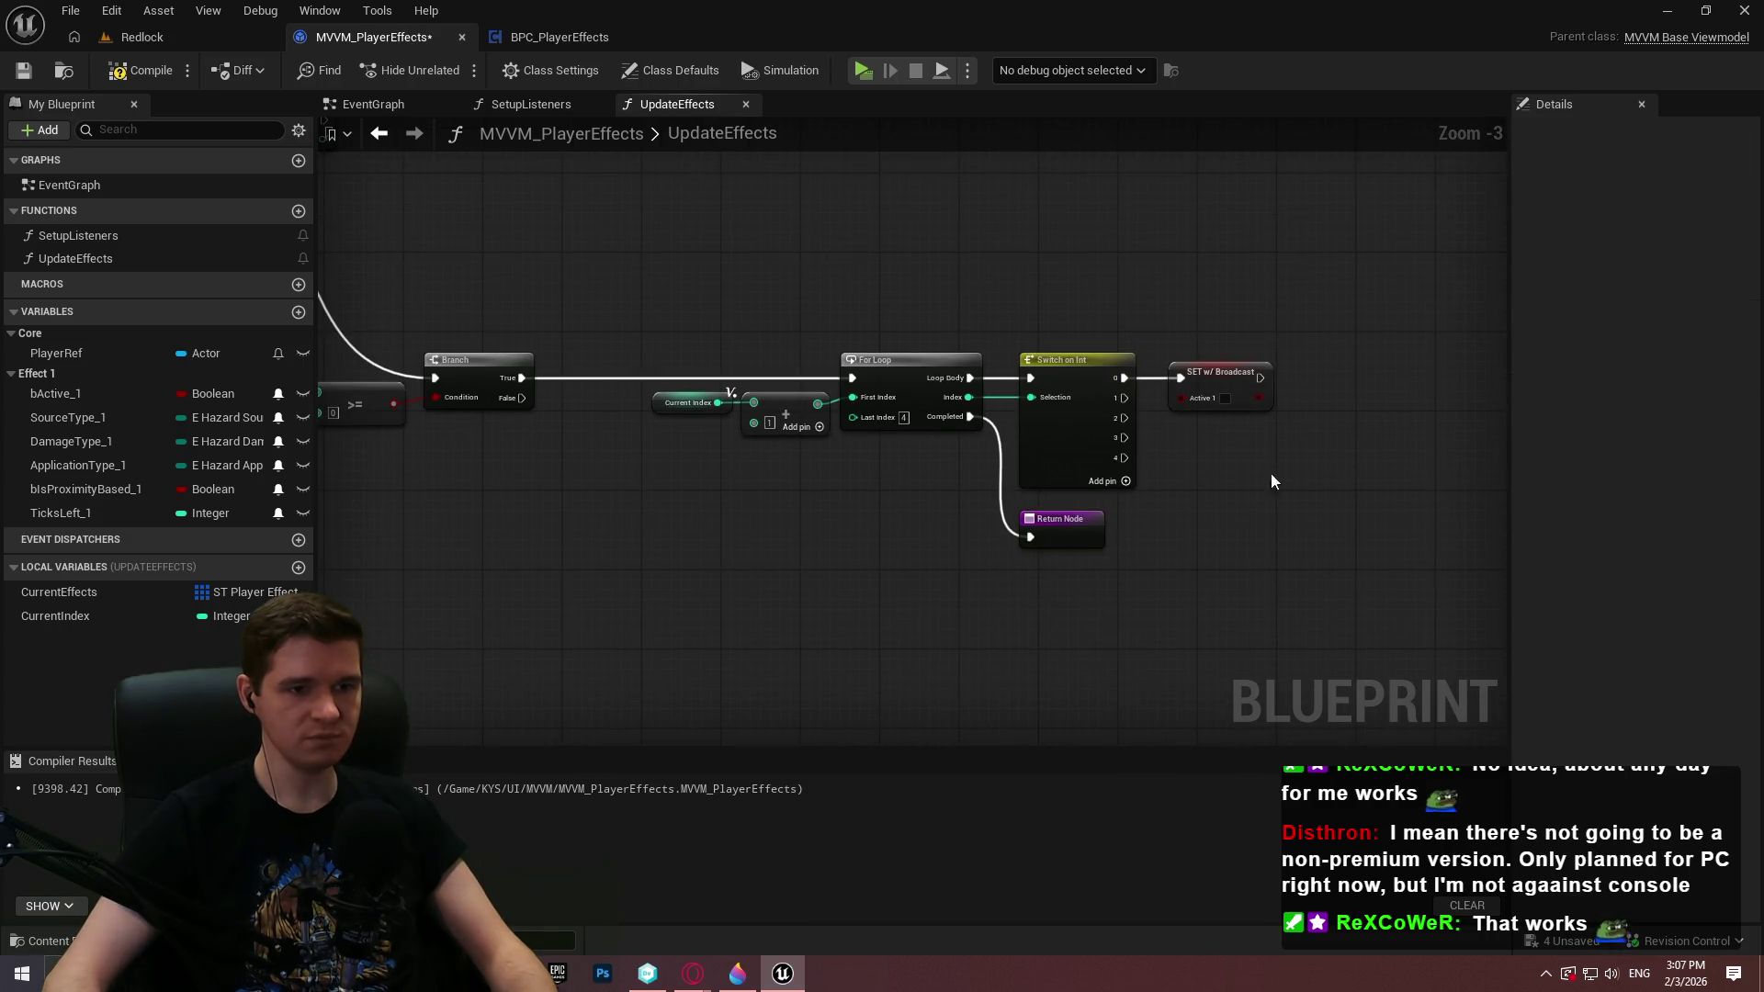
pyautogui.moveTo(1272, 481)
pyautogui.mouseDown()
pyautogui.moveTo(1048, 345)
pyautogui.moveTo(1147, 378)
pyautogui.mouseUp()
pyautogui.click(1036, 512)
pyautogui.moveTo(1037, 513)
pyautogui.mouseDown()
pyautogui.moveTo(1144, 593)
pyautogui.moveTo(1145, 575)
pyautogui.mouseUp()
pyautogui.click(1254, 632)
pyautogui.moveTo(573, 575)
pyautogui.mouseDown()
pyautogui.moveTo(833, 580)
pyautogui.moveTo(798, 442)
pyautogui.mouseUp()
pyautogui.hotkey('ctrl', 'v')
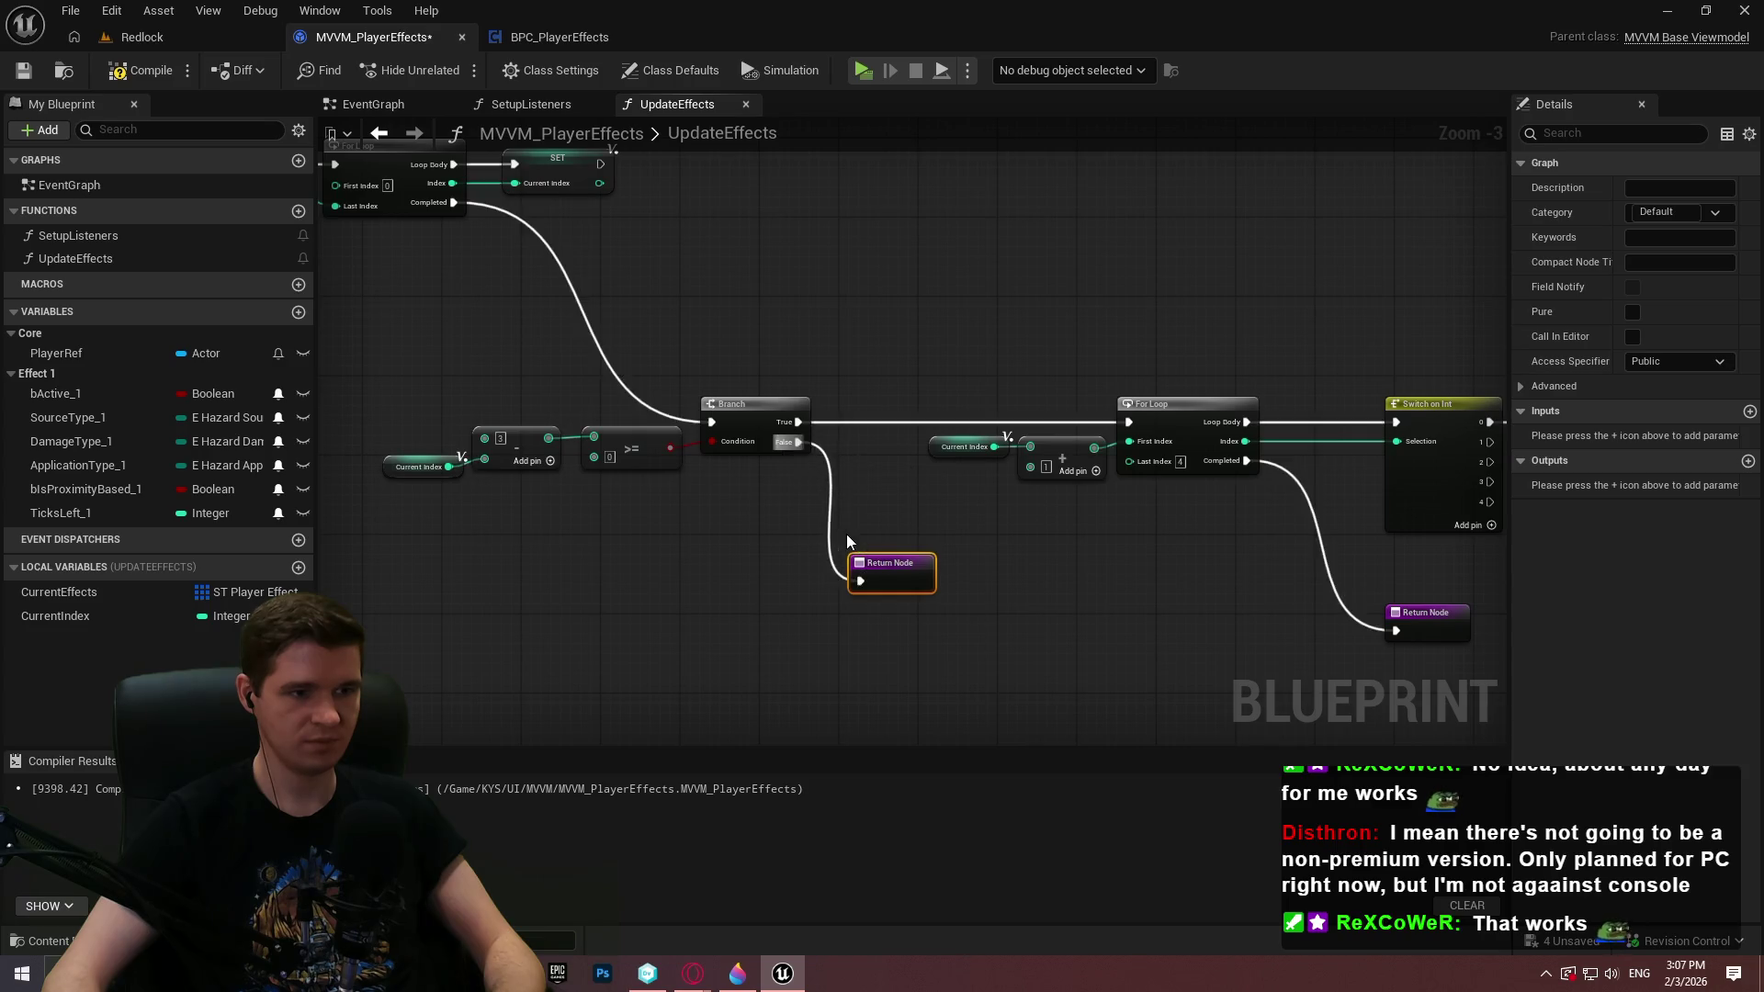
pyautogui.click(847, 533)
pyautogui.scroll(-1, 846, 533)
pyautogui.click(844, 538)
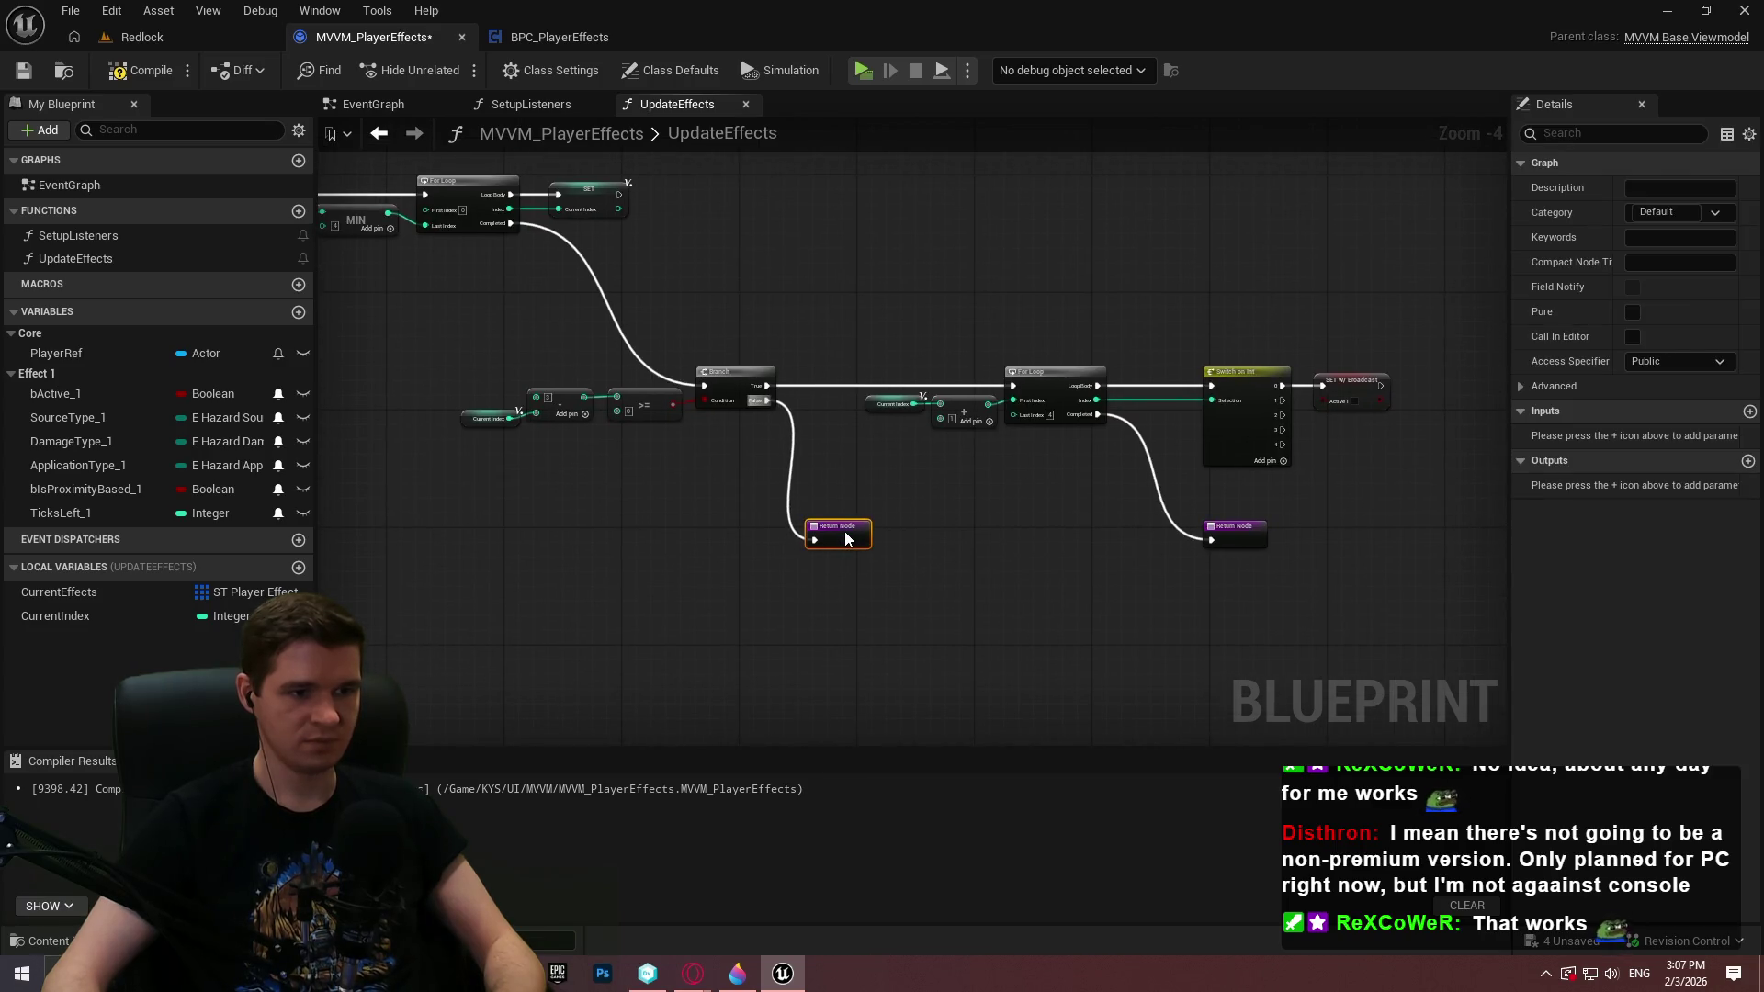
pyautogui.moveTo(1137, 574); pyautogui.dragTo(382, 346)
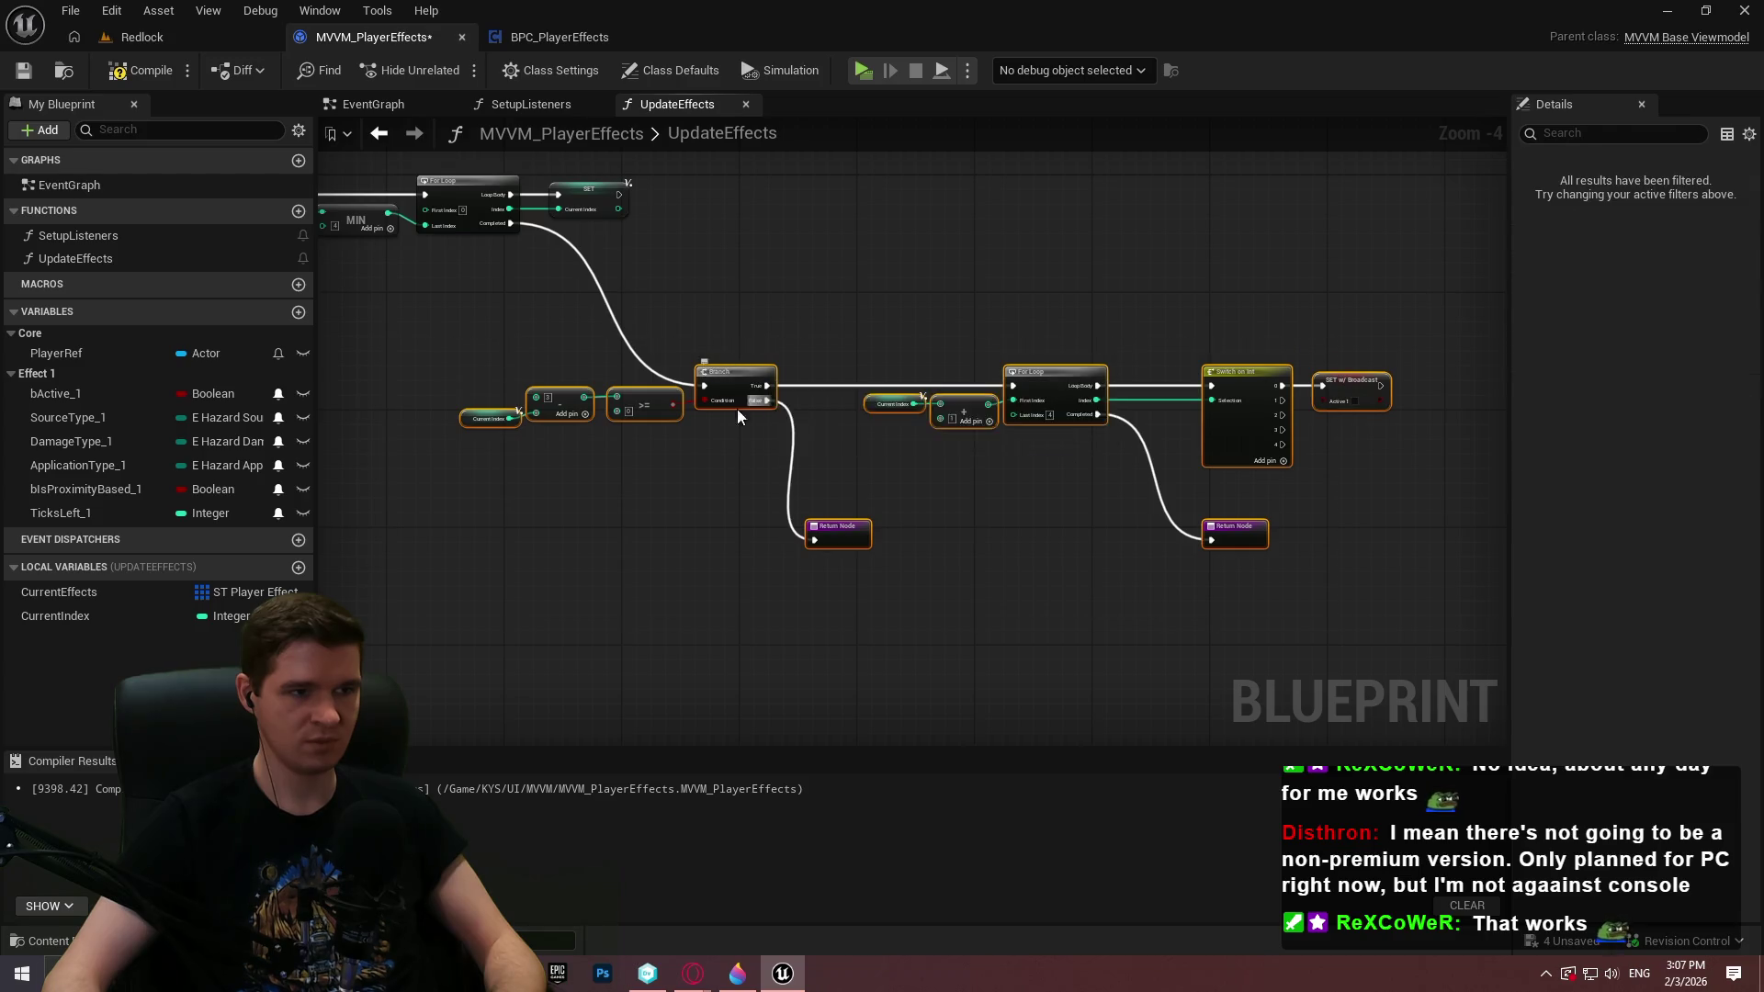
pyautogui.click(737, 410)
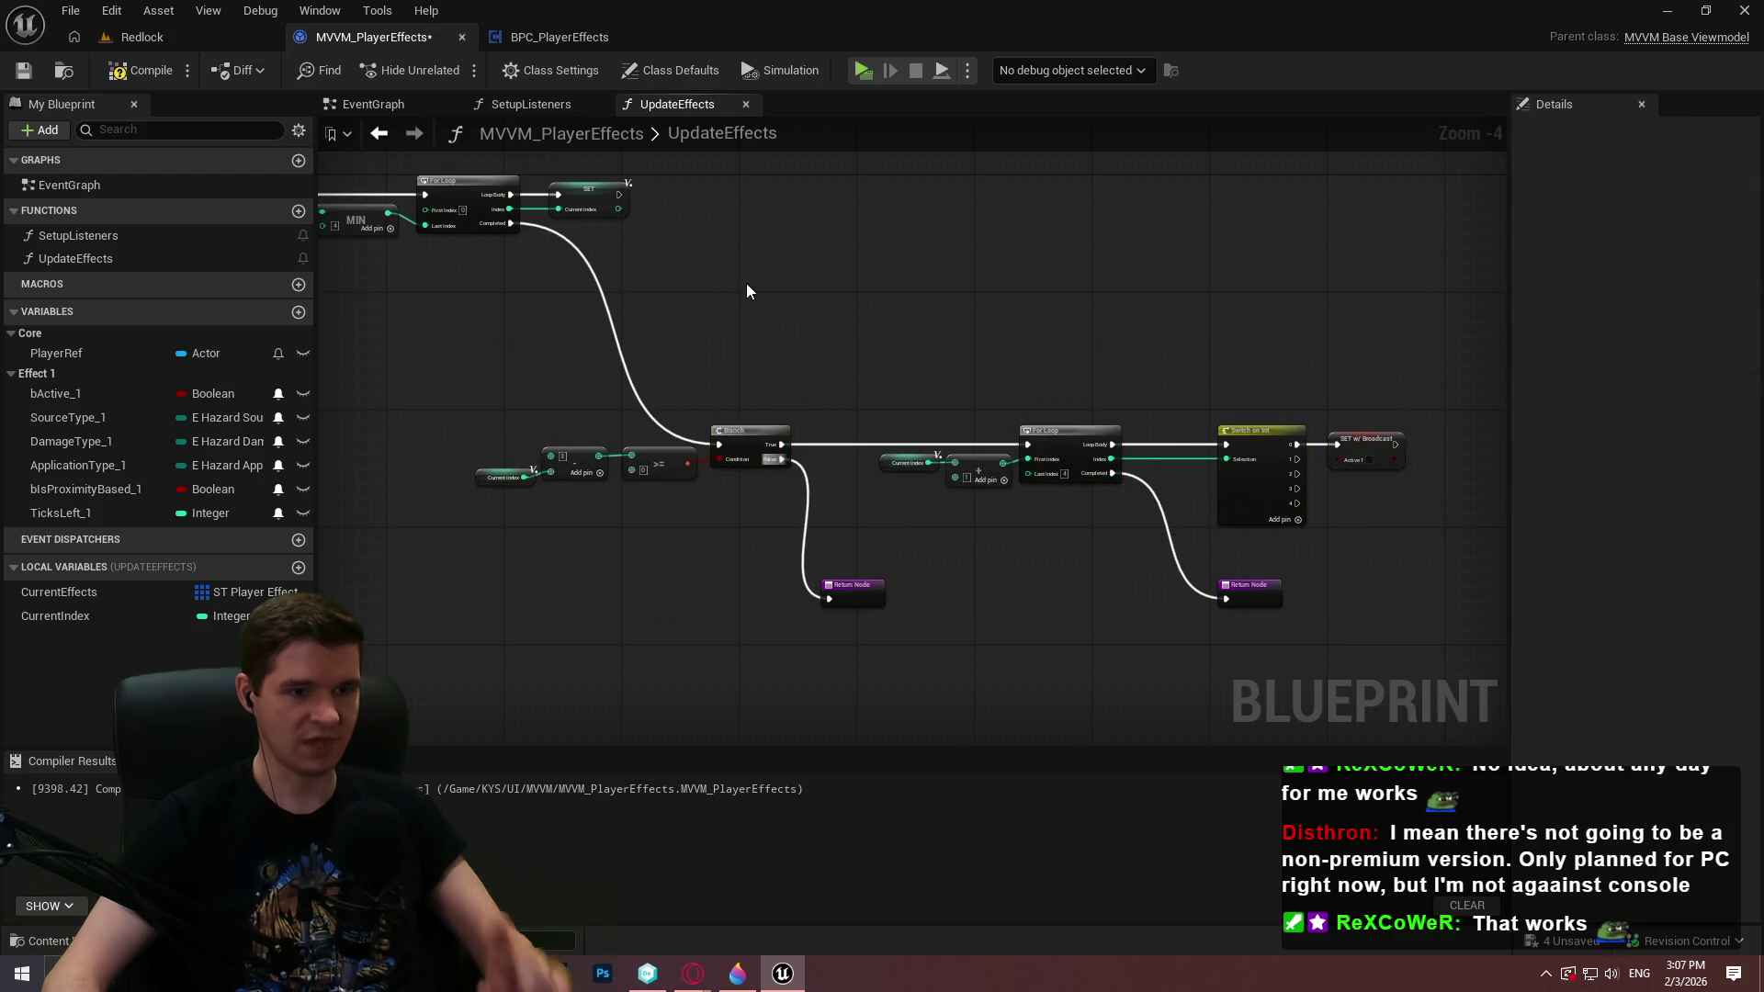
# Compile MVVM_PlayerEffects and navigate back to the SET Current Index node
pyautogui.click(128, 81)
pyautogui.moveTo(791, 300); pyautogui.dragTo(939, 393)
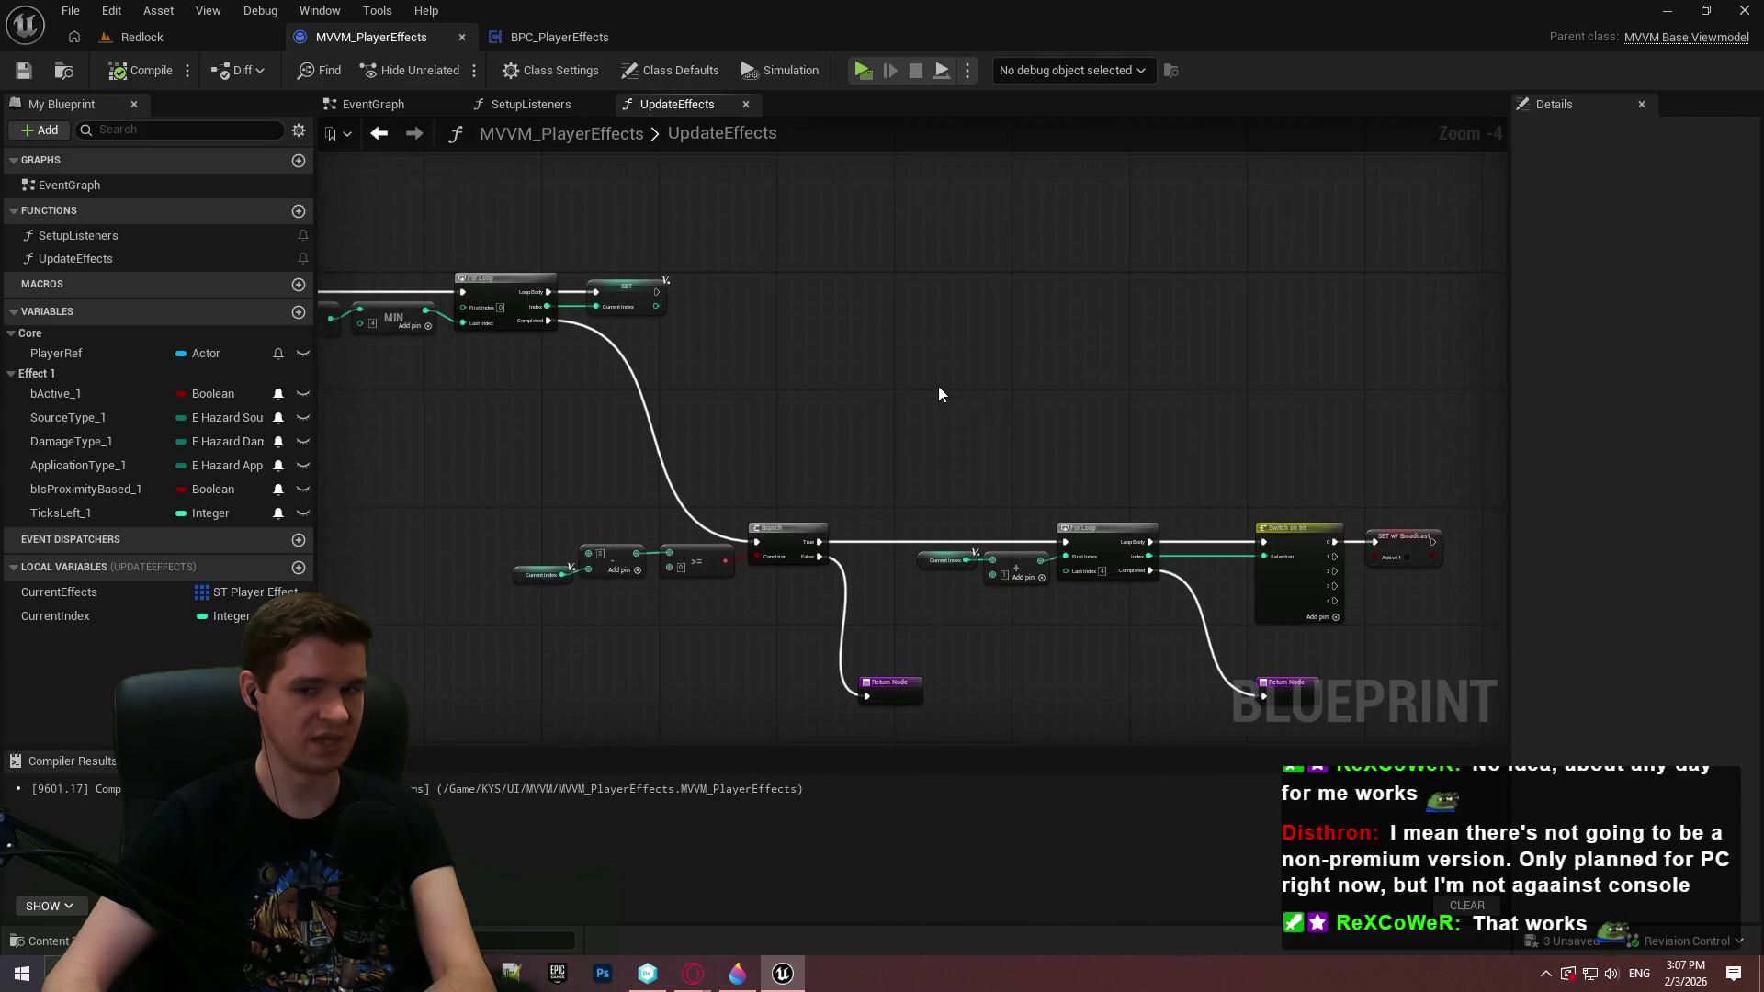
pyautogui.scroll(2, 939, 394)
pyautogui.scroll(2, 742, 400)
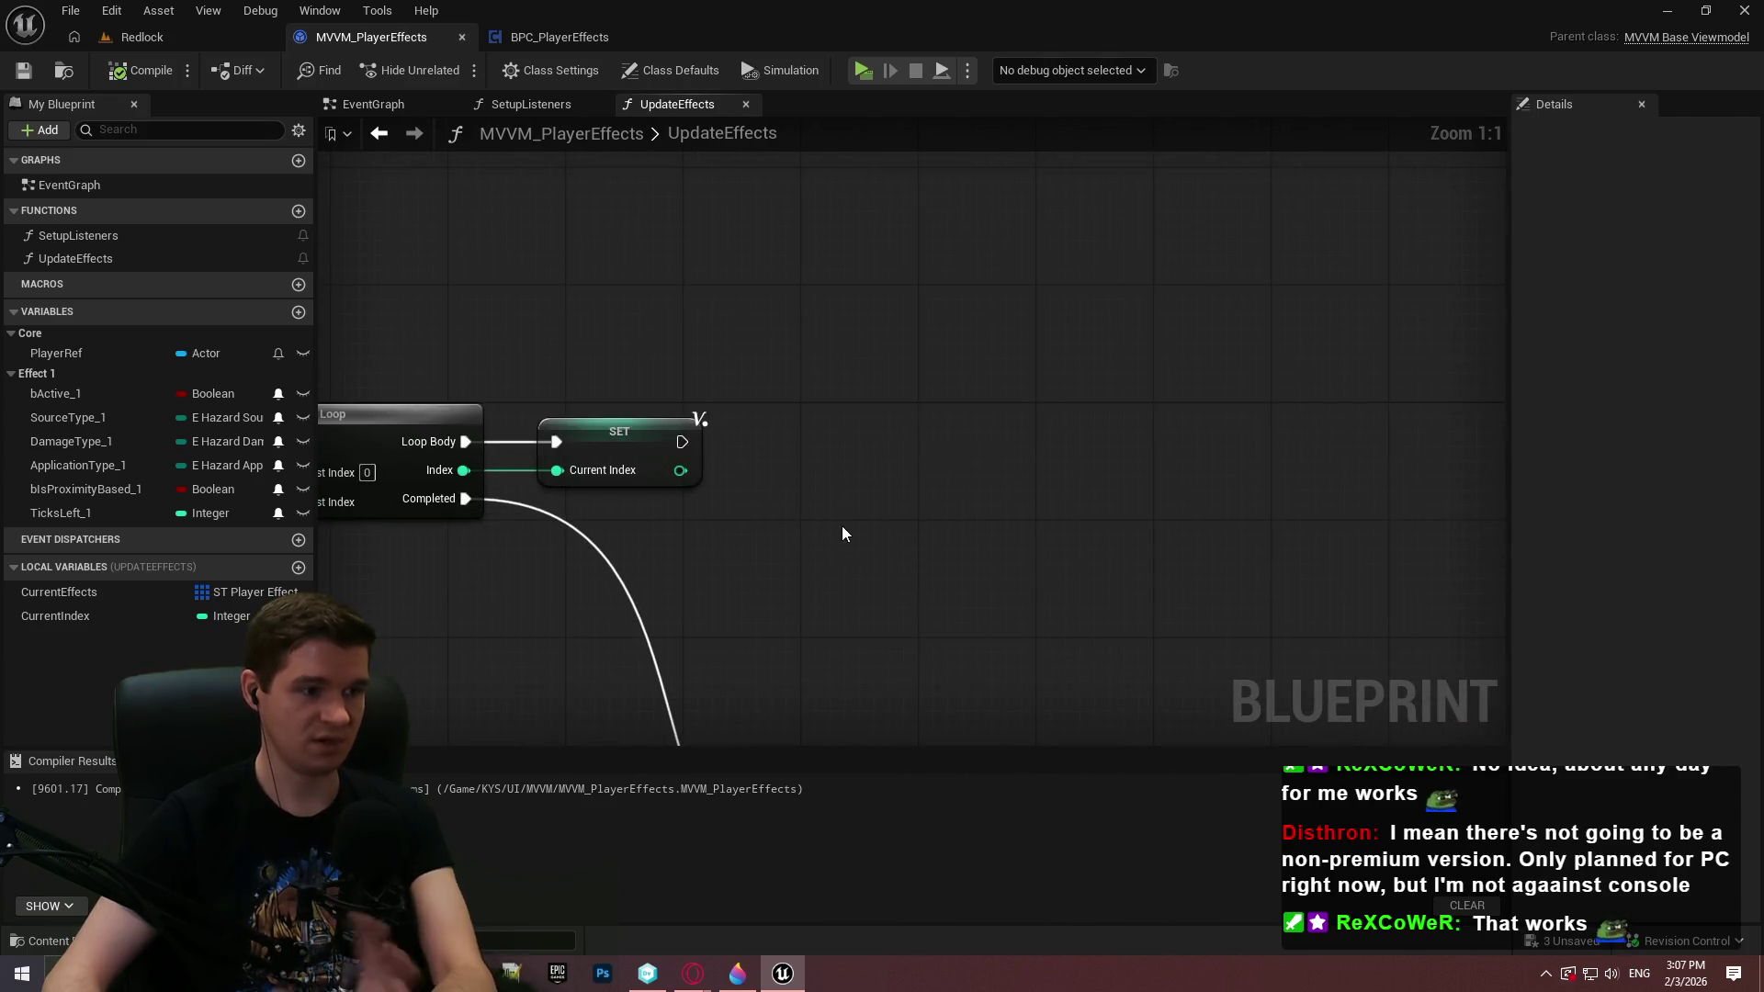
pyautogui.moveTo(874, 516)
pyautogui.mouseDown()
pyautogui.moveTo(1008, 406)
pyautogui.moveTo(1351, 389)
pyautogui.moveTo(705, 471)
pyautogui.moveTo(1316, 444)
pyautogui.moveTo(1100, 463)
pyautogui.moveTo(870, 303)
pyautogui.moveTo(874, 426)
pyautogui.moveTo(715, 427)
pyautogui.mouseUp()
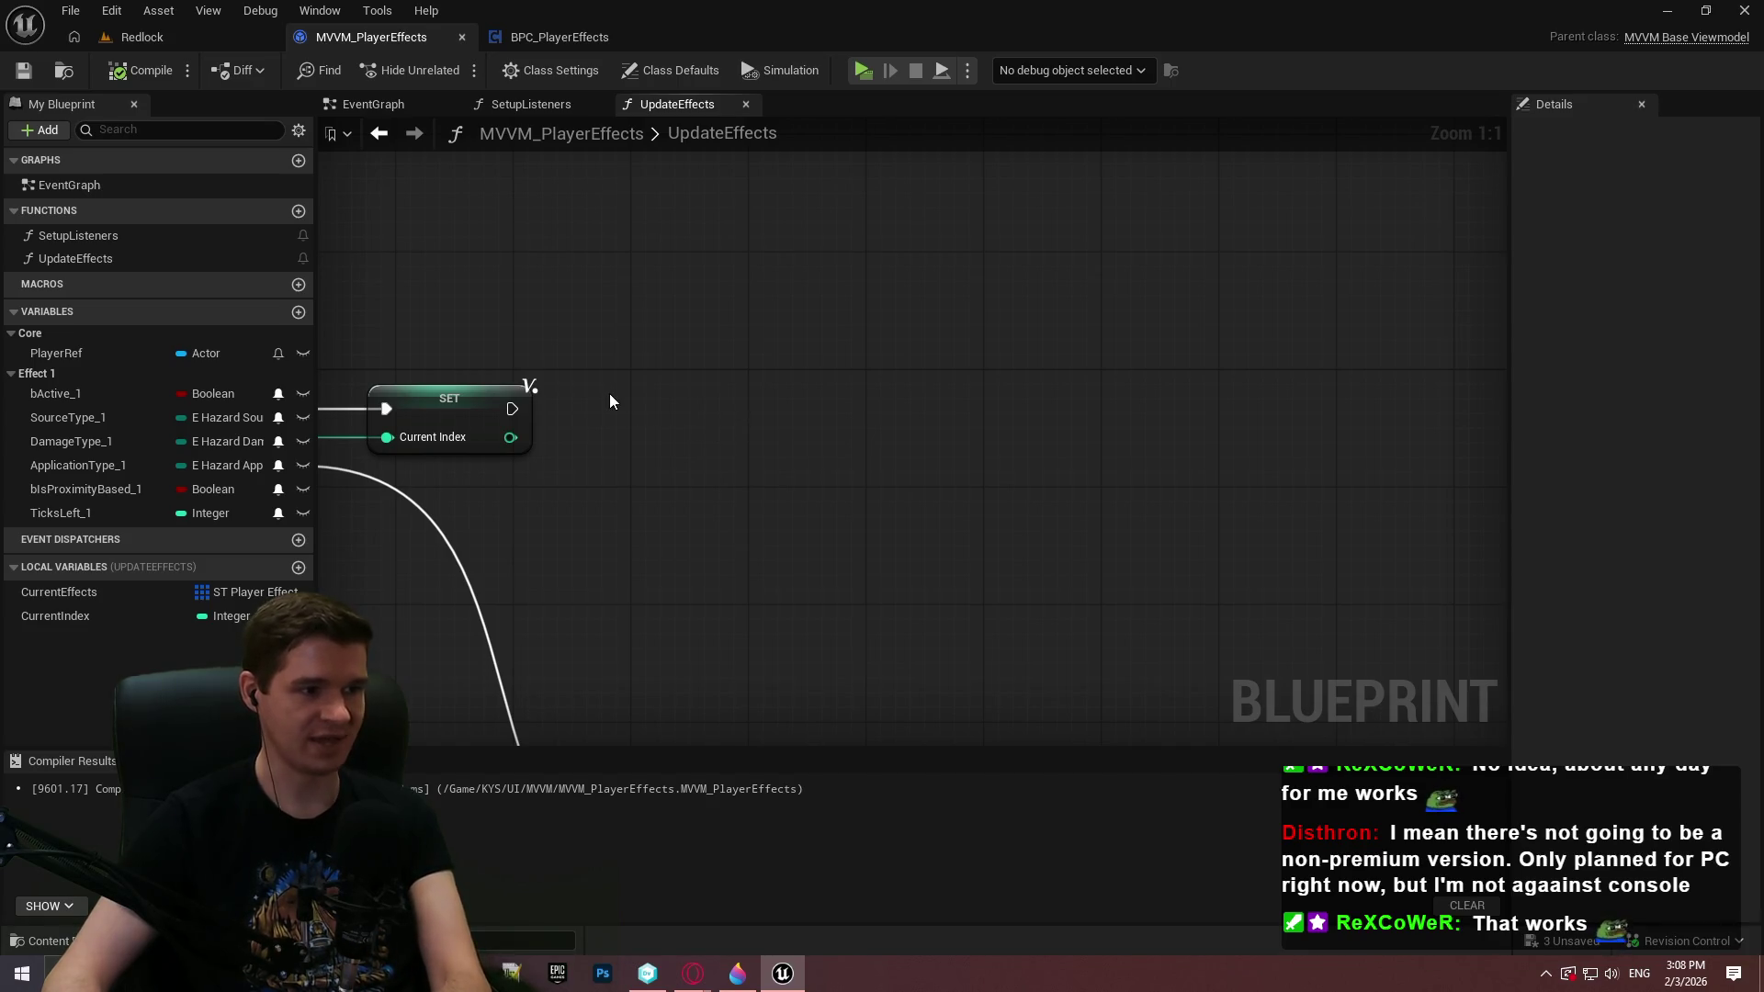
pyautogui.scroll(-7, 708, 394)
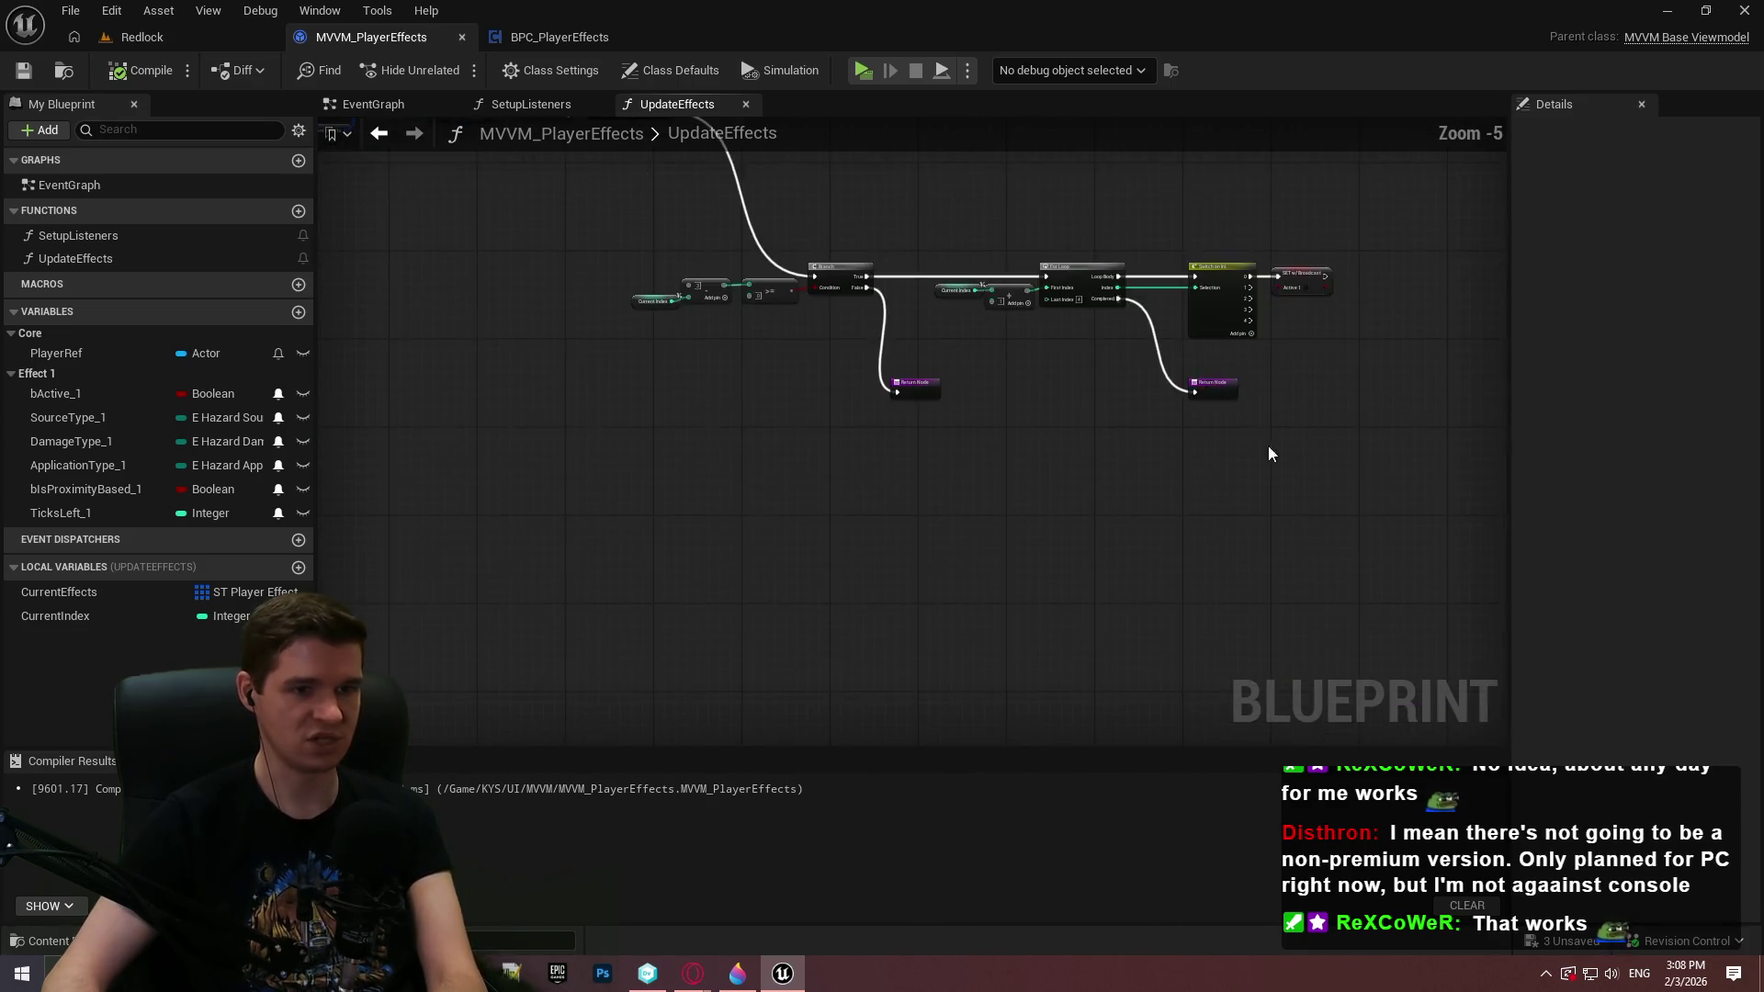
# Move the lower Branch node row further down, then compile and save the blueprint
pyautogui.moveTo(994, 391); pyautogui.dragTo(827, 317)
pyautogui.scroll(1, 1062, 338)
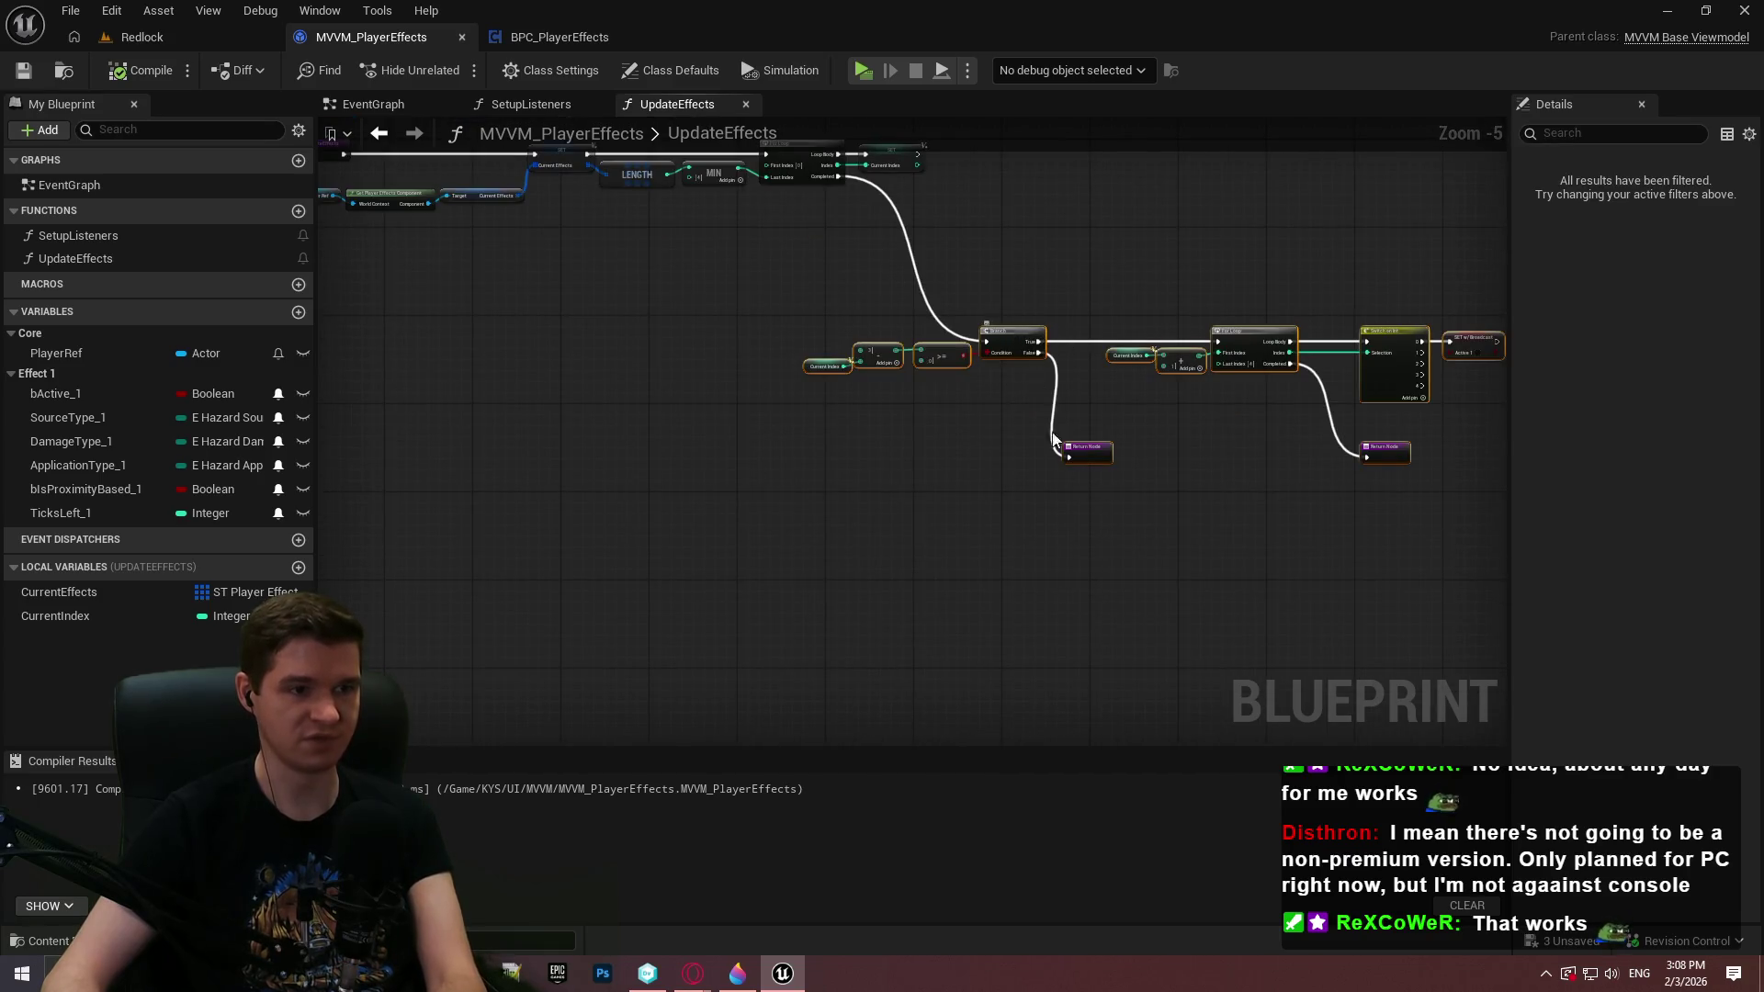
pyautogui.moveTo(1018, 331); pyautogui.dragTo(1049, 471)
pyautogui.scroll(3, 752, 382)
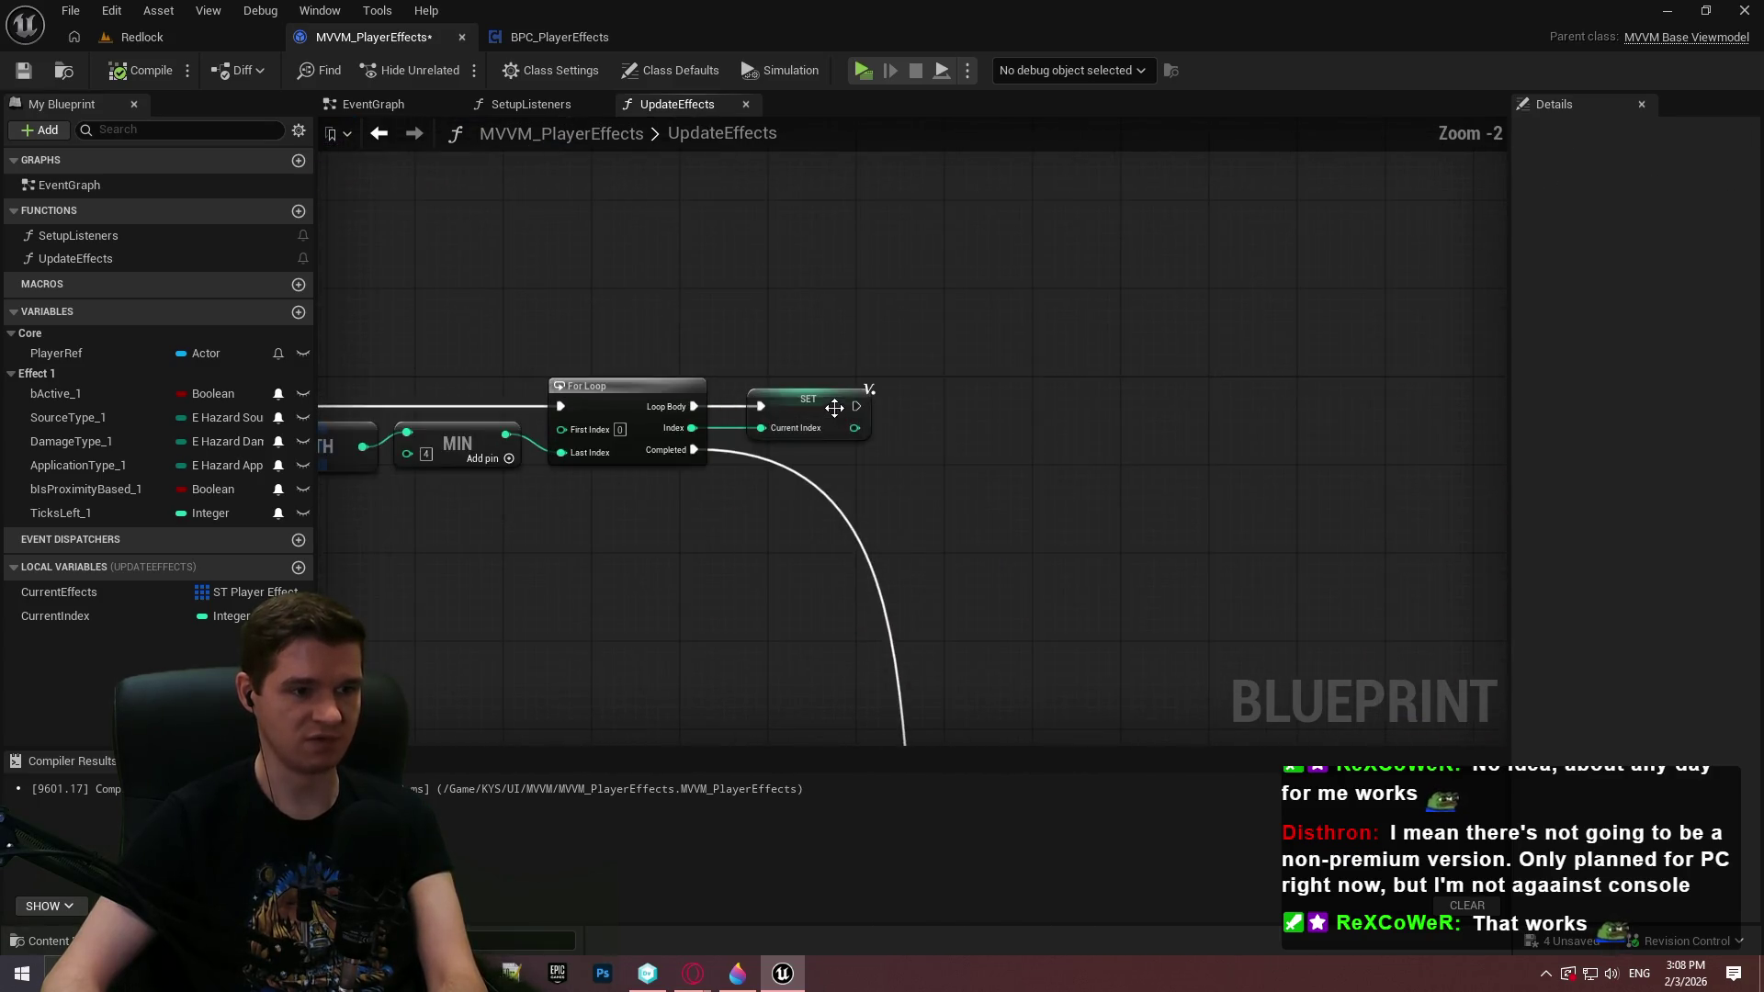
pyautogui.click(127, 73)
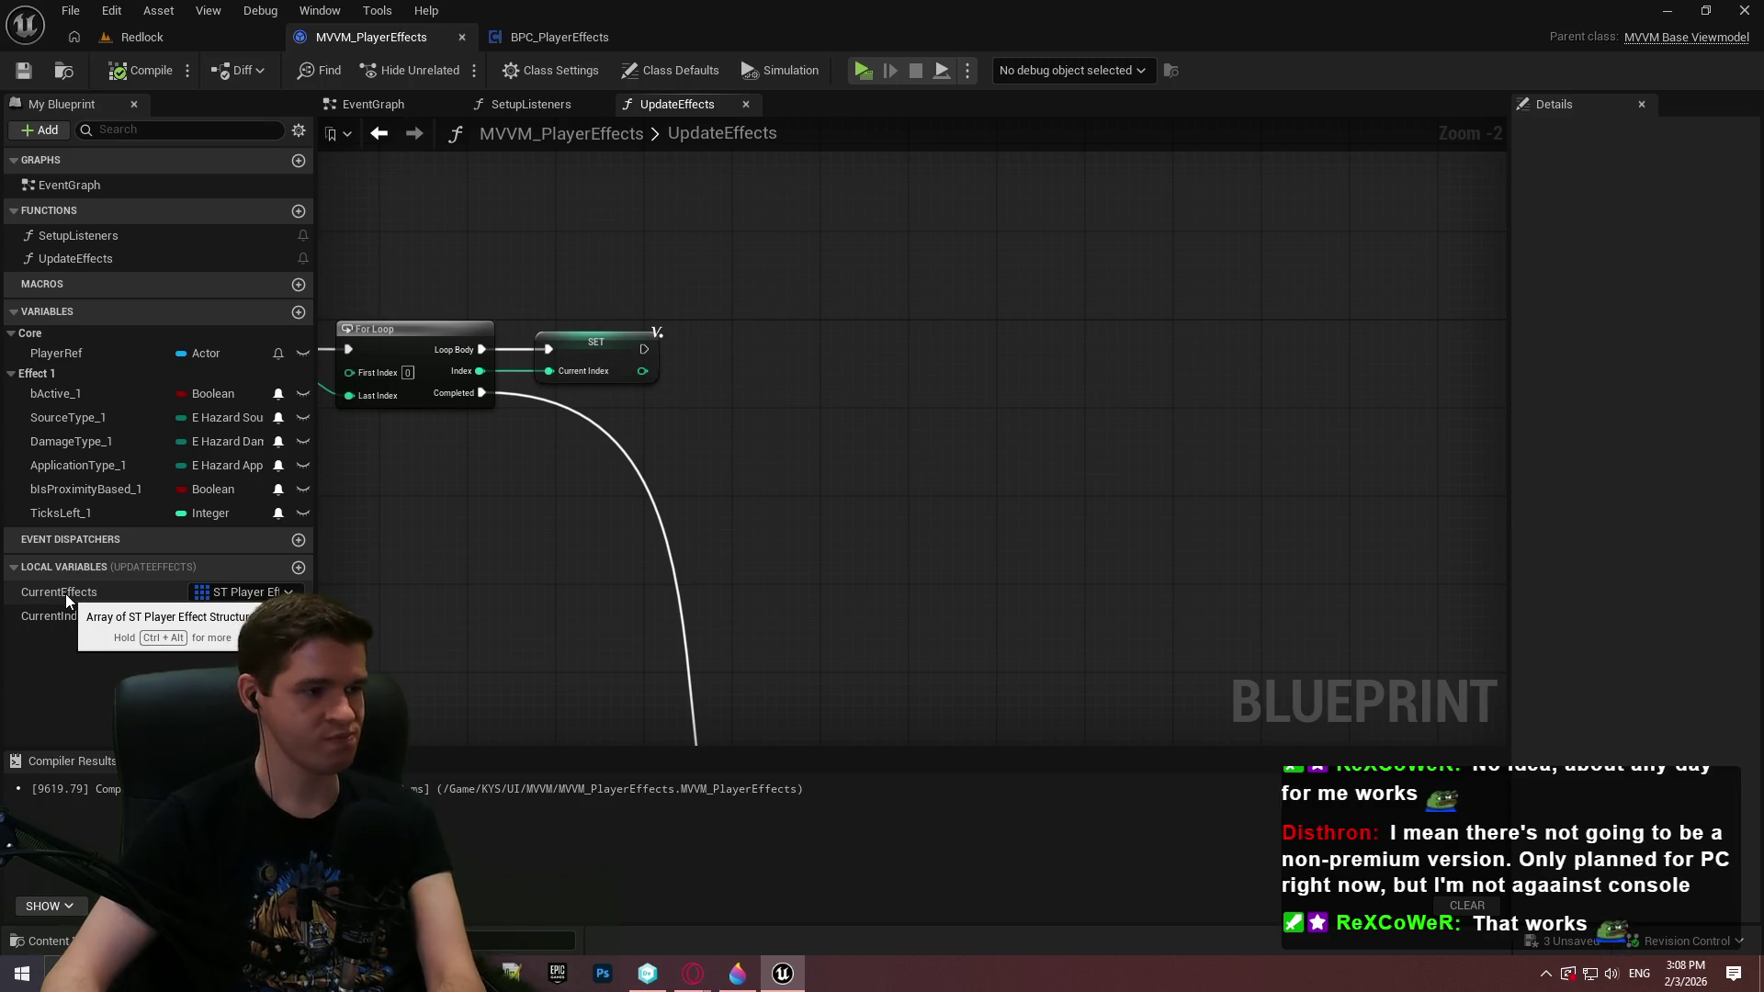
# Get CurrentEffects at Current Index and break it into ST Player Effect fields
pyautogui.moveTo(64, 593)
pyautogui.mouseDown()
pyautogui.moveTo(798, 399)
pyautogui.moveTo(629, 424)
pyautogui.moveTo(764, 439)
pyautogui.mouseUp()
pyautogui.click(673, 441)
pyautogui.write('get')
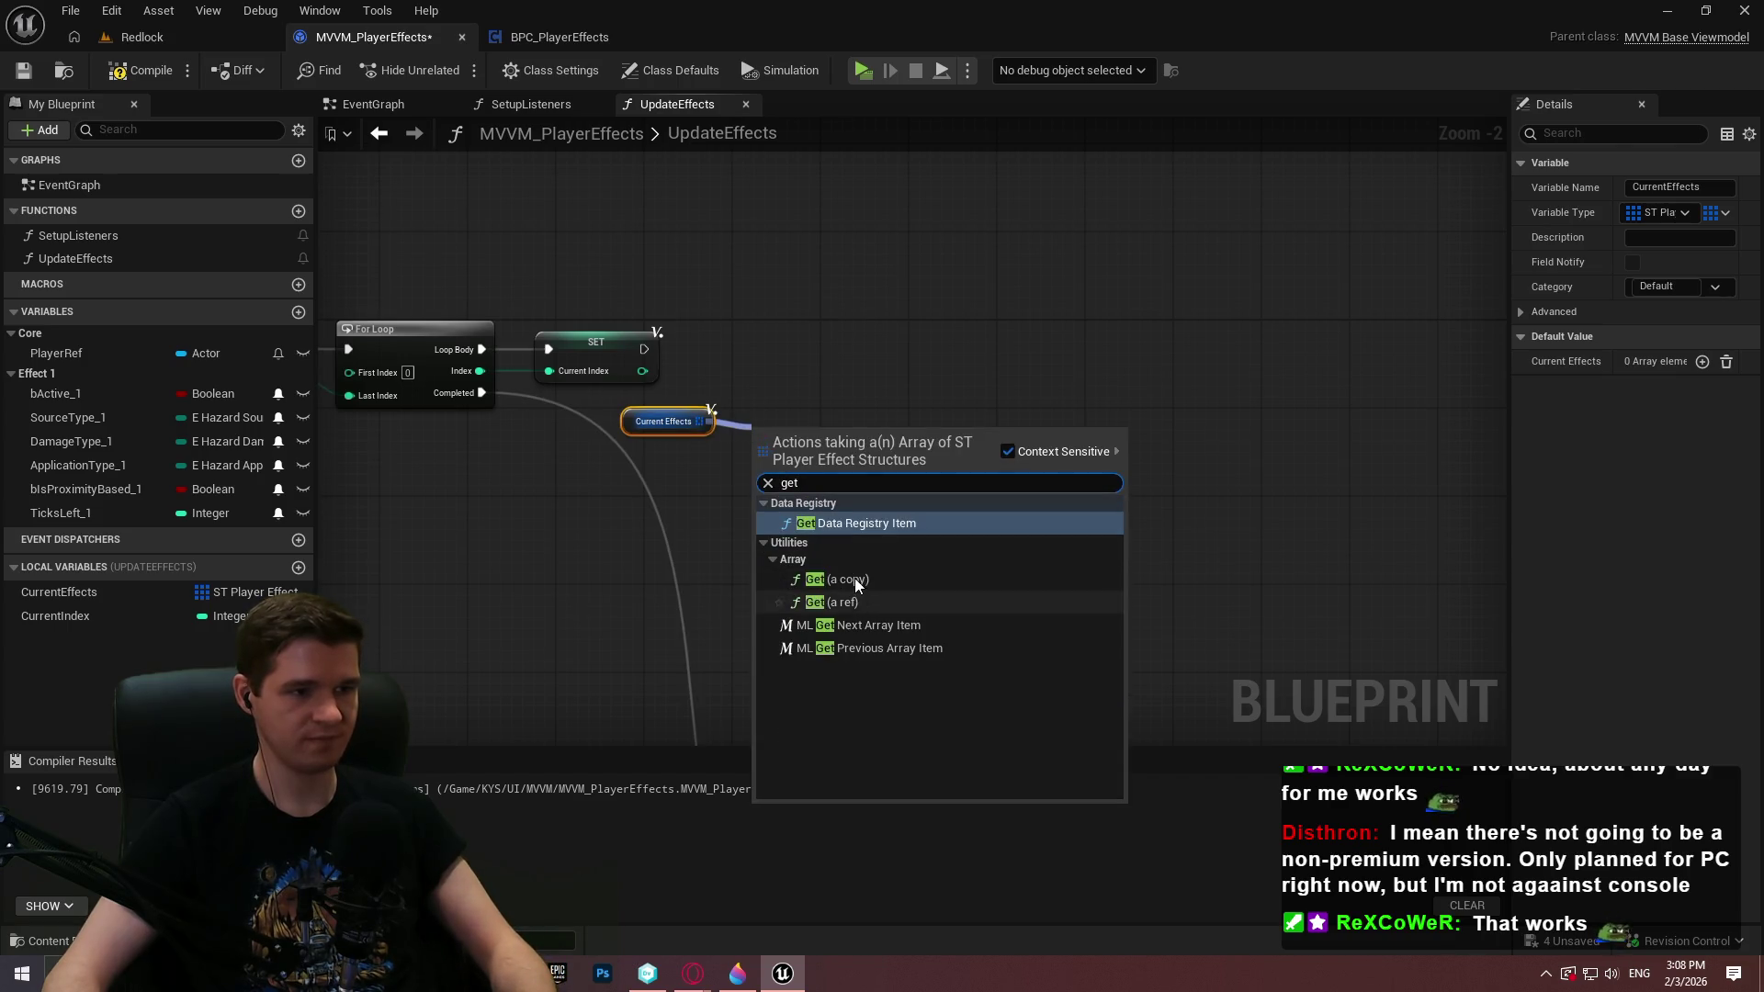
pyautogui.click(855, 577)
pyautogui.scroll(2, 748, 498)
pyautogui.moveTo(52, 617)
pyautogui.mouseDown()
pyautogui.moveTo(809, 448)
pyautogui.moveTo(770, 444)
pyautogui.mouseUp()
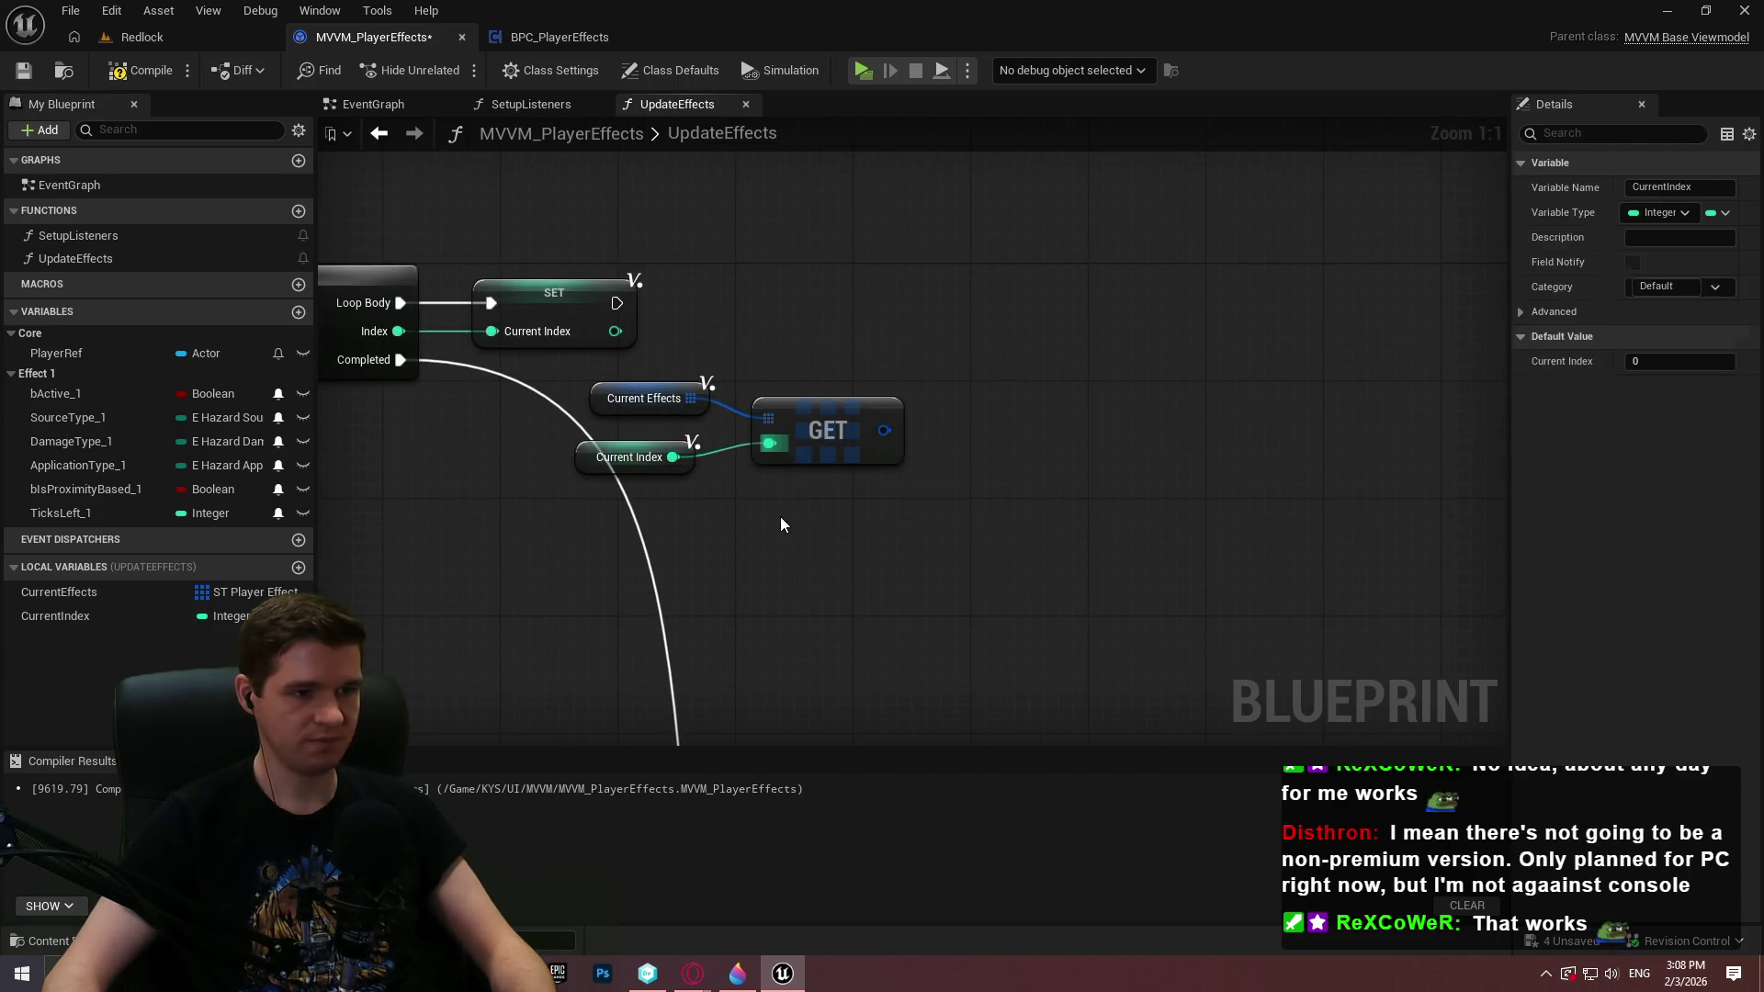
pyautogui.click(689, 459)
# Add a Select node indexed by Current Index with options 0–4
pyautogui.click(817, 404)
pyautogui.rightClick(923, 401)
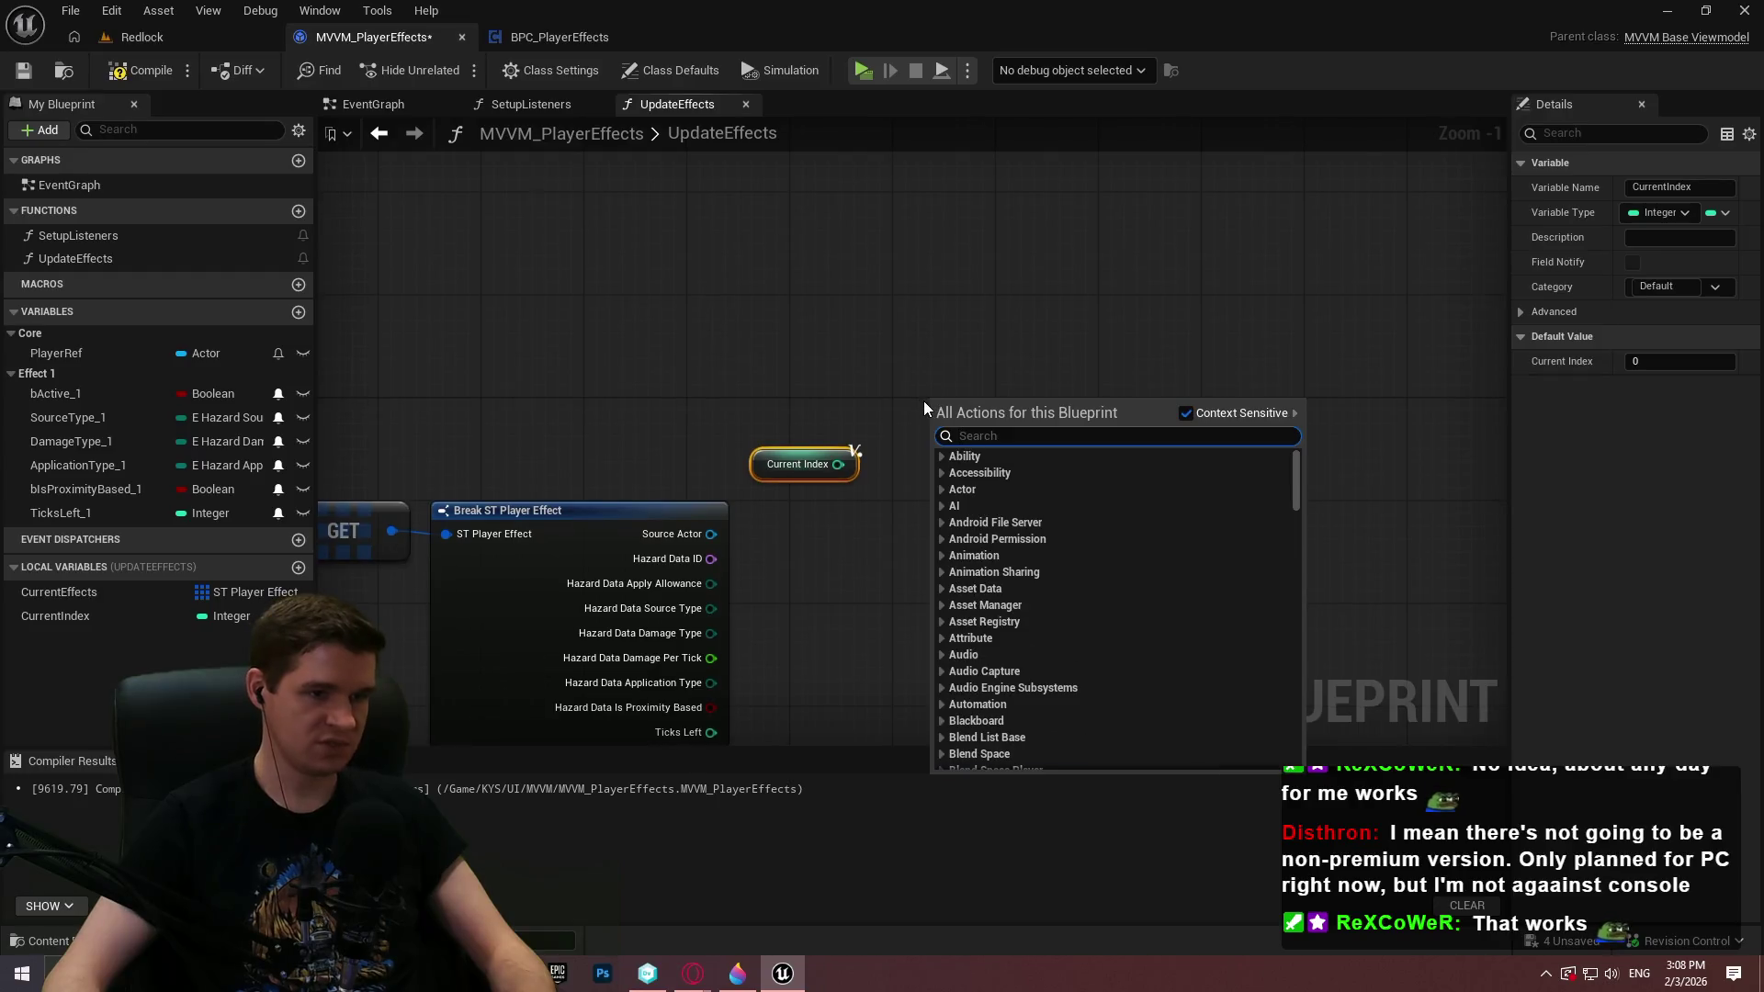
pyautogui.write('select')
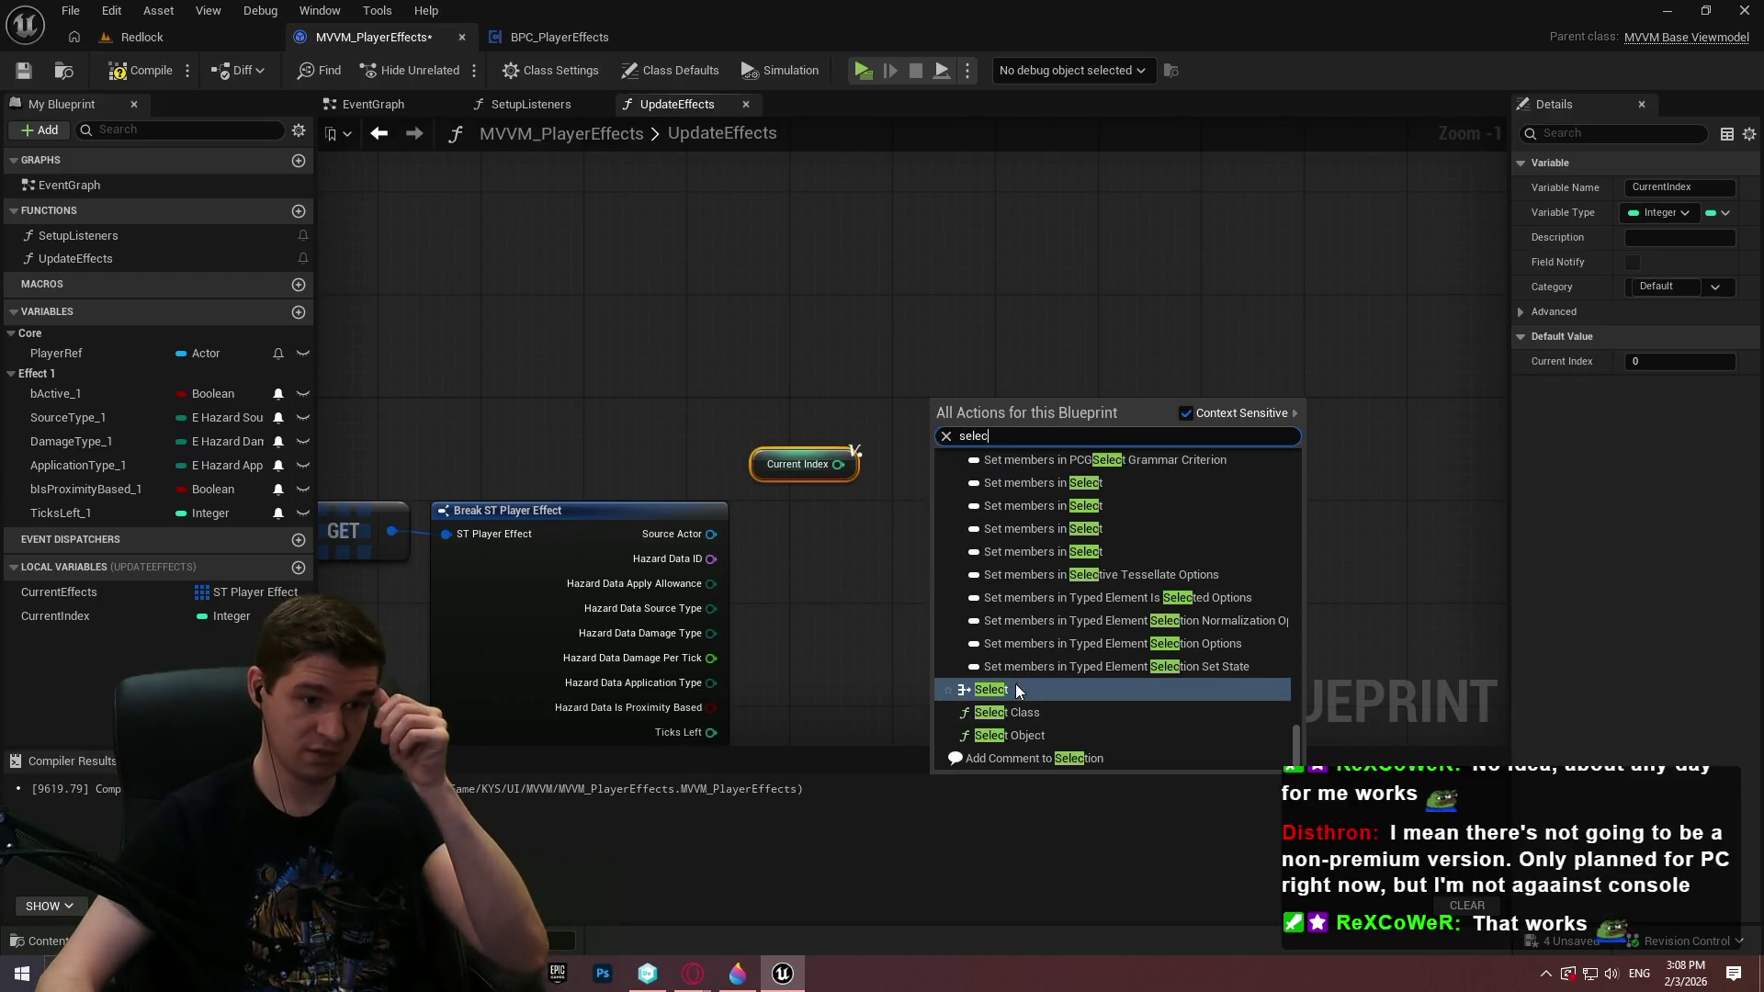
pyautogui.click(1017, 683)
pyautogui.moveTo(934, 491); pyautogui.dragTo(836, 464)
pyautogui.moveTo(1011, 409); pyautogui.dragTo(983, 361)
pyautogui.click(1058, 409)
pyautogui.click(1058, 408)
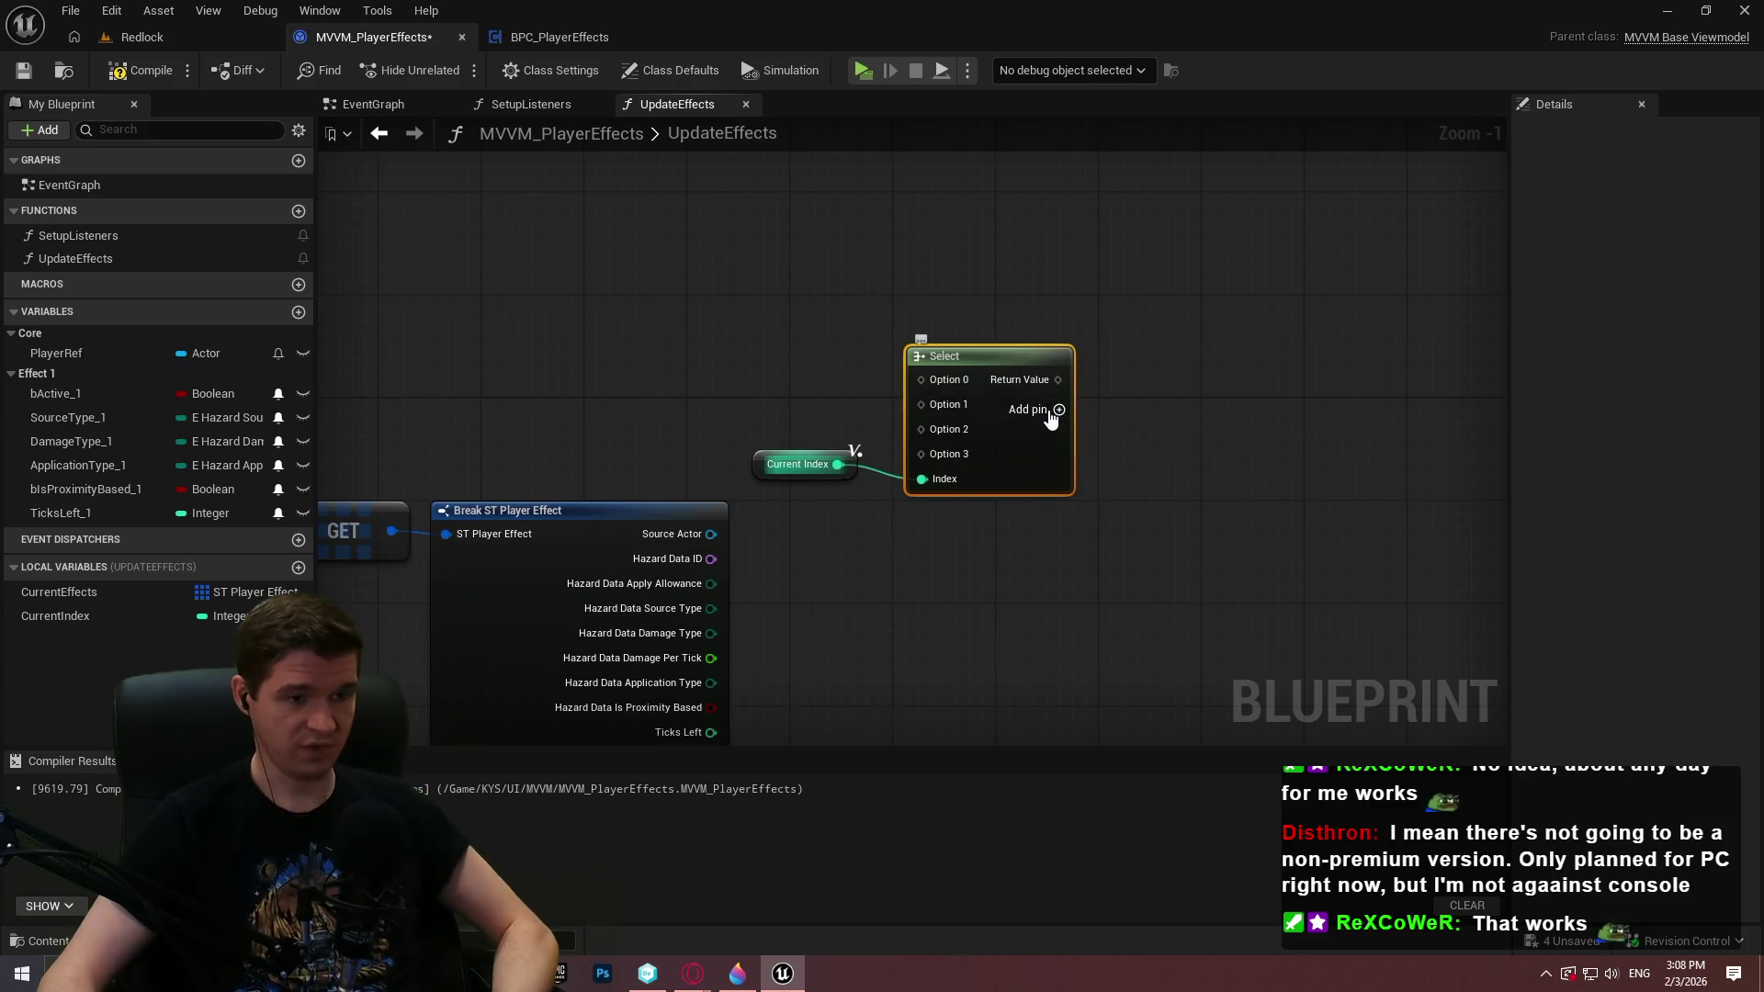
pyautogui.click(1058, 409)
pyautogui.moveTo(863, 469); pyautogui.dragTo(902, 521)
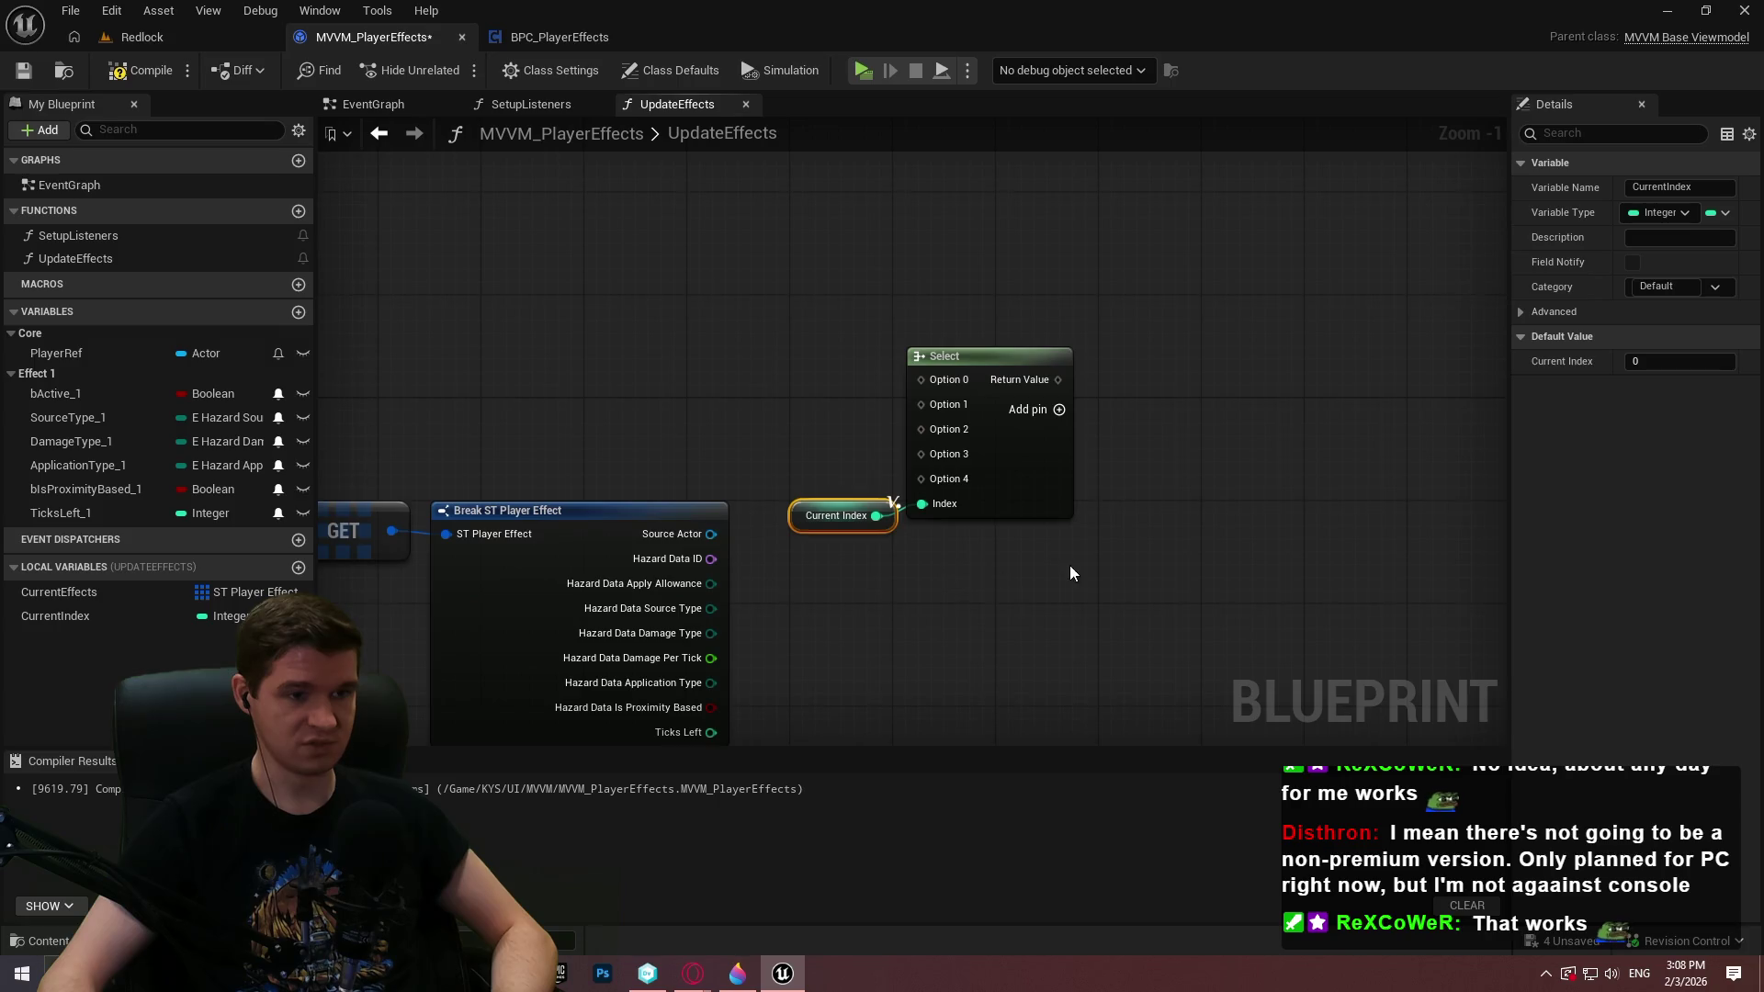
pyautogui.click(869, 476)
pyautogui.scroll(1, 1103, 491)
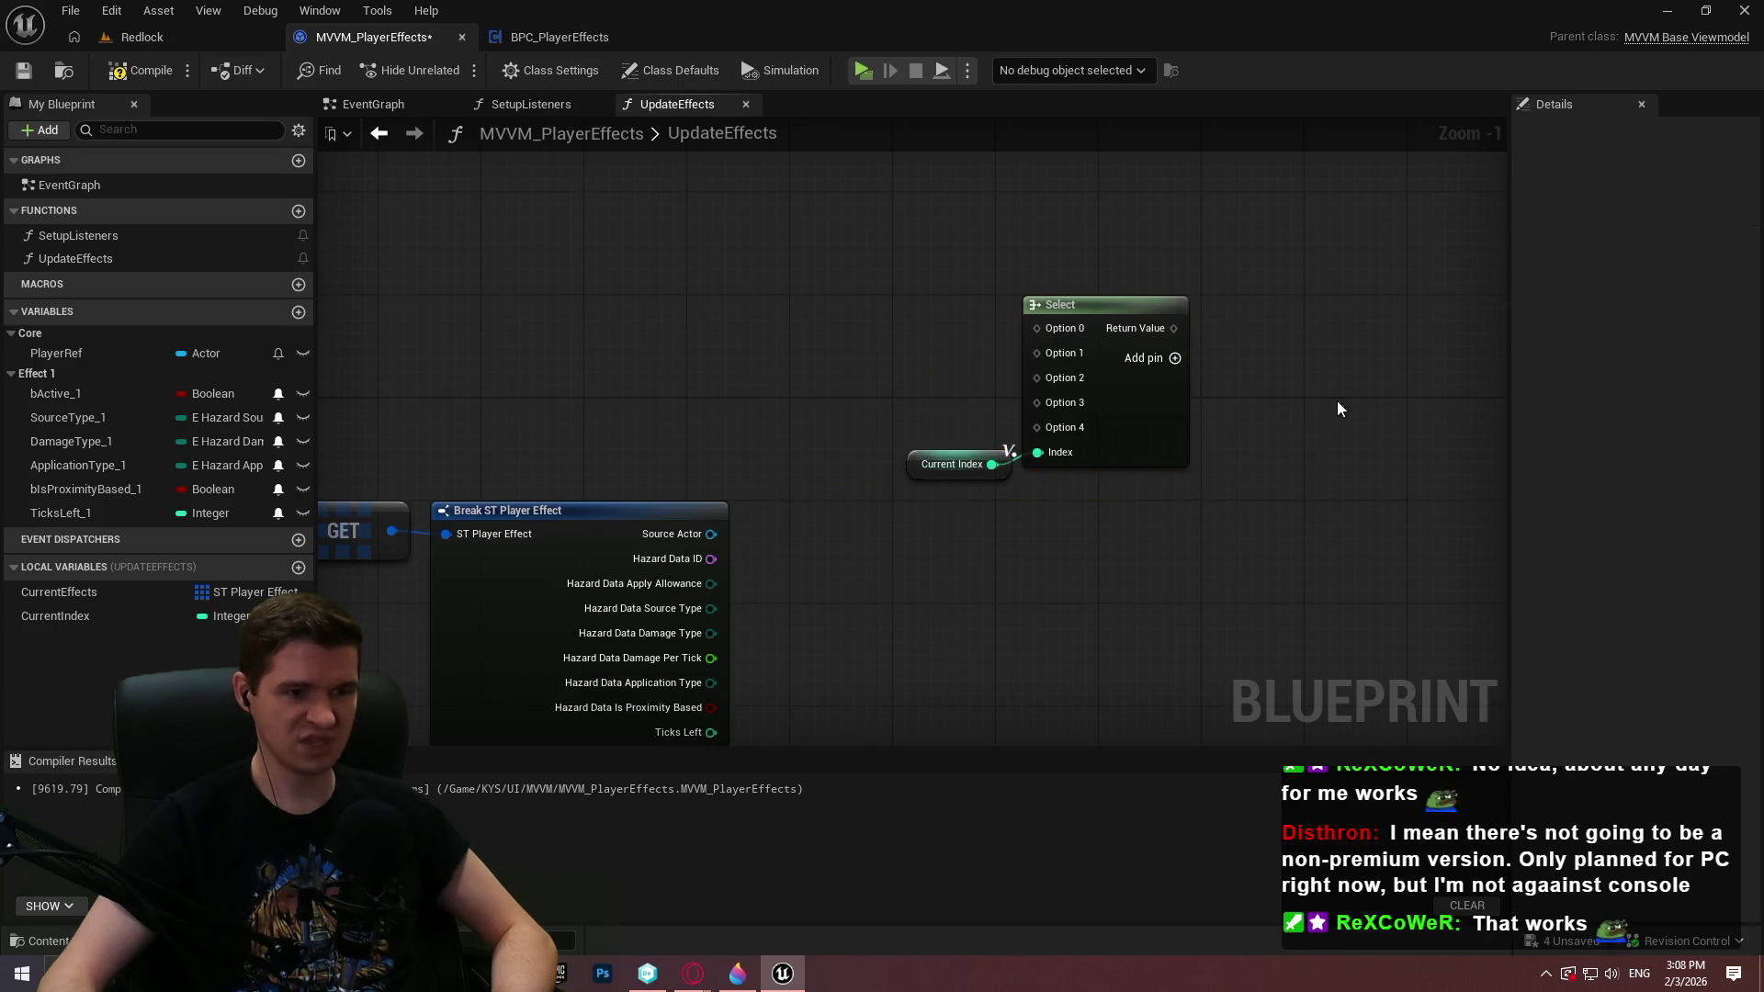
# Try plugging a bActive_1 getter into the Select's Option 0, then undo it
pyautogui.moveTo(1337, 400)
pyautogui.mouseDown()
pyautogui.moveTo(1291, 387)
pyautogui.moveTo(1206, 530)
pyautogui.mouseUp()
pyautogui.moveTo(111, 395)
pyautogui.mouseDown()
pyautogui.moveTo(908, 462)
pyautogui.moveTo(984, 583)
pyautogui.moveTo(832, 625)
pyautogui.mouseUp()
pyautogui.click(868, 461)
pyautogui.hotkey('ctrl', 'z')
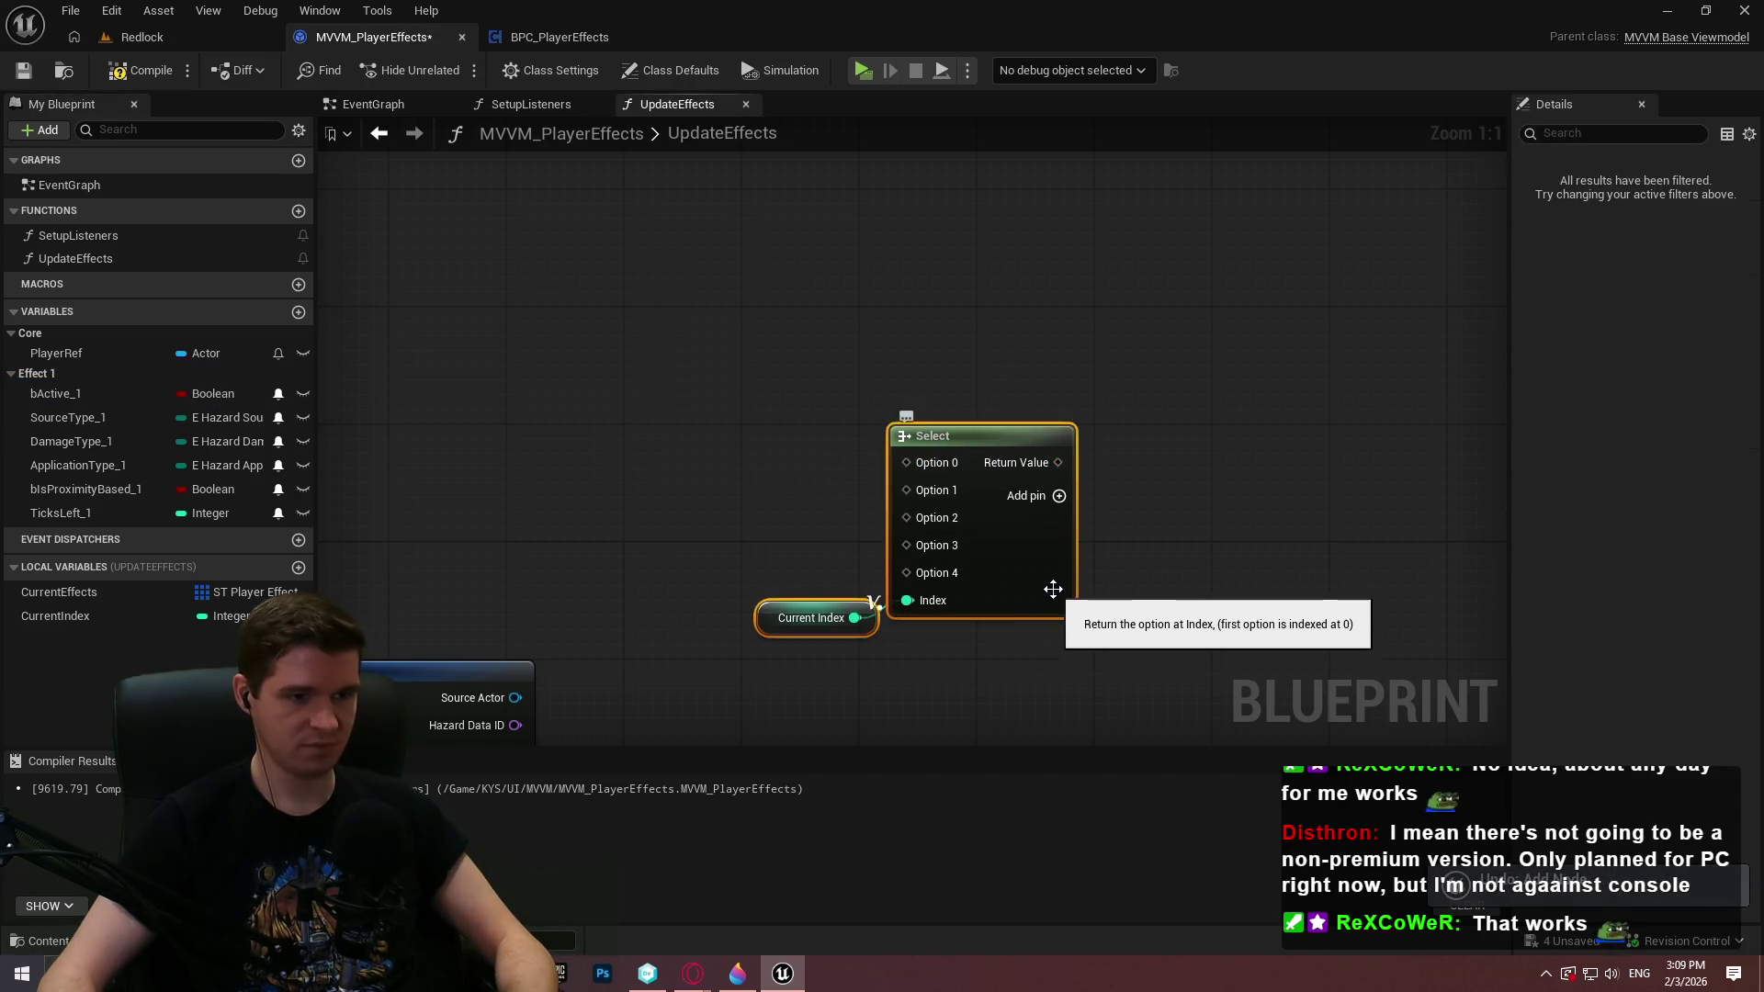
# Duplicate the Select and Current Index pair several times and align the copies in a column
pyautogui.scroll(-4, 1081, 531)
pyautogui.moveTo(1081, 530)
pyautogui.mouseDown()
pyautogui.moveTo(1044, 315)
pyautogui.moveTo(1068, 551)
pyautogui.moveTo(1007, 412)
pyautogui.moveTo(1007, 315)
pyautogui.mouseUp()
pyautogui.hotkey('ctrl', 'w')
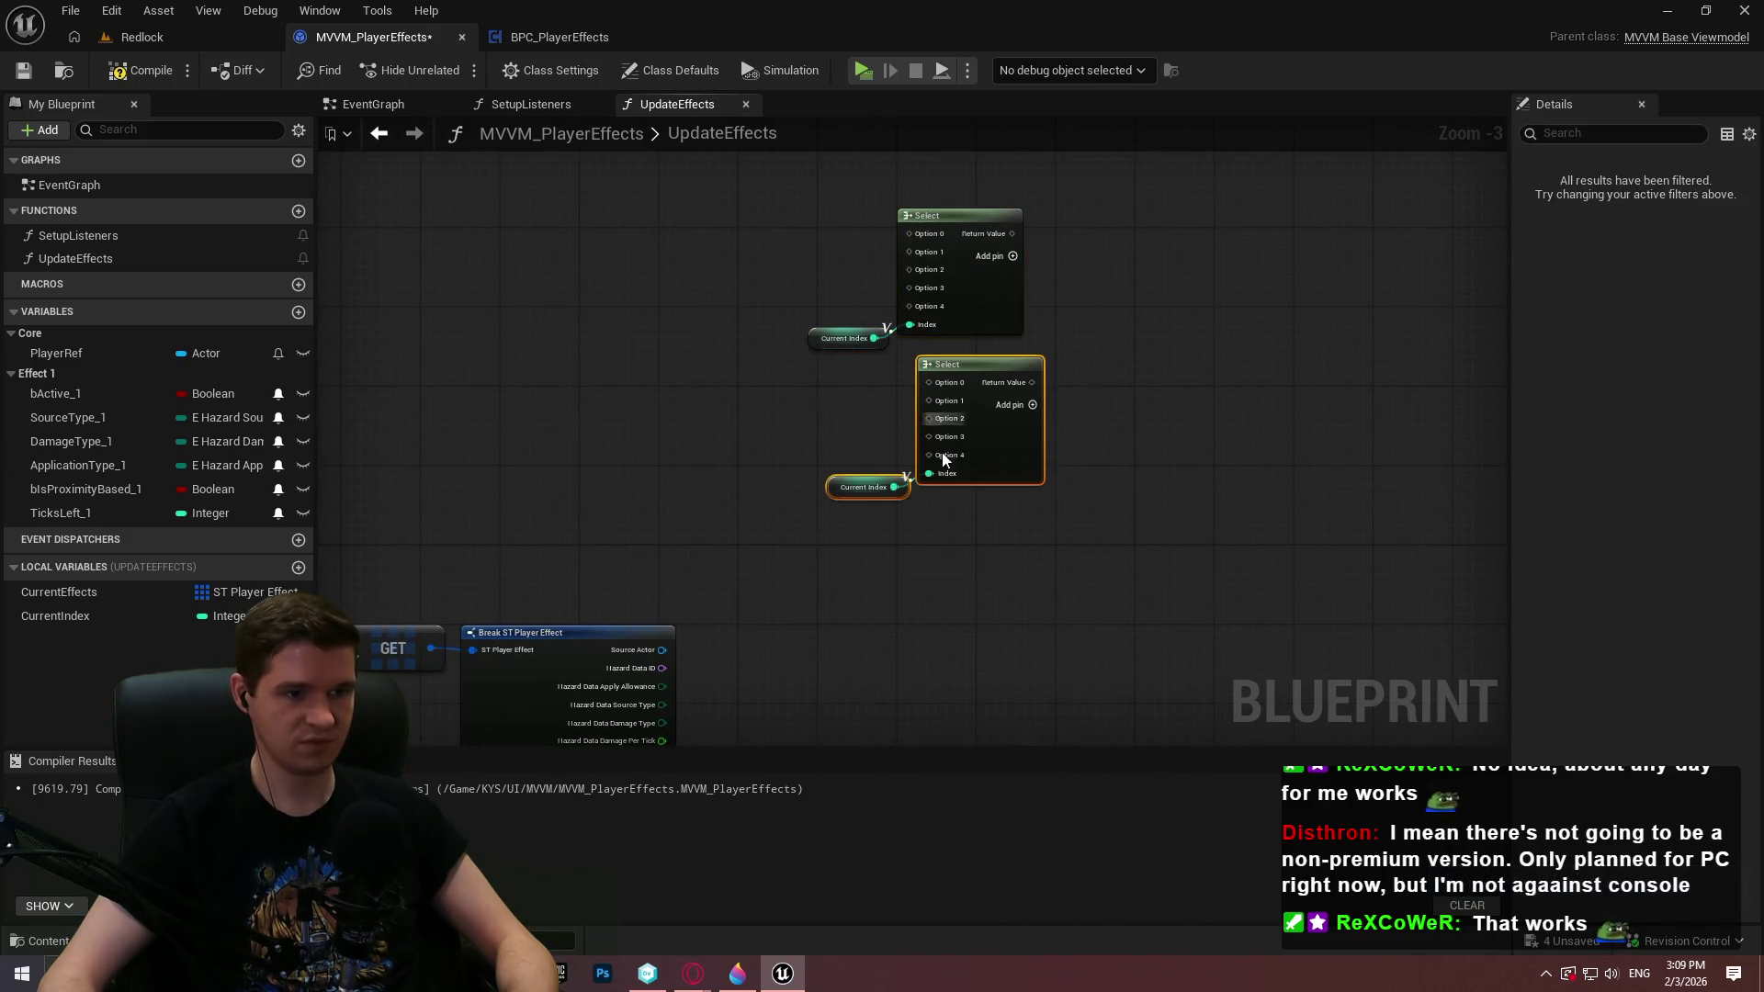
pyautogui.hotkey('ctrl', 'w')
pyautogui.hotkey('ctrl', 'w')
pyautogui.moveTo(1000, 671); pyautogui.dragTo(989, 474)
pyautogui.hotkey('ctrl', 'w')
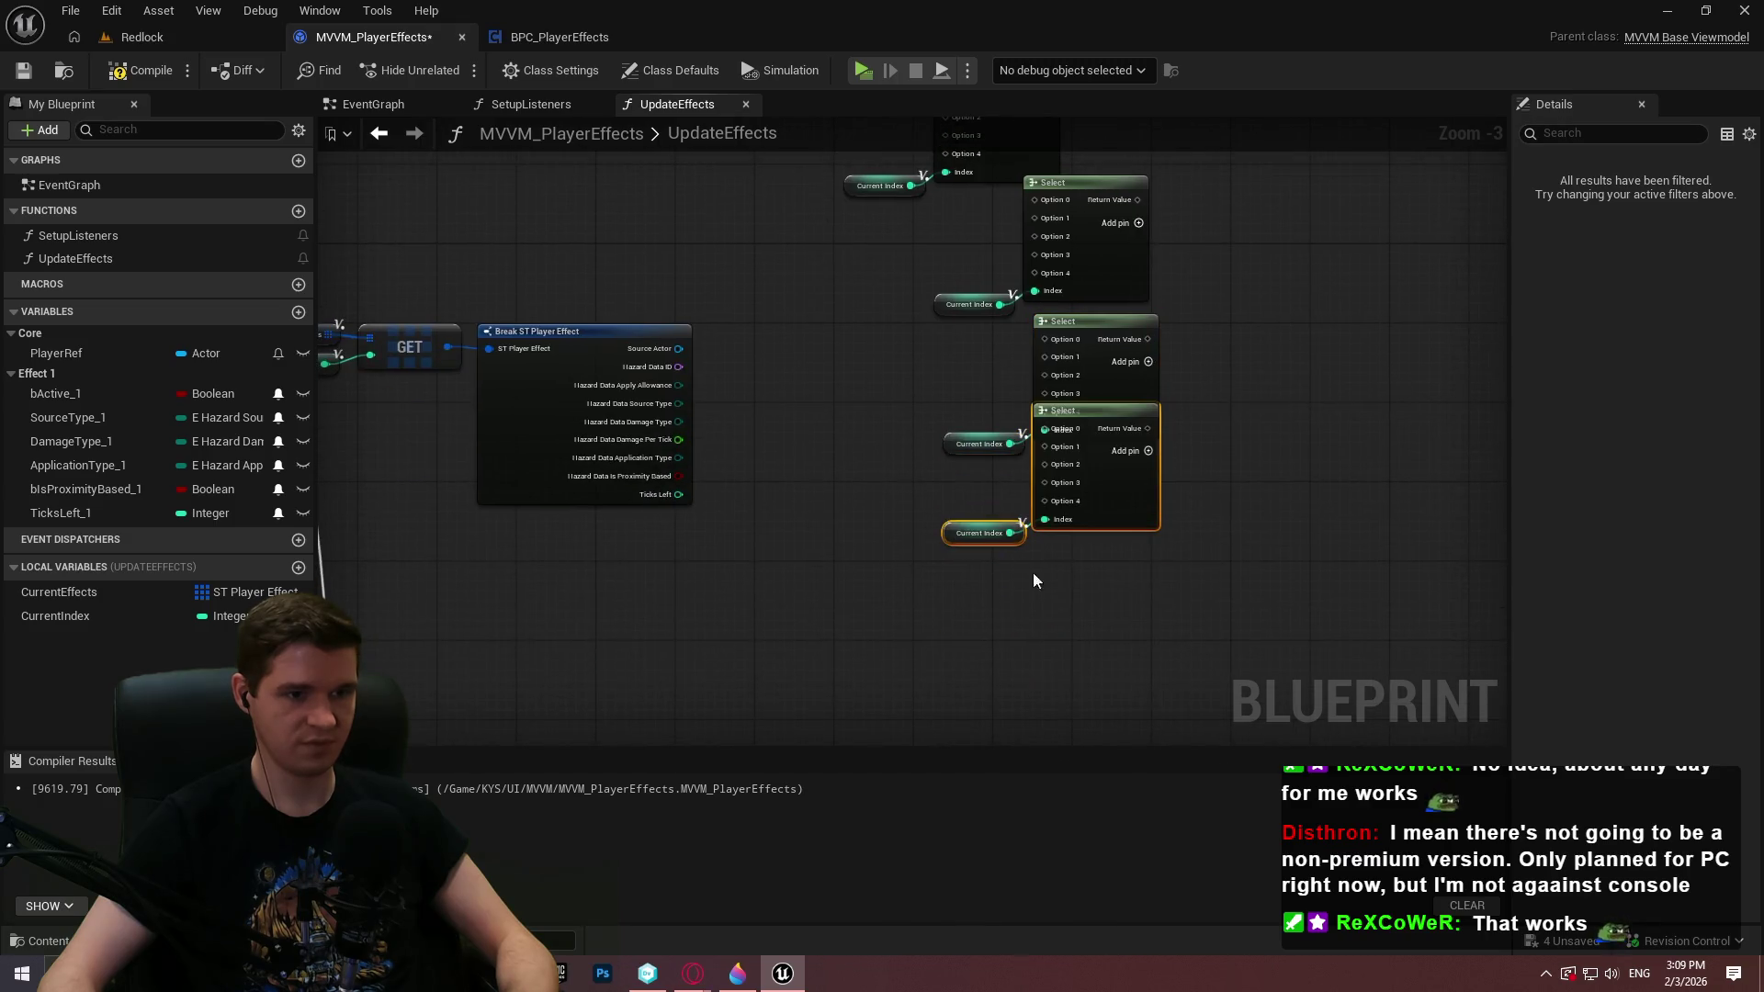
pyautogui.hotkey('ctrl', 'w')
pyautogui.moveTo(1099, 569); pyautogui.dragTo(1111, 564)
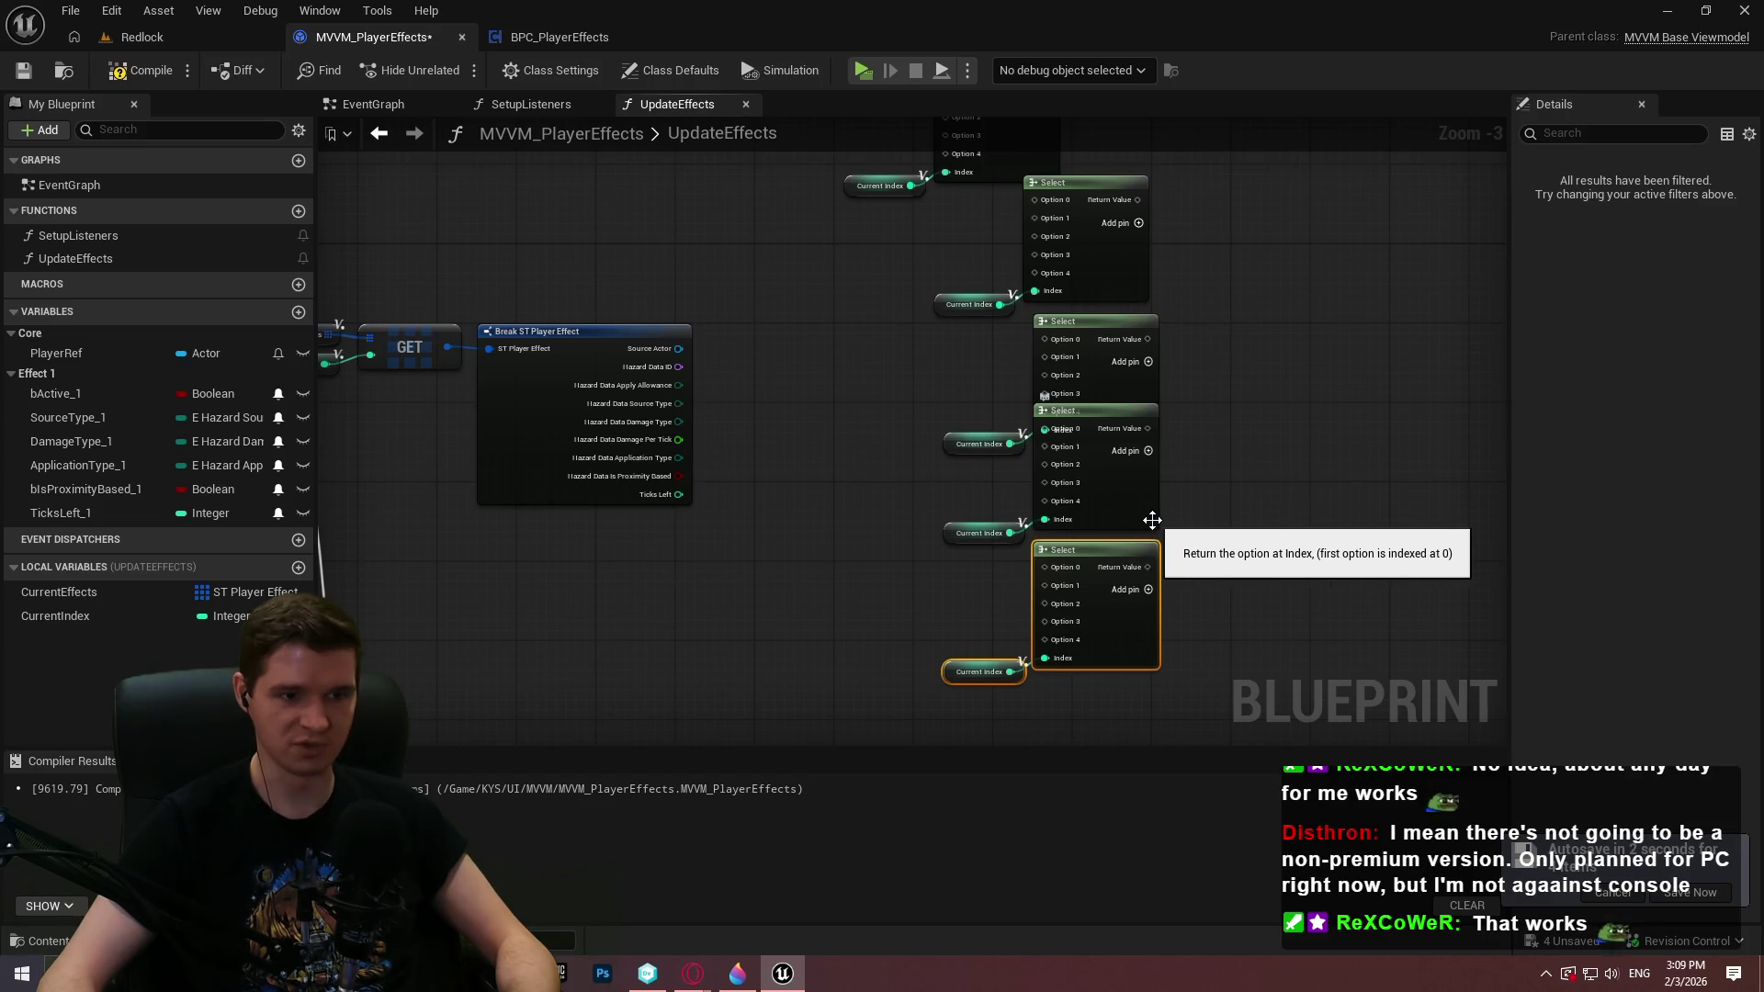
# Paste a copy of the Switch on Int and delete the Select nodes and leftover Current Index getter
pyautogui.moveTo(1218, 678); pyautogui.dragTo(1213, 334)
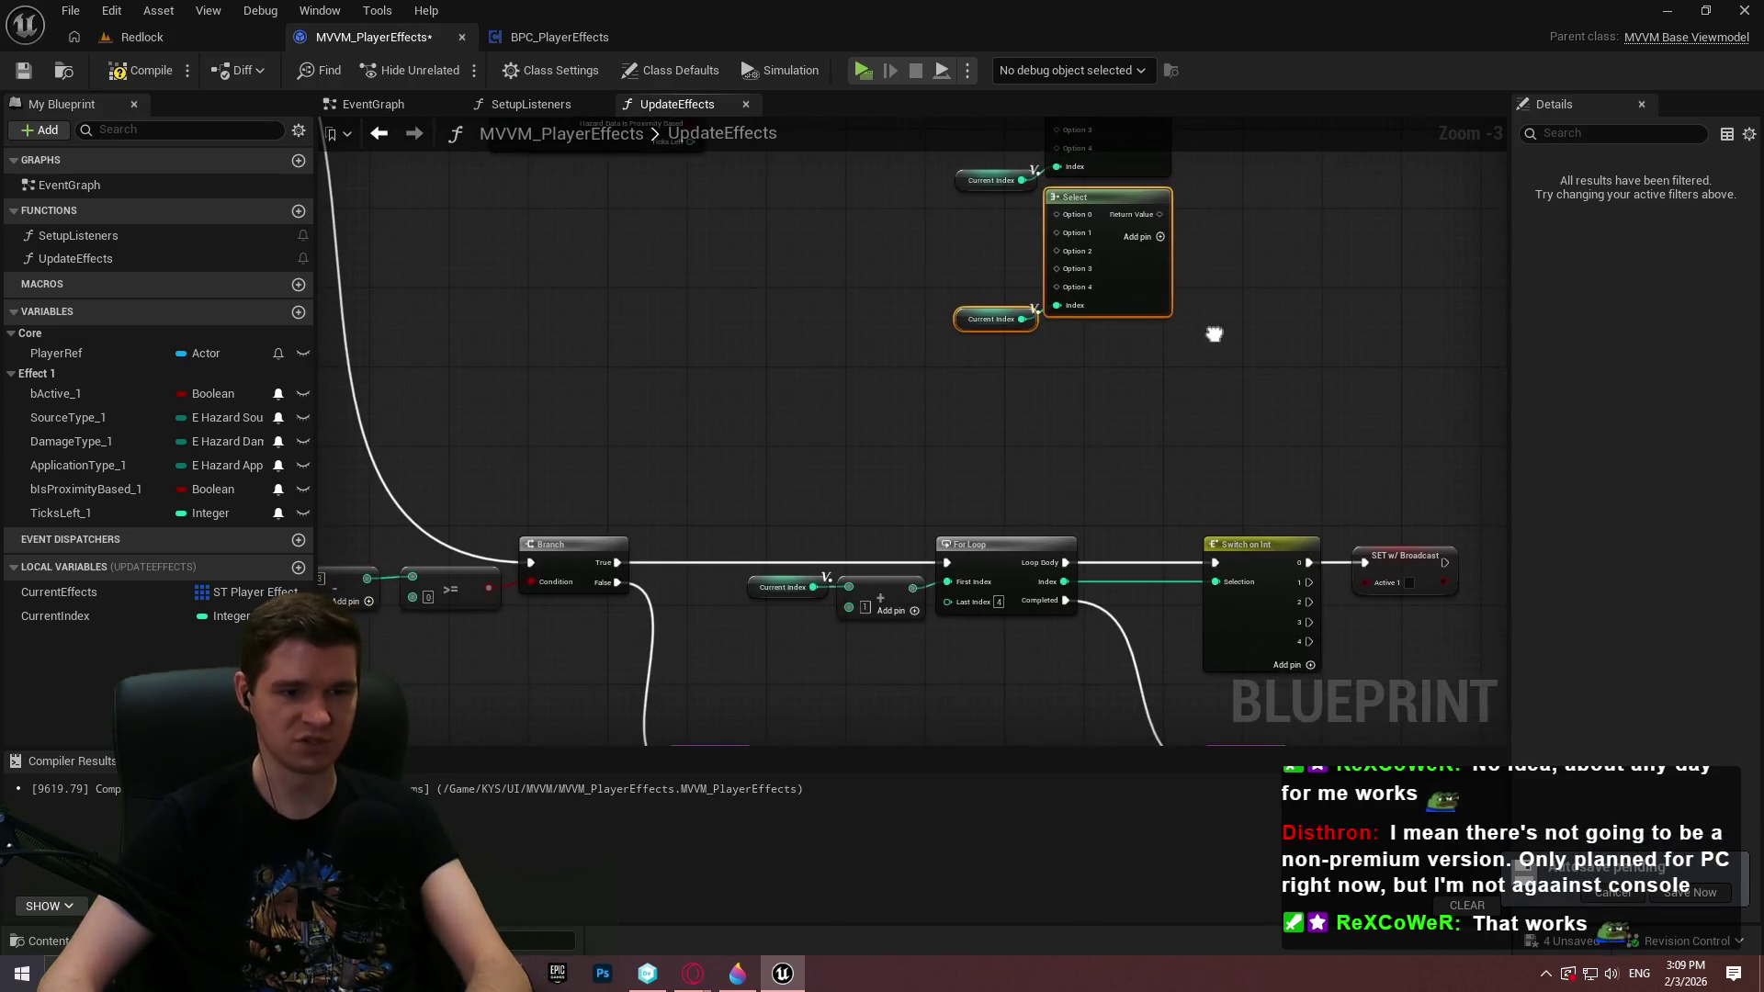
pyautogui.click(1260, 598)
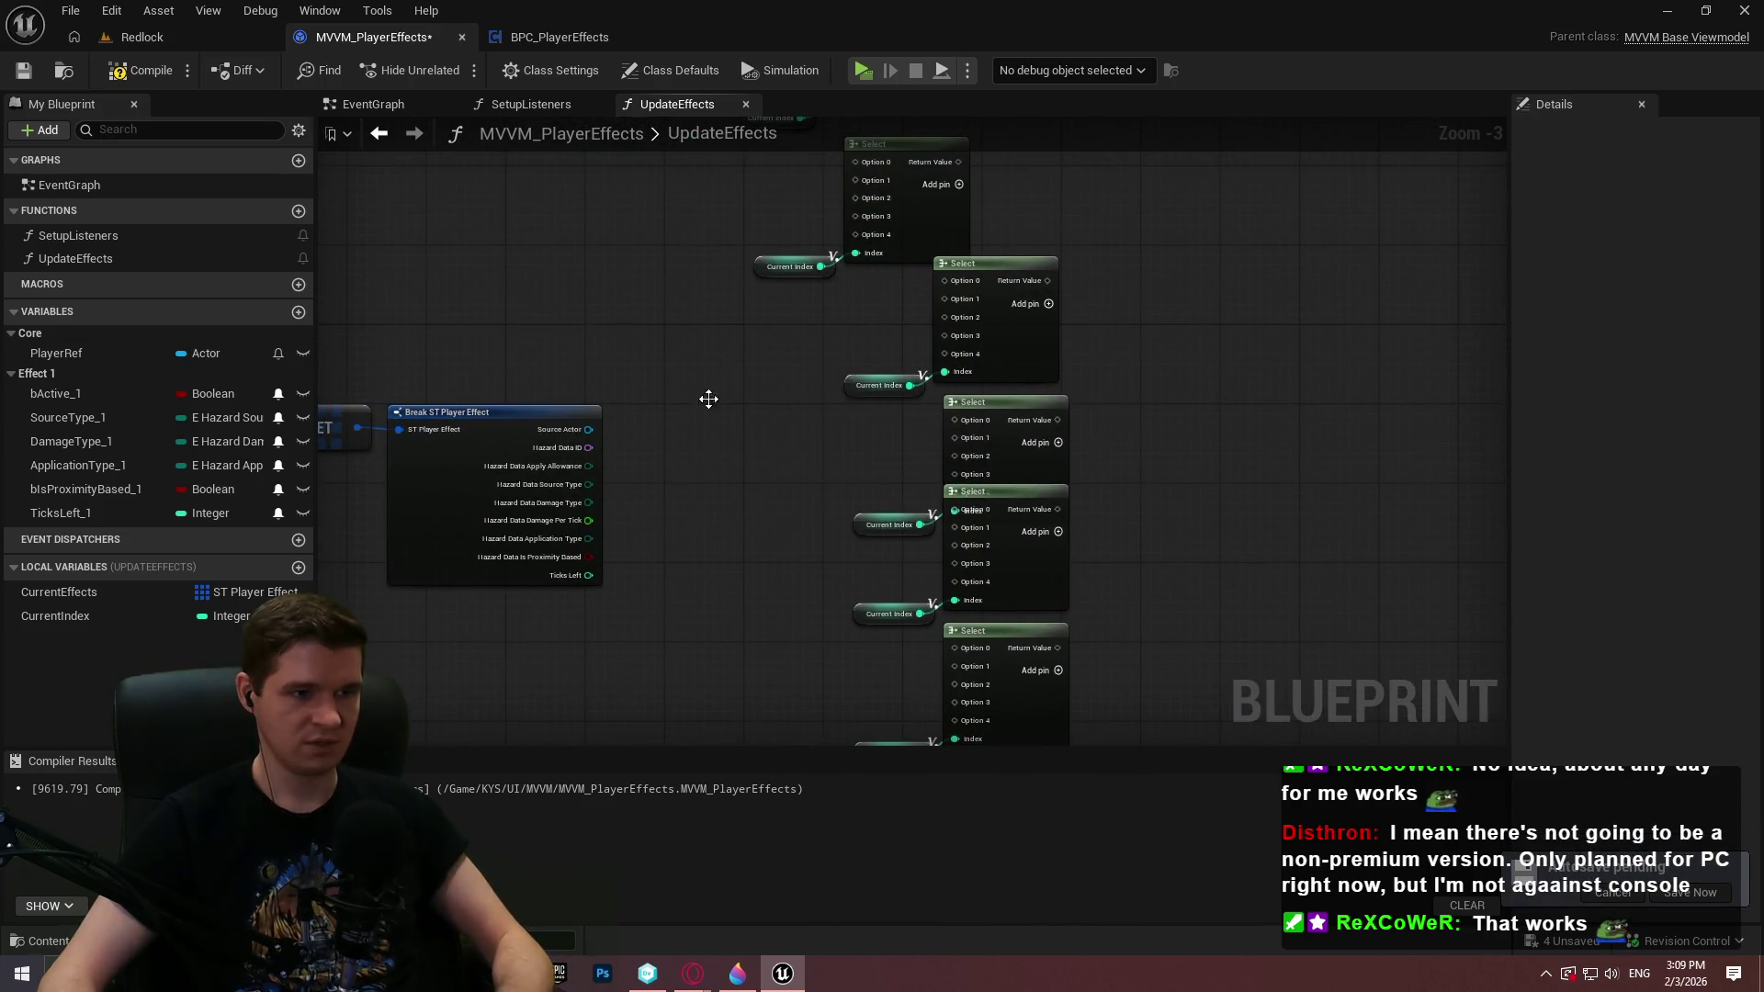
pyautogui.hotkey('ctrl', 'v')
pyautogui.moveTo(1158, 460)
pyautogui.mouseDown()
pyautogui.moveTo(862, 161)
pyautogui.moveTo(862, 195)
pyautogui.mouseUp()
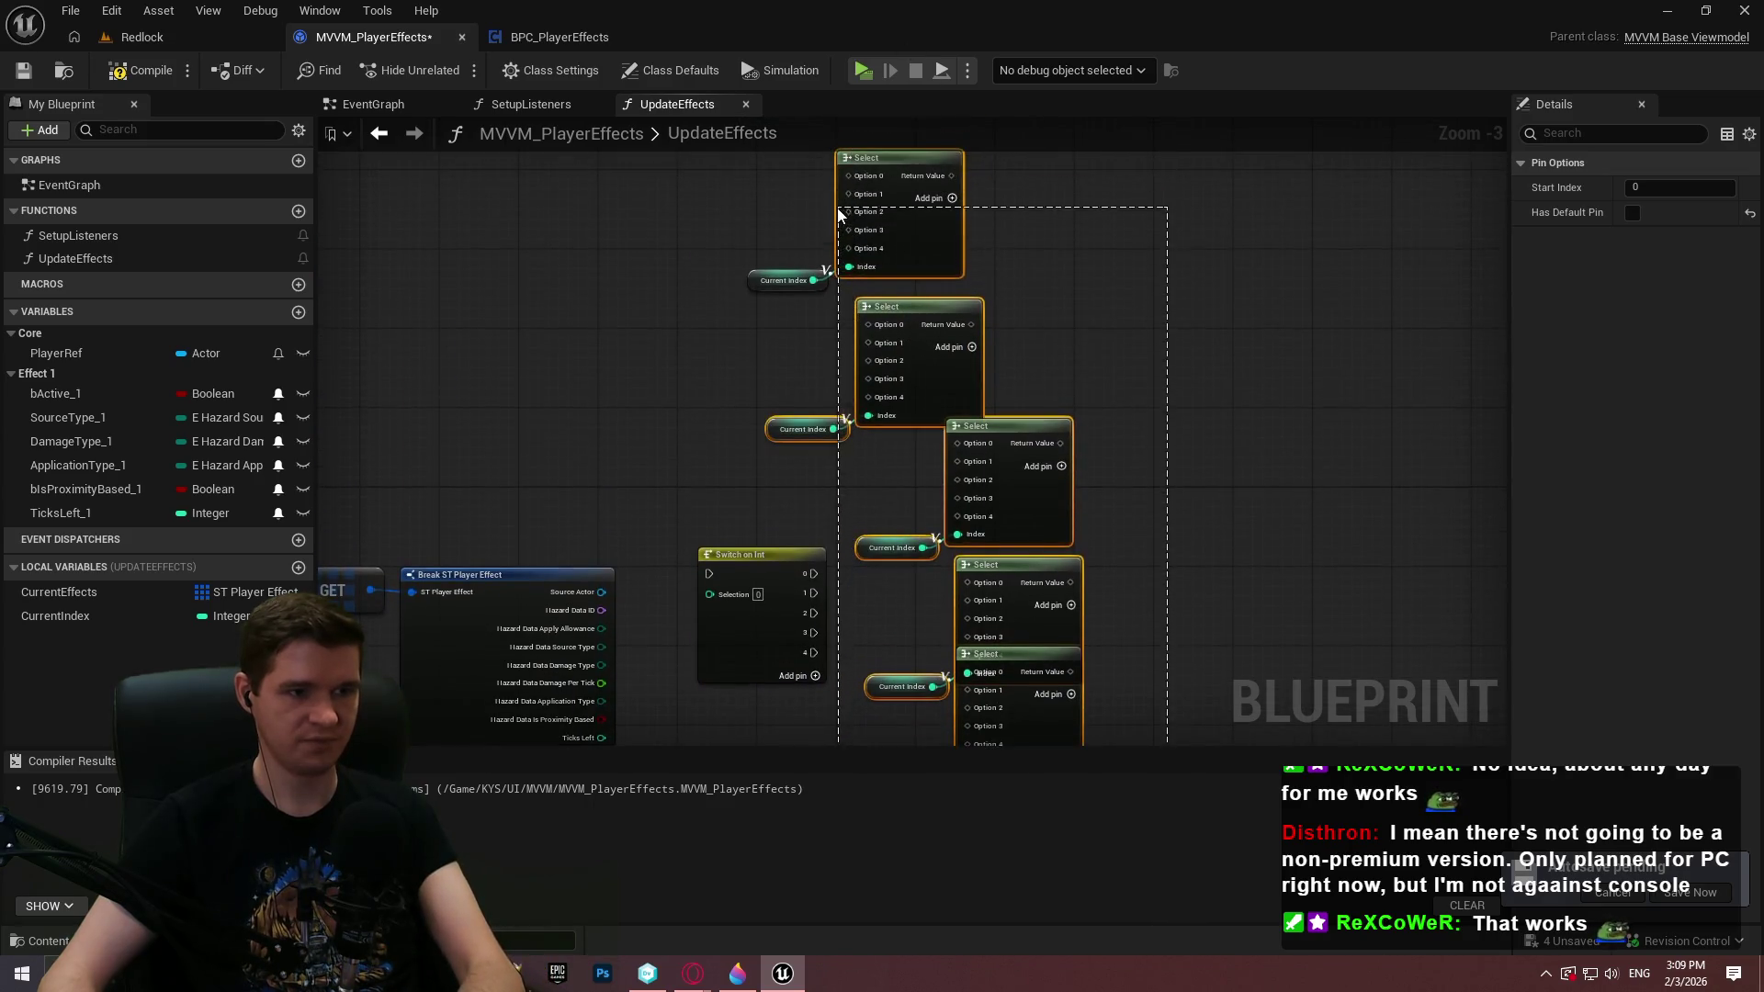
pyautogui.press('Delete')
pyautogui.moveTo(898, 423)
pyautogui.mouseDown()
pyautogui.moveTo(738, 276)
pyautogui.moveTo(952, 312)
pyautogui.moveTo(891, 322)
pyautogui.moveTo(836, 180)
pyautogui.mouseUp()
pyautogui.press('Delete')
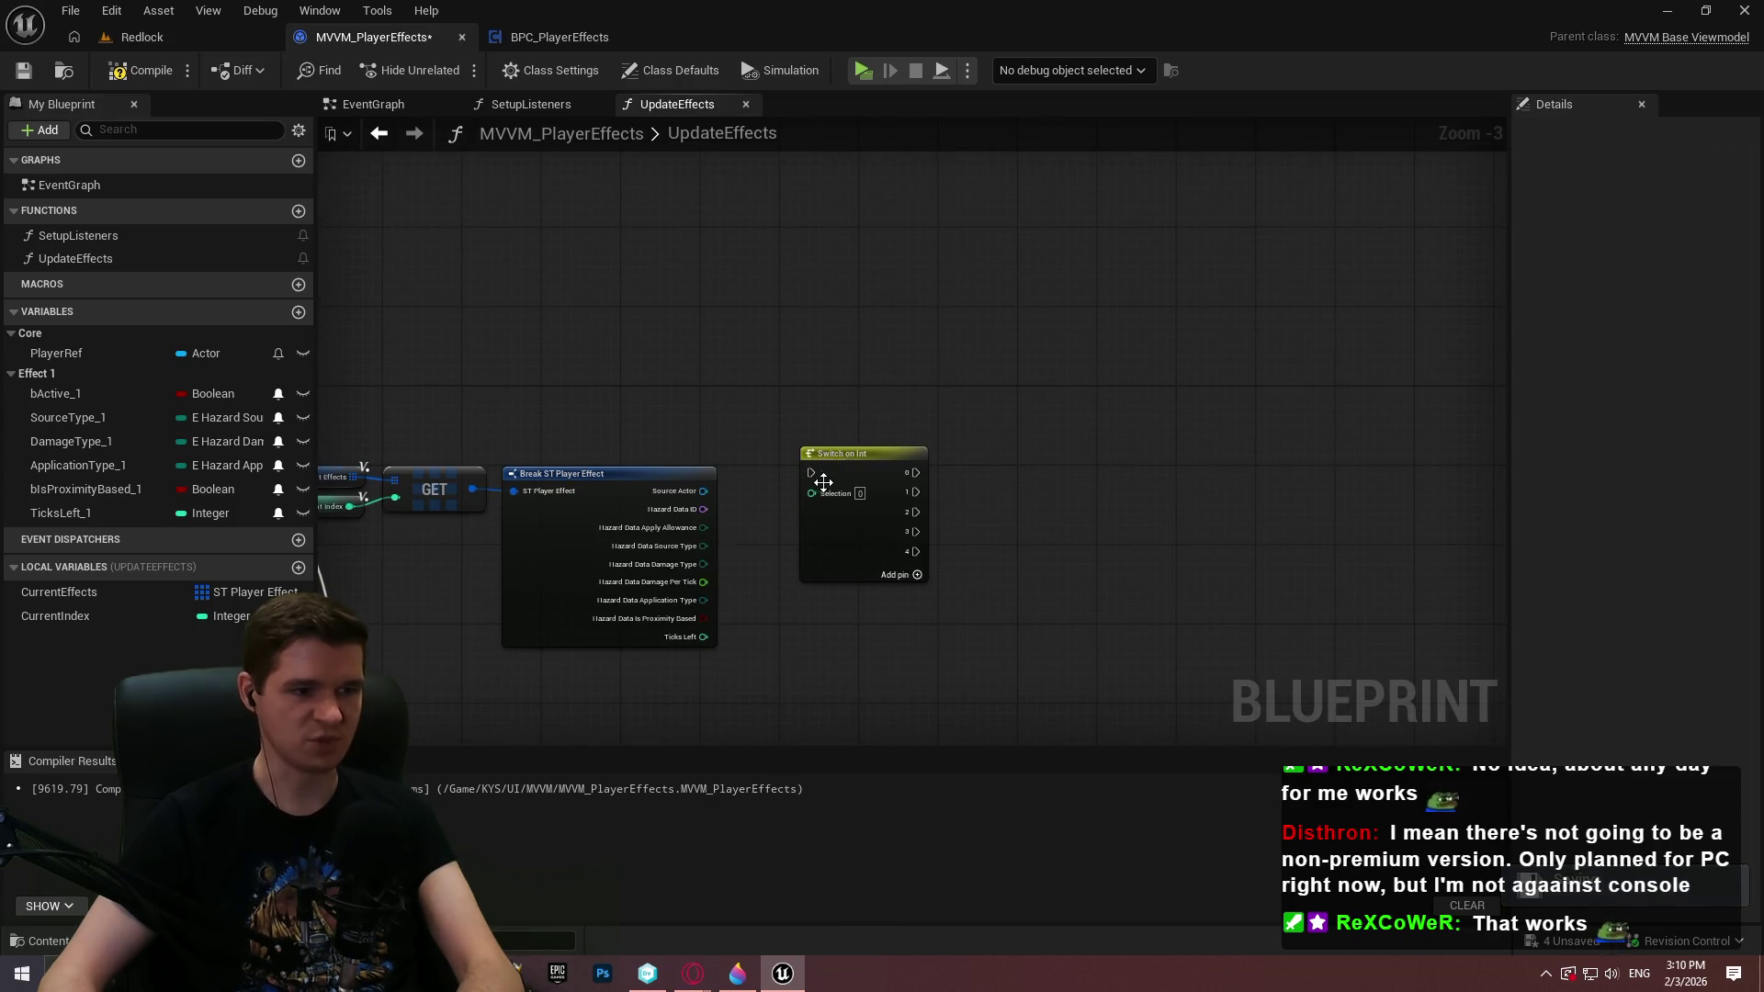
# Run the Switch on Int from SET Current Index and feed Current Index into its Selection
pyautogui.moveTo(811, 473)
pyautogui.mouseDown()
pyautogui.moveTo(395, 423)
pyautogui.moveTo(919, 383)
pyautogui.moveTo(835, 378)
pyautogui.mouseUp()
pyautogui.scroll(3, 919, 382)
pyautogui.moveTo(993, 464); pyautogui.dragTo(1066, 353)
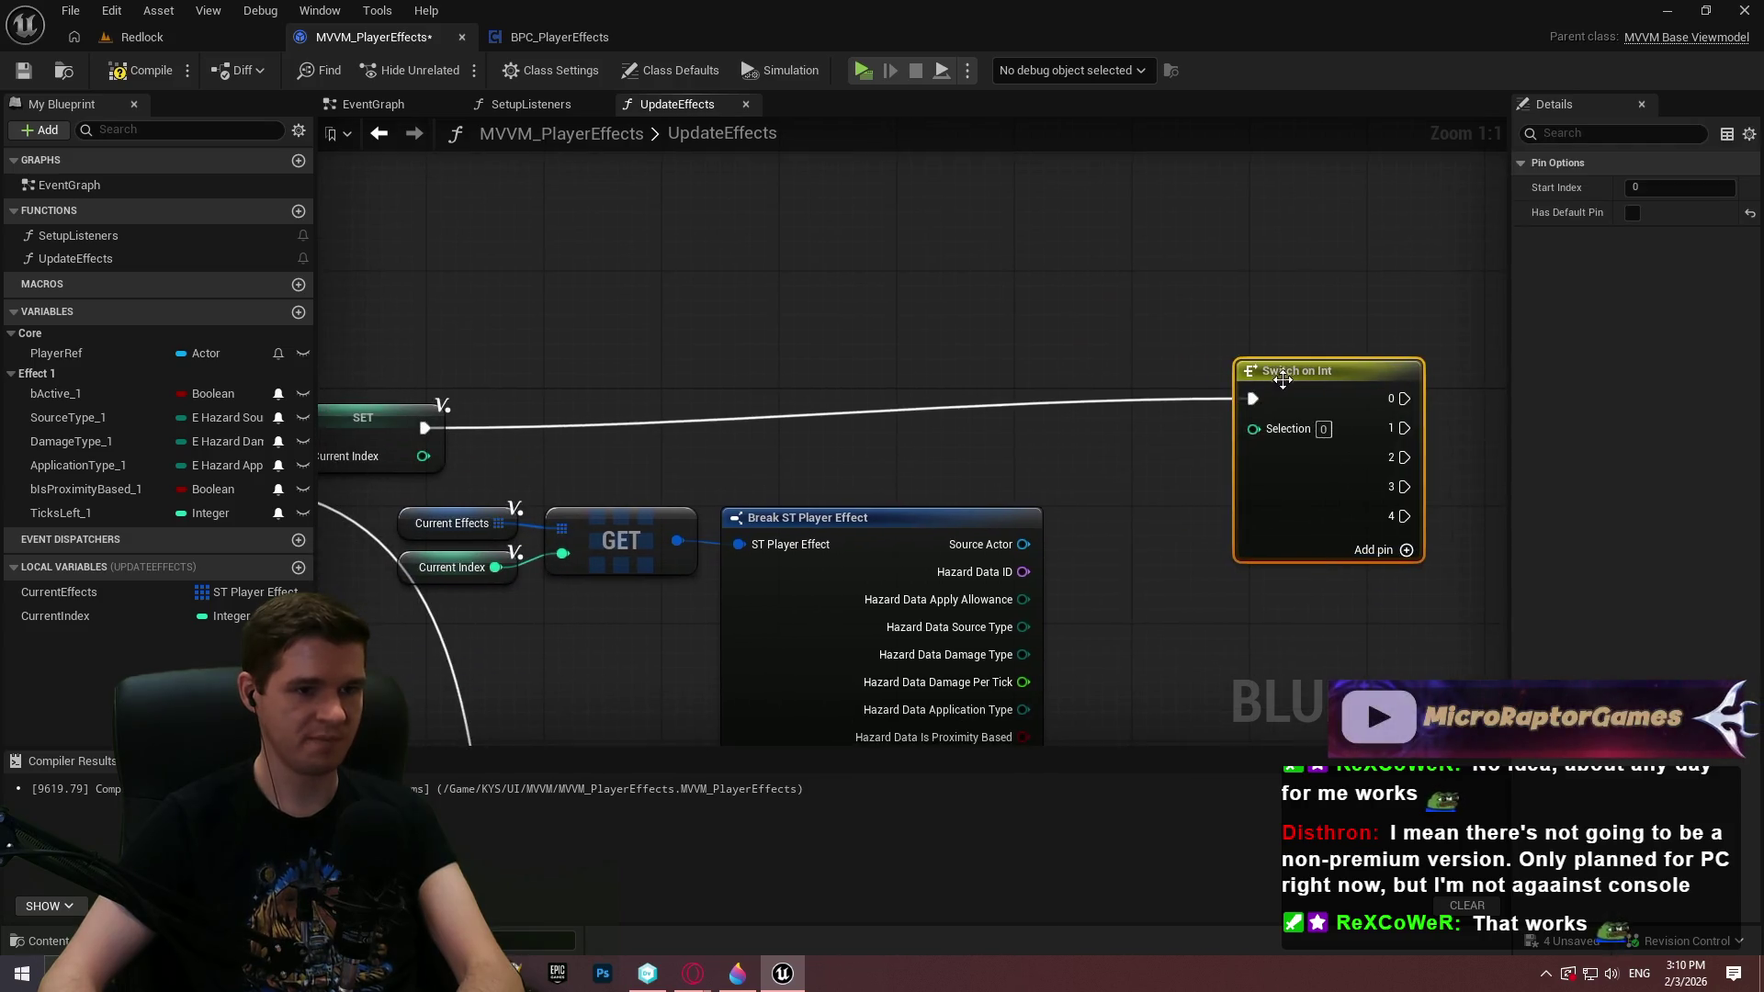
pyautogui.moveTo(1282, 379); pyautogui.dragTo(1328, 408)
pyautogui.moveTo(55, 616)
pyautogui.mouseDown()
pyautogui.moveTo(1503, 473)
pyautogui.moveTo(1250, 500)
pyautogui.moveTo(1266, 462)
pyautogui.mouseUp()
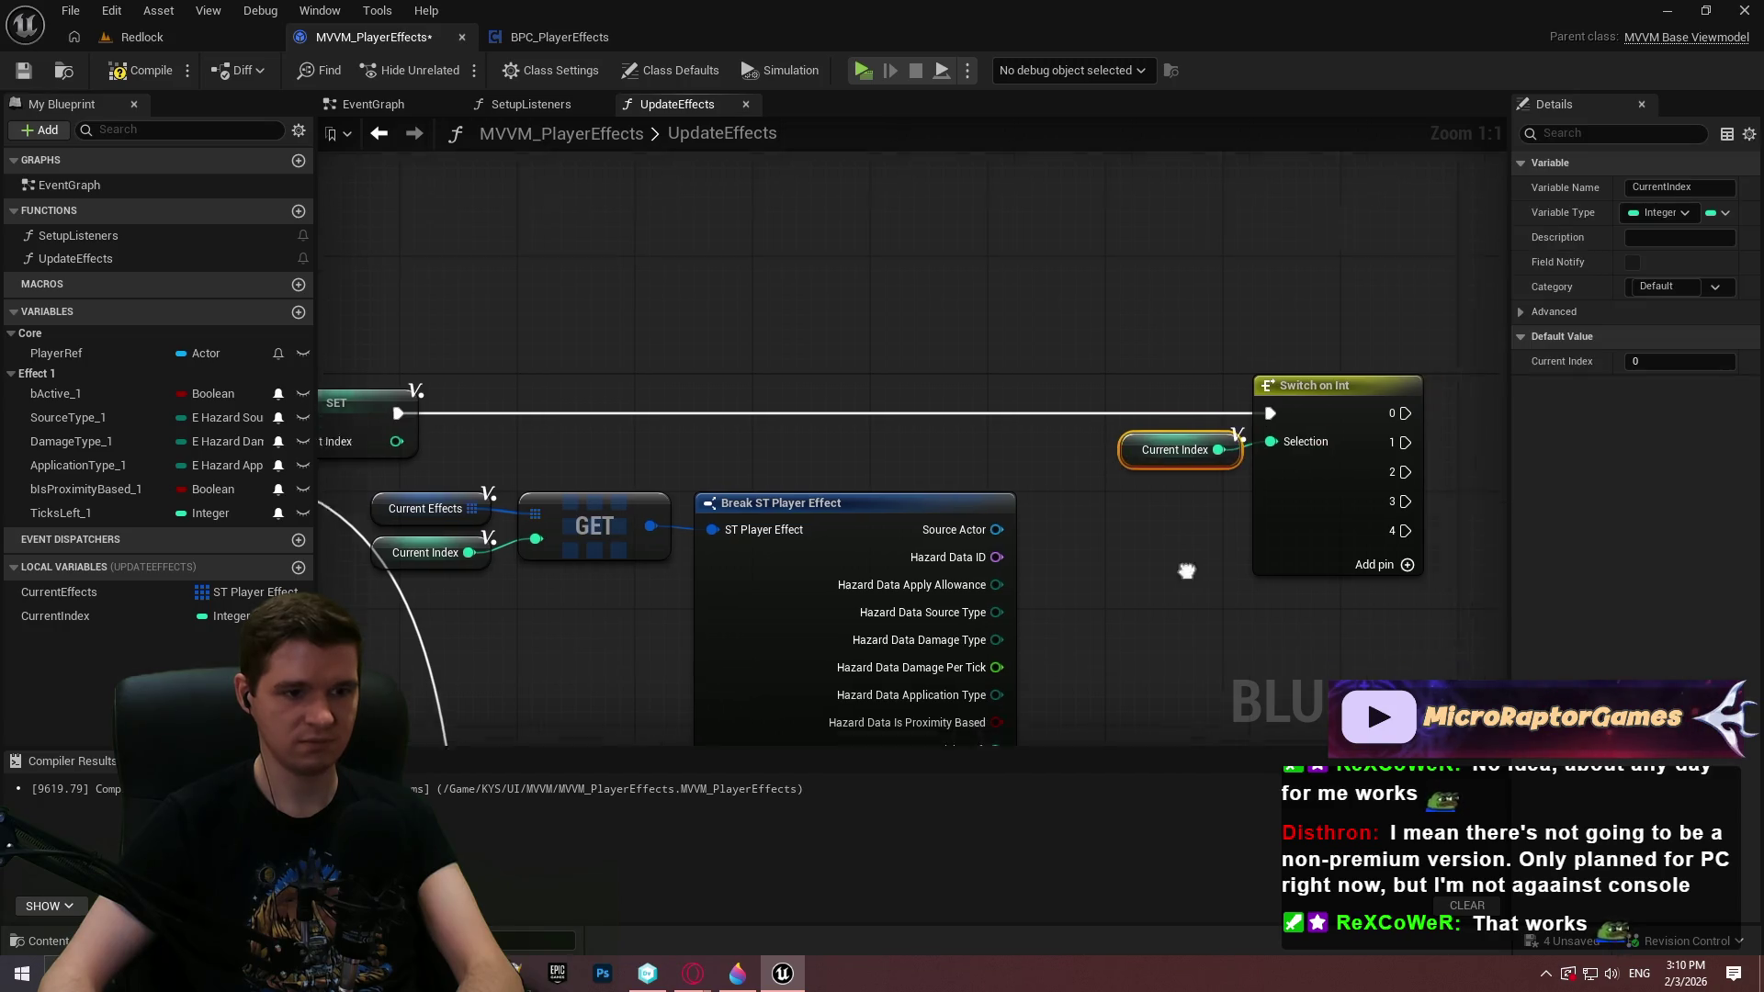
# Move the Switch and its Current Index far right, then wire out from Hazard Data Source Type
pyautogui.moveTo(1186, 571)
pyautogui.mouseDown()
pyautogui.moveTo(874, 394)
pyautogui.moveTo(788, 513)
pyautogui.moveTo(1191, 457)
pyautogui.mouseUp()
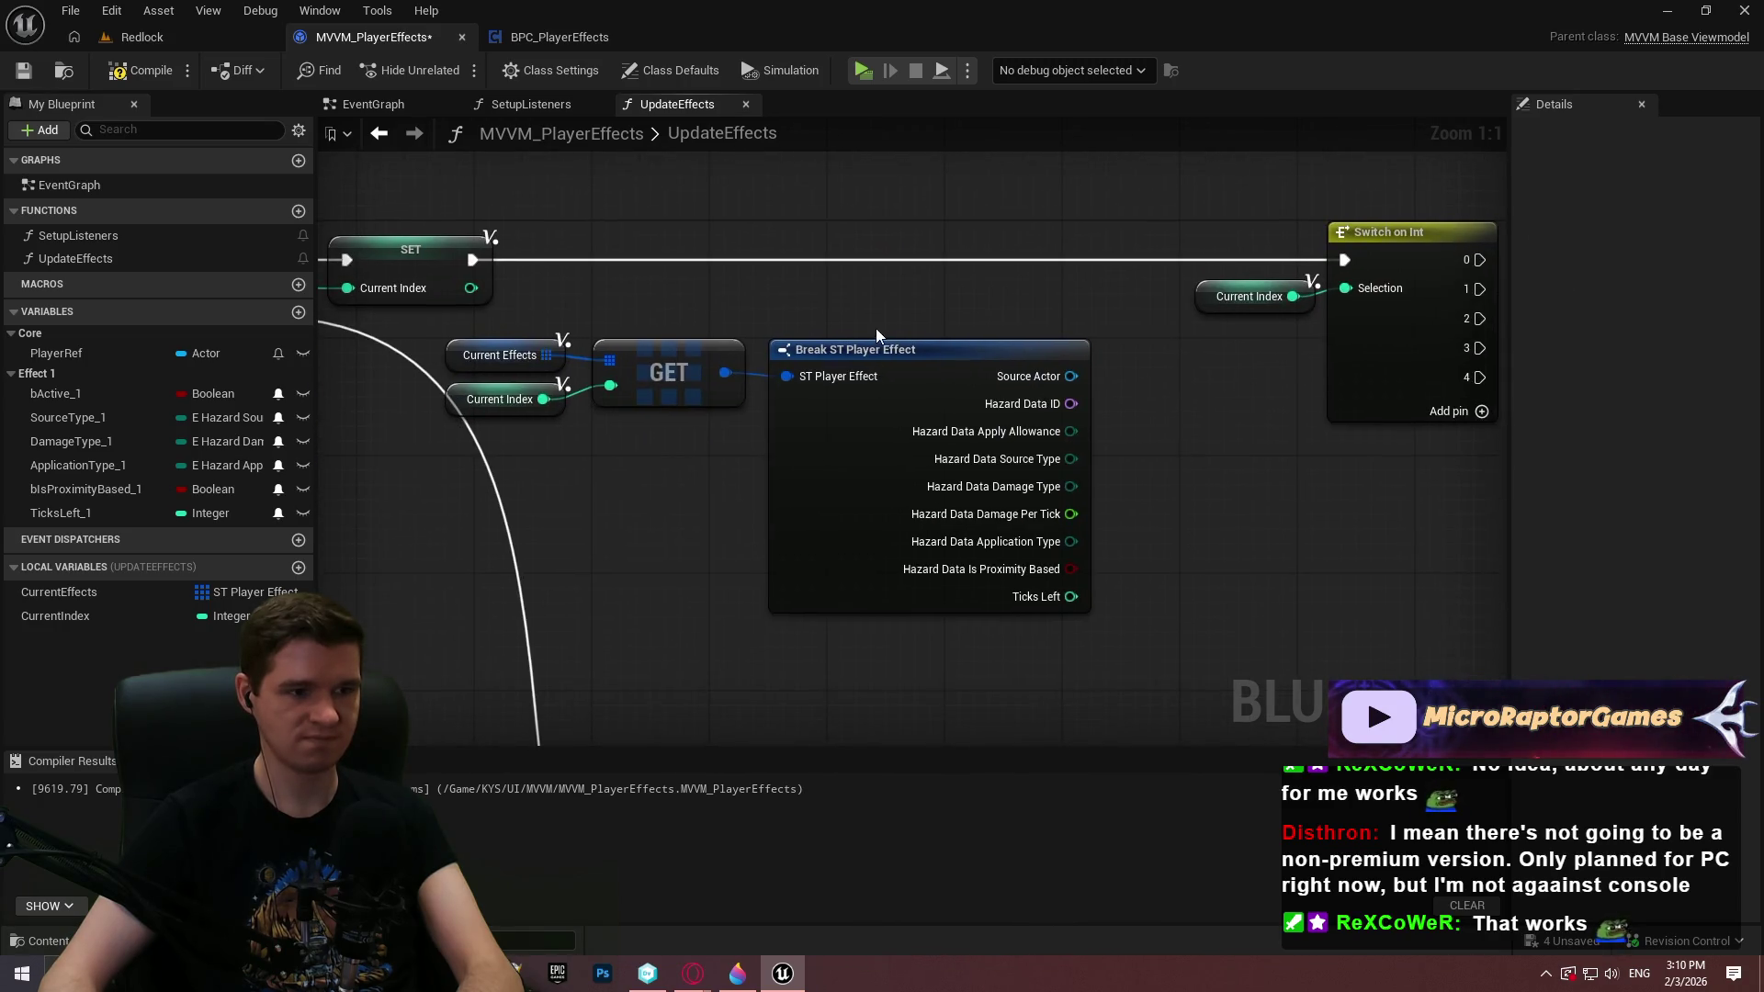
pyautogui.moveTo(1099, 427); pyautogui.dragTo(1108, 470)
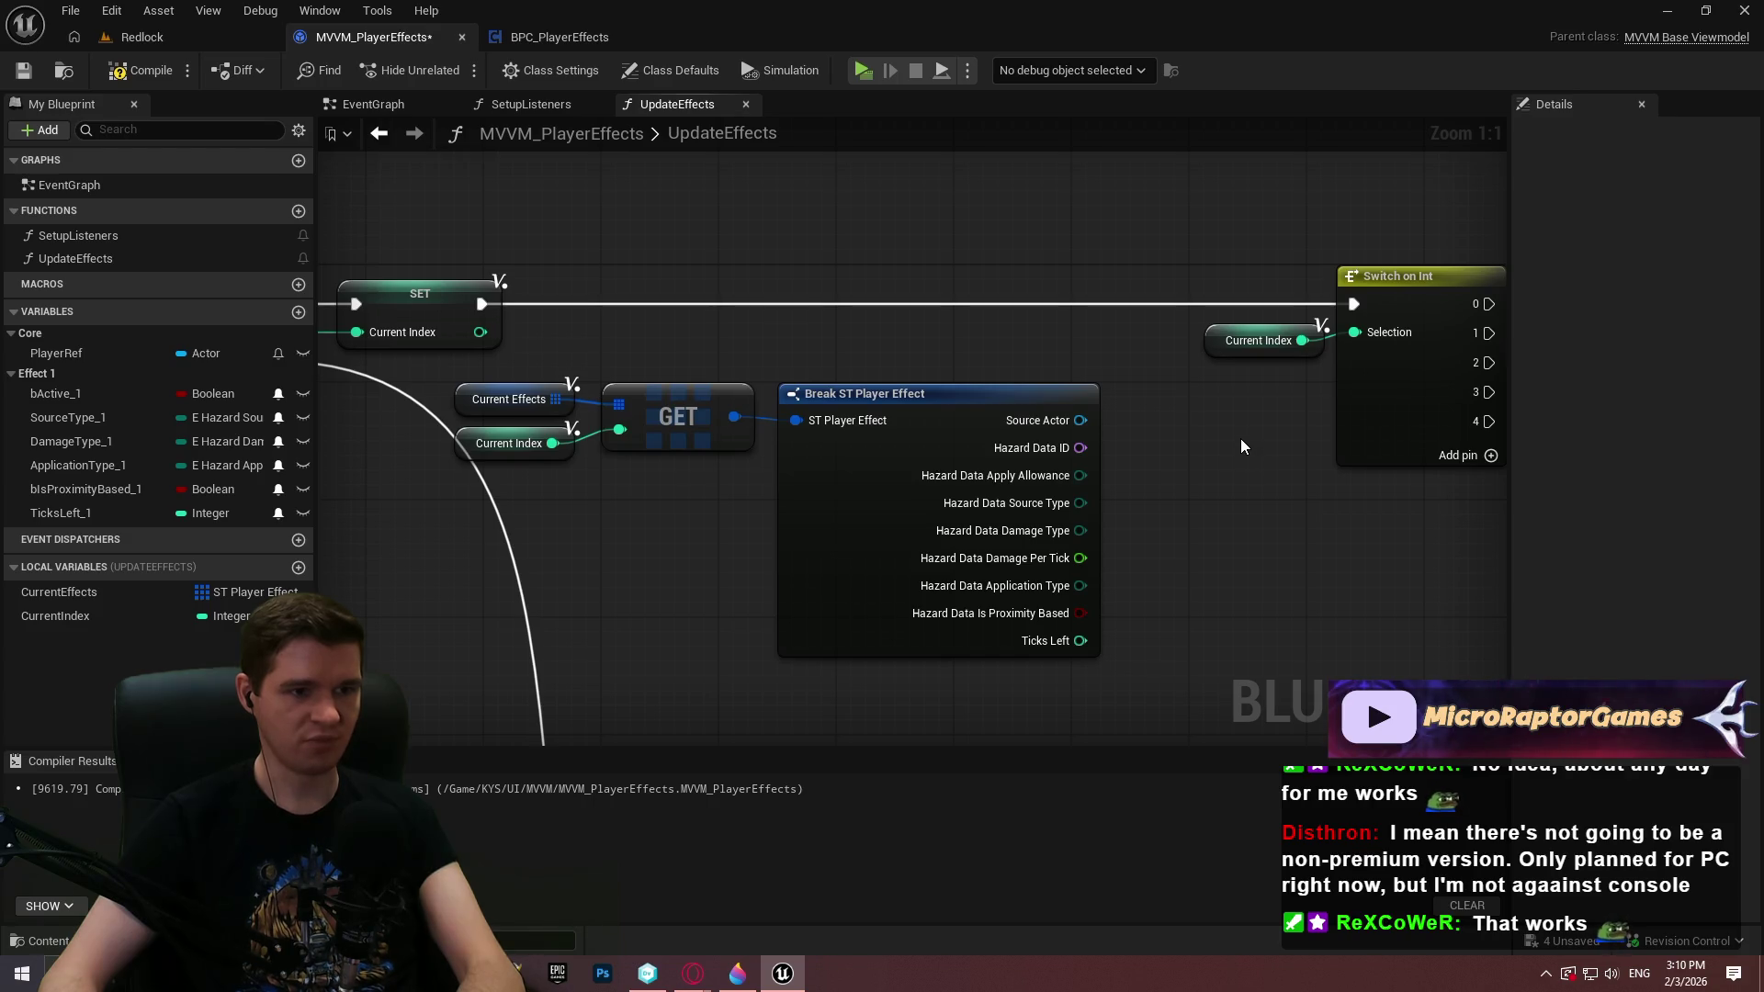
pyautogui.moveTo(1242, 440)
pyautogui.mouseDown()
pyautogui.moveTo(920, 429)
pyautogui.moveTo(1387, 468)
pyautogui.moveTo(815, 445)
pyautogui.mouseUp()
pyautogui.moveTo(765, 257); pyautogui.dragTo(1254, 459)
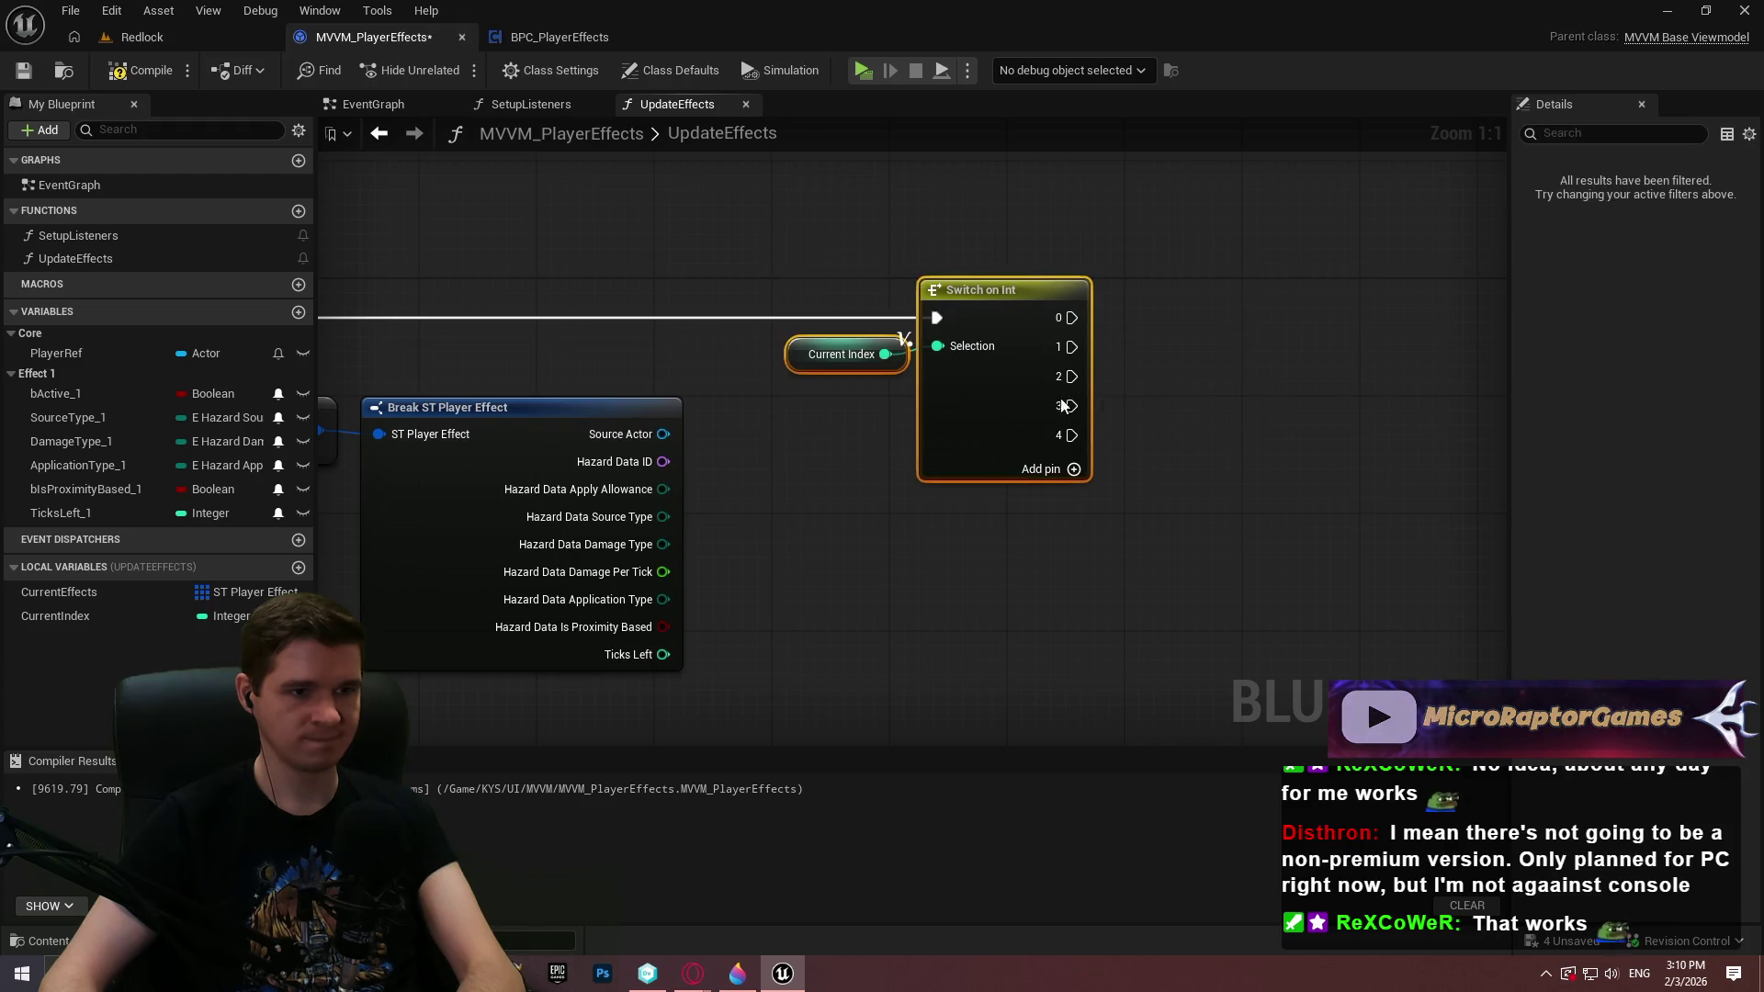
pyautogui.moveTo(974, 405); pyautogui.dragTo(1487, 397)
pyautogui.moveTo(1265, 454)
pyautogui.mouseDown()
pyautogui.moveTo(874, 437)
pyautogui.moveTo(1486, 410)
pyautogui.mouseUp()
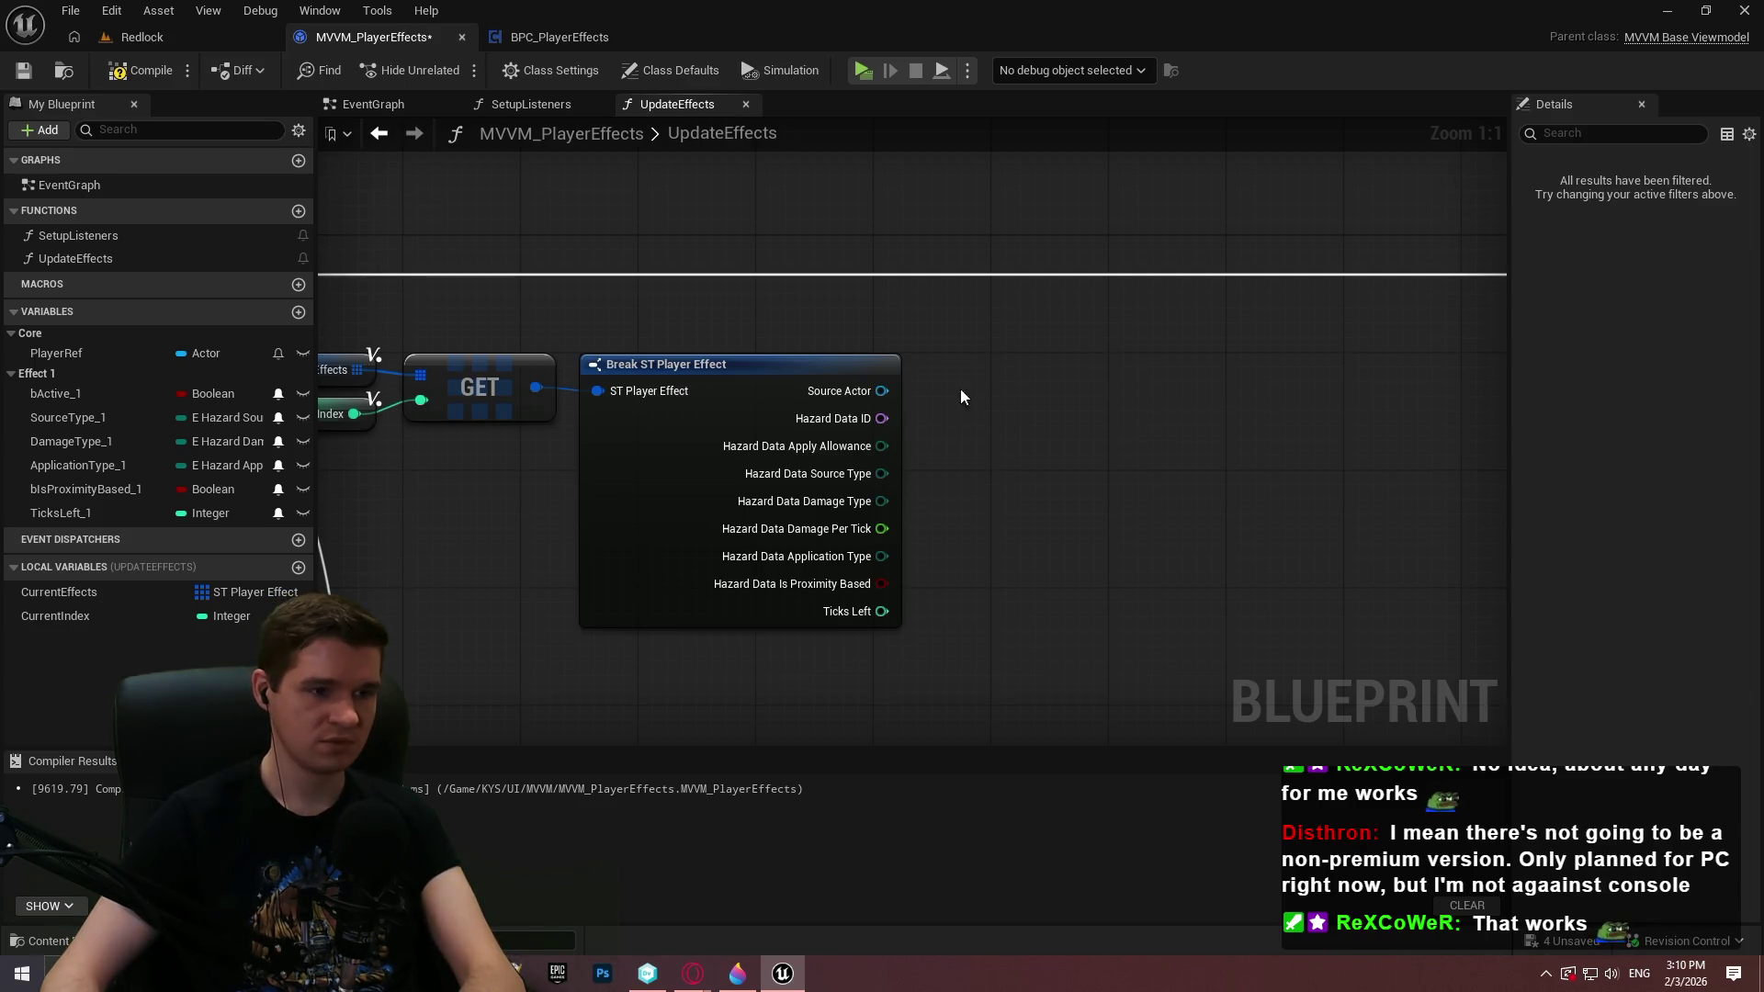
pyautogui.moveTo(881, 473); pyautogui.dragTo(1045, 304)
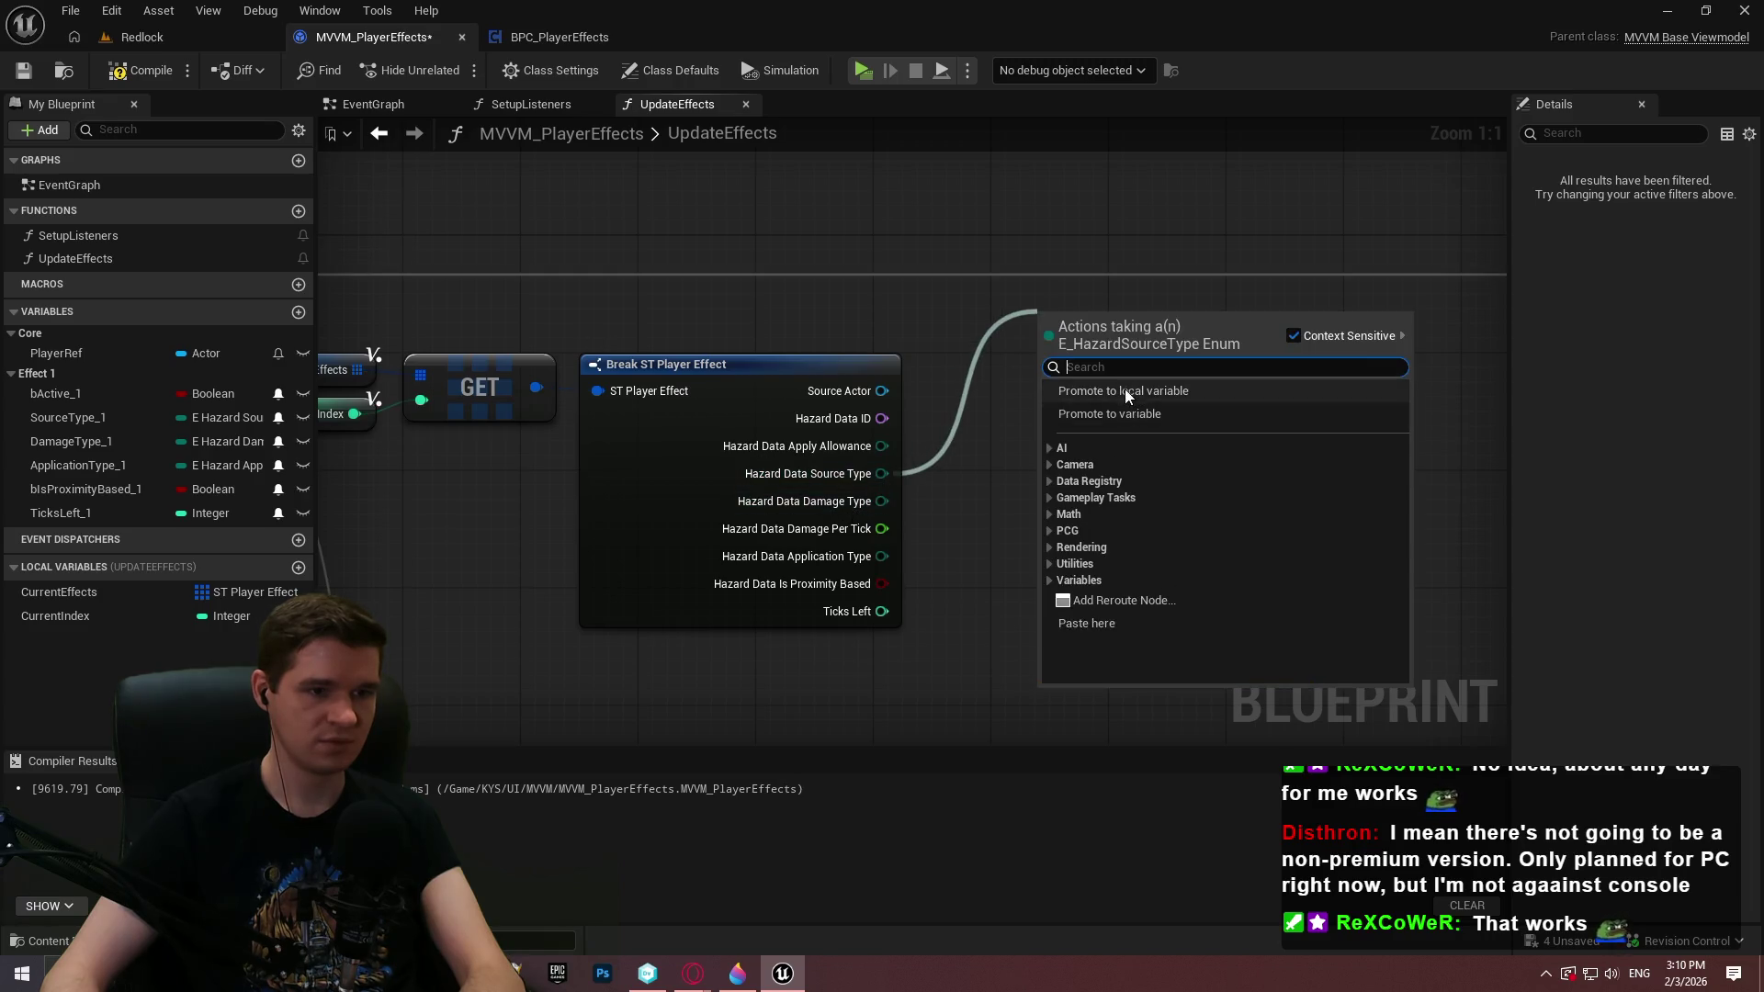
# Promote Source Type and Damage Type to local variables CurrentSourceType and CurrentDamageType
pyautogui.click(1124, 388)
pyautogui.write('CurrentSourceTy')
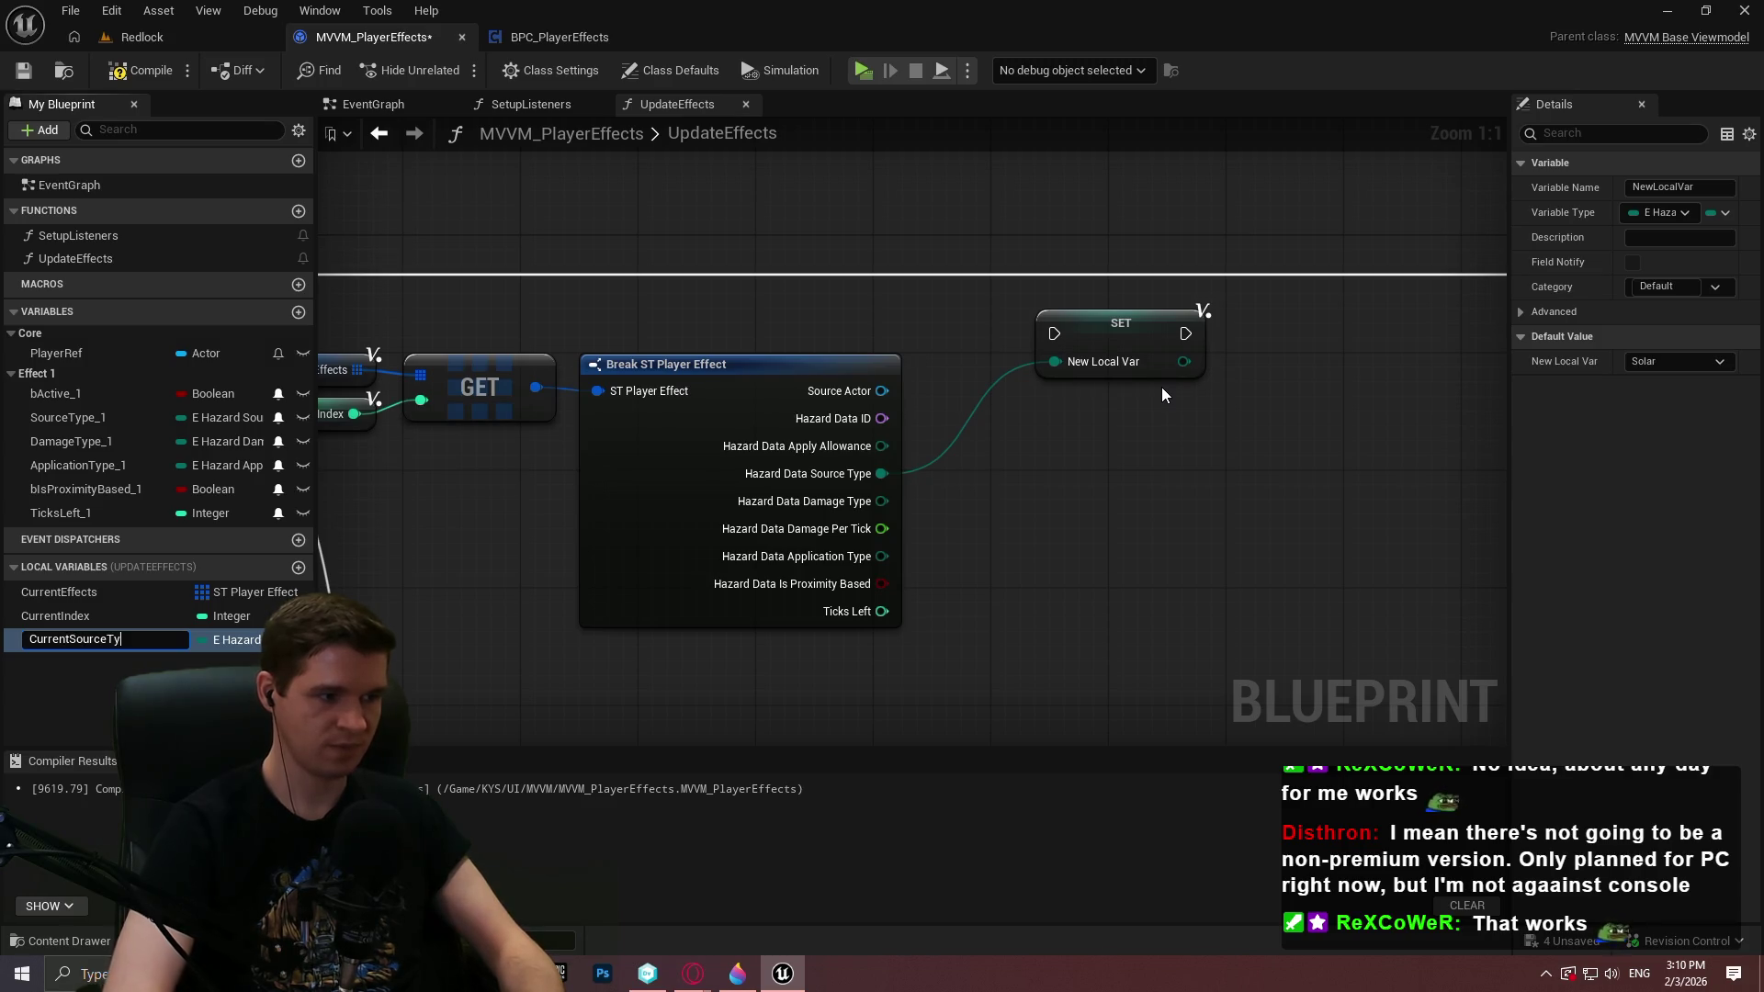
pyautogui.write('pe')
pyautogui.press('Return')
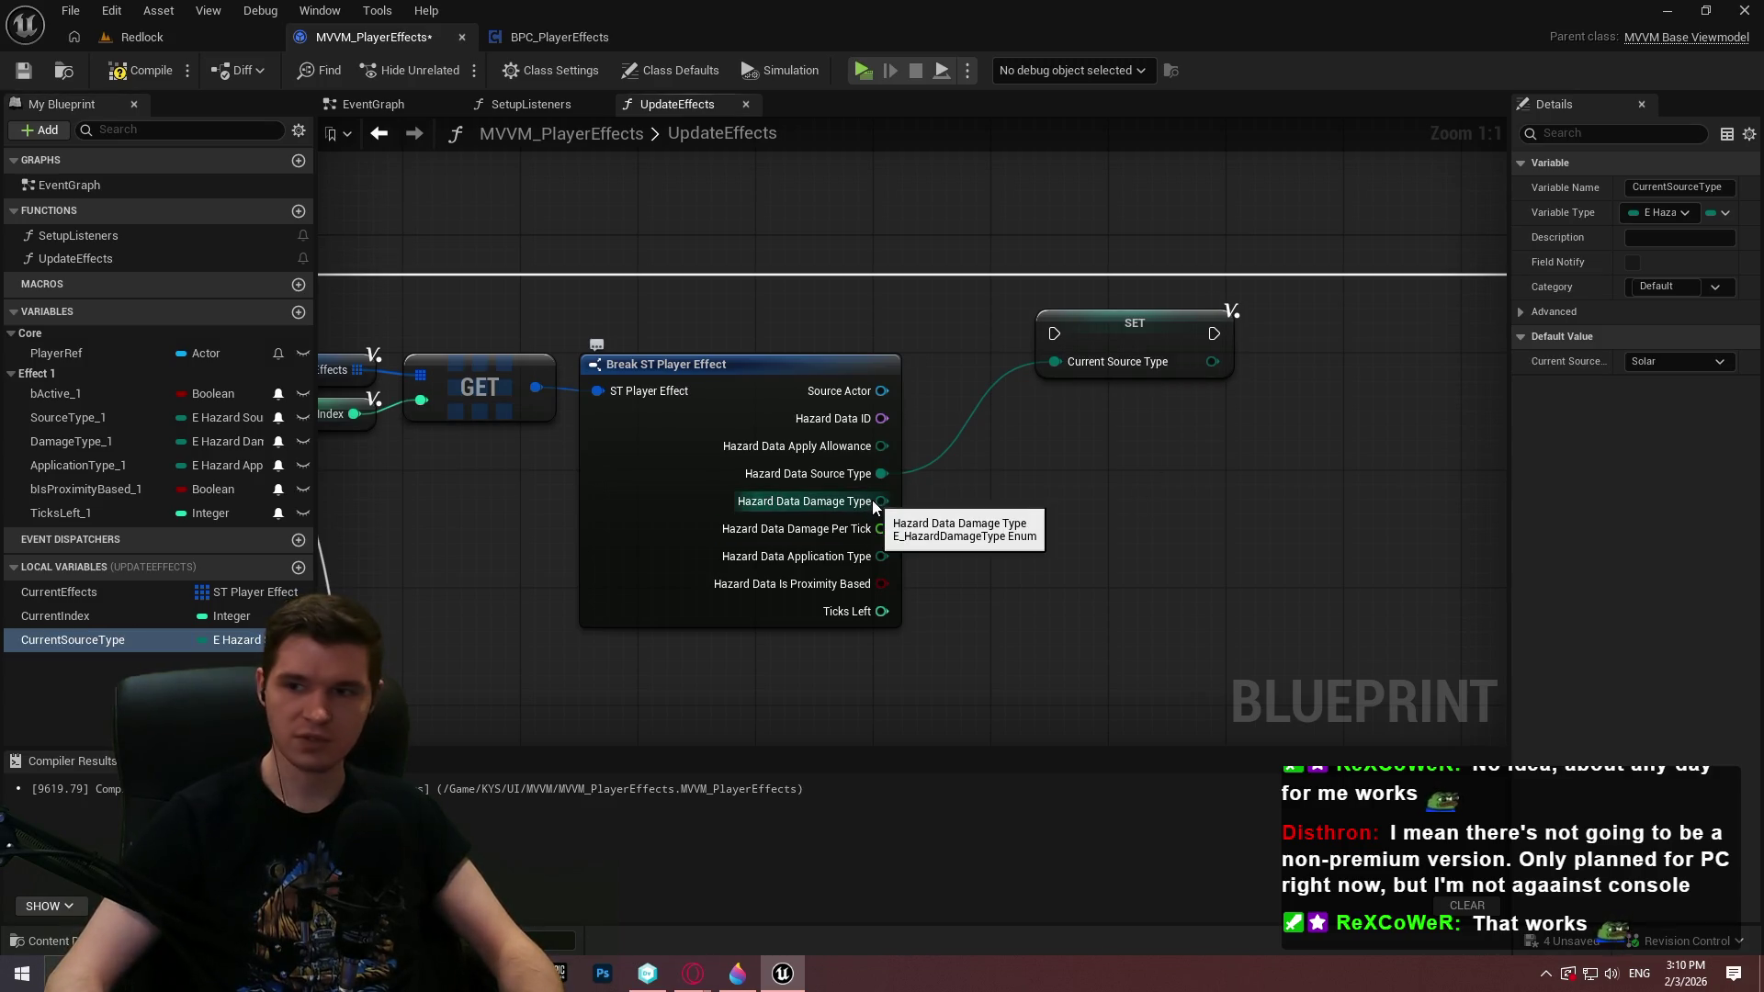
pyautogui.moveTo(873, 499); pyautogui.dragTo(1040, 484)
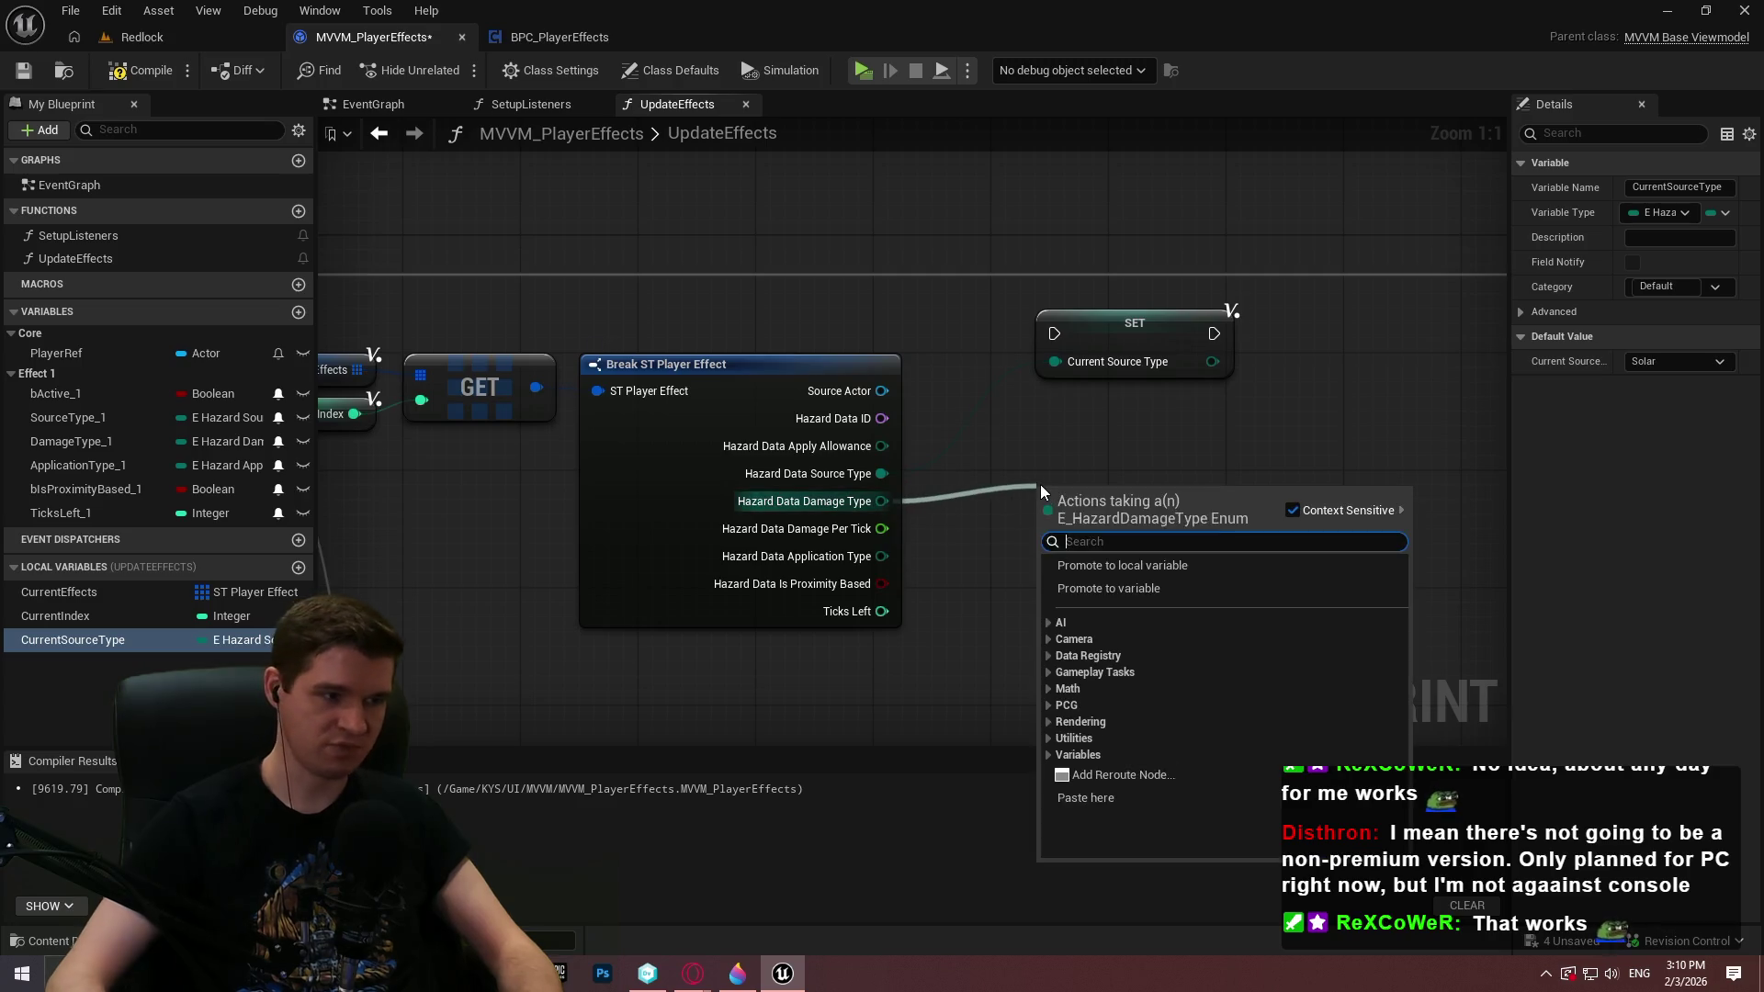
pyautogui.click(1117, 563)
pyautogui.write('CurrentDamageT')
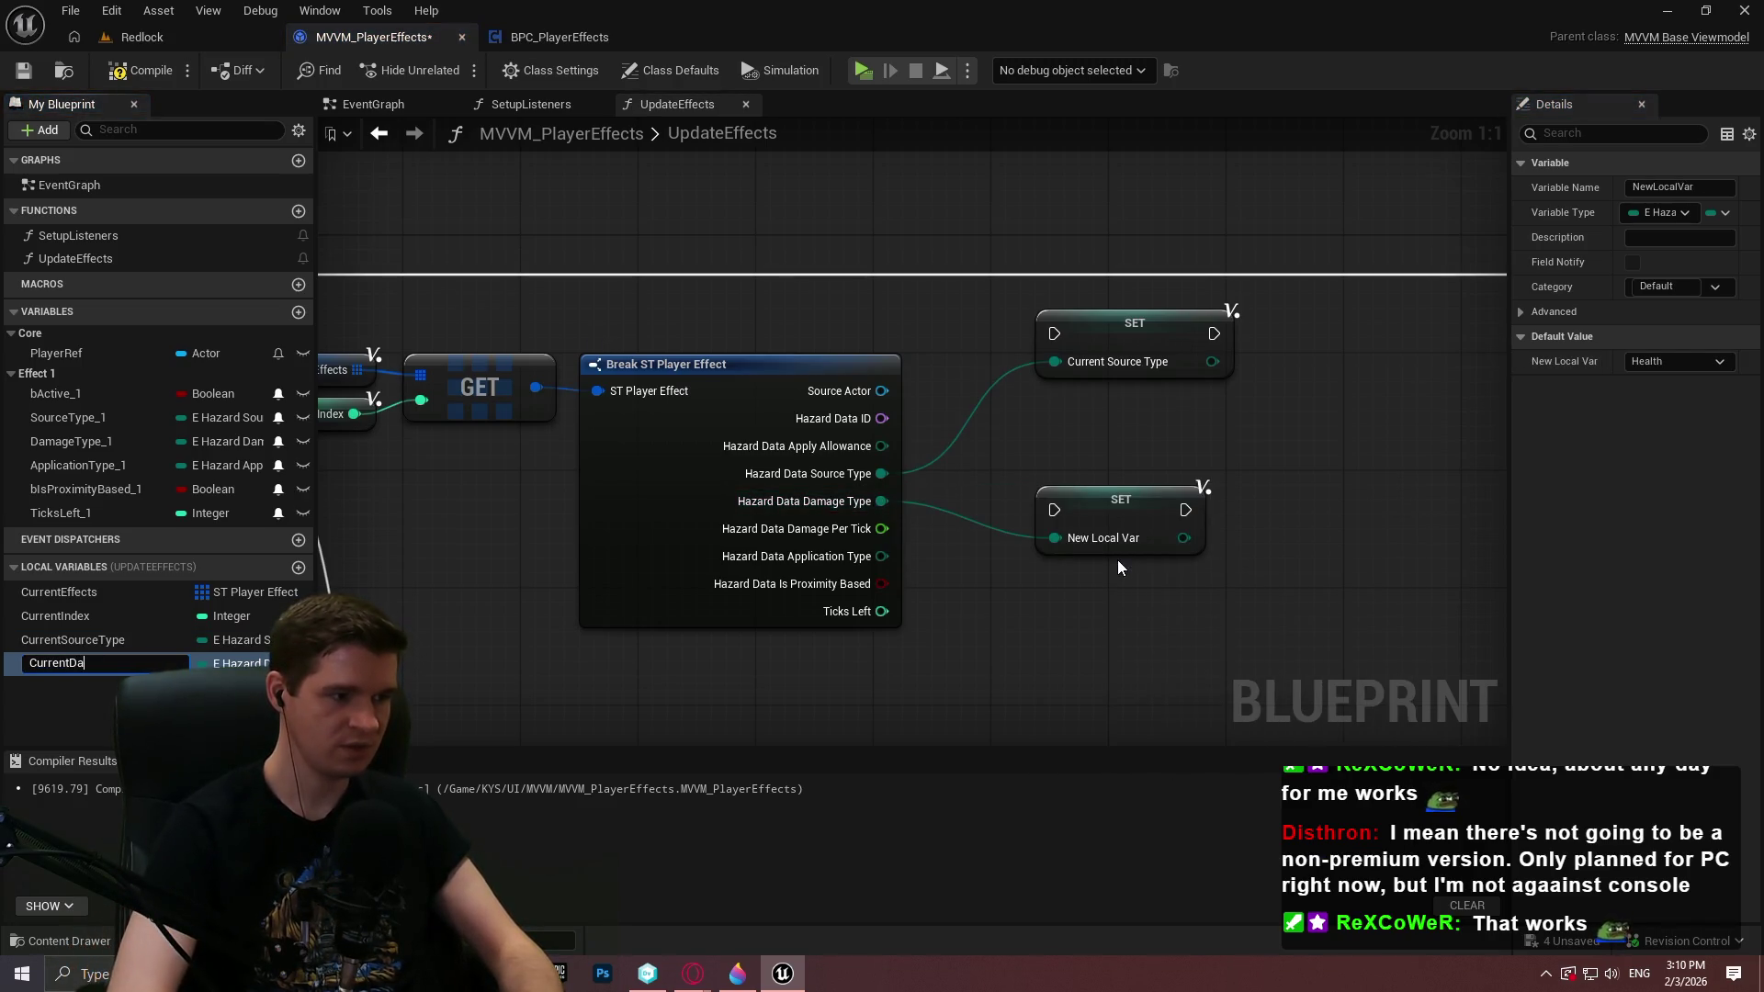
pyautogui.write('ype')
pyautogui.press('Return')
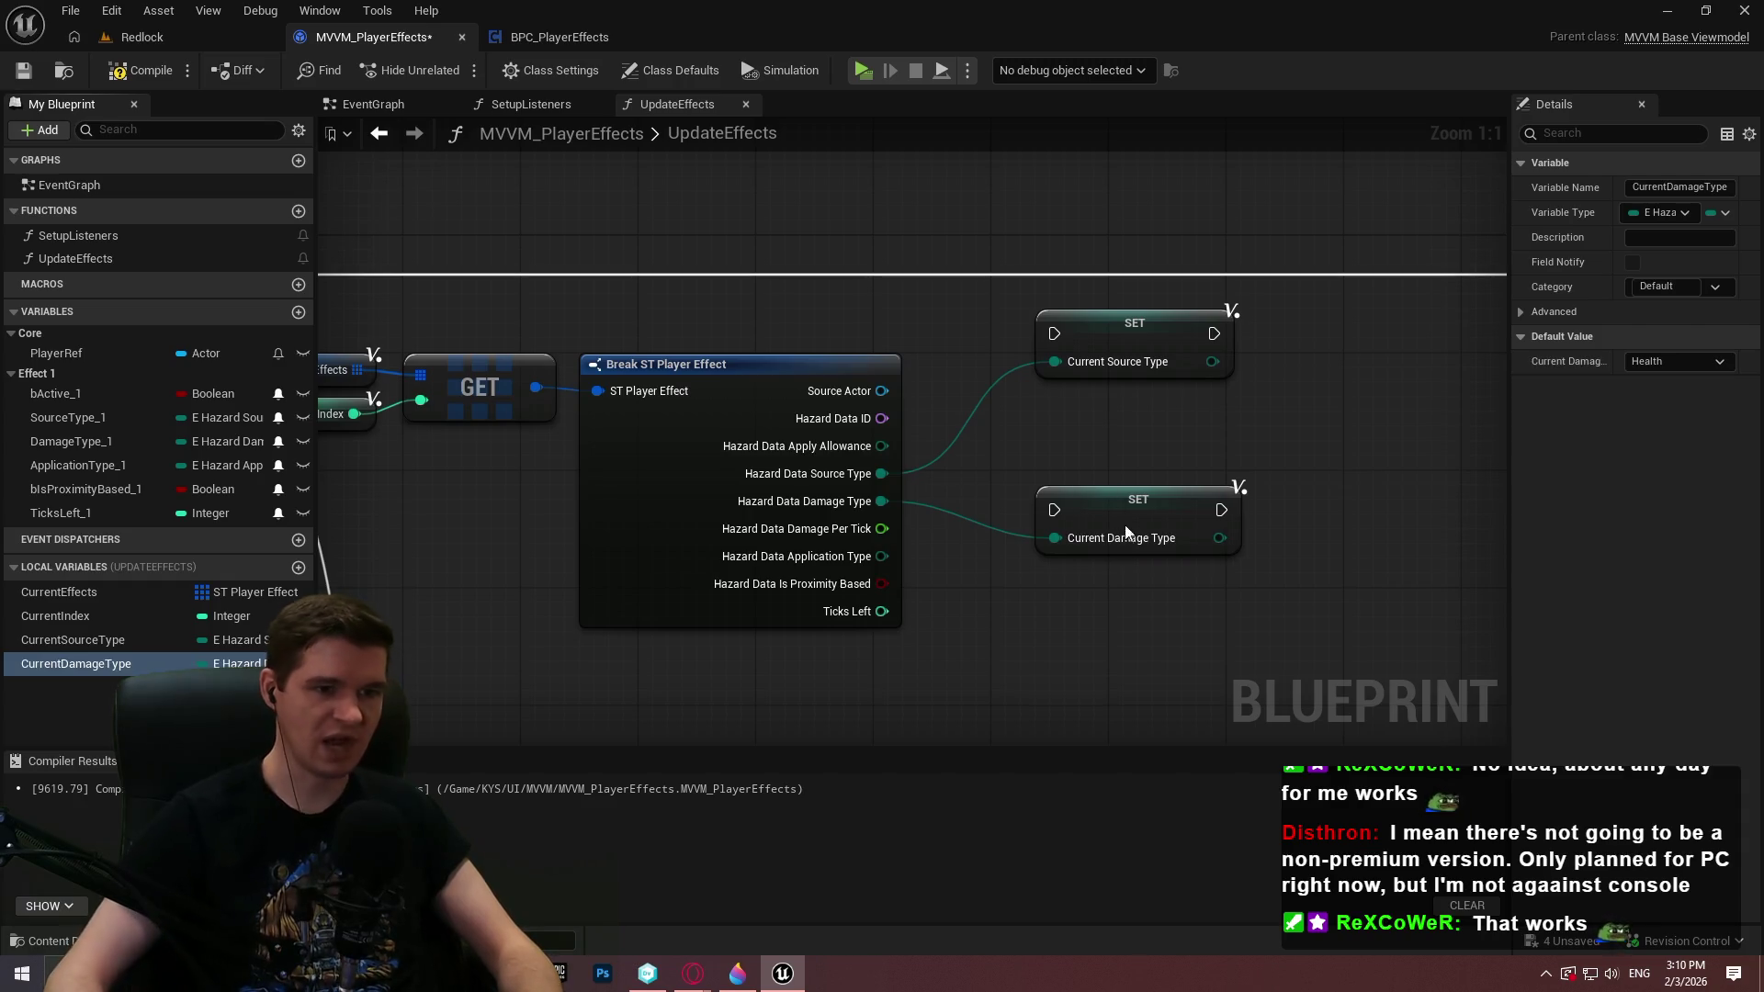
pyautogui.moveTo(1121, 498); pyautogui.dragTo(1119, 425)
pyautogui.click(1084, 501)
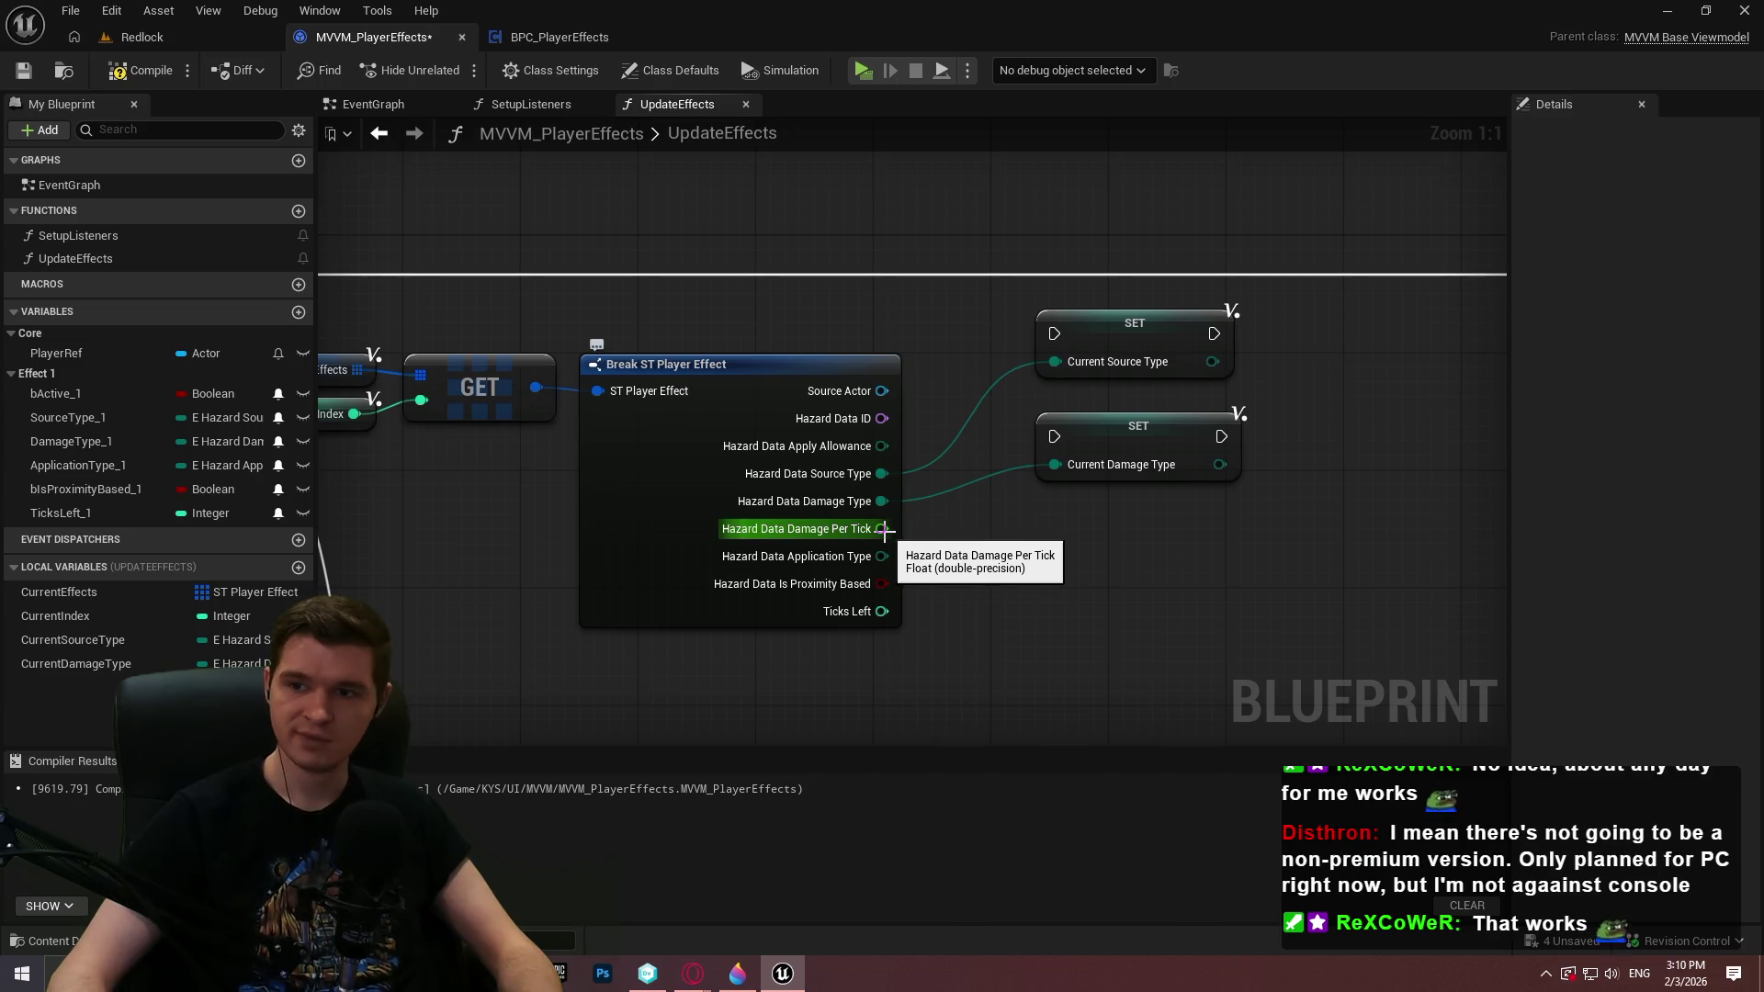
# Promote Application Type to a CurrentApplicationType local variable and line up its setter
pyautogui.moveTo(882, 556); pyautogui.dragTo(1056, 533)
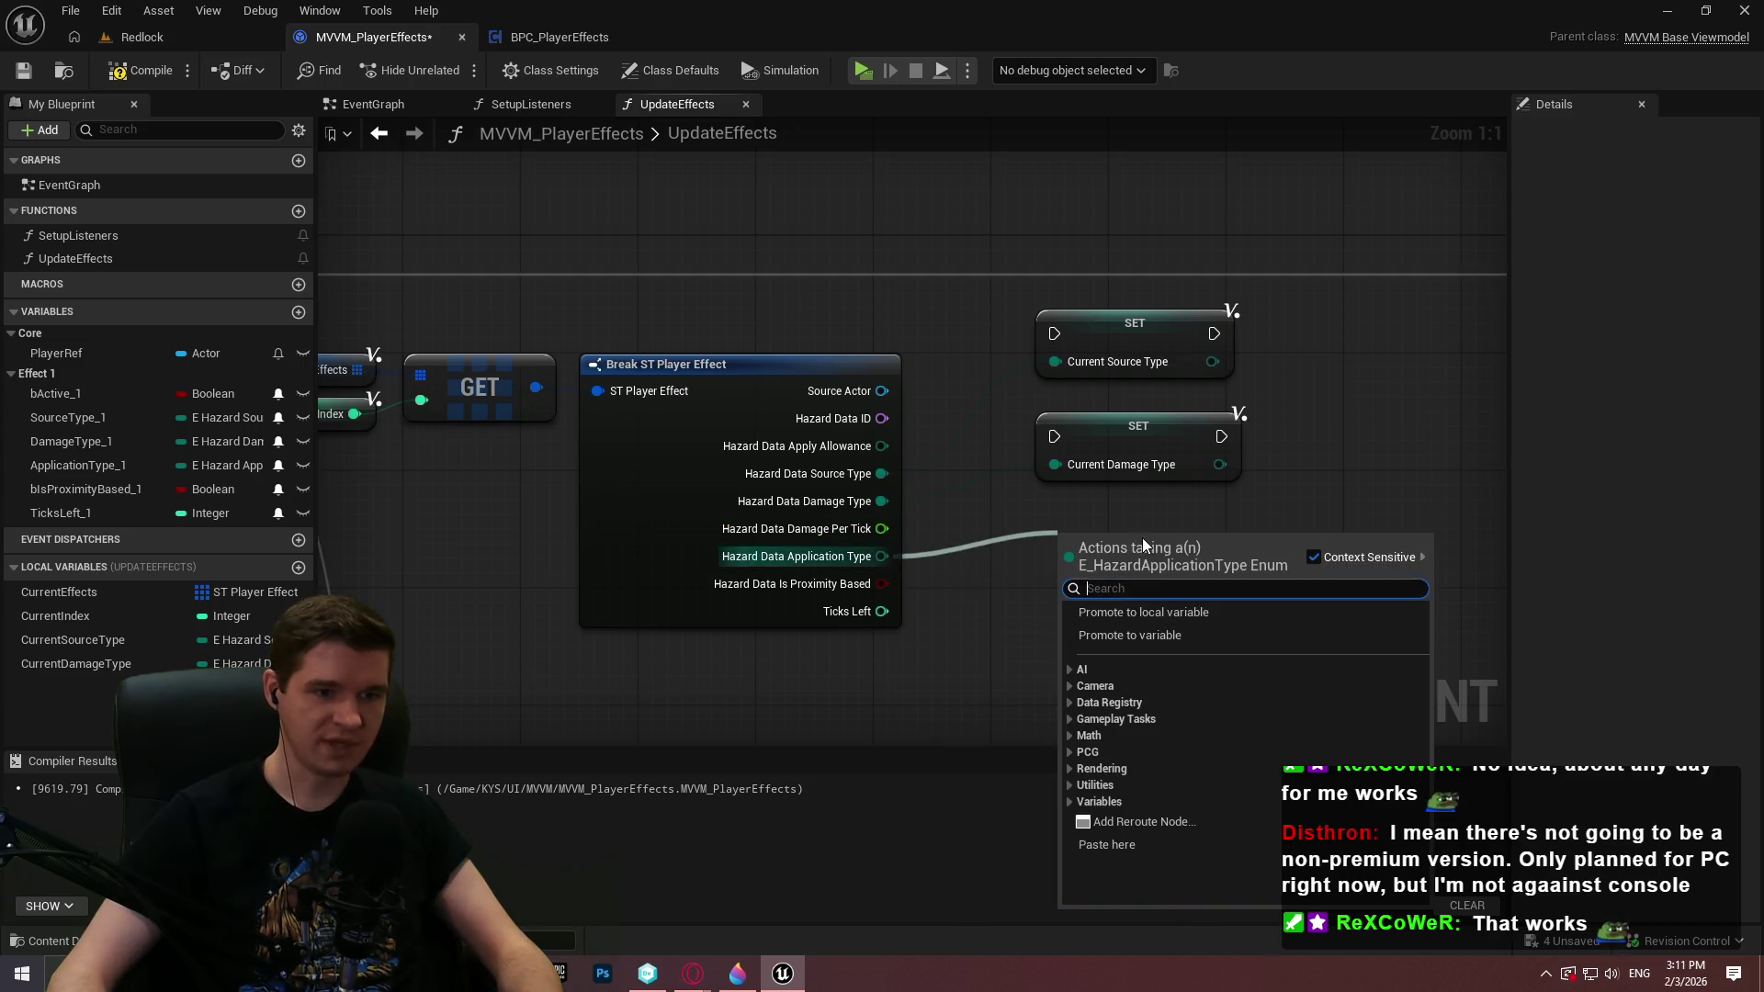
pyautogui.click(1145, 612)
pyautogui.write('CurrentApplicatio')
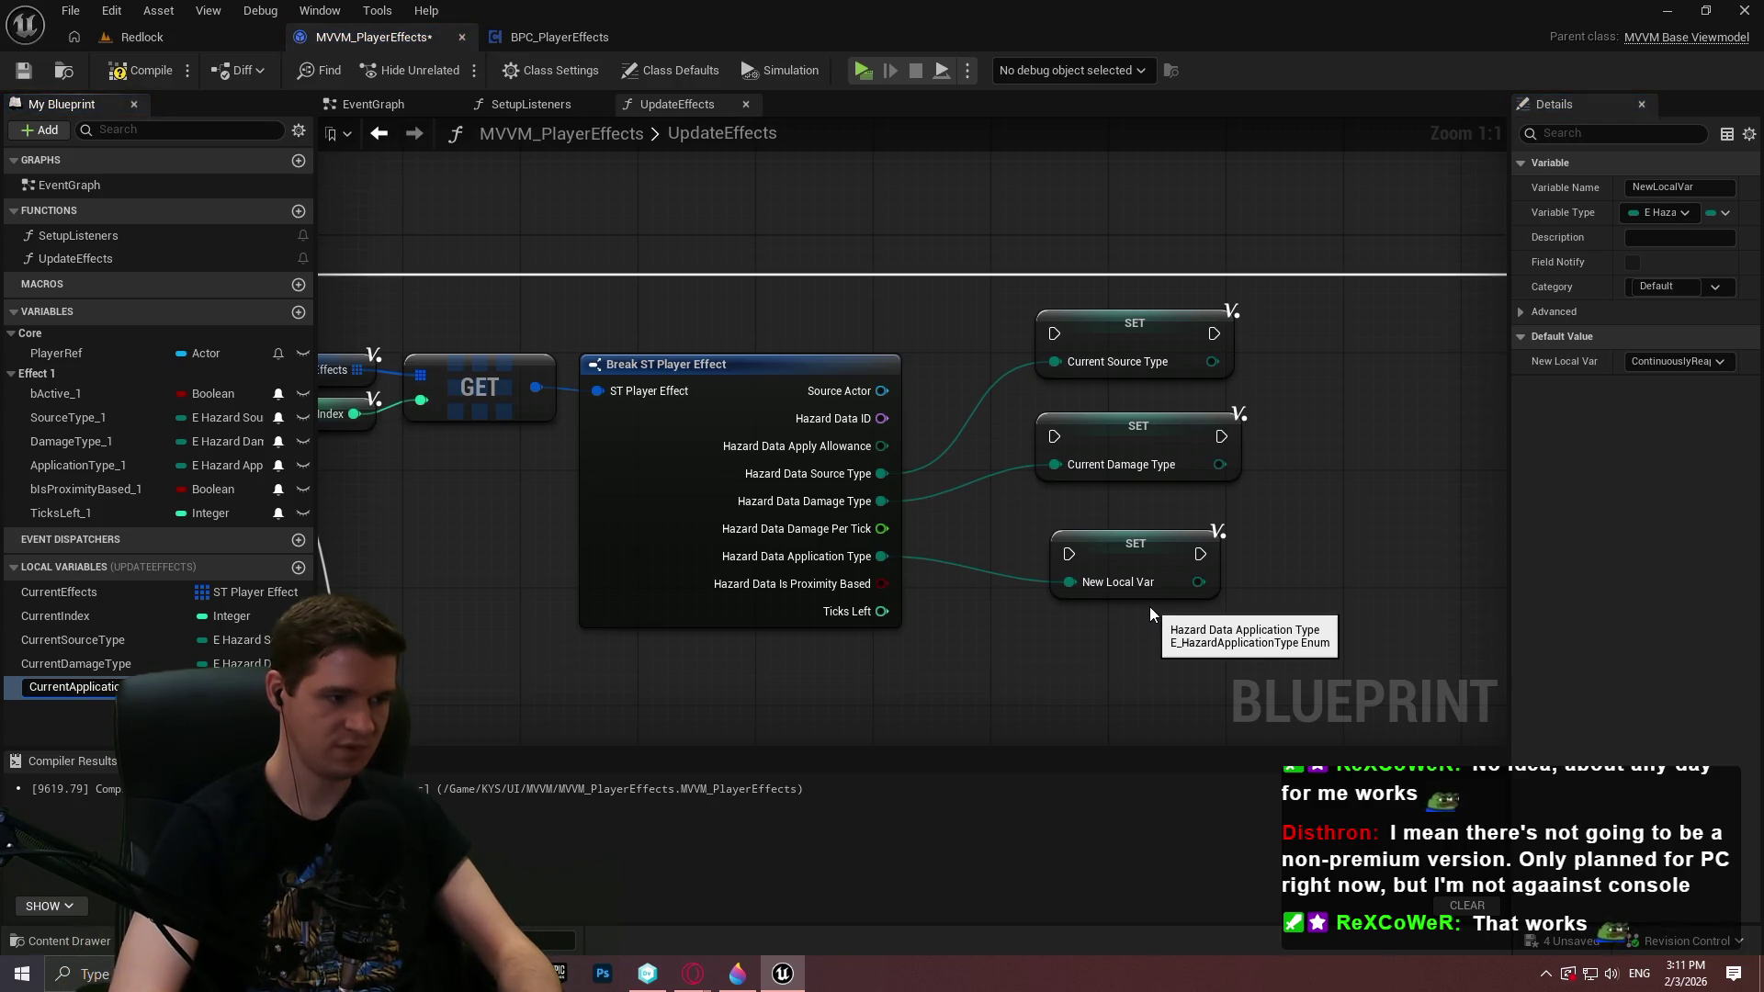
pyautogui.press('Return')
pyautogui.moveTo(1150, 545); pyautogui.dragTo(1134, 516)
pyautogui.click(1294, 527)
pyautogui.moveTo(1228, 619)
pyautogui.mouseDown()
pyautogui.moveTo(1242, 553)
pyautogui.moveTo(1110, 577)
pyautogui.mouseUp()
# Promote Is Proximity Based and Ticks Left to bCurrentProximityType and CurrentTicksLeft locals
pyautogui.moveTo(831, 518); pyautogui.dragTo(989, 541)
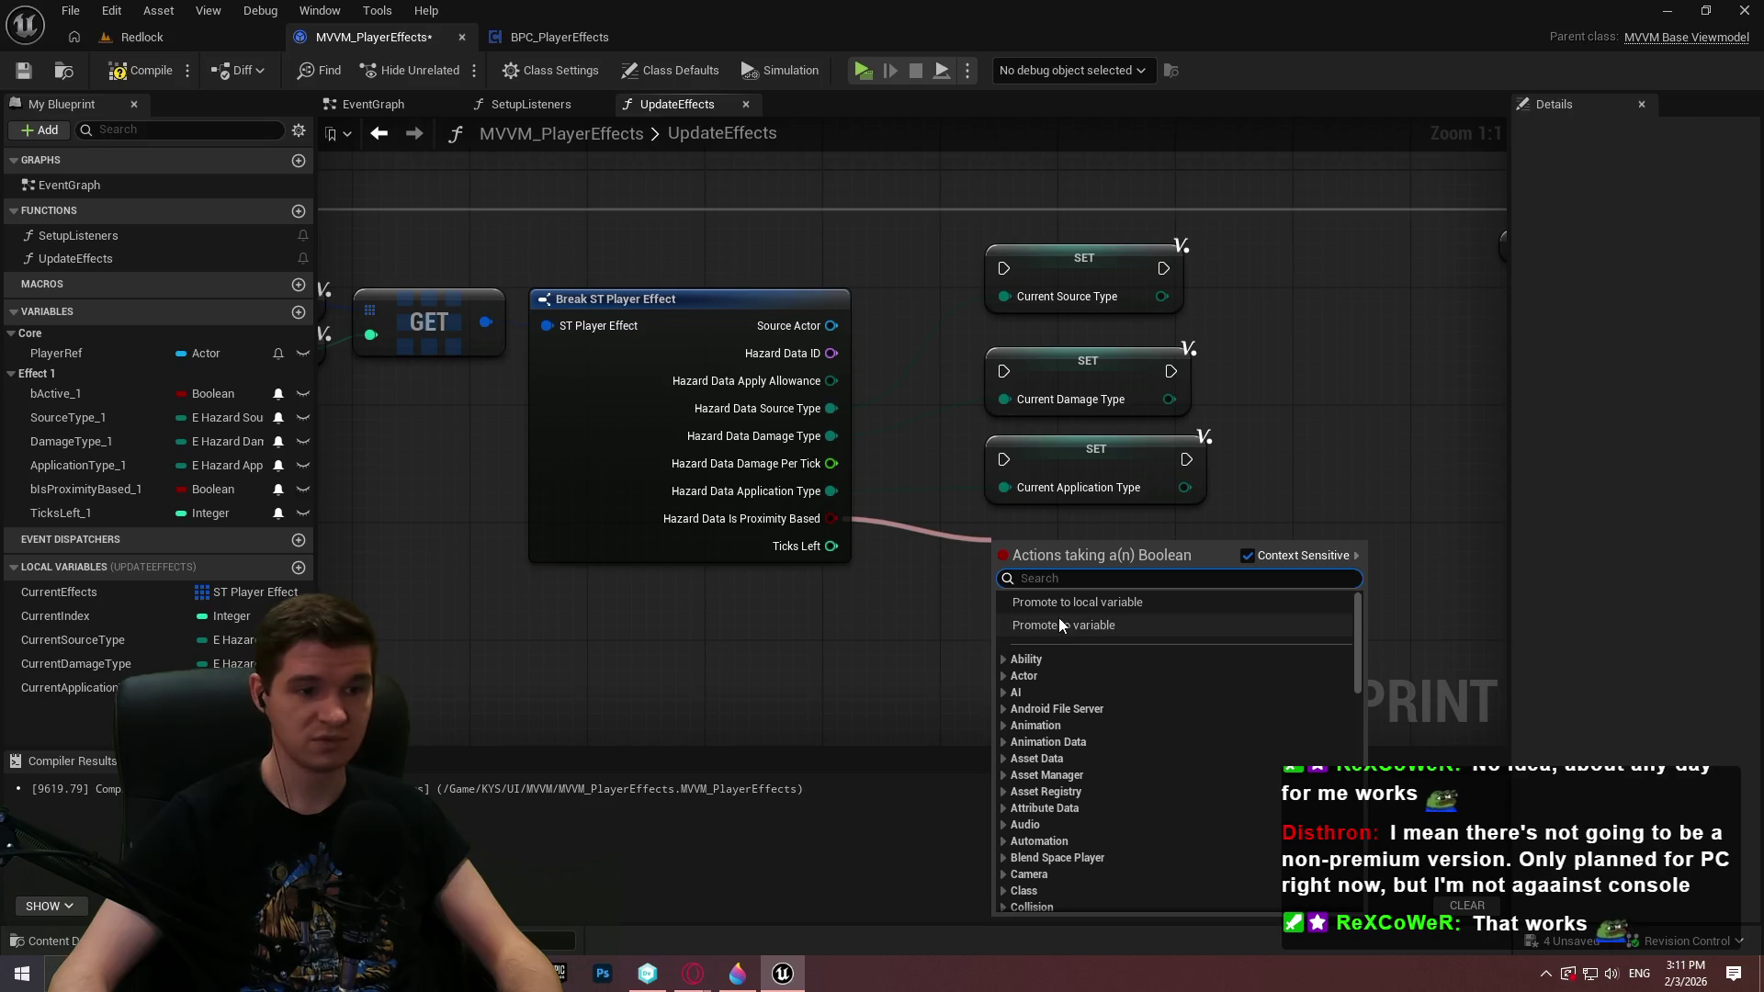
pyautogui.click(1075, 601)
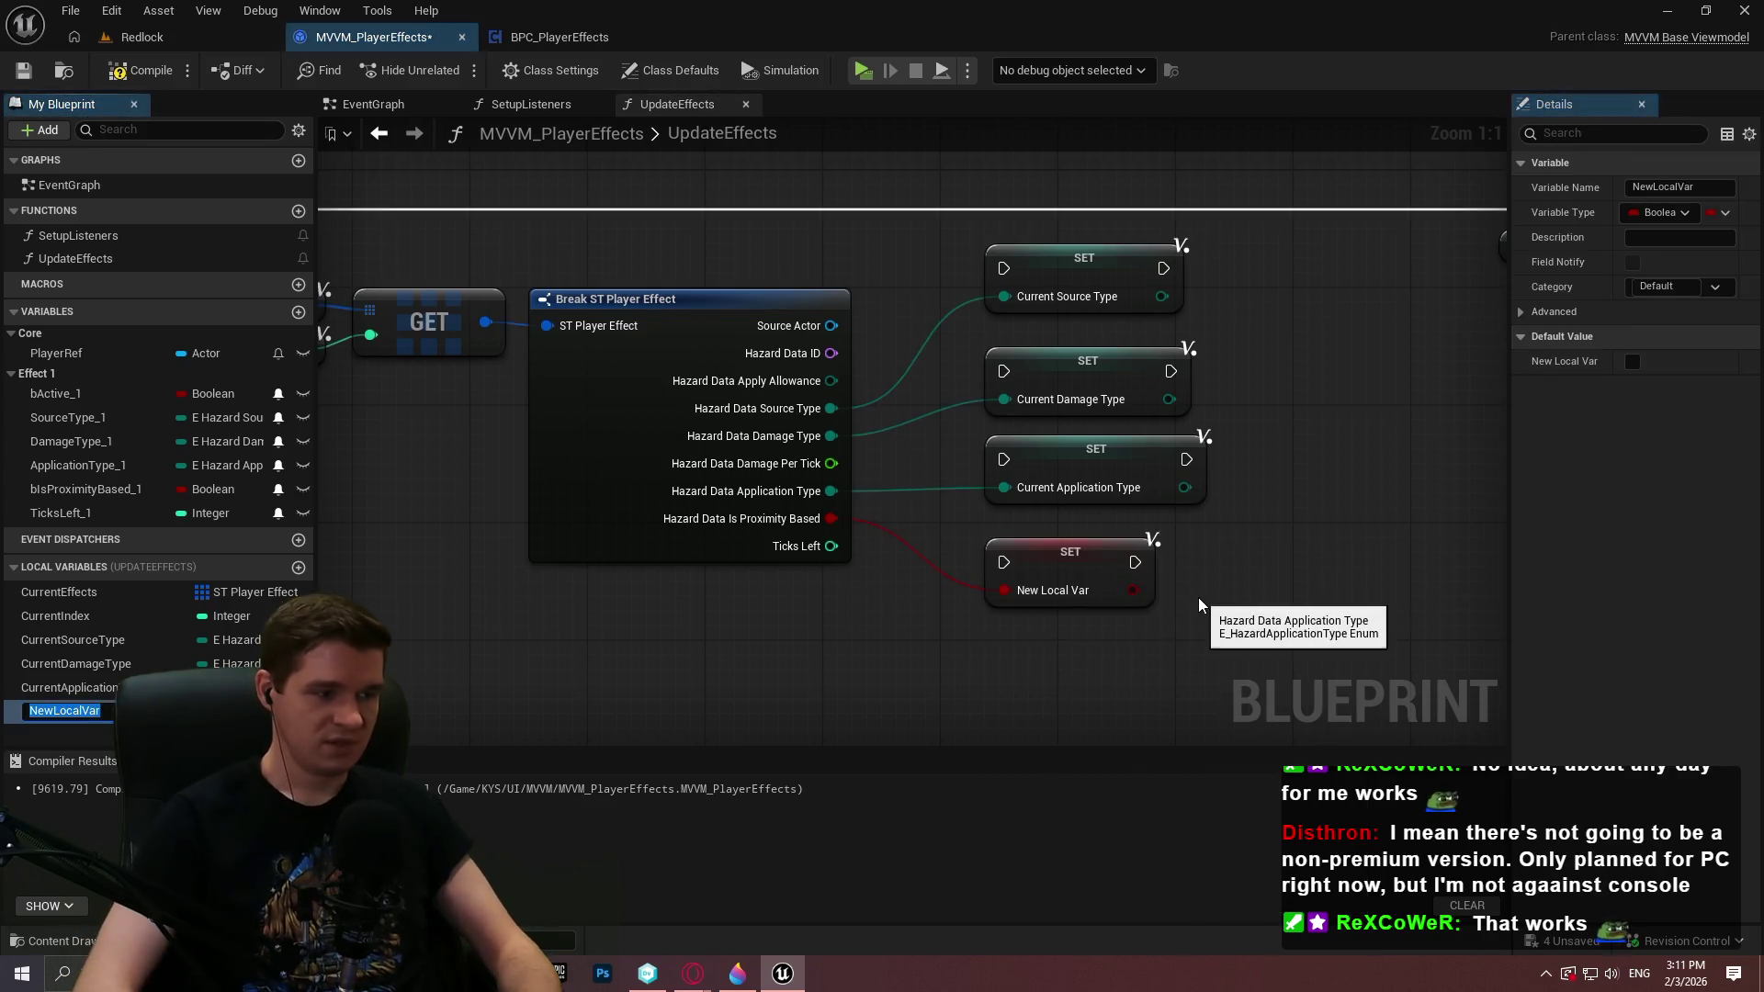
pyautogui.write('bCurrentProxim')
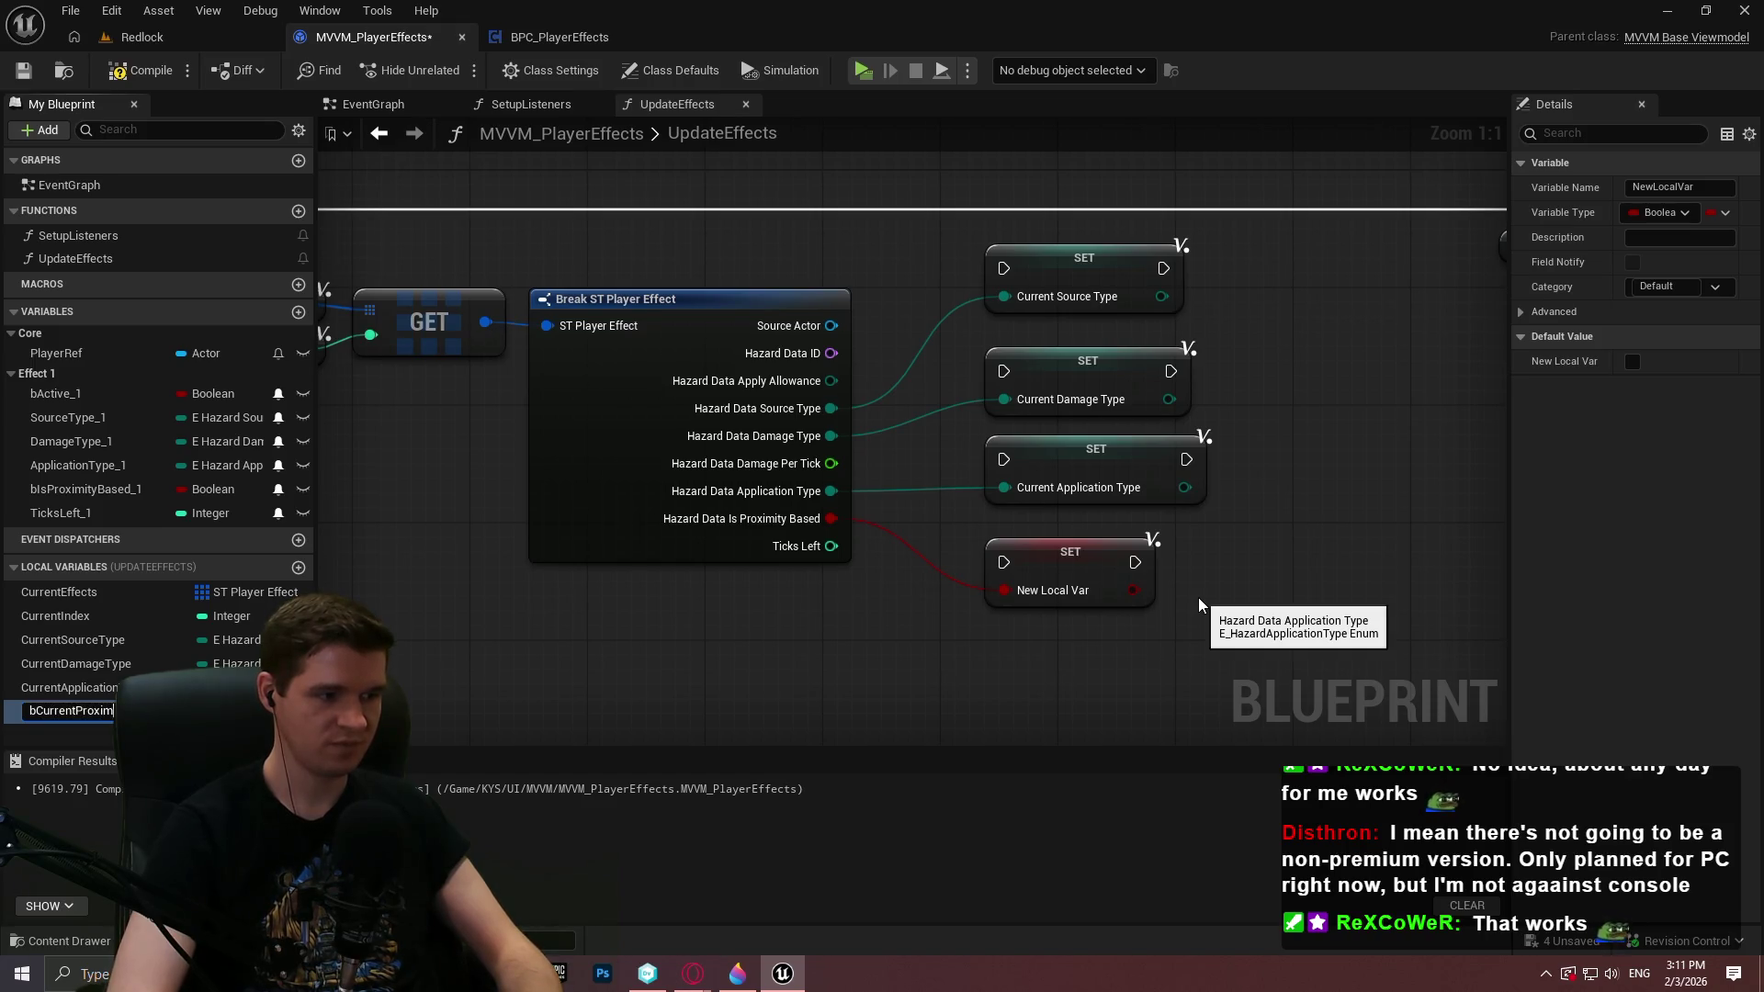
pyautogui.write('tyType')
pyautogui.press('Return')
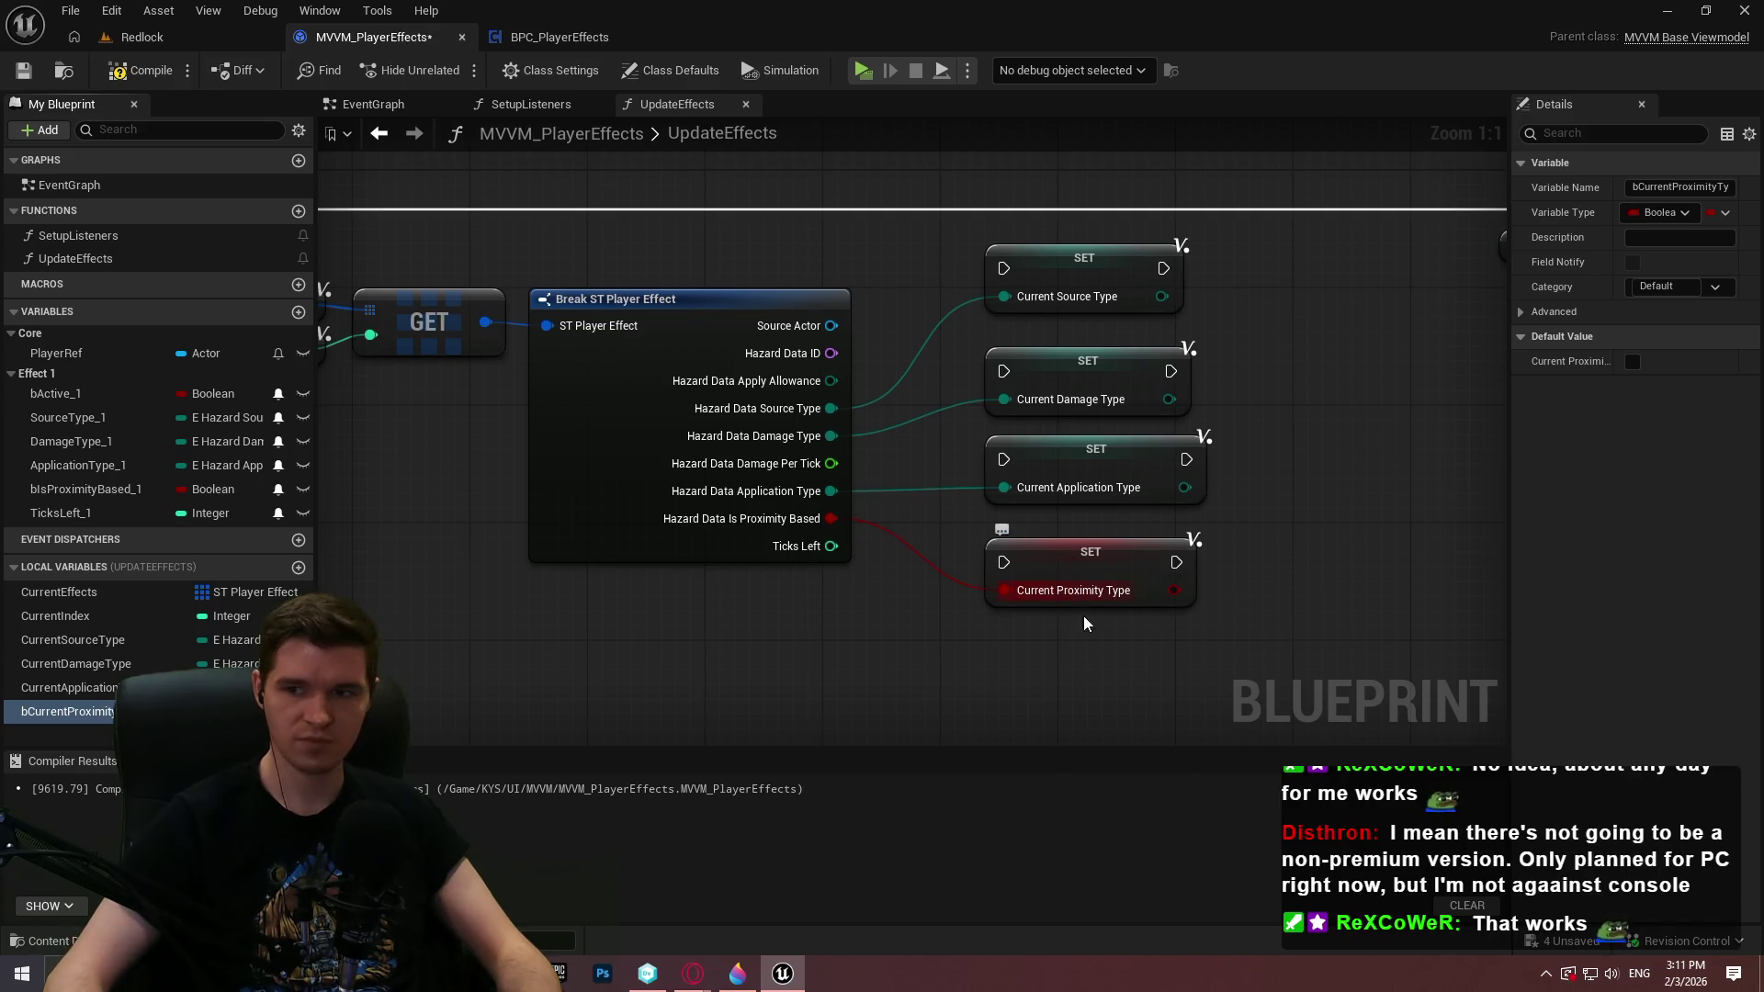
pyautogui.moveTo(831, 546); pyautogui.dragTo(932, 648)
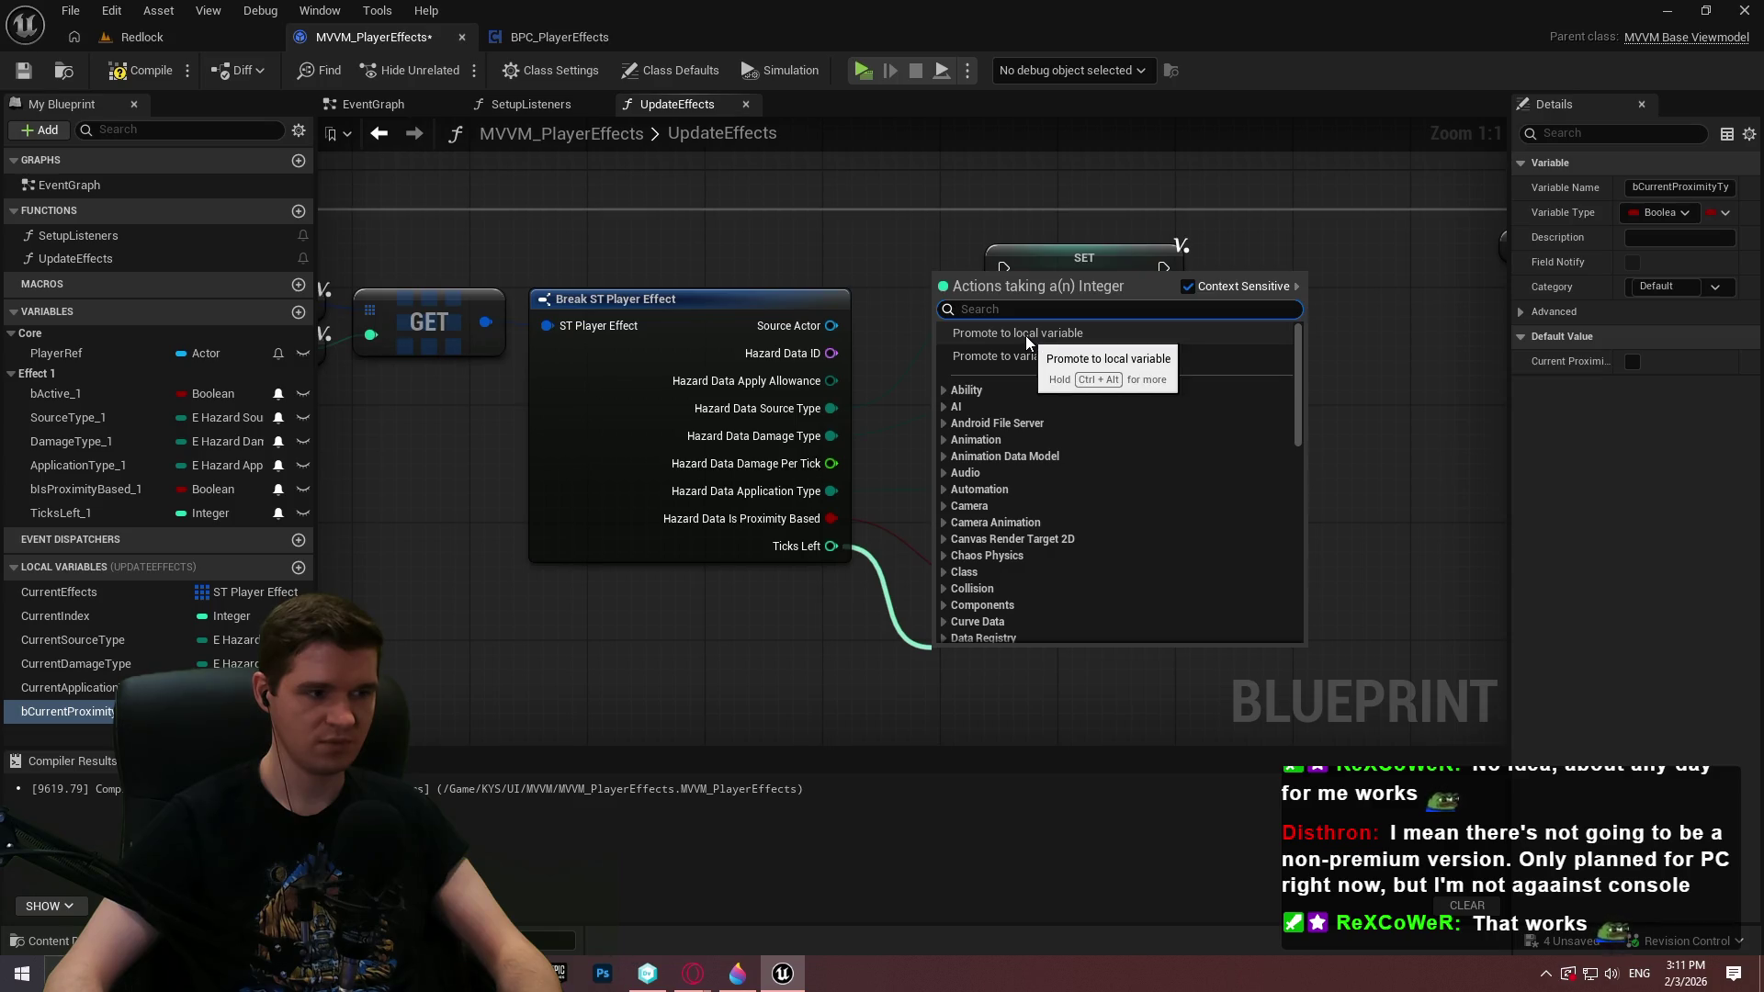
pyautogui.click(1026, 340)
pyautogui.write('Curr')
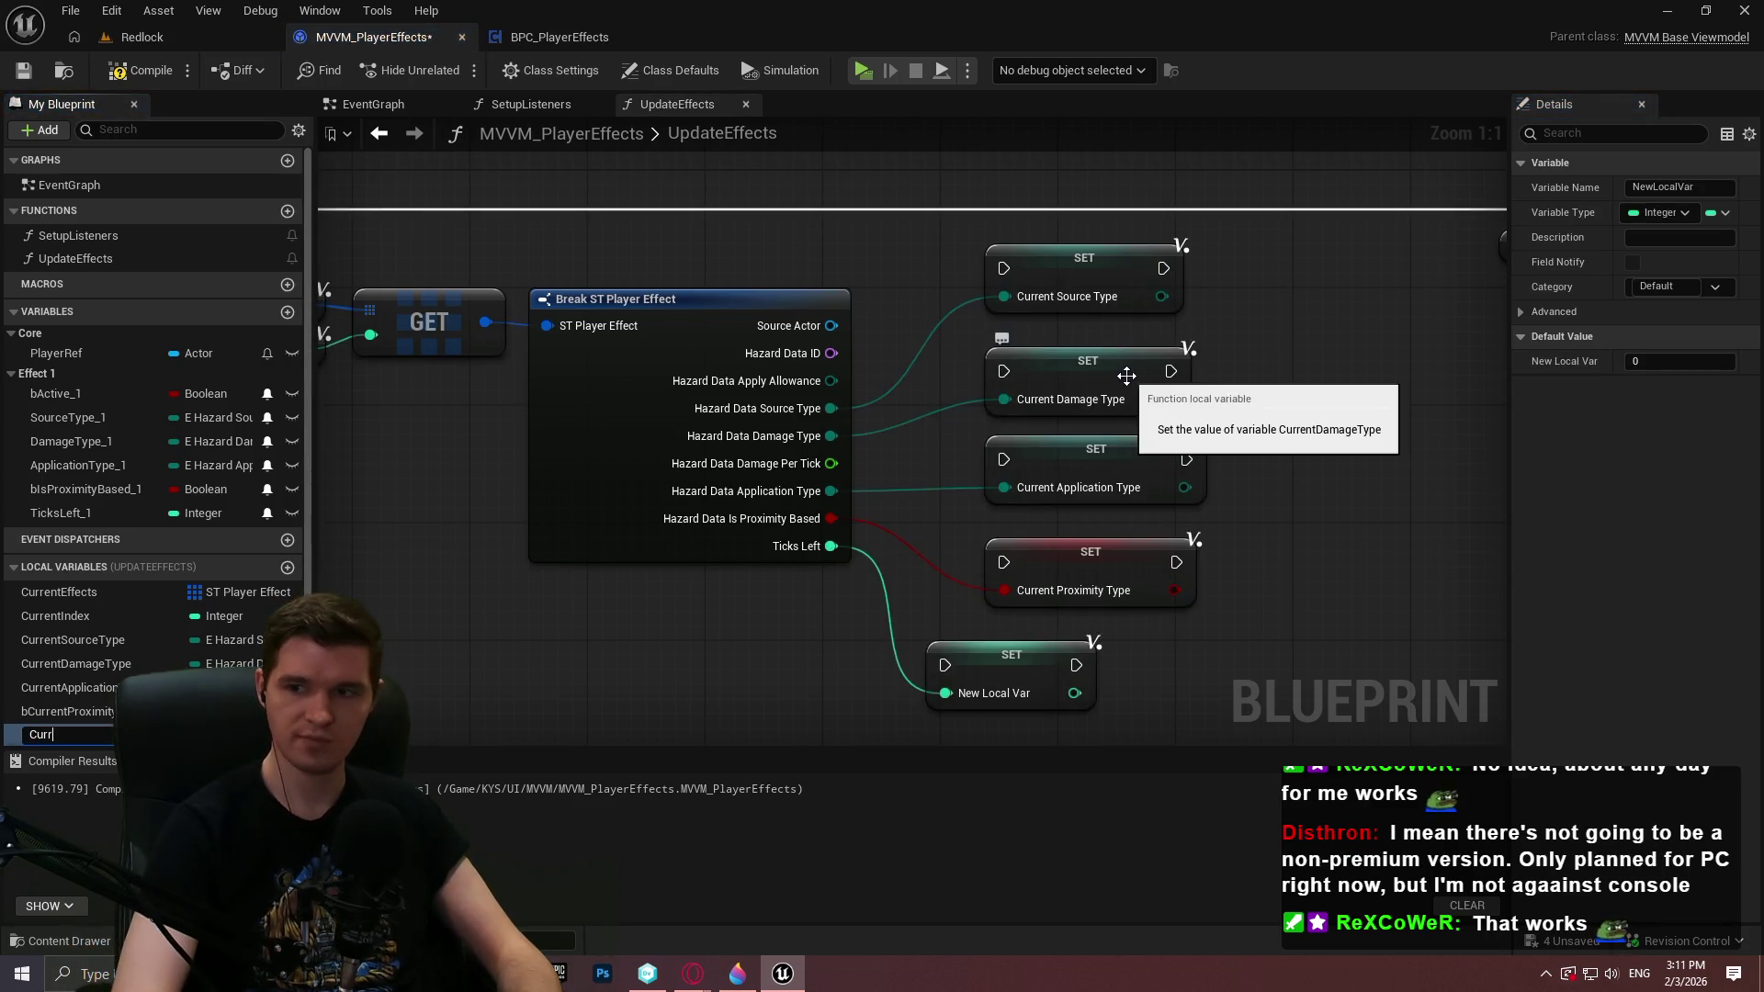
pyautogui.write('entTicksLeft')
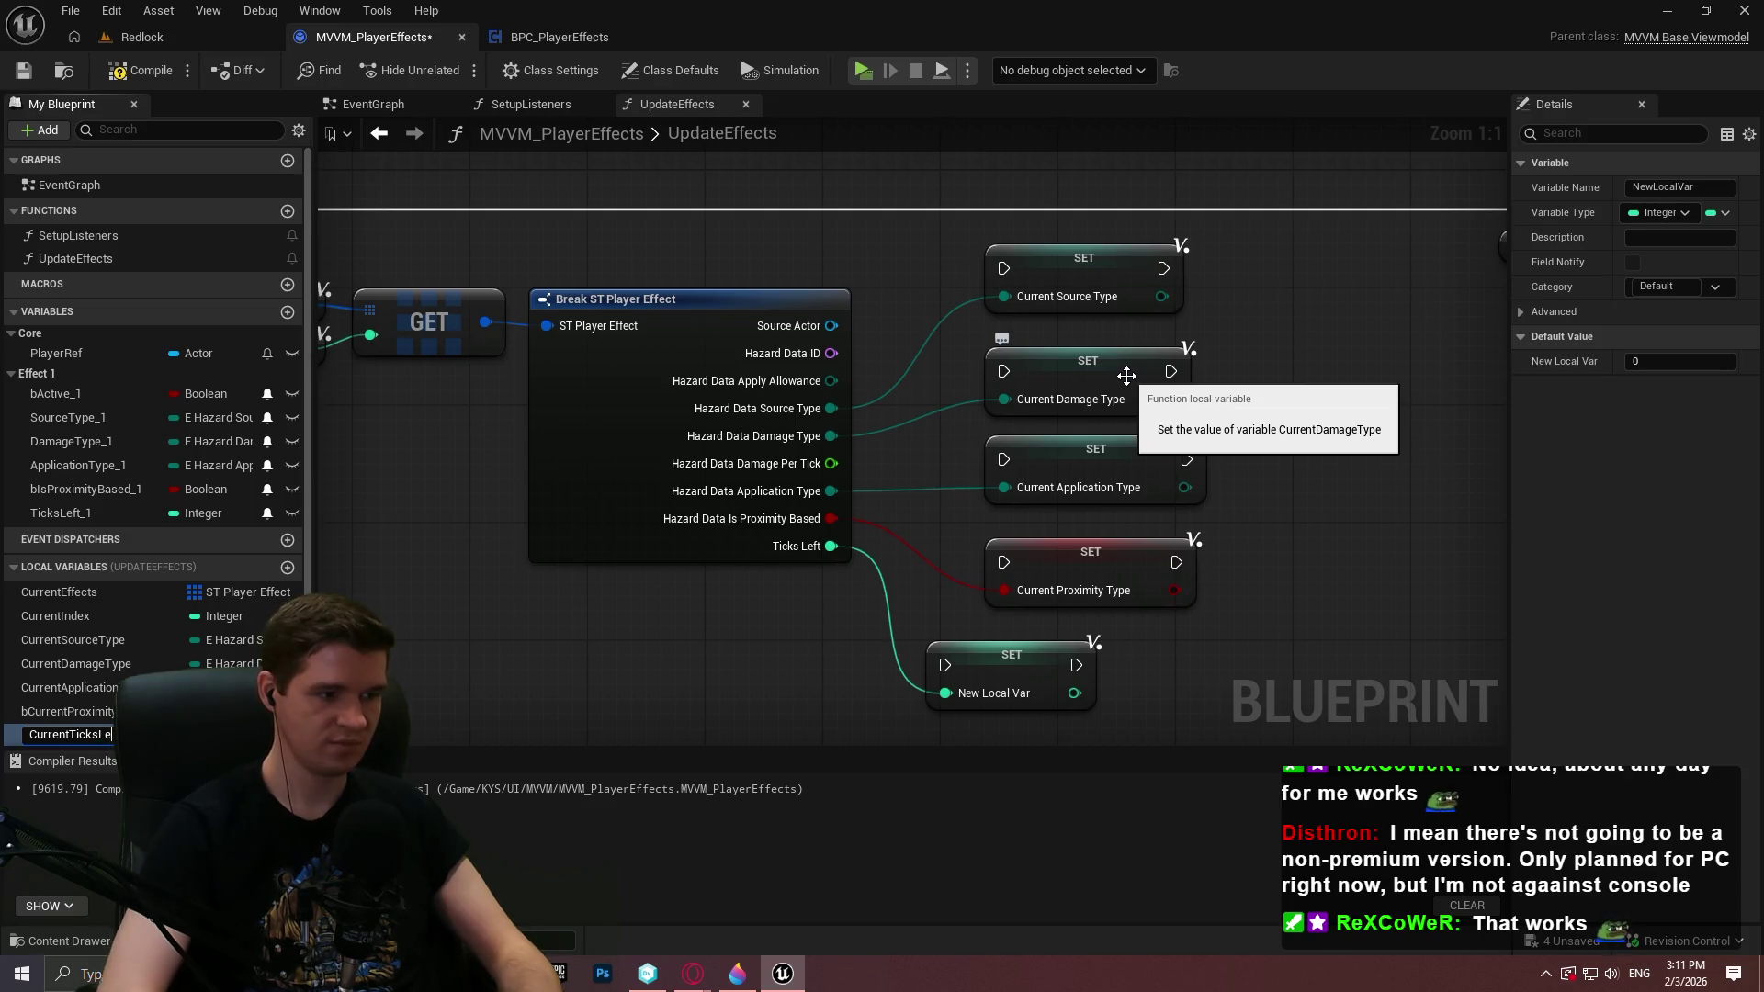
pyautogui.press('Return')
pyautogui.scroll(-2, 1043, 275)
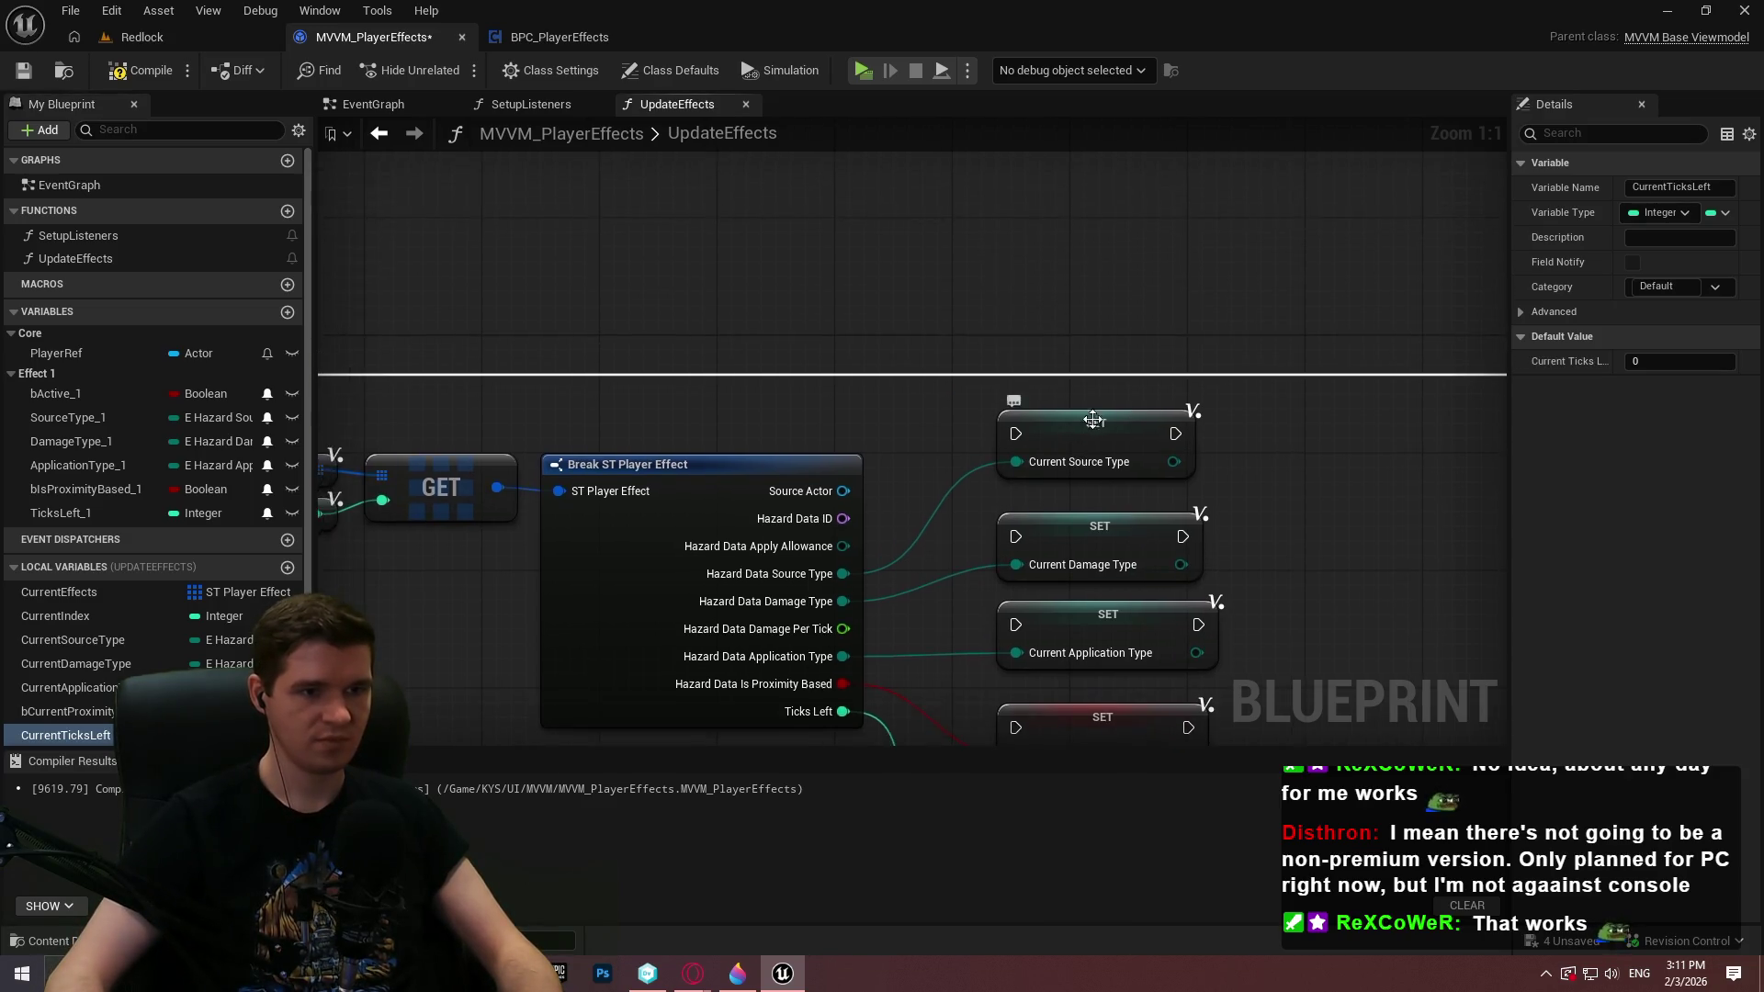
# Chain exec wires from SET Current Index through the five new SET nodes in order
pyautogui.moveTo(556, 282)
pyautogui.mouseDown()
pyautogui.moveTo(1194, 301)
pyautogui.moveTo(1119, 319)
pyautogui.mouseUp()
pyautogui.moveTo(1239, 320); pyautogui.dragTo(1121, 396)
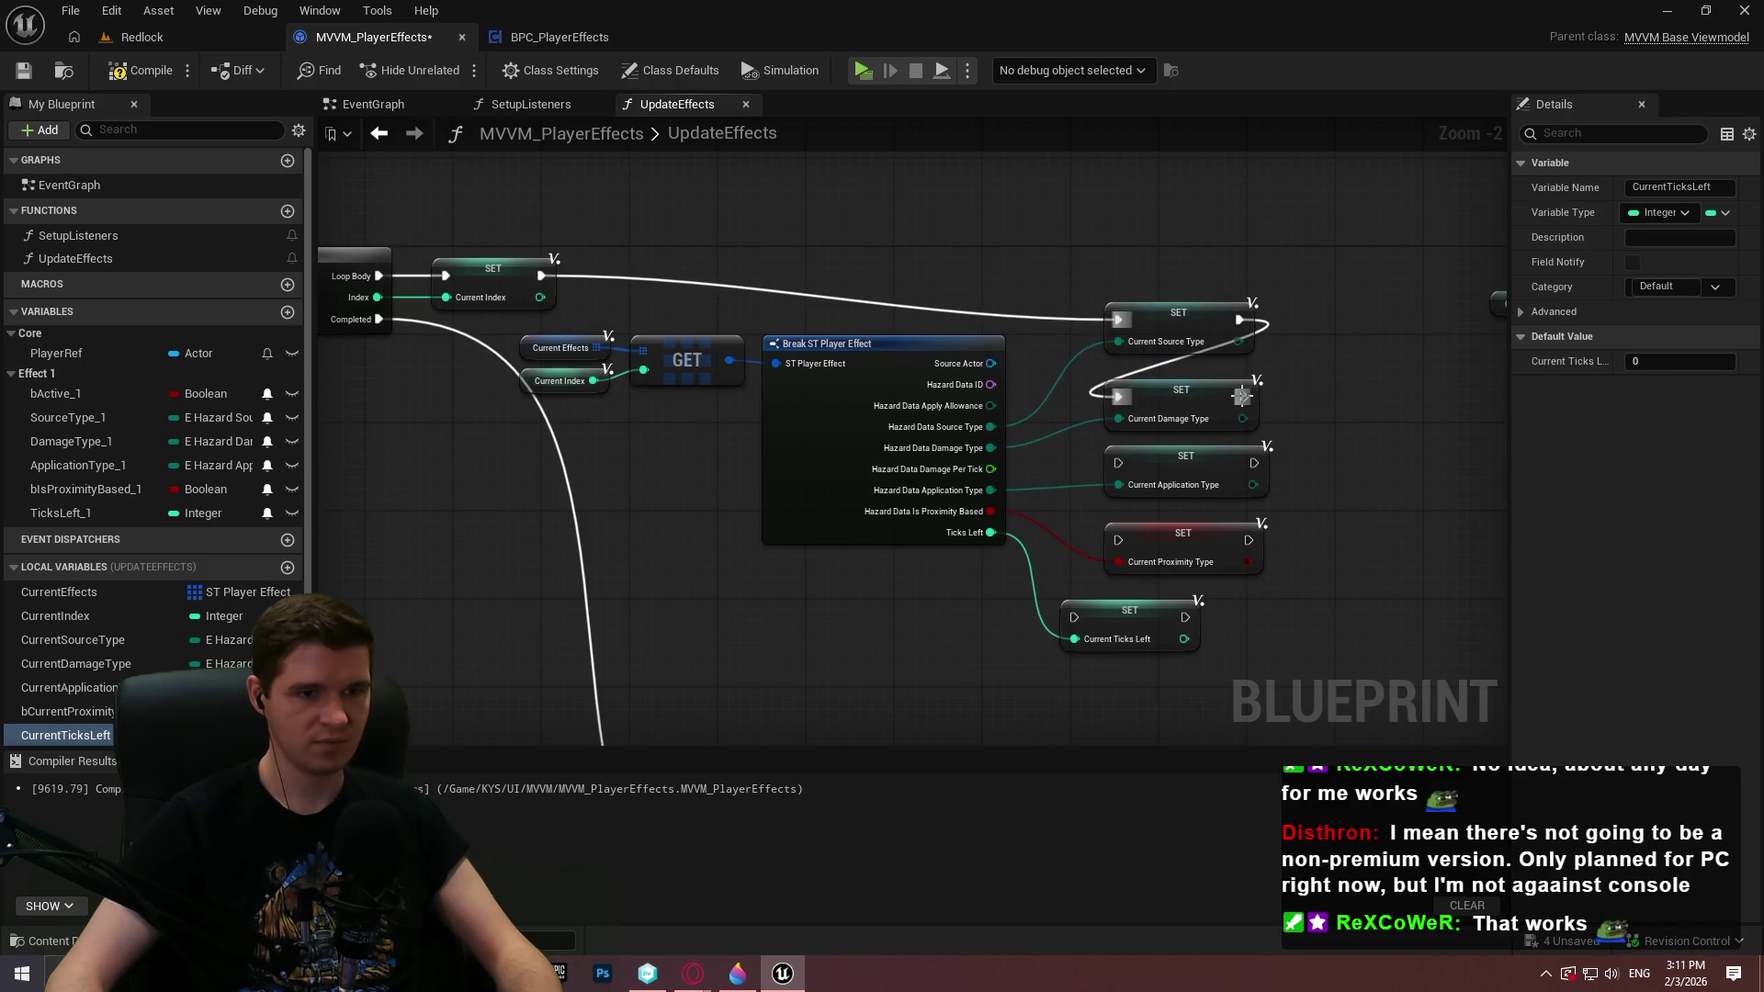
pyautogui.moveTo(1244, 397); pyautogui.dragTo(1119, 464)
pyautogui.moveTo(1254, 464); pyautogui.dragTo(1119, 541)
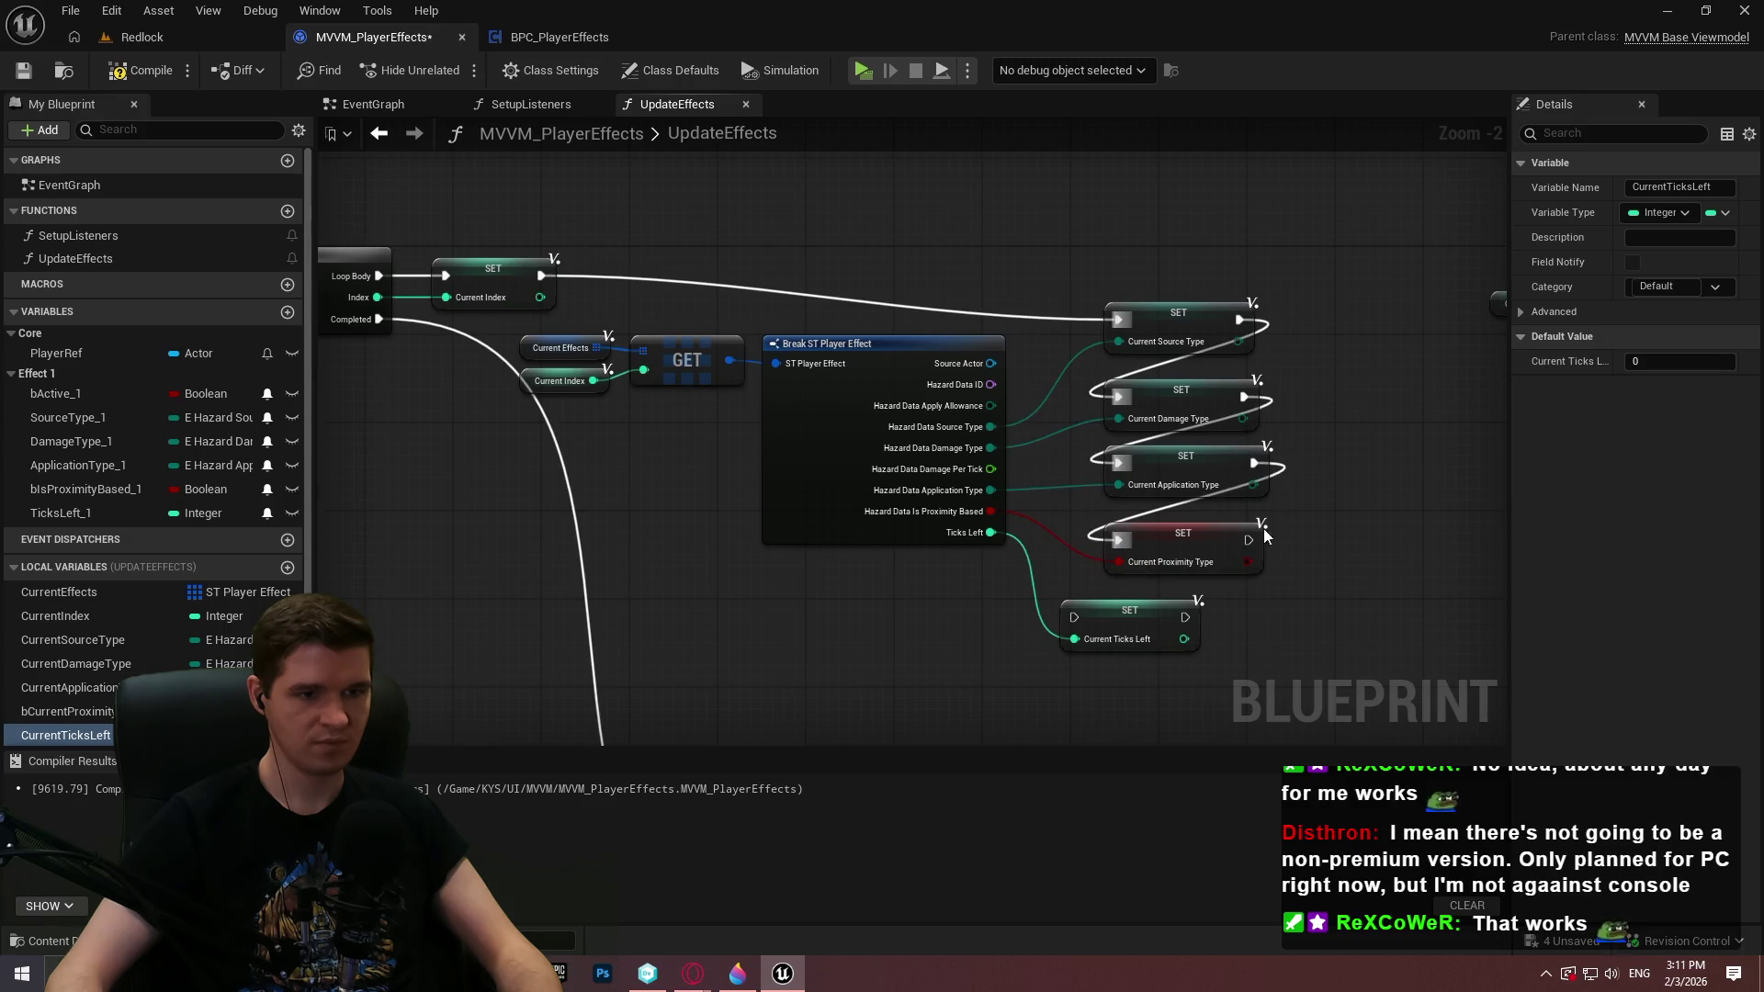
pyautogui.moveTo(1249, 540); pyautogui.dragTo(1077, 620)
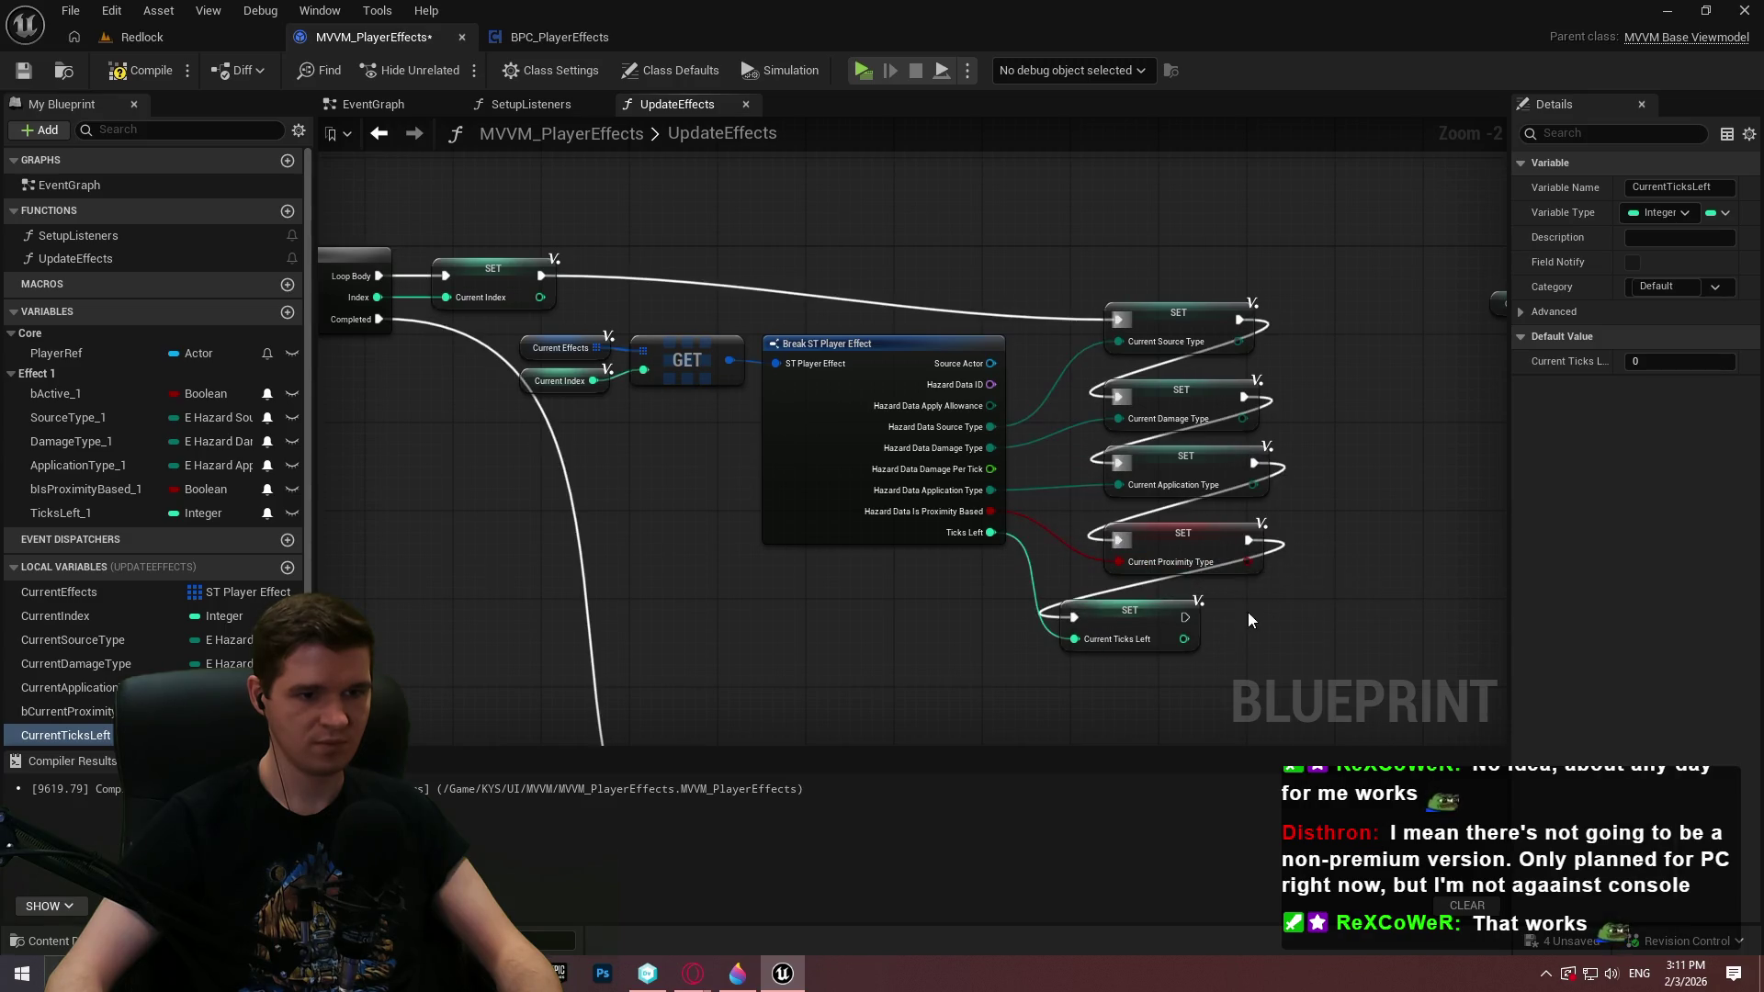
# Arrange the five SET nodes into one row and select them all
pyautogui.moveTo(1369, 532); pyautogui.dragTo(1149, 606)
pyautogui.moveTo(1190, 542)
pyautogui.mouseDown()
pyautogui.moveTo(1387, 459)
pyautogui.moveTo(871, 503)
pyautogui.moveTo(864, 528)
pyautogui.moveTo(784, 575)
pyautogui.moveTo(1039, 398)
pyautogui.mouseUp()
pyautogui.moveTo(1350, 432)
pyautogui.mouseDown()
pyautogui.moveTo(814, 390)
pyautogui.moveTo(1066, 320)
pyautogui.moveTo(991, 334)
pyautogui.mouseUp()
pyautogui.moveTo(1336, 428)
pyautogui.mouseDown()
pyautogui.moveTo(875, 327)
pyautogui.moveTo(1012, 250)
pyautogui.mouseUp()
pyautogui.moveTo(1406, 381); pyautogui.dragTo(708, 267)
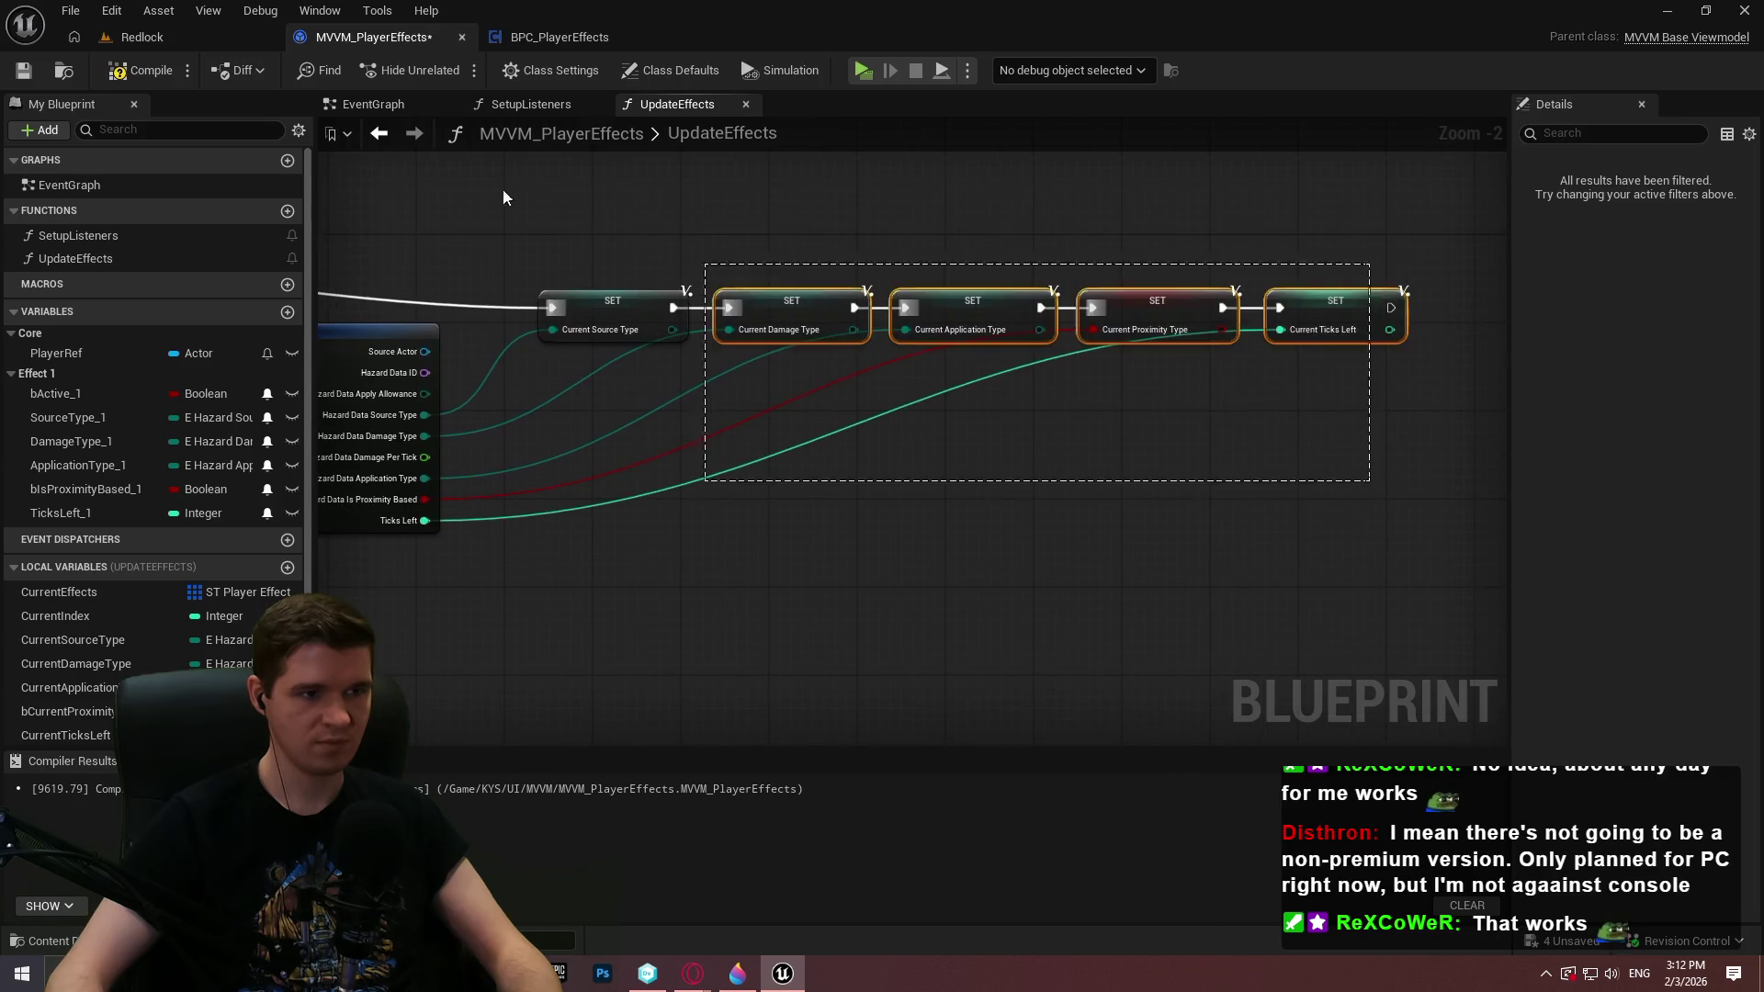
pyautogui.moveTo(867, 419)
pyautogui.mouseDown()
pyautogui.moveTo(737, 324)
pyautogui.moveTo(770, 340)
pyautogui.mouseUp()
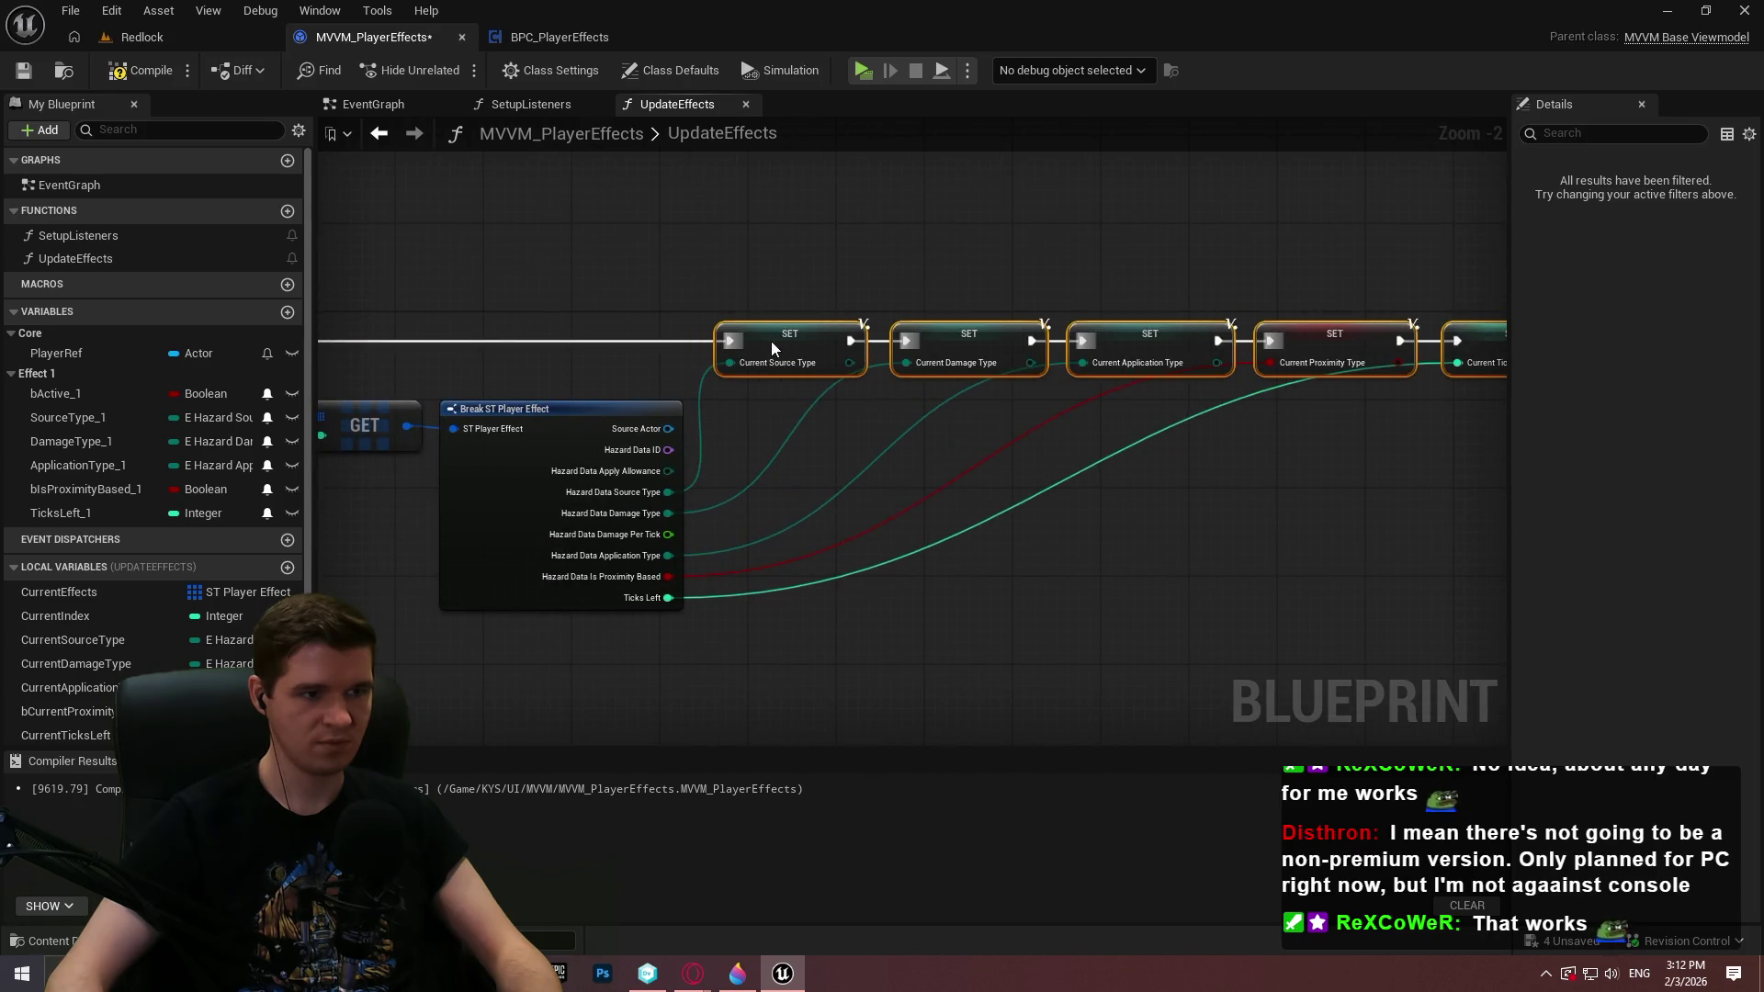
pyautogui.scroll(2, 811, 428)
pyautogui.click(811, 428)
pyautogui.scroll(-2, 609, 373)
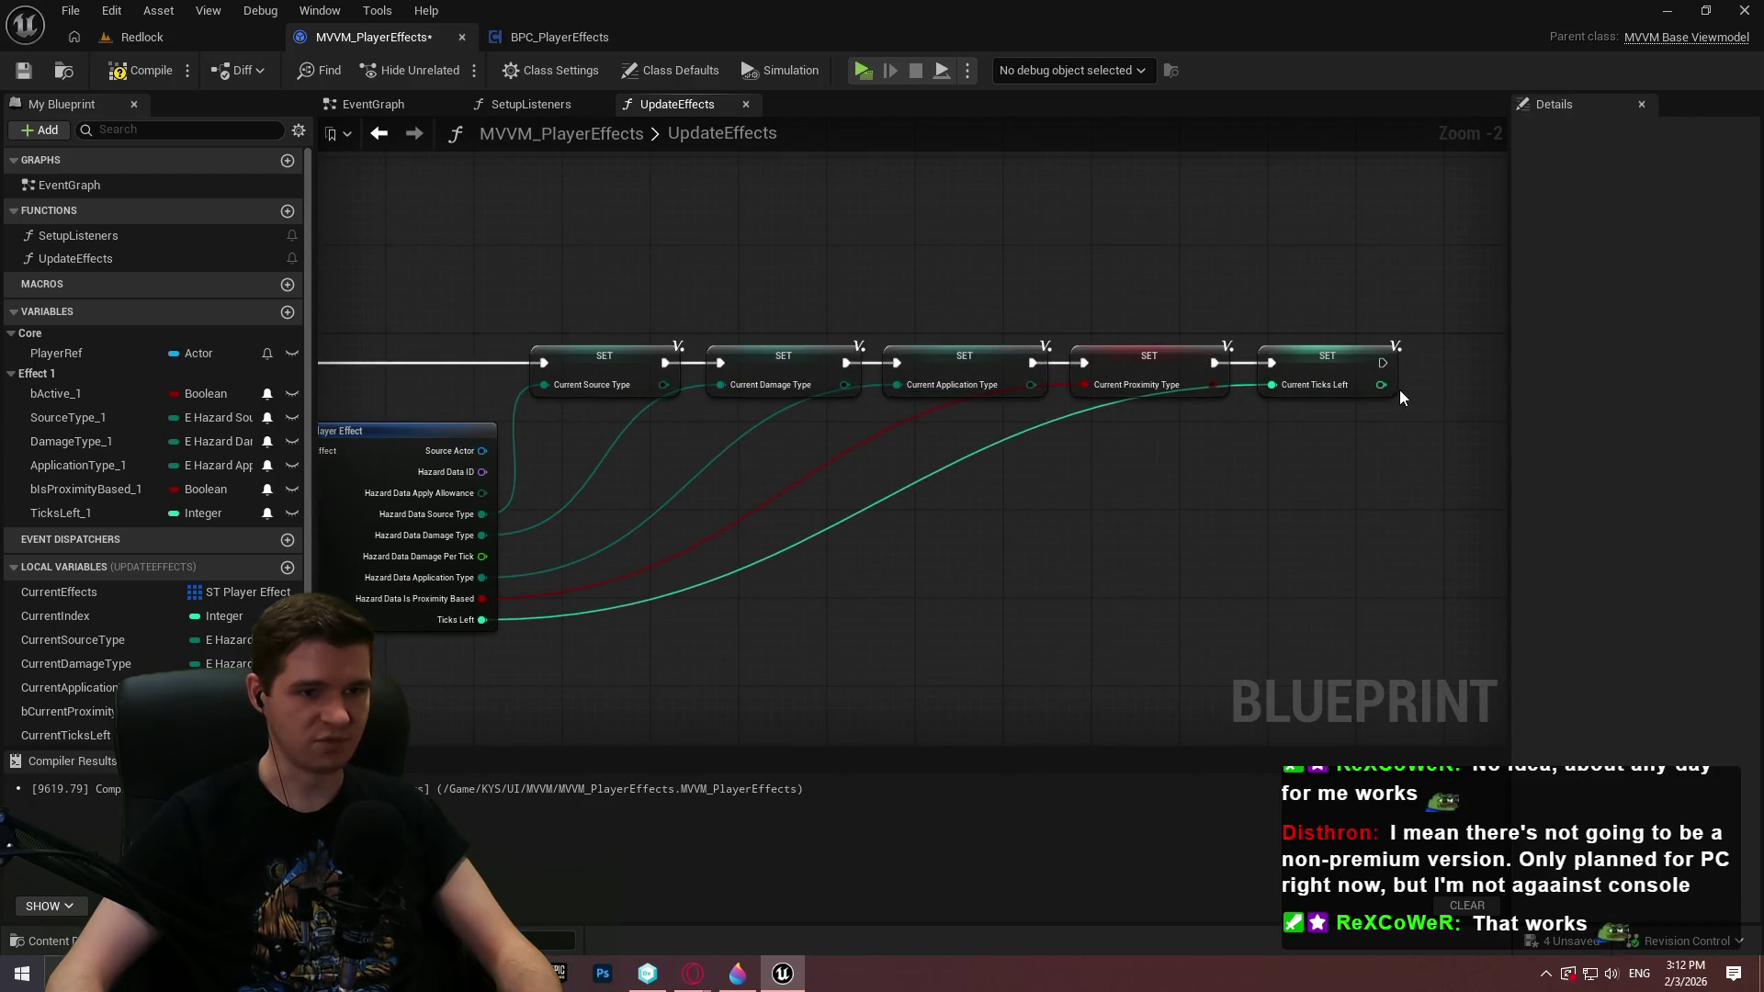
pyautogui.moveTo(1415, 482)
pyautogui.mouseDown()
pyautogui.moveTo(1036, 334)
pyautogui.moveTo(591, 374)
pyautogui.mouseUp()
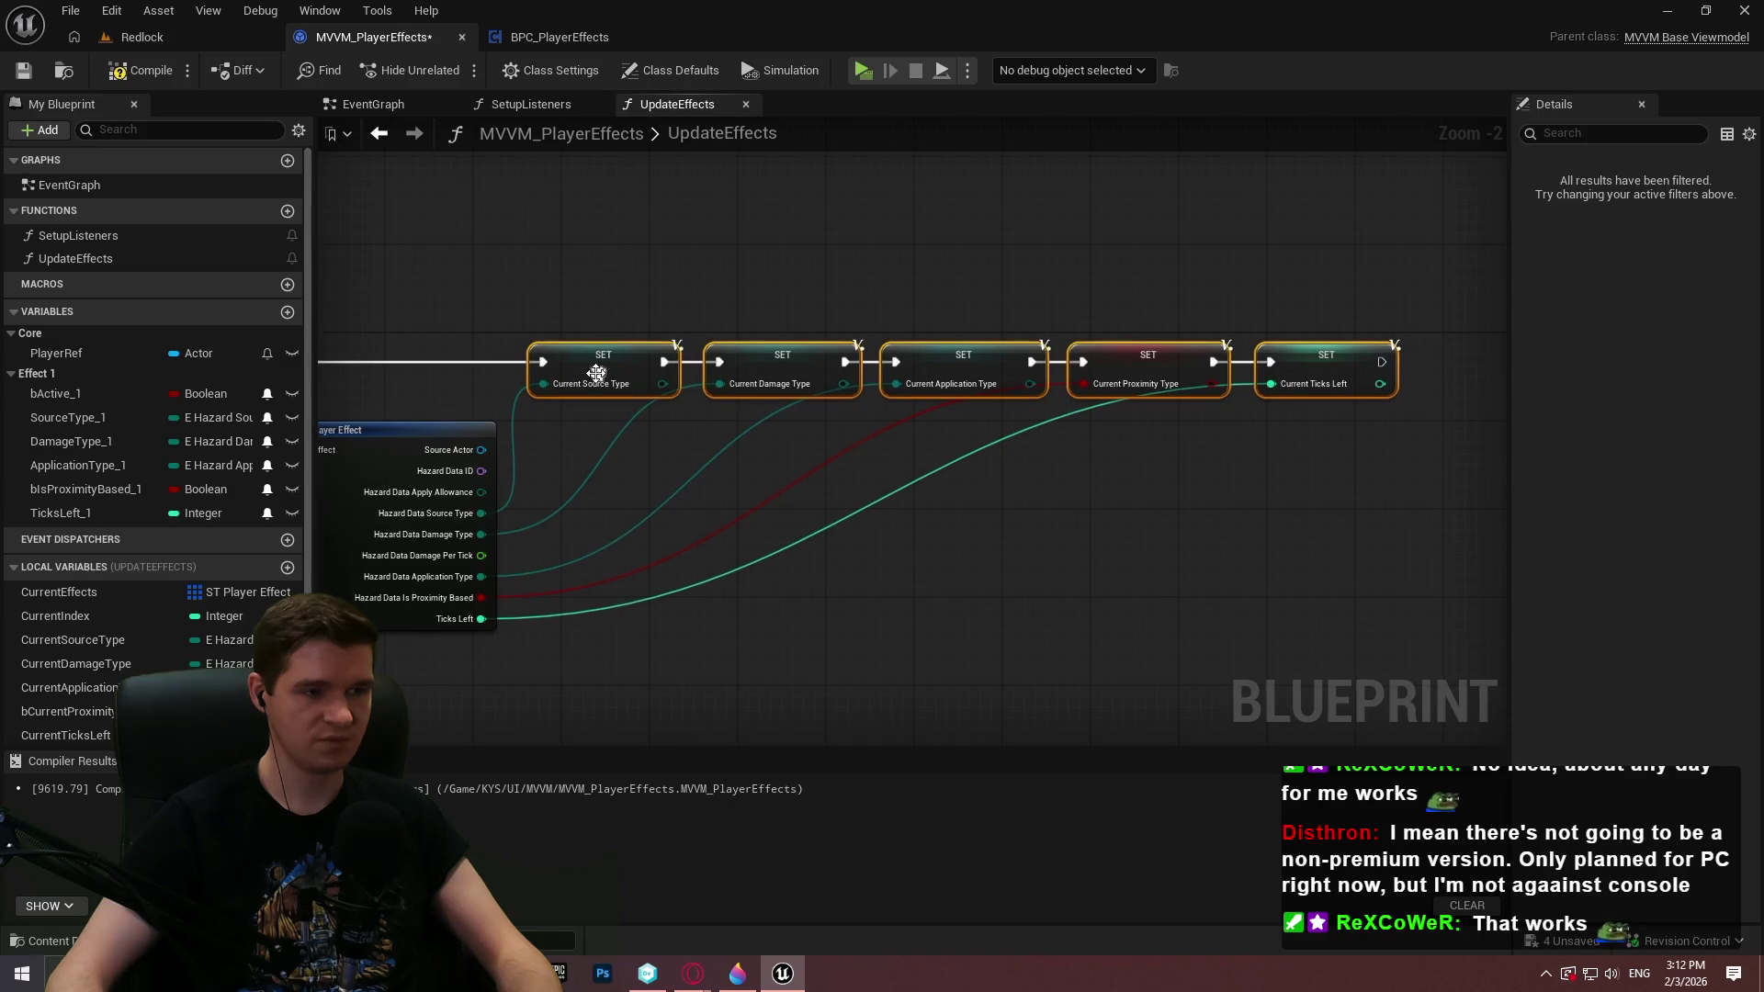
# Collapse the five SET nodes into a node named SetLocalVars
pyautogui.rightClick(591, 377)
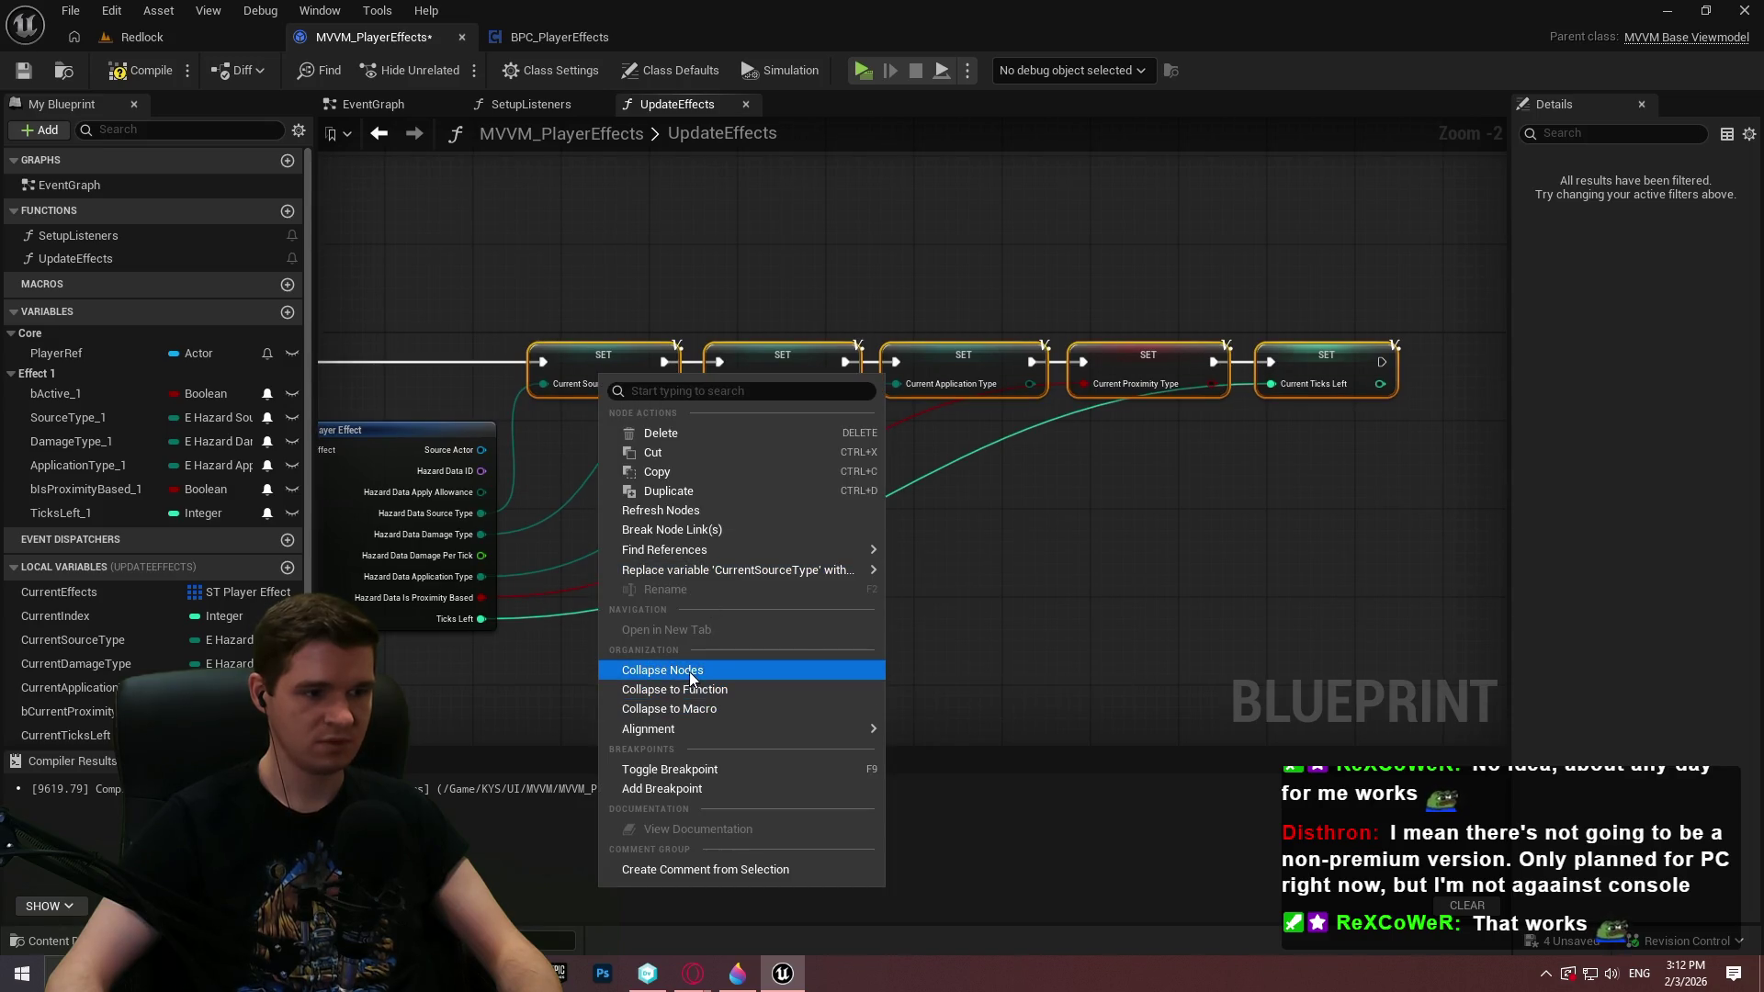
pyautogui.click(689, 671)
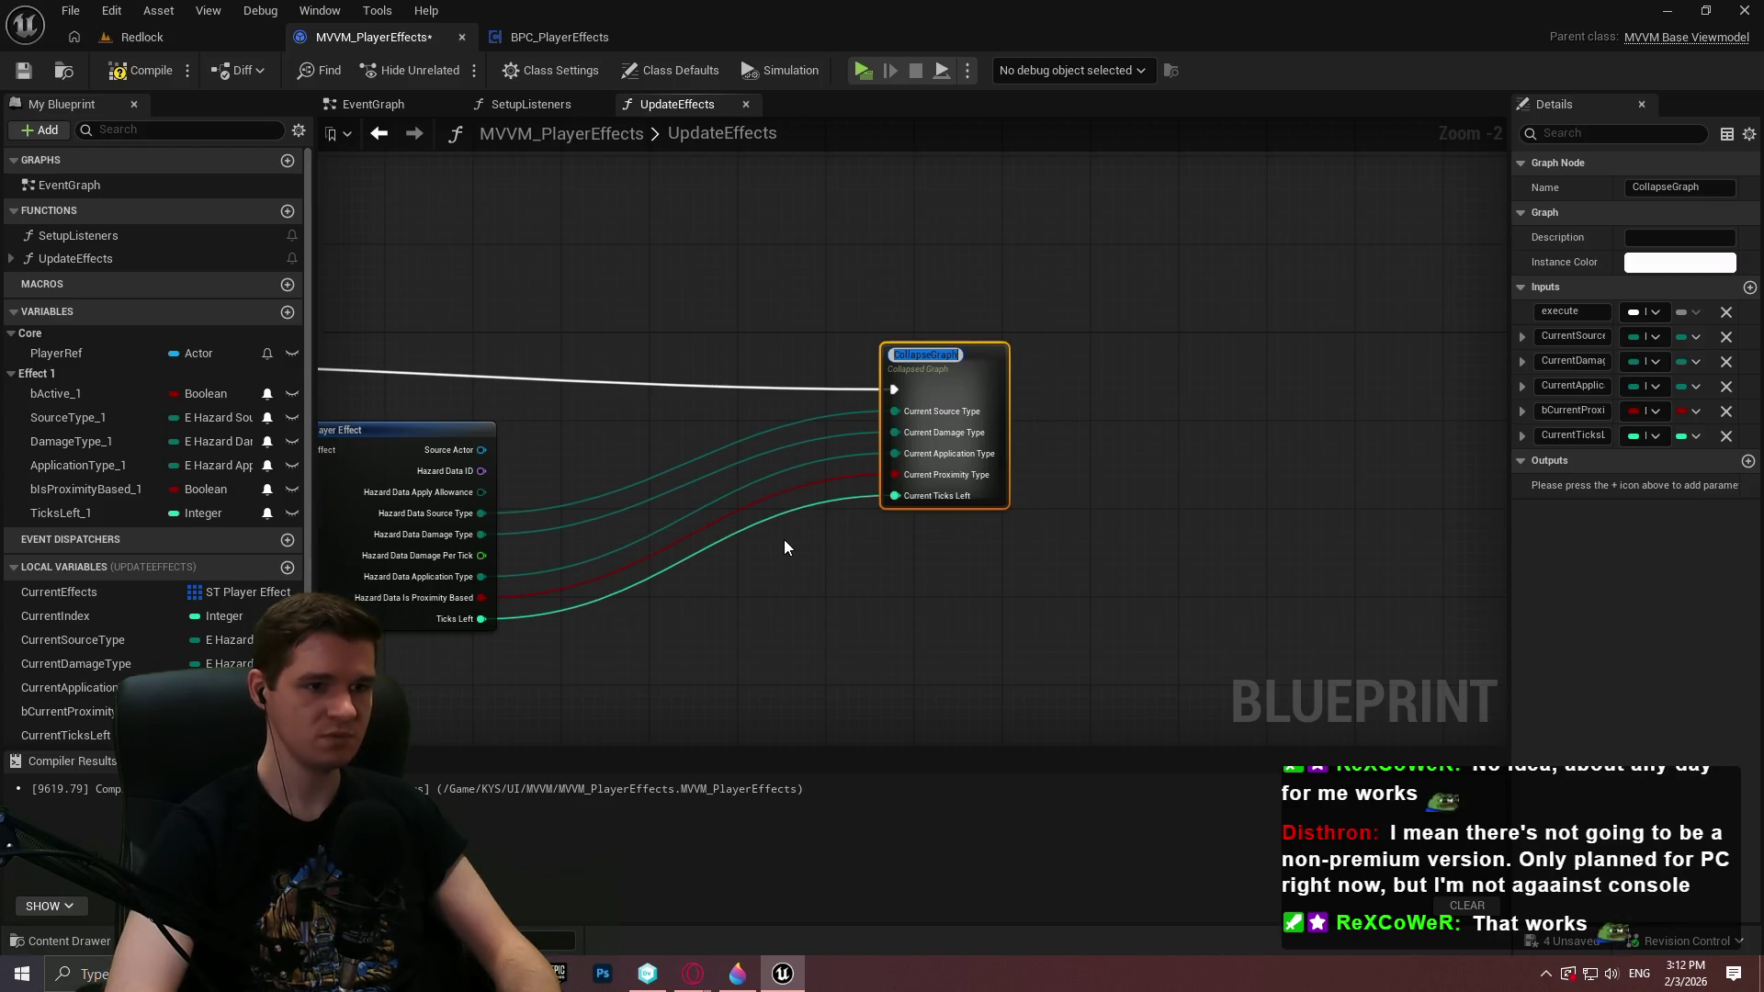
pyautogui.write('SetLocalVars')
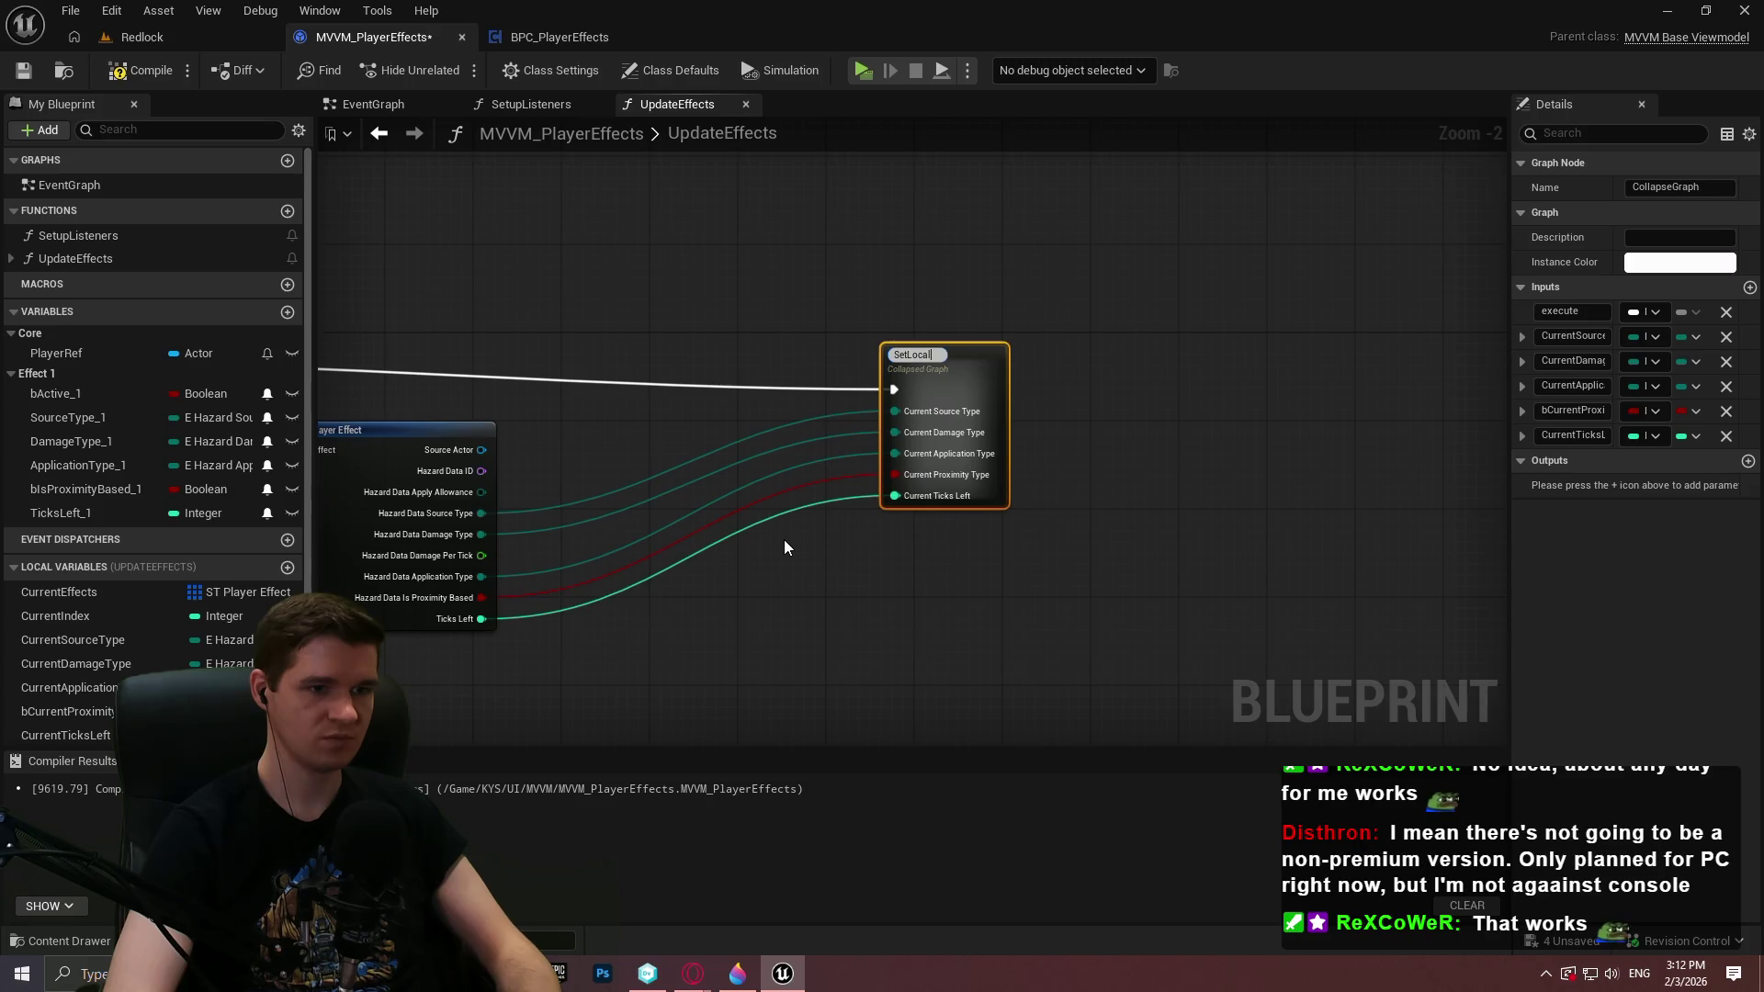
pyautogui.press('Return')
# Position SetLocalVars beside Break ST Player Effect and tidy the GET and Break nodes
pyautogui.moveTo(790, 406); pyautogui.dragTo(1036, 400)
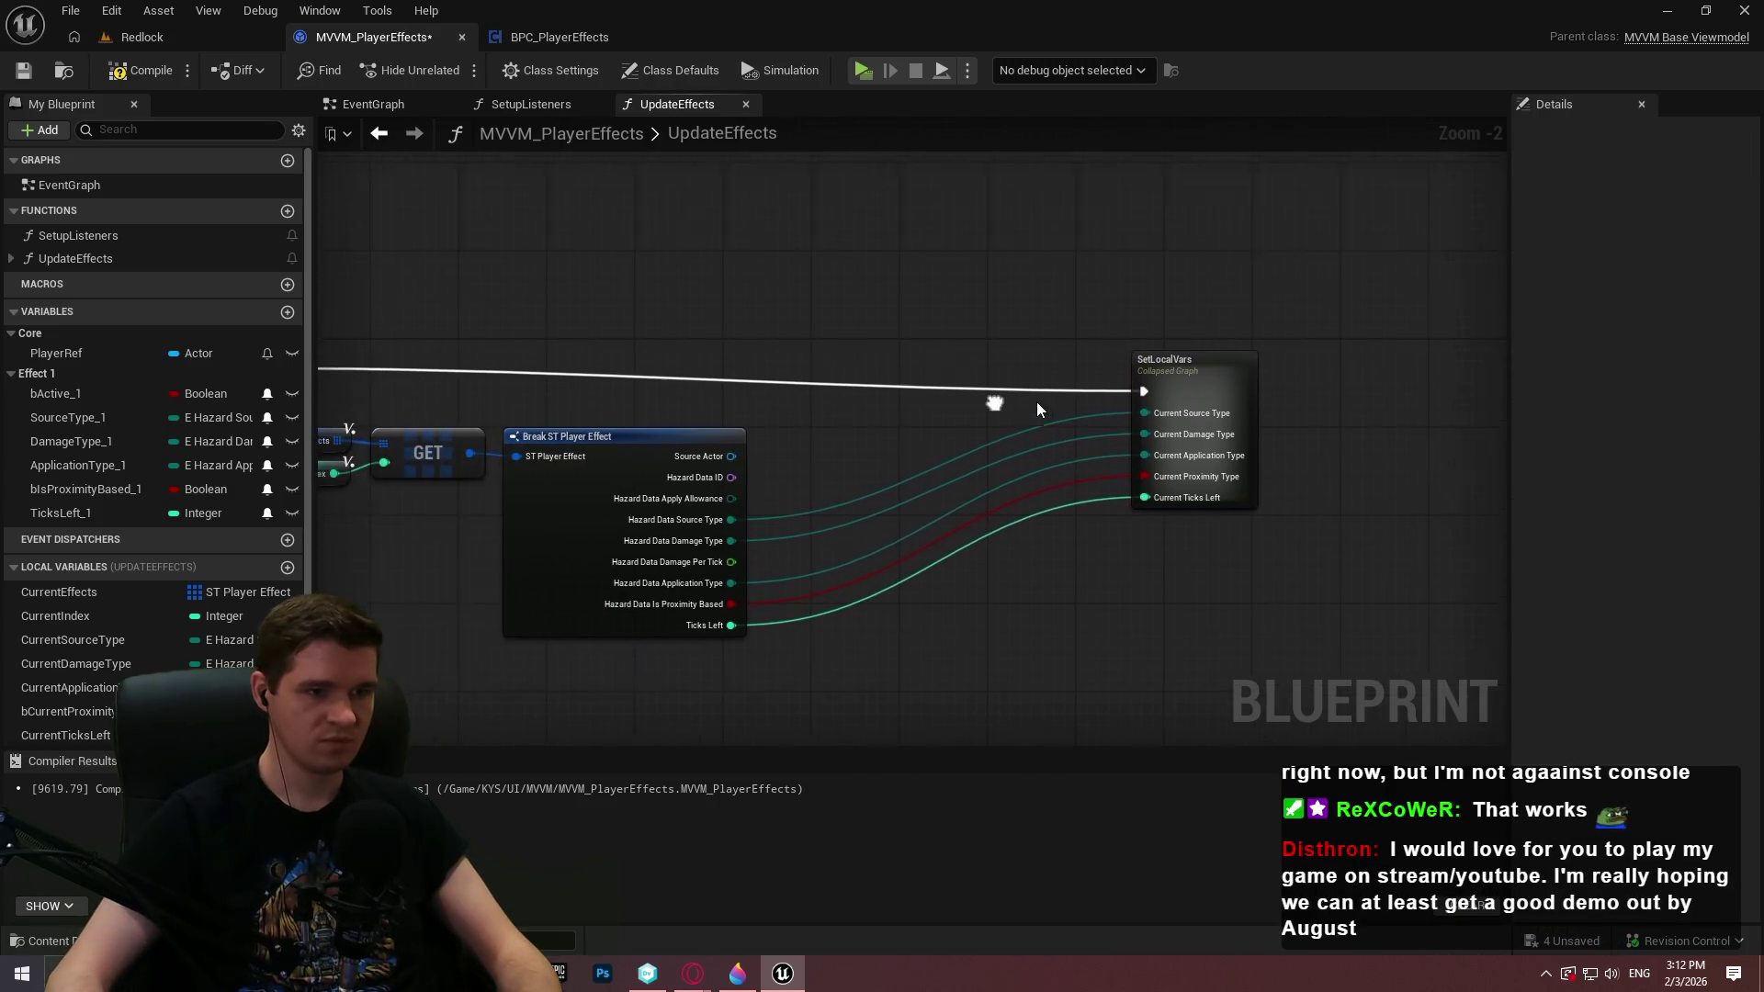
pyautogui.moveTo(1171, 362)
pyautogui.mouseDown()
pyautogui.moveTo(852, 351)
pyautogui.moveTo(869, 347)
pyautogui.mouseUp()
pyautogui.click(1147, 456)
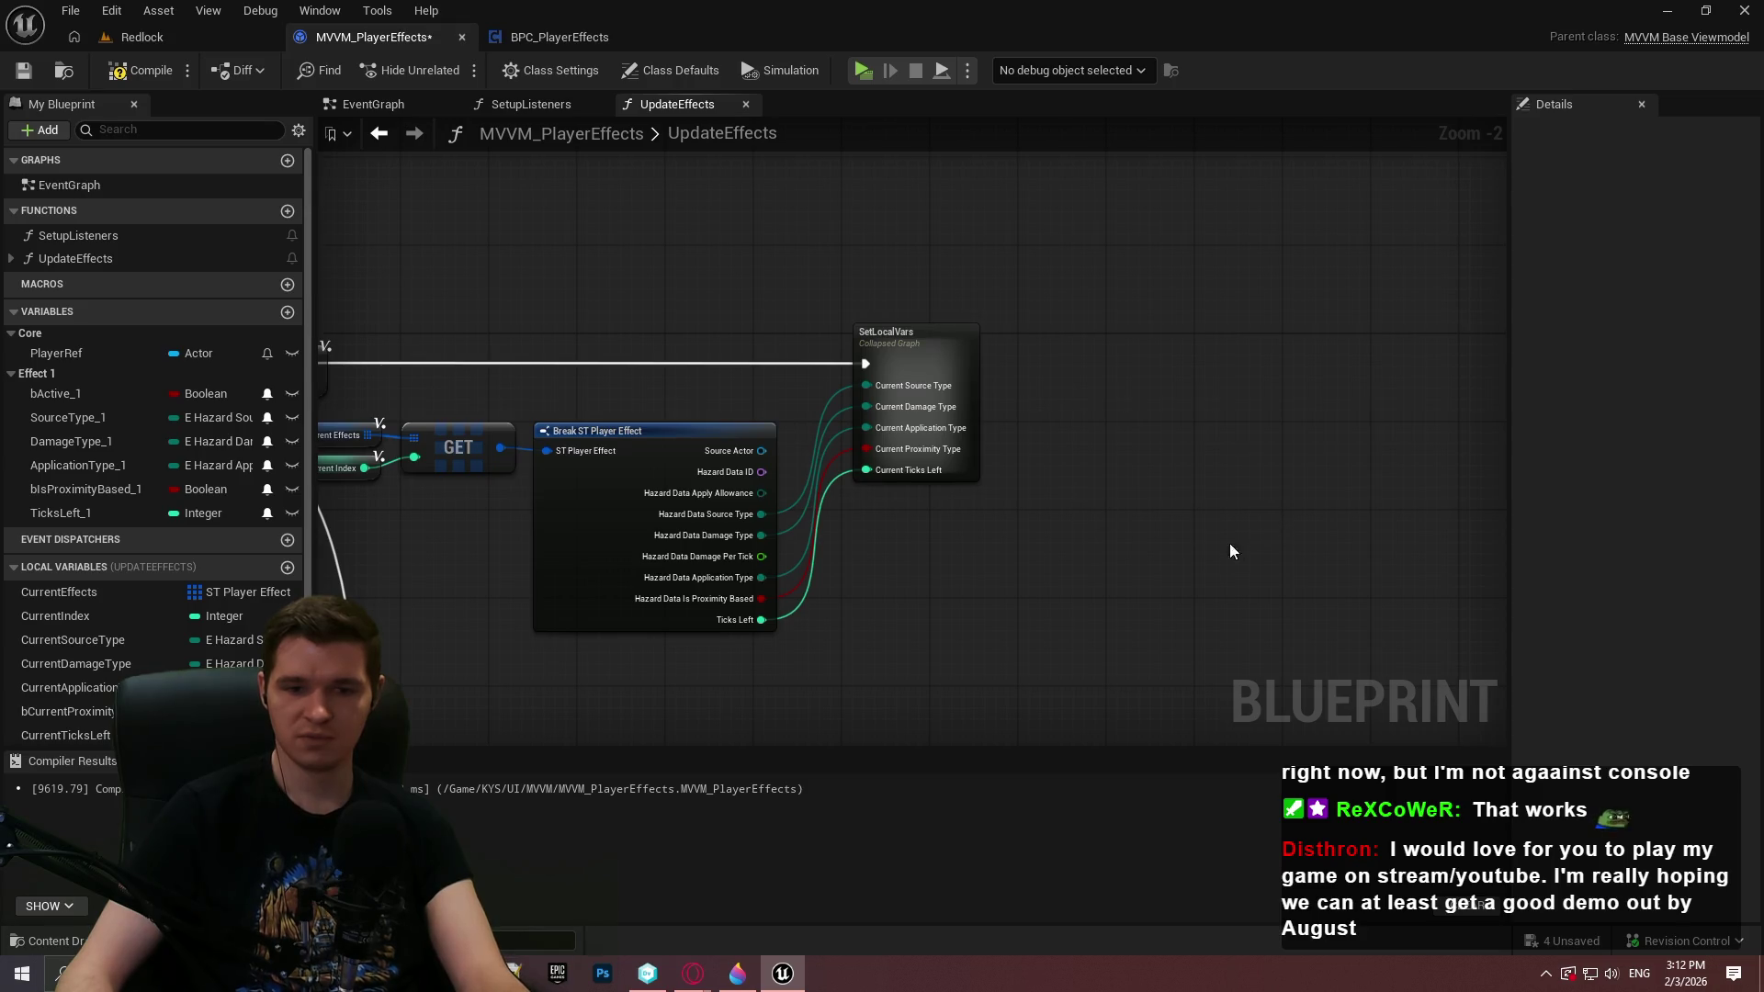
pyautogui.moveTo(962, 548); pyautogui.dragTo(1232, 545)
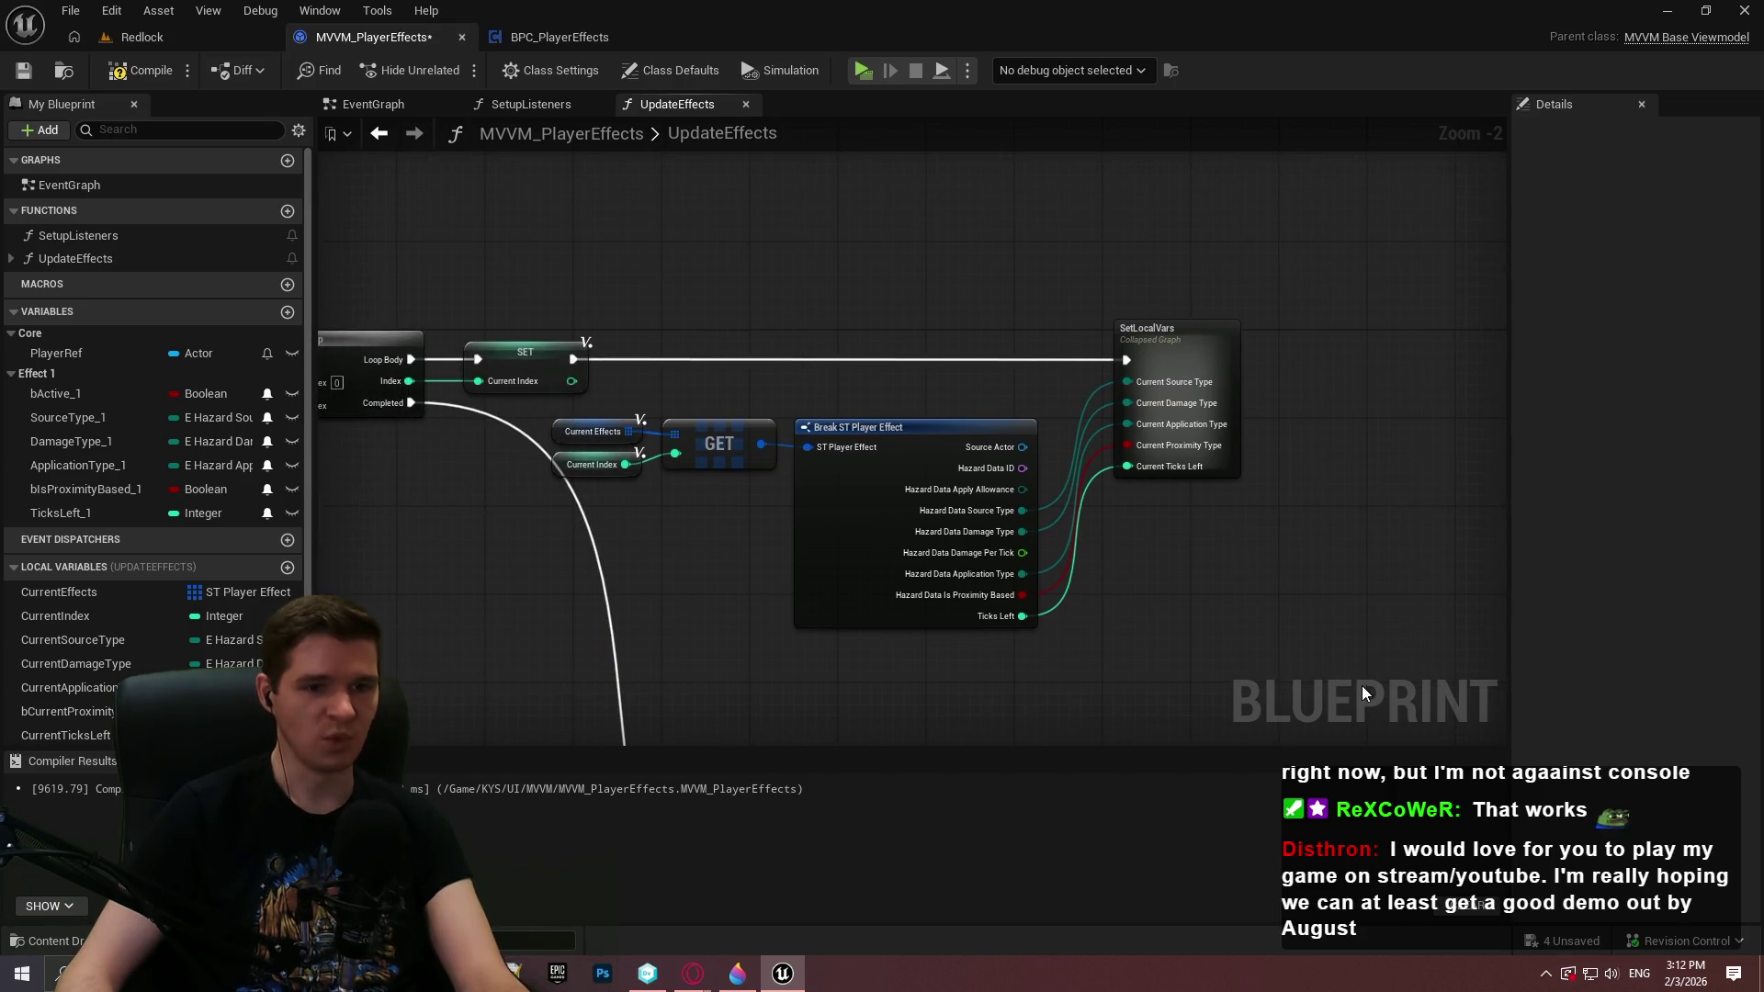
pyautogui.moveTo(1241, 652)
pyautogui.mouseDown()
pyautogui.moveTo(681, 524)
pyautogui.moveTo(571, 413)
pyautogui.moveTo(571, 313)
pyautogui.mouseUp()
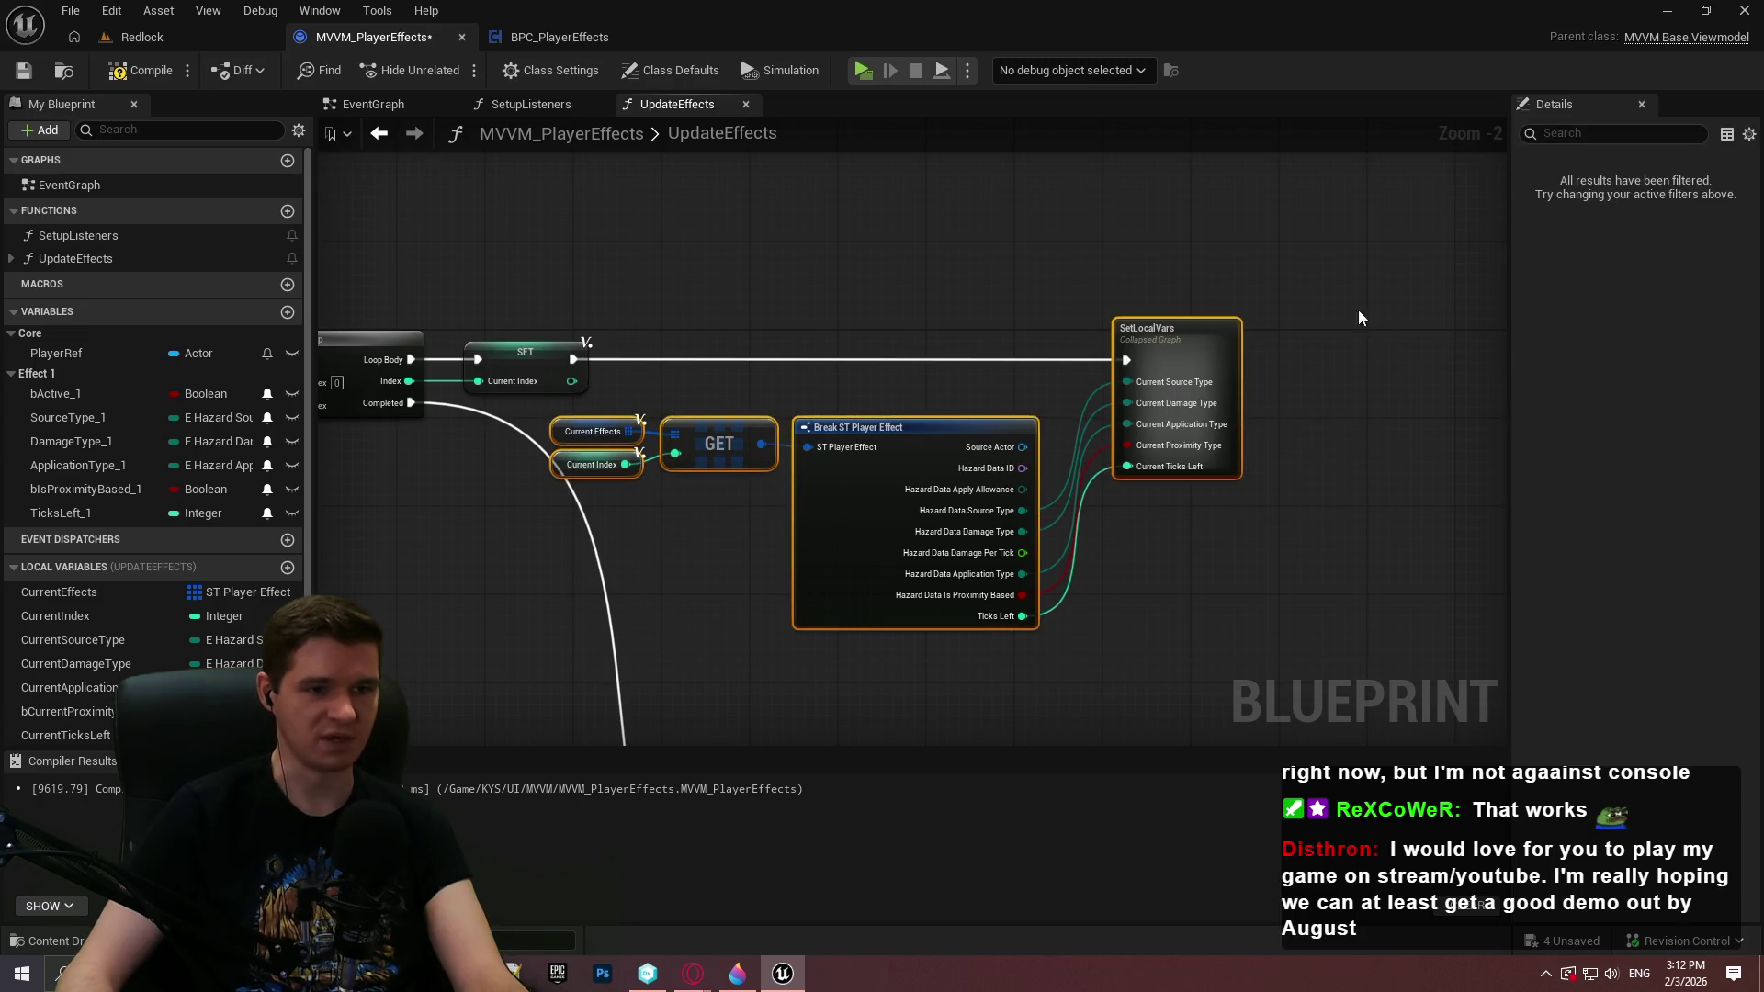
pyautogui.moveTo(1219, 329); pyautogui.dragTo(1280, 337)
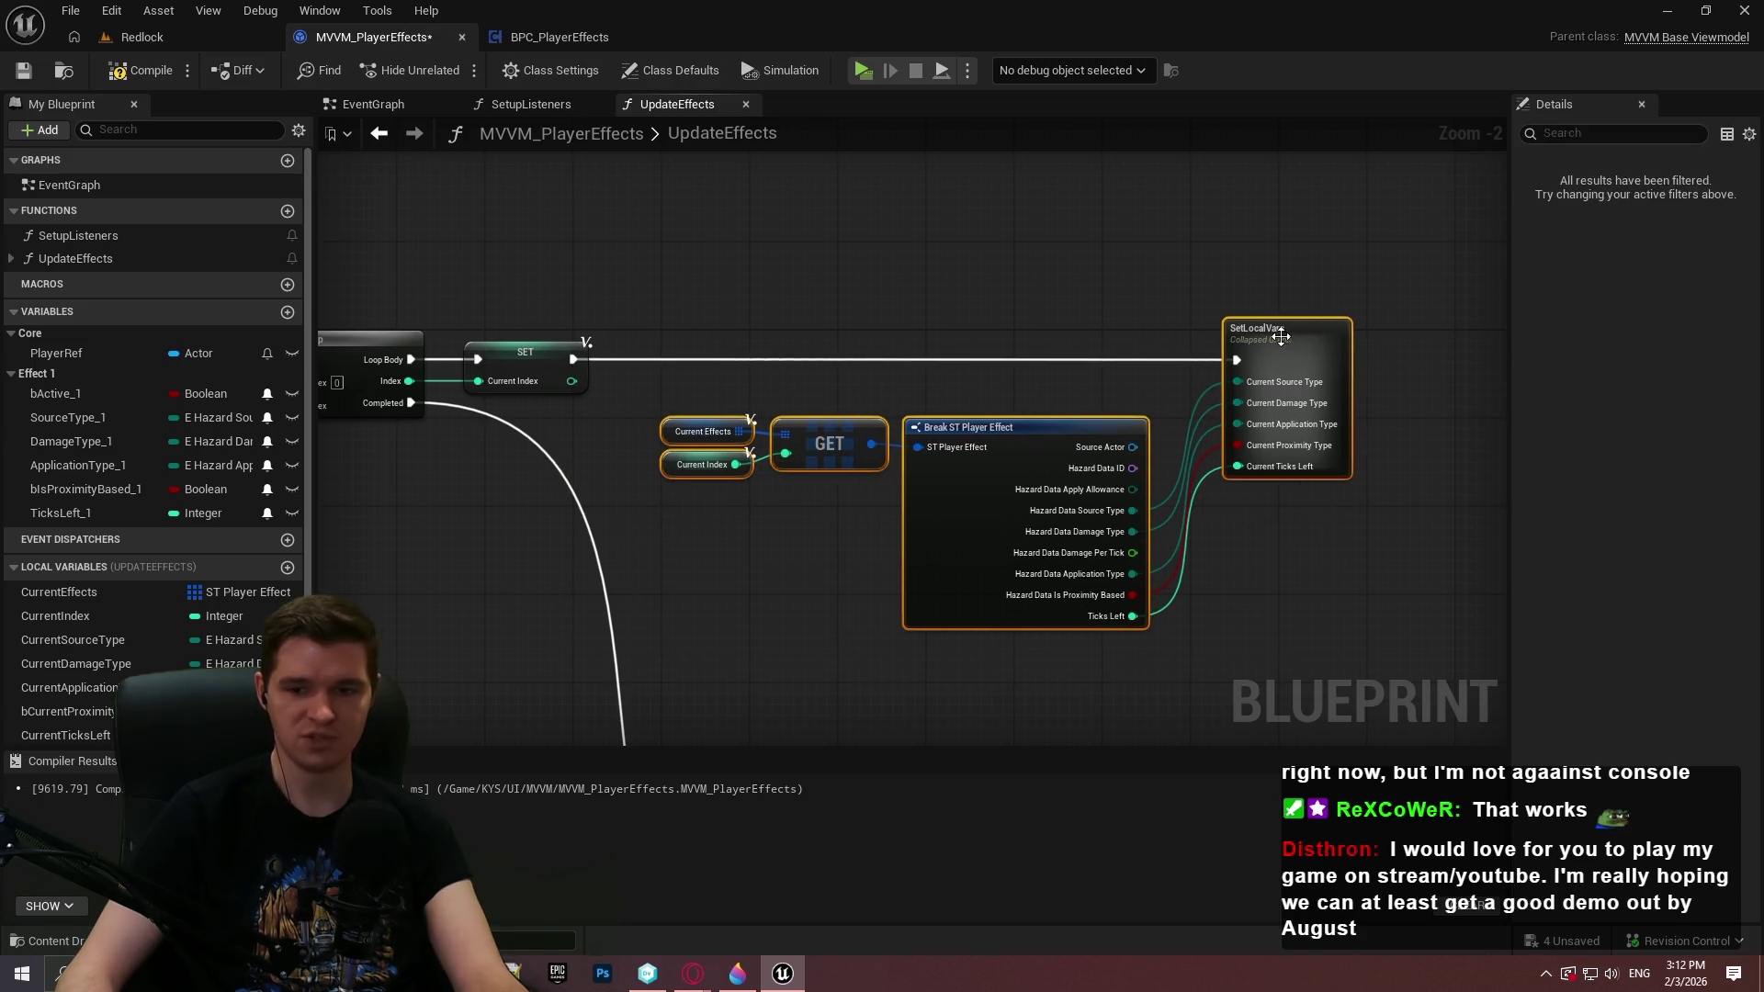
pyautogui.click(1413, 546)
pyautogui.moveTo(1382, 584); pyautogui.dragTo(1287, 618)
pyautogui.click(896, 520)
pyautogui.click(1423, 575)
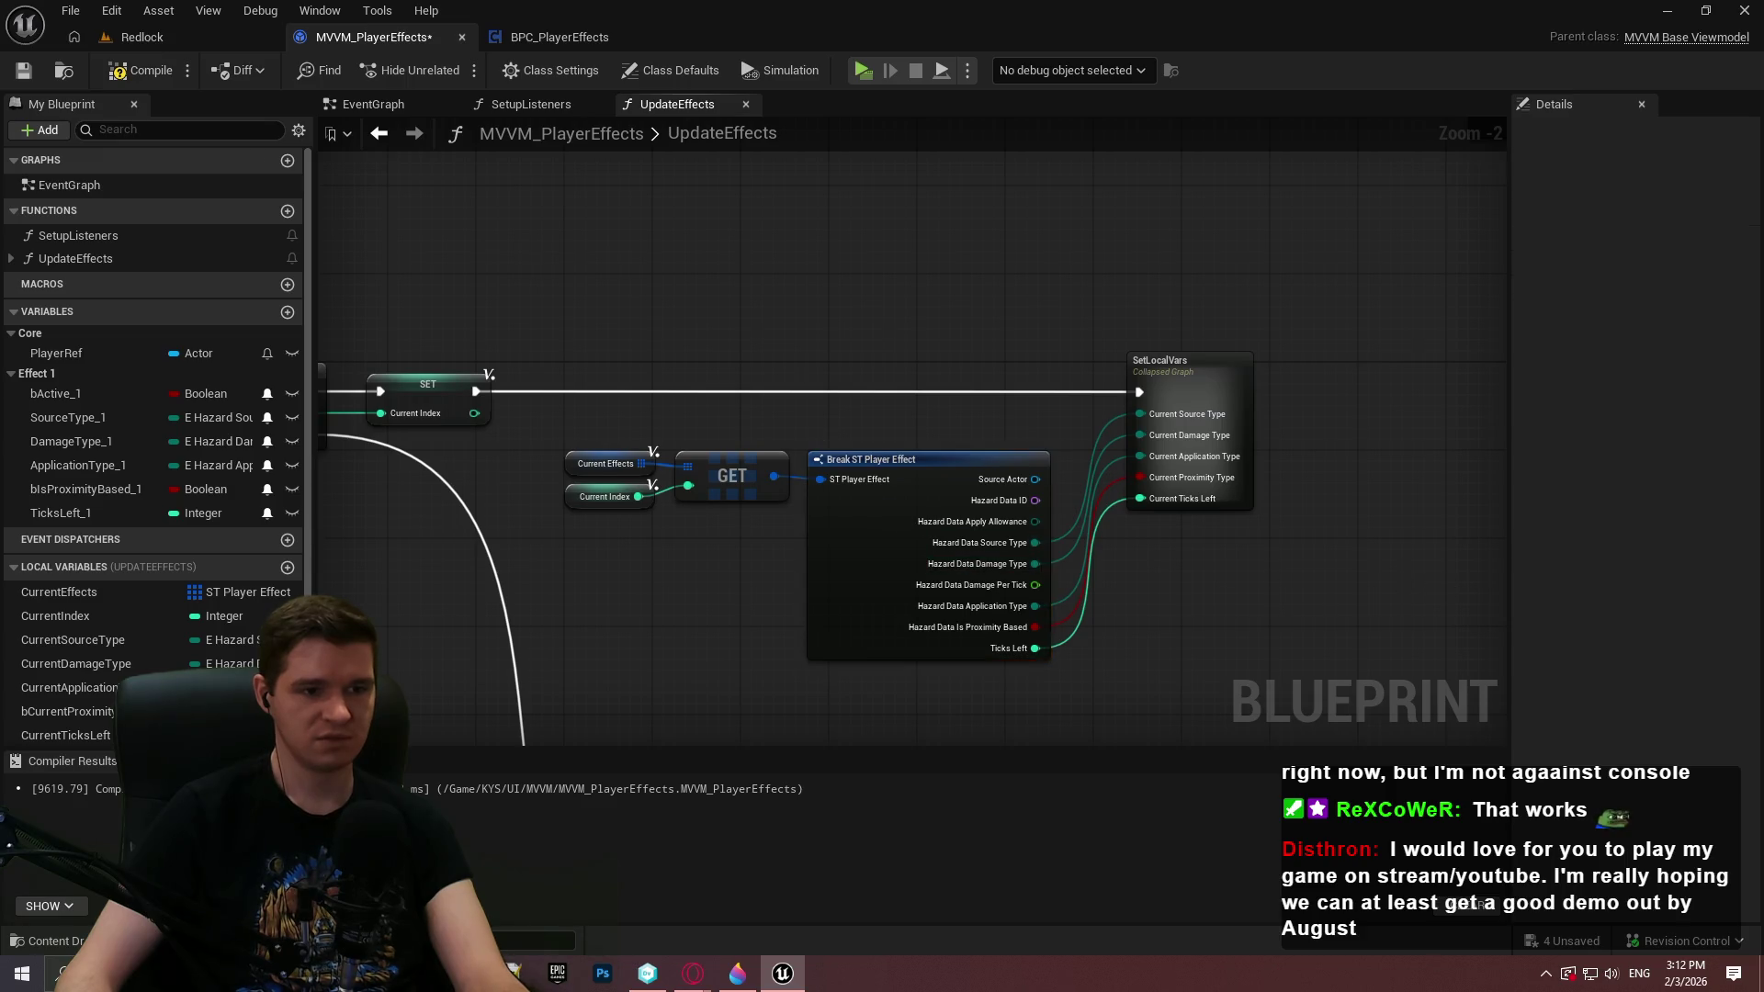
pyautogui.scroll(2, 1090, 548)
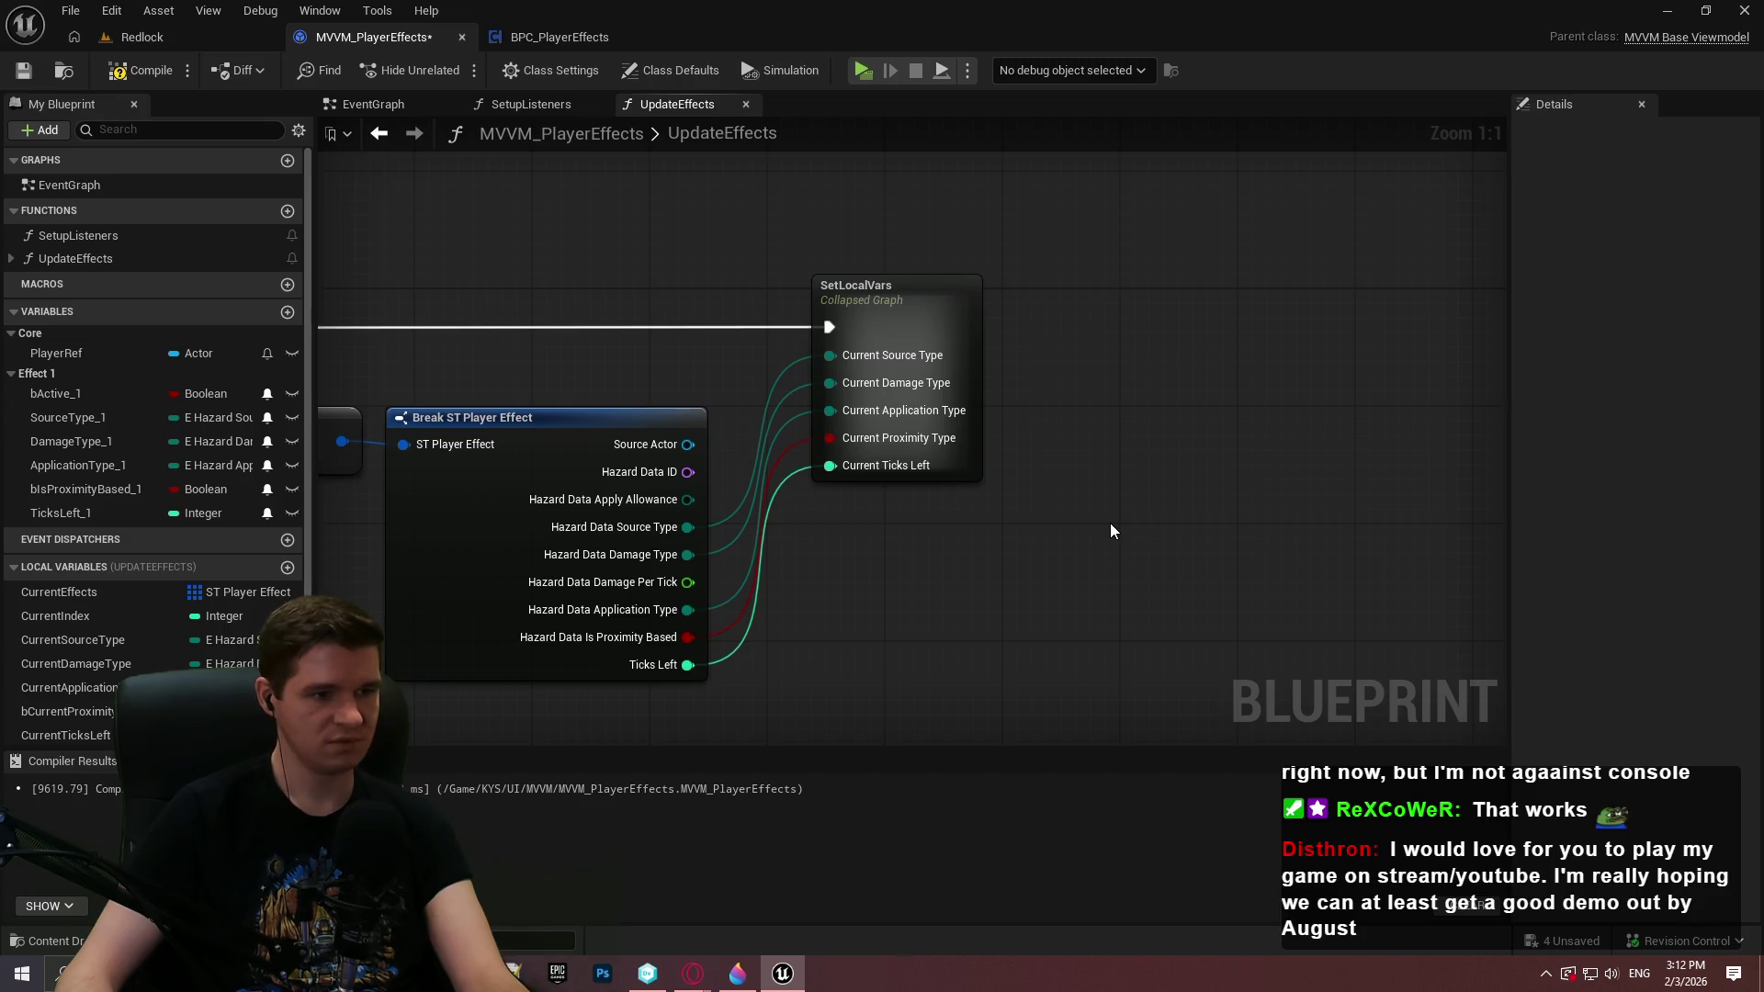
pyautogui.moveTo(1110, 523)
pyautogui.mouseDown()
pyautogui.moveTo(1477, 555)
pyautogui.moveTo(1284, 398)
pyautogui.moveTo(920, 604)
pyautogui.moveTo(877, 495)
pyautogui.moveTo(741, 422)
pyautogui.mouseUp()
# Give SetLocalVars an Exec output named then and open its collapsed graph
pyautogui.click(735, 409)
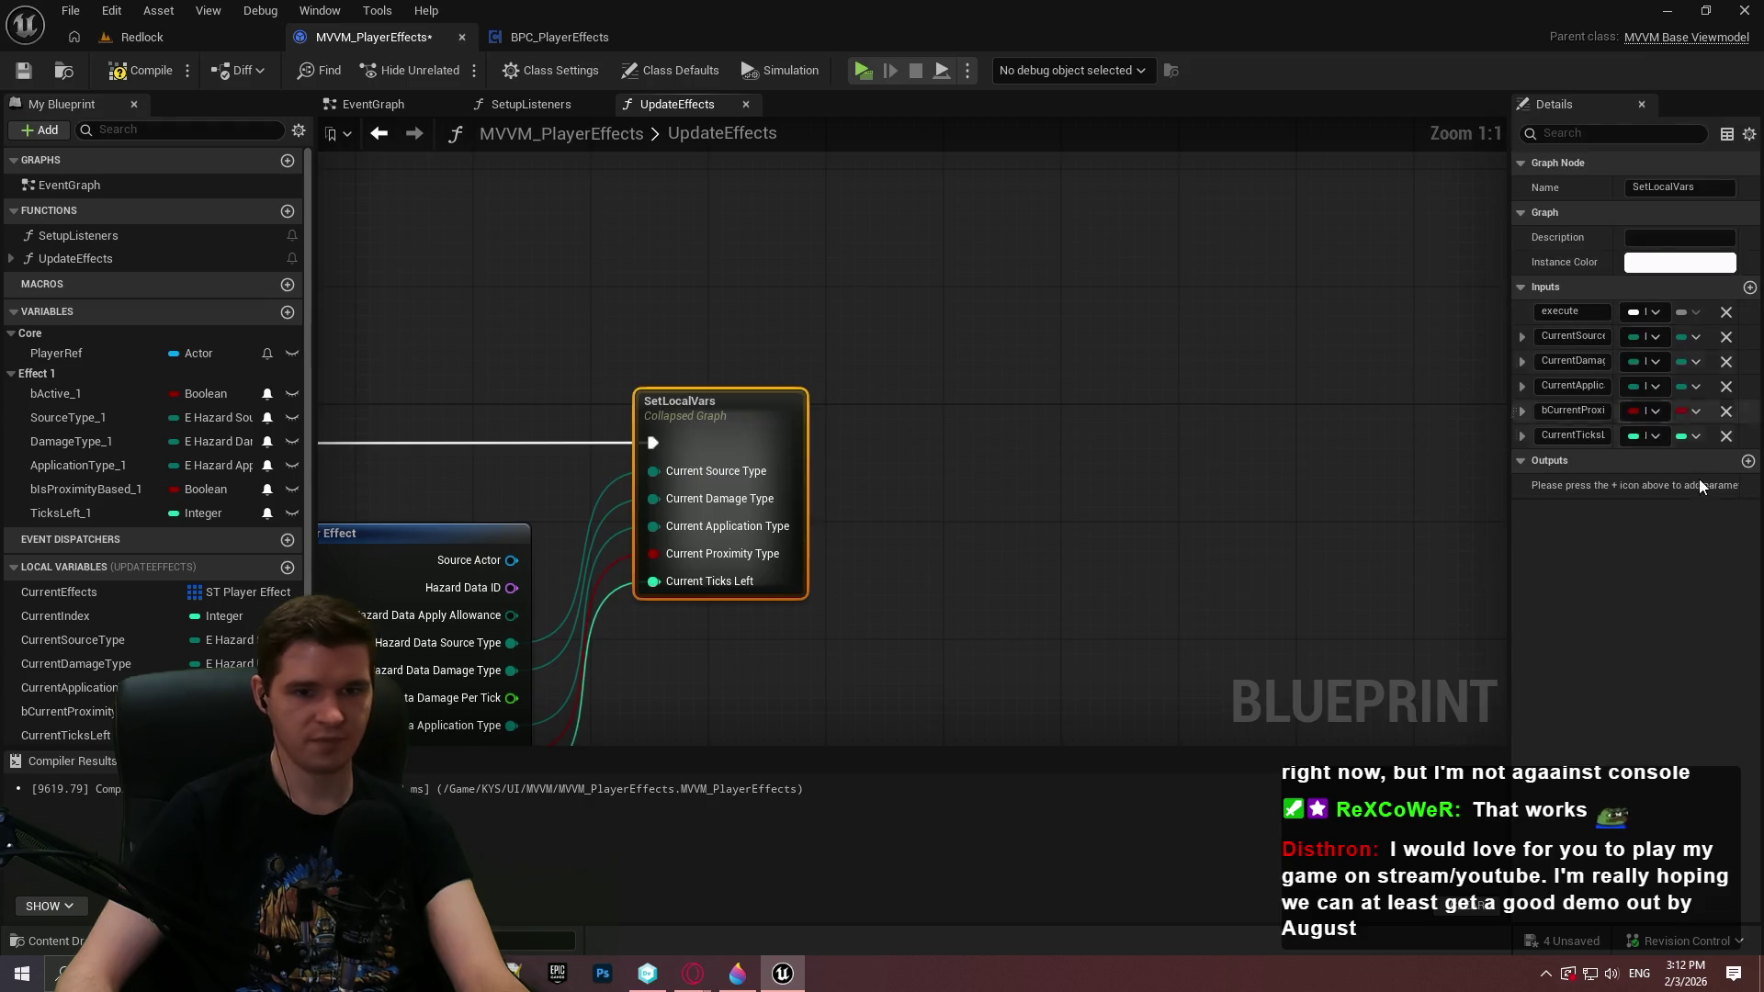
pyautogui.click(1748, 461)
pyautogui.click(1644, 485)
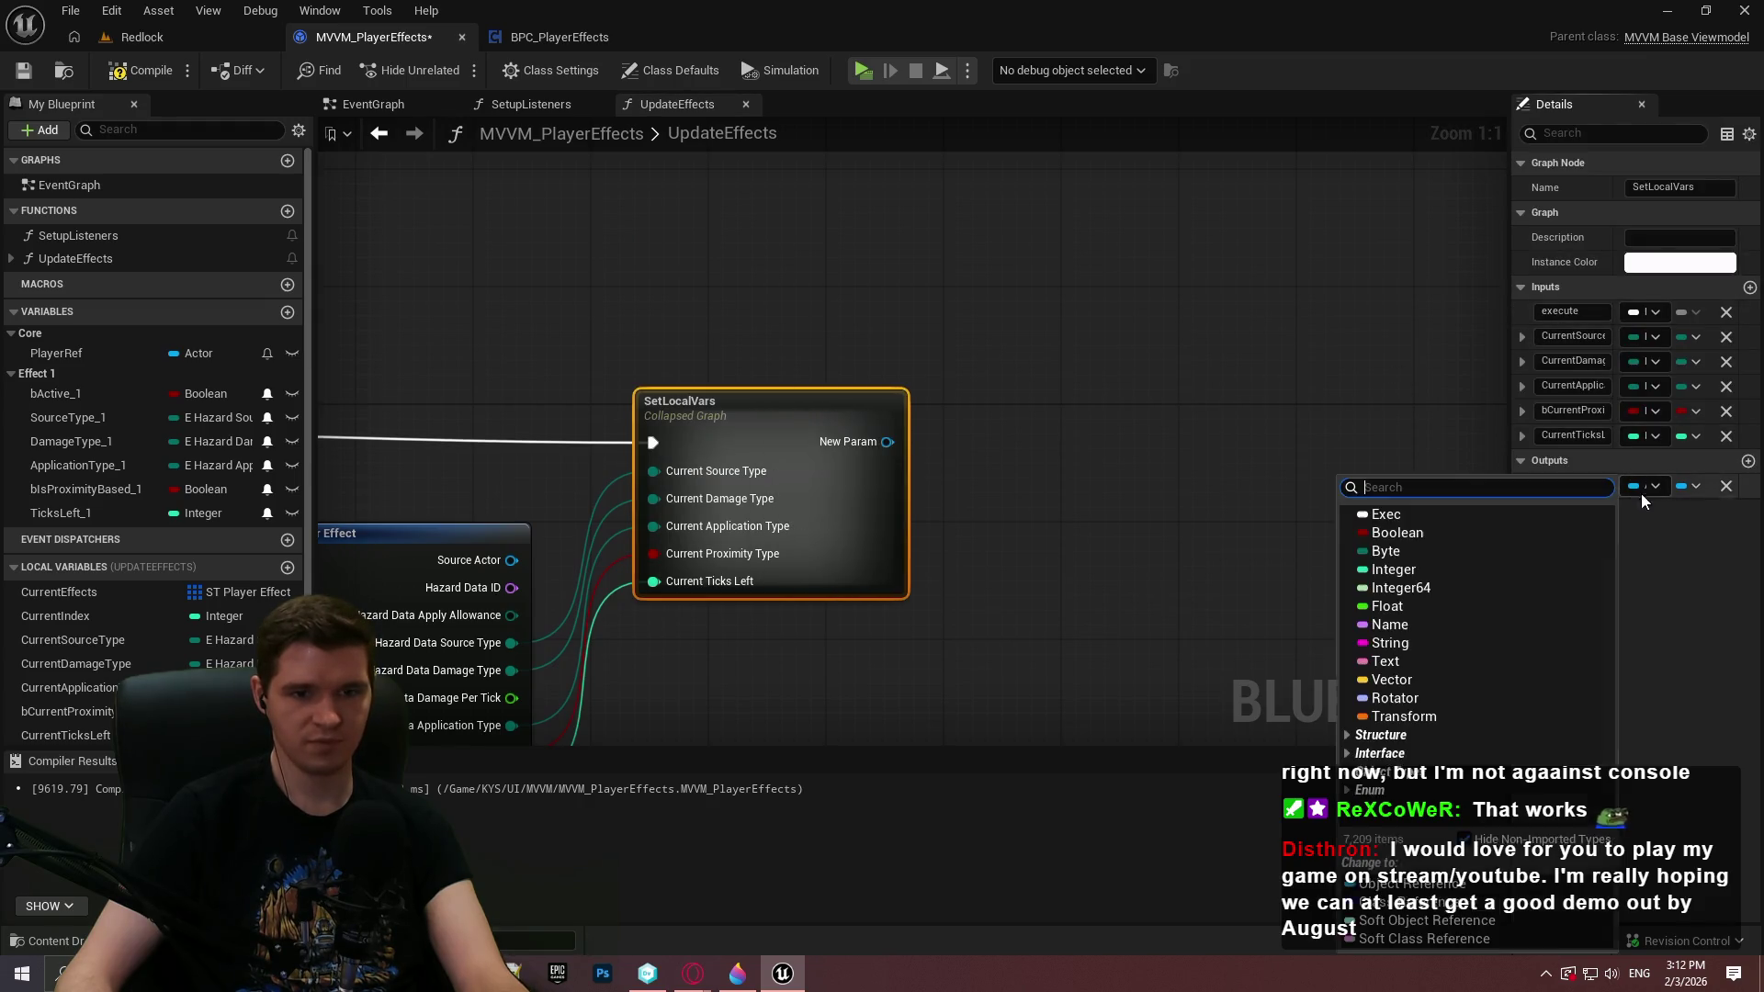
pyautogui.click(1435, 519)
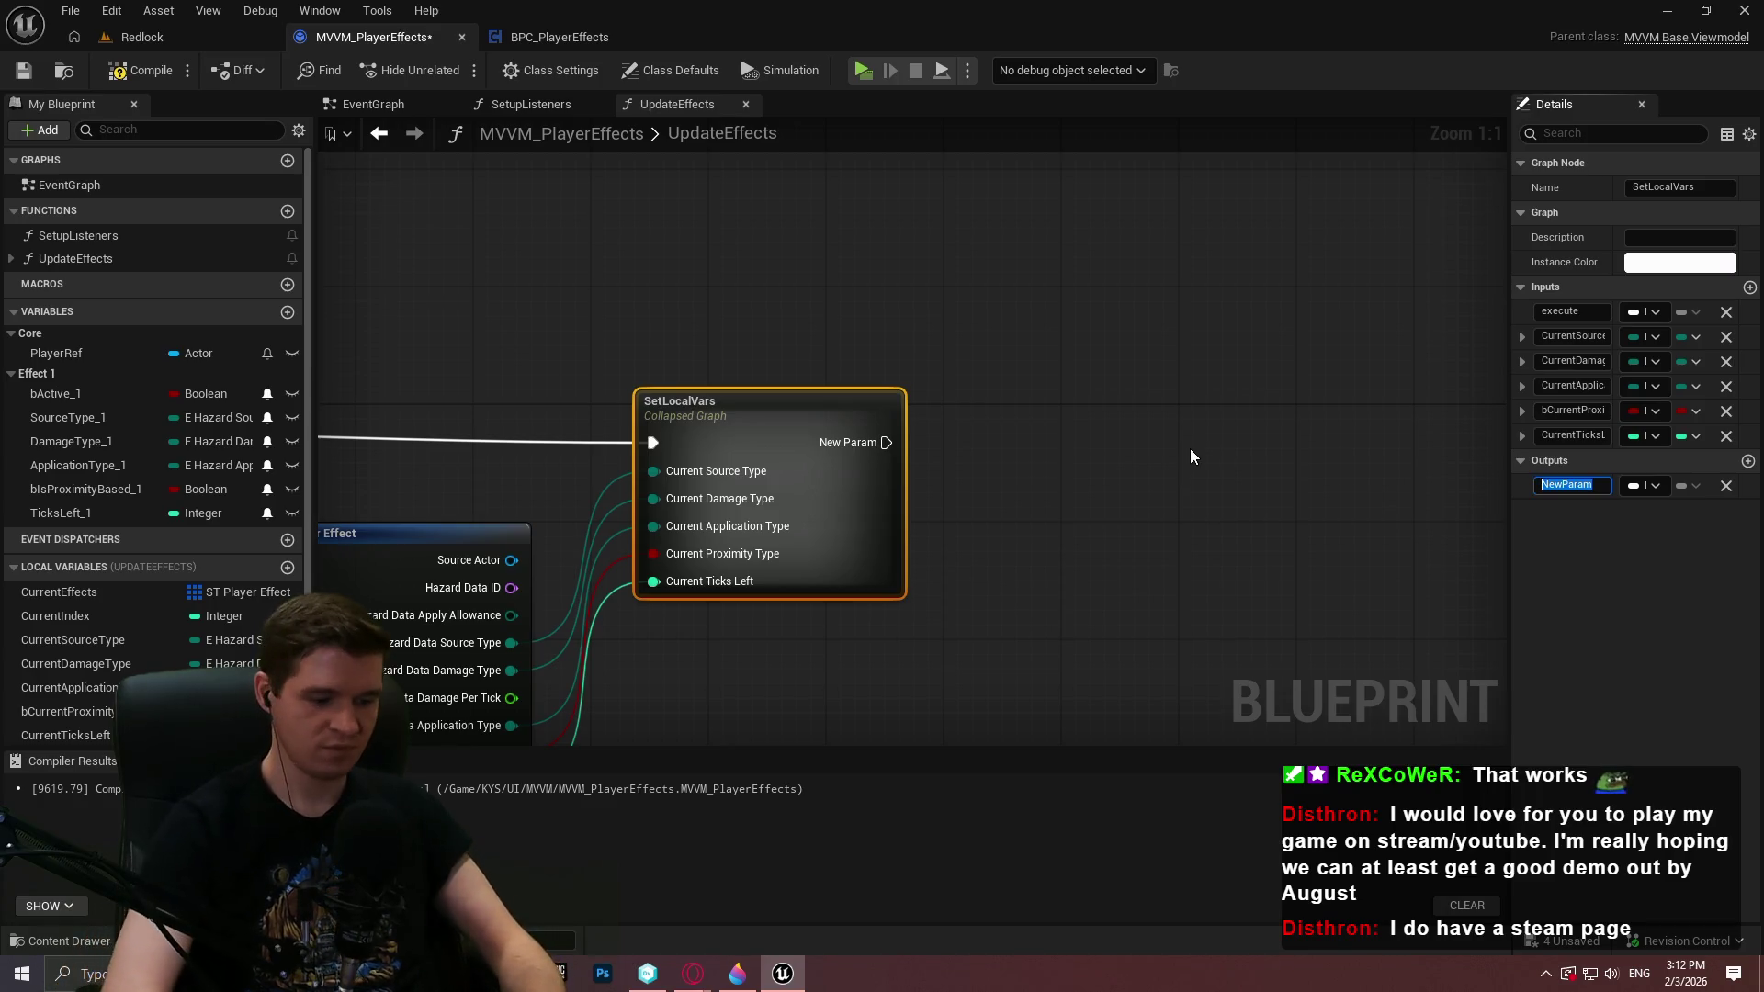
pyautogui.write('then')
pyautogui.press('Return')
pyautogui.doubleClick(811, 410)
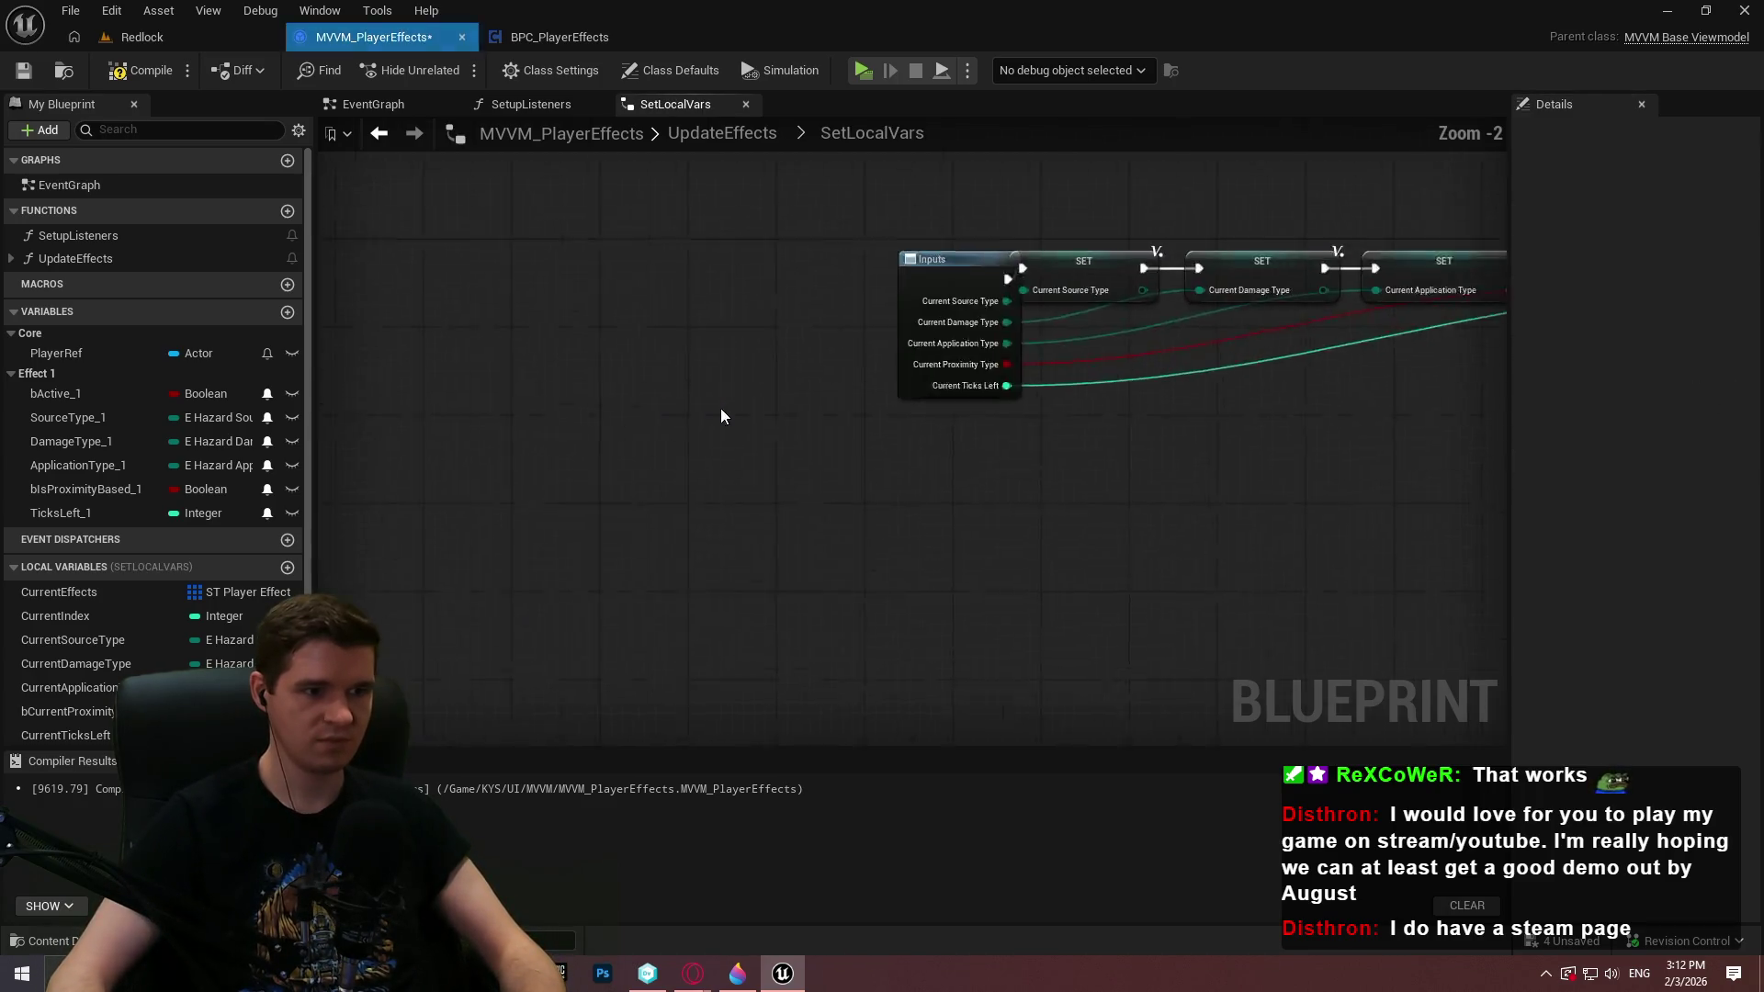
# Wire the last SET into Outputs, save, return to UpdateEffects, and switch to Steam
pyautogui.moveTo(1113, 374)
pyautogui.mouseDown()
pyautogui.moveTo(1204, 384)
pyautogui.moveTo(1182, 368)
pyautogui.mouseUp()
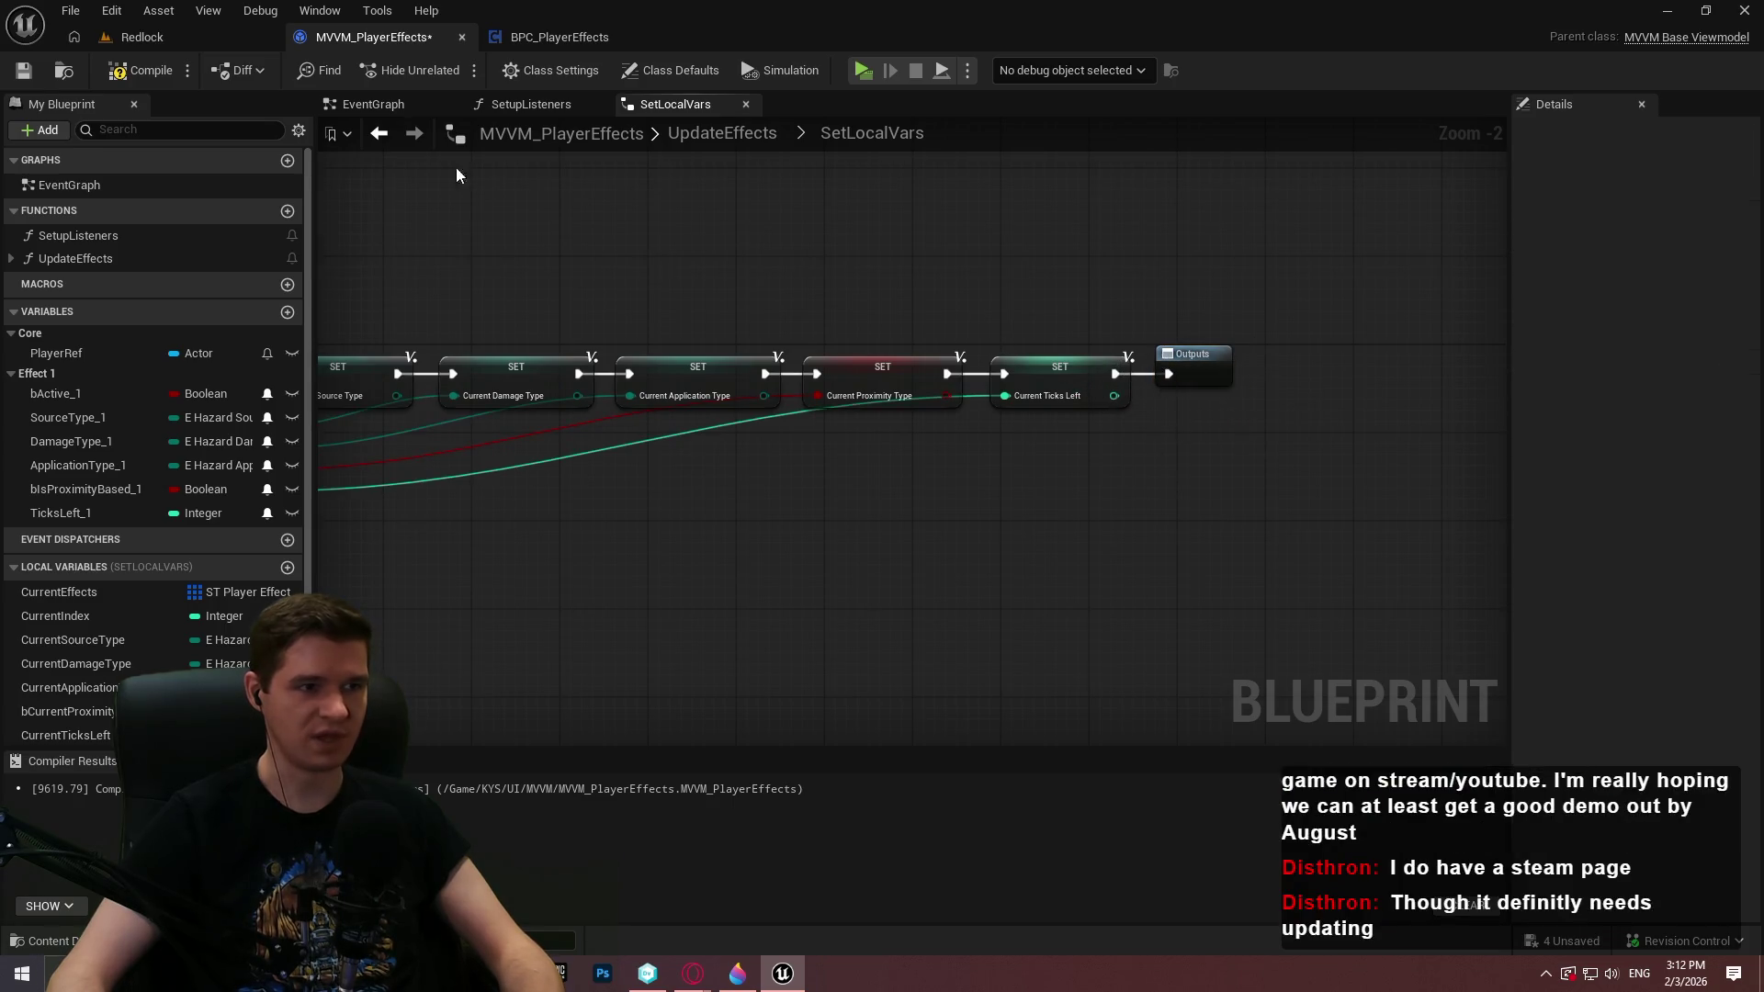
pyautogui.click(23, 70)
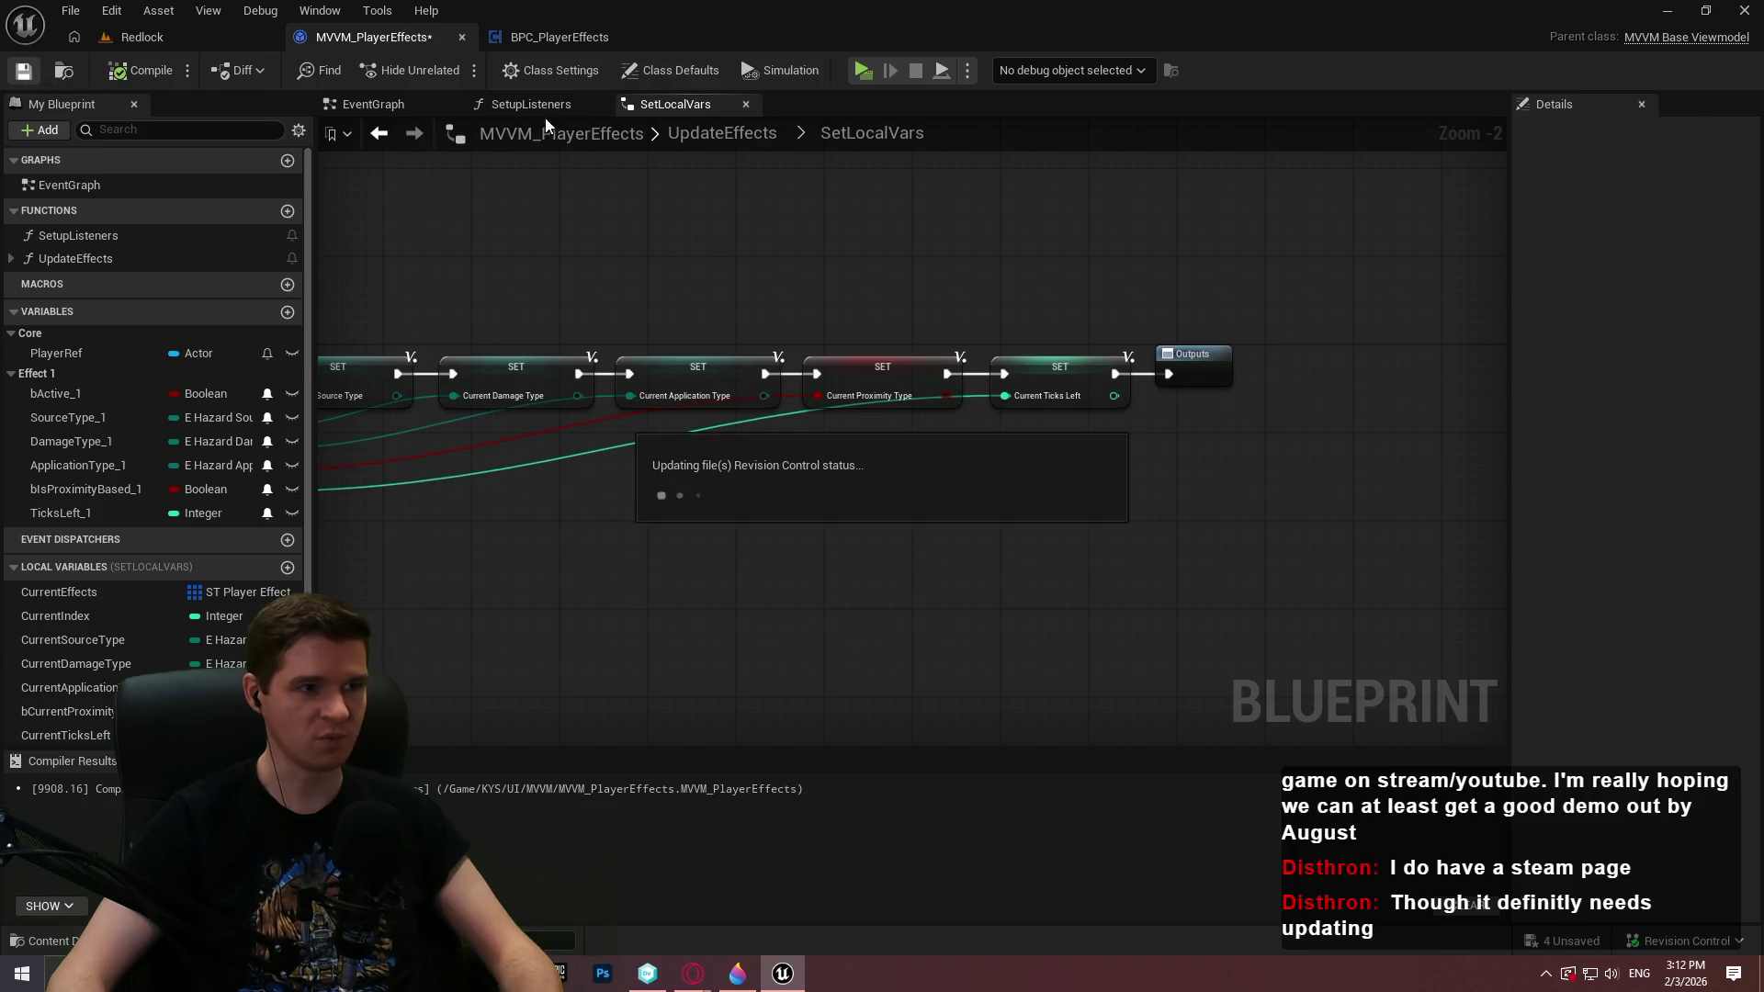
pyautogui.click(546, 110)
pyautogui.click(432, 106)
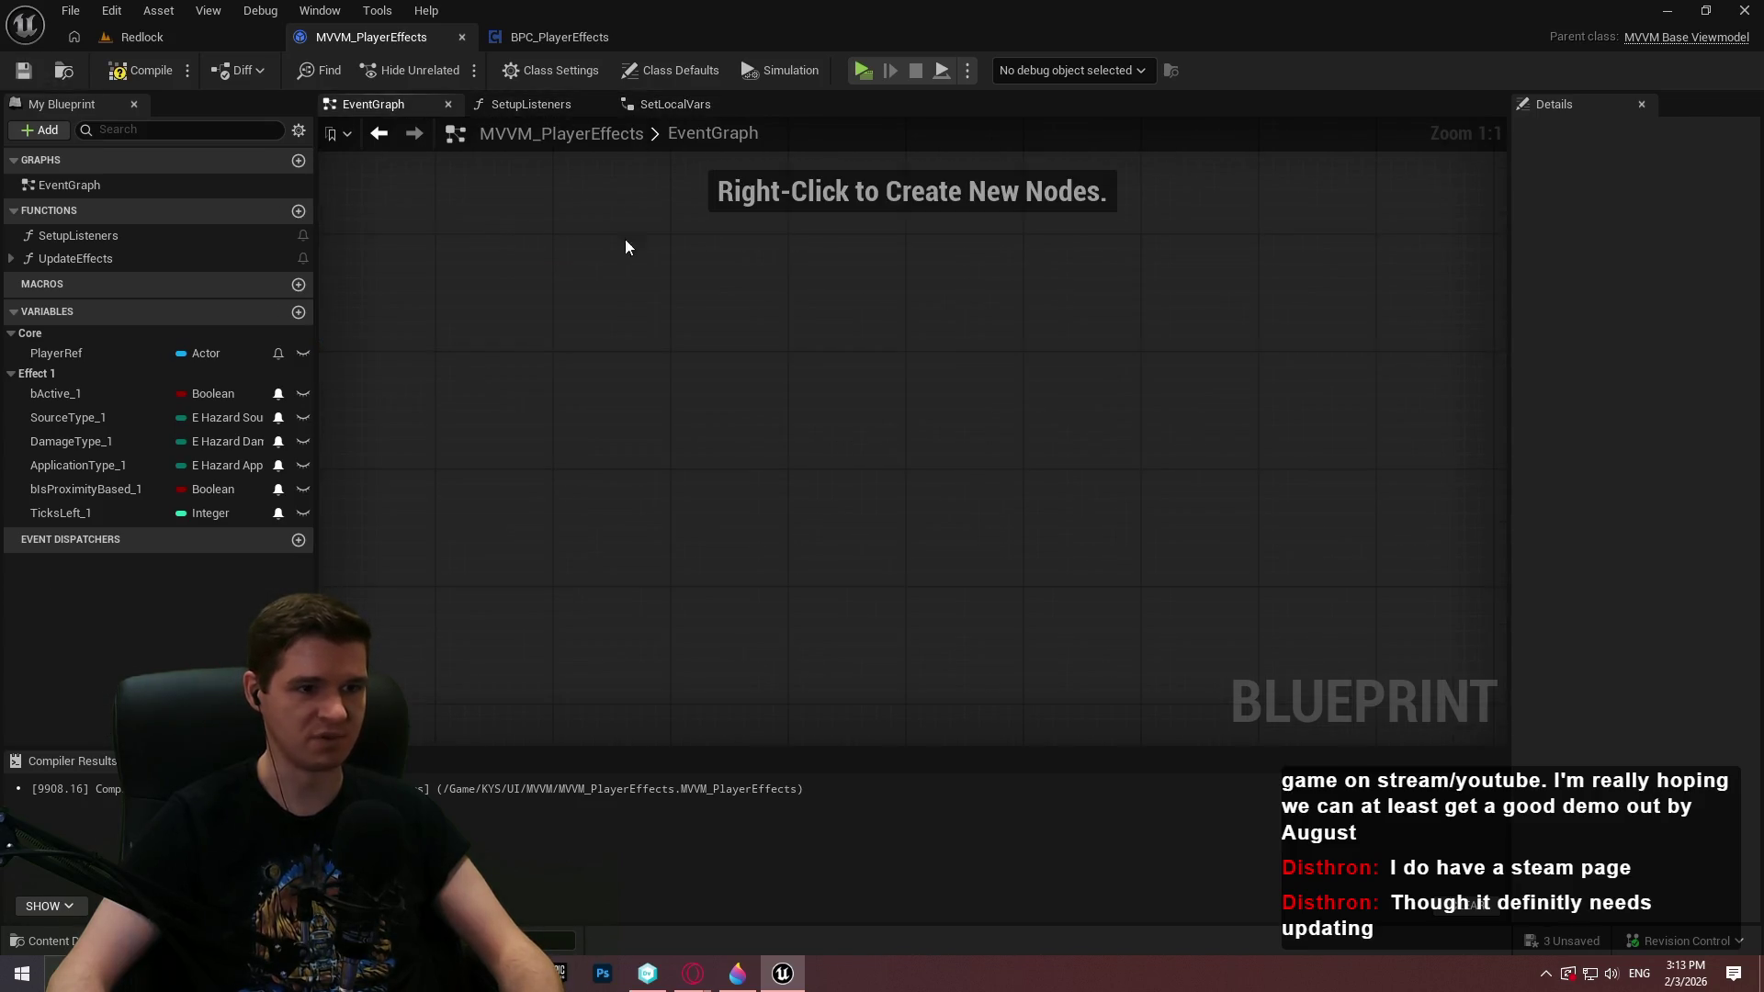
pyautogui.click(680, 109)
pyautogui.click(744, 138)
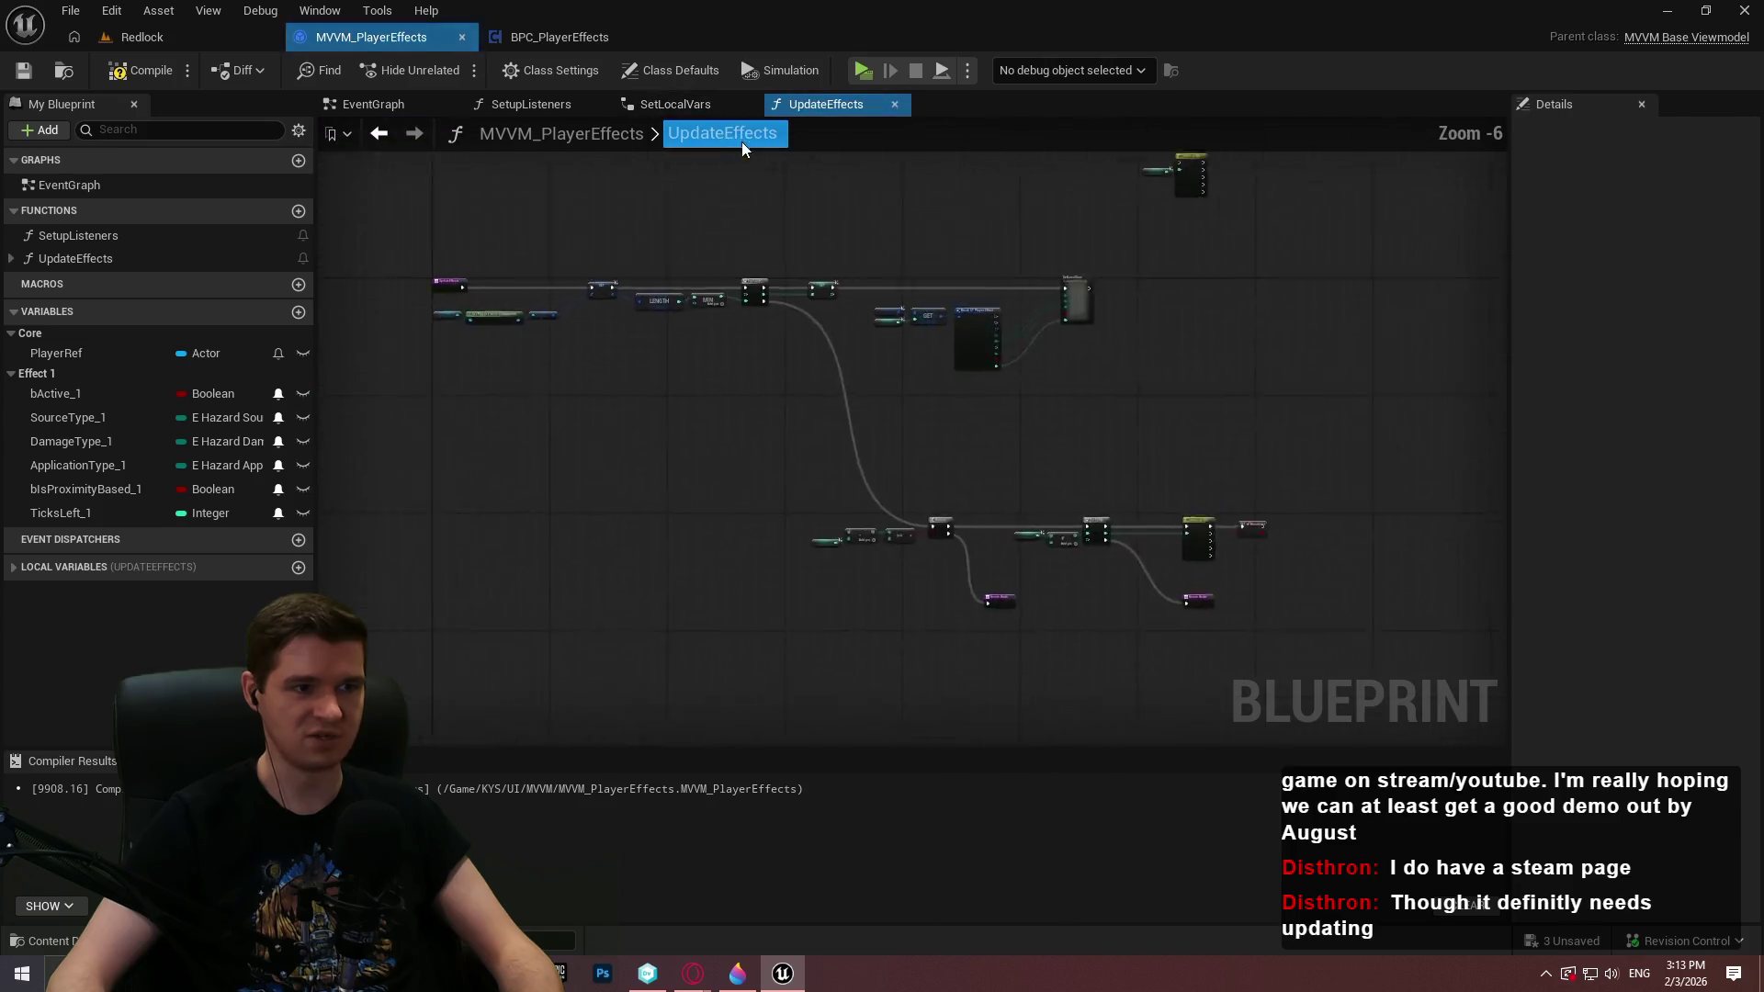
pyautogui.scroll(3, 1155, 453)
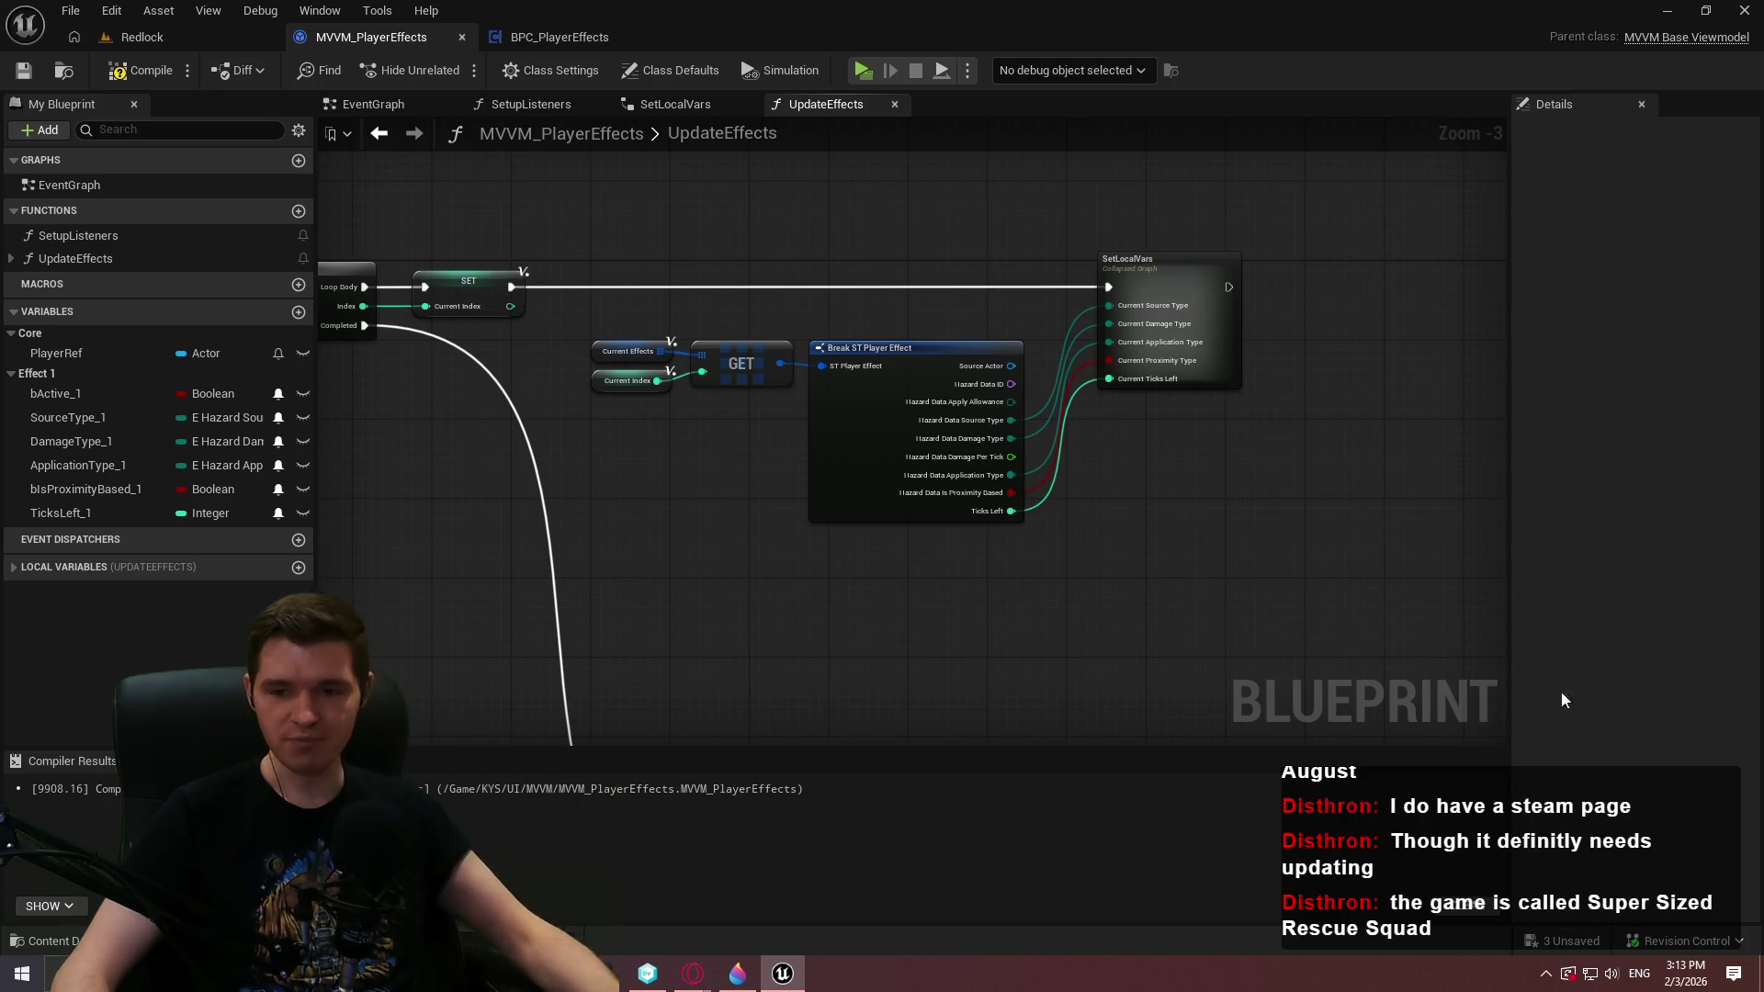
pyautogui.hotkey('alt', 'Tab')
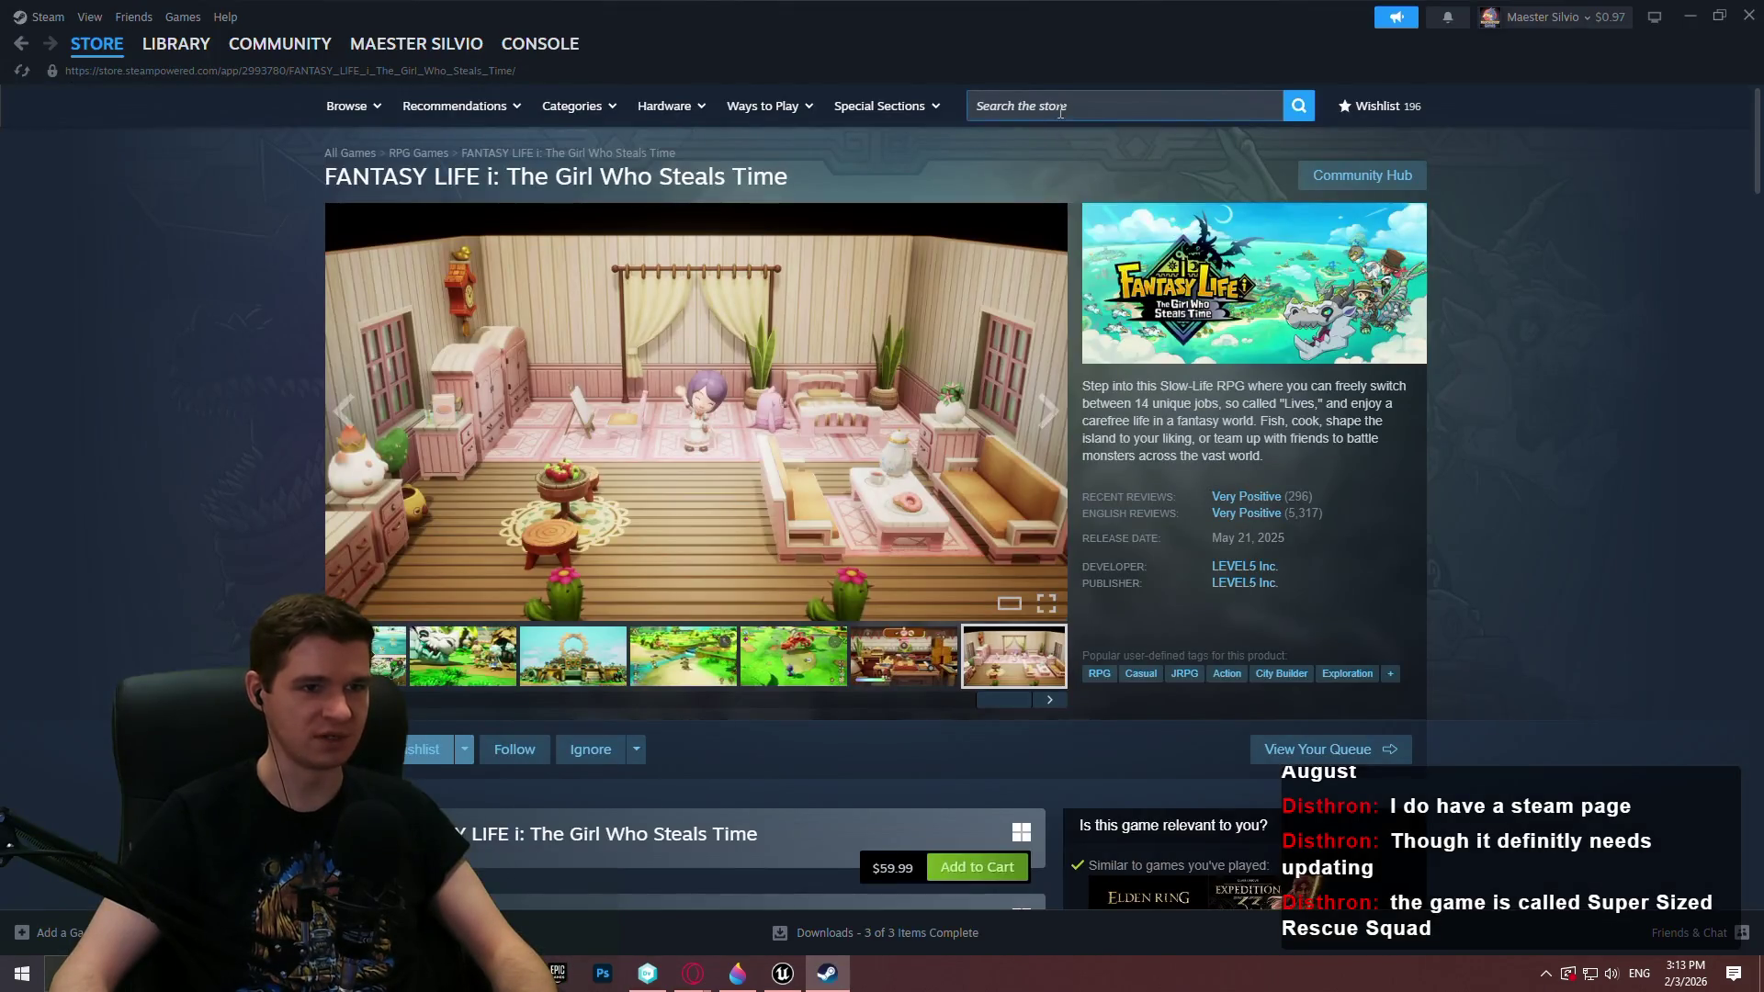
# Search the Steam store for 'super sized res' and open Super Sized Rescue Squad
pyautogui.click(1060, 111)
pyautogui.write('super sized')
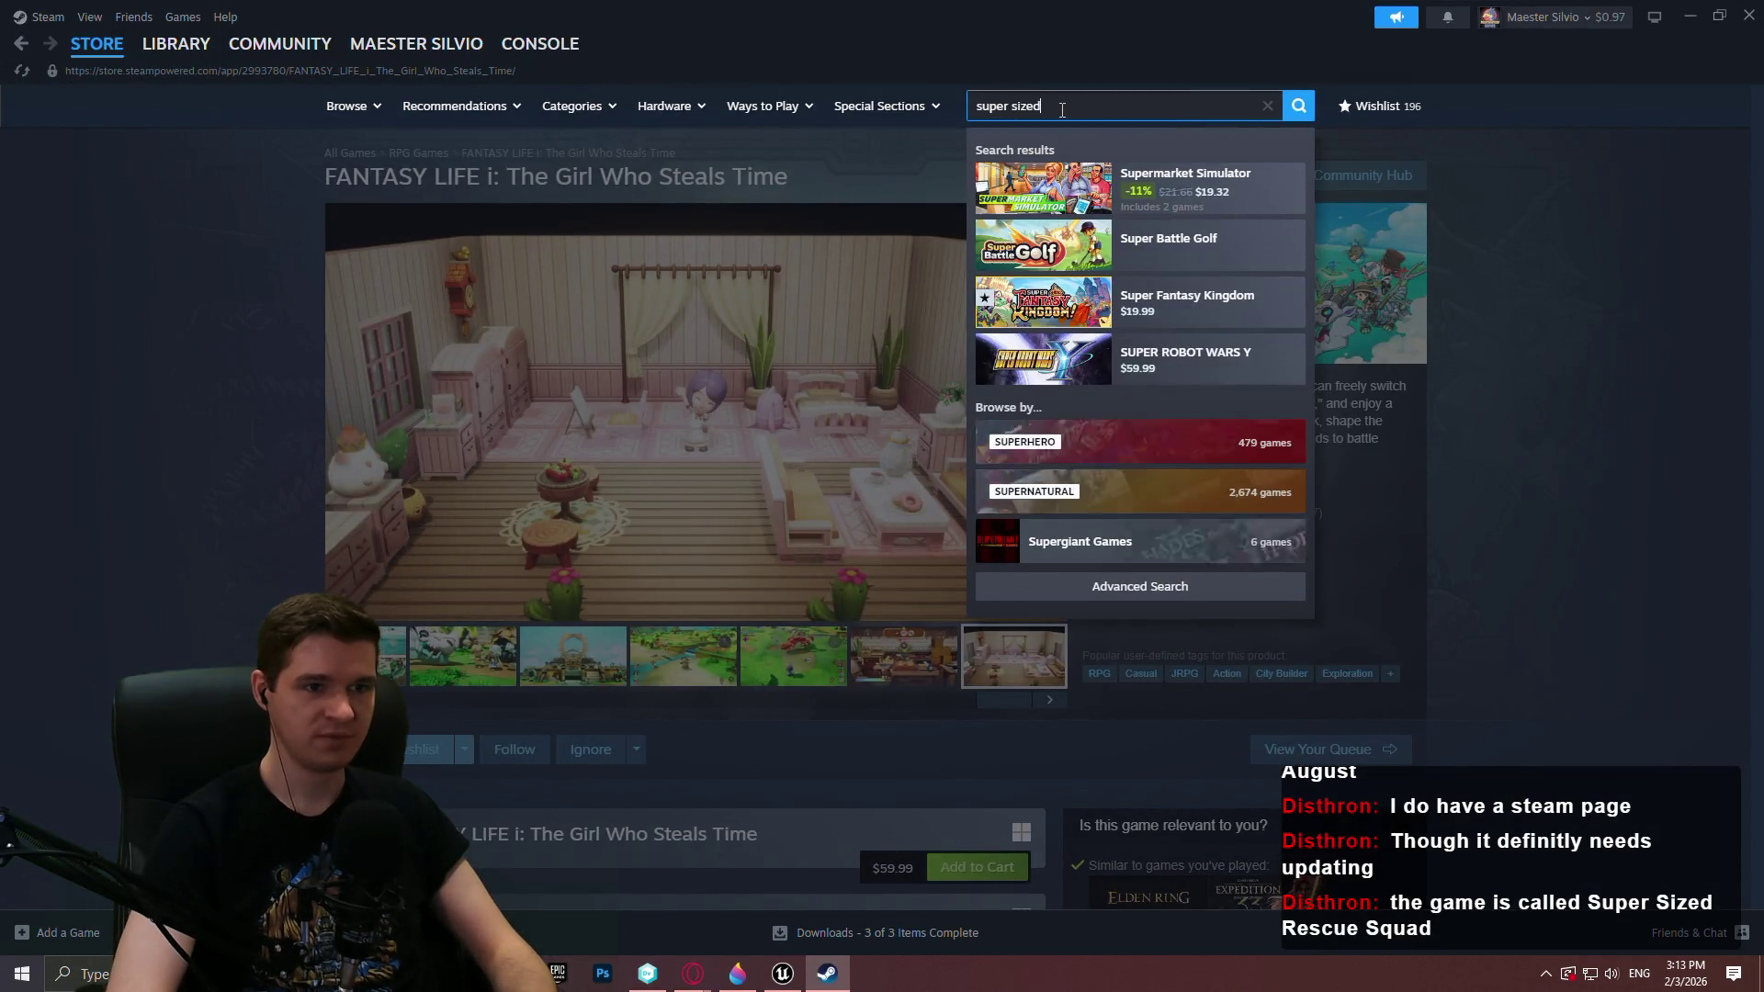
pyautogui.write(' res')
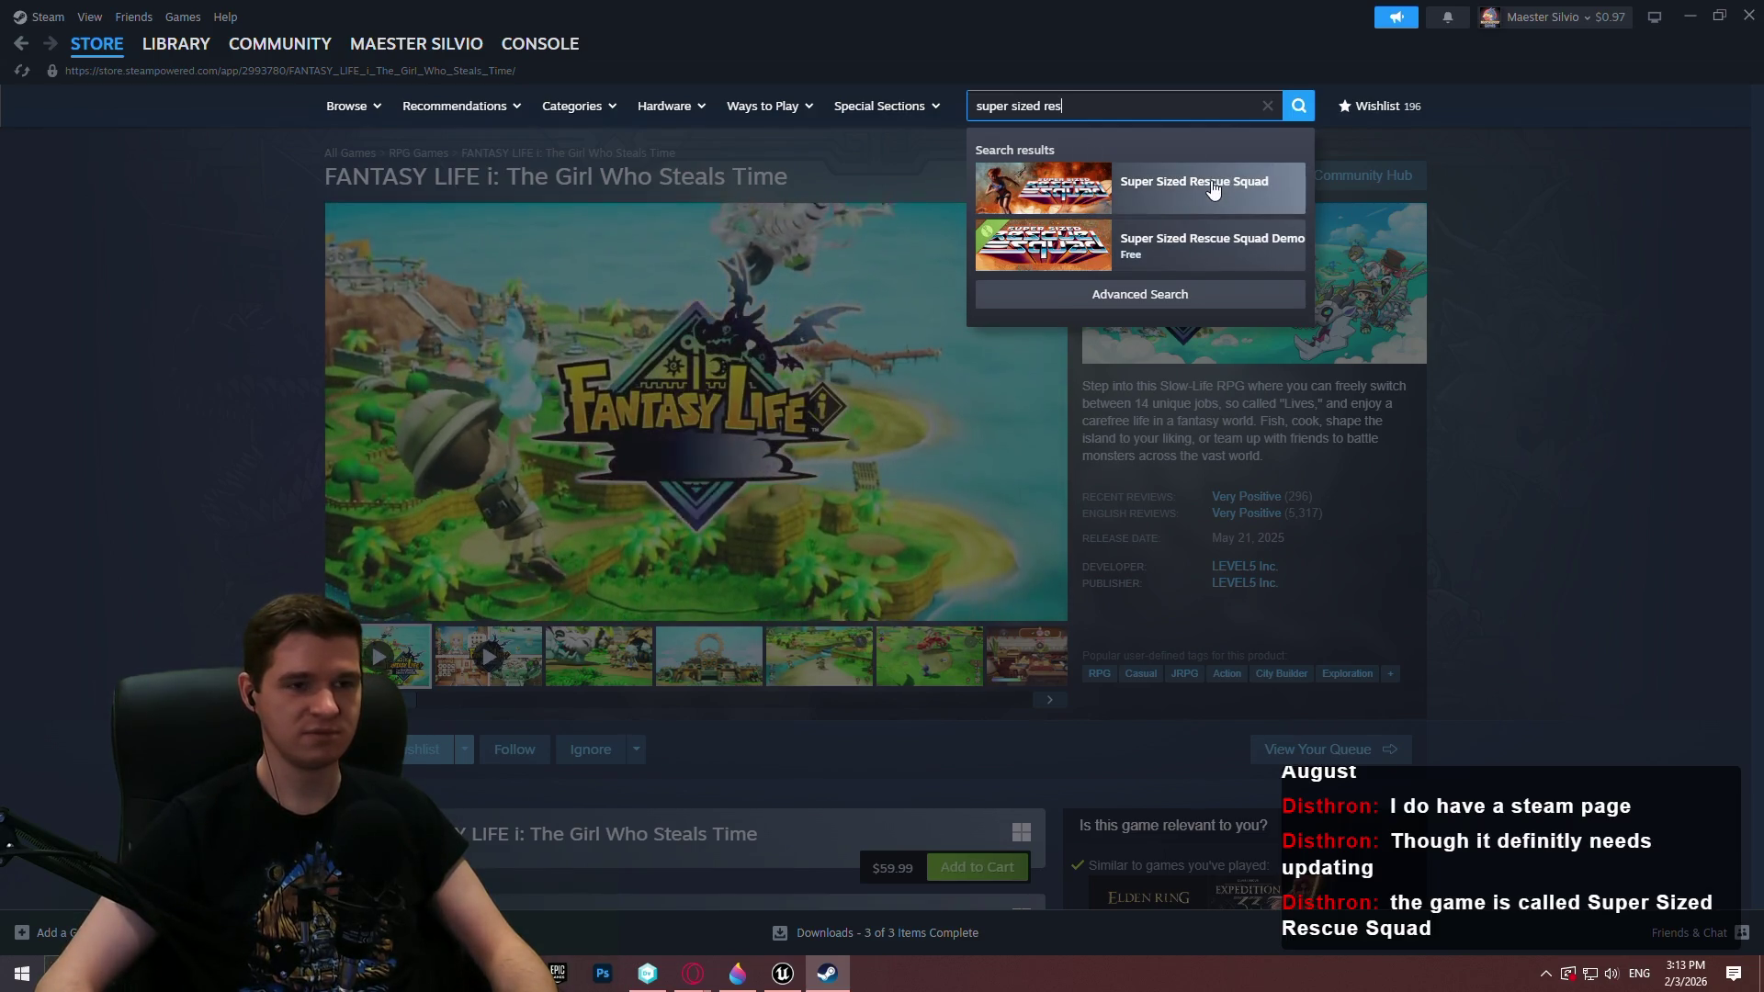
pyautogui.click(1236, 204)
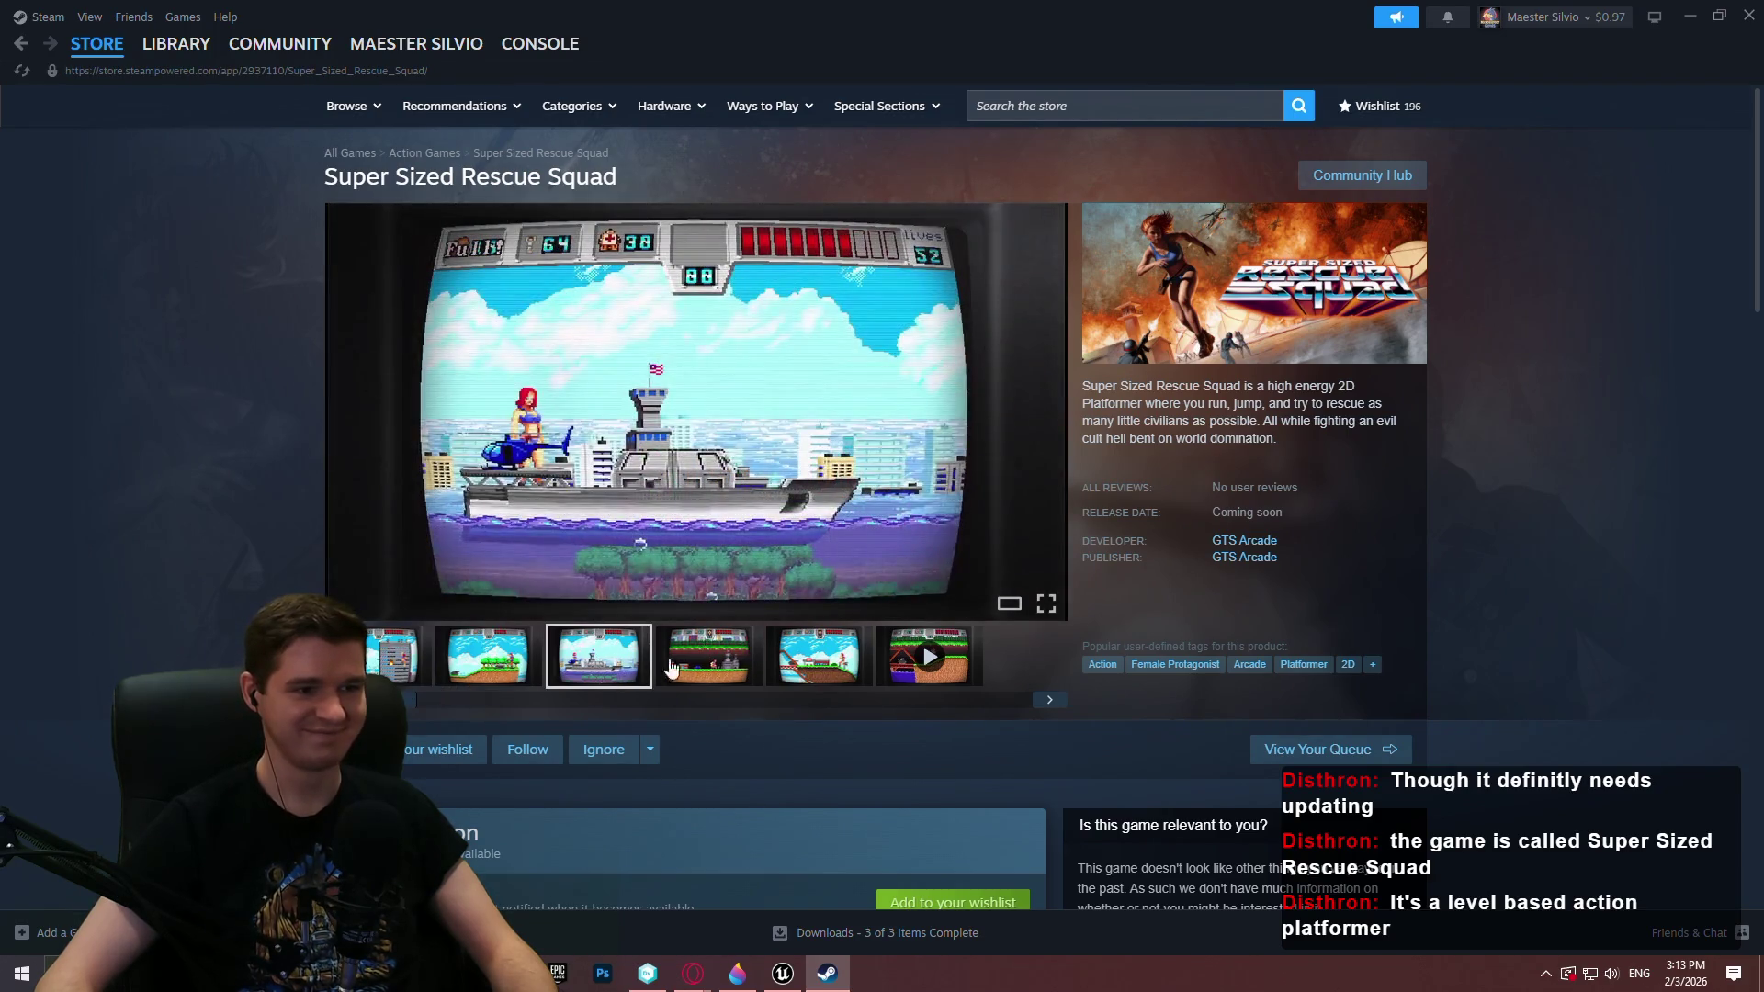
# Browse the Super Sized Rescue Squad screenshots and page, then close Steam
pyautogui.click(418, 657)
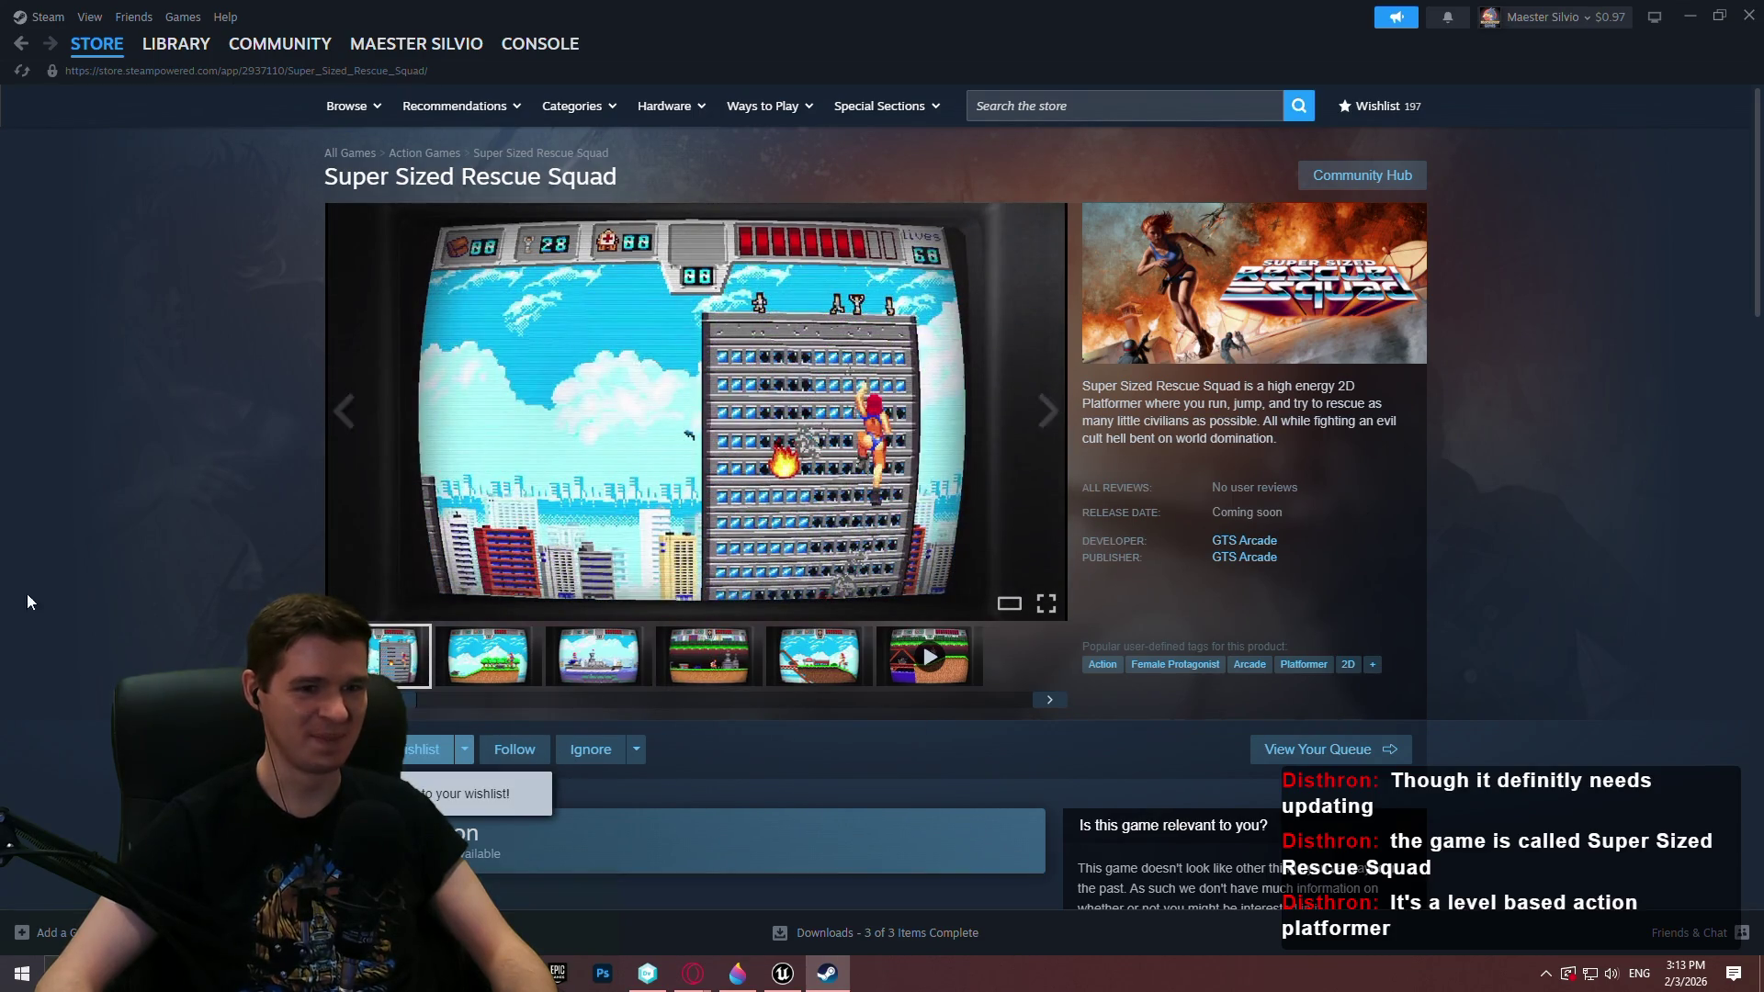
pyautogui.click(598, 657)
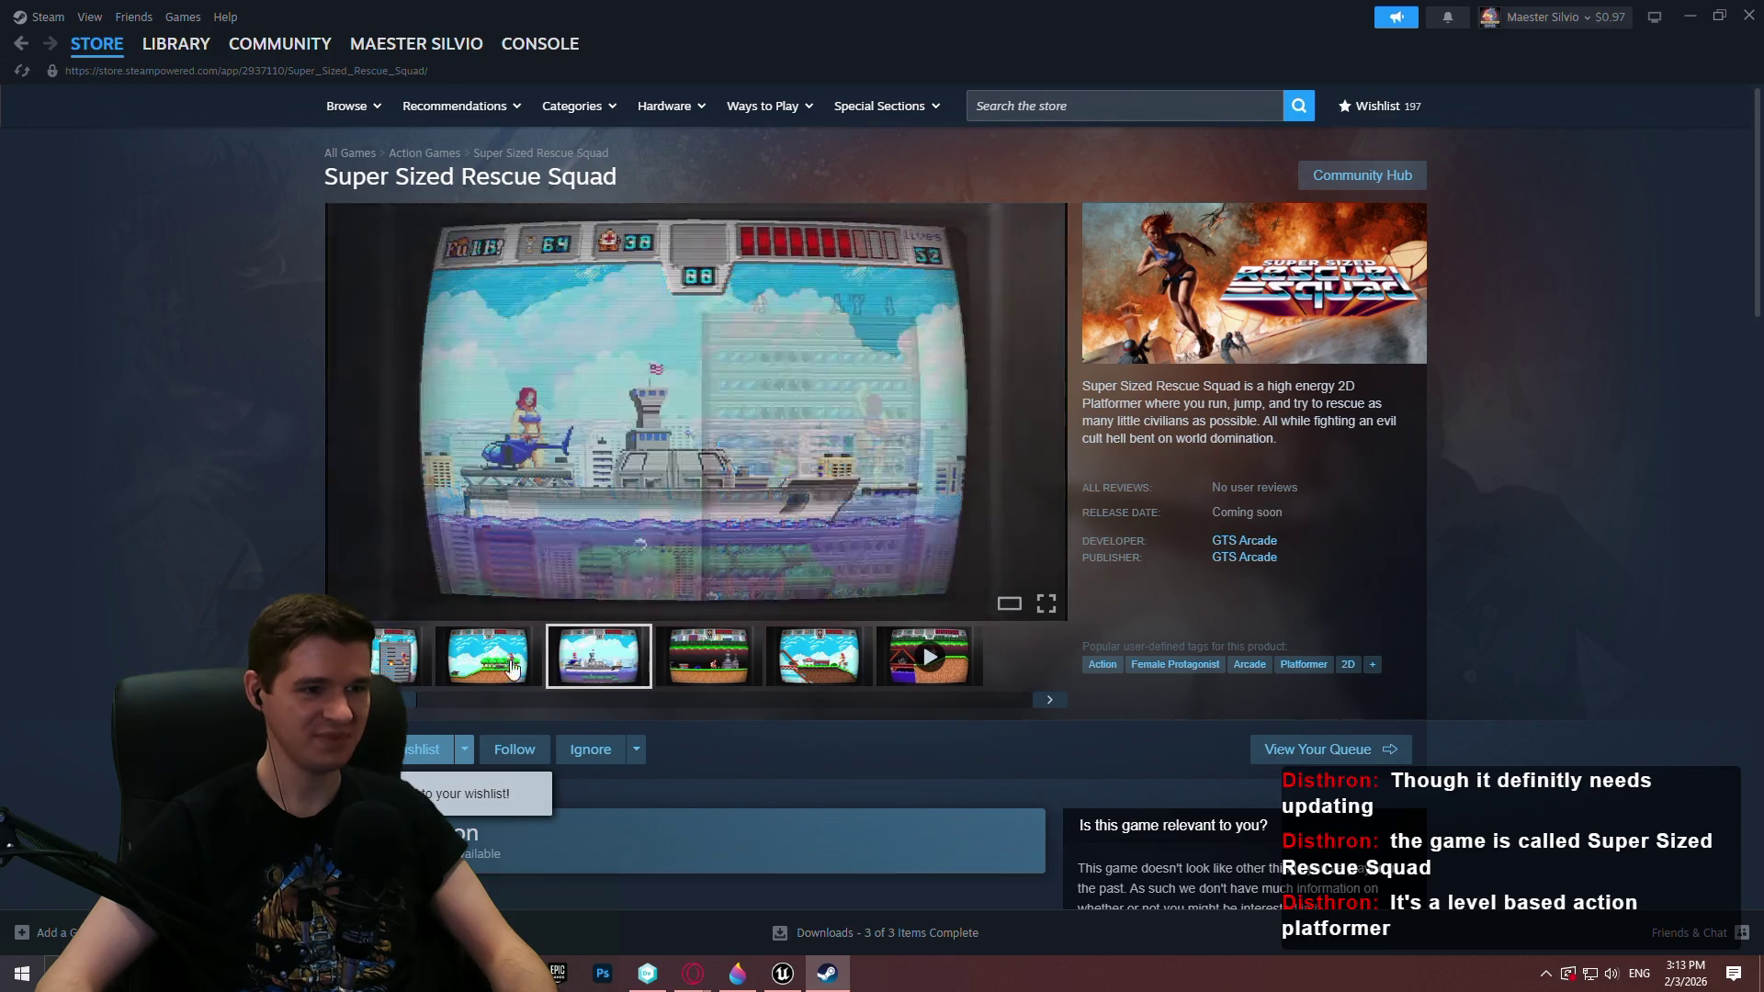
pyautogui.click(707, 657)
pyautogui.click(817, 657)
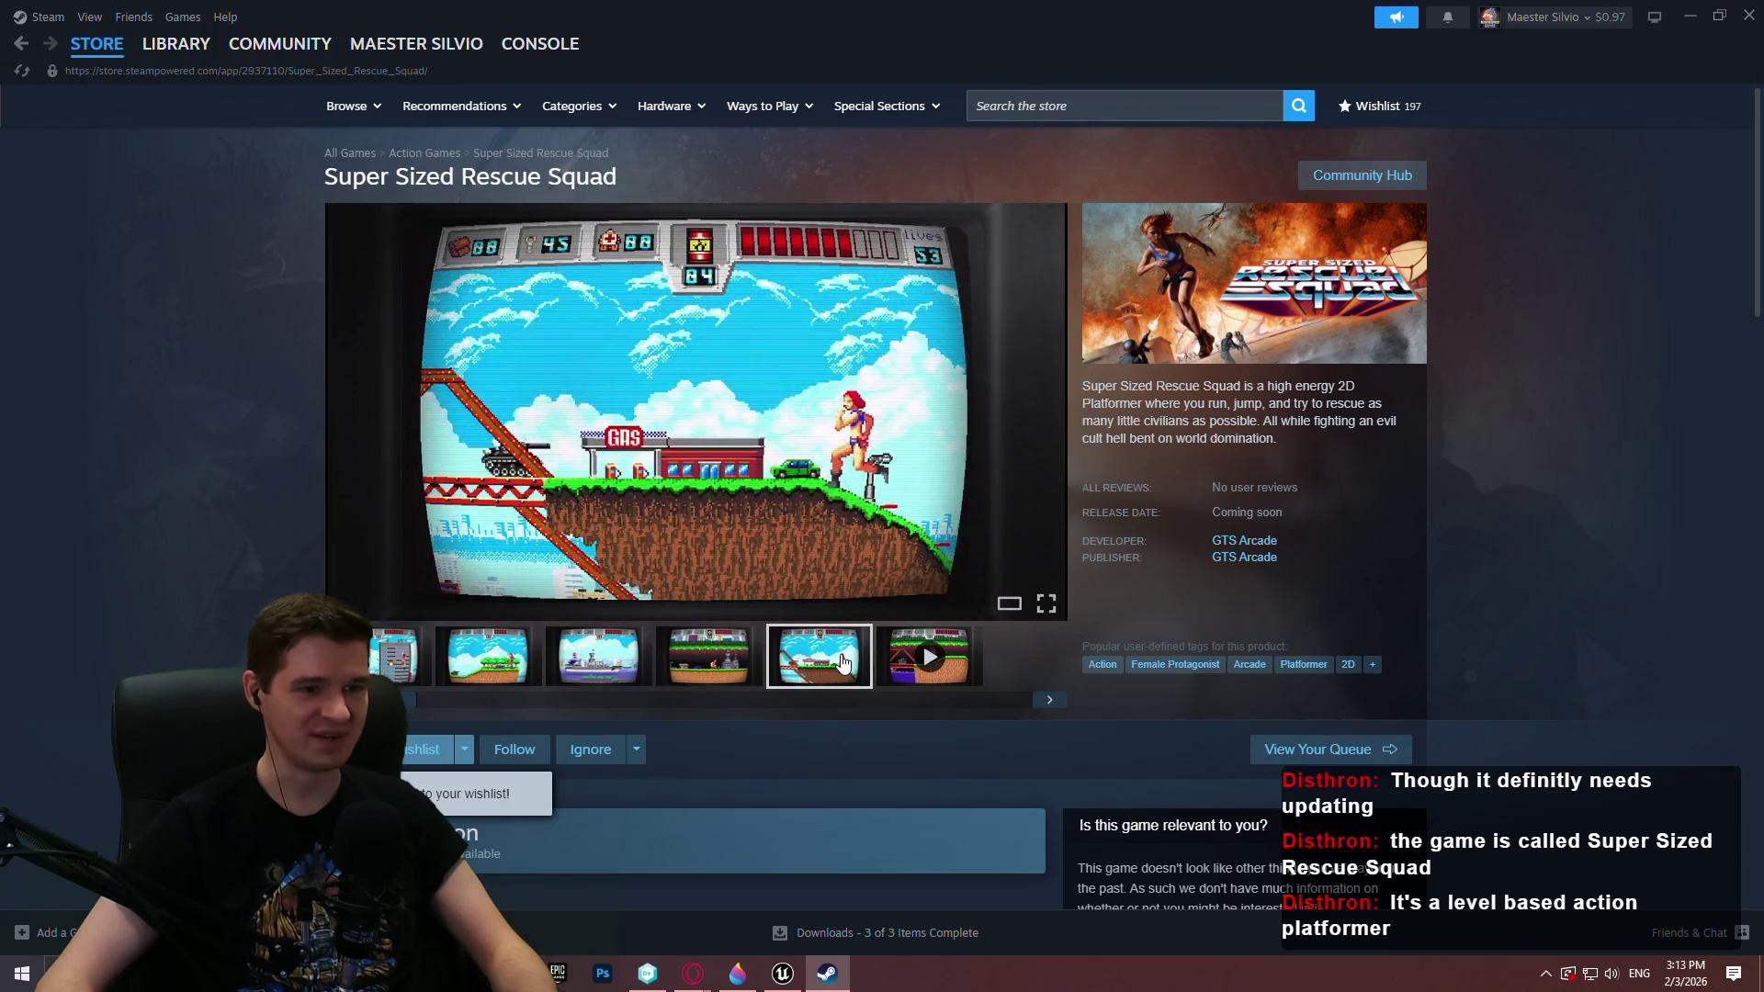
pyautogui.click(708, 657)
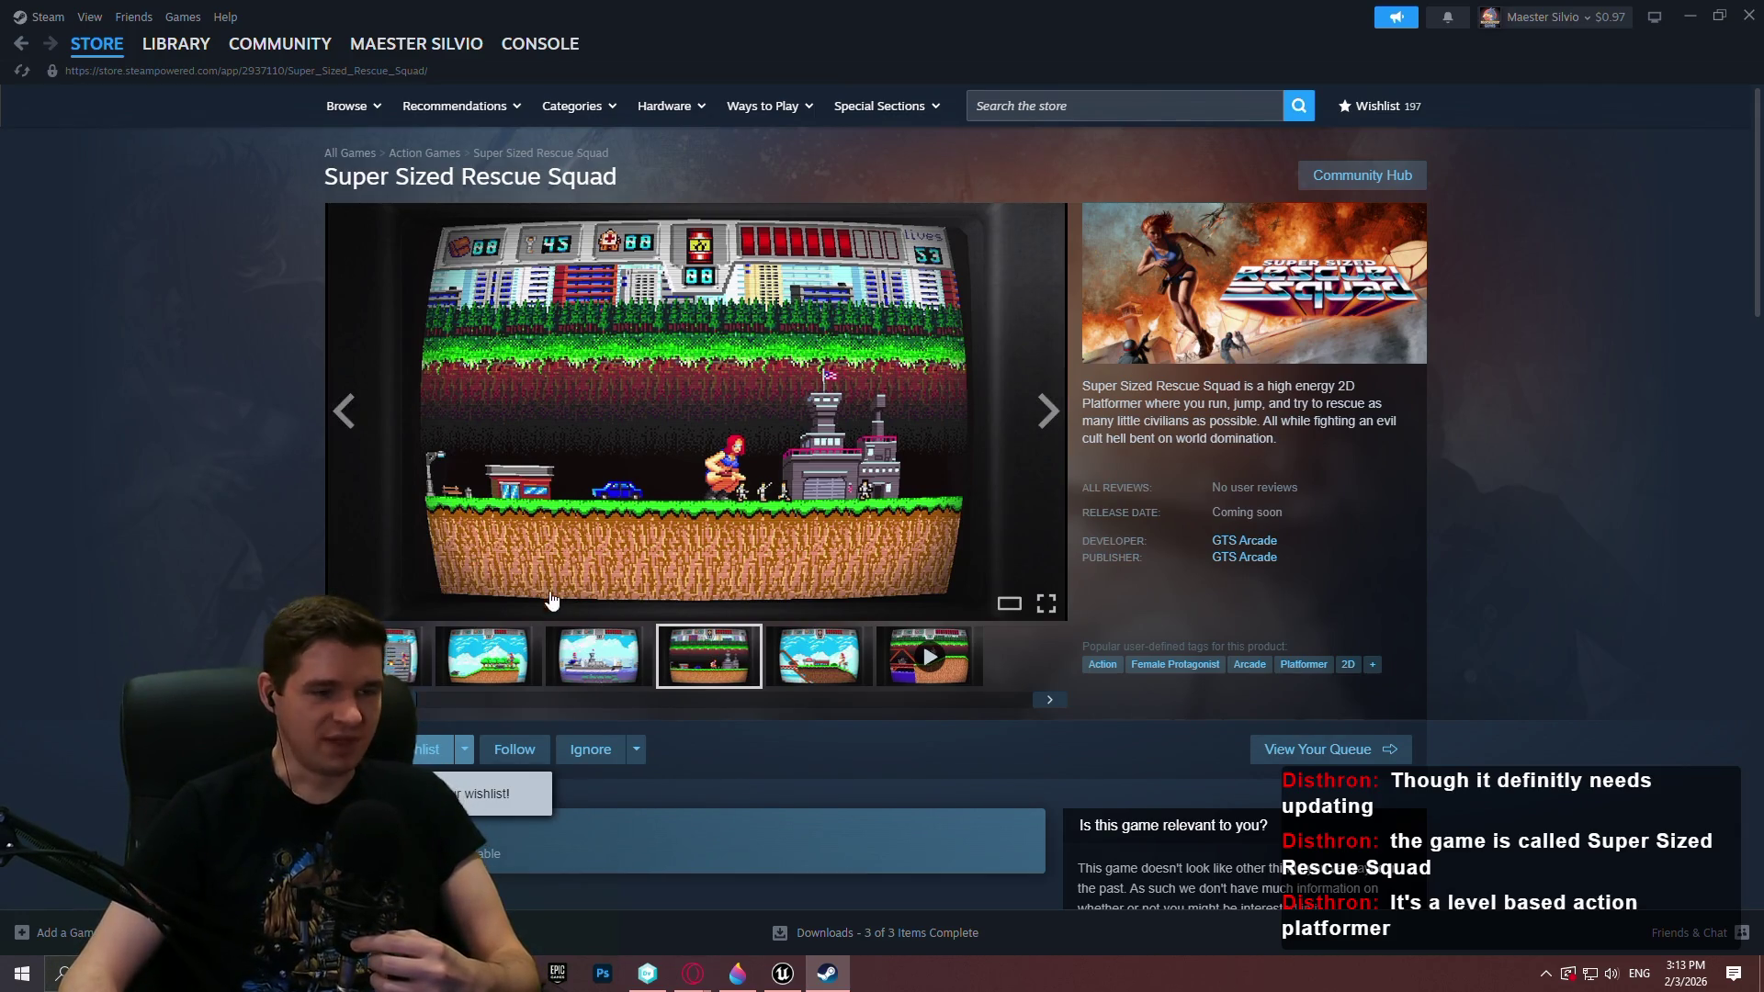
pyautogui.click(792, 646)
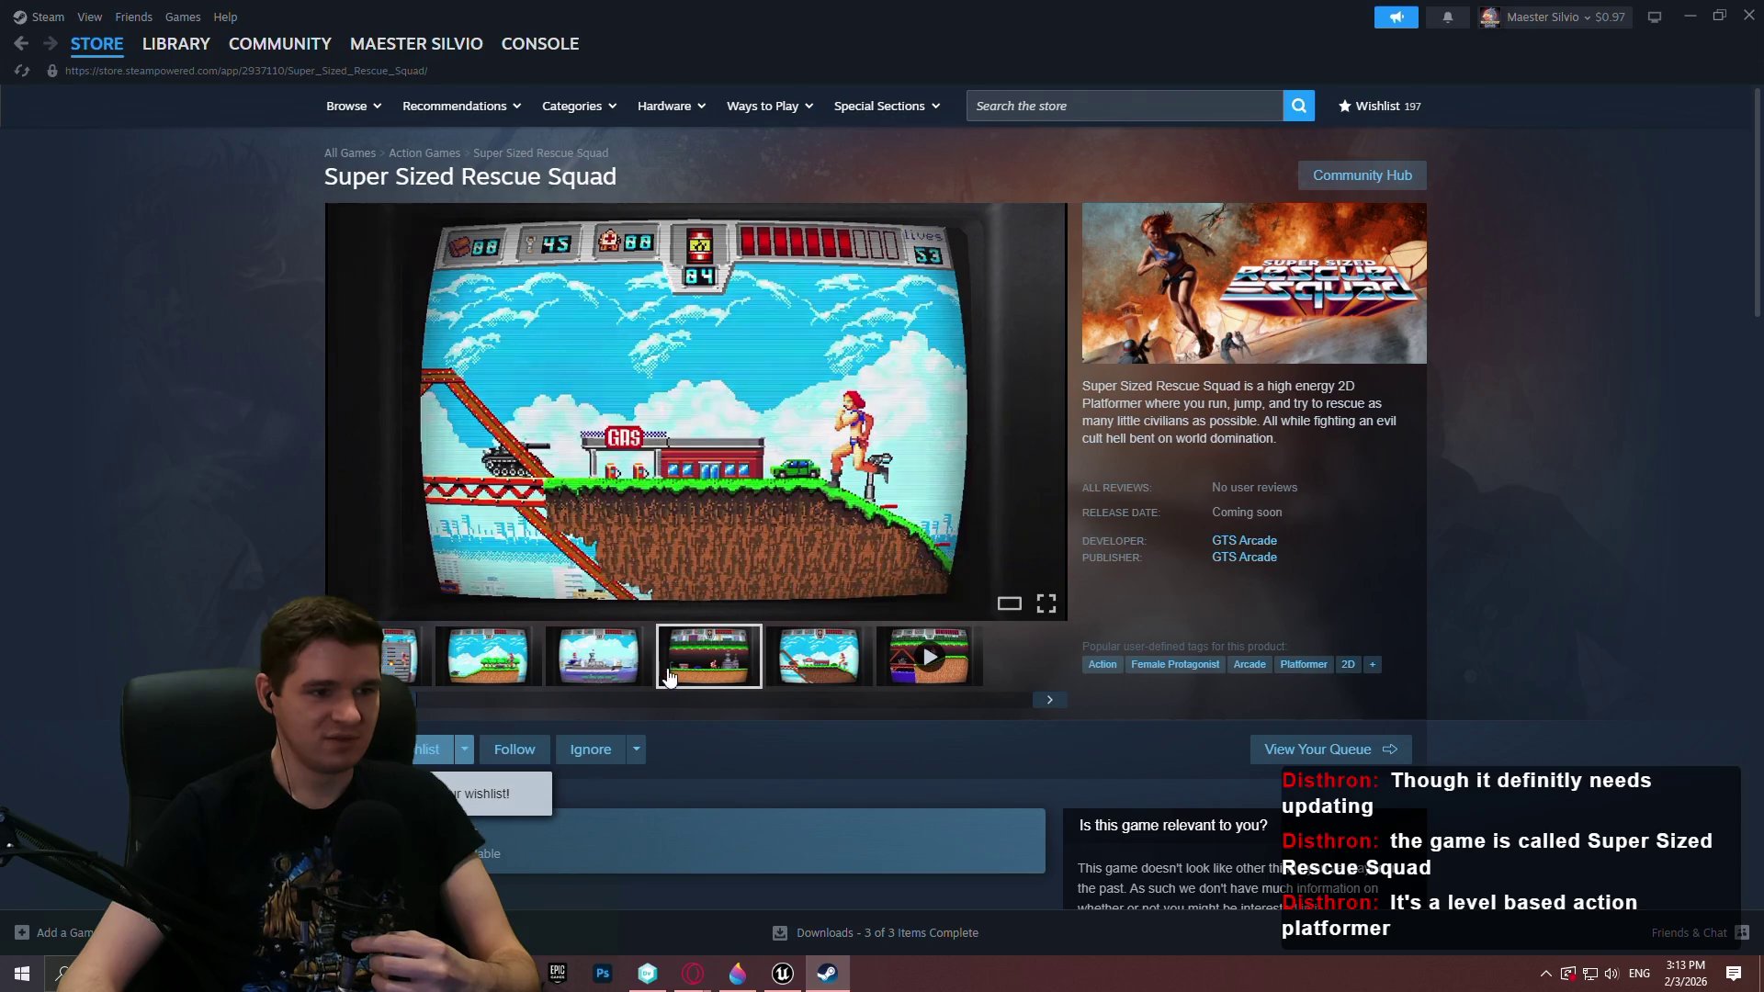
pyautogui.click(598, 657)
pyautogui.click(407, 656)
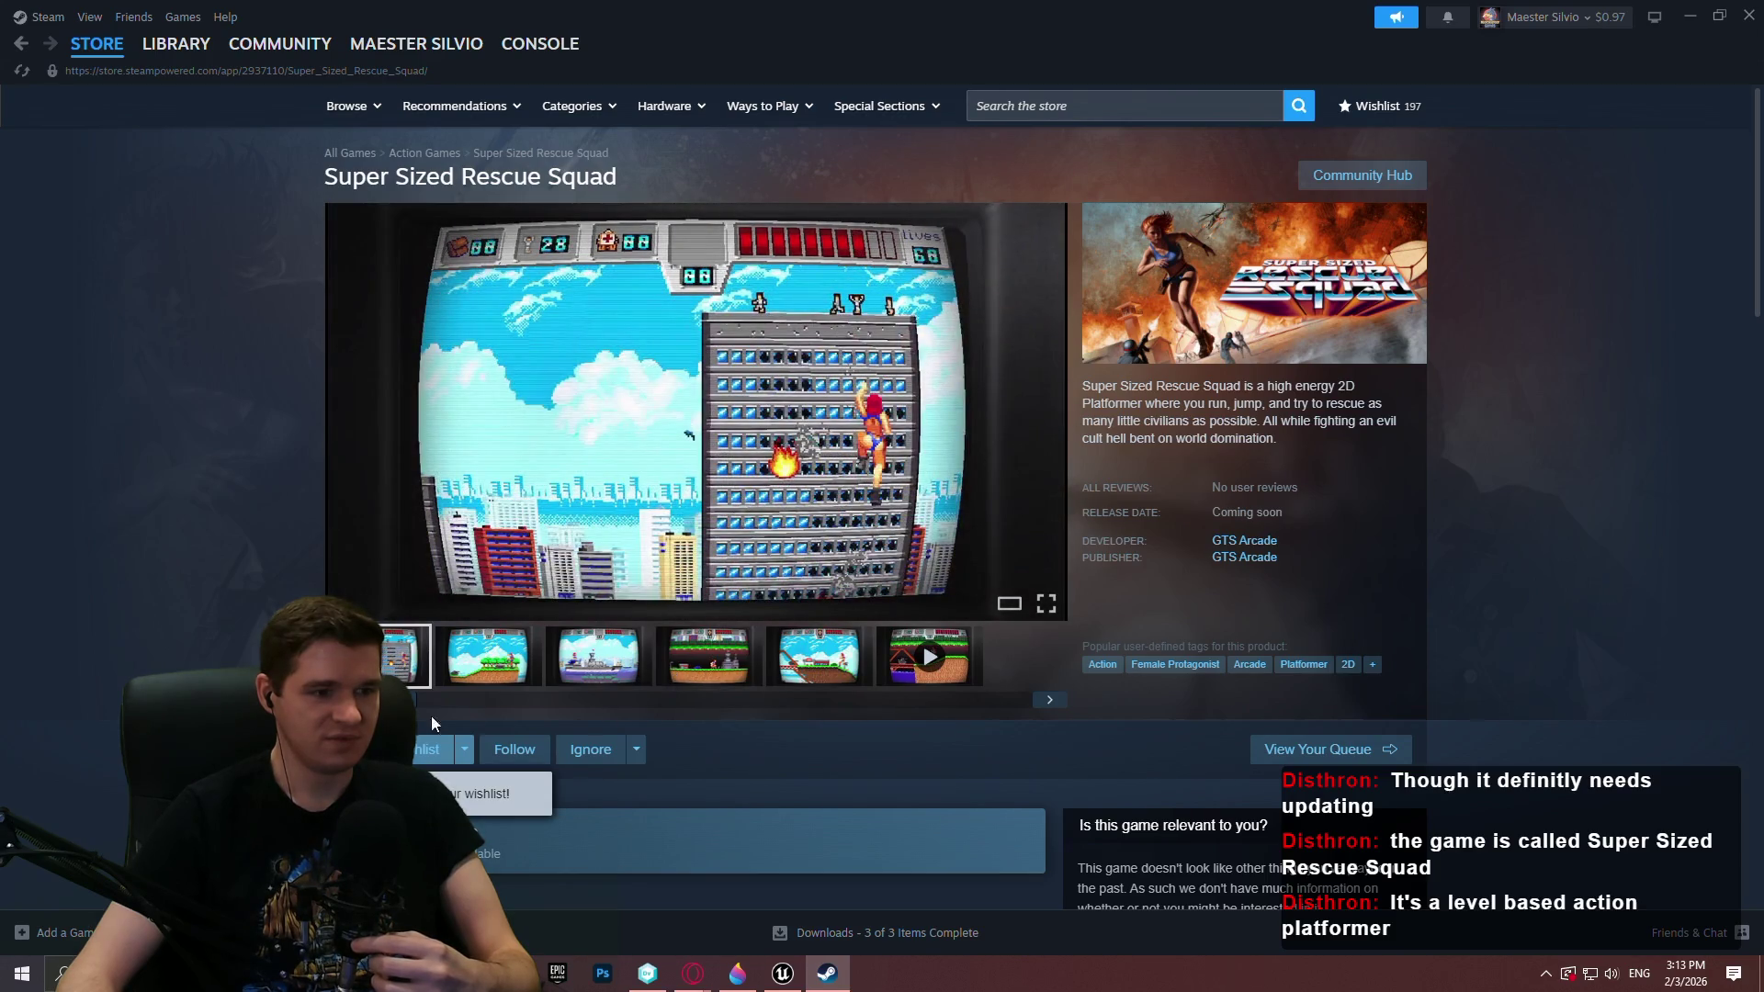
pyautogui.scroll(-1, 901, 750)
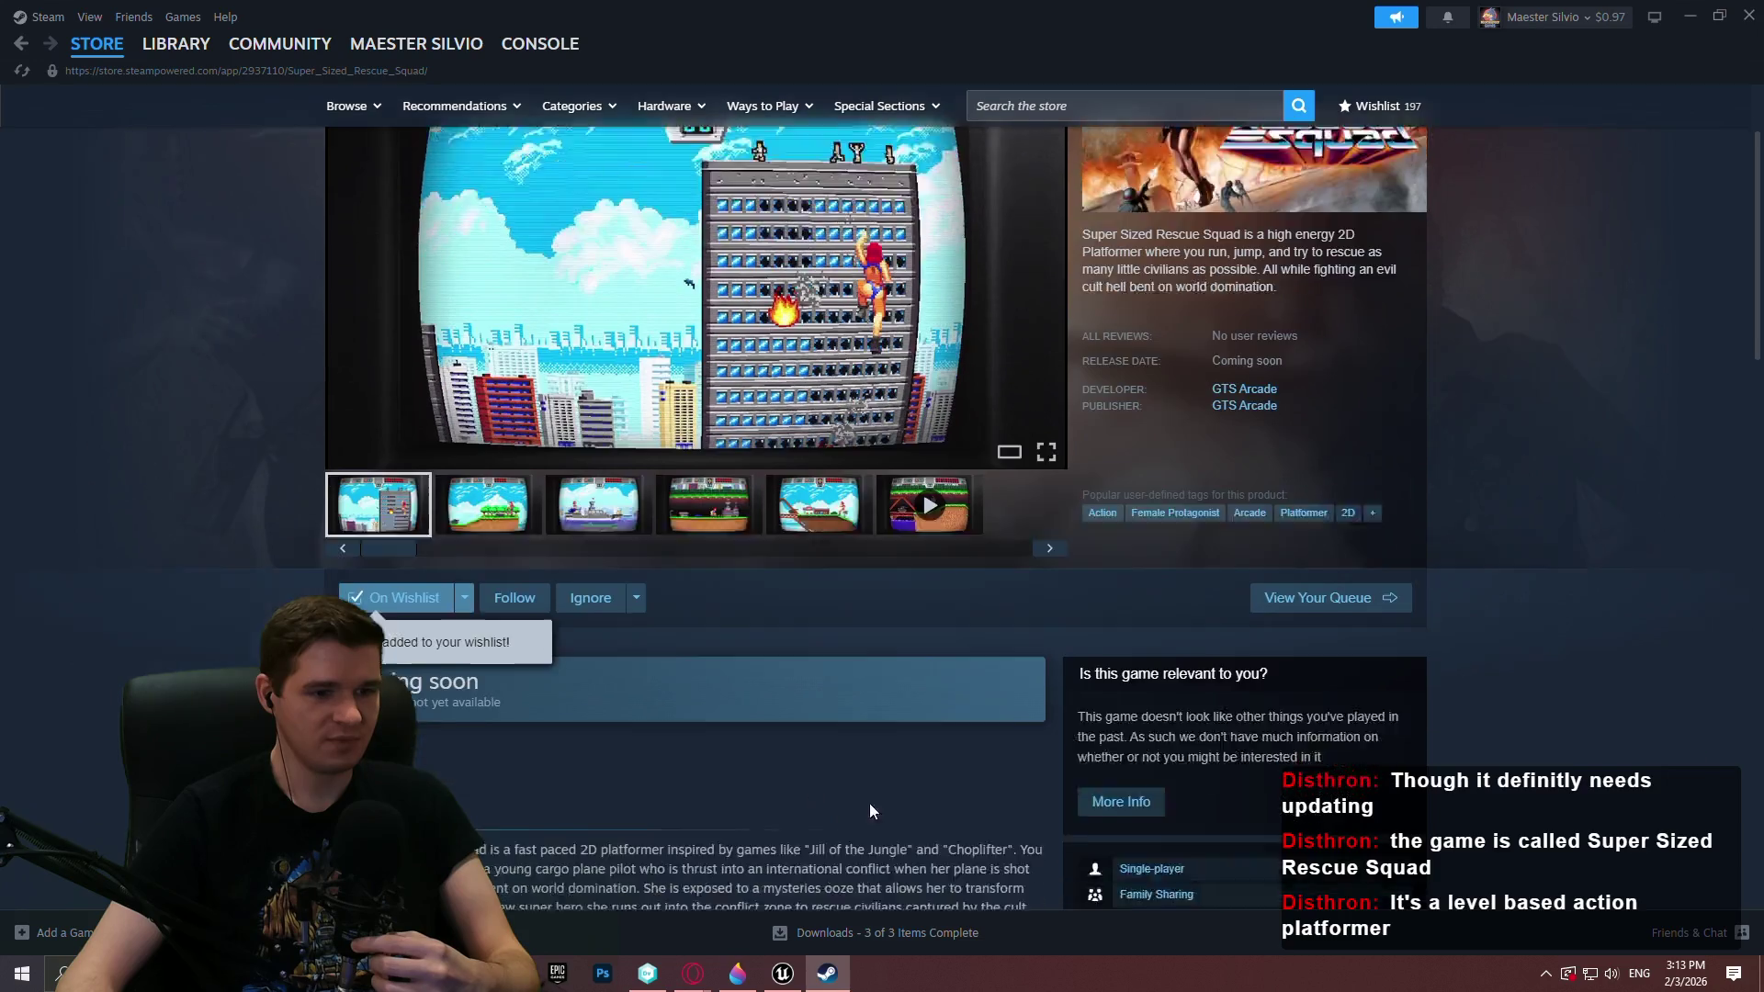
pyautogui.scroll(1, 915, 680)
pyautogui.scroll(-1, 870, 738)
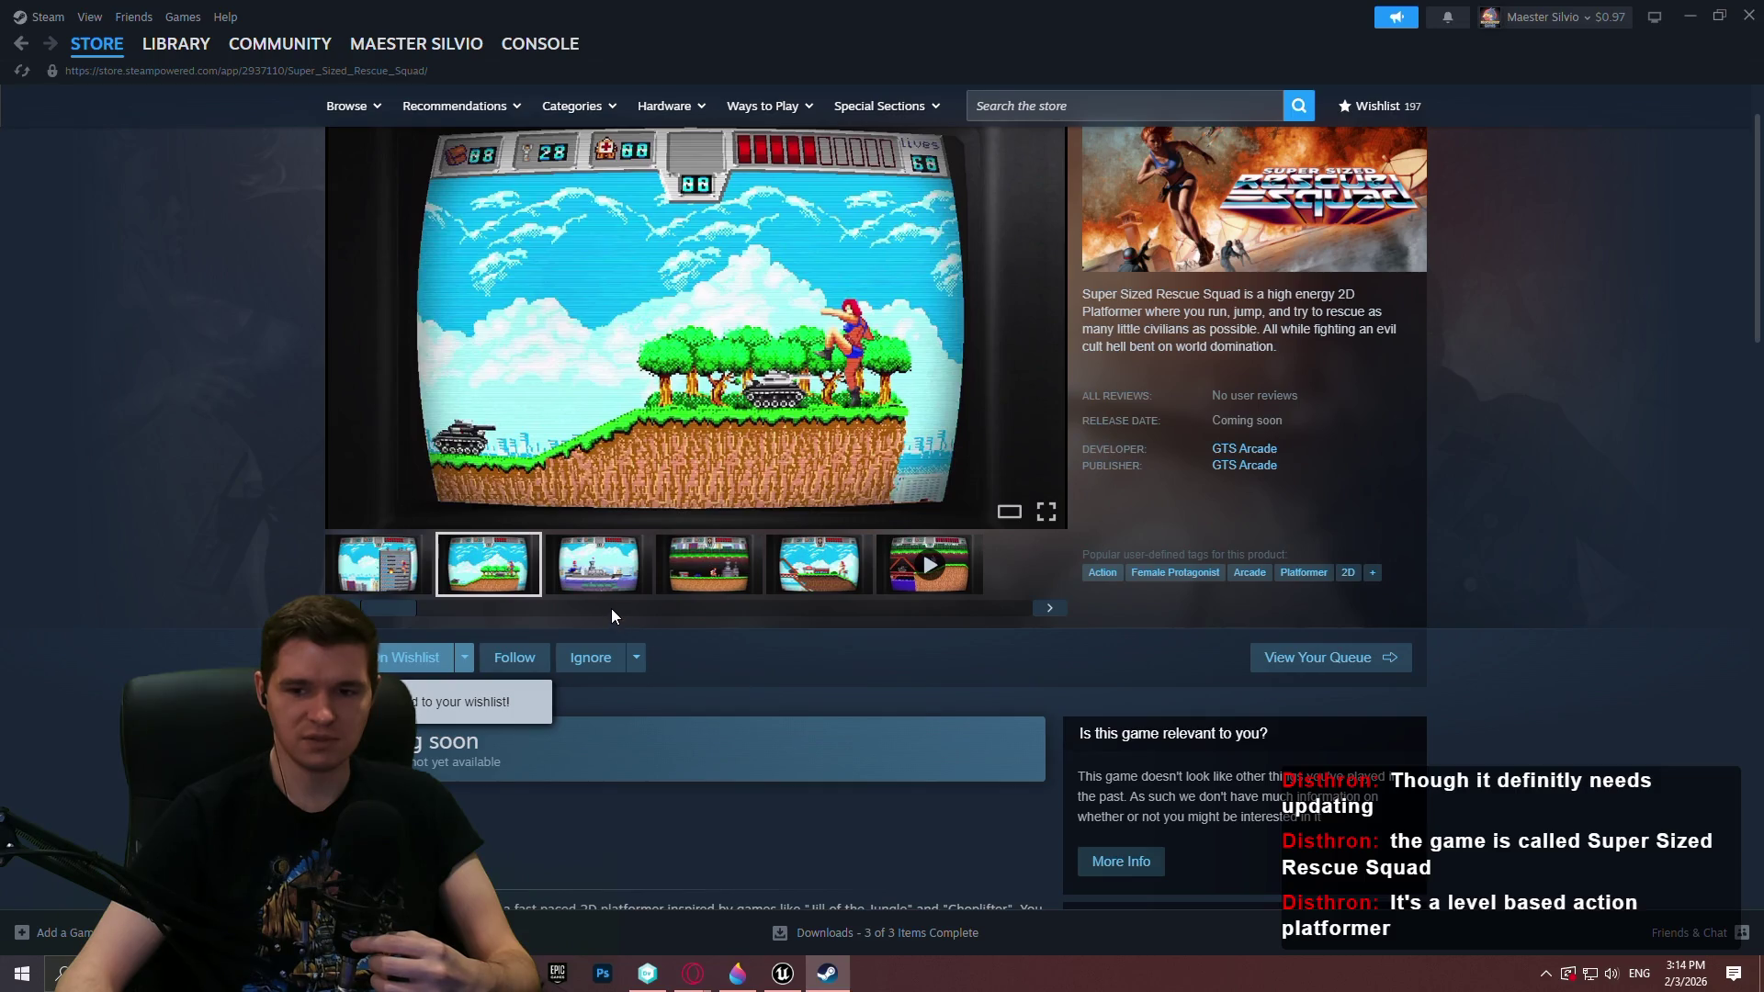
pyautogui.scroll(1, 1591, 239)
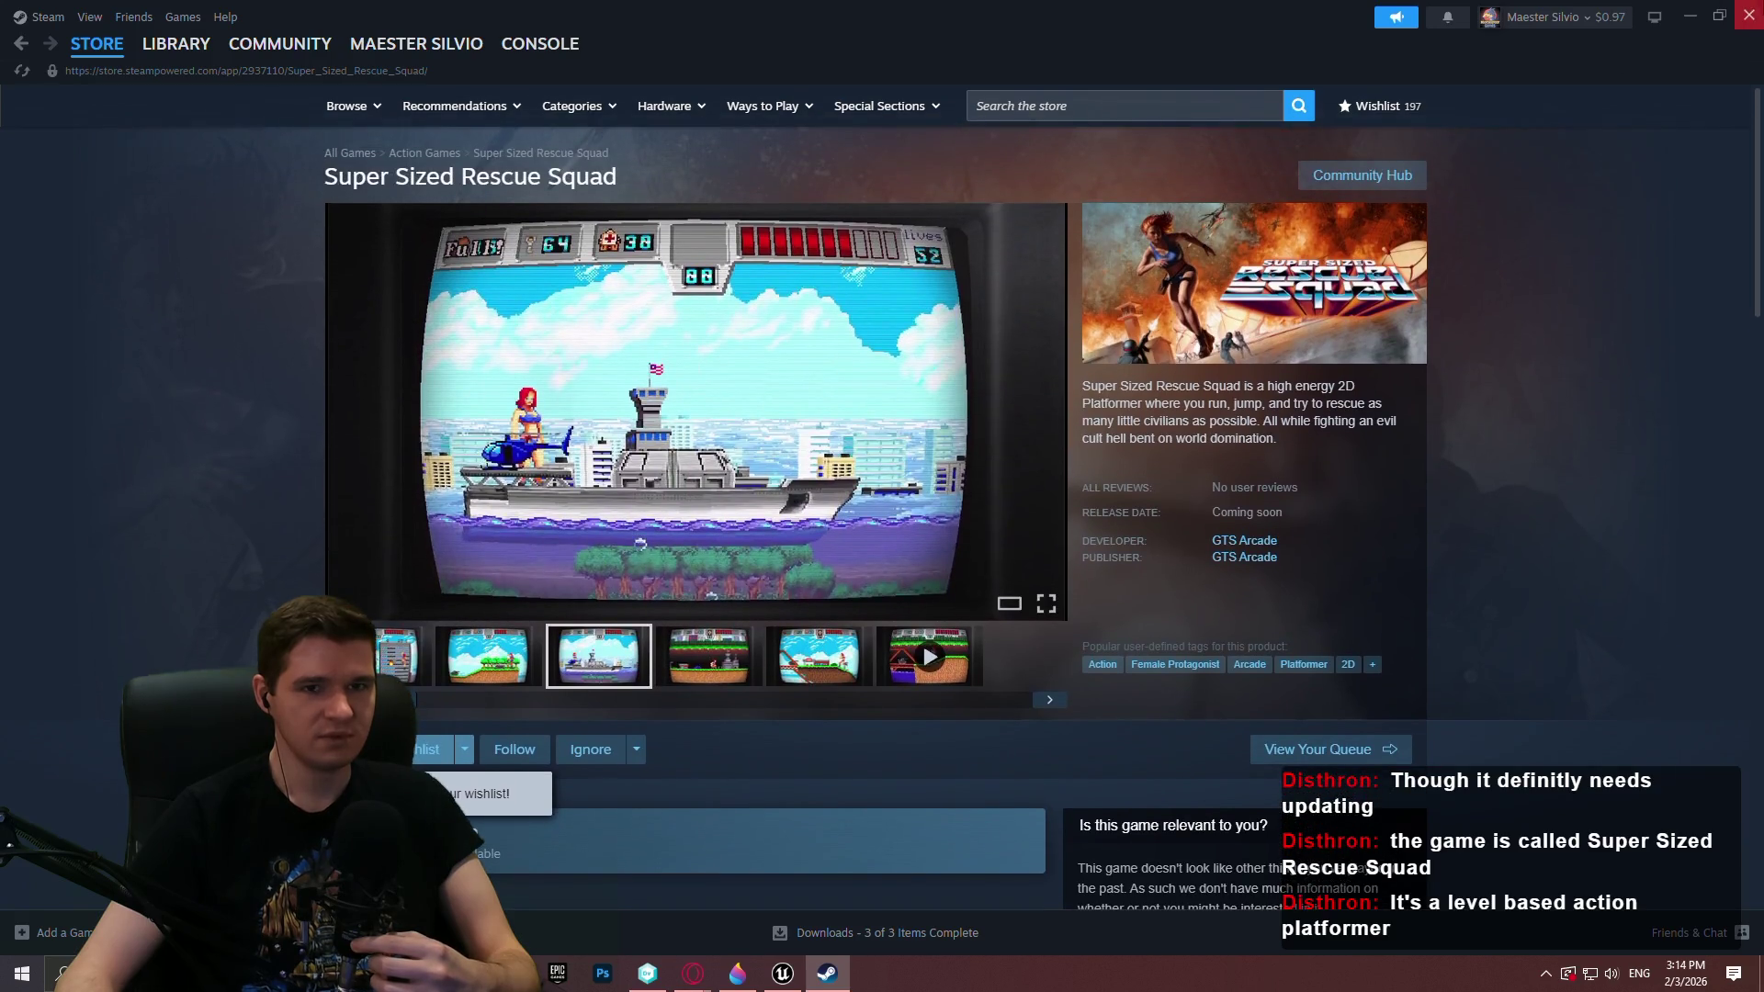
pyautogui.click(1749, 15)
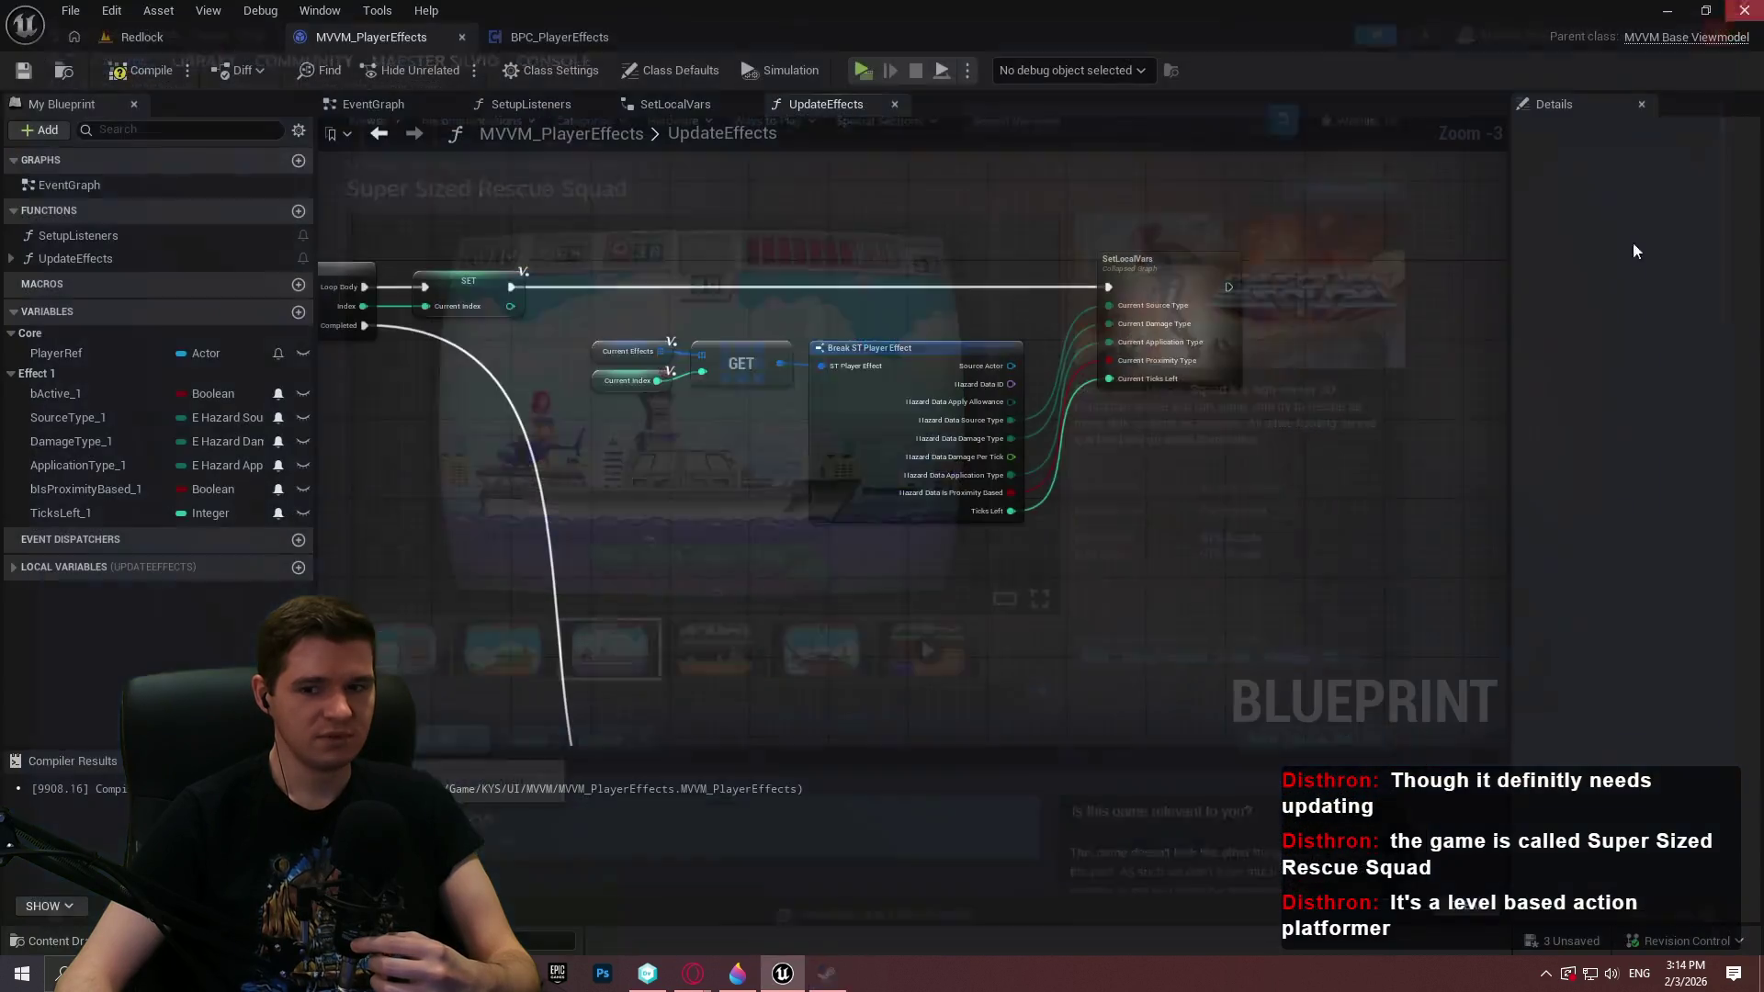
# Wire SetLocalVars into the Switch on Int and place it with Current Index beside it
pyautogui.scroll(3, 1066, 378)
pyautogui.scroll(-2, 1046, 462)
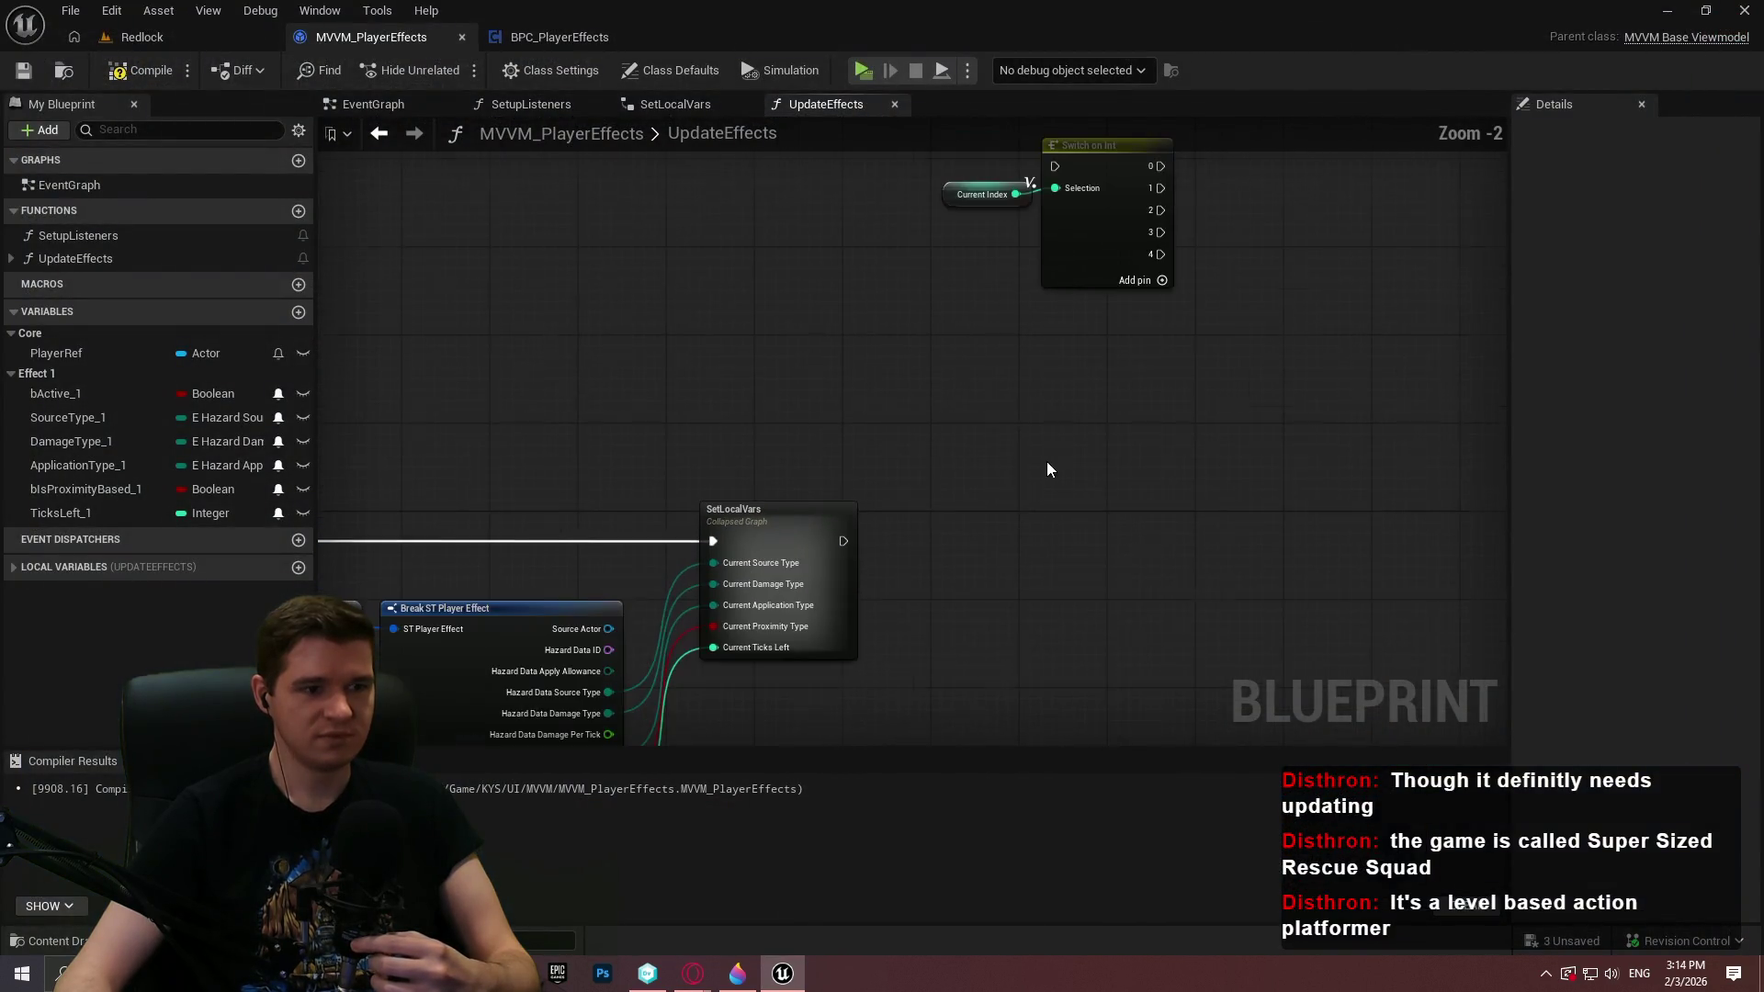
pyautogui.scroll(3, 1057, 441)
pyautogui.moveTo(938, 241)
pyautogui.mouseDown()
pyautogui.moveTo(818, 488)
pyautogui.moveTo(850, 469)
pyautogui.moveTo(825, 572)
pyautogui.moveTo(765, 543)
pyautogui.moveTo(821, 550)
pyautogui.moveTo(832, 731)
pyautogui.moveTo(816, 542)
pyautogui.moveTo(659, 311)
pyautogui.mouseUp()
pyautogui.moveTo(902, 497); pyautogui.dragTo(672, 220)
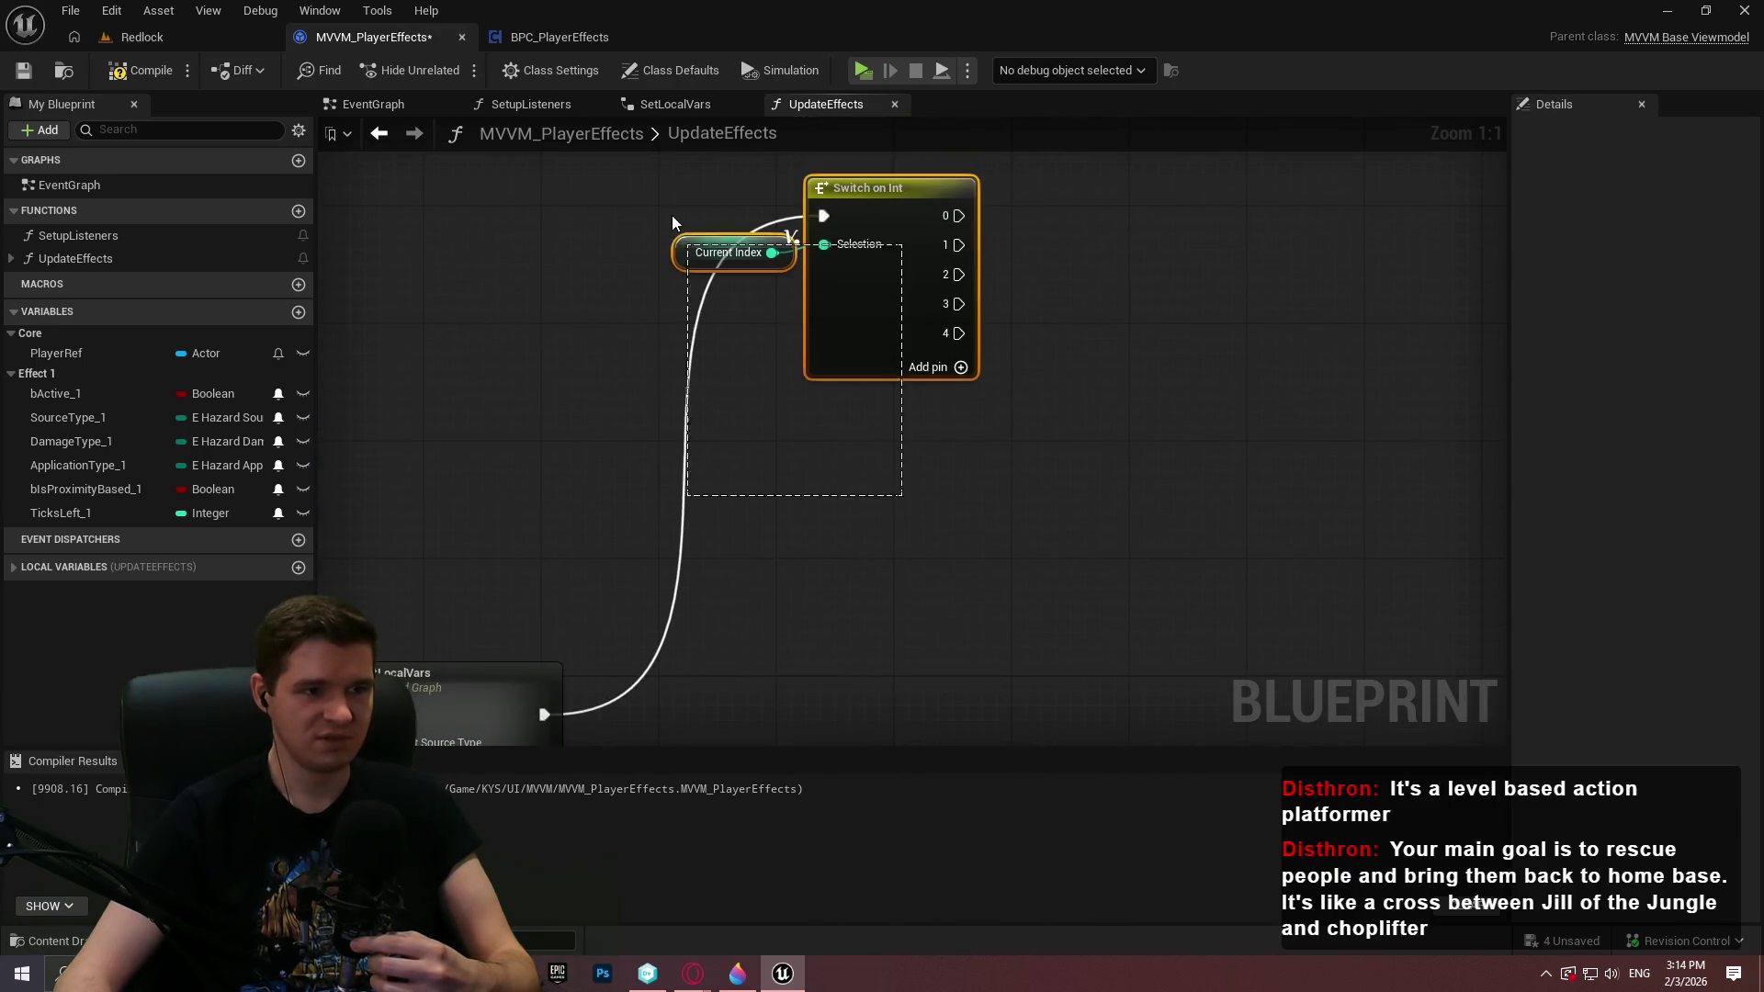
pyautogui.moveTo(834, 306)
pyautogui.mouseDown()
pyautogui.moveTo(863, 653)
pyautogui.moveTo(901, 713)
pyautogui.moveTo(878, 576)
pyautogui.mouseUp()
pyautogui.click(1166, 597)
pyautogui.moveTo(1183, 664)
pyautogui.mouseDown()
pyautogui.moveTo(1144, 598)
pyautogui.moveTo(785, 511)
pyautogui.mouseUp()
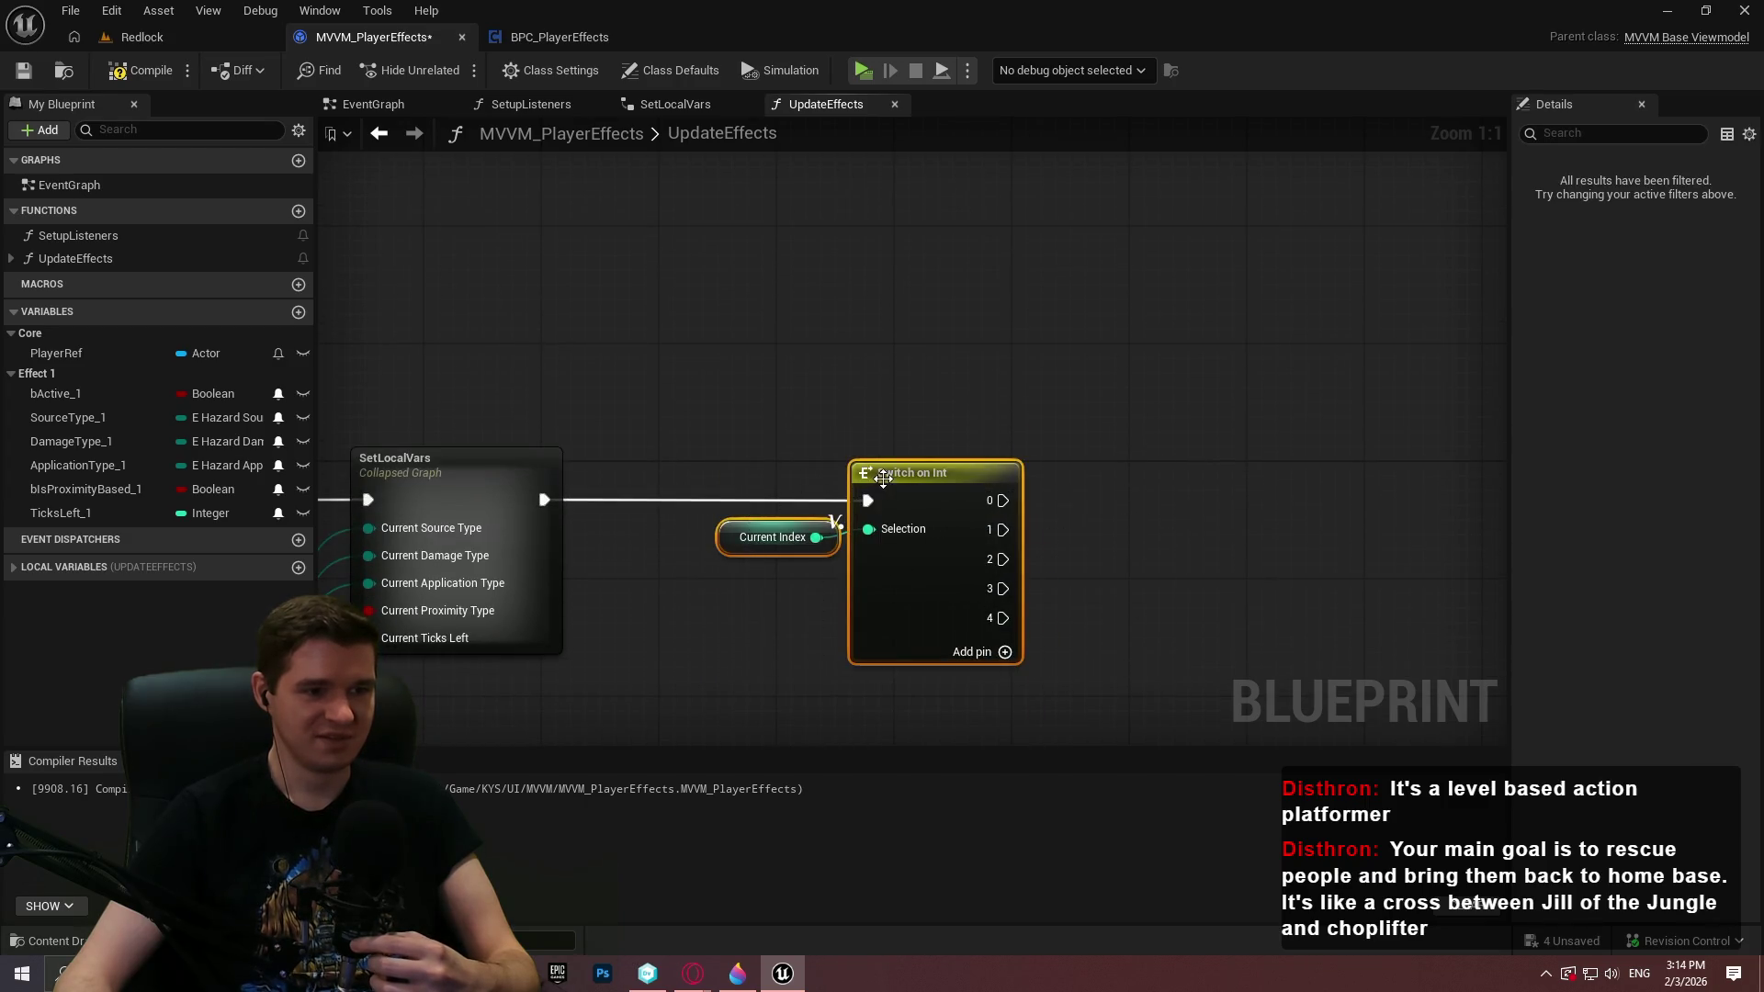
pyautogui.moveTo(883, 477); pyautogui.dragTo(939, 481)
pyautogui.moveTo(815, 610); pyautogui.dragTo(1012, 481)
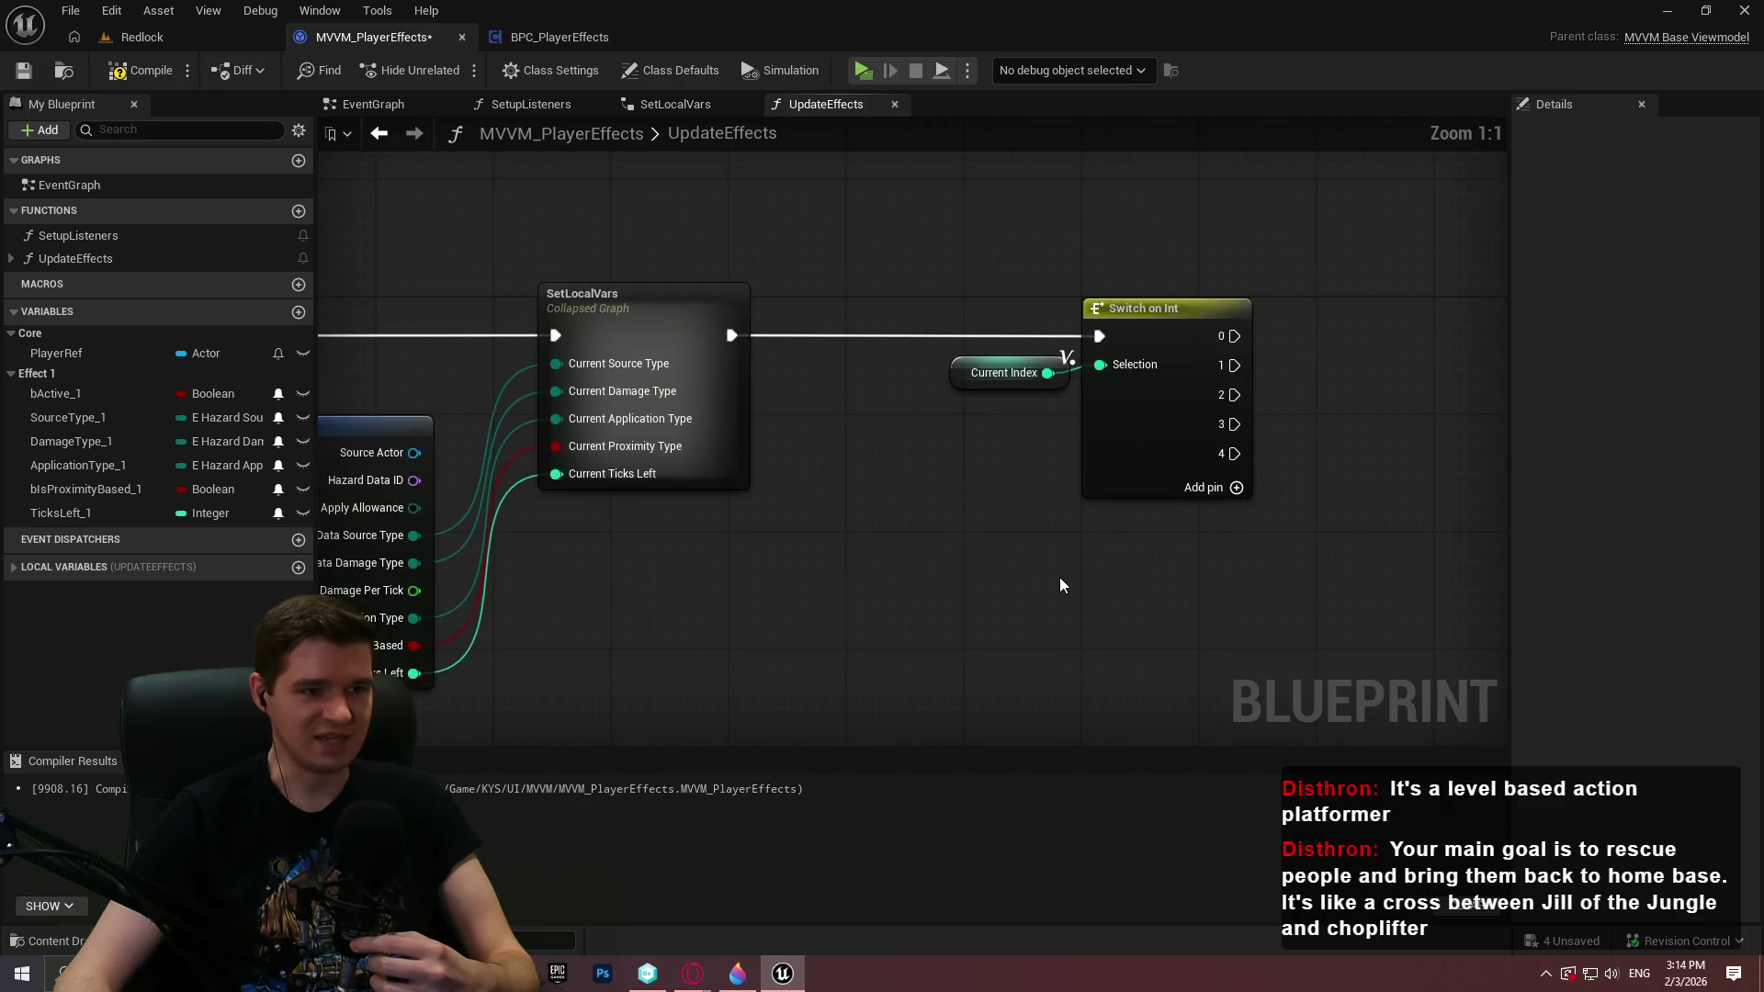
# Compile and save MVVM_PlayerEffects, then drag bActive_1 into the graph
pyautogui.click(147, 71)
pyautogui.click(23, 70)
pyautogui.moveTo(1360, 516)
pyautogui.mouseDown()
pyautogui.moveTo(1225, 563)
pyautogui.moveTo(1029, 582)
pyautogui.mouseUp()
pyautogui.moveTo(934, 626); pyautogui.dragTo(1079, 561)
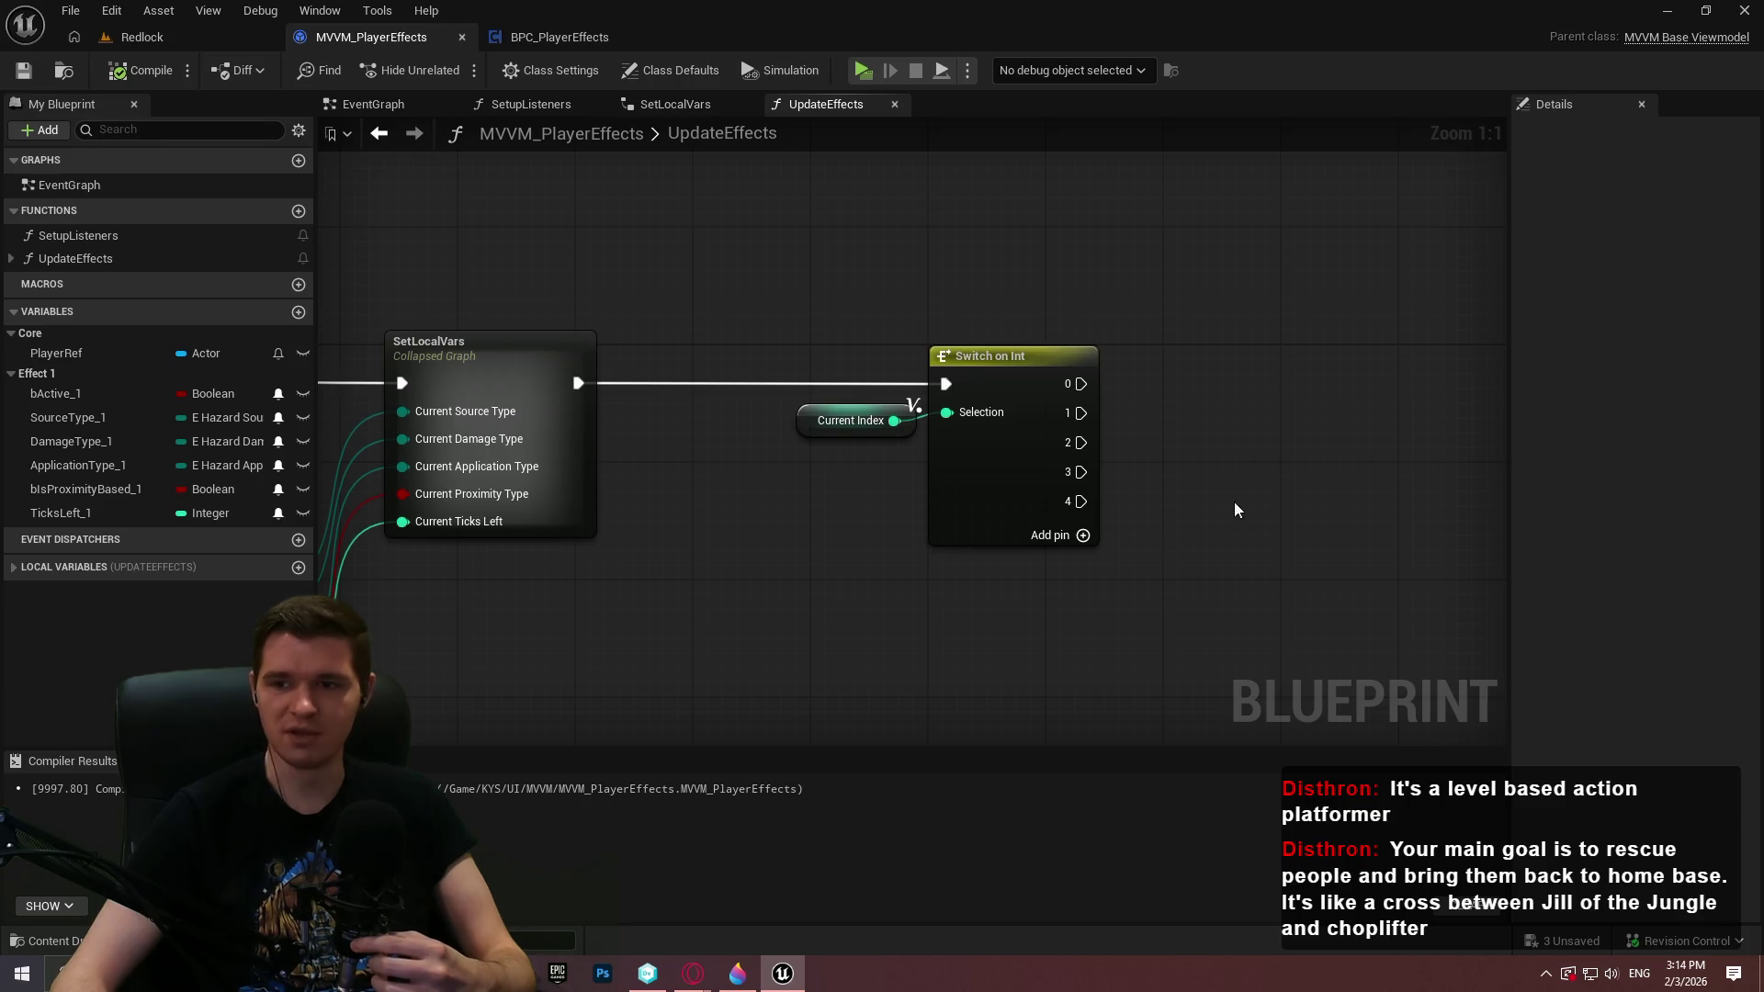
pyautogui.moveTo(1166, 469); pyautogui.dragTo(1019, 486)
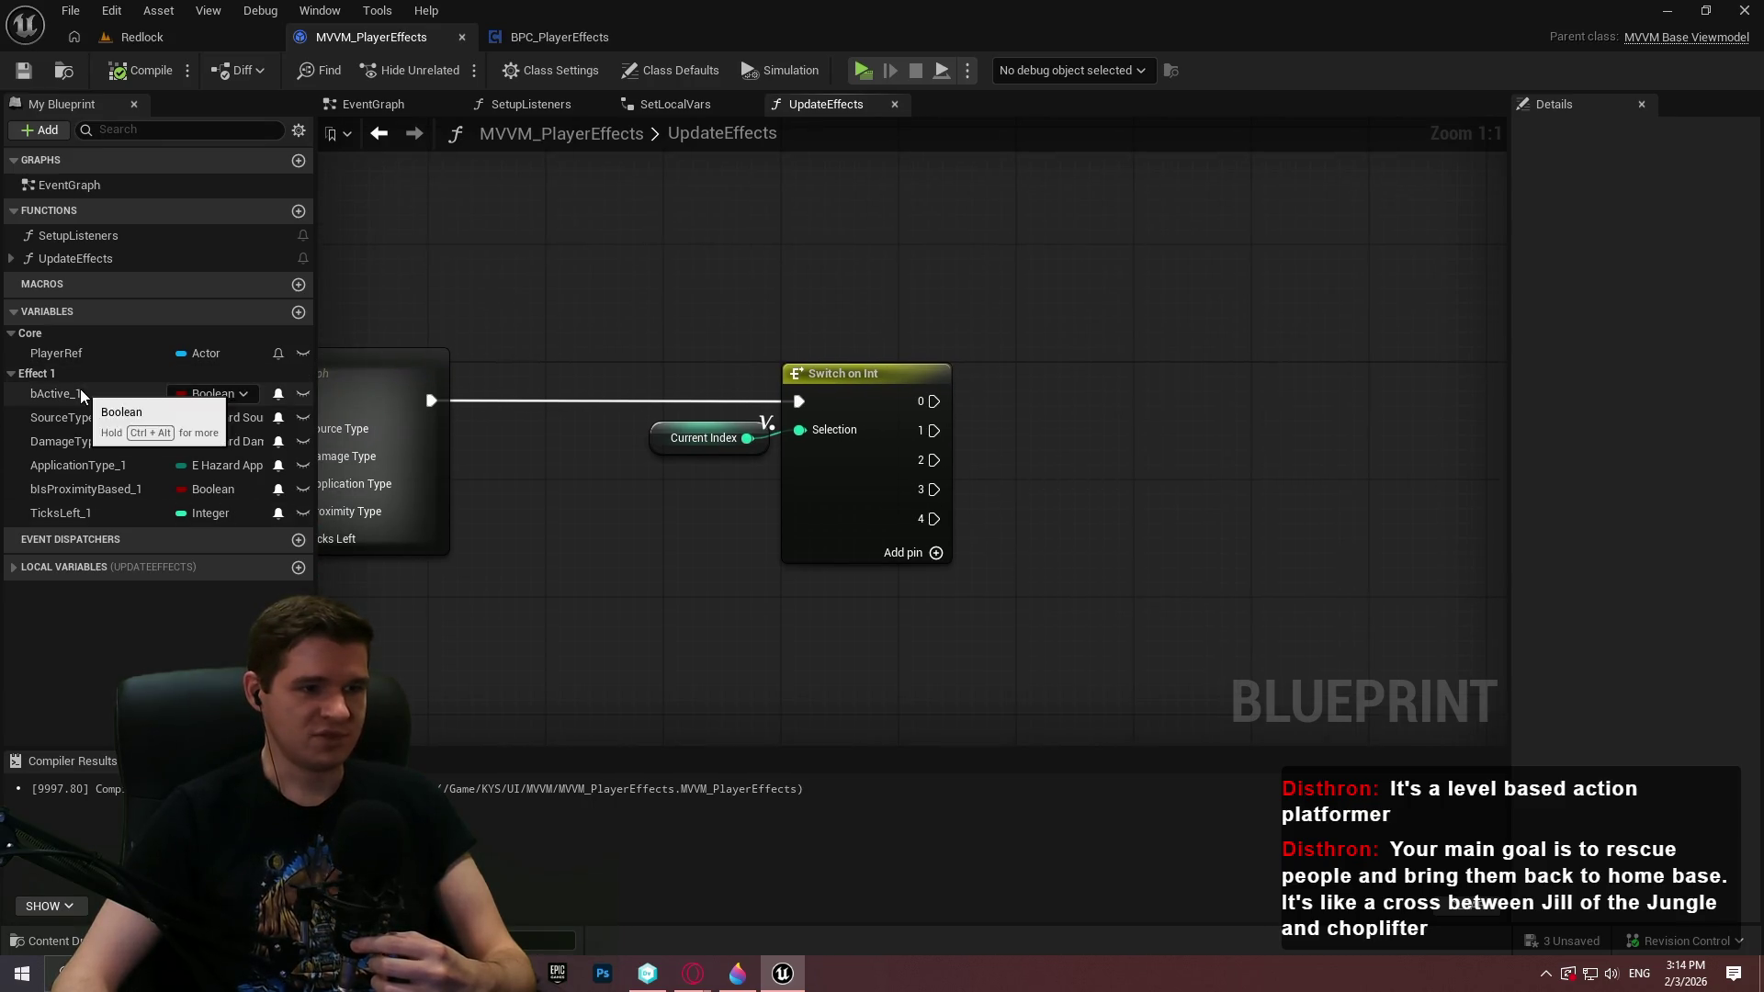
pyautogui.moveTo(80, 393); pyautogui.dragTo(1062, 322)
# Create bActive_1 and SourceType_1 setters and chain Active 1 into Source Type 1
pyautogui.click(1107, 378)
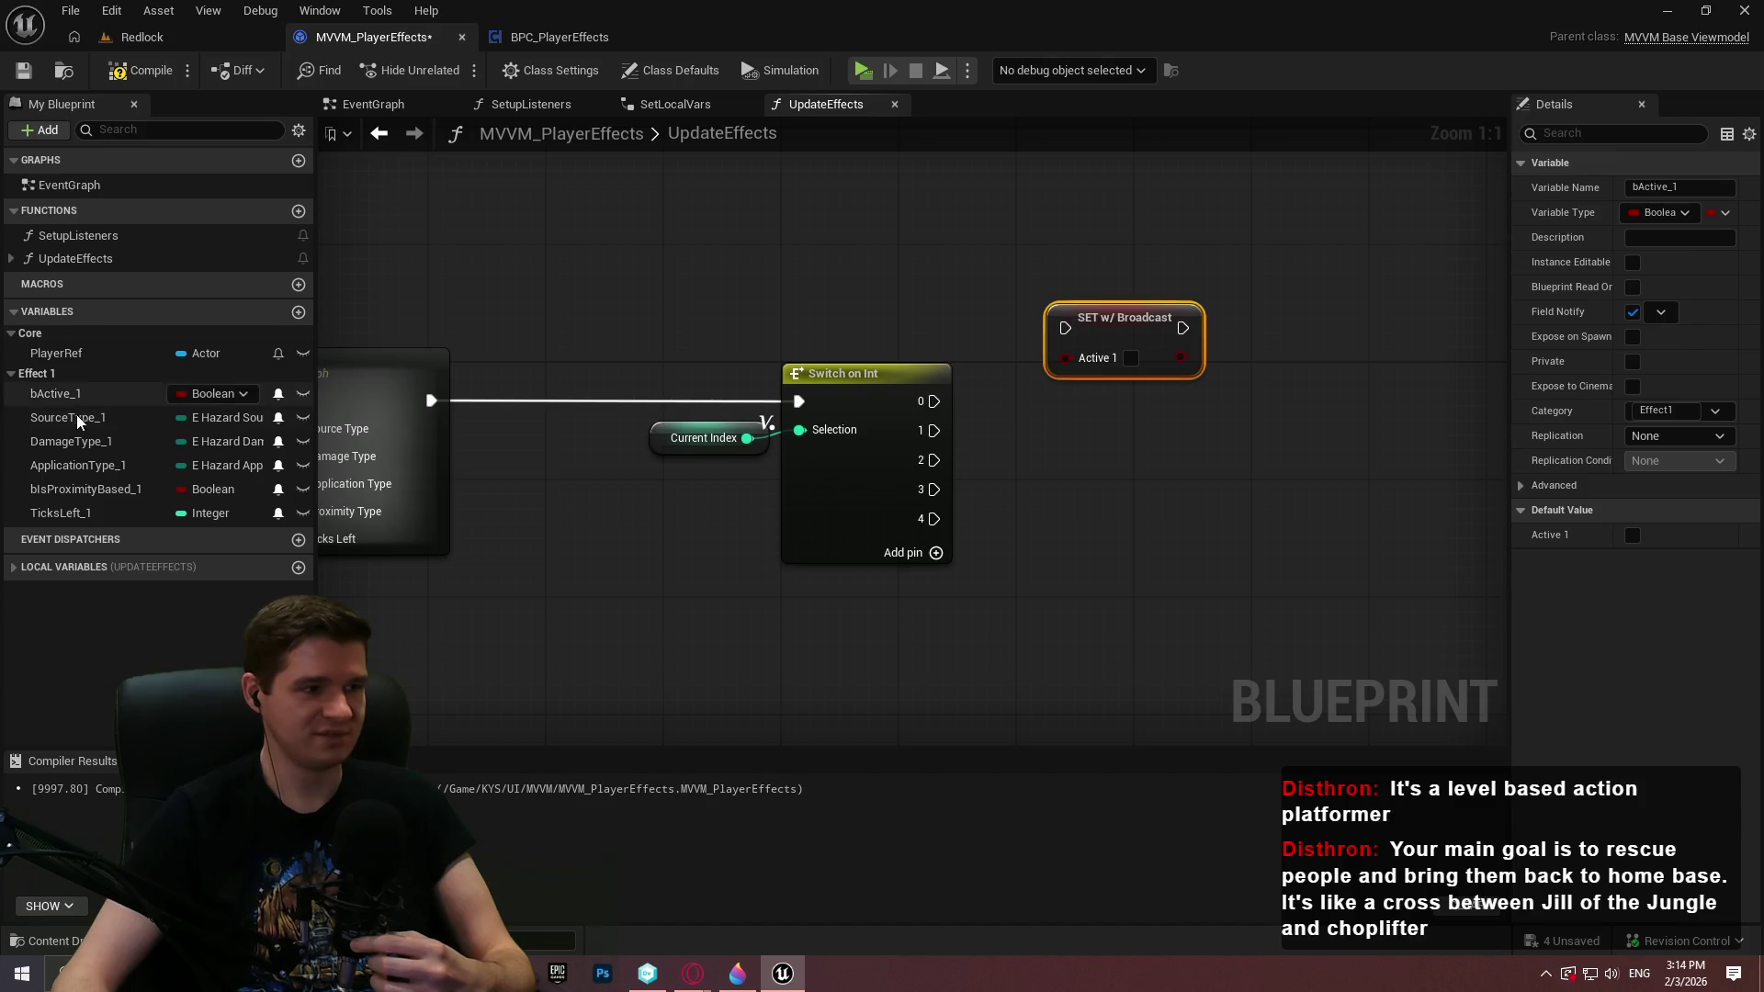
pyautogui.moveTo(78, 421)
pyautogui.mouseDown()
pyautogui.moveTo(1303, 283)
pyautogui.moveTo(1268, 305)
pyautogui.mouseUp()
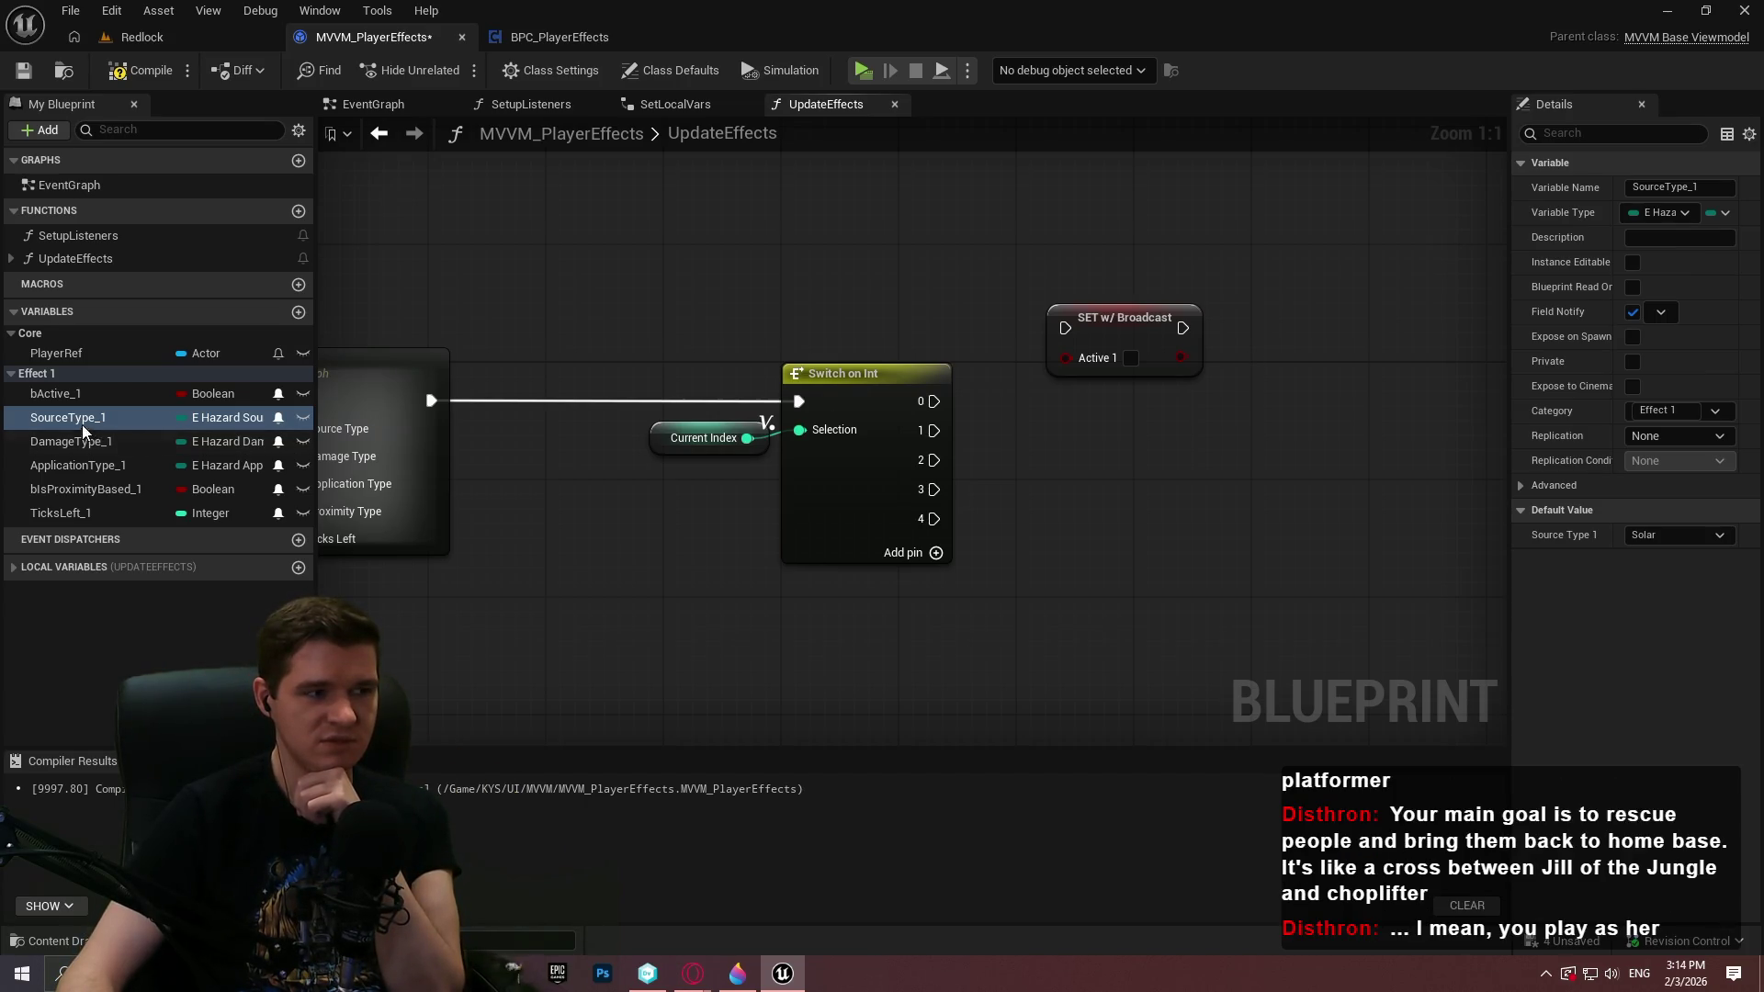
pyautogui.moveTo(79, 419)
pyautogui.mouseDown()
pyautogui.moveTo(1376, 275)
pyautogui.moveTo(1275, 312)
pyautogui.mouseUp()
pyautogui.click(1294, 366)
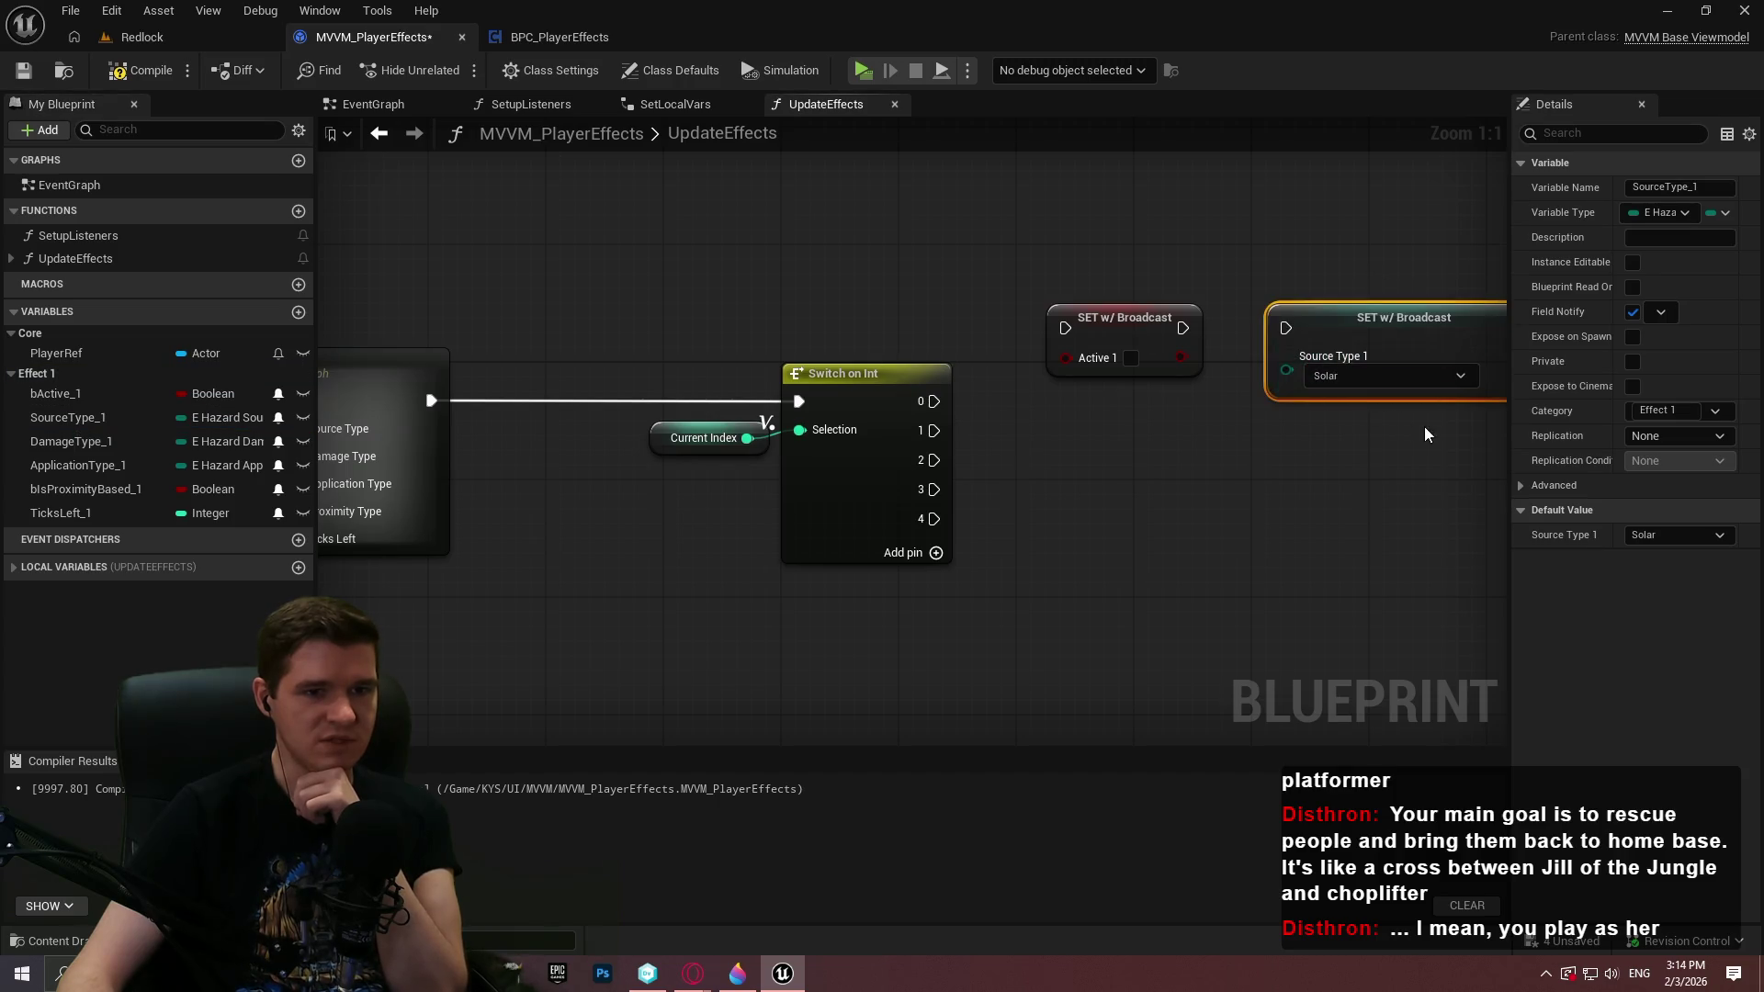
pyautogui.moveTo(1424, 426); pyautogui.dragTo(1230, 442)
pyautogui.click(1229, 443)
pyautogui.moveTo(1095, 345); pyautogui.dragTo(991, 346)
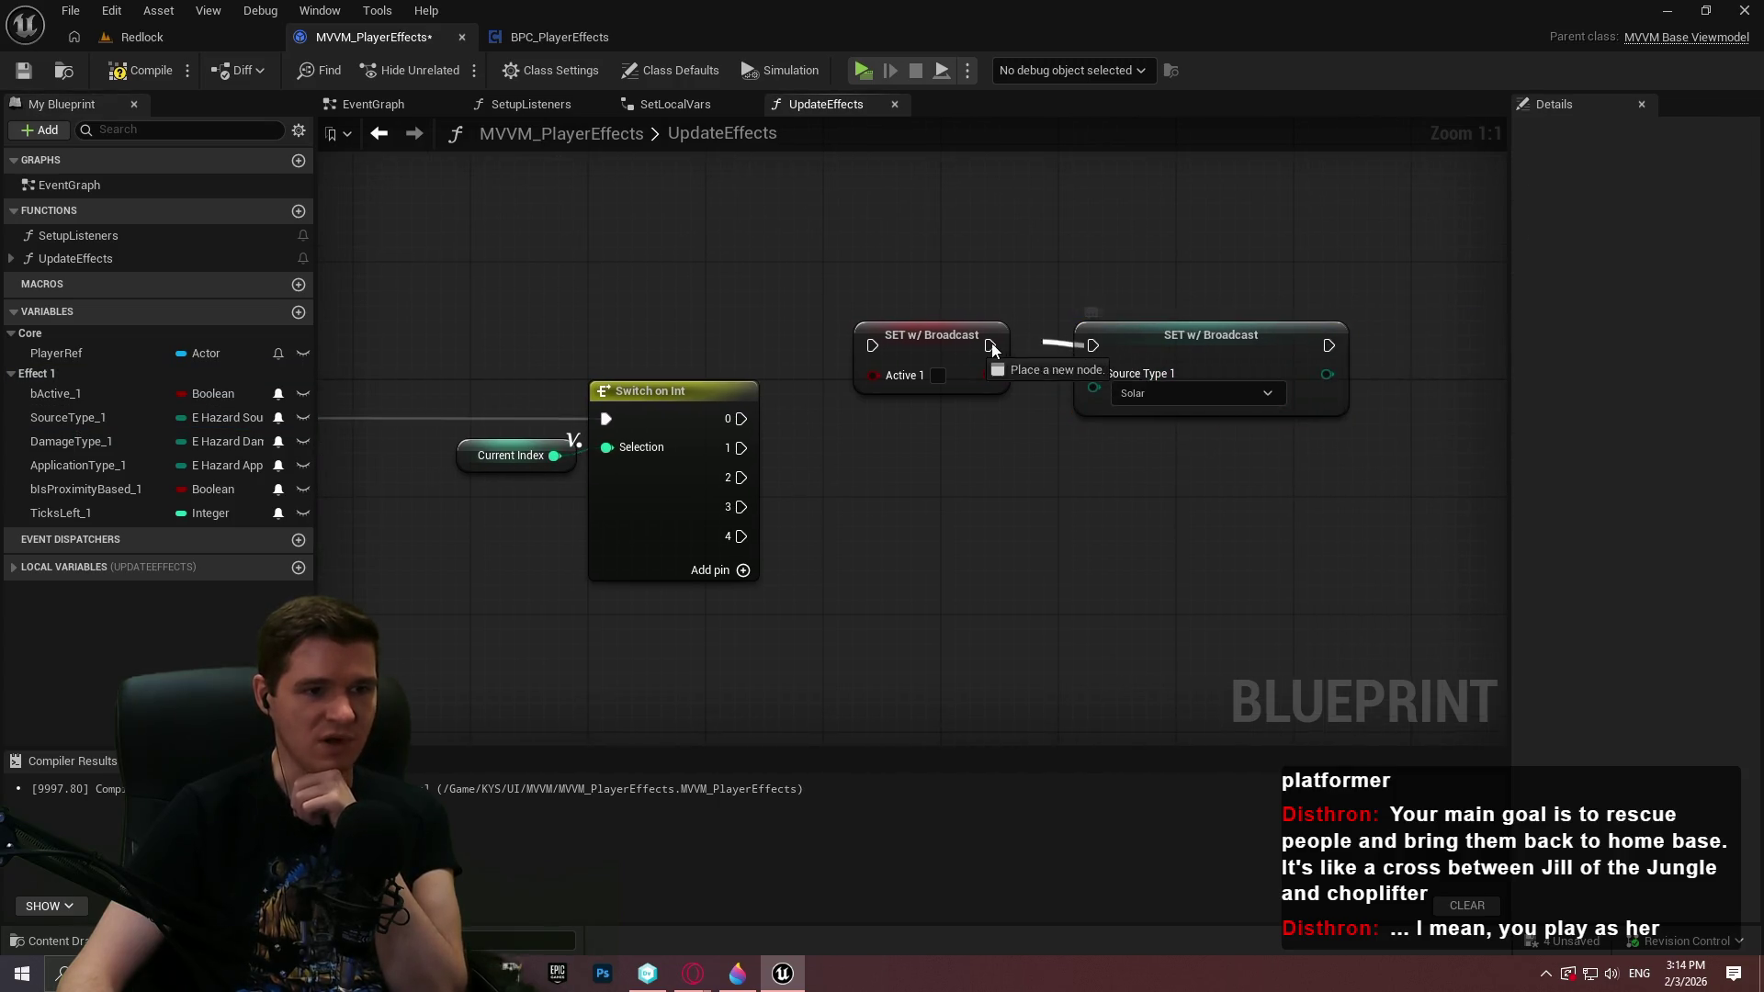
pyautogui.moveTo(1180, 362); pyautogui.dragTo(1144, 350)
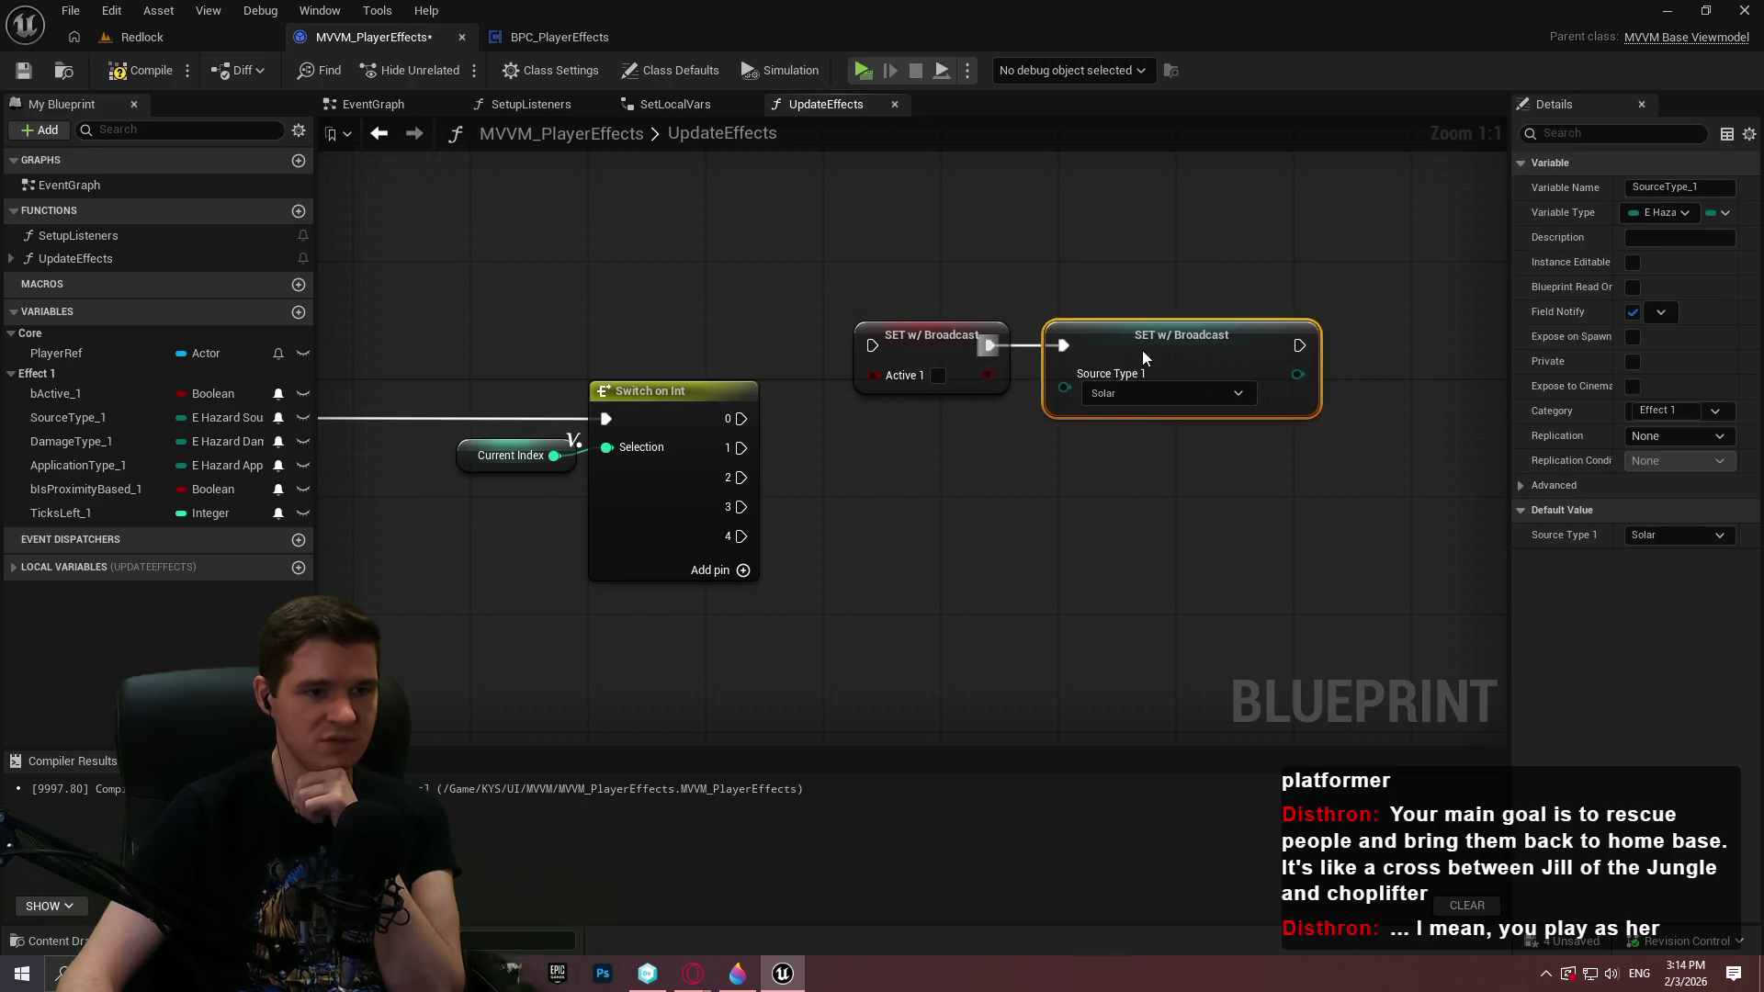
pyautogui.click(1116, 460)
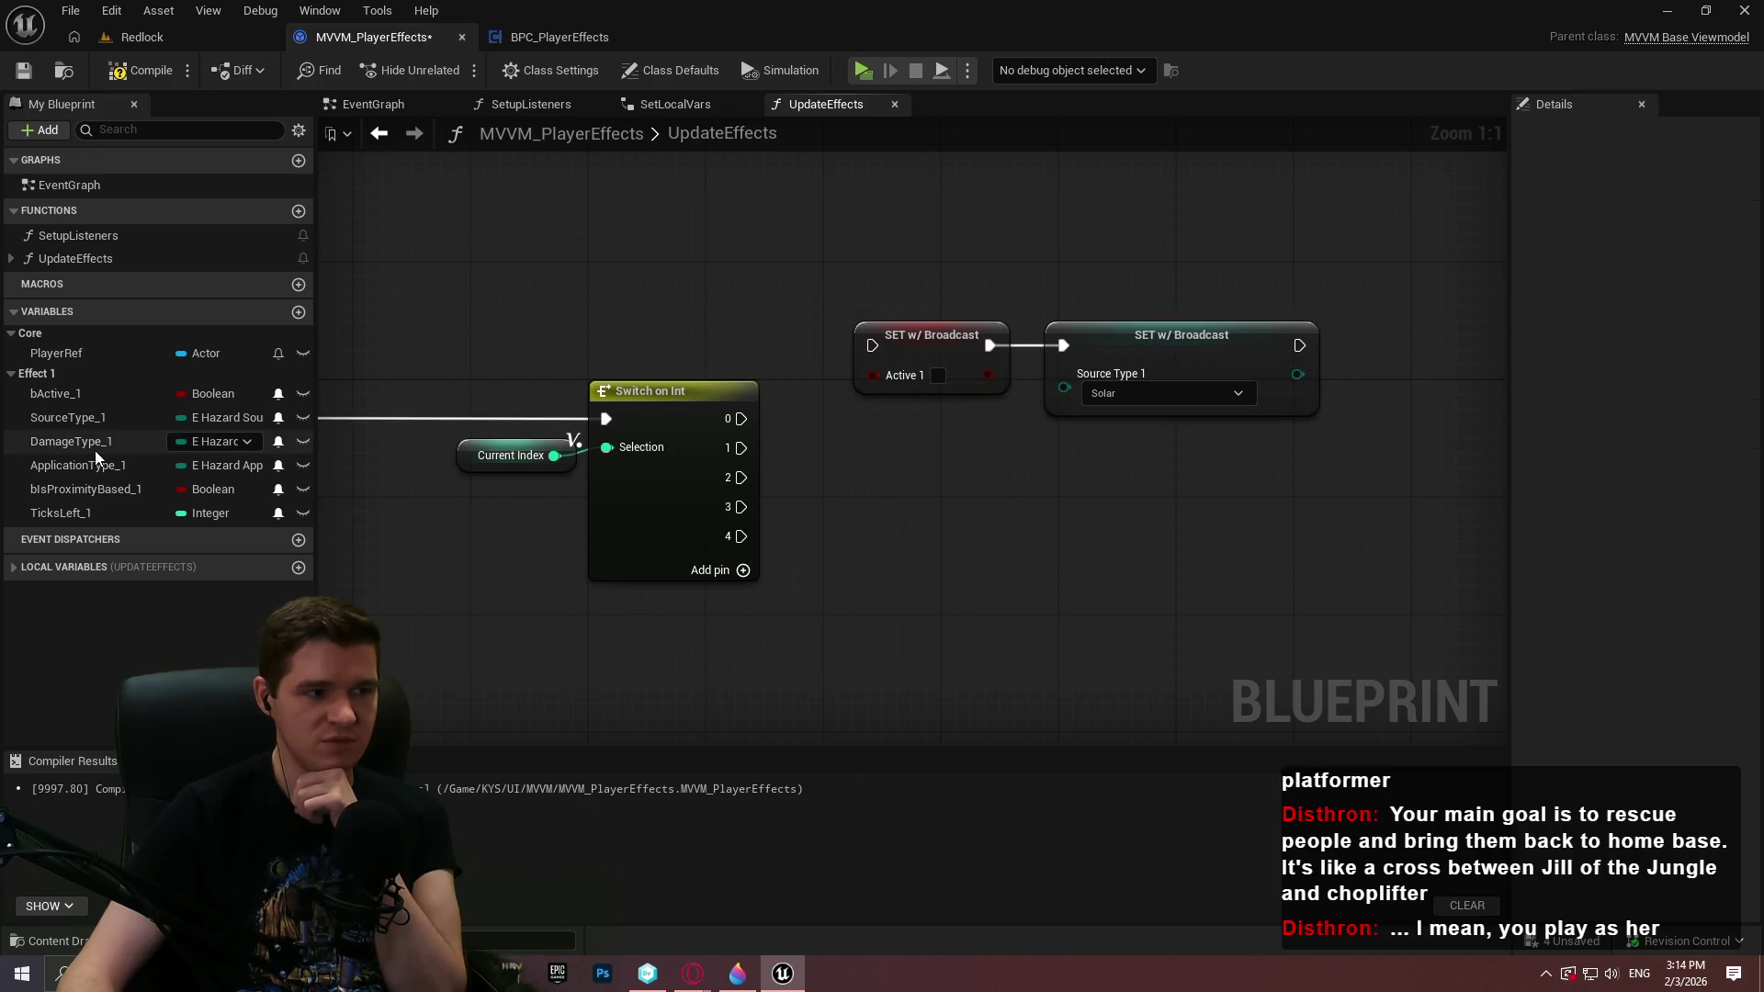
# Add a chained DamageType_1 setter after Source Type 1
pyautogui.moveTo(86, 450)
pyautogui.mouseDown()
pyautogui.moveTo(1373, 364)
pyautogui.moveTo(1111, 474)
pyautogui.moveTo(956, 319)
pyautogui.mouseUp()
pyautogui.click(1398, 405)
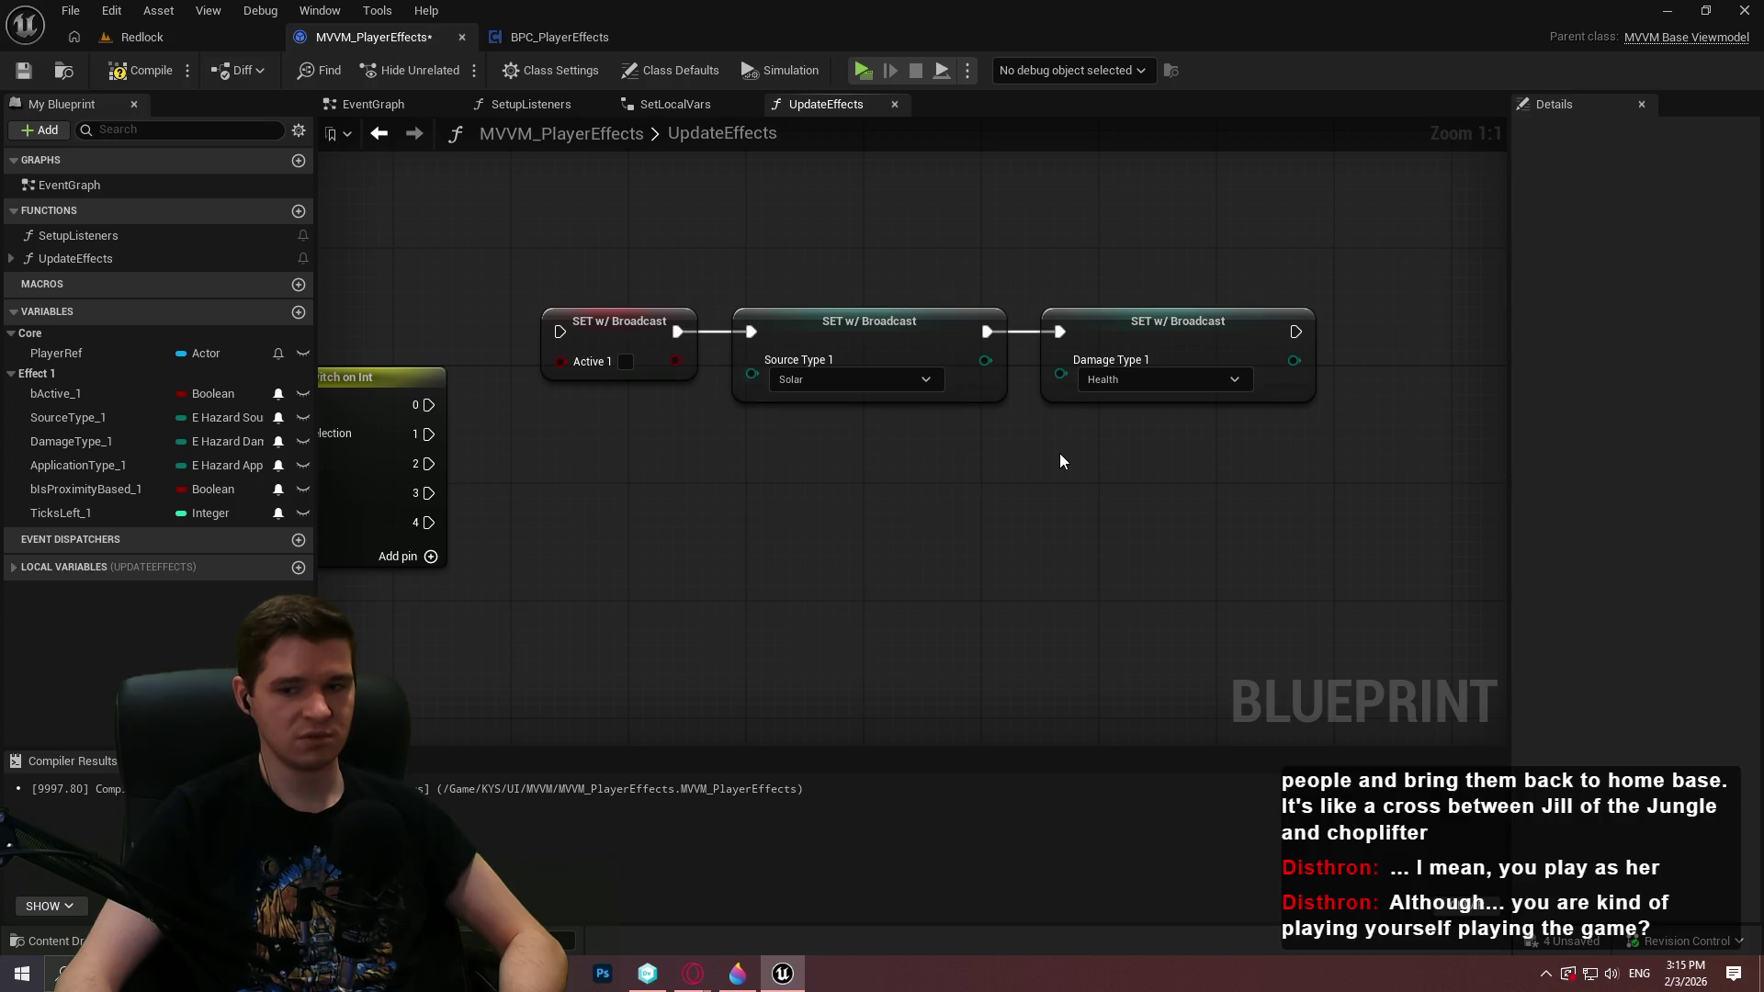
pyautogui.moveTo(956, 493); pyautogui.dragTo(903, 501)
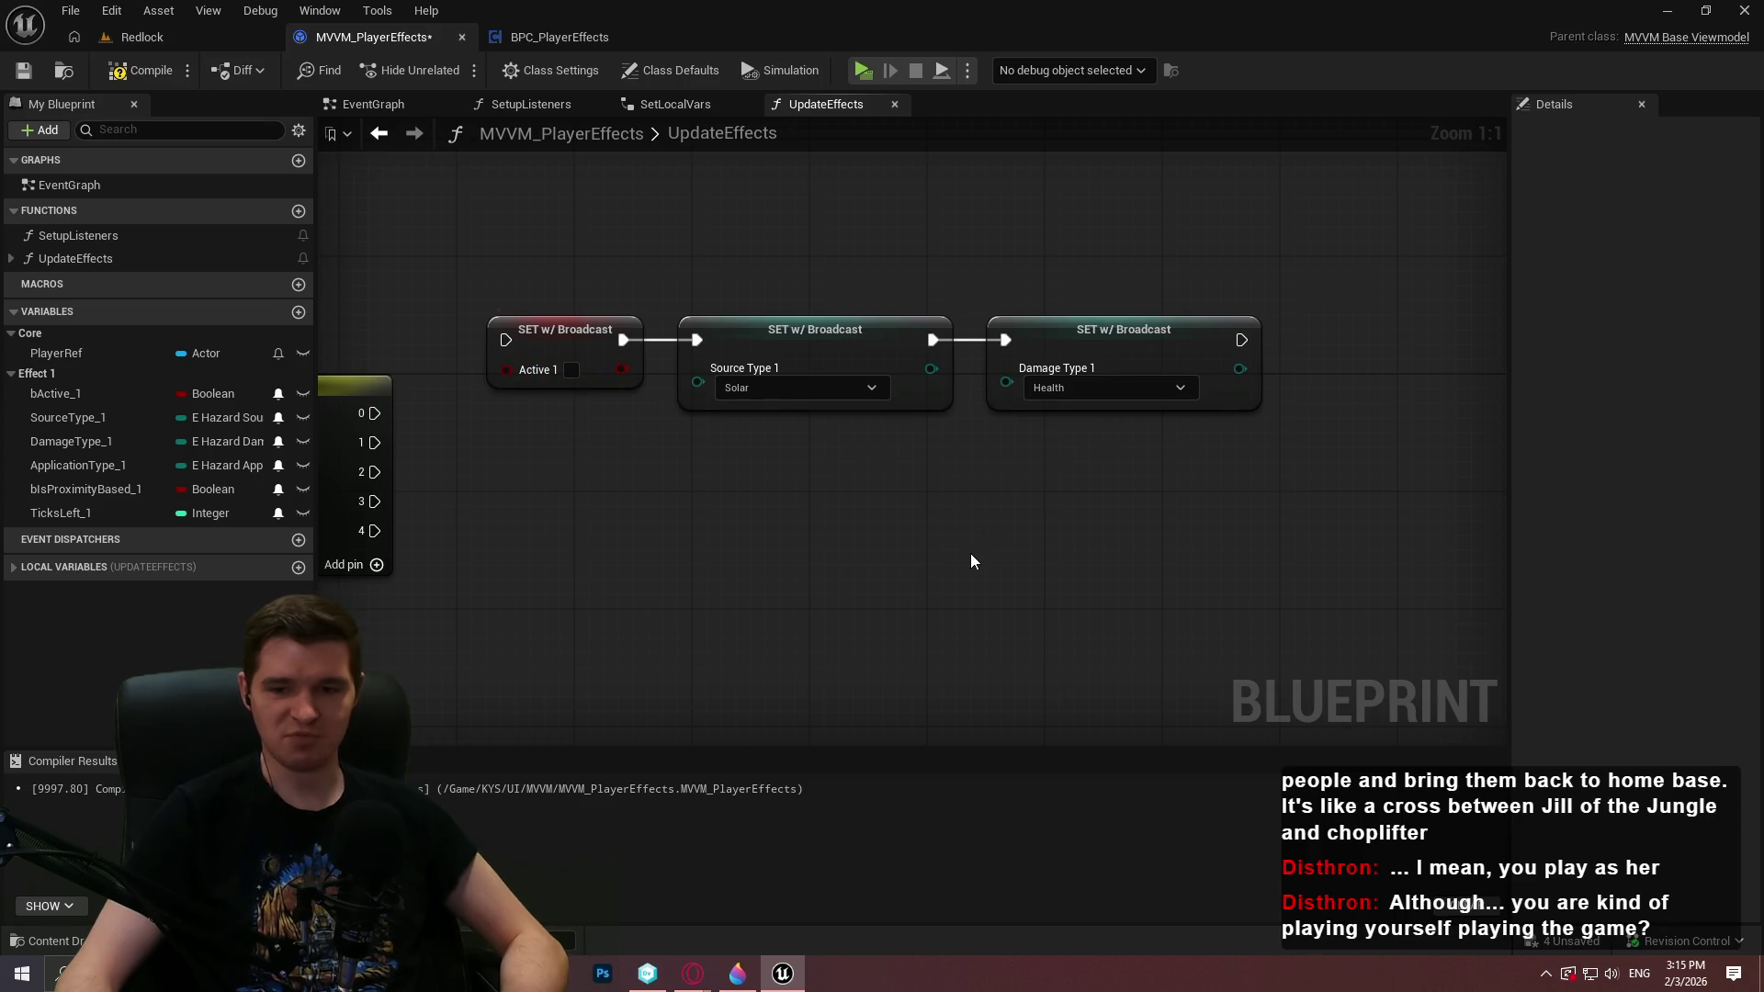
# Turn off Field Notify for all six Effect 1 variables, bActive_1 through TicksLeft_1
pyautogui.click(279, 394)
pyautogui.click(279, 418)
pyautogui.click(278, 442)
pyautogui.click(279, 466)
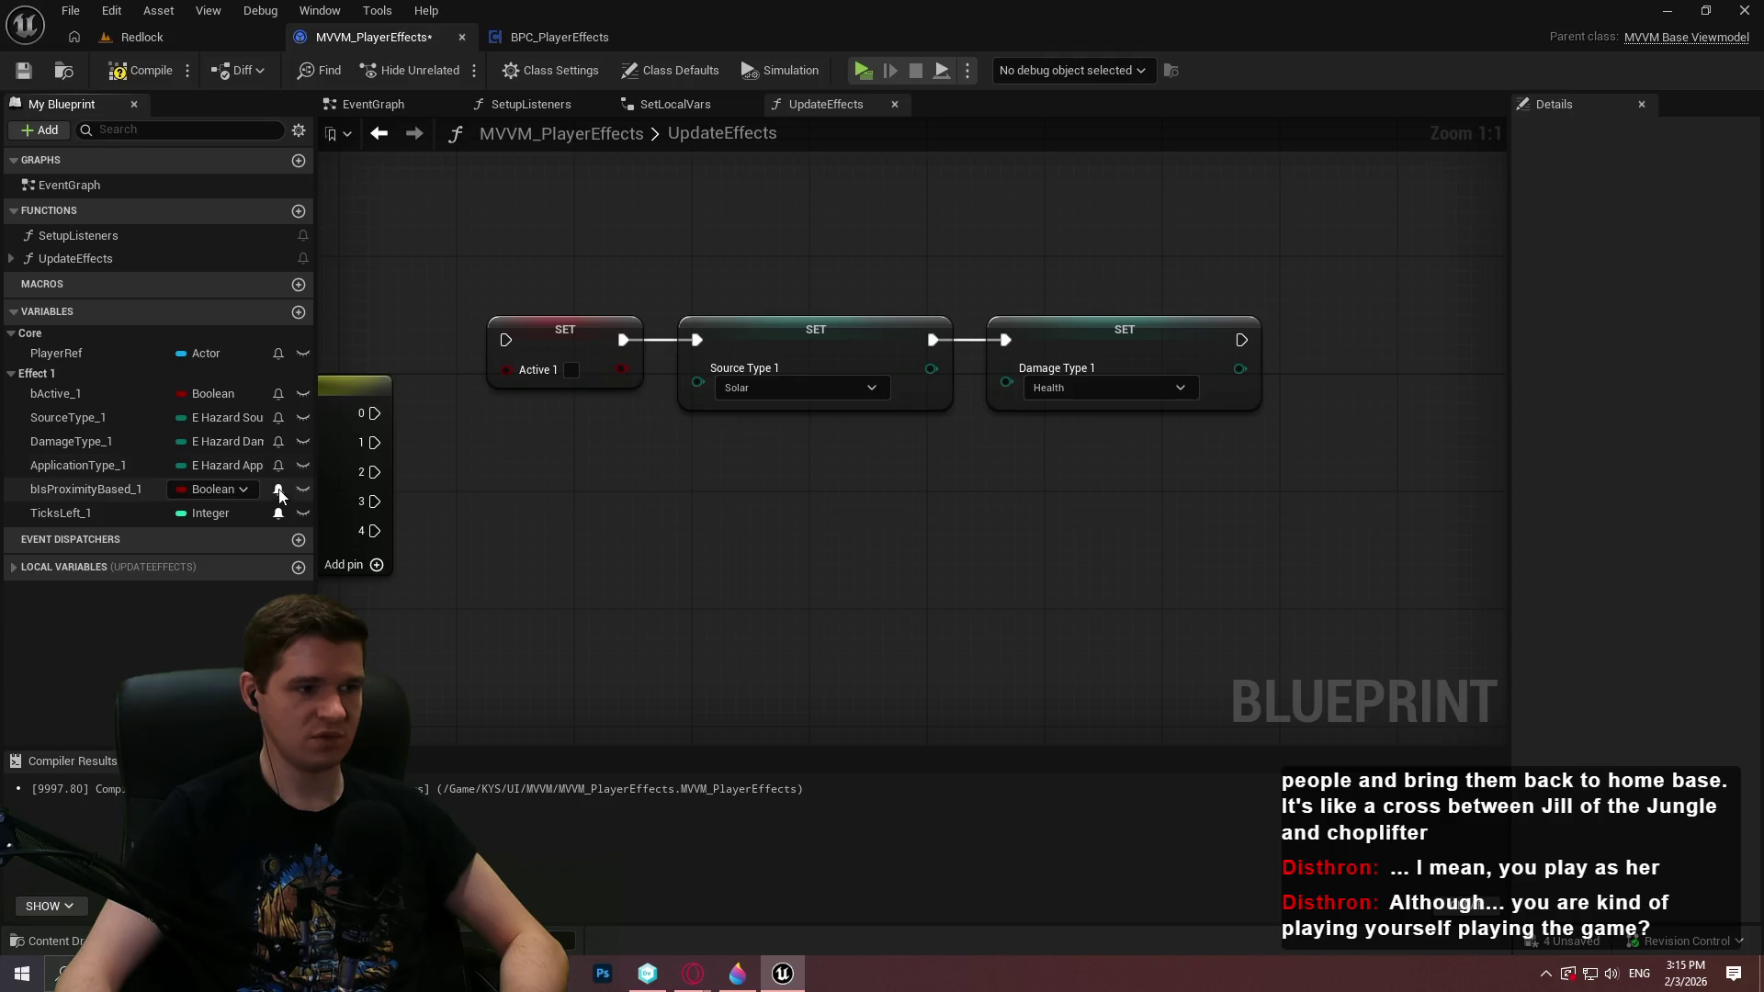
pyautogui.click(279, 490)
pyautogui.click(278, 514)
# Add and delete a temporary variable b, then compile and save the blueprint
pyautogui.click(298, 313)
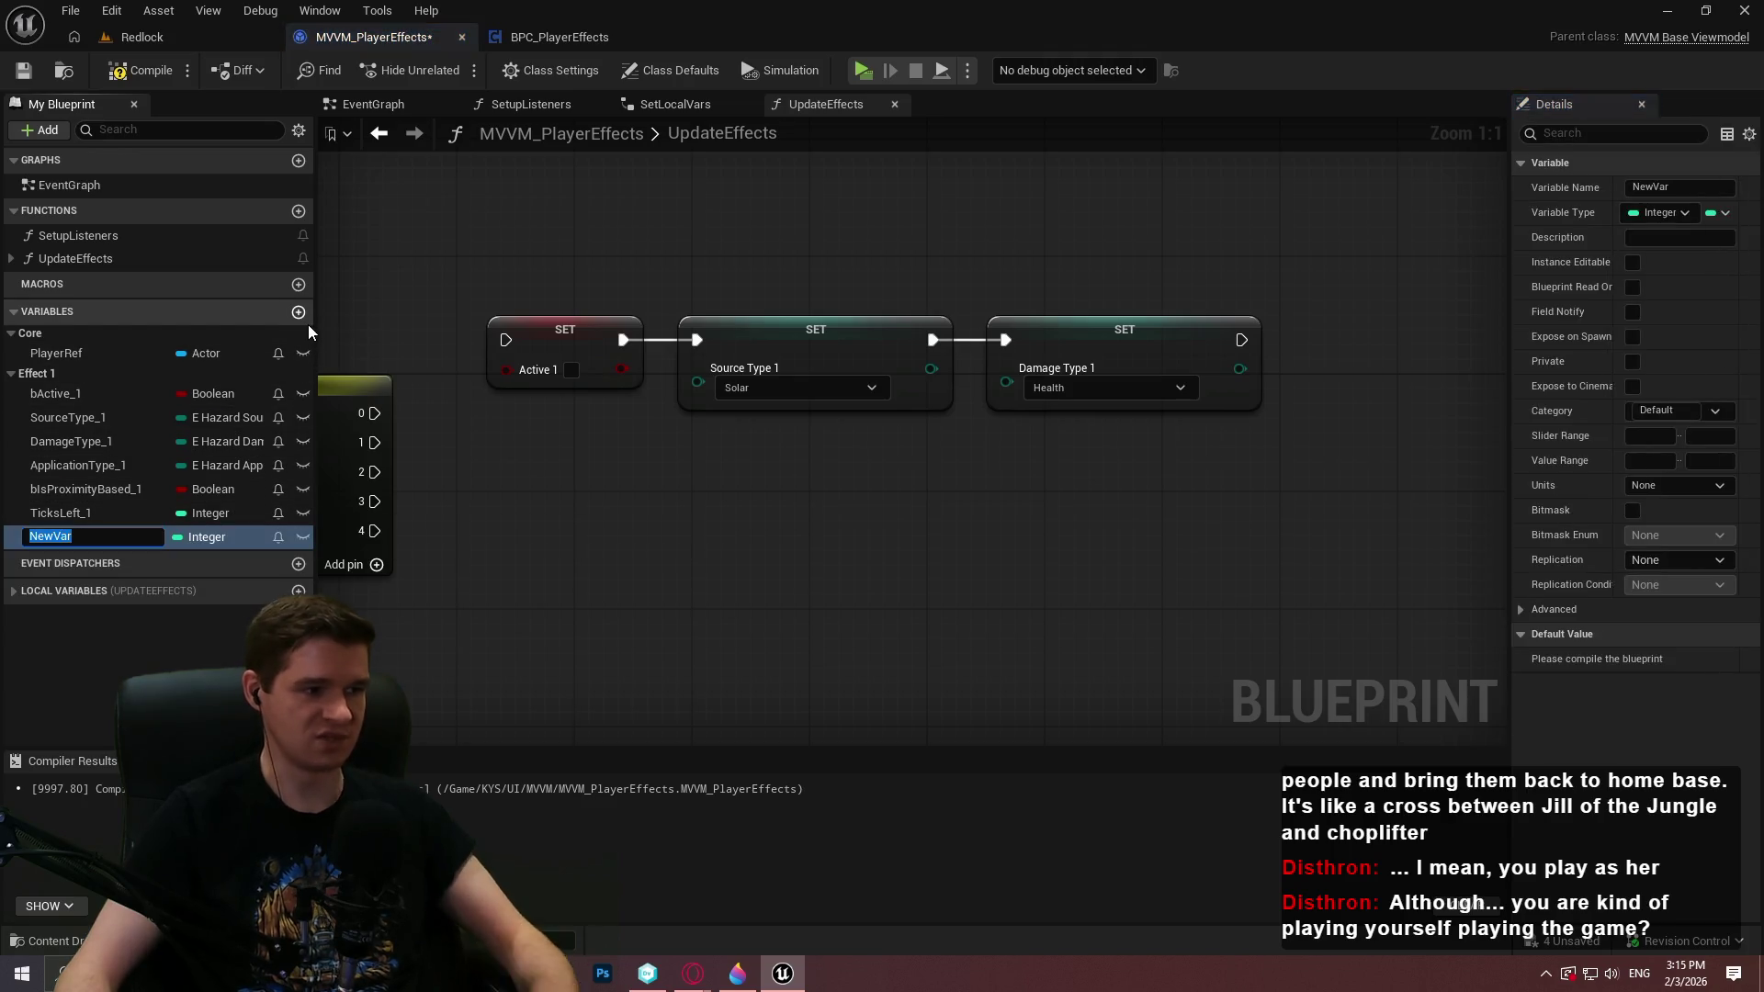
pyautogui.write('b')
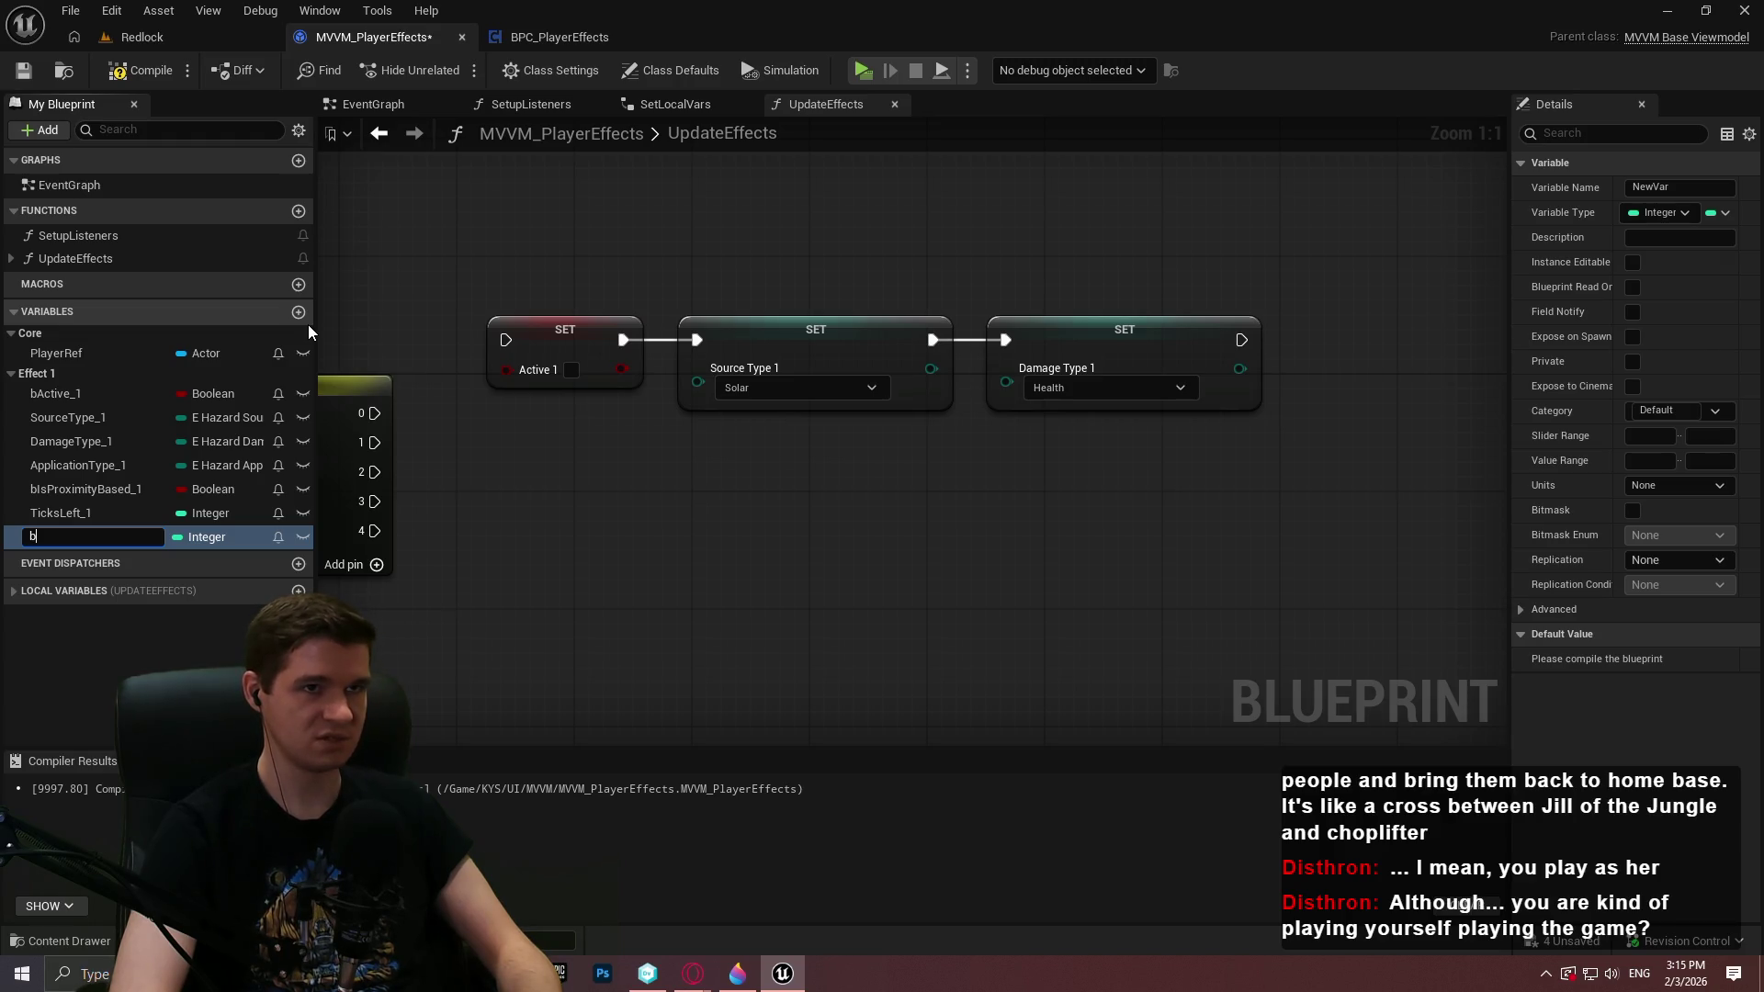
pyautogui.press('Return')
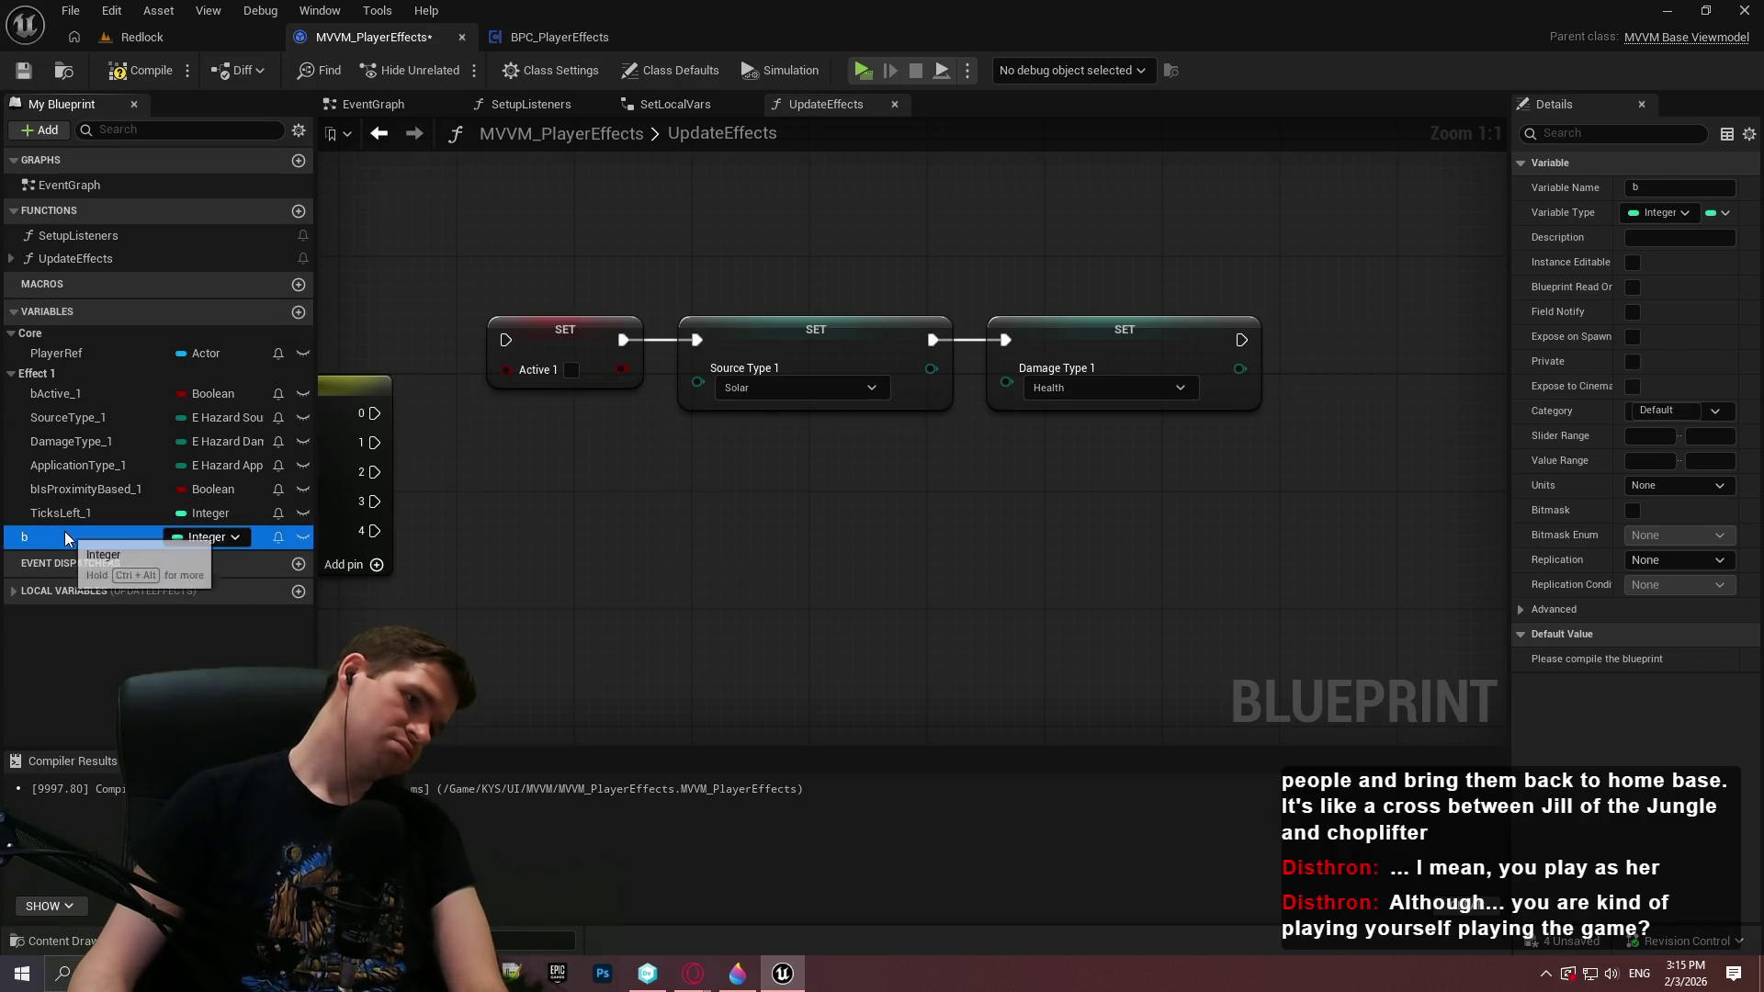
pyautogui.press('Delete')
pyautogui.click(140, 70)
pyautogui.click(23, 71)
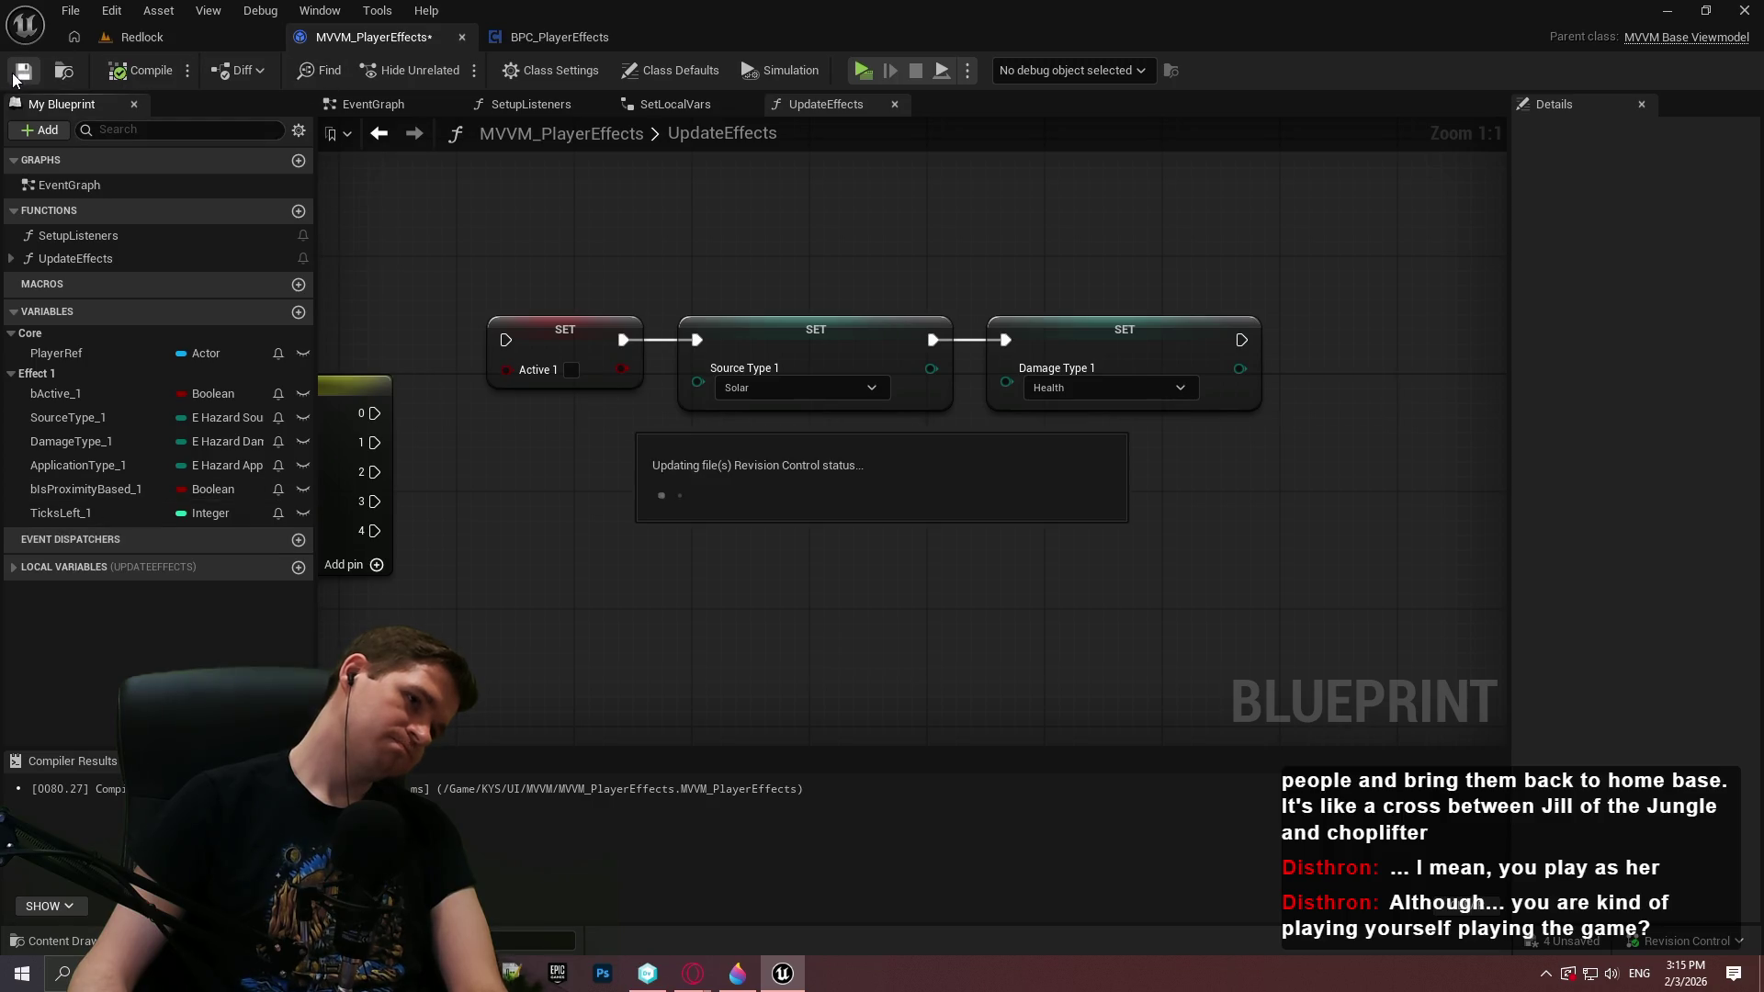
# Turn Field Notify back on for the six Effect 1 variables, recompile and save
pyautogui.click(278, 394)
pyautogui.click(278, 417)
pyautogui.click(278, 442)
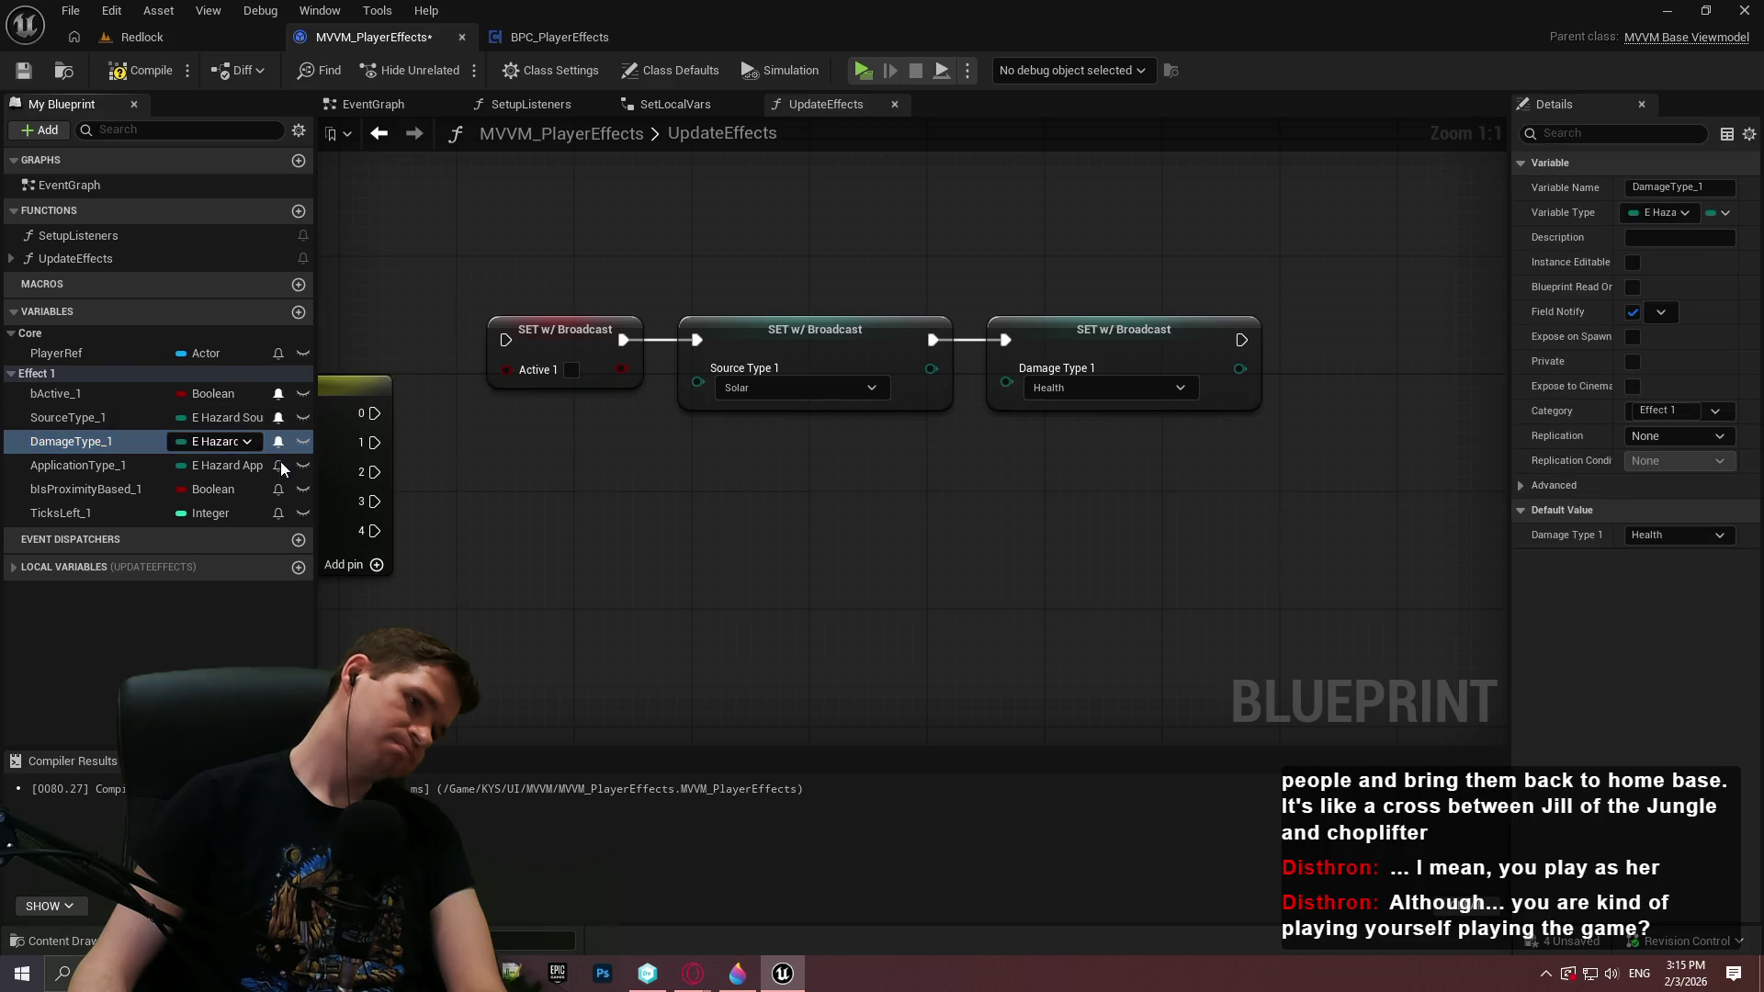
pyautogui.click(278, 466)
pyautogui.click(279, 490)
pyautogui.click(279, 514)
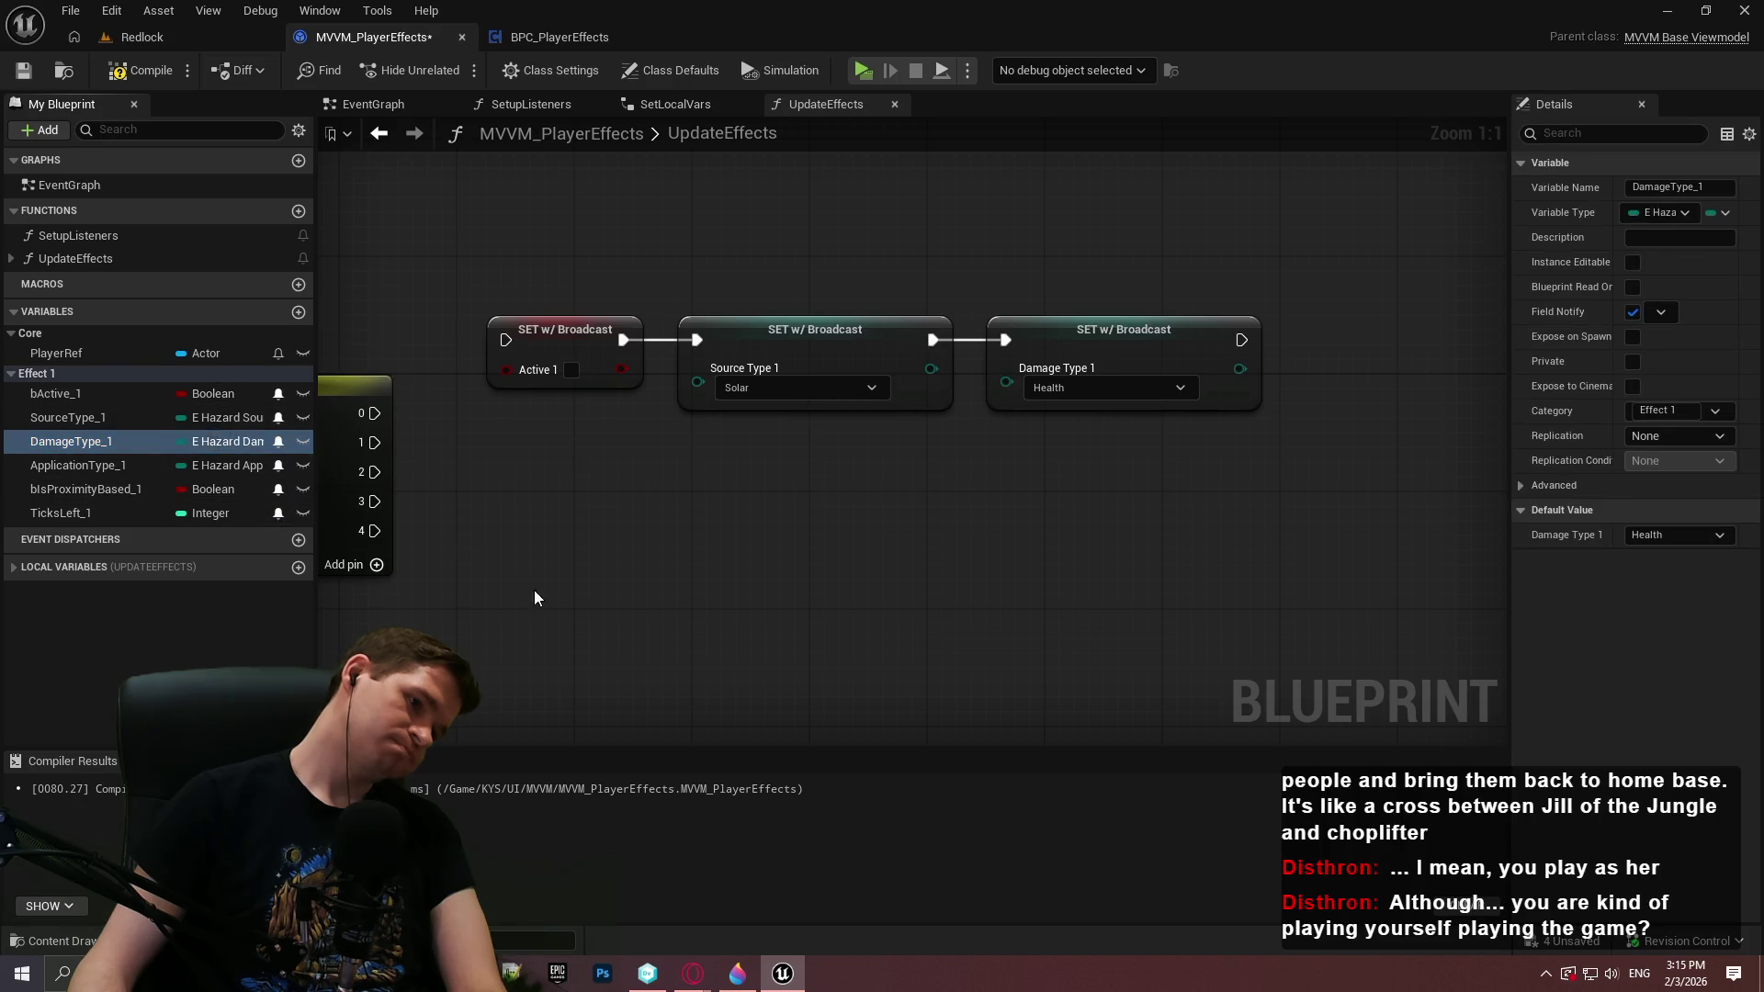
pyautogui.click(140, 70)
pyautogui.hotkey('ctrl', 's')
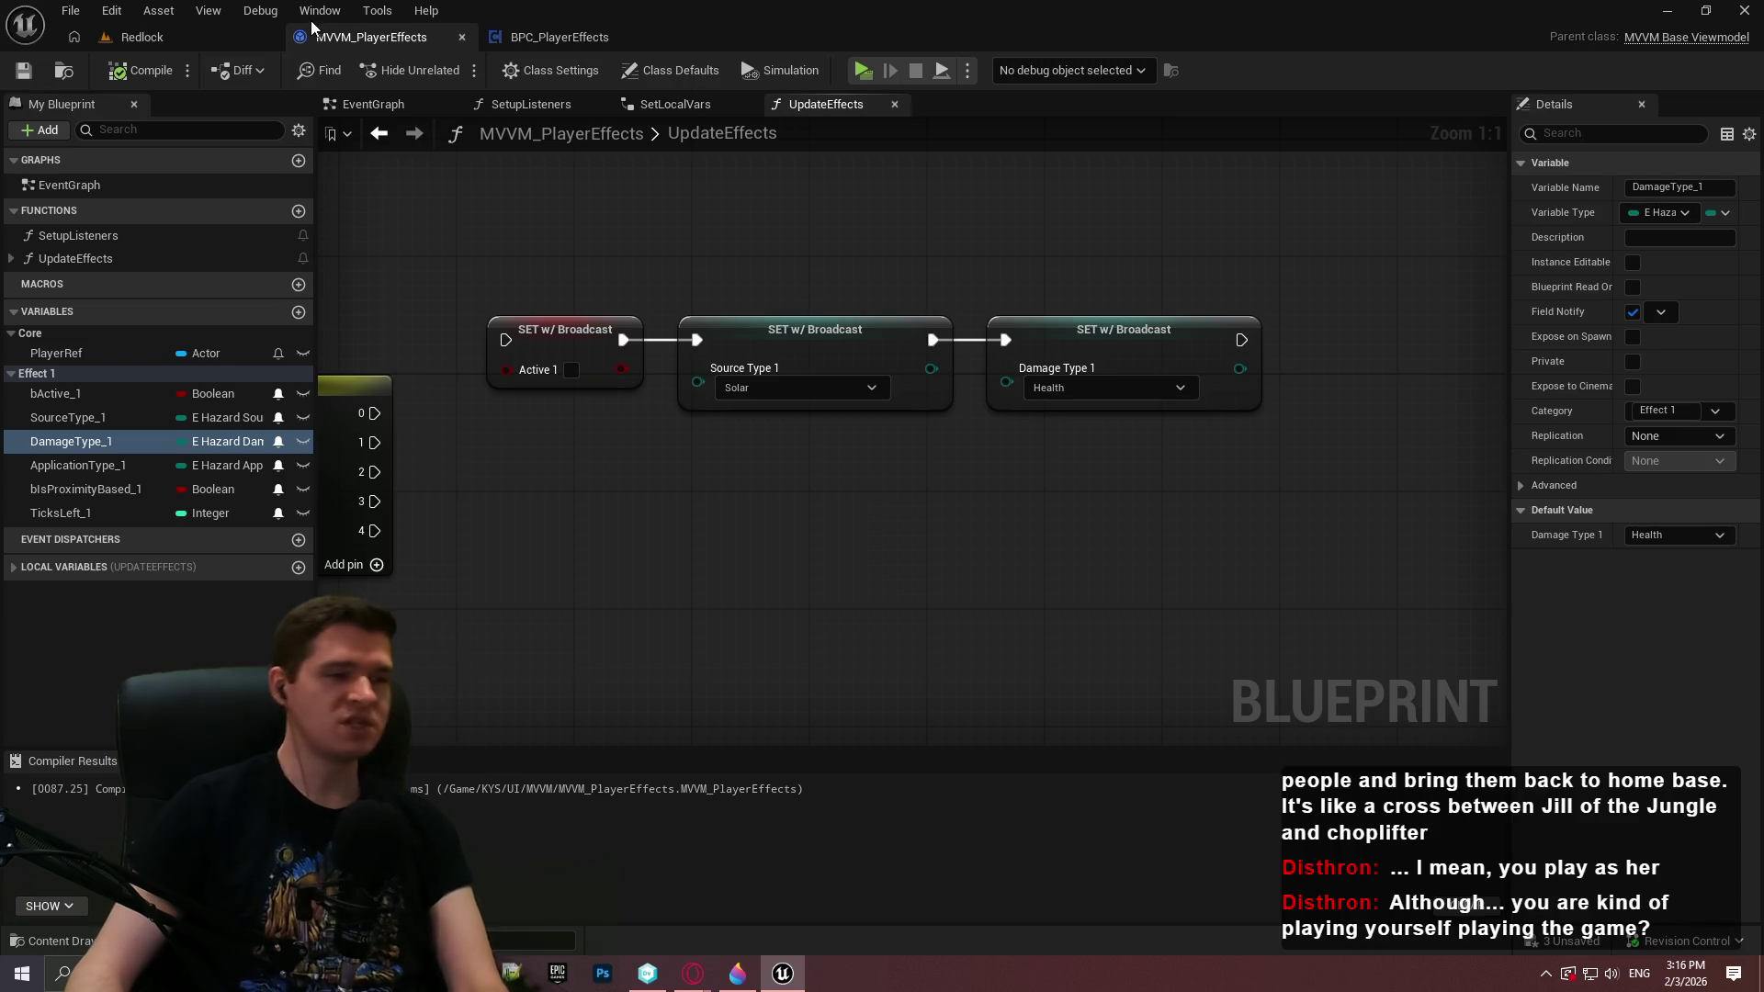
pyautogui.click(138, 36)
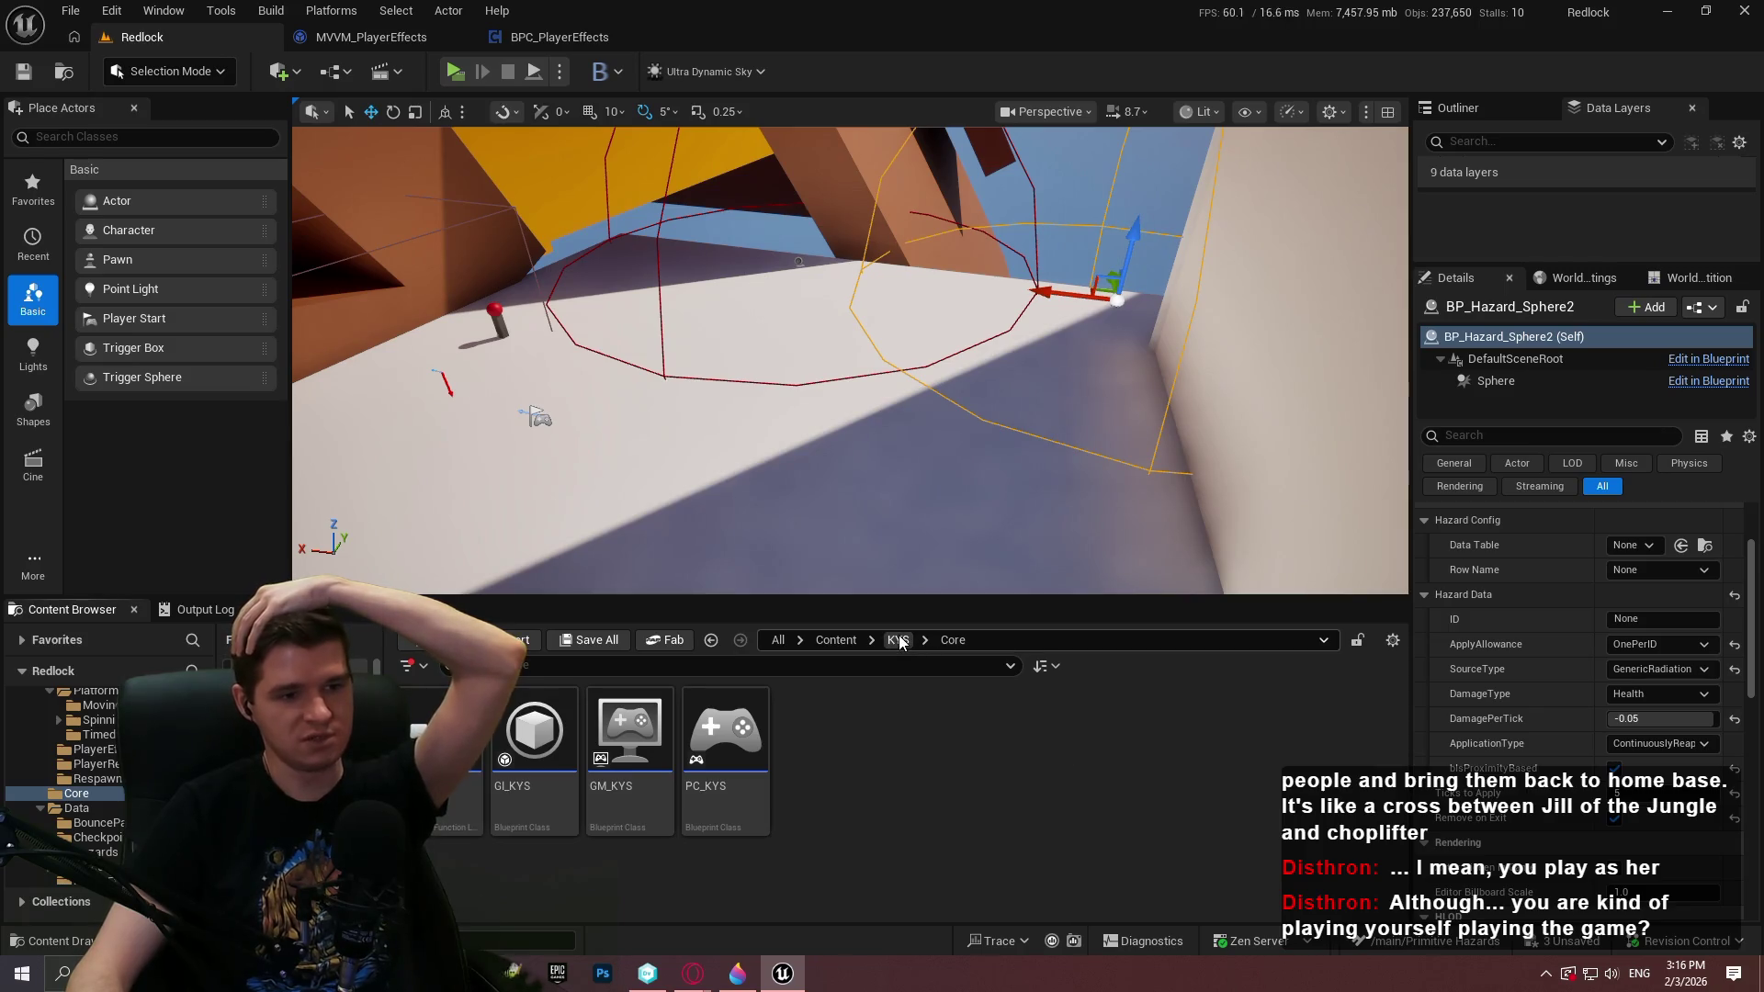
# Open WBP_PlayerResources from KYS/UI/PlayerResources and show the Player Health binding's execution-mode choices
pyautogui.hotkey('alt', 'Left')
pyautogui.doubleClick(1310, 776)
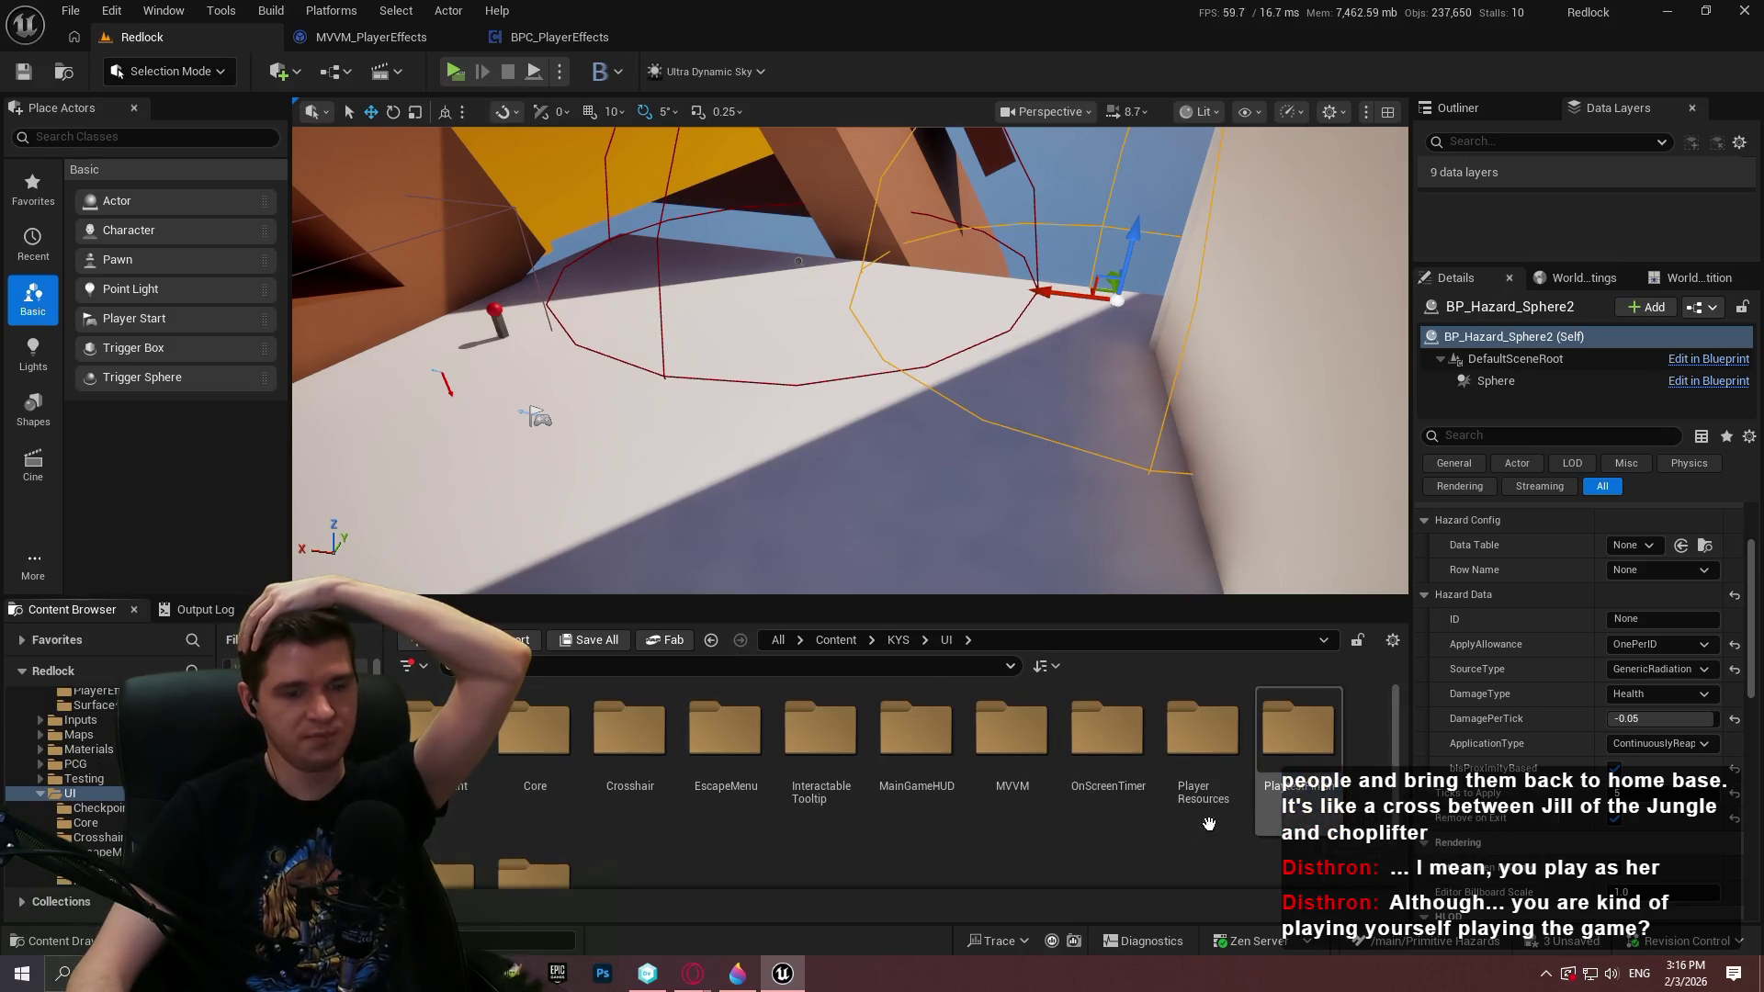
pyautogui.scroll(-1, 1163, 845)
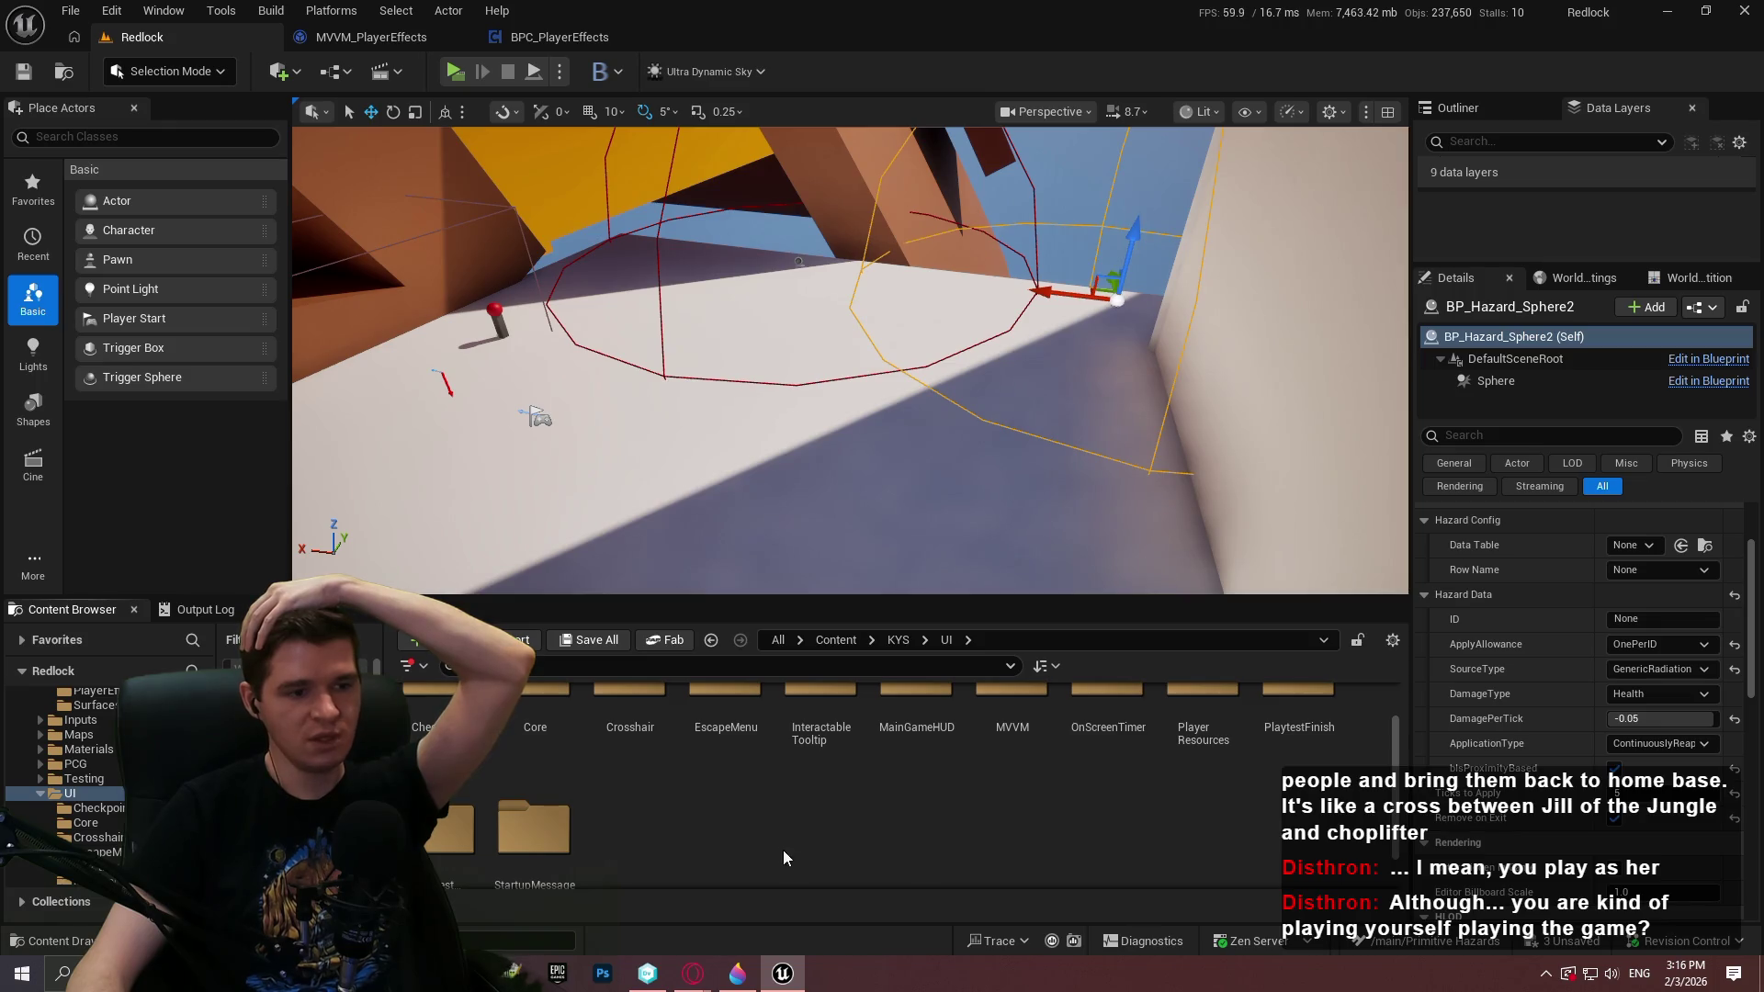
pyautogui.scroll(1, 780, 768)
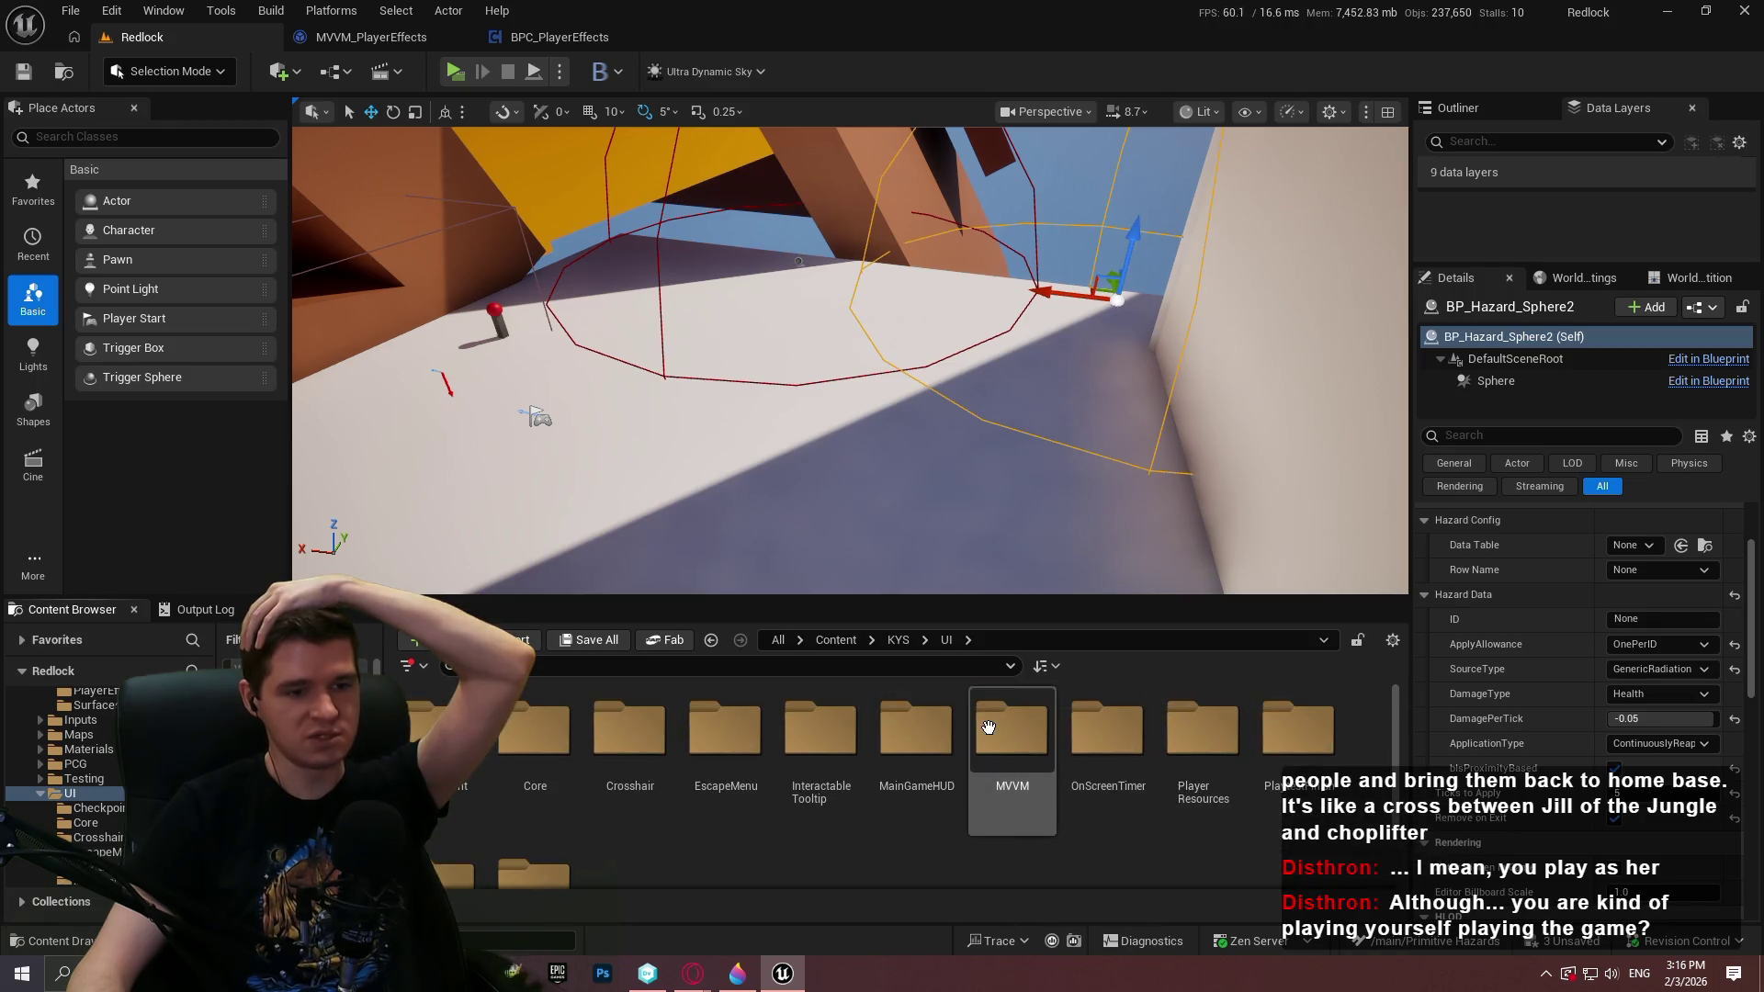
pyautogui.doubleClick(1197, 765)
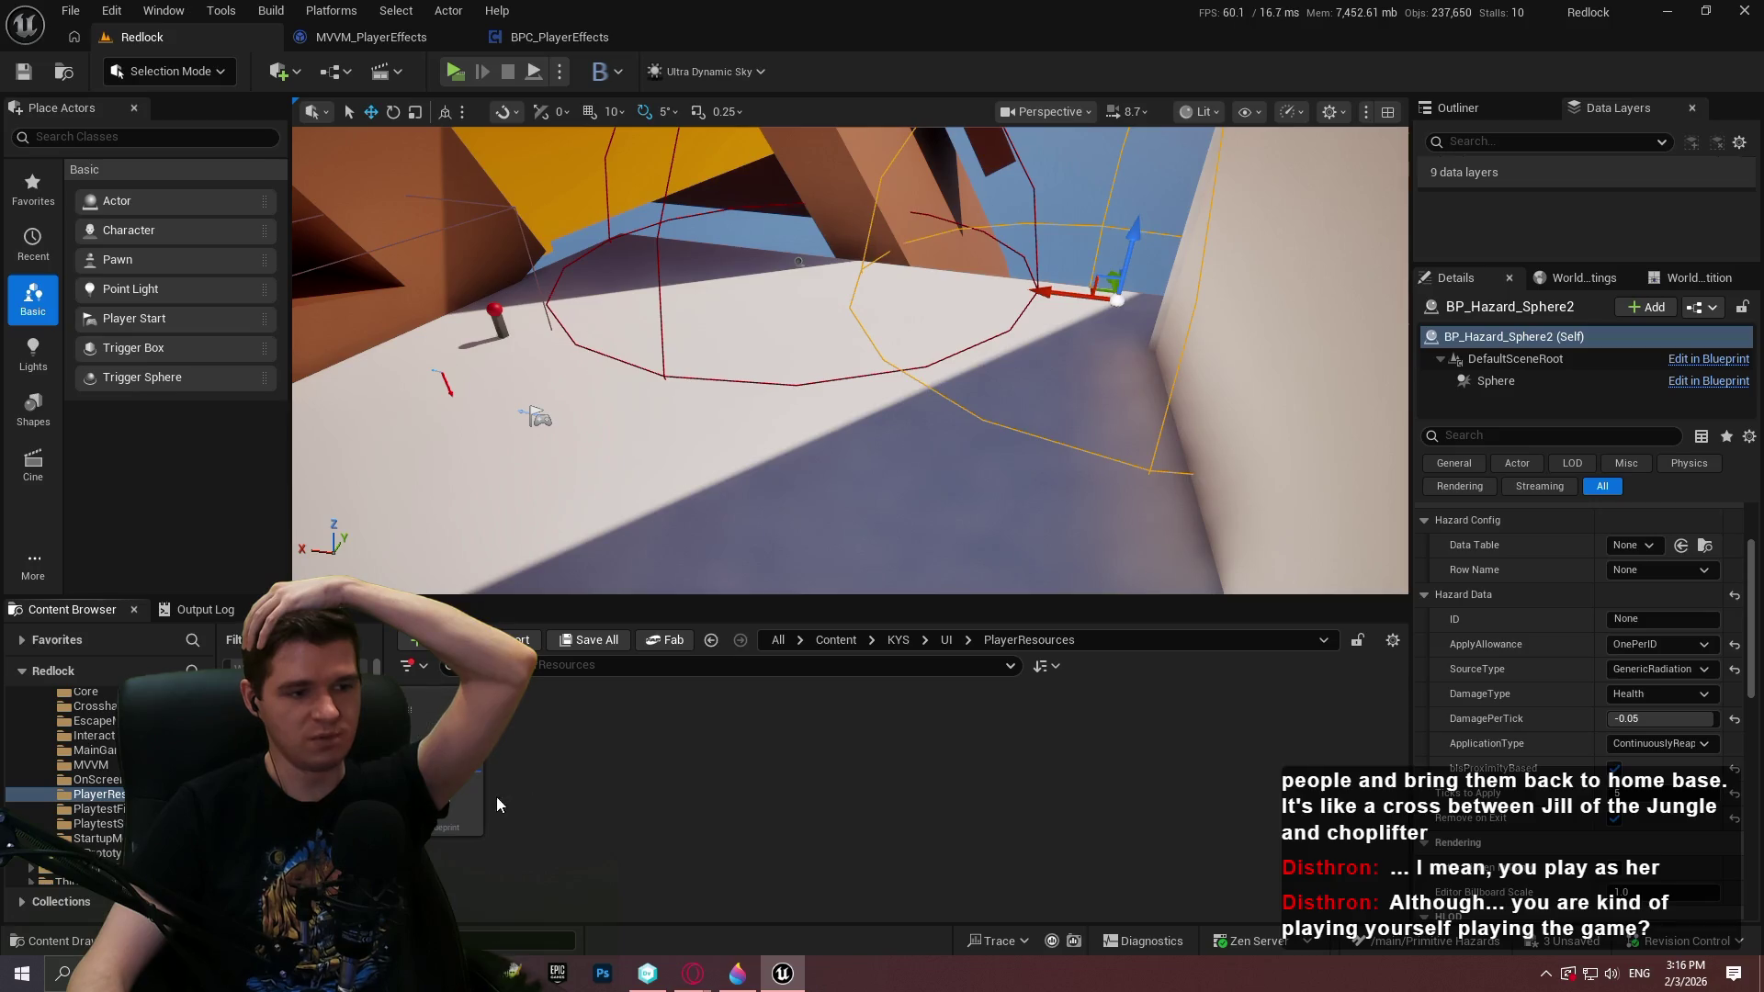
pyautogui.doubleClick(460, 781)
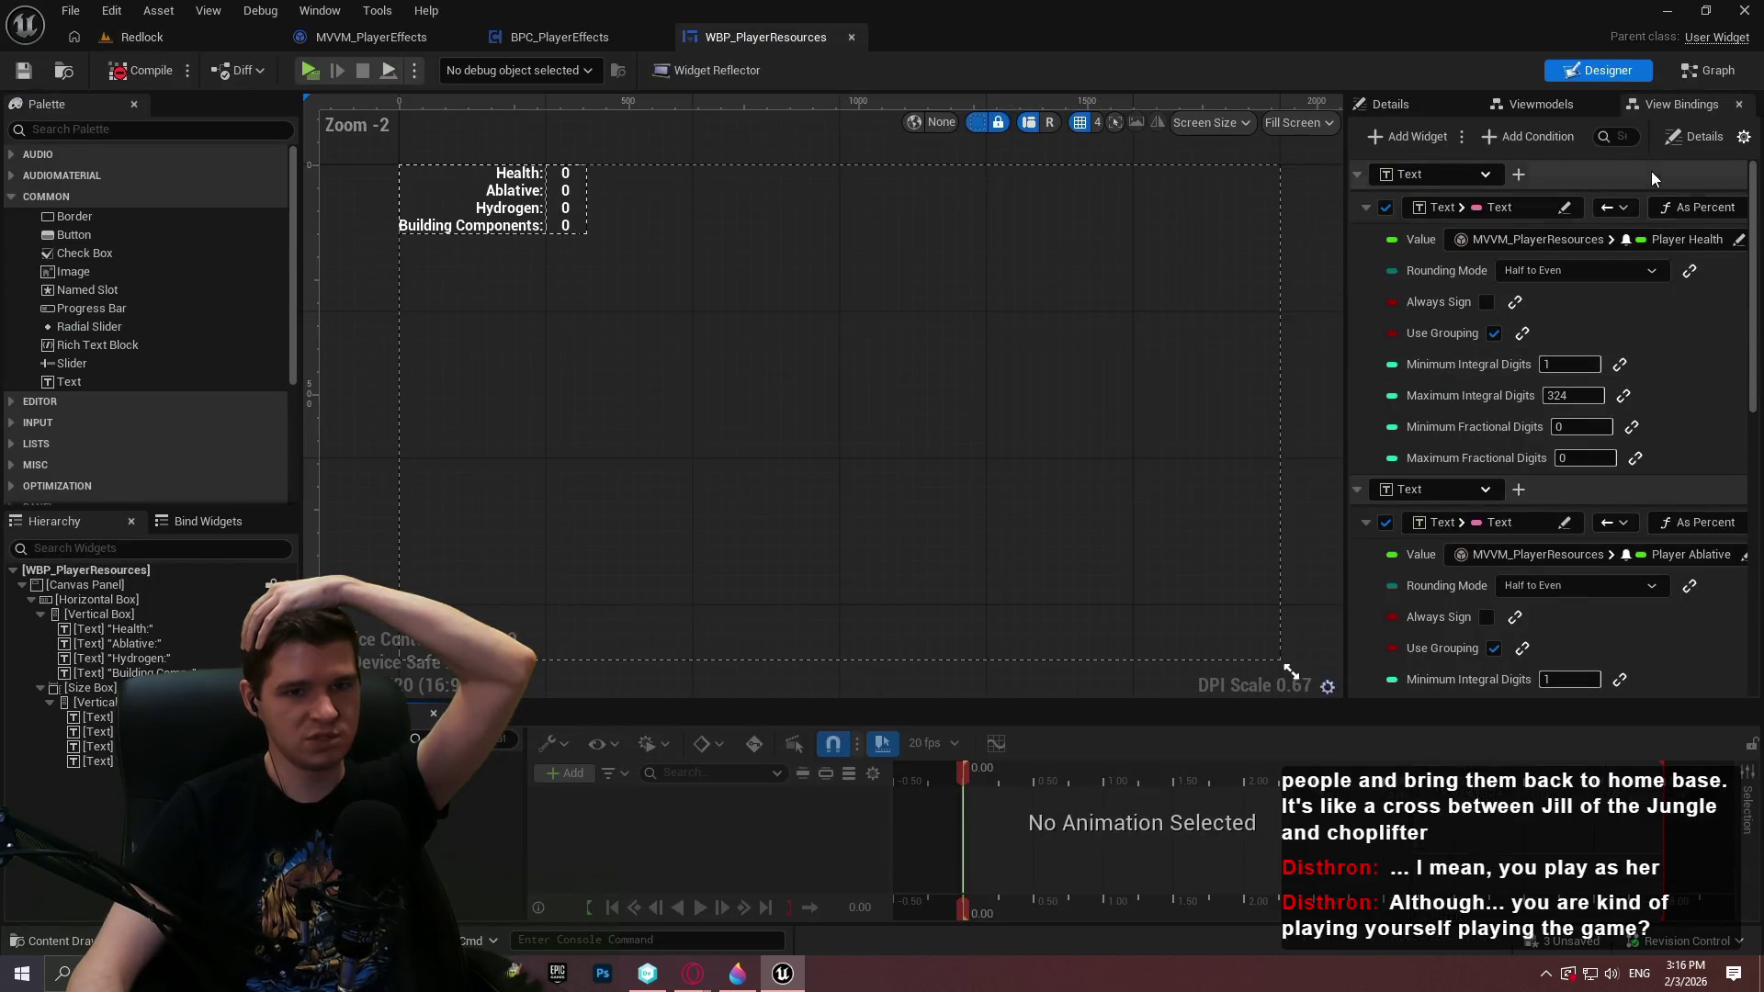
pyautogui.moveTo(1345, 158)
pyautogui.mouseDown()
pyautogui.moveTo(554, 224)
pyautogui.moveTo(1020, 224)
pyautogui.mouseUp()
pyautogui.click(1641, 207)
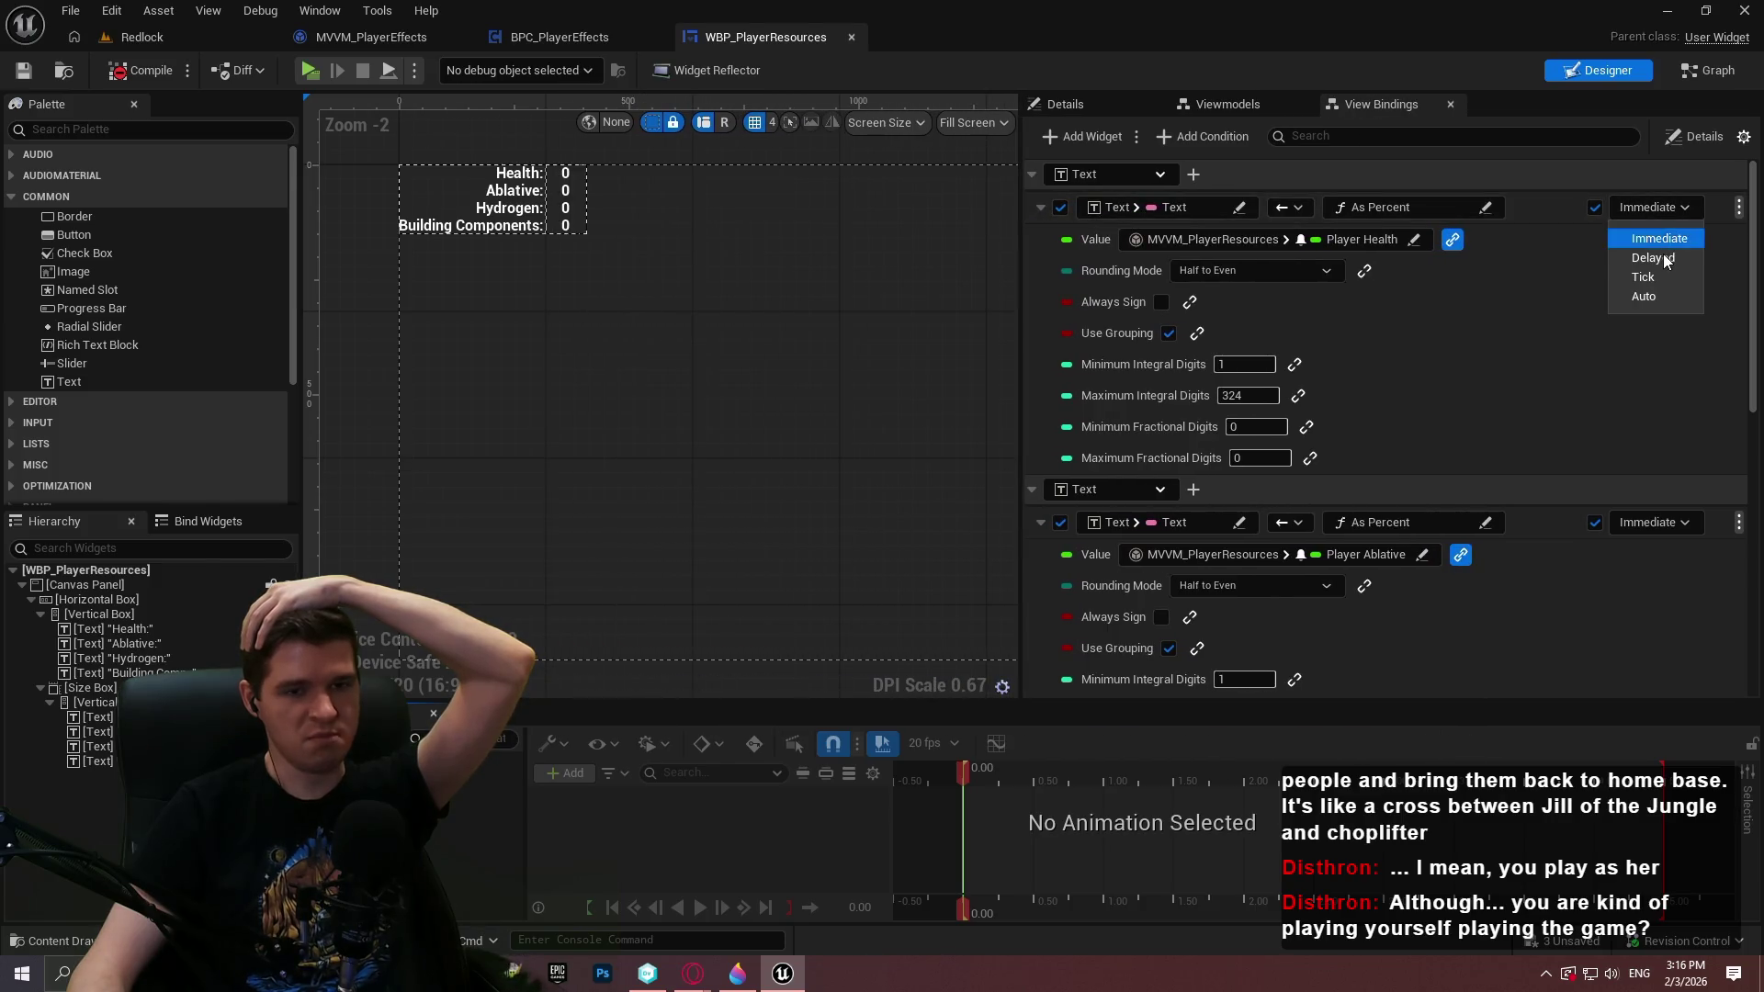
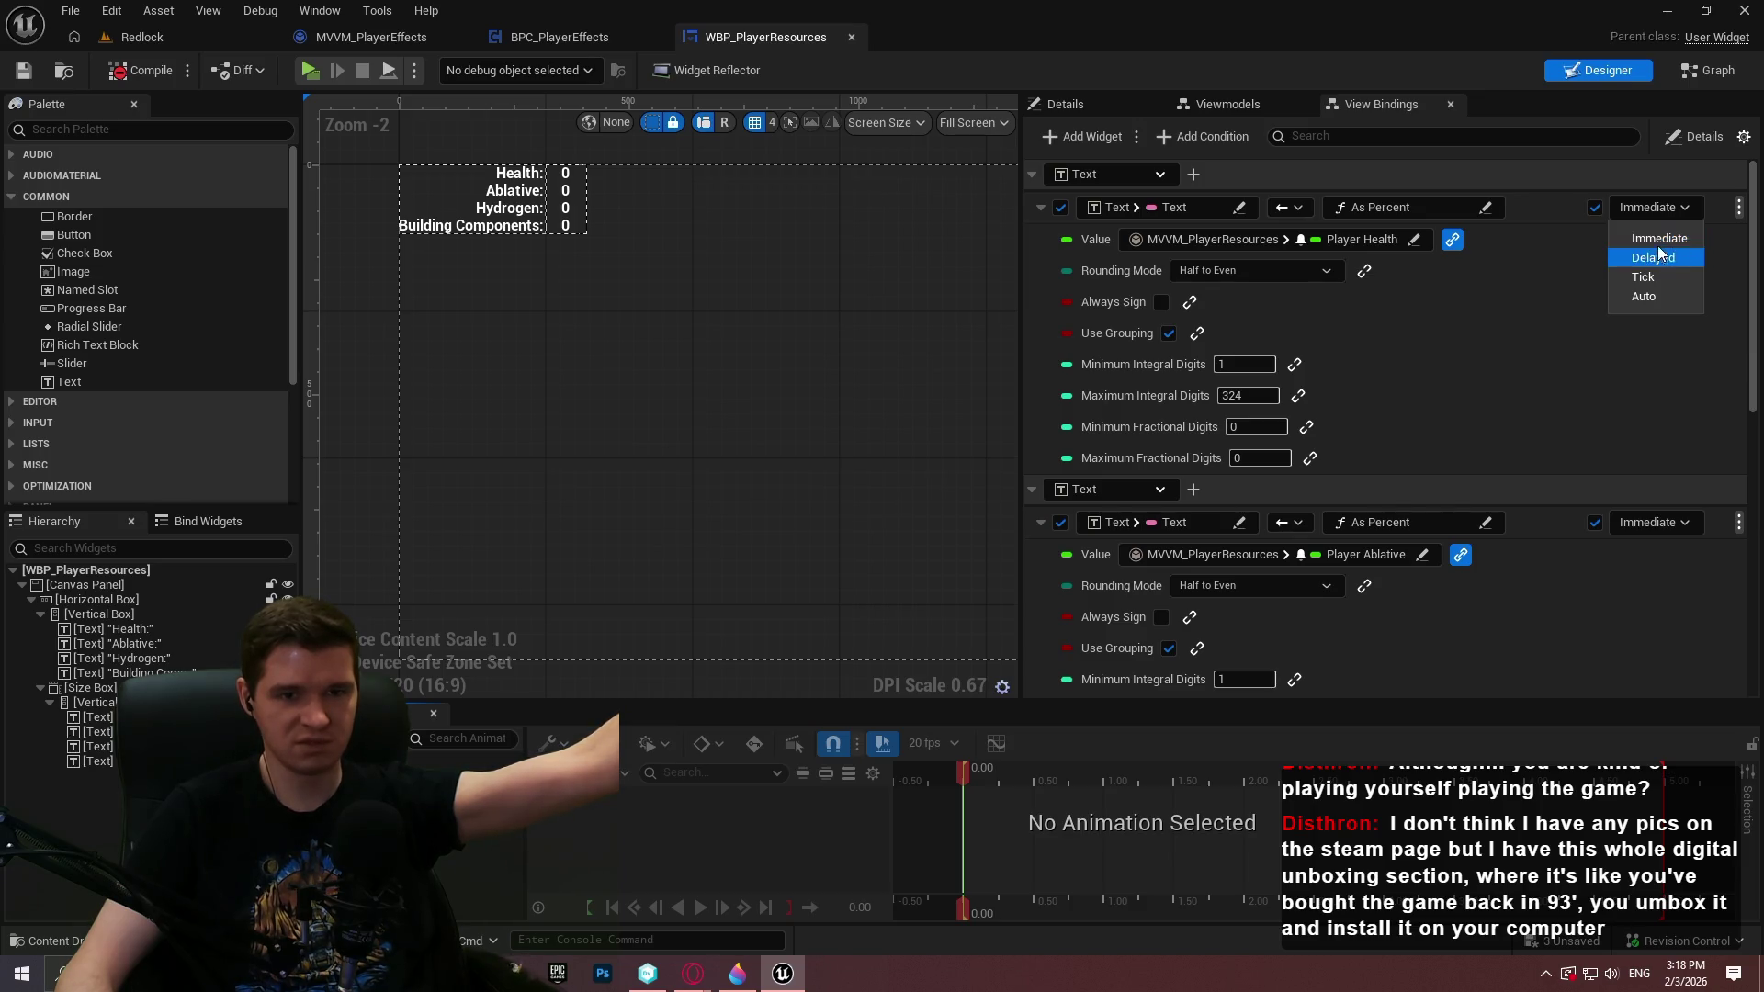
# Keep the Player Health binding on Immediate and switch to the MVVM_PlayerEffects blueprint
pyautogui.click(1577, 242)
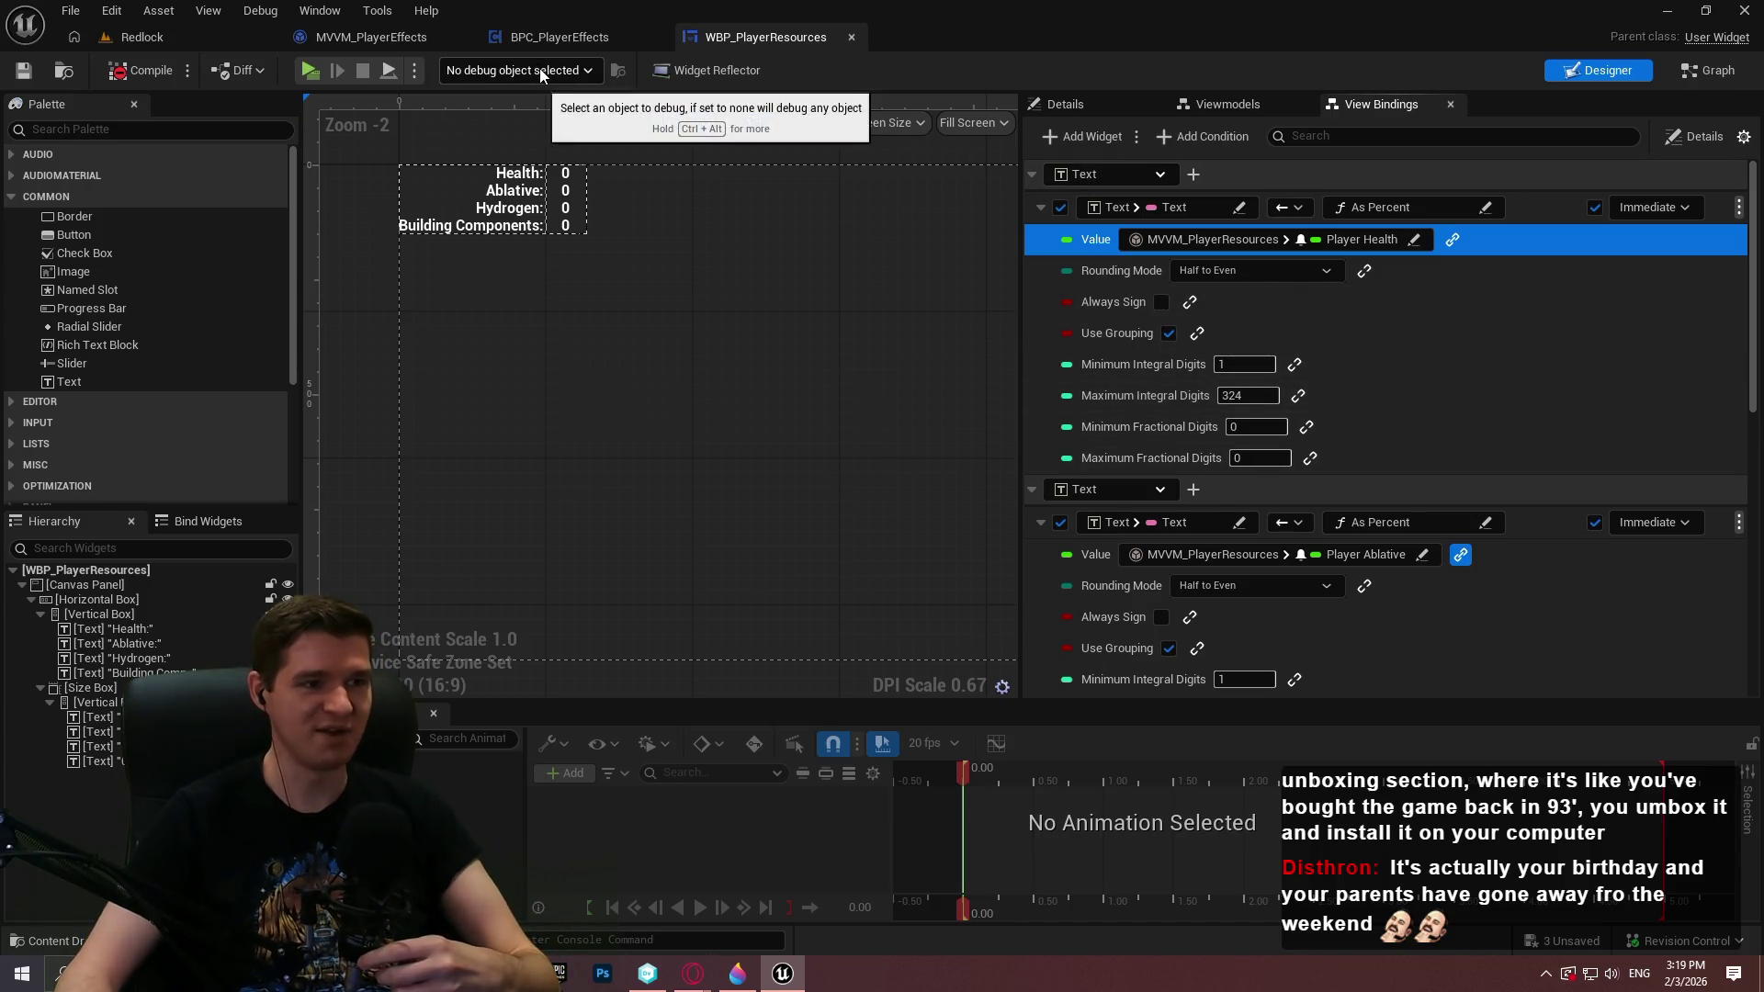
pyautogui.click(372, 37)
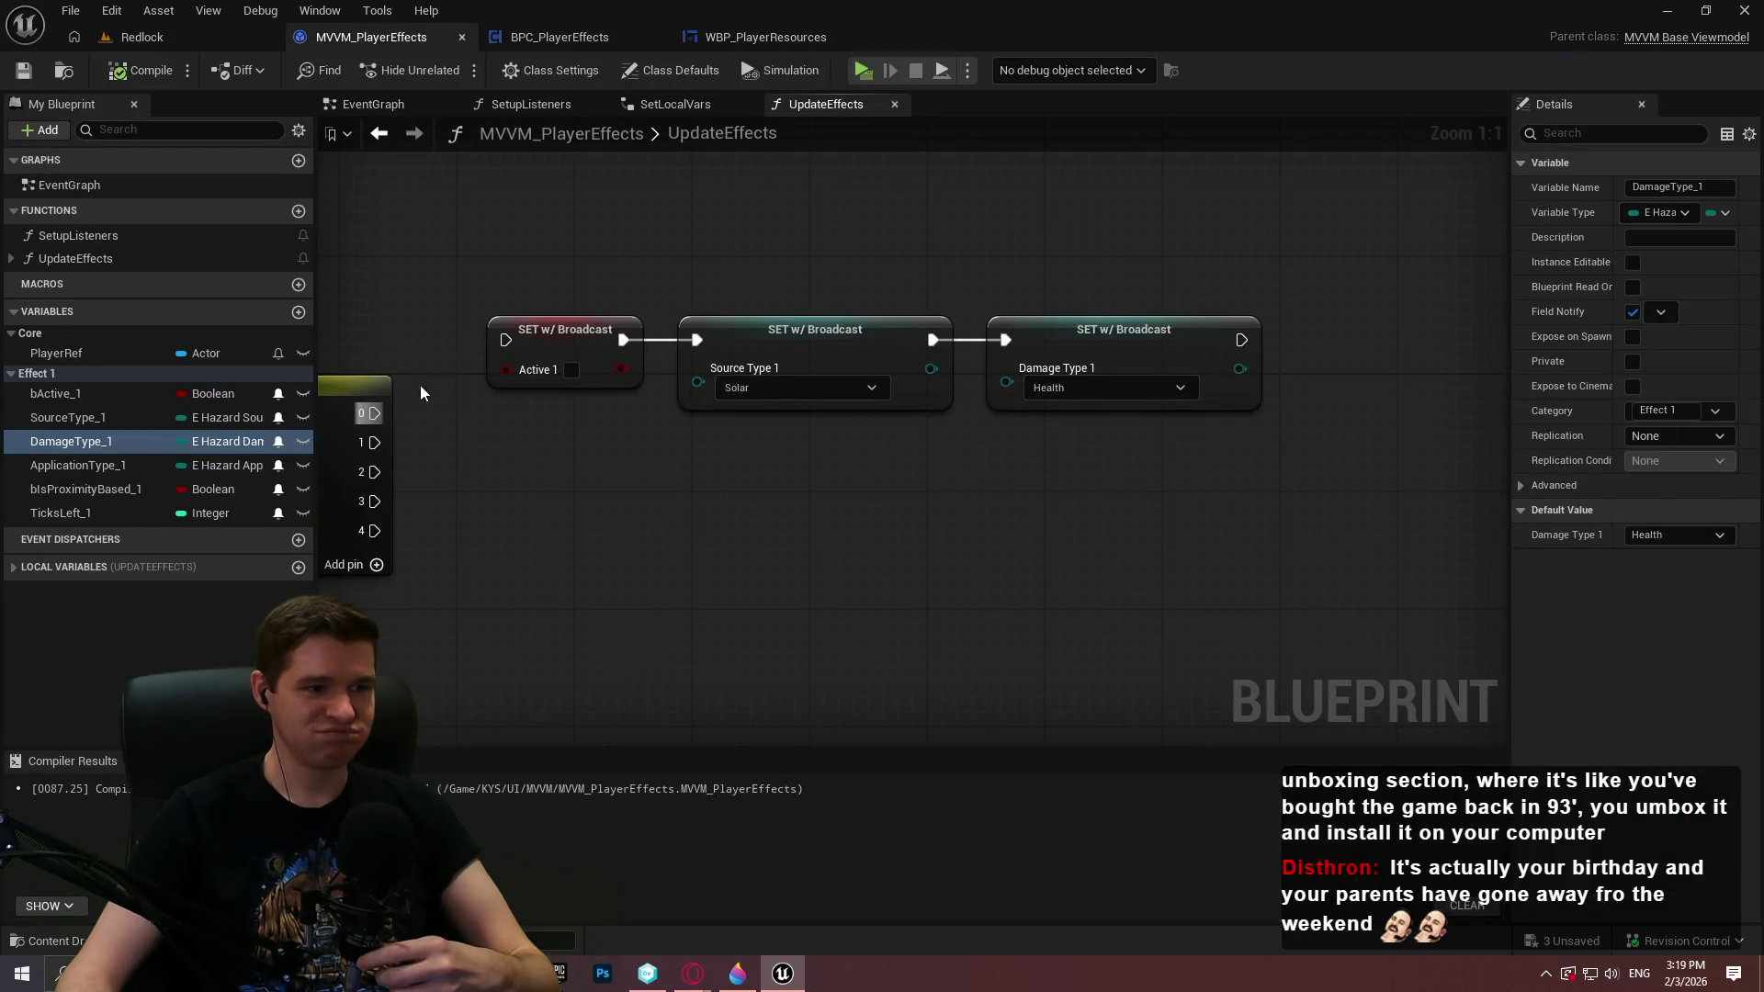
# Connect Switch on Int output 0 to the first SET w/ Broadcast node and reposition the SETs
pyautogui.moveTo(374, 414); pyautogui.dragTo(505, 340)
pyautogui.moveTo(1278, 432)
pyautogui.mouseDown()
pyautogui.moveTo(492, 309)
pyautogui.moveTo(612, 278)
pyautogui.moveTo(598, 263)
pyautogui.mouseUp()
pyautogui.click(631, 398)
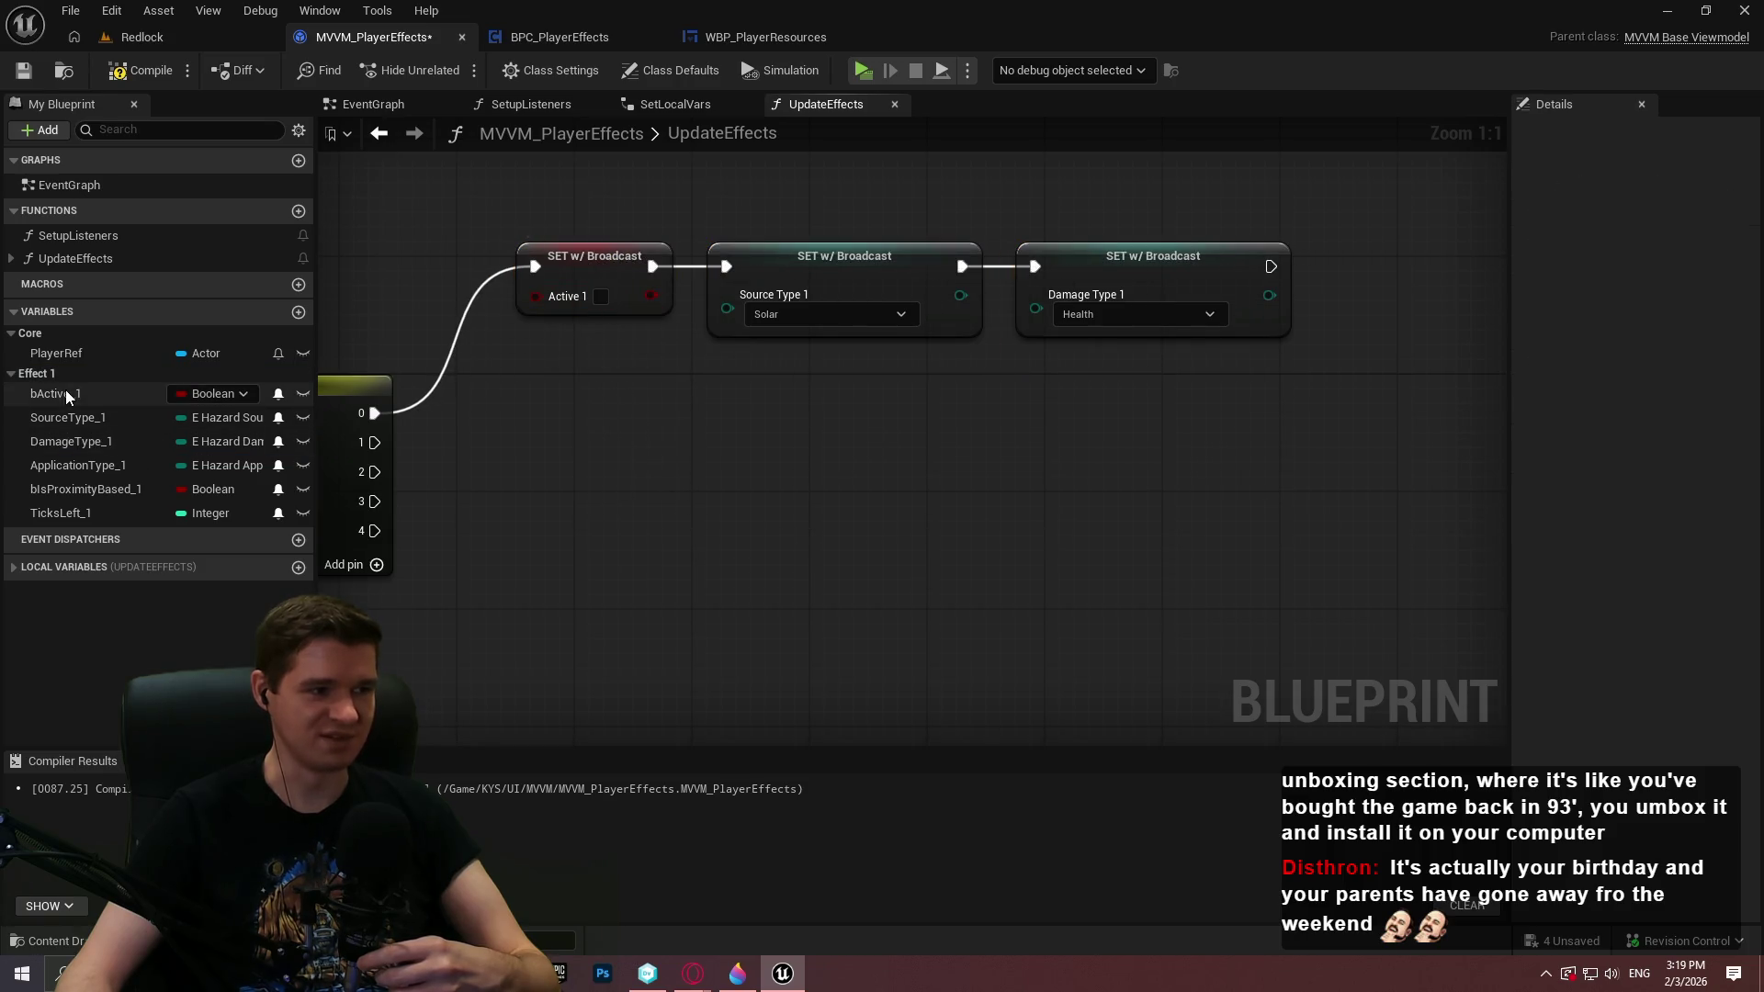
pyautogui.moveTo(67, 395); pyautogui.dragTo(551, 294)
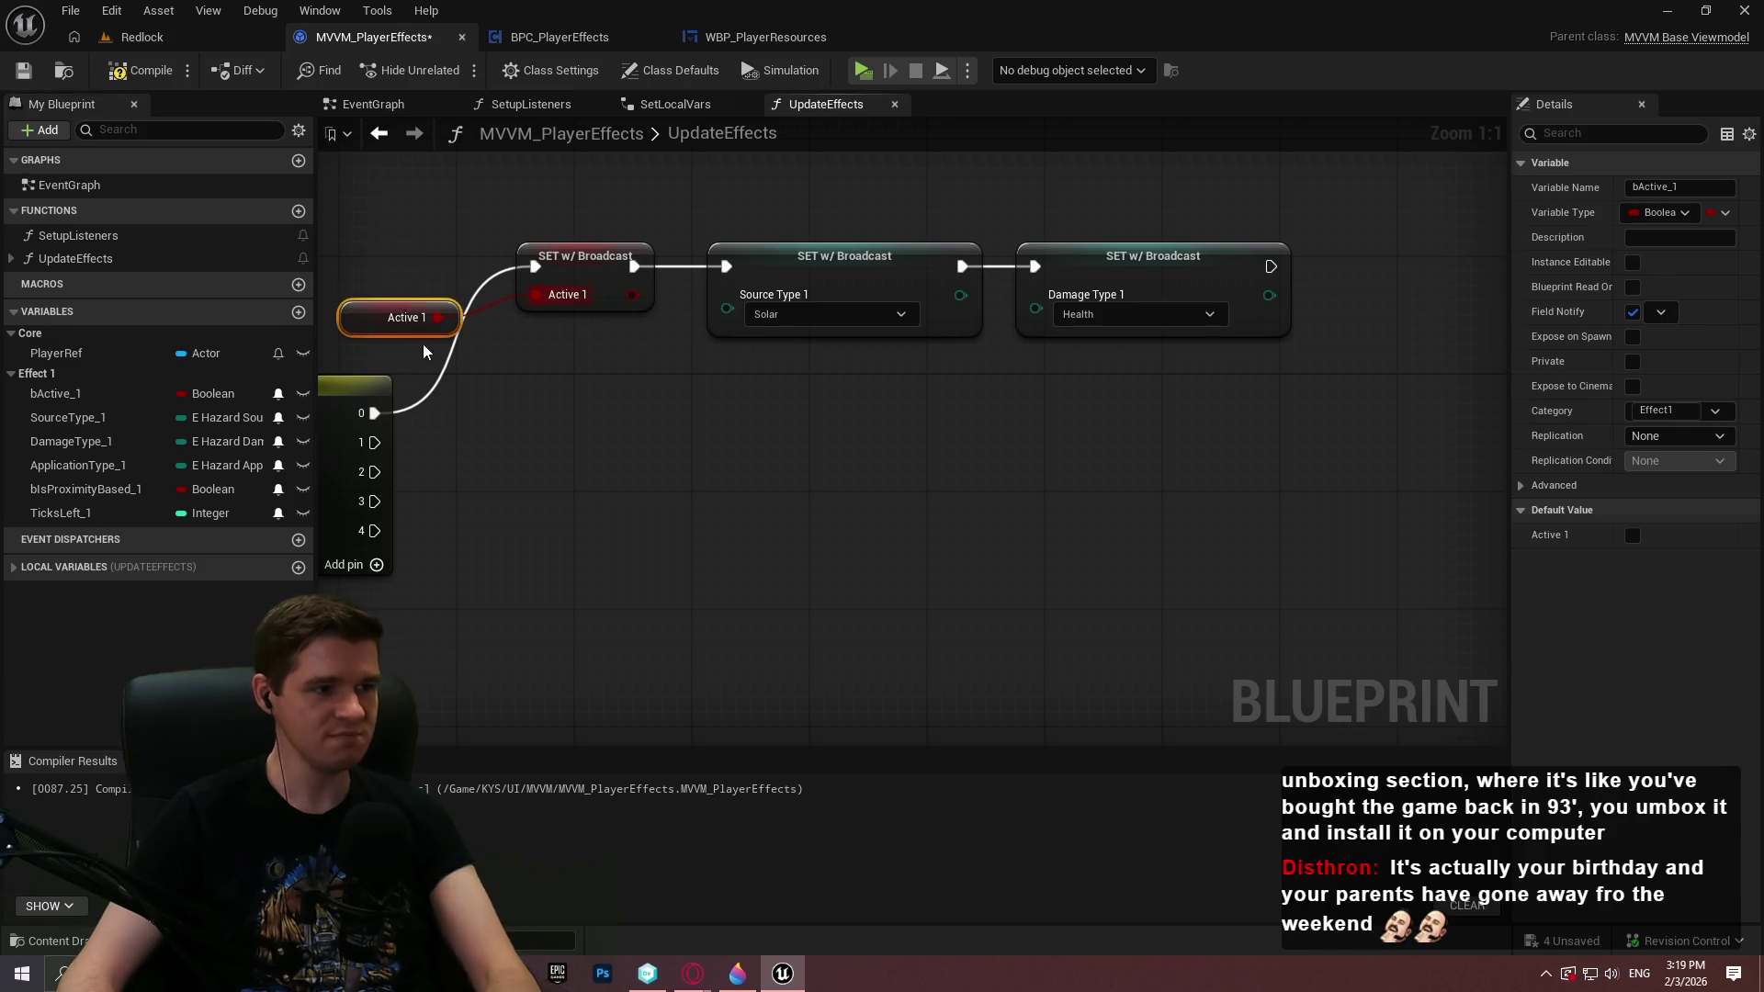
pyautogui.press('Delete')
pyautogui.moveTo(423, 349); pyautogui.dragTo(896, 278)
# Check Active 1, move the SET nodes beside Switch on Int, and feed CurrentSourceType into Source Type 1
pyautogui.click(64, 567)
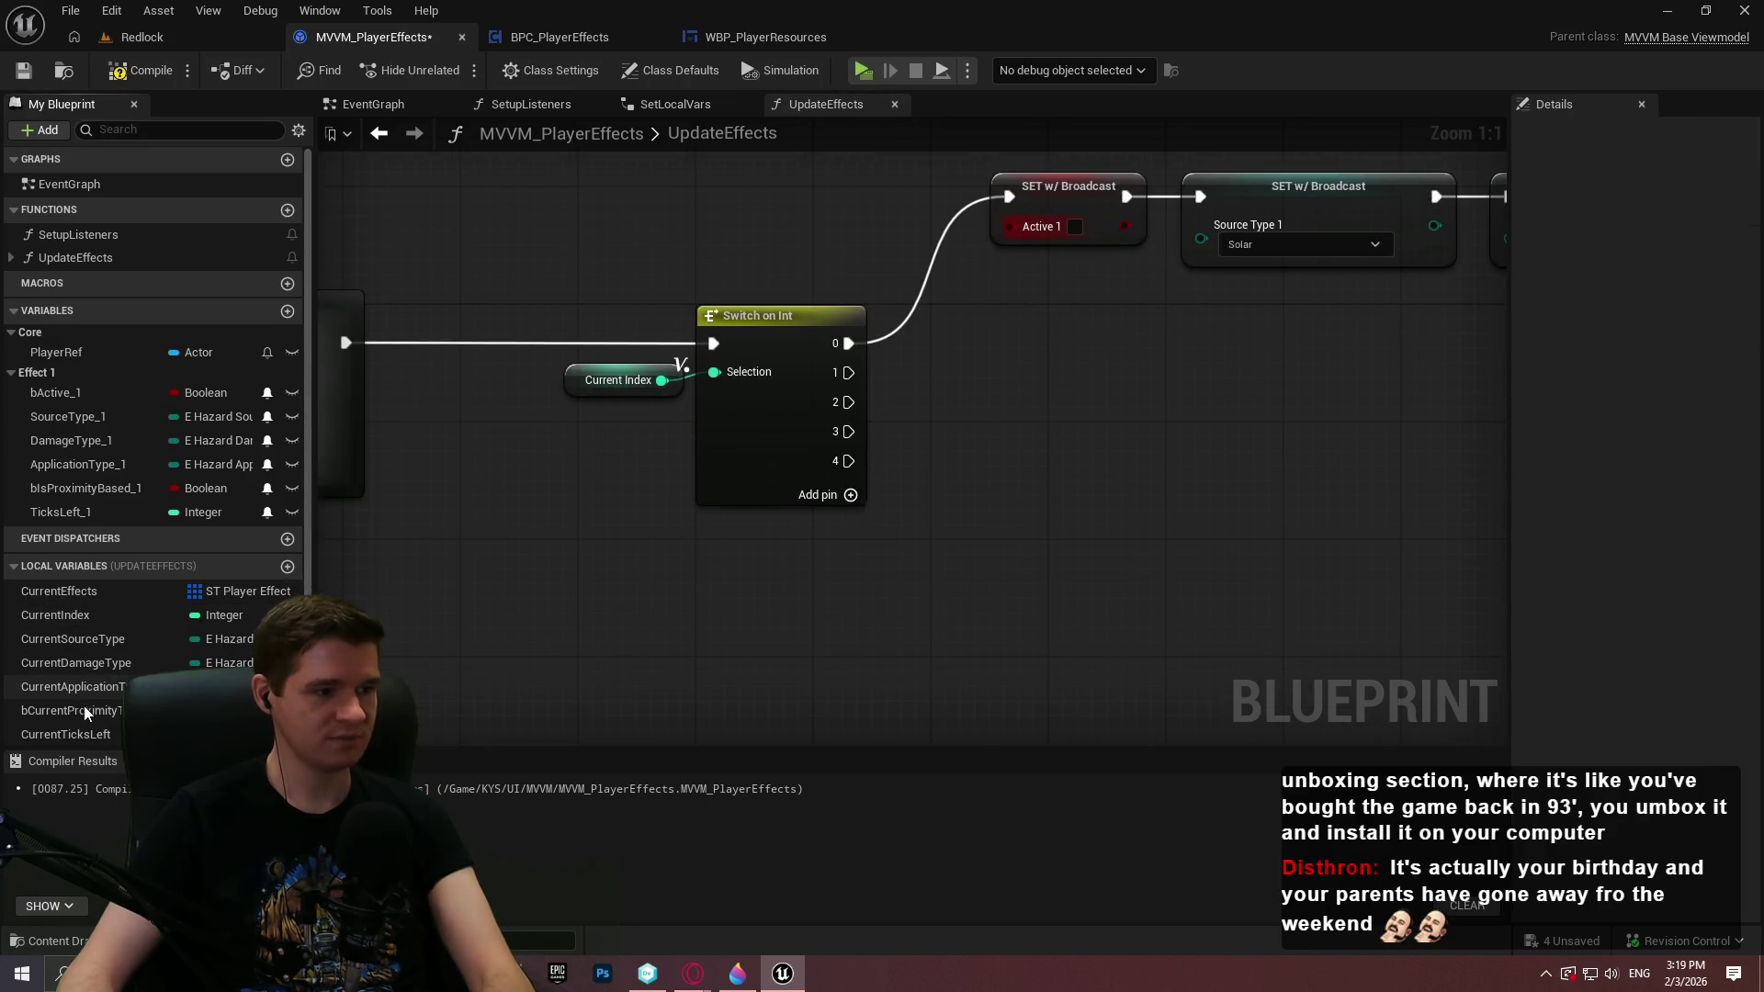
pyautogui.moveTo(1061, 419); pyautogui.dragTo(765, 579)
pyautogui.click(779, 387)
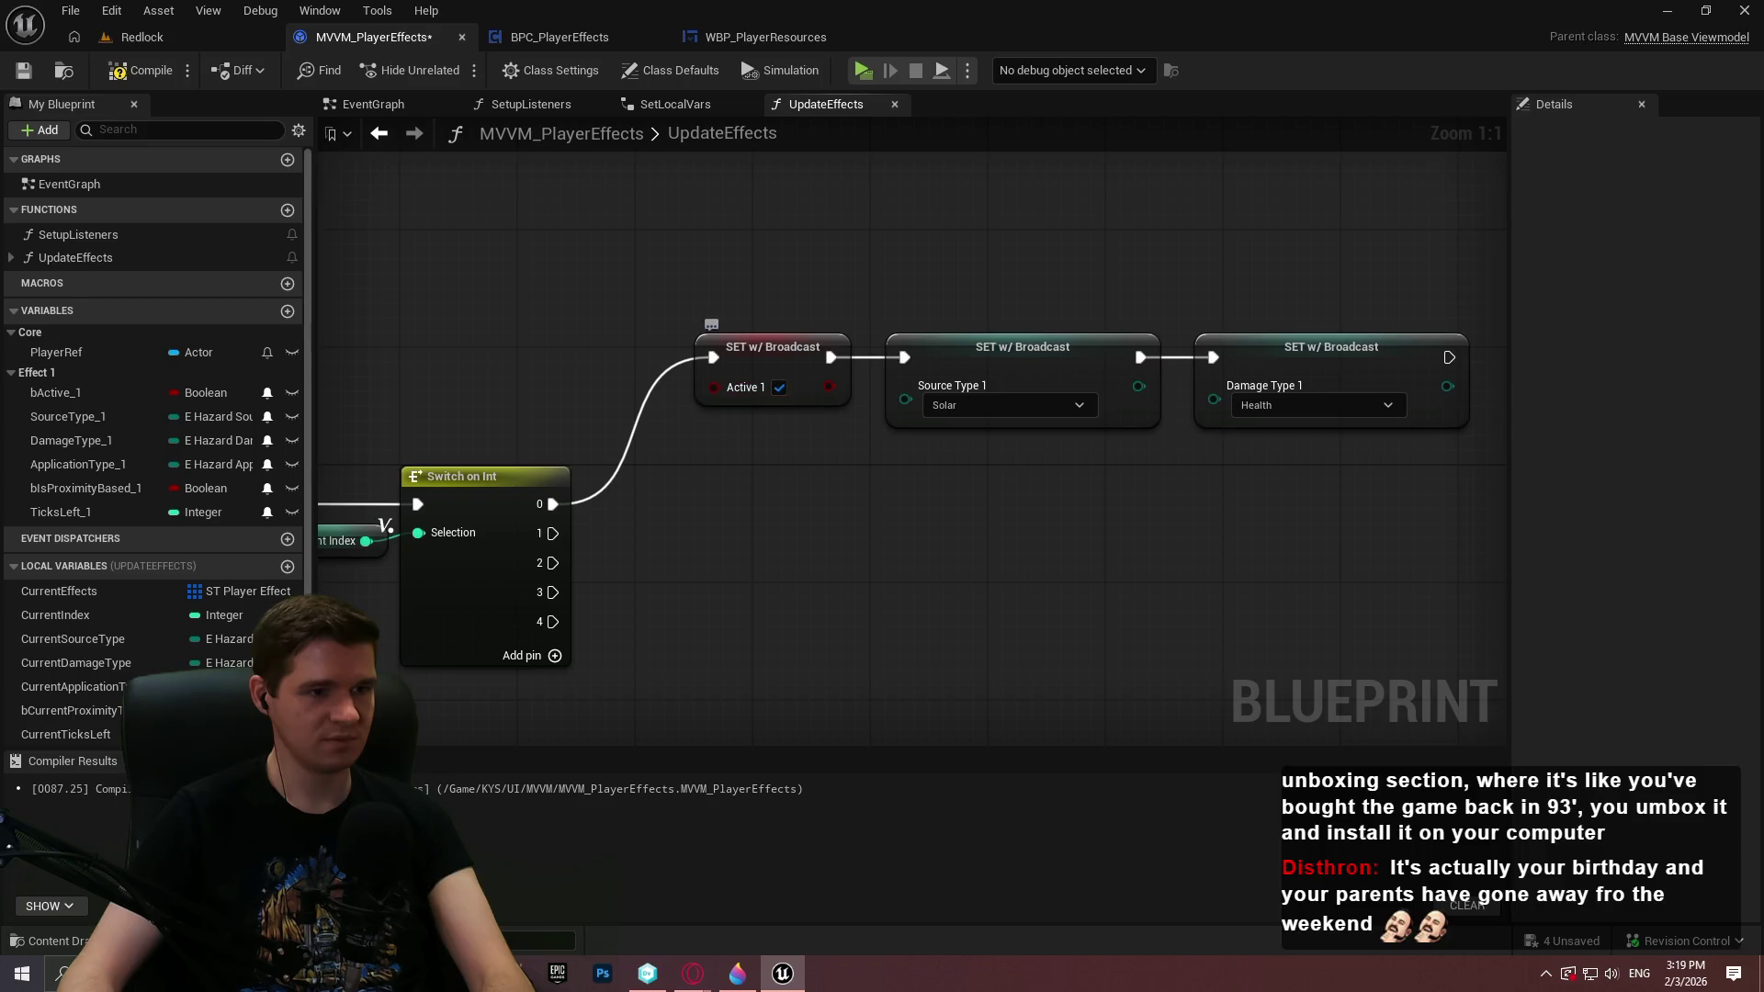
pyautogui.moveTo(744, 480); pyautogui.dragTo(481, 512)
pyautogui.moveTo(465, 618); pyautogui.dragTo(732, 508)
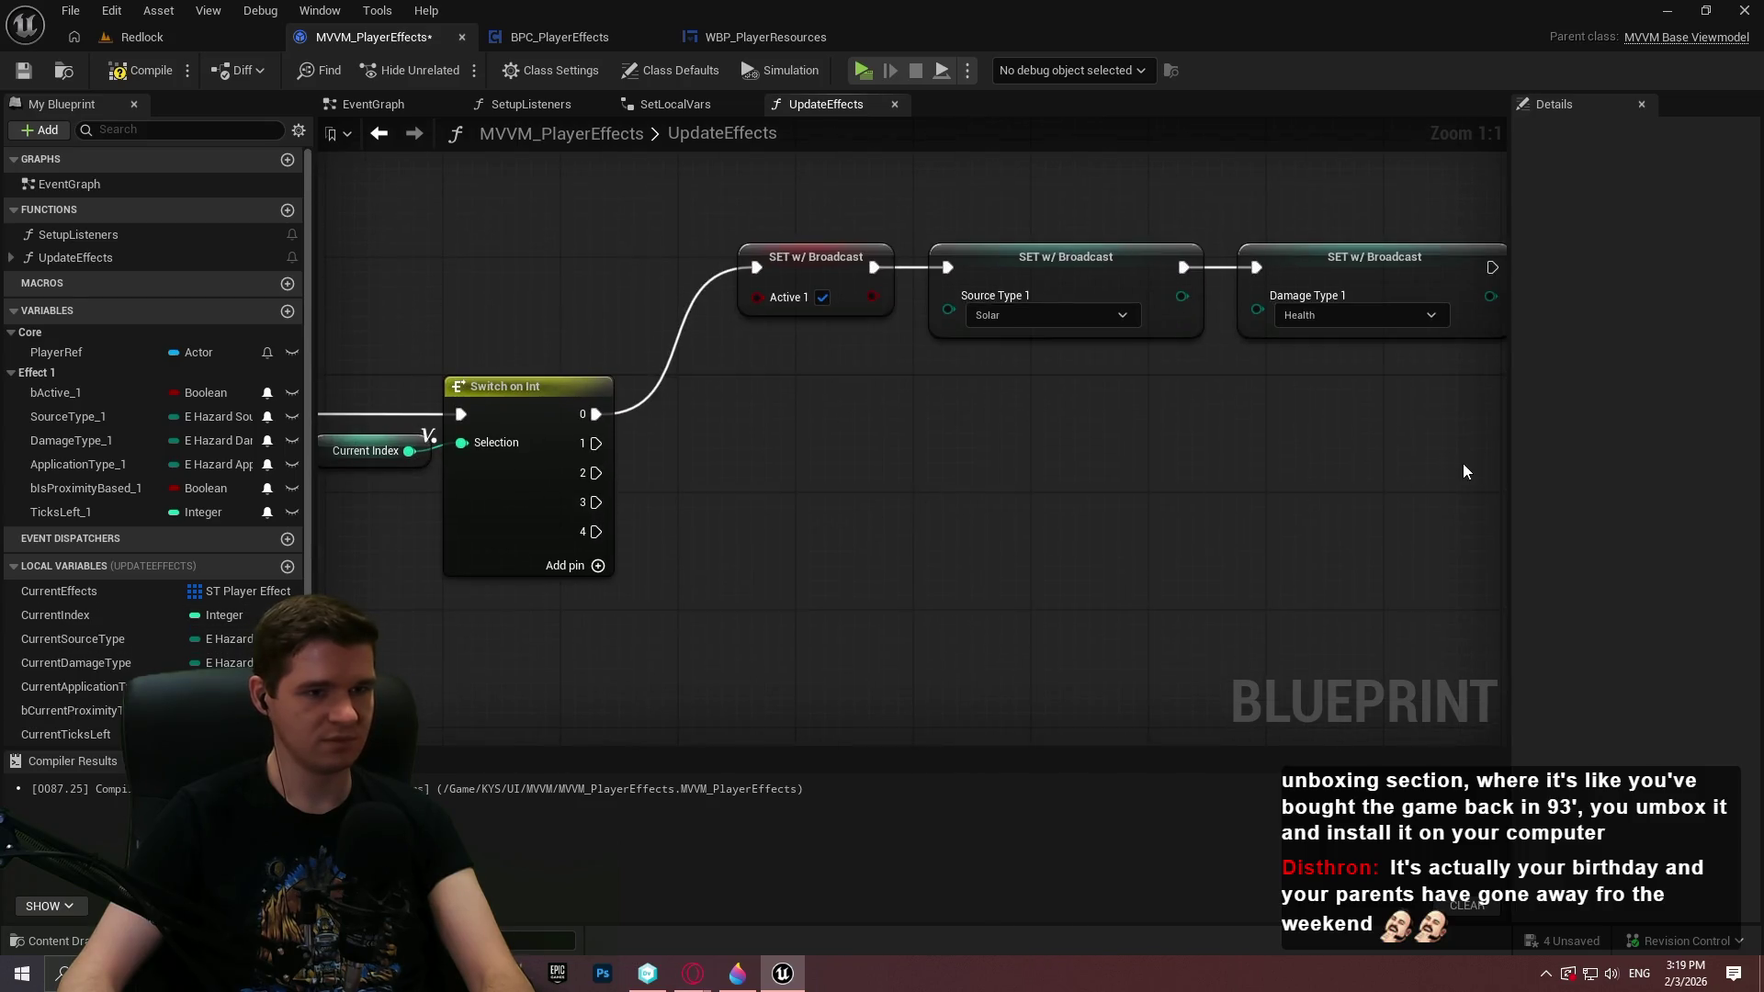
pyautogui.moveTo(1466, 471)
pyautogui.mouseDown()
pyautogui.moveTo(726, 230)
pyautogui.moveTo(860, 168)
pyautogui.mouseUp()
pyautogui.moveTo(966, 349); pyautogui.dragTo(752, 516)
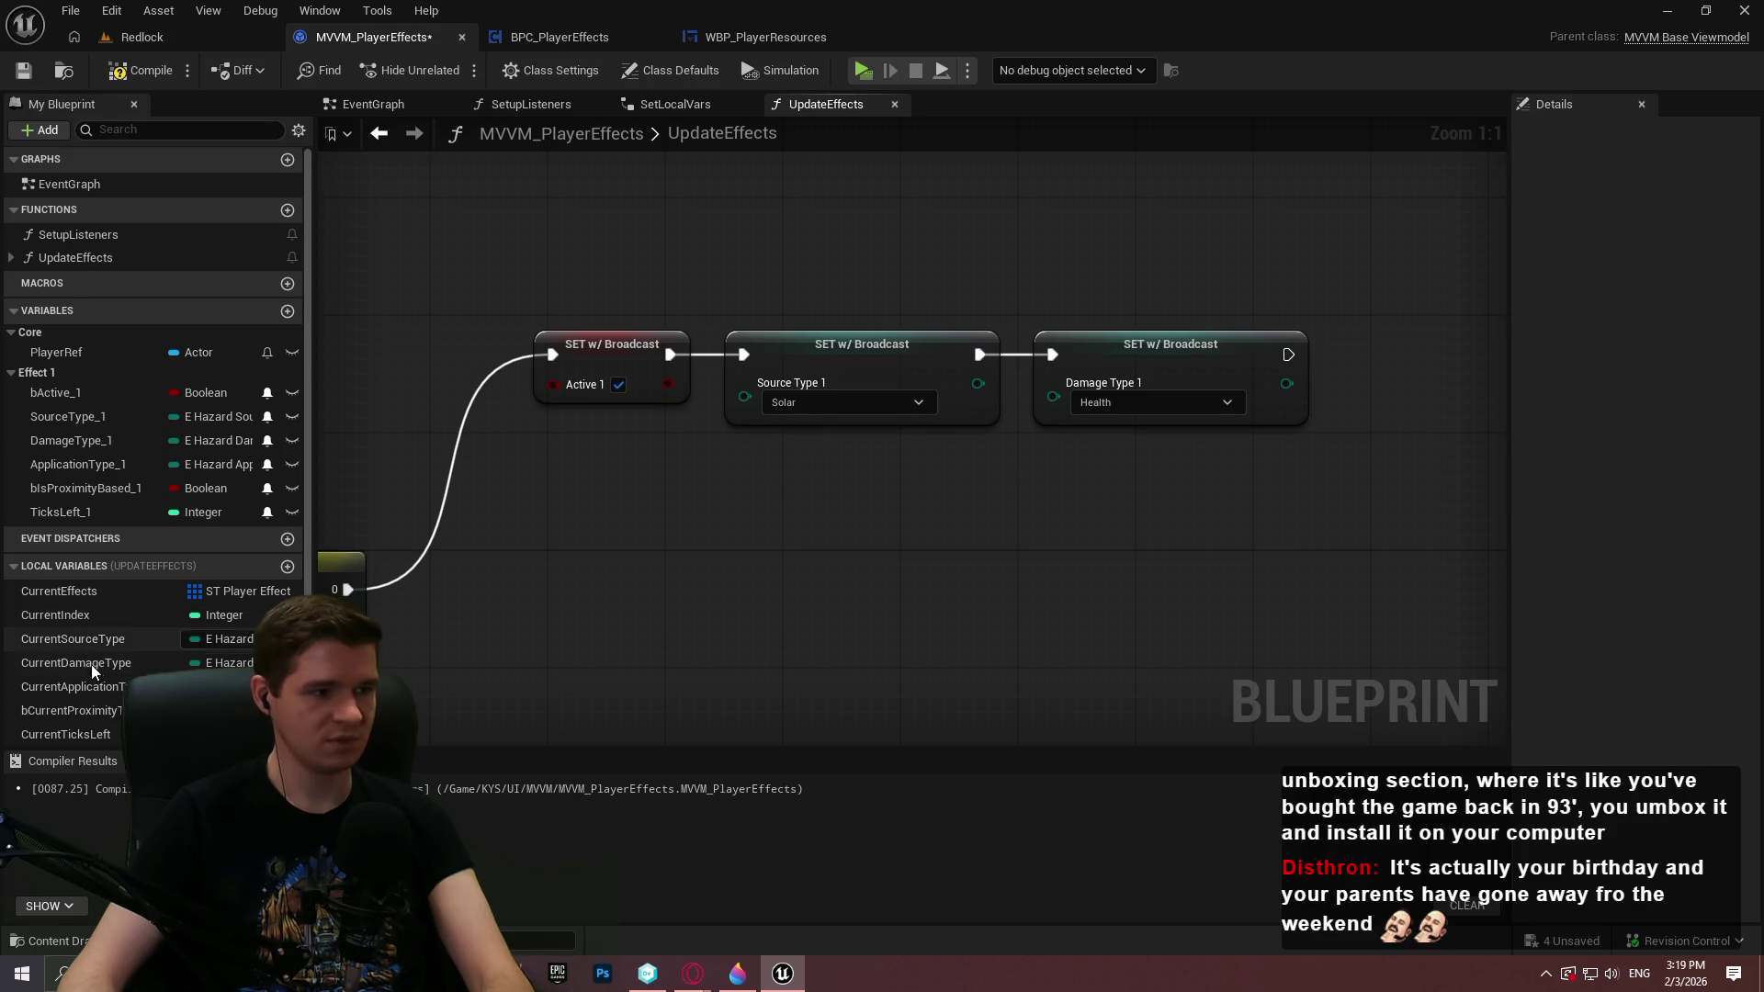
pyautogui.moveTo(118, 643); pyautogui.dragTo(744, 384)
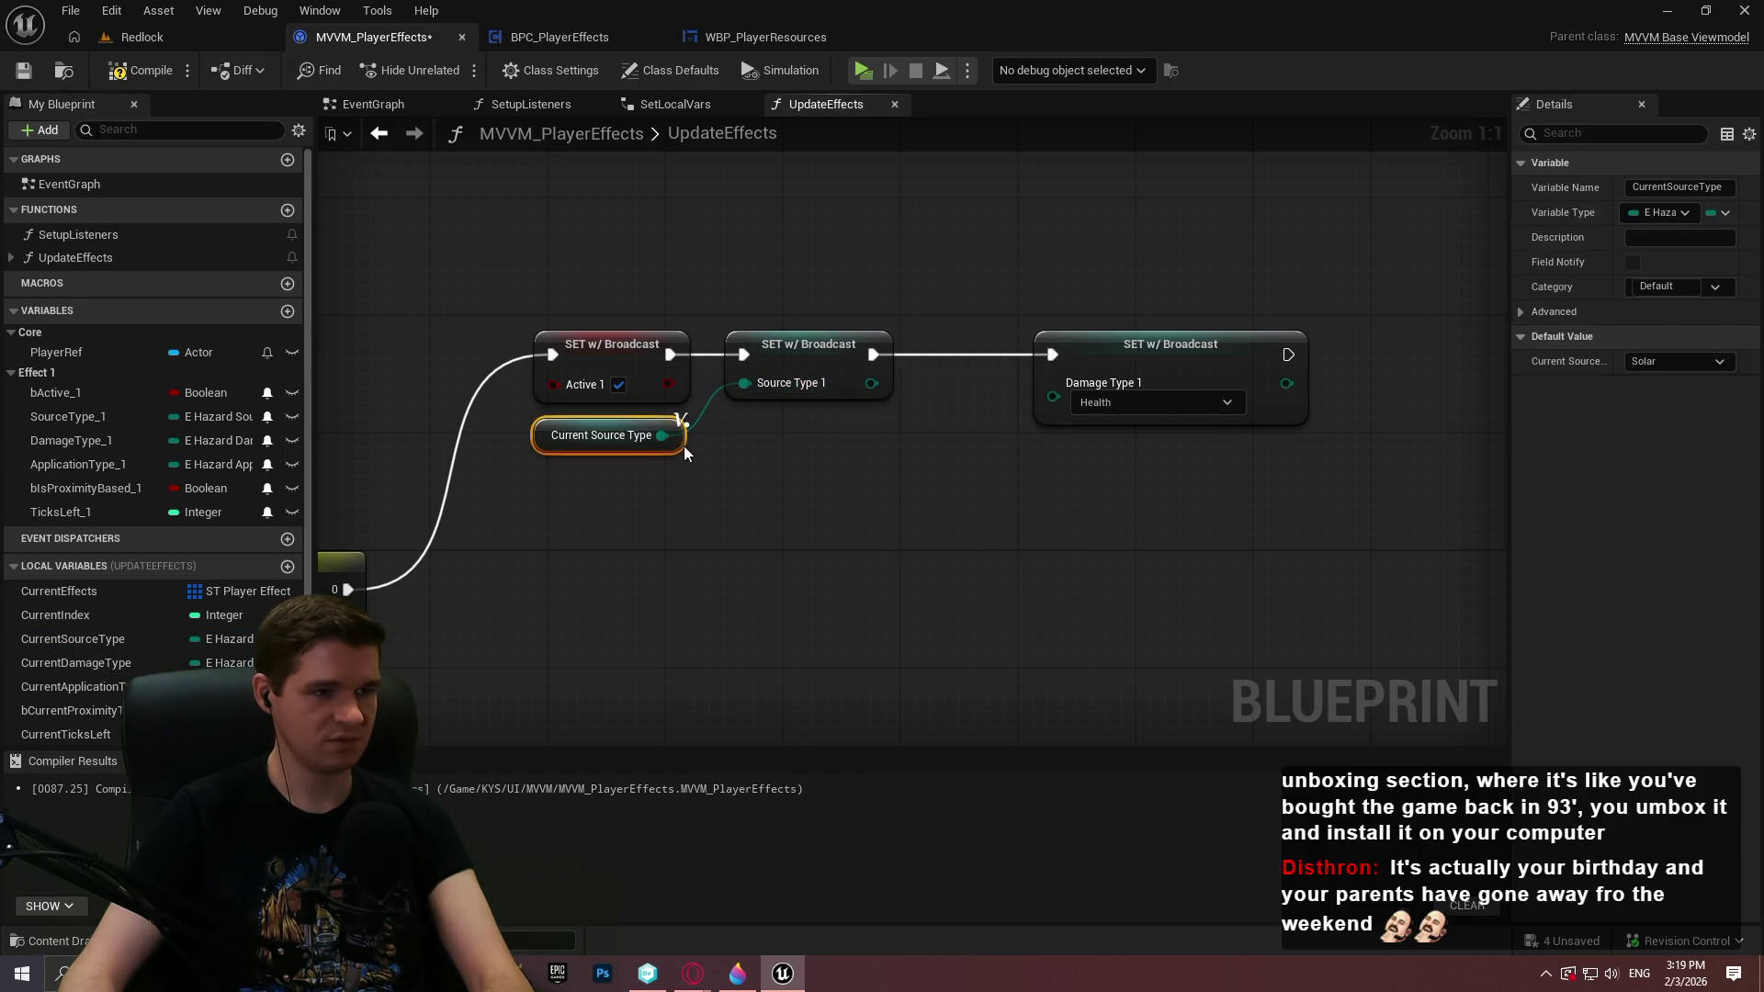
# Feed CurrentDamageType into the Damage Type 1 setter and tidy the nodes
pyautogui.click(767, 471)
pyautogui.moveTo(76, 662); pyautogui.dragTo(1121, 421)
pyautogui.moveTo(1016, 414); pyautogui.dragTo(919, 454)
pyautogui.moveTo(1011, 421); pyautogui.dragTo(879, 436)
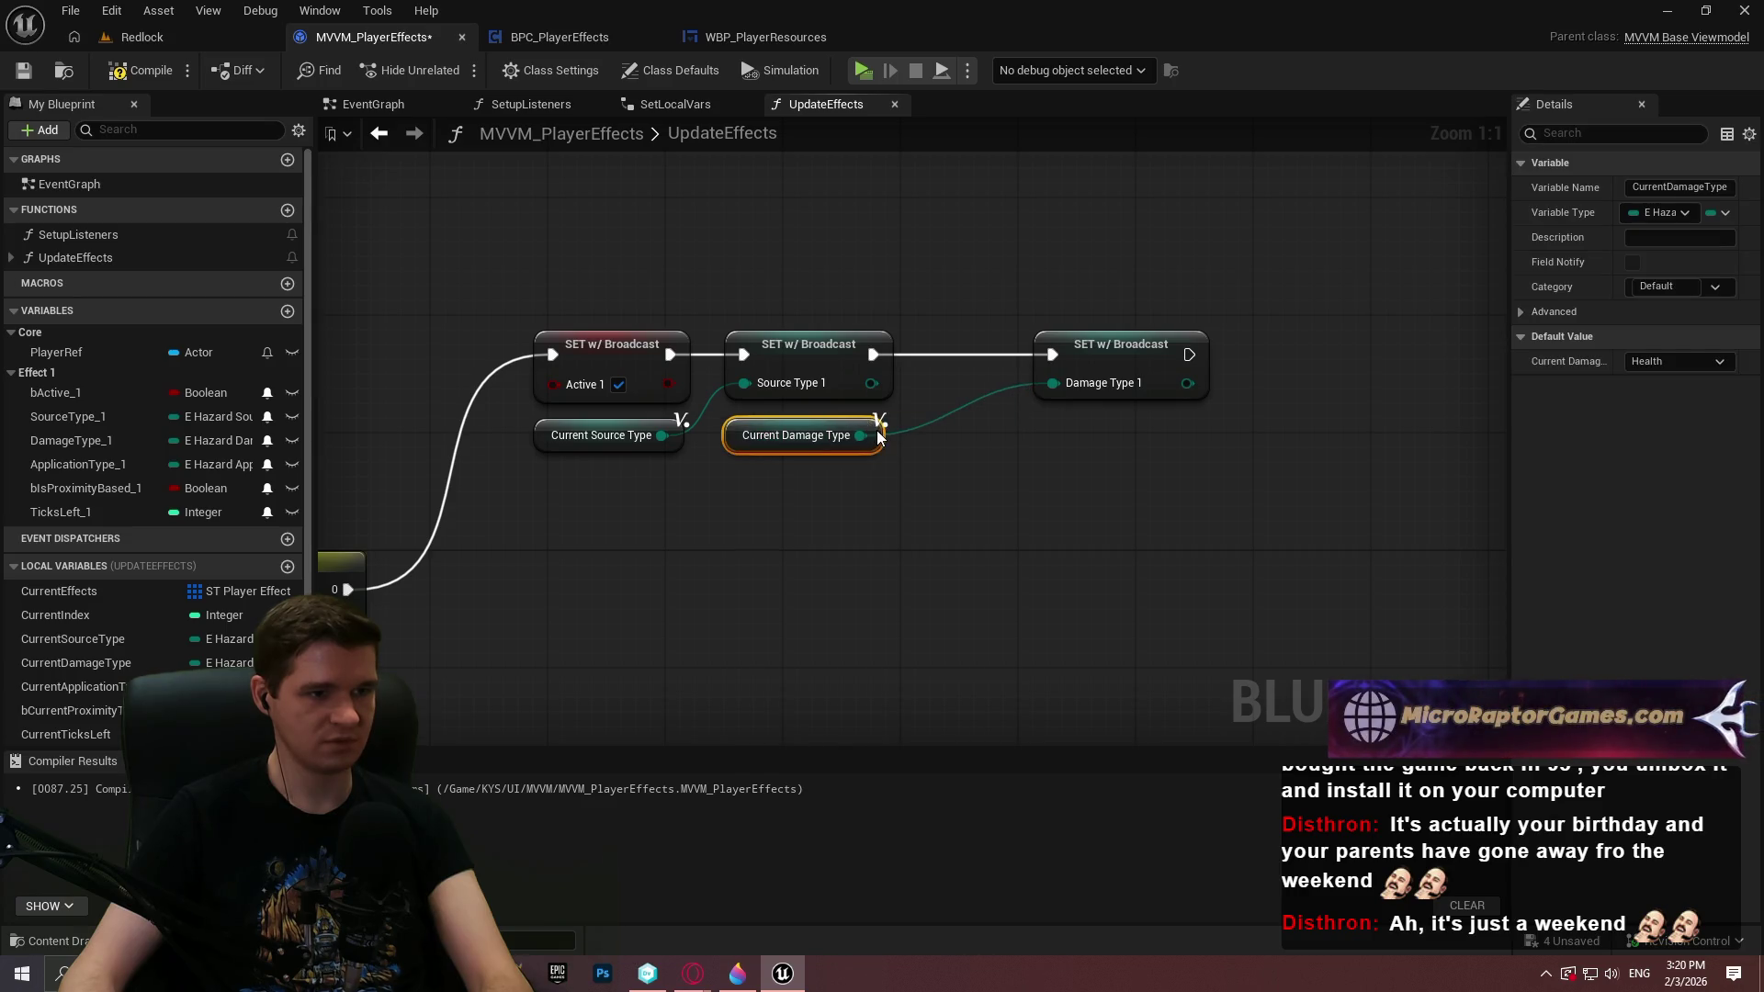
pyautogui.moveTo(1108, 363); pyautogui.dragTo(1005, 362)
pyautogui.click(1078, 494)
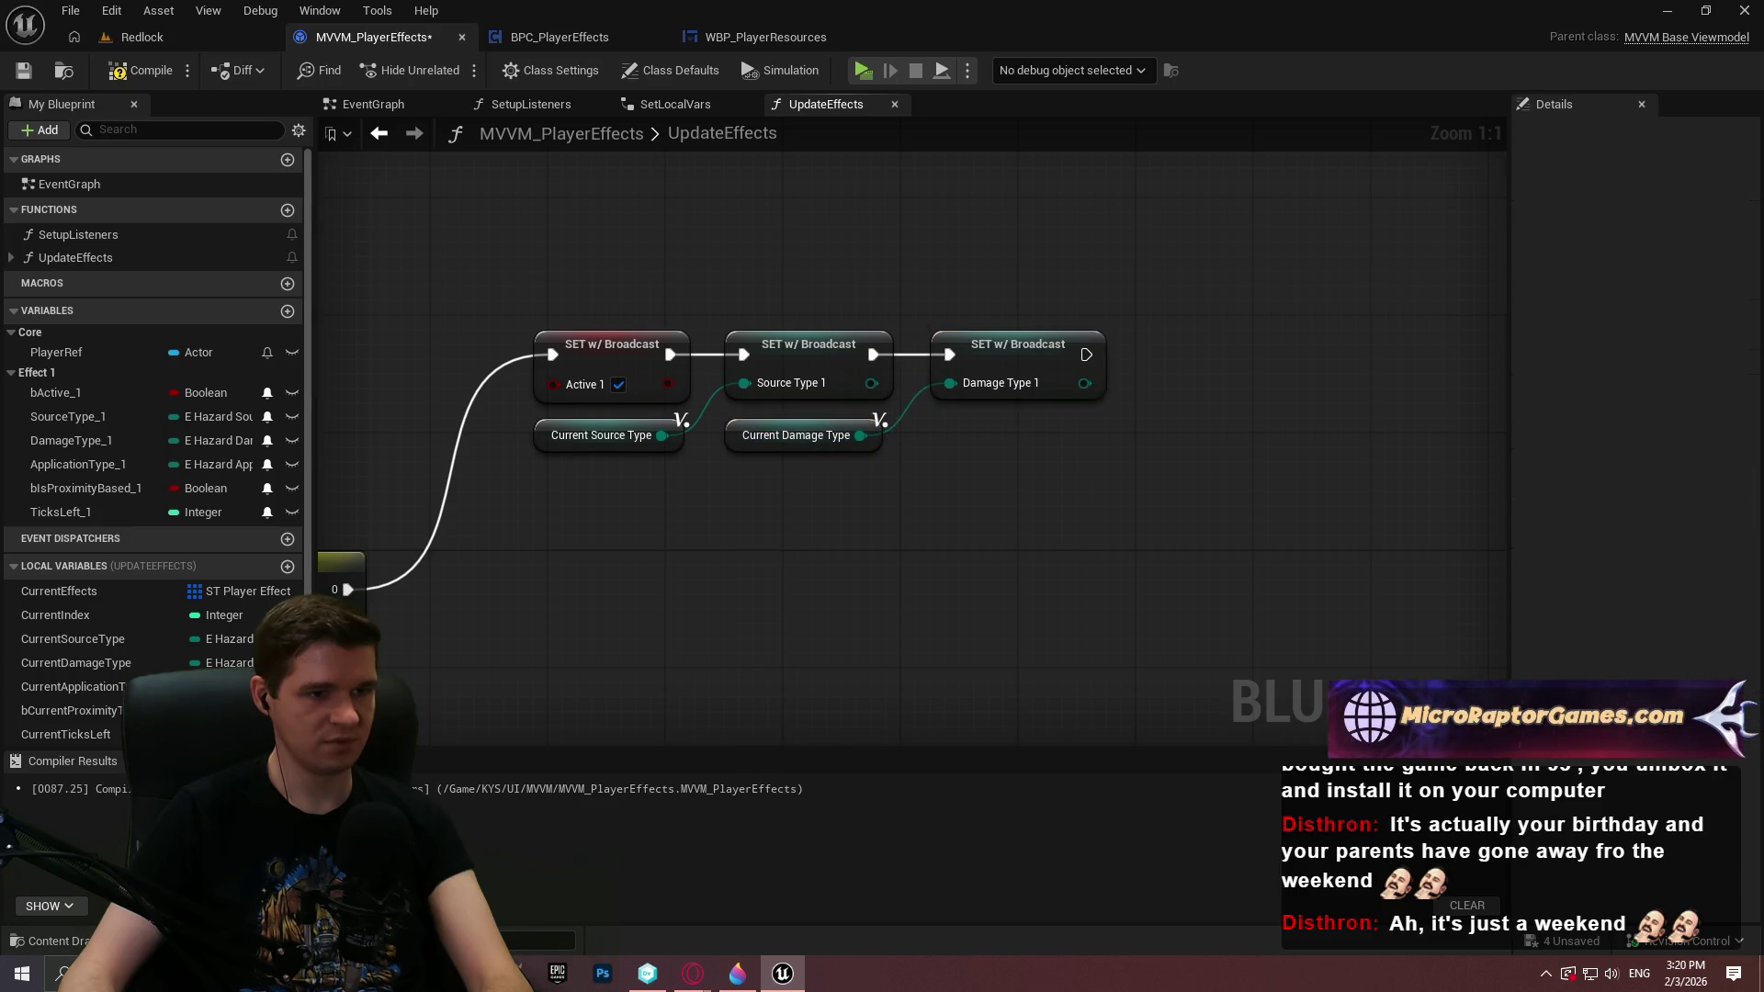
# Add SET nodes for ApplicationType_1, bIsProximityBased_1 and TicksLeft_1
pyautogui.moveTo(78, 464); pyautogui.dragTo(1029, 414)
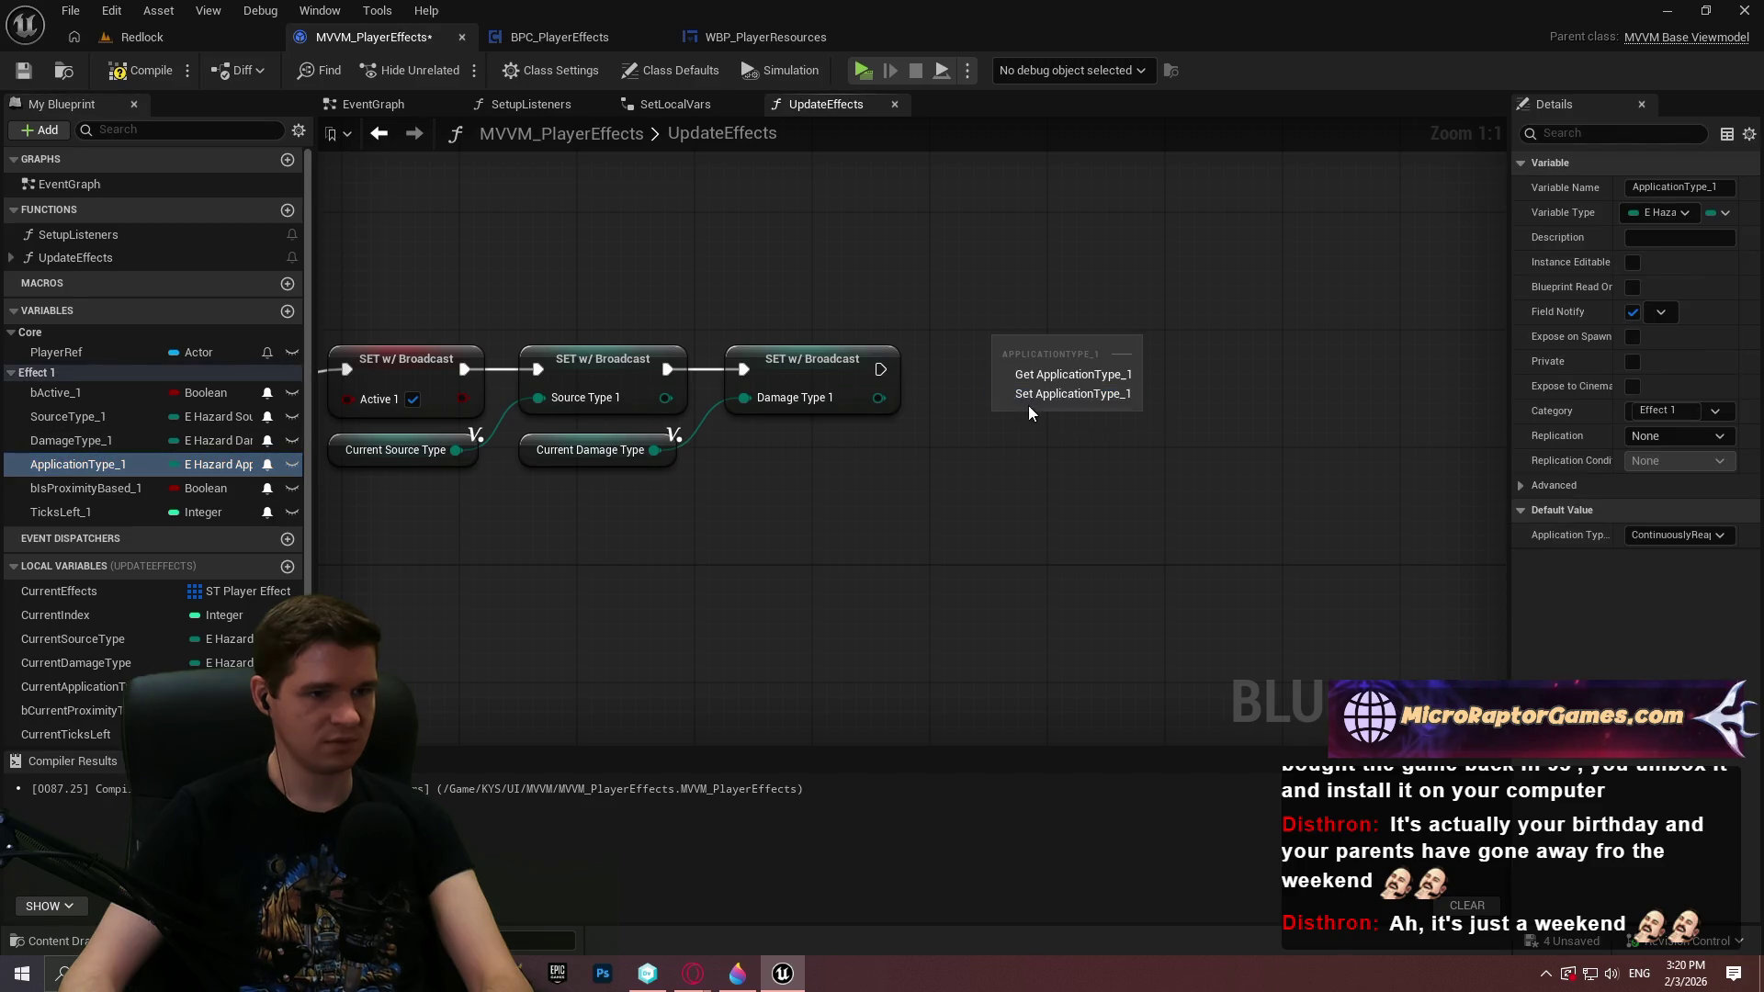
pyautogui.click(1066, 393)
pyautogui.moveTo(78, 488)
pyautogui.mouseDown()
pyautogui.moveTo(1345, 340)
pyautogui.moveTo(1393, 395)
pyautogui.mouseUp()
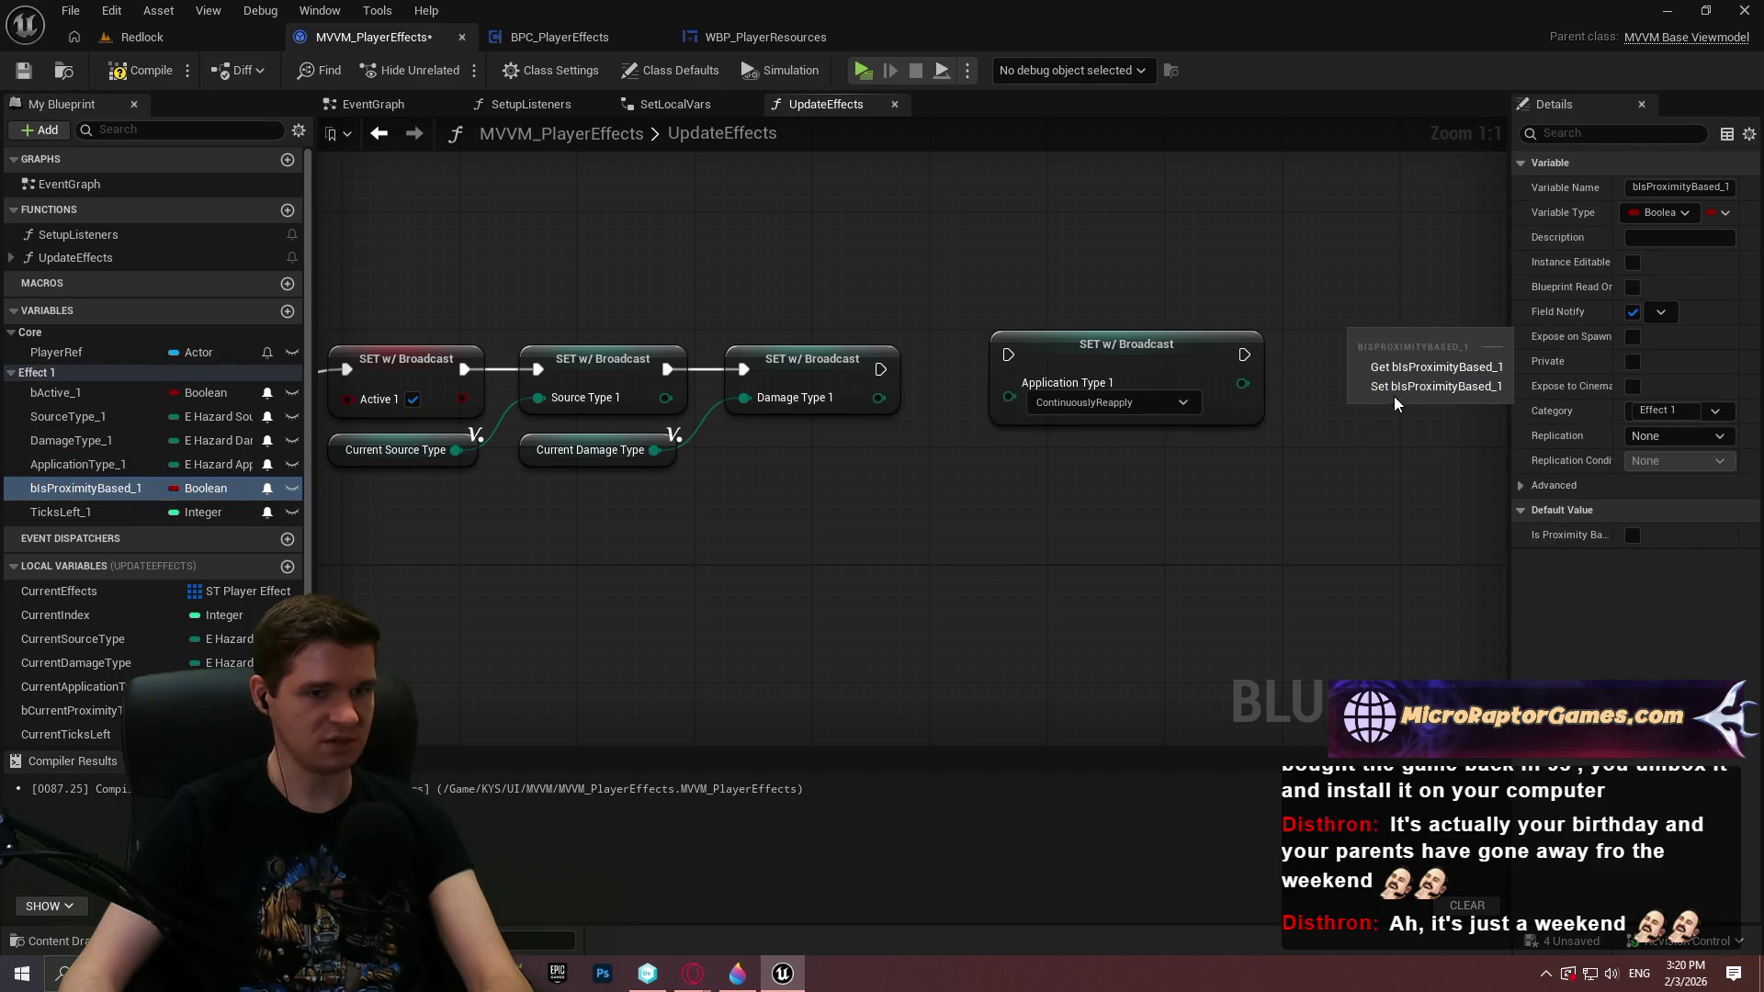
pyautogui.click(1395, 387)
pyautogui.moveTo(65, 511); pyautogui.dragTo(1072, 430)
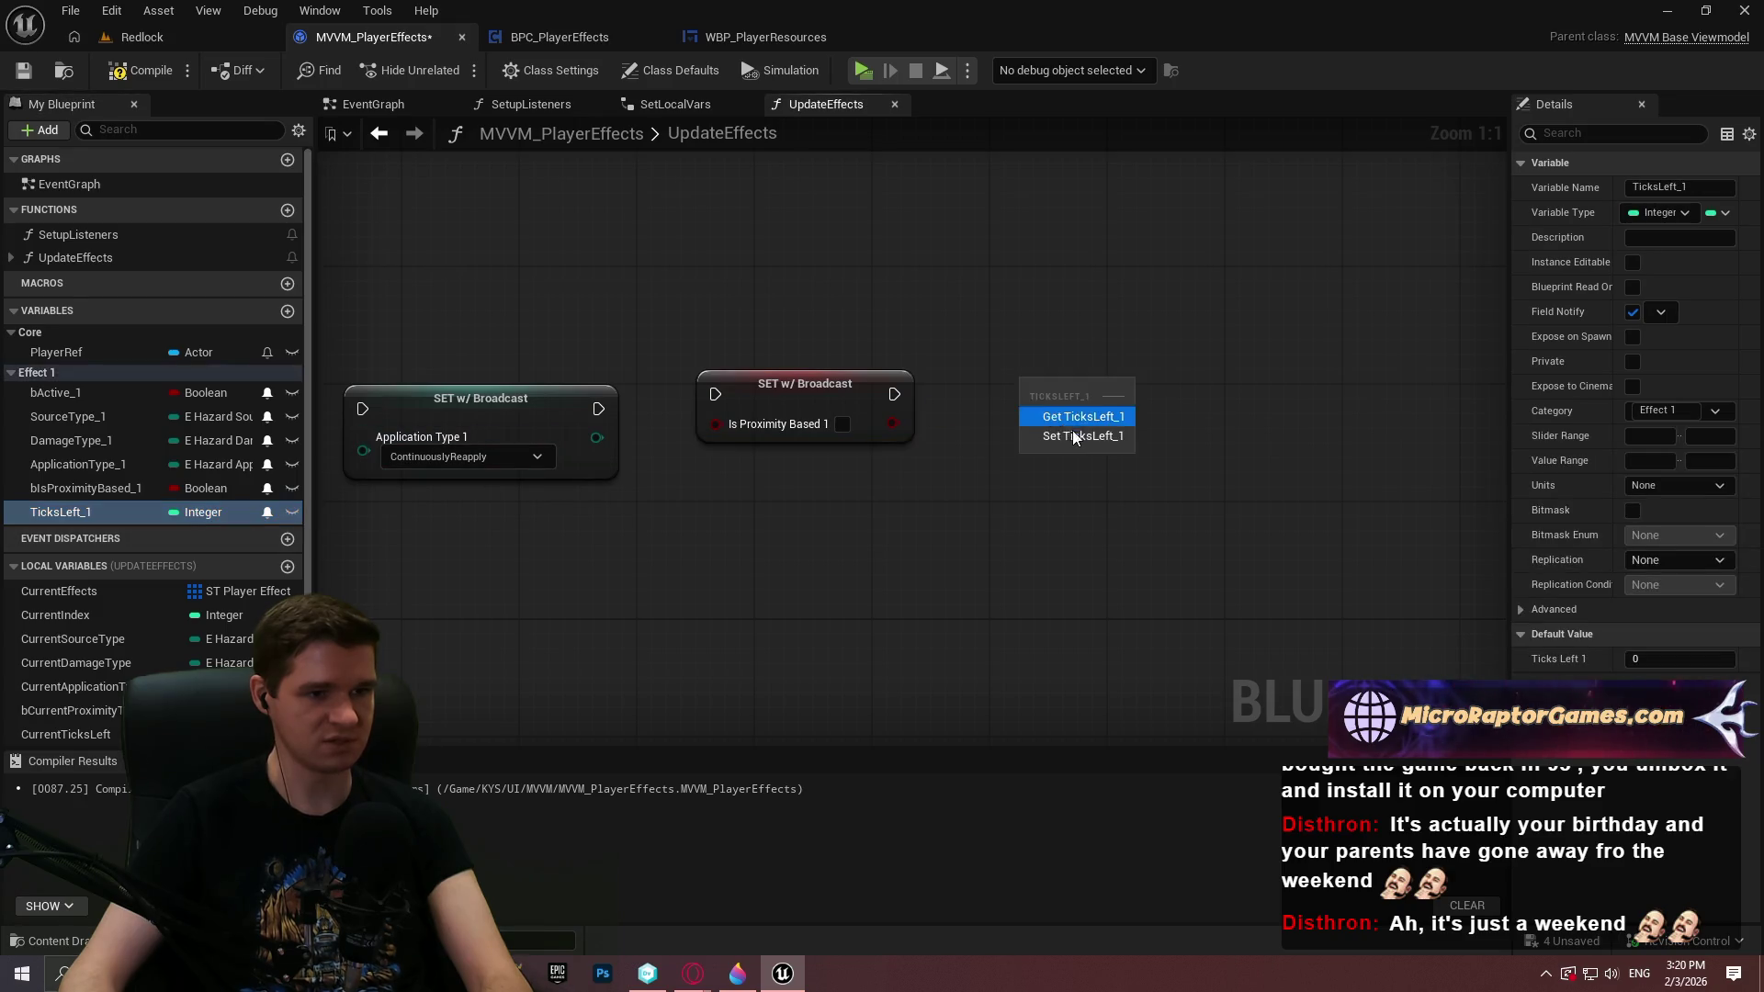
pyautogui.click(1072, 436)
# Chain the exec pins: Damage Type, then Application Type, Is Proximity Based, and Ticks Left
pyautogui.moveTo(1045, 338); pyautogui.dragTo(910, 349)
pyautogui.moveTo(1125, 330); pyautogui.dragTo(1079, 344)
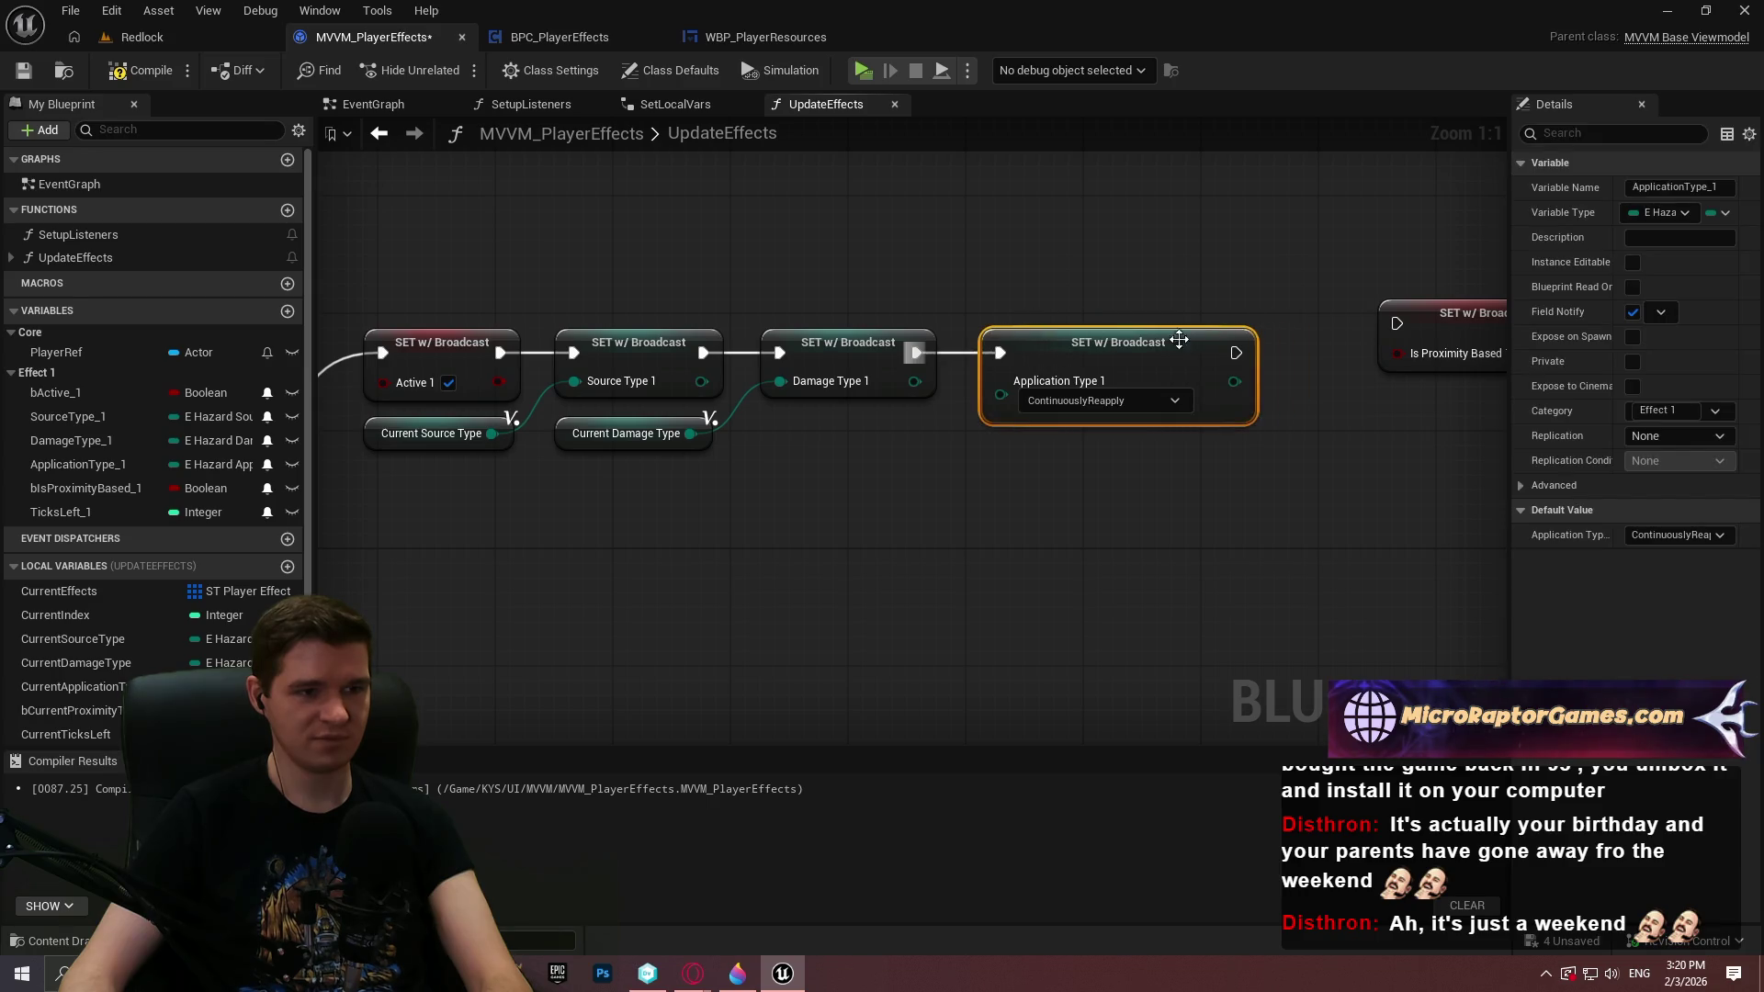
pyautogui.moveTo(1236, 353)
pyautogui.mouseDown()
pyautogui.moveTo(1397, 323)
pyautogui.moveTo(1386, 364)
pyautogui.mouseUp()
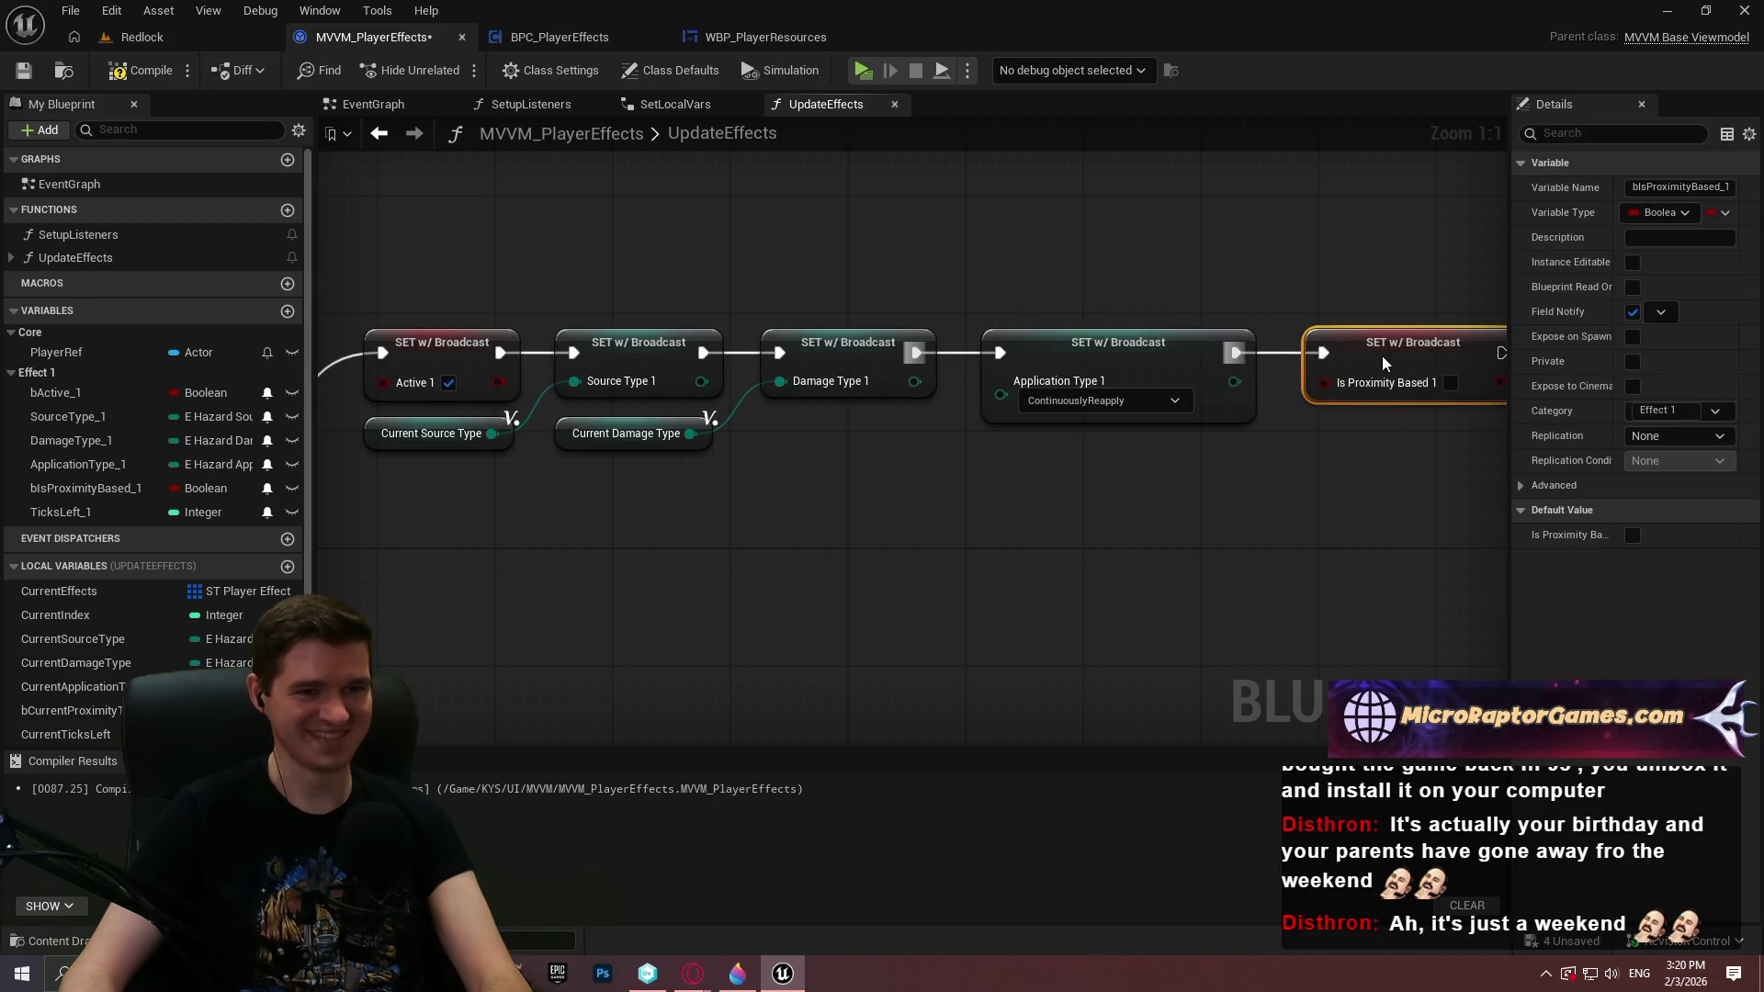
pyautogui.moveTo(1501, 353); pyautogui.dragTo(1260, 355)
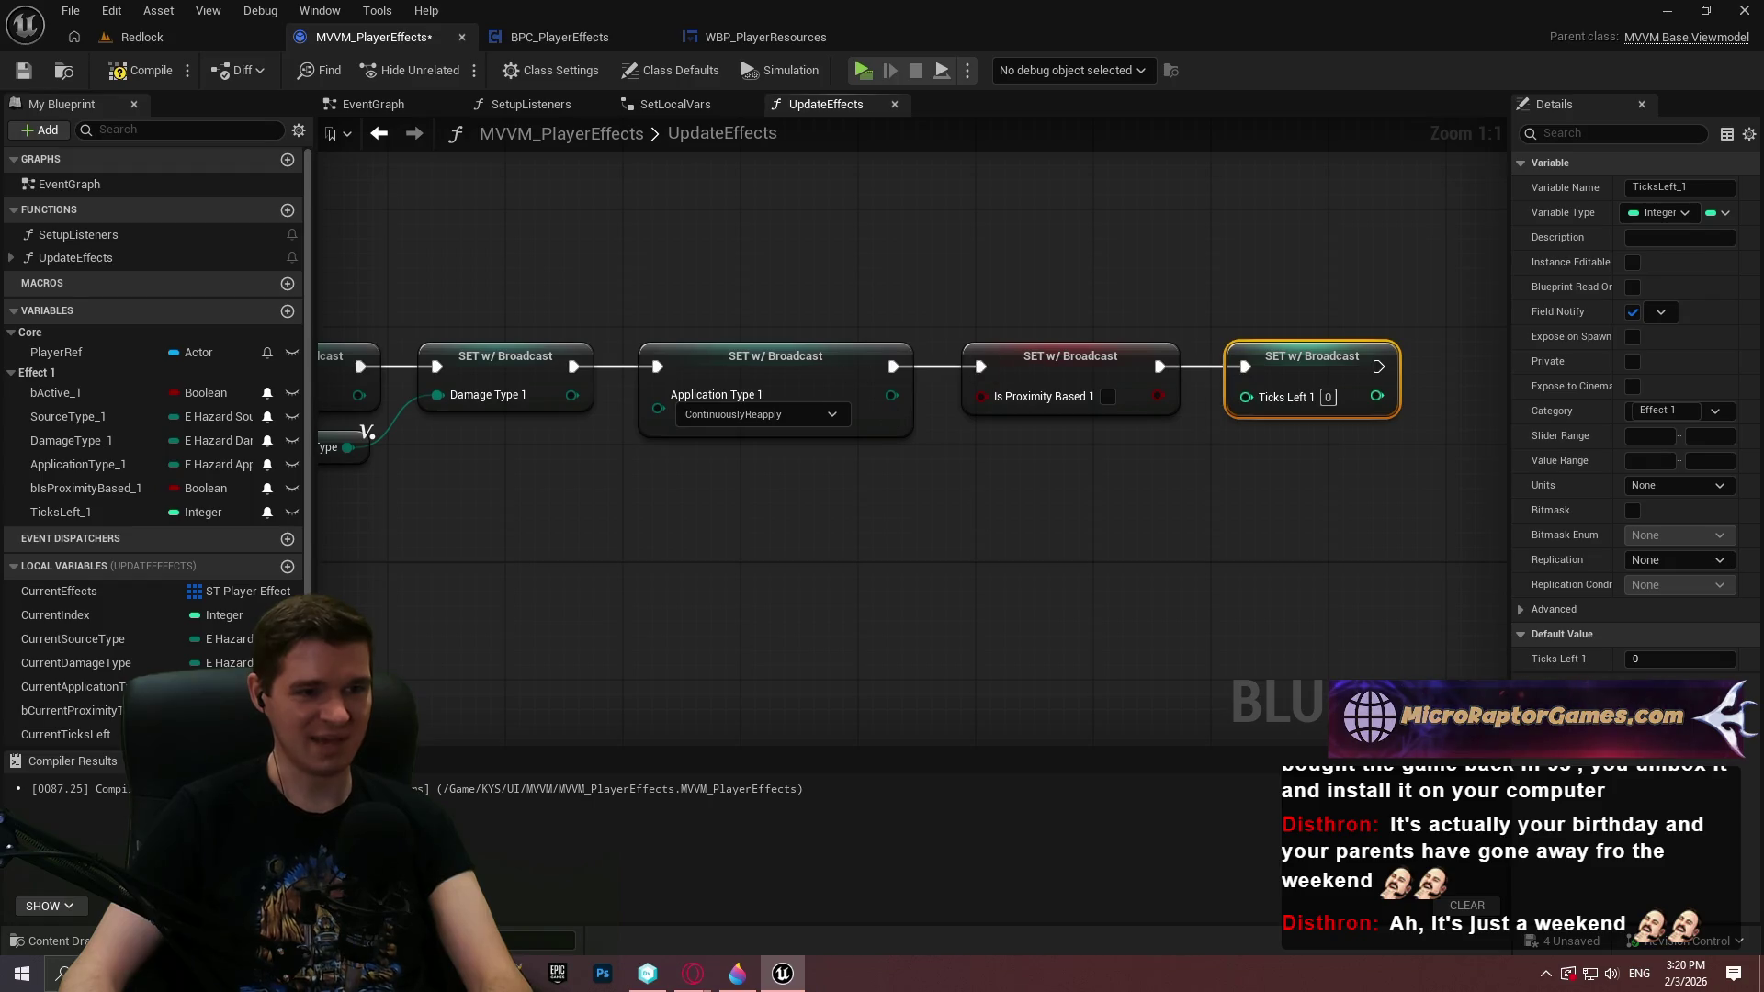
pyautogui.moveTo(525, 485); pyautogui.dragTo(808, 480)
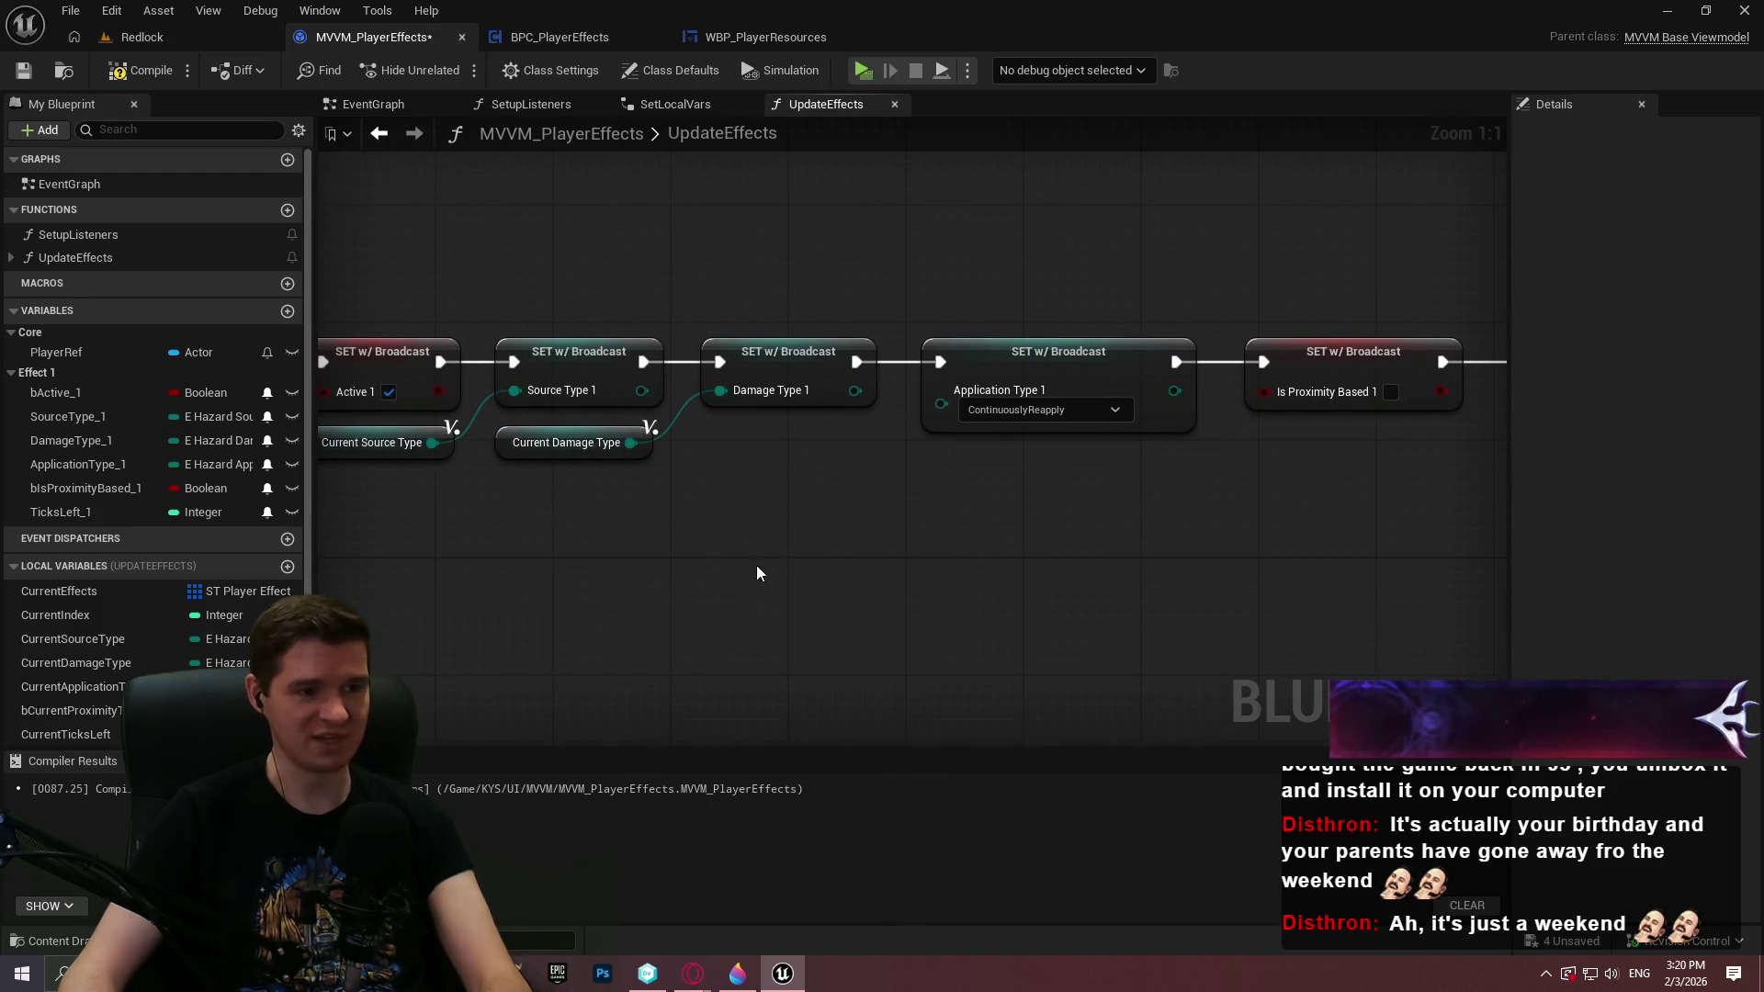
pyautogui.moveTo(757, 573)
pyautogui.mouseDown()
pyautogui.moveTo(1064, 542)
pyautogui.moveTo(650, 512)
pyautogui.mouseUp()
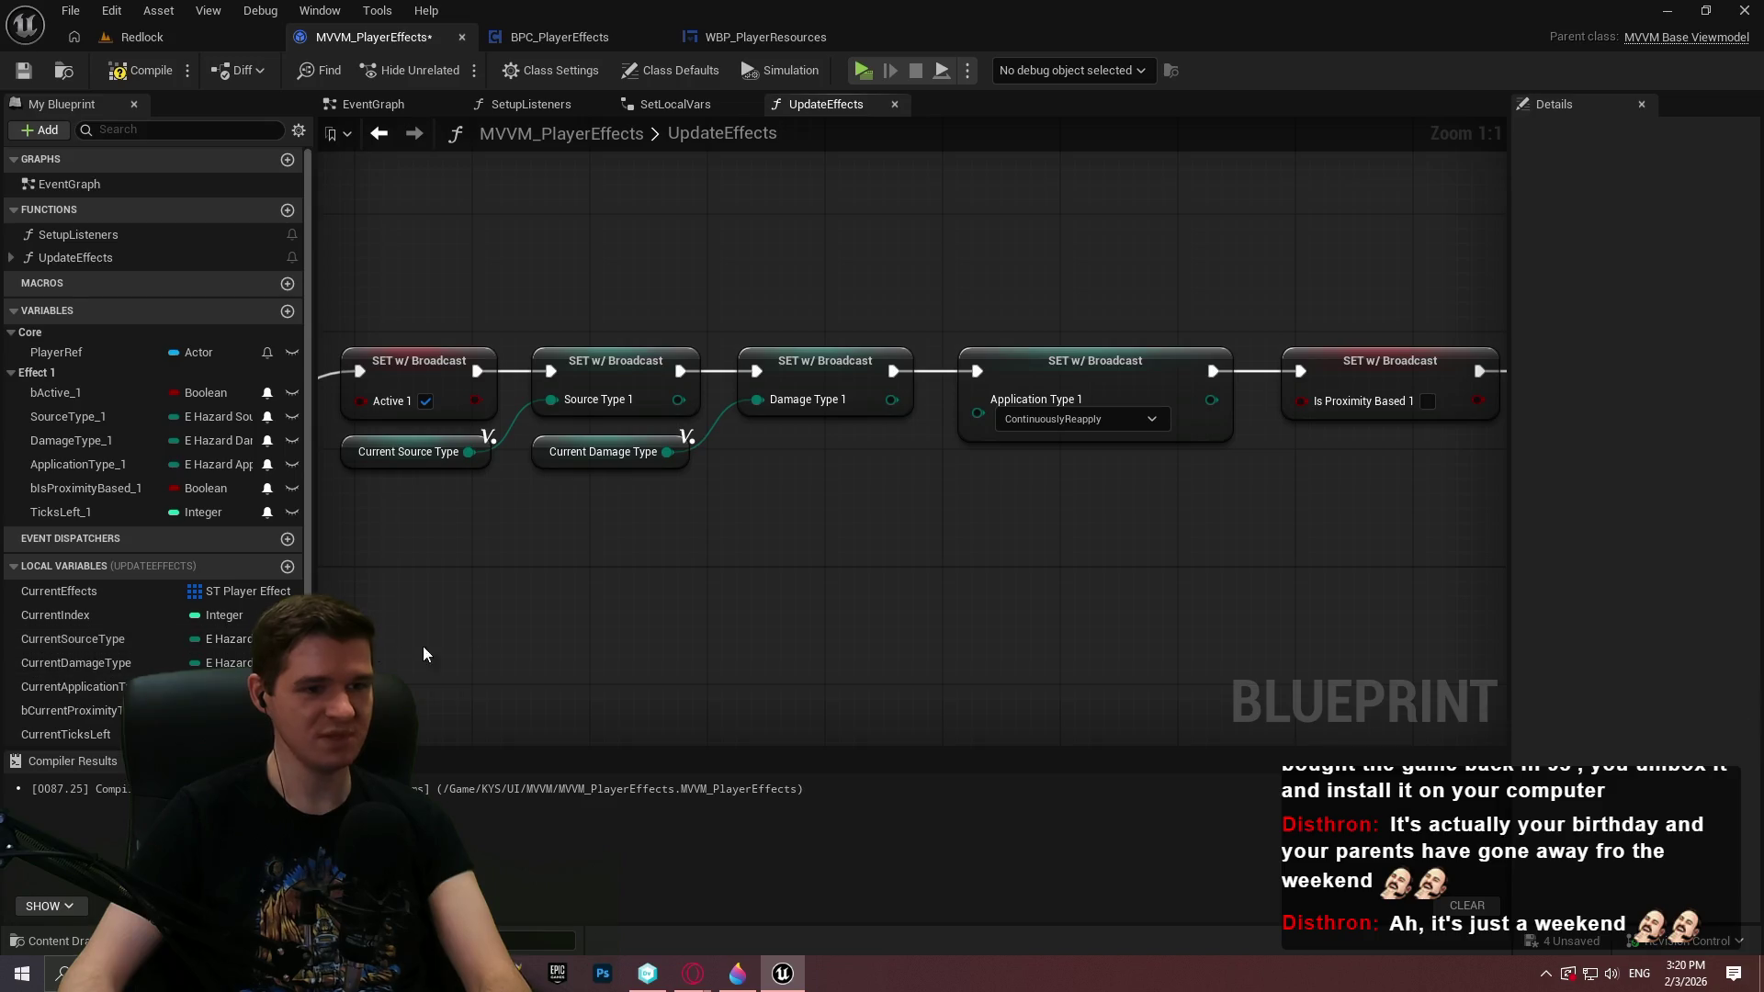
# Feed CurrentApplicationType, bCurrentProximityType and CurrentTicksLeft into their matching setters
pyautogui.moveTo(73, 687)
pyautogui.mouseDown()
pyautogui.moveTo(974, 427)
pyautogui.moveTo(906, 465)
pyautogui.mouseUp()
pyautogui.click(958, 462)
pyautogui.click(1053, 497)
pyautogui.moveTo(1075, 410); pyautogui.dragTo(867, 434)
pyautogui.moveTo(73, 712)
pyautogui.mouseDown()
pyautogui.moveTo(1127, 421)
pyautogui.moveTo(939, 490)
pyautogui.moveTo(925, 475)
pyautogui.mouseUp()
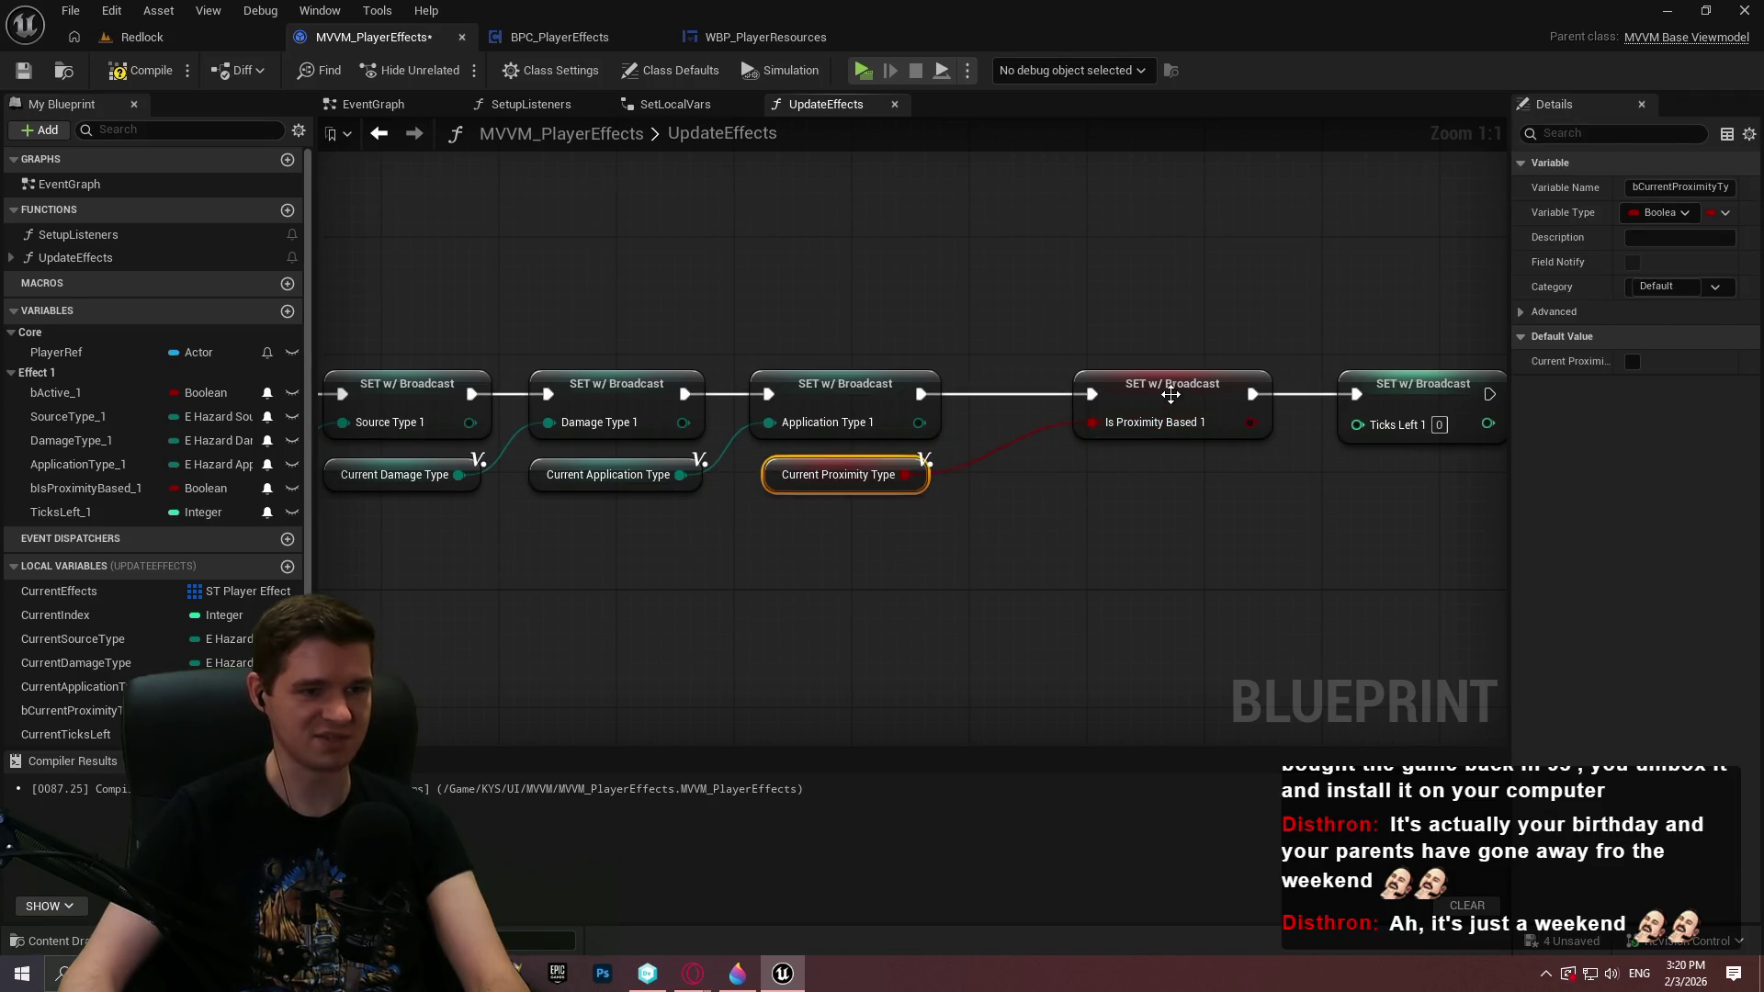
pyautogui.moveTo(1170, 395); pyautogui.dragTo(1073, 401)
pyautogui.click(1285, 491)
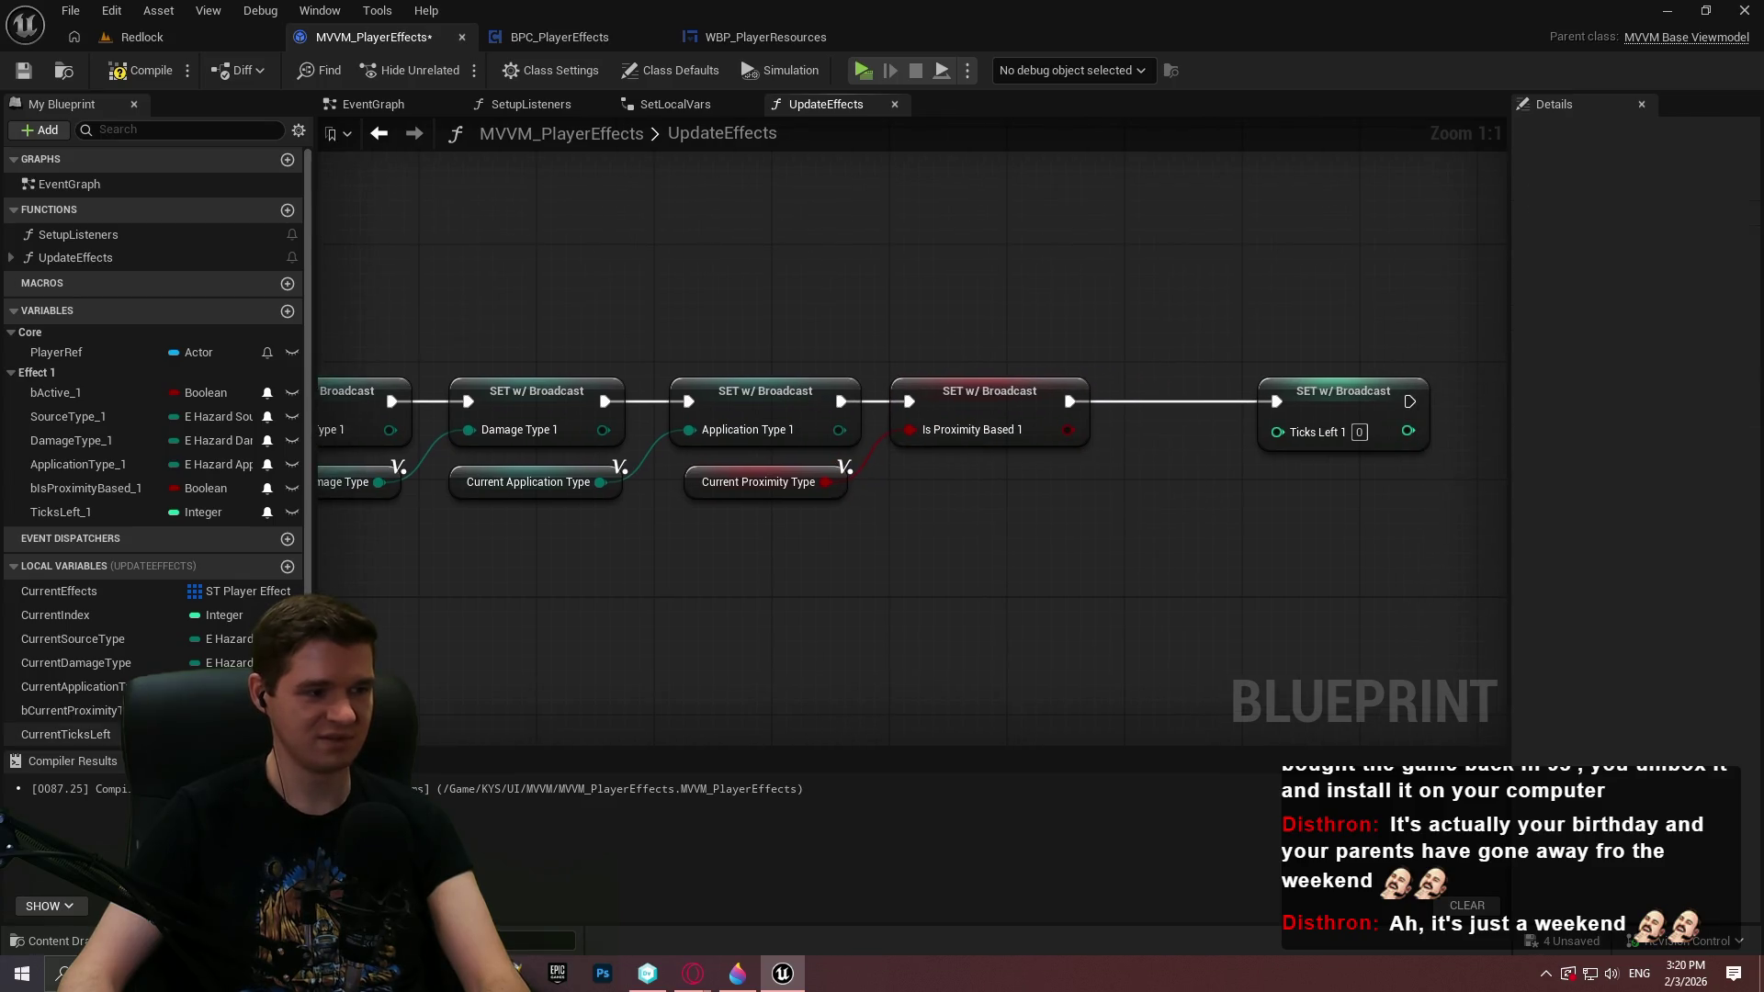
pyautogui.moveTo(65, 734)
pyautogui.mouseDown()
pyautogui.moveTo(1252, 535)
pyautogui.moveTo(1277, 432)
pyautogui.moveTo(1086, 487)
pyautogui.mouseUp()
pyautogui.moveTo(1319, 400); pyautogui.dragTo(1191, 402)
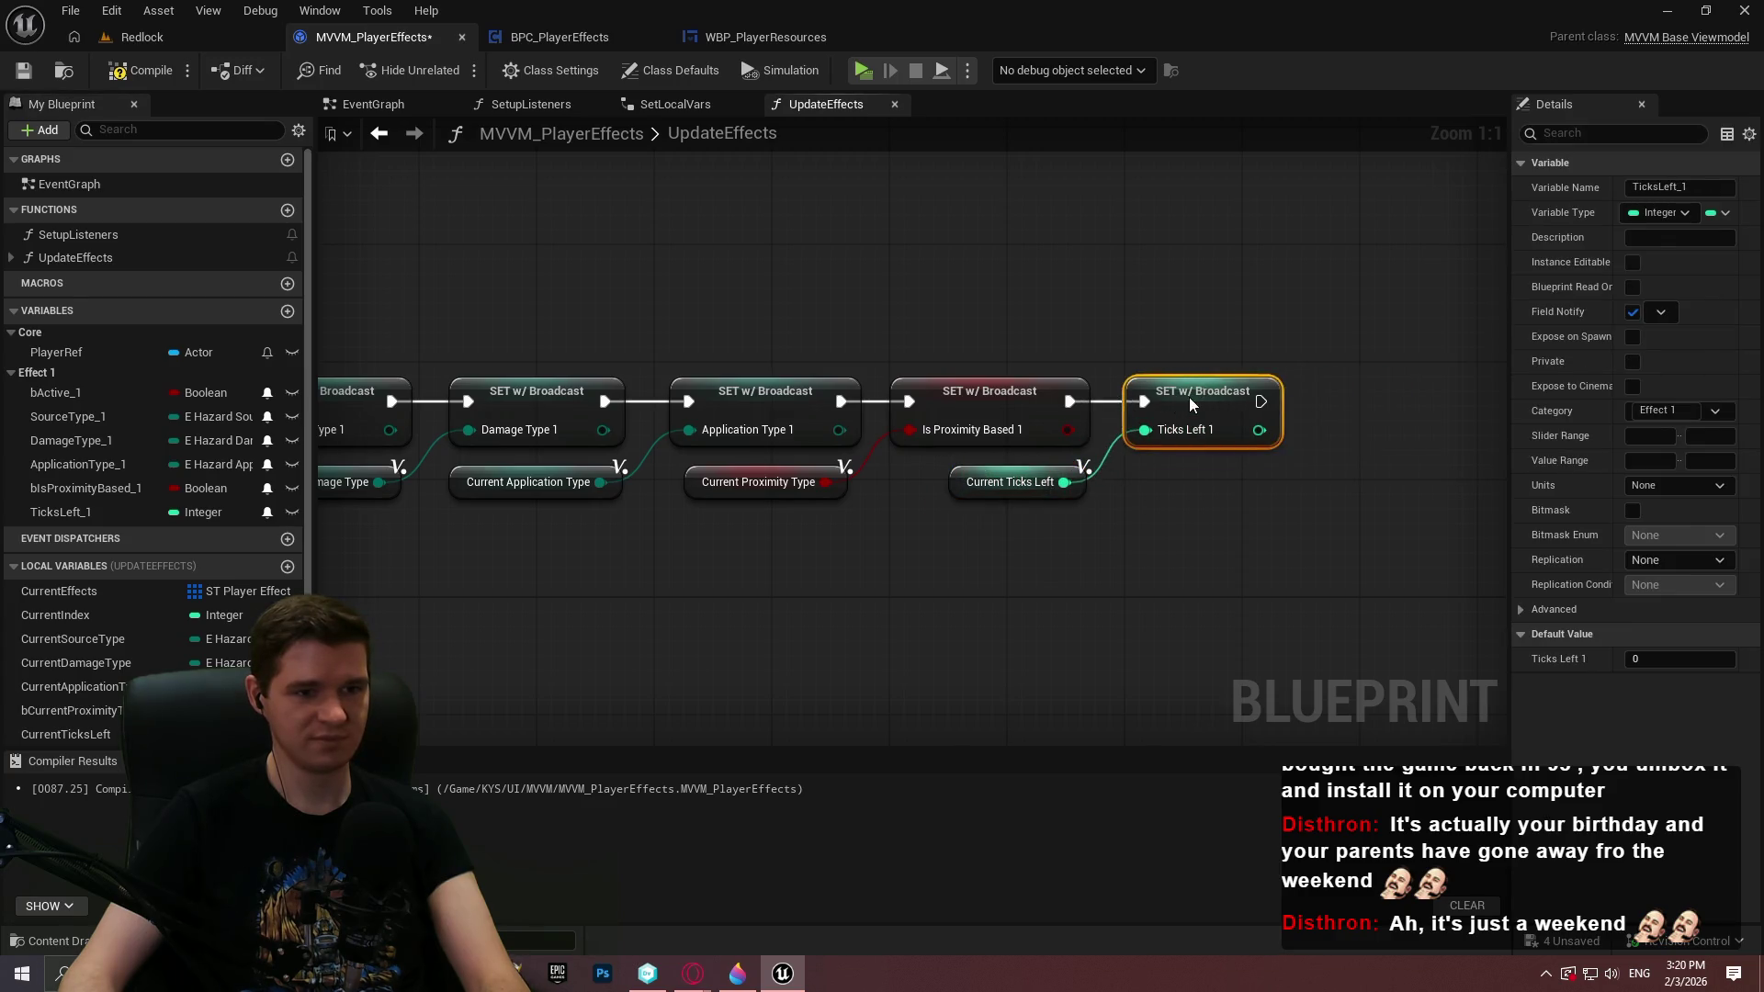
pyautogui.click(1209, 547)
pyautogui.scroll(-3, 882, 552)
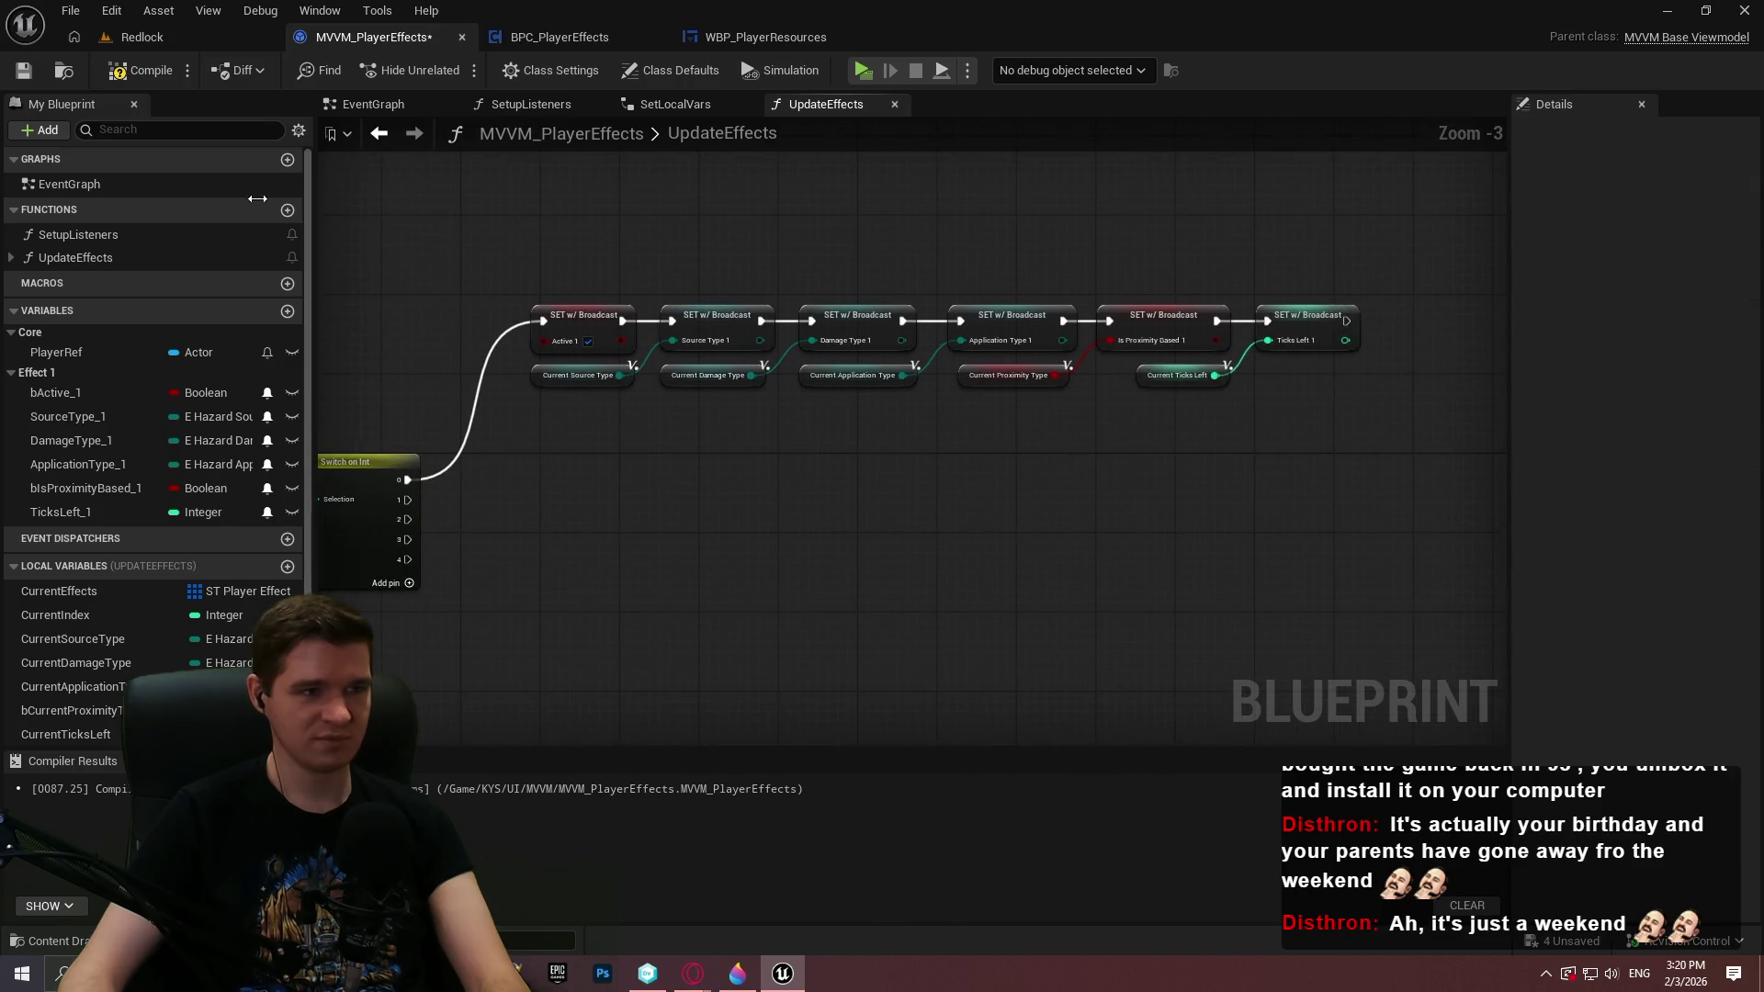
# Compile the MVVM_PlayerEffects blueprint and check the earlier loop nodes
pyautogui.click(145, 73)
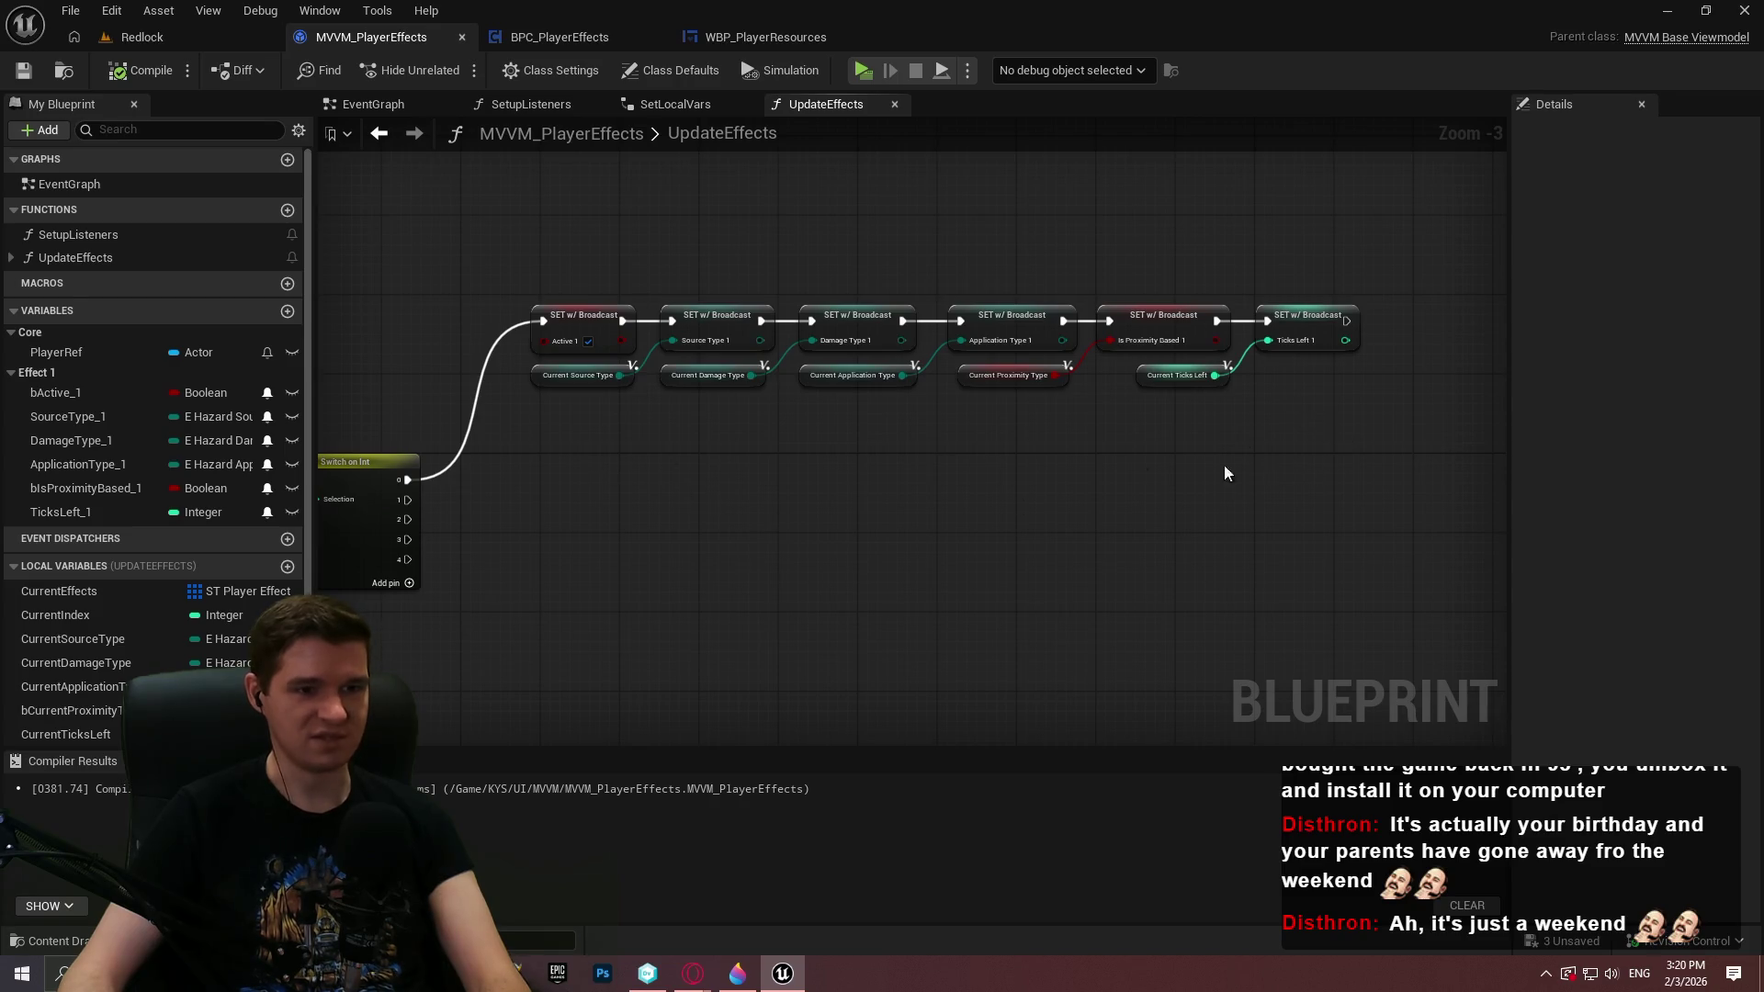
pyautogui.moveTo(740, 542); pyautogui.dragTo(1122, 480)
pyautogui.scroll(-2, 898, 570)
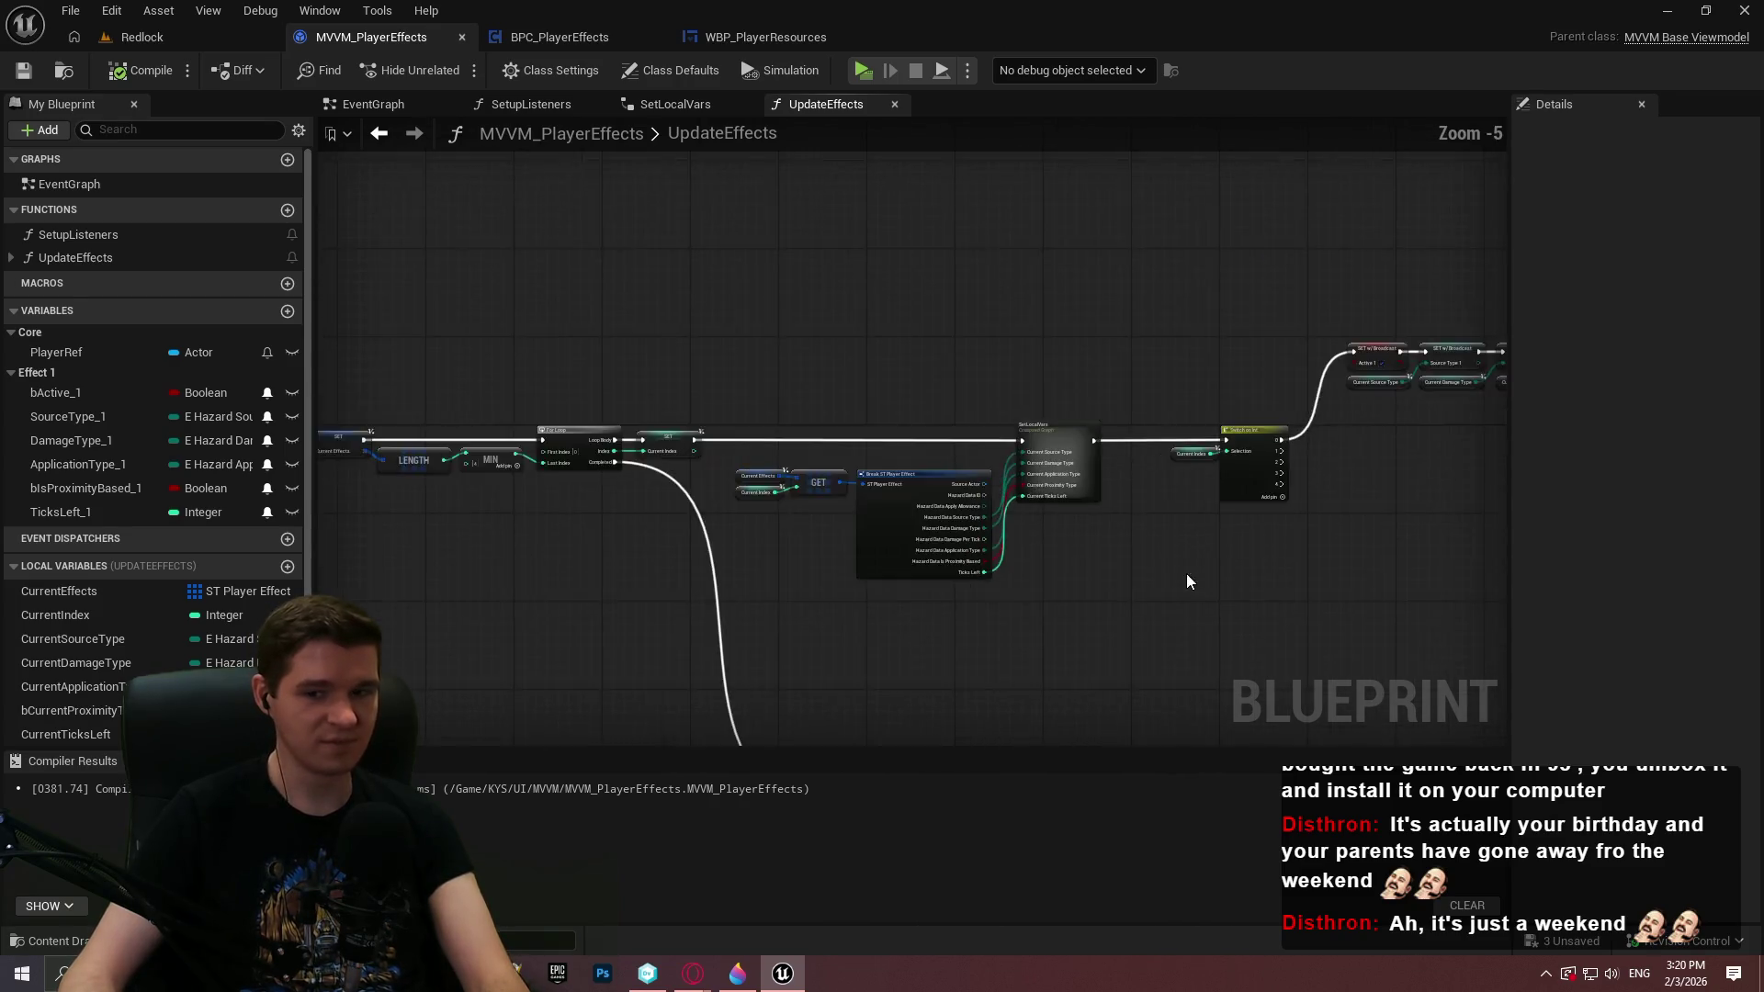
pyautogui.moveTo(1181, 579)
pyautogui.mouseDown()
pyautogui.moveTo(1395, 529)
pyautogui.moveTo(713, 405)
pyautogui.moveTo(961, 276)
pyautogui.moveTo(981, 401)
pyautogui.moveTo(938, 391)
pyautogui.moveTo(753, 437)
pyautogui.mouseUp()
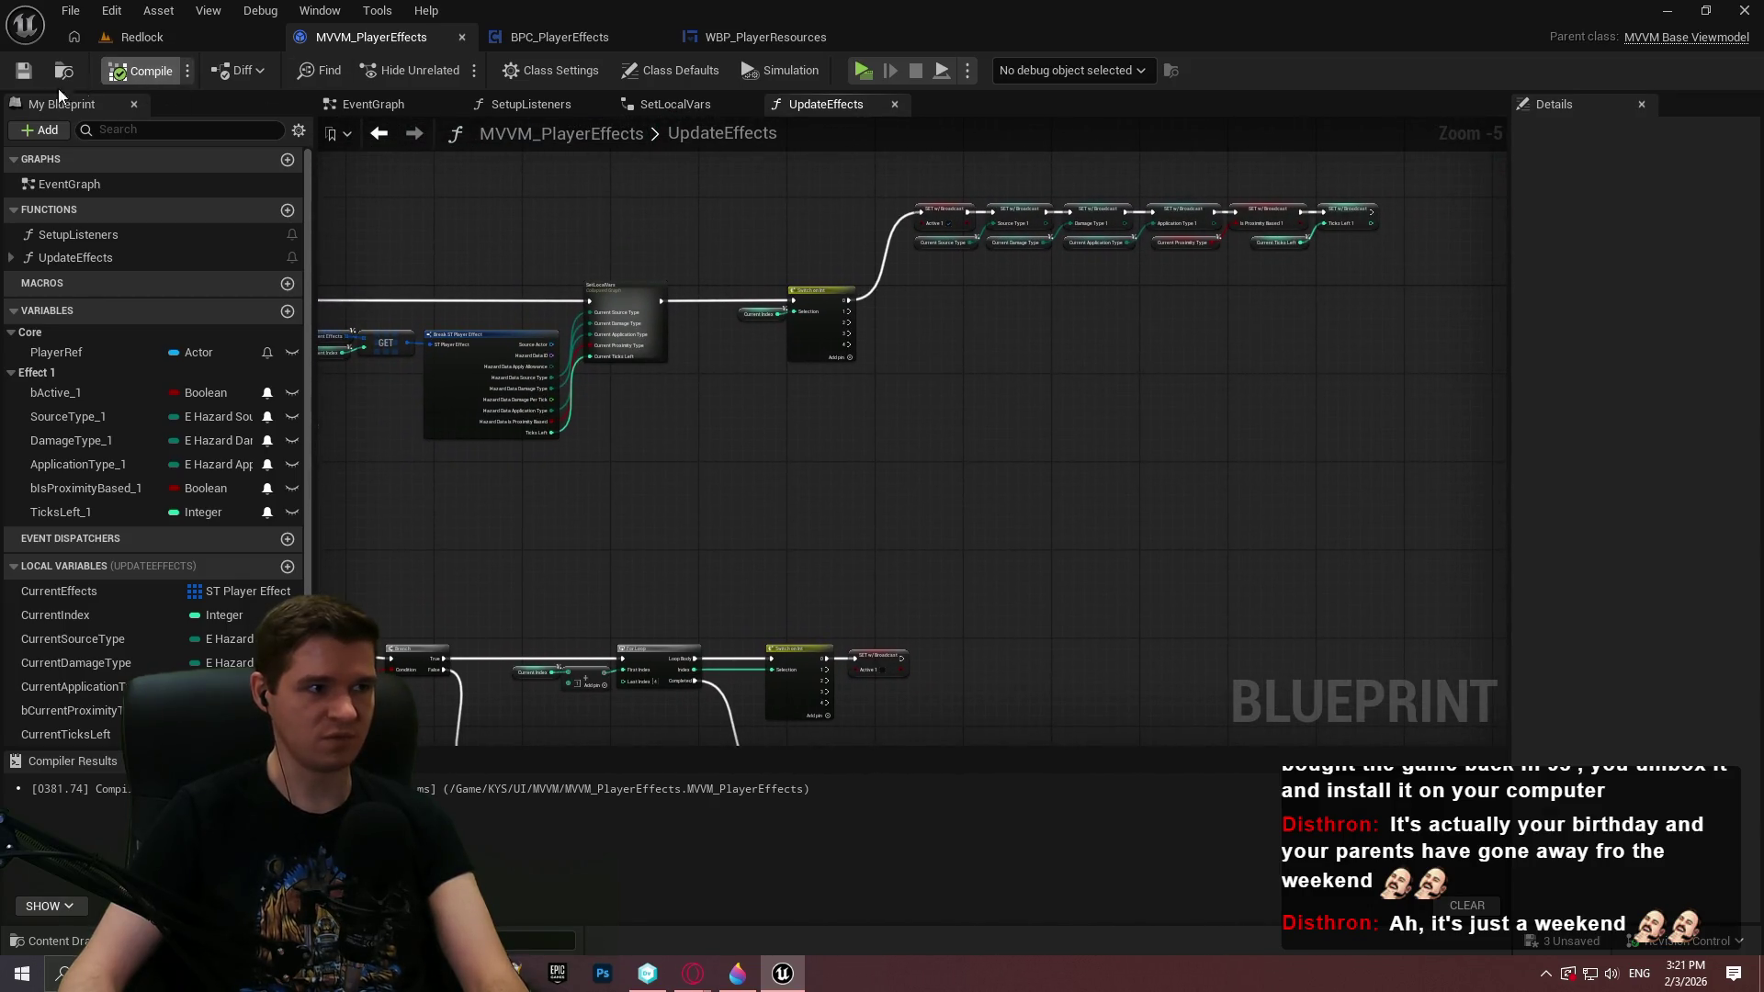
# Save MVVM_PlayerEffects and return to the Redlock level editor
pyautogui.click(23, 73)
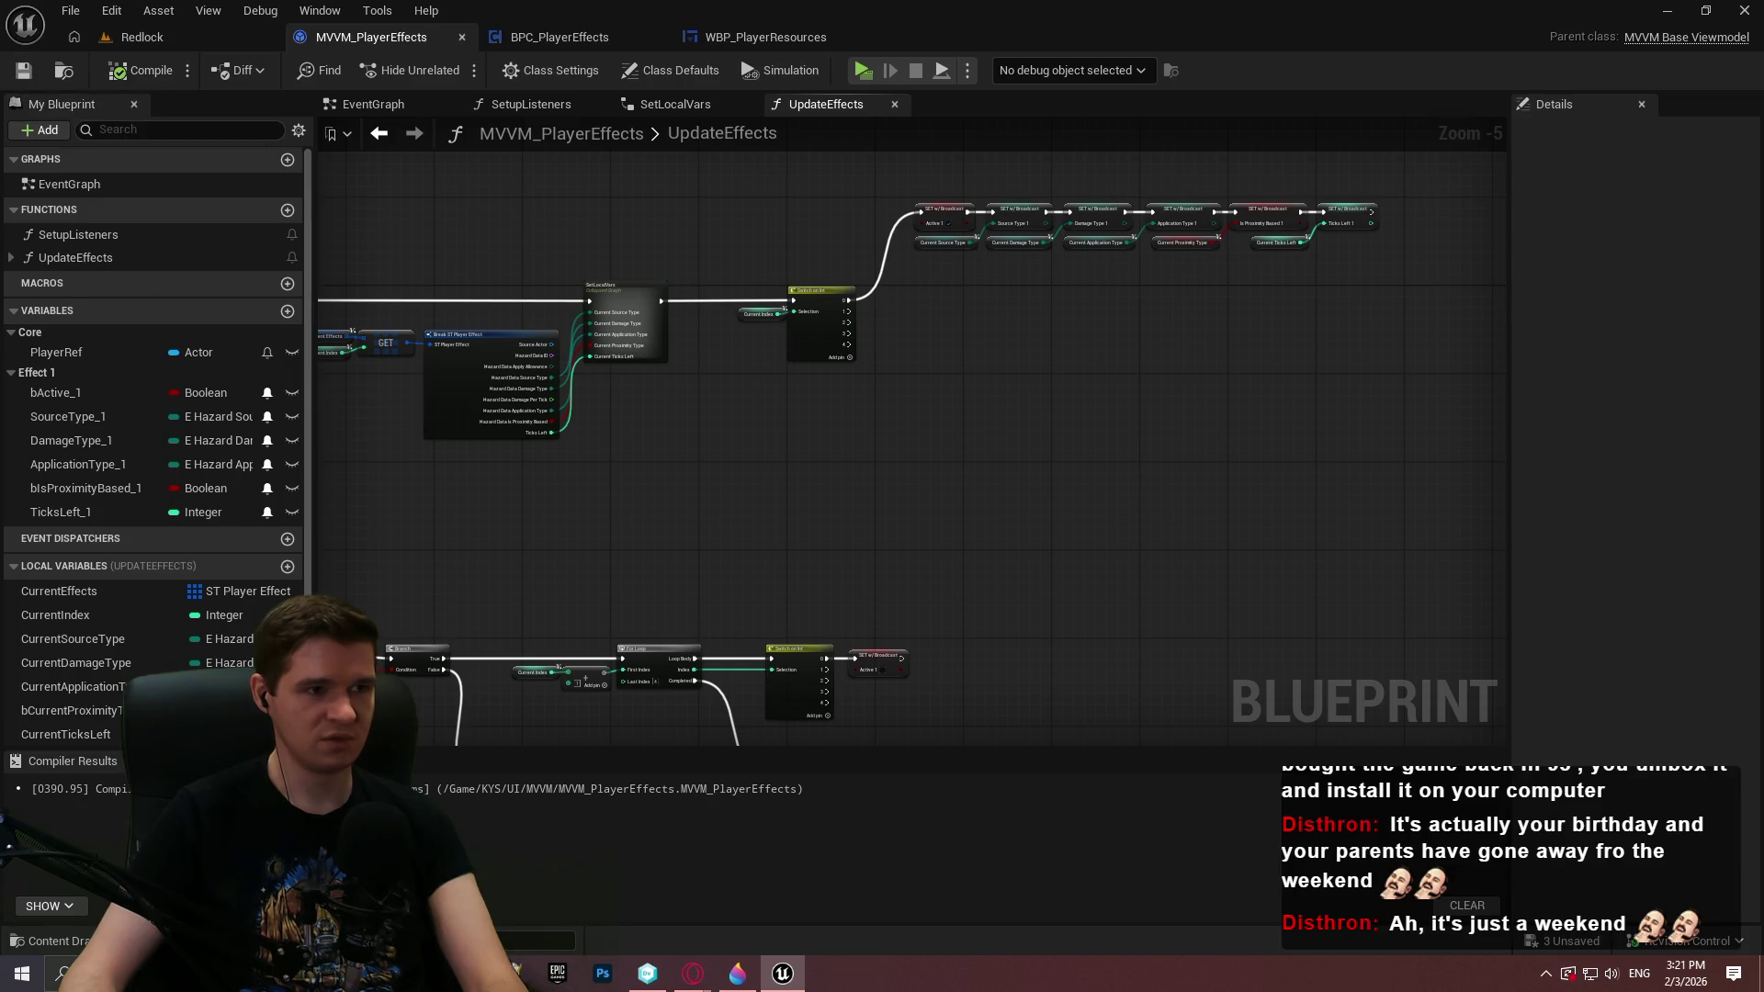
pyautogui.moveTo(540, 184); pyautogui.dragTo(759, 239)
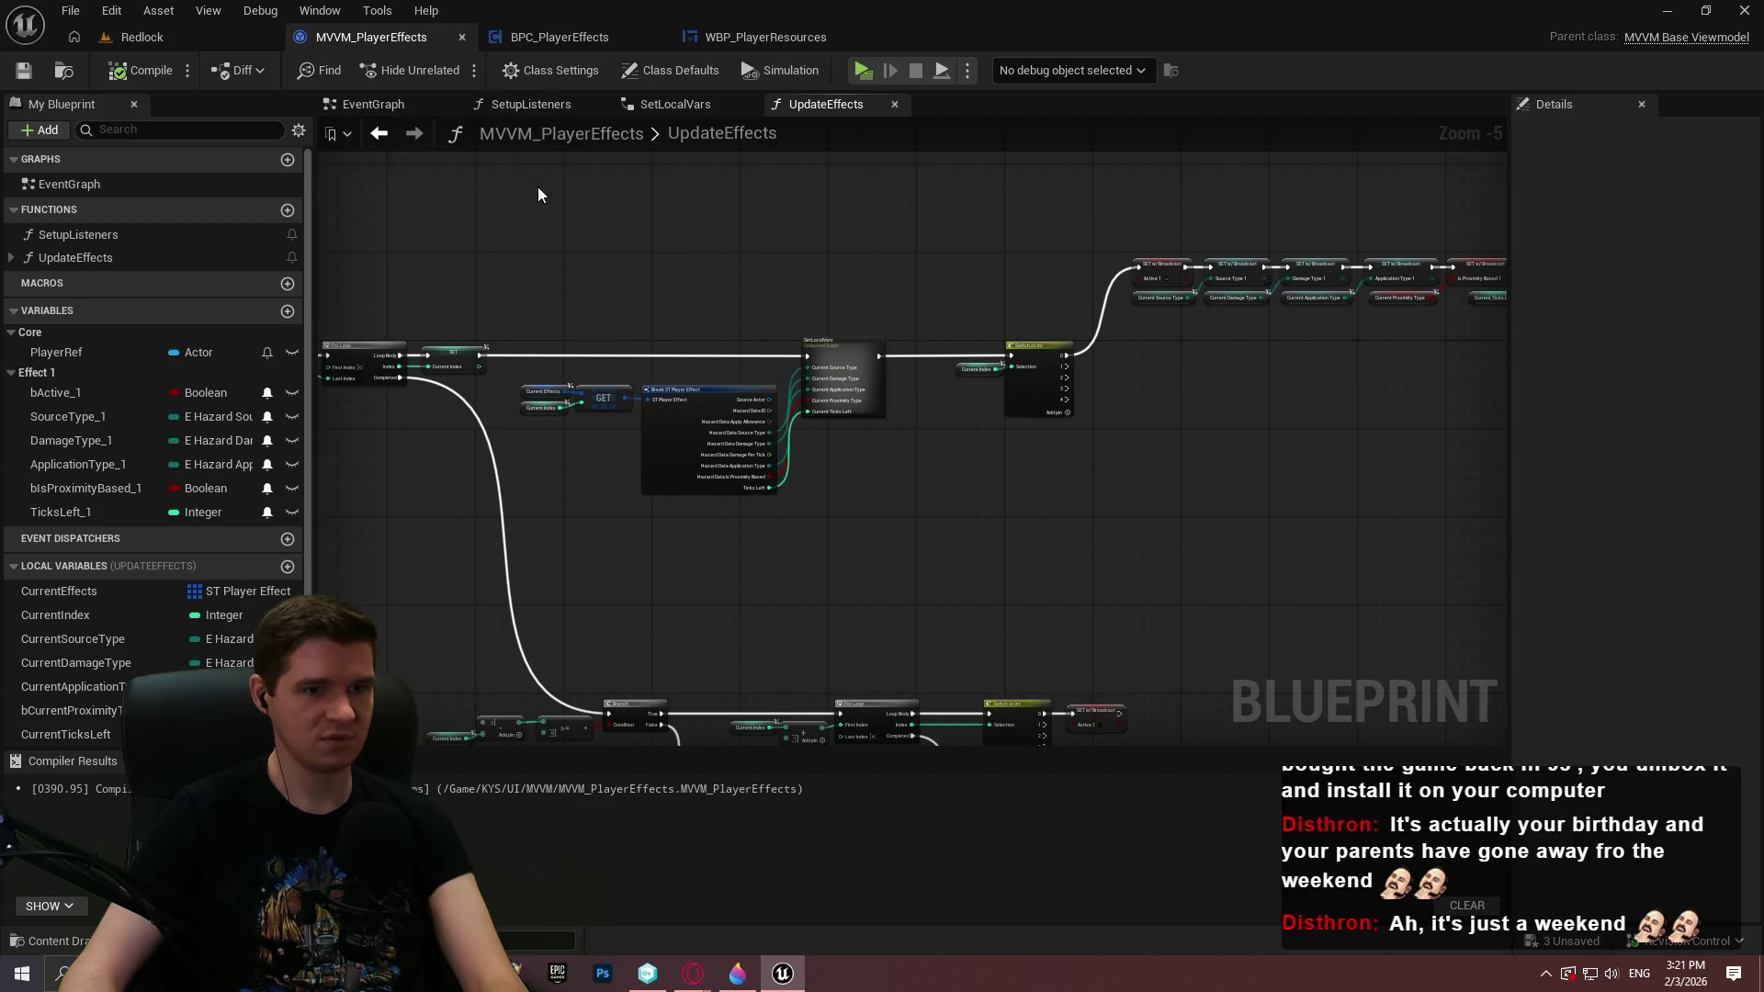
pyautogui.scroll(2, 1087, 236)
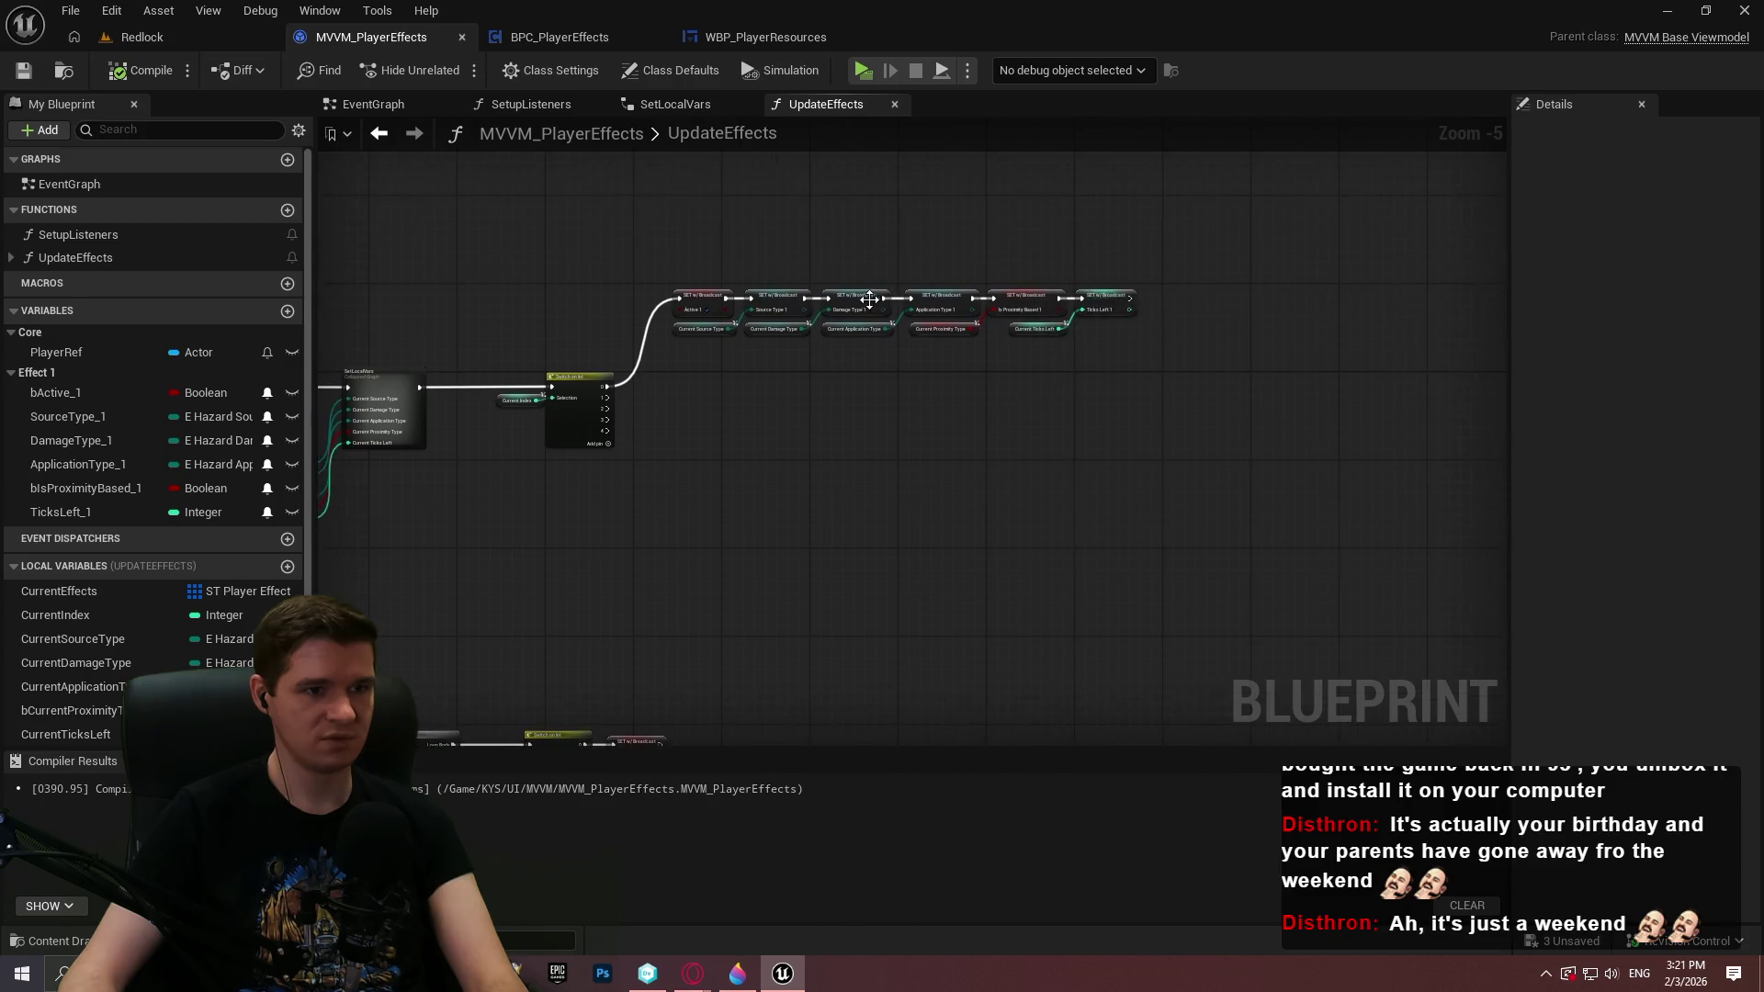
pyautogui.scroll(2, 854, 255)
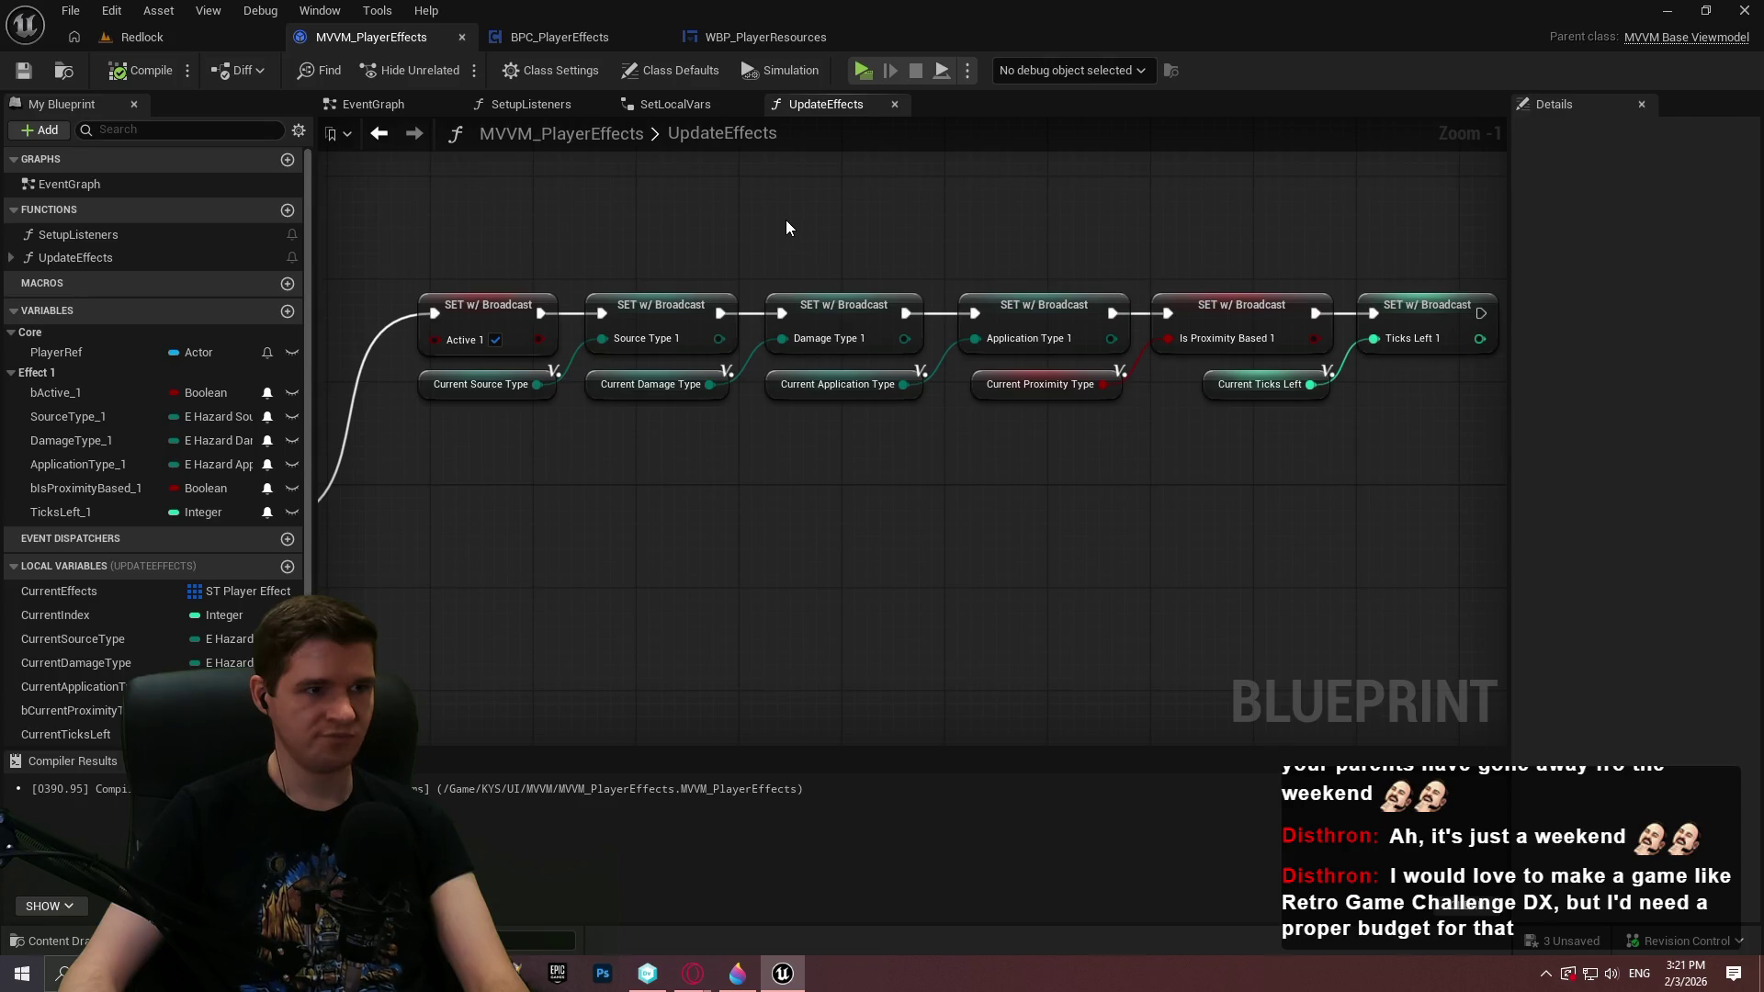
pyautogui.click(171, 40)
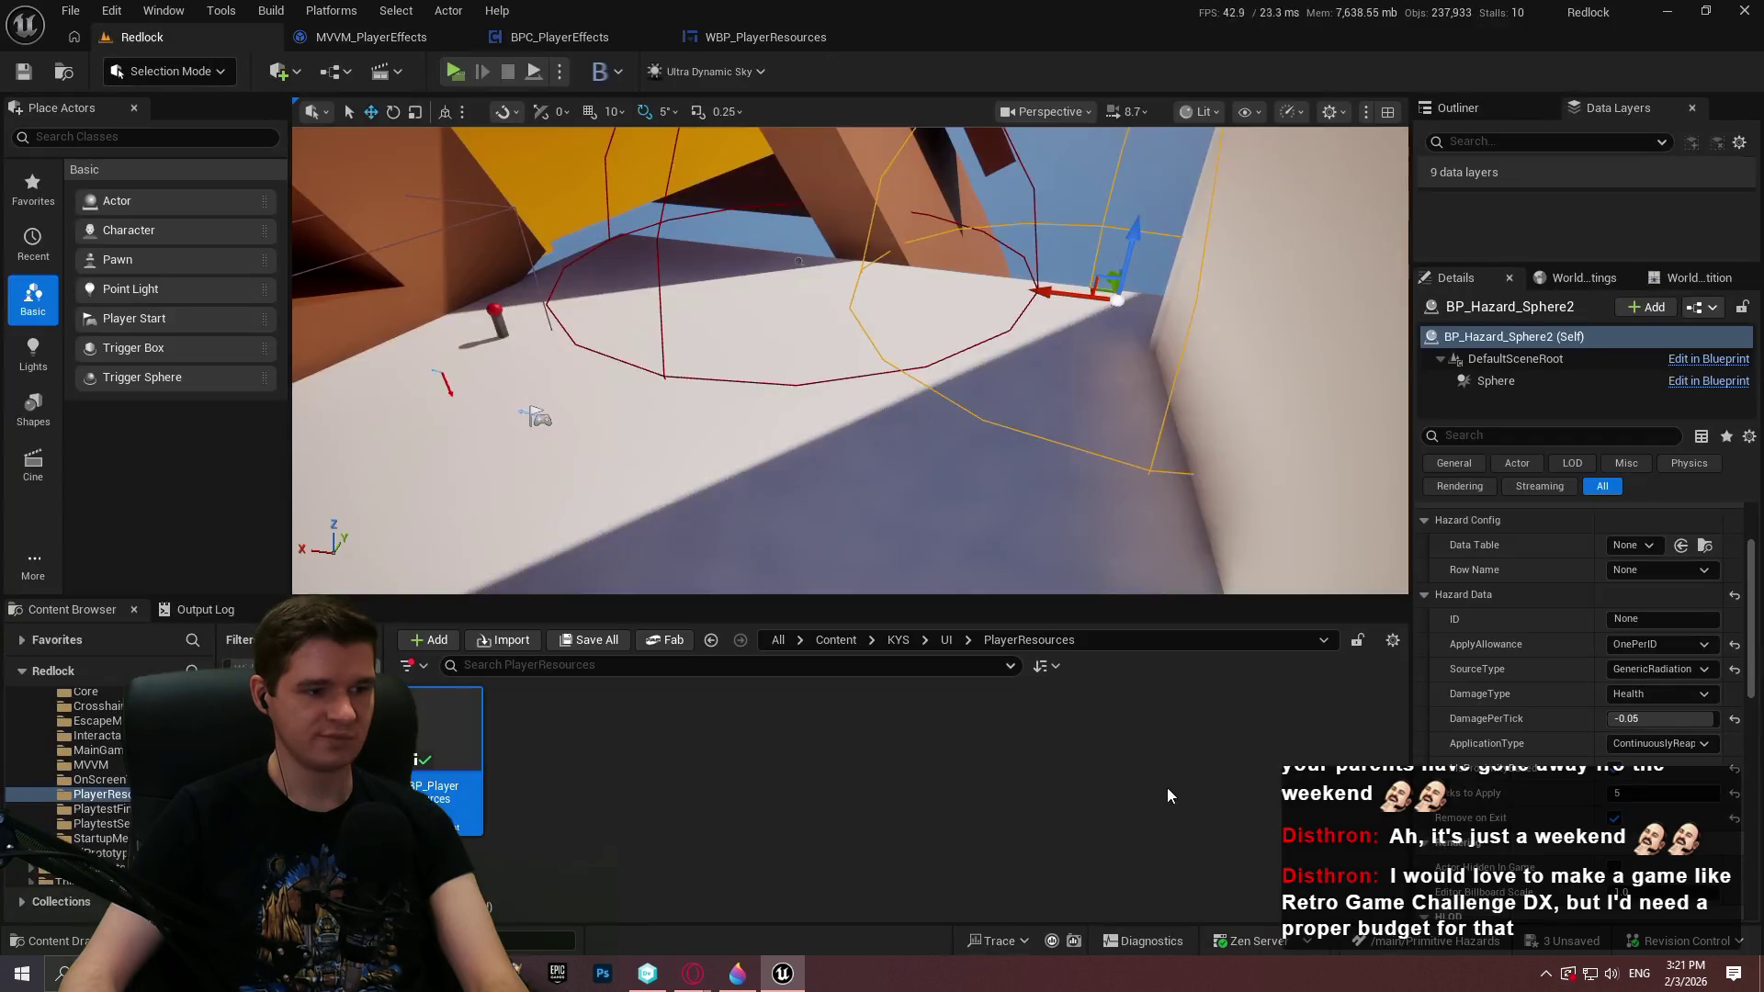
# Create a folder named PlayerEffects inside Content/KYS/UI and open it
pyautogui.click(945, 639)
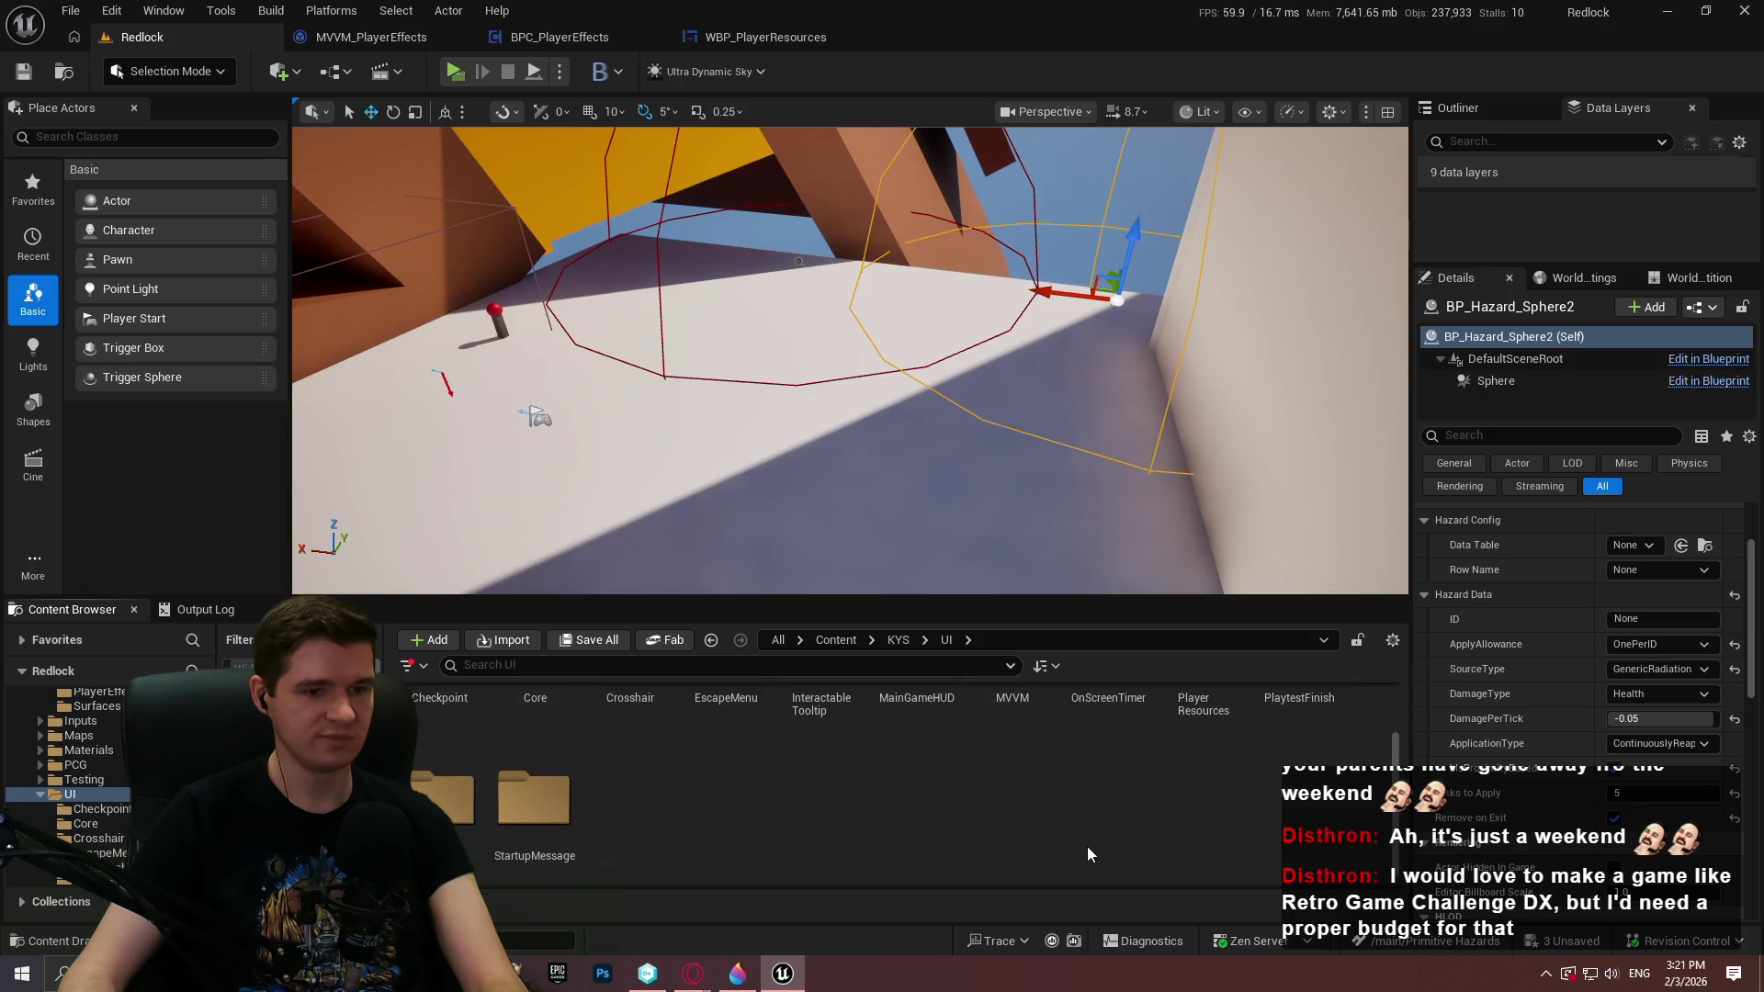
pyautogui.rightClick(1088, 846)
pyautogui.click(1130, 239)
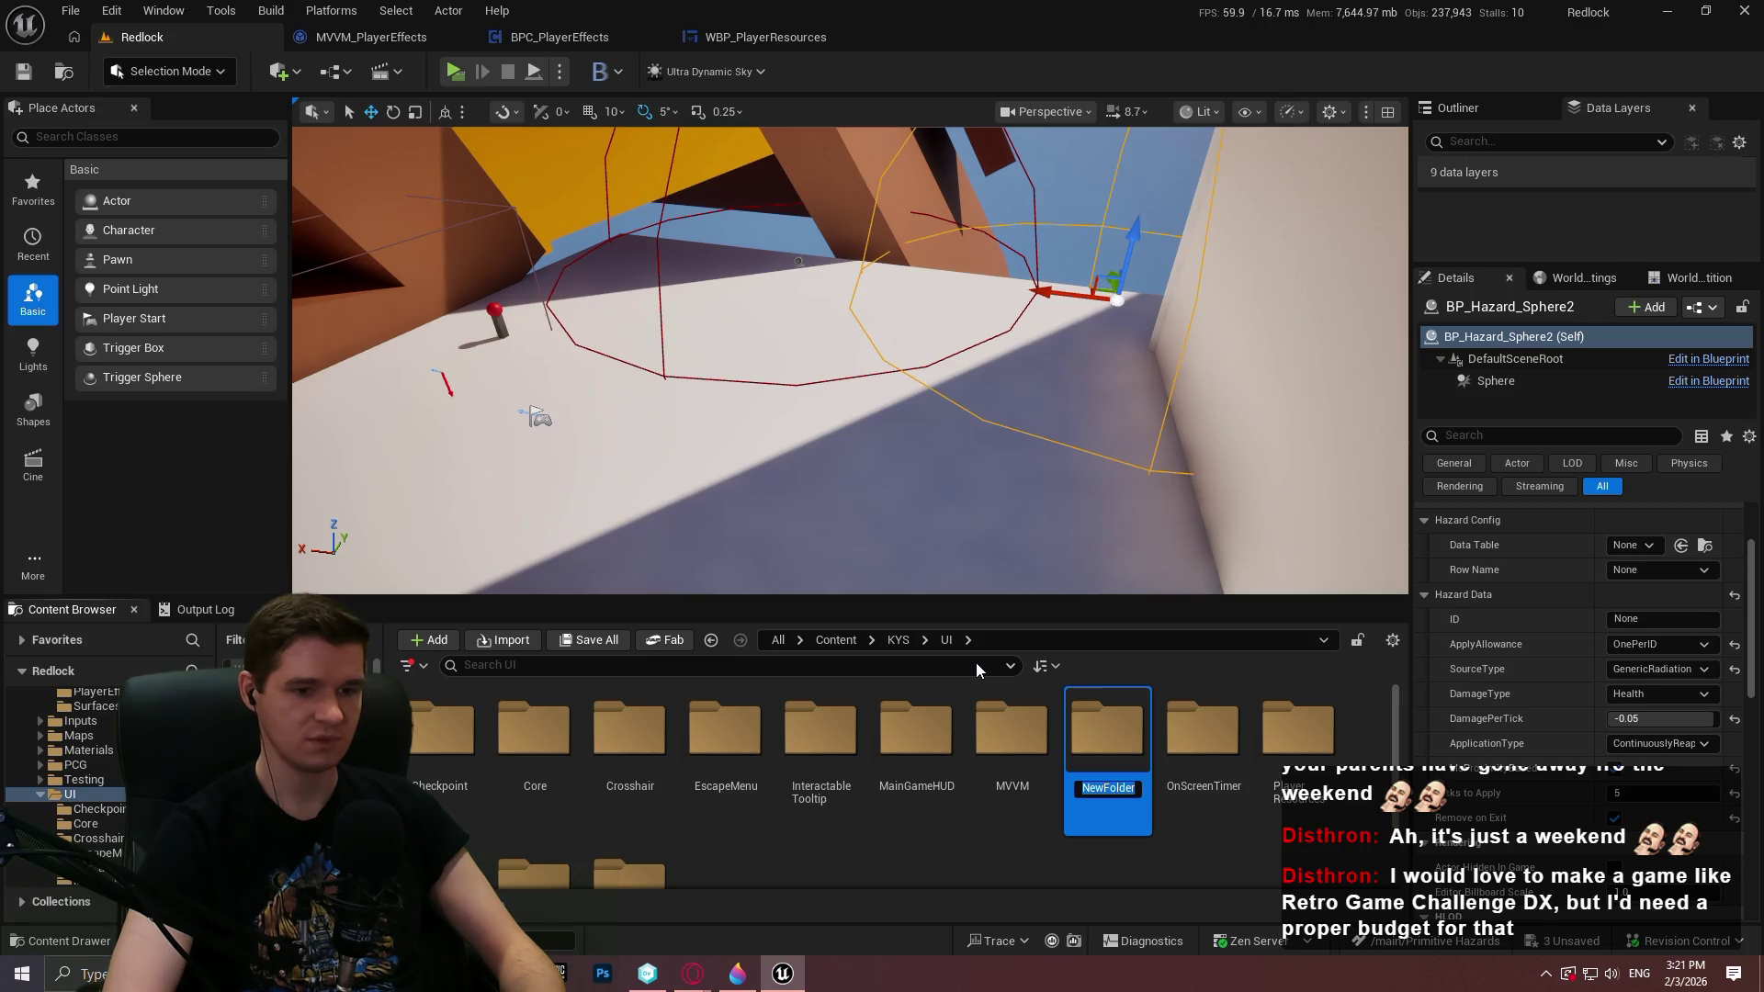
pyautogui.write('Player')
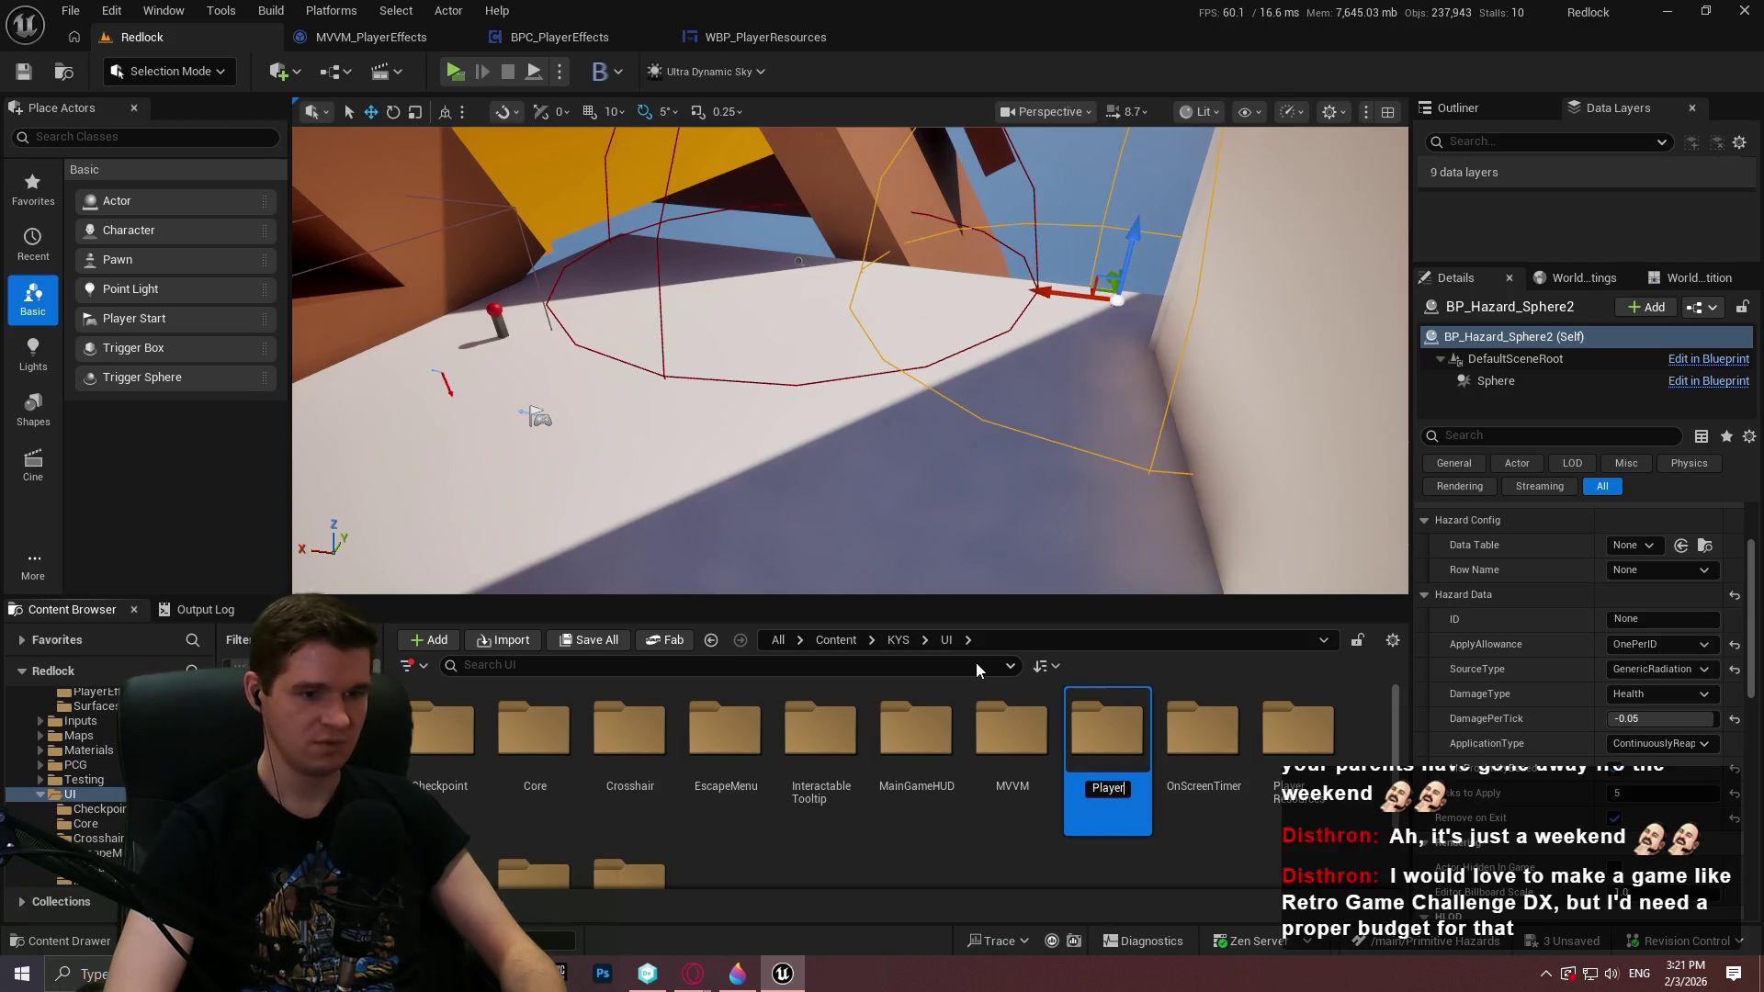
pyautogui.write('Effects')
pyautogui.press('Return')
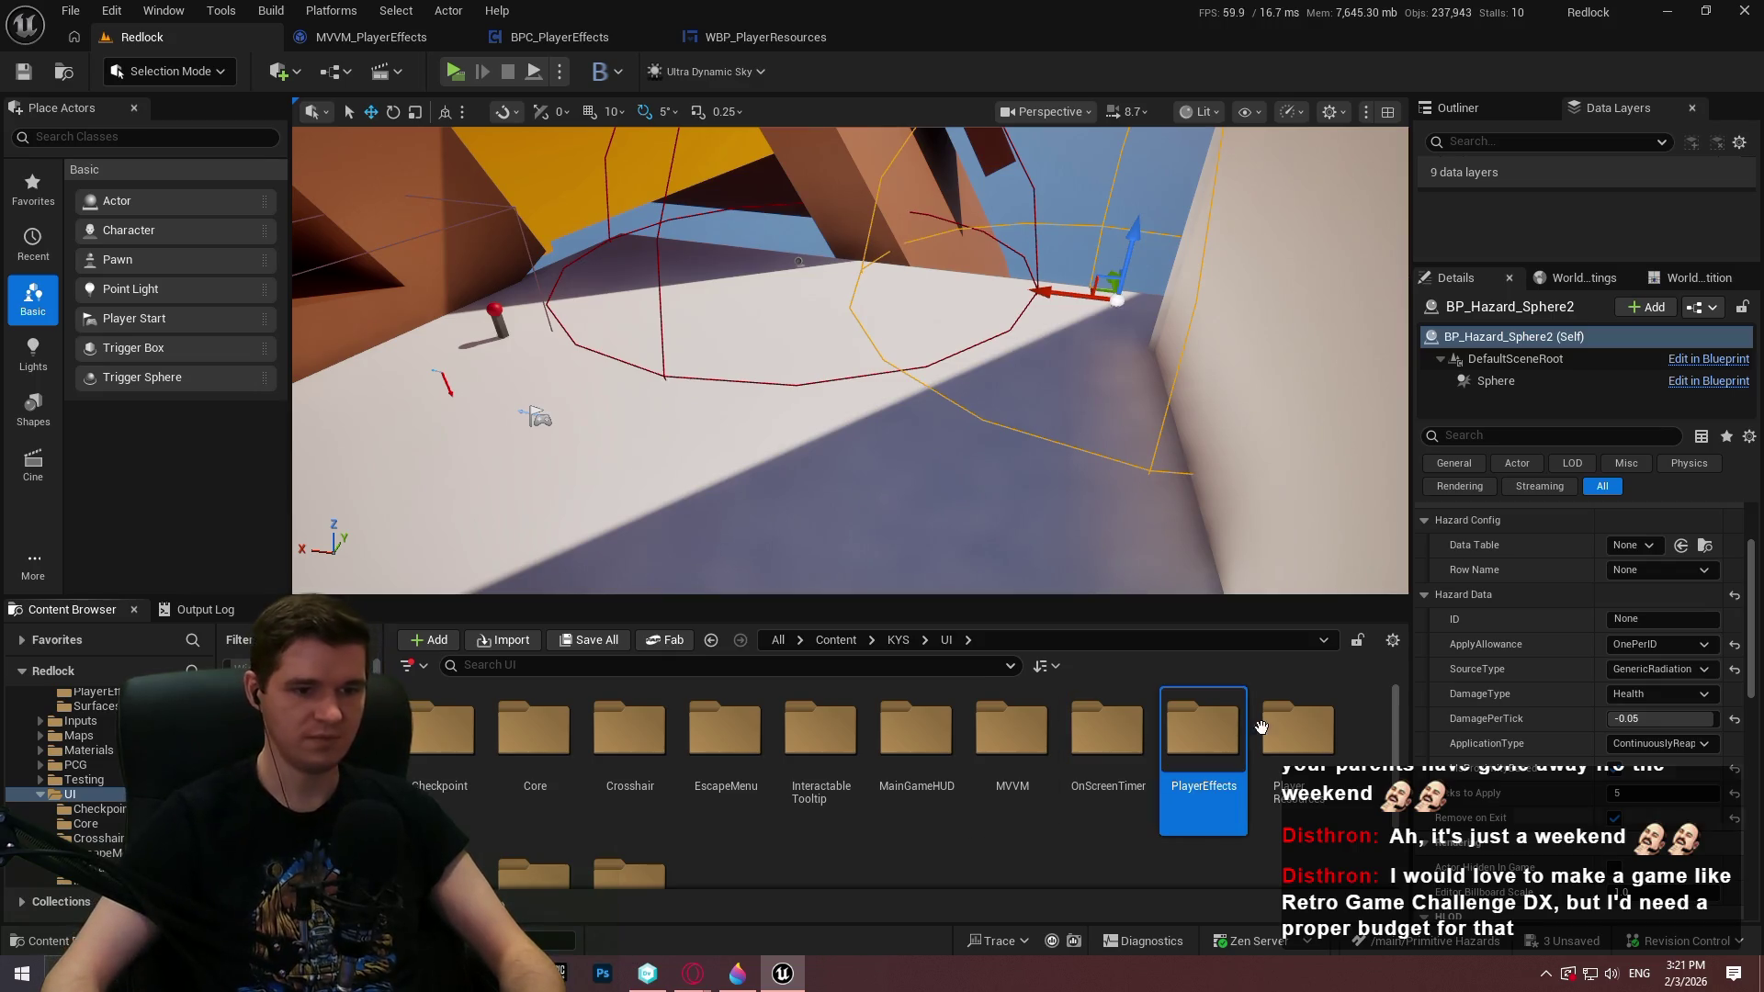
pyautogui.doubleClick(1211, 730)
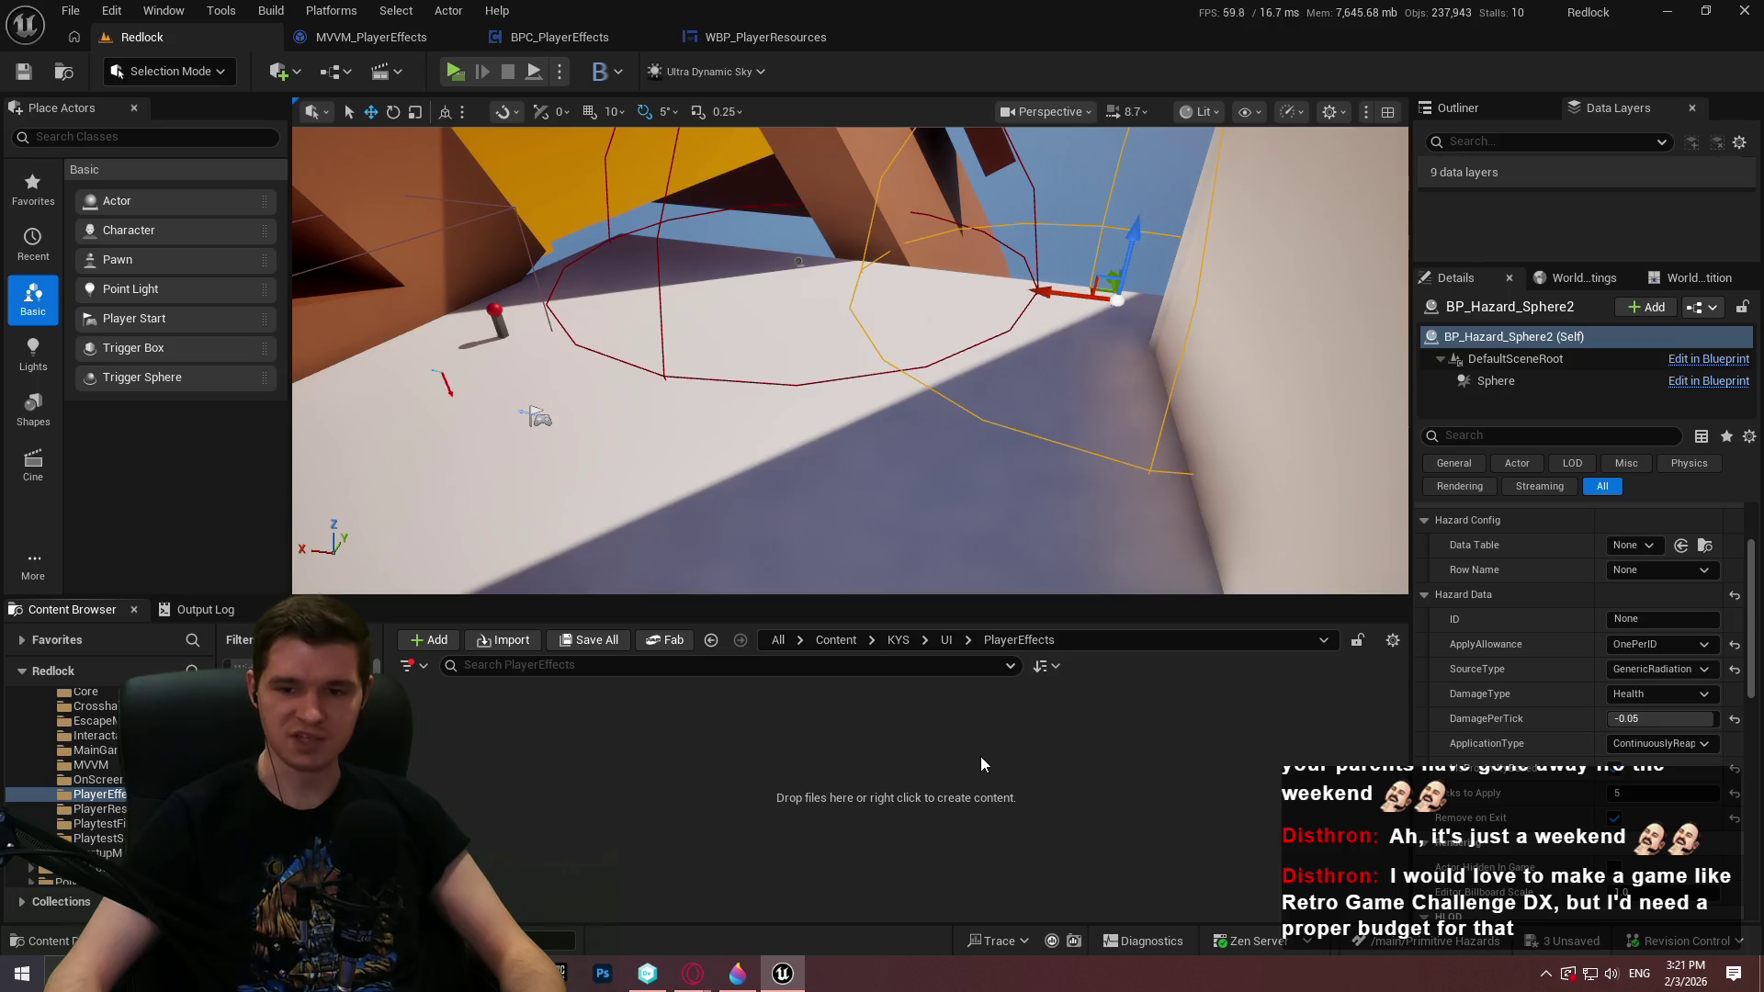
# Save all changes, then create and save a User Widget-based widget blueprint in PlayerEffects
pyautogui.click(71, 10)
pyautogui.click(178, 280)
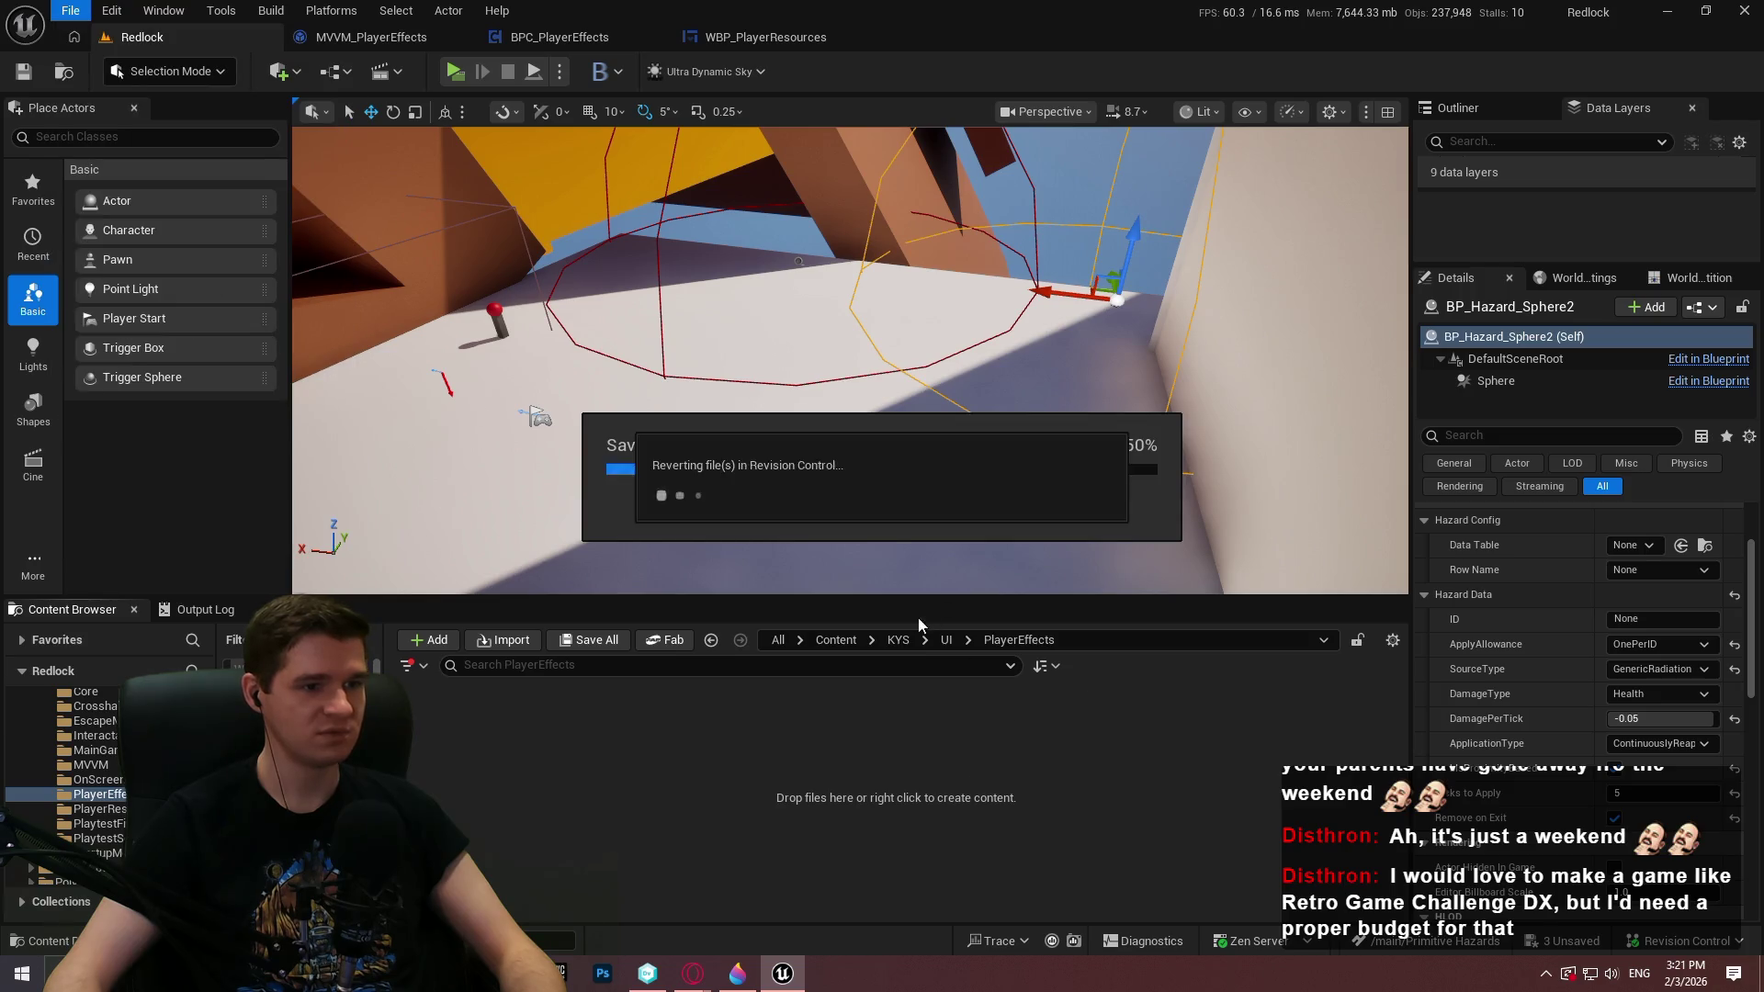
pyautogui.rightClick(732, 744)
pyautogui.moveTo(809, 897)
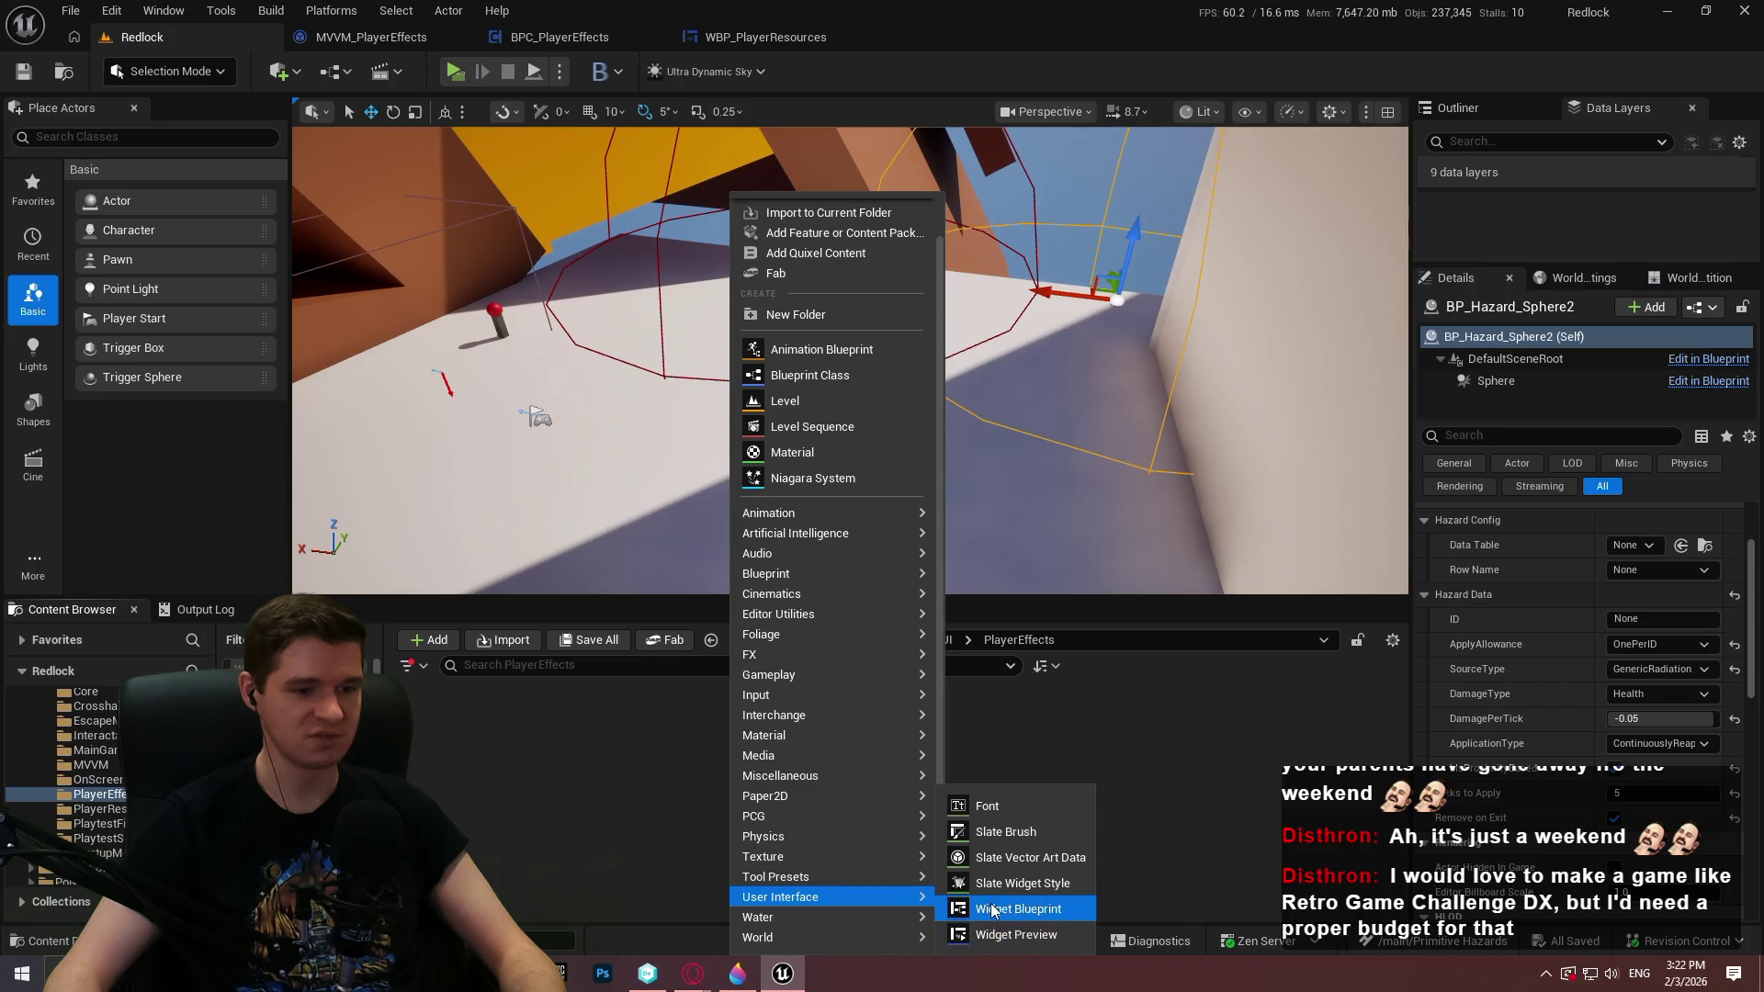
pyautogui.click(956, 907)
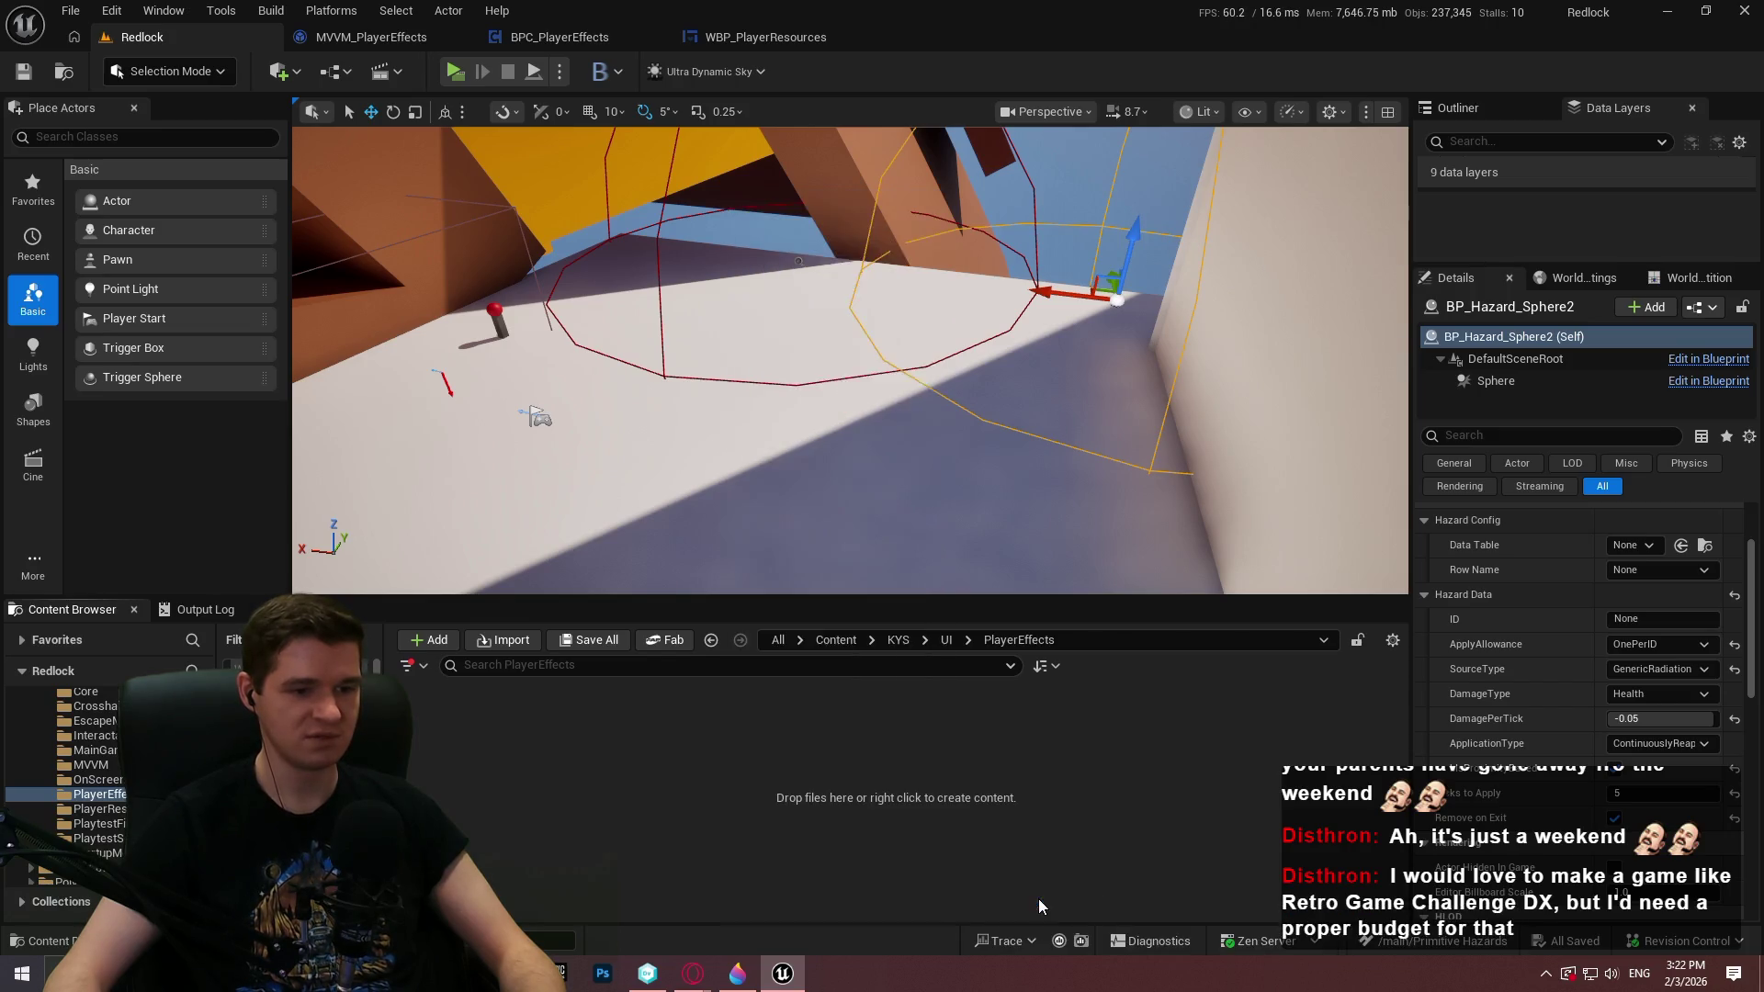
pyautogui.click(692, 325)
pyautogui.write('WBP_PlayerEf')
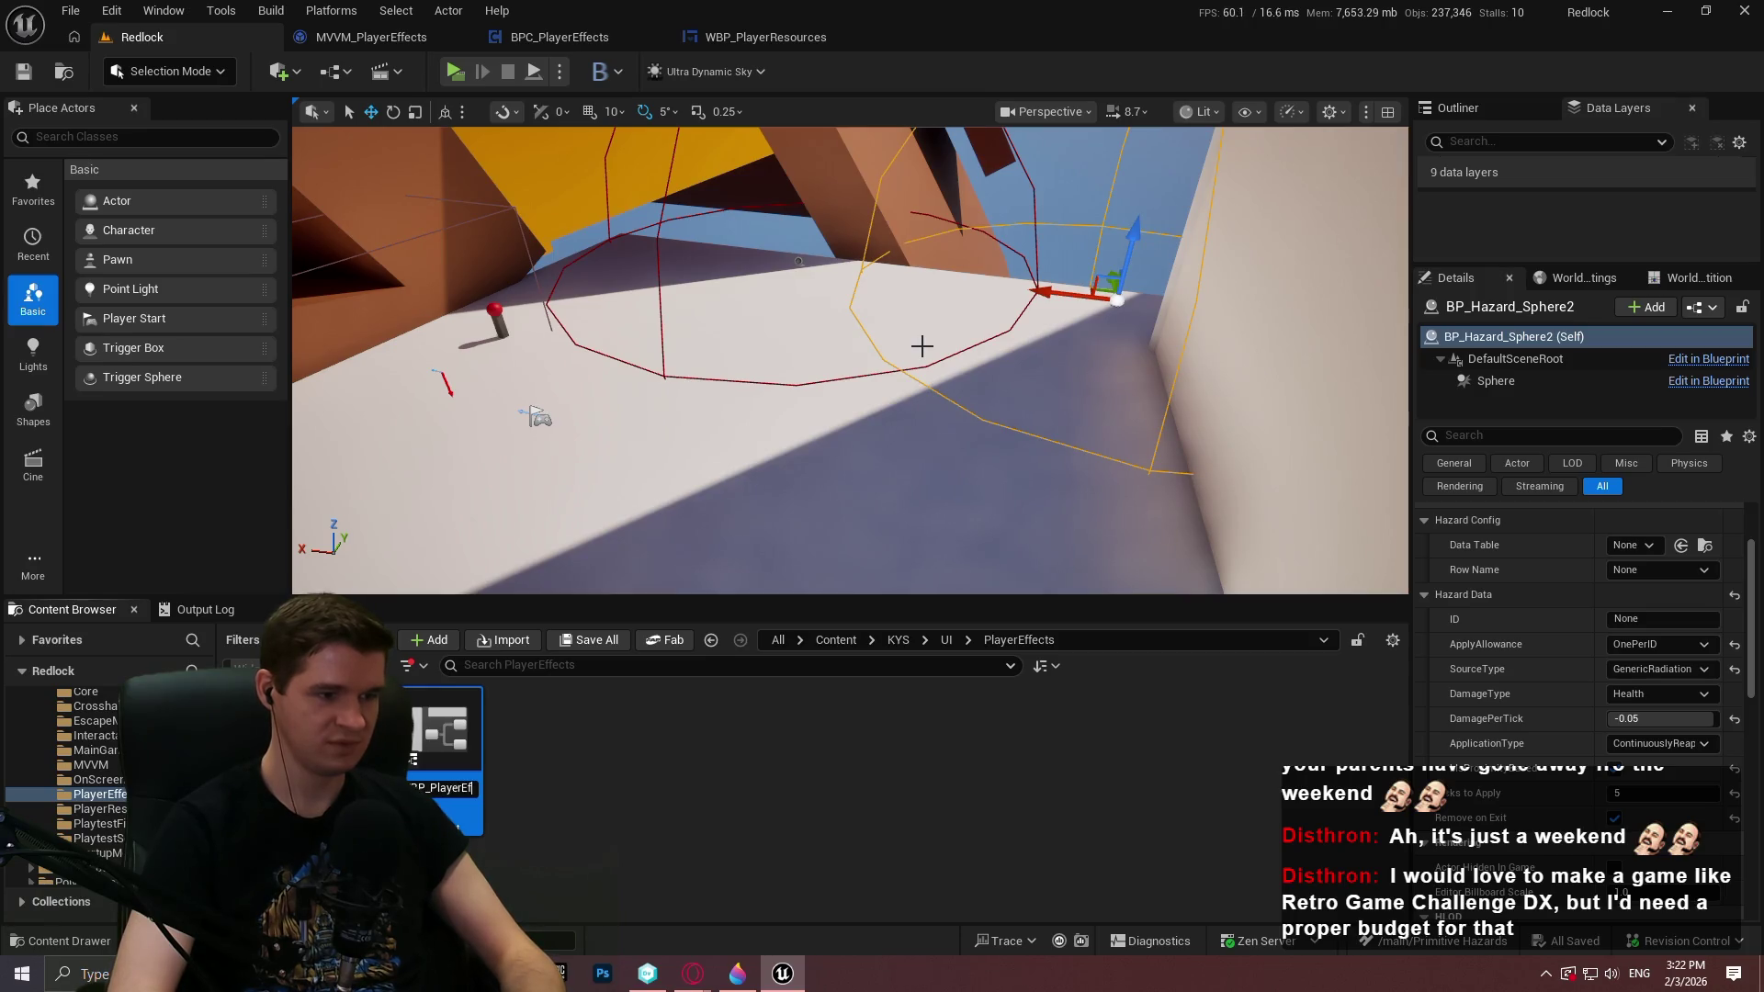
pyautogui.press('Return')
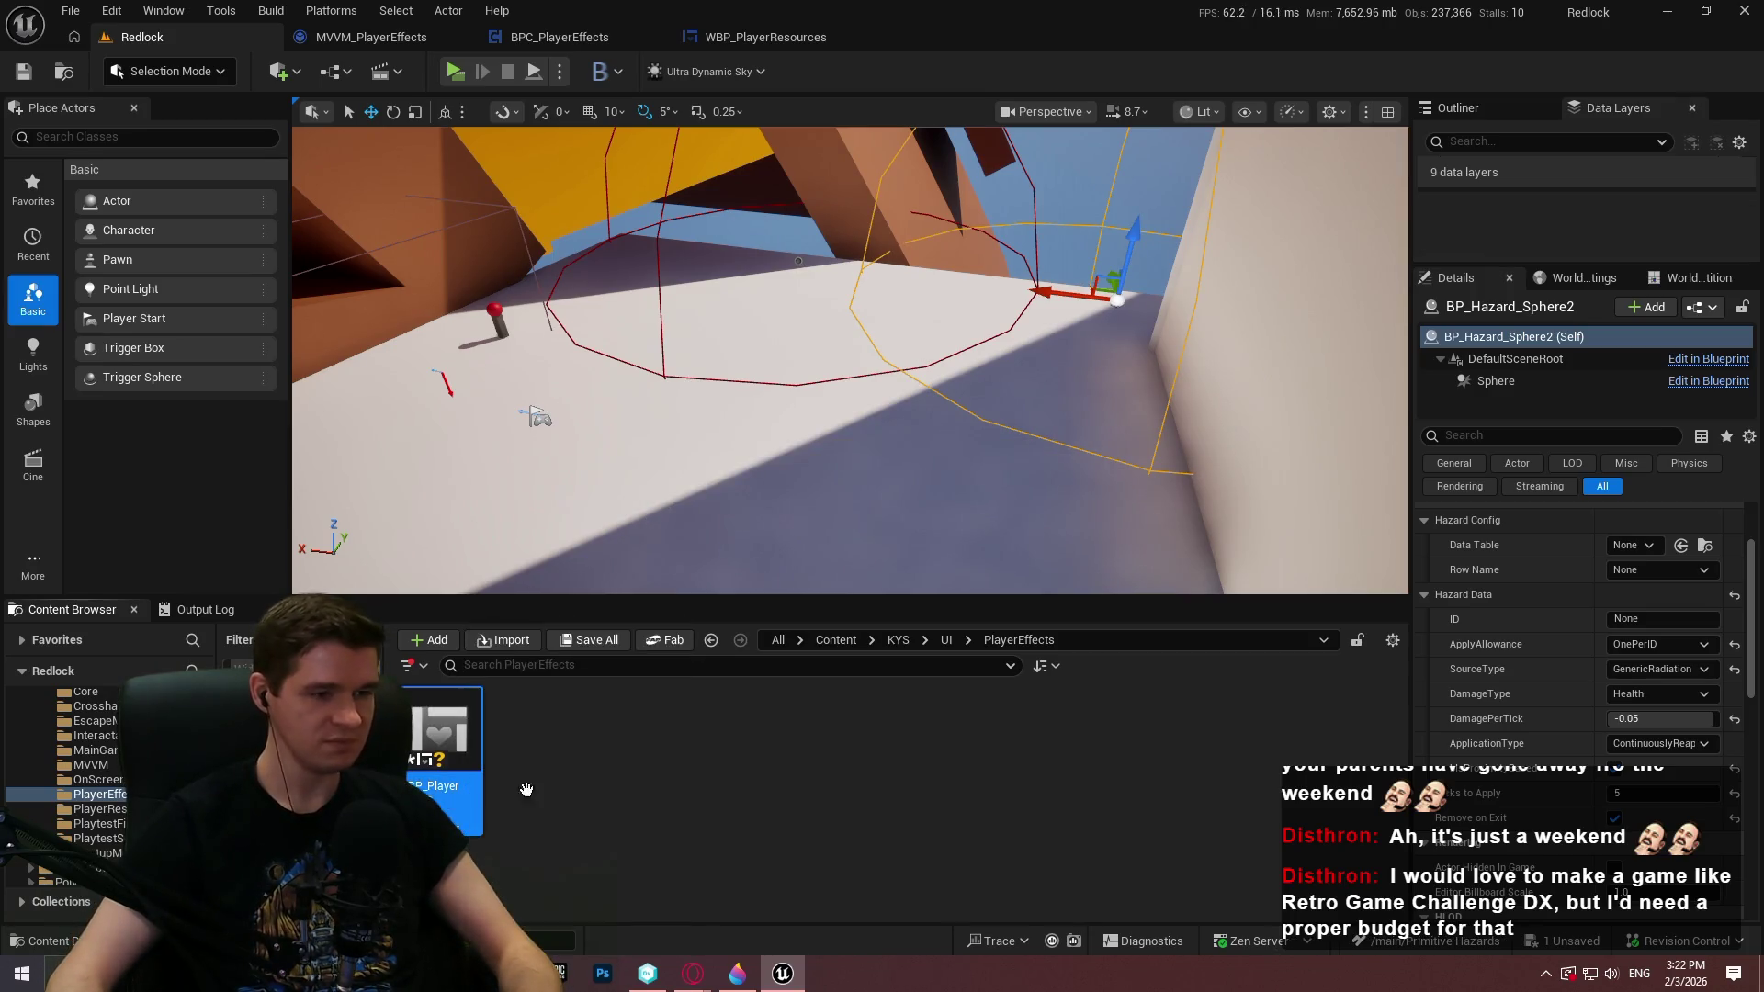
pyautogui.hotkey('ctrl', 's')
pyautogui.click(947, 639)
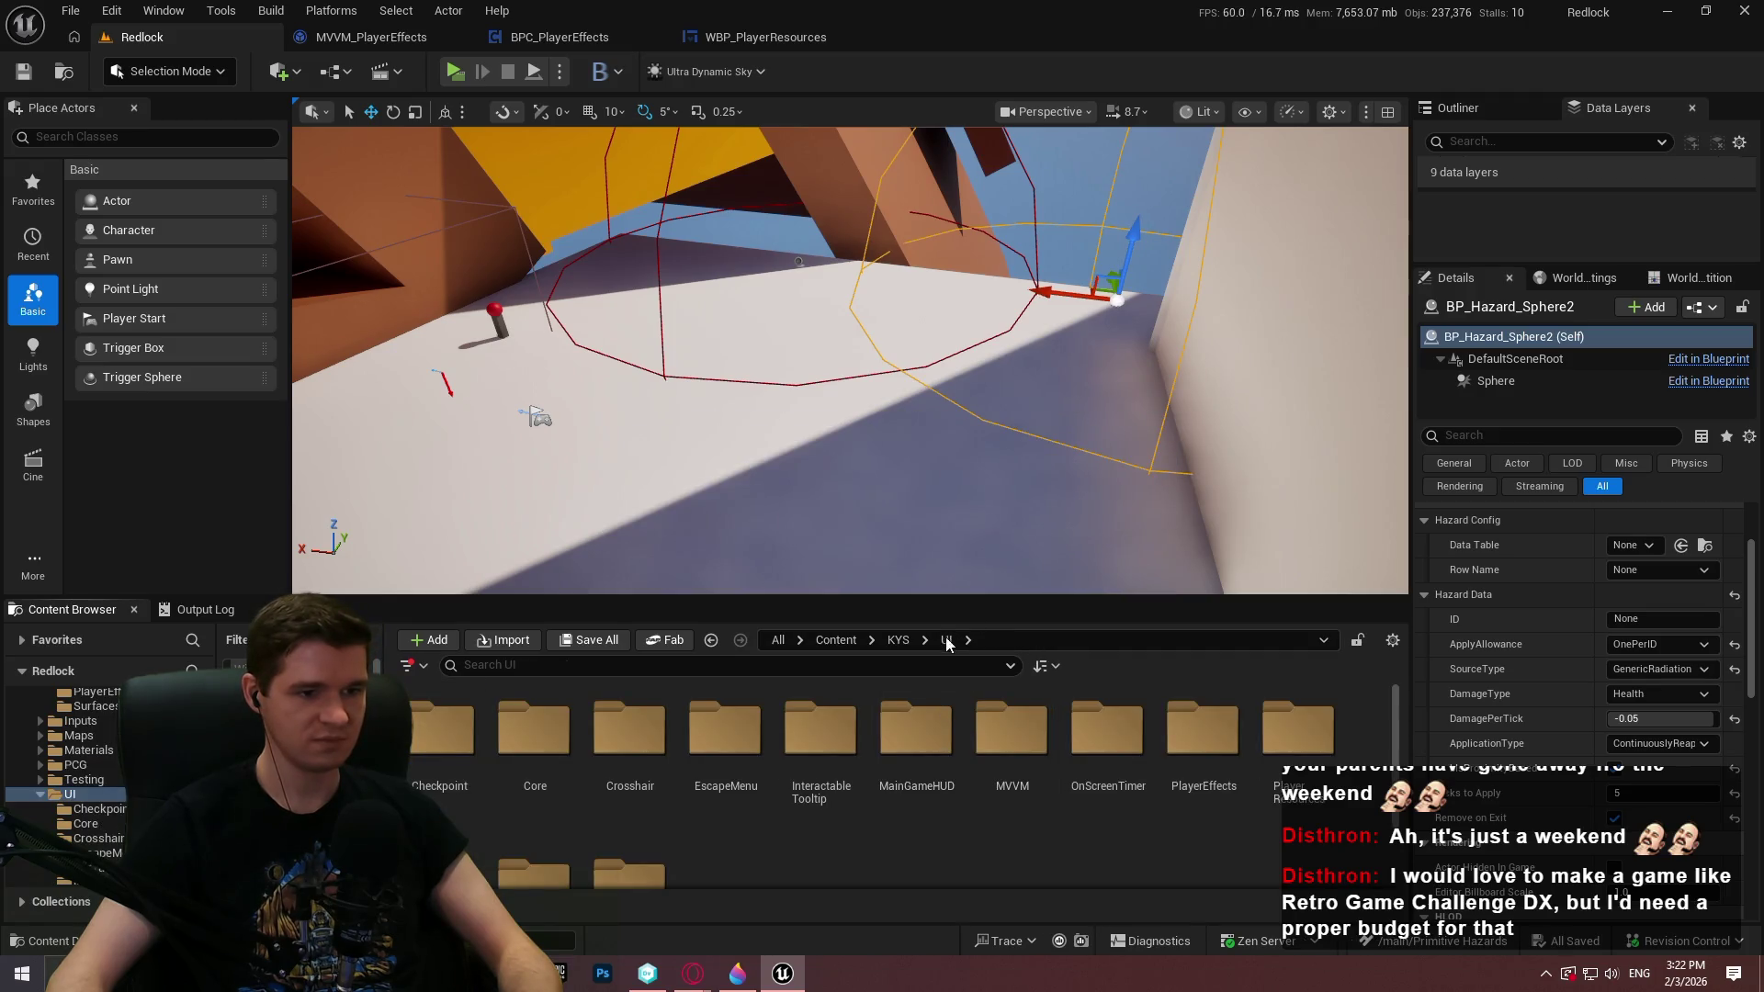
pyautogui.doubleClick(1191, 731)
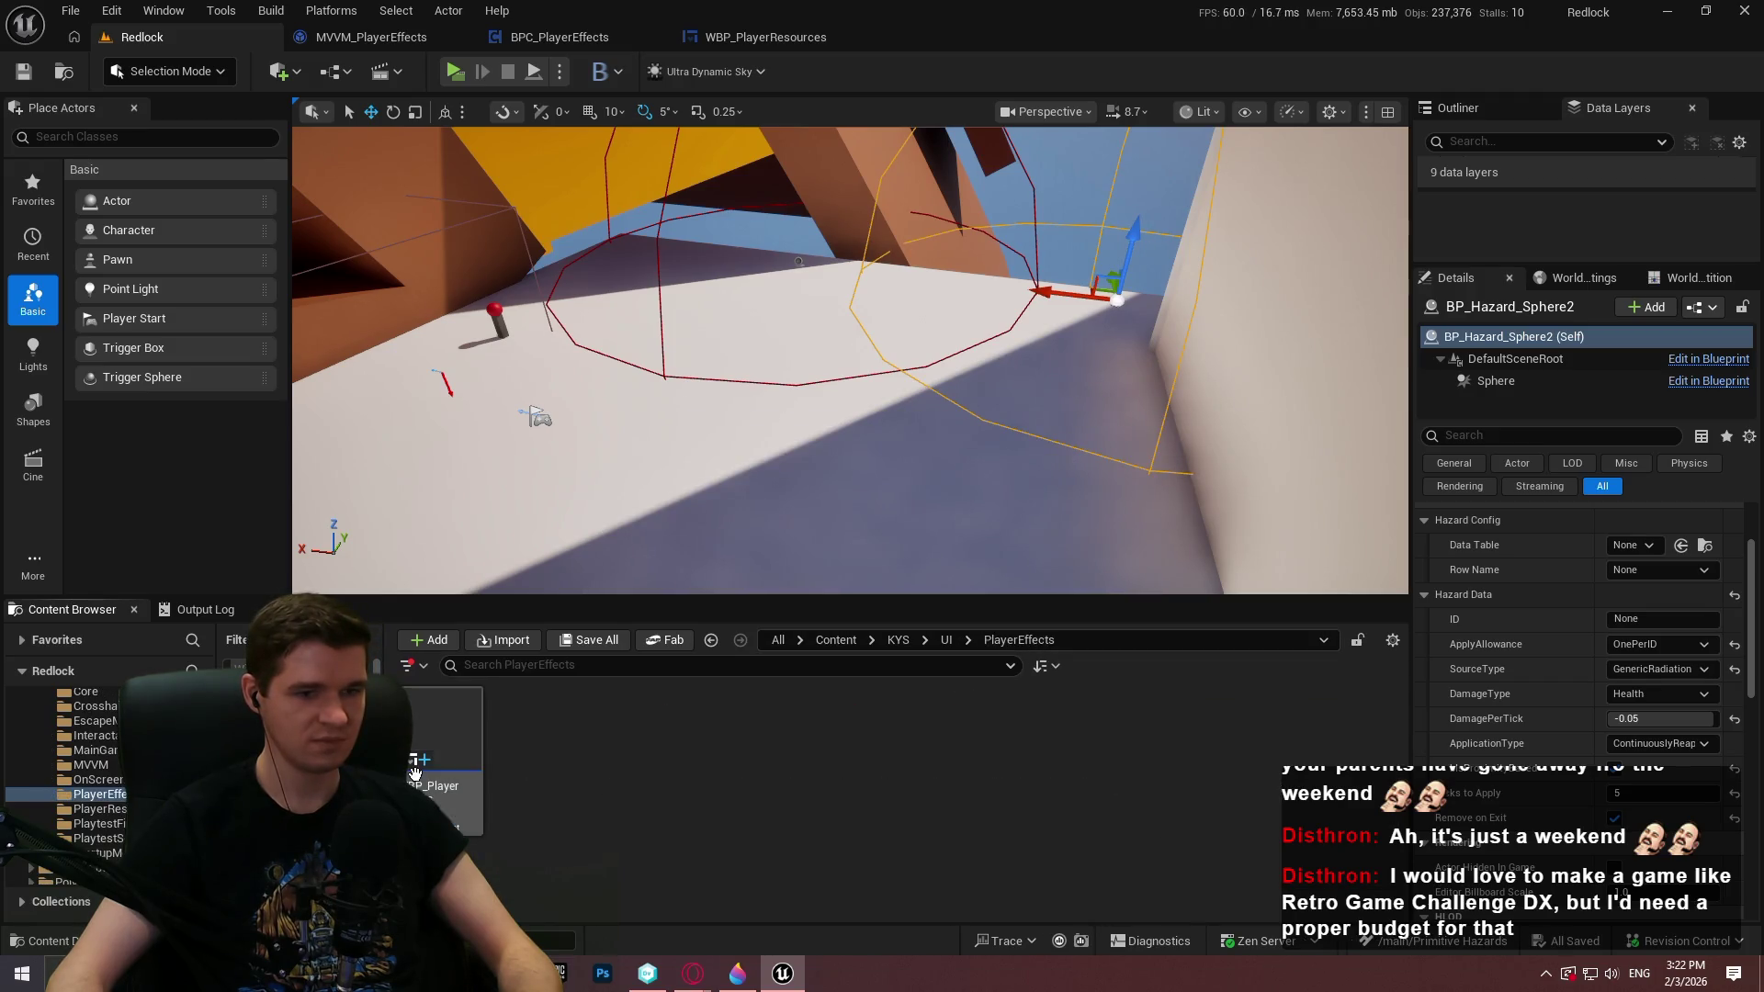
# Open WBP_PlayerEffects, widen its canvas, try Play, and open the erroring WBP_PlayerResources
pyautogui.doubleClick(443, 763)
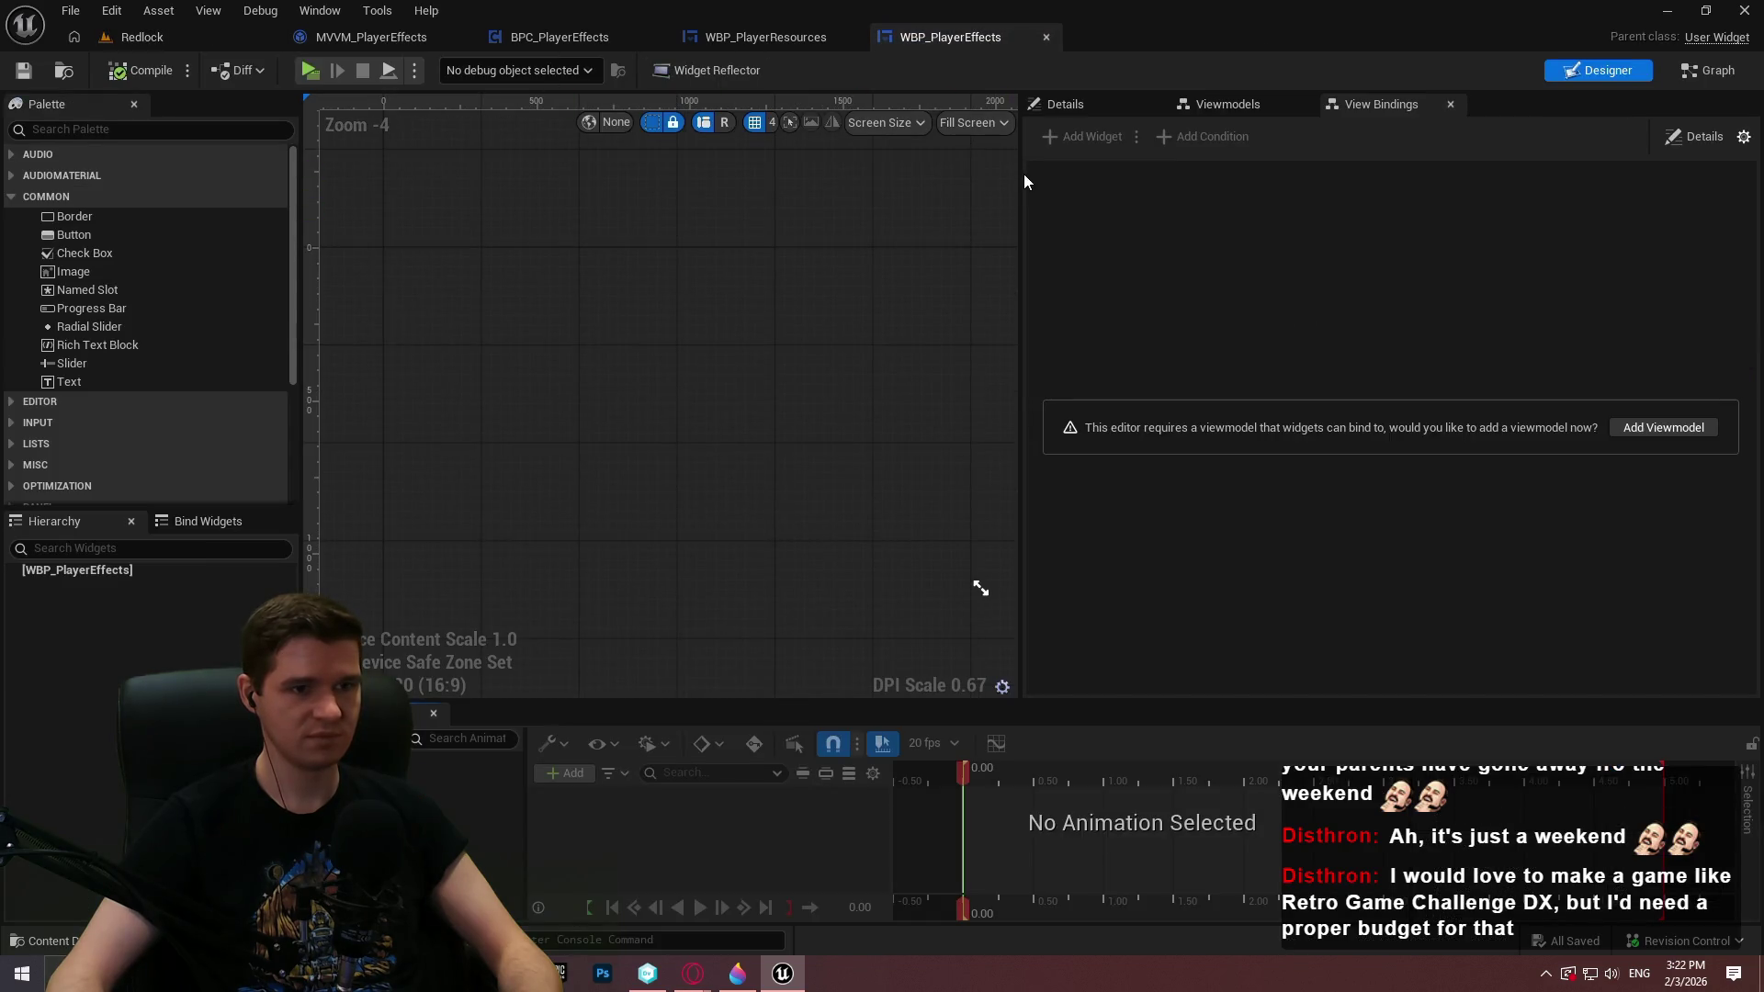
pyautogui.moveTo(1022, 179)
pyautogui.mouseDown()
pyautogui.moveTo(1375, 149)
pyautogui.moveTo(1450, 169)
pyautogui.mouseUp()
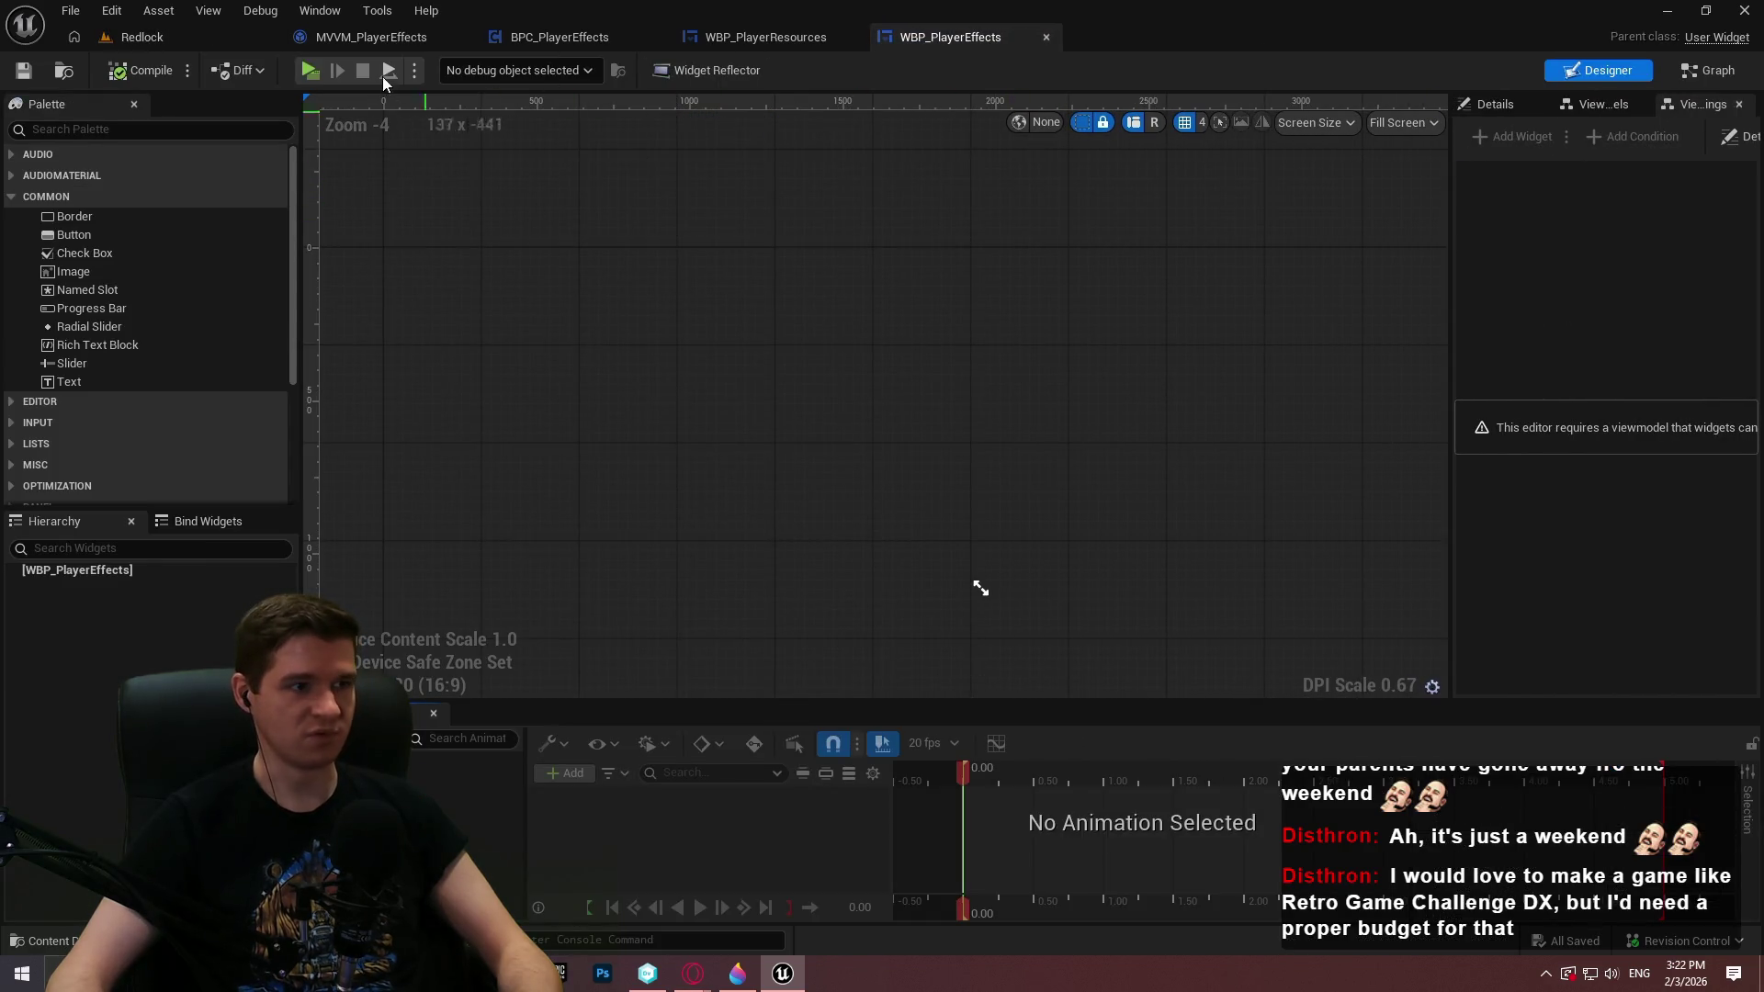
pyautogui.click(310, 71)
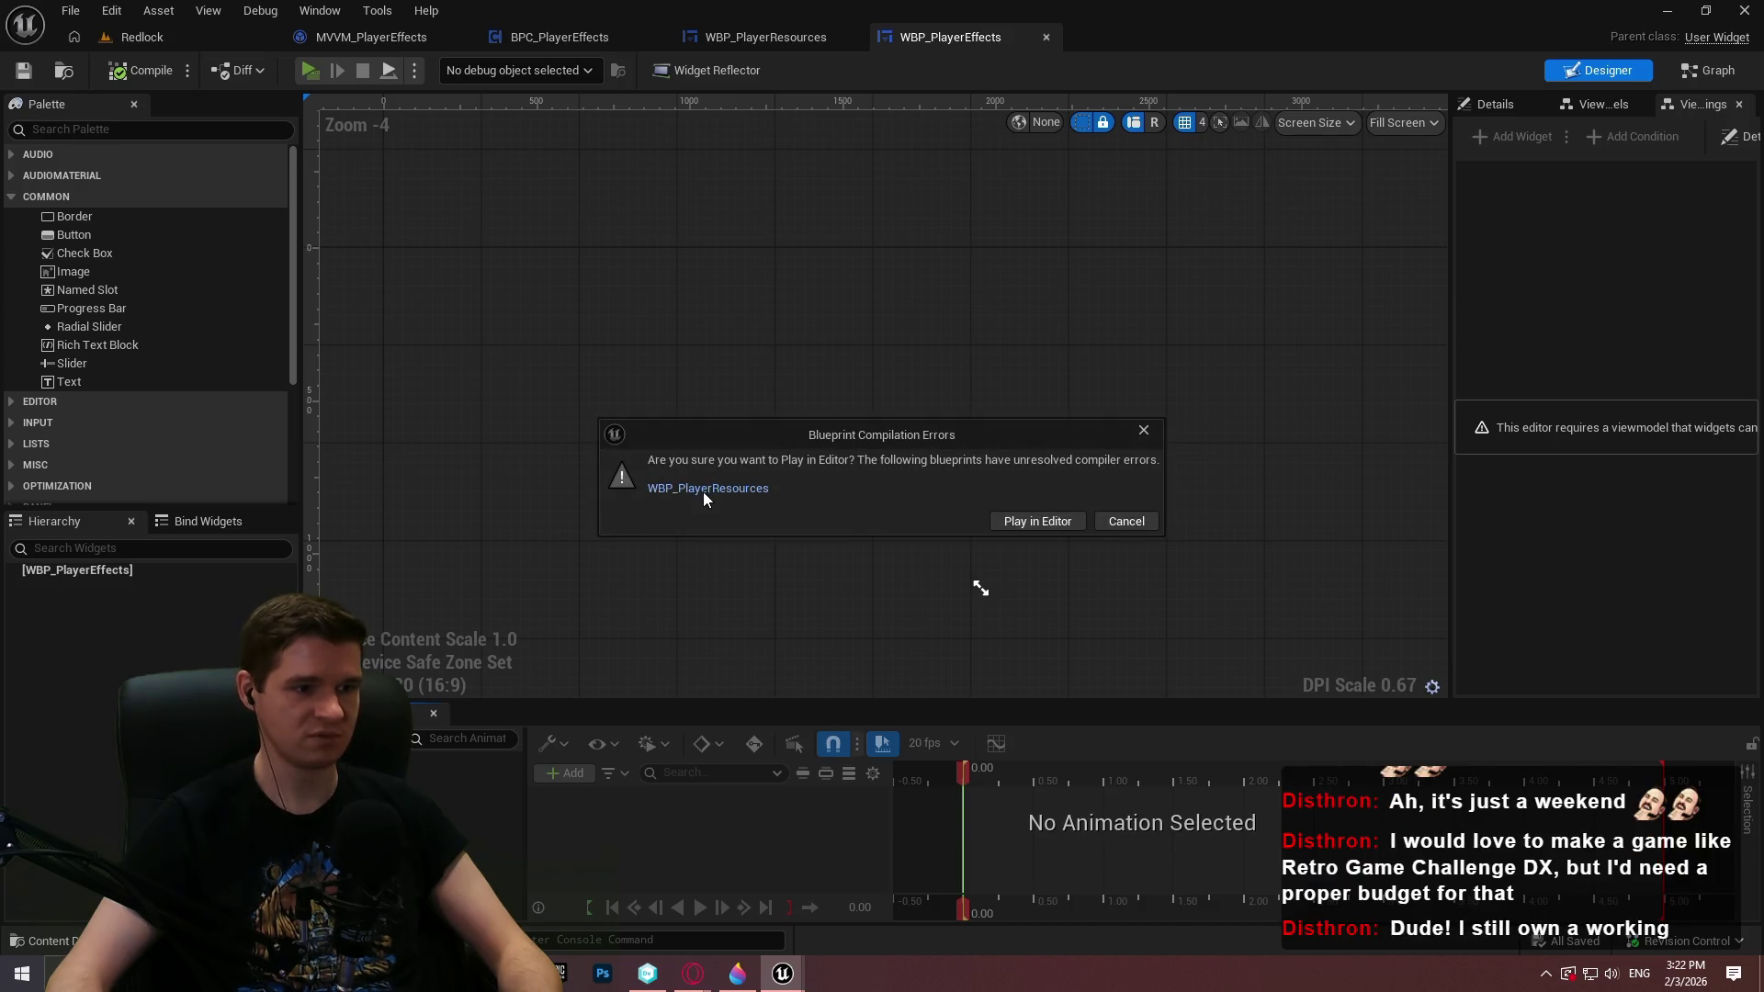
pyautogui.click(706, 493)
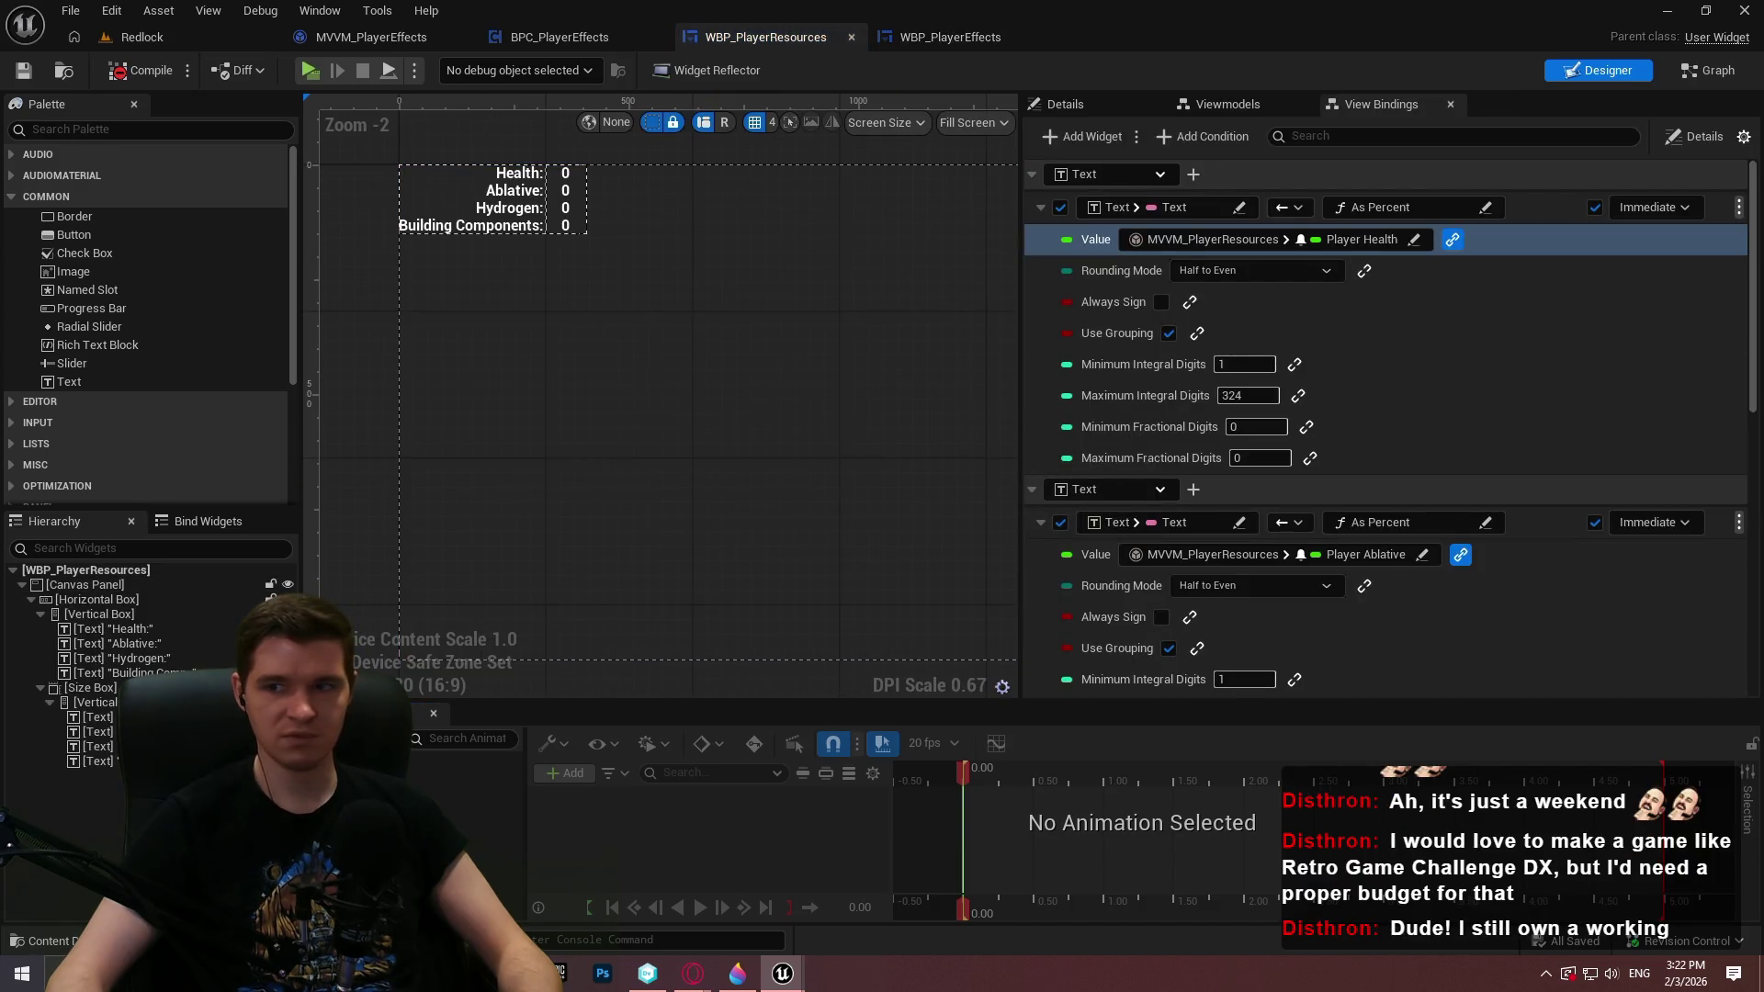
pyautogui.click(925, 39)
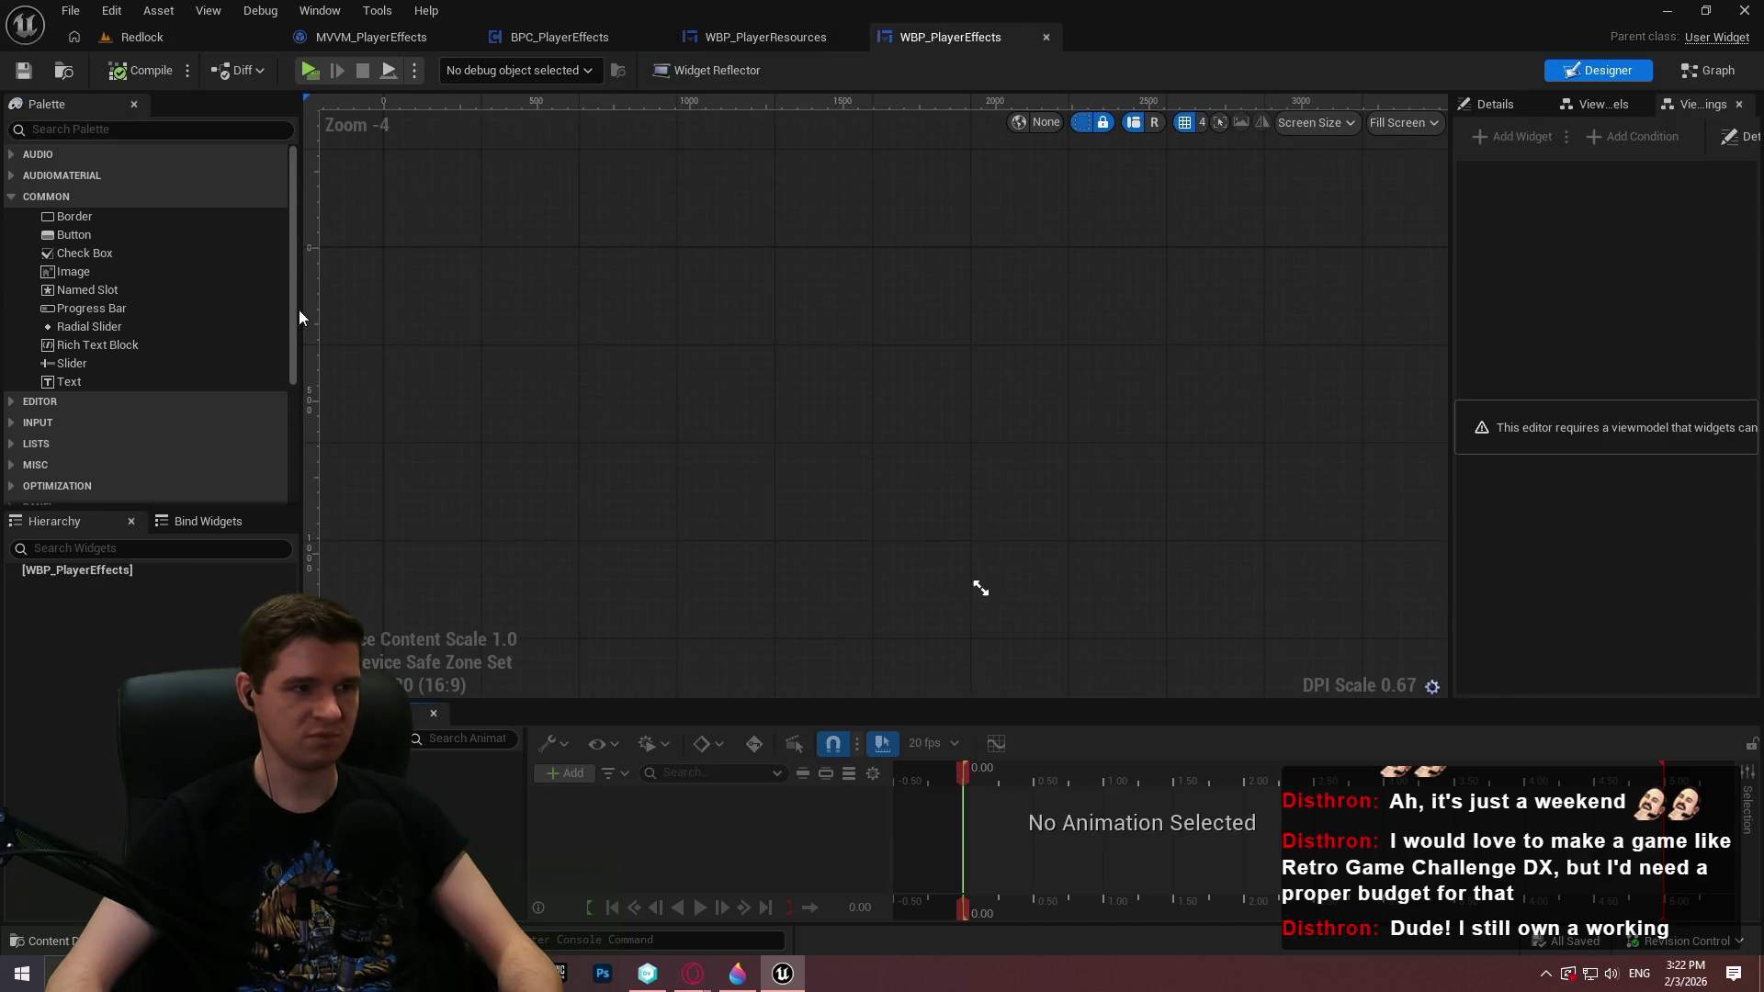
pyautogui.click(310, 71)
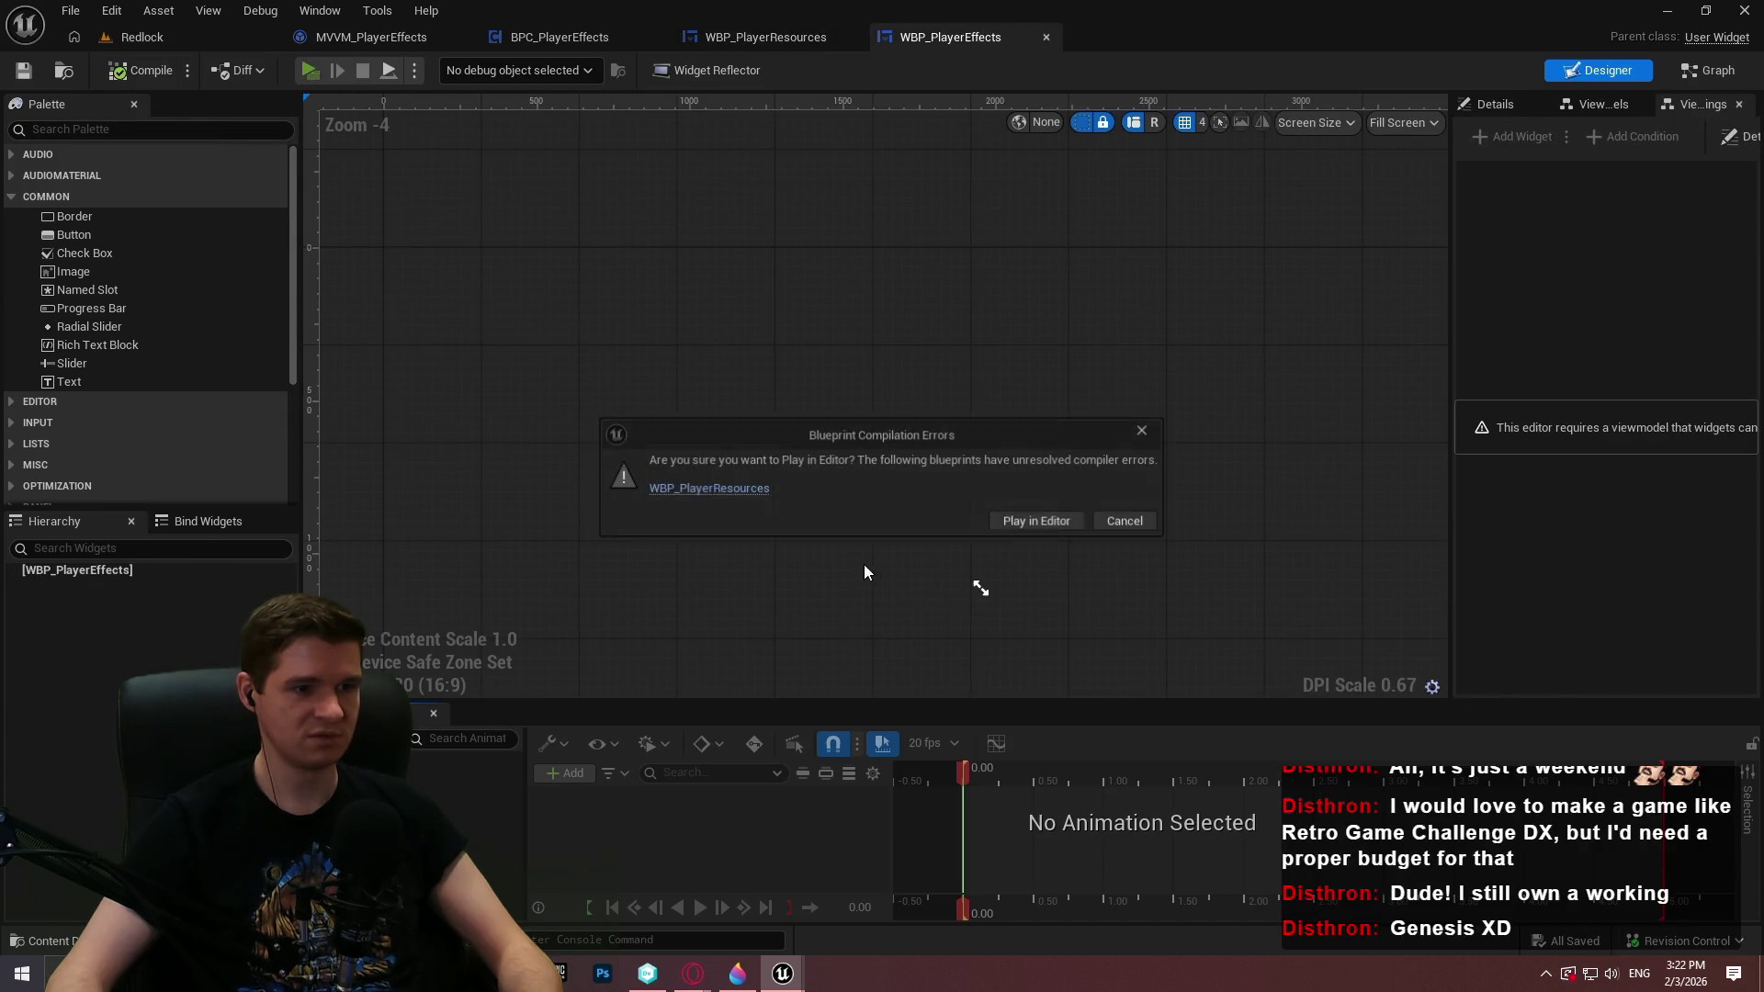
pyautogui.click(737, 488)
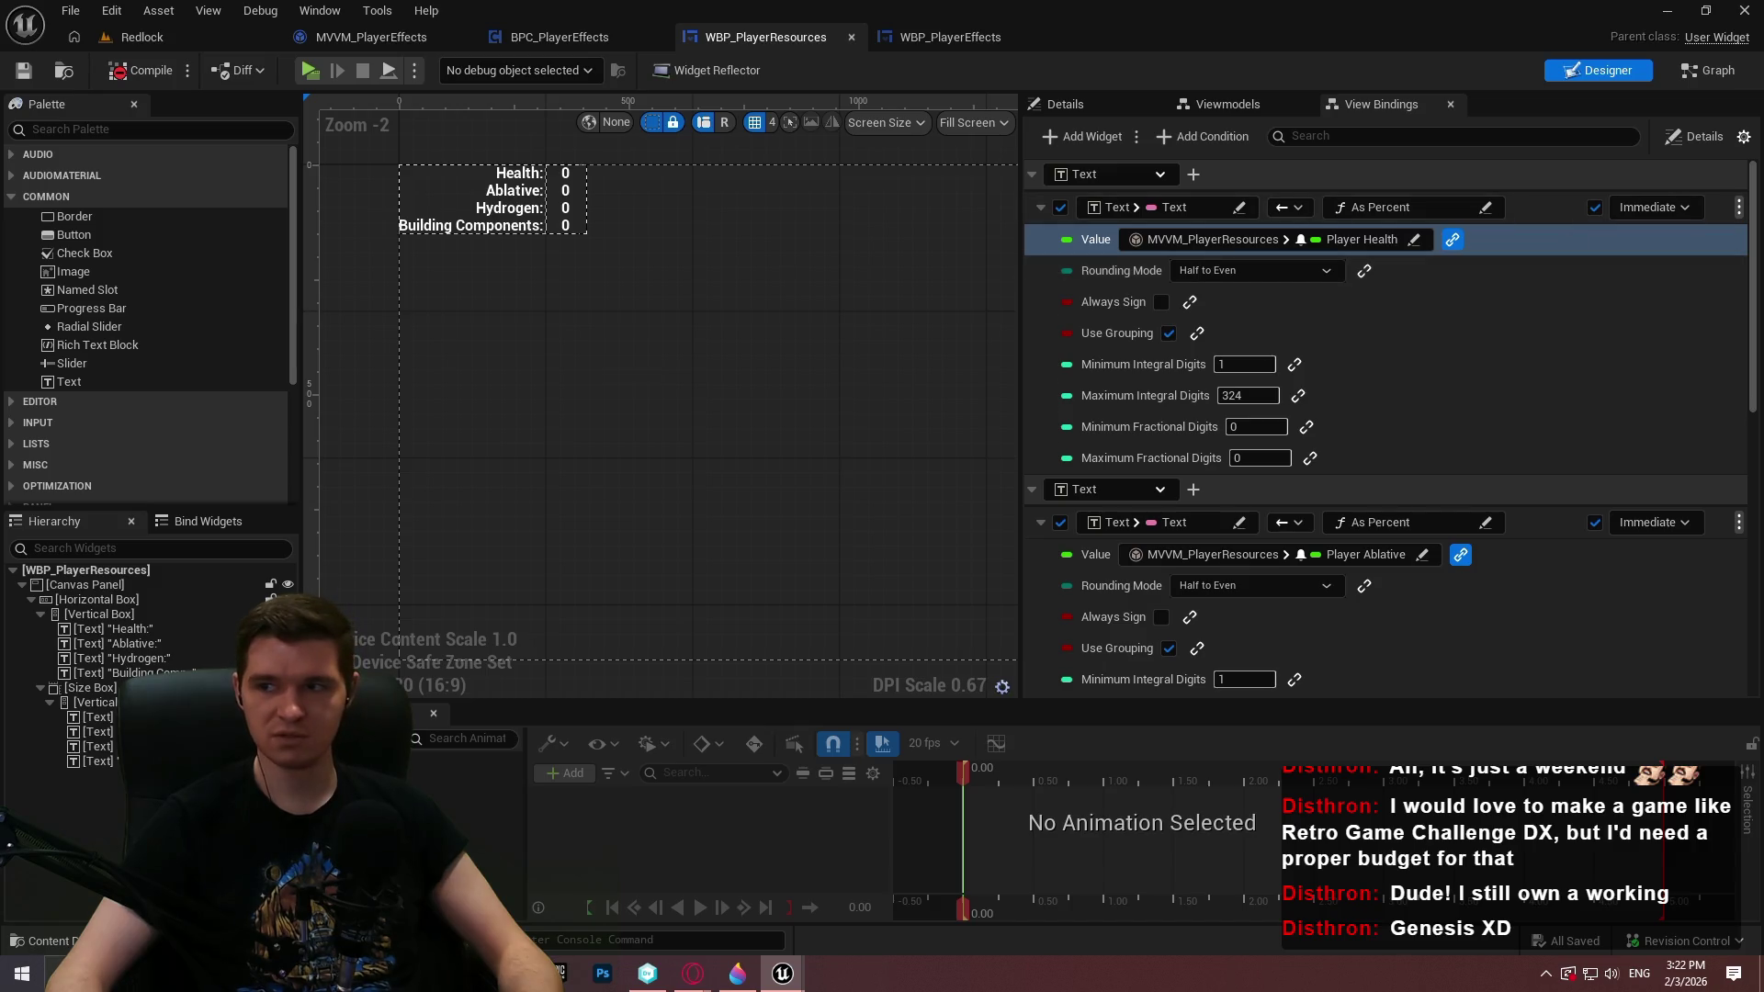
# Compile WBP_PlayerResources to surface its errors and look through the widened View Bindings panel
pyautogui.click(139, 69)
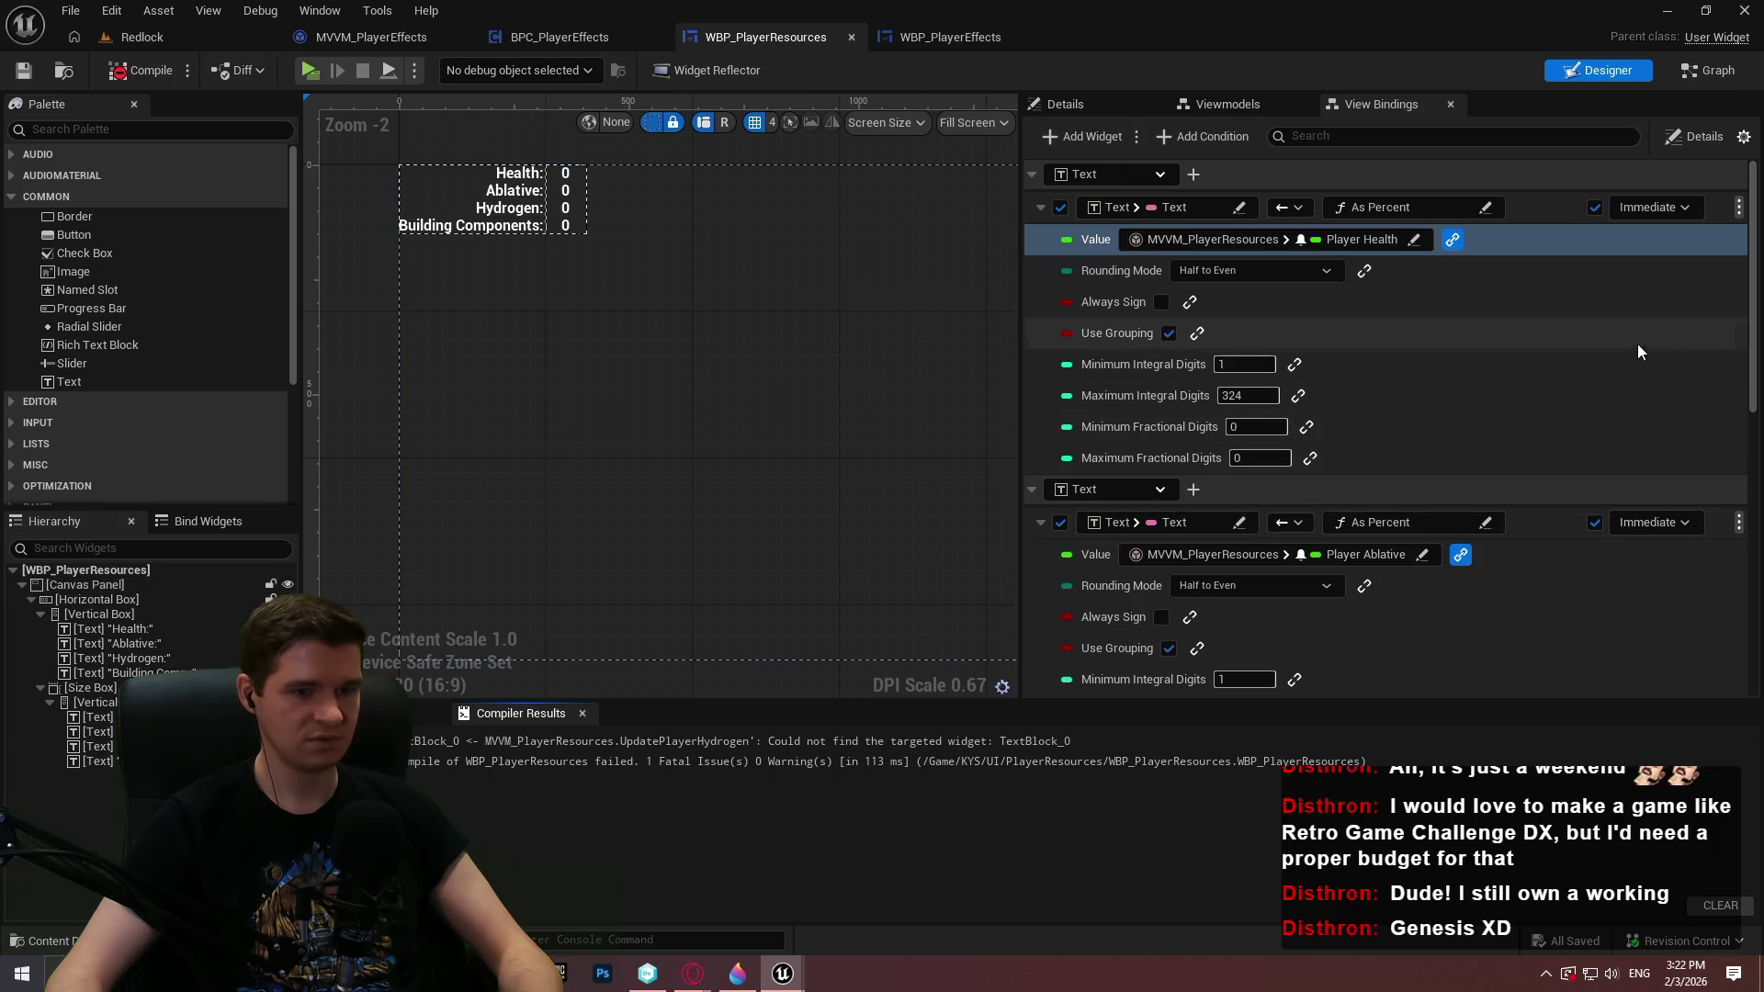
pyautogui.scroll(-1, 1625, 363)
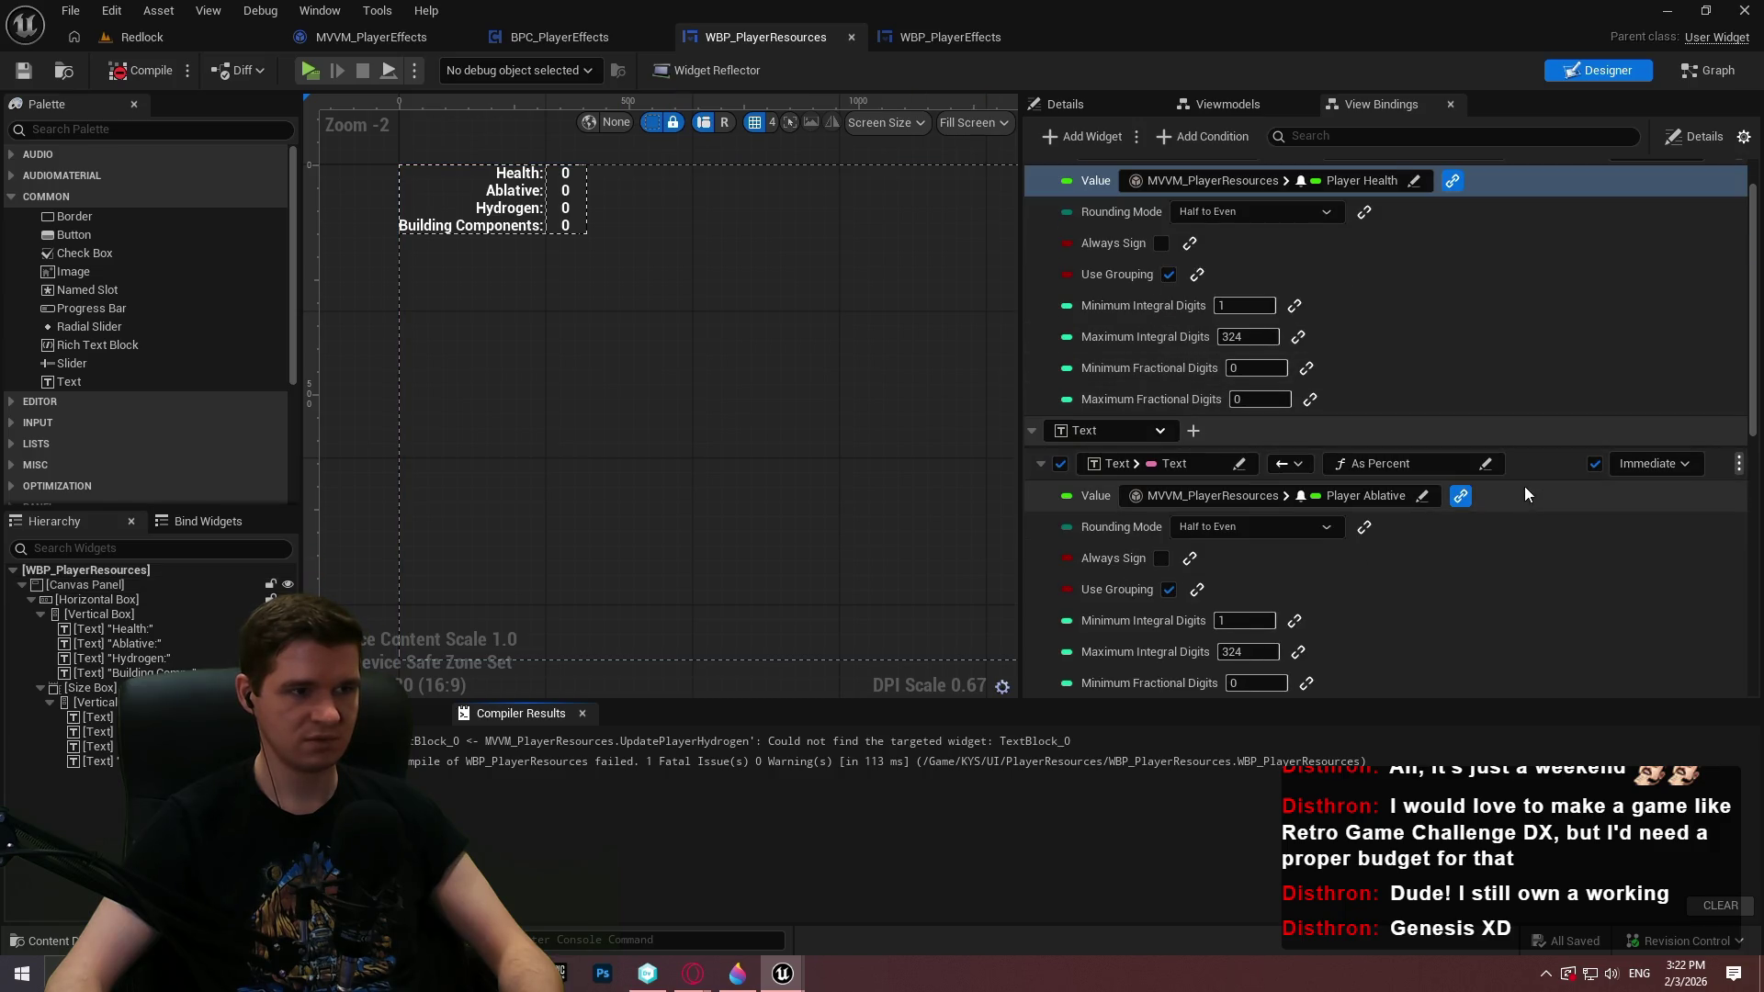
pyautogui.scroll(-3, 1530, 501)
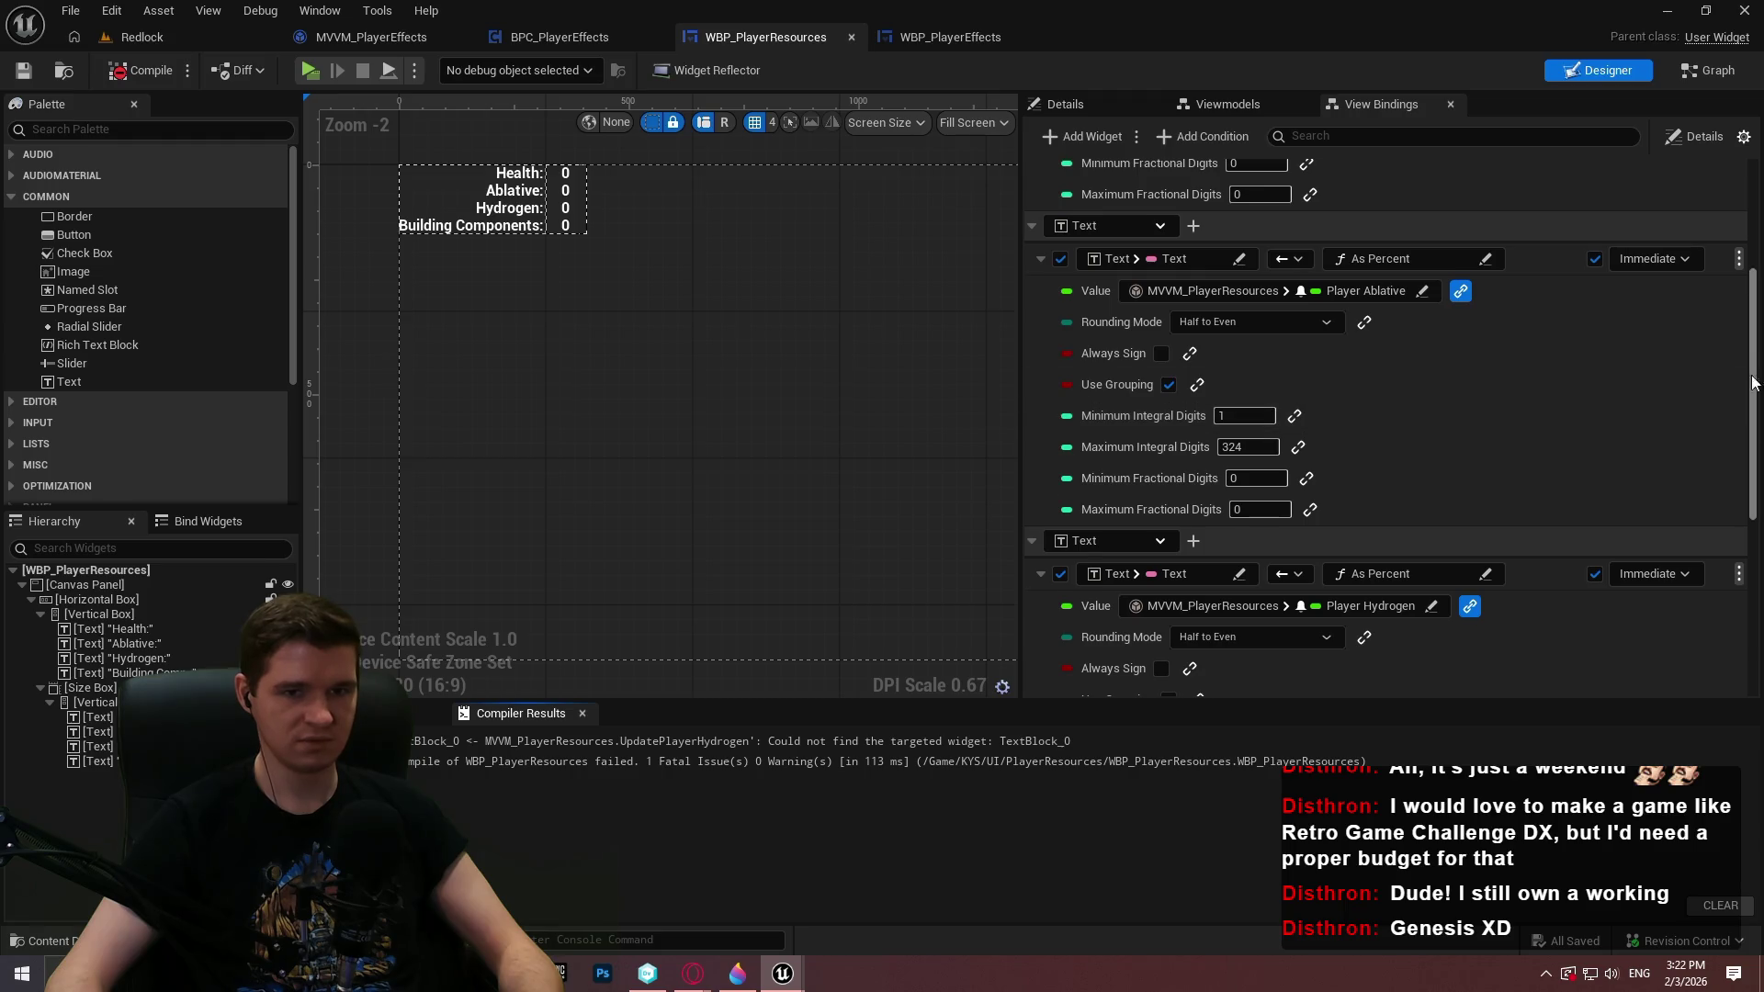
pyautogui.moveTo(1752, 383); pyautogui.dragTo(1746, 550)
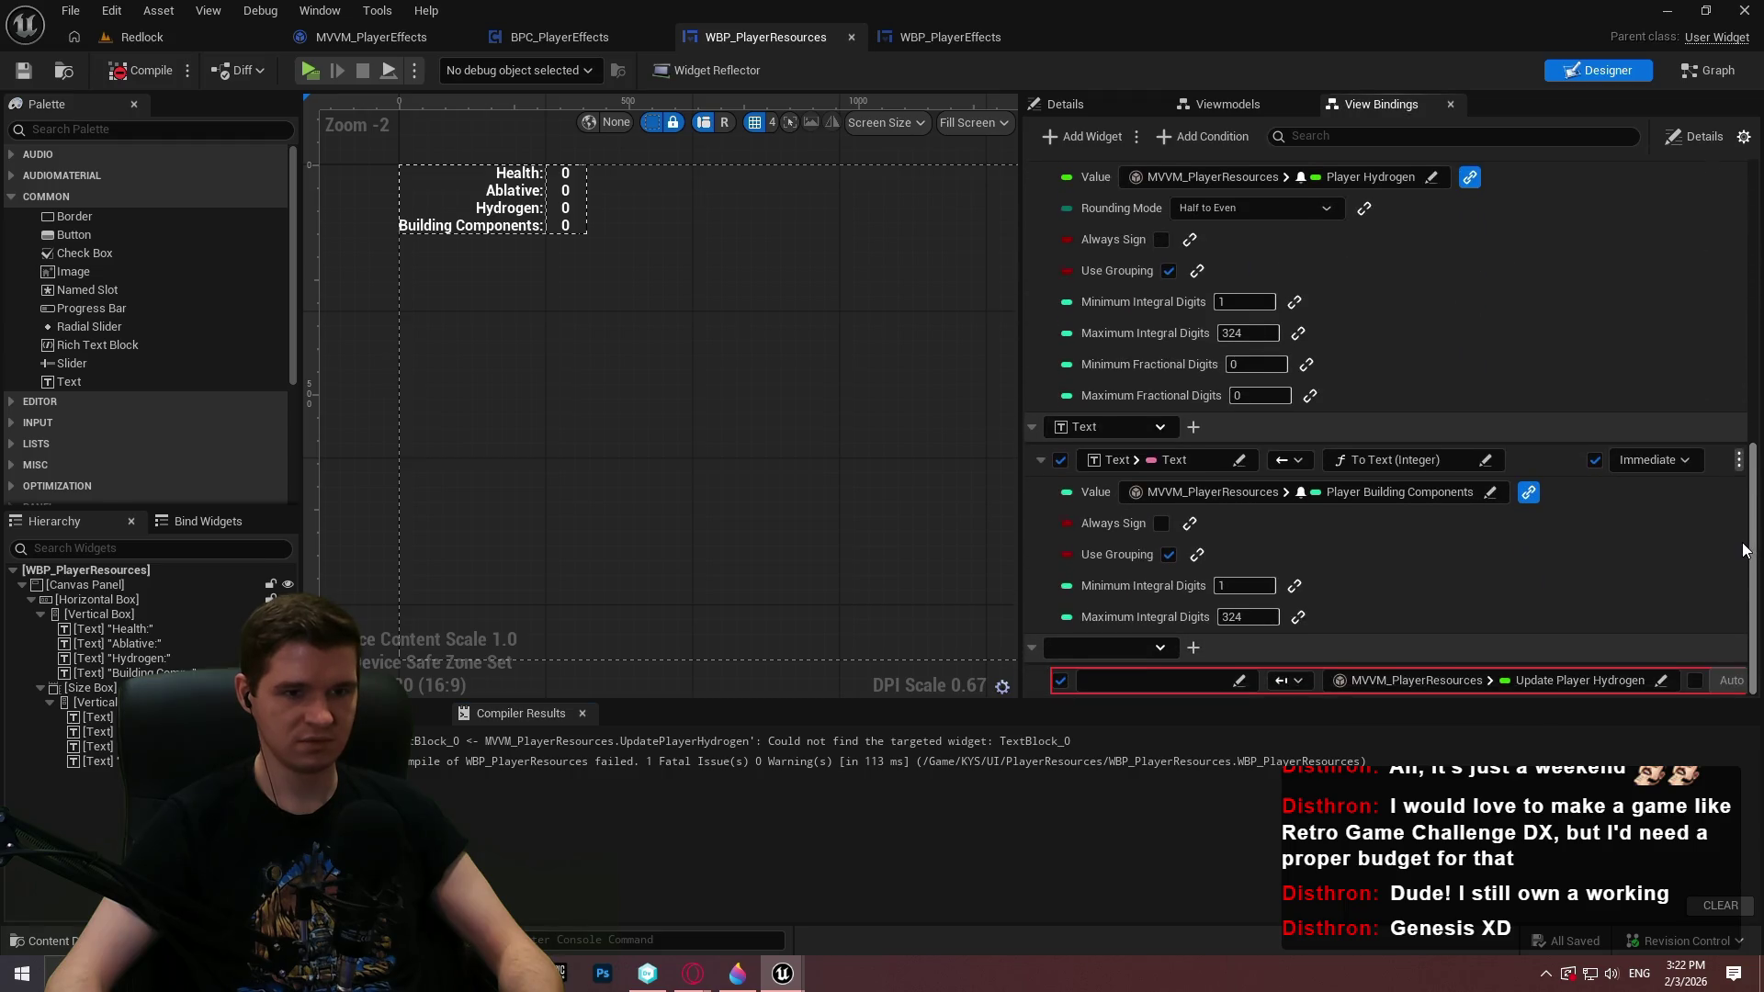
pyautogui.click(1134, 643)
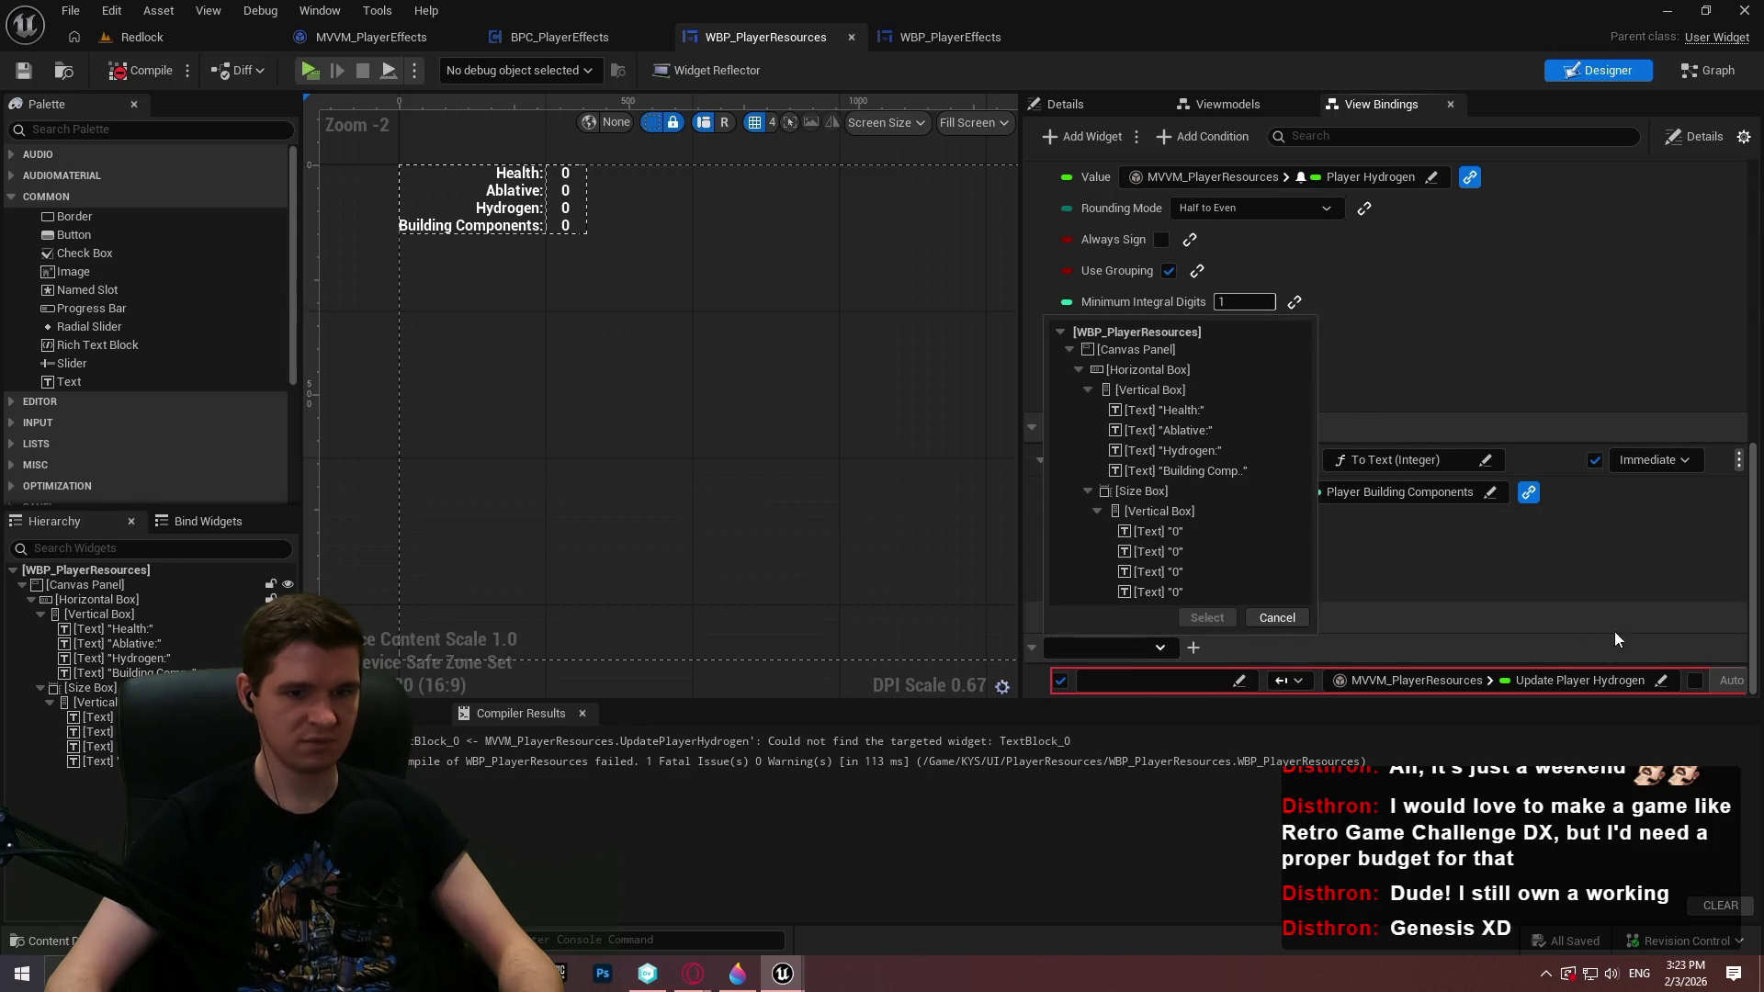
pyautogui.click(1614, 632)
pyautogui.click(1144, 647)
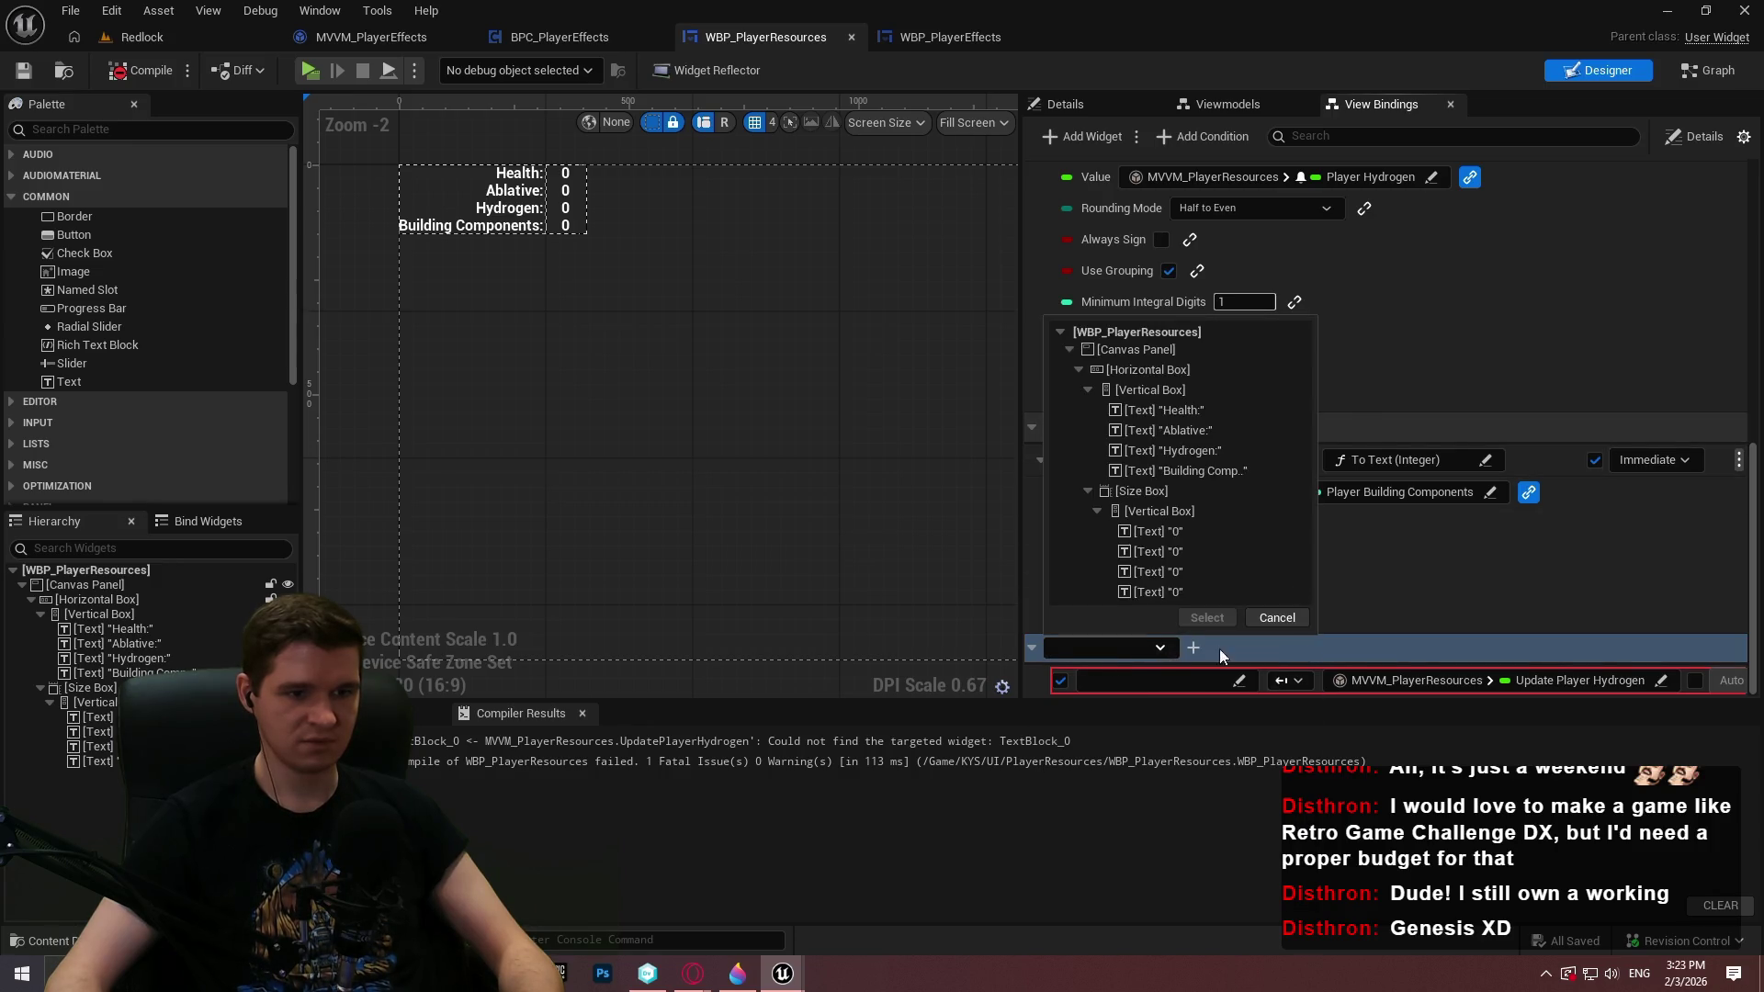
pyautogui.click(1268, 619)
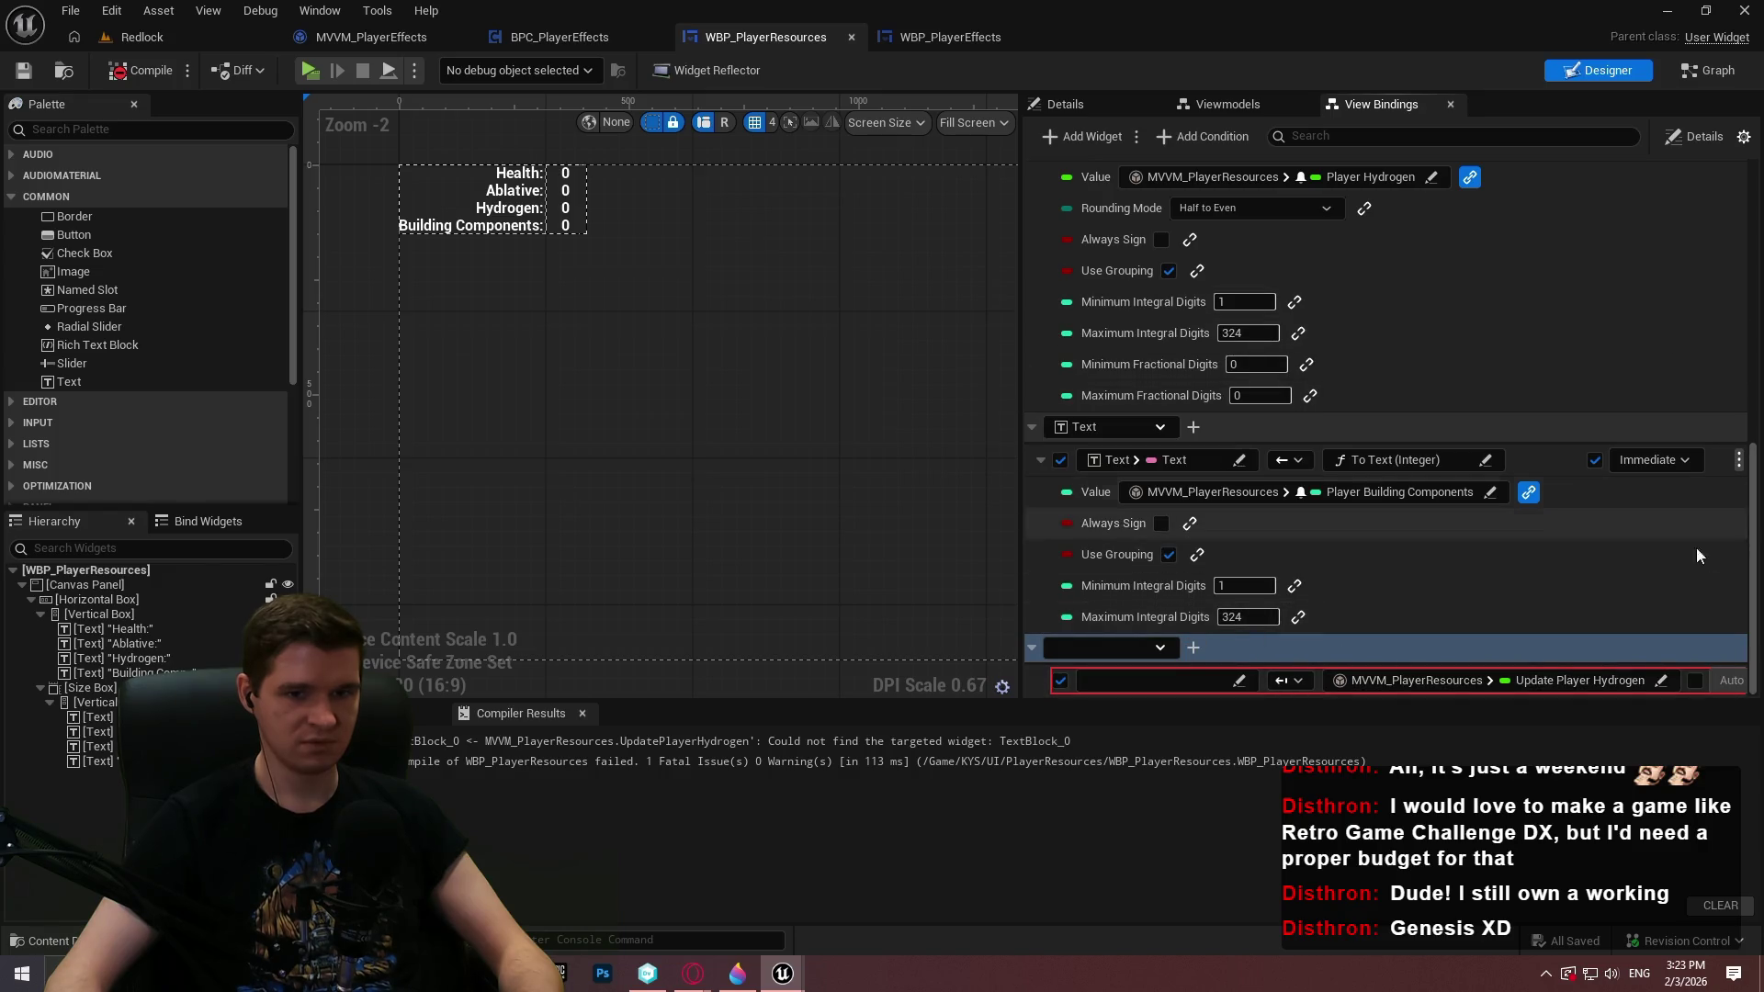
pyautogui.scroll(1, 1142, 557)
pyautogui.moveTo(1018, 345); pyautogui.dragTo(778, 346)
pyautogui.scroll(-1, 1360, 531)
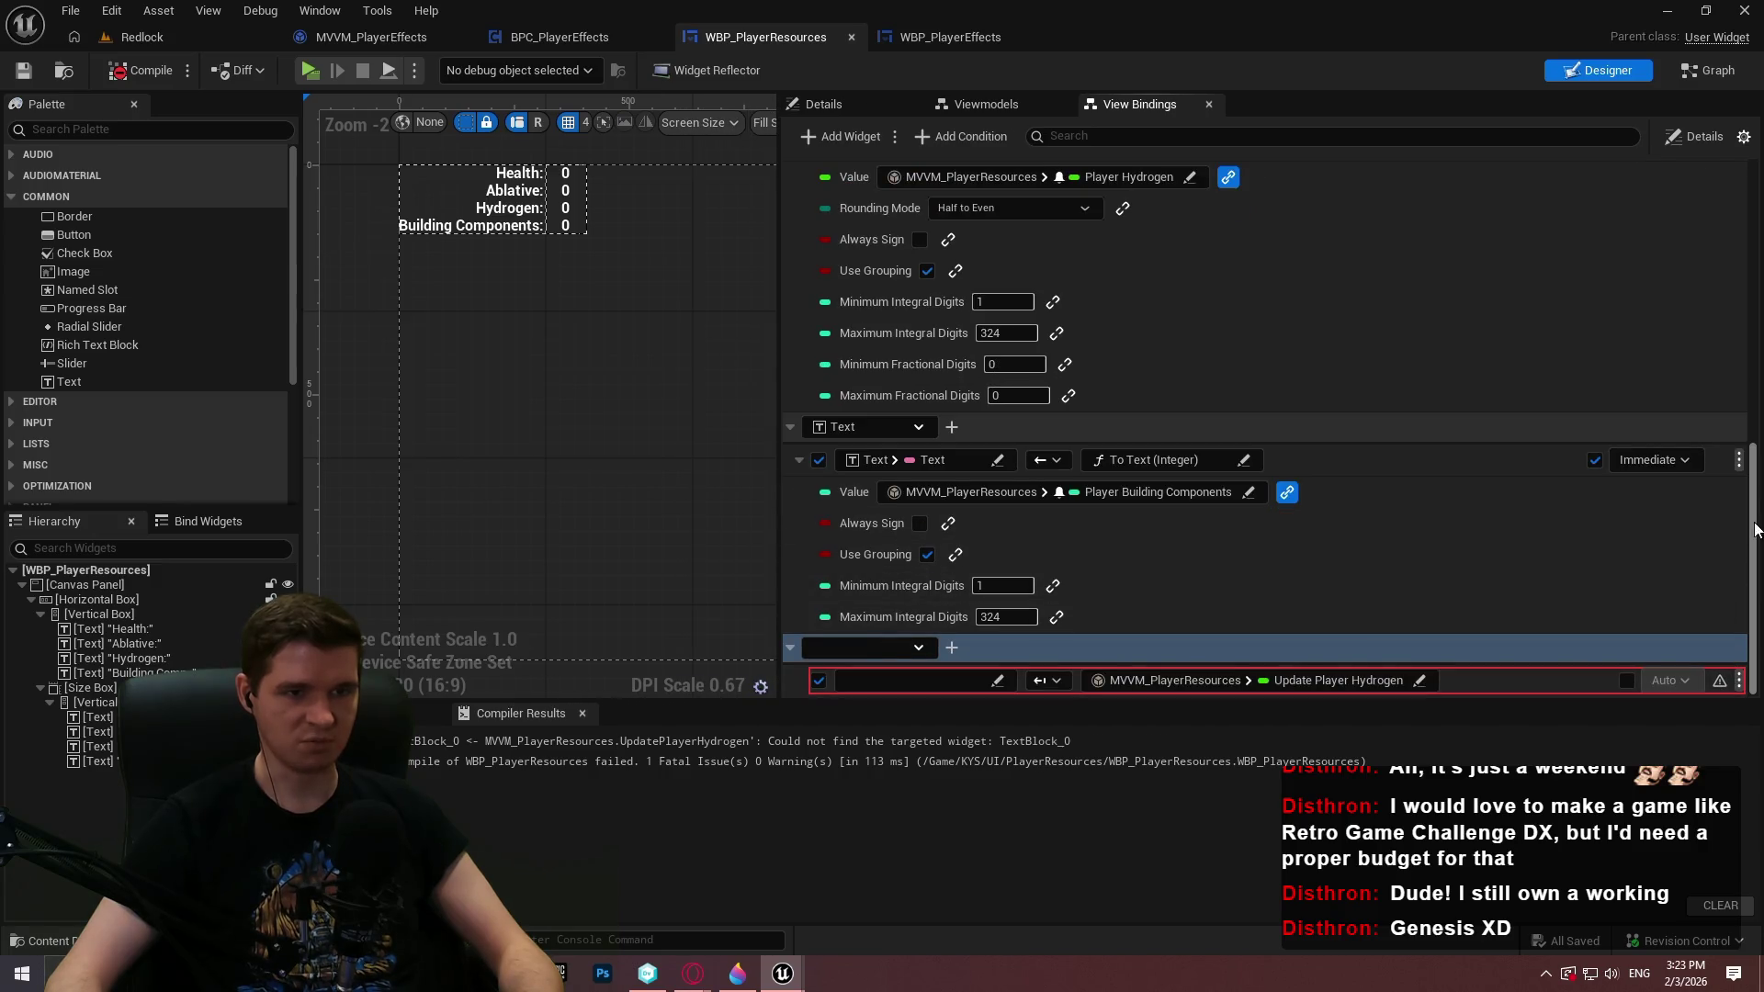
pyautogui.moveTo(1753, 569); pyautogui.dragTo(1728, 124)
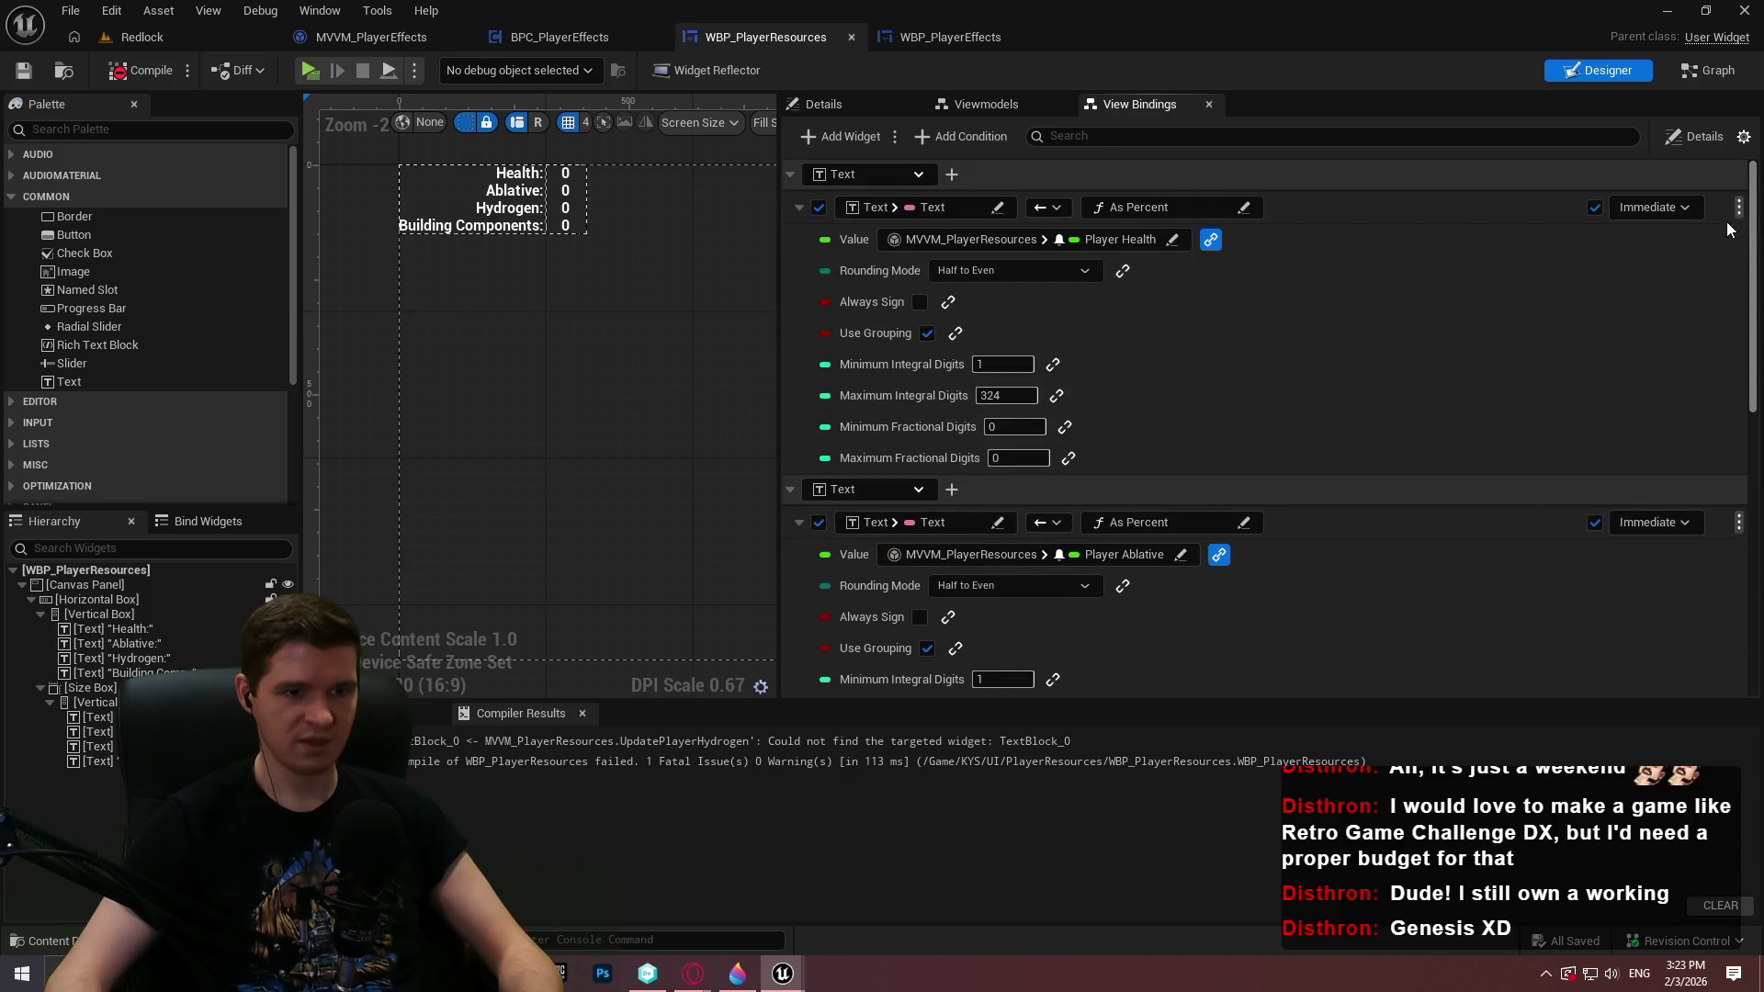
pyautogui.moveTo(1751, 234); pyautogui.dragTo(1755, 475)
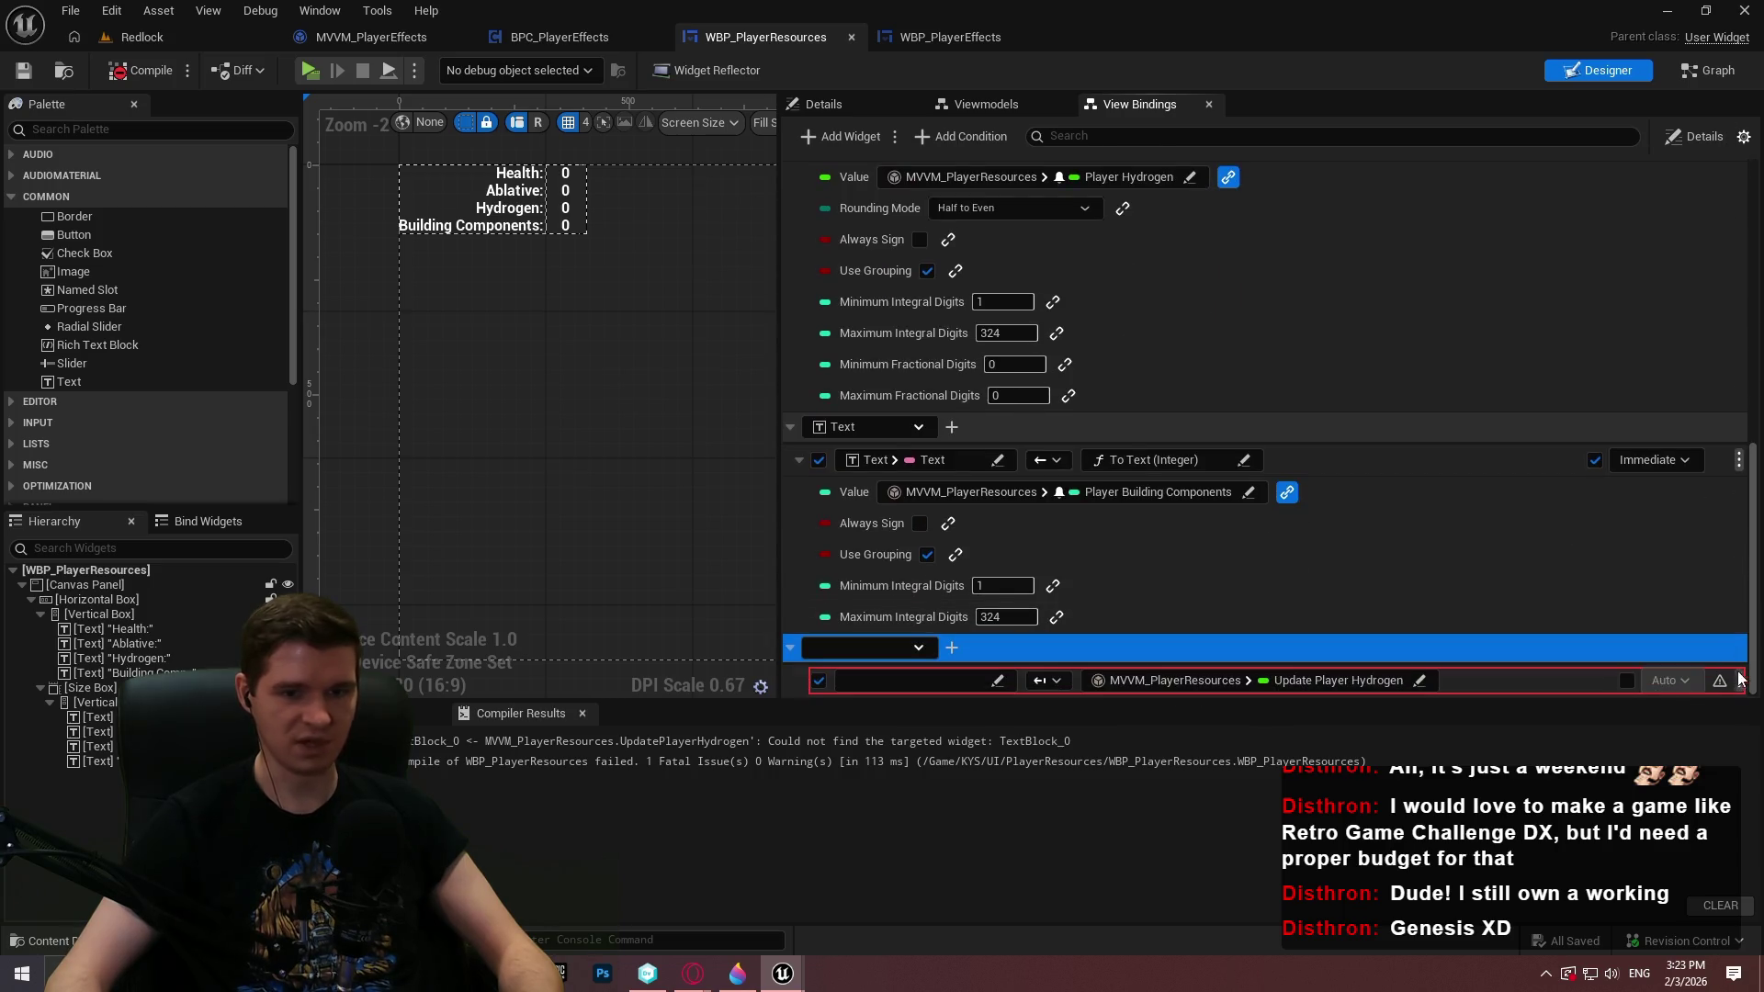
# Remove the broken Update Player Hydrogen binding and recompile the widget blueprint
pyautogui.click(1746, 681)
pyautogui.click(1739, 681)
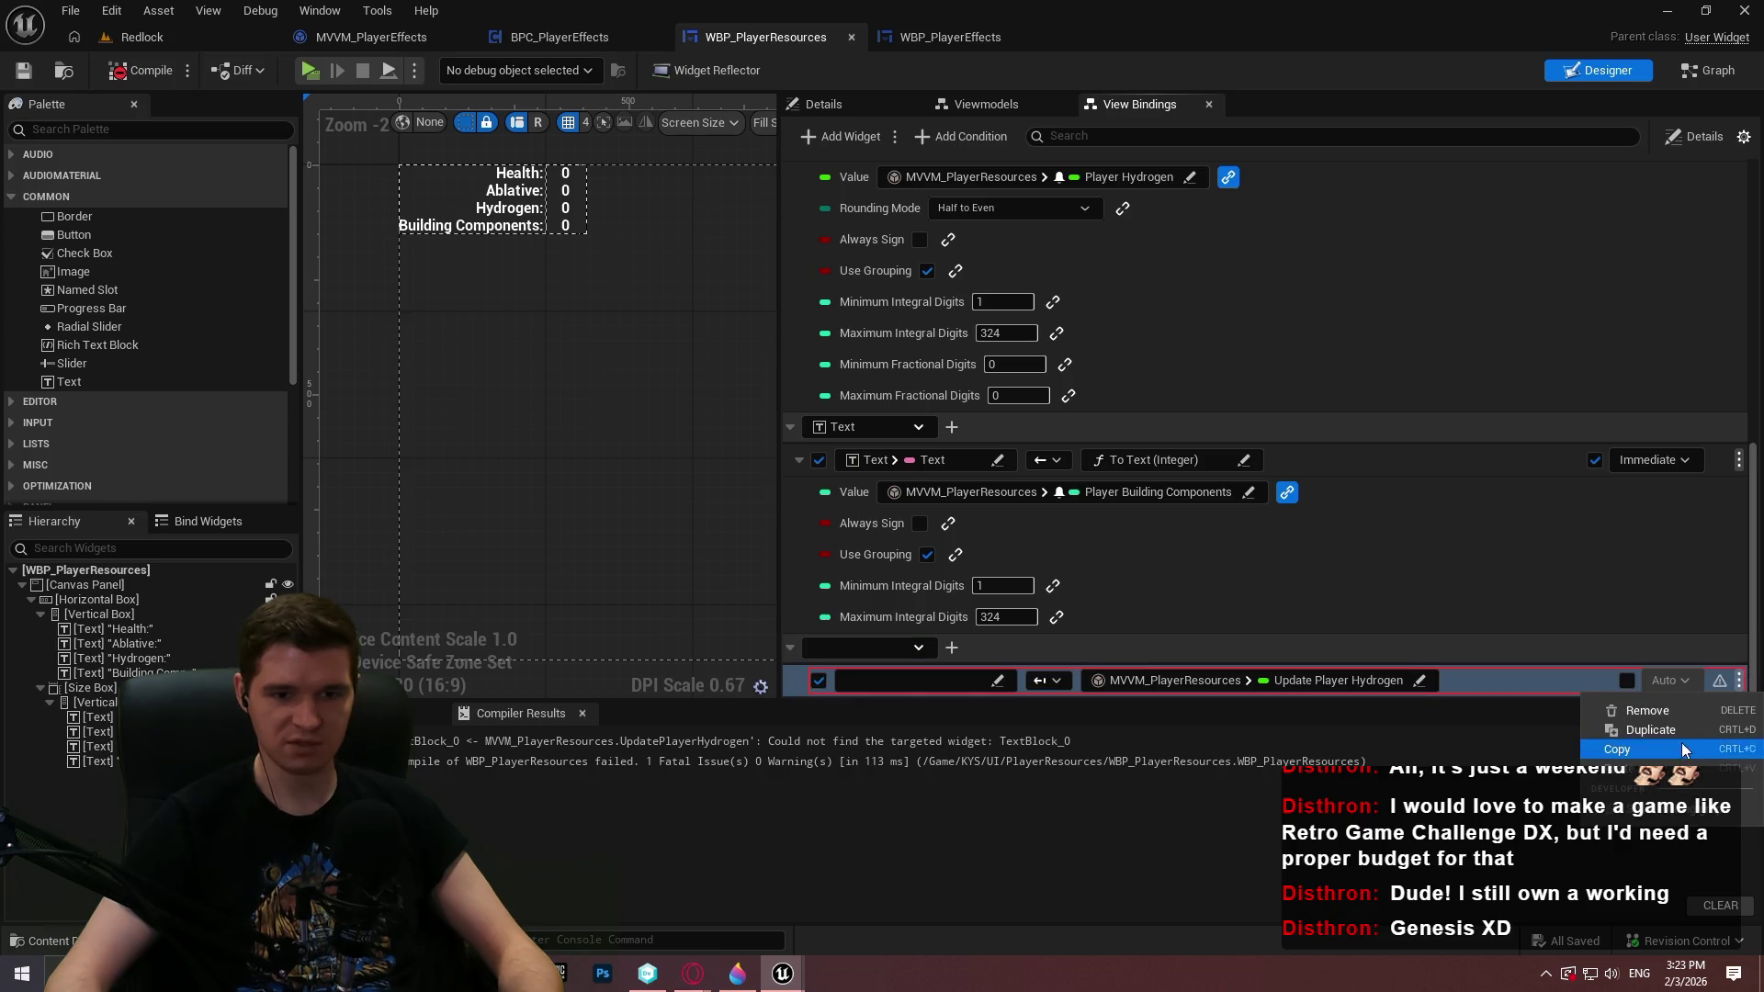
pyautogui.click(1647, 710)
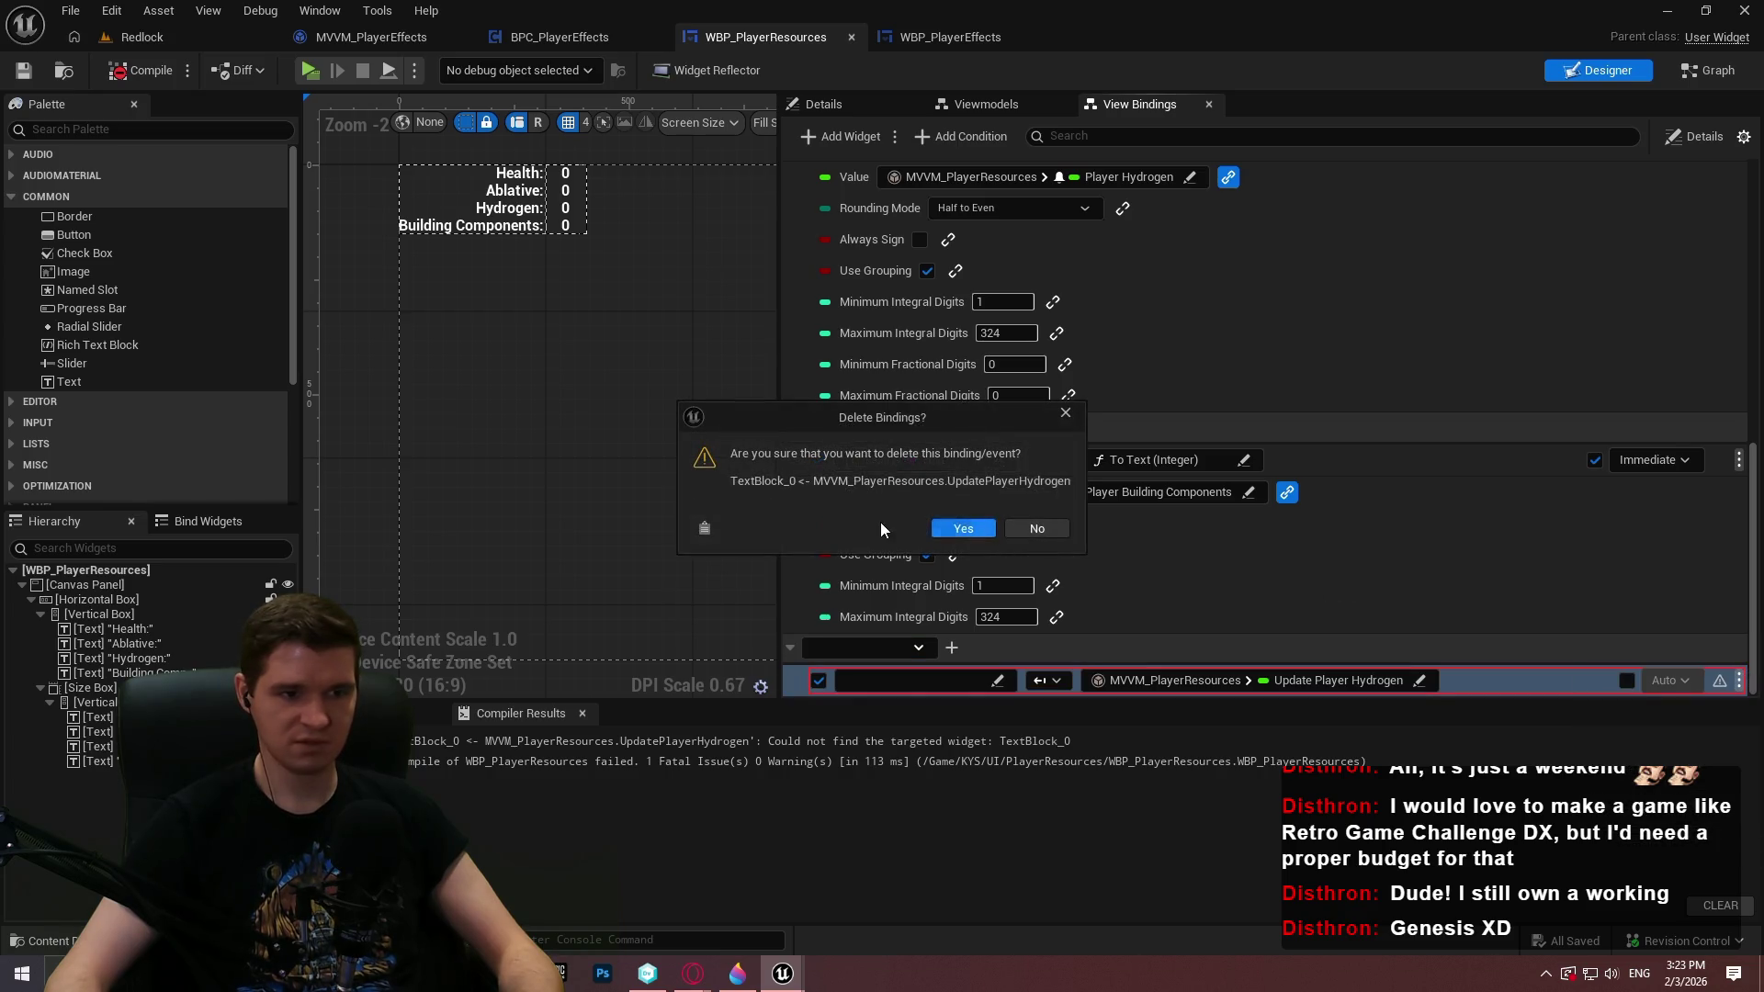
pyautogui.click(965, 527)
pyautogui.click(151, 72)
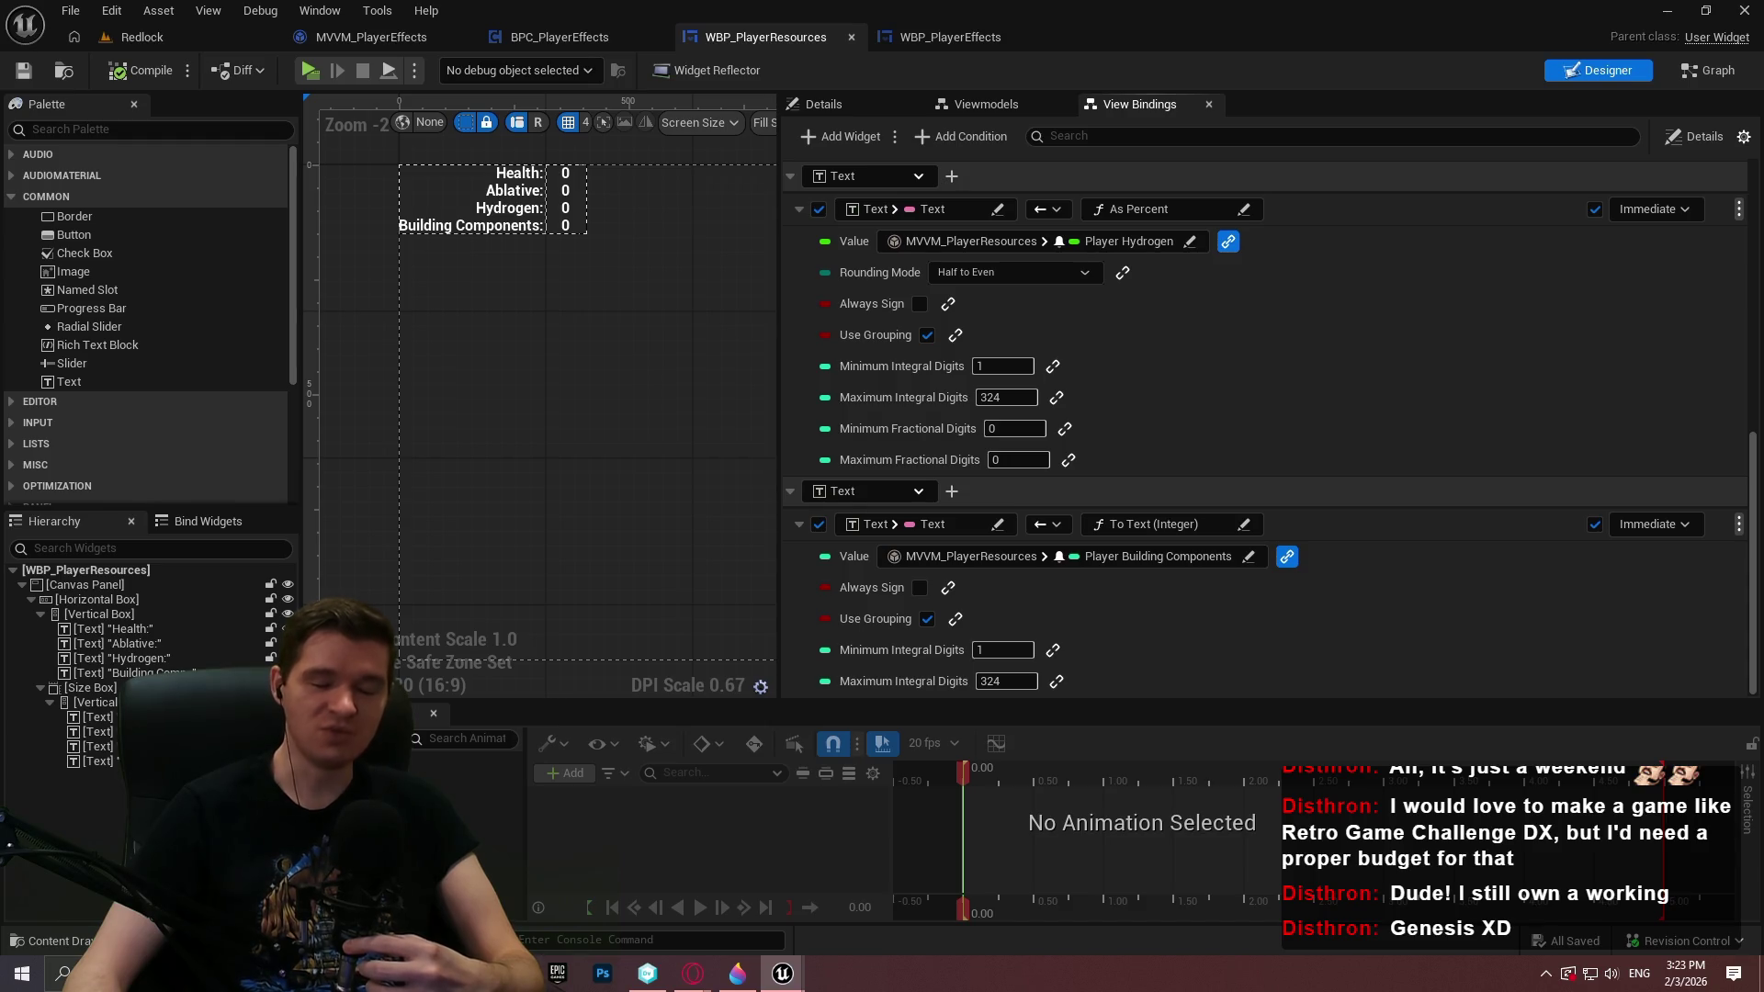
pyautogui.moveTo(781, 157)
pyautogui.mouseDown()
pyautogui.moveTo(1286, 157)
pyautogui.moveTo(1207, 157)
pyautogui.mouseUp()
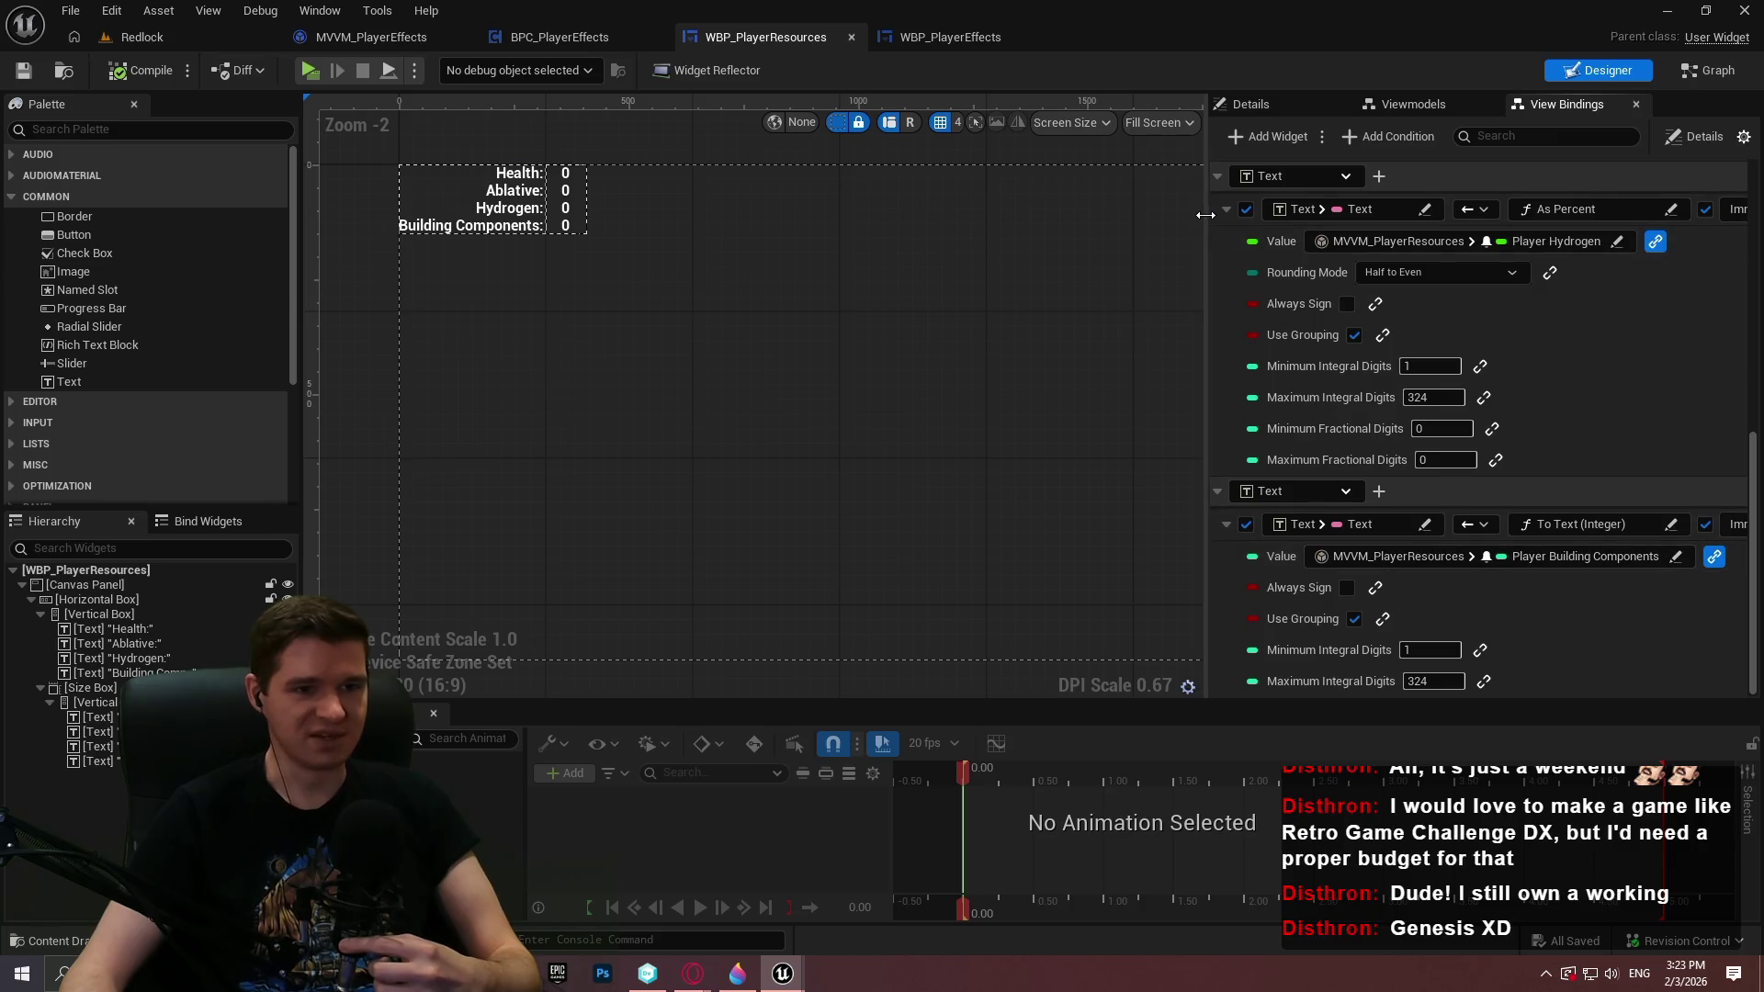
# Narrow the View Bindings panel slightly further to enlarge the designer canvas
pyautogui.moveTo(1207, 212); pyautogui.dragTo(1273, 213)
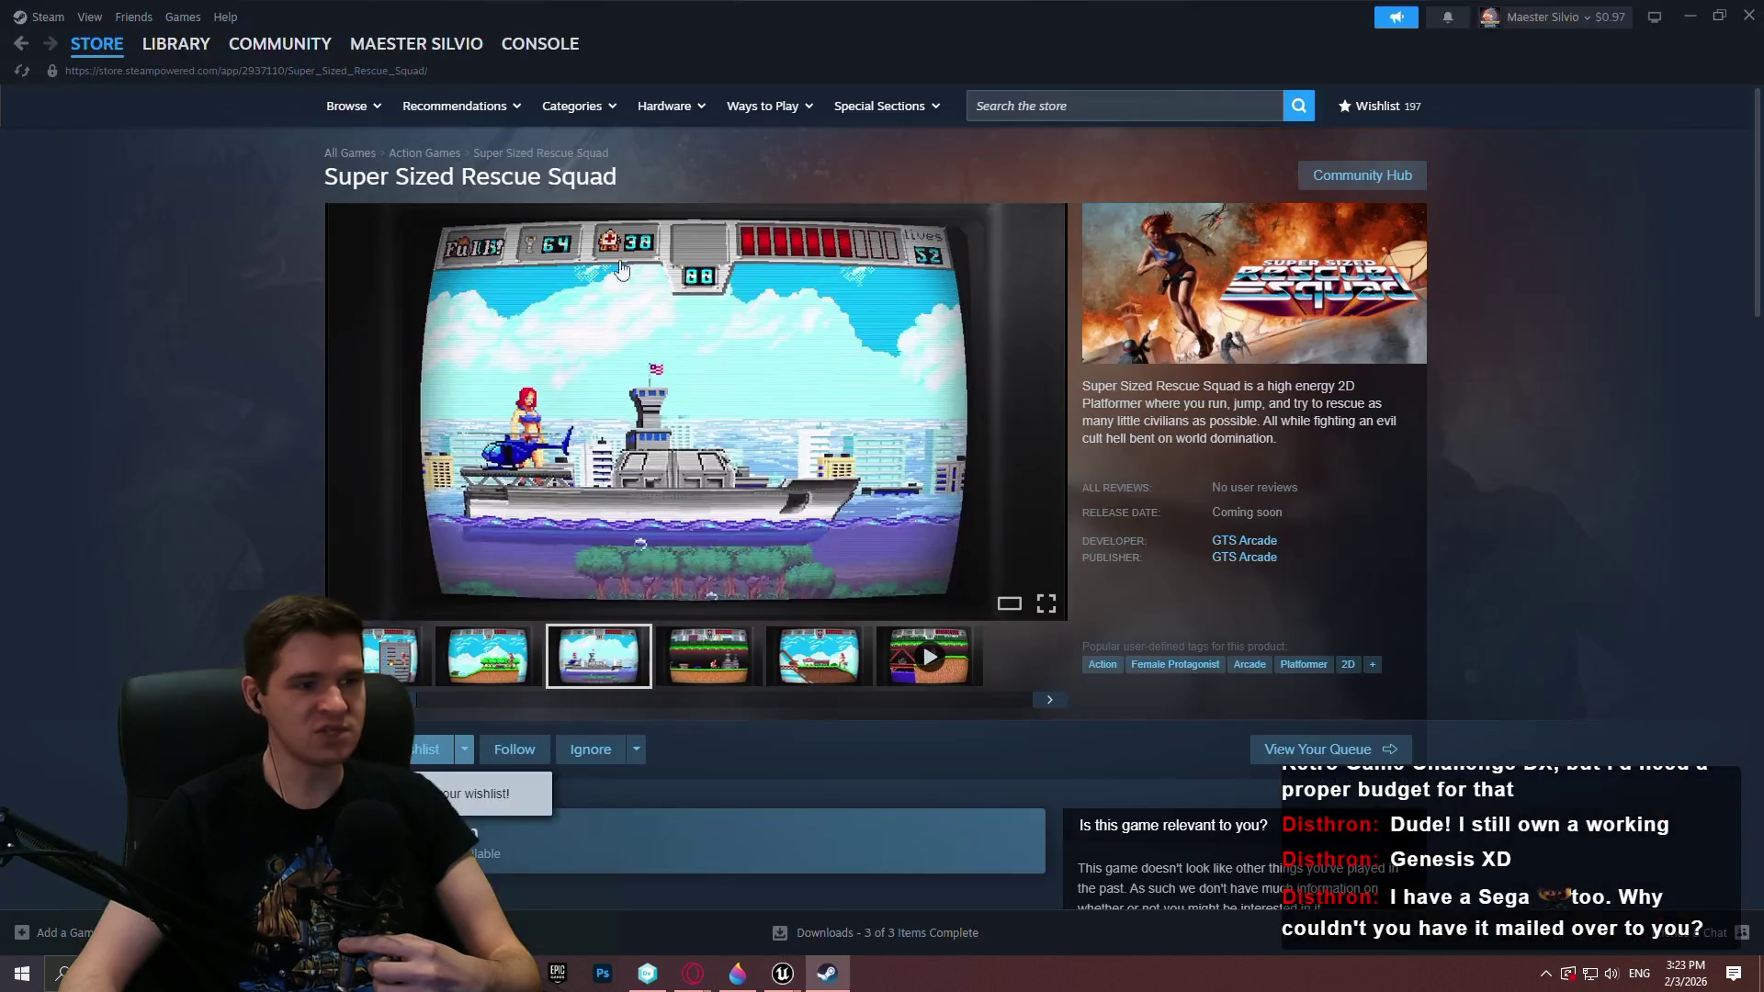
# Search the Steam library for 'gene' and browse the SEGA Mega Drive & Genesis Classics store page
pyautogui.click(189, 61)
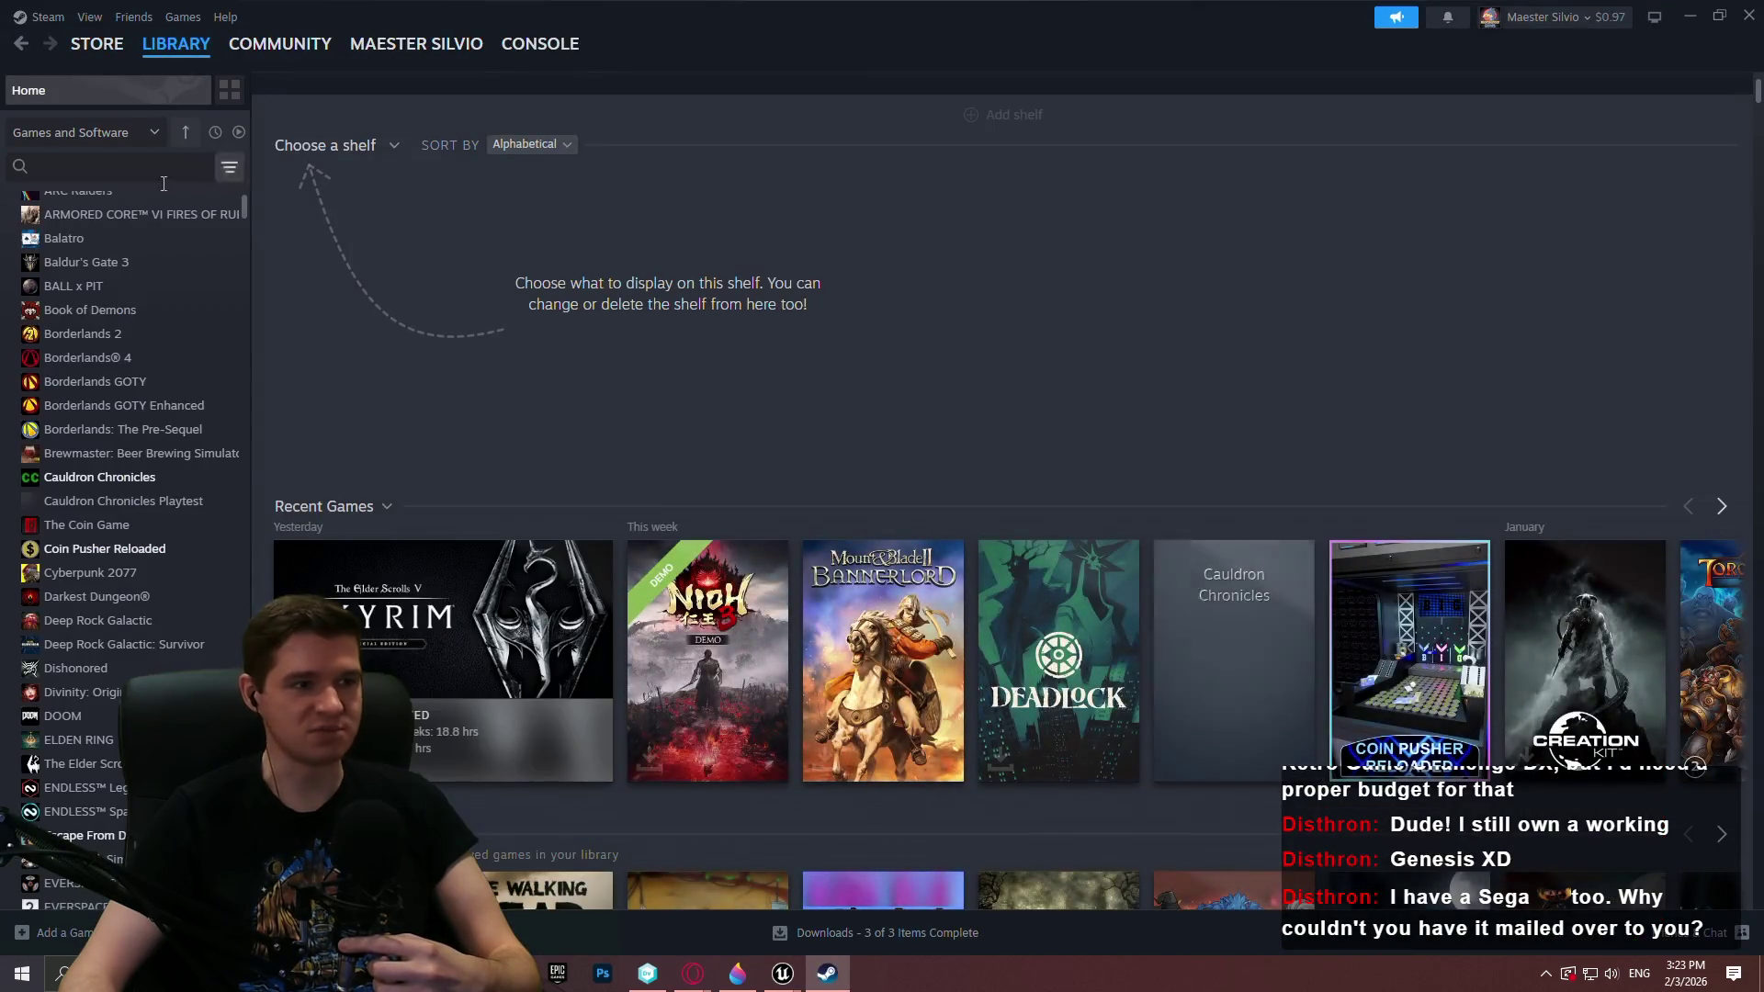
pyautogui.click(128, 164)
pyautogui.write('gene')
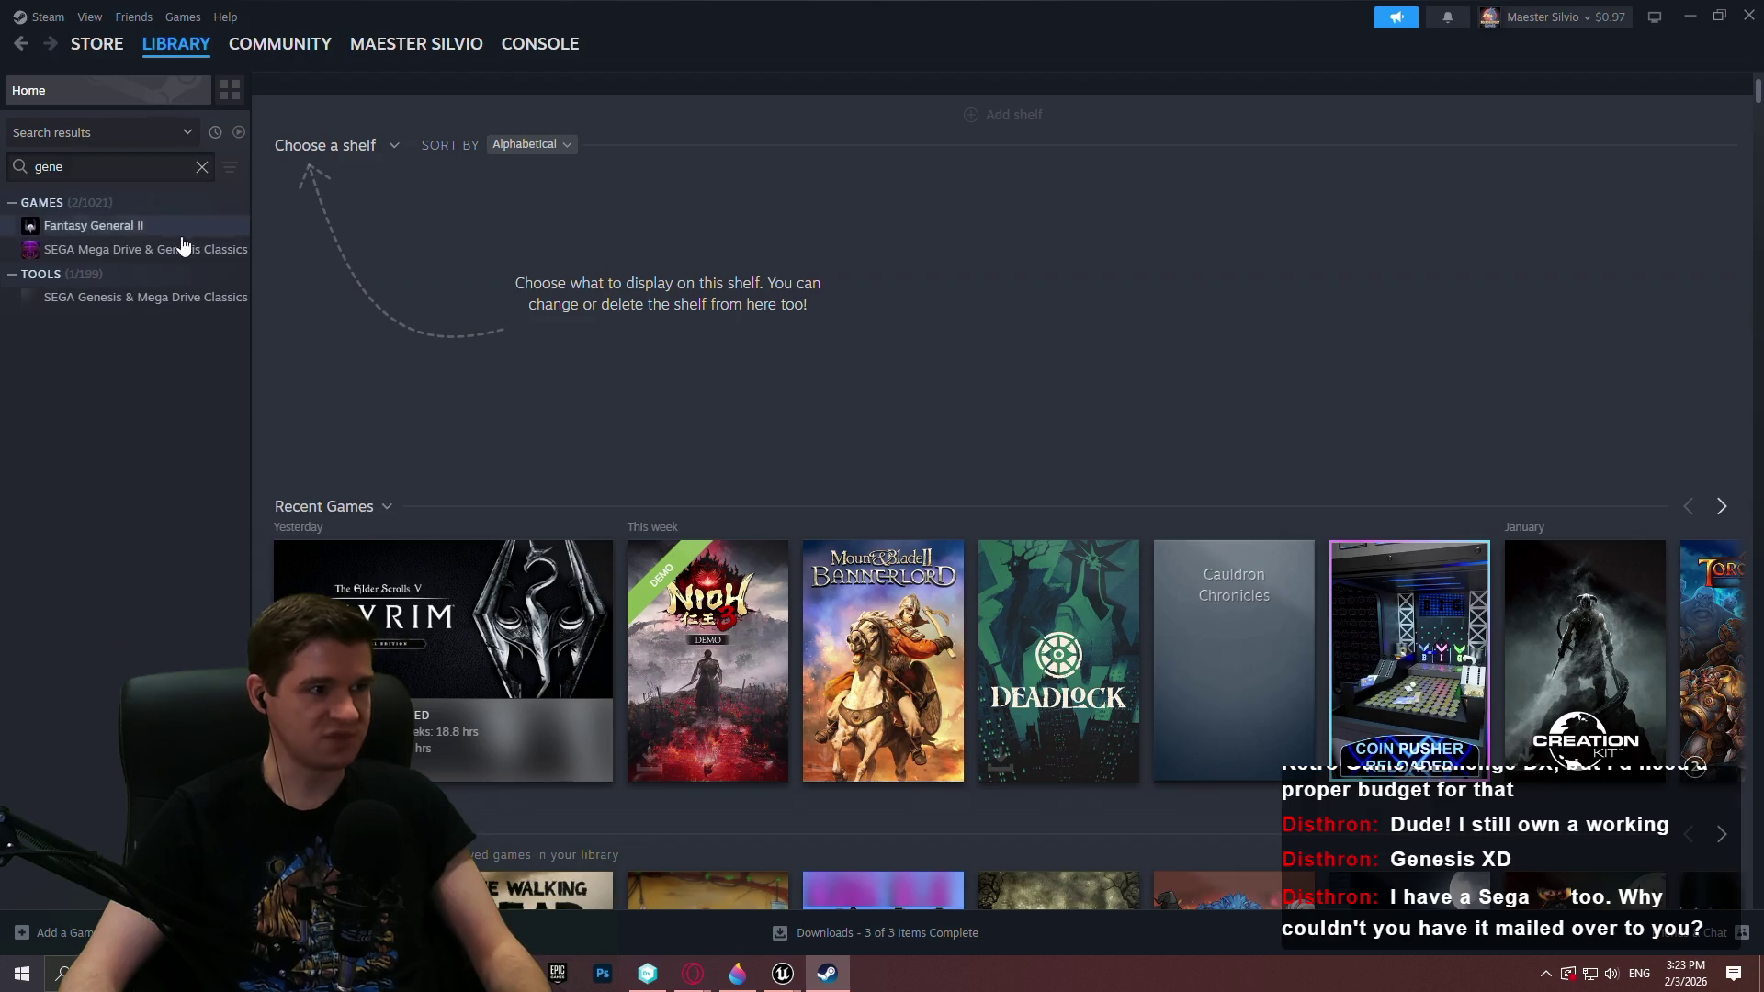
pyautogui.click(175, 249)
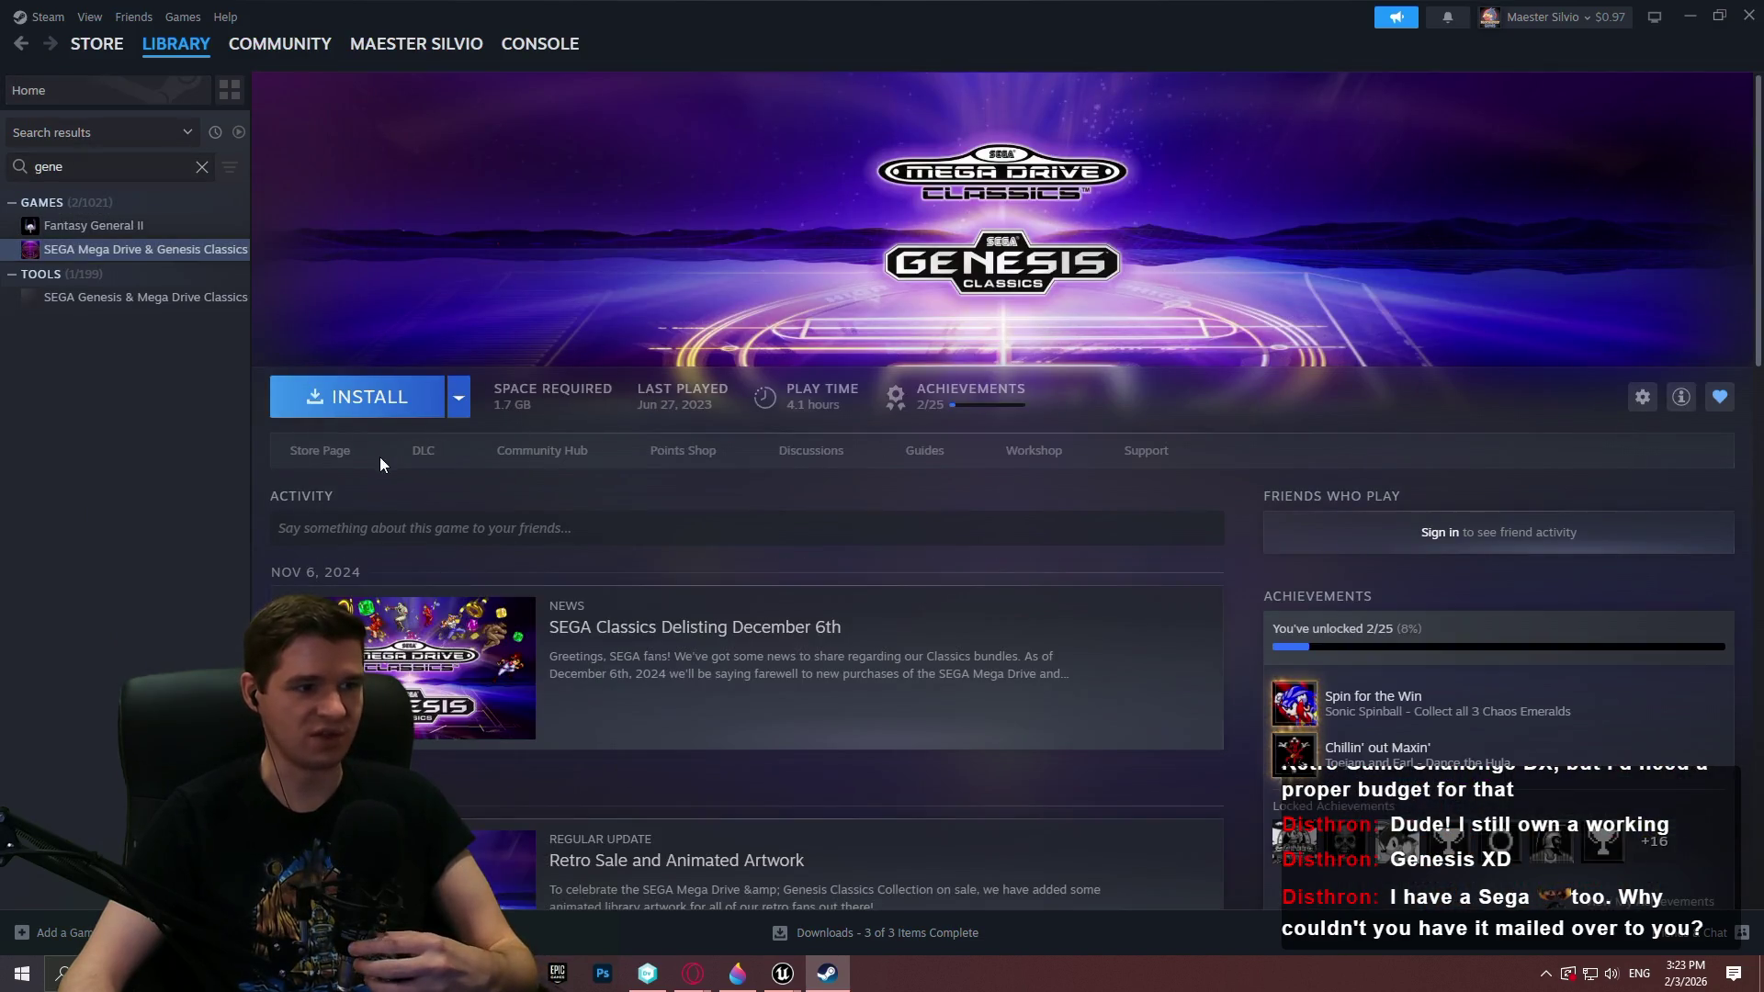
pyautogui.click(309, 459)
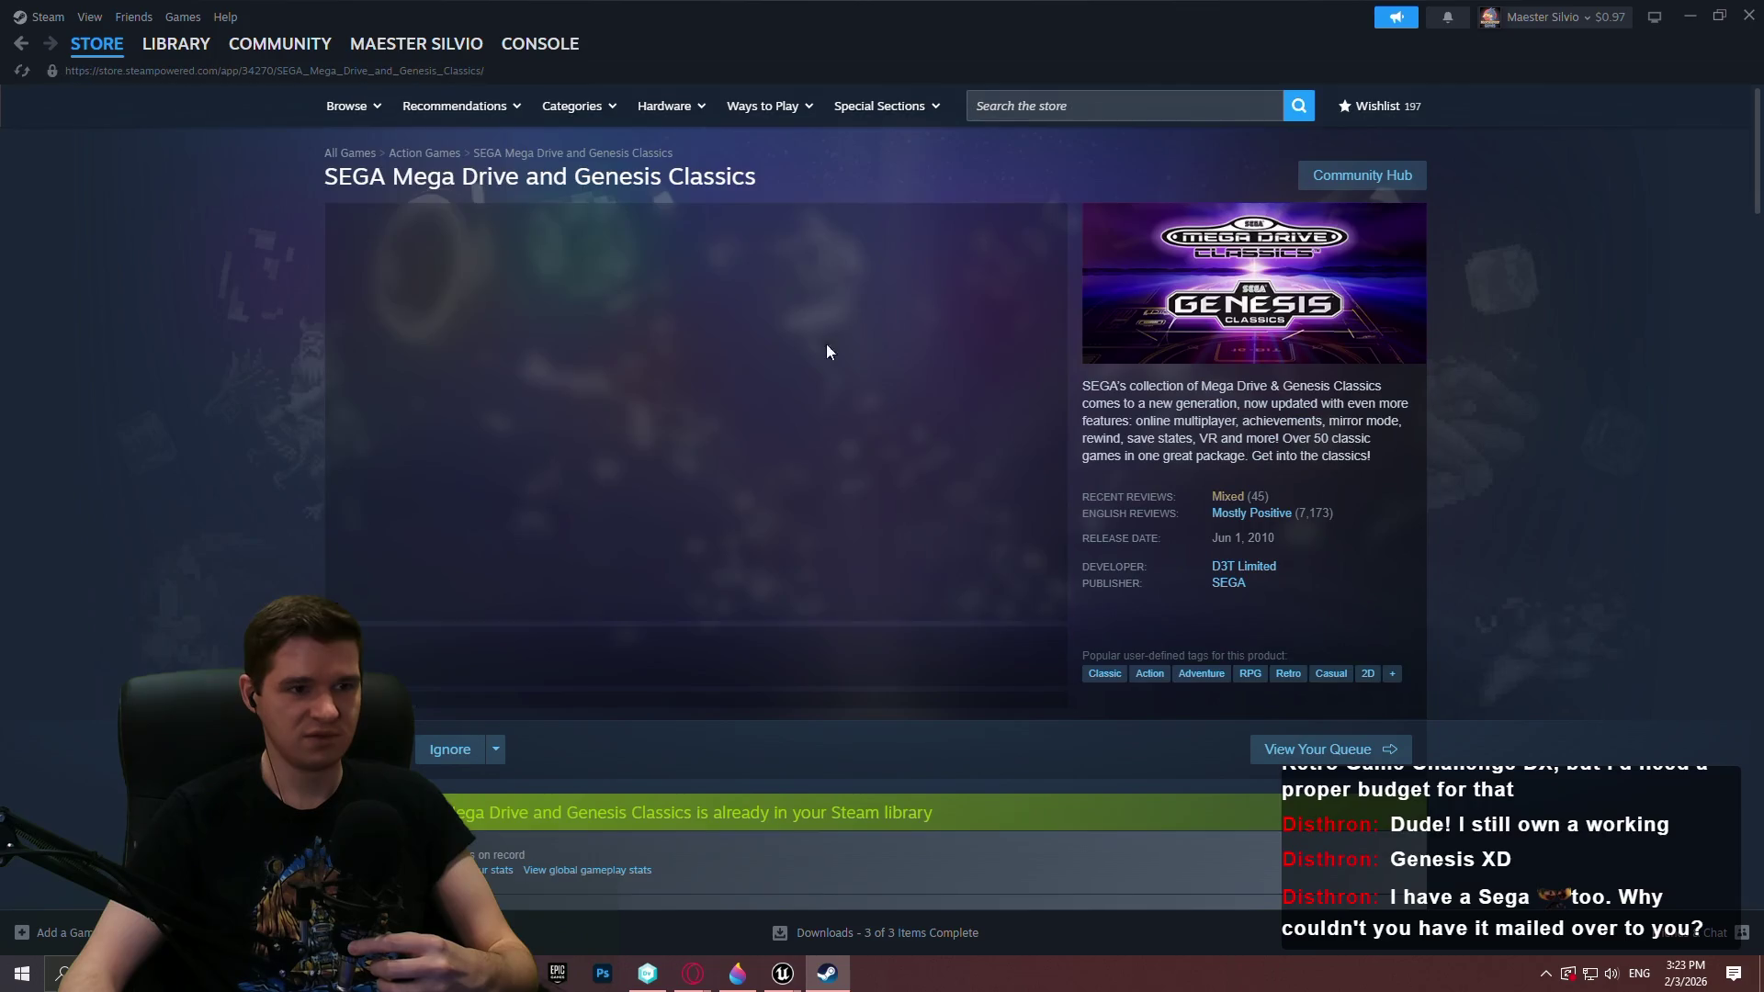
pyautogui.scroll(-8, 901, 454)
pyautogui.scroll(-3, 895, 470)
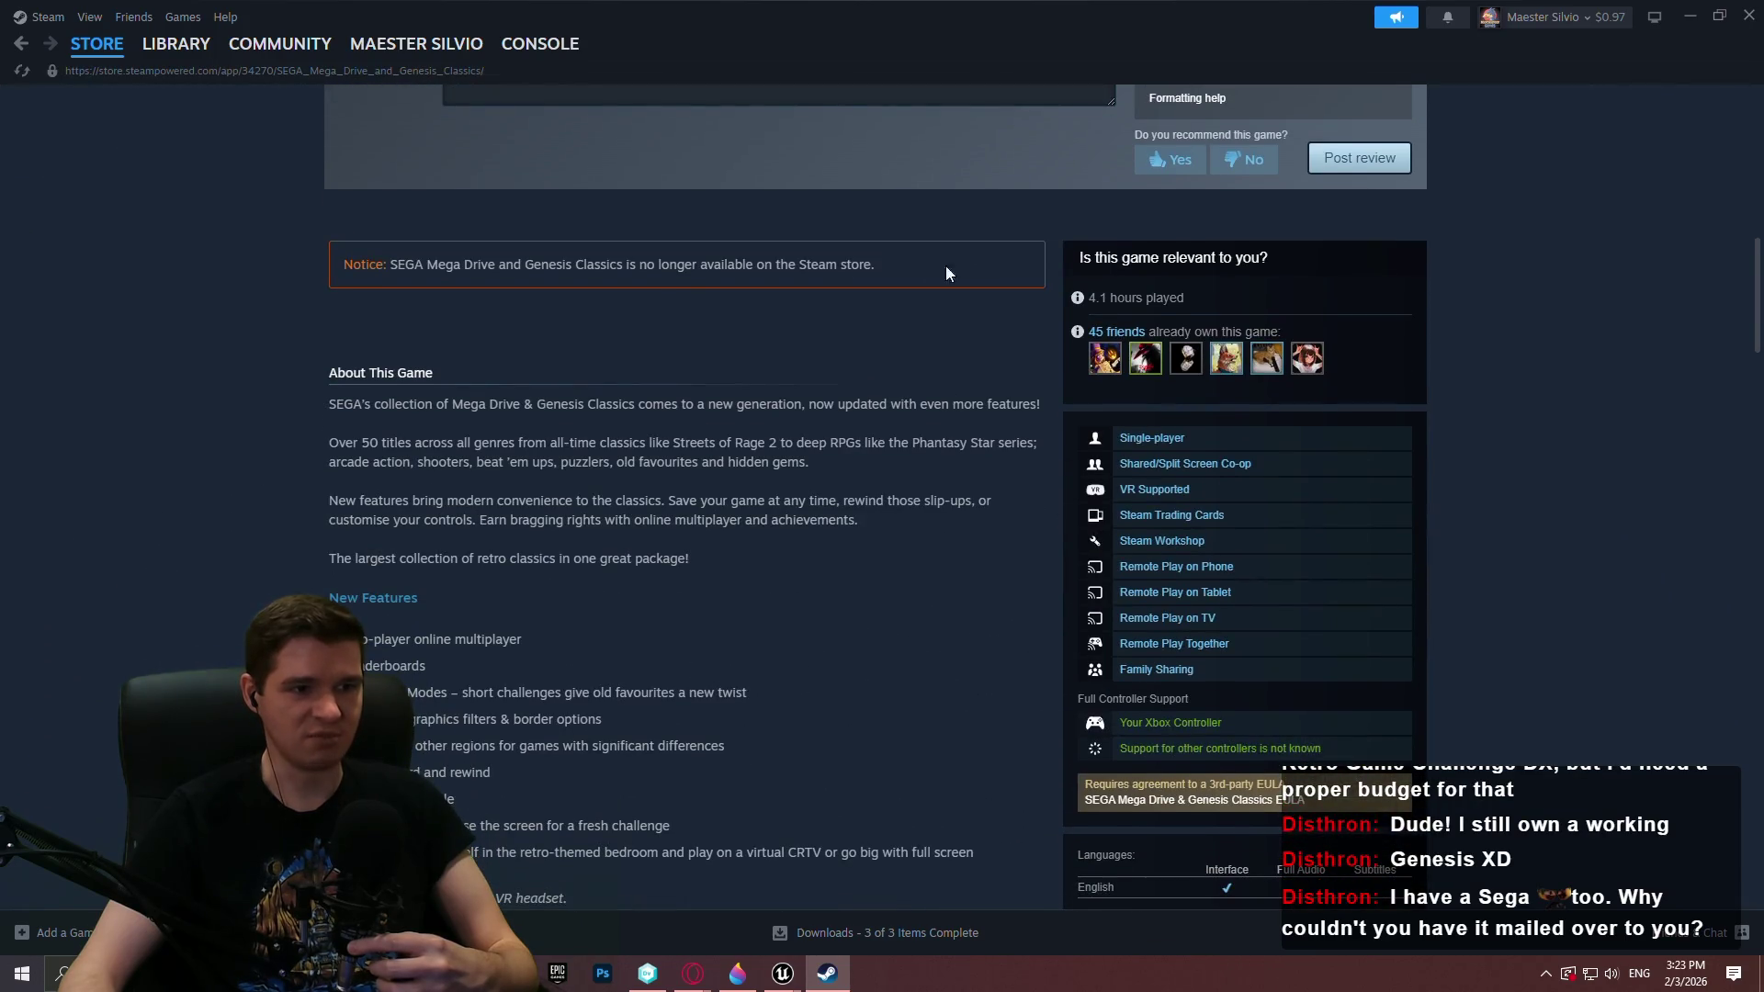
pyautogui.scroll(-6, 836, 338)
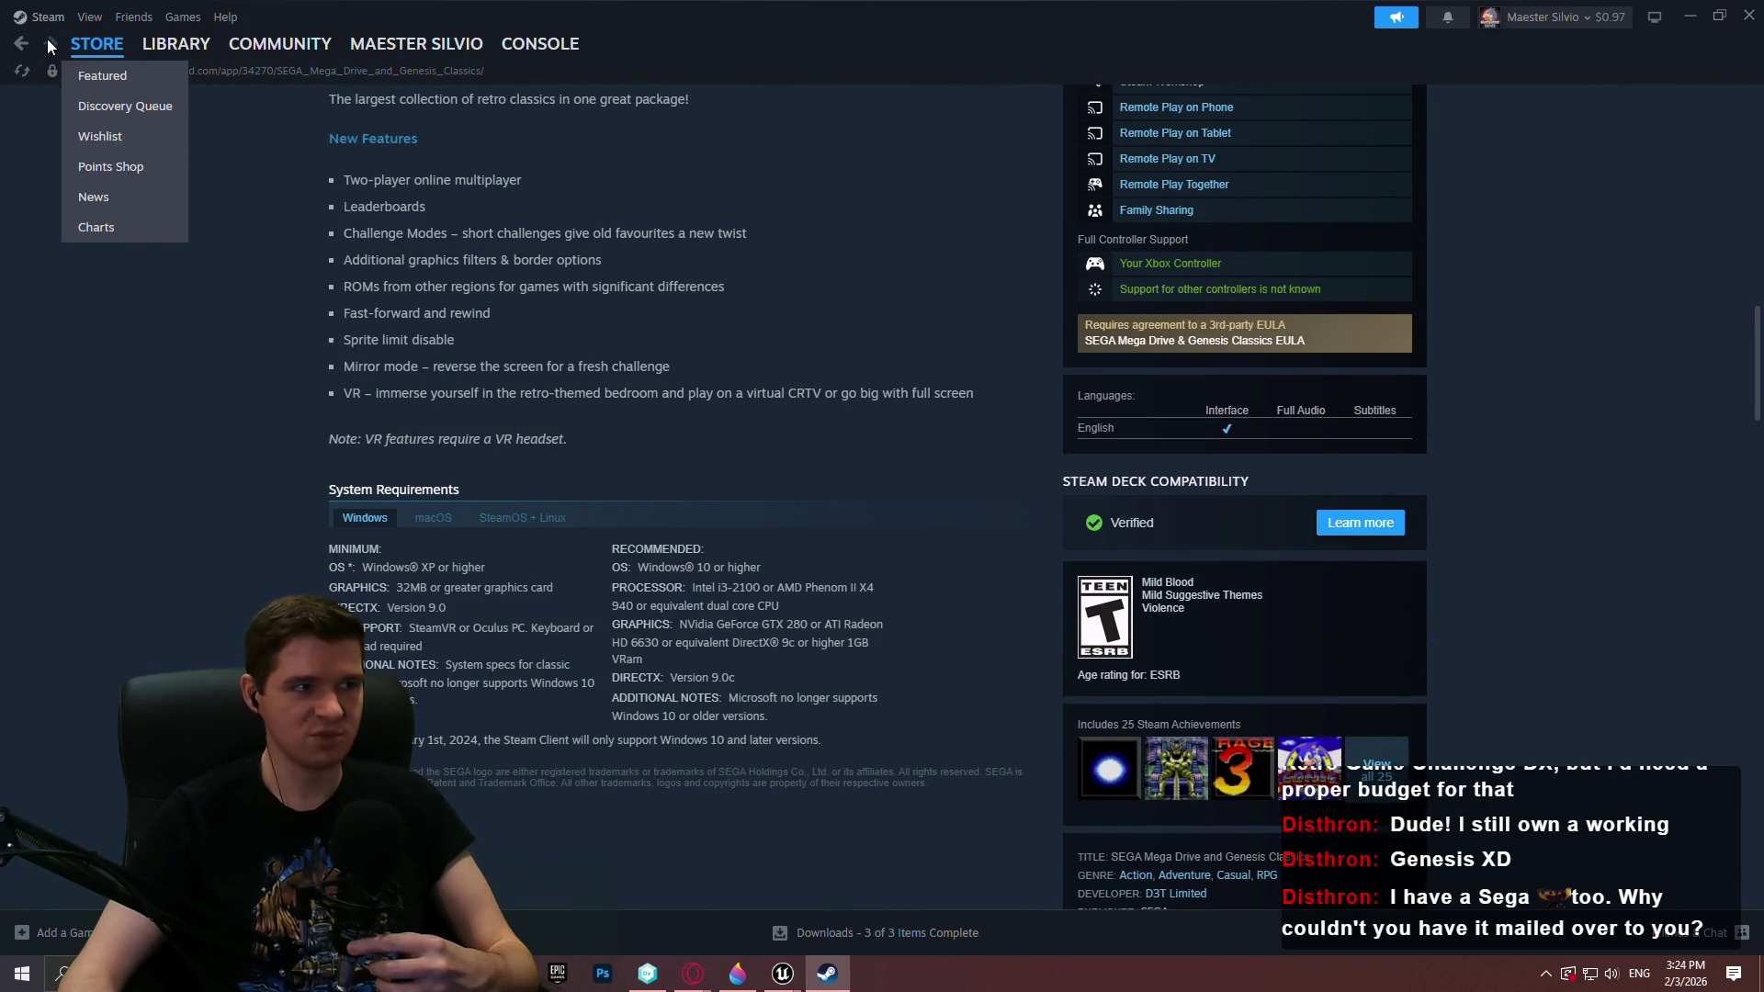
# Read the SEGA Classics Delisting December 6th article, clear the search, and close Steam
pyautogui.click(20, 44)
pyautogui.scroll(-3, 827, 294)
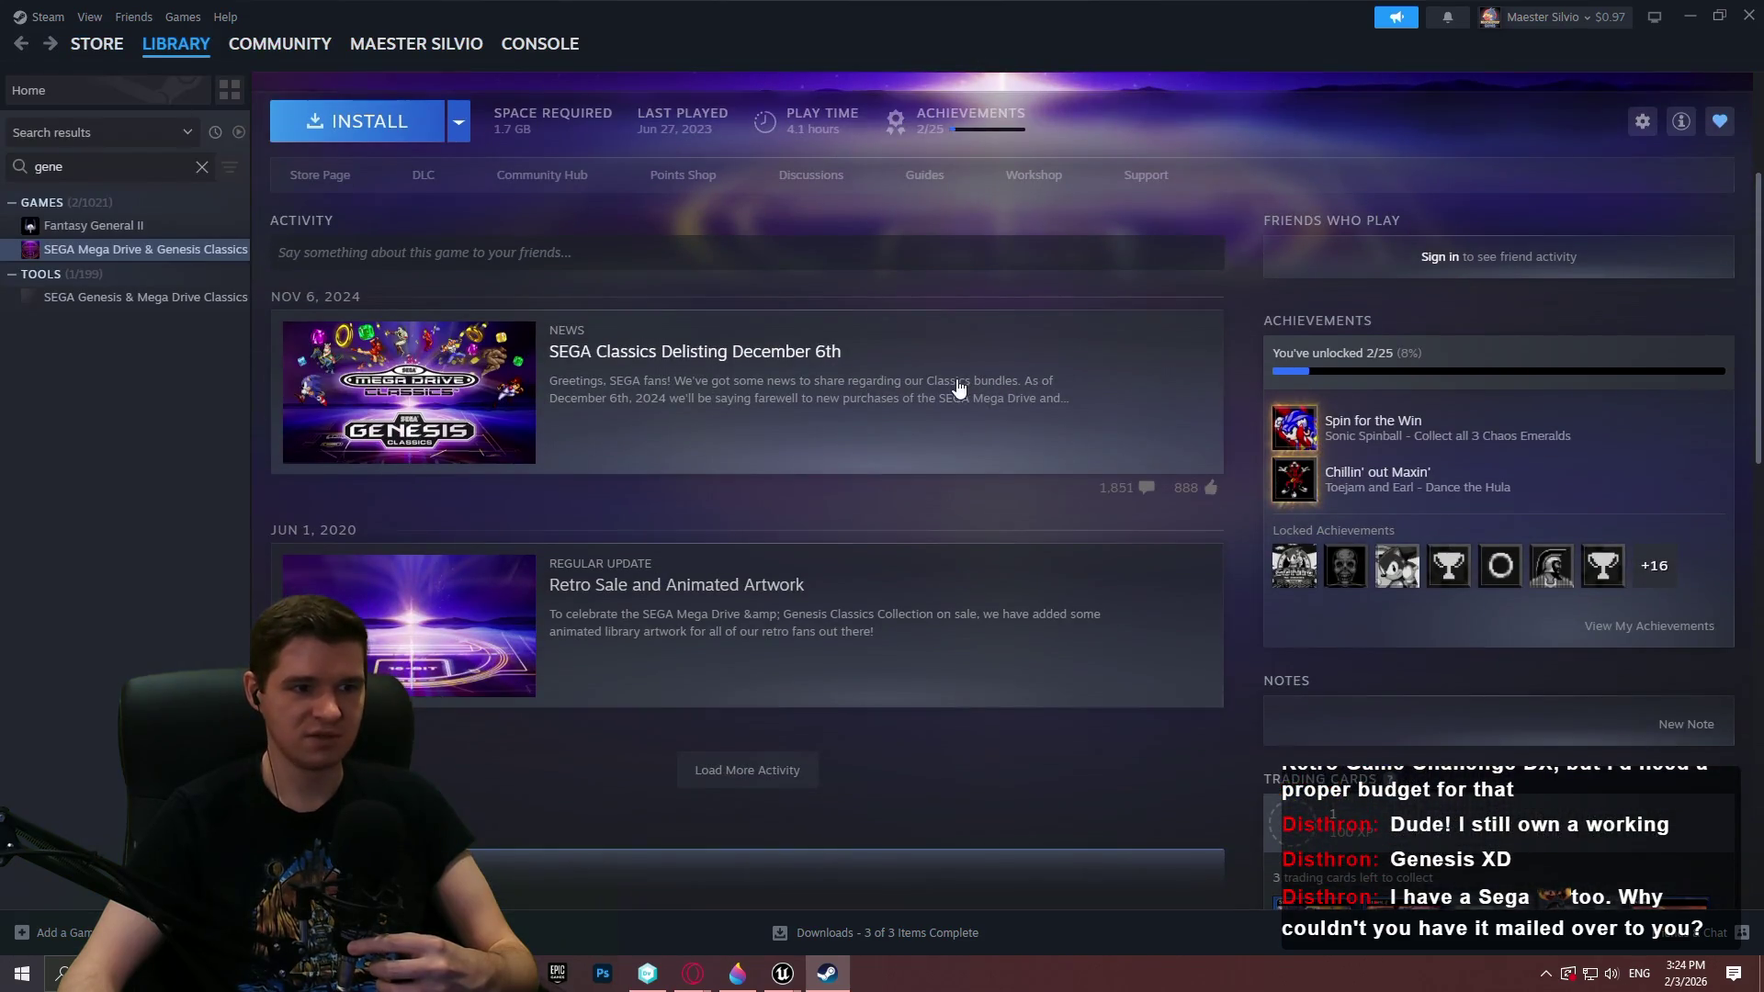
pyautogui.click(797, 413)
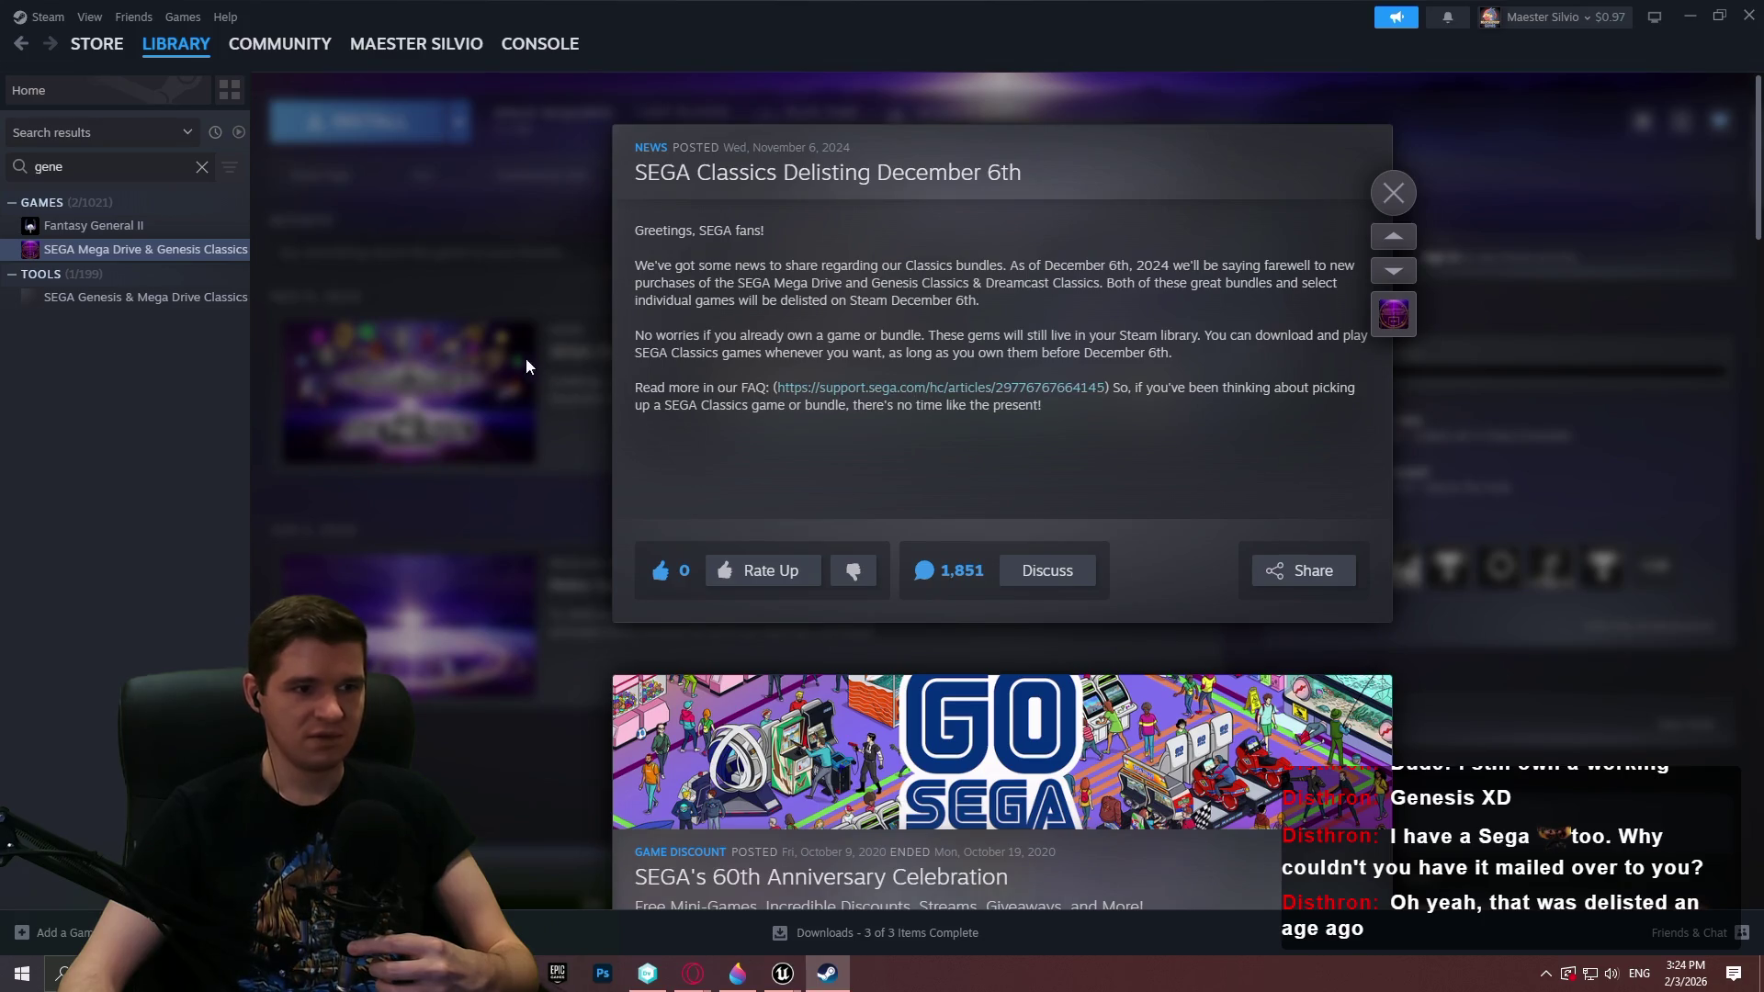
pyautogui.click(473, 275)
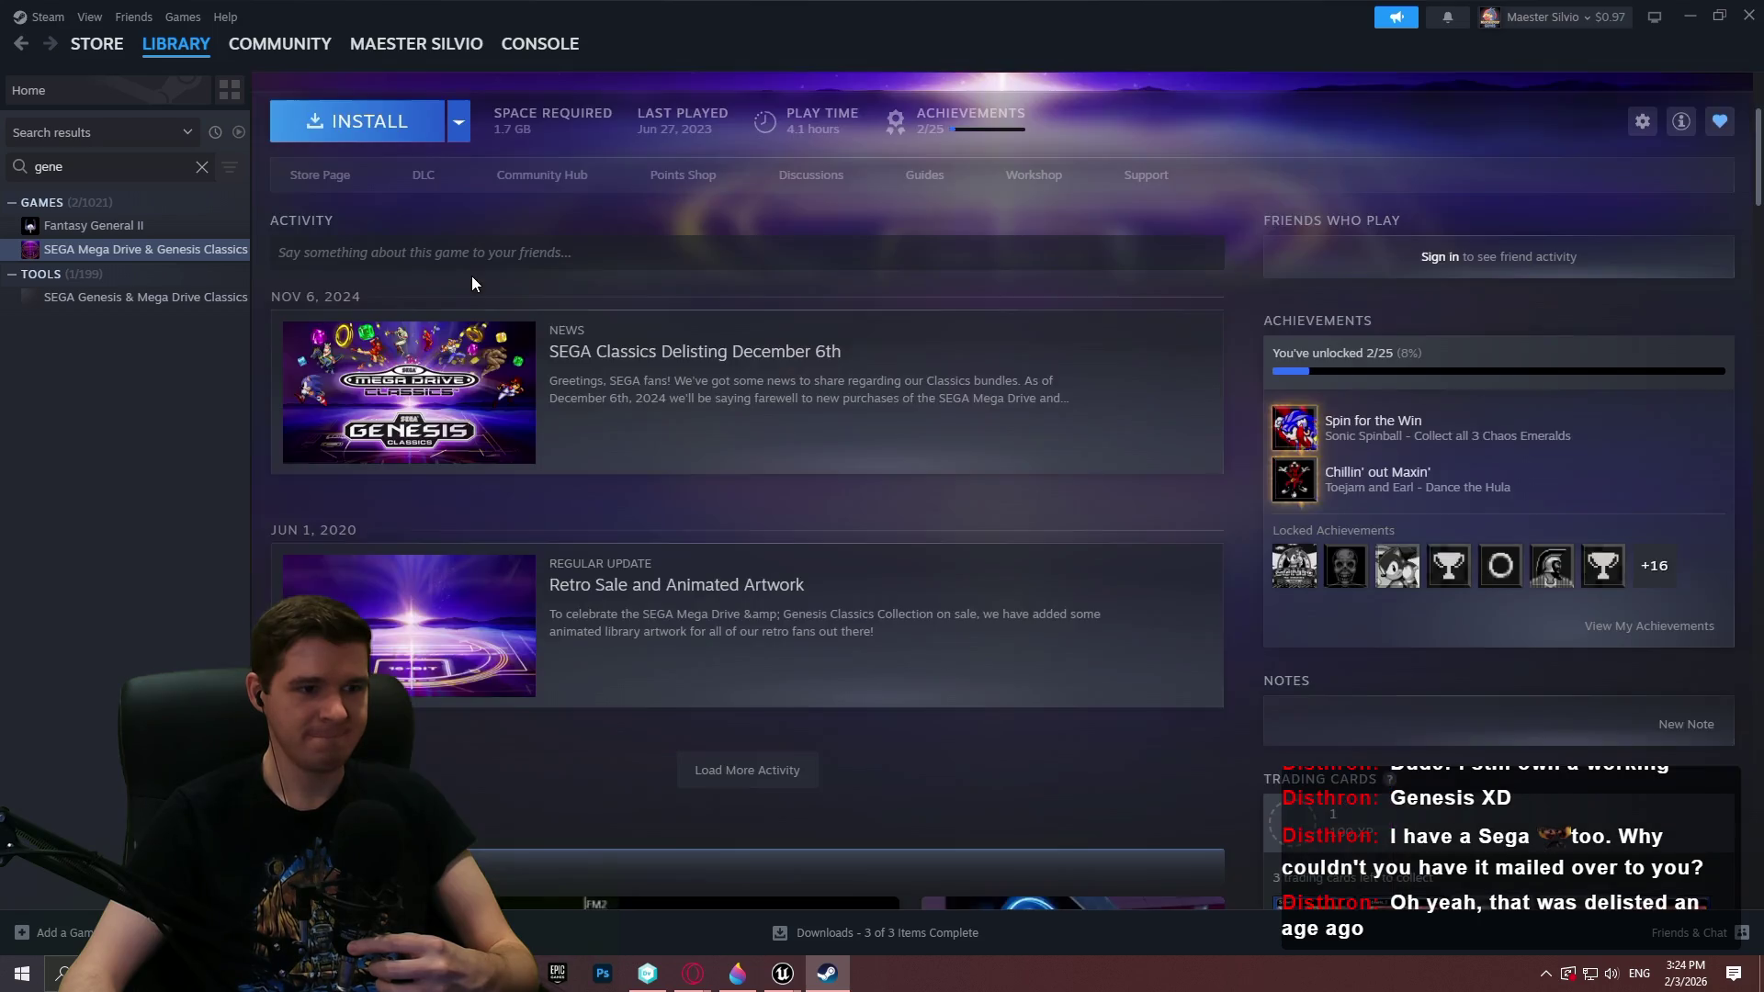
pyautogui.scroll(2, 516, 294)
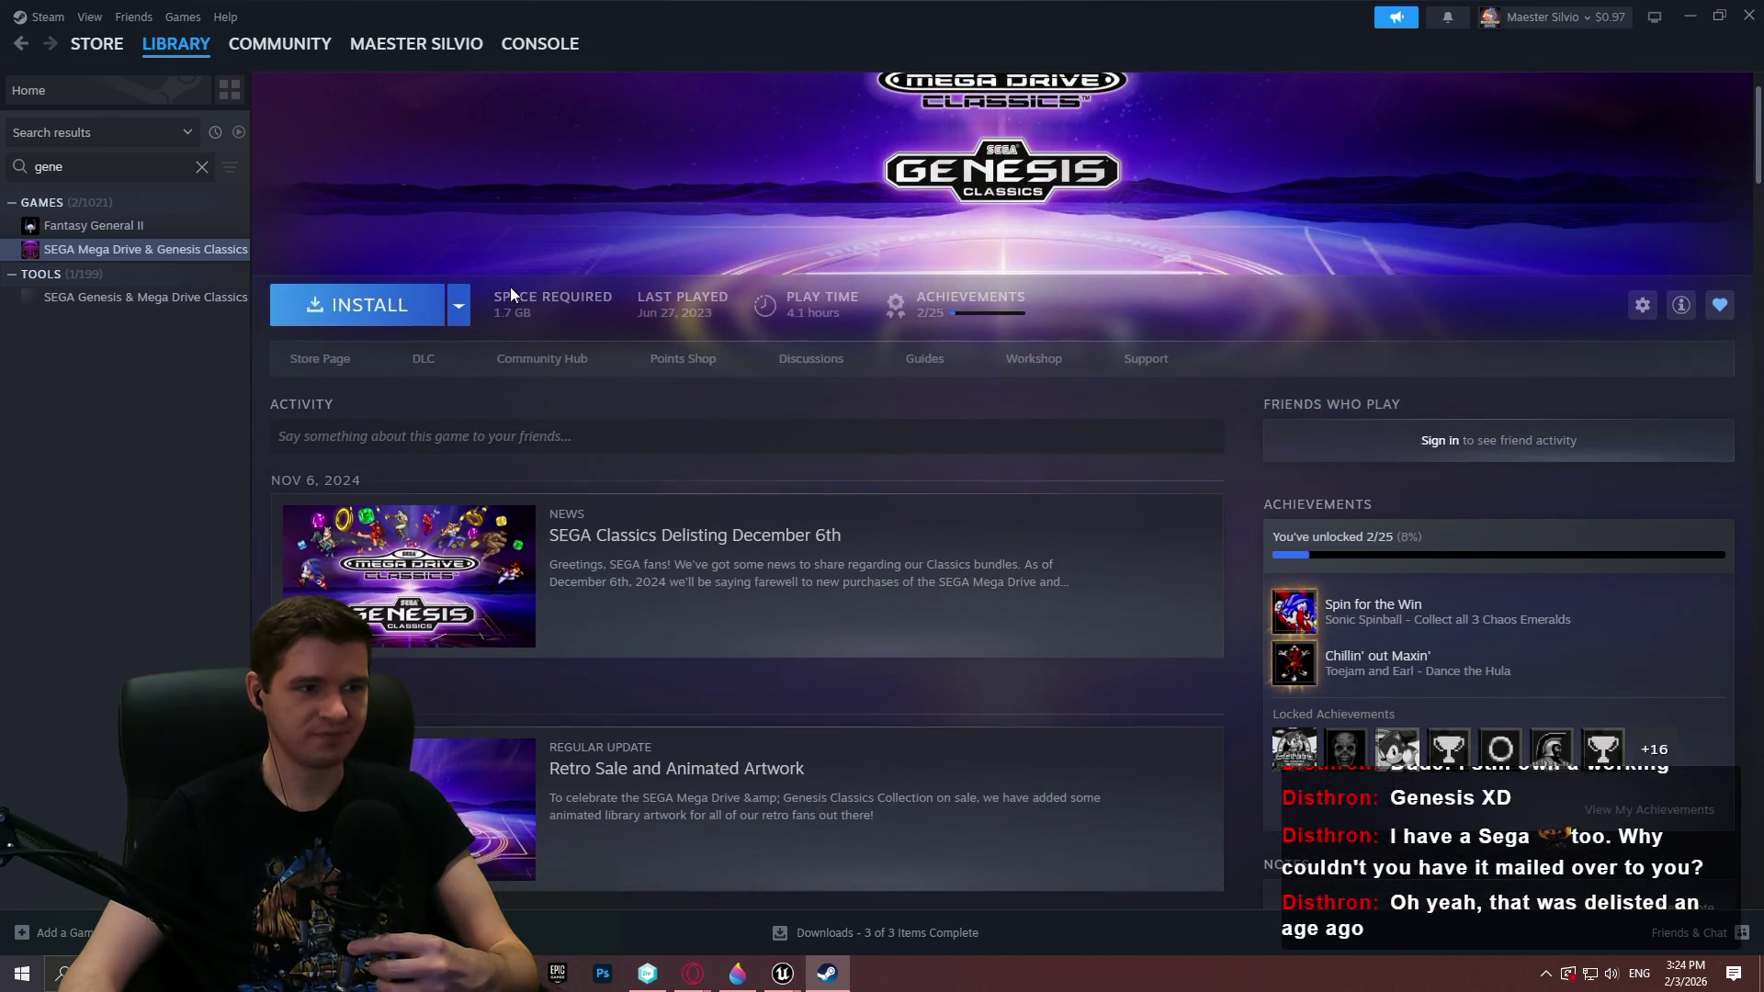
pyautogui.scroll(-2, 688, 418)
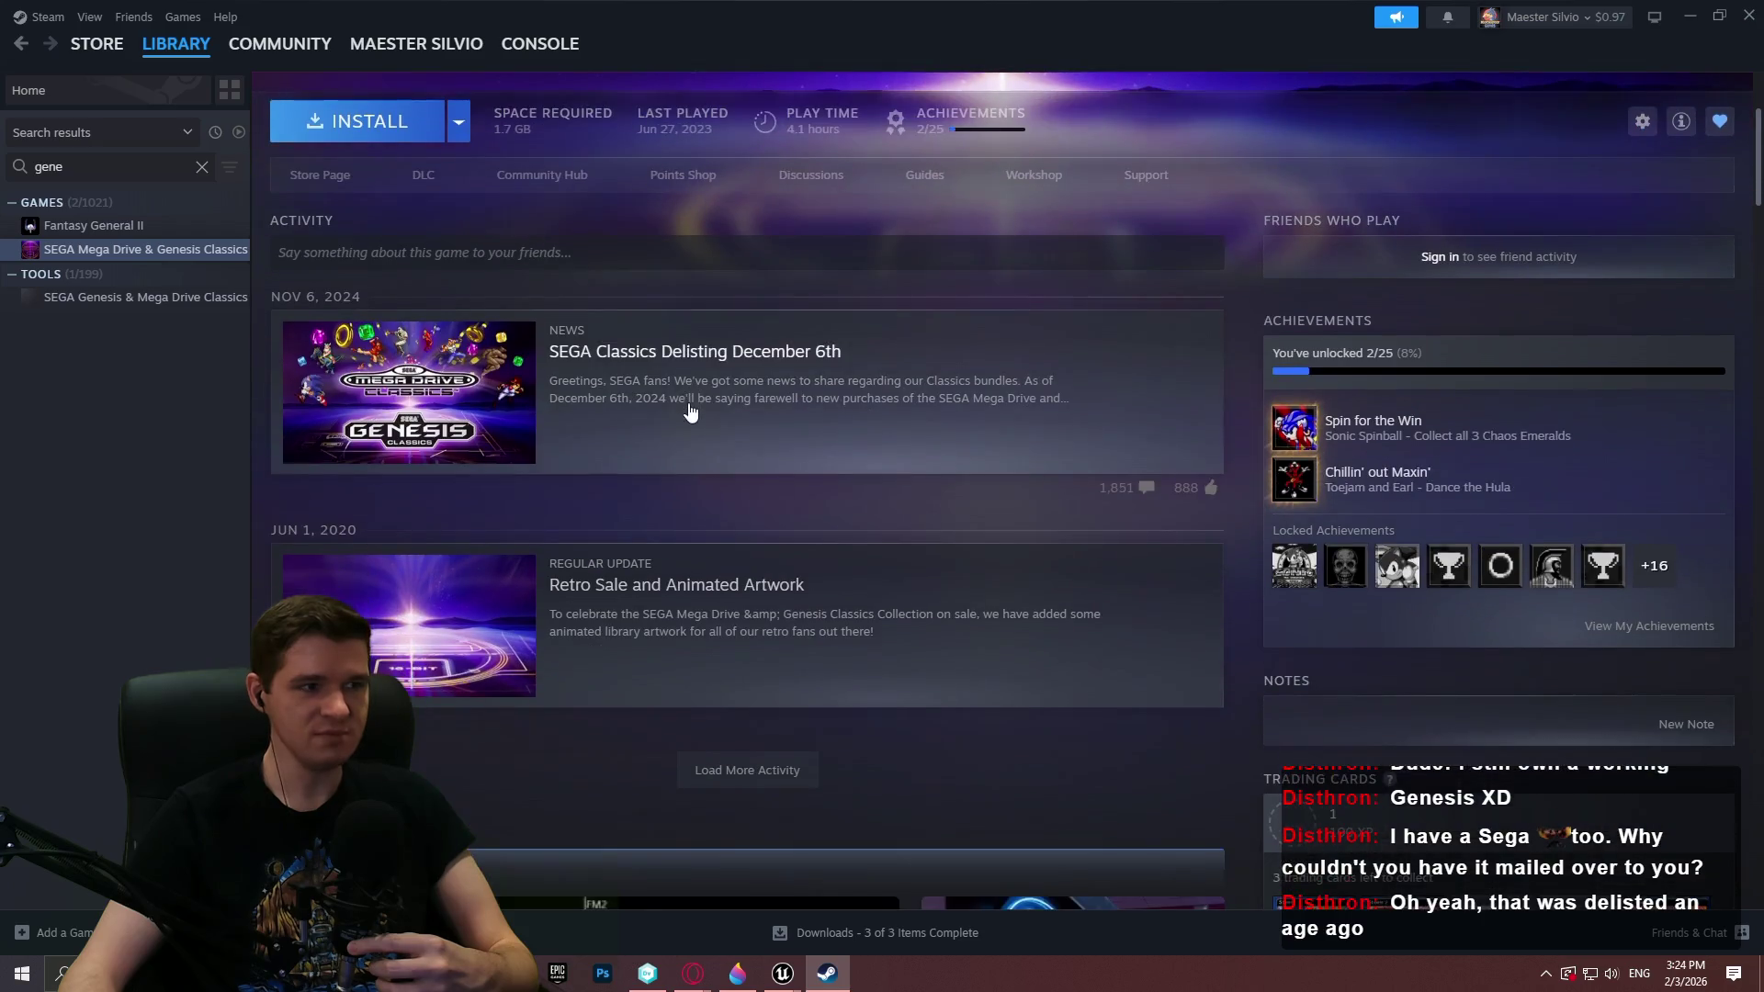
pyautogui.click(202, 165)
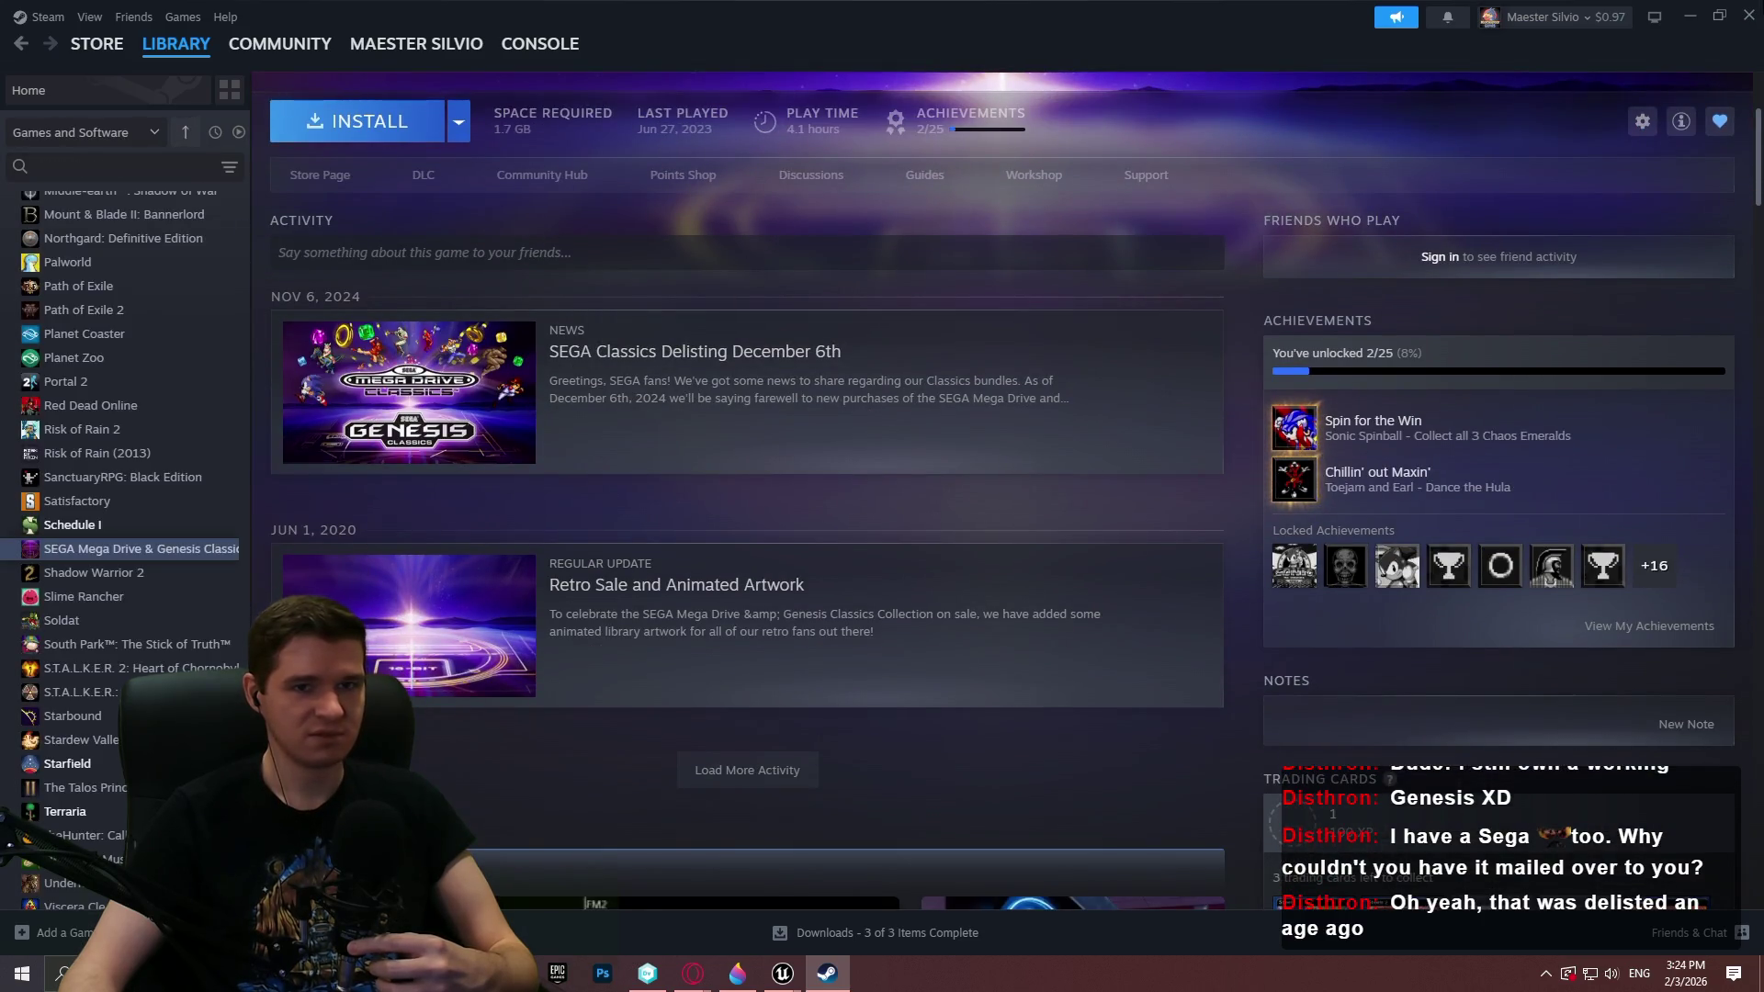
pyautogui.click(1749, 16)
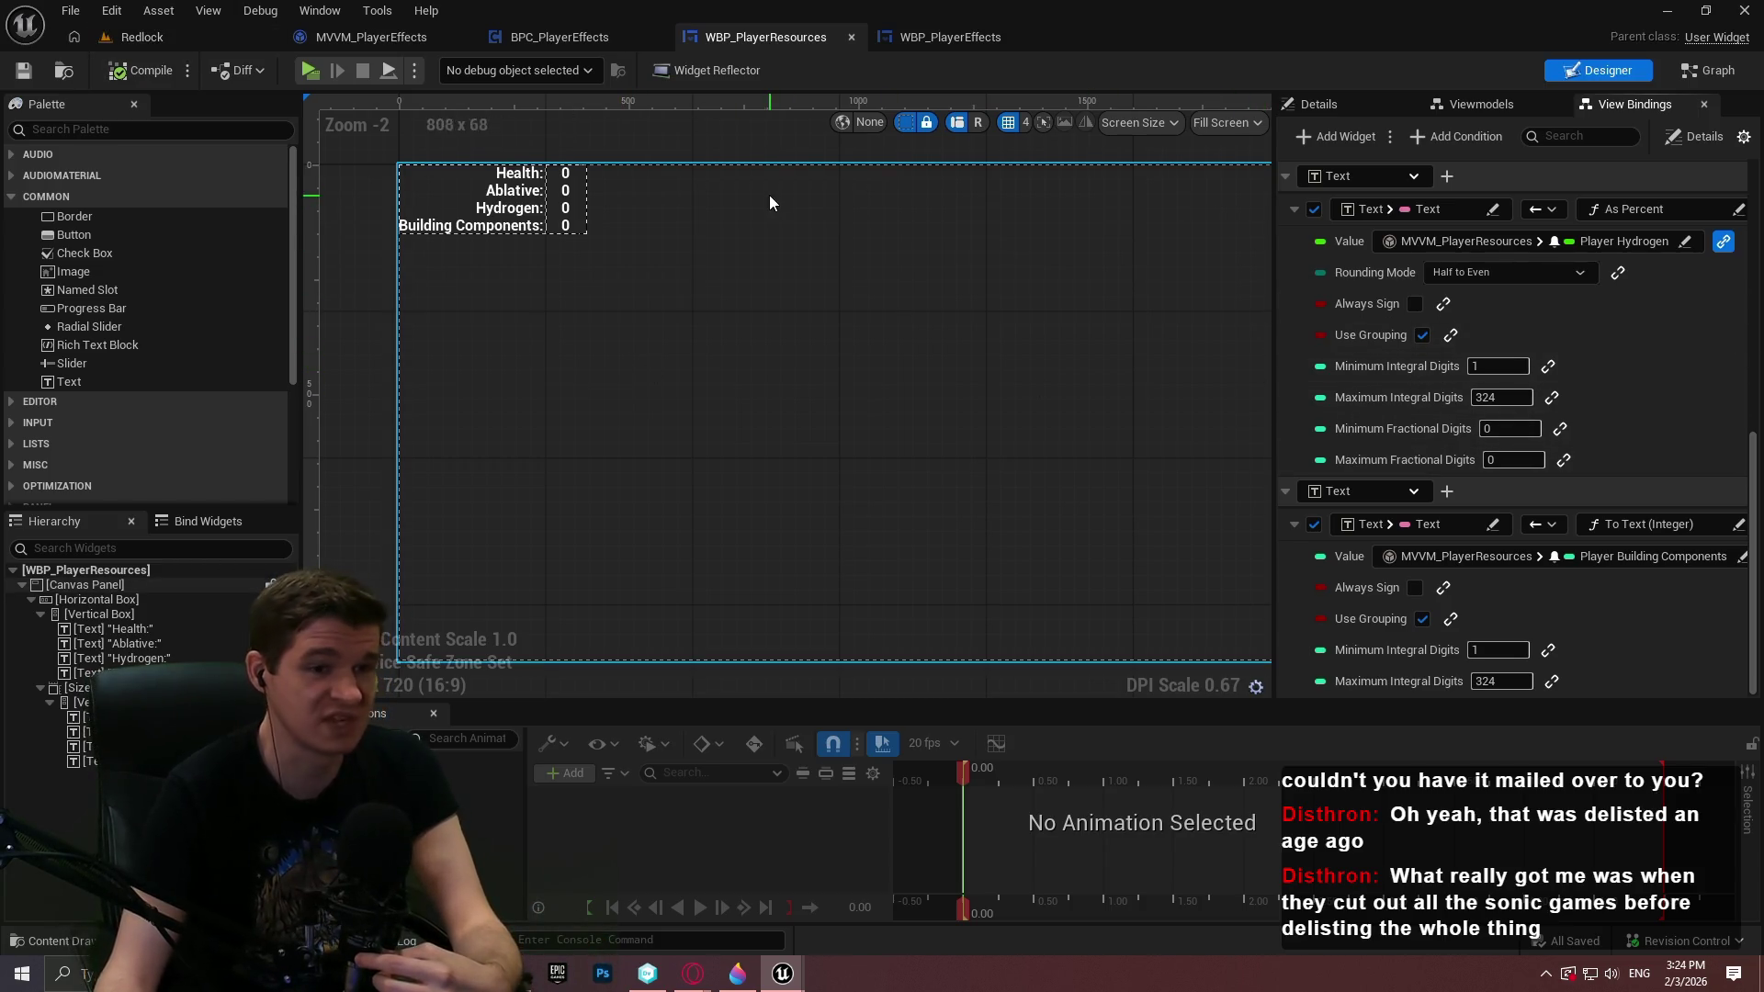
# Close WBP_PlayerResources and add a Canvas Panel as the root of WBP_PlayerEffects
pyautogui.click(850, 37)
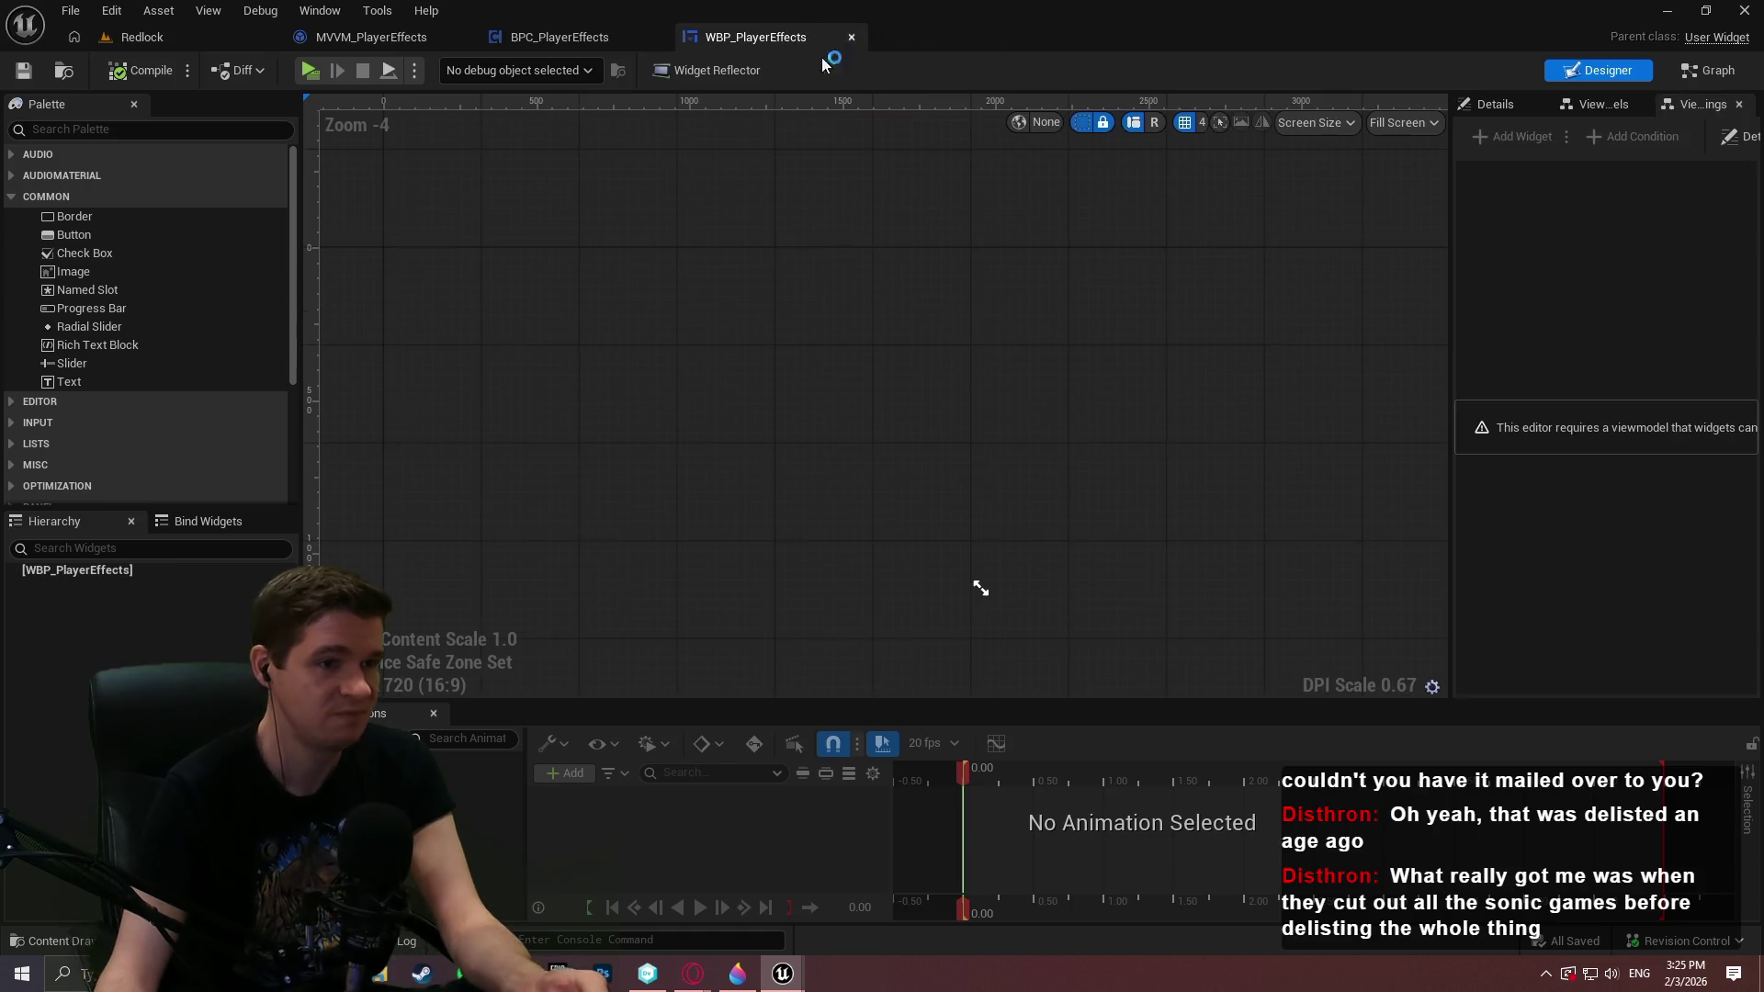
pyautogui.click(87, 130)
pyautogui.write('canva')
pyautogui.moveTo(106, 171); pyautogui.dragTo(99, 571)
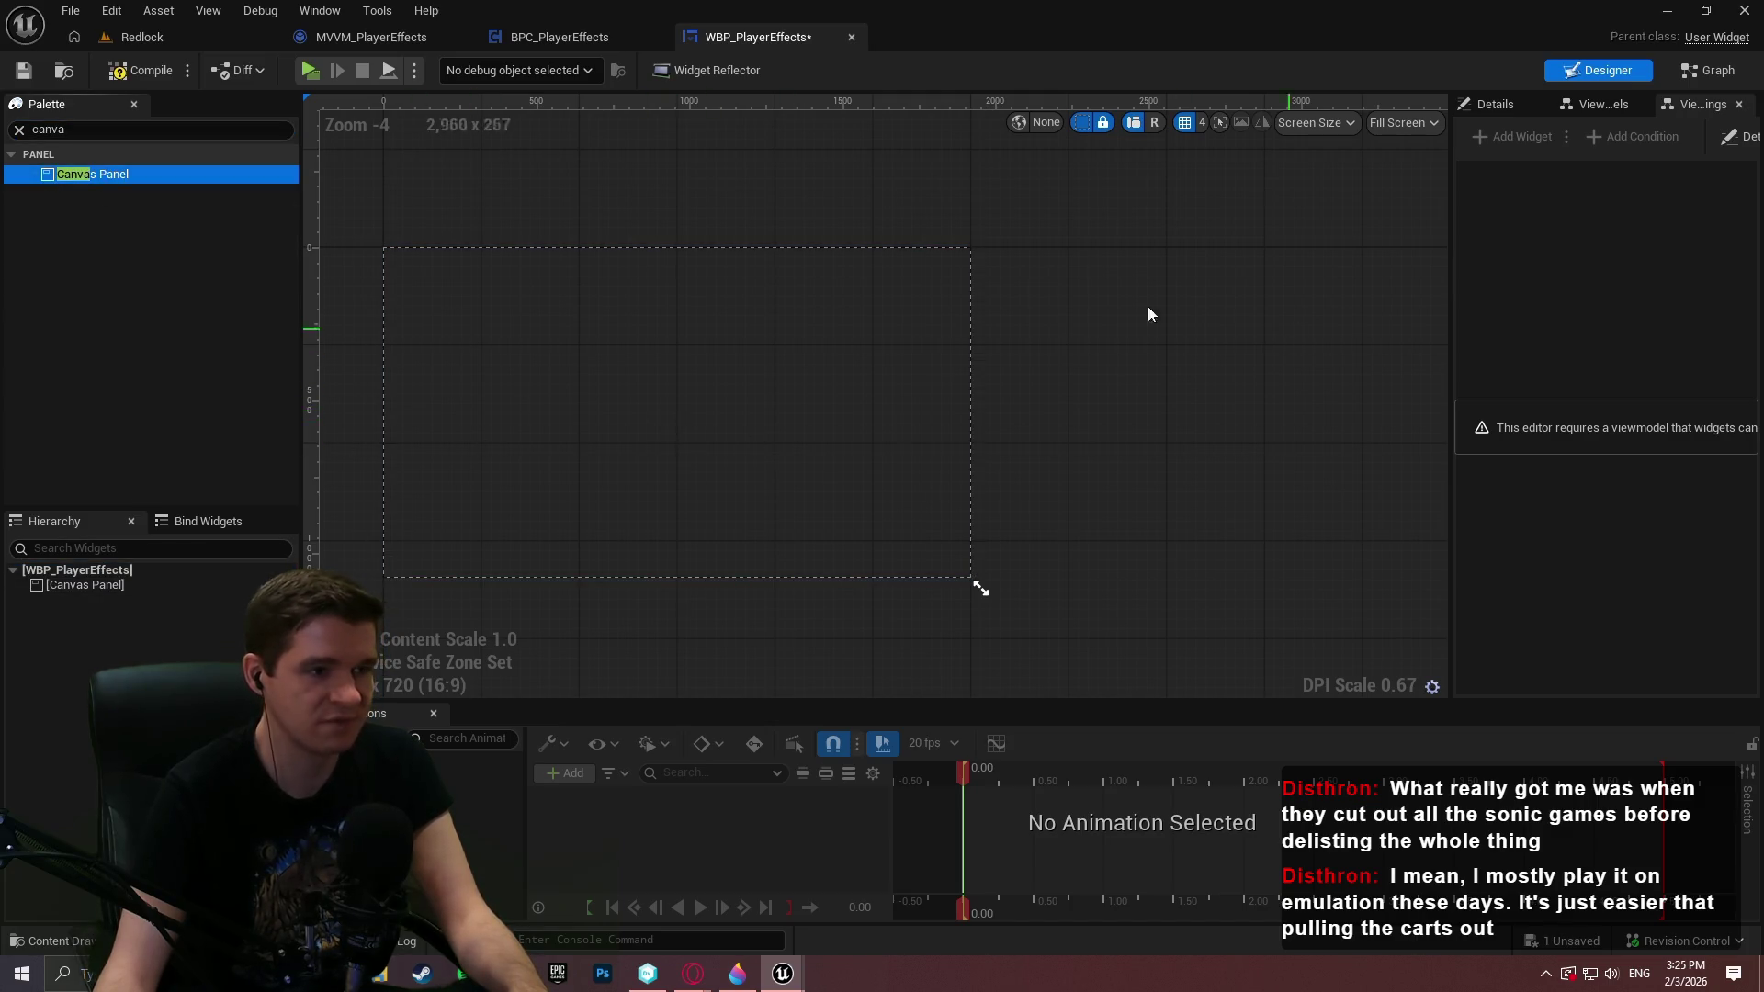
# Place a Vertical Box inside the Canvas Panel, select it and show its Details
pyautogui.click(18, 130)
pyautogui.scroll(-5, 173, 311)
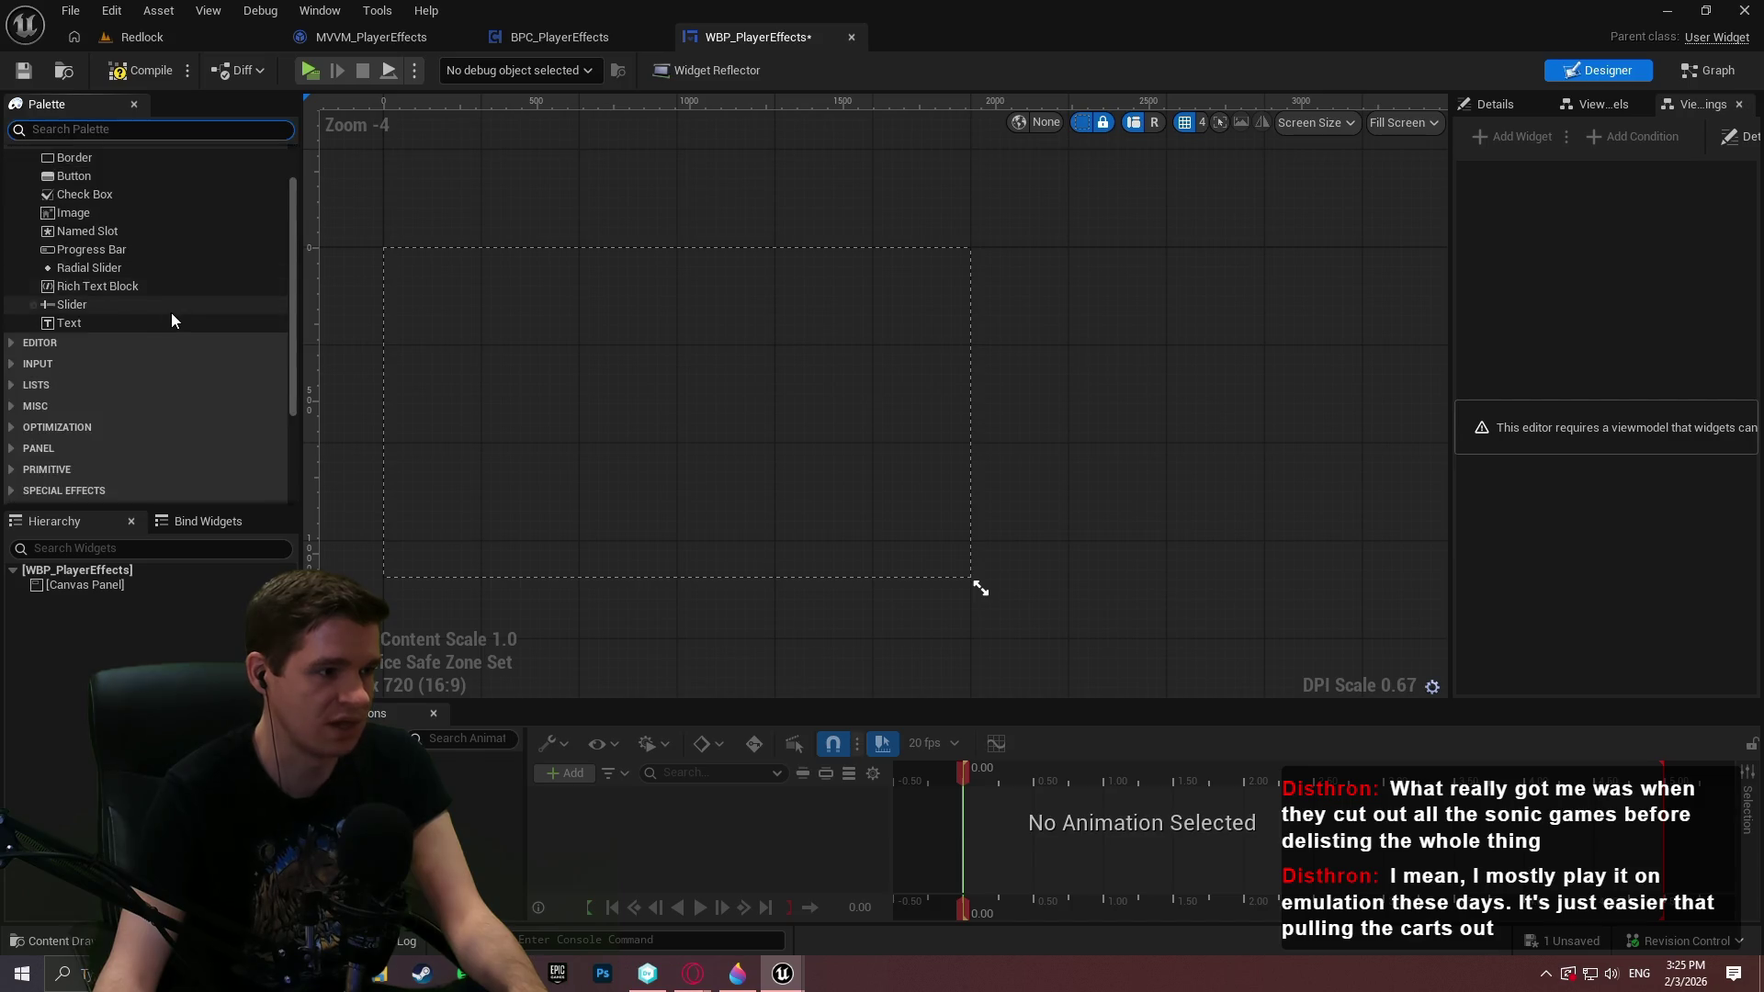
pyautogui.click(11, 301)
pyautogui.scroll(-3, 98, 450)
pyautogui.moveTo(82, 387); pyautogui.dragTo(102, 582)
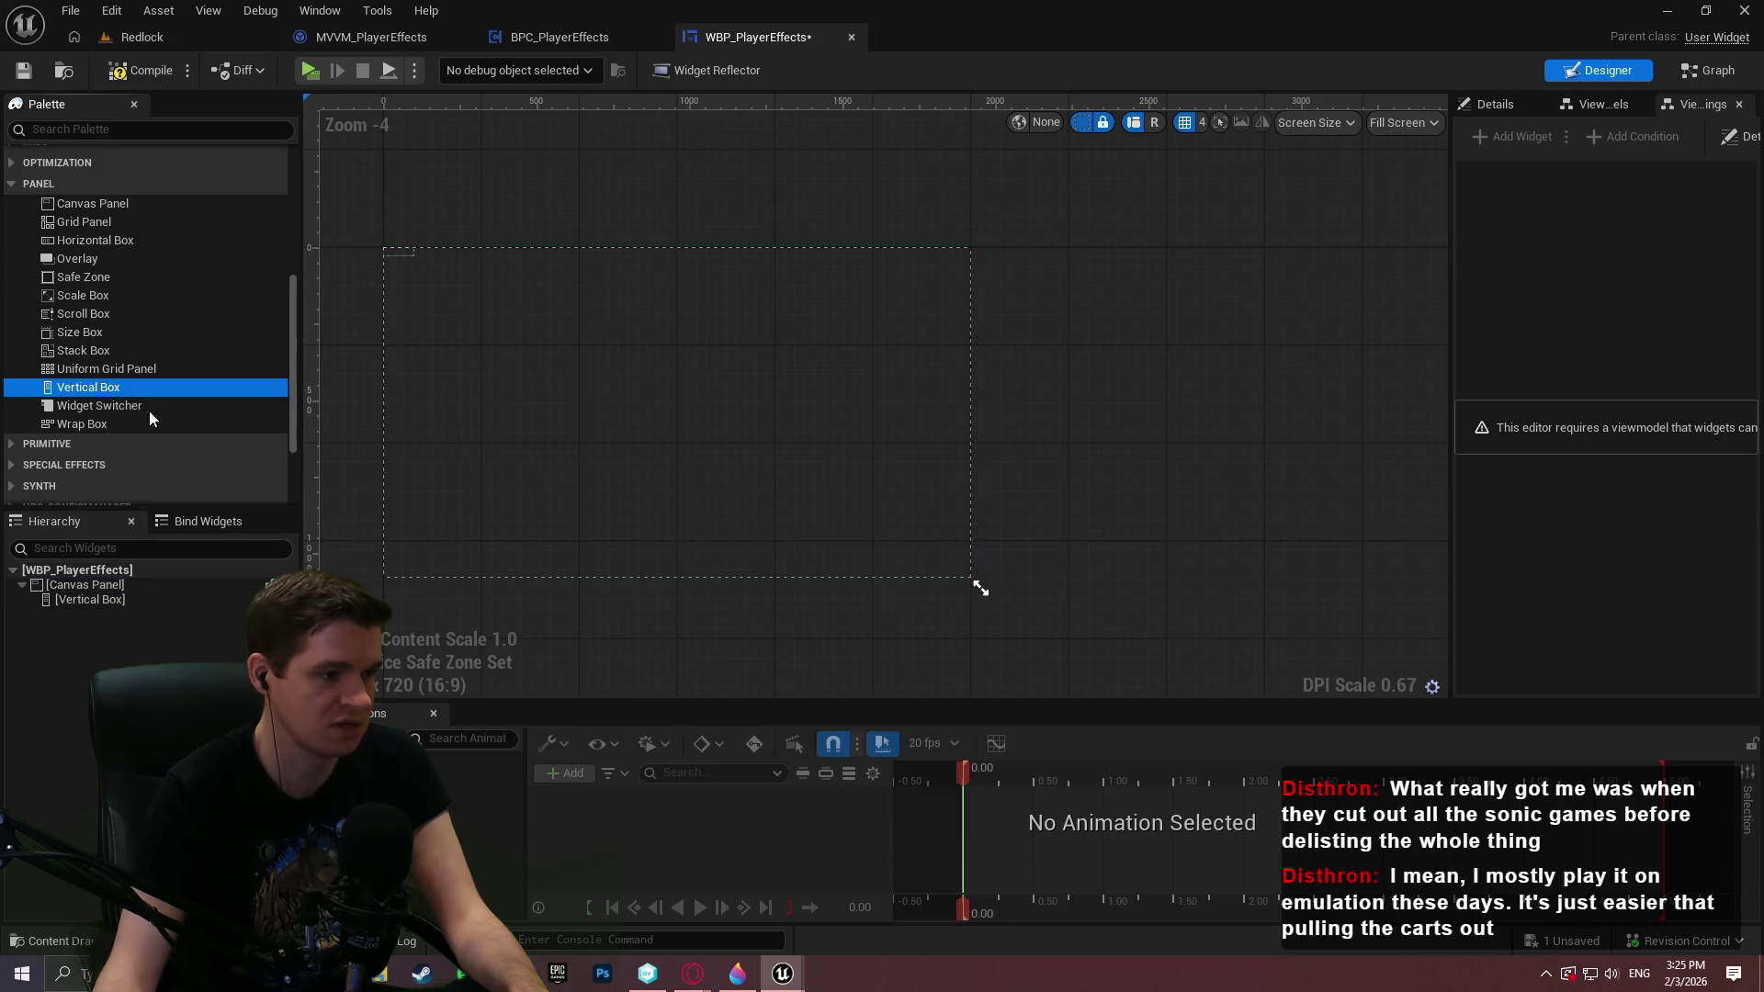
pyautogui.scroll(4, 112, 262)
pyautogui.scroll(4, 92, 230)
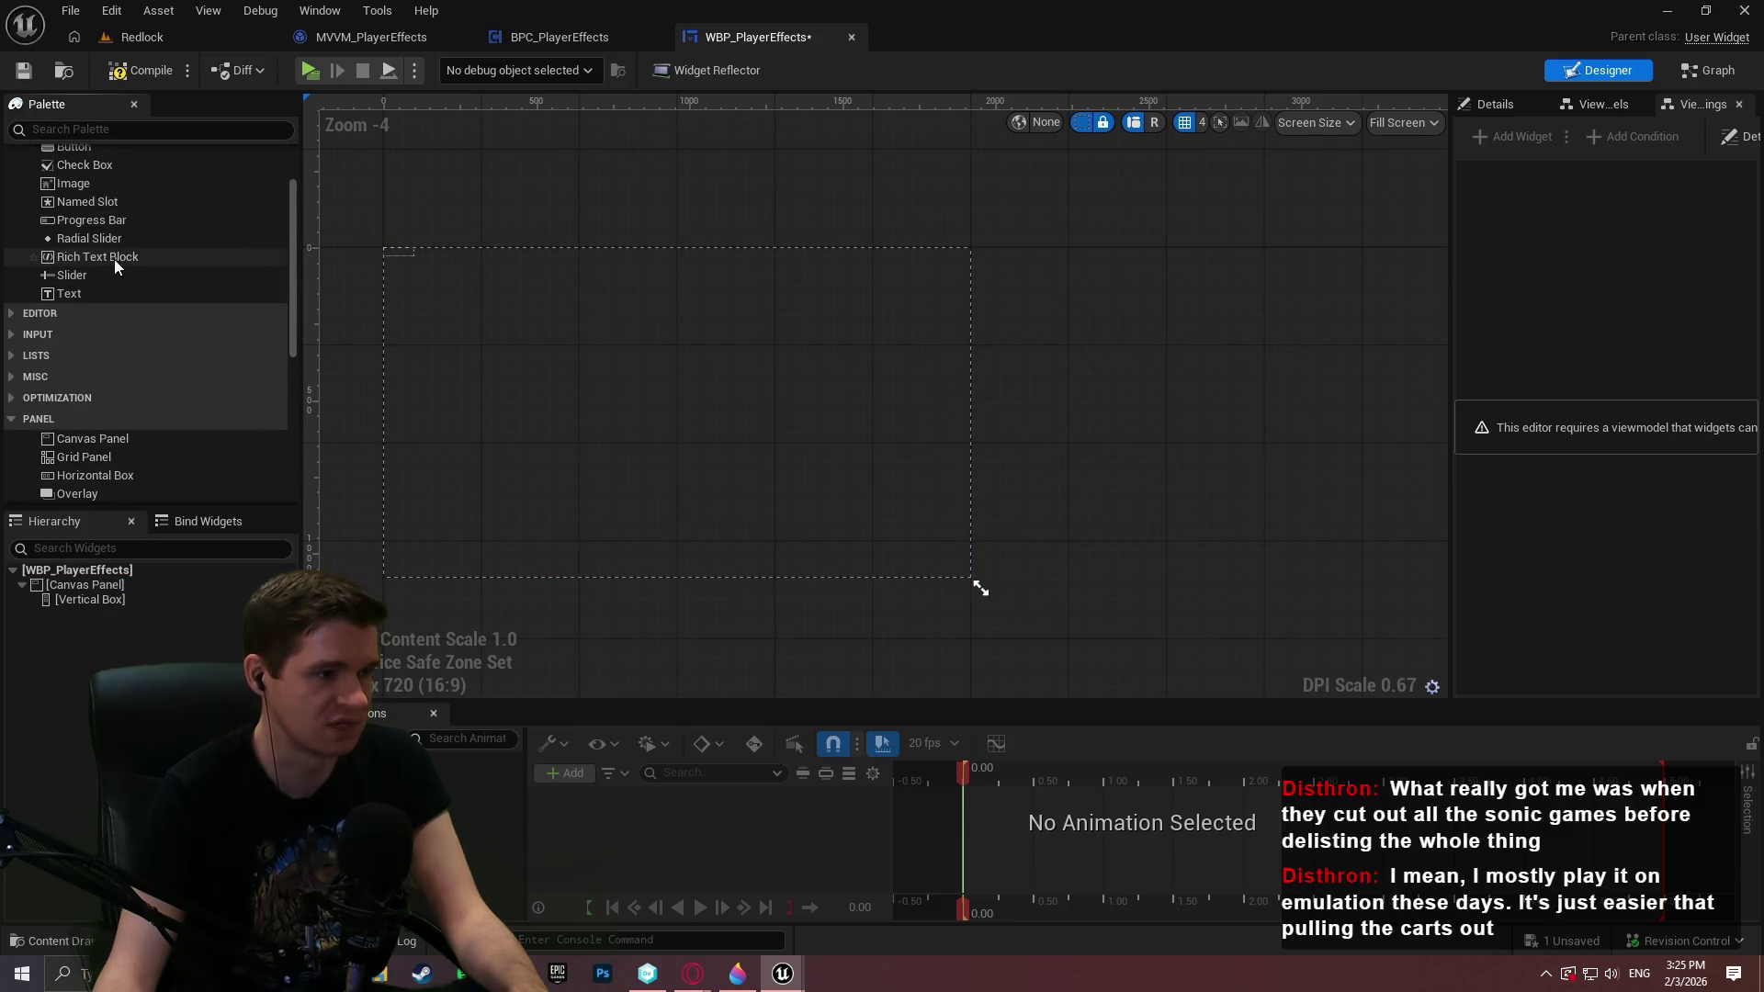
pyautogui.click(70, 604)
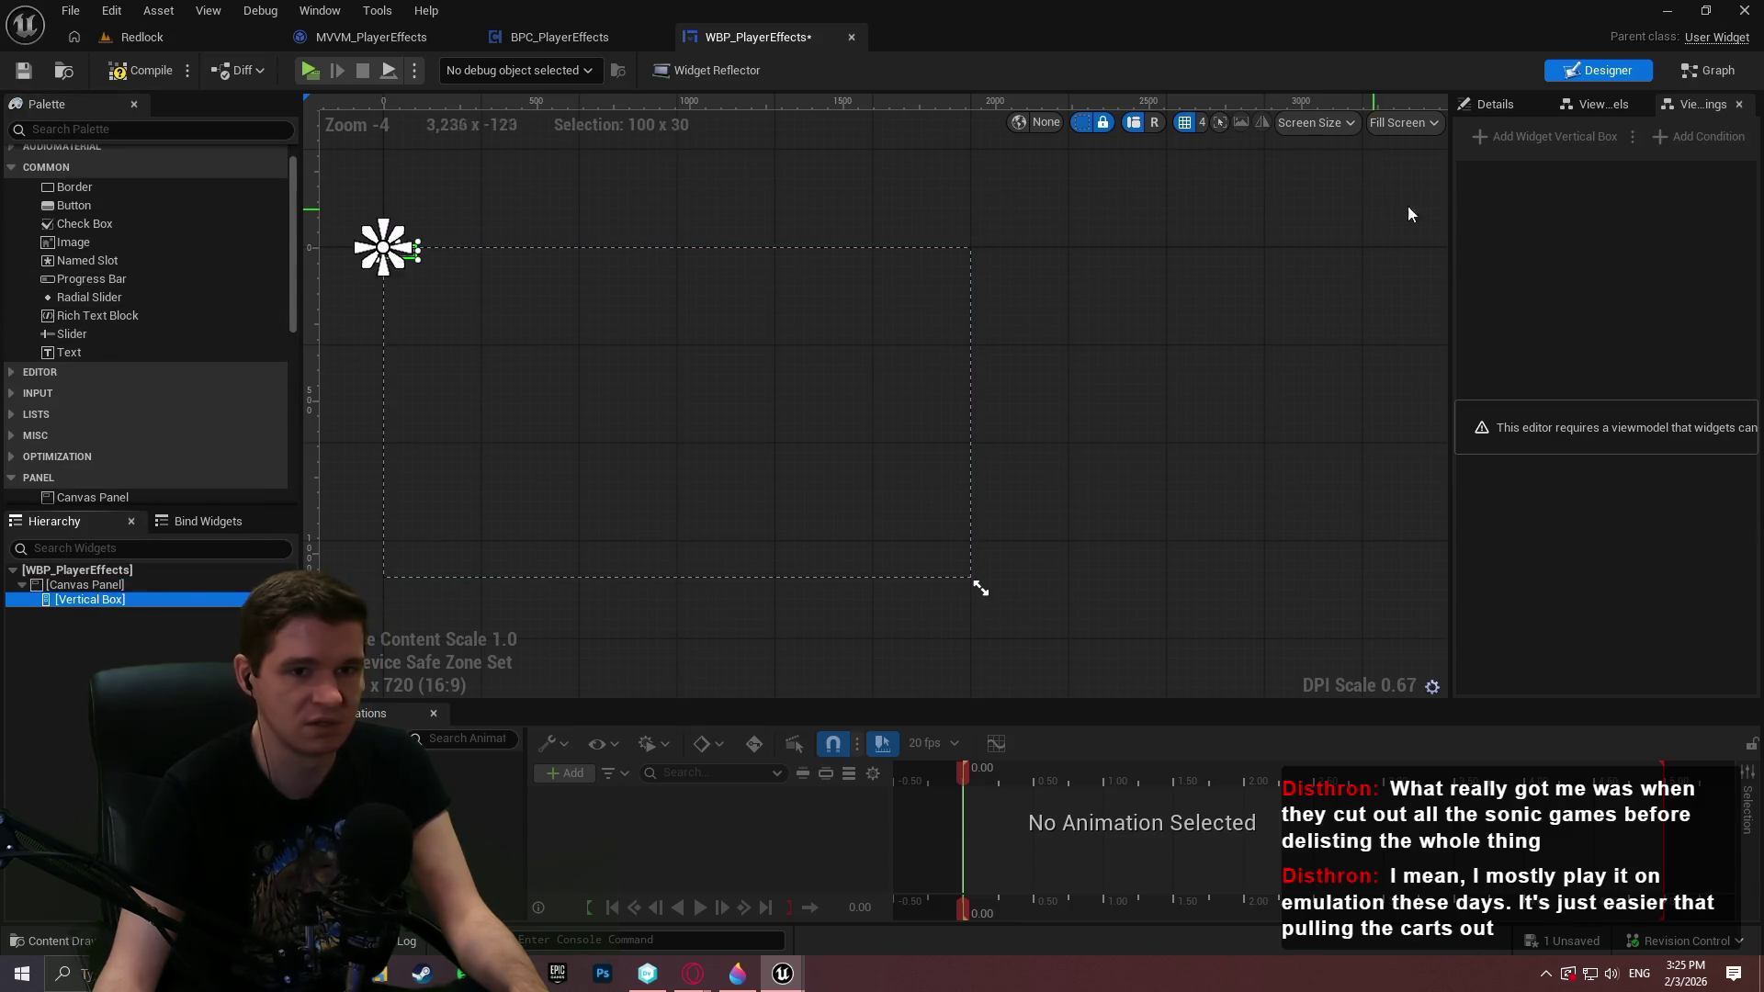
pyautogui.click(1505, 105)
pyautogui.moveTo(1448, 183); pyautogui.dragTo(1354, 193)
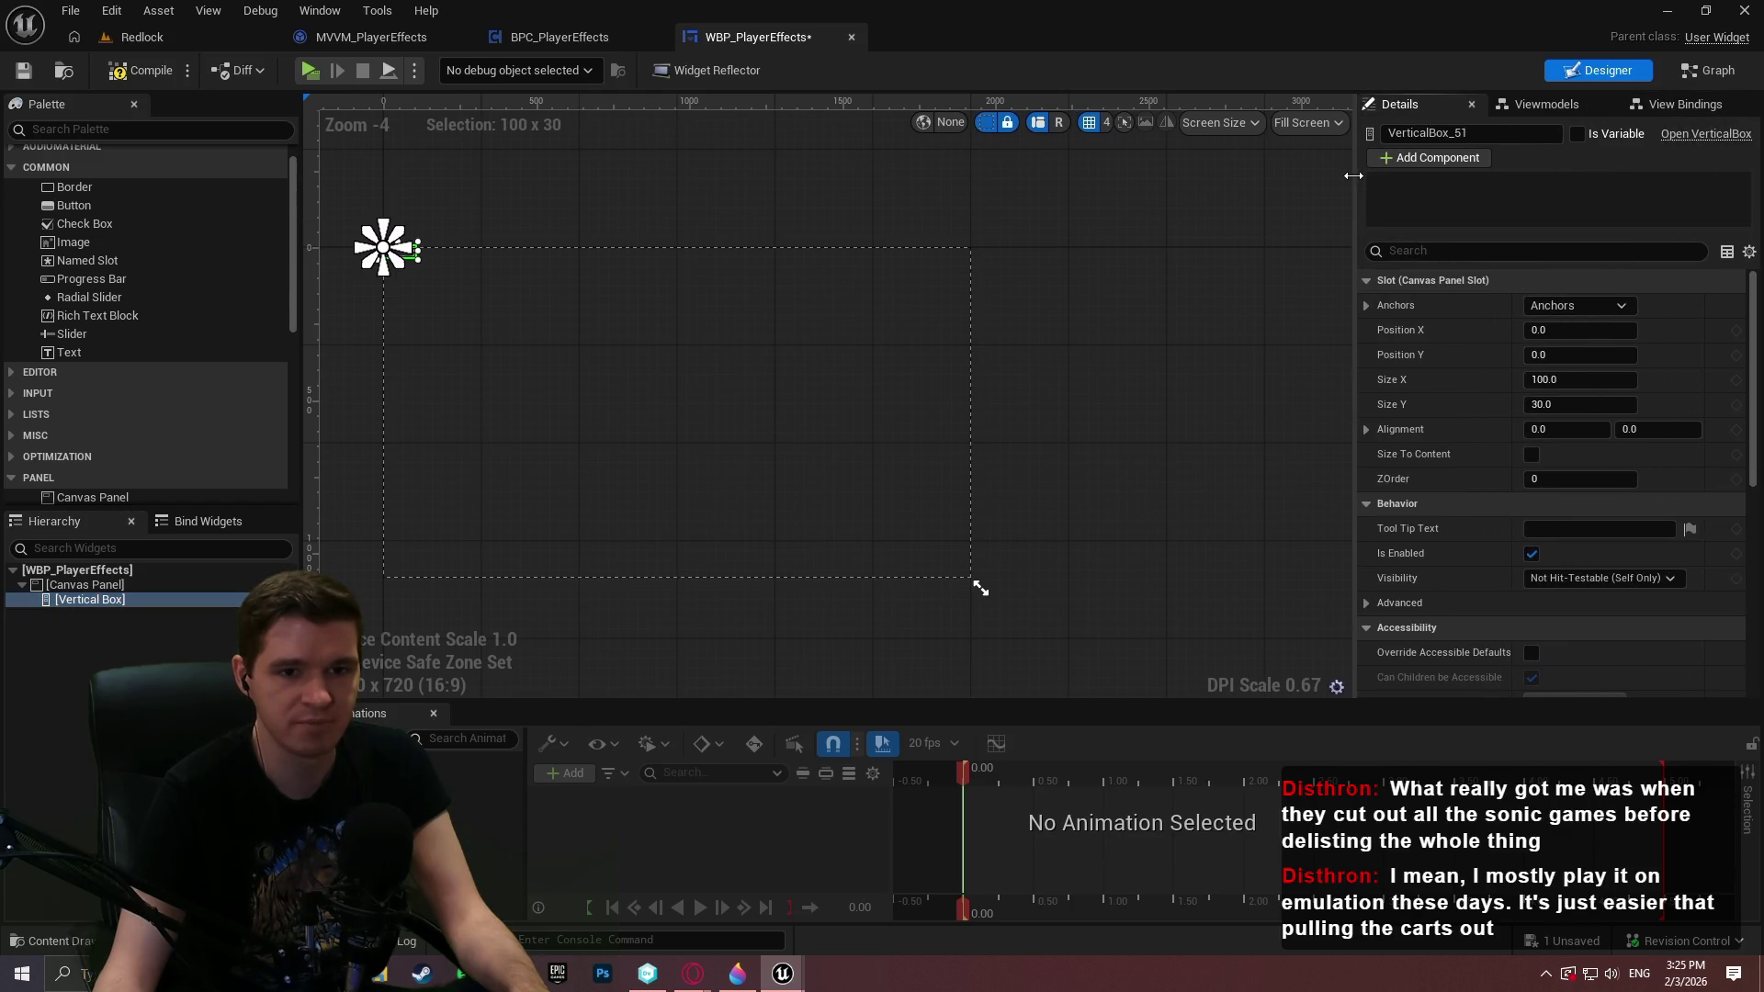
# Tick Size To Content on the Vertical Box and fill it with Text Blocks using Ctrl+D
pyautogui.click(1532, 454)
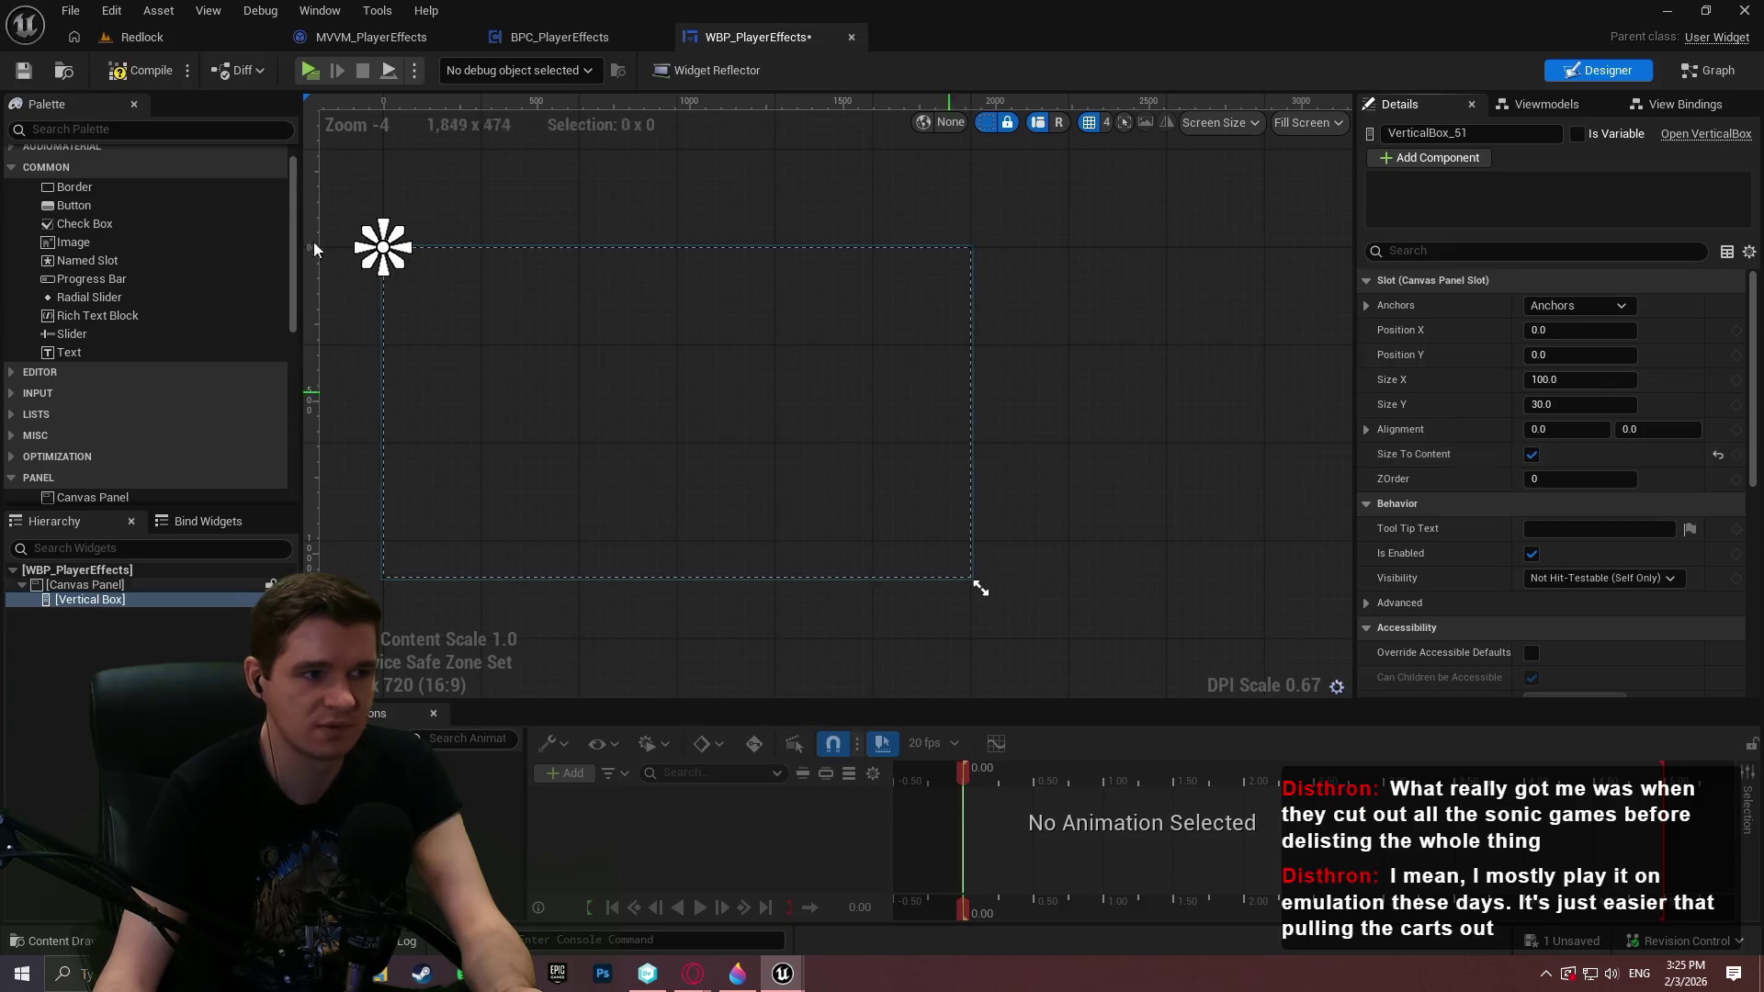
pyautogui.click(69, 352)
pyautogui.moveTo(86, 603); pyautogui.dragTo(88, 603)
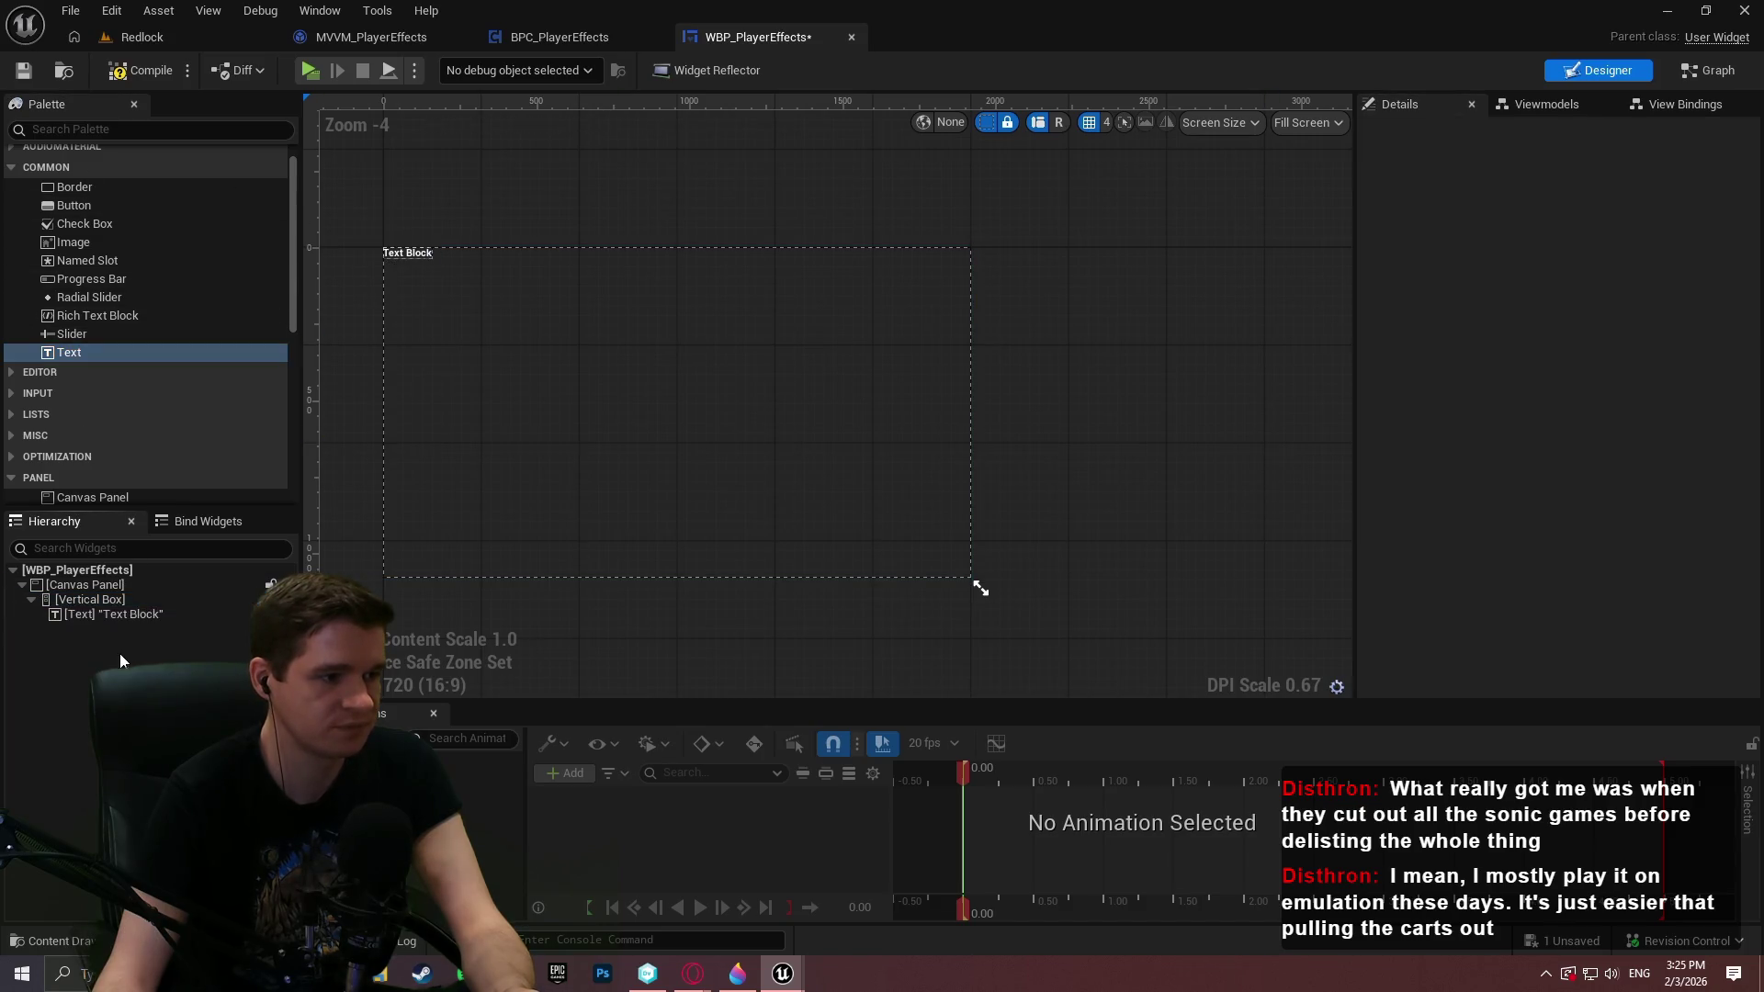
pyautogui.scroll(3, 454, 318)
pyautogui.scroll(1, 640, 442)
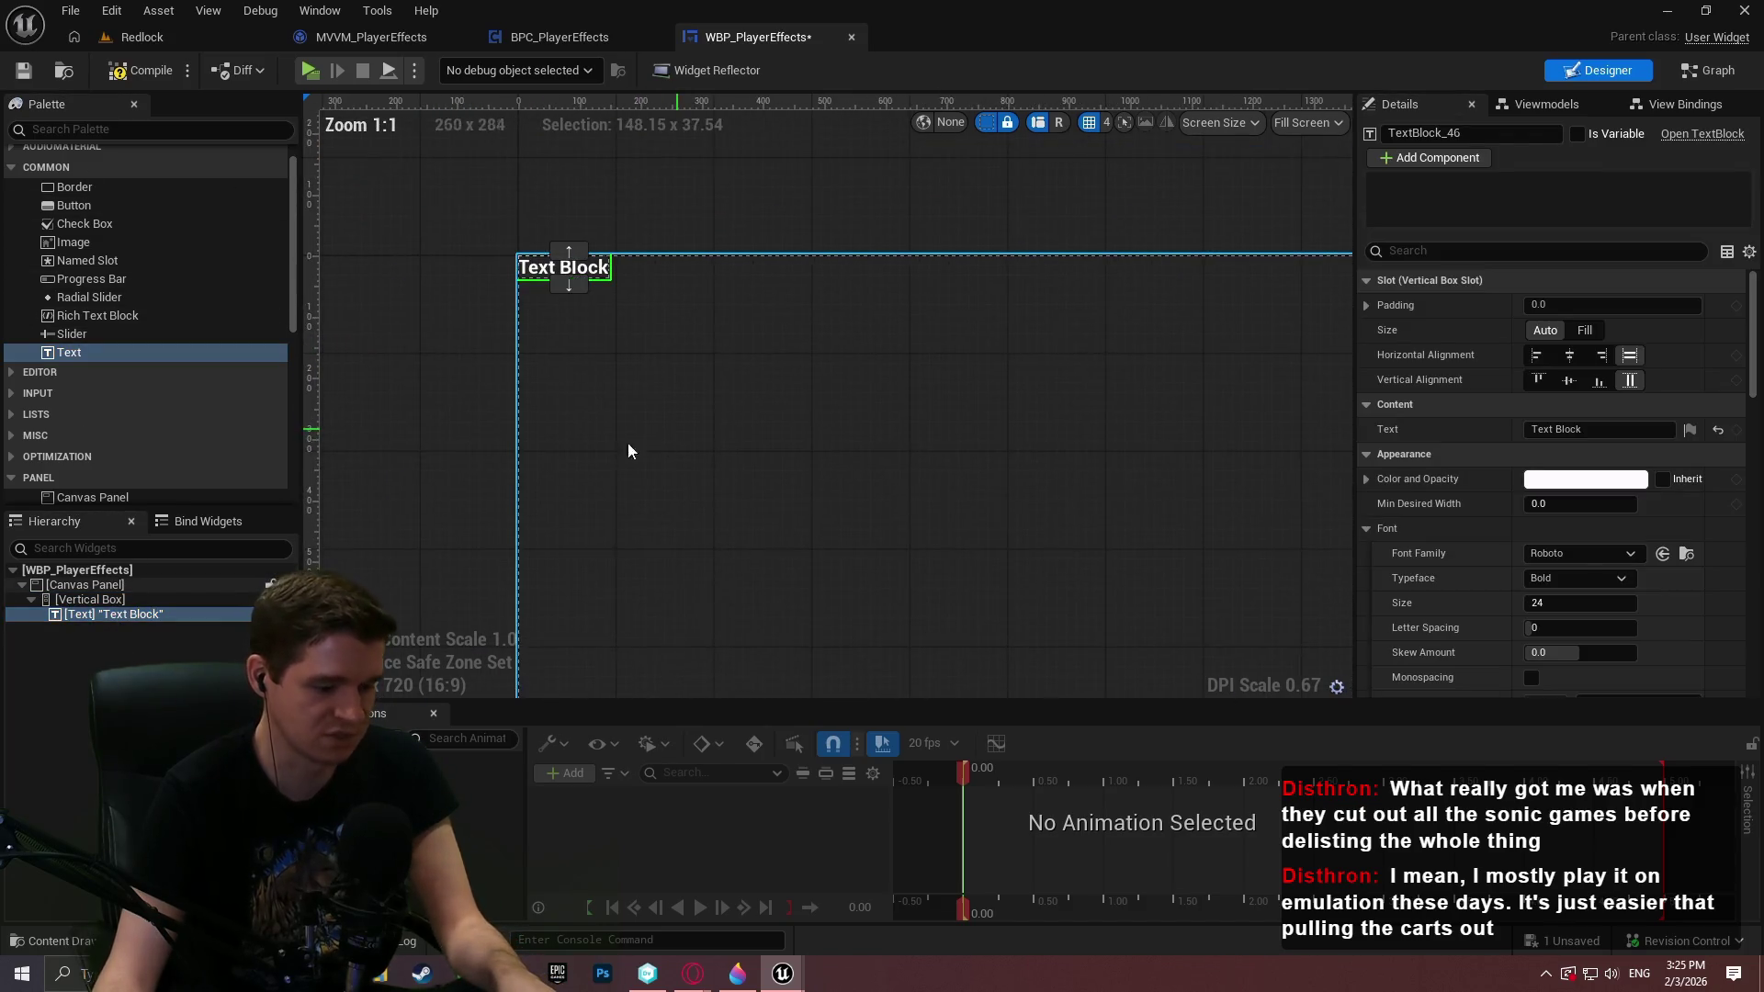
pyautogui.hotkey('ctrl', 'd')
pyautogui.hotkey('ctrl', 'd')
pyautogui.hotkey('ctrl', 'd')
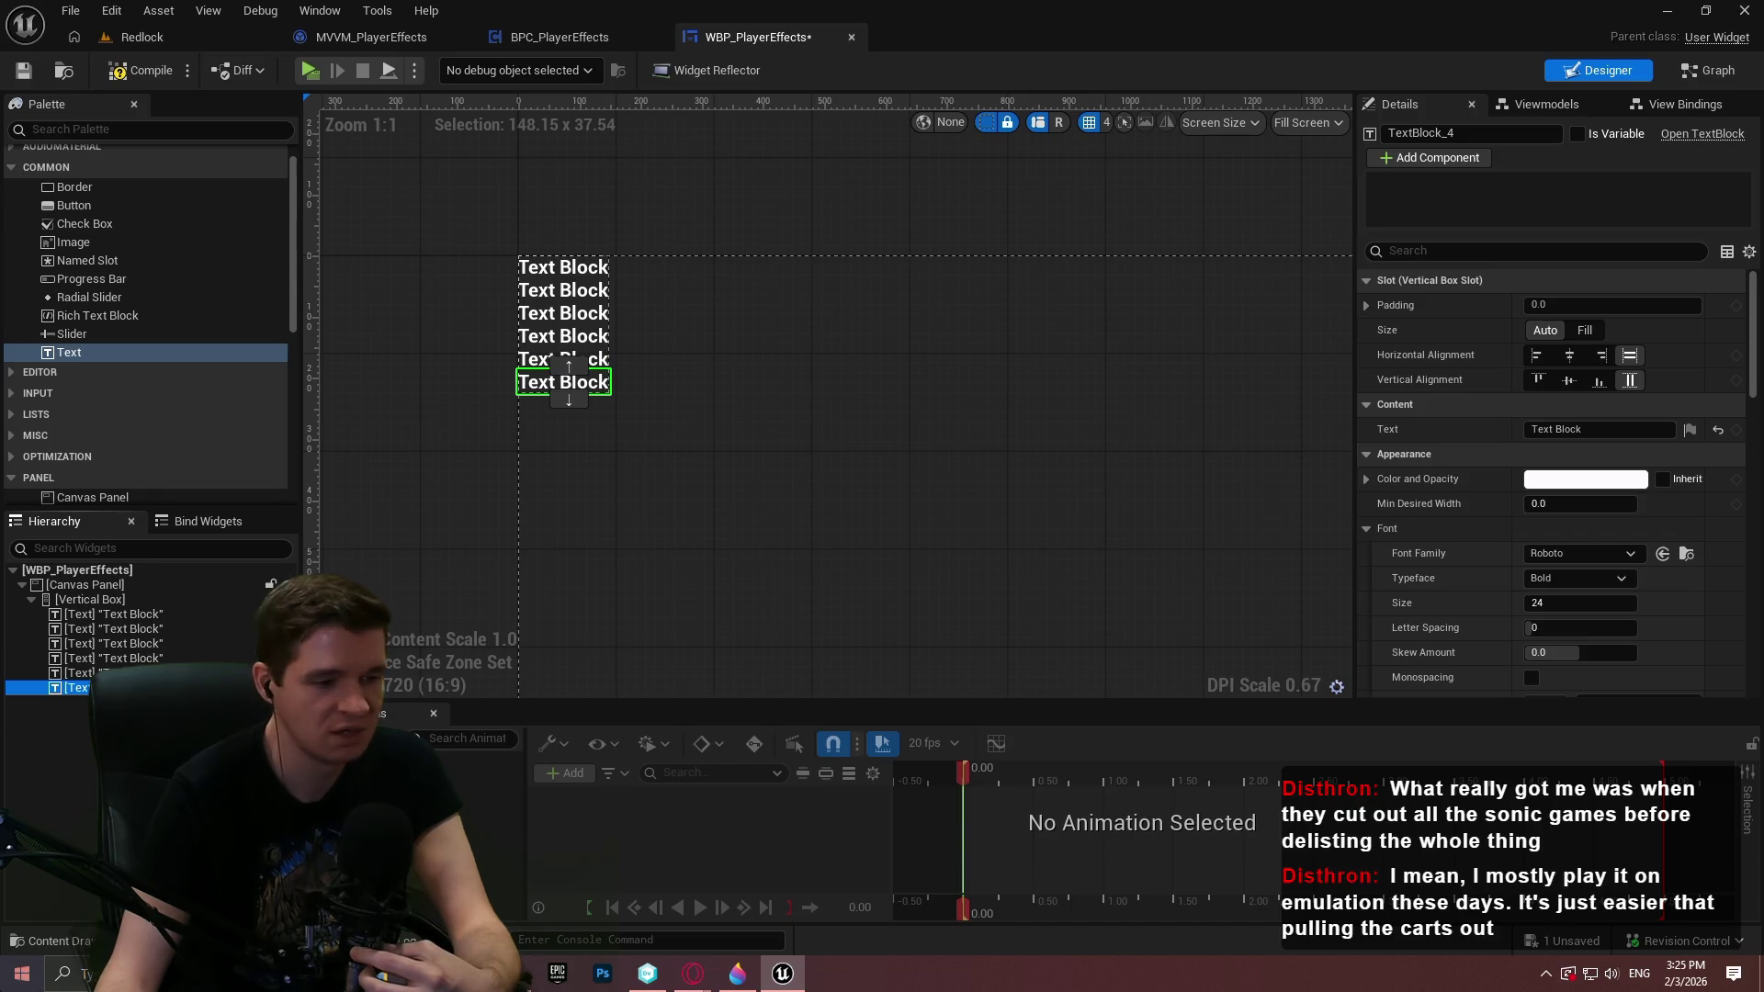
pyautogui.scroll(-3, 919, 478)
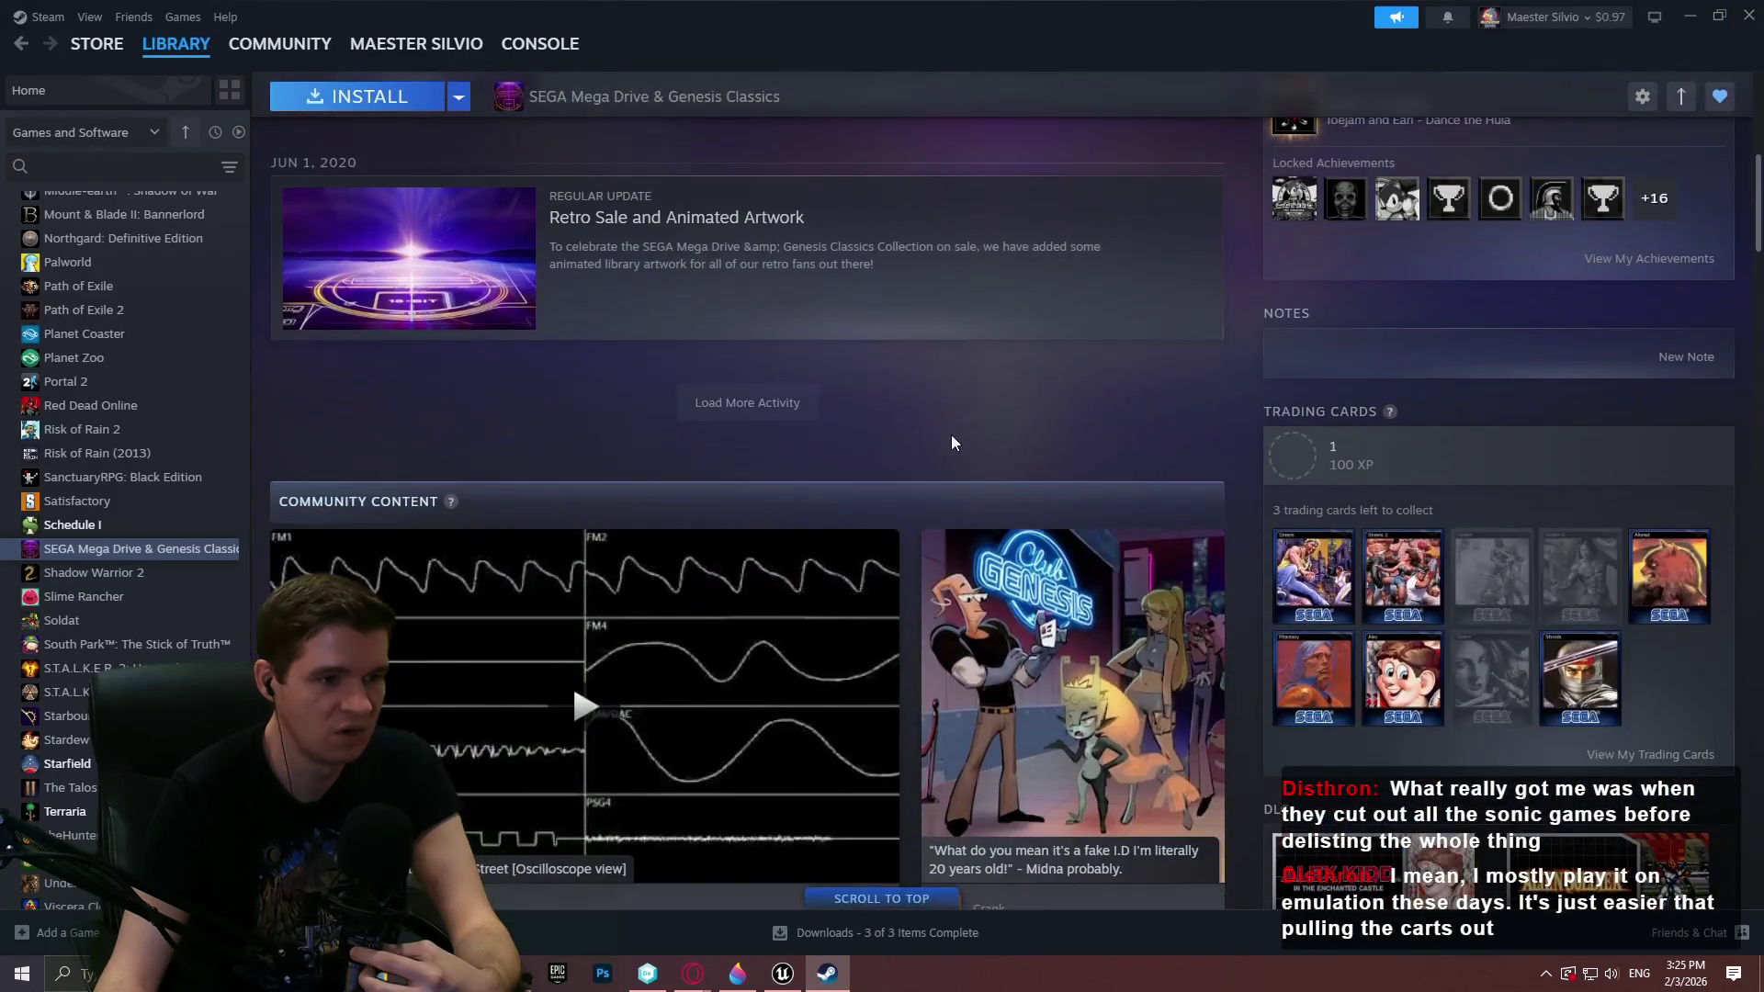
# Load the remaining activity posts on the SEGA Mega Drive & Genesis Classics library page
pyautogui.scroll(2, 891, 434)
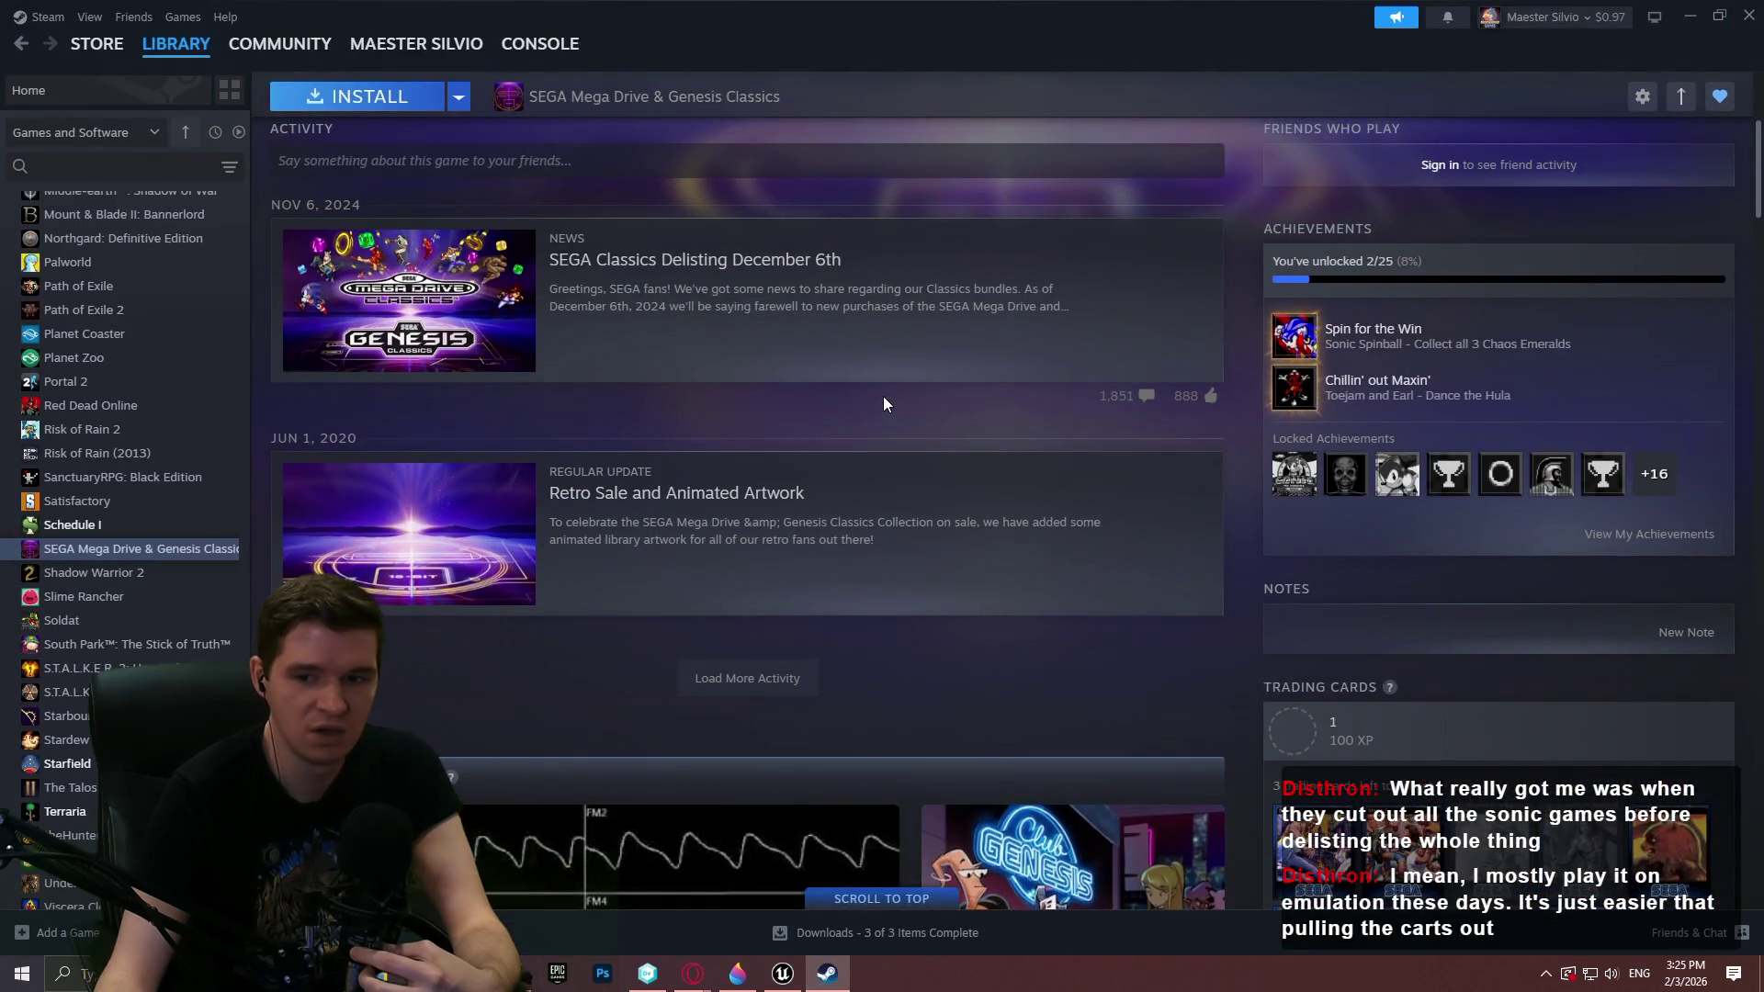
pyautogui.scroll(2, 884, 395)
pyautogui.scroll(-5, 910, 386)
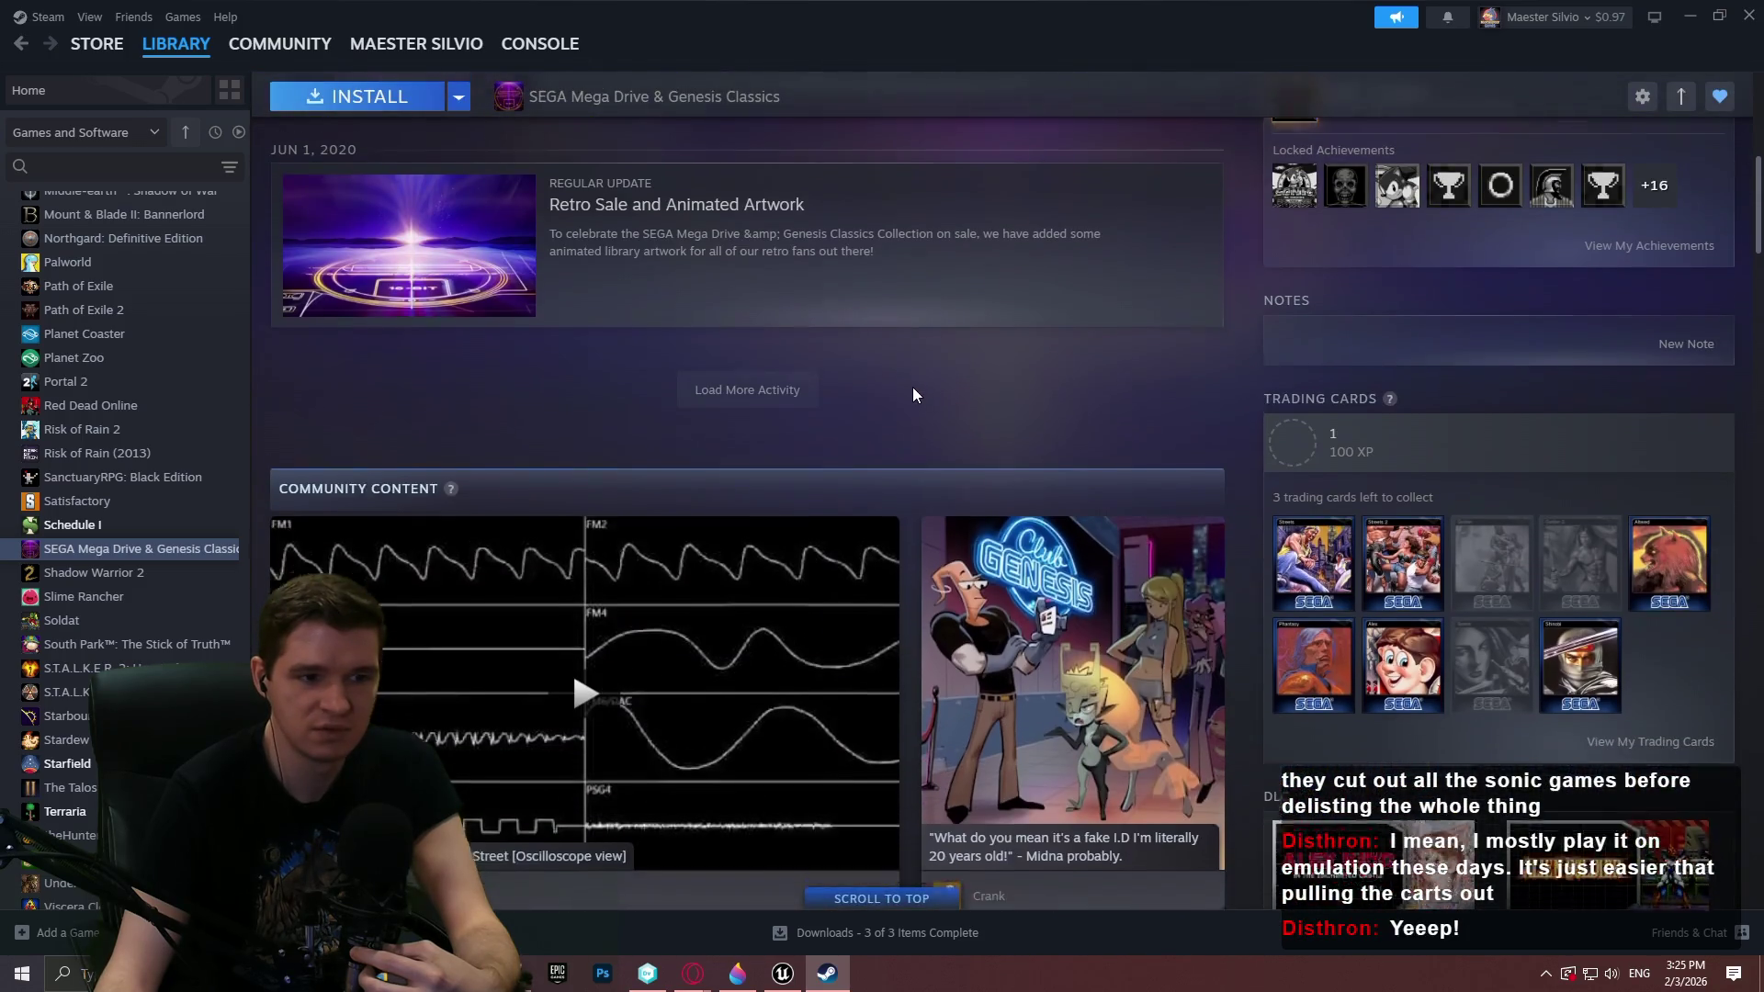
pyautogui.scroll(-5, 912, 390)
pyautogui.scroll(6, 1101, 349)
pyautogui.scroll(2, 1100, 355)
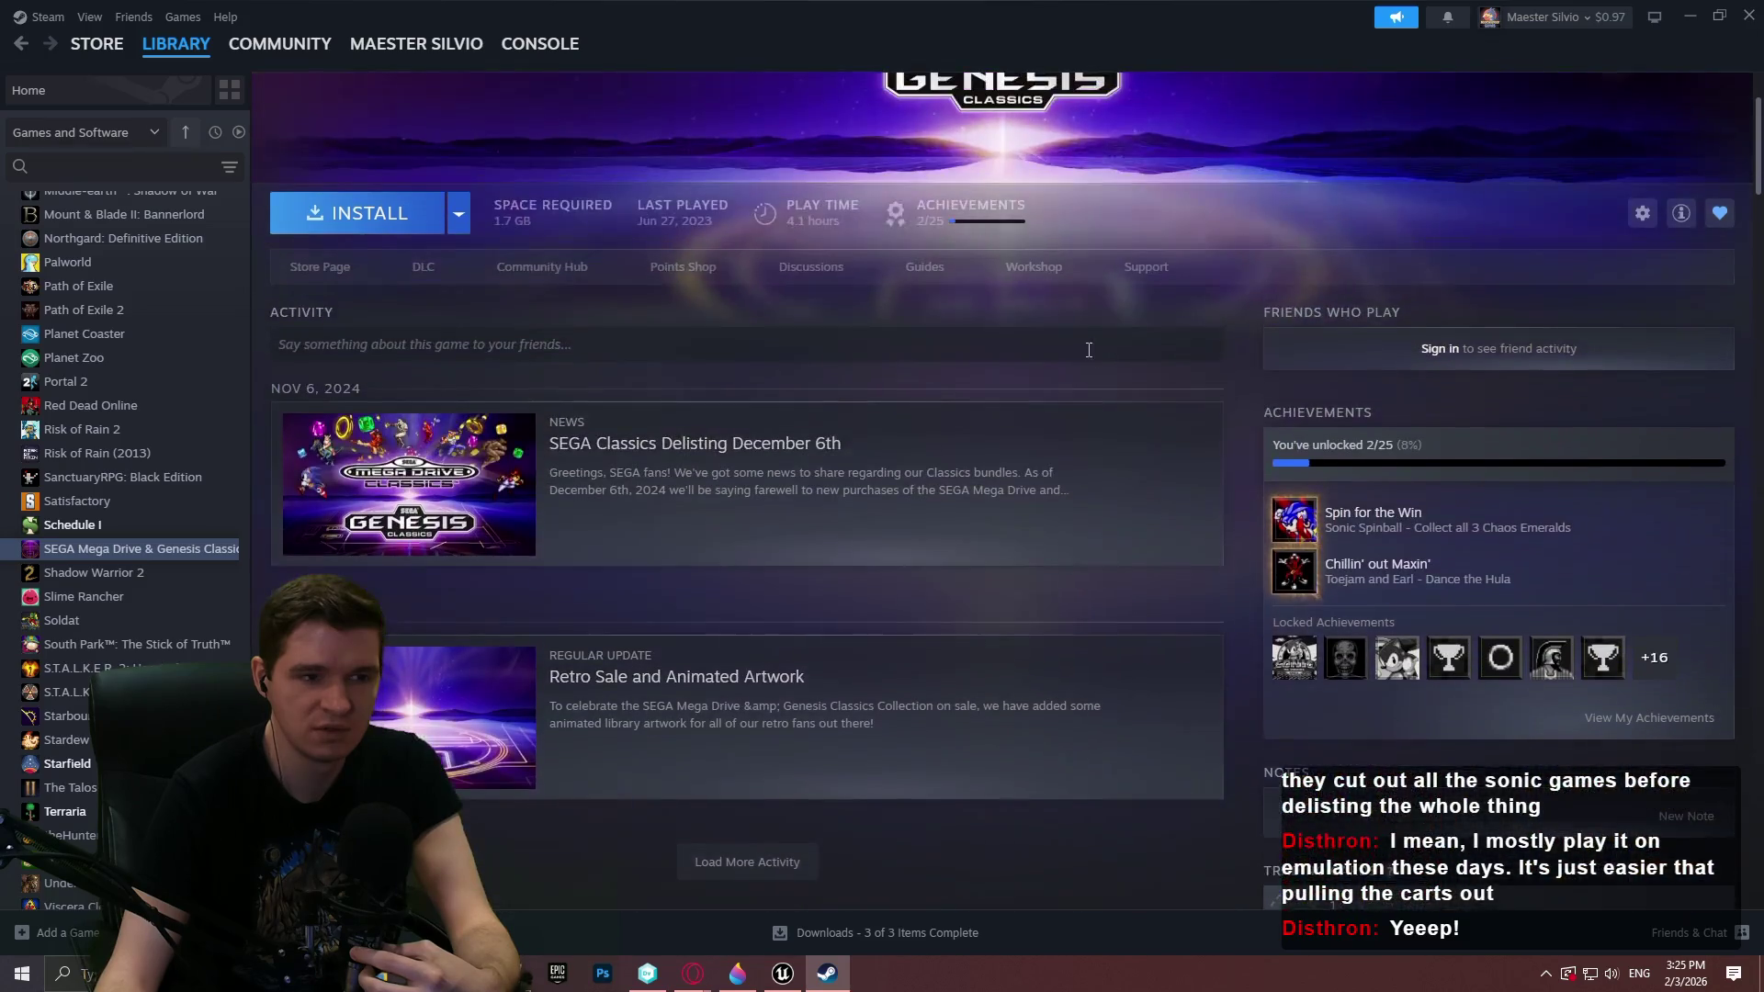
pyautogui.scroll(-1, 792, 584)
pyautogui.click(776, 588)
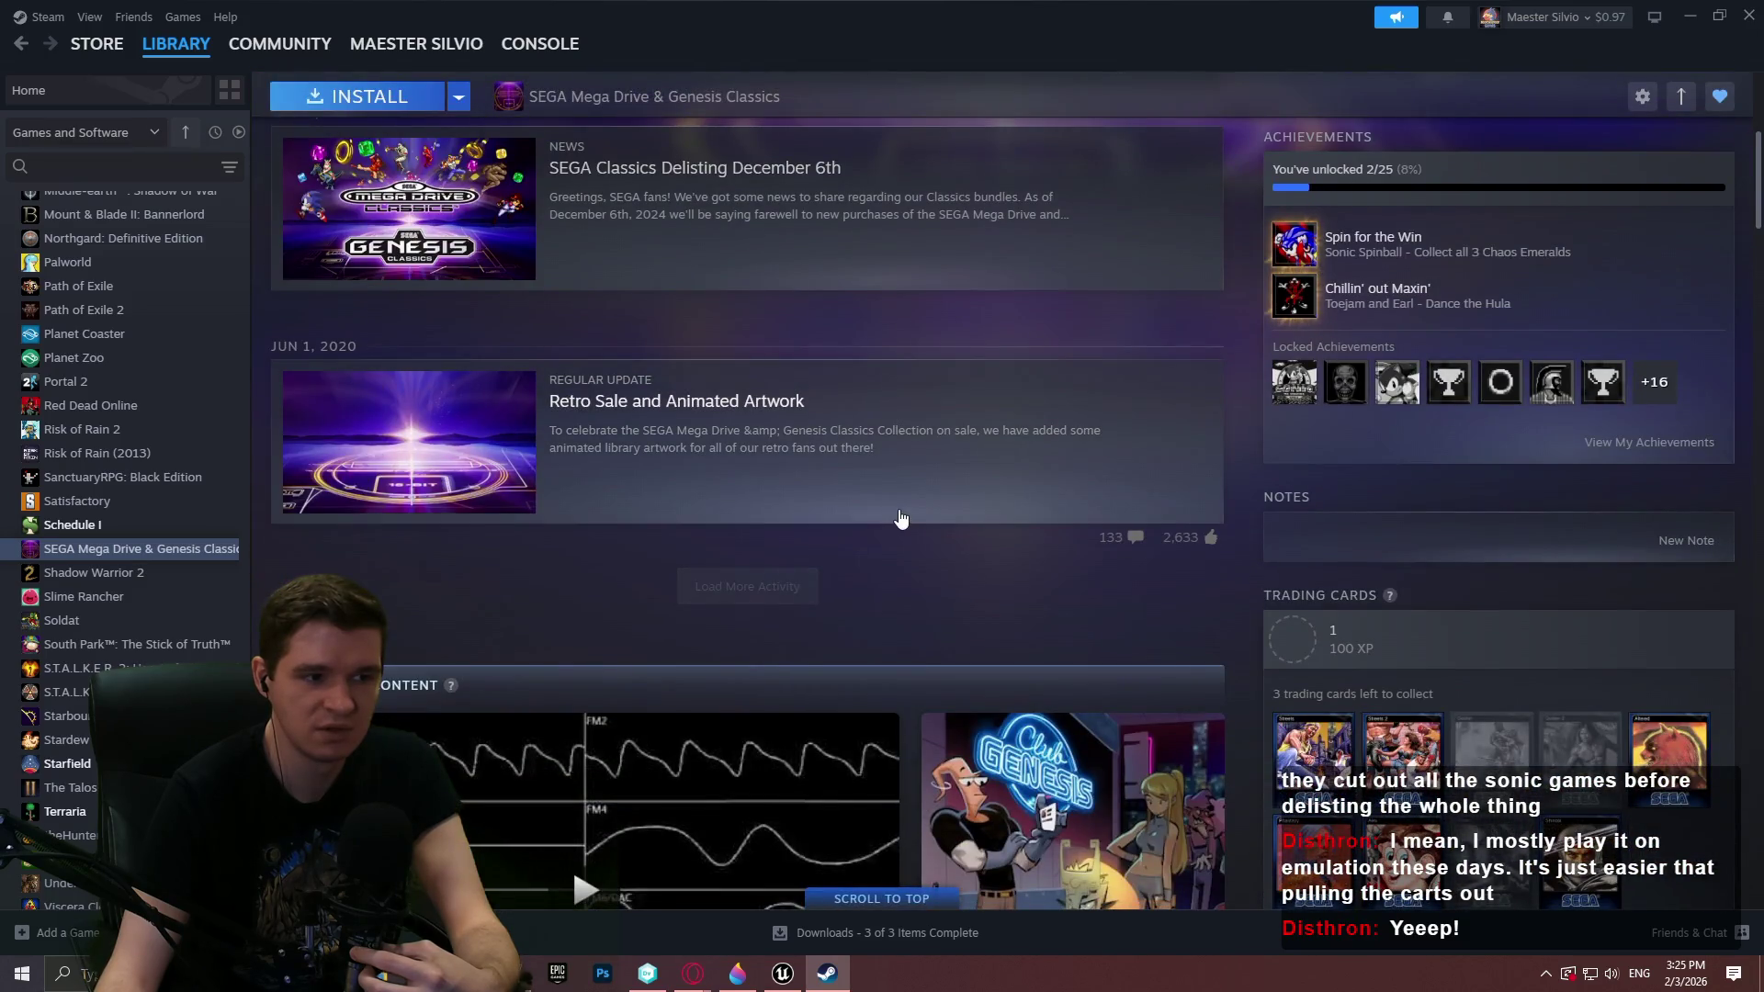
# Open the game's achievements list, showing 2 of 25 earned
pyautogui.scroll(-1, 942, 536)
pyautogui.scroll(5, 942, 534)
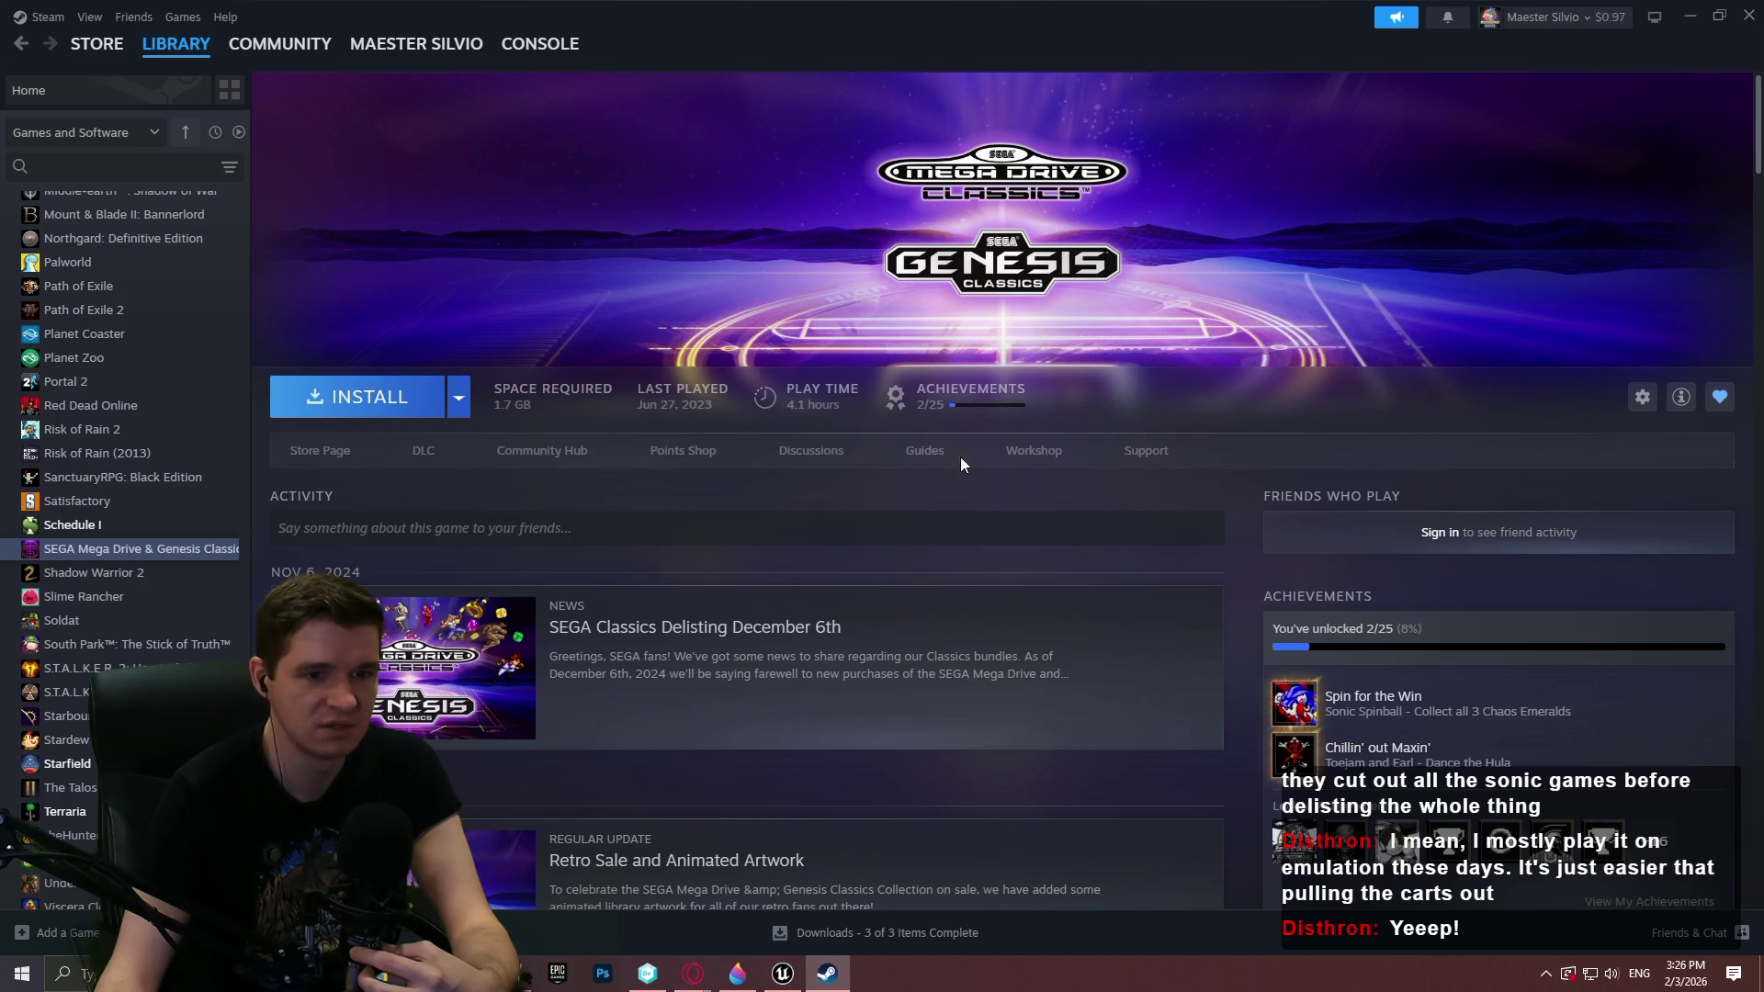
pyautogui.scroll(-2, 965, 448)
pyautogui.scroll(2, 993, 373)
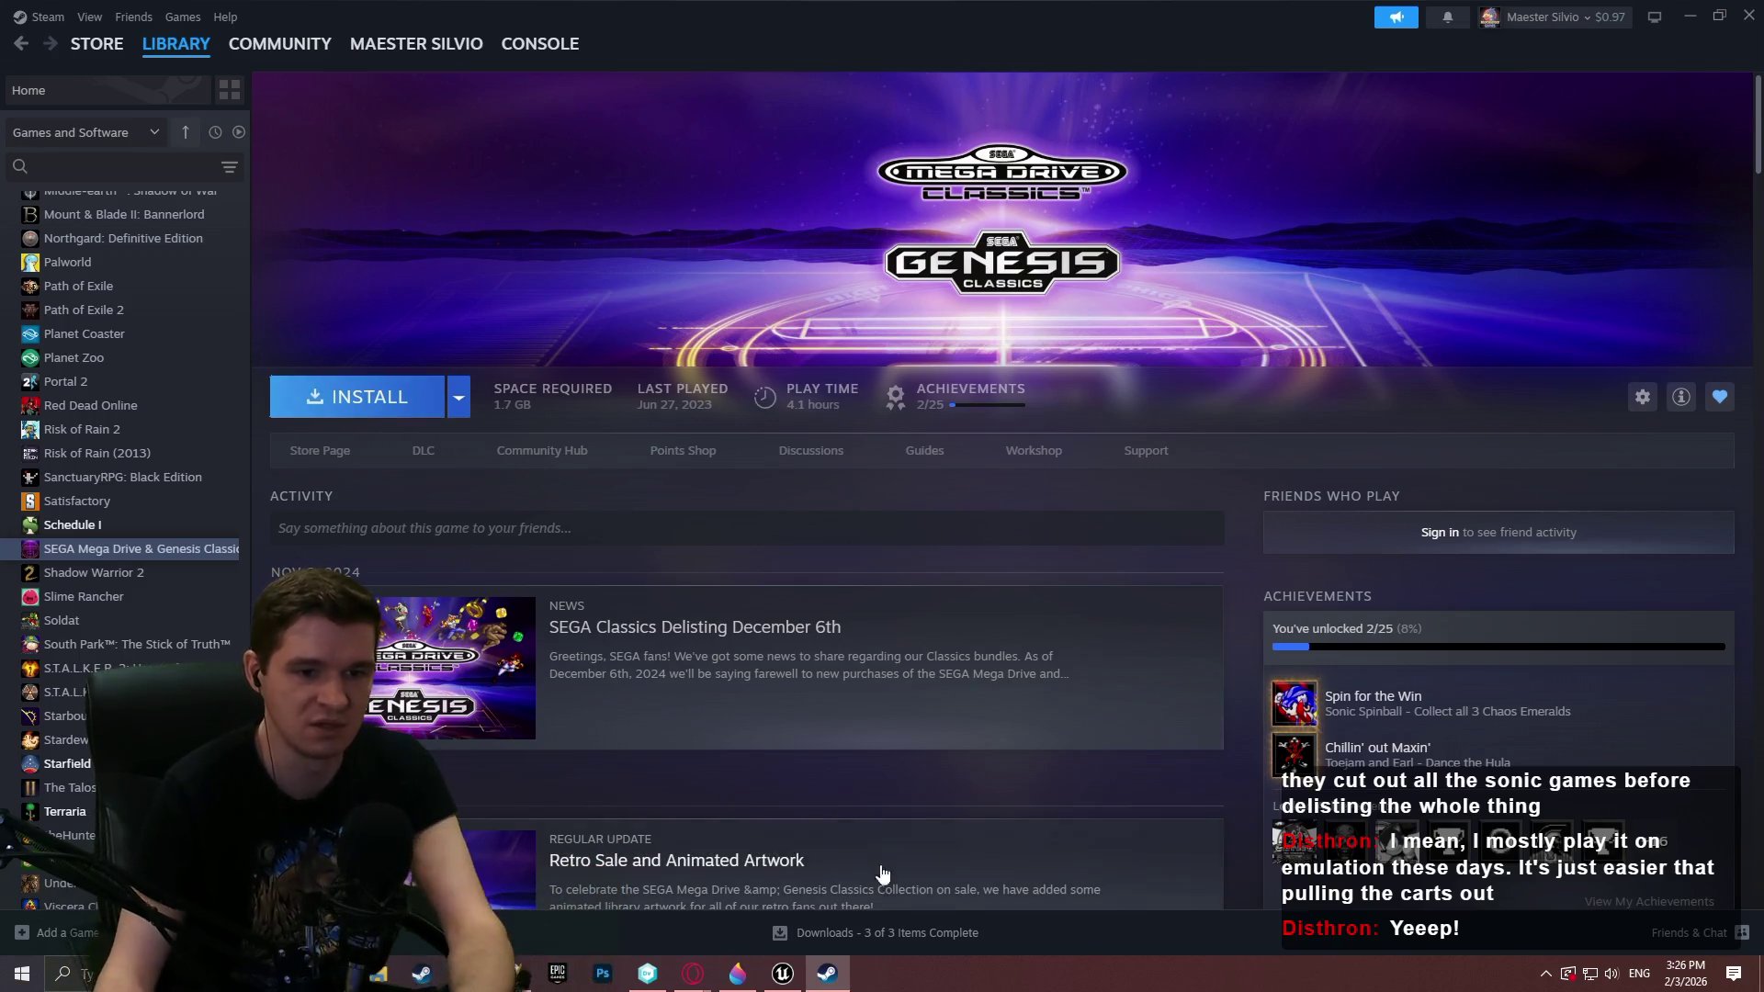
pyautogui.scroll(-1, 1345, 684)
pyautogui.click(1622, 800)
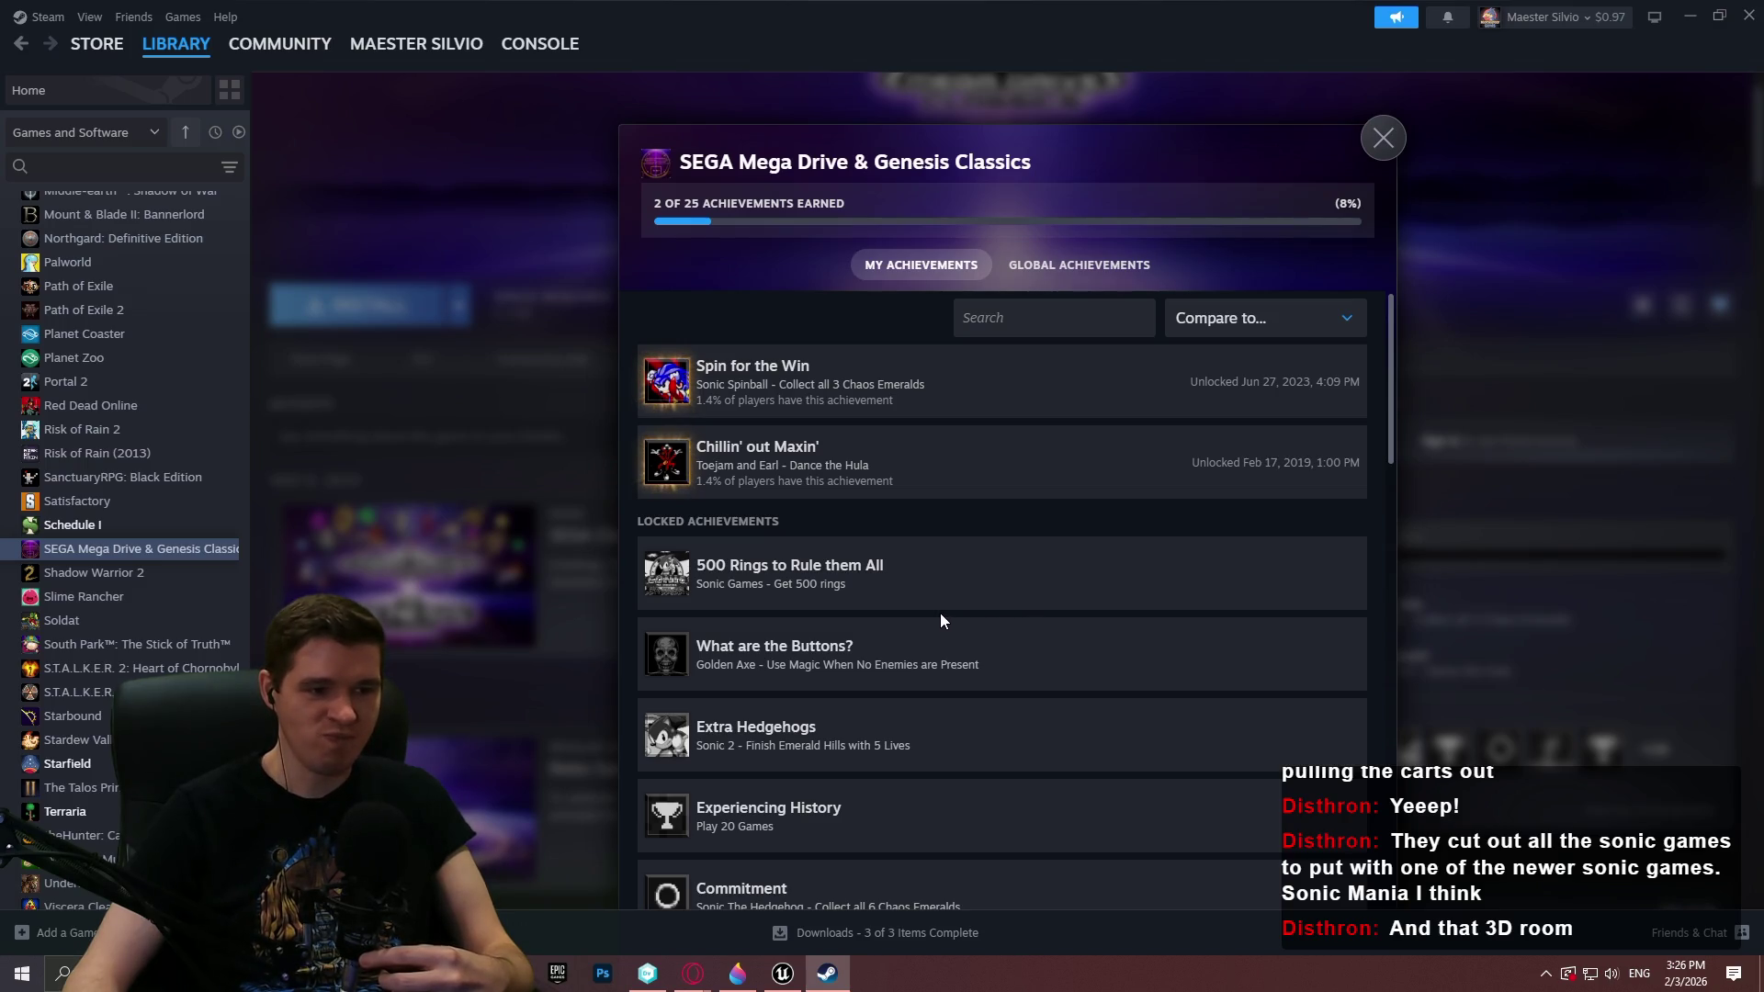
# Scroll through the achievements list and close it
pyautogui.scroll(-3, 923, 614)
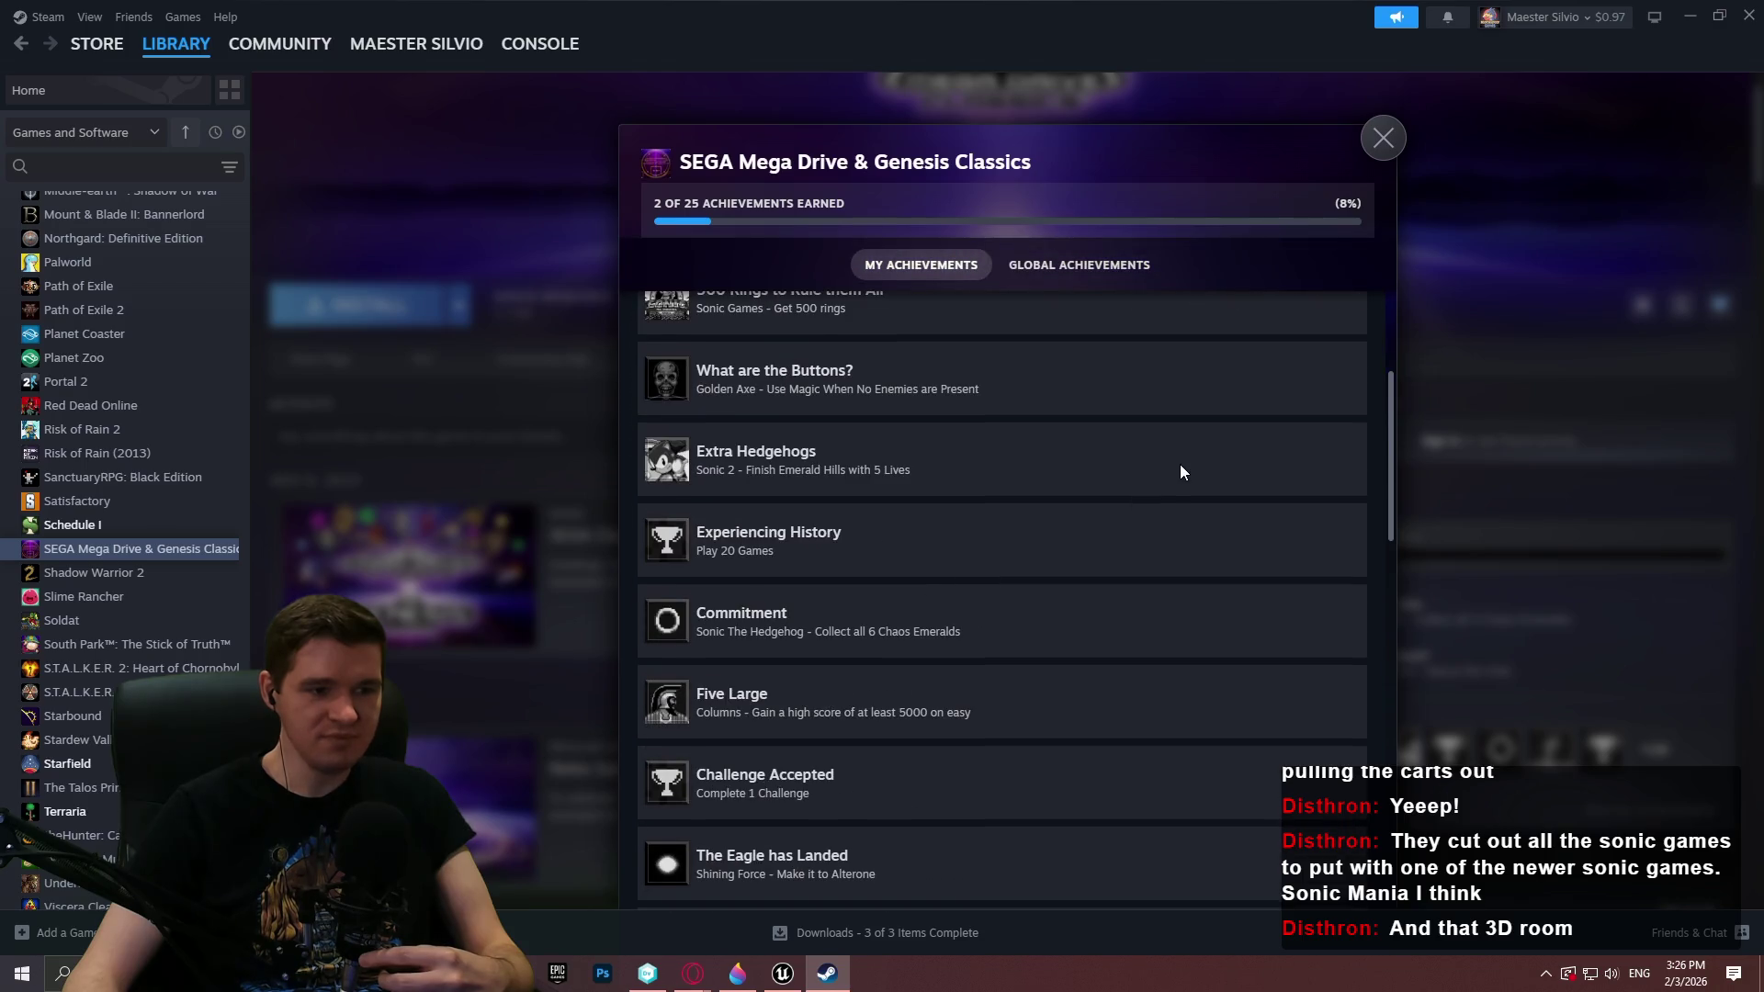
pyautogui.scroll(-5, 1180, 469)
pyautogui.scroll(-3, 1180, 461)
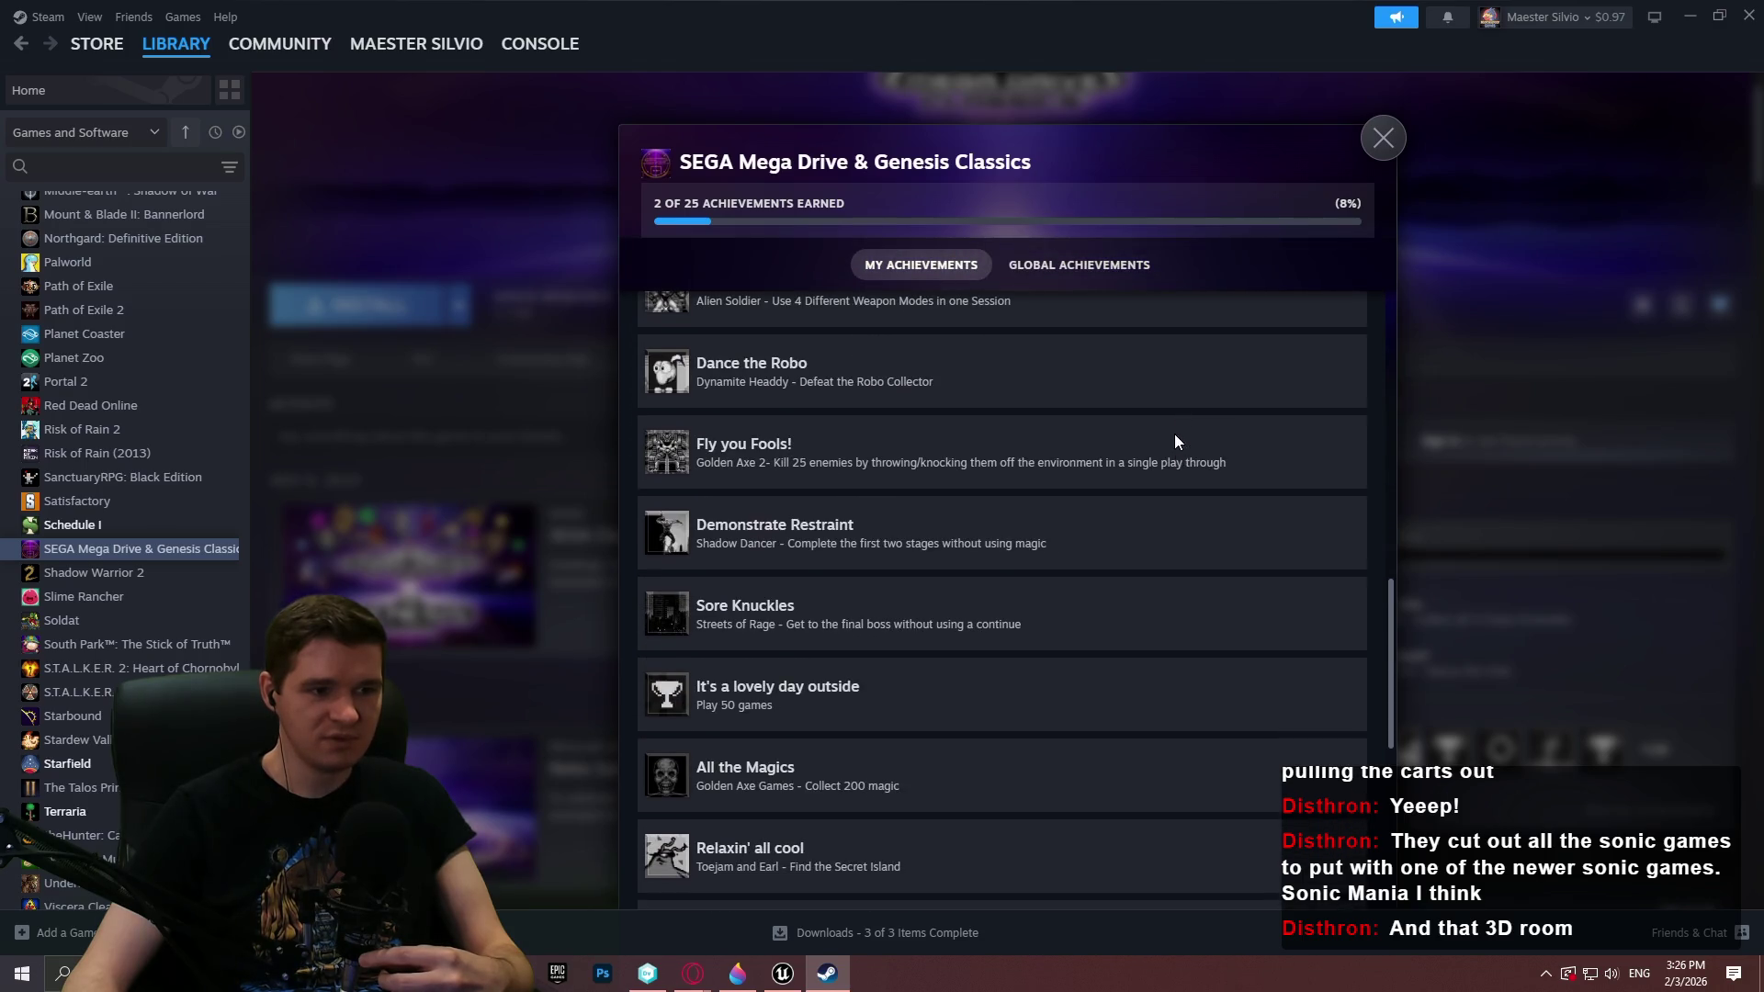
pyautogui.scroll(-4, 1176, 434)
pyautogui.scroll(-3, 1186, 426)
pyautogui.click(1382, 138)
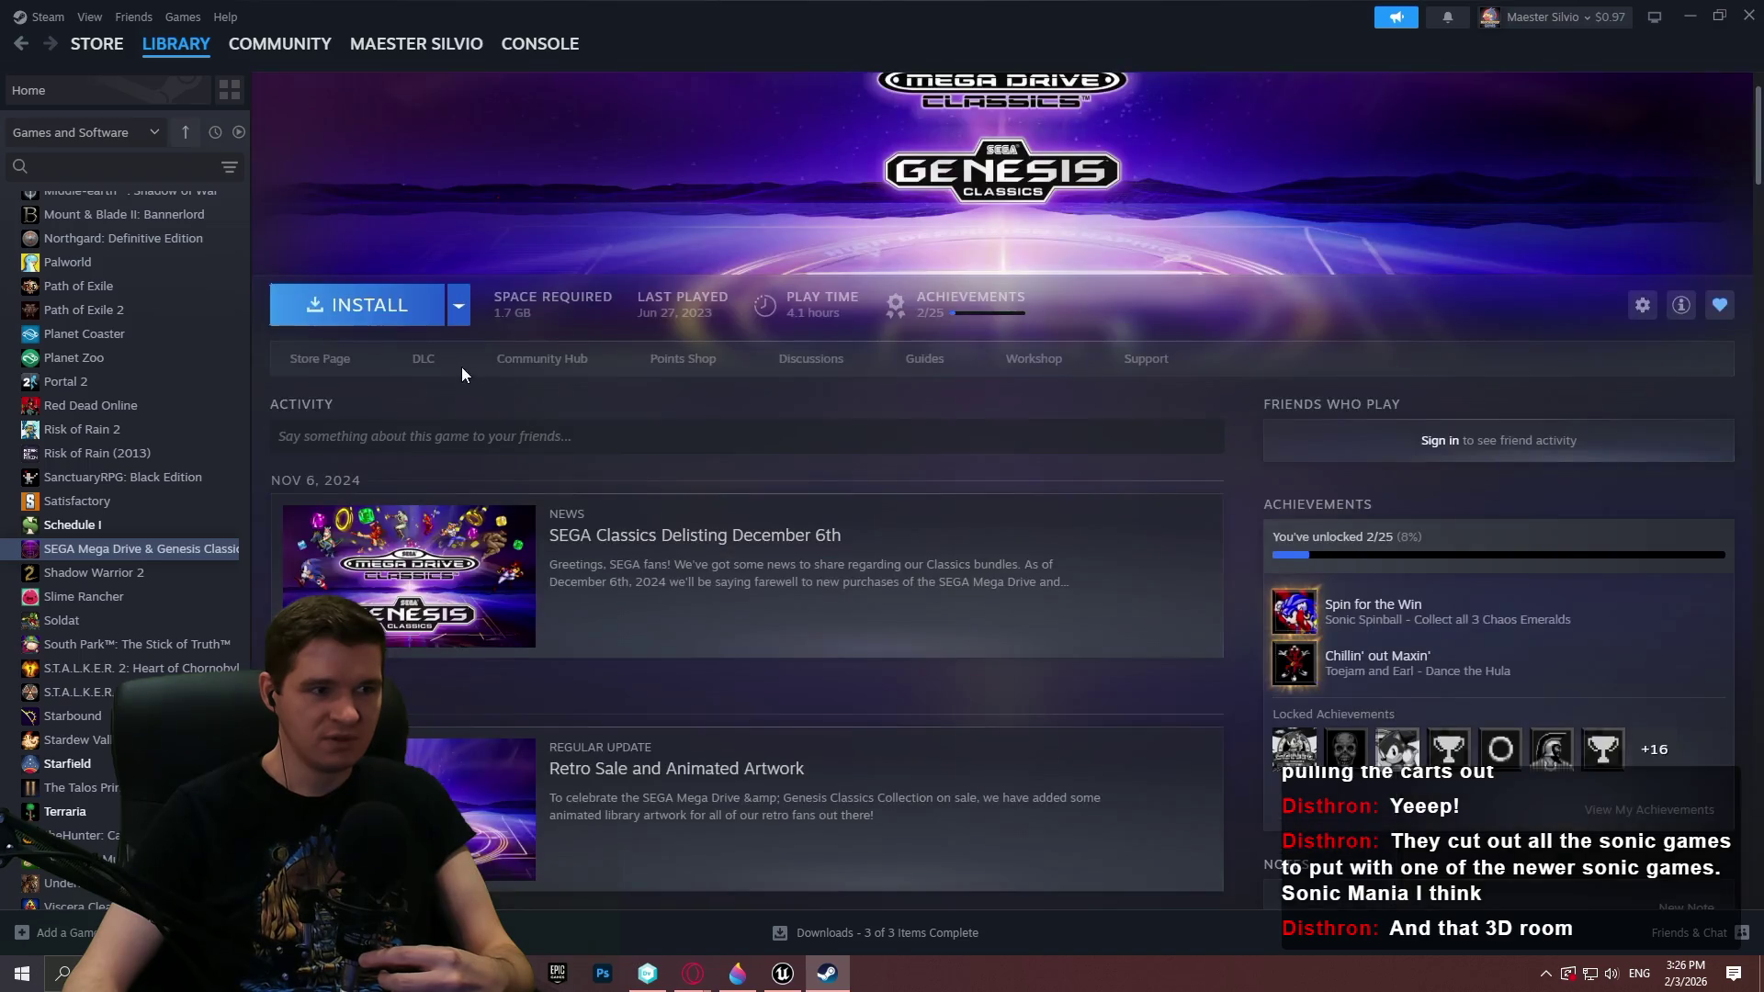
# Check the store page and the SEGA Classics Delisting December 6th news, then close Steam
pyautogui.click(327, 355)
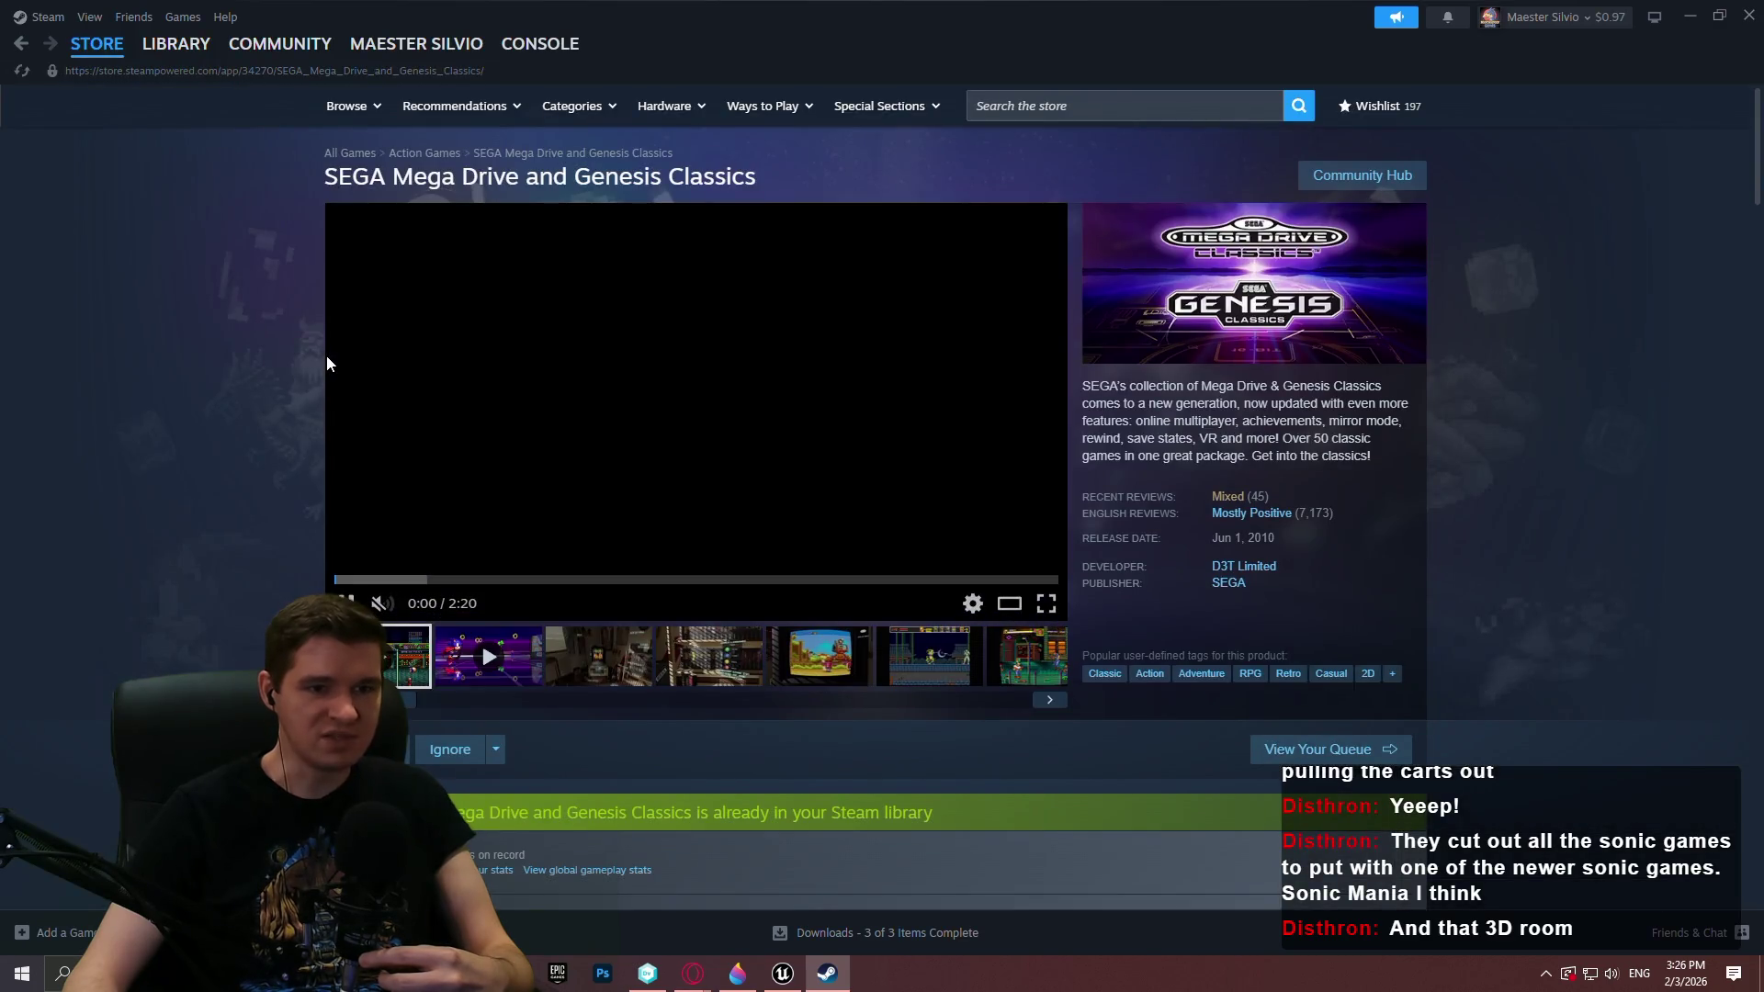
pyautogui.moveTo(136, 70)
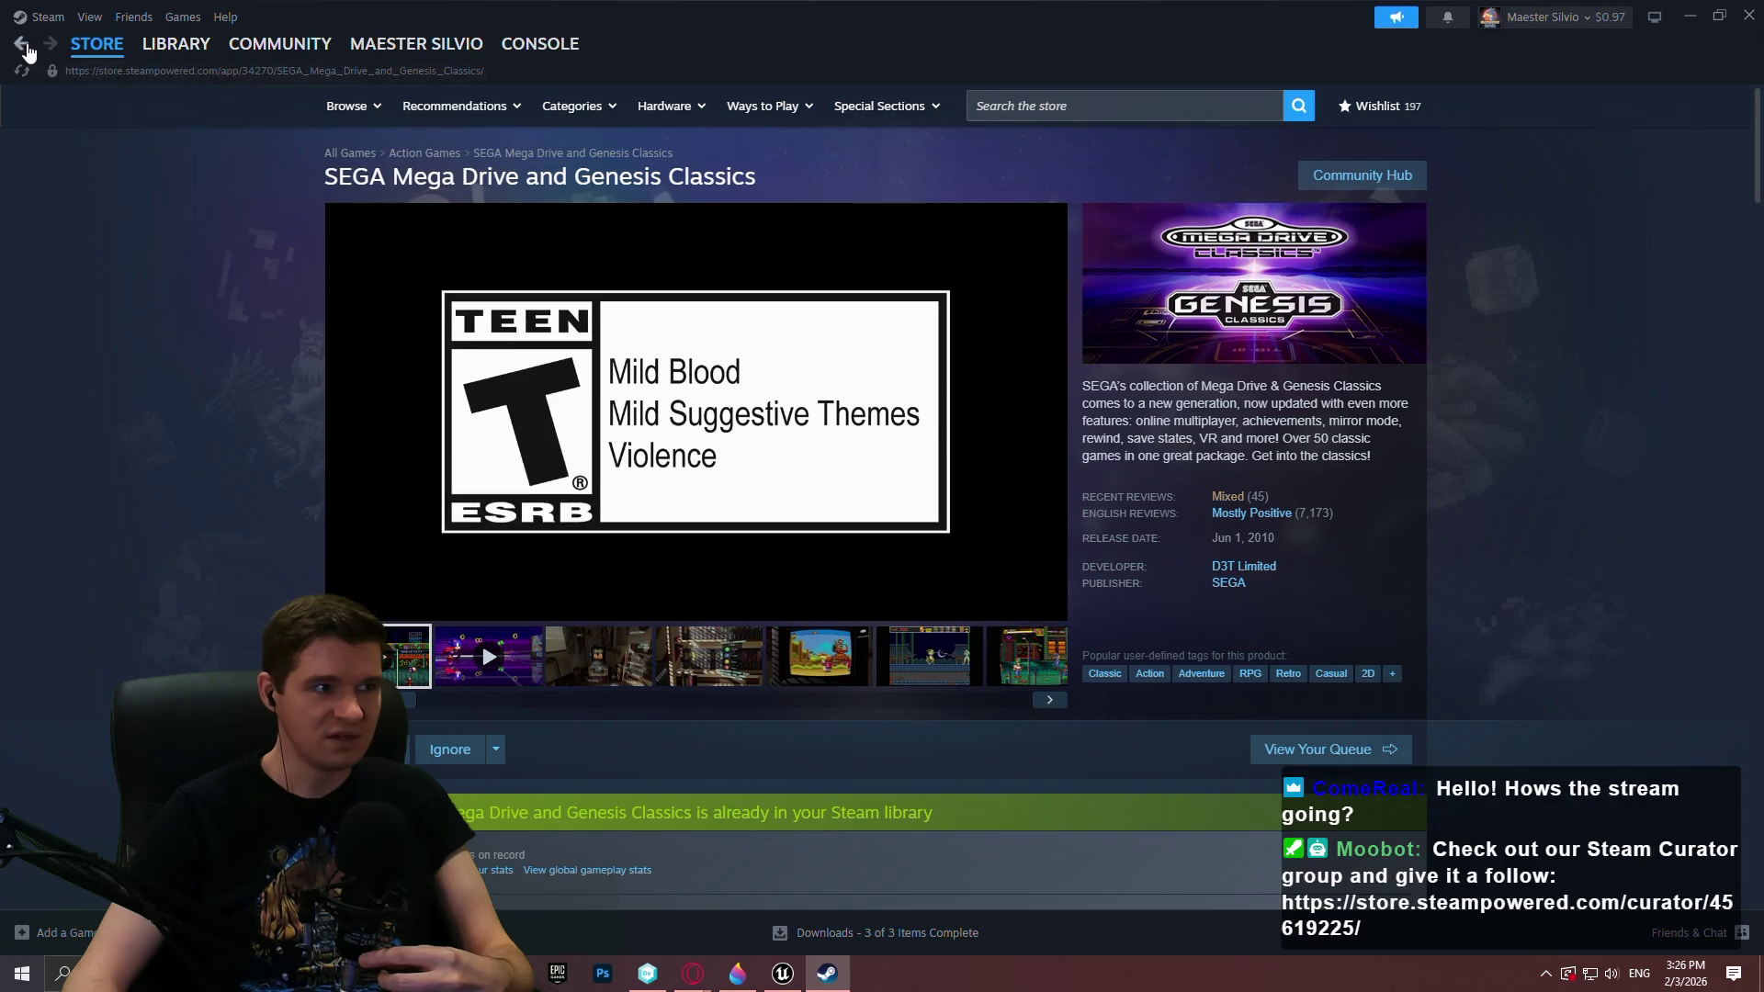
pyautogui.click(20, 44)
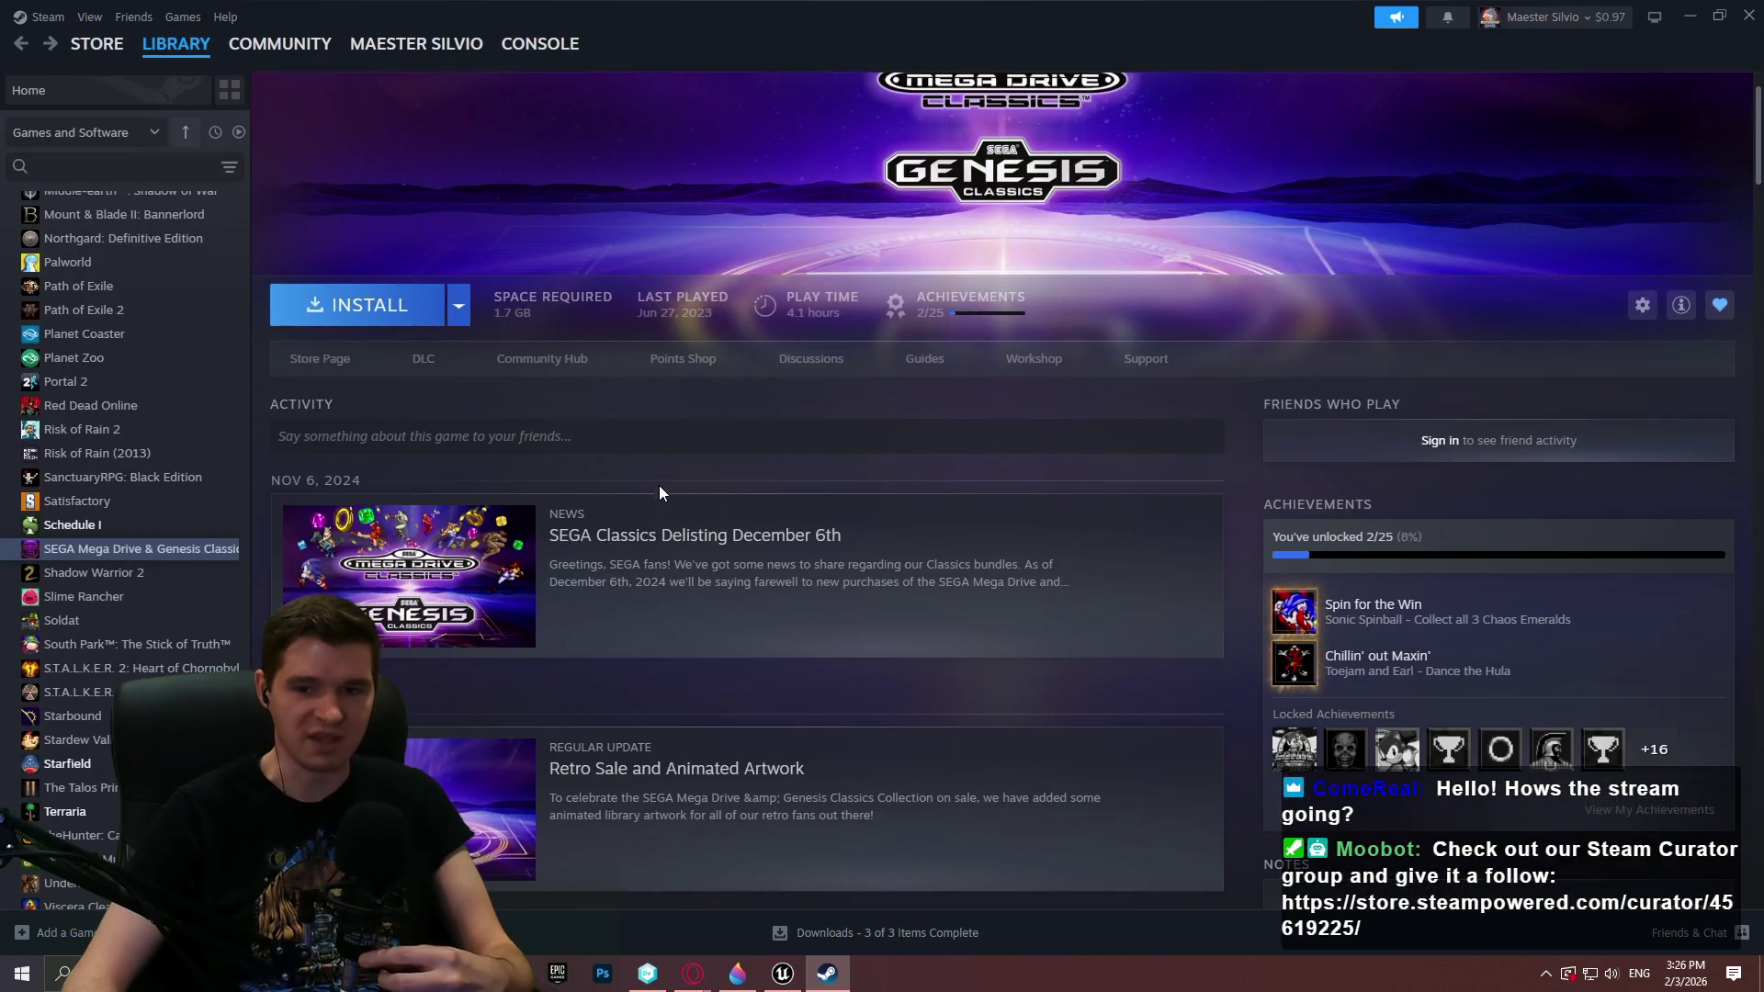
pyautogui.click(625, 550)
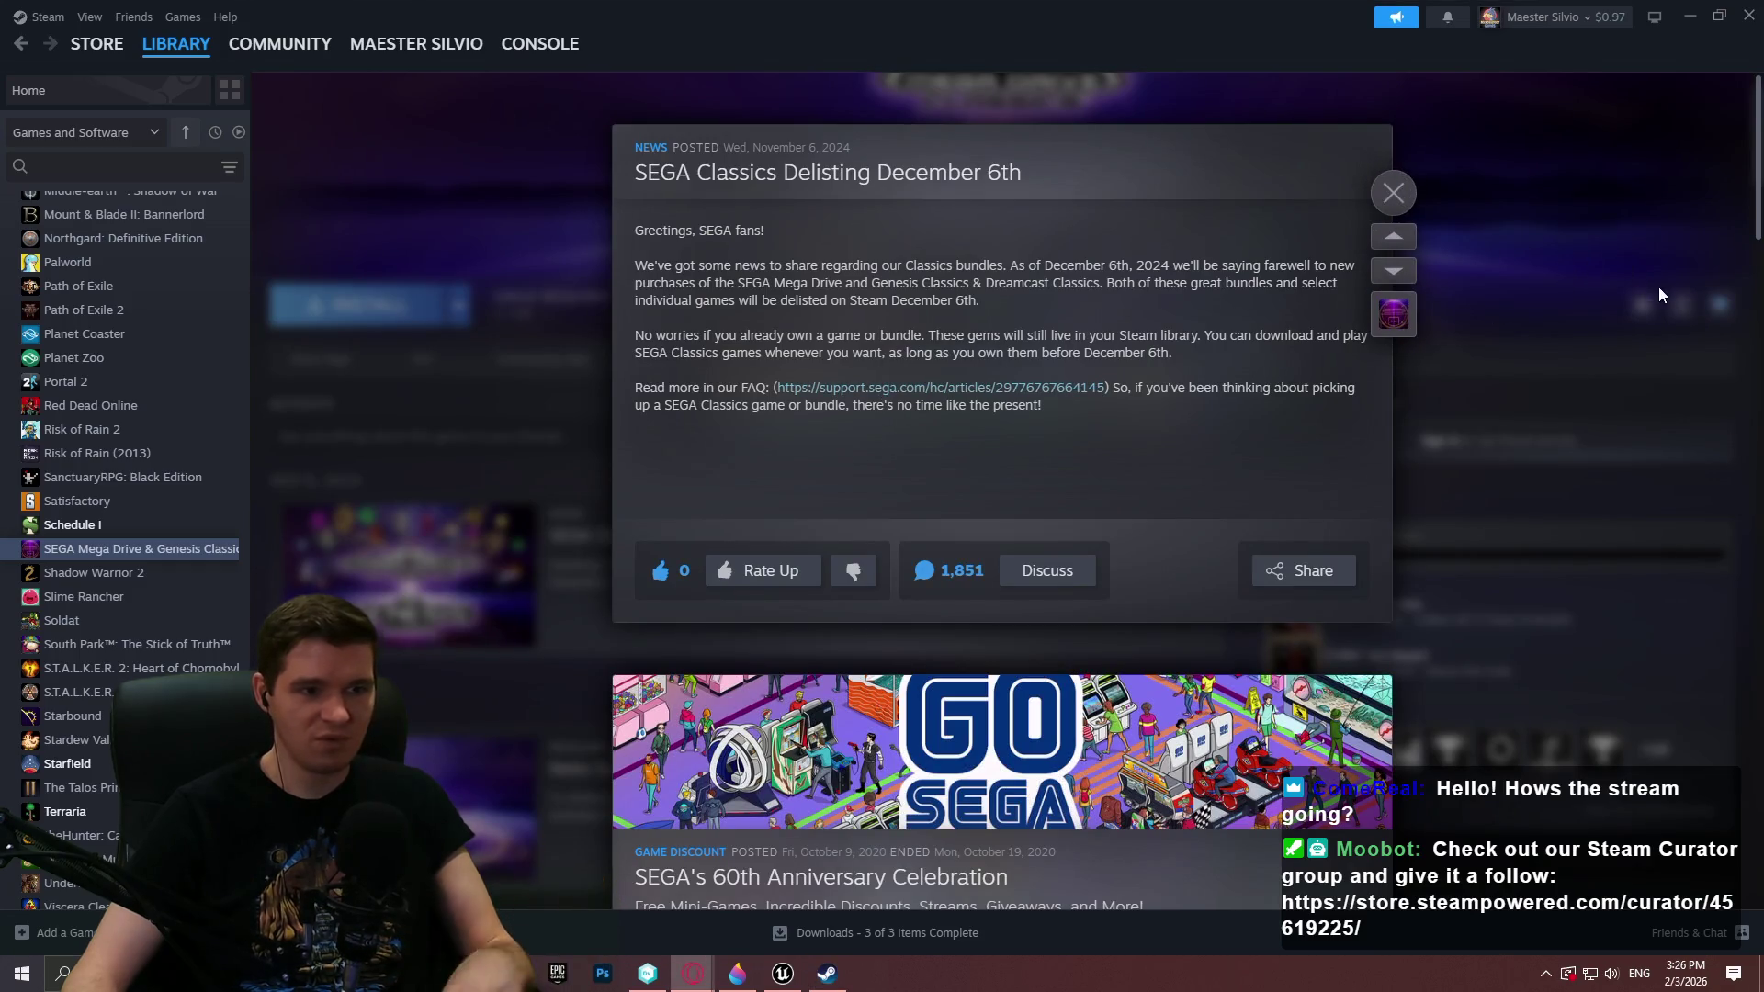
pyautogui.click(1478, 267)
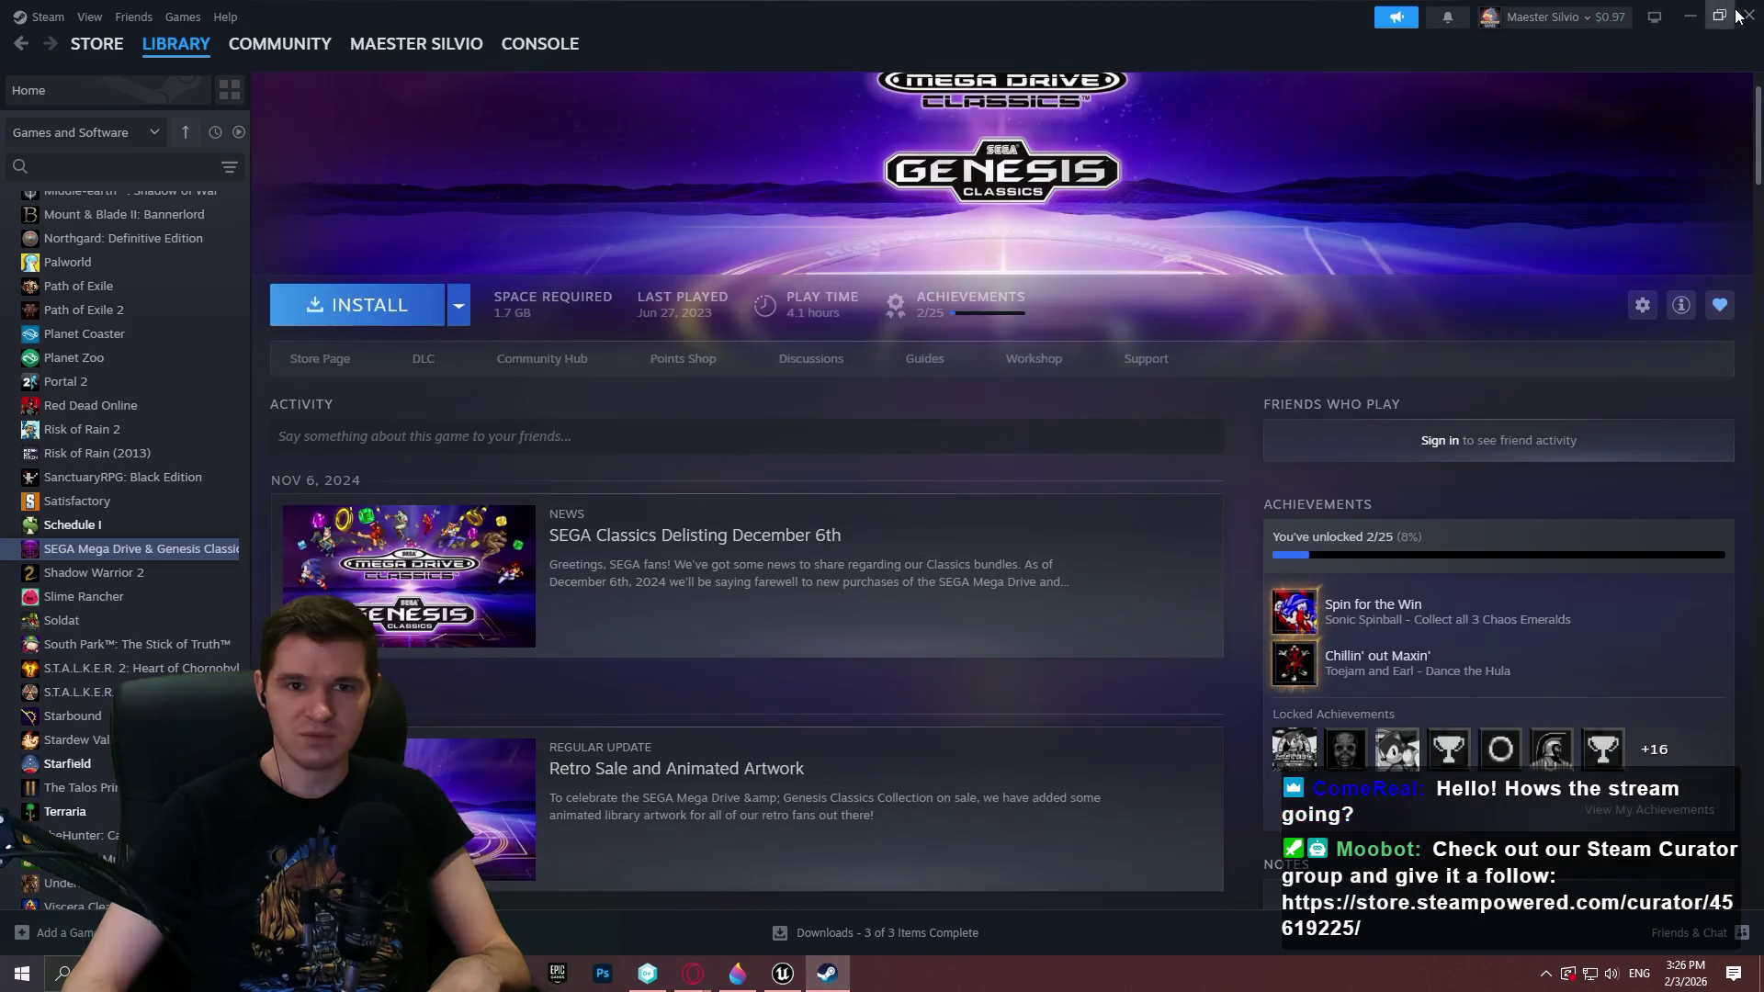
pyautogui.click(1748, 16)
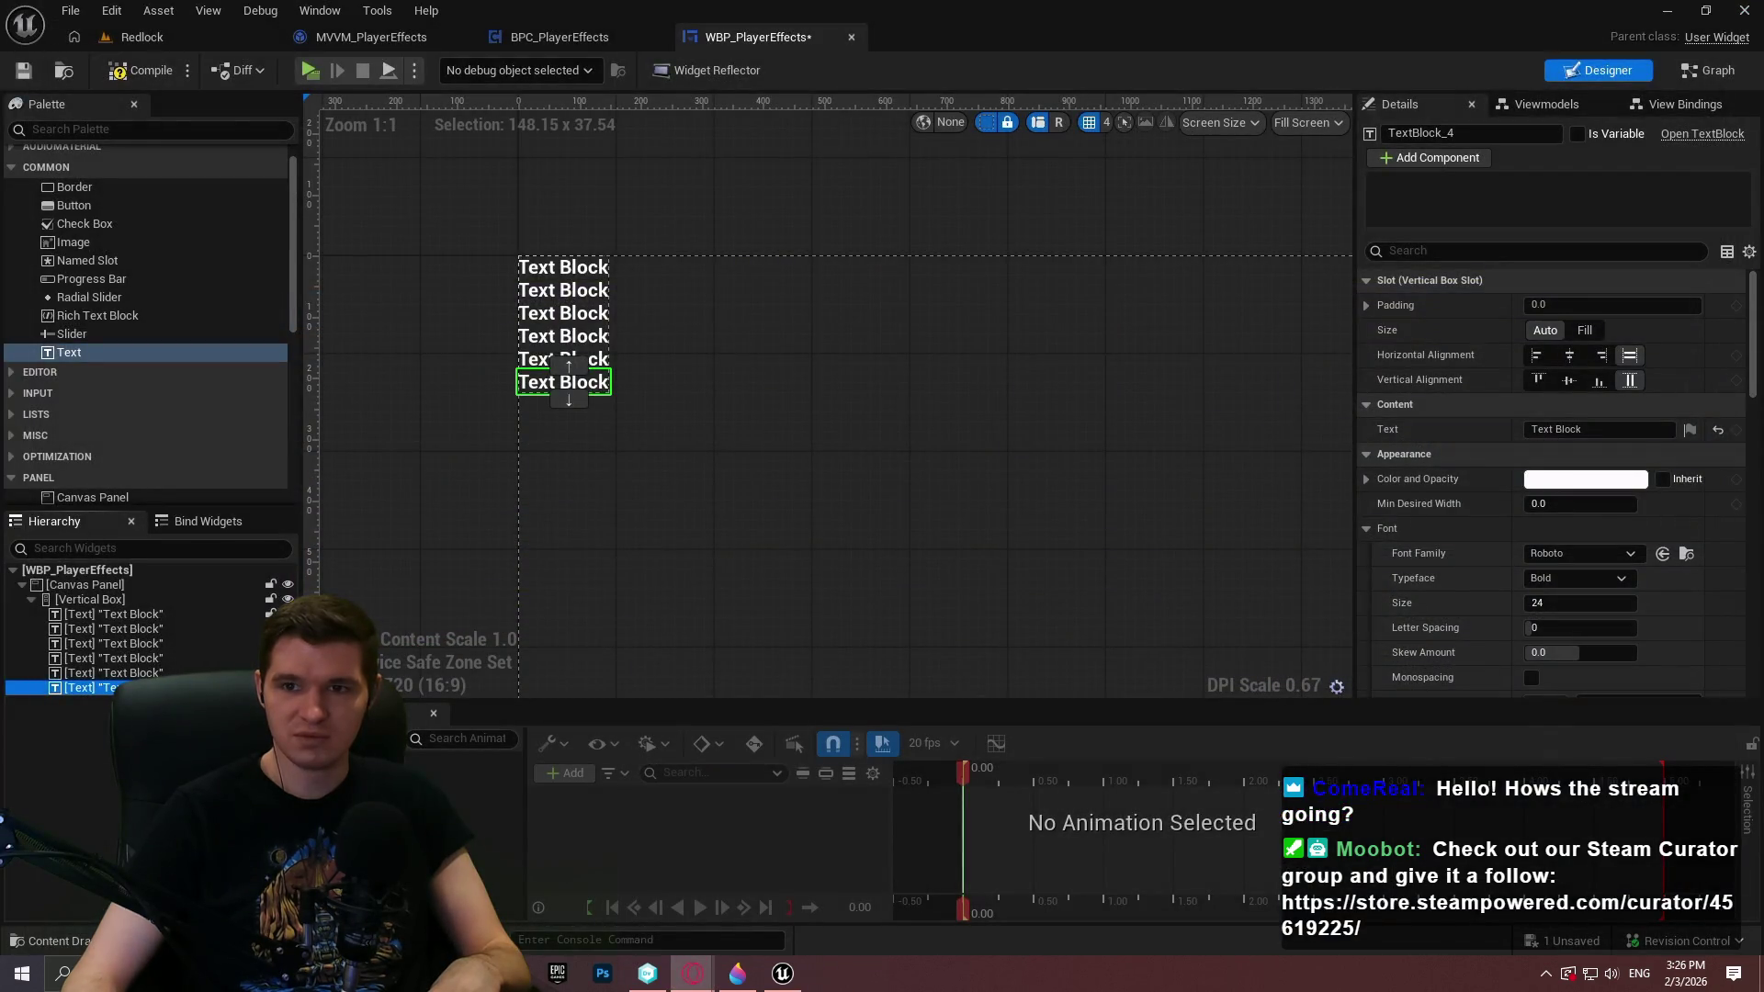
# In Opera GX, read the SEGA Classics FAQ down to the Steam delisting list, then return to top
pyautogui.hotkey('alt', 'Tab')
pyautogui.scroll(-10, 621, 520)
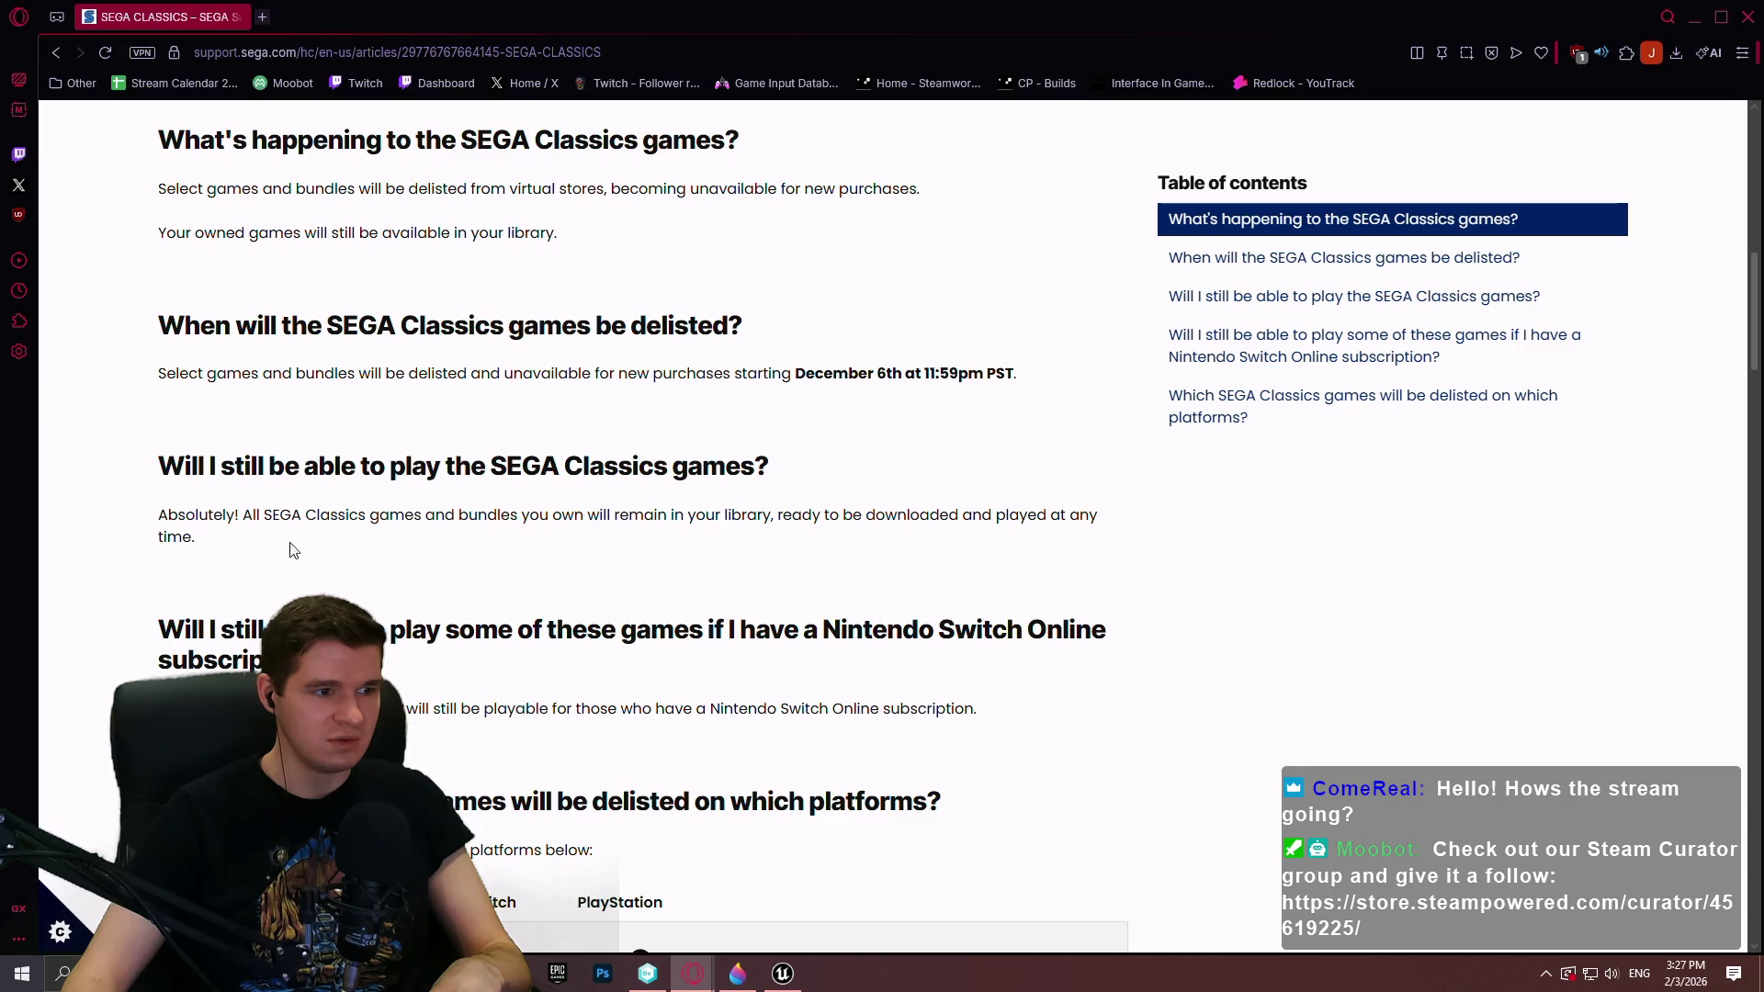
pyautogui.scroll(-2, 303, 588)
pyautogui.scroll(2, 347, 523)
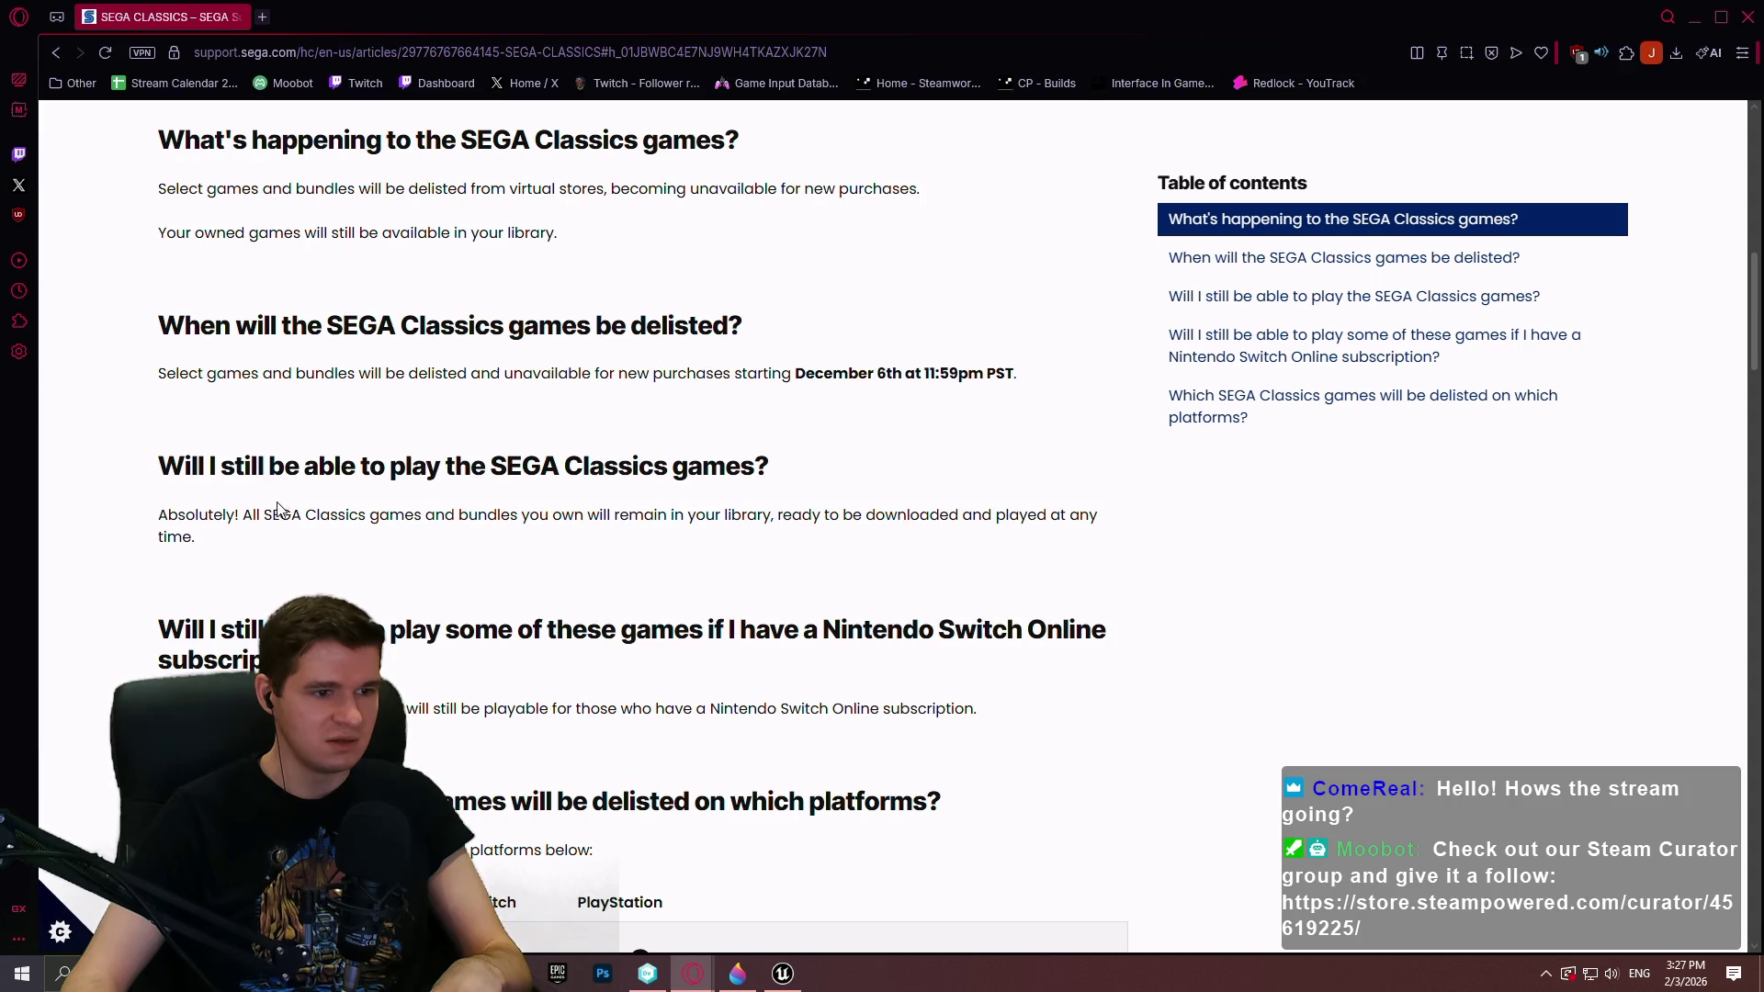
pyautogui.scroll(-6, 280, 508)
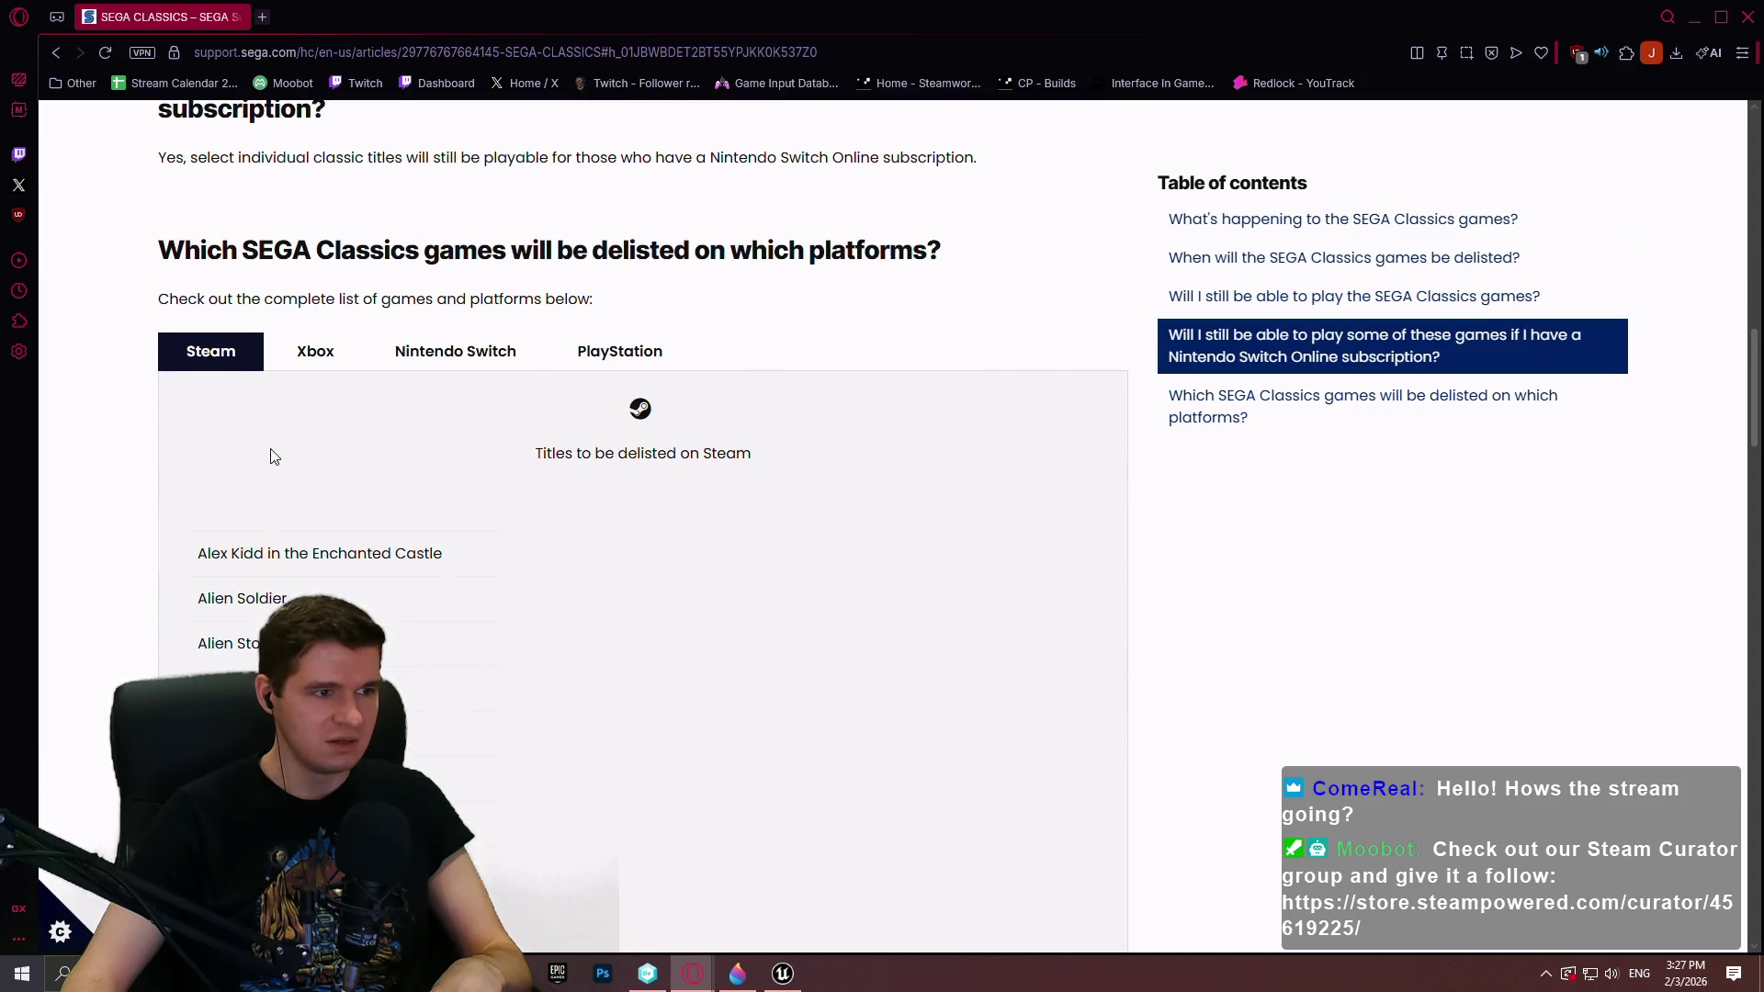
pyautogui.scroll(-15, 256, 410)
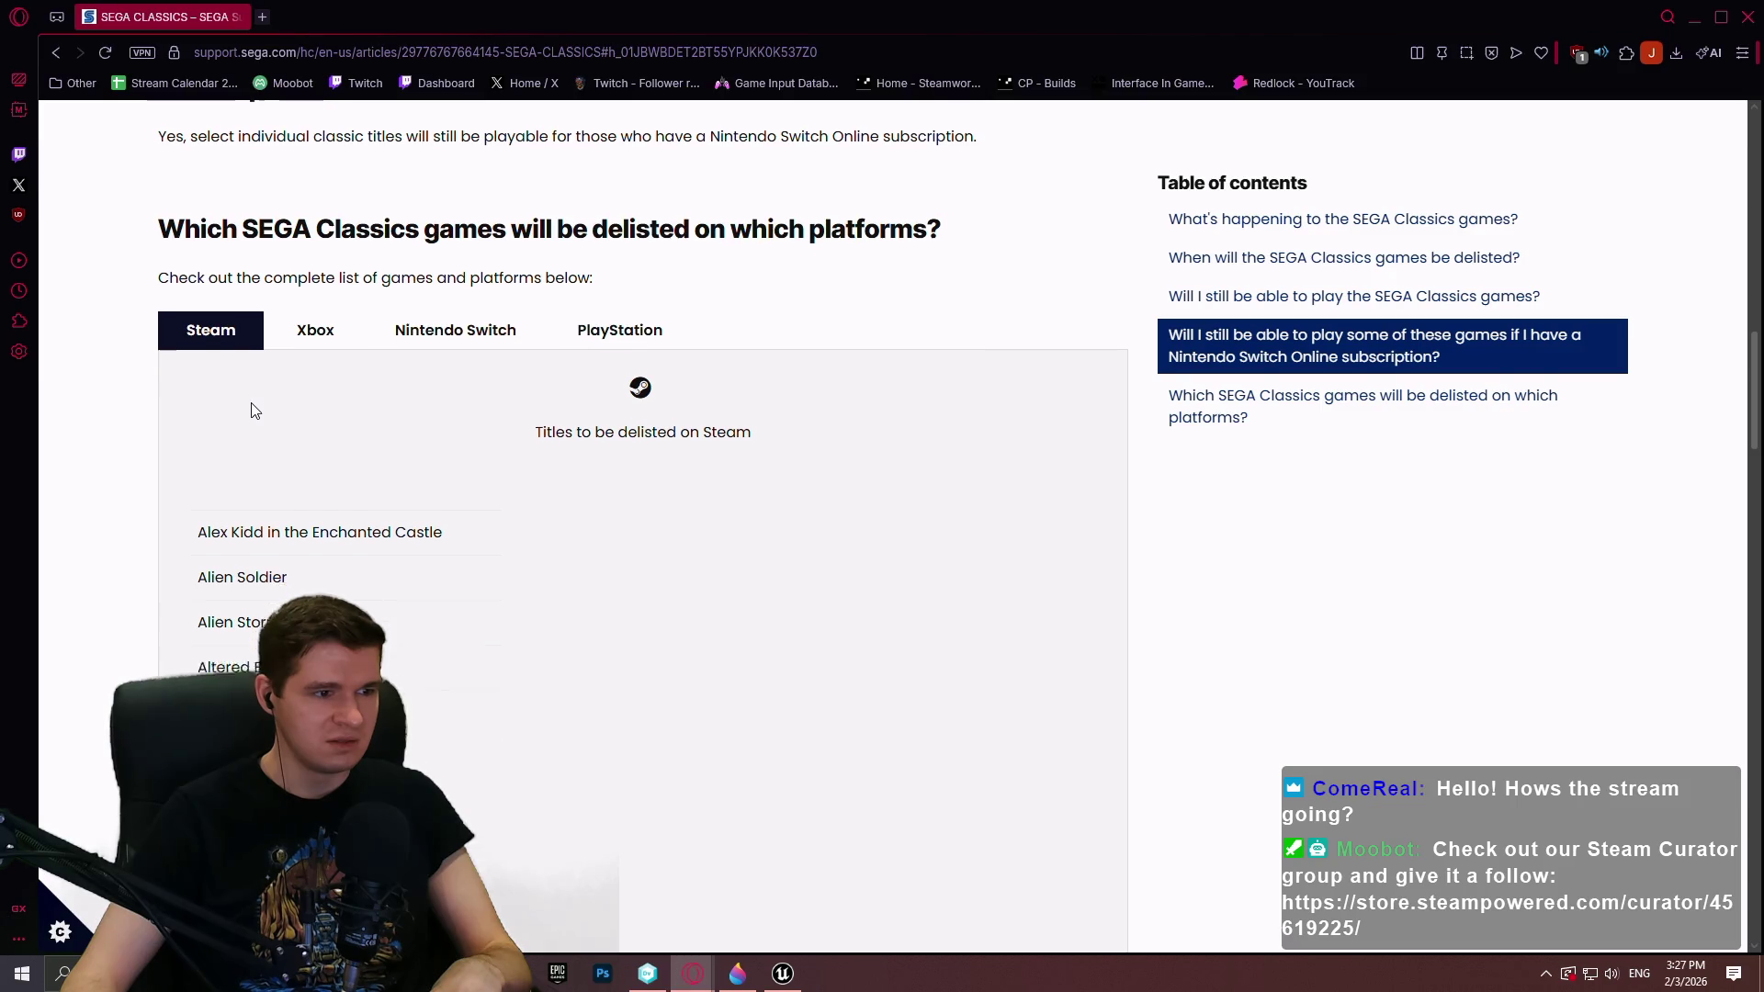
pyautogui.scroll(-14, 257, 412)
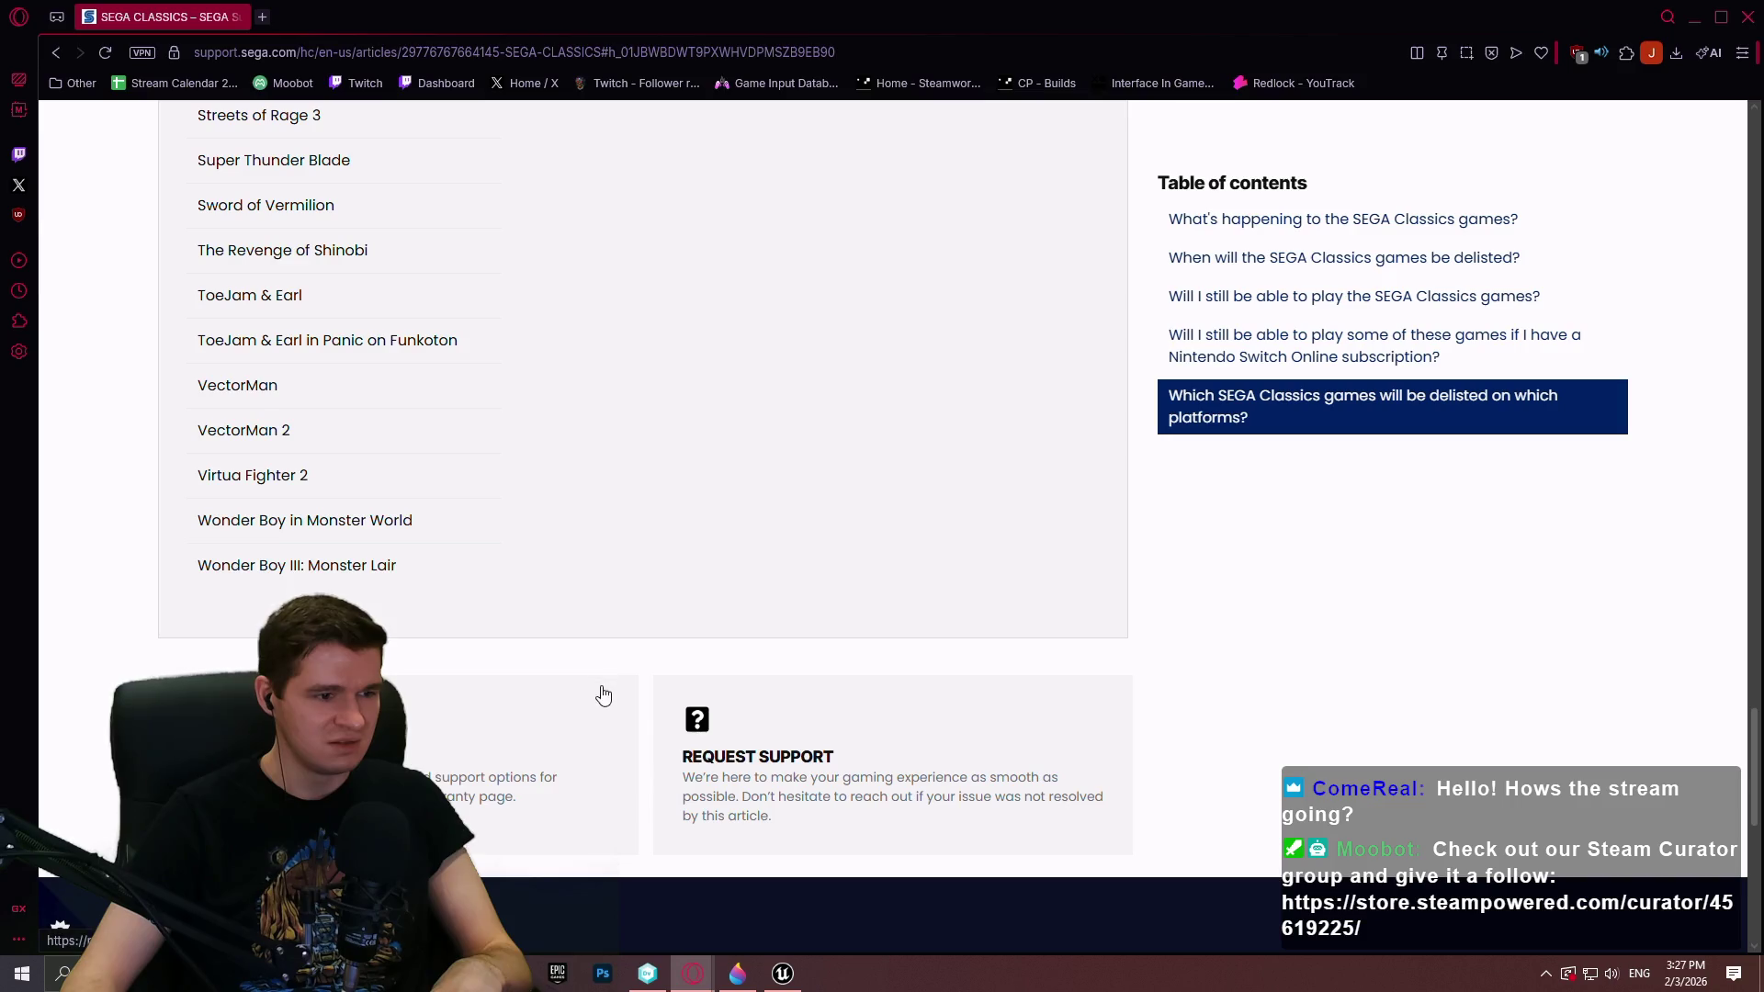
pyautogui.scroll(-4, 599, 691)
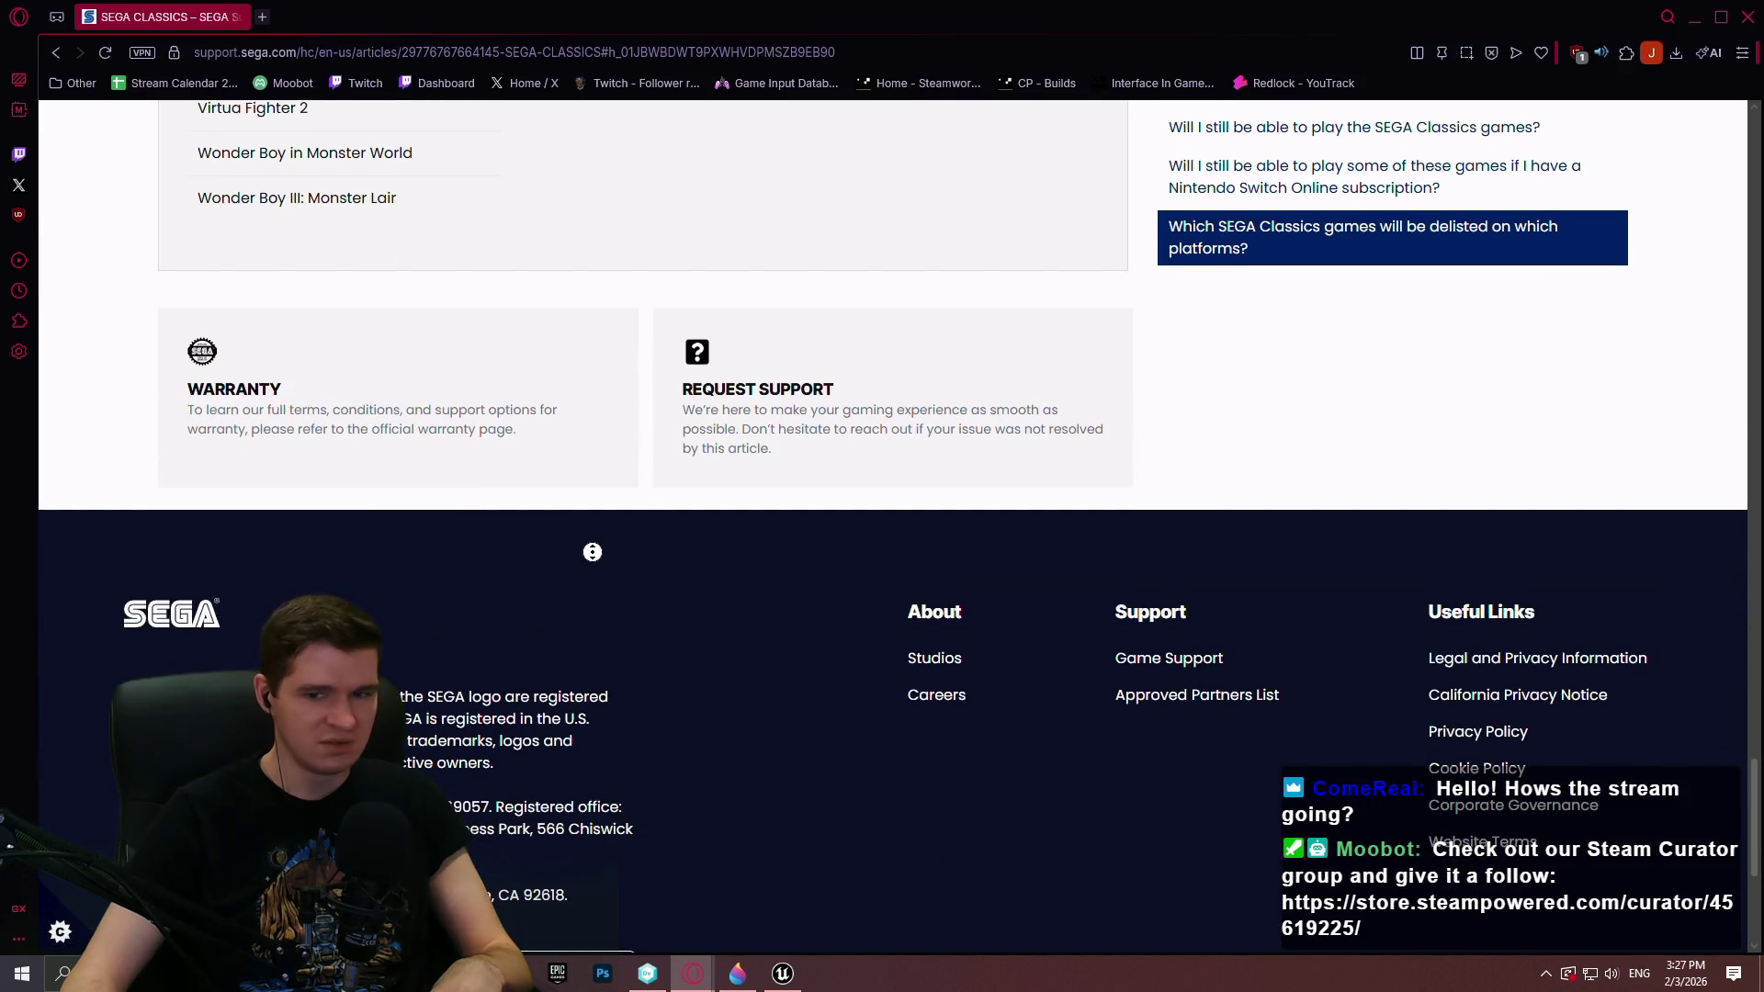
pyautogui.click(593, 553)
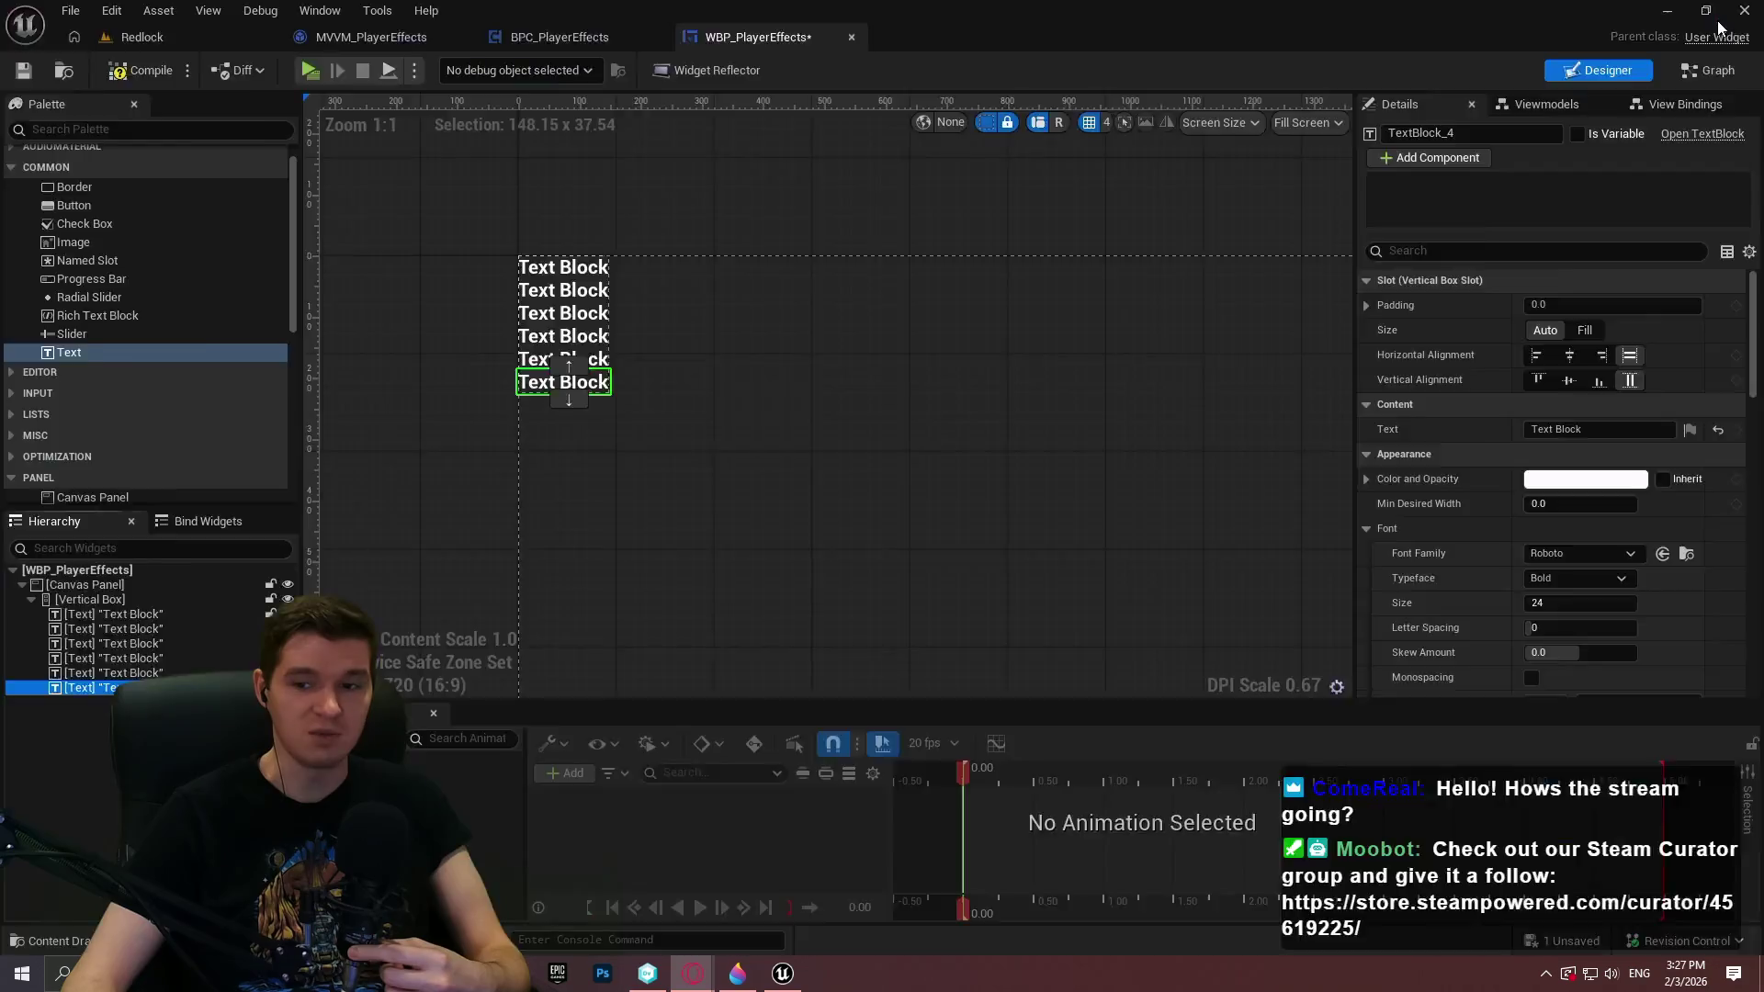
# Close the browser window and select the Canvas Panel in Unreal
pyautogui.scroll(-4, 1133, 462)
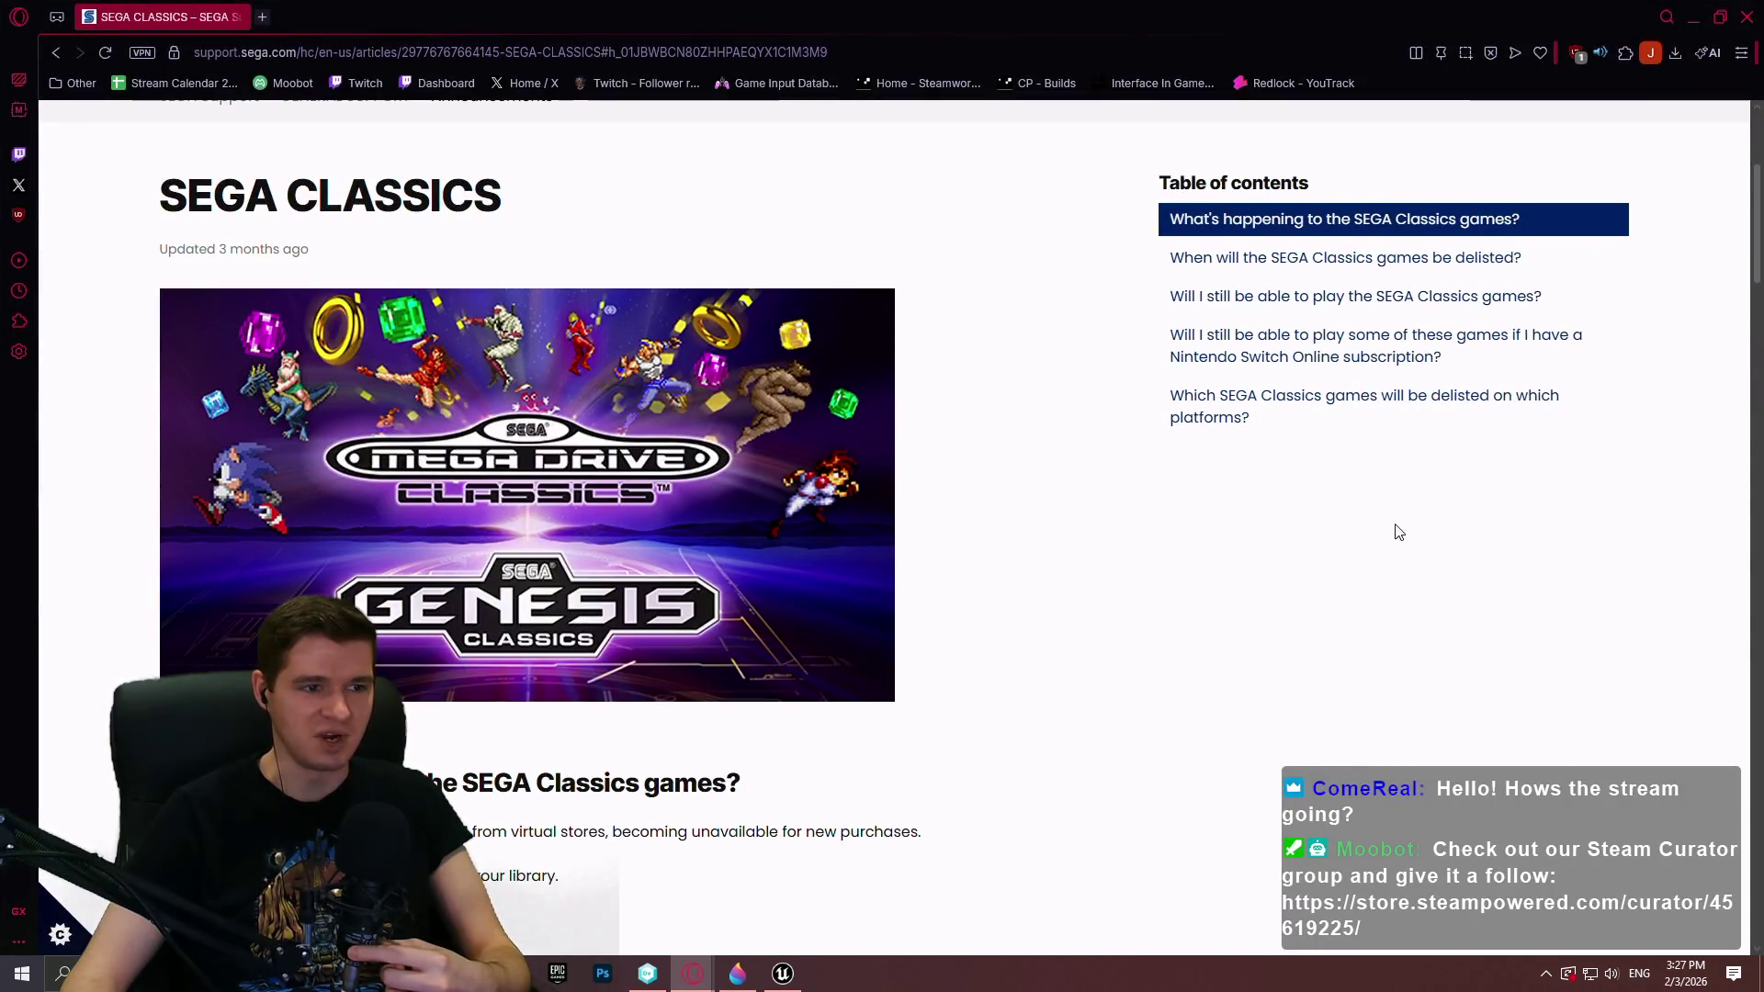
pyautogui.click(1738, 28)
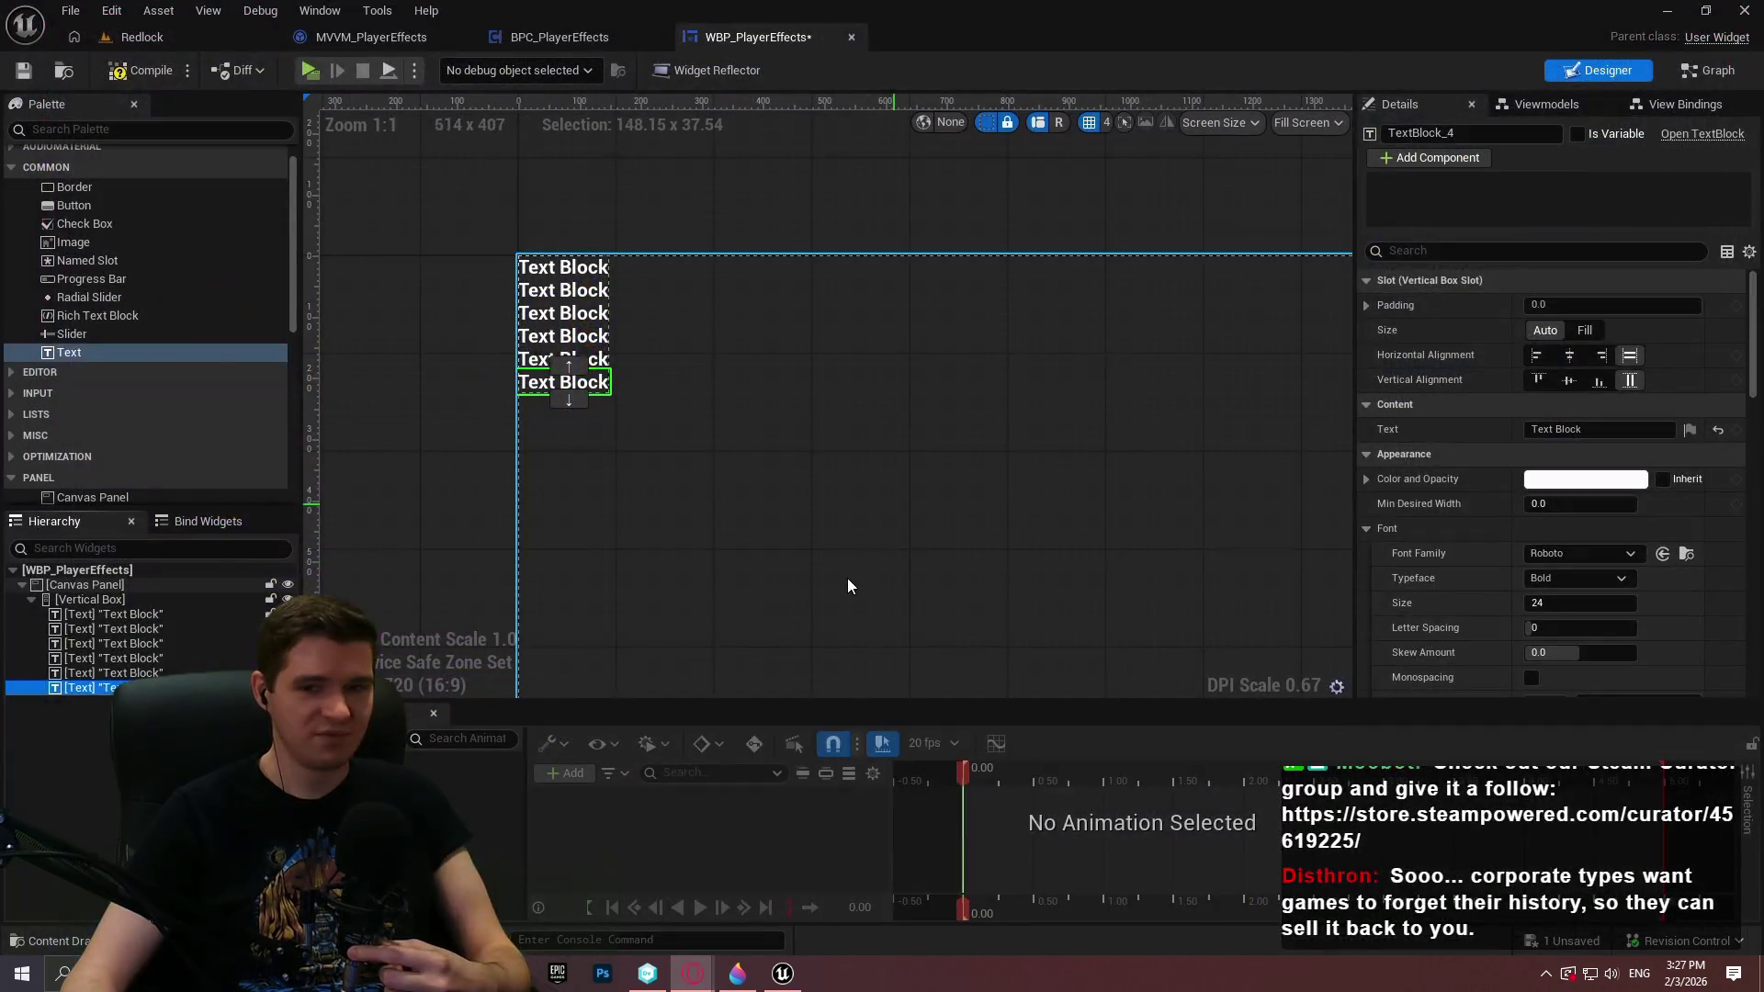
pyautogui.click(847, 577)
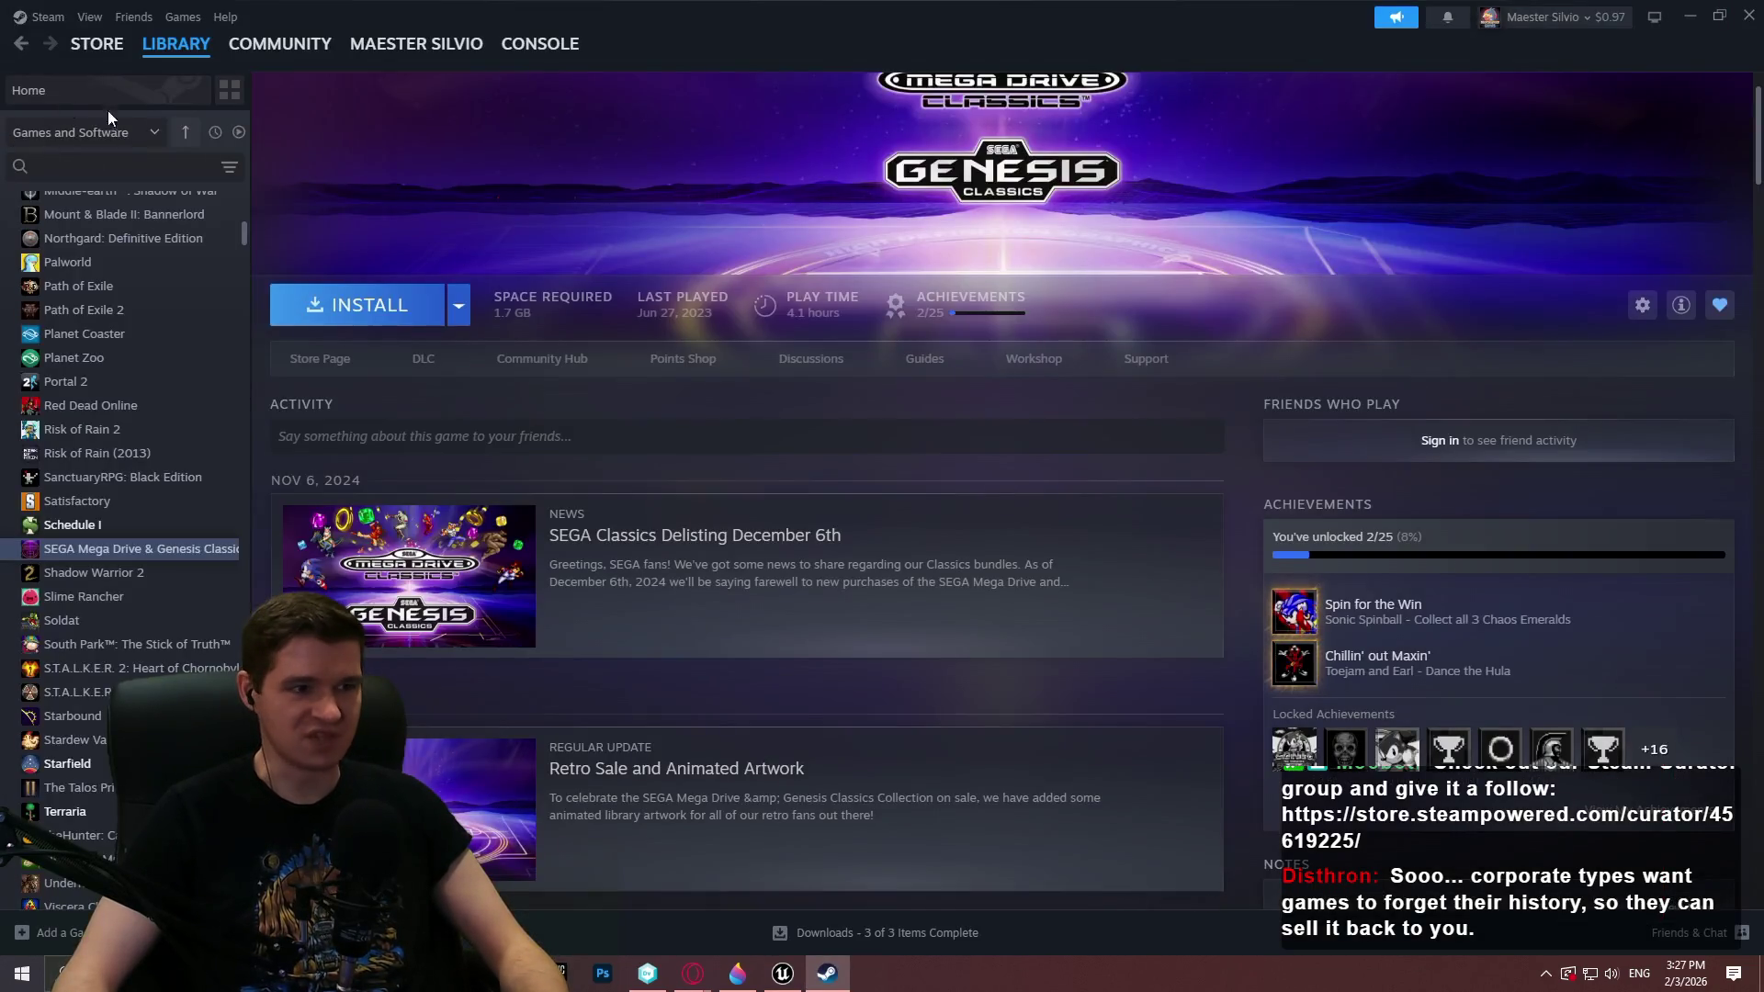
# Search the Steam store for 'toejam', then close Steam and select the first Text Block
pyautogui.moveTo(97, 44)
pyautogui.click(101, 73)
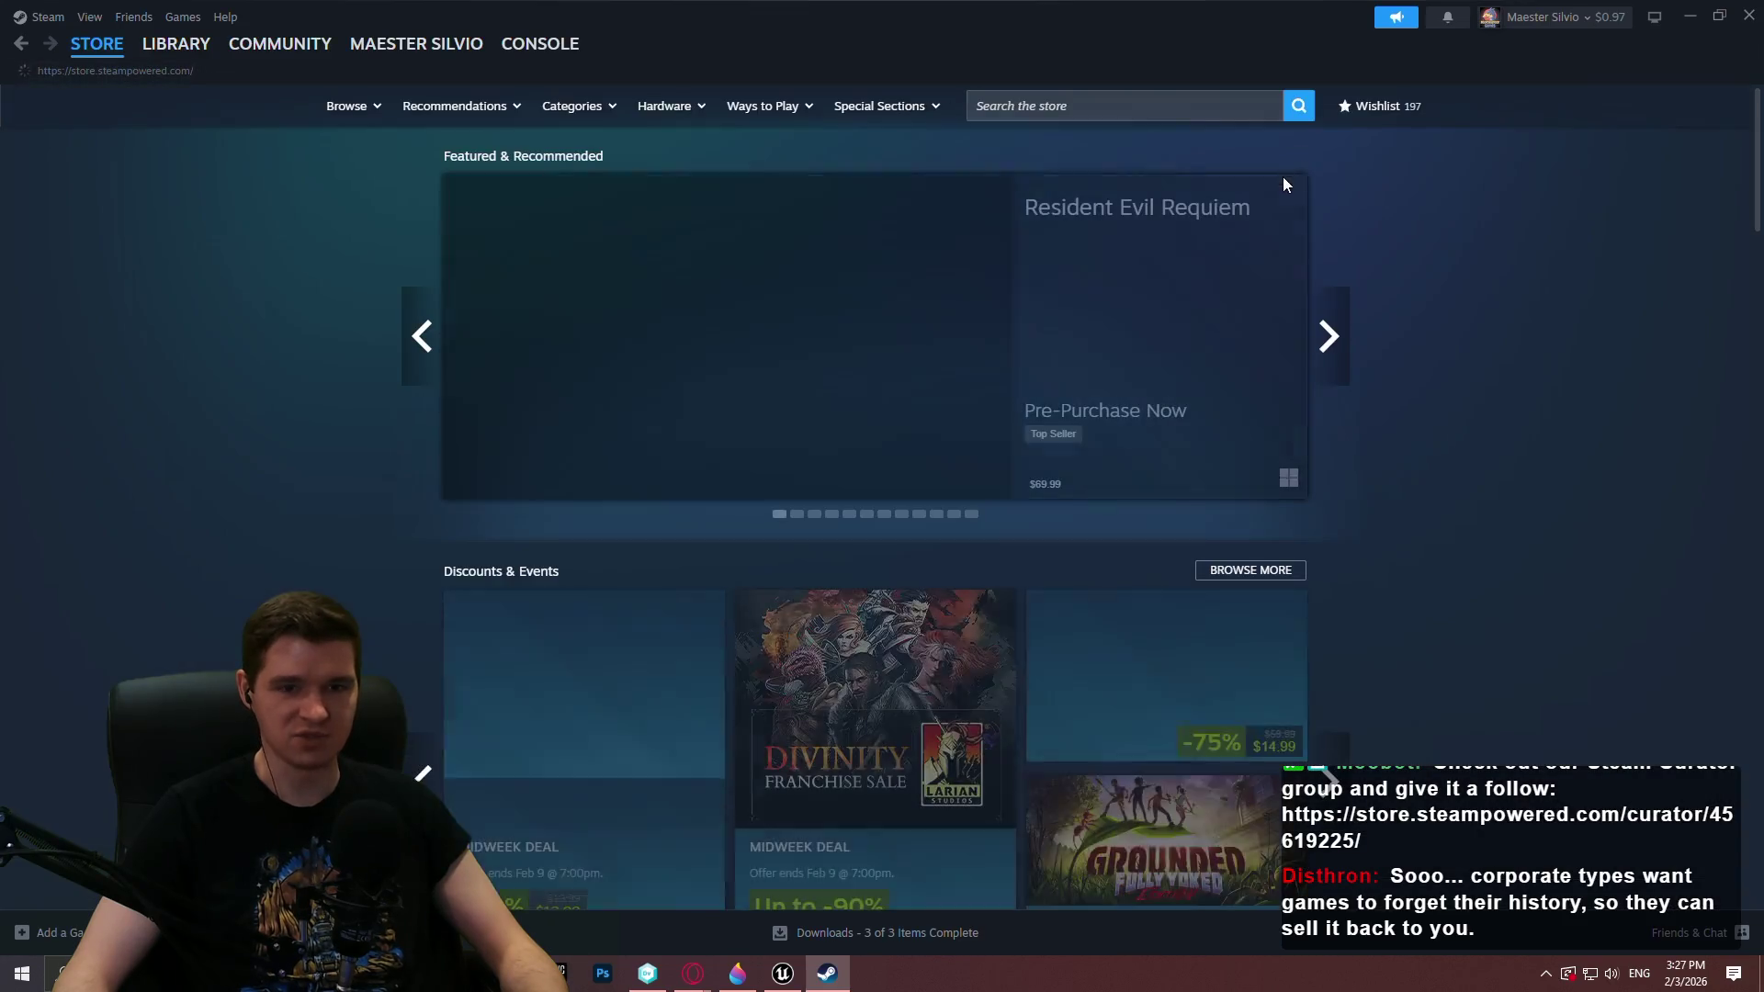
pyautogui.click(1158, 104)
pyautogui.write('toejam')
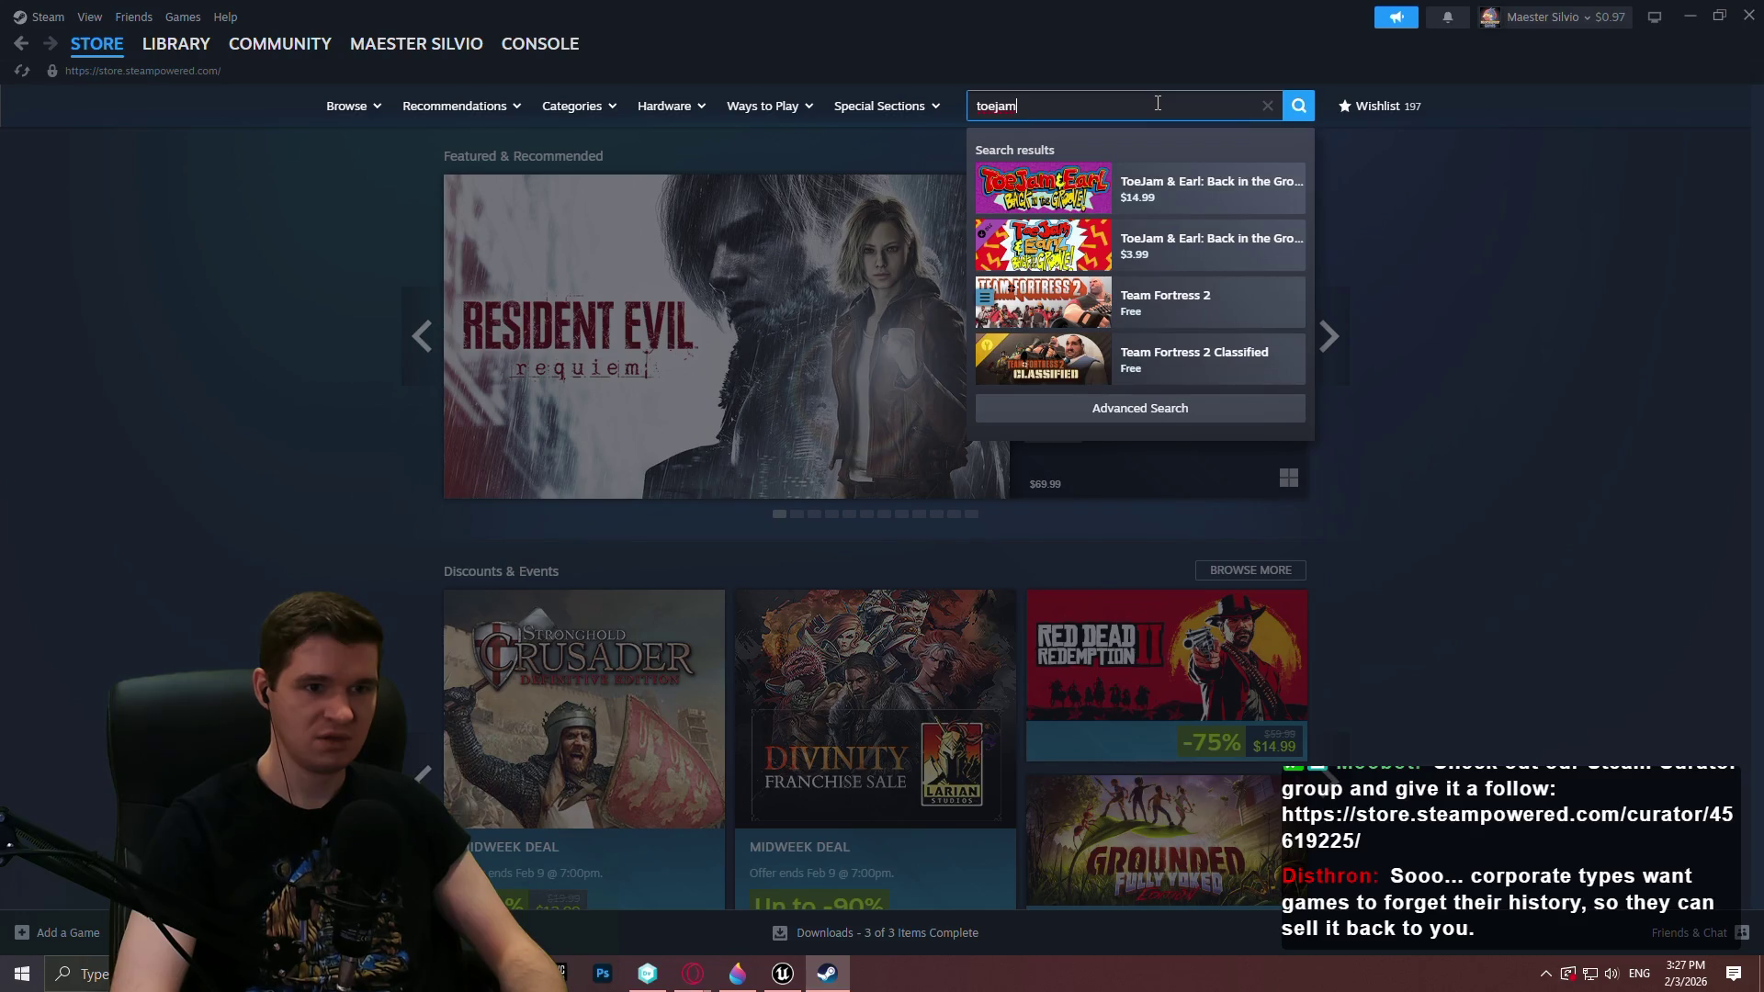
pyautogui.click(1267, 106)
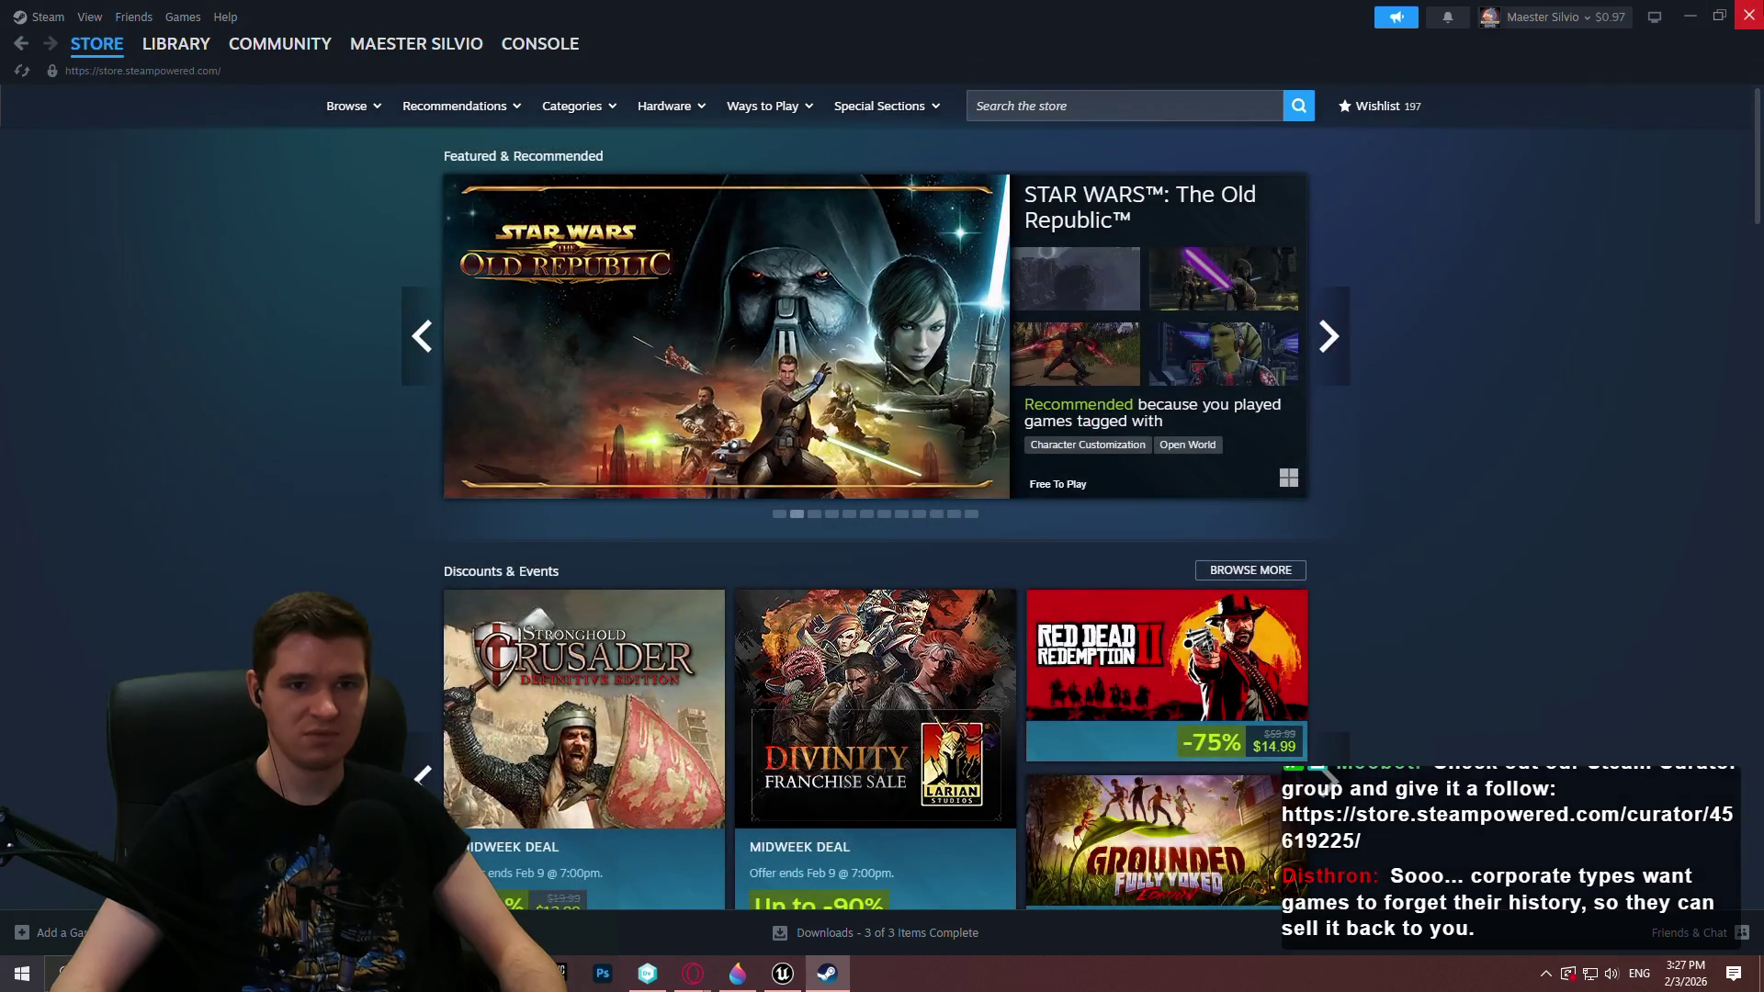
pyautogui.click(1748, 16)
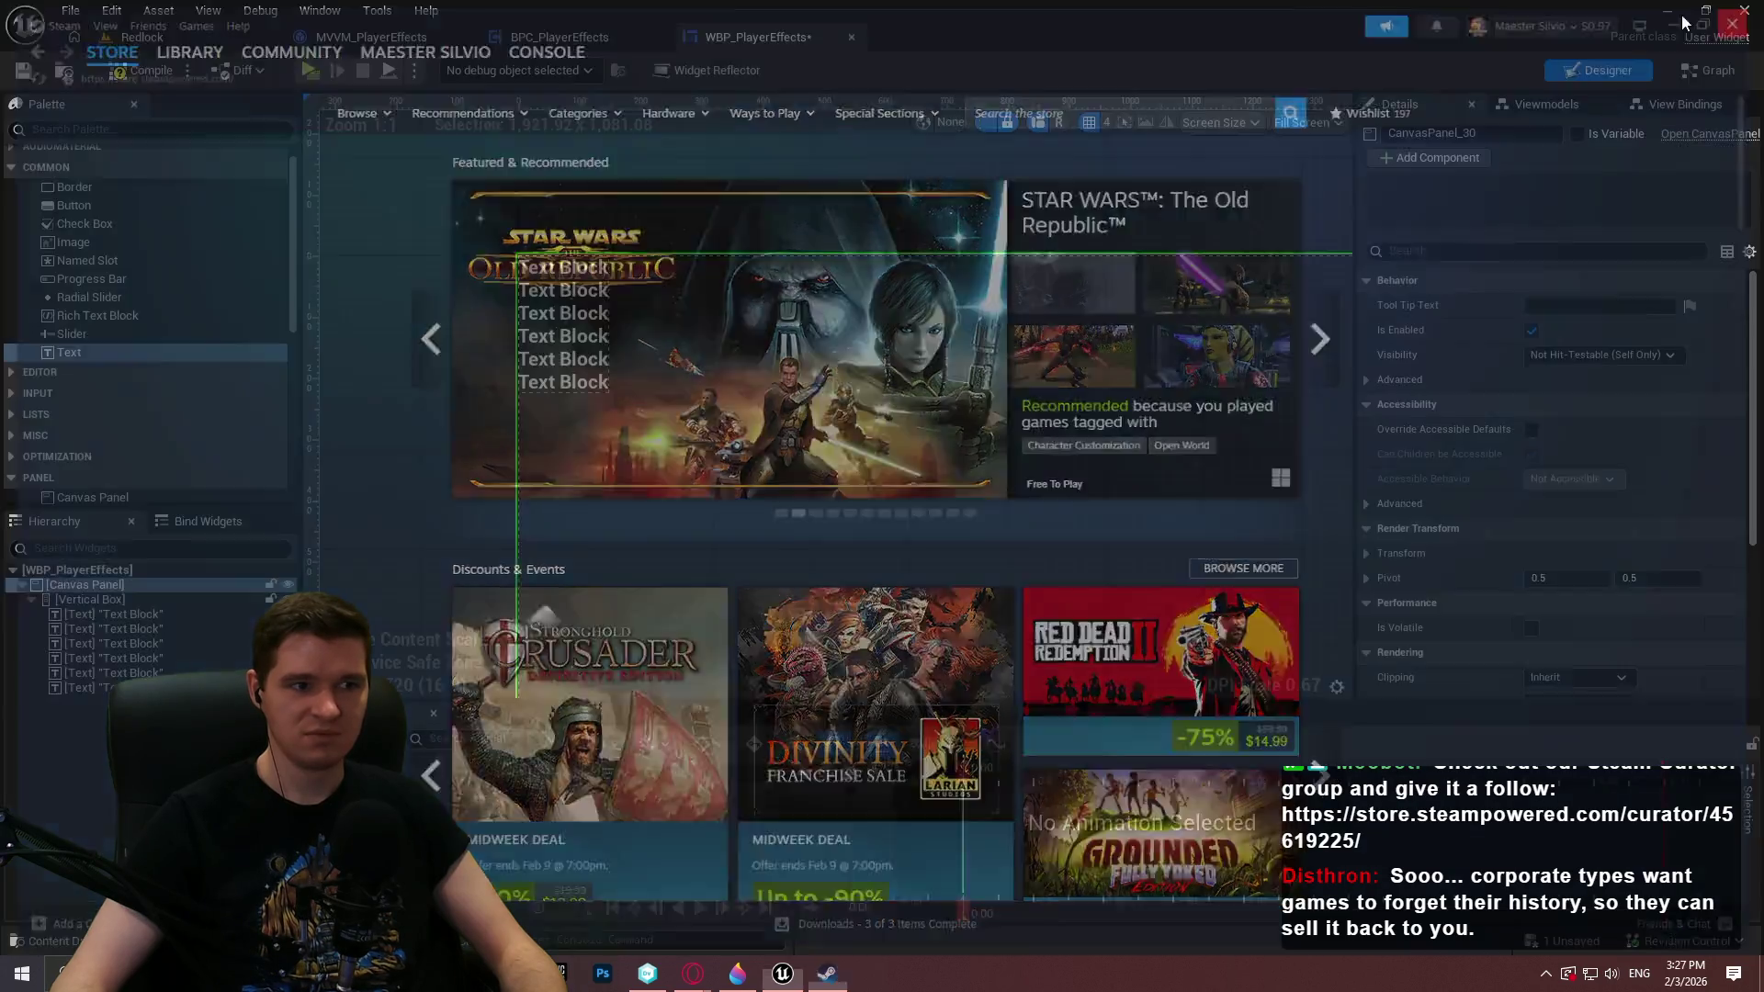
pyautogui.click(552, 288)
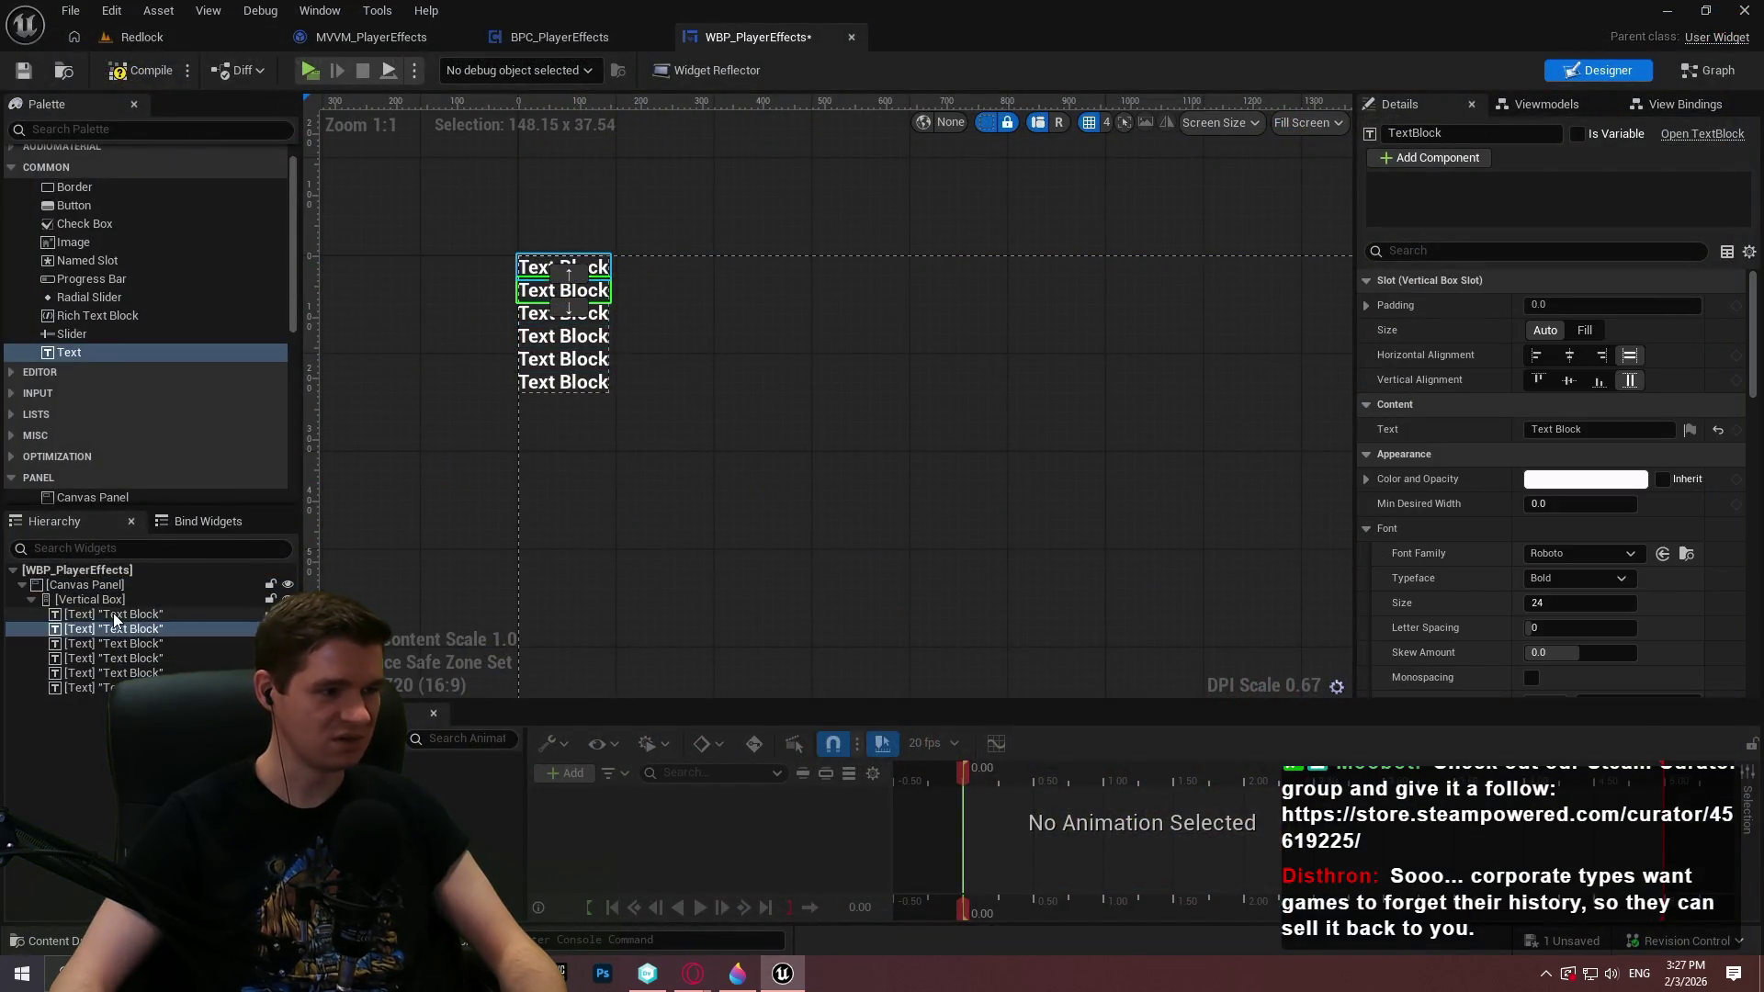
# Rename the first Text Block to T_SourceType and delete the surplus sixth one
pyautogui.click(568, 268)
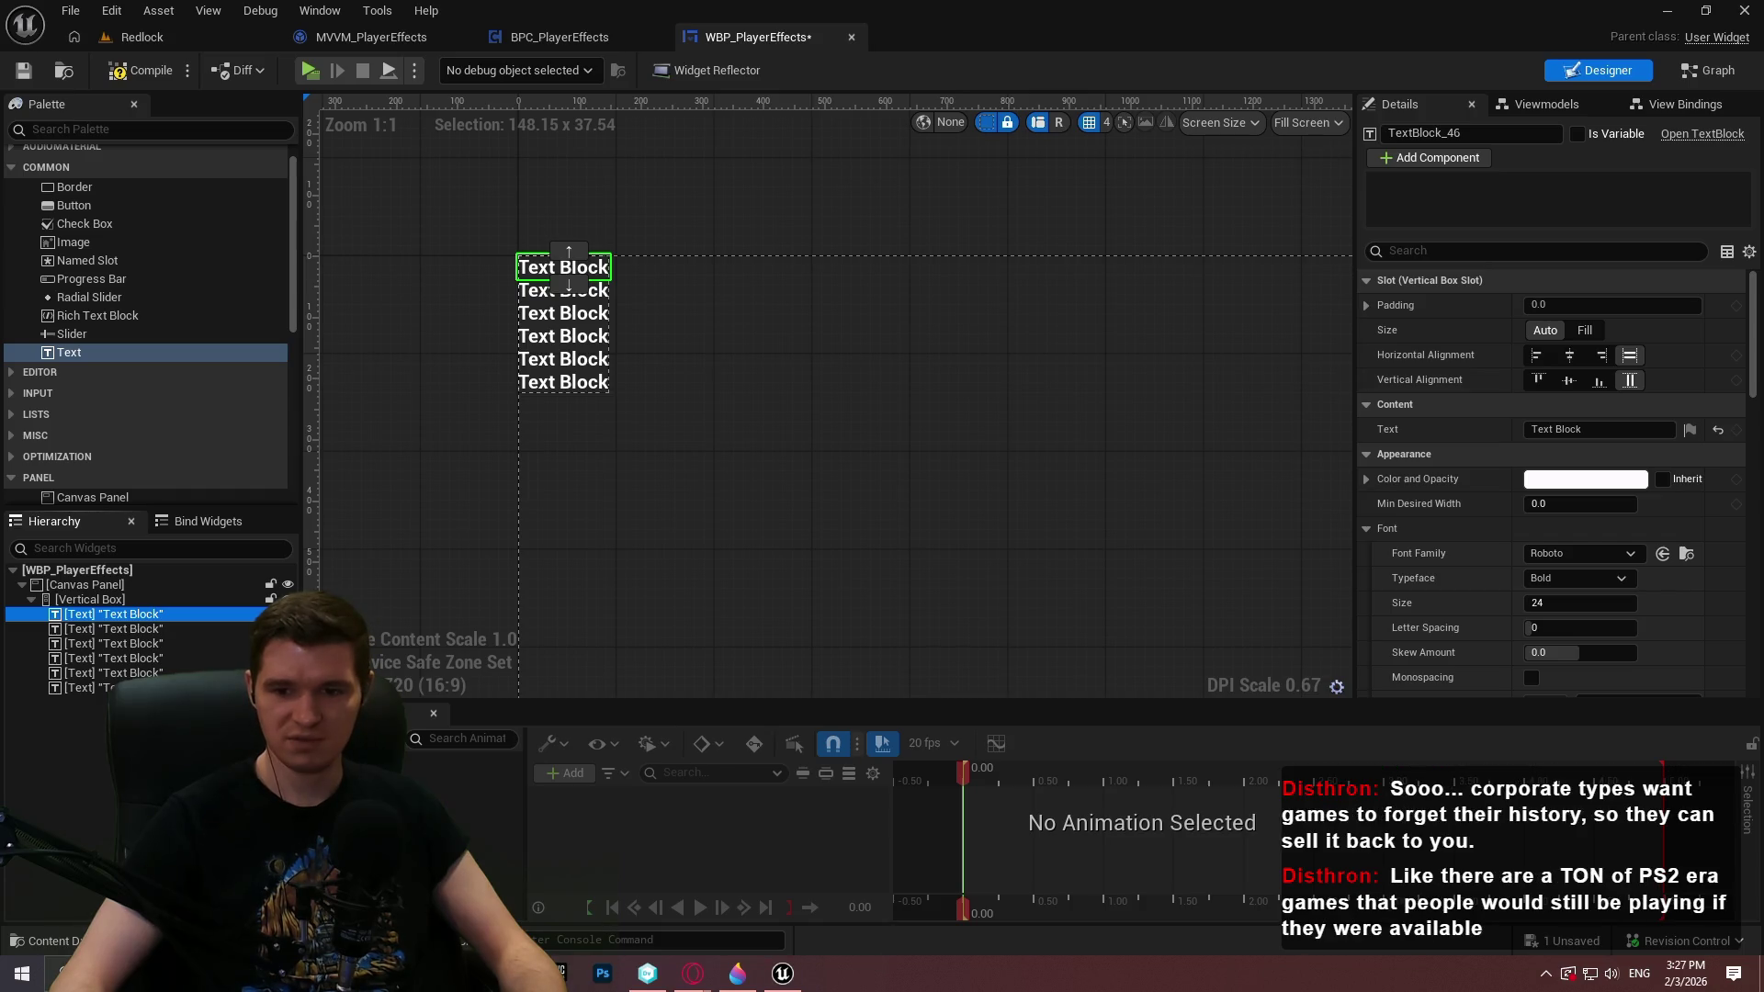
pyautogui.press('F2')
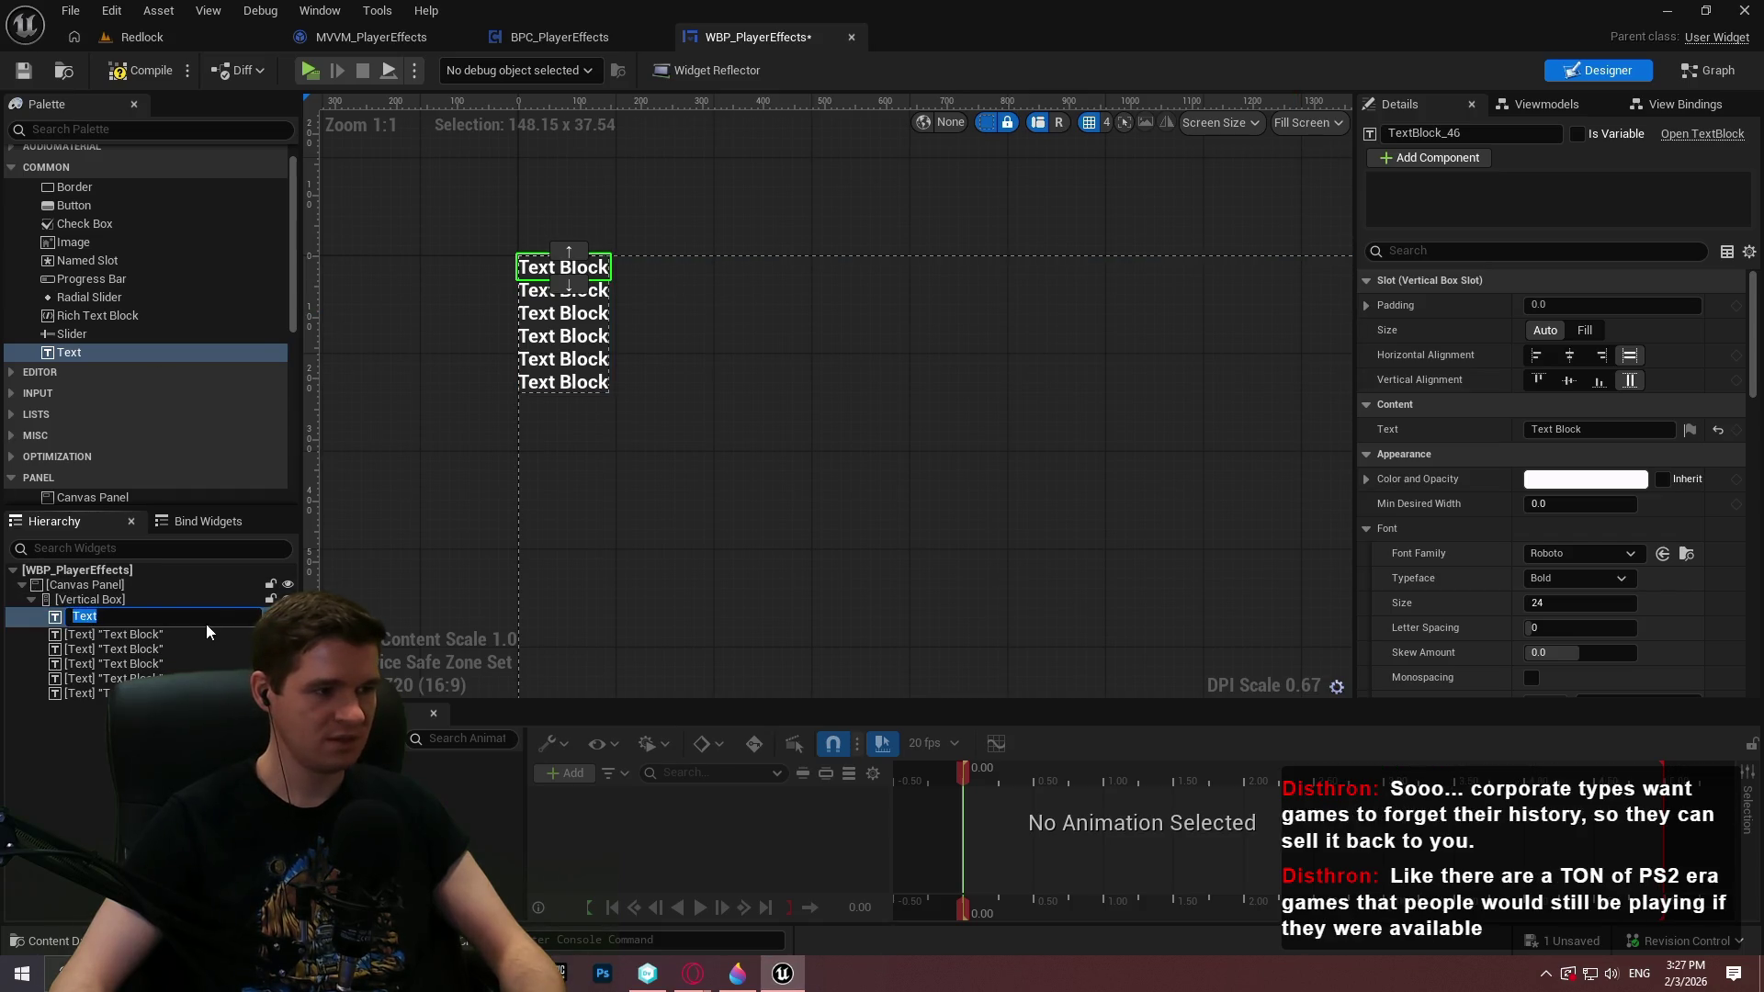
pyautogui.write('T_')
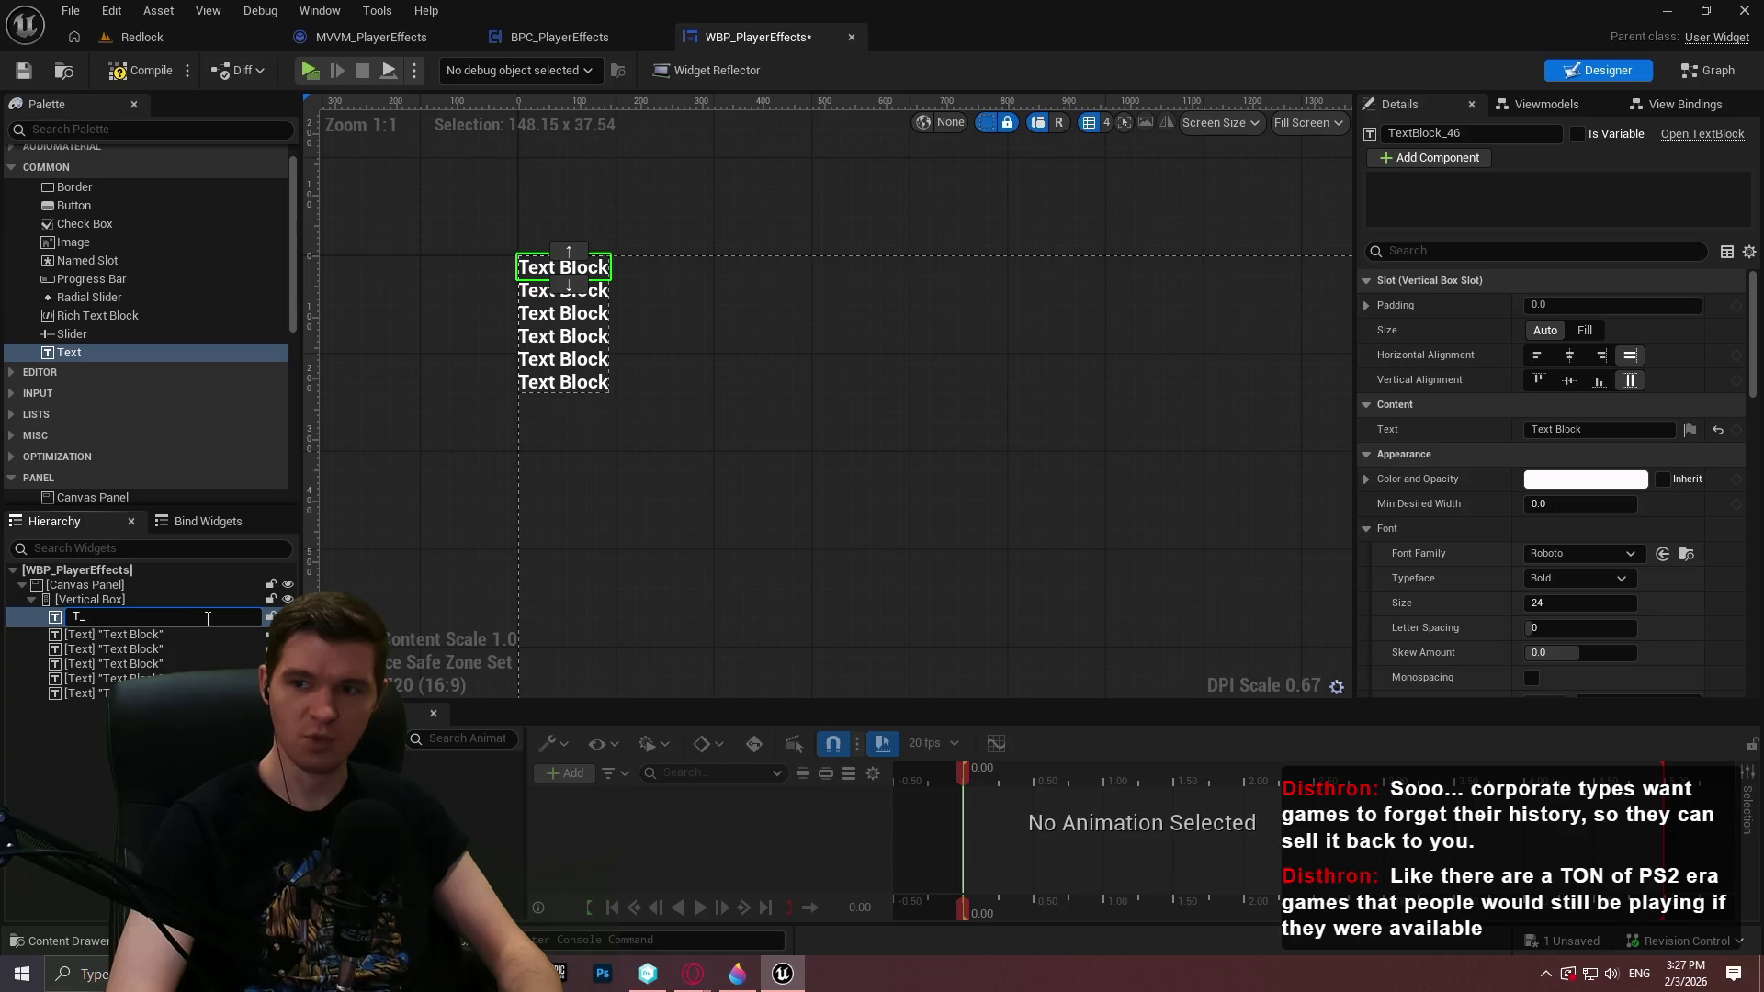
pyautogui.write('SourceTyp')
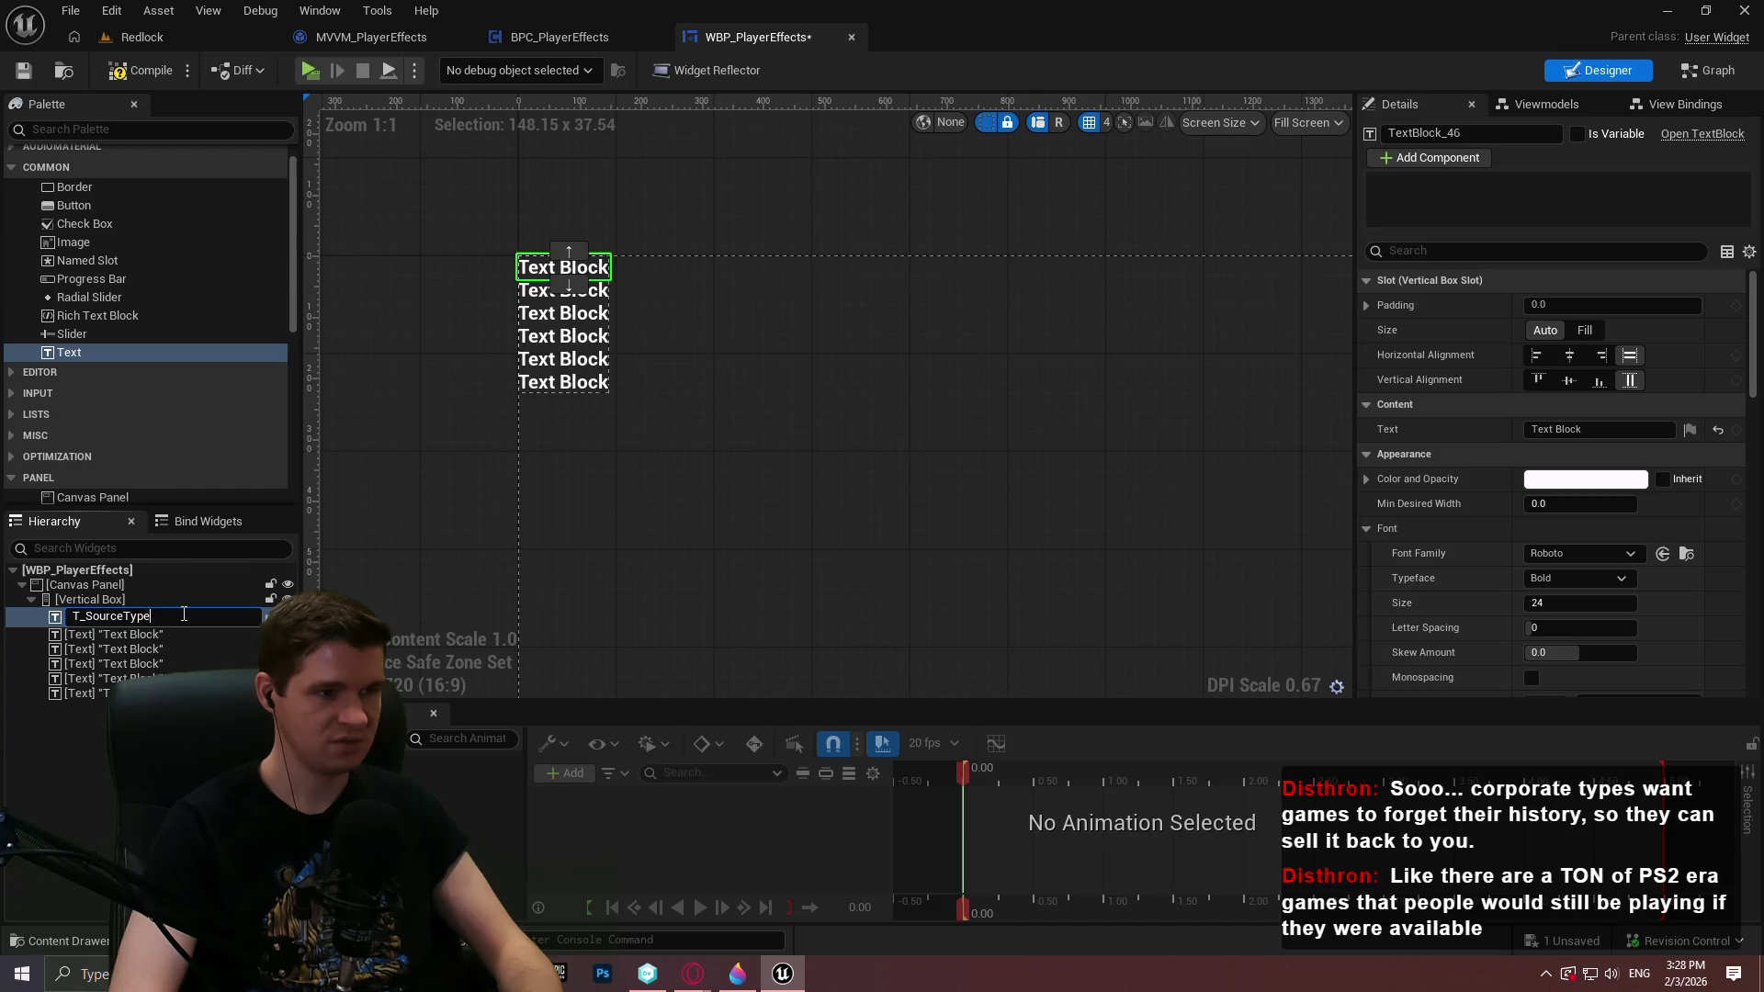
pyautogui.write('e')
pyautogui.press('Return')
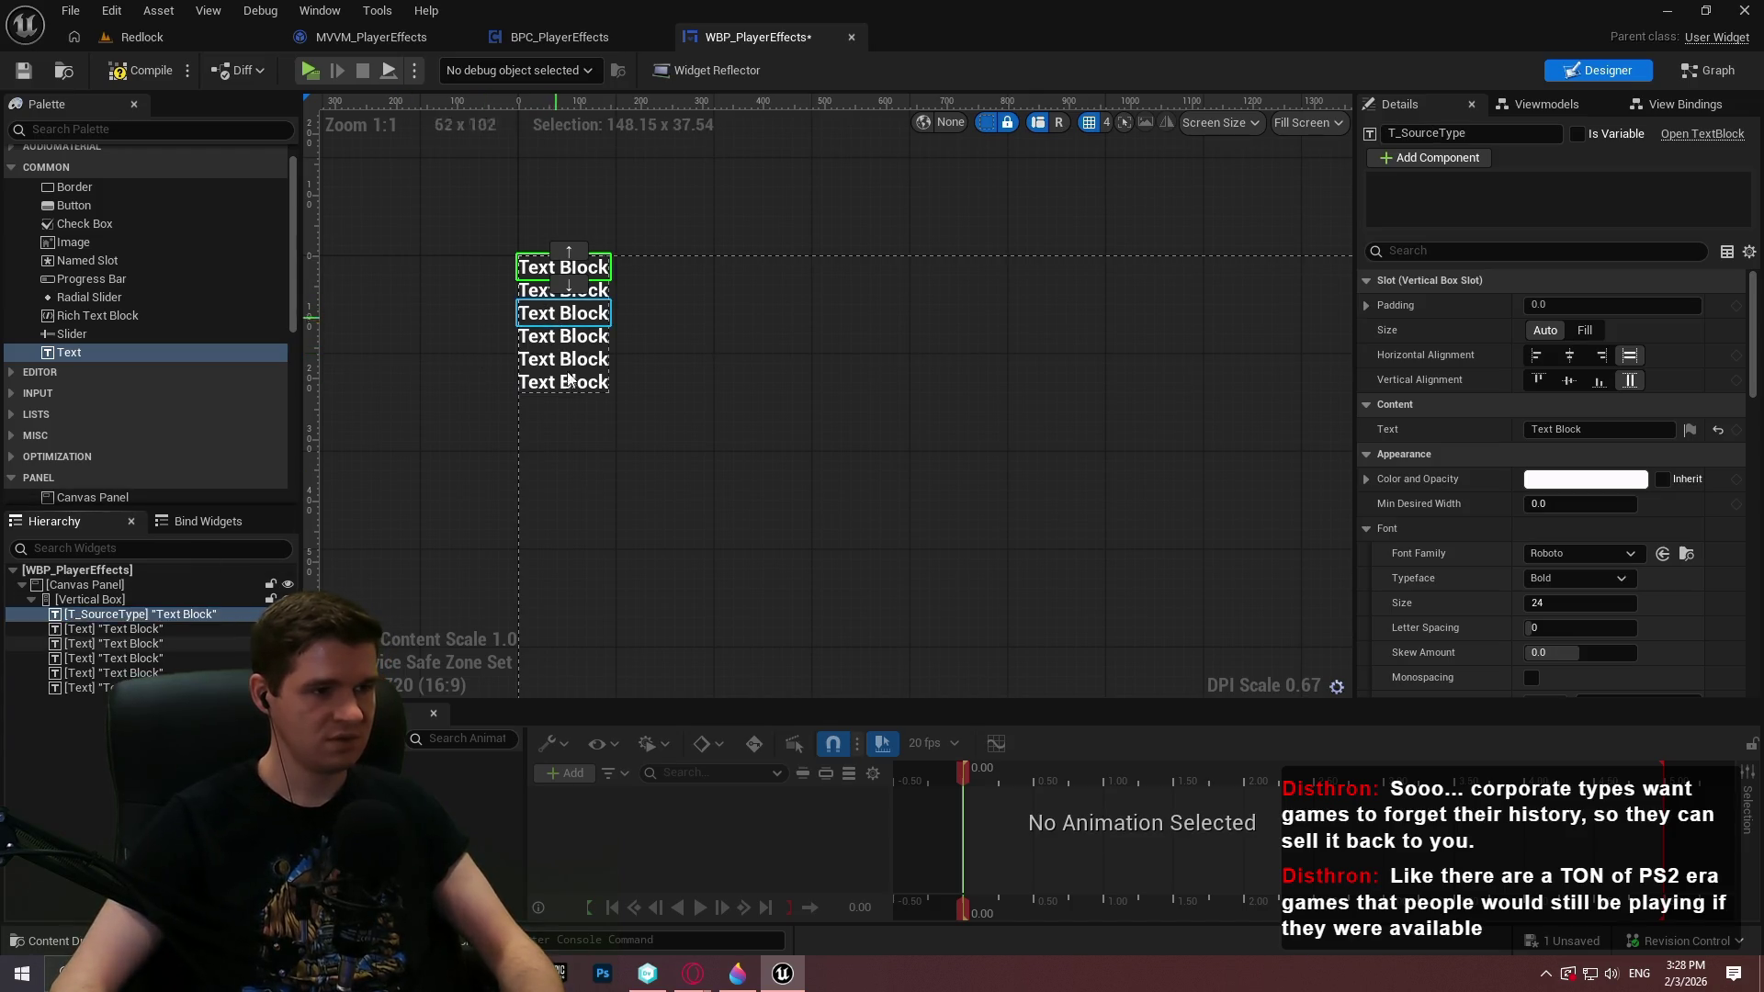
pyautogui.click(87, 687)
pyautogui.press('Delete')
# Rename the second and third Text Blocks to T_DamageType and T_ApplicationType
pyautogui.click(85, 631)
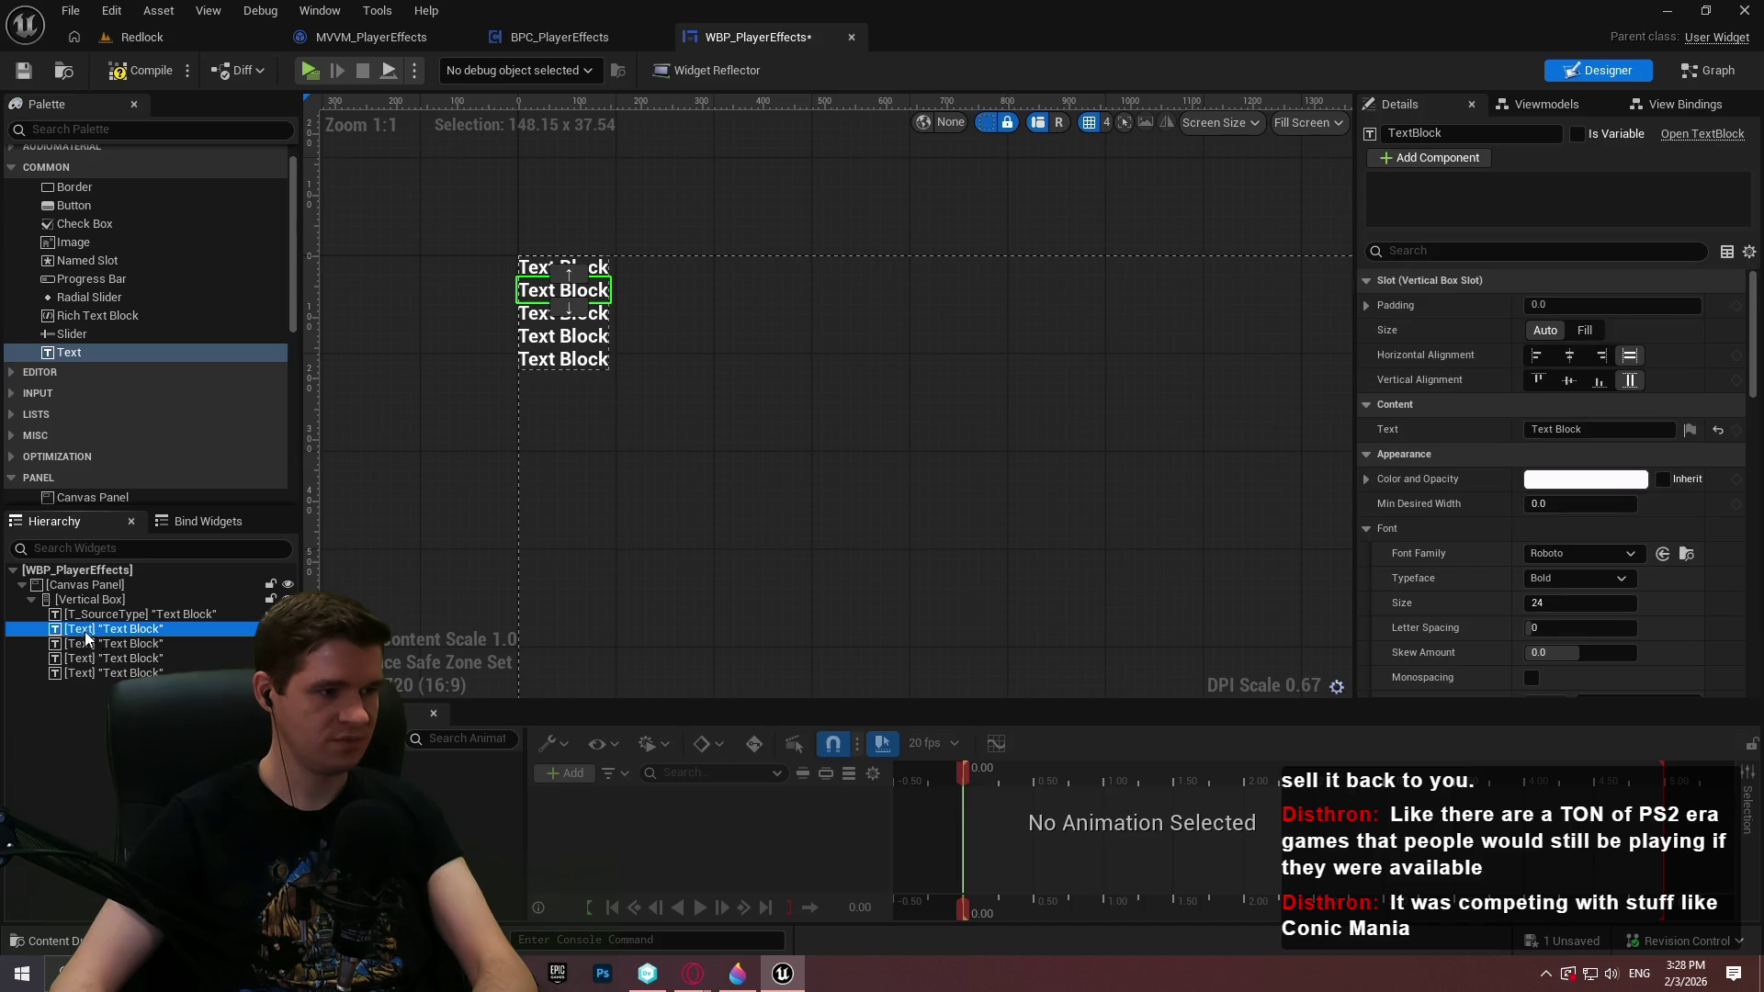
pyautogui.press('F2')
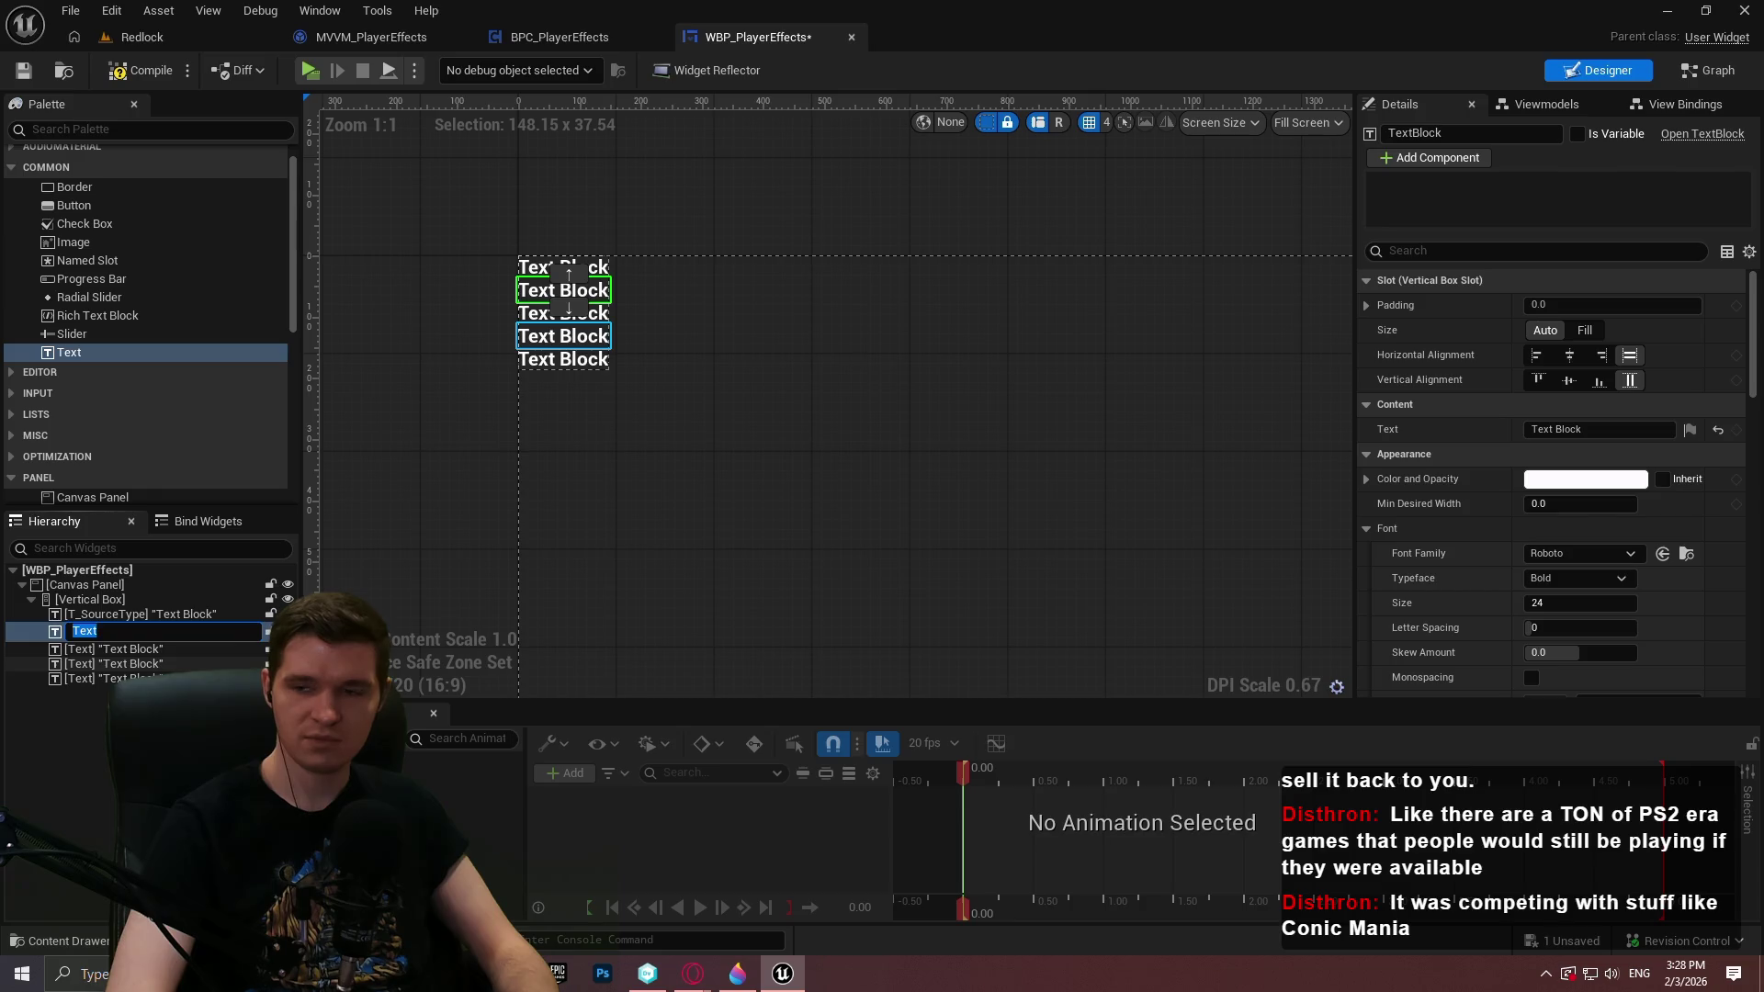
pyautogui.write('T_Damage')
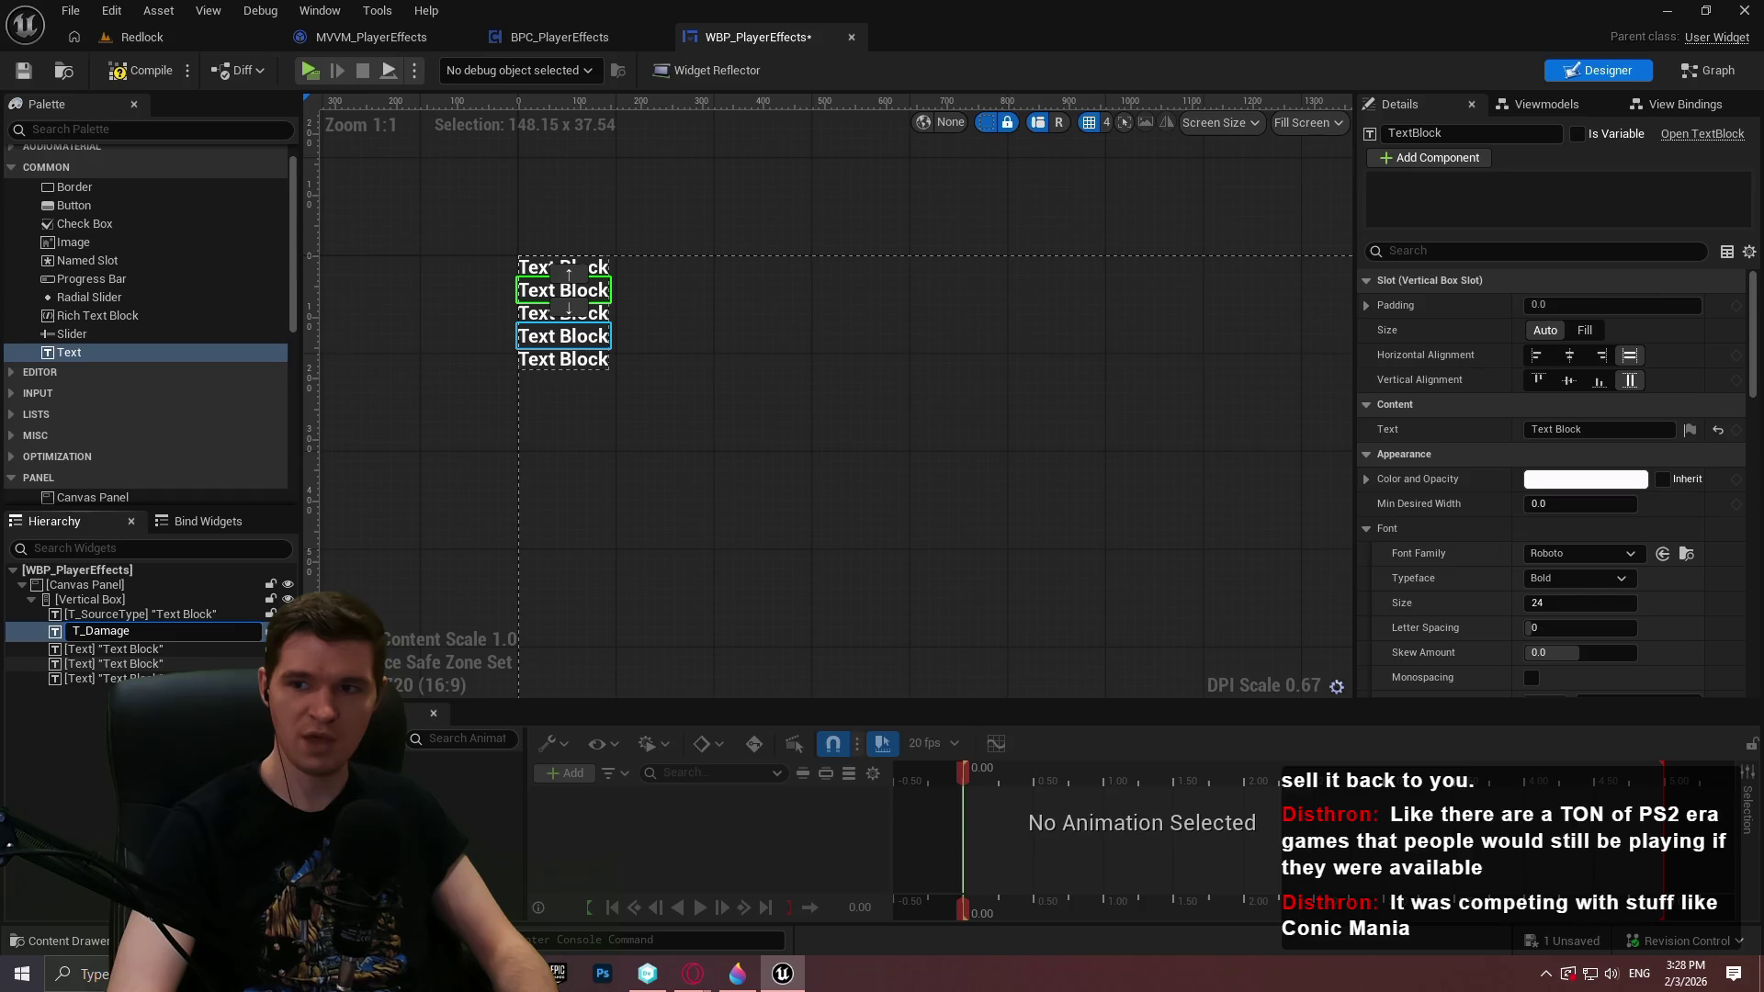
pyautogui.write('Type')
pyautogui.press('Return')
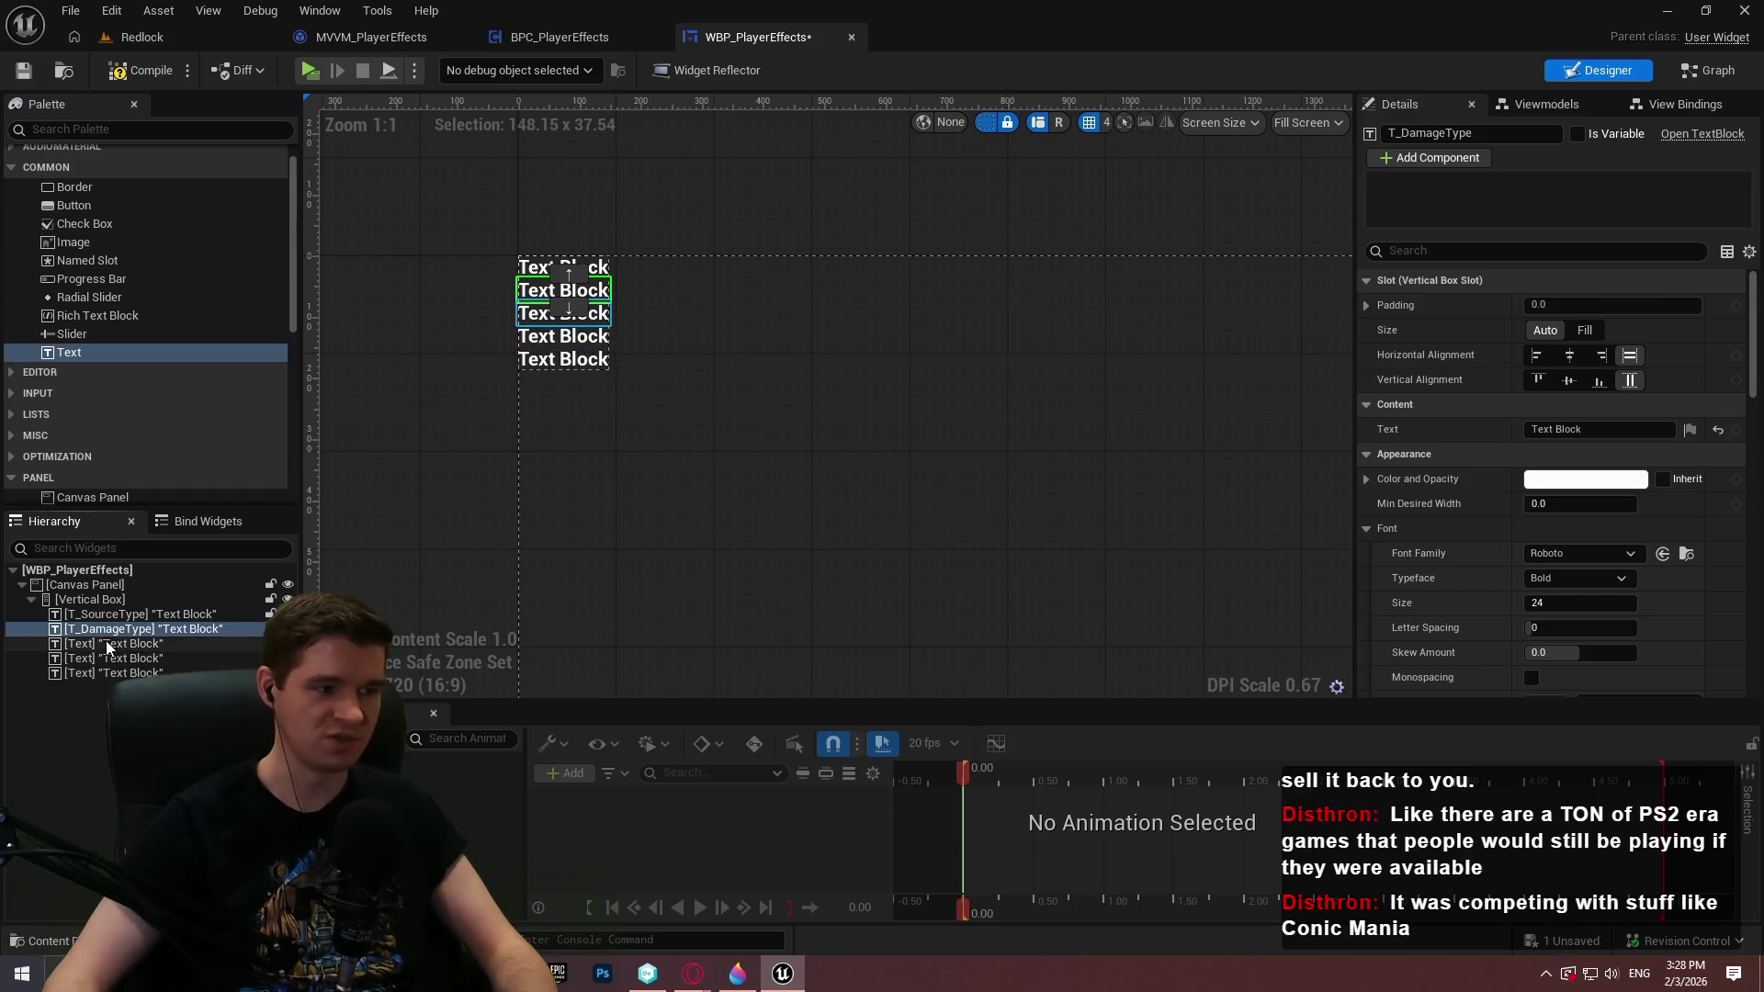
pyautogui.click(100, 644)
pyautogui.press('F2')
pyautogui.write('T_')
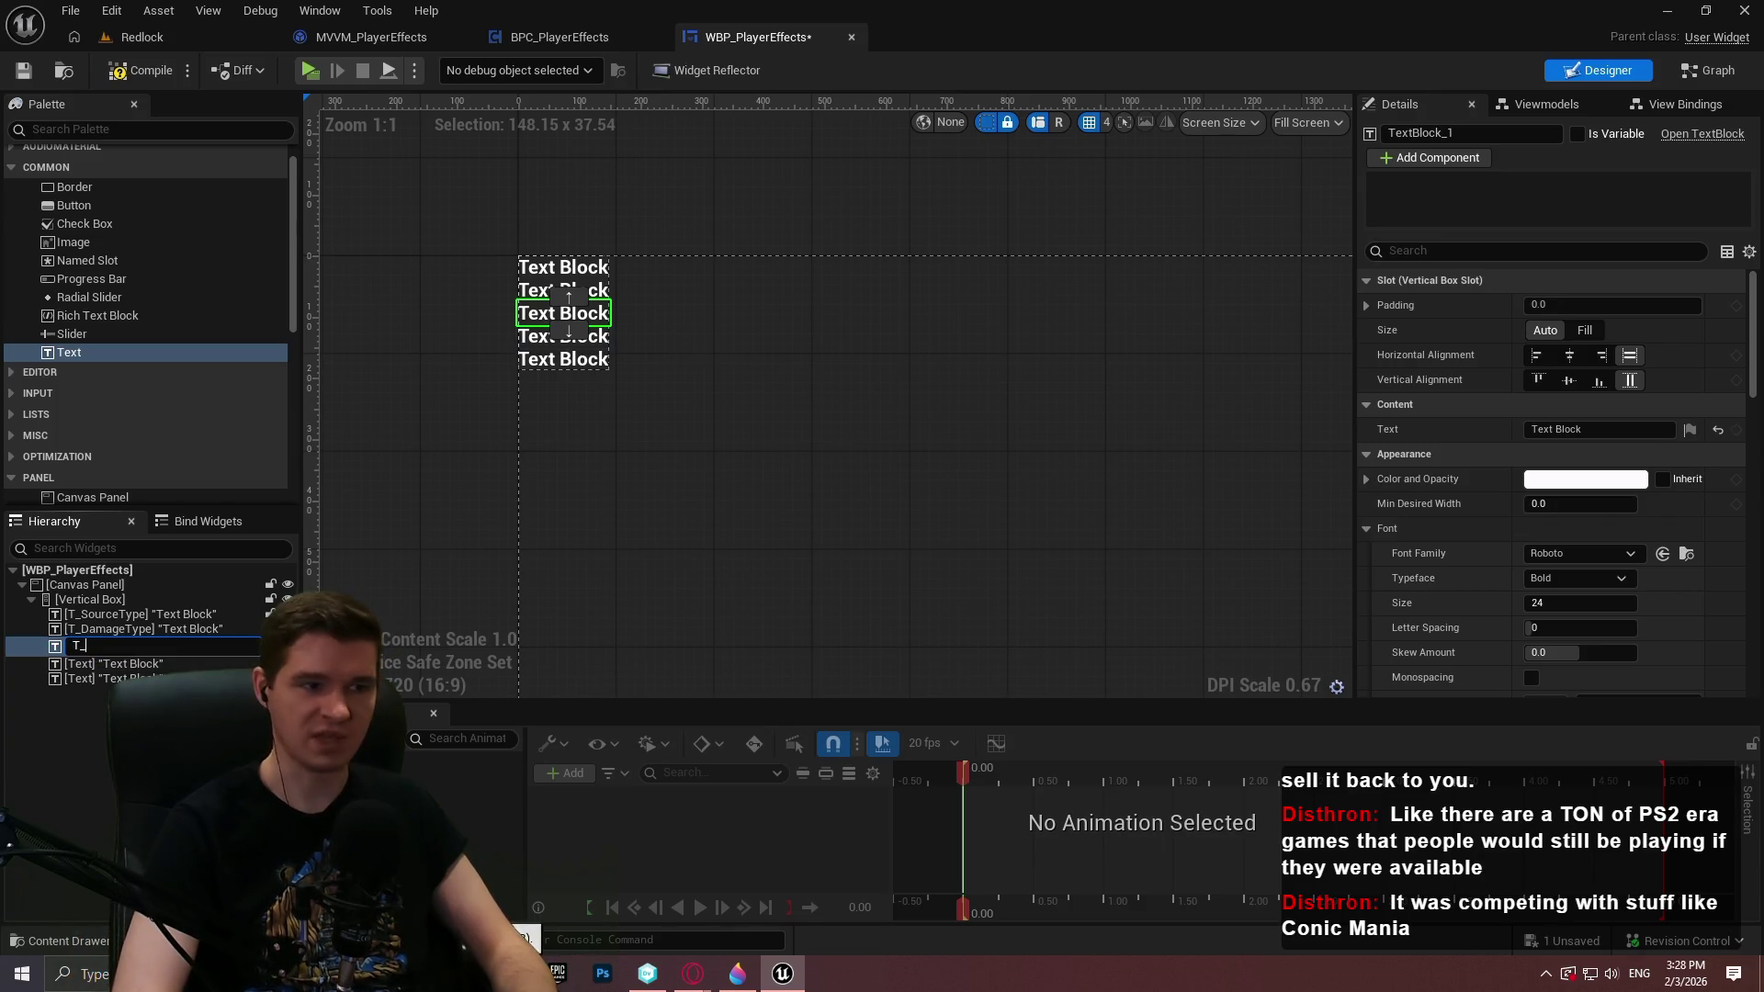
pyautogui.write('Applicatio')
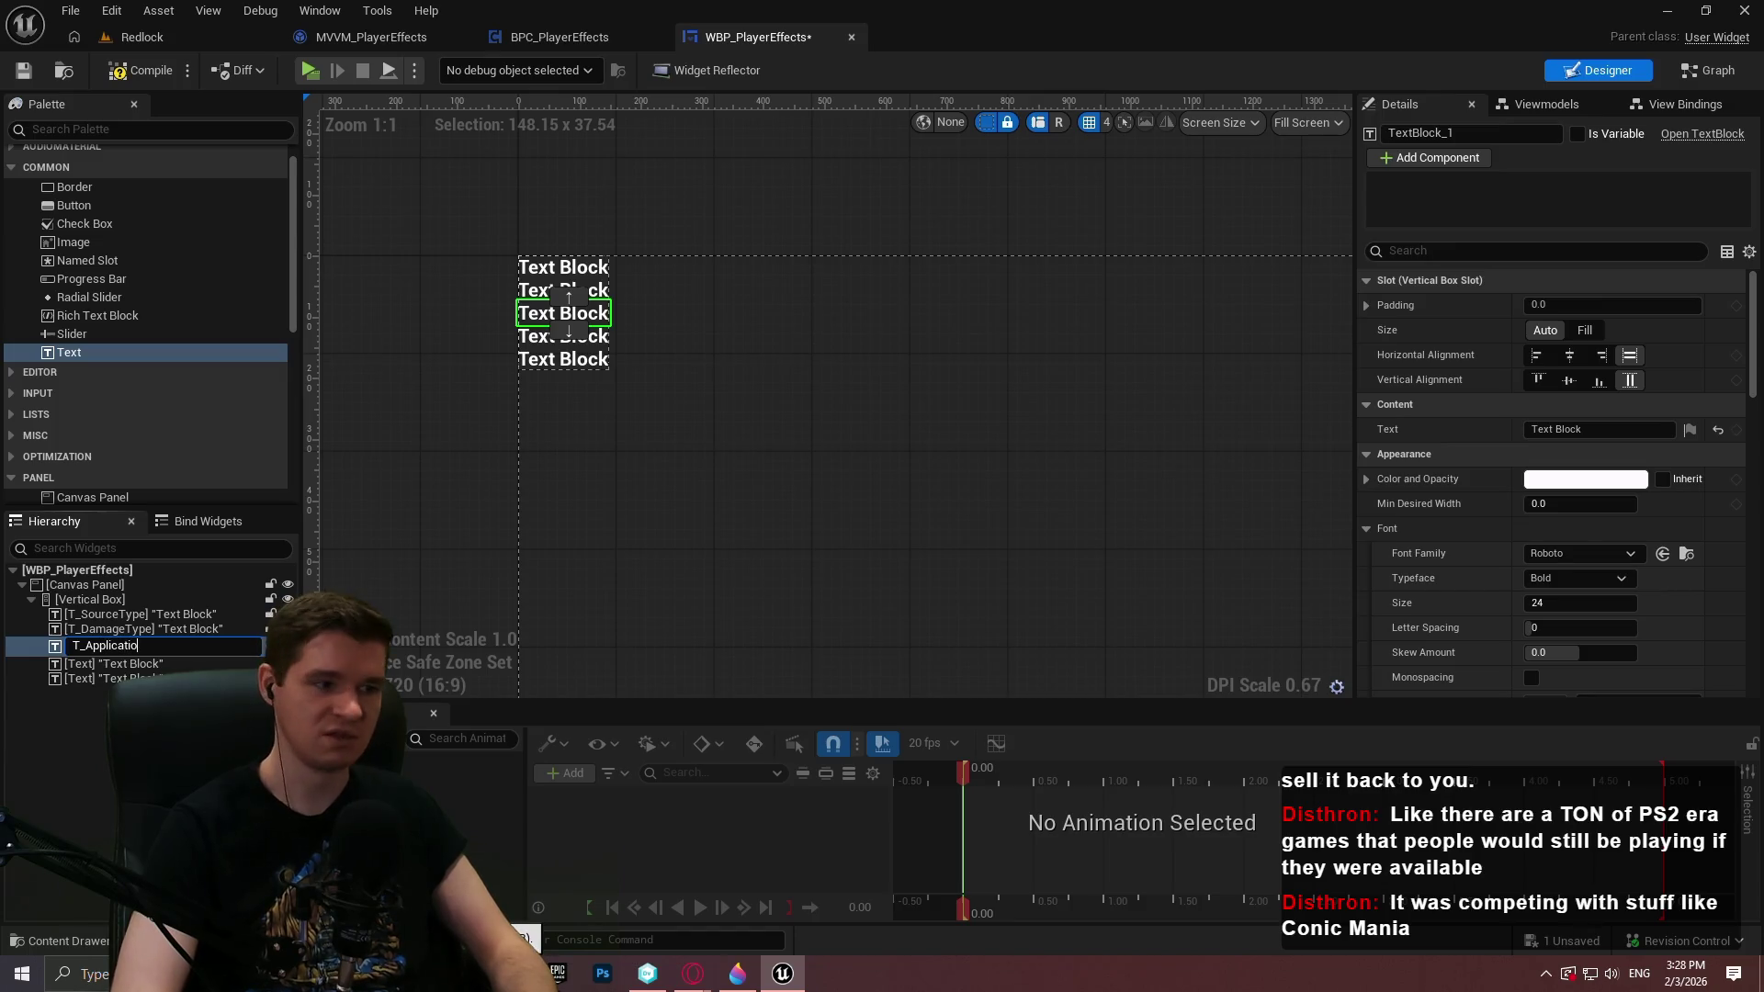
pyautogui.write('npe')
pyautogui.press('Return')
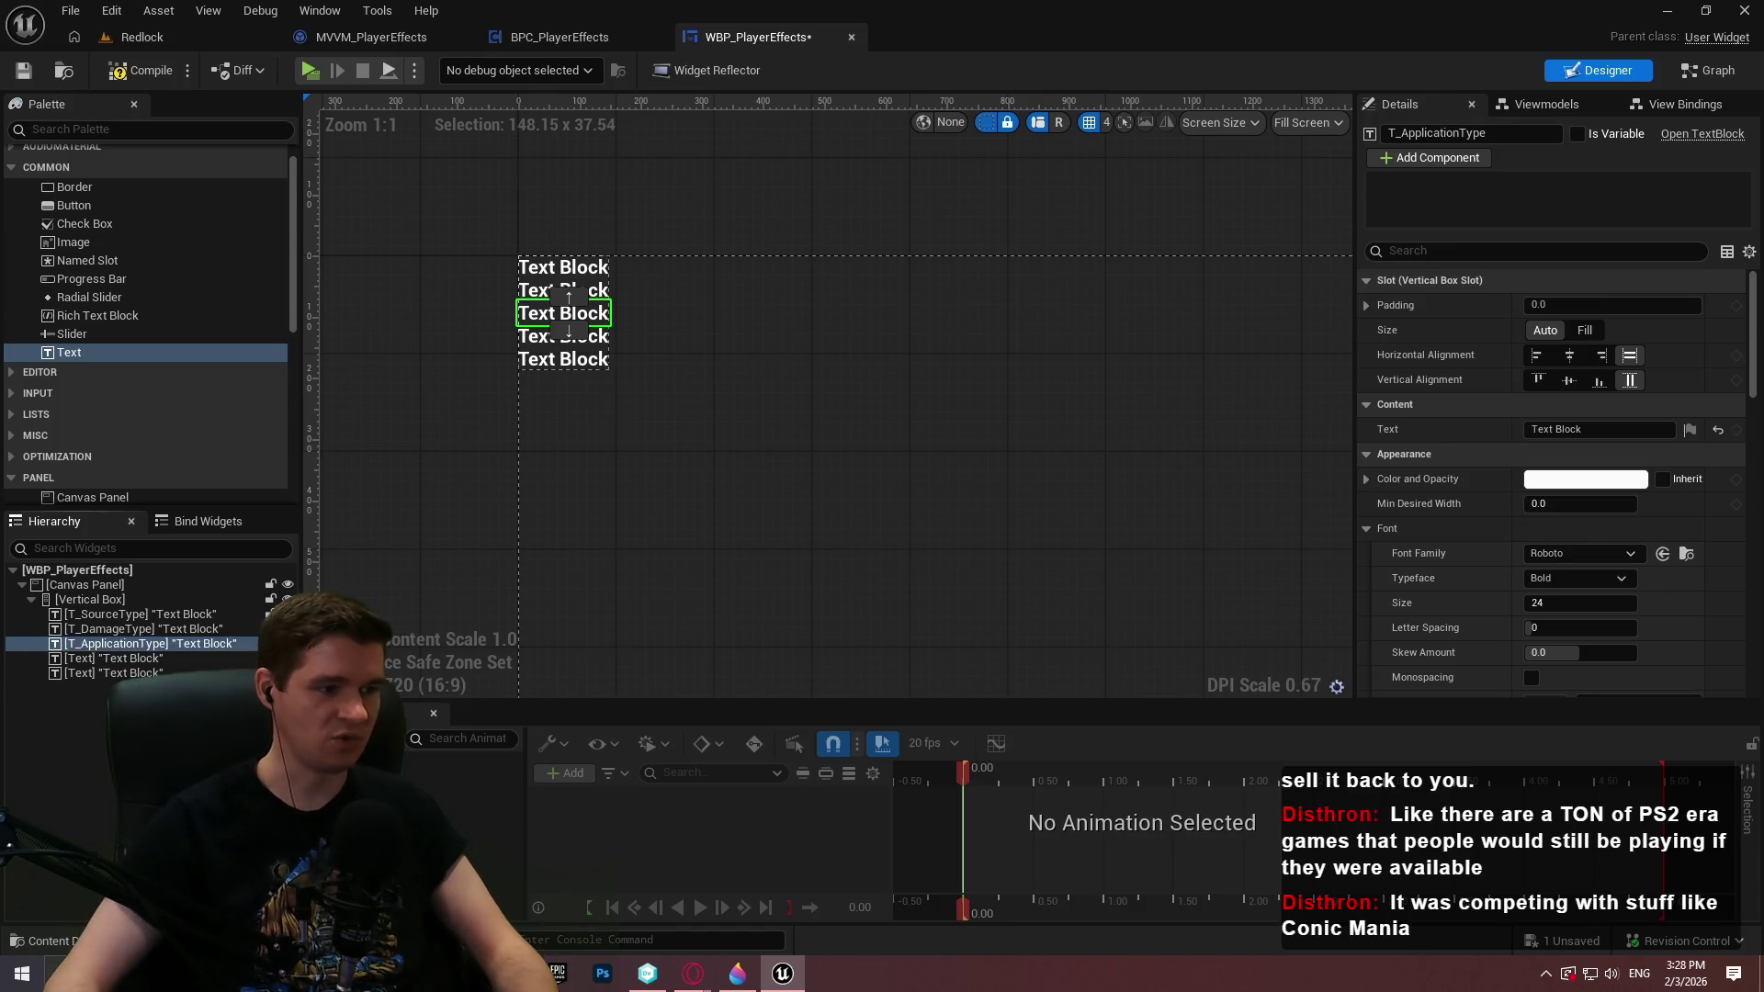
# Rename the fourth and fifth Text Blocks to T_ProximityBased and T_TicksLeft
pyautogui.click(93, 659)
pyautogui.press('F2')
pyautogui.write('T_Pro')
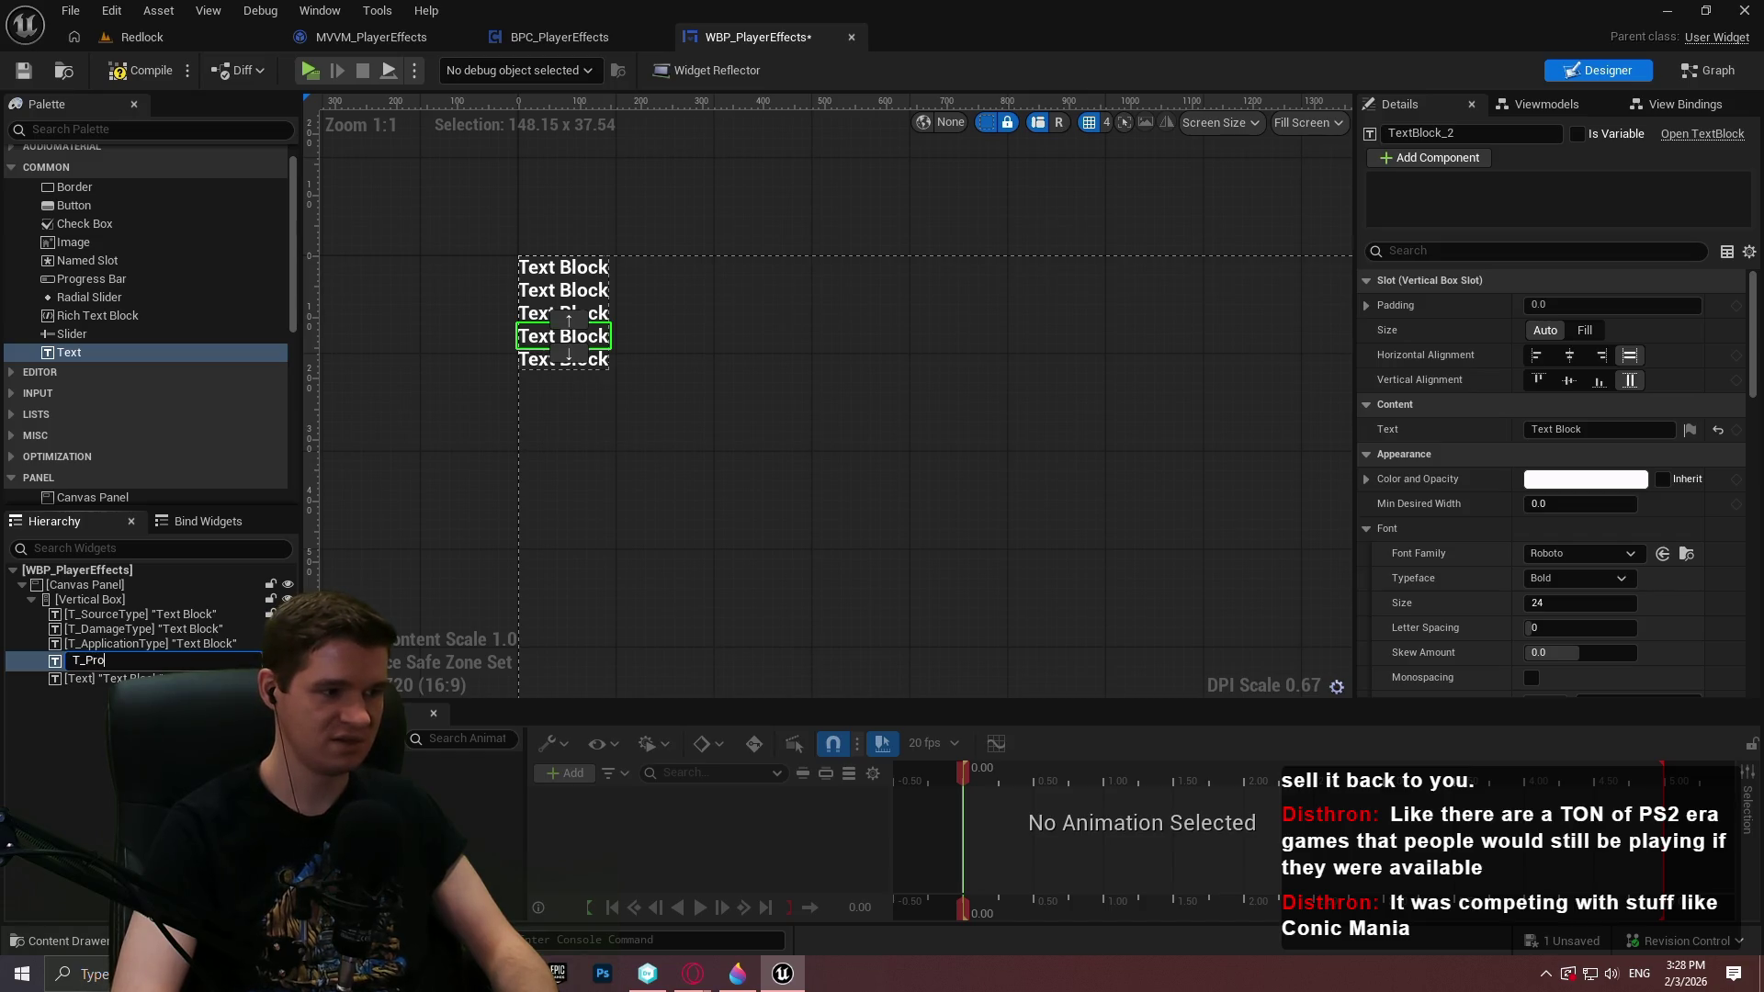
pyautogui.write('ximityBased')
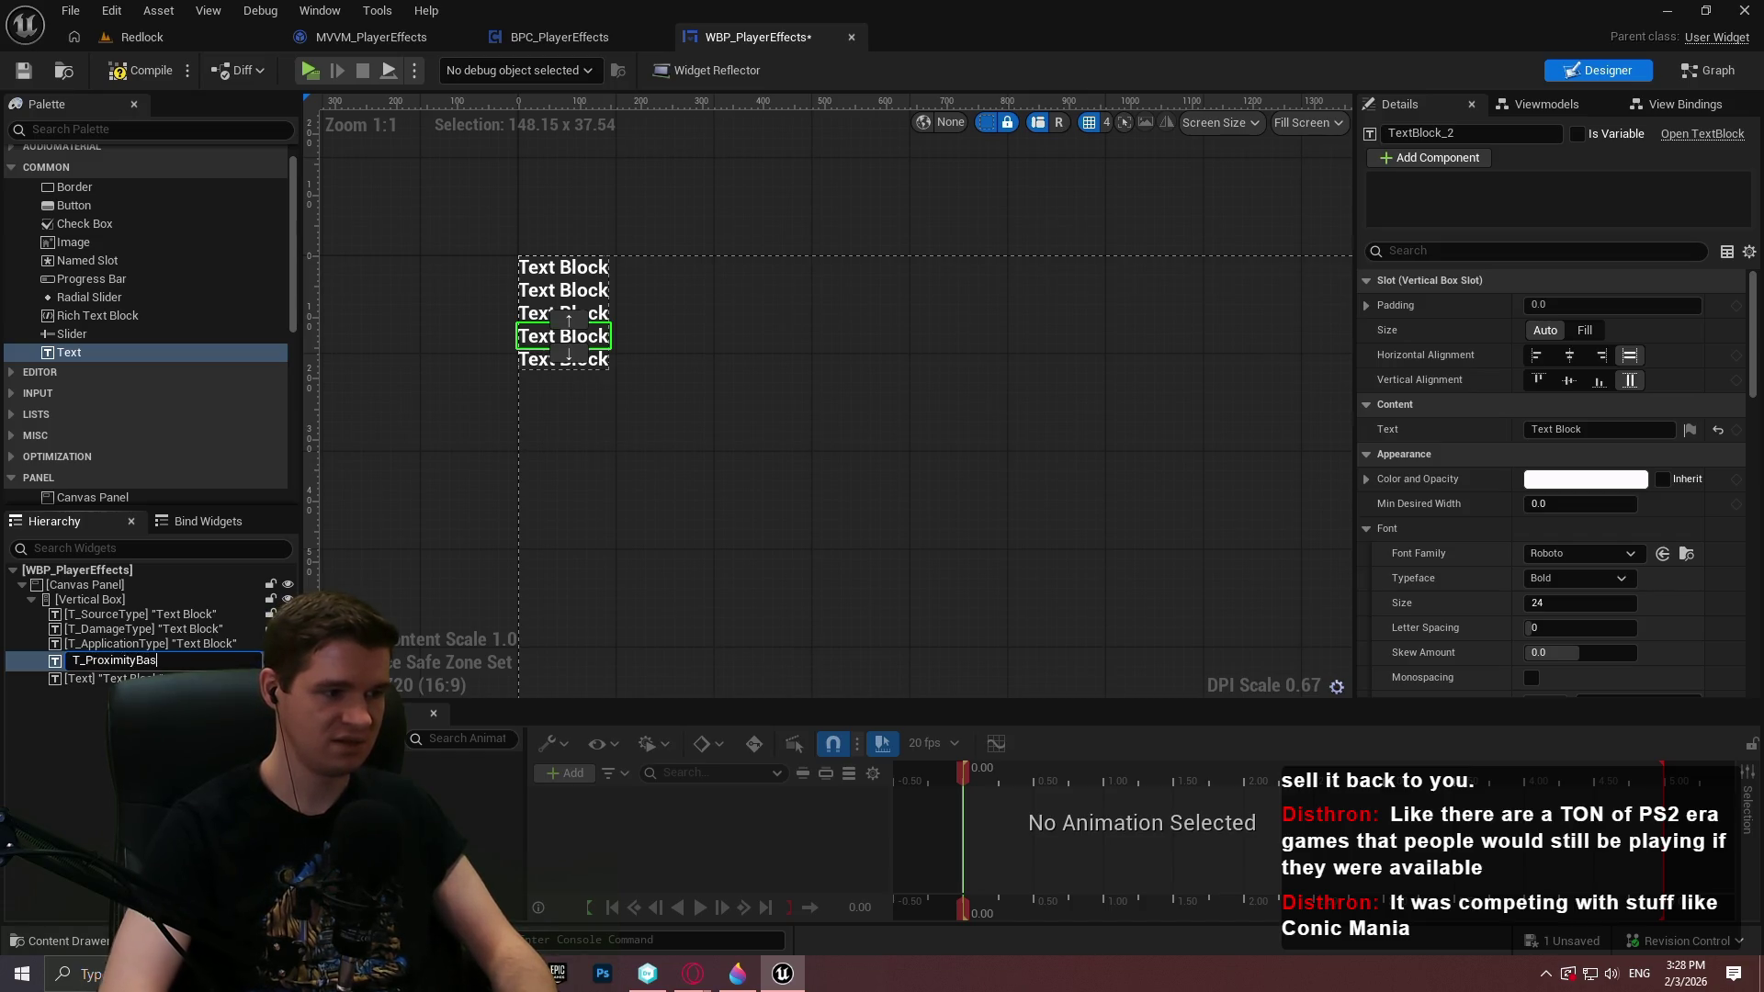
pyautogui.press('Return')
pyautogui.click(88, 674)
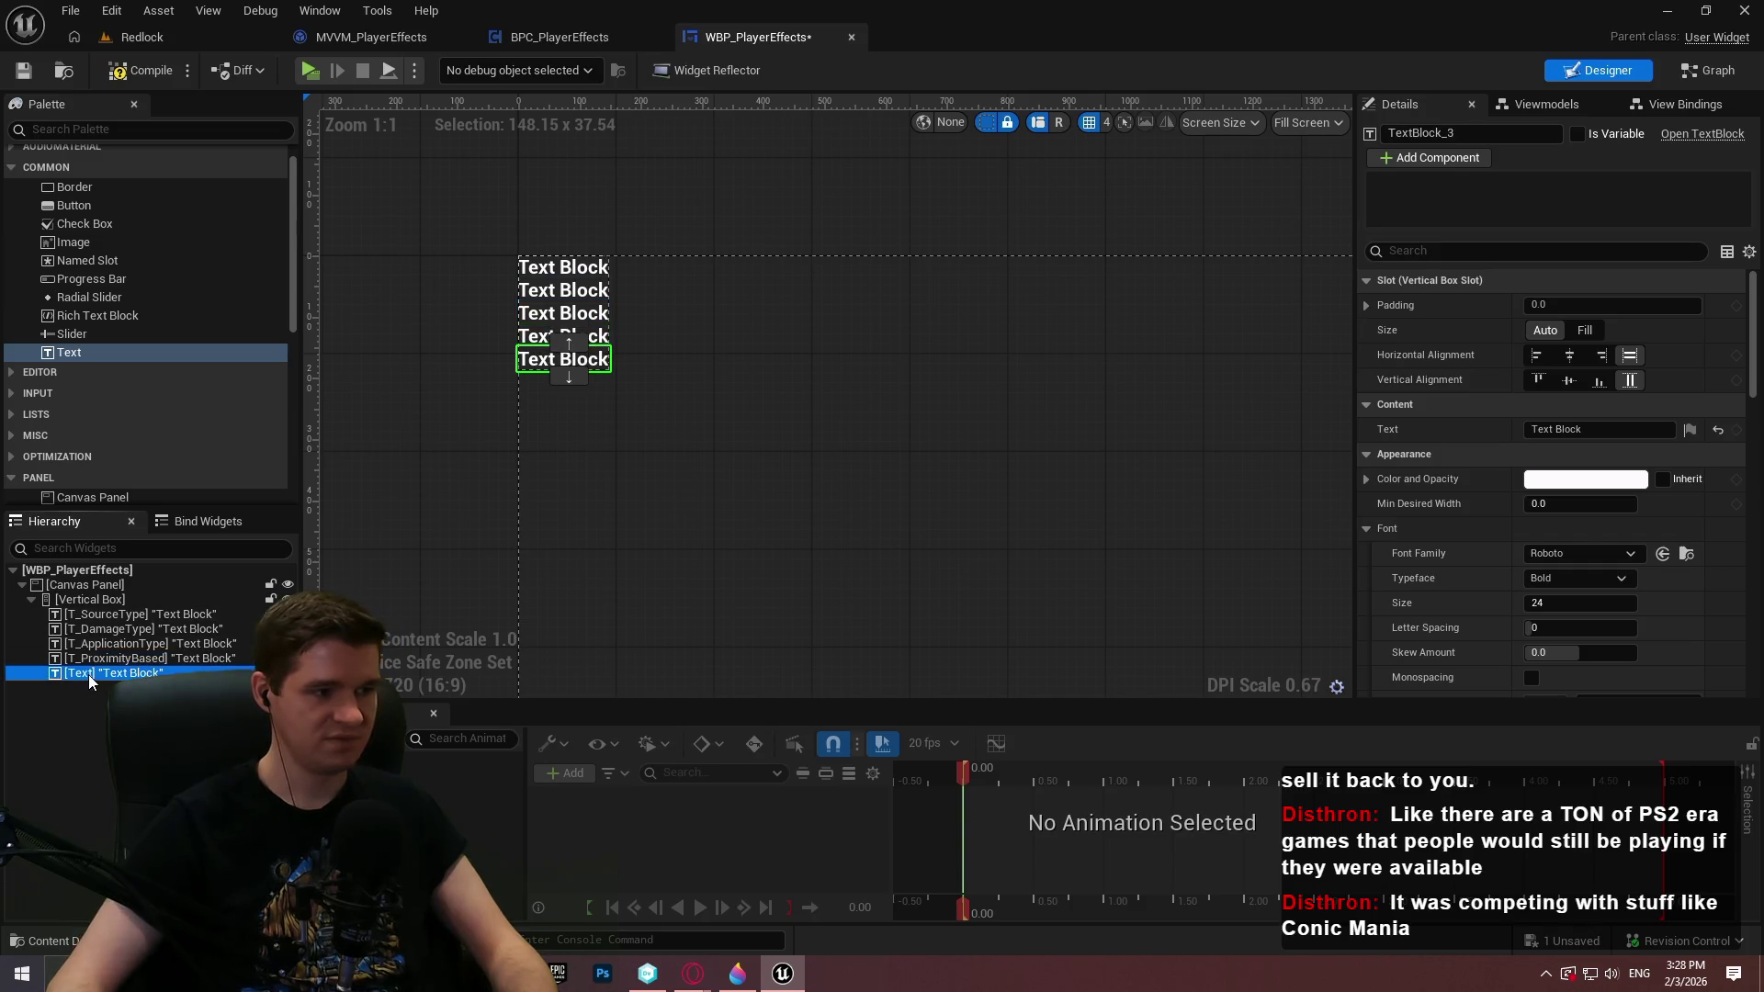
pyautogui.press('F2')
pyautogui.write('T_')
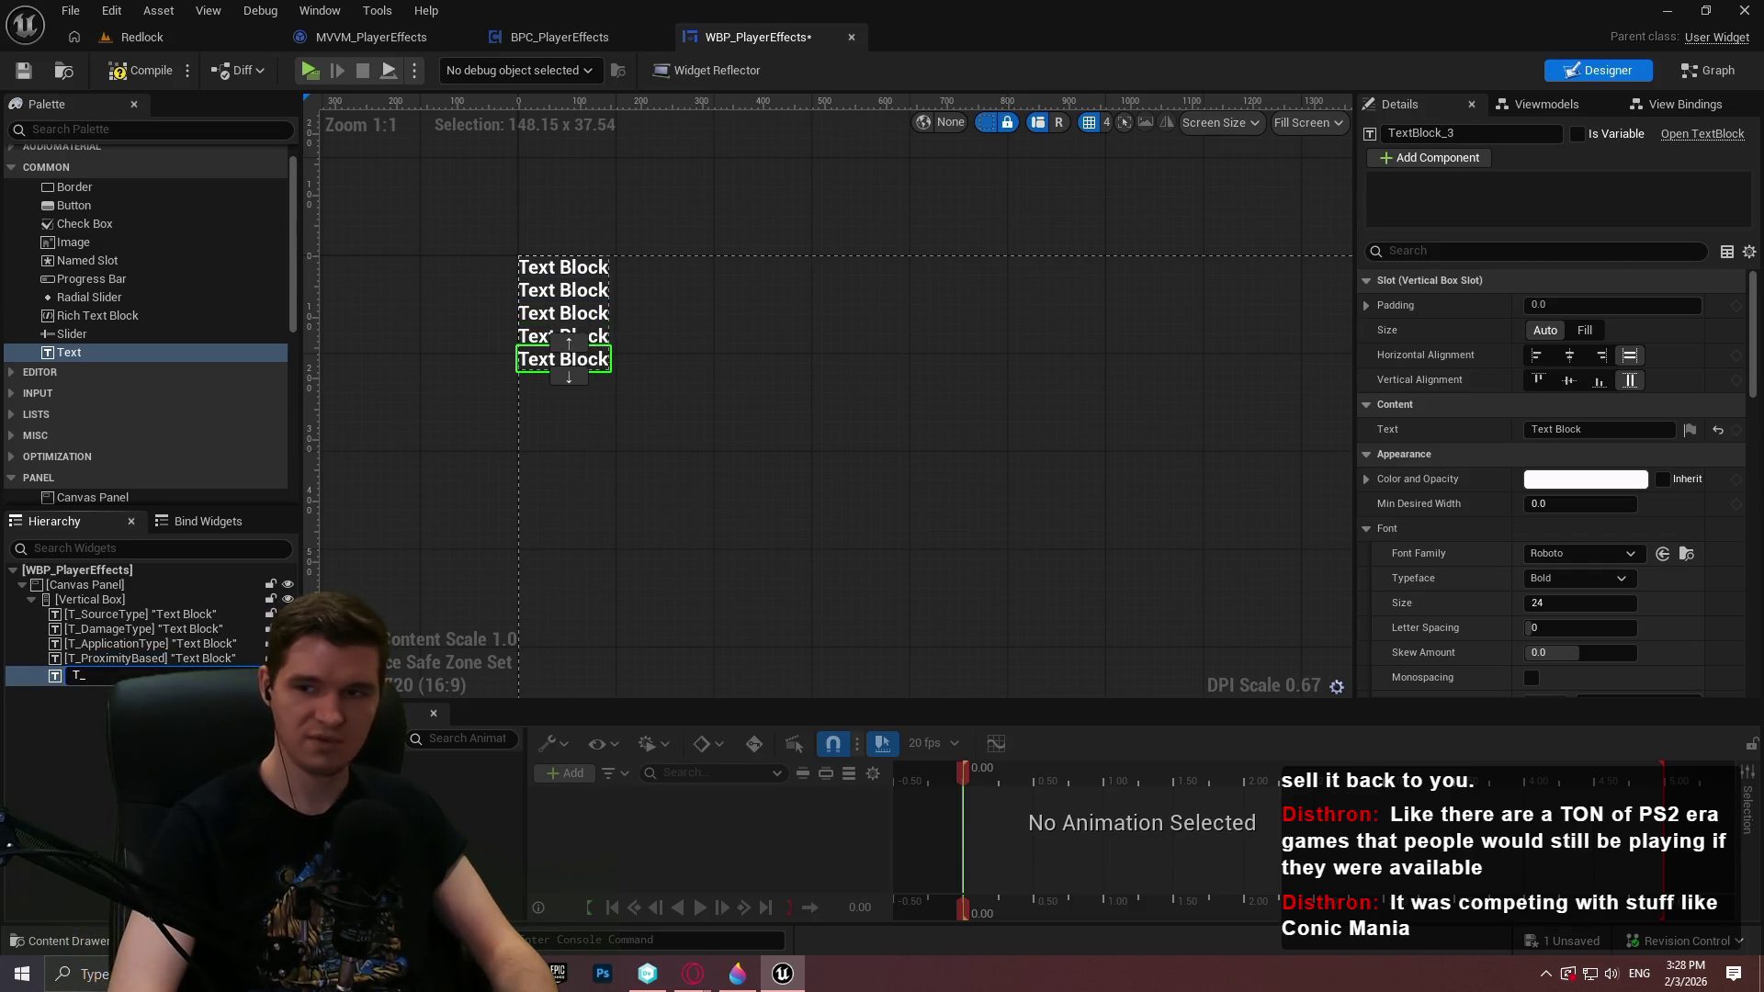
pyautogui.write('TicksLeft')
pyautogui.press('Return')
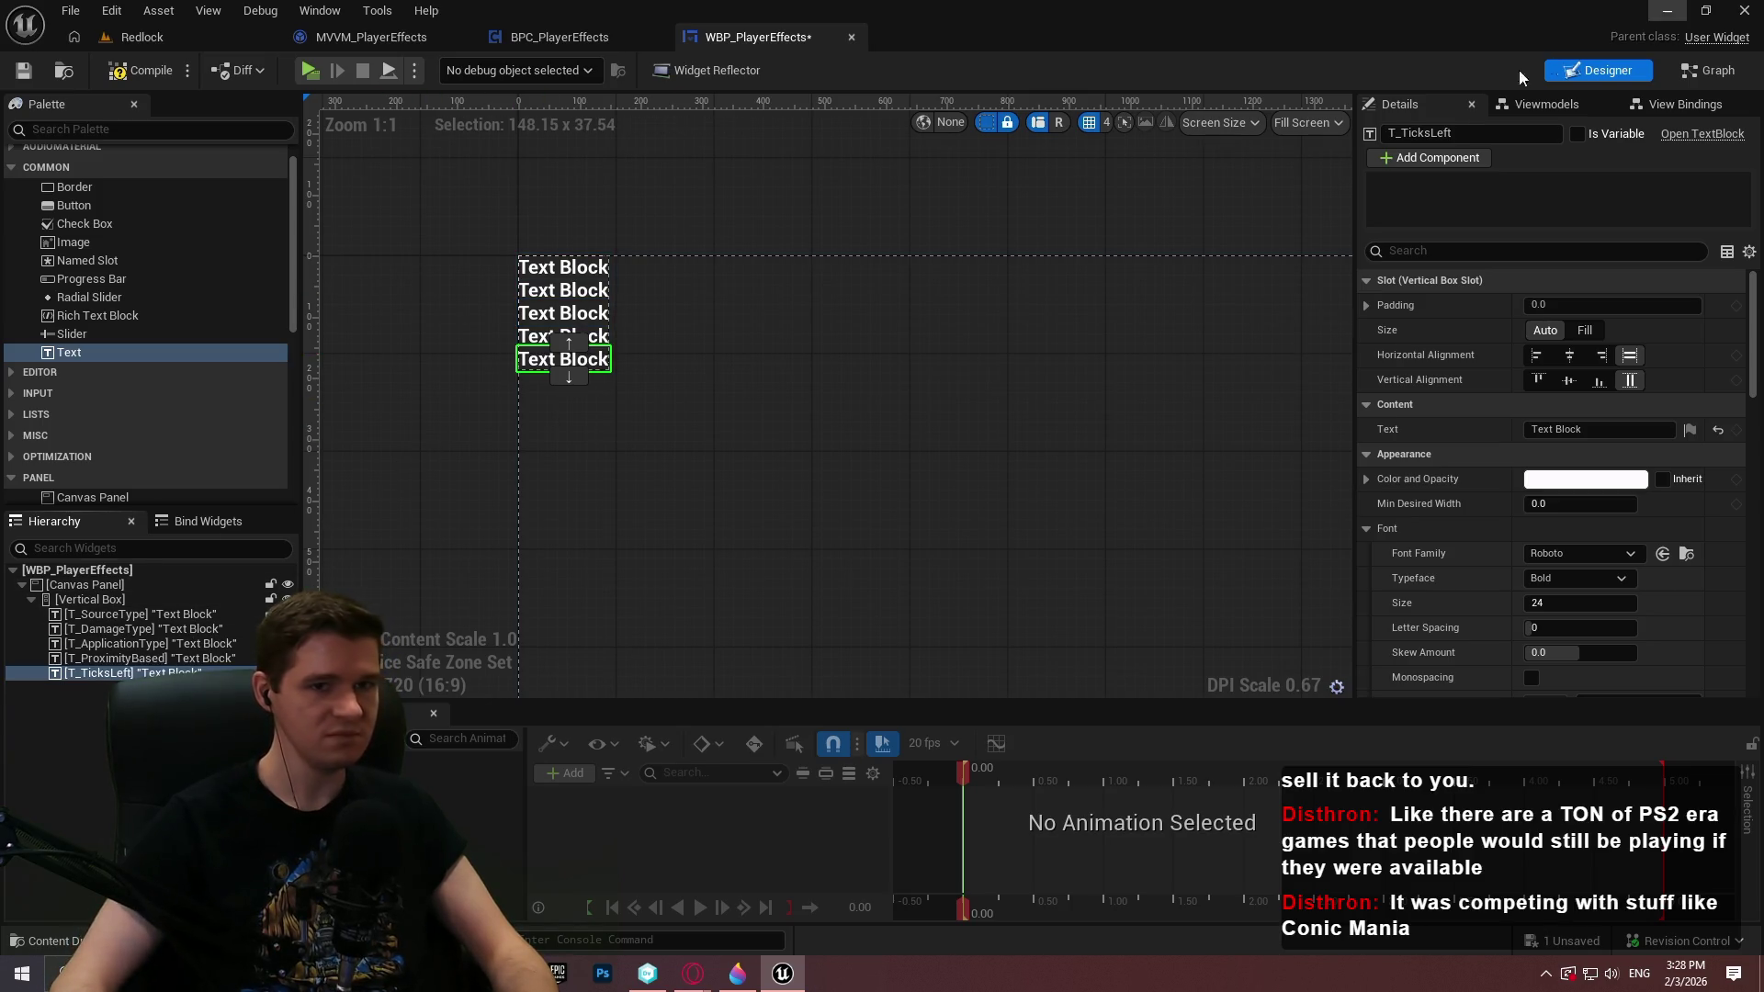
pyautogui.click(1546, 104)
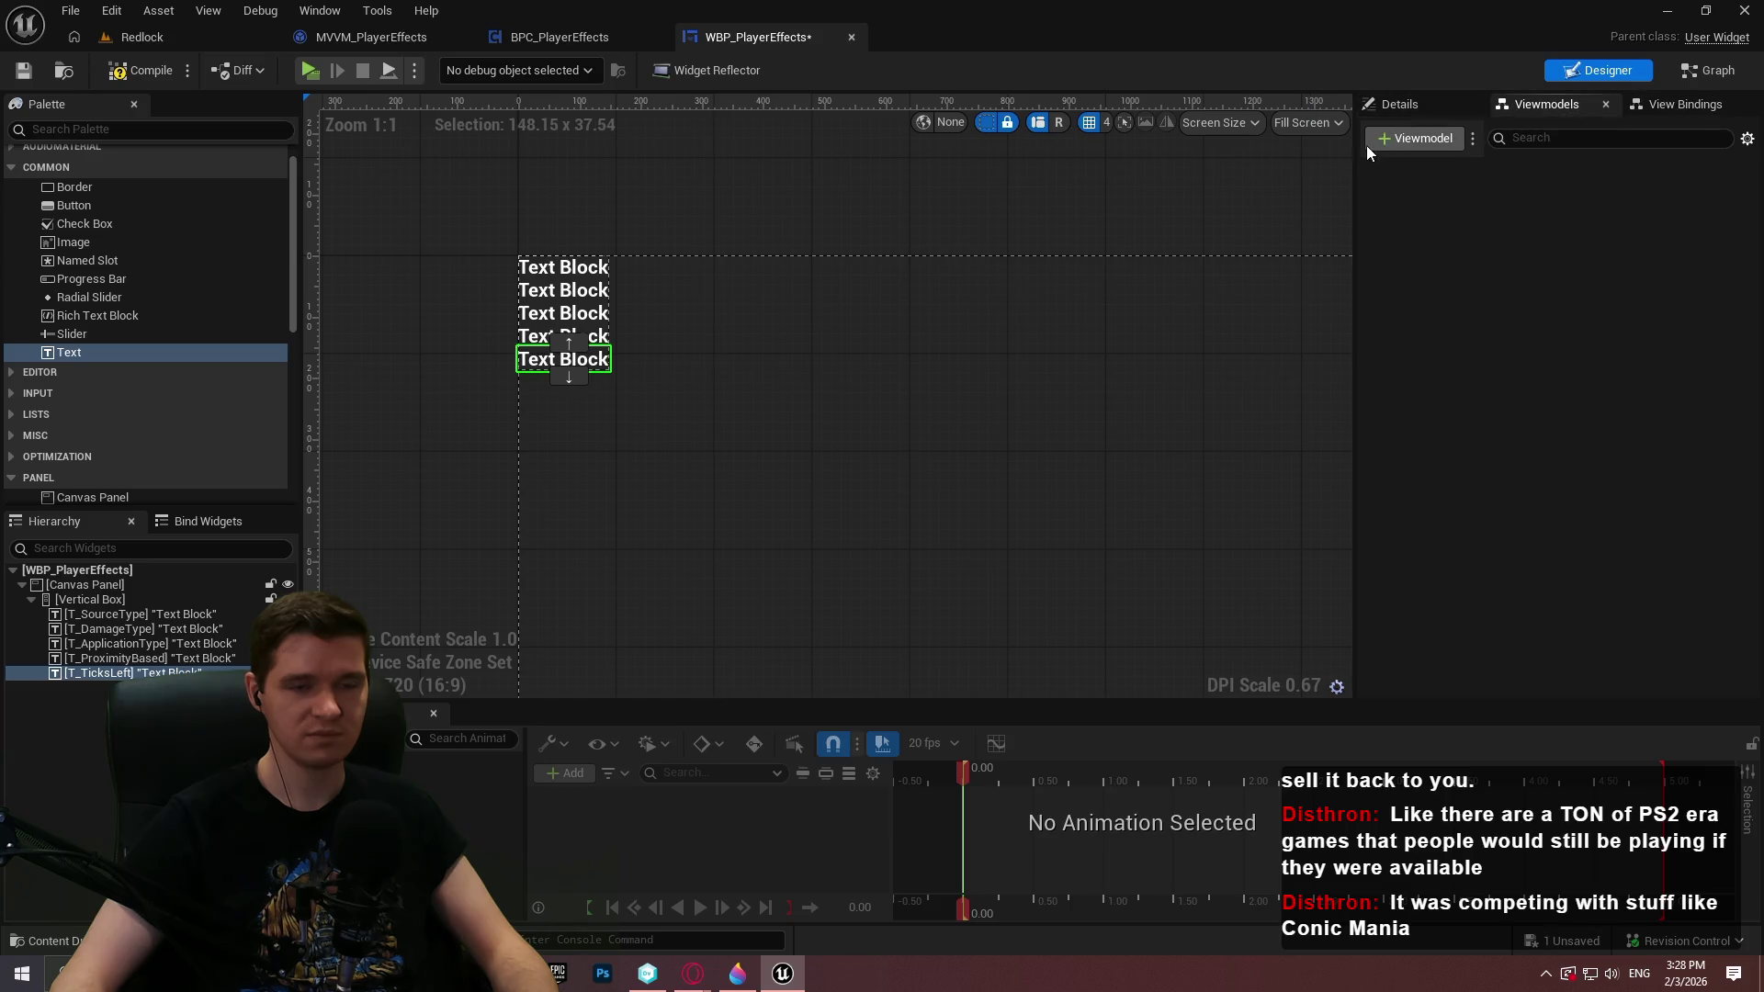
# Add the MVVM_PlayerEffects viewmodel to the widget and show its properties
pyautogui.click(1415, 138)
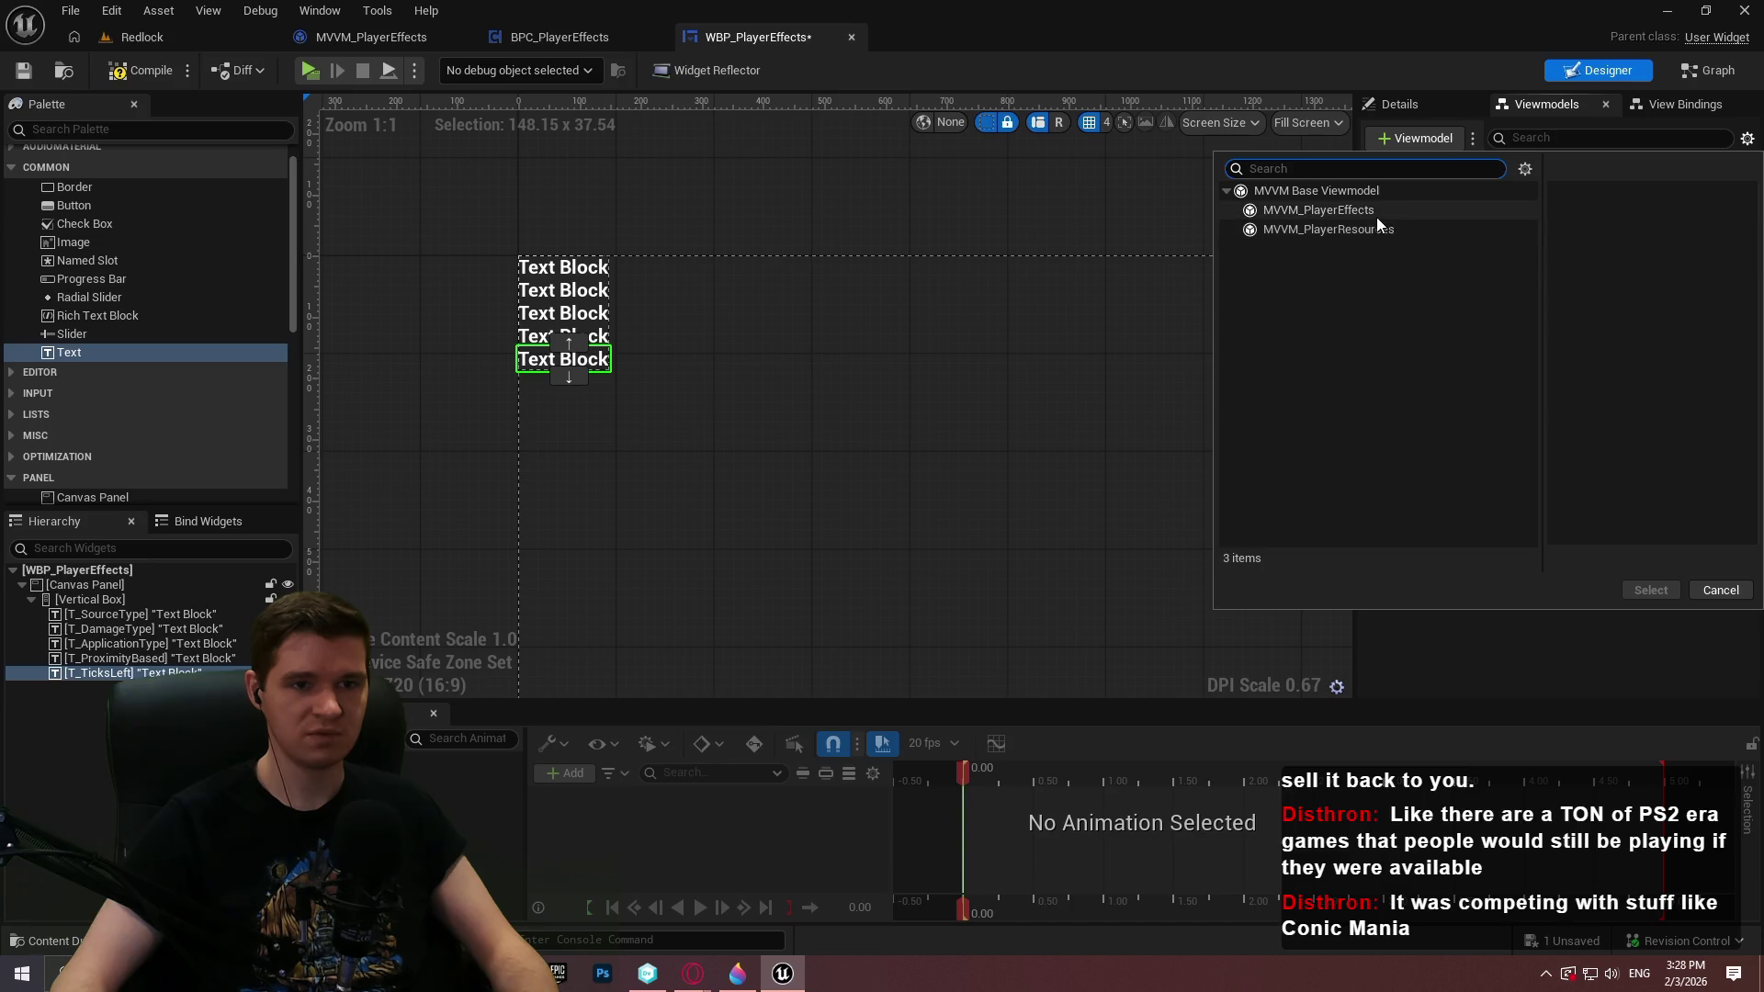
pyautogui.click(1401, 208)
pyautogui.click(1651, 590)
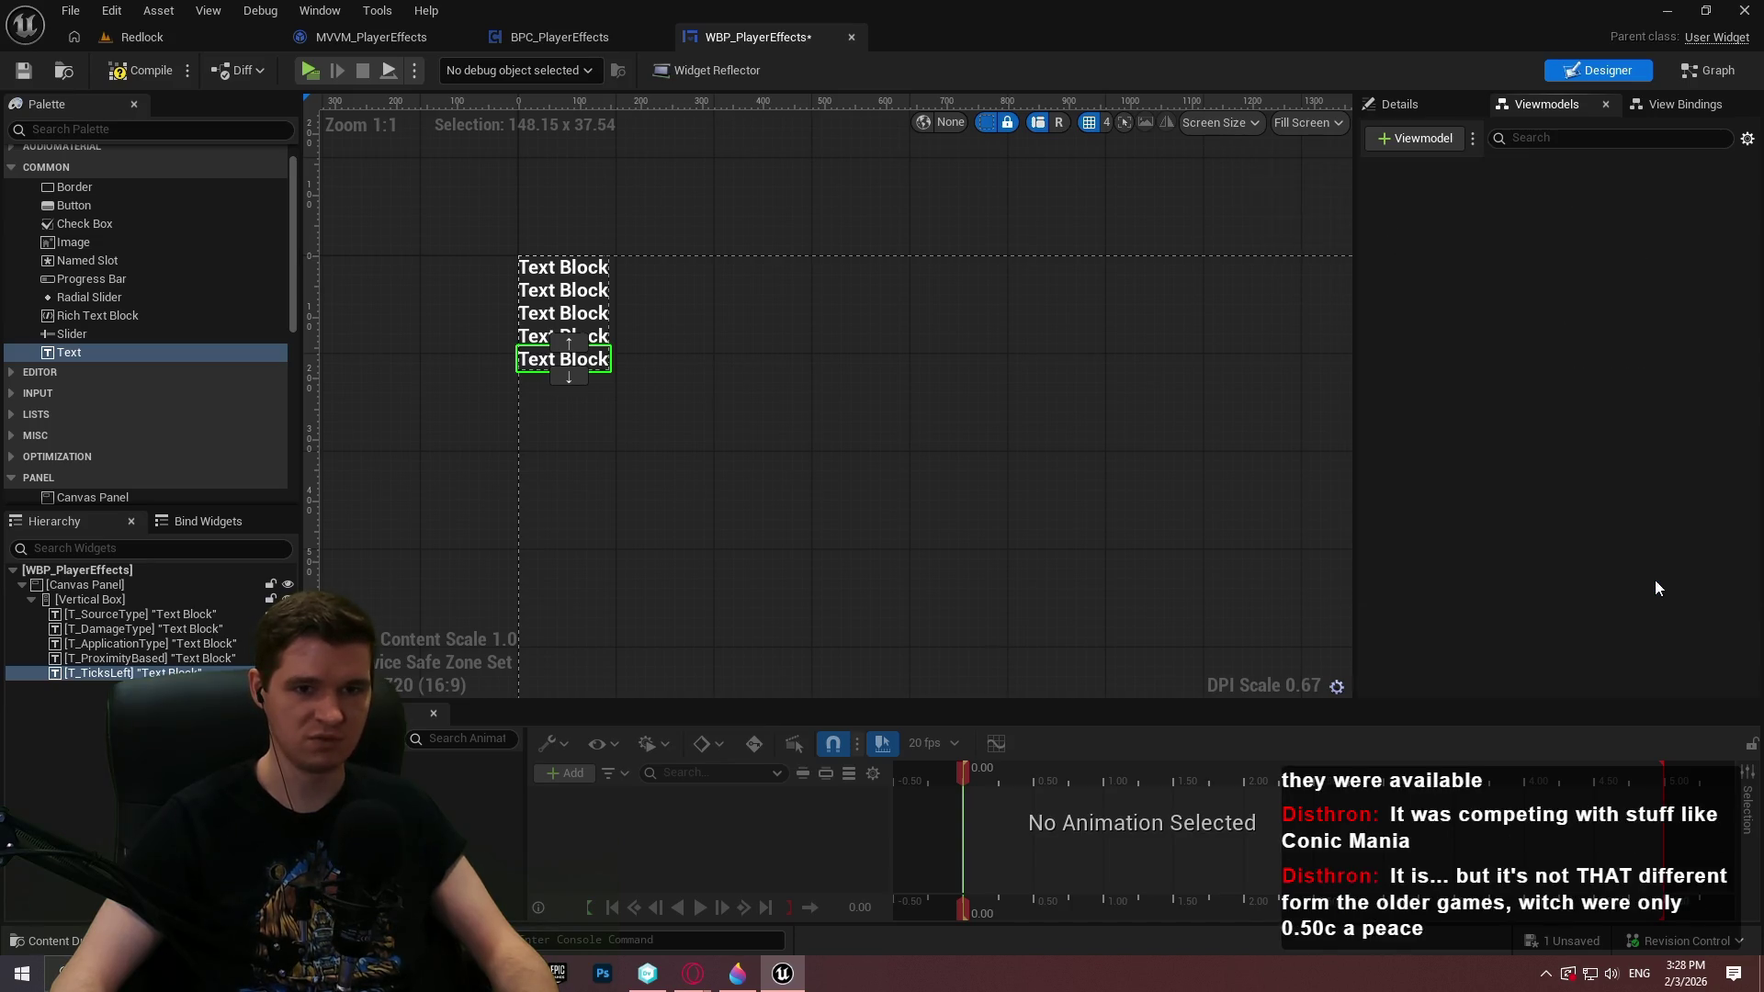
pyautogui.click(1443, 169)
pyautogui.click(1419, 106)
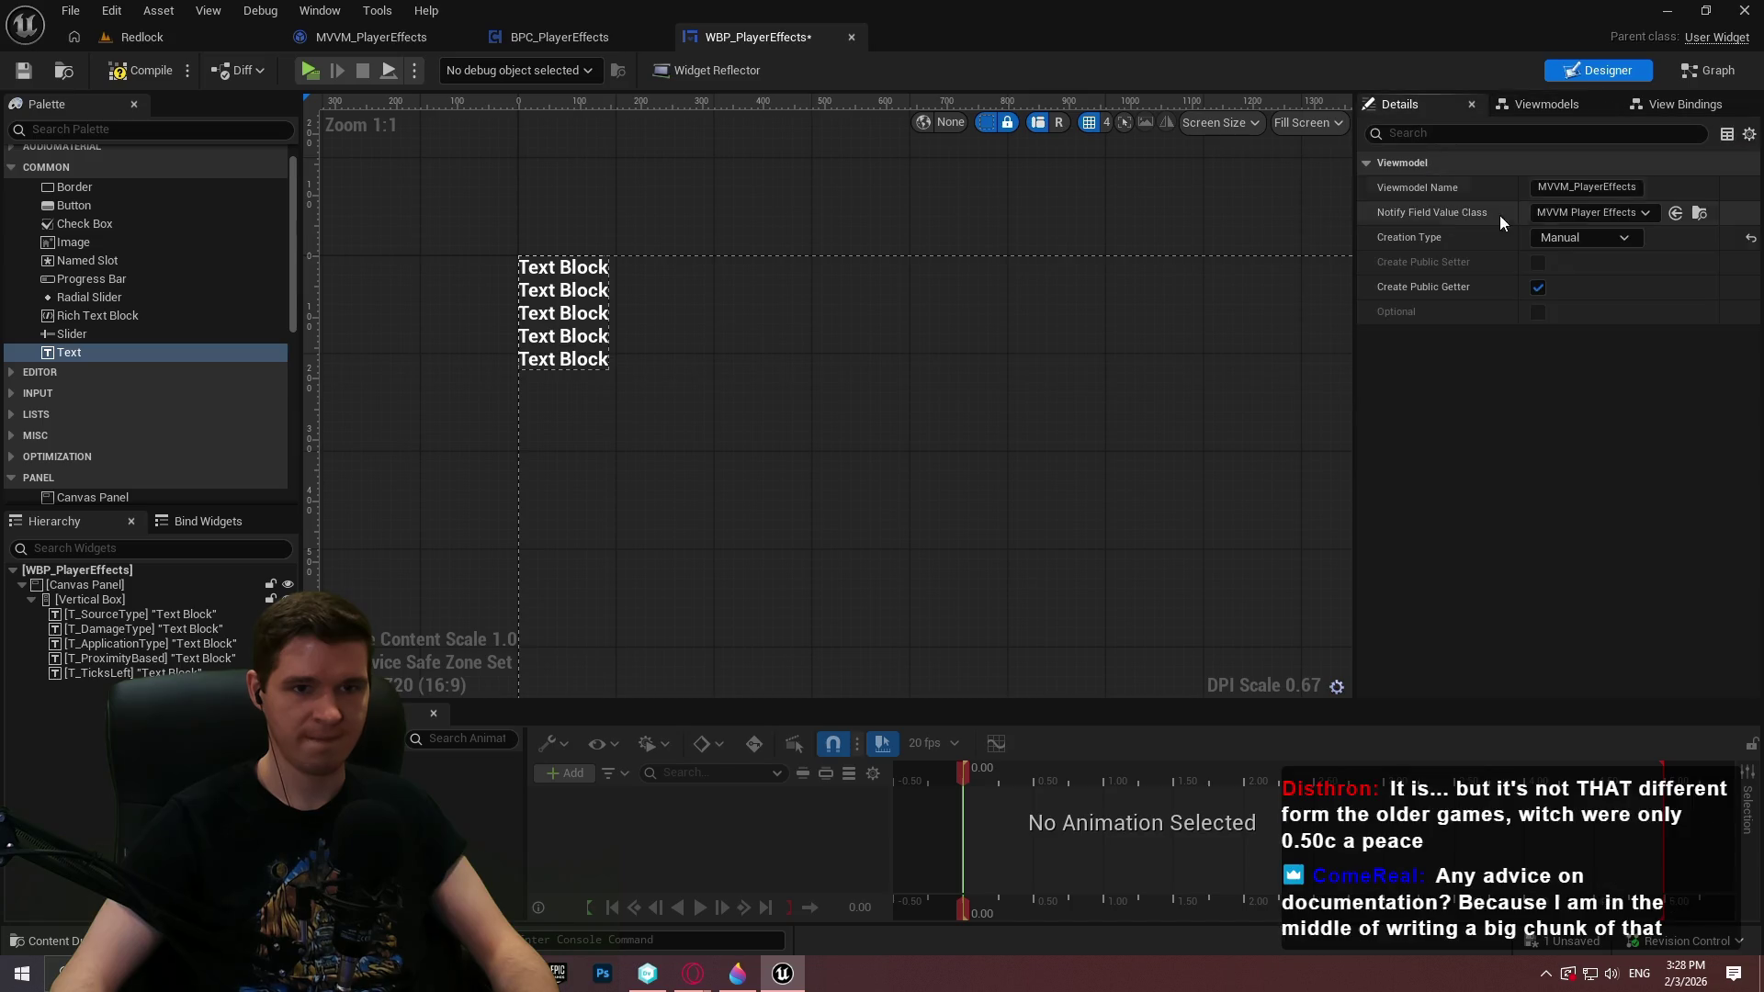
# Set the viewmodel's Creation Type to Global View Model Collection with identifier PlayerEffects
pyautogui.click(1572, 242)
pyautogui.click(1638, 306)
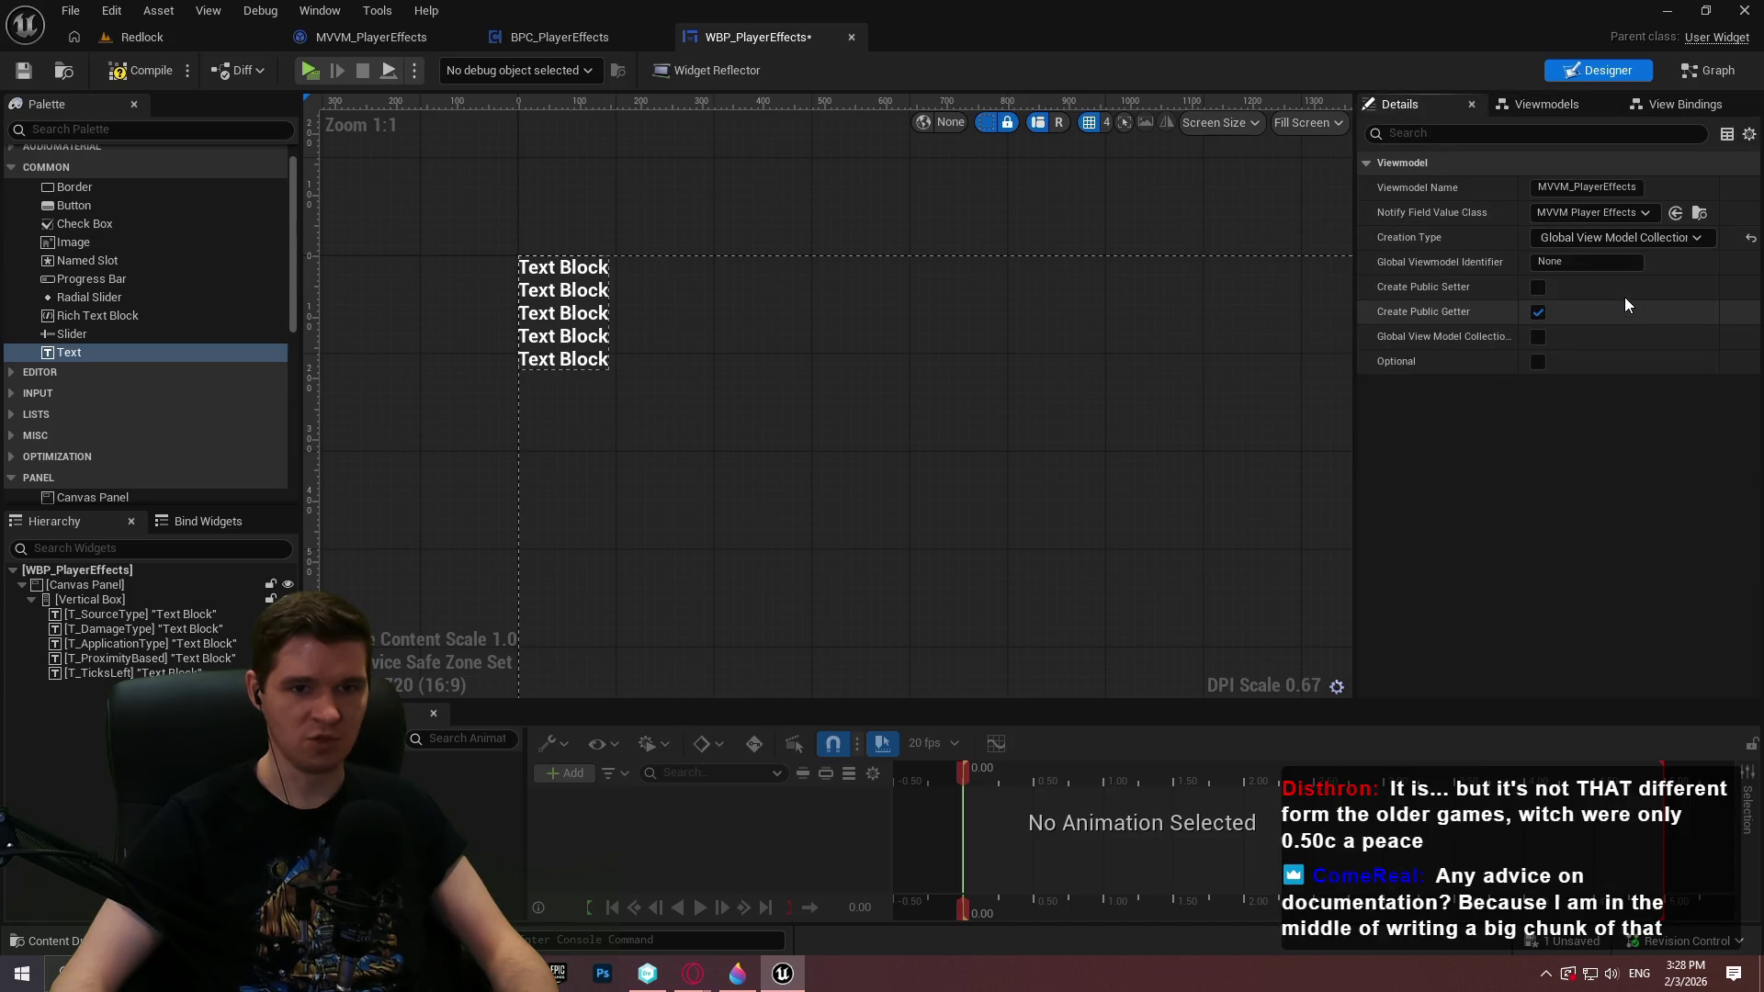
pyautogui.write('Pl')
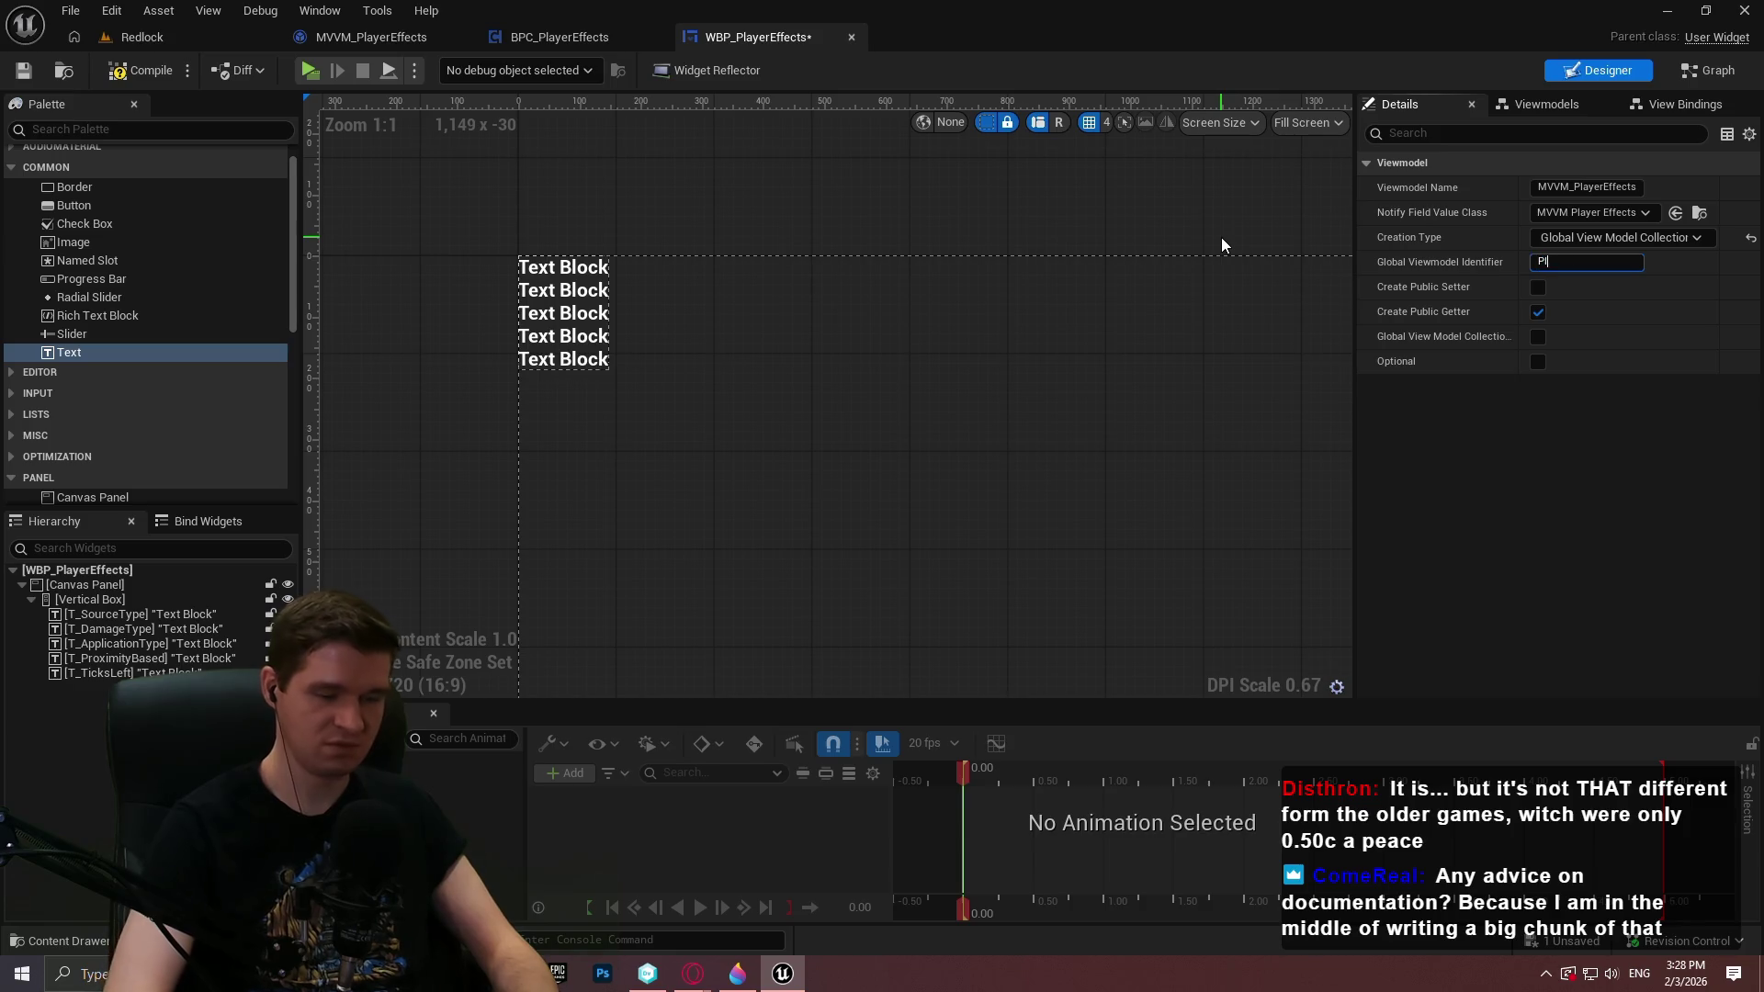
pyautogui.write('ayerEffects')
pyautogui.press('Return')
pyautogui.moveTo(1354, 340); pyautogui.dragTo(1195, 342)
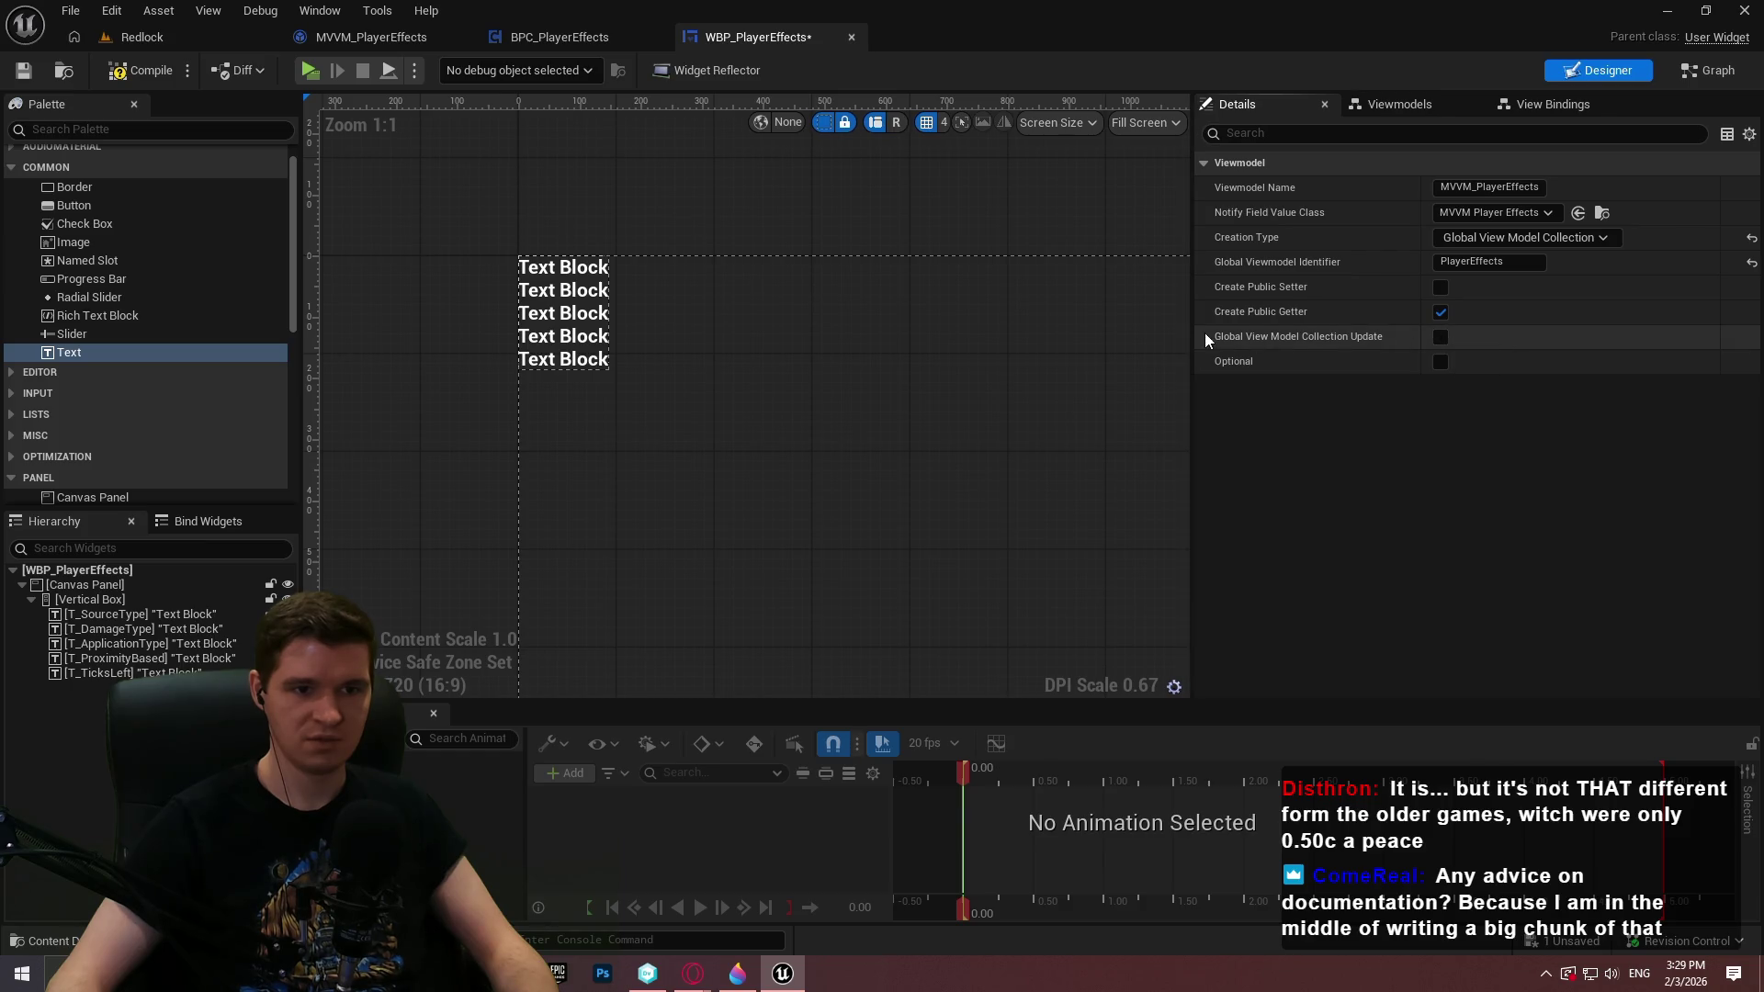
pyautogui.moveTo(1251, 343)
pyautogui.click(1399, 104)
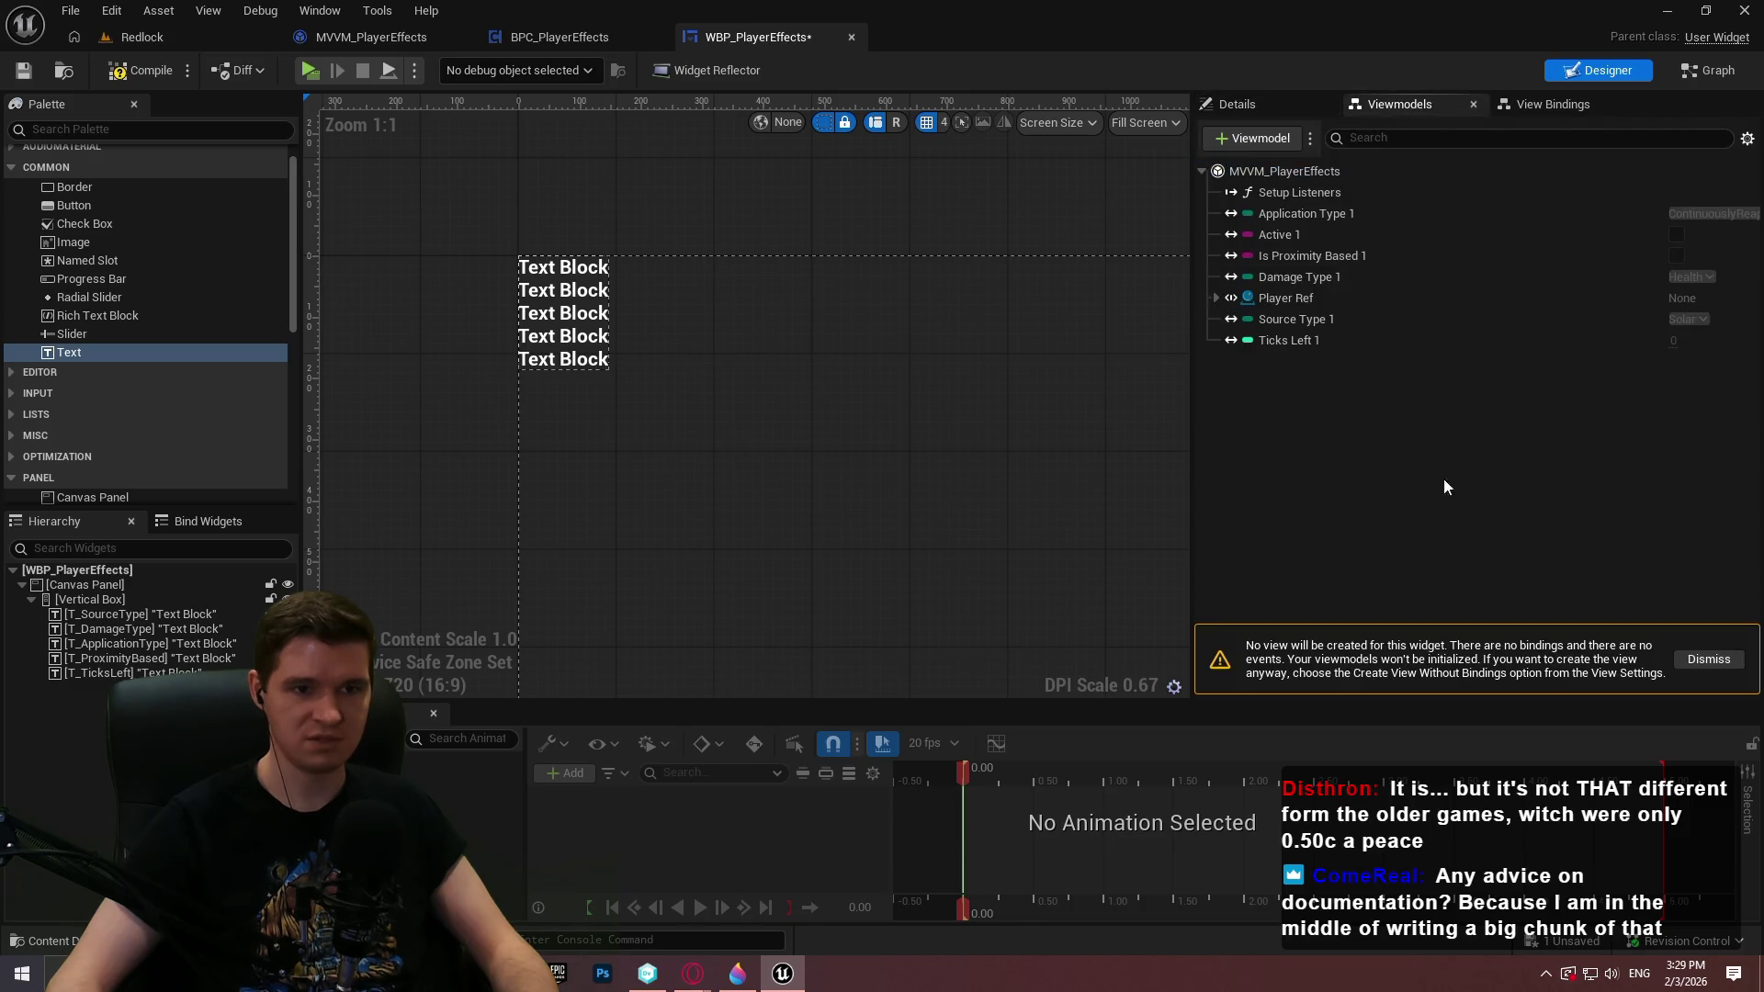
pyautogui.click(1600, 103)
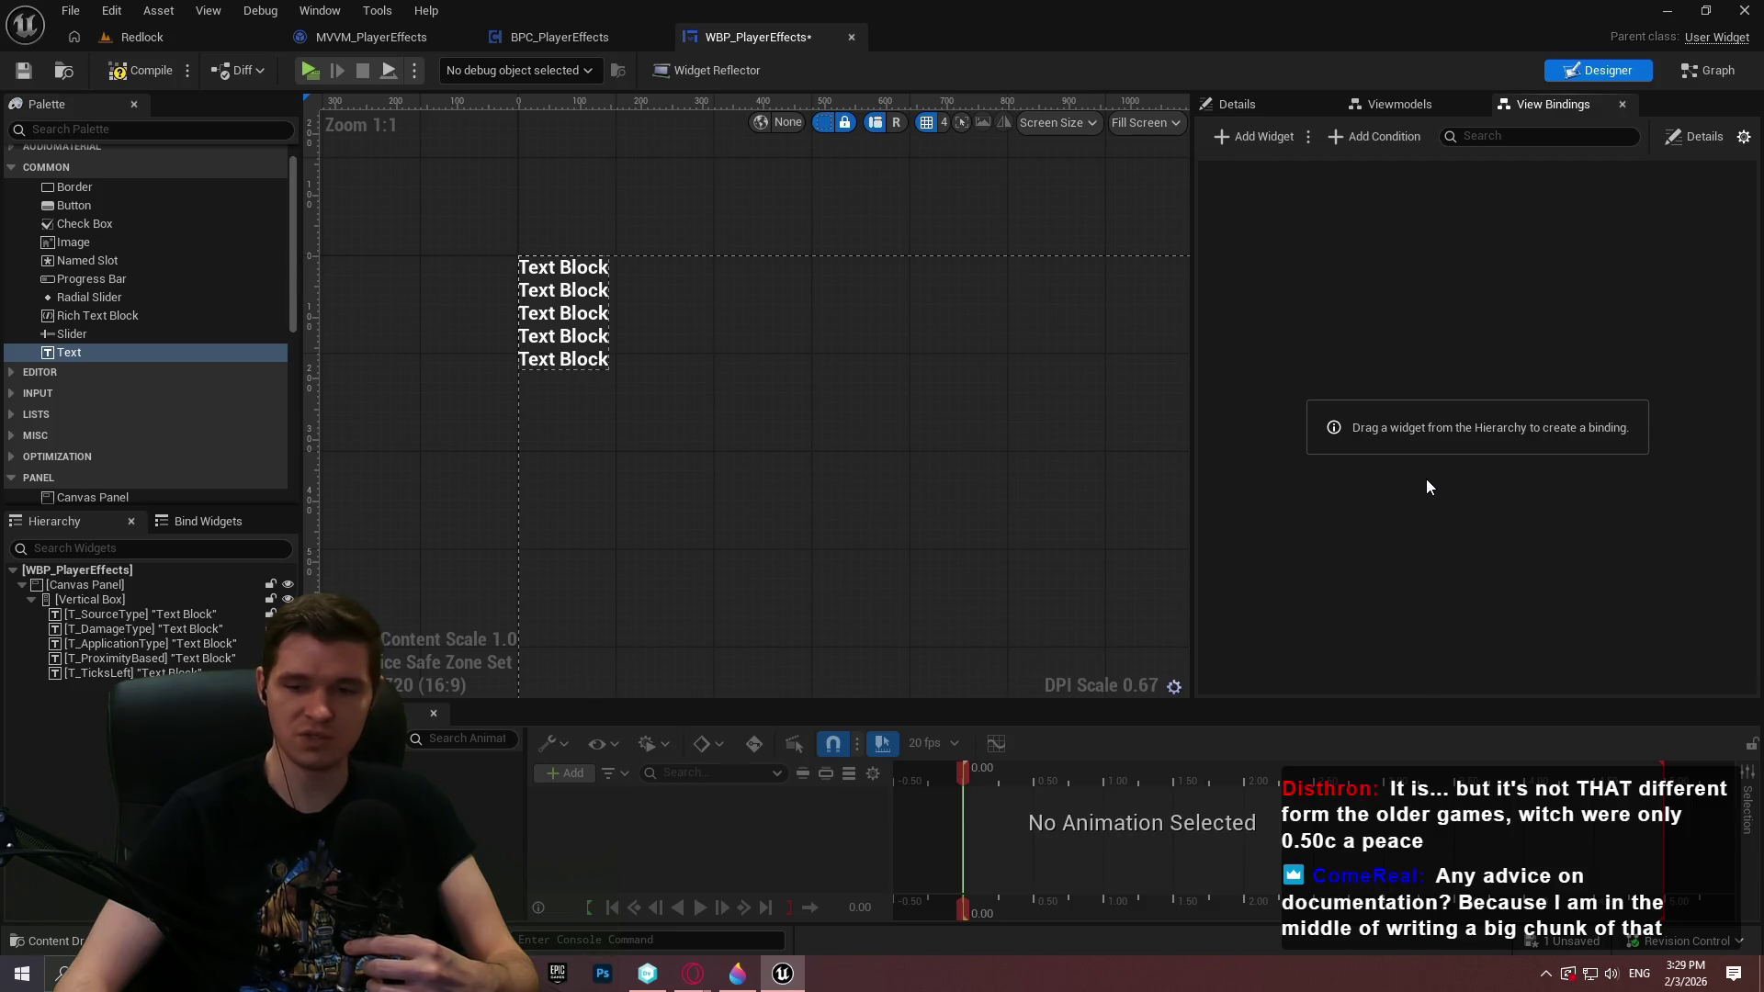
# Save WBP_PlayerEffects and deselect the Canvas Panel
pyautogui.click(25, 71)
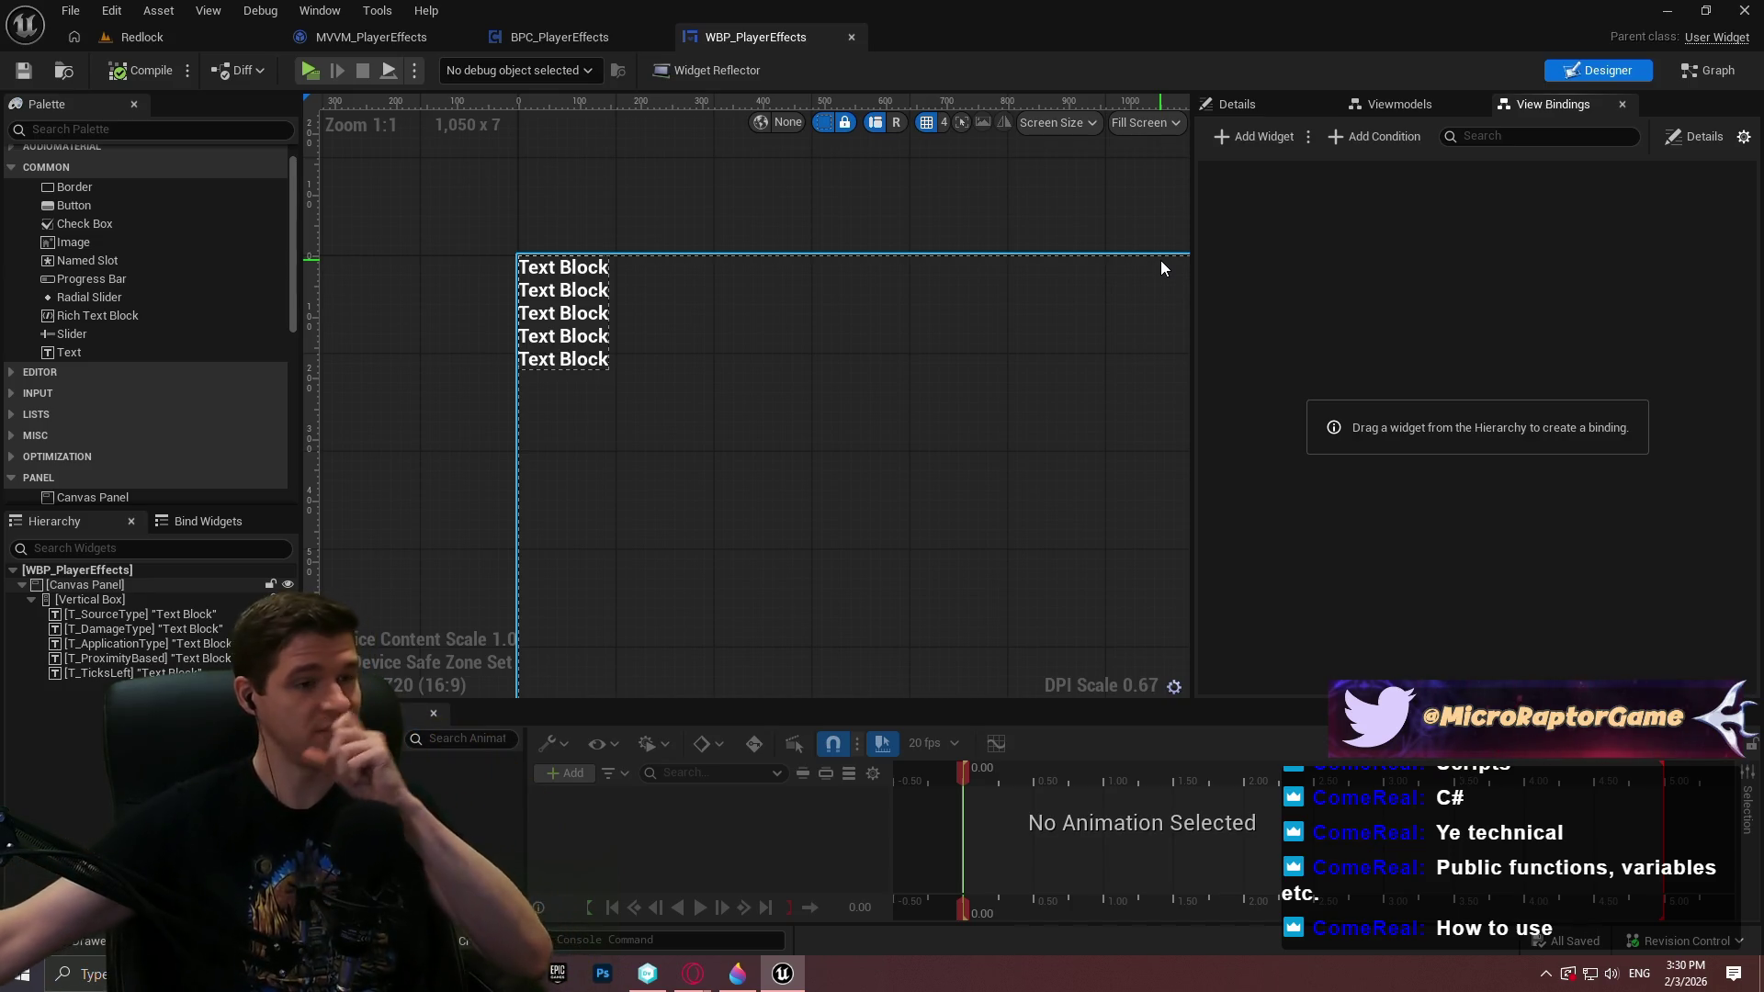
pyautogui.click(535, 190)
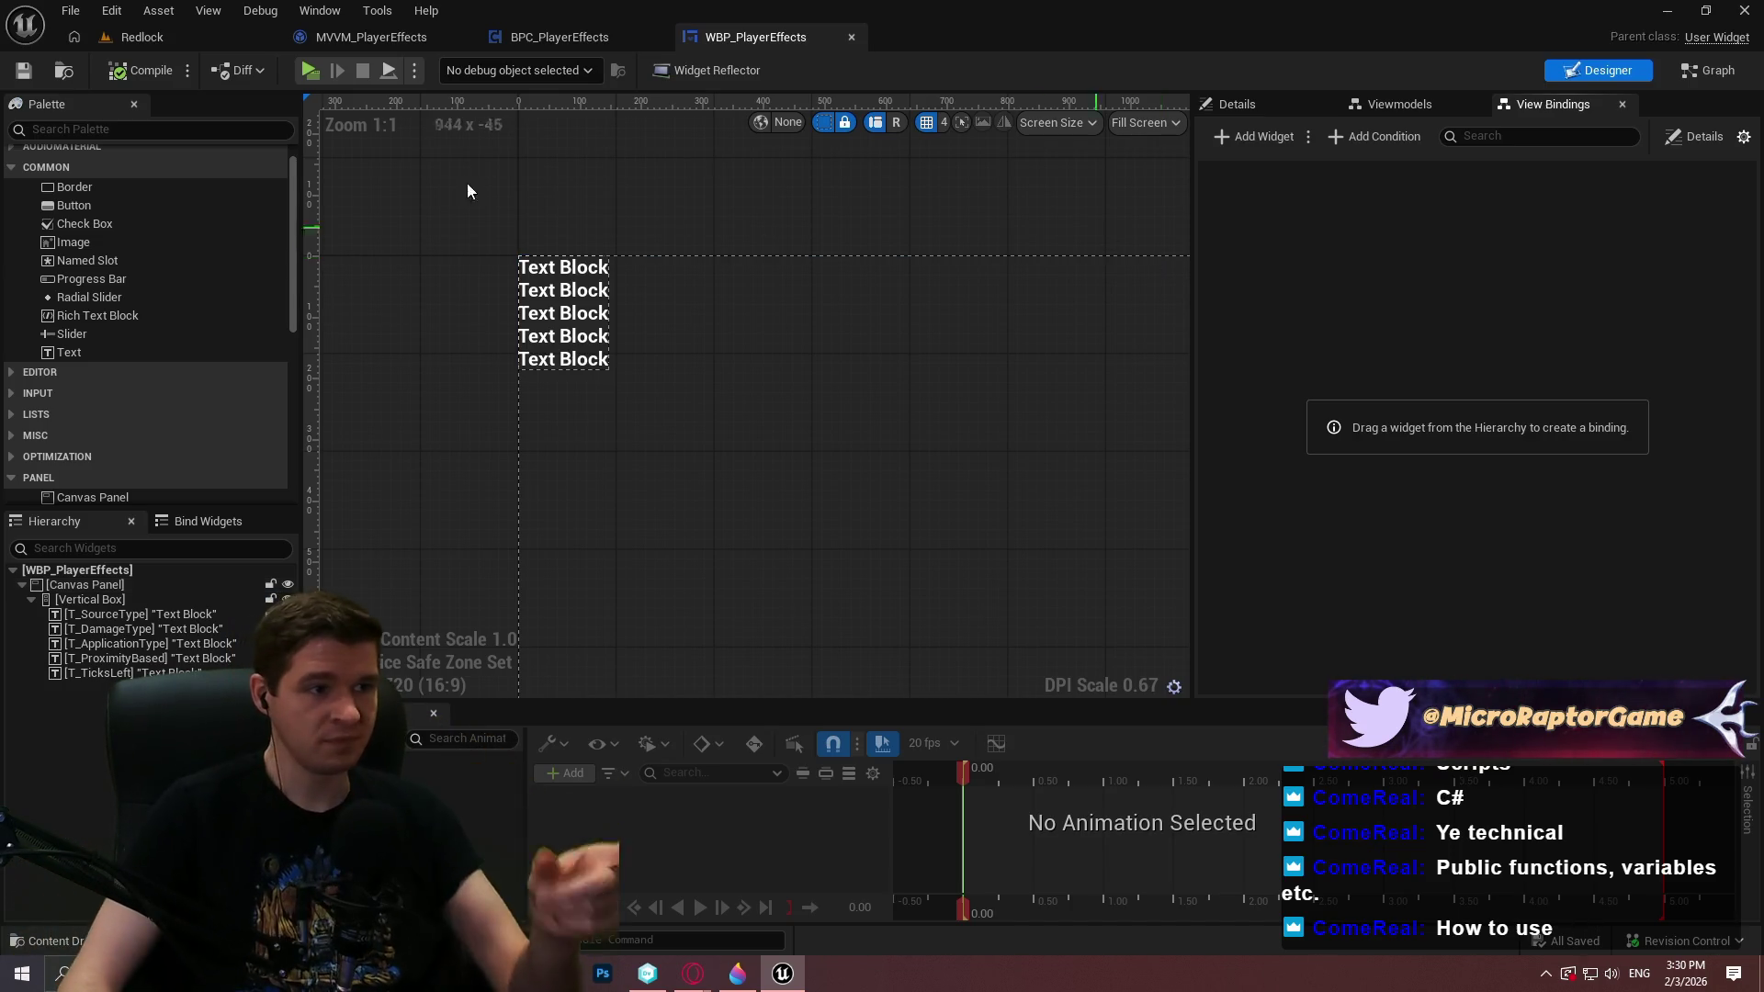
# Open the P_PlatformingMechanics level from Content > KYS > Maps in the Redlock editor
pyautogui.click(146, 37)
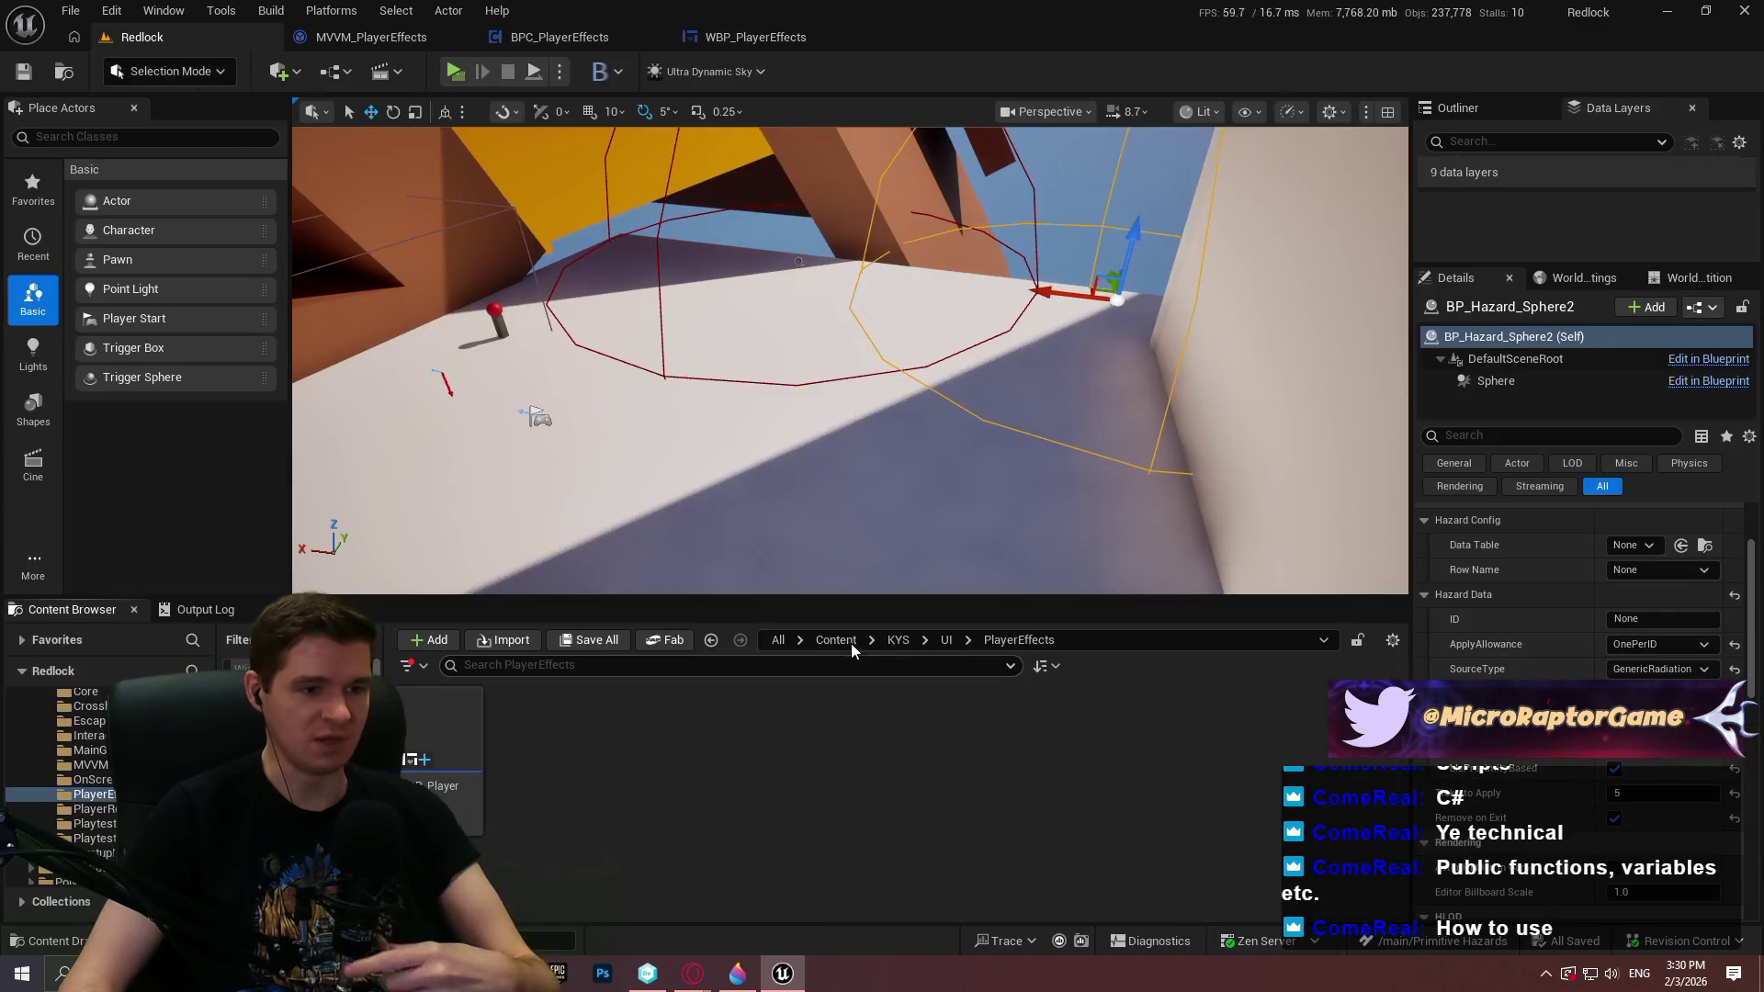
pyautogui.doubleClick(917, 739)
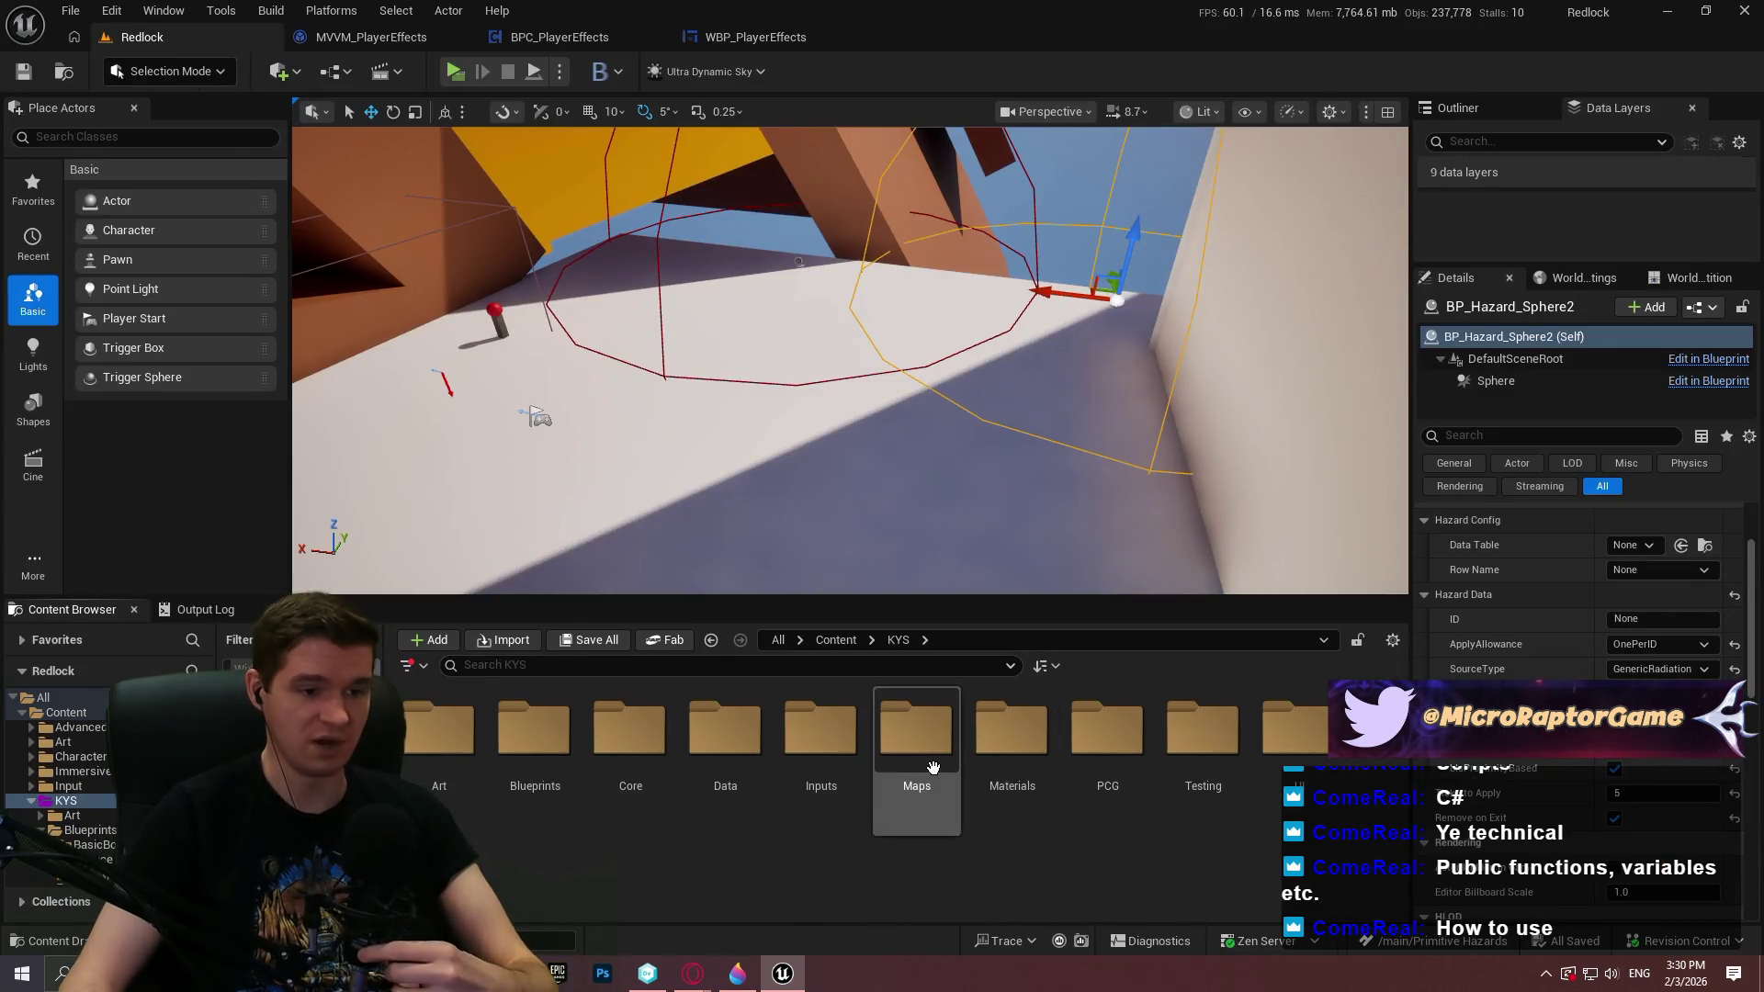
pyautogui.doubleClick(930, 765)
pyautogui.doubleClick(1203, 735)
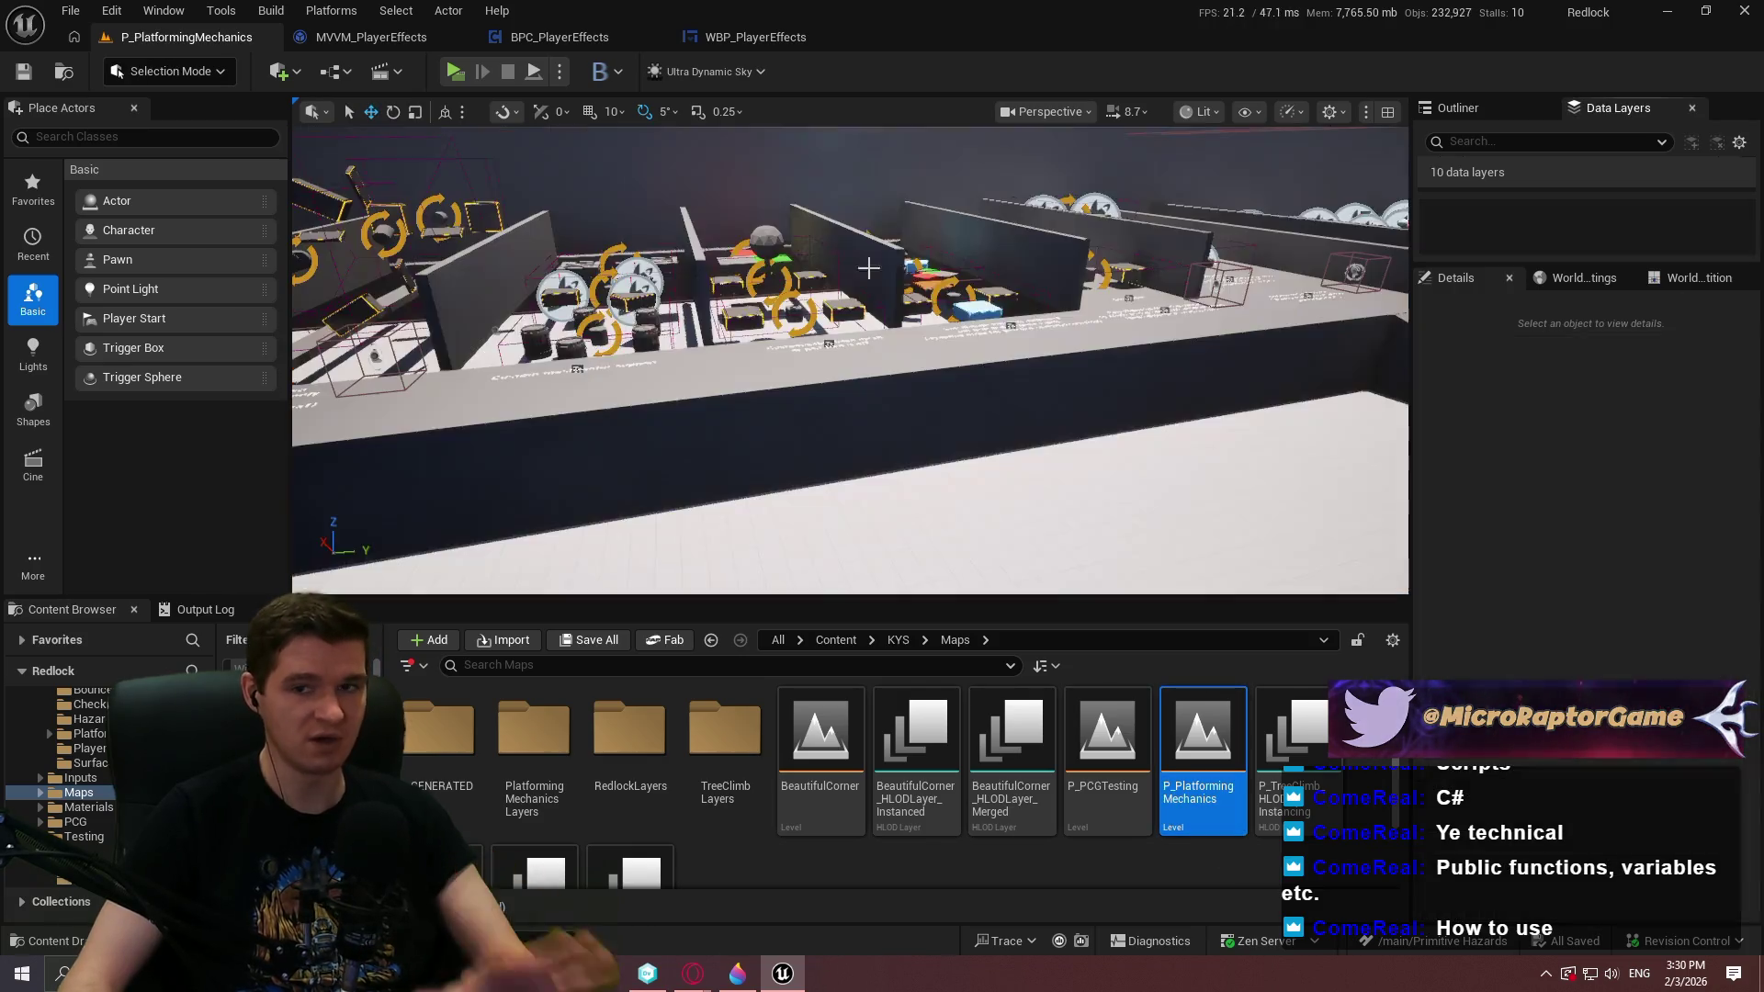
# Start a play-test and run toward Timed Platforms, jumping onto a disappearing platform
pyautogui.click(461, 70)
pyautogui.click(906, 772)
pyautogui.press('w')
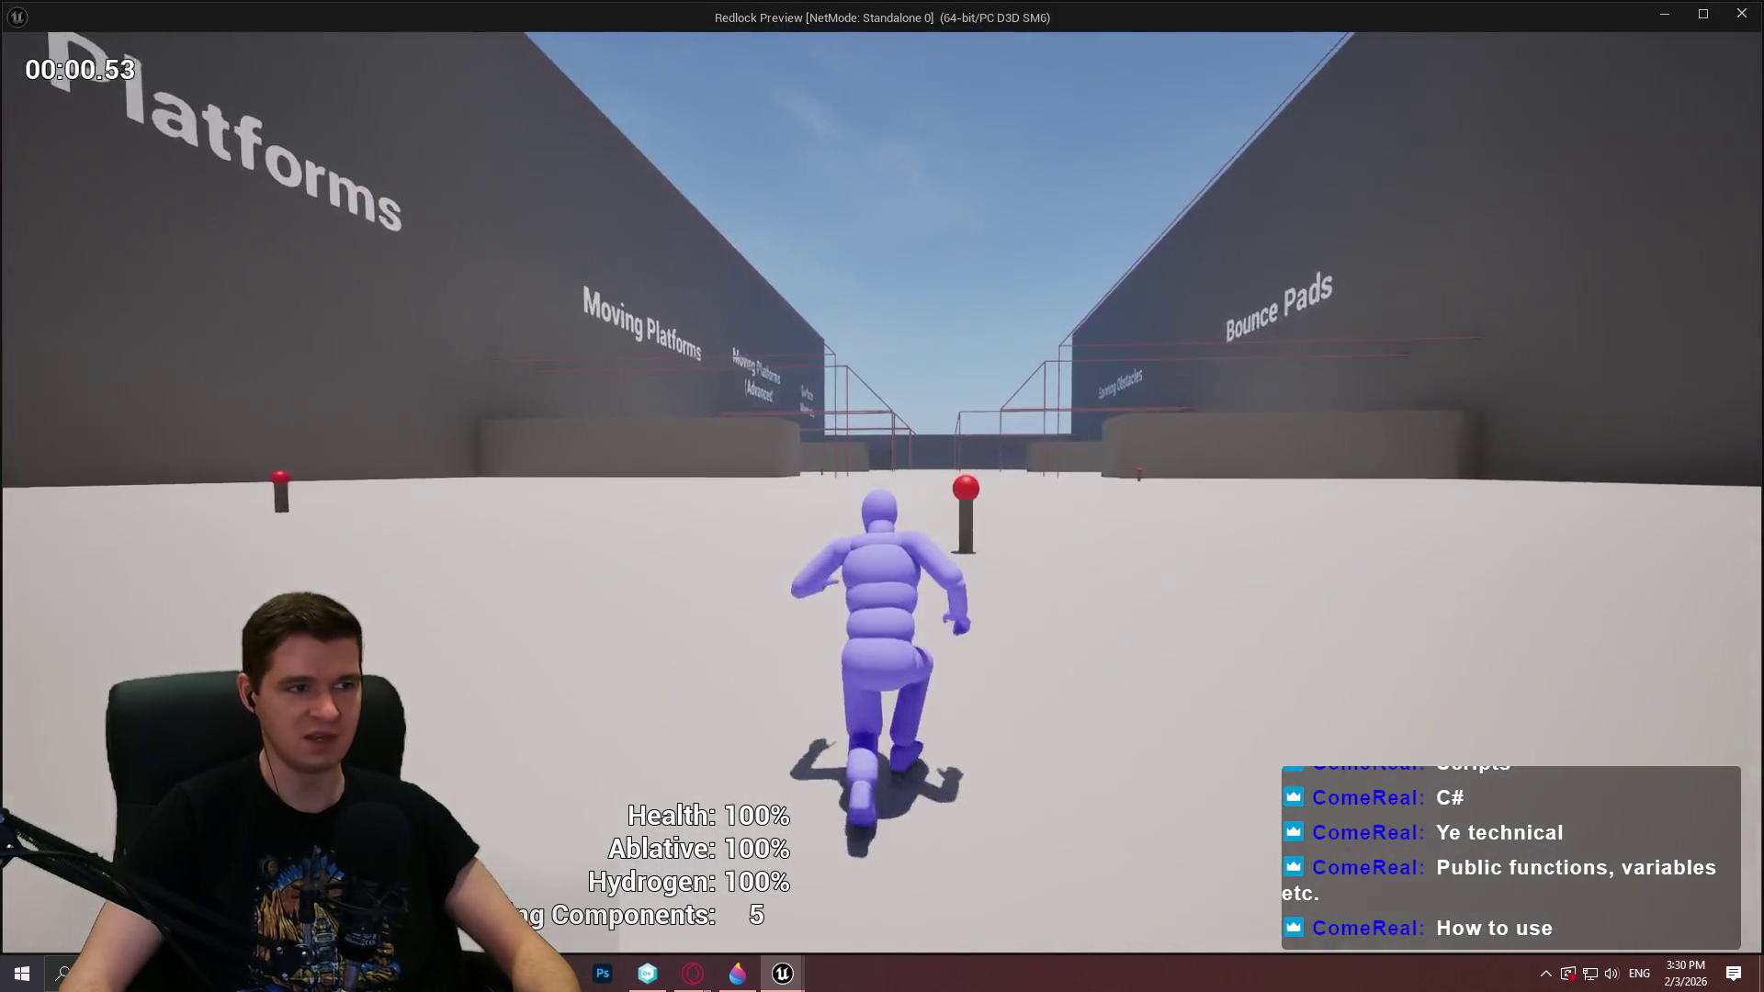
pyautogui.press('w')
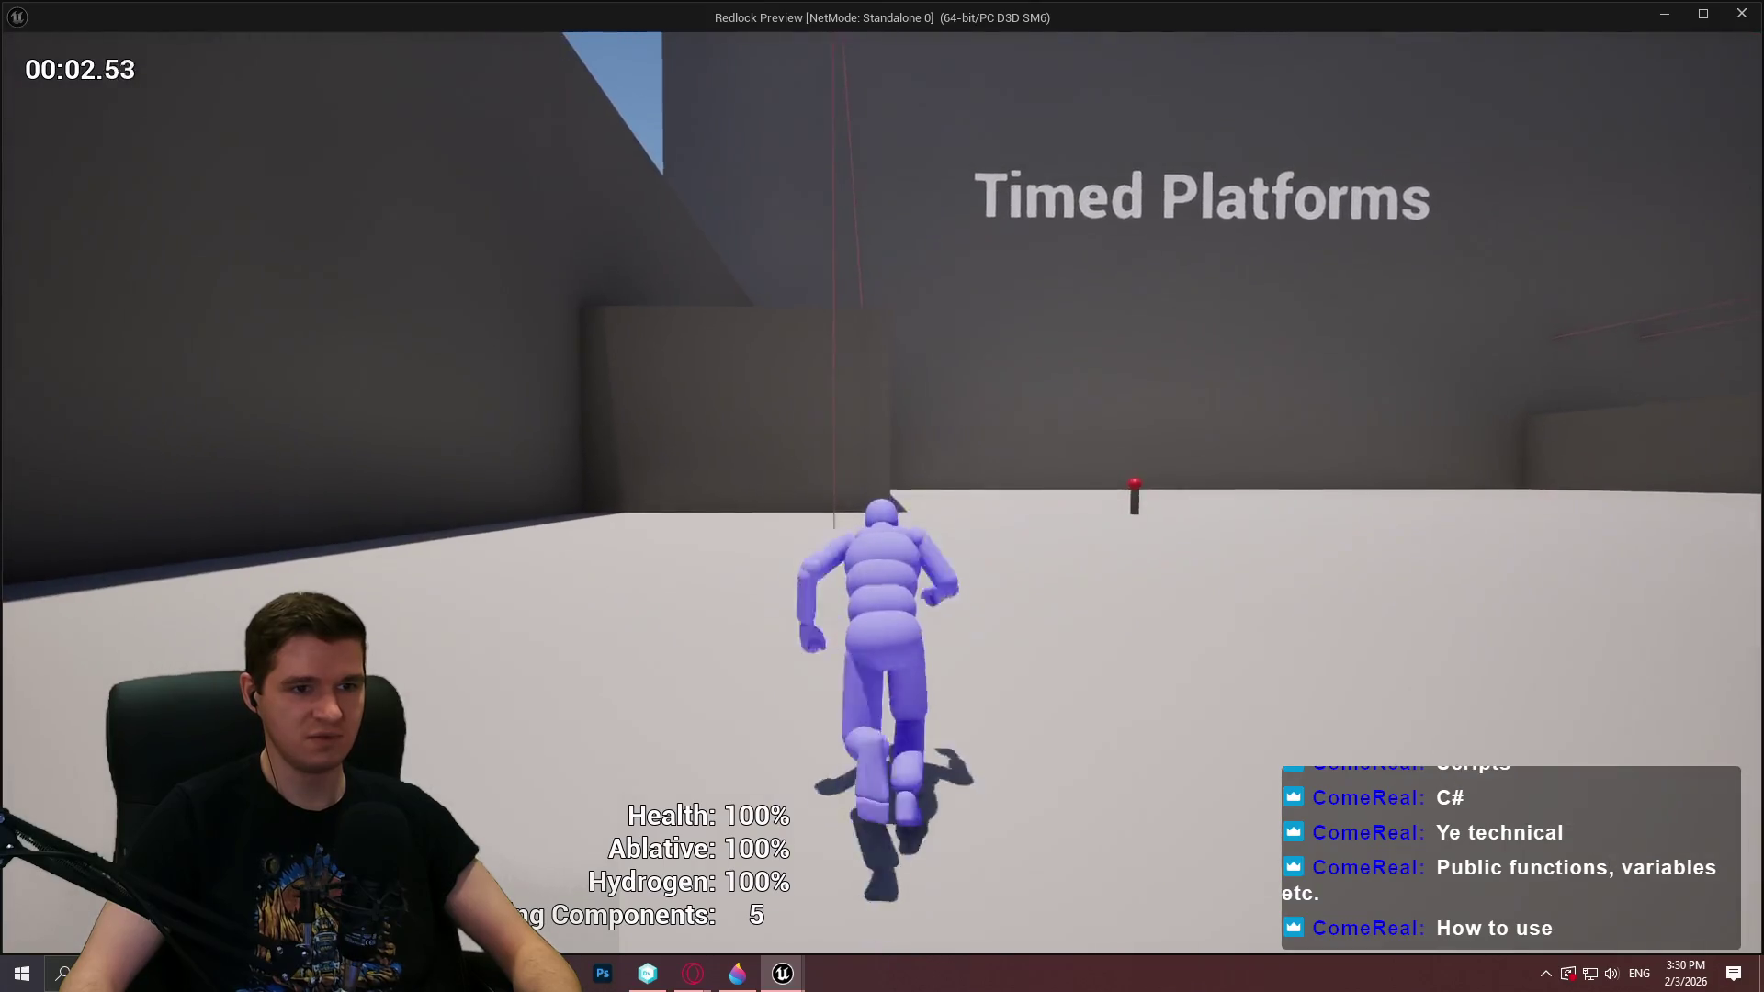
pyautogui.press('w')
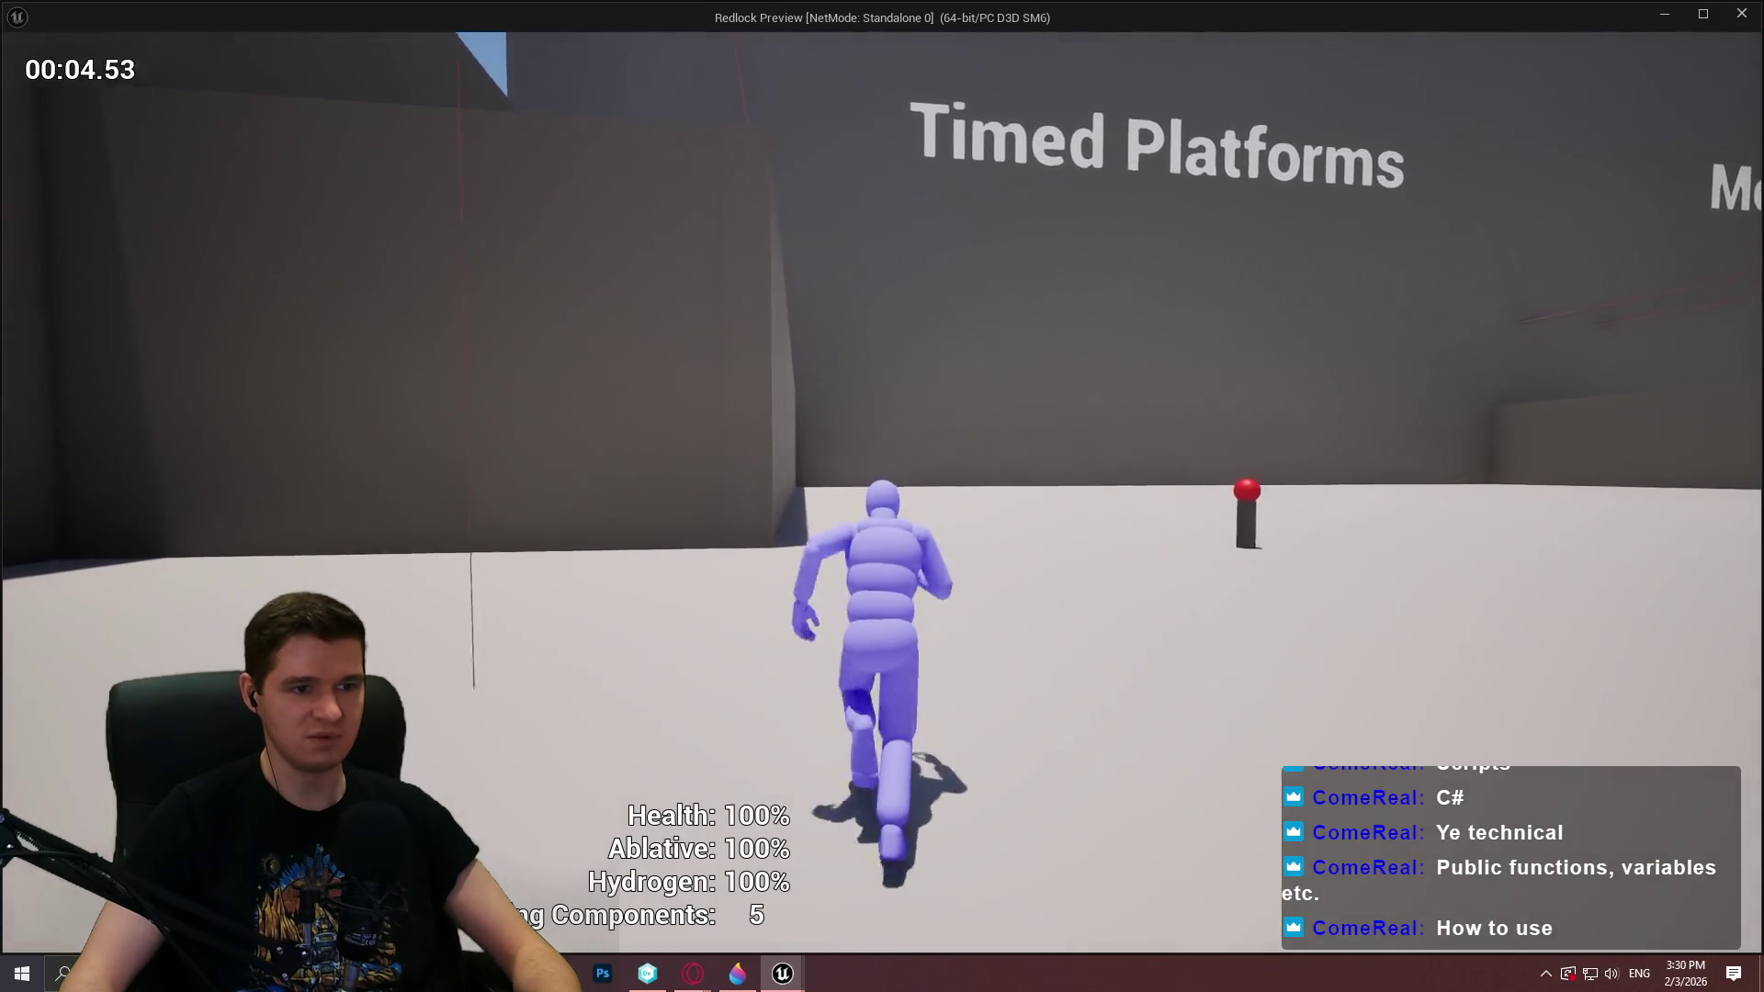
pyautogui.press('w')
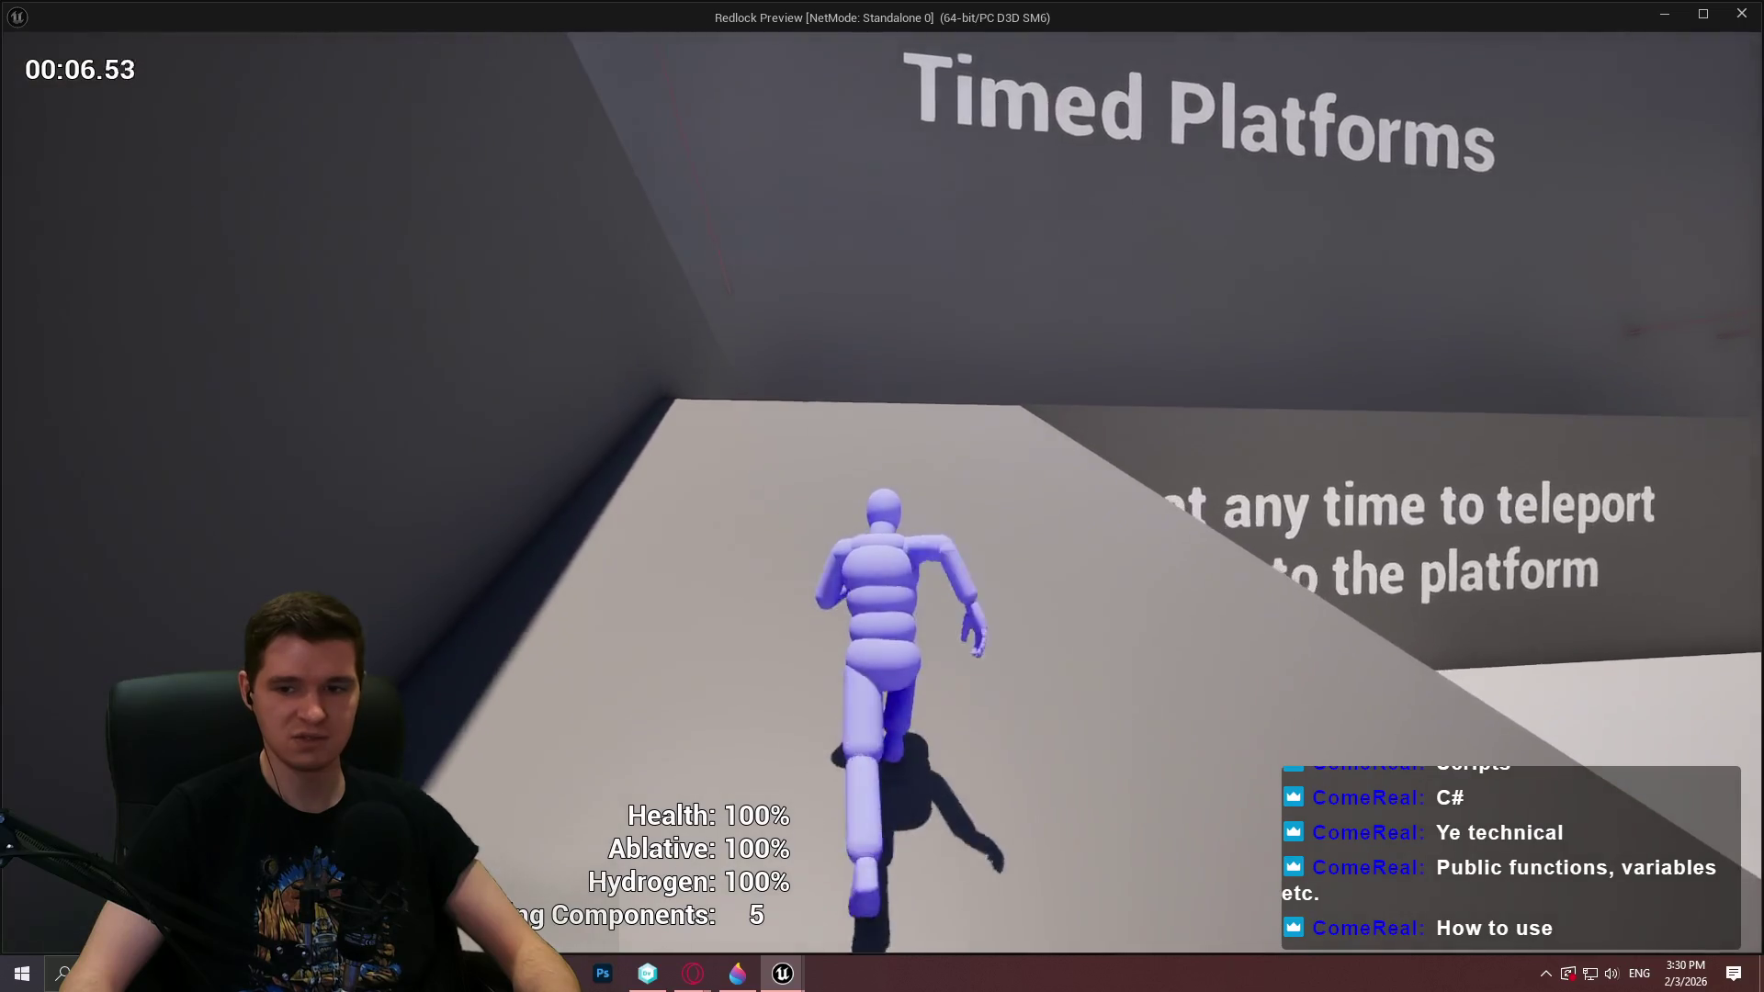
pyautogui.press('w')
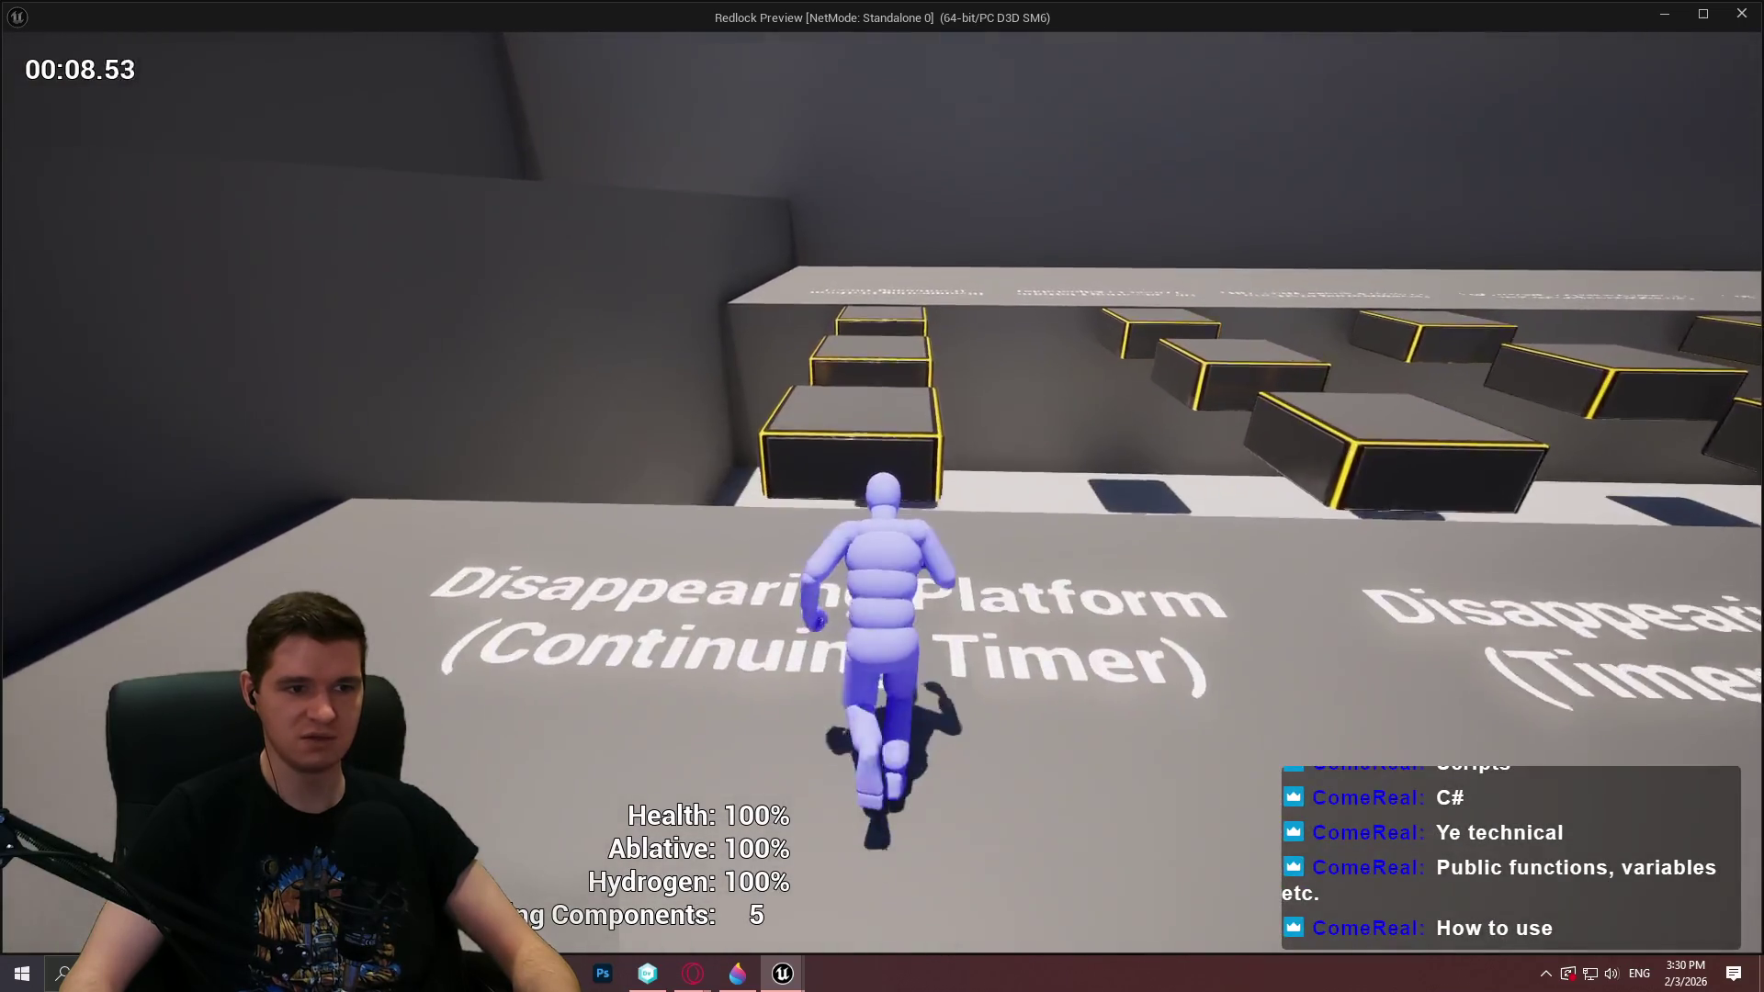
pyautogui.press('space')
# Run across the disappearing platforms and Destructable Platform ledge toward Bounce Pads, then exit with Esc
pyautogui.press('w')
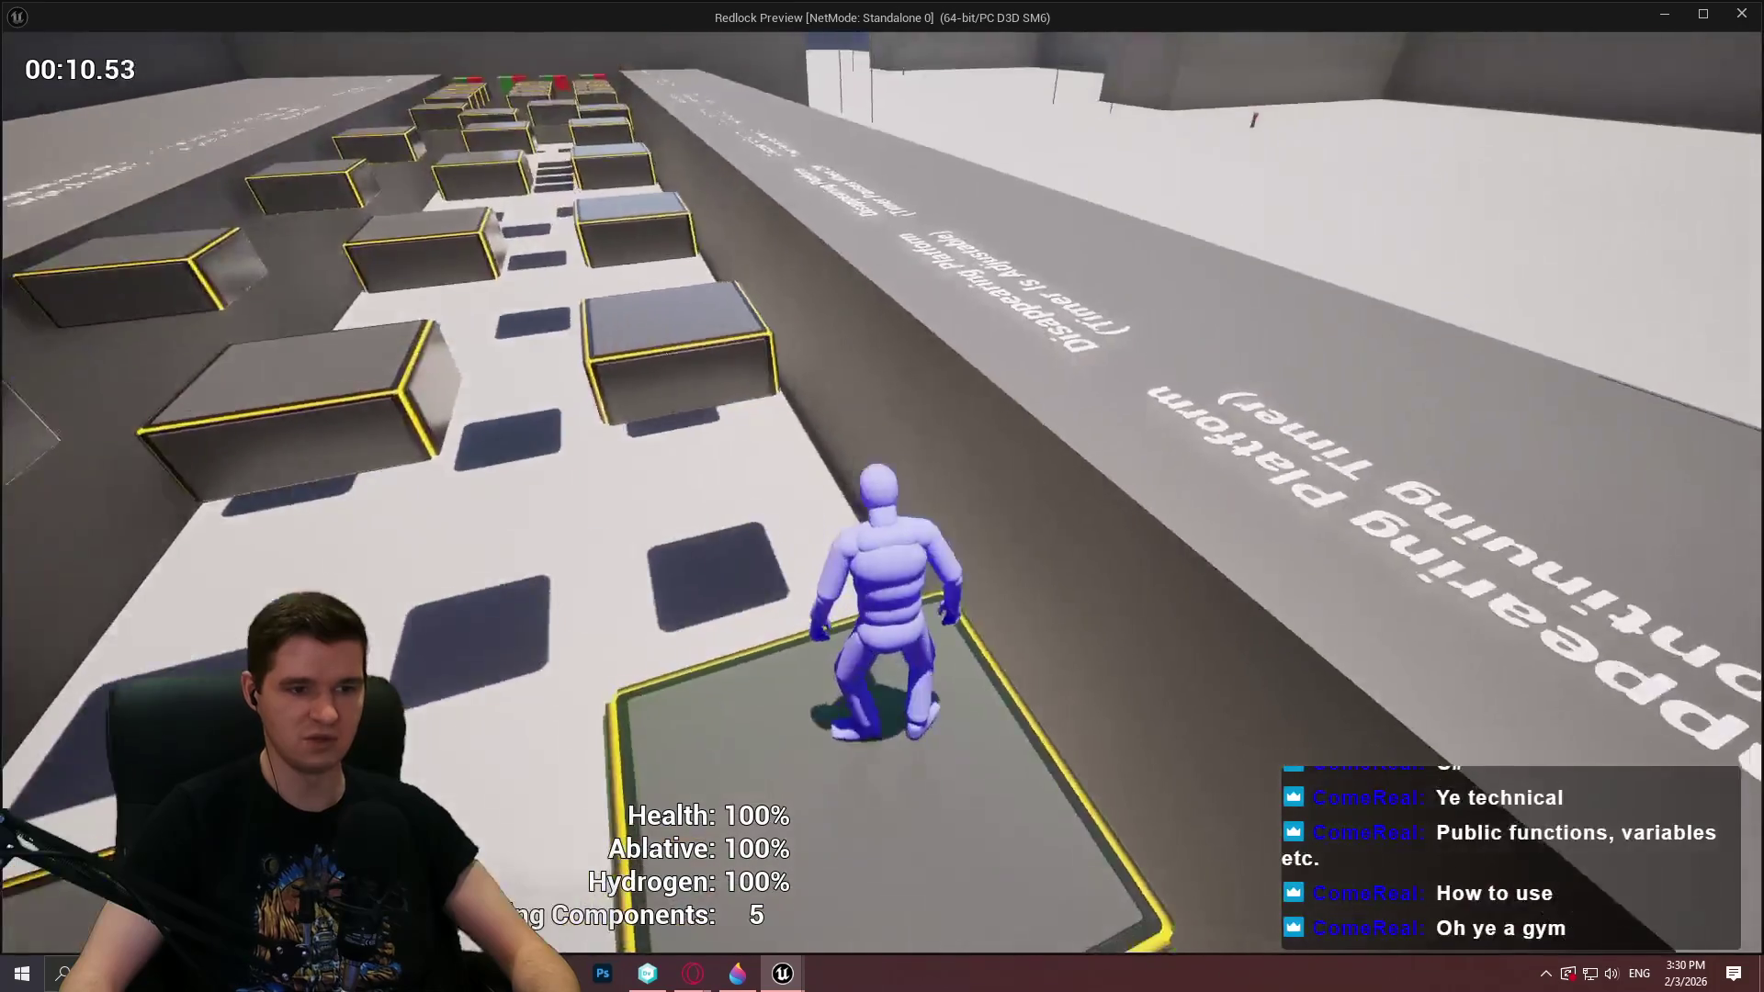
pyautogui.press('w')
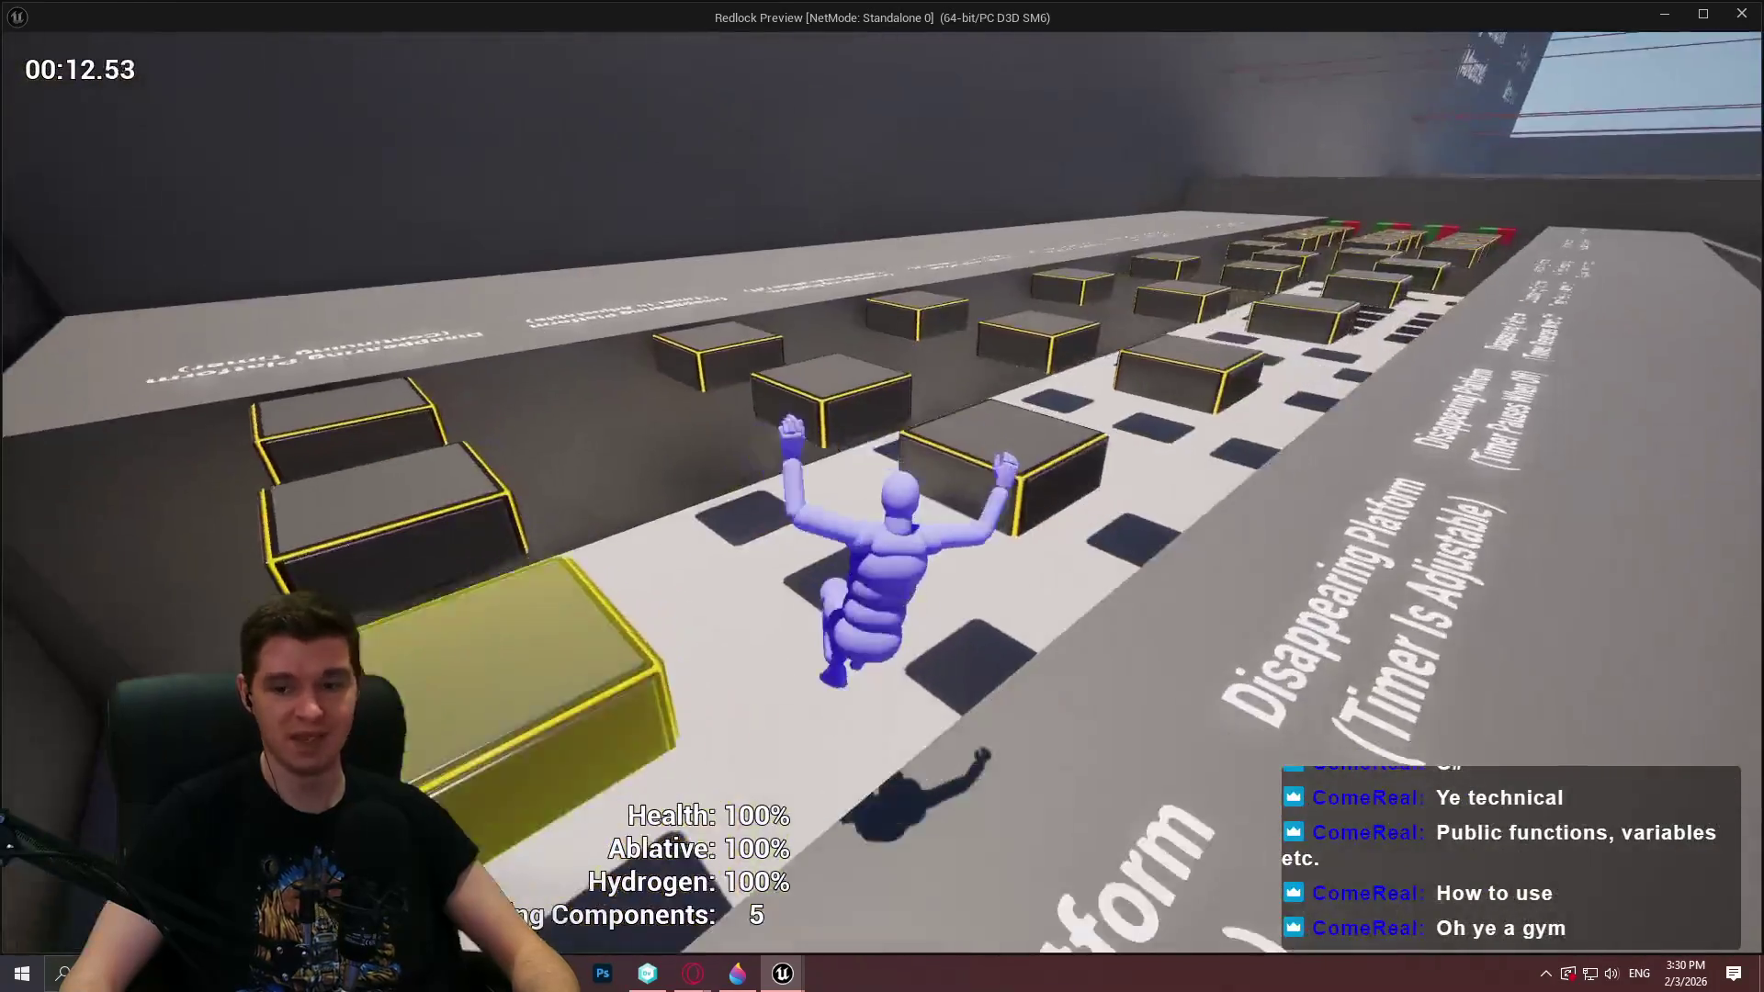
pyautogui.press('w')
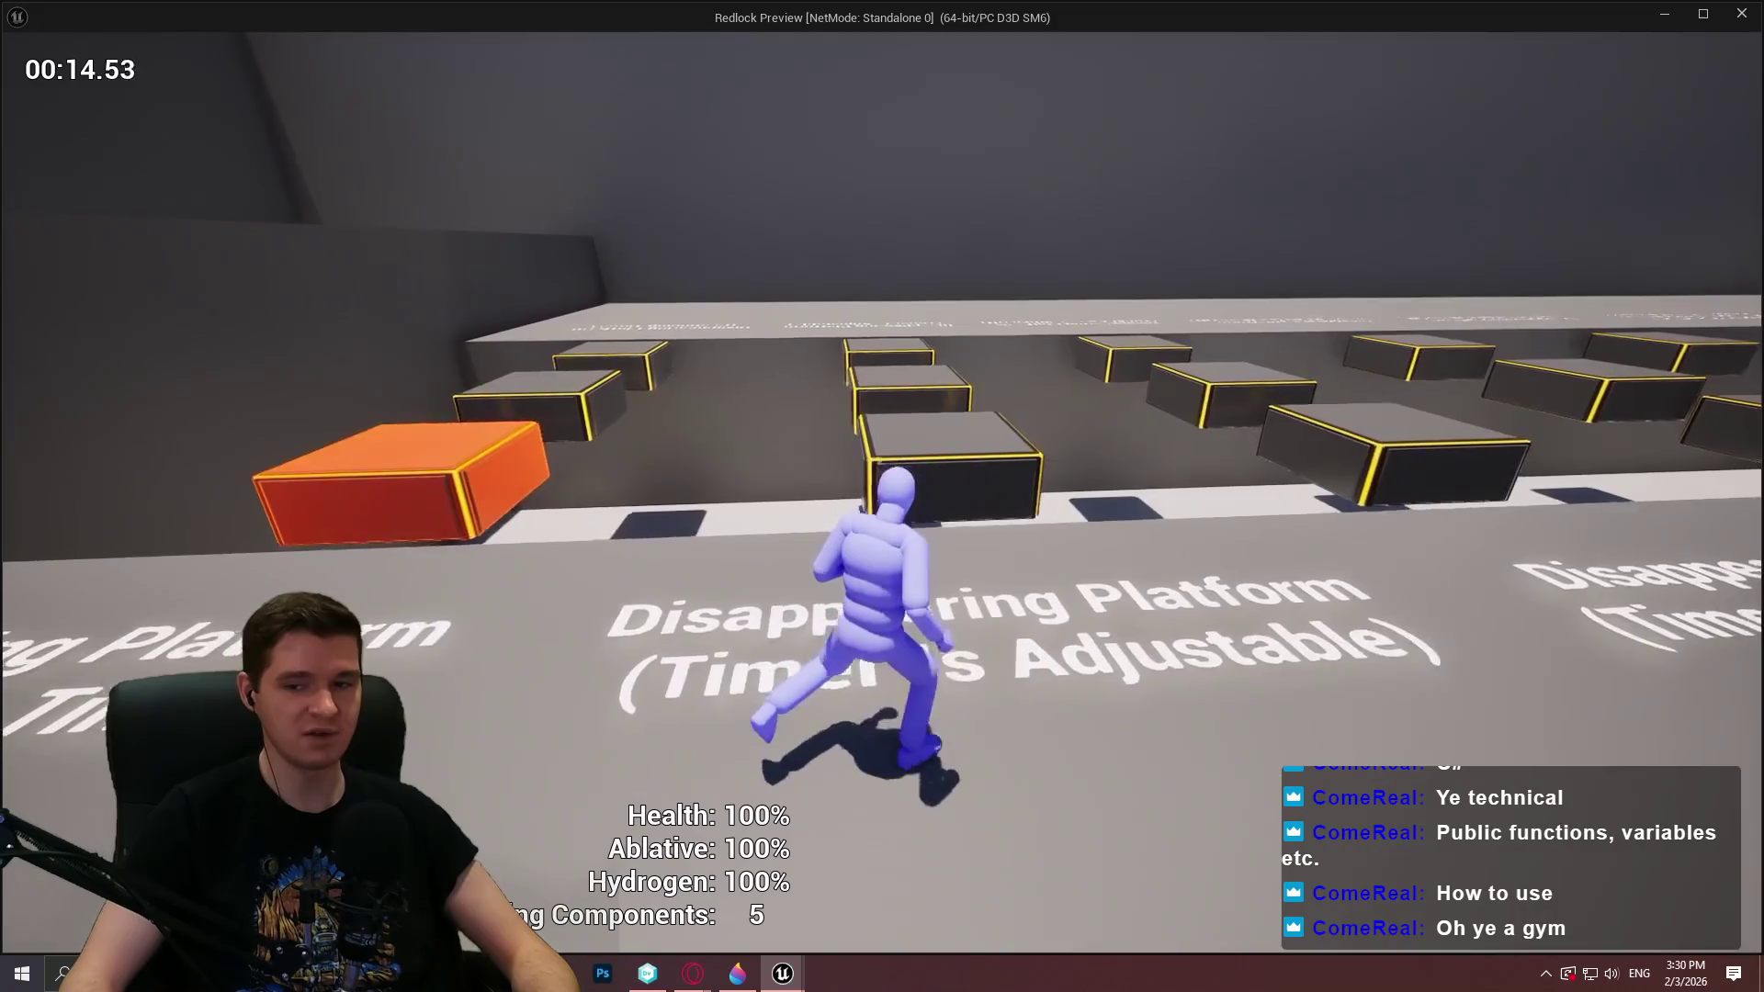
pyautogui.press('w')
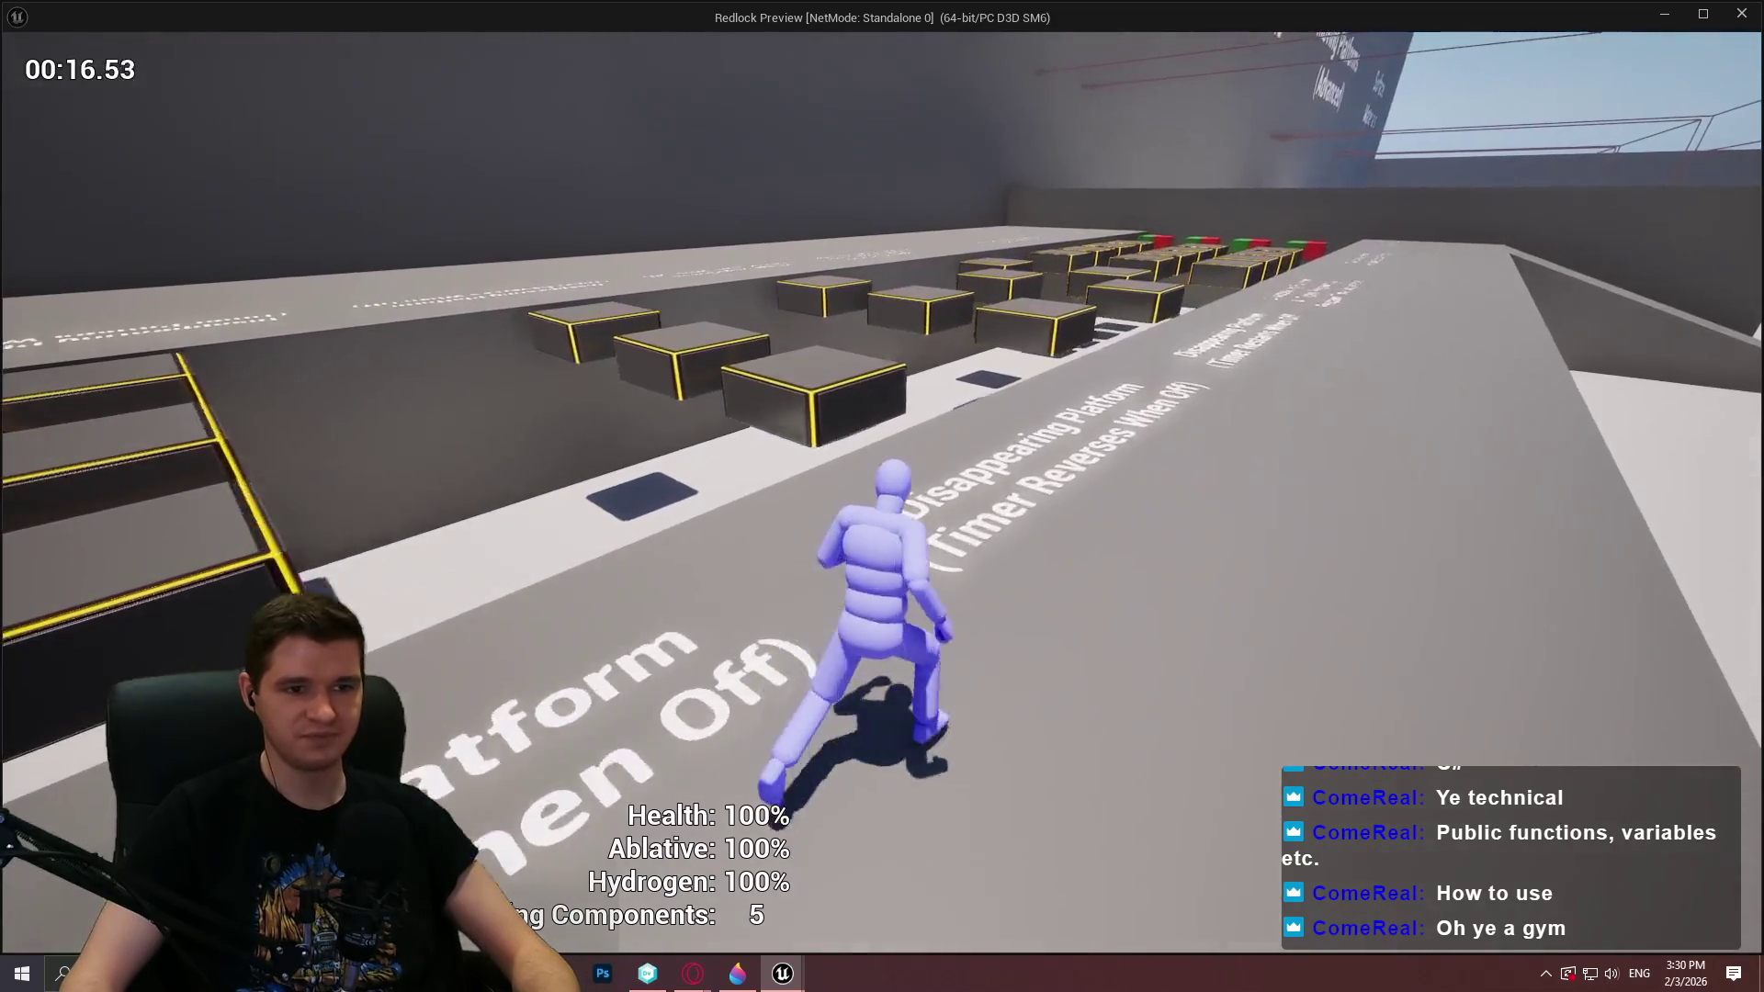
pyautogui.press('space')
pyautogui.press('w')
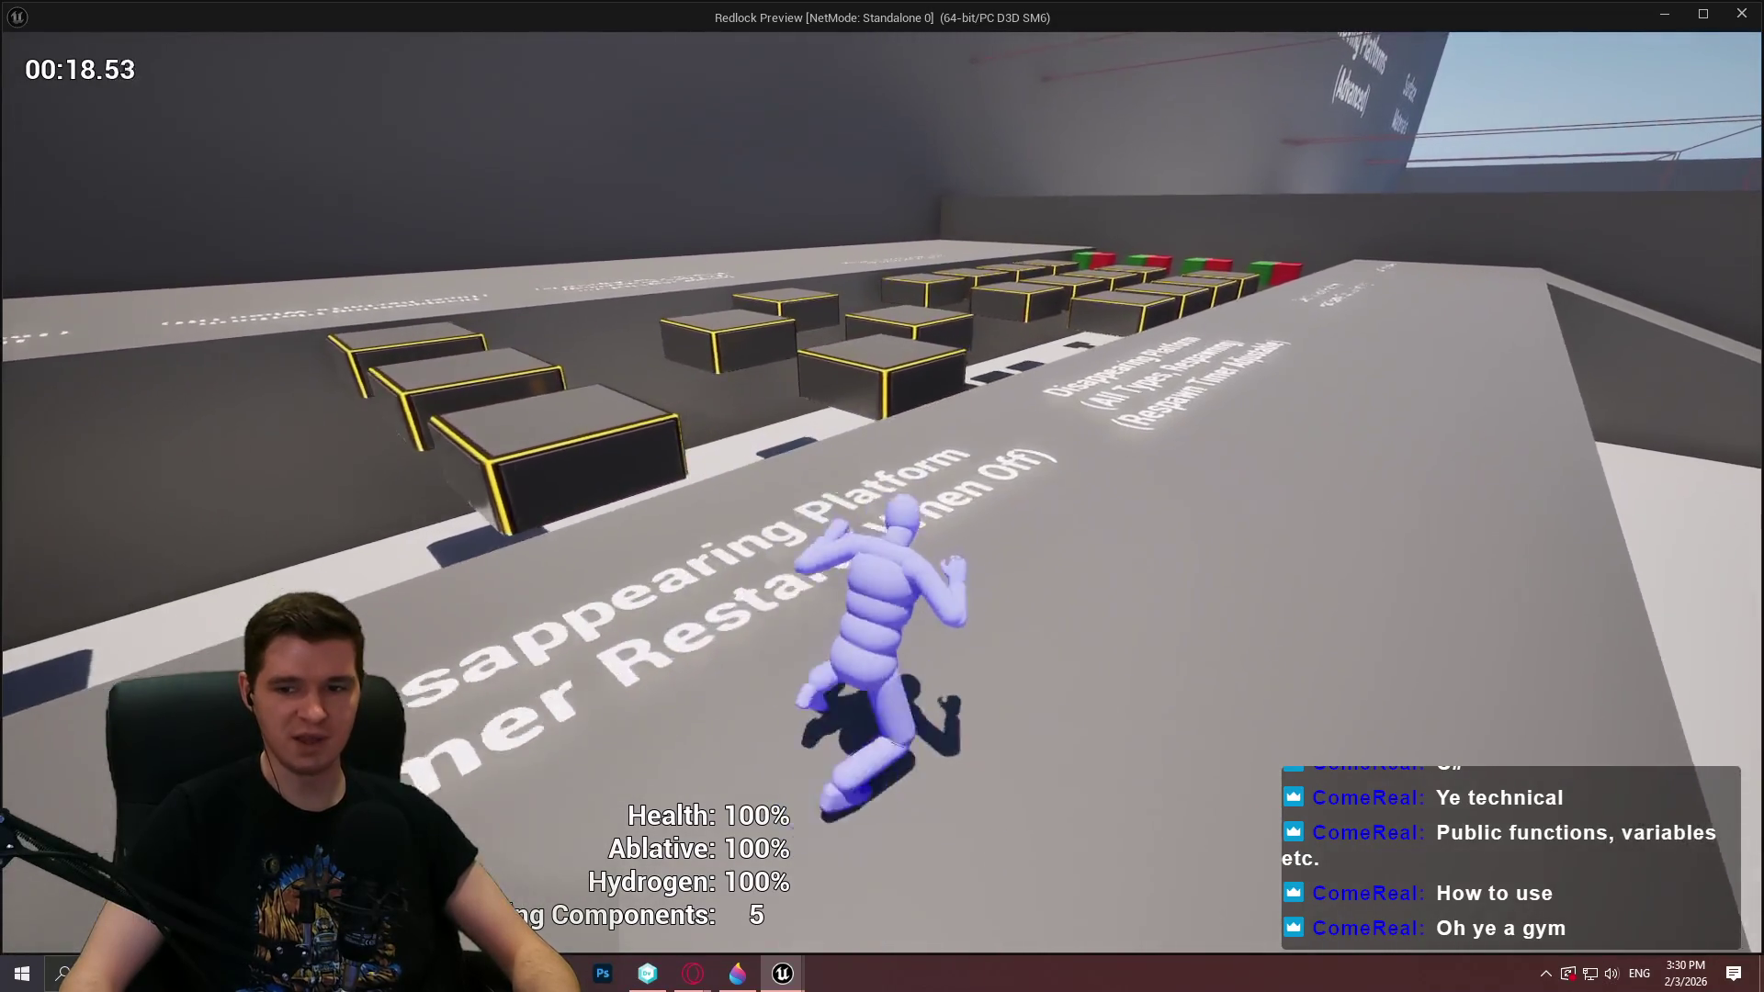
pyautogui.press('w')
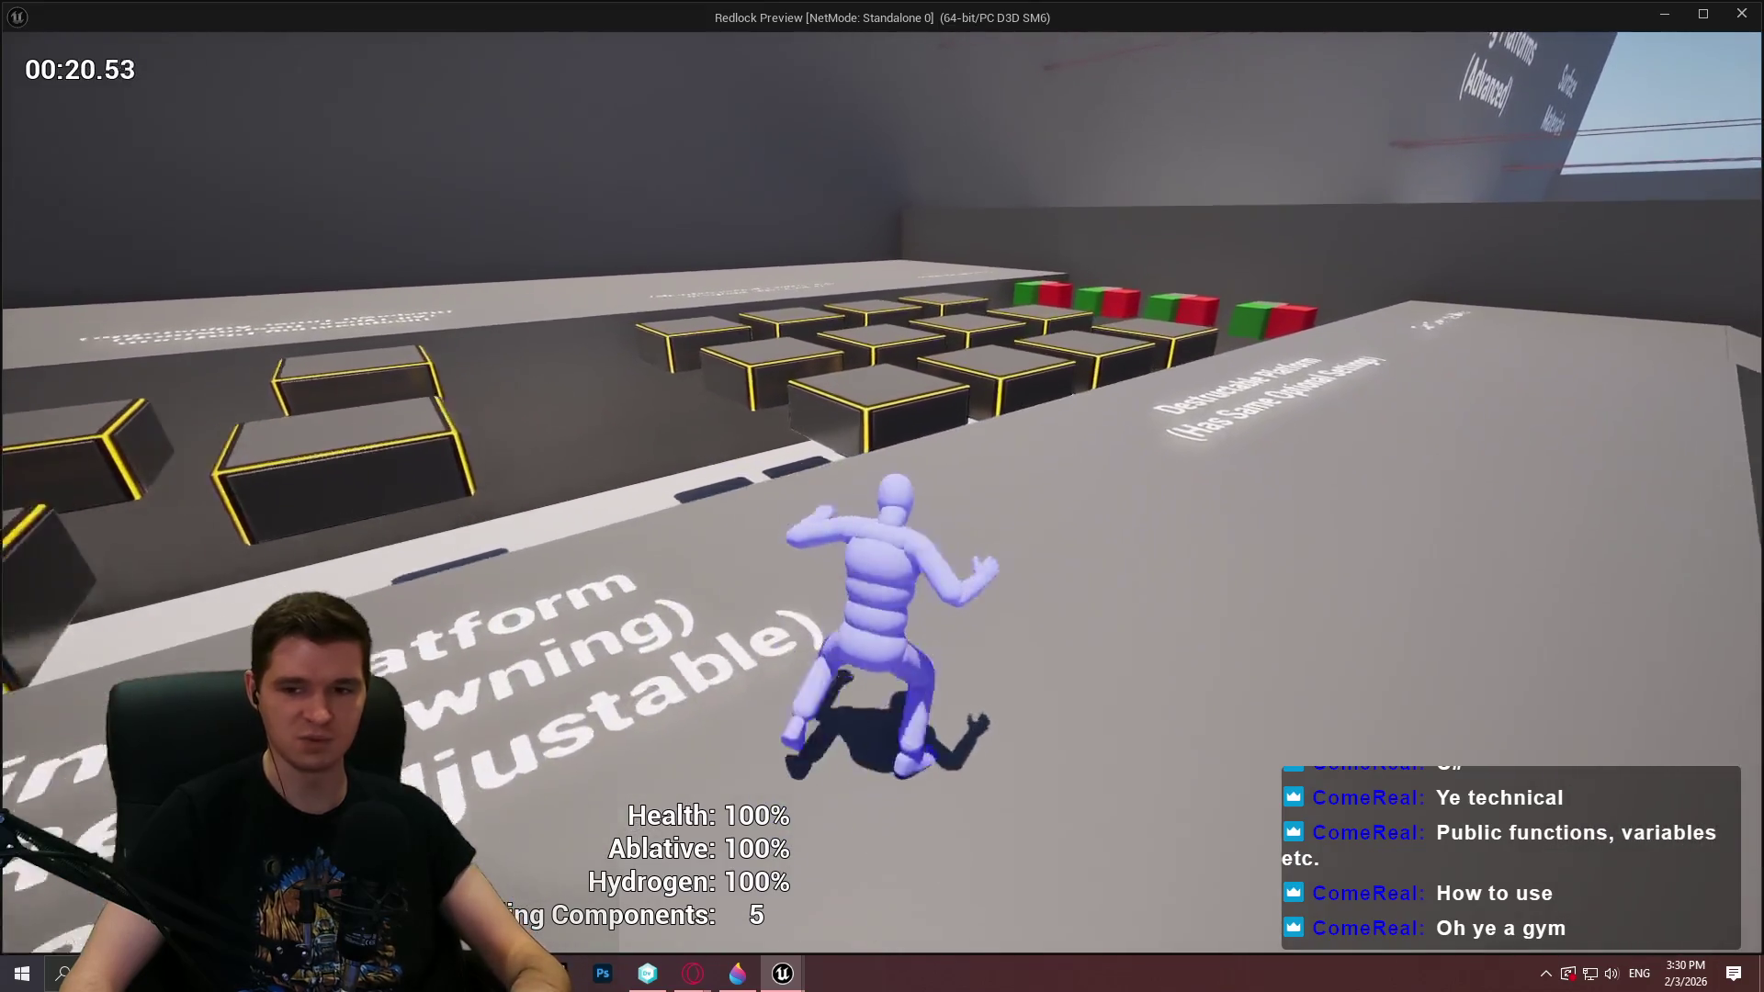
pyautogui.press('space')
pyautogui.press('w')
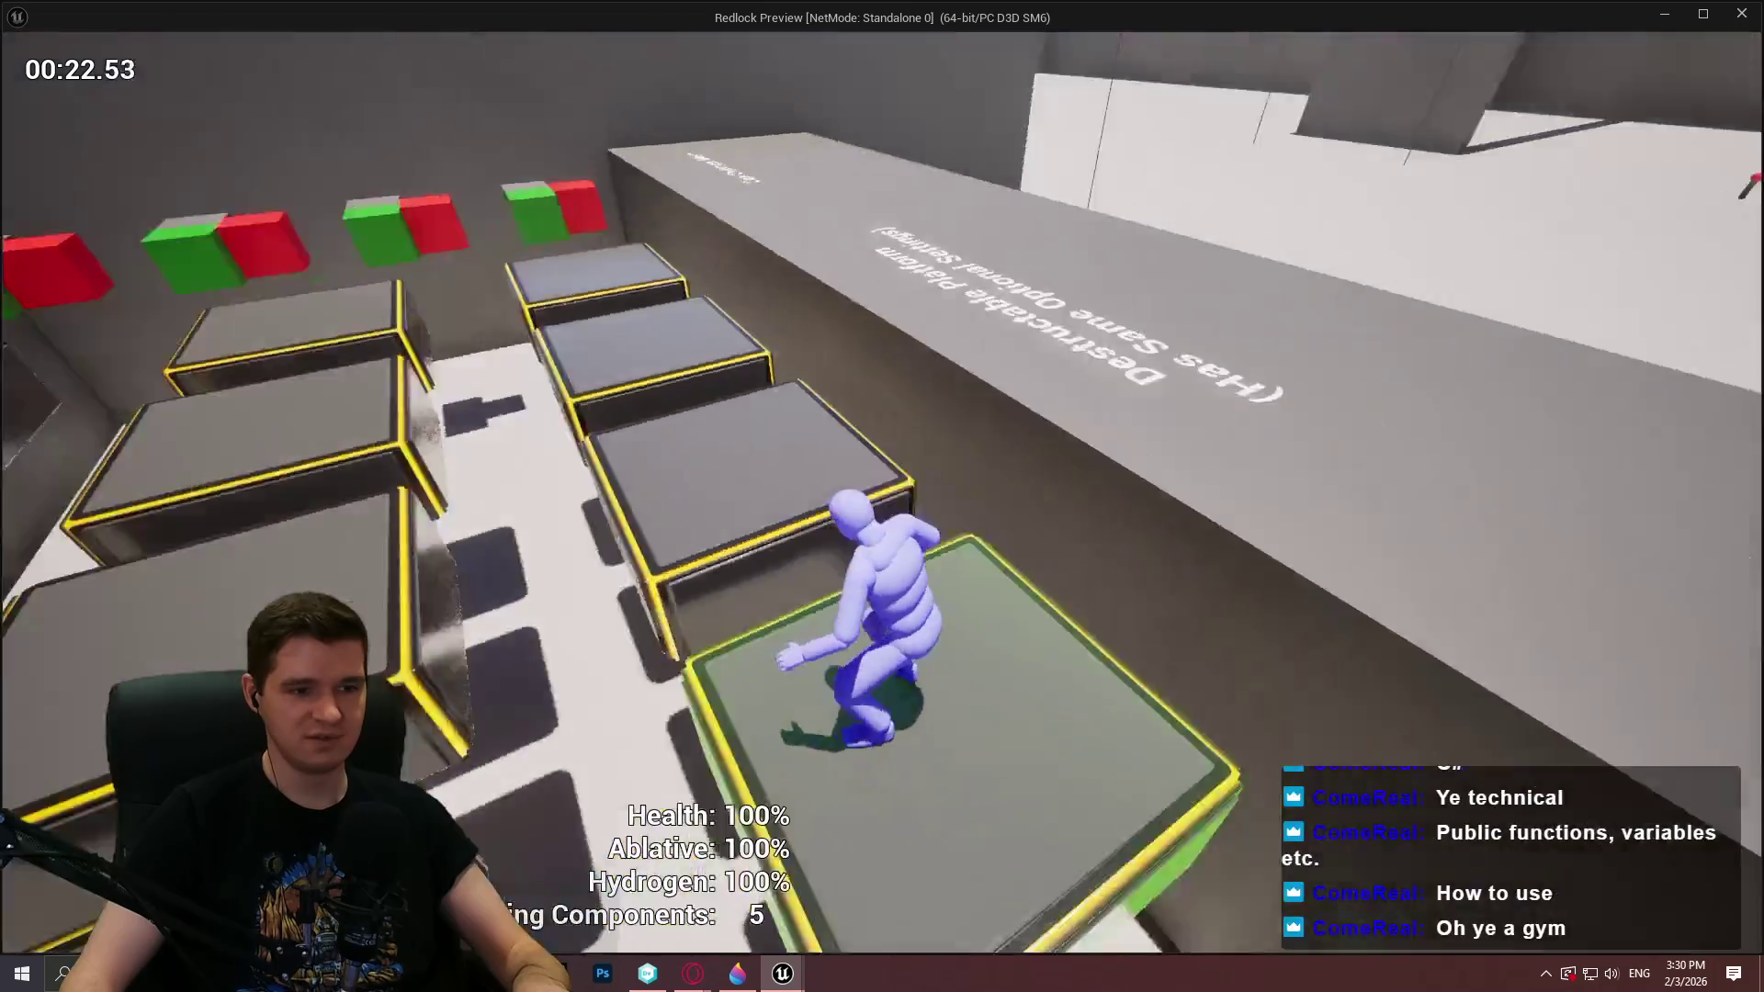
pyautogui.press('space')
pyautogui.press('w')
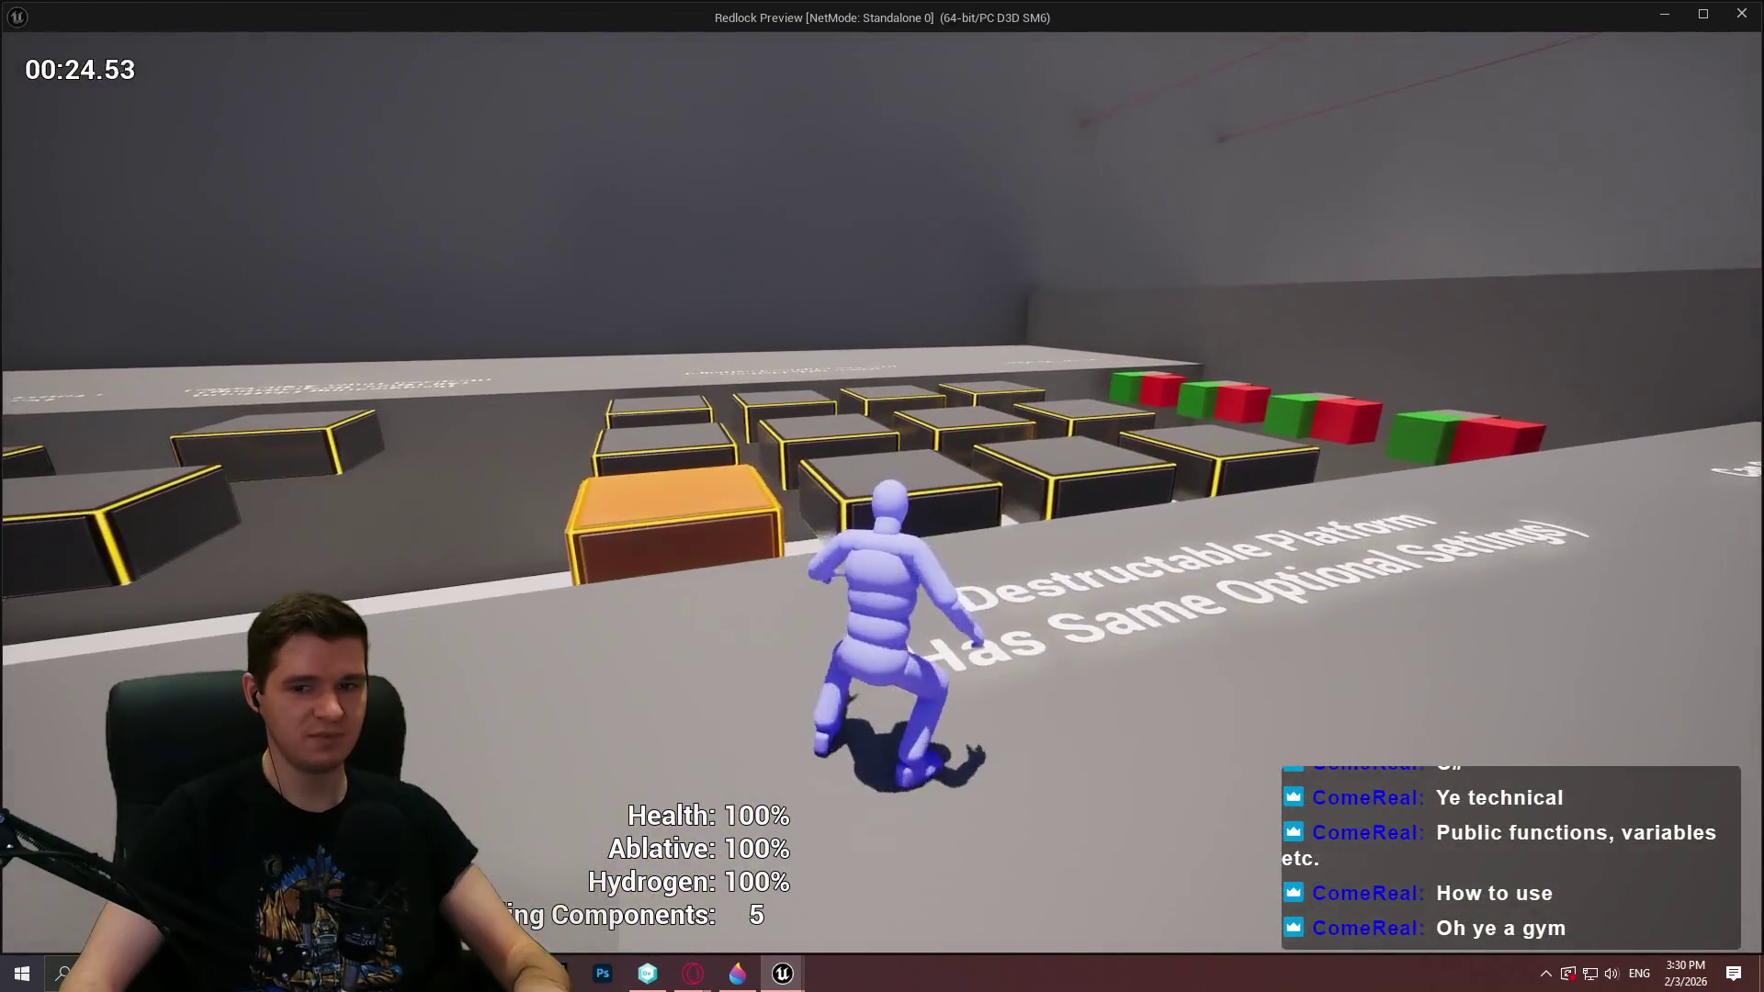
pyautogui.press('w')
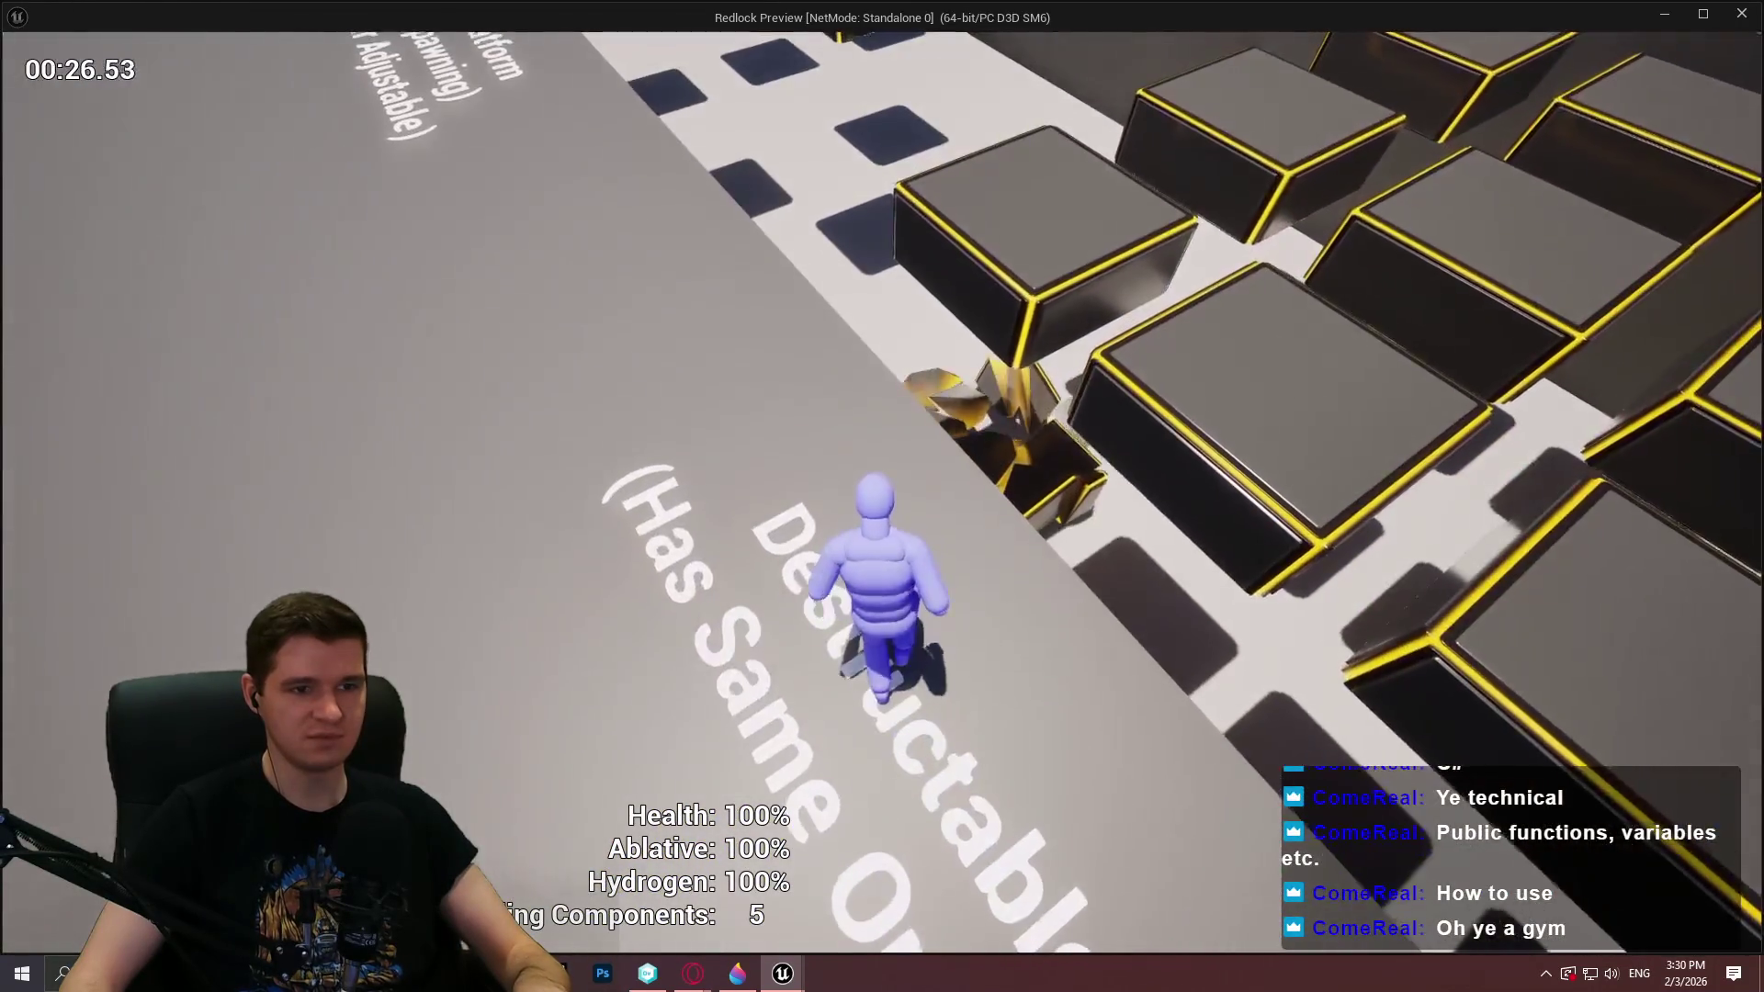
pyautogui.press('space')
pyautogui.press('w')
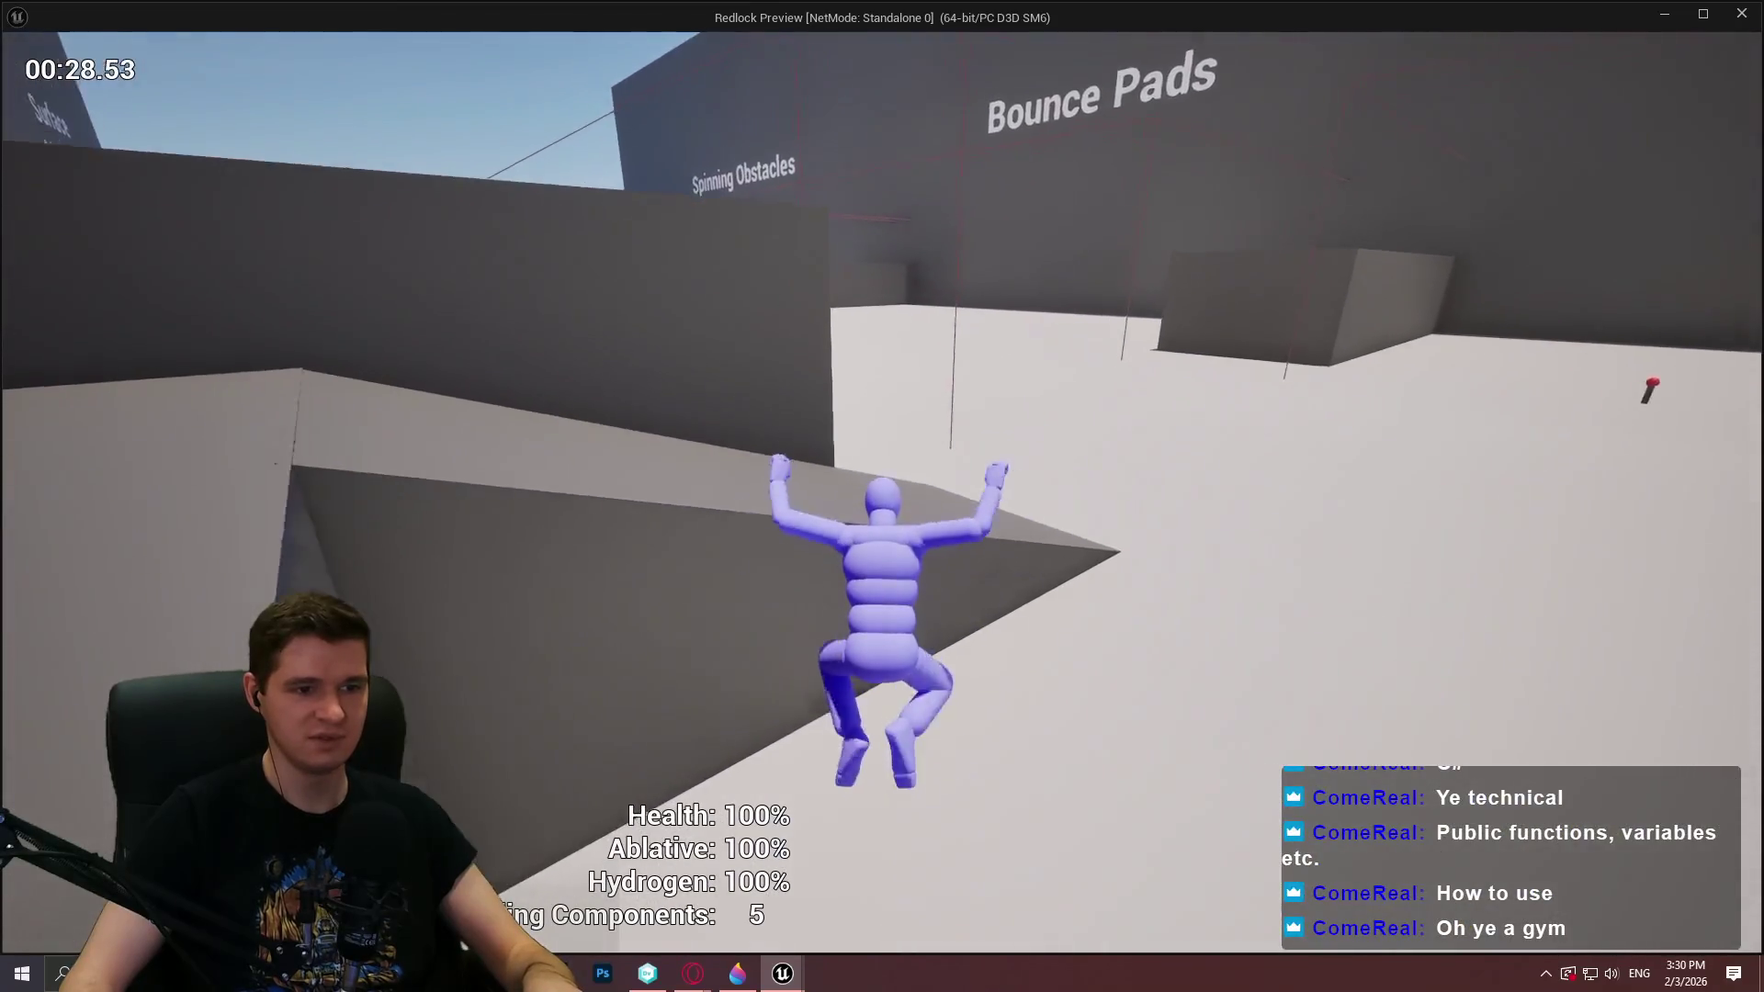
pyautogui.press('w')
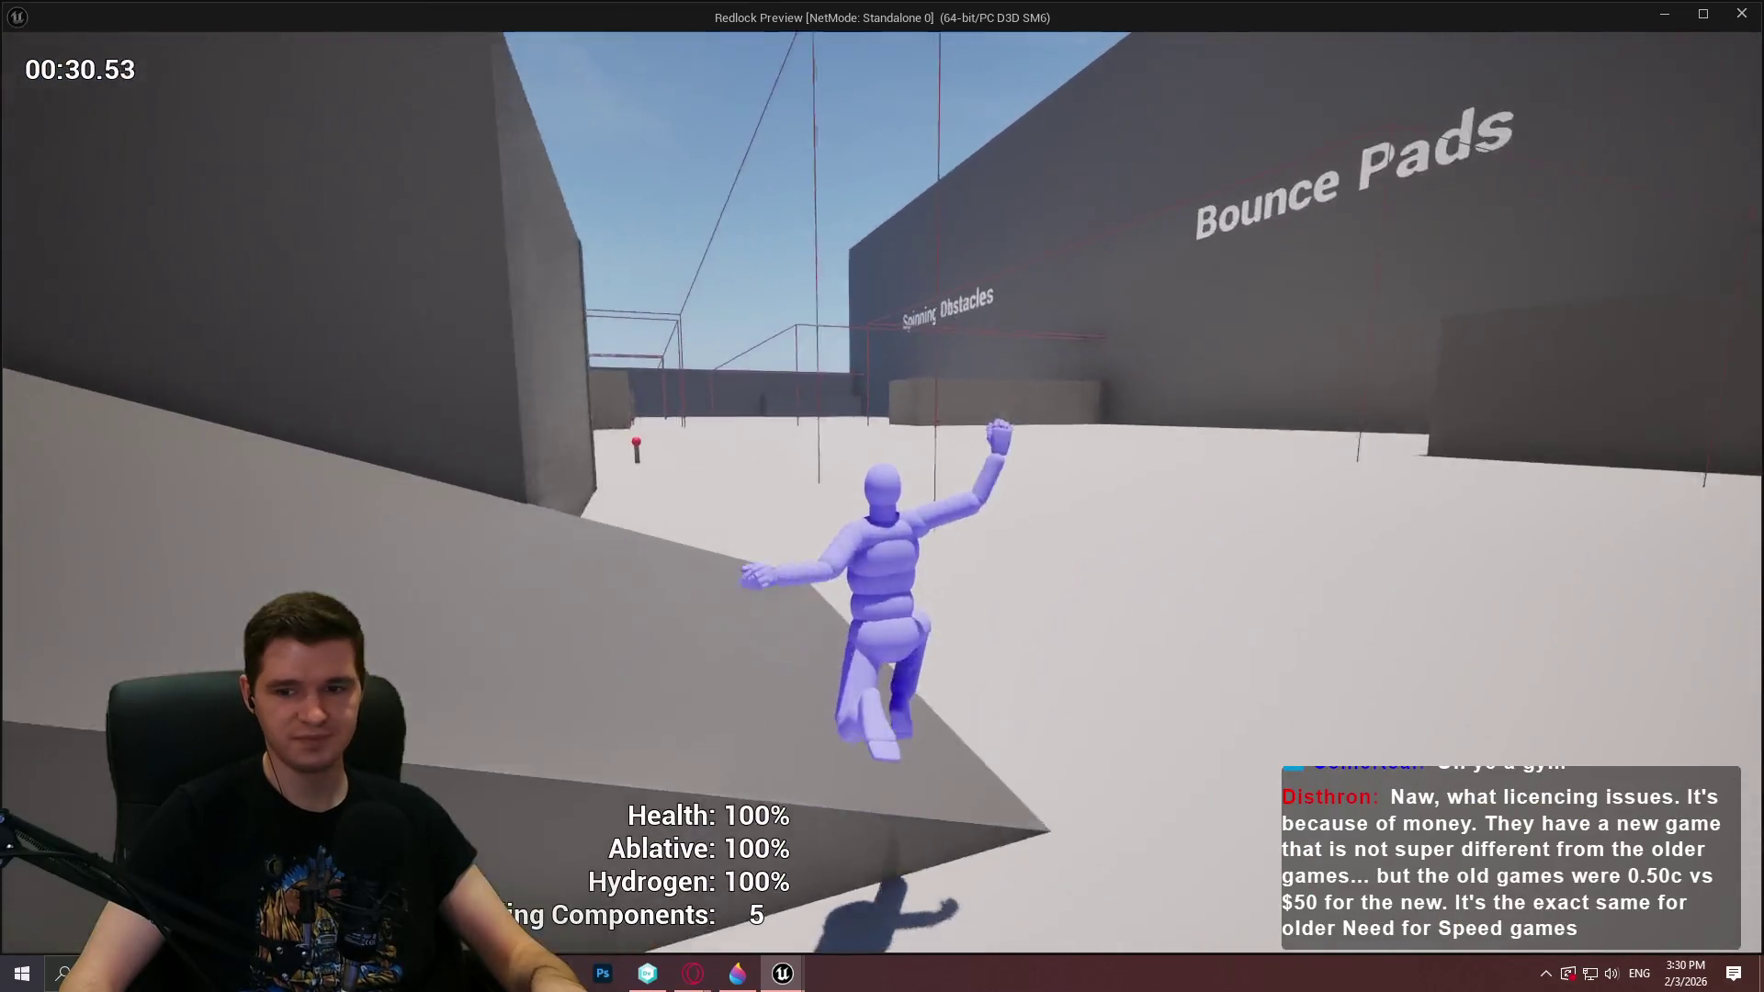
pyautogui.press('Escape')
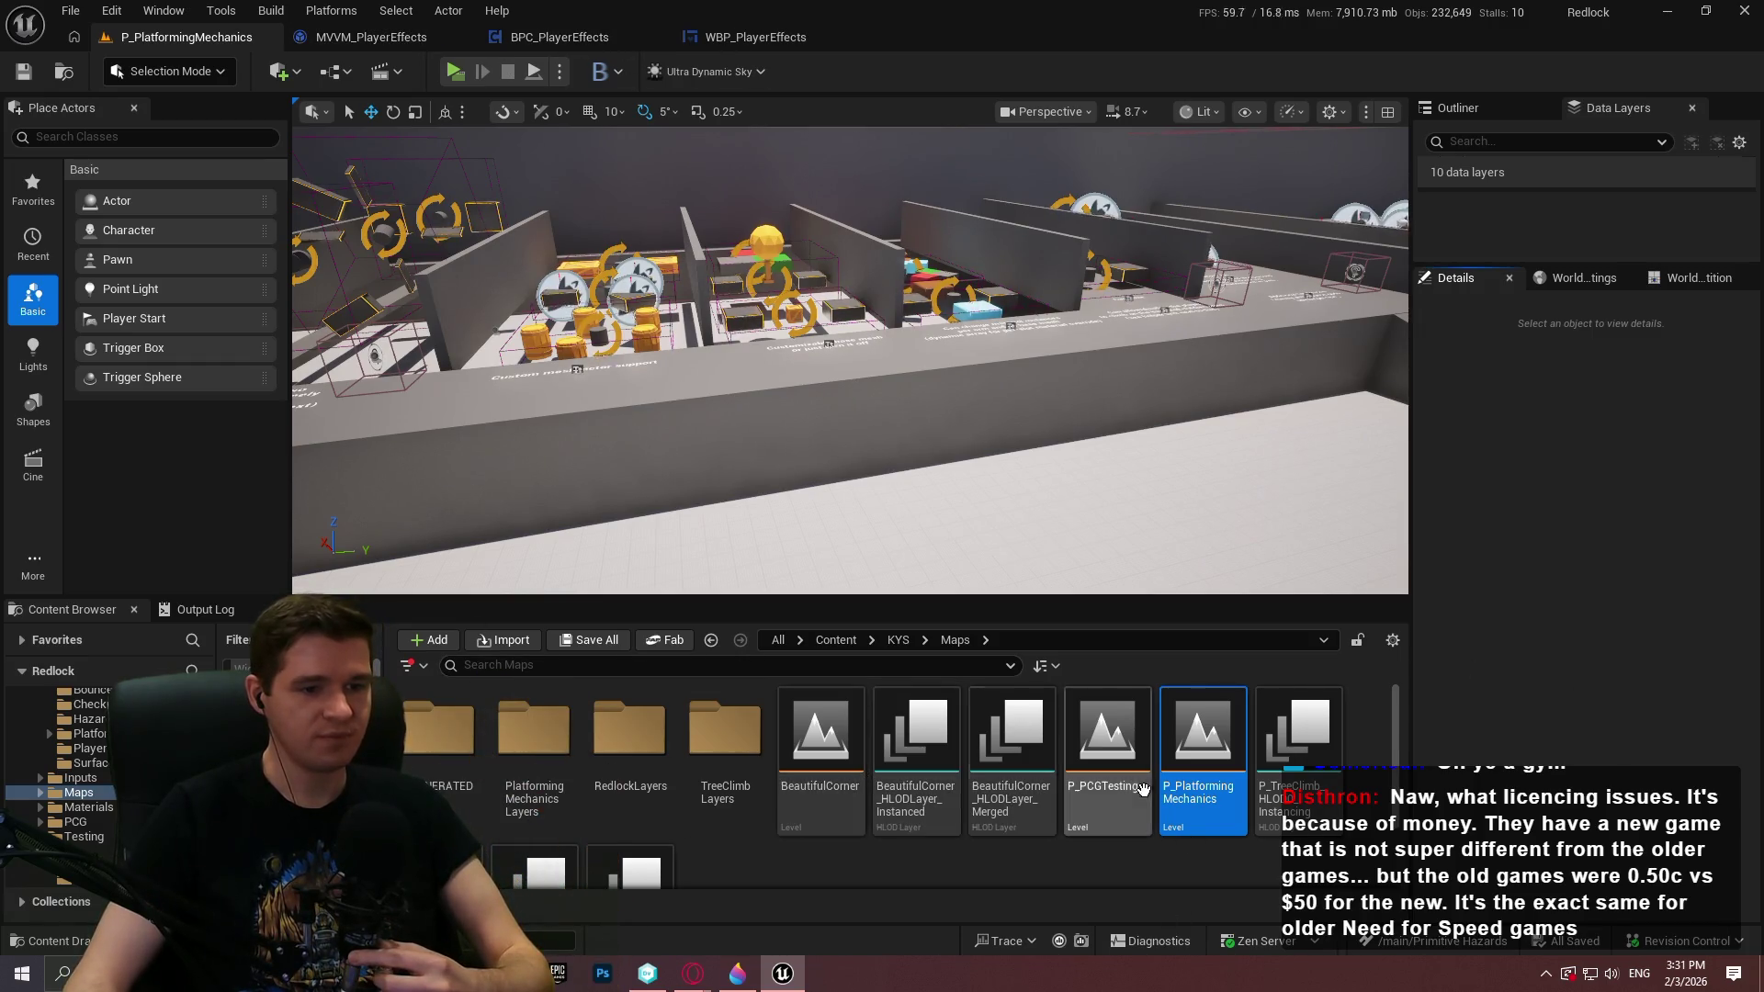
# Reload the Redlock level, then add a view binding for the T_SourceType text block in WBP_PlayerEffects
pyautogui.scroll(-1, 1143, 789)
pyautogui.doubleClick(455, 809)
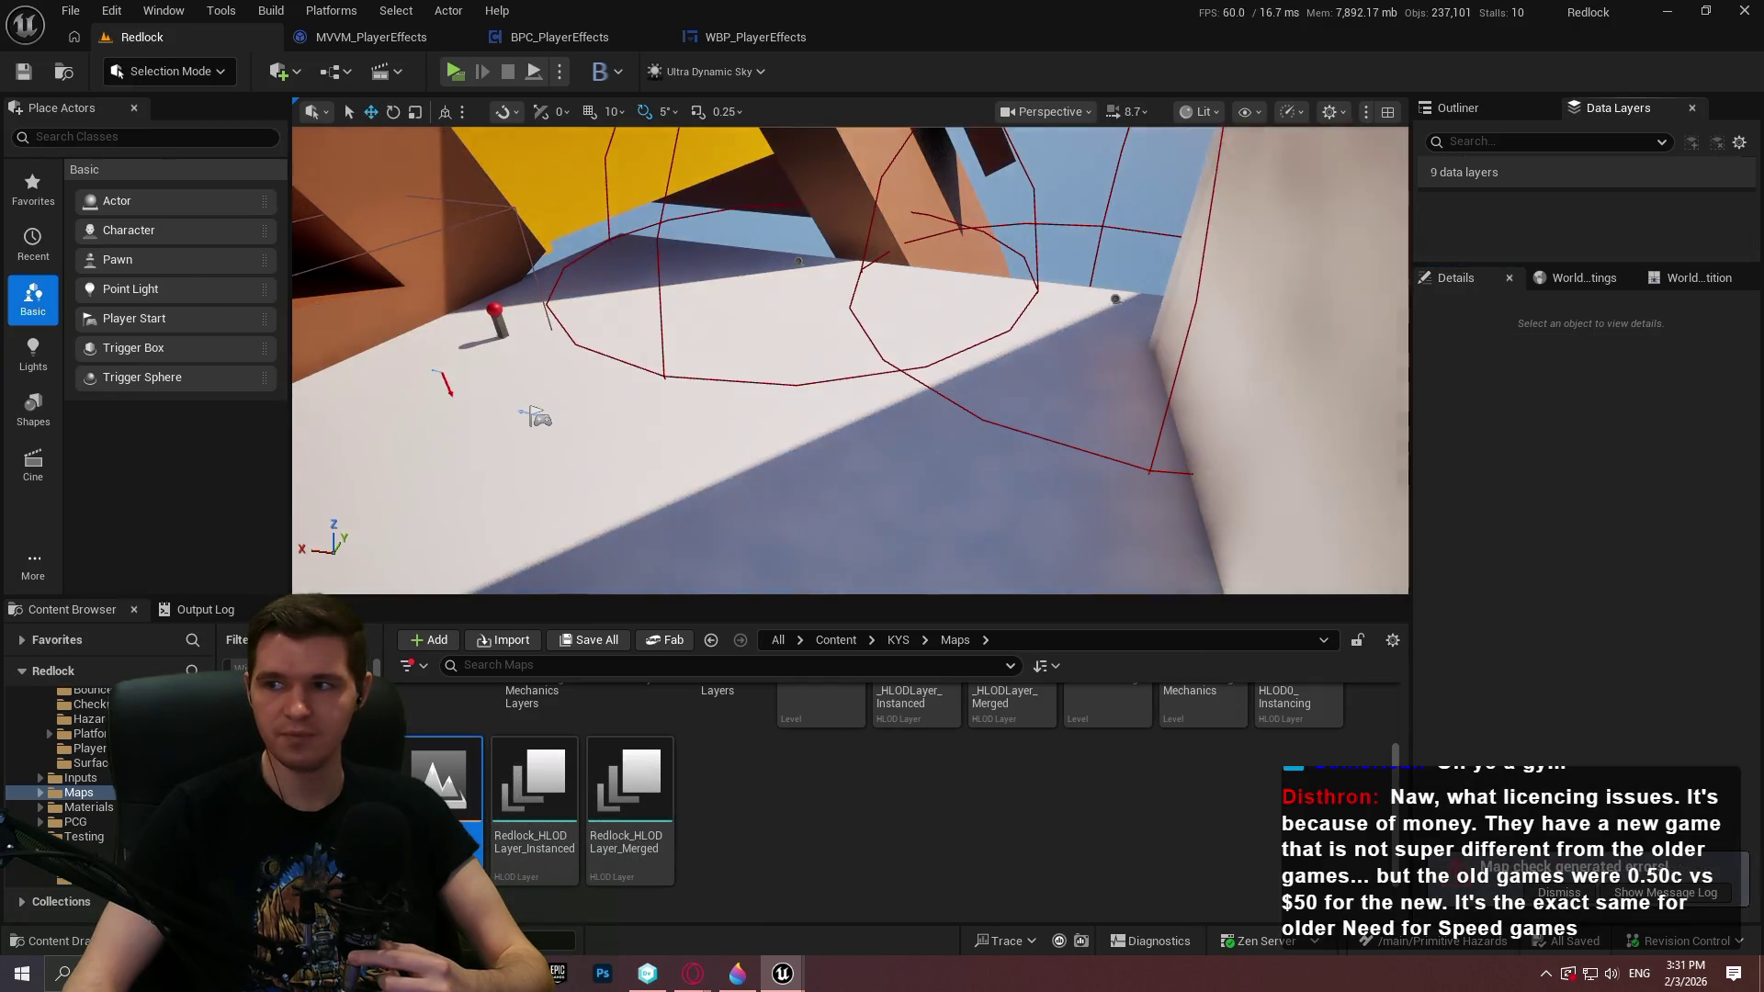
pyautogui.click(748, 37)
pyautogui.click(563, 268)
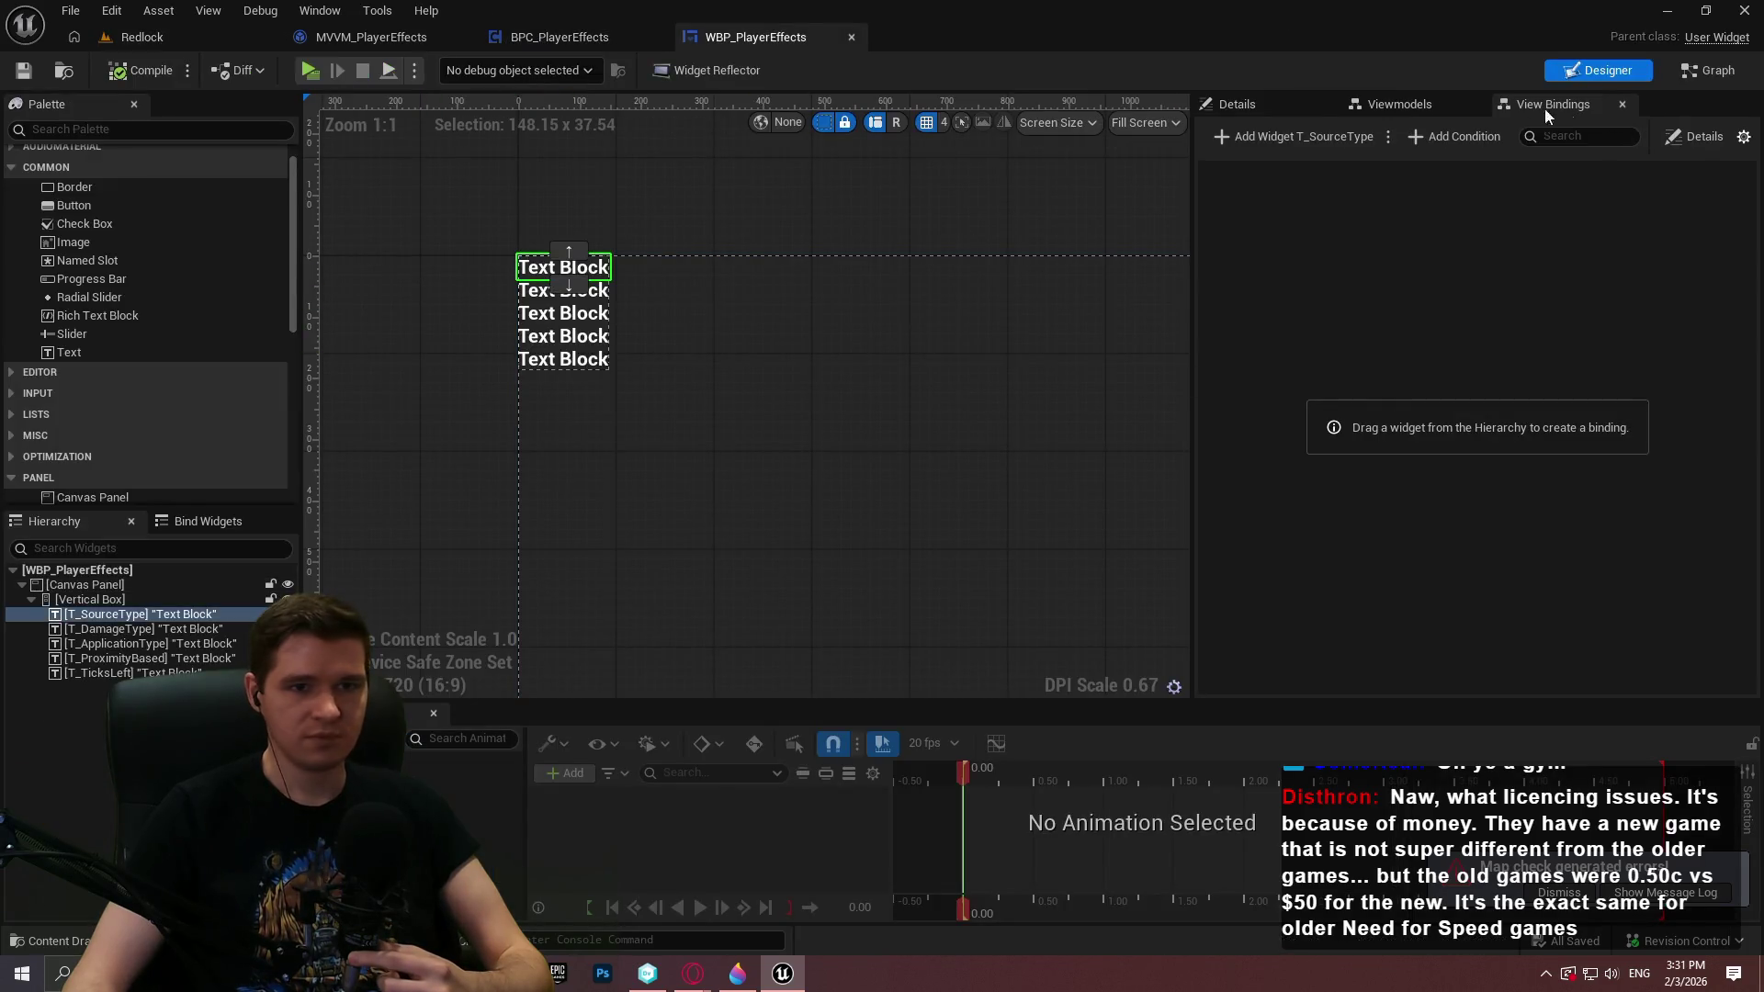
pyautogui.click(1270, 136)
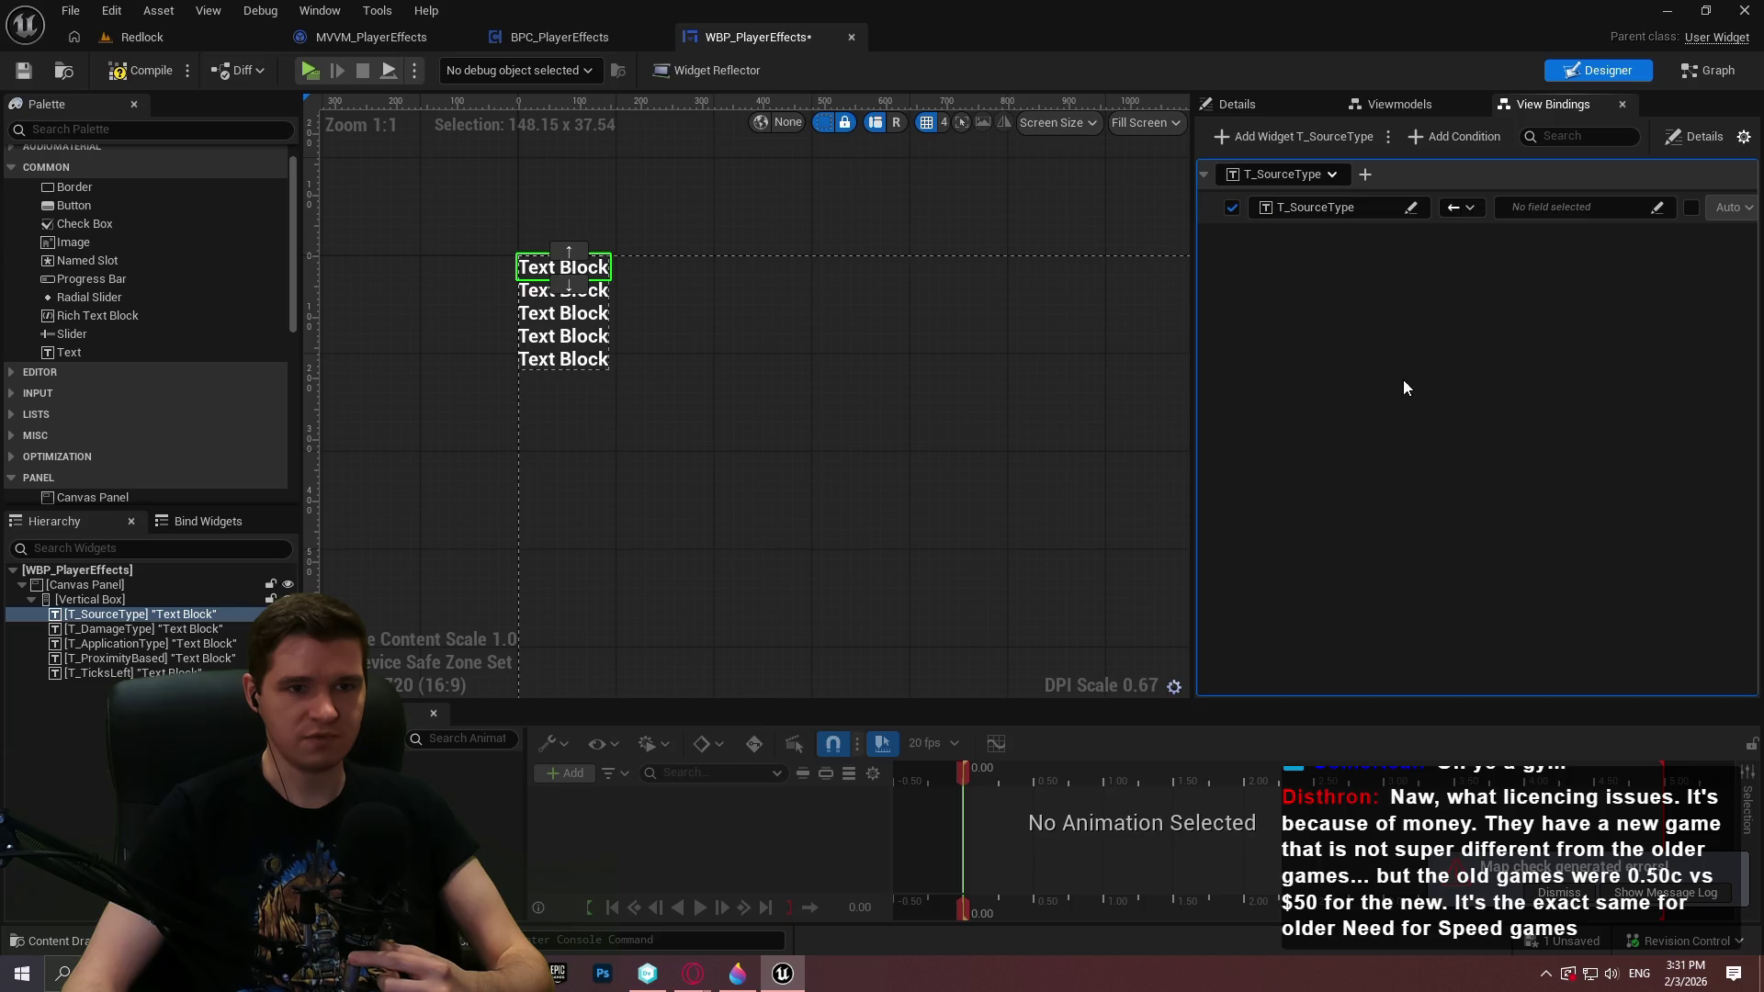
# Pick the MVVM_PlayerEffects Source Type property as the T_SourceType binding source
pyautogui.click(1558, 208)
pyautogui.click(1487, 281)
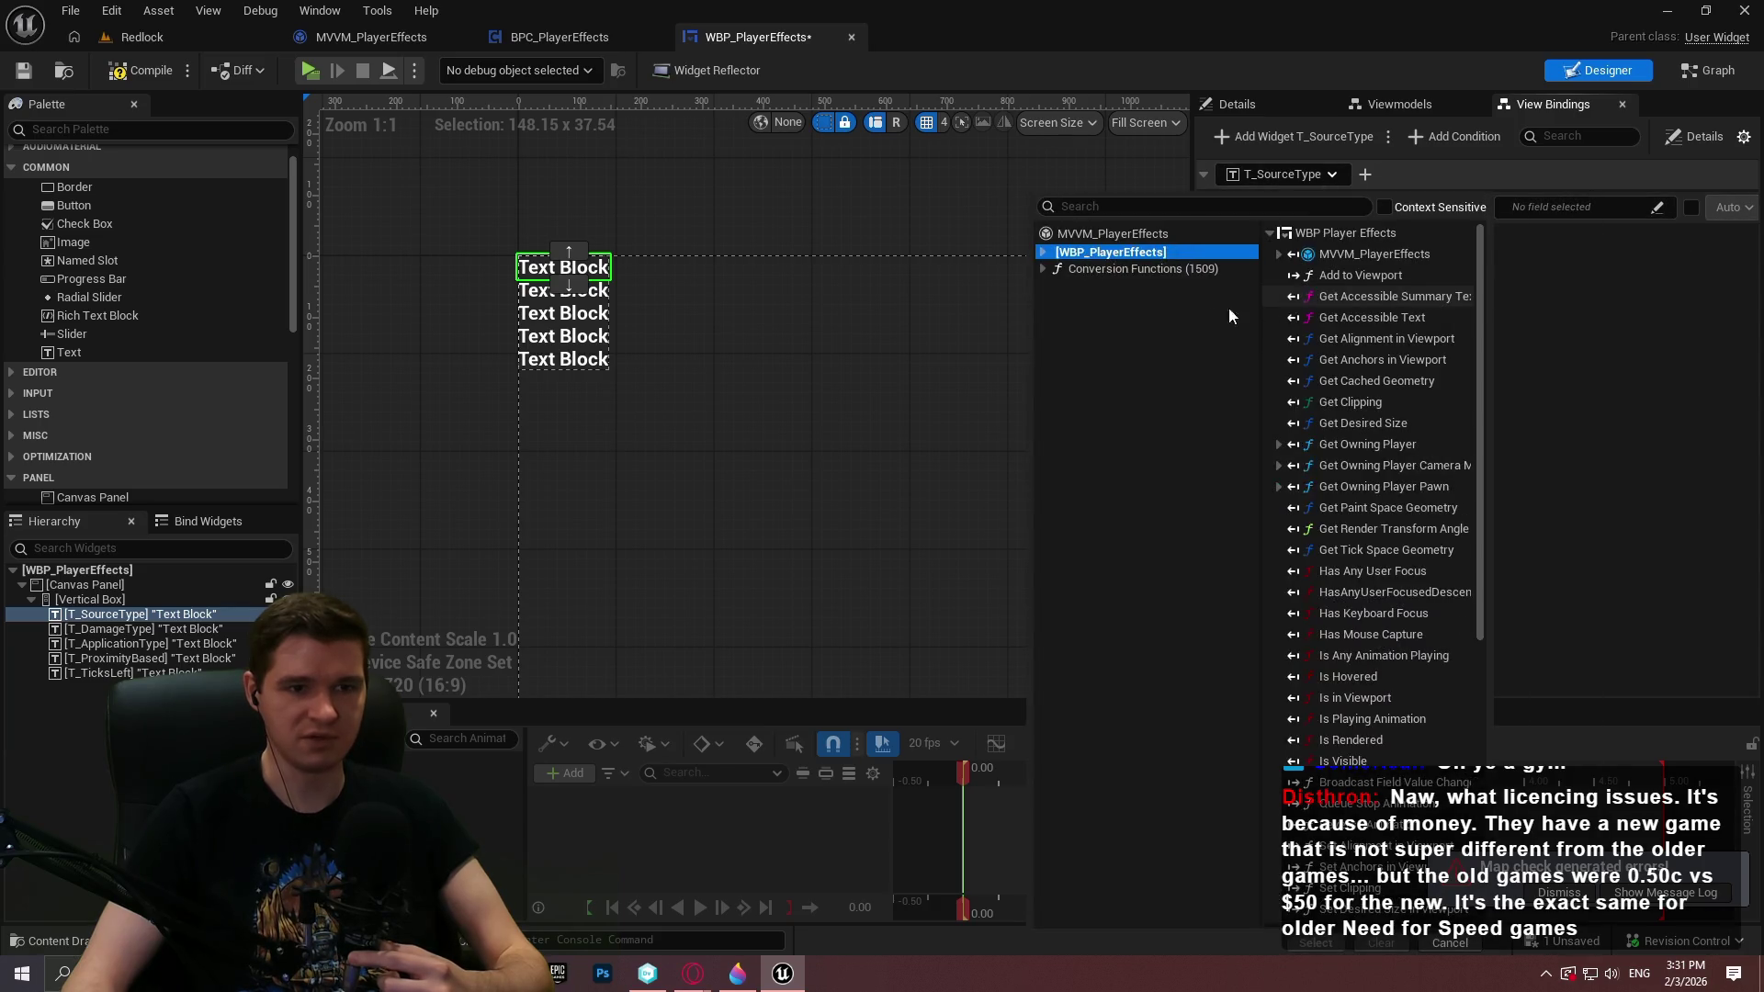
pyautogui.click(1165, 235)
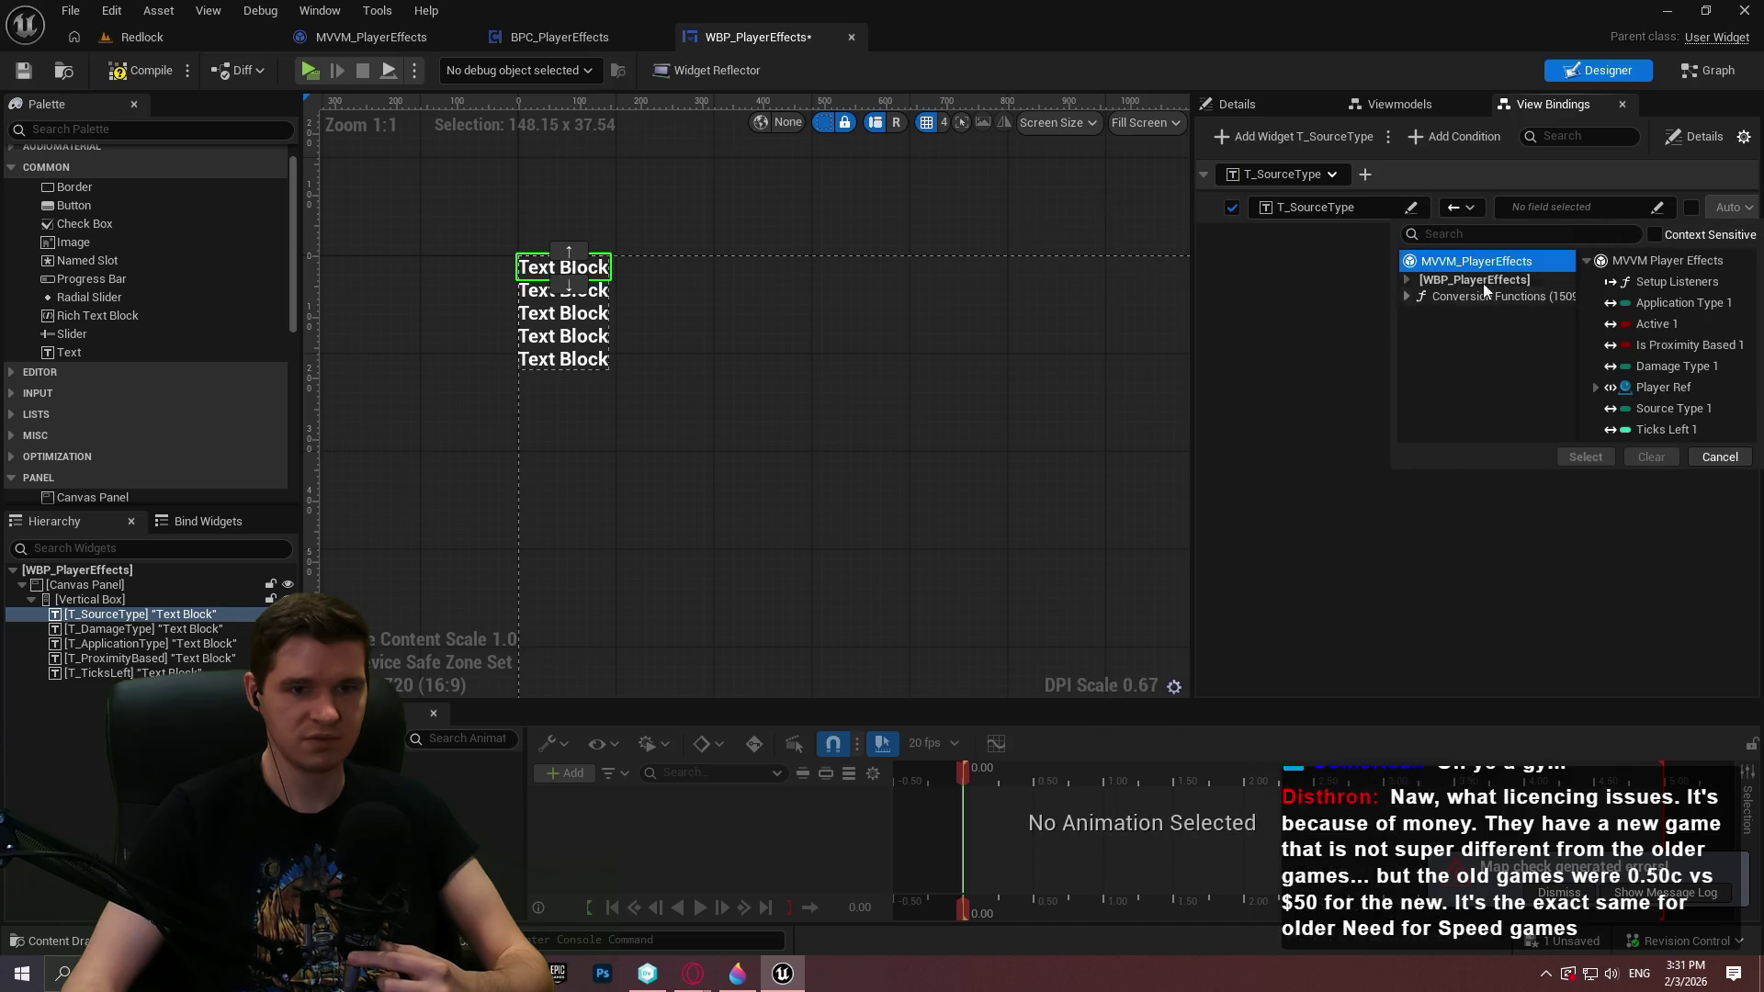
pyautogui.click(1690, 409)
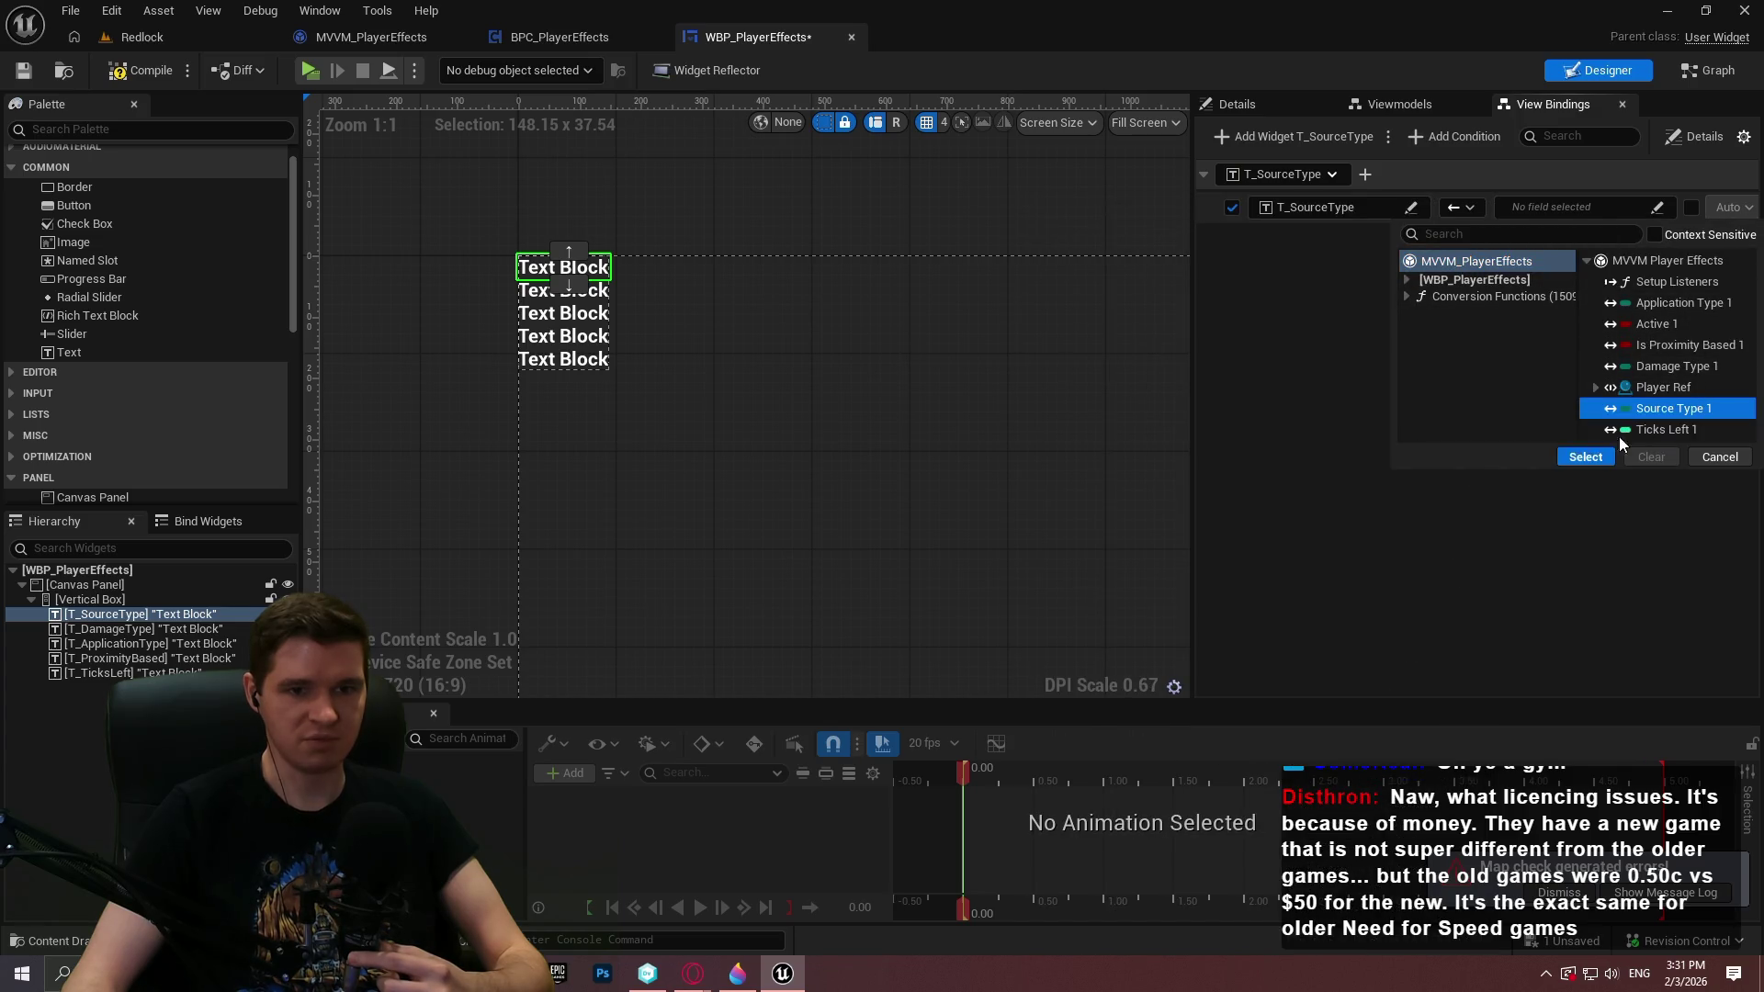
# Browse the conversion functions down to Utilities and list the Text (43) category
pyautogui.click(1408, 299)
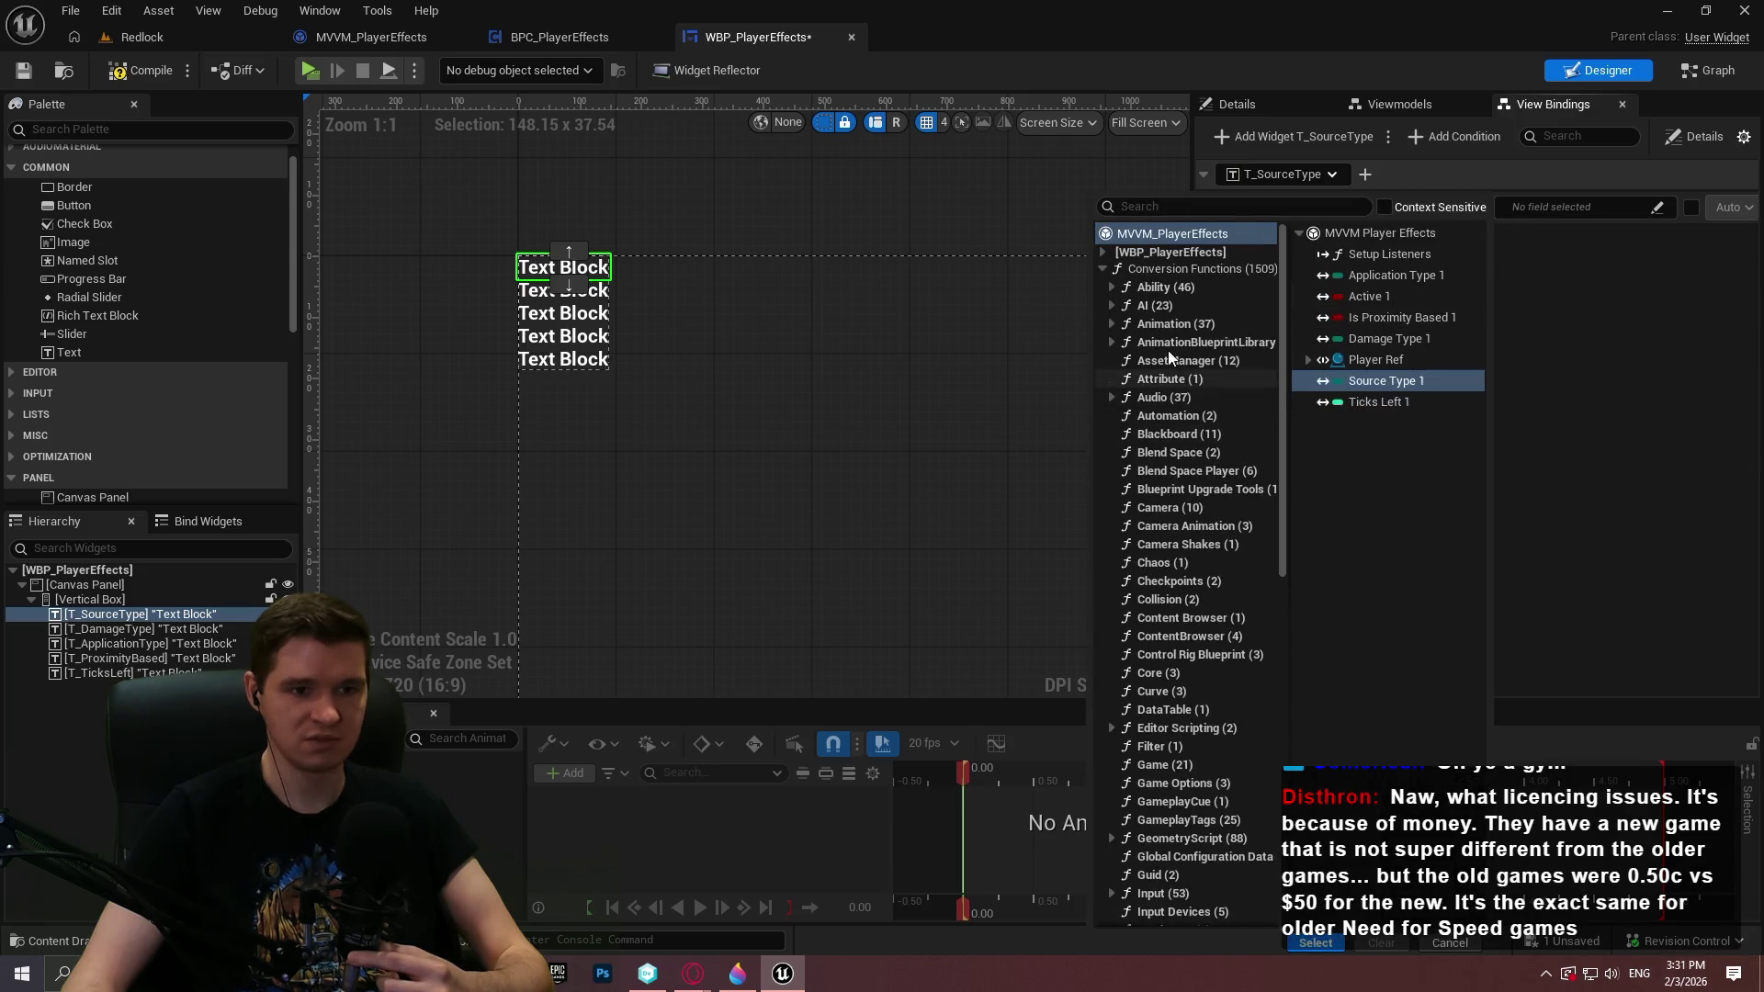
pyautogui.scroll(-2, 1175, 655)
pyautogui.scroll(-12, 1186, 648)
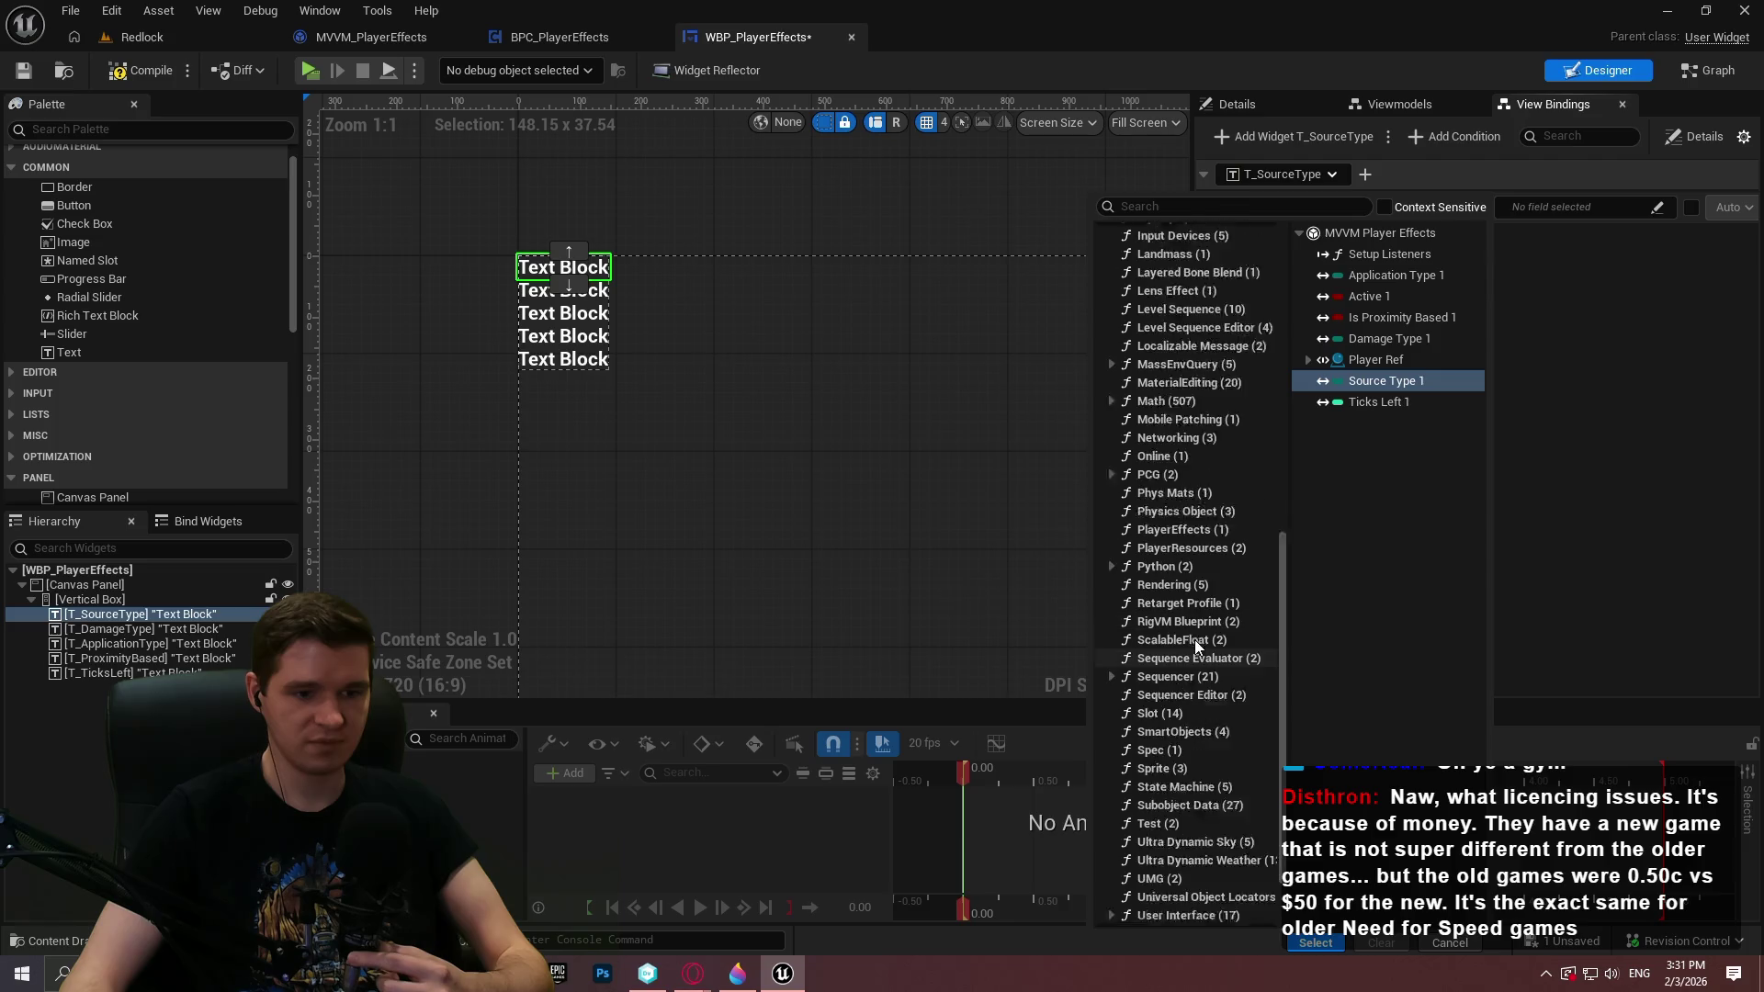
pyautogui.click(1172, 880)
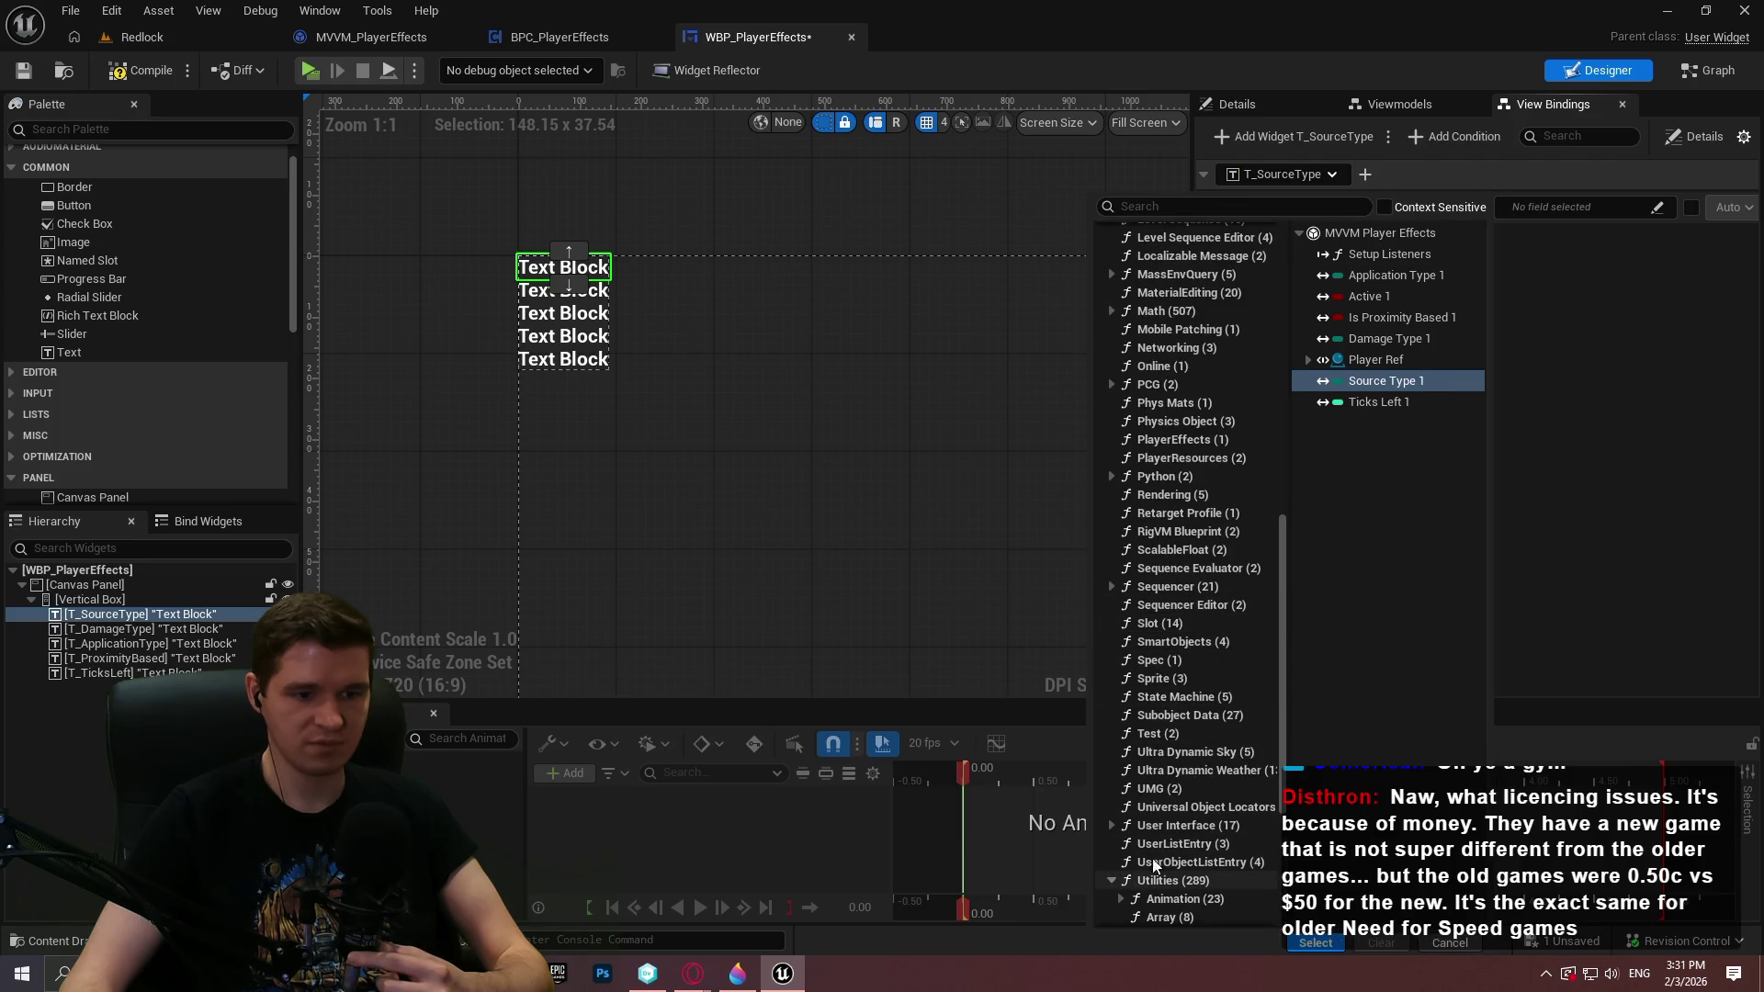
pyautogui.scroll(-3, 1215, 850)
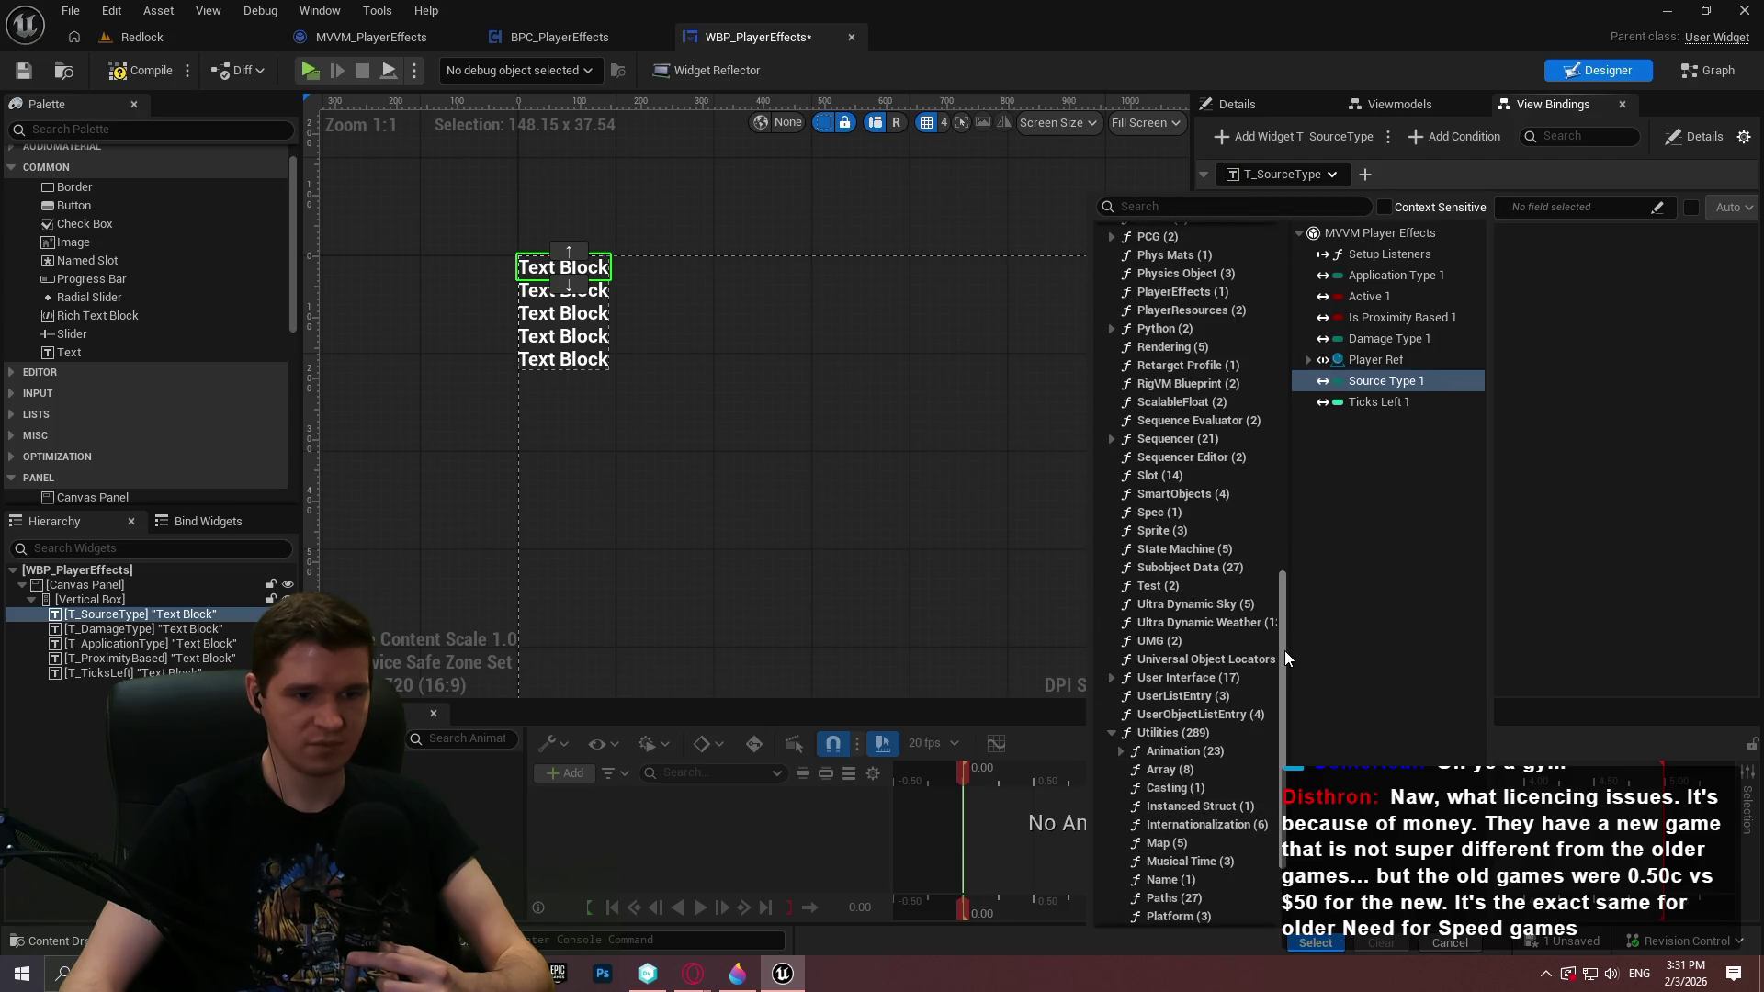
pyautogui.moveTo(1285, 651); pyautogui.dragTo(1270, 237)
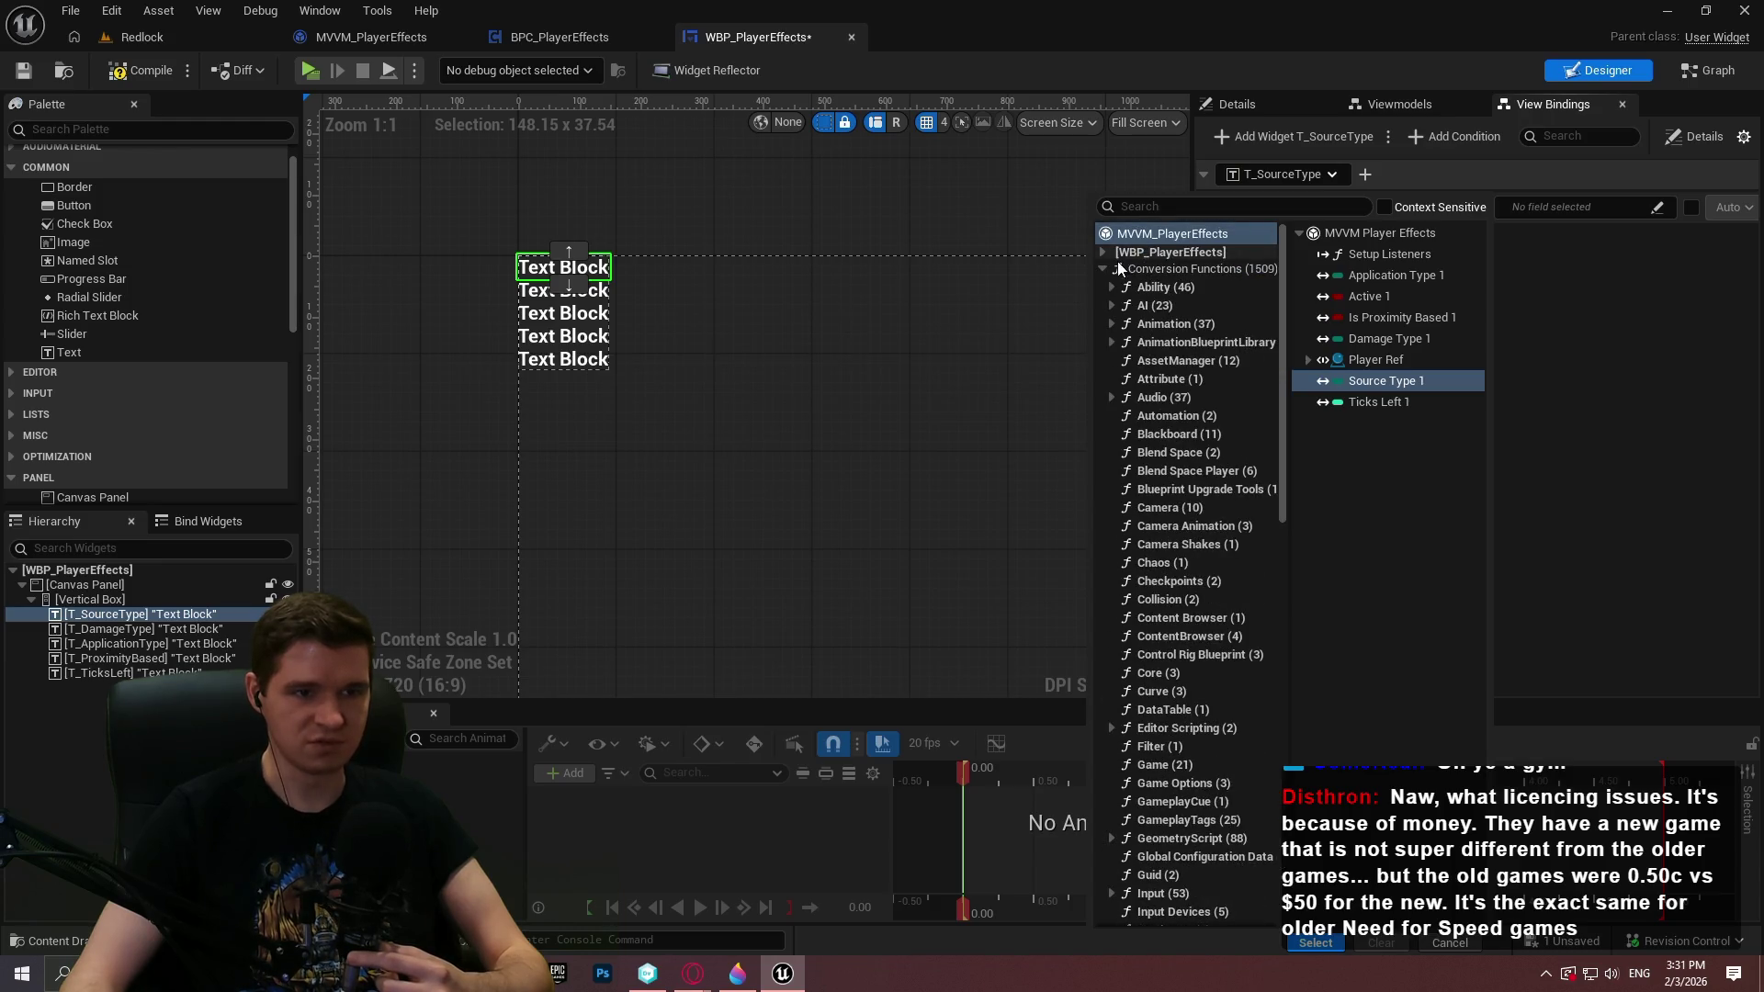
pyautogui.moveTo(1283, 274)
pyautogui.mouseDown()
pyautogui.moveTo(1298, 542)
pyautogui.moveTo(1265, 823)
pyautogui.moveTo(1266, 787)
pyautogui.mouseUp()
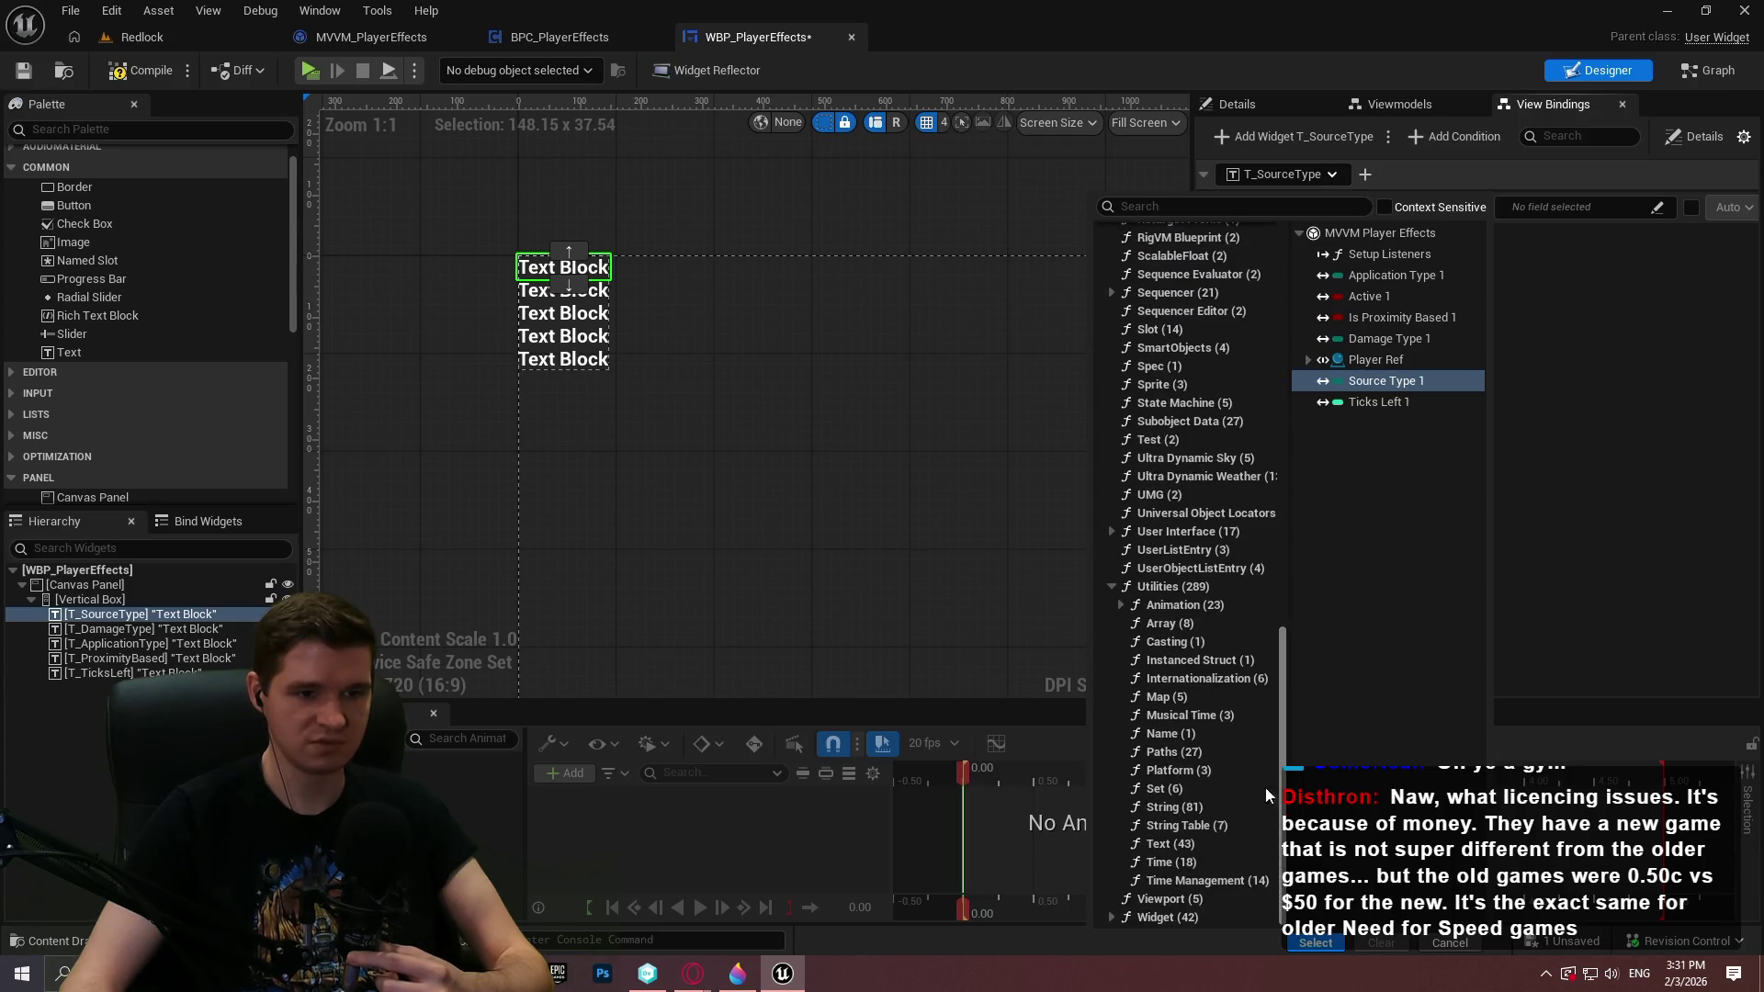
pyautogui.click(1160, 842)
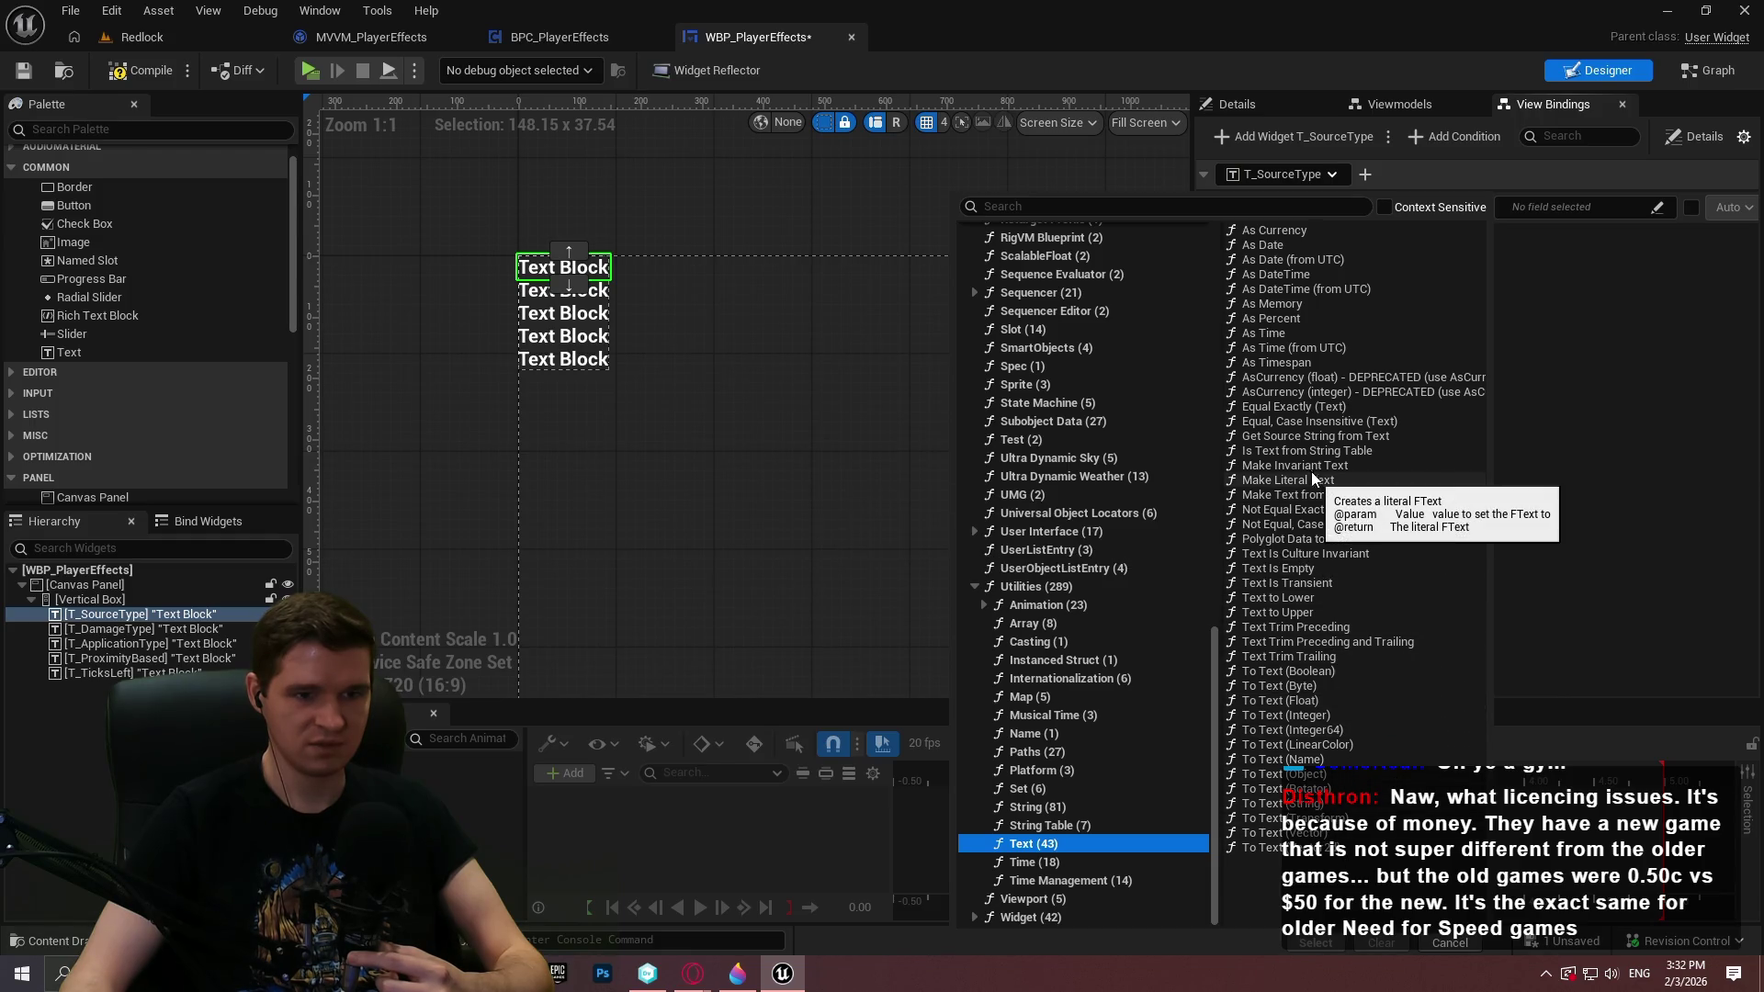
# Search conversion functions for 'enum', review the Conversion Functions (8) results, then cancel the picker
pyautogui.click(1067, 200)
pyautogui.write('enum')
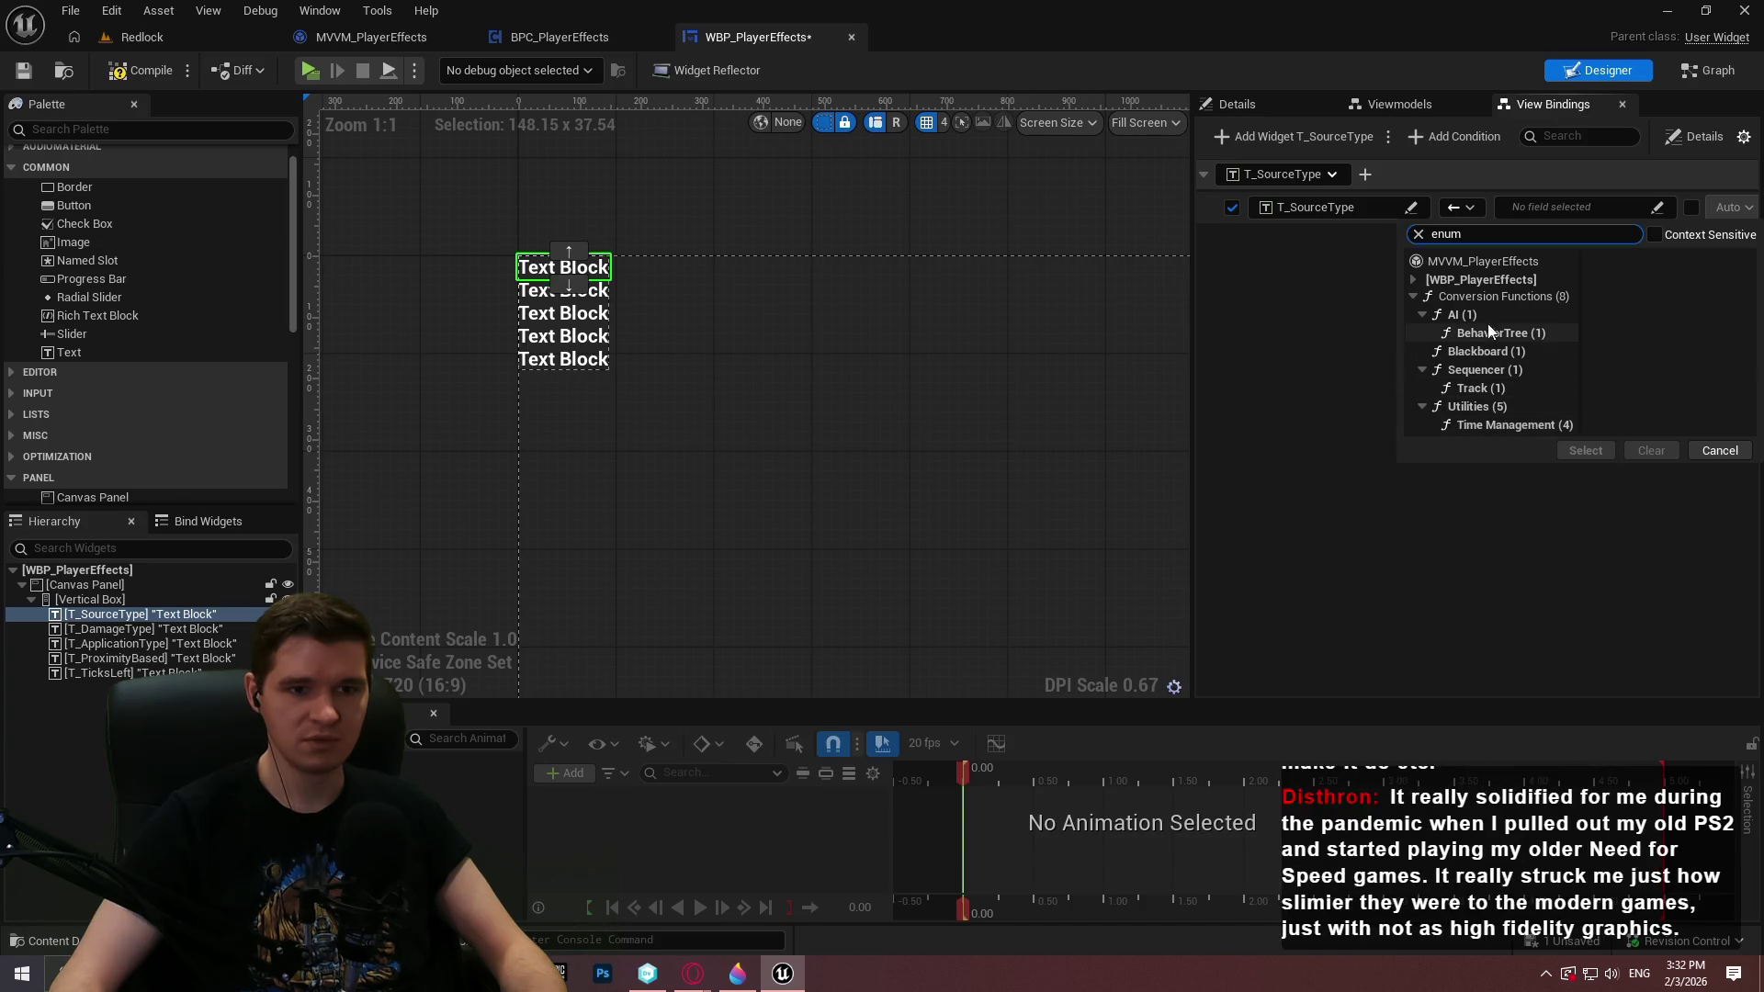
pyautogui.click(1474, 296)
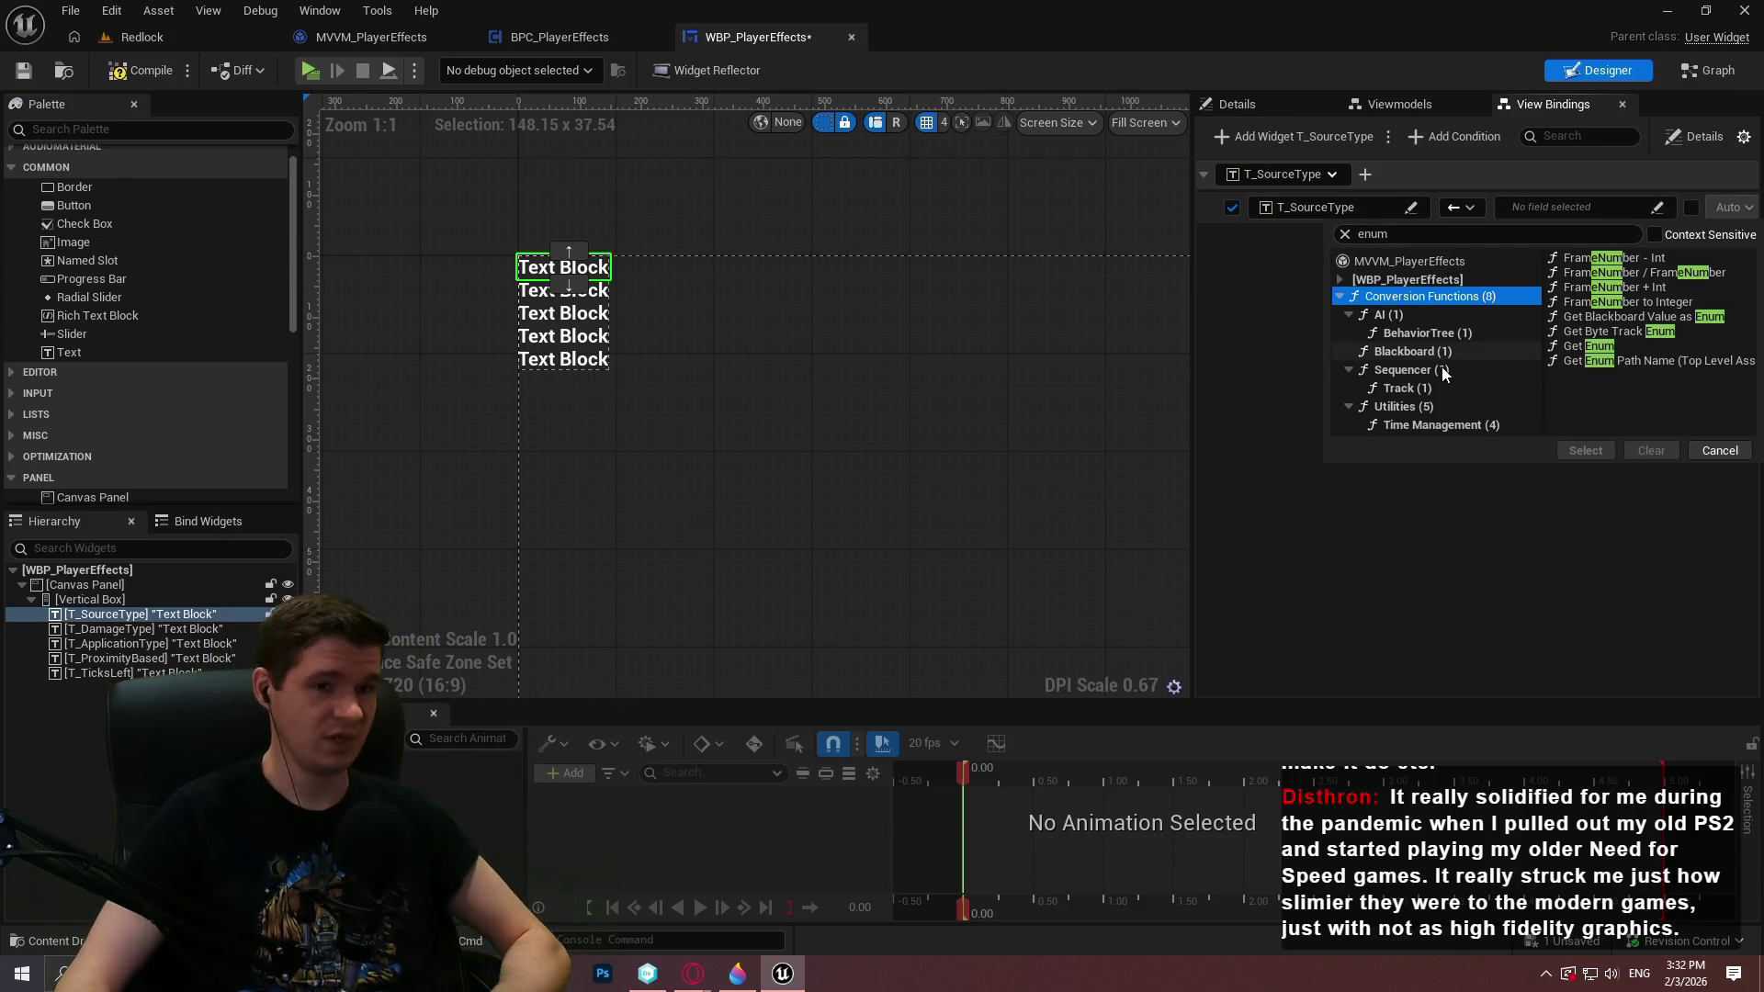
pyautogui.click(1248, 410)
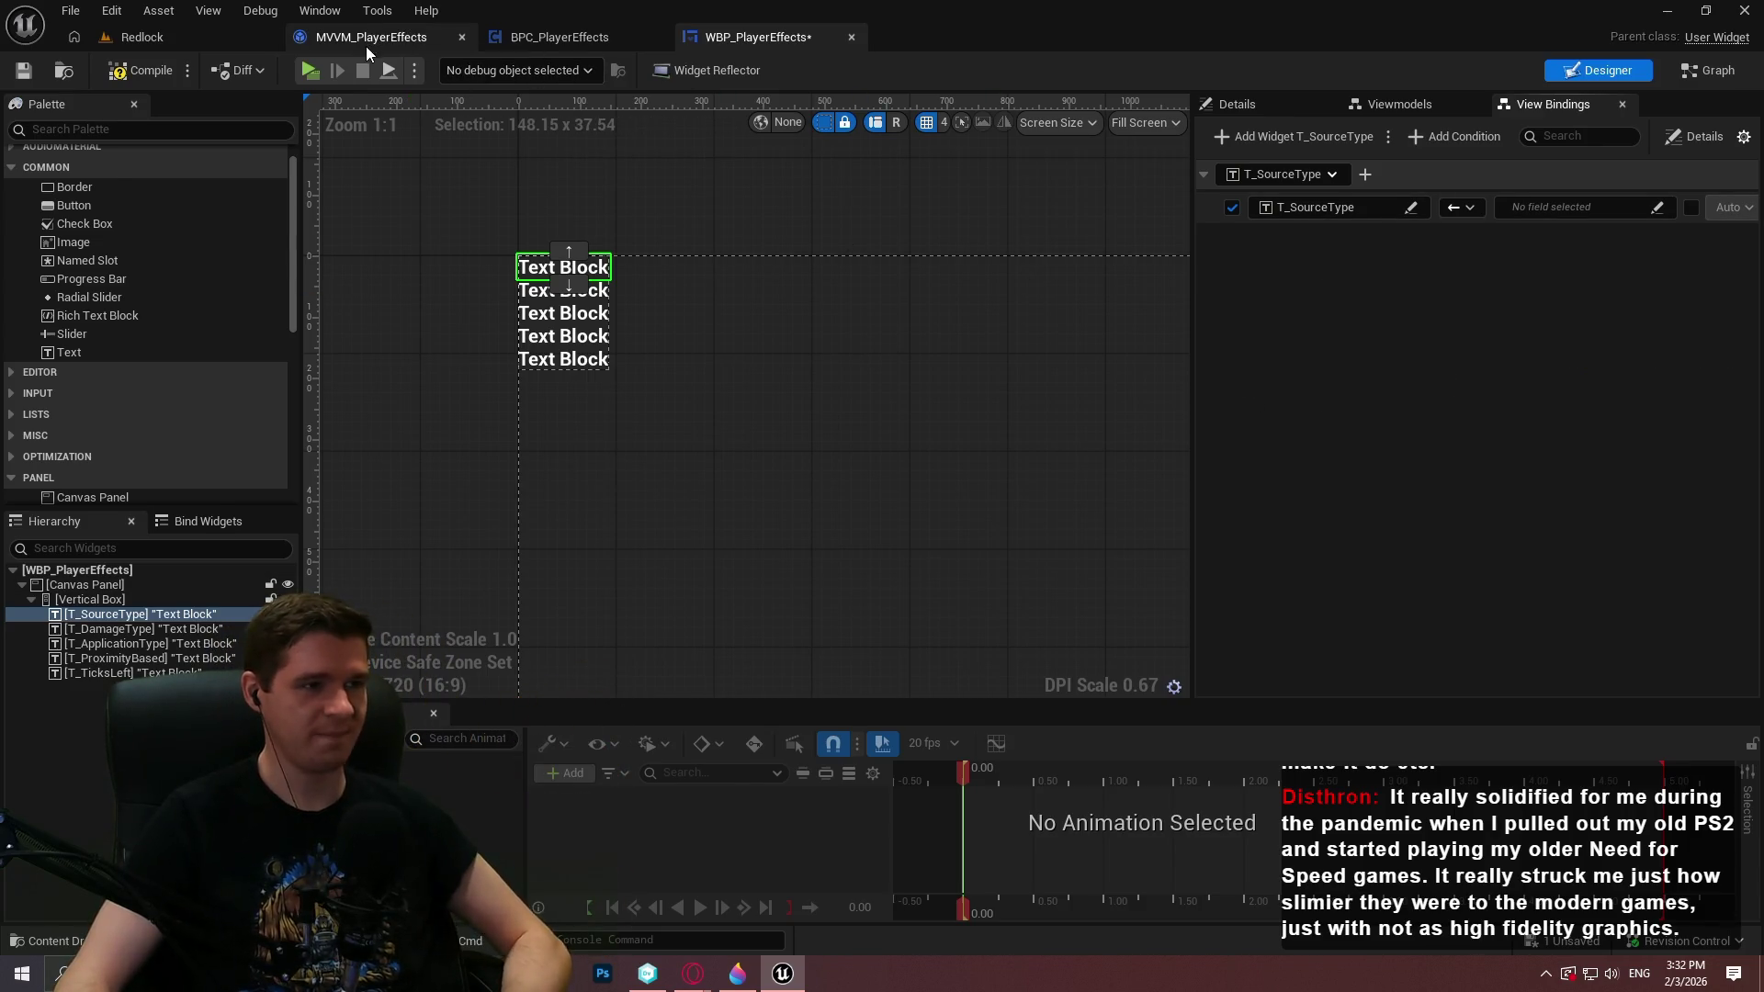
# Bring up the MVVM_PlayerEffects UpdateEffects graph, then switch over to the browser
pyautogui.click(368, 40)
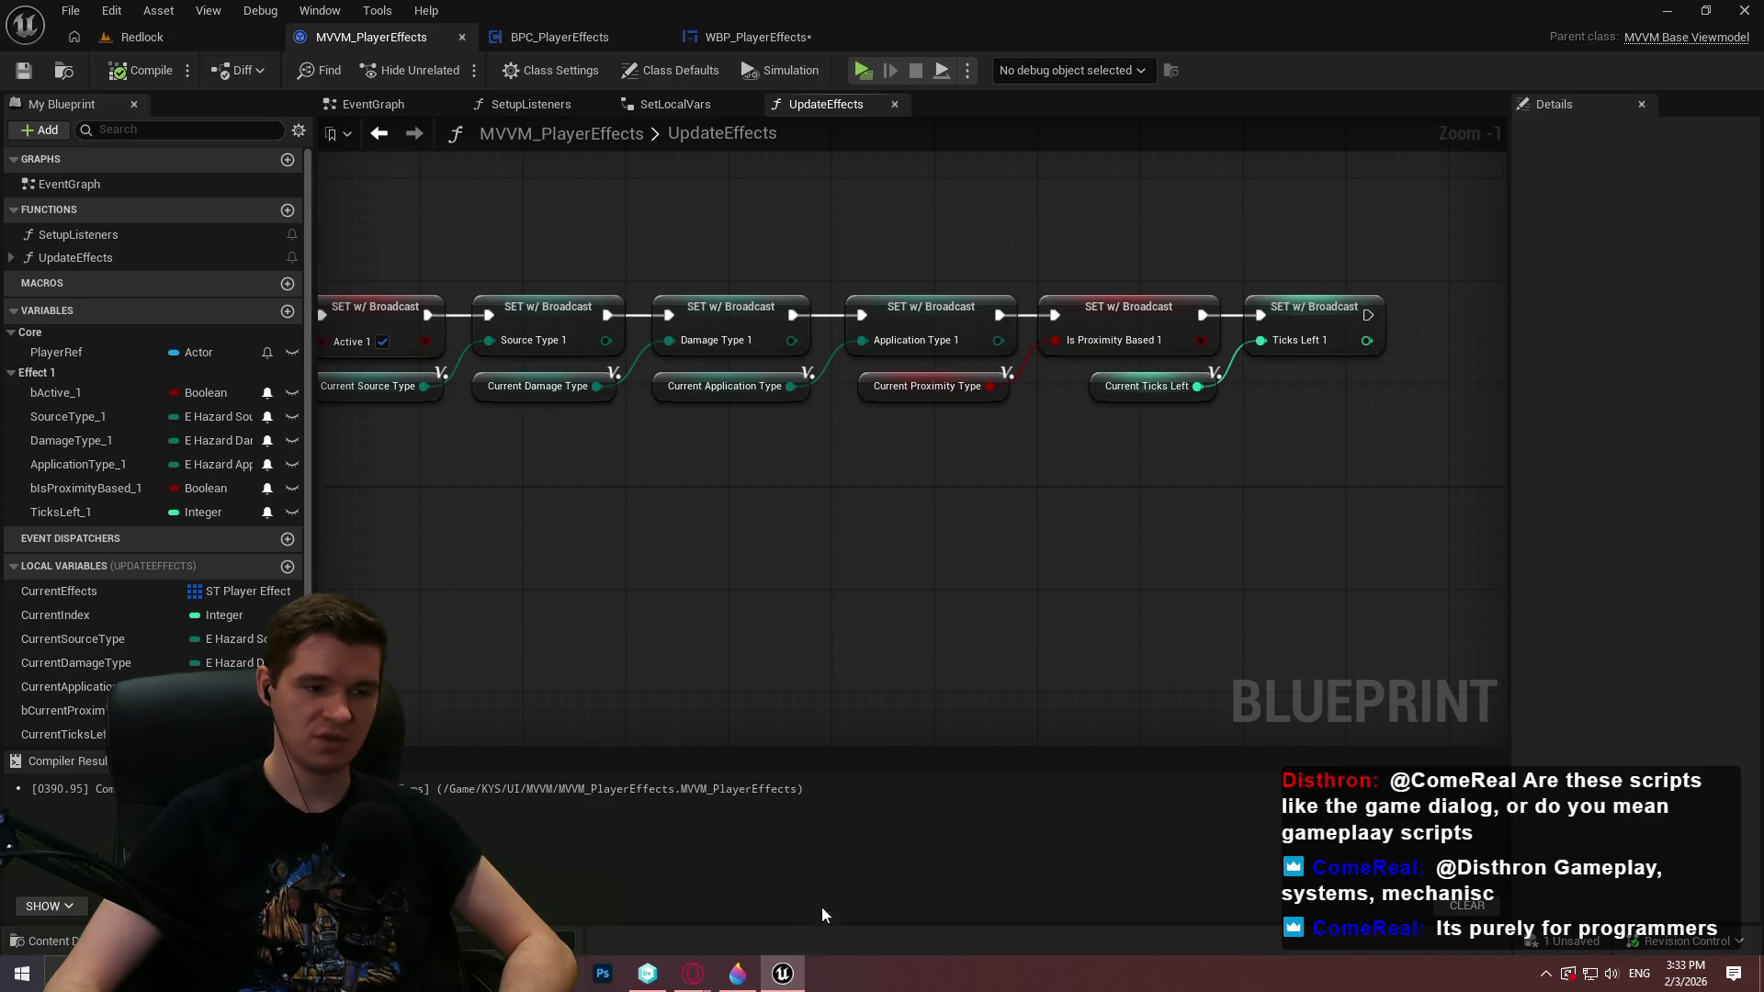
pyautogui.moveTo(709, 977)
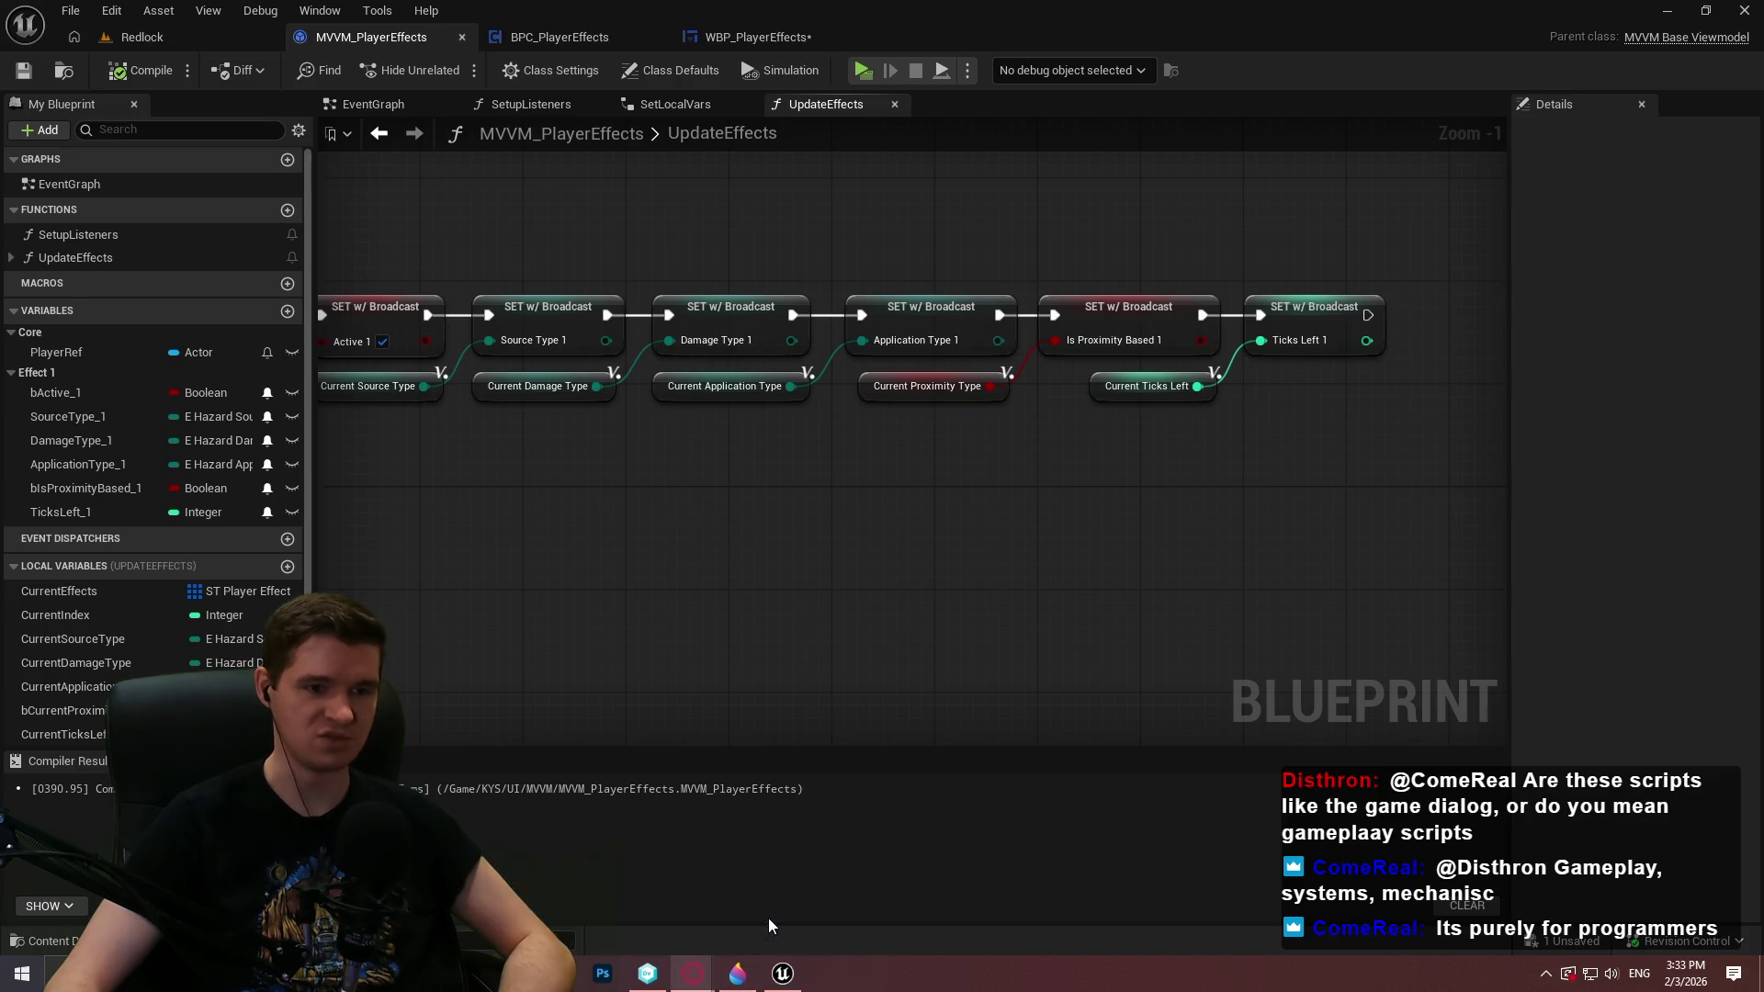
pyautogui.hotkey('alt', 'Tab')
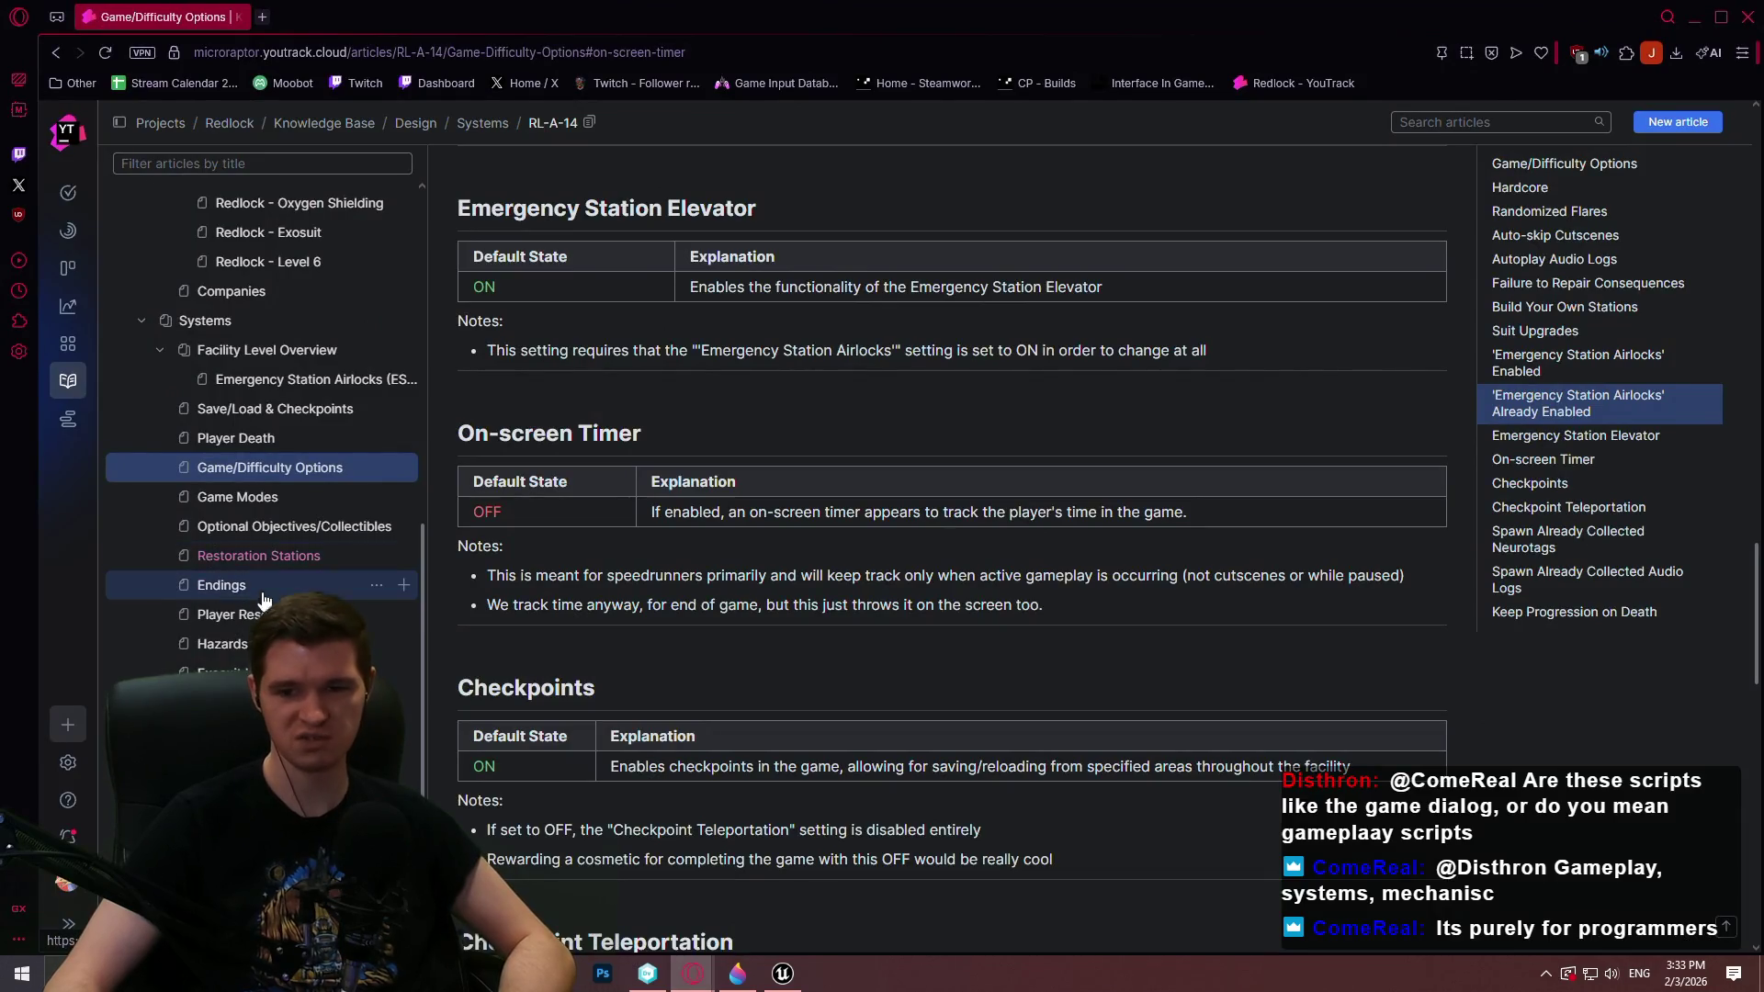
# Open the Bounce Pads article, then the Moving platform article
pyautogui.click(230, 703)
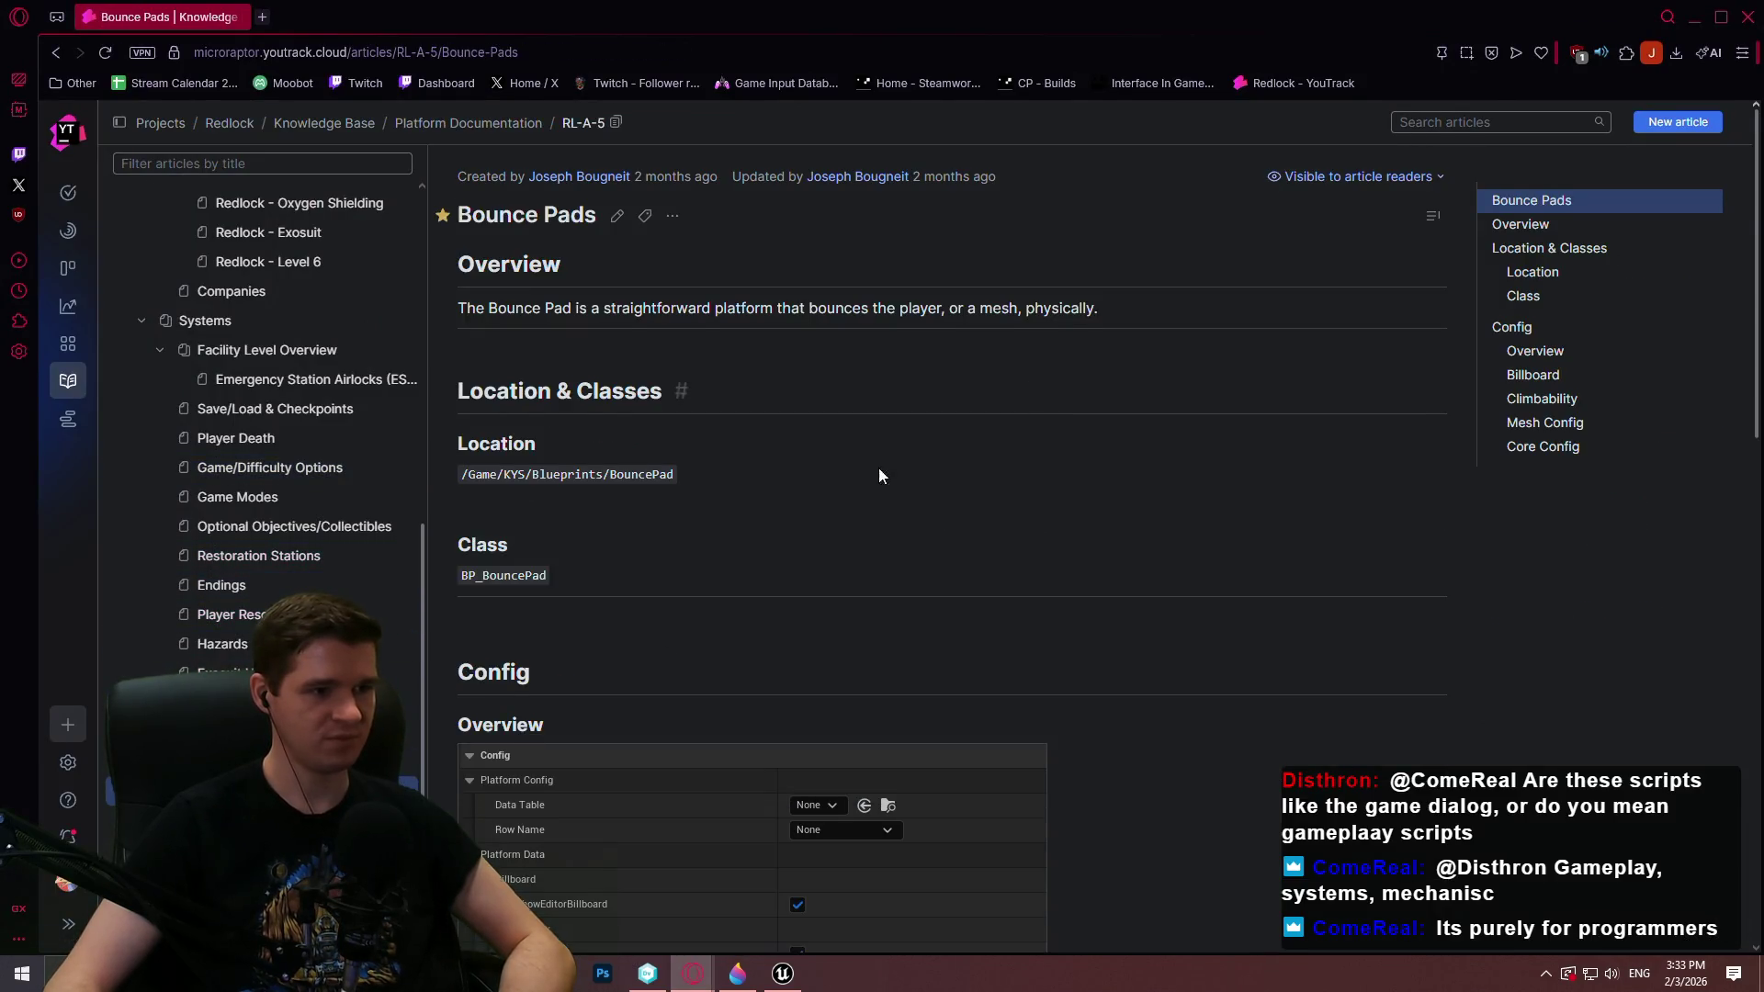
pyautogui.scroll(-5, 898, 460)
pyautogui.click(229, 732)
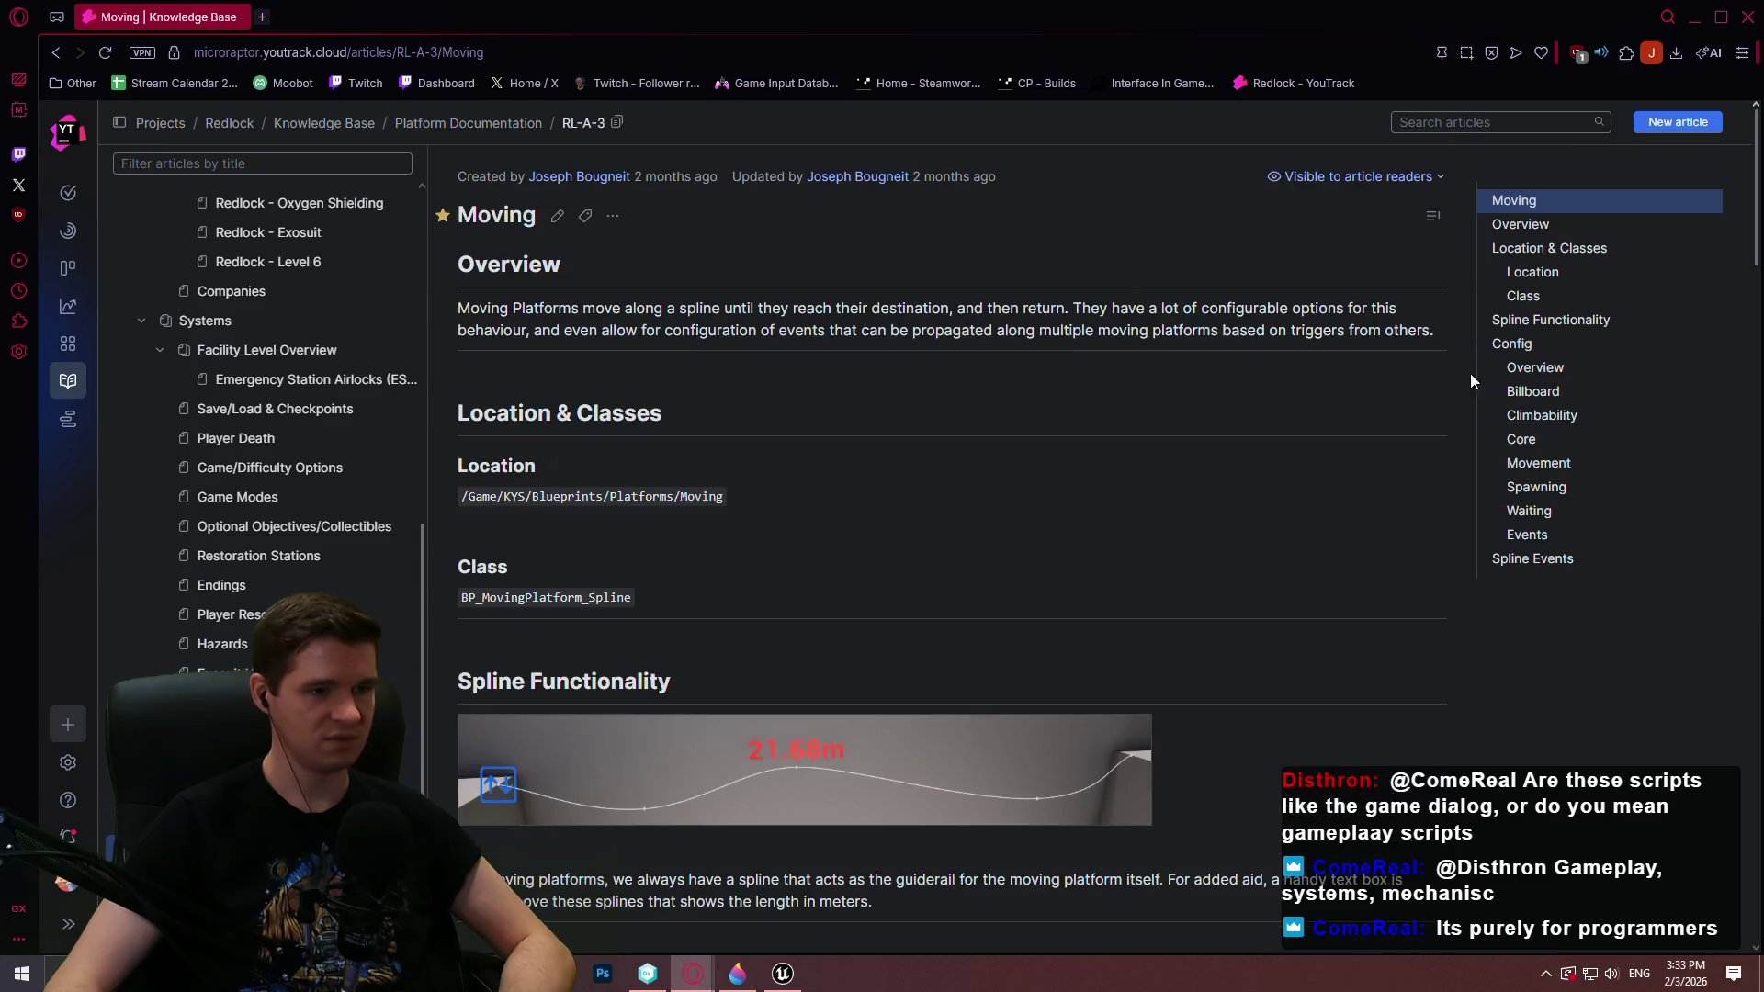
pyautogui.moveTo(1757, 140)
pyautogui.mouseDown()
pyautogui.moveTo(1757, 331)
pyautogui.moveTo(1755, 175)
pyautogui.moveTo(1732, 124)
pyautogui.moveTo(1746, 431)
pyautogui.moveTo(1721, 825)
pyautogui.moveTo(1746, 701)
pyautogui.mouseUp()
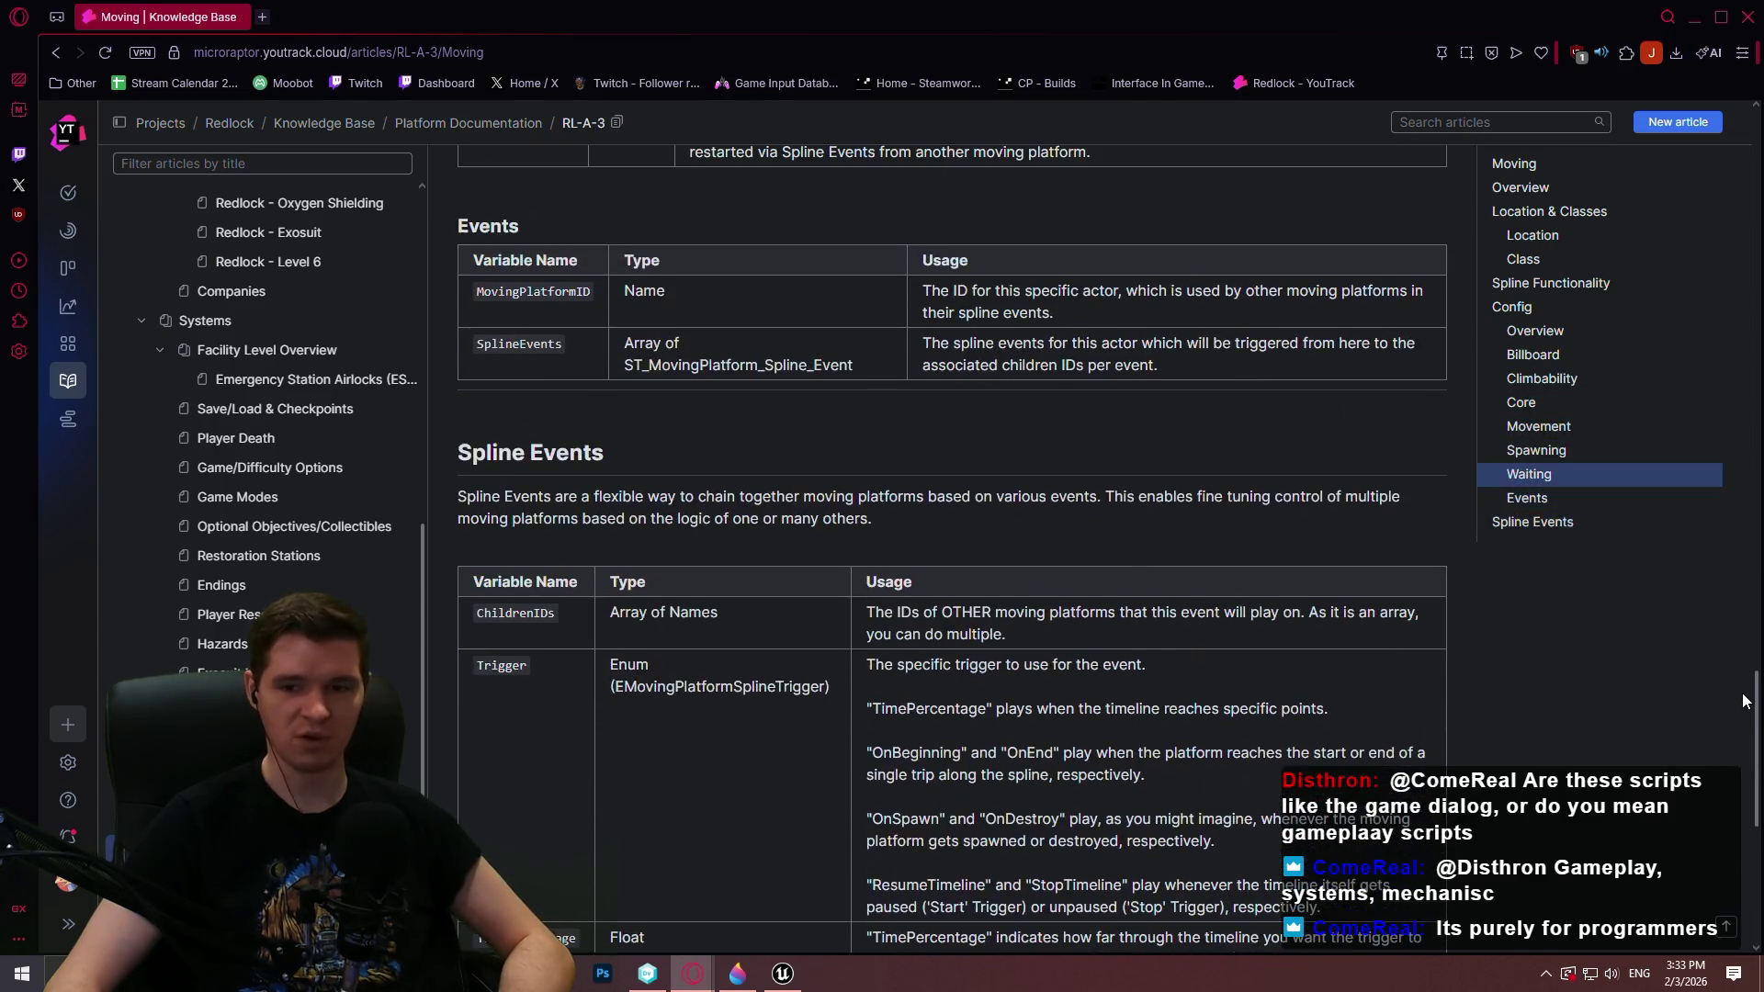
# Review the Moving article's config tables and Spline Events, then open the Spinning article
pyautogui.scroll(2, 1070, 446)
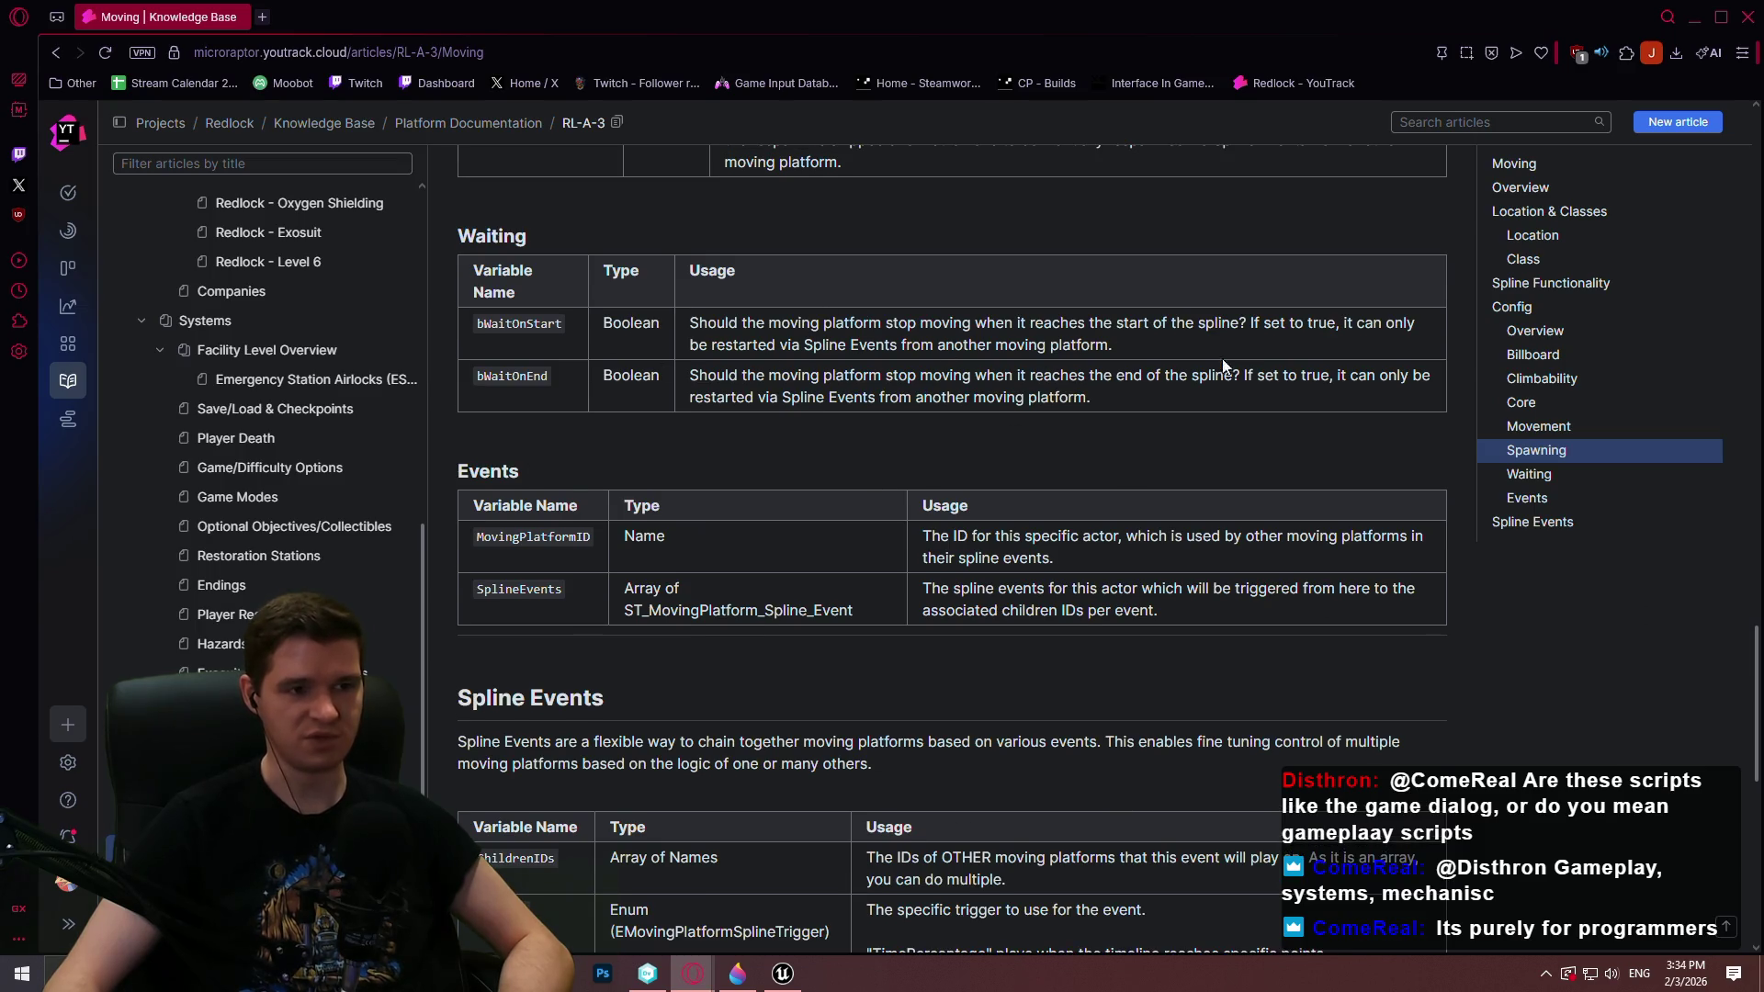
pyautogui.scroll(5, 924, 489)
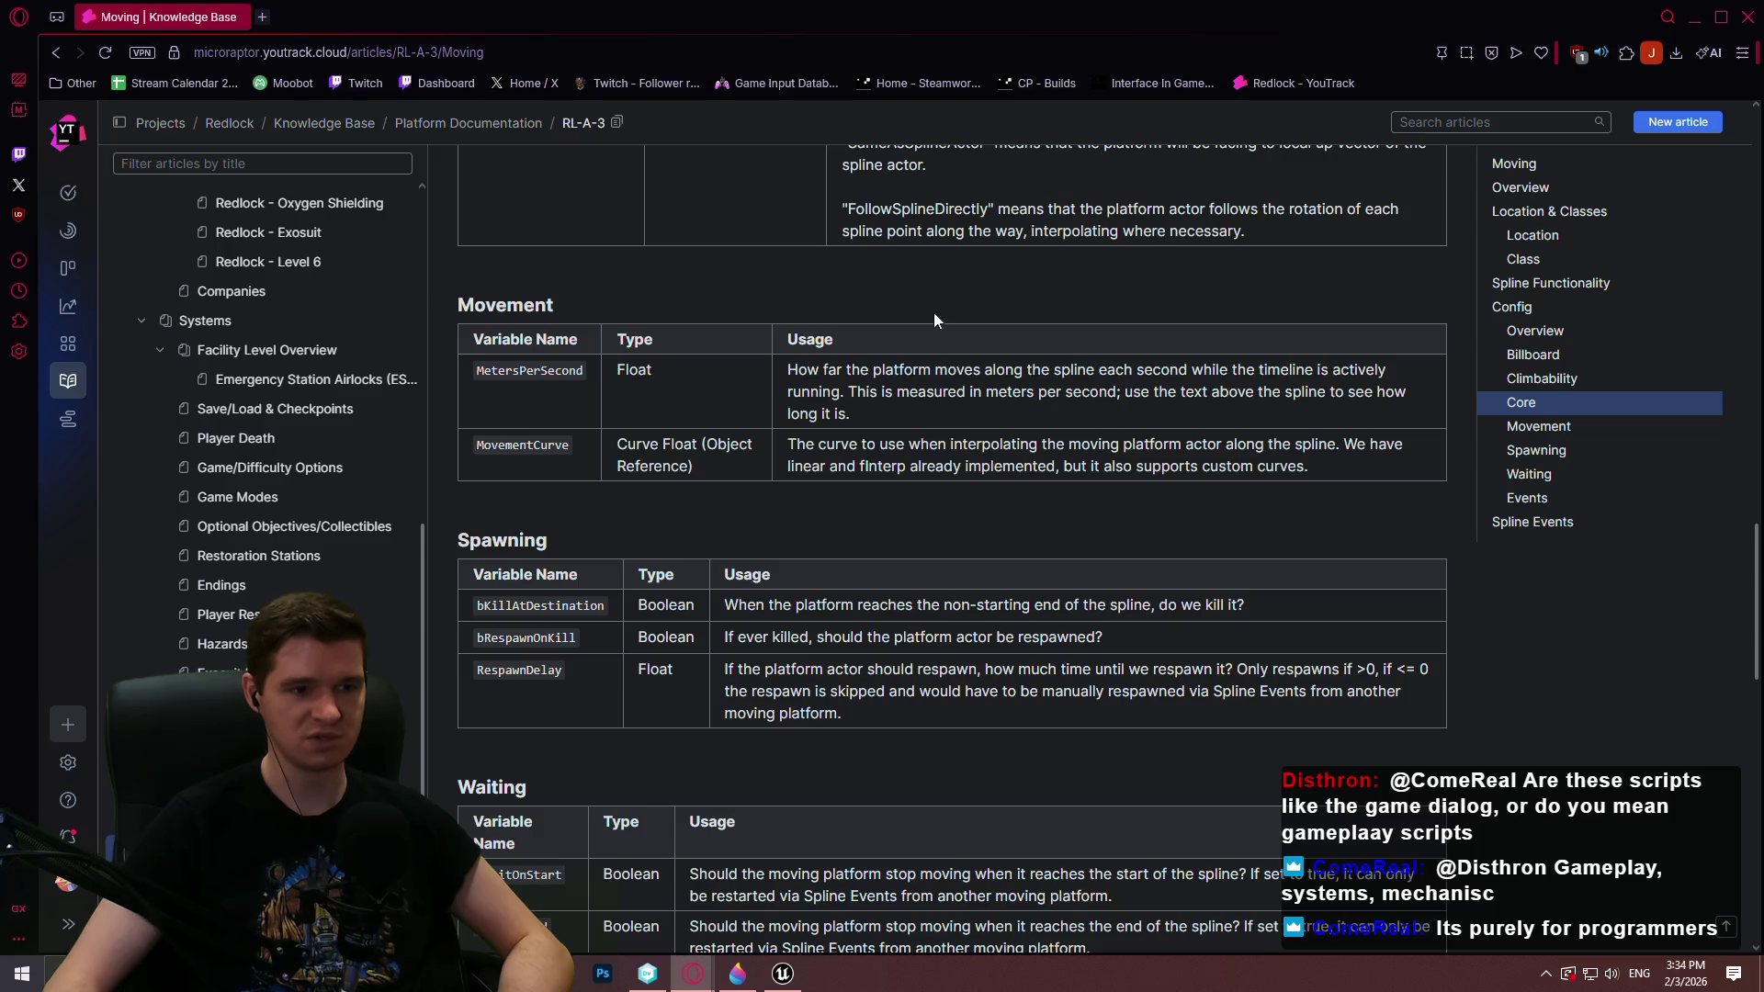
pyautogui.scroll(8, 746, 637)
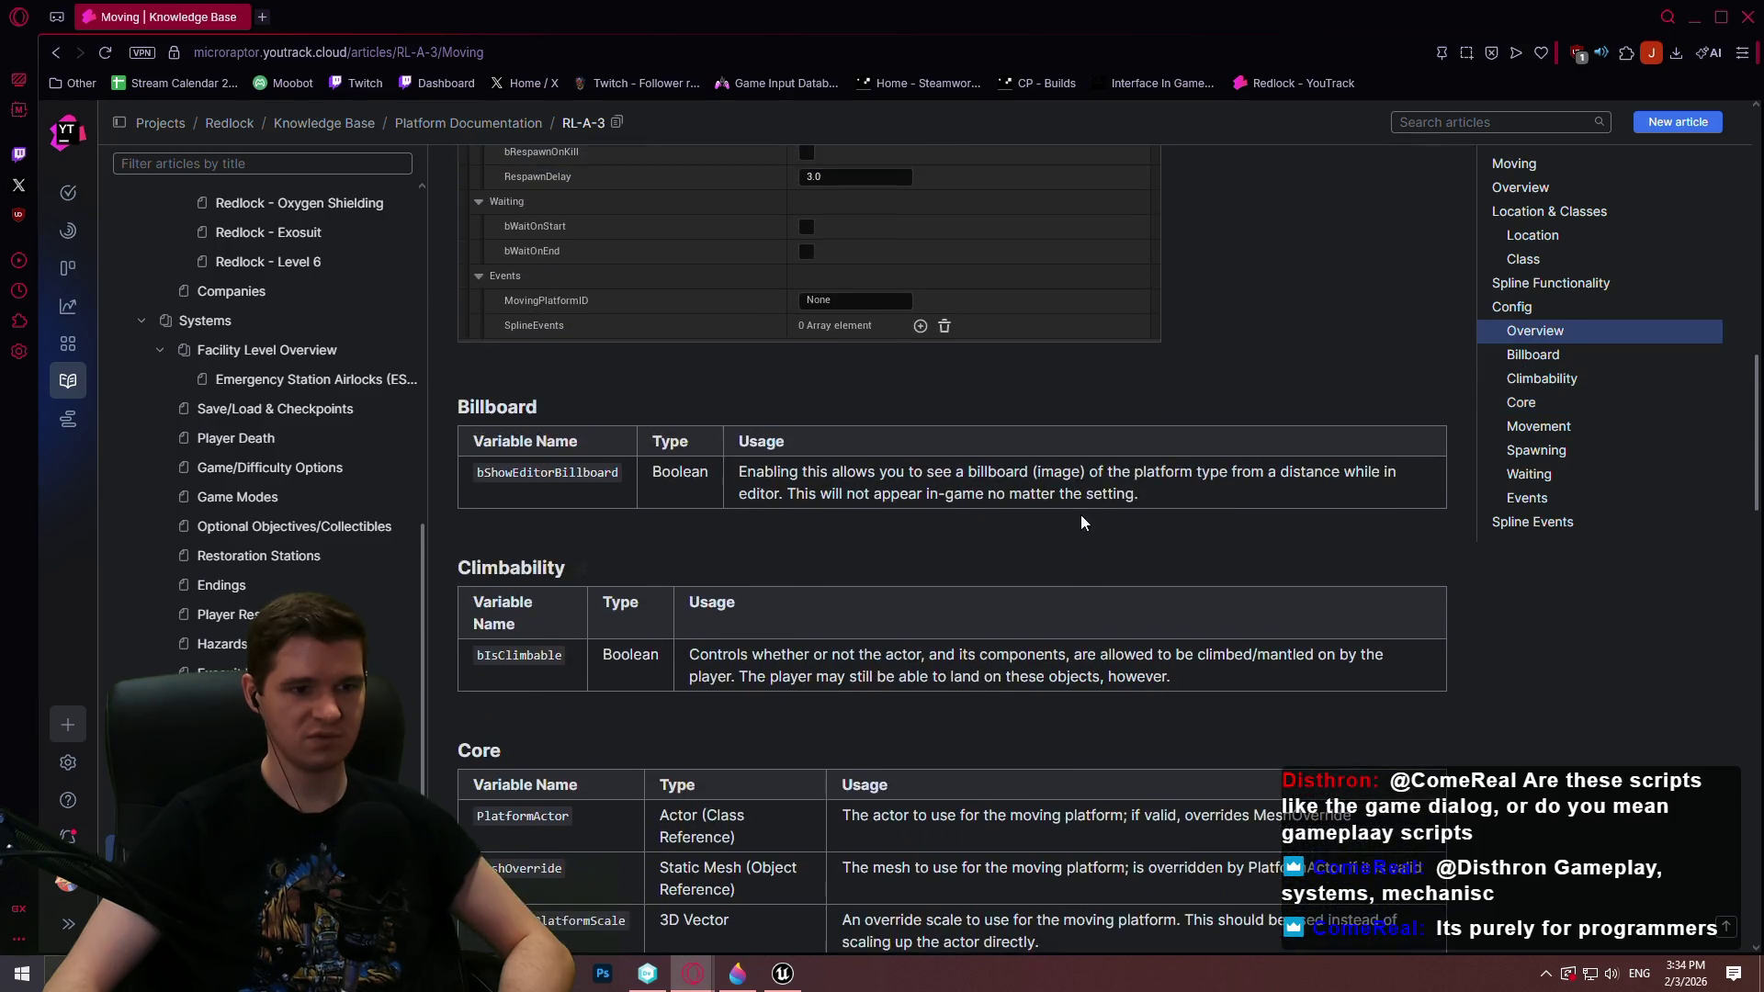
pyautogui.scroll(-6, 1006, 548)
pyautogui.scroll(10, 881, 466)
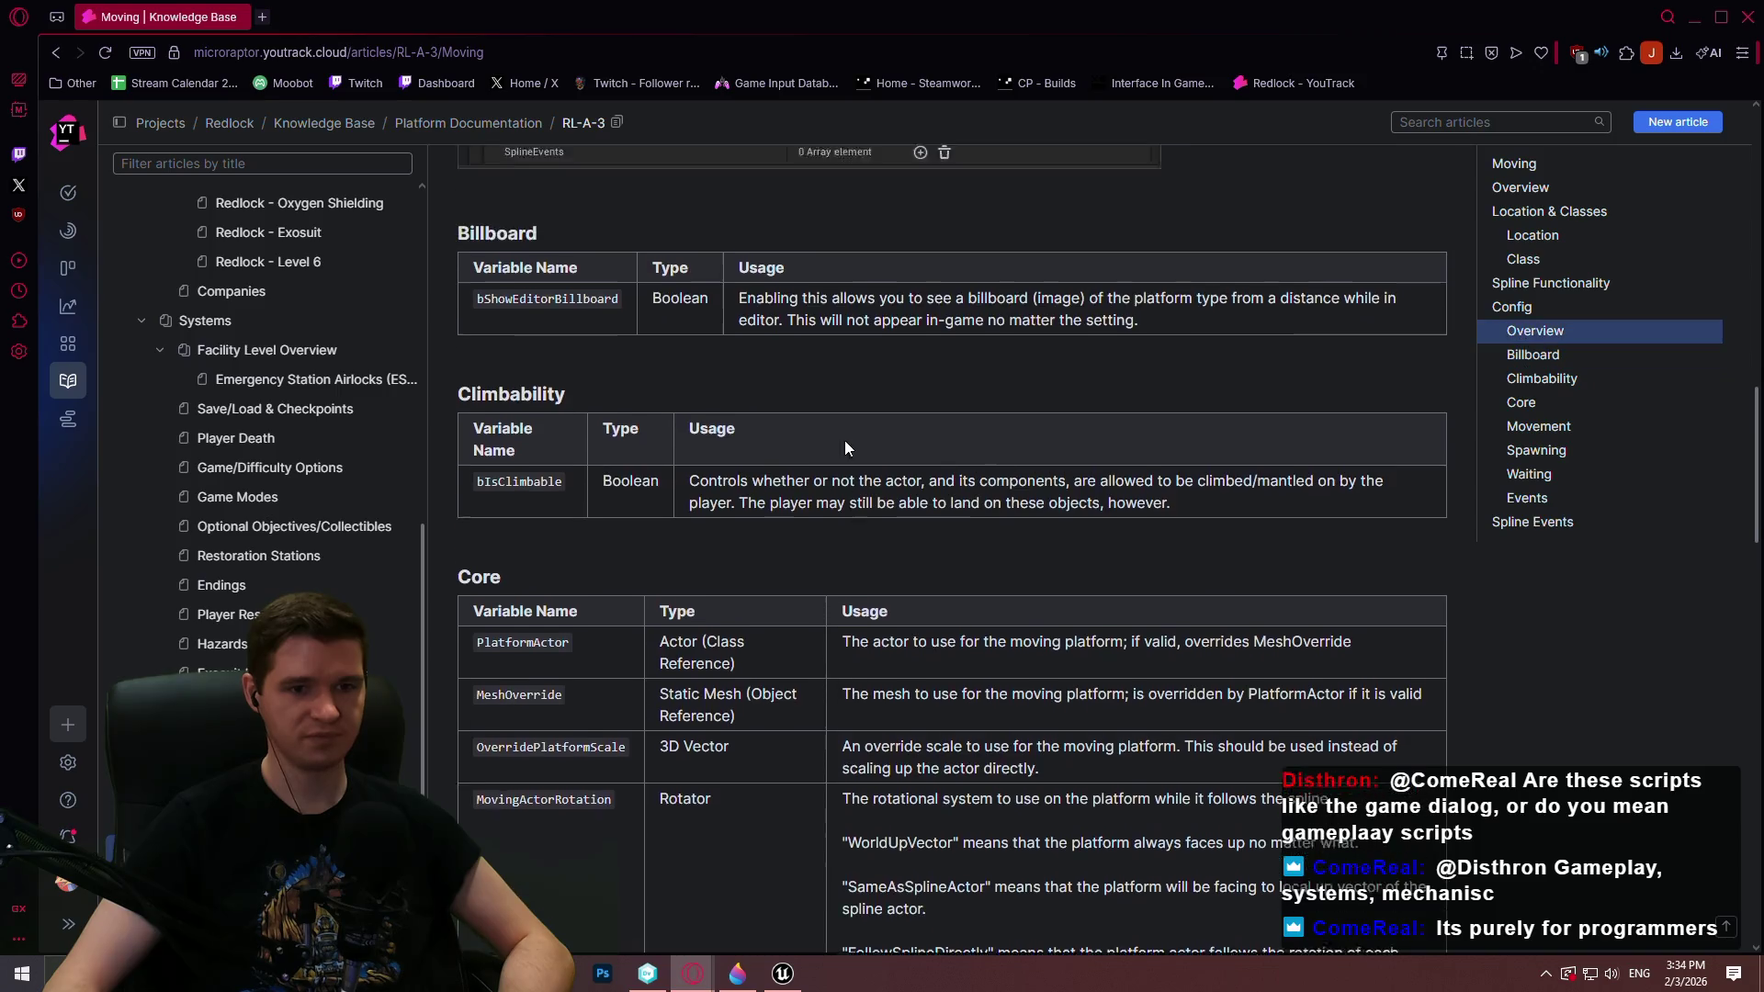
pyautogui.scroll(5, 1102, 432)
pyautogui.scroll(-5, 1137, 438)
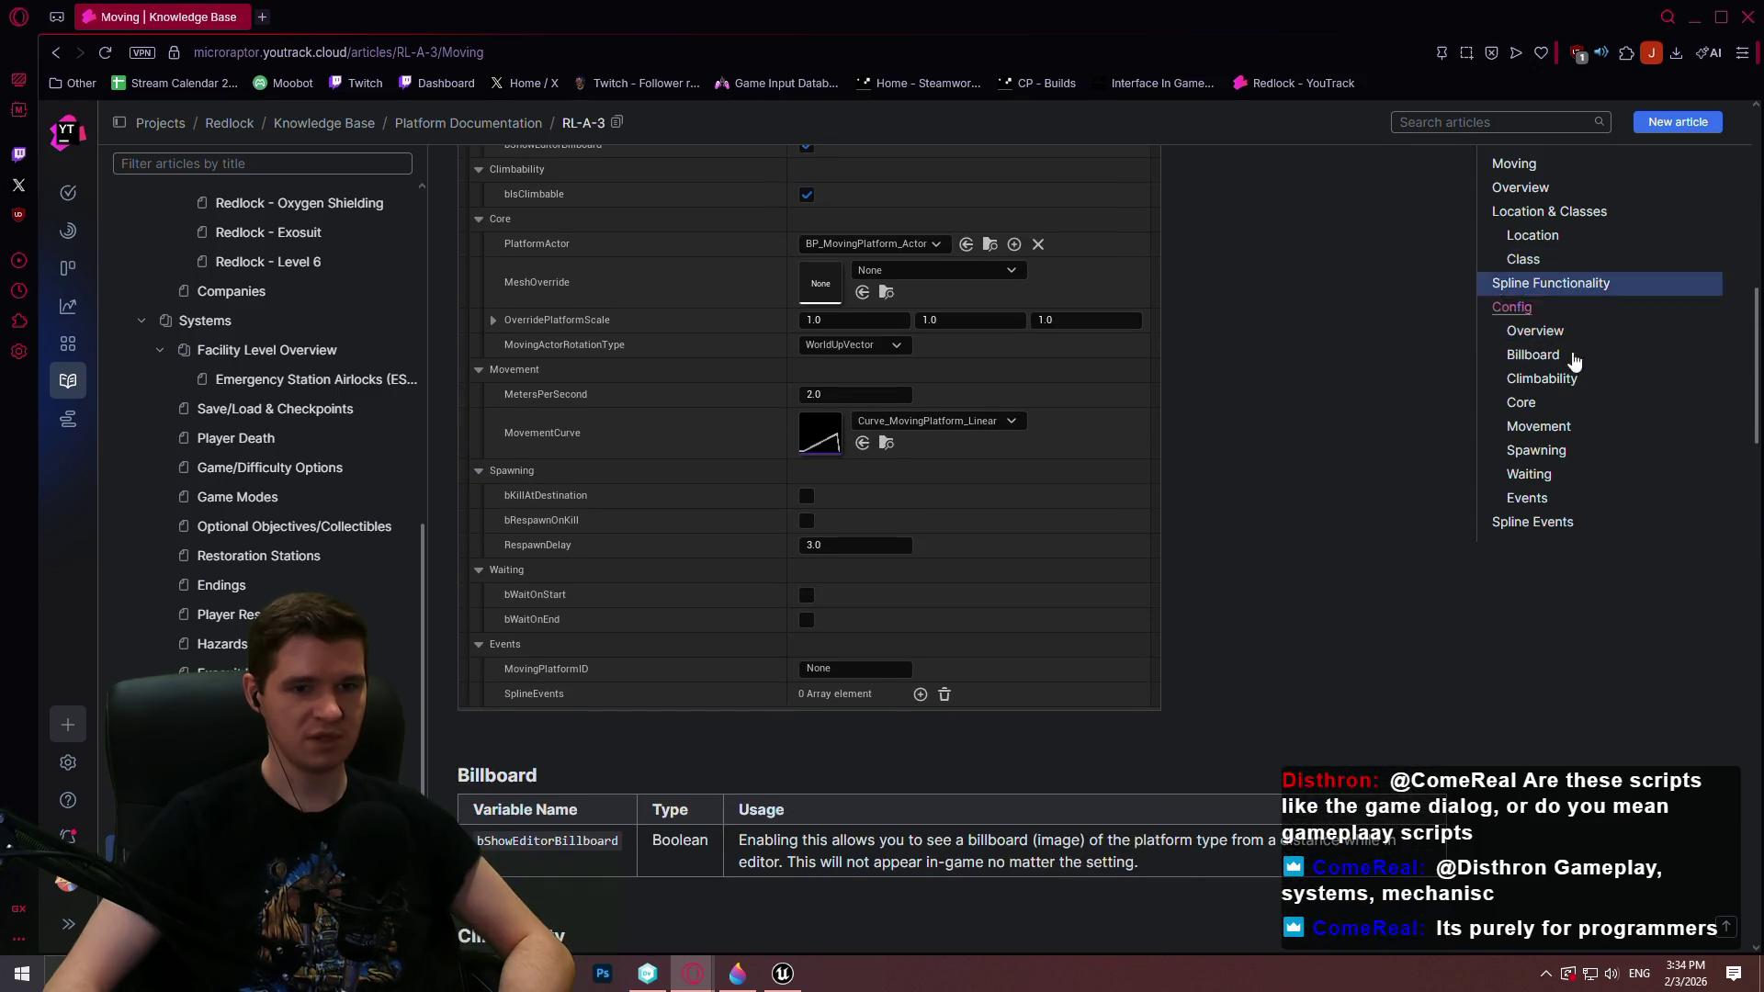
pyautogui.click(1532, 522)
pyautogui.click(230, 821)
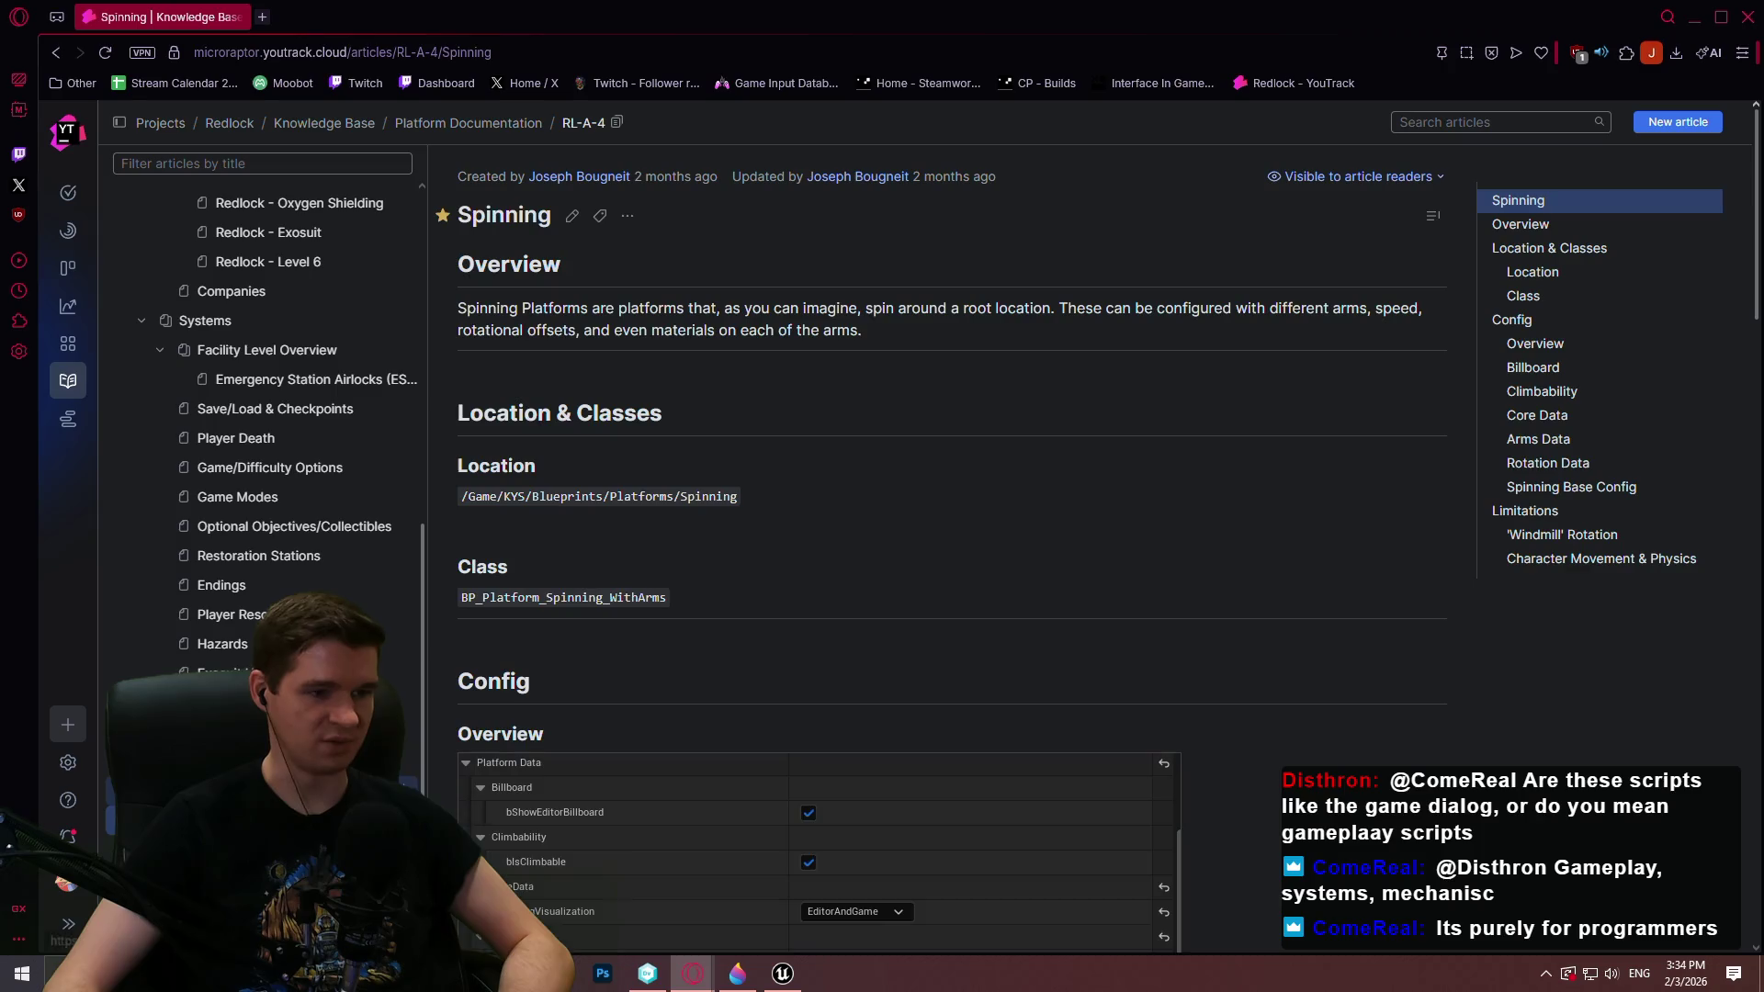
# Browse the Spinning article's Limitations and Class sections, then go back to the Timed article
pyautogui.click(1542, 509)
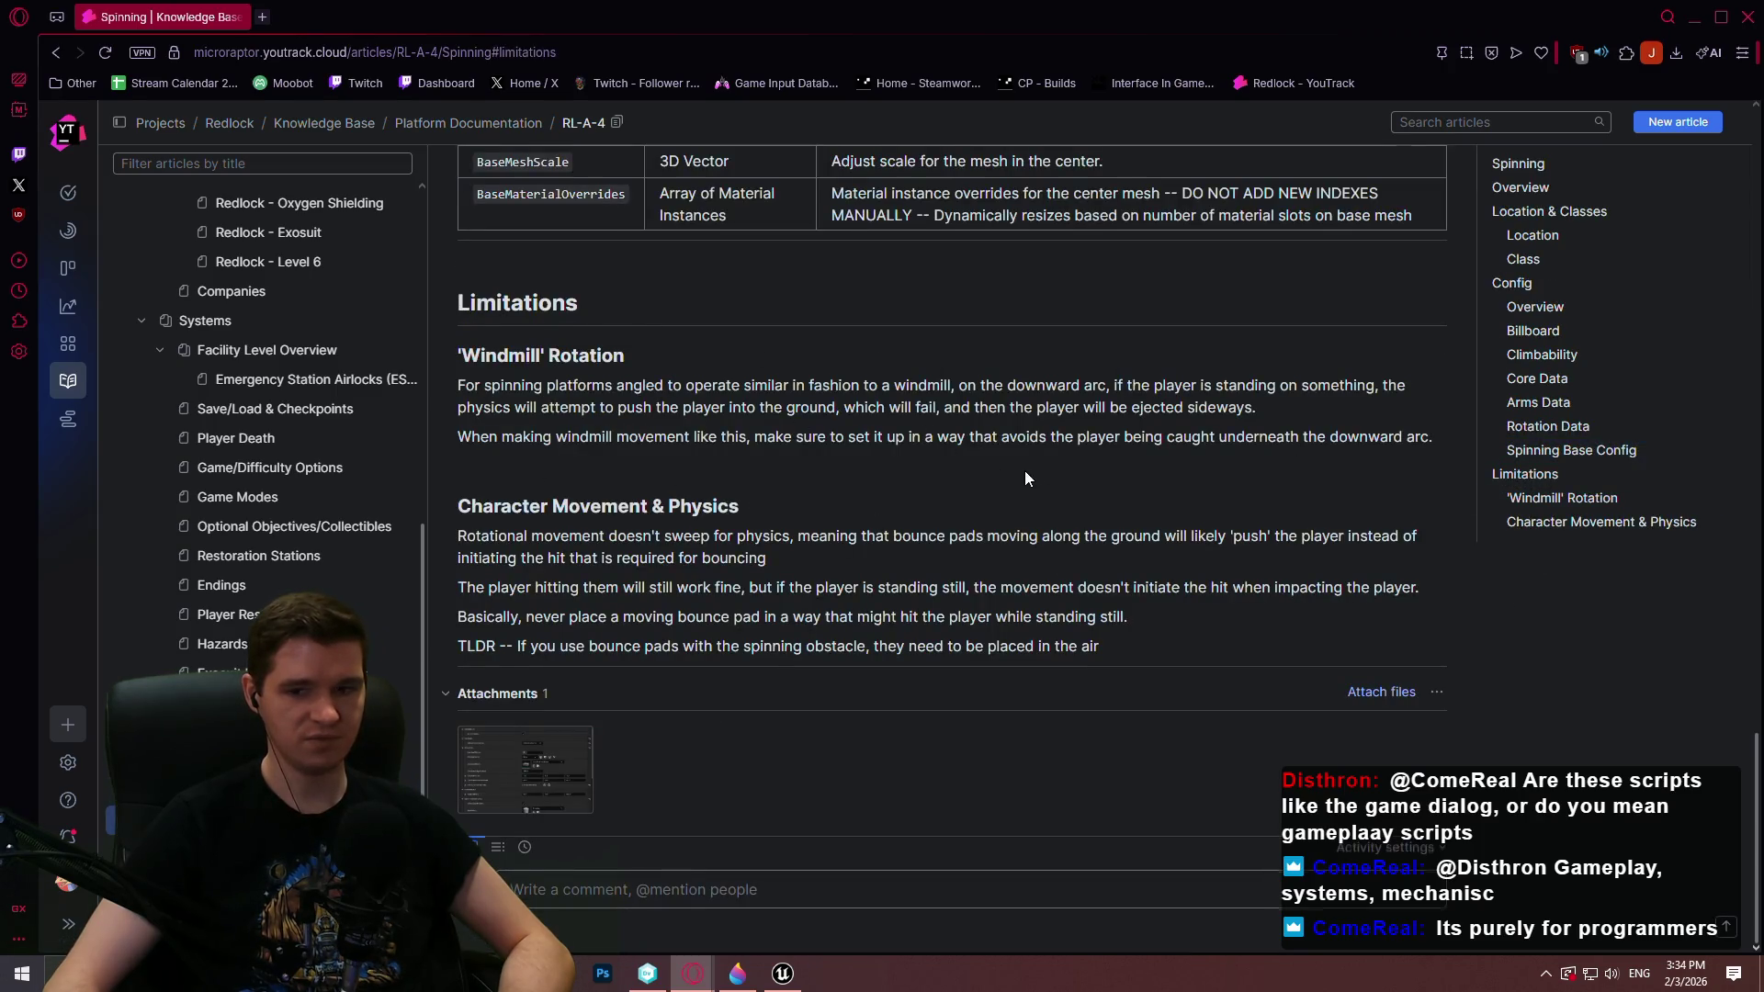
pyautogui.scroll(15, 1028, 479)
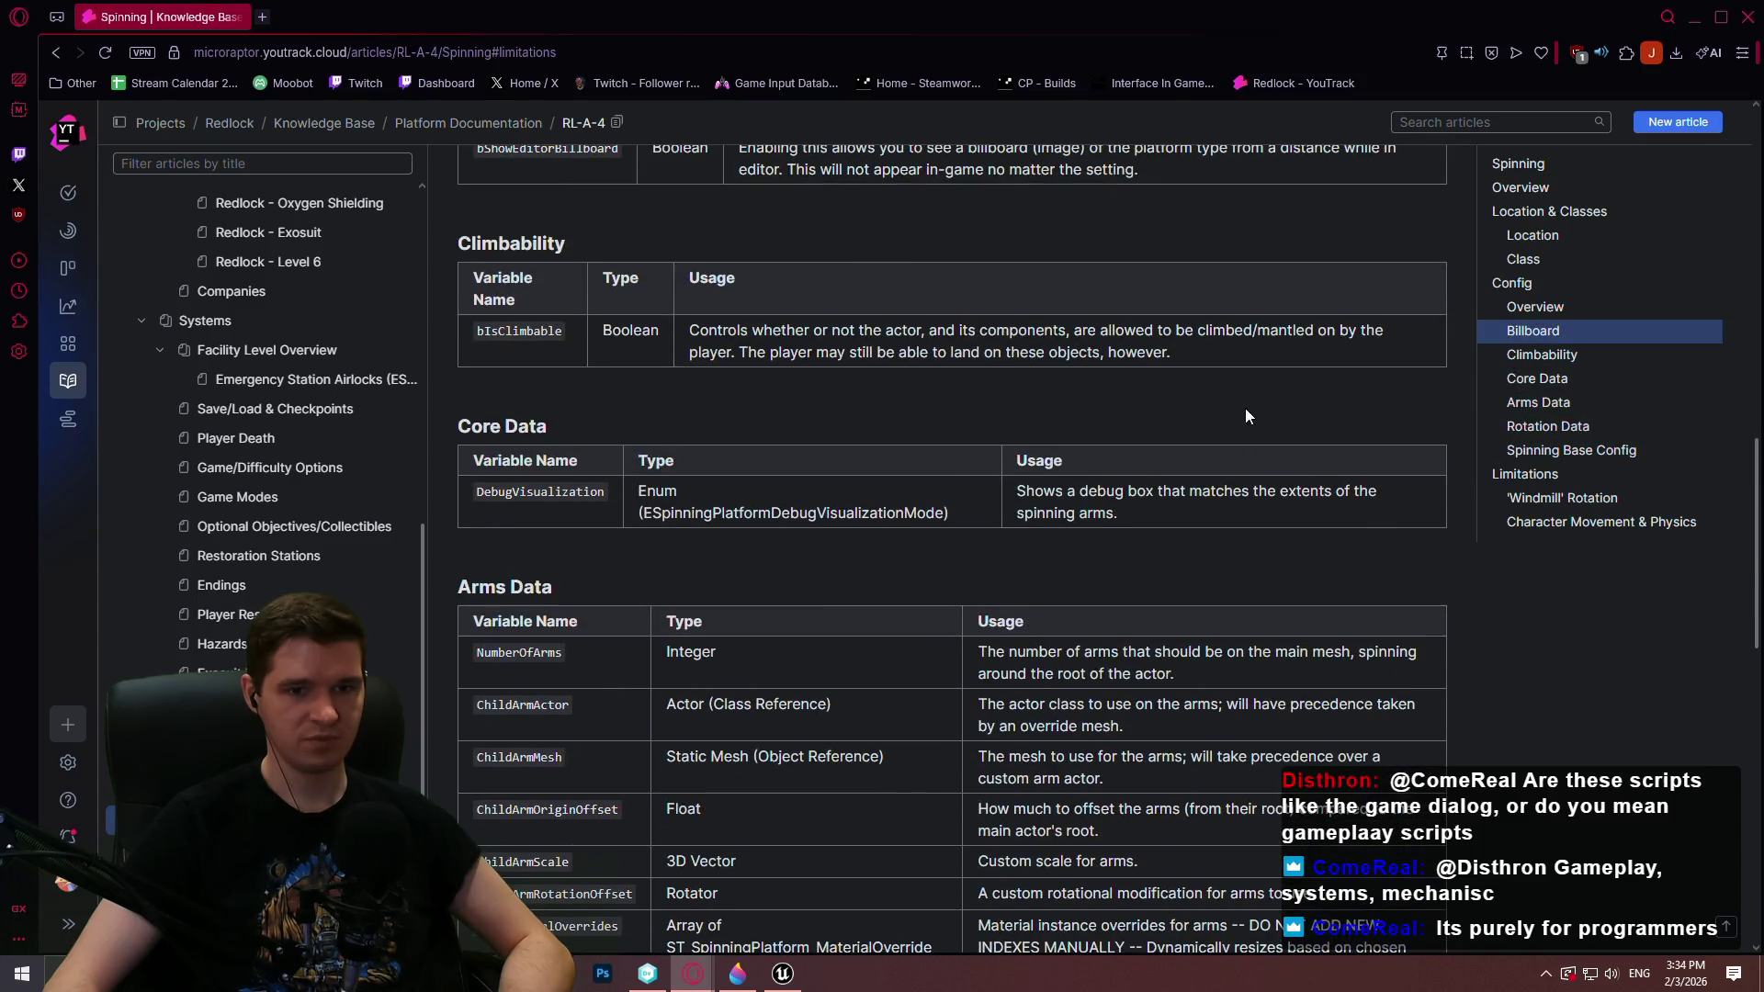
pyautogui.scroll(3, 1195, 432)
pyautogui.click(1519, 261)
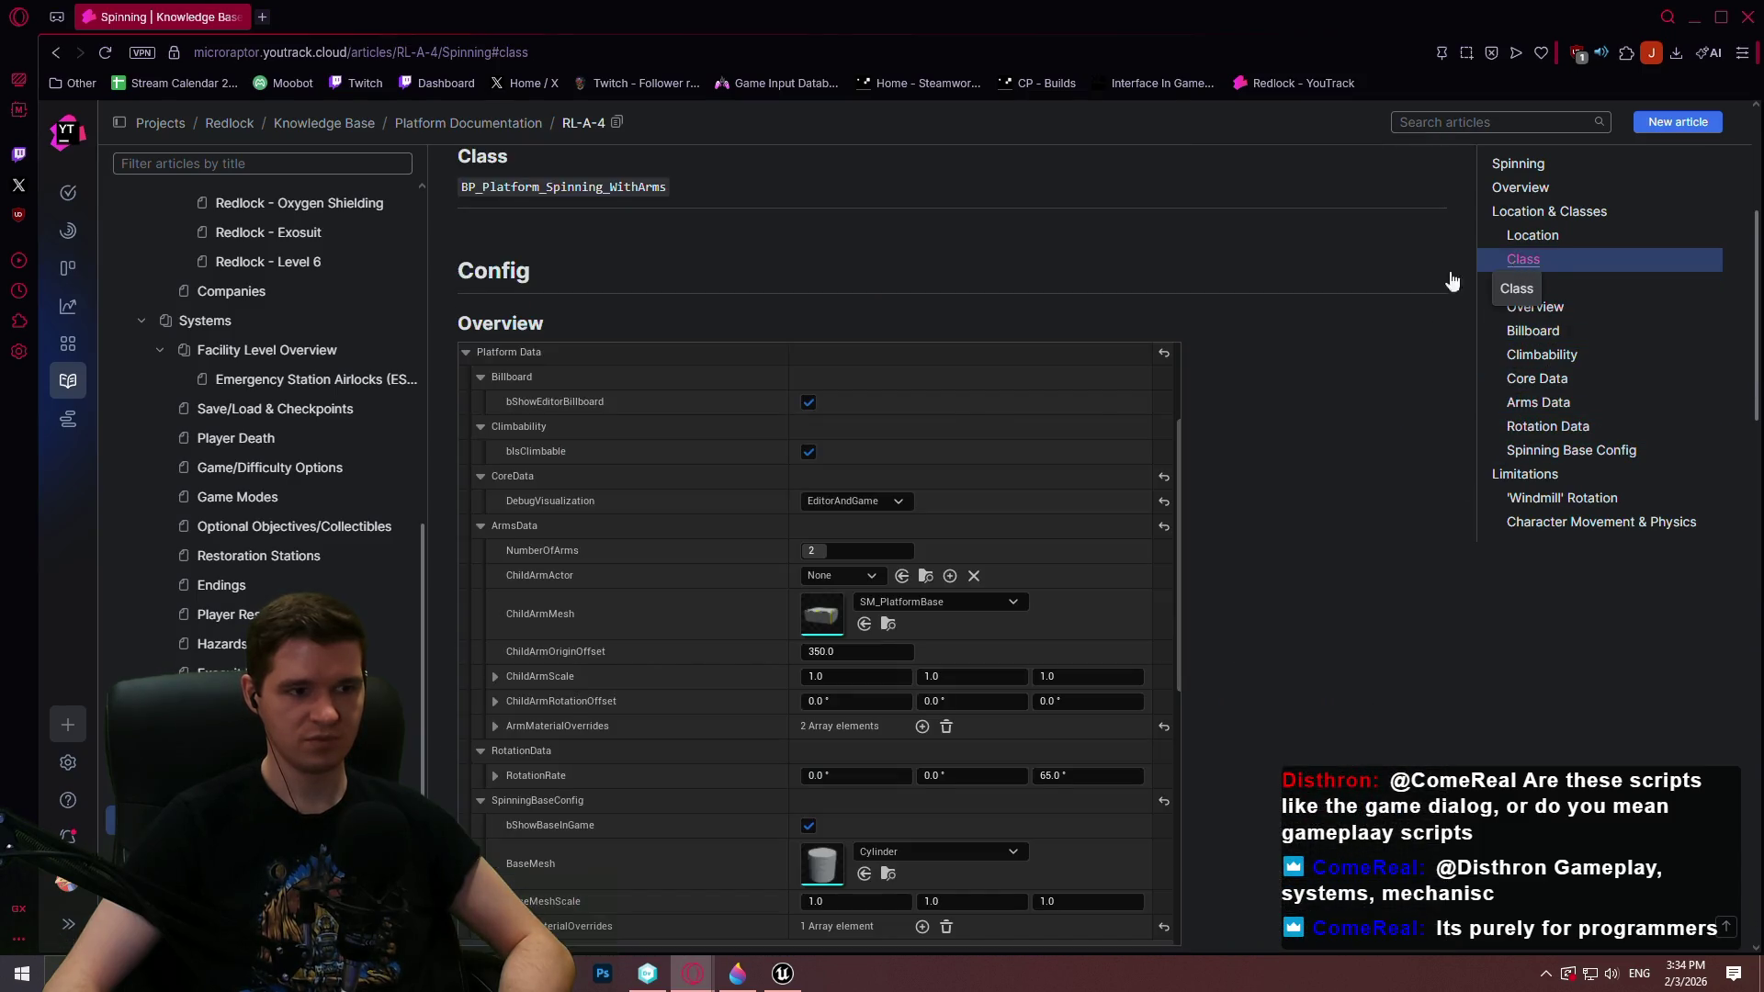
pyautogui.scroll(3, 916, 420)
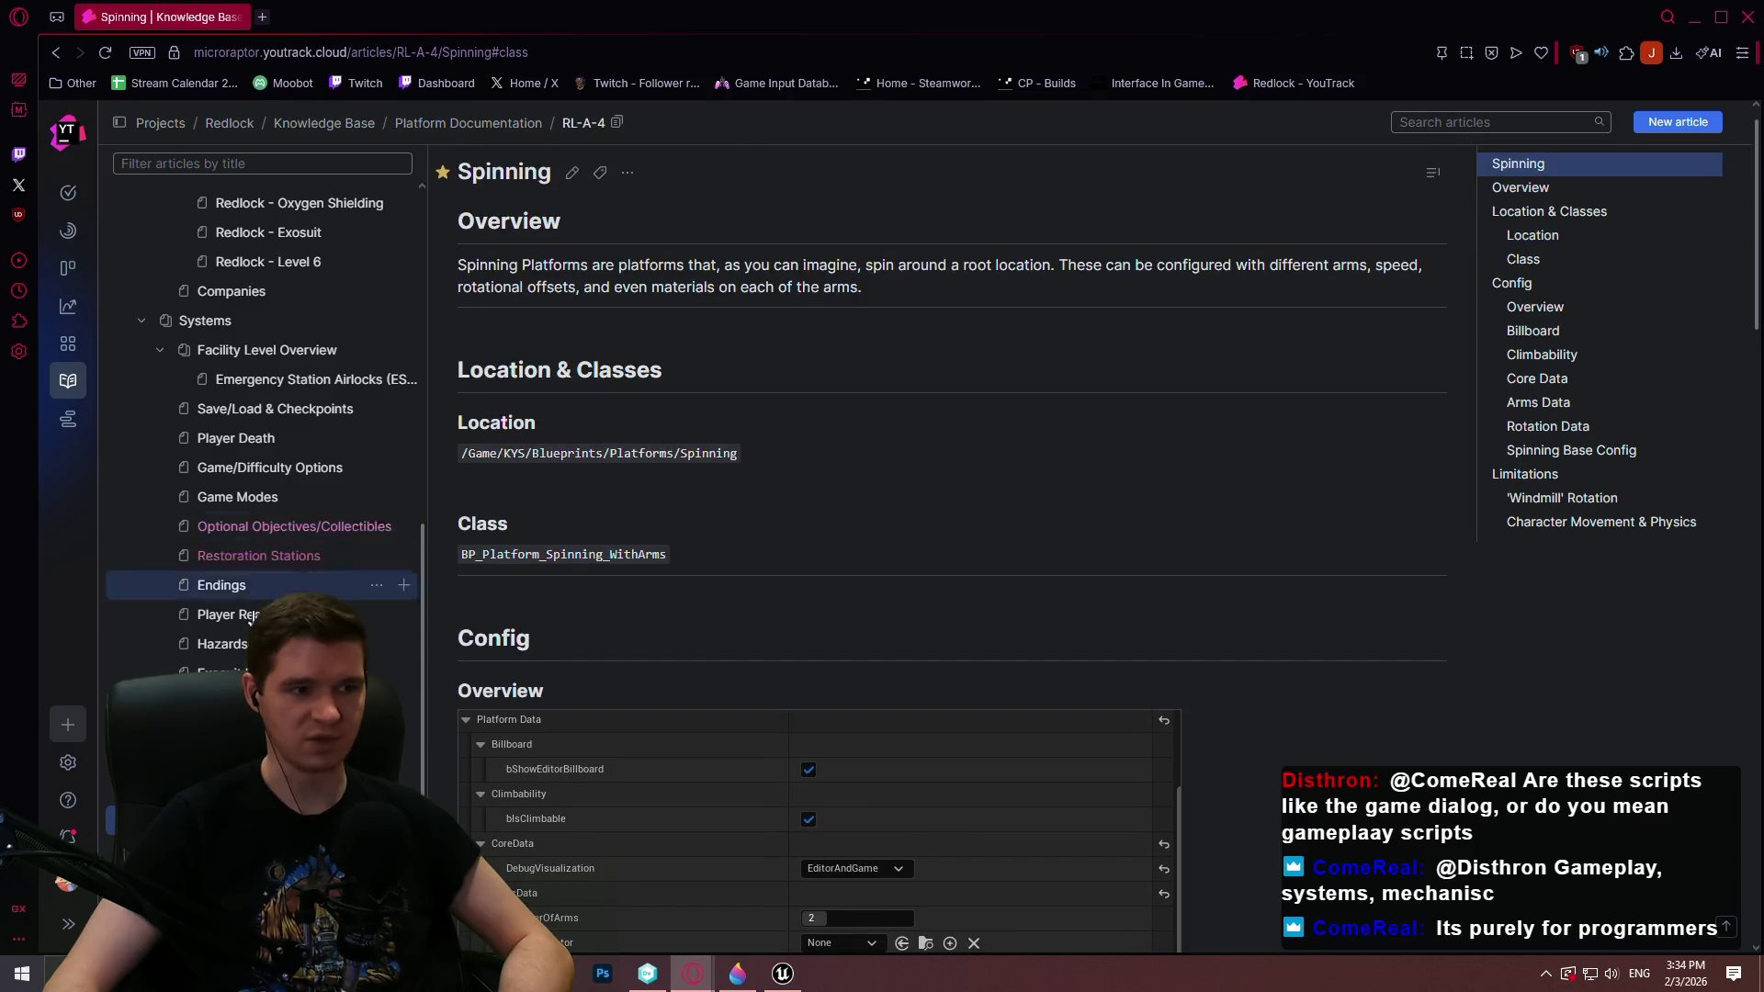
pyautogui.scroll(-7, 597, 588)
pyautogui.scroll(2, 572, 595)
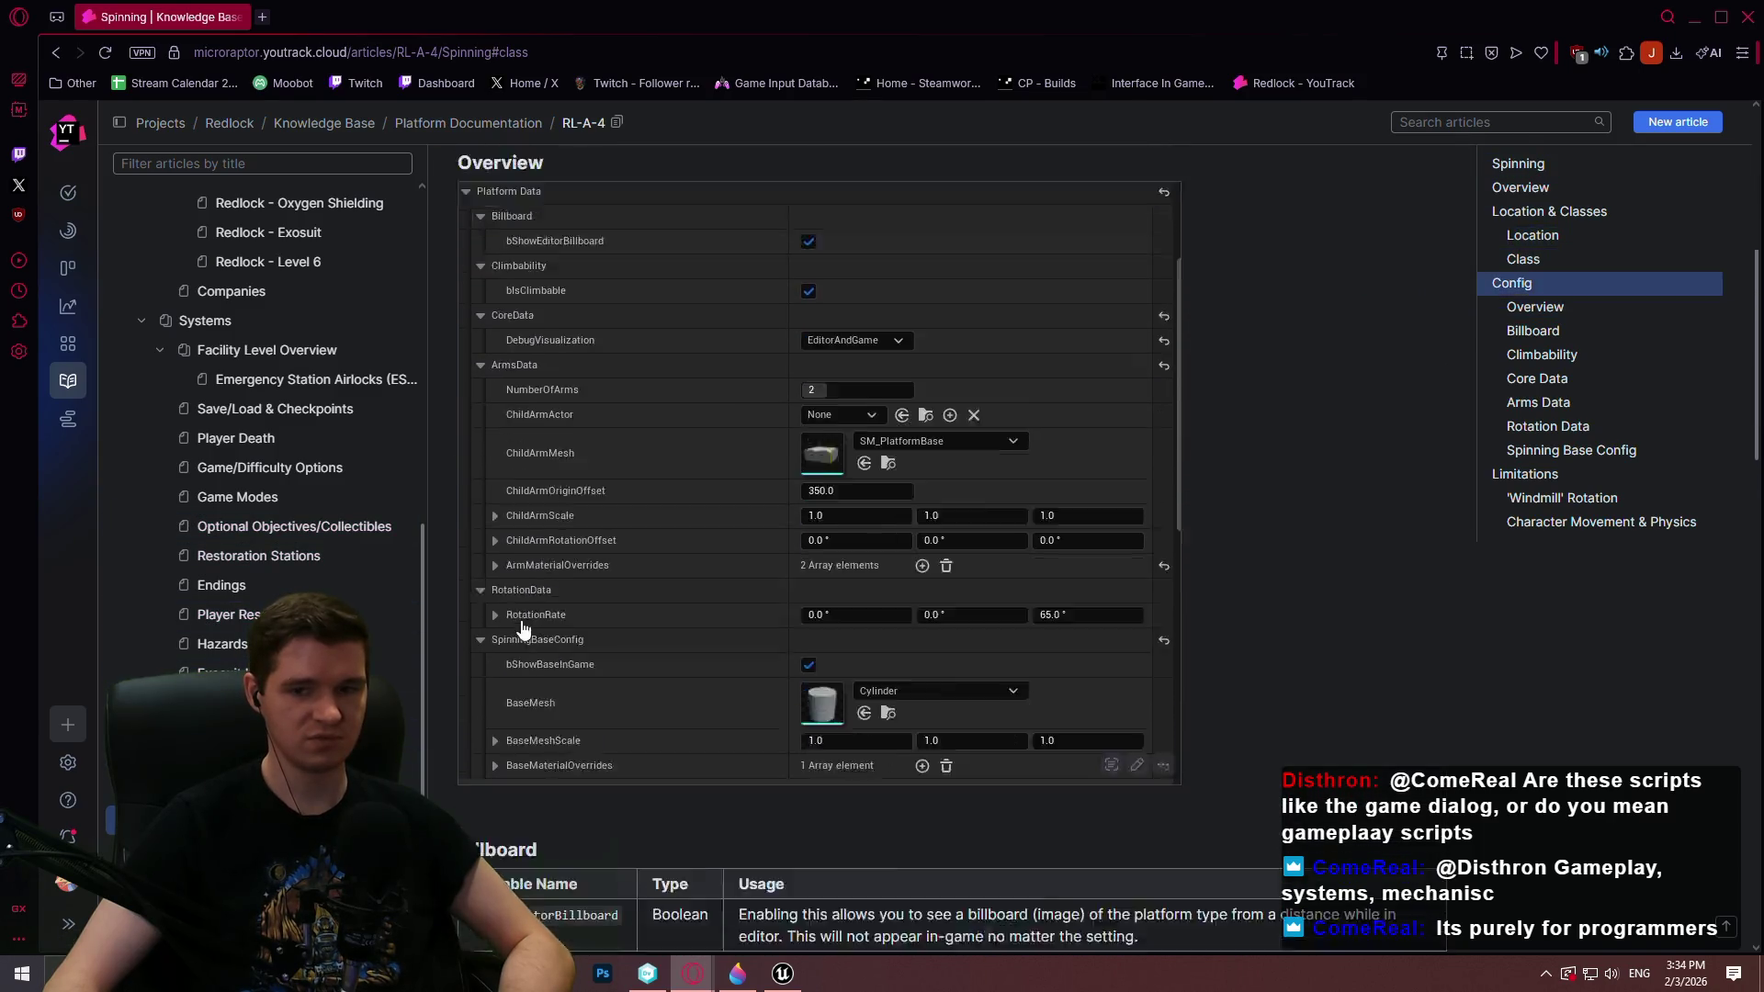
pyautogui.scroll(-3, 573, 594)
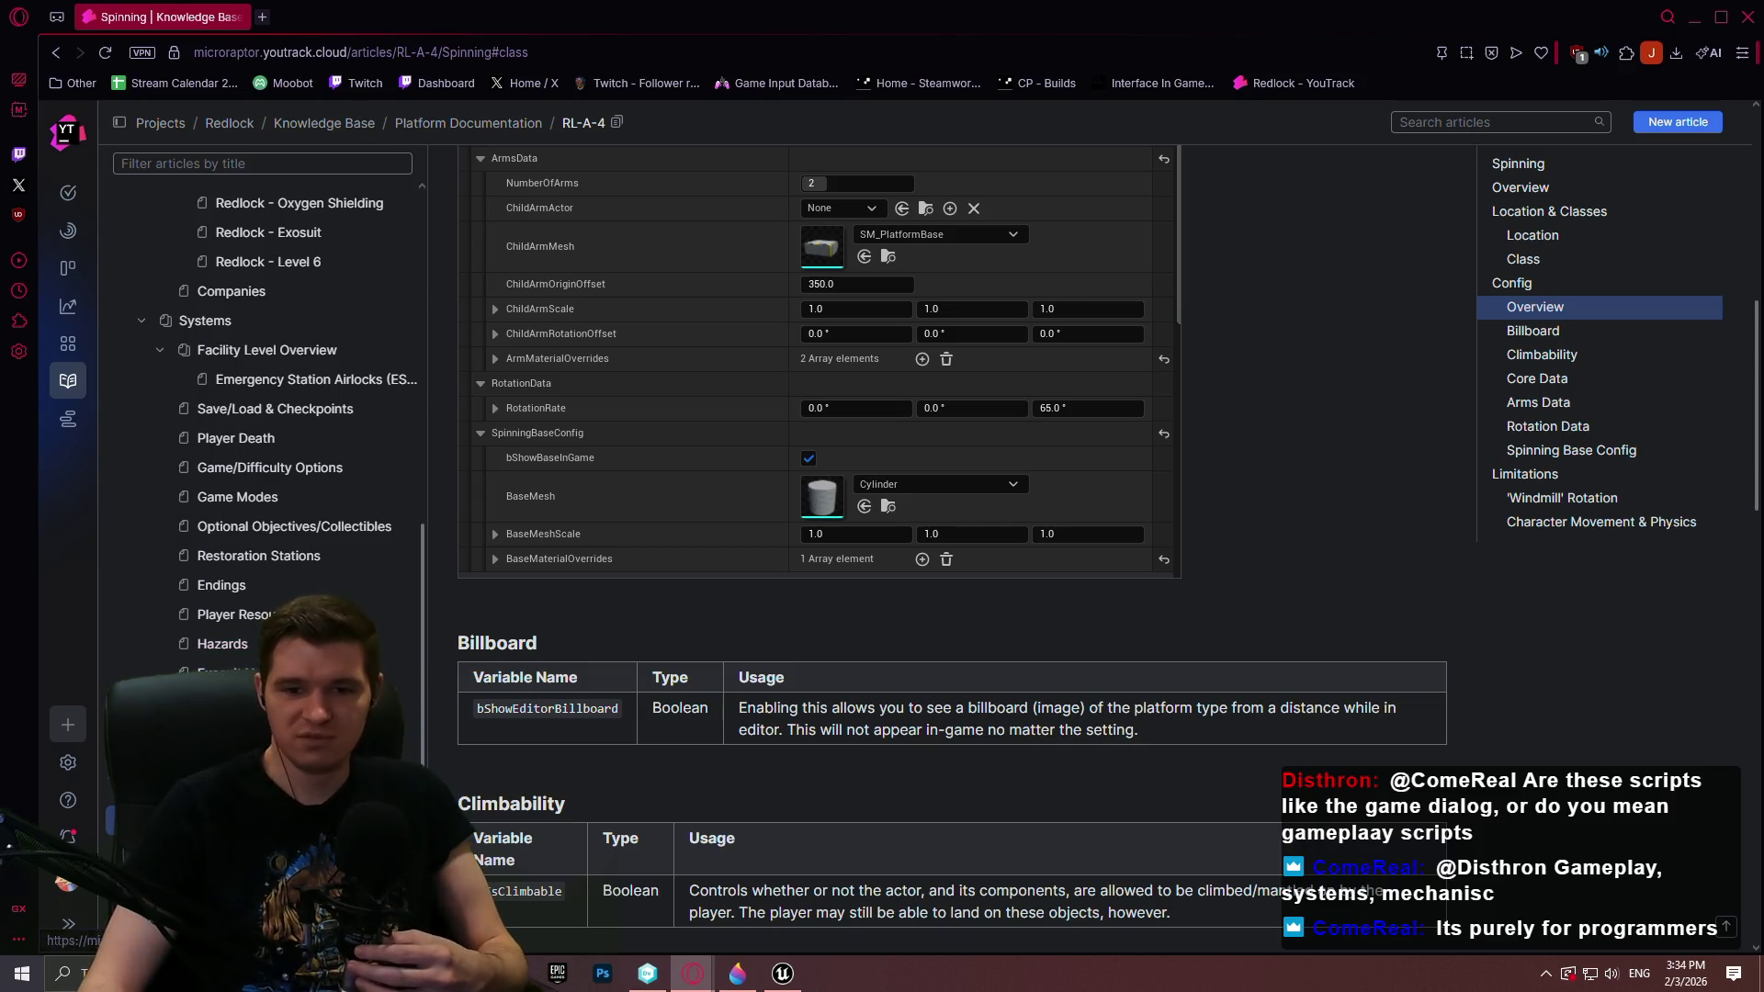
pyautogui.hotkey('alt', 'Left')
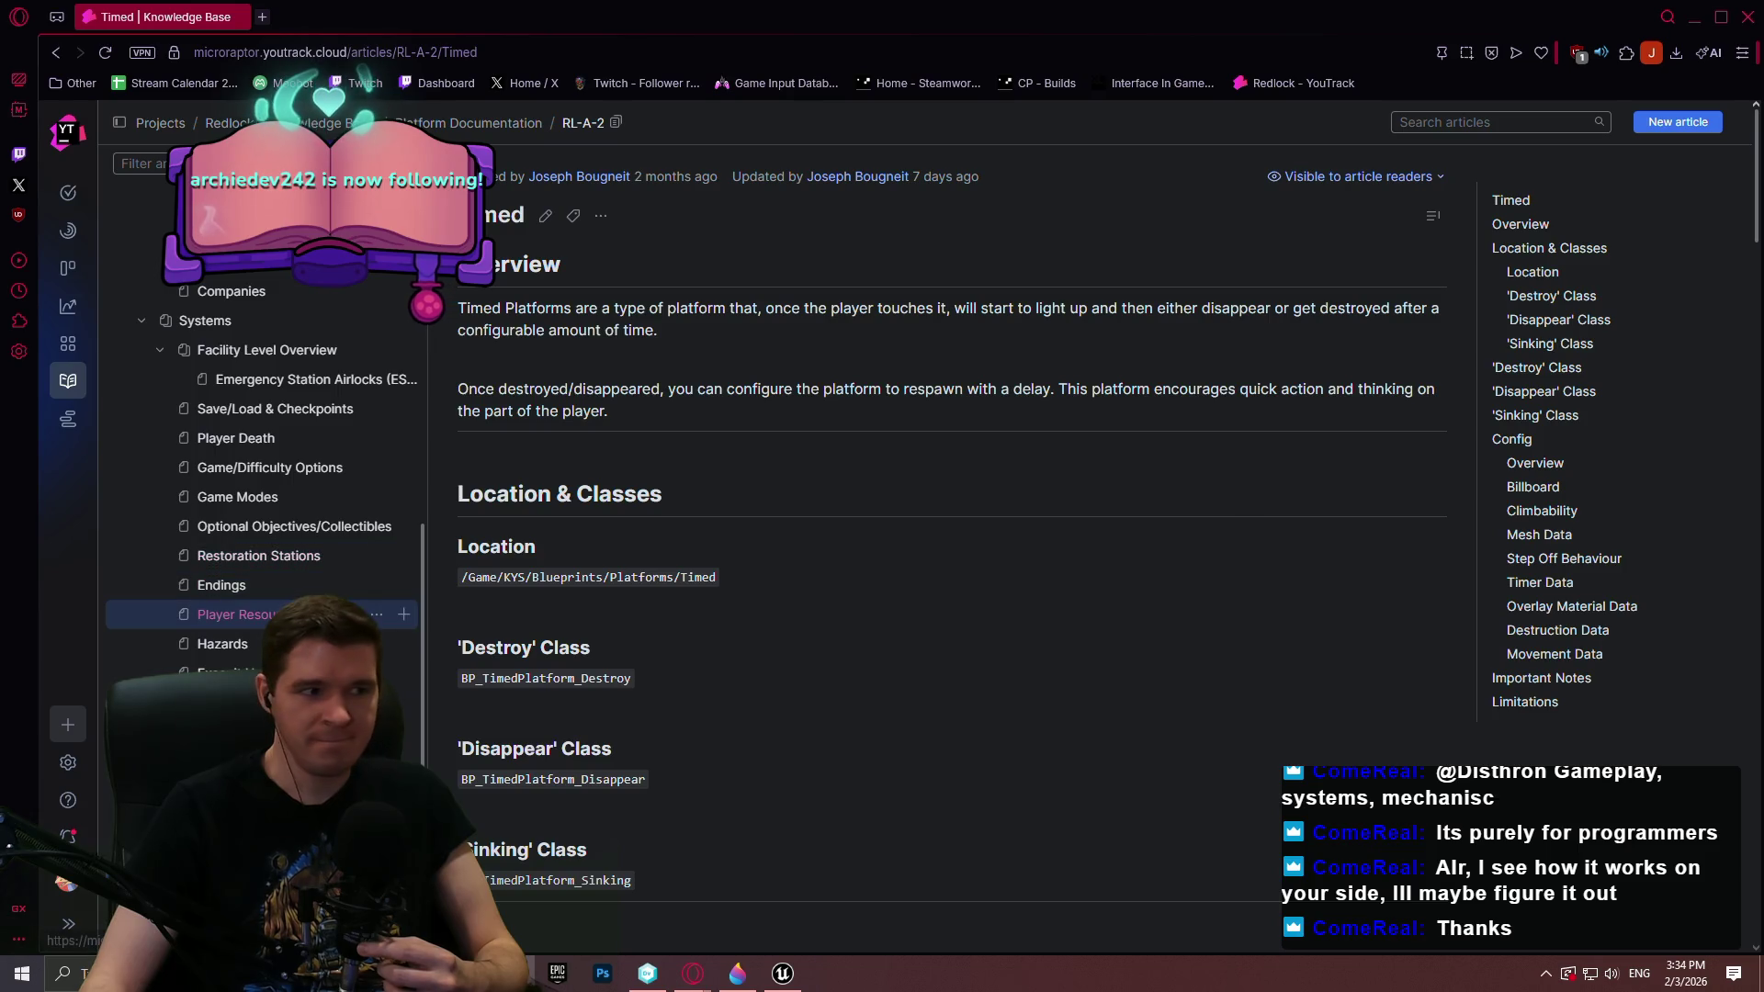
# Read the Timed article's Limitations and Important Notes, then go back to Technical Level Design (RL-A-32)
pyautogui.scroll(-2, 841, 450)
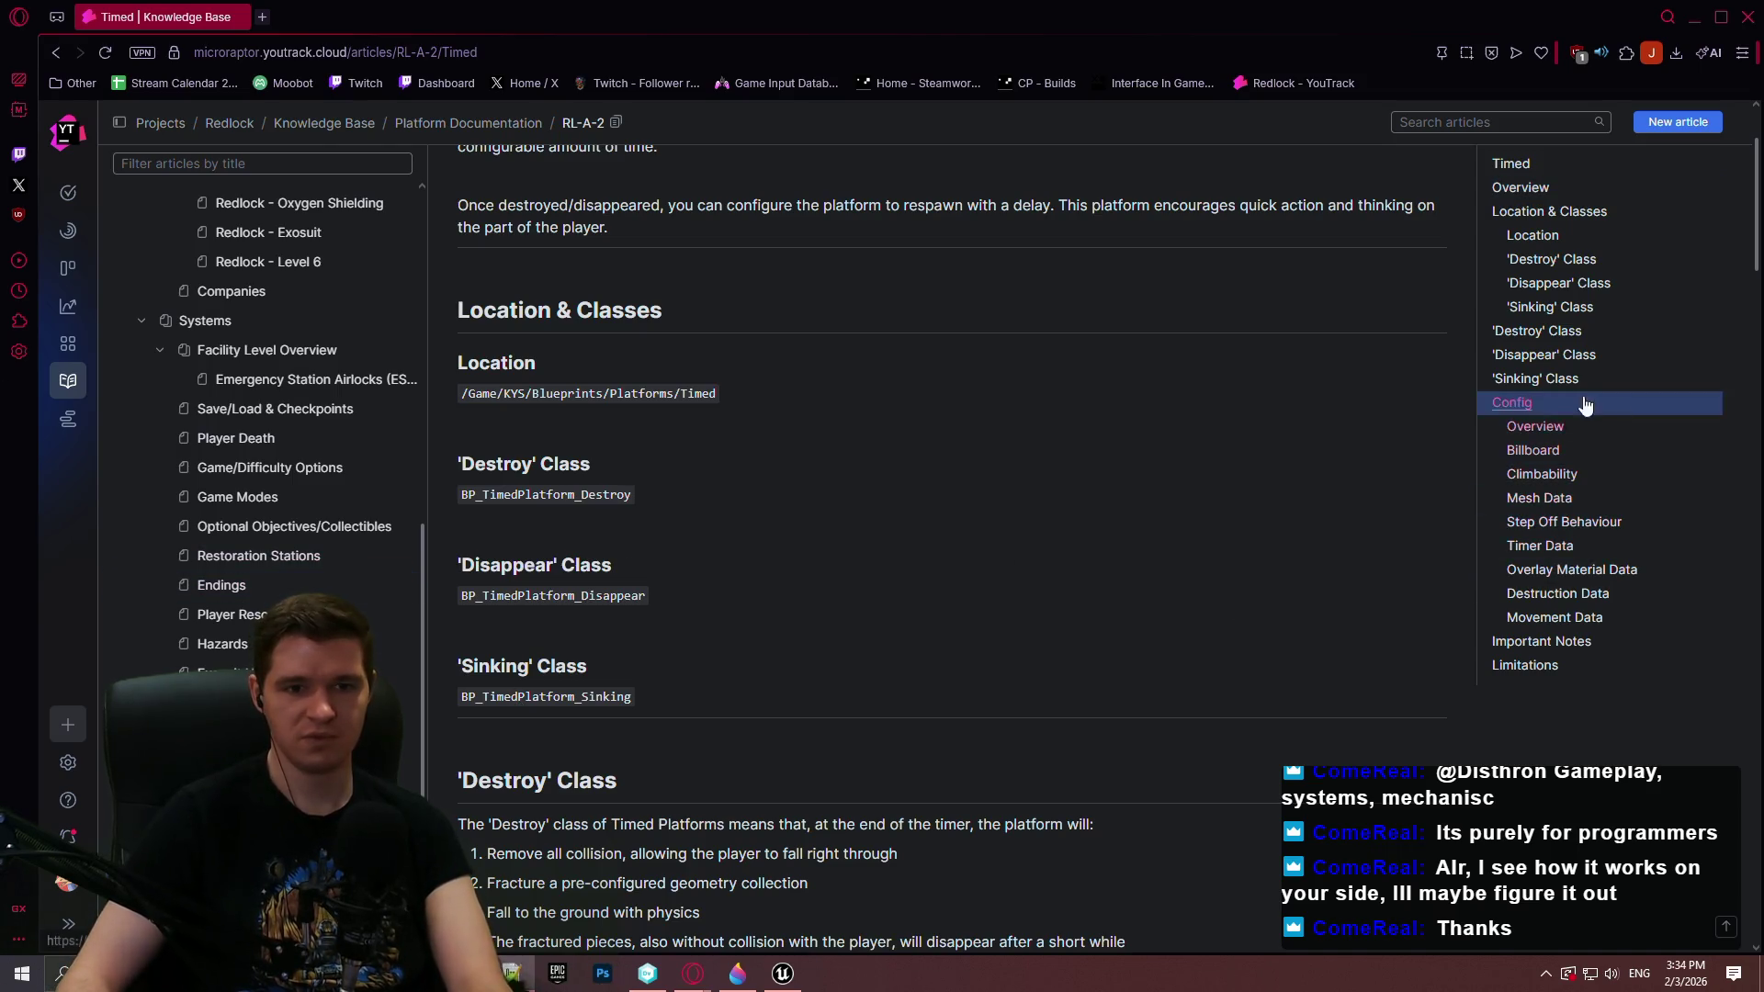
pyautogui.click(1529, 664)
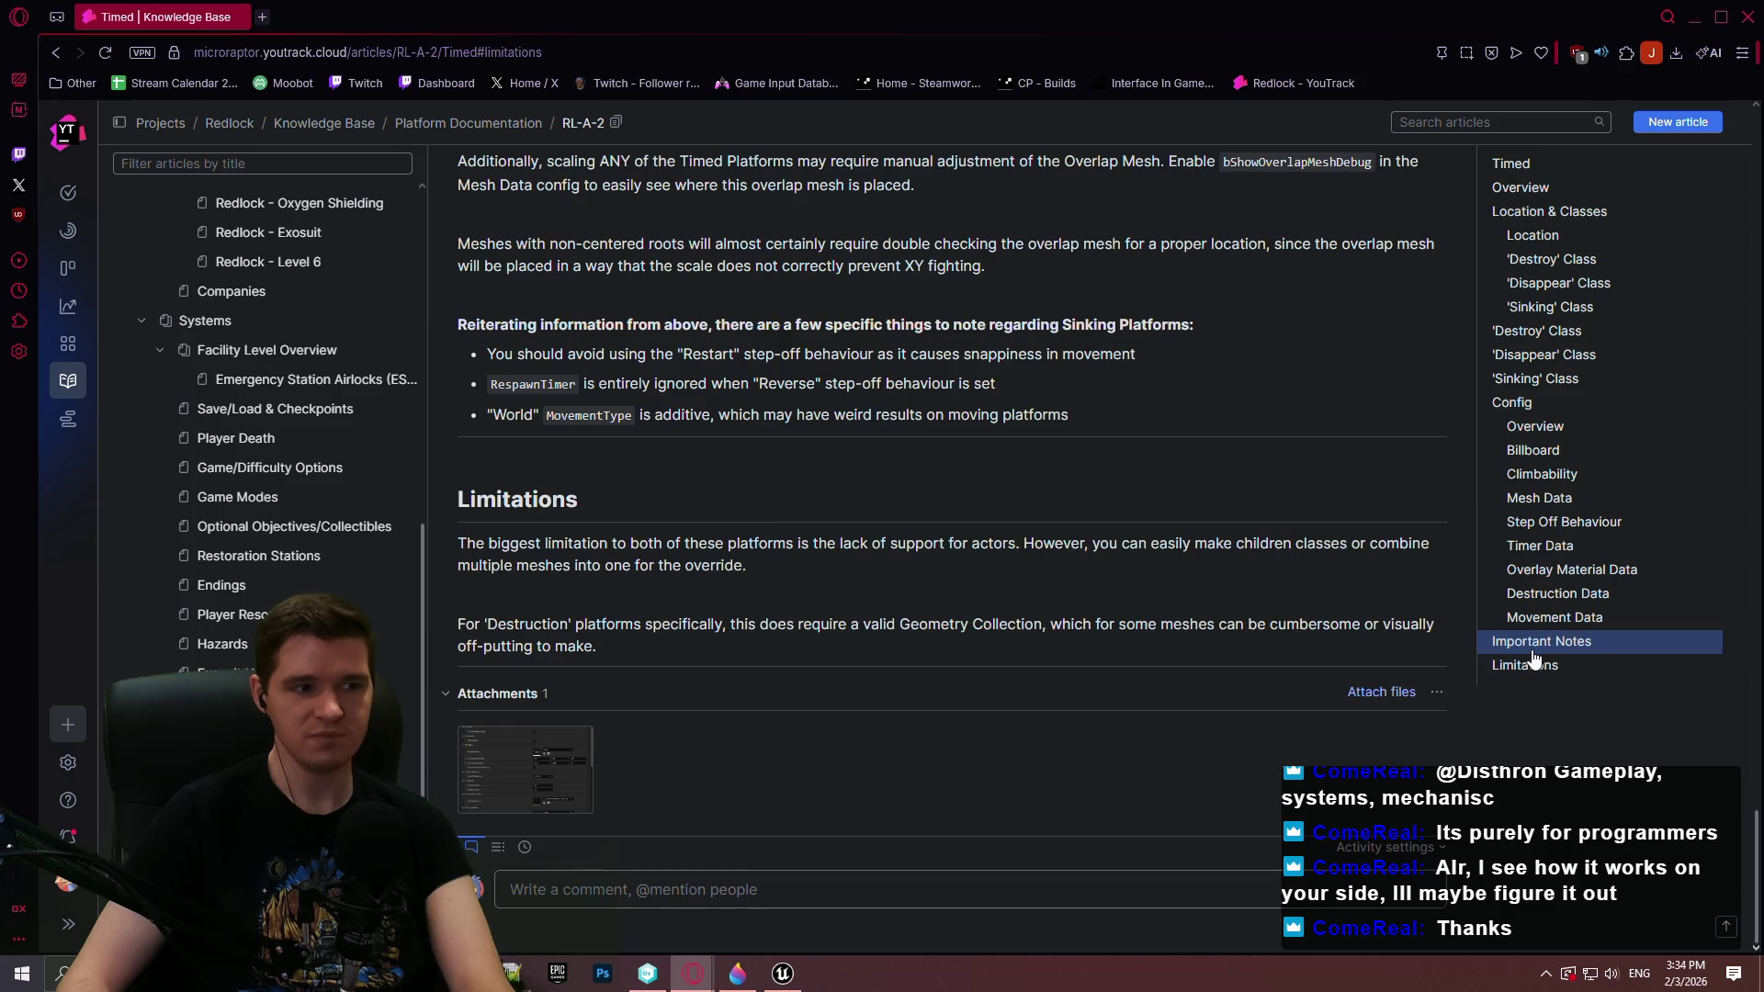
pyautogui.click(1532, 648)
pyautogui.scroll(8, 1427, 559)
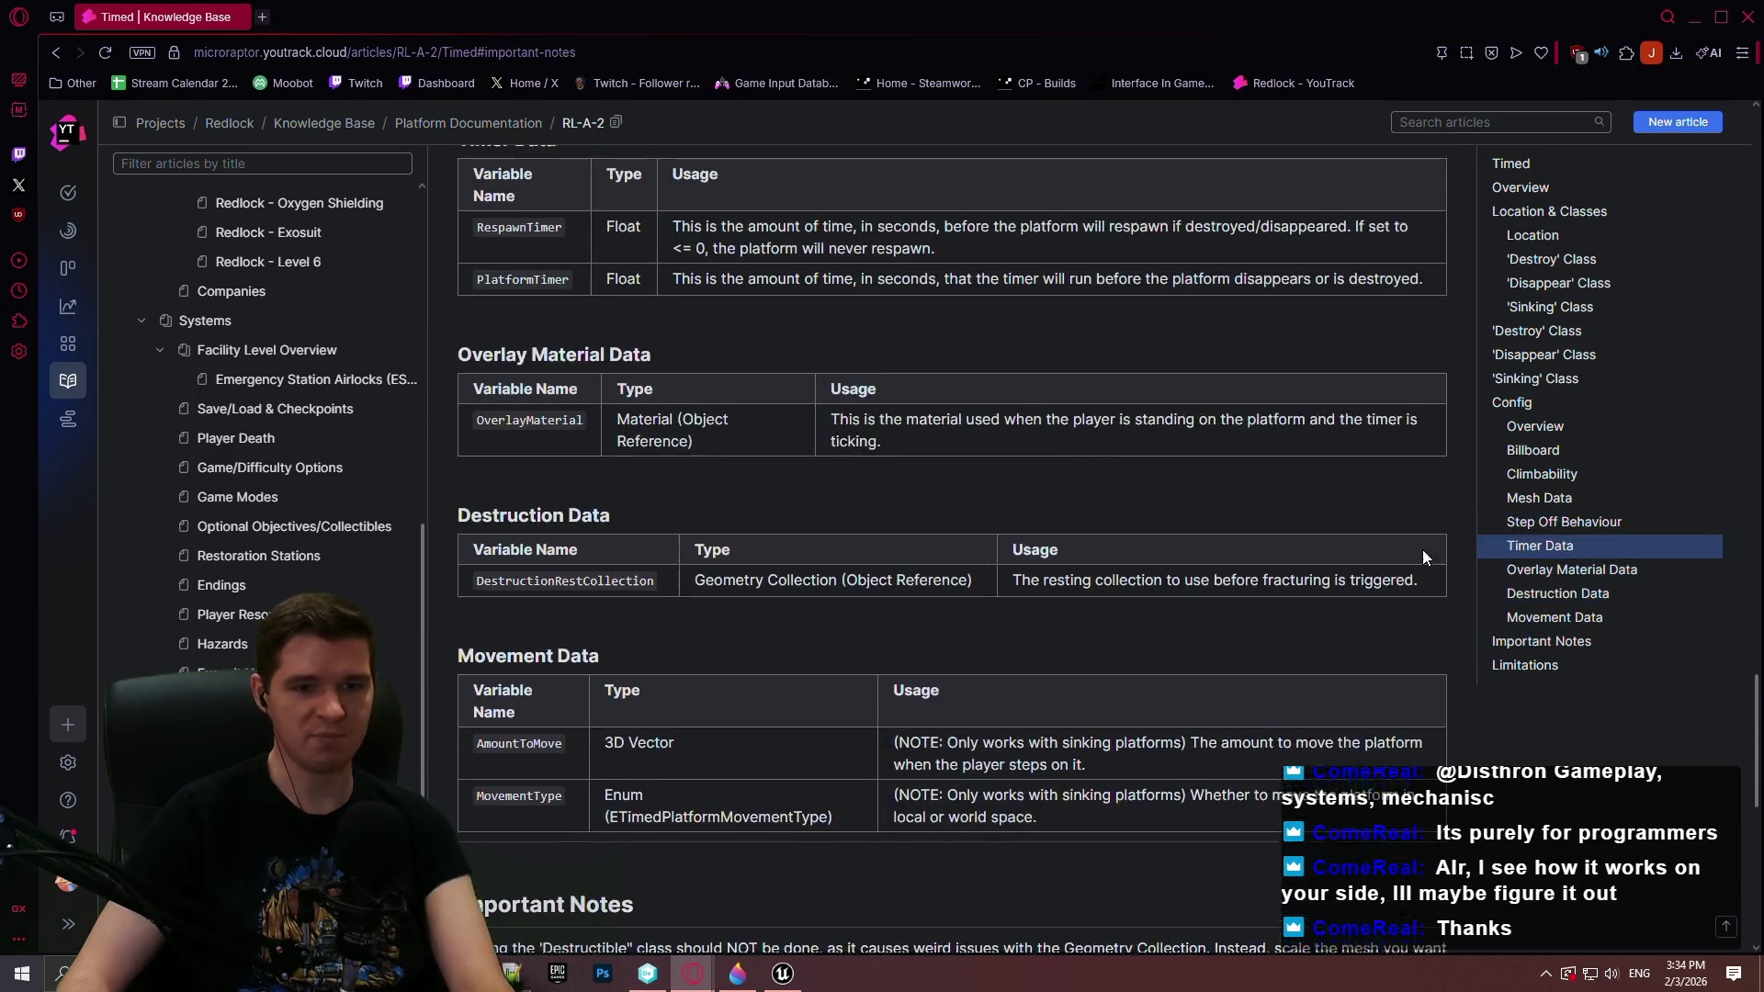
pyautogui.scroll(5, 1427, 559)
pyautogui.moveTo(1752, 542)
pyautogui.mouseDown()
pyautogui.moveTo(1746, 160)
pyautogui.moveTo(1737, 283)
pyautogui.mouseUp()
pyautogui.scroll(7, 1737, 283)
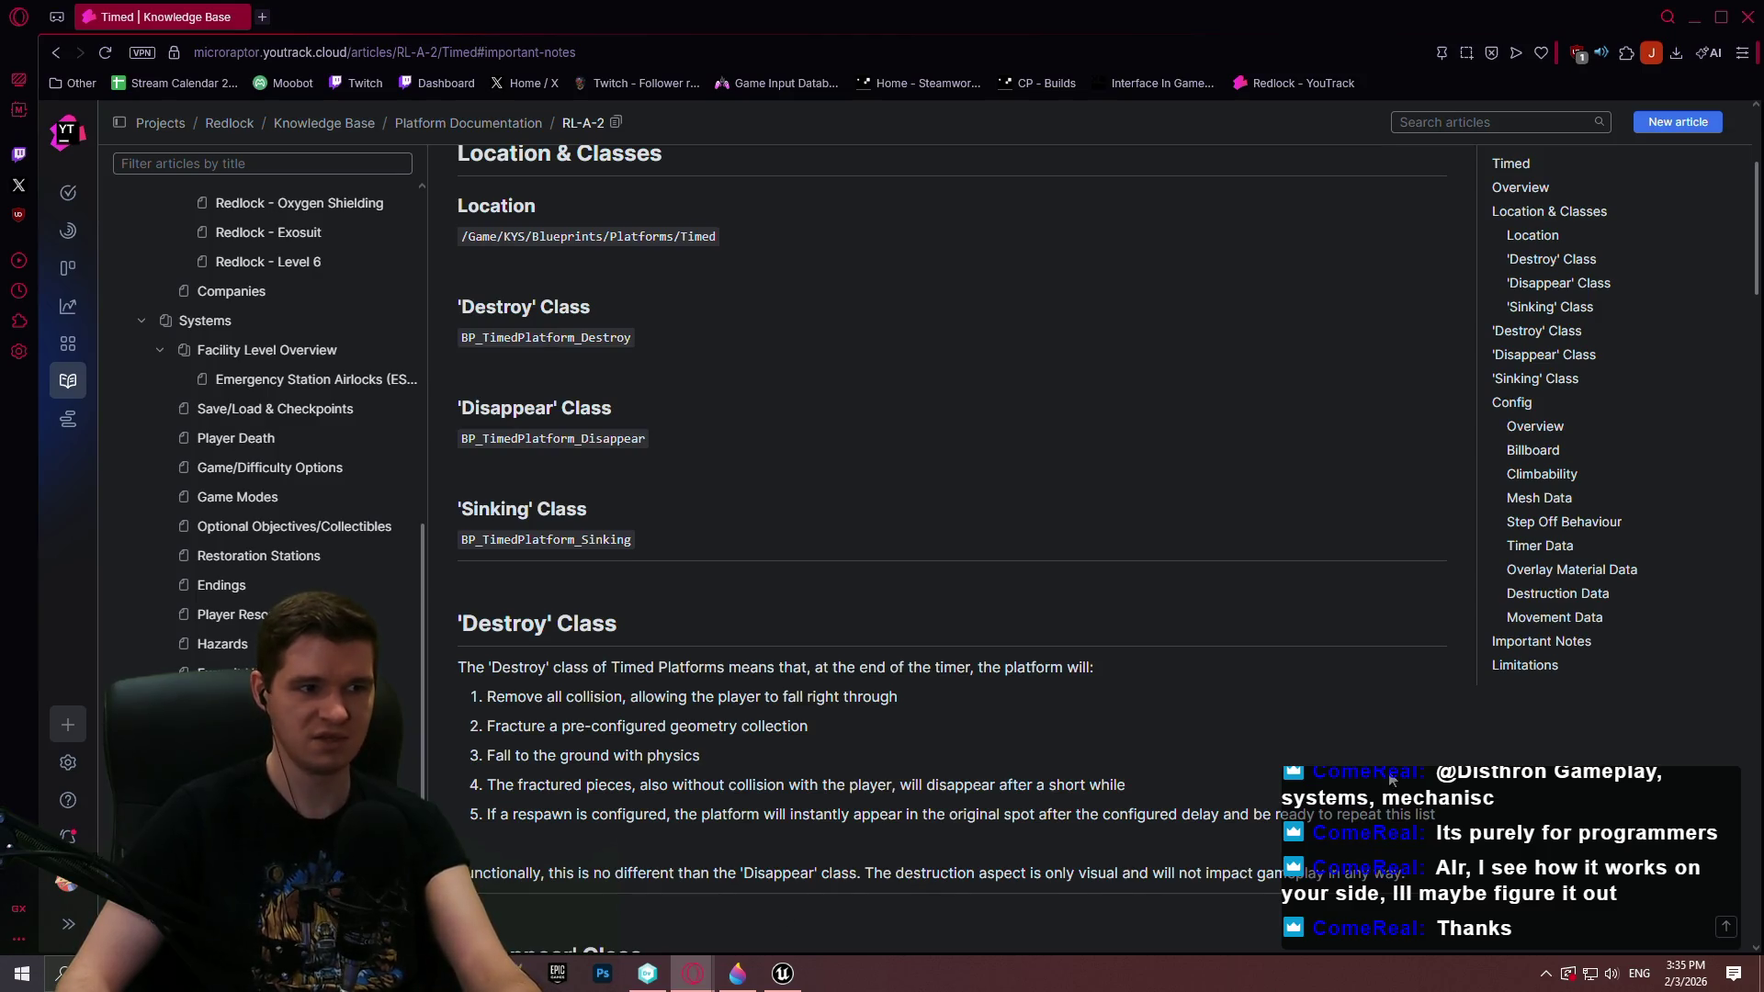
pyautogui.click(1525, 665)
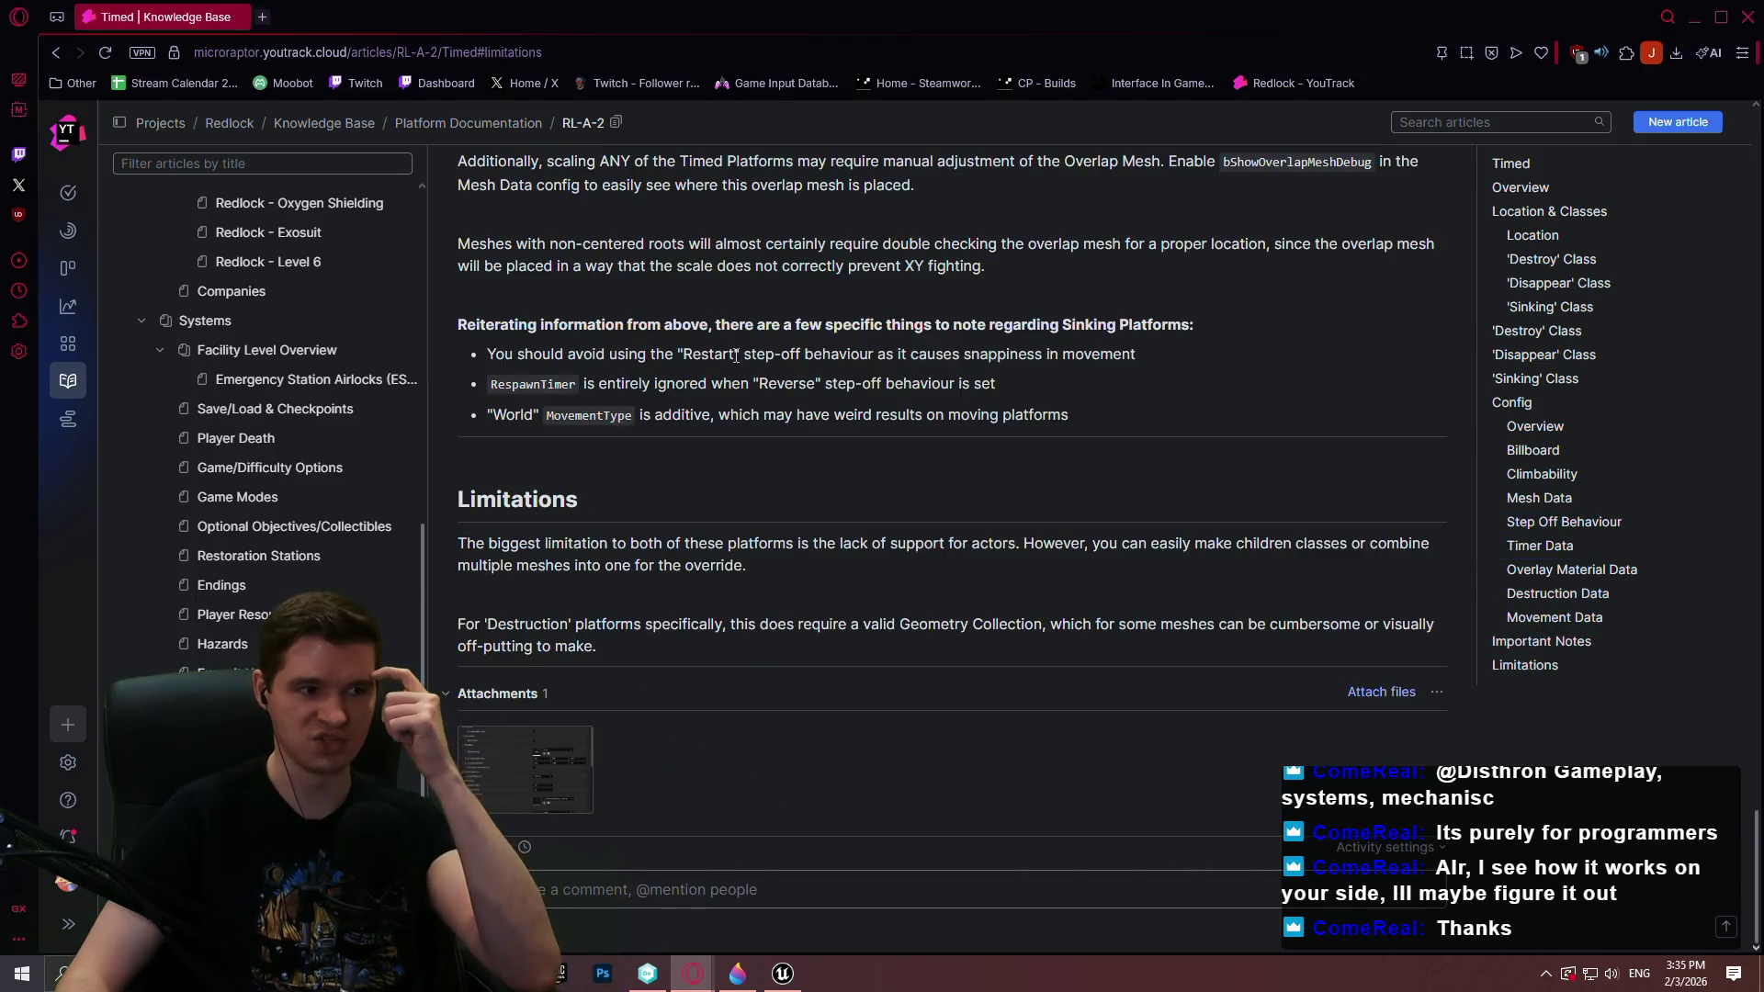
pyautogui.scroll(3, 737, 501)
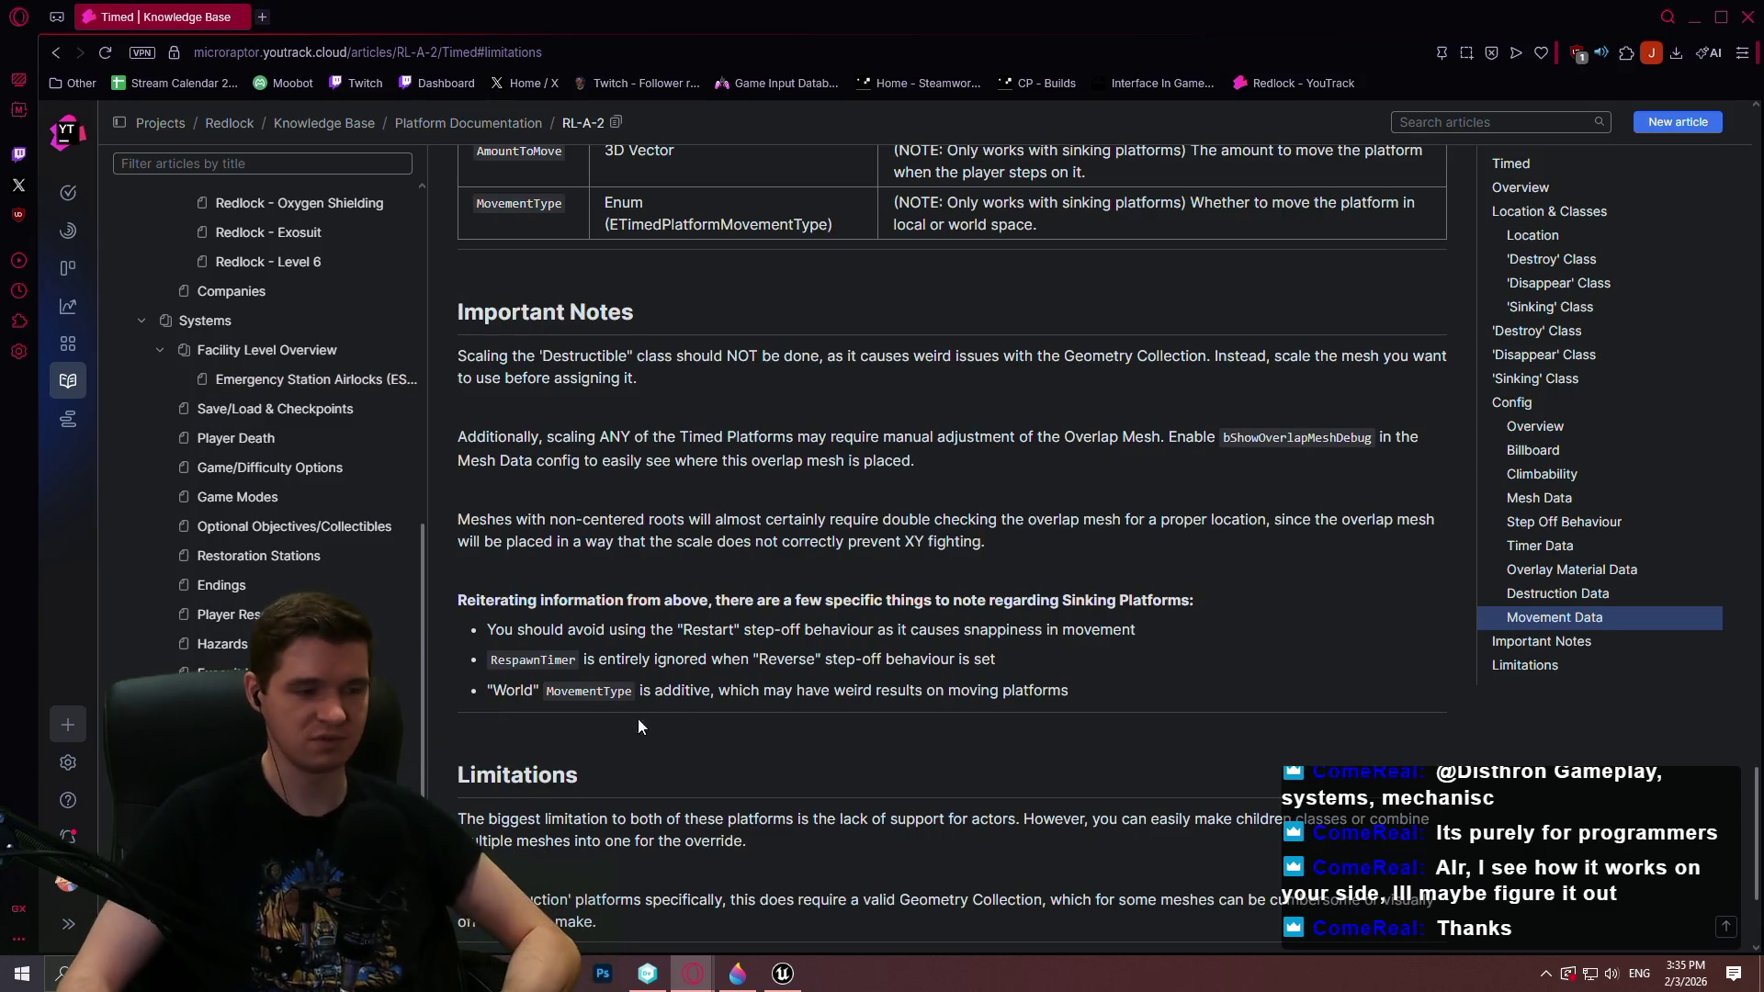
pyautogui.hotkey('alt', 'Left')
pyautogui.scroll(-15, 799, 646)
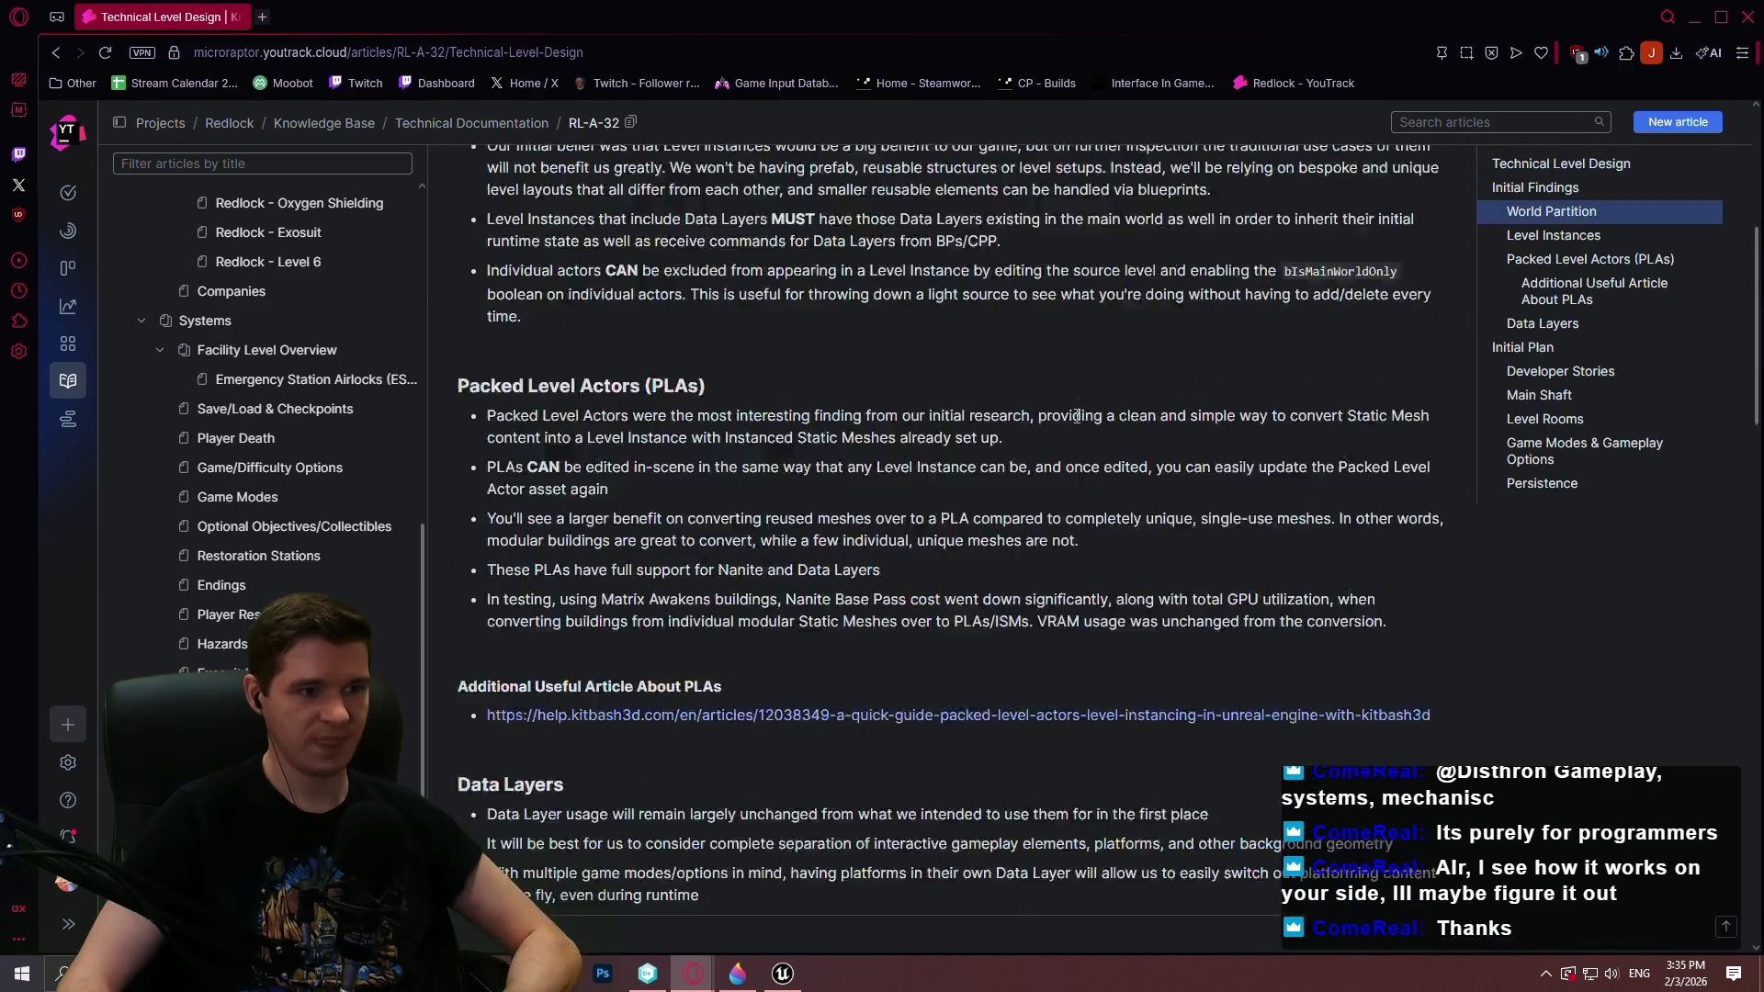
# Scroll to the Persistence section, minimize the browser, and center the UpdateEffects setter chain
pyautogui.scroll(-15, 859, 464)
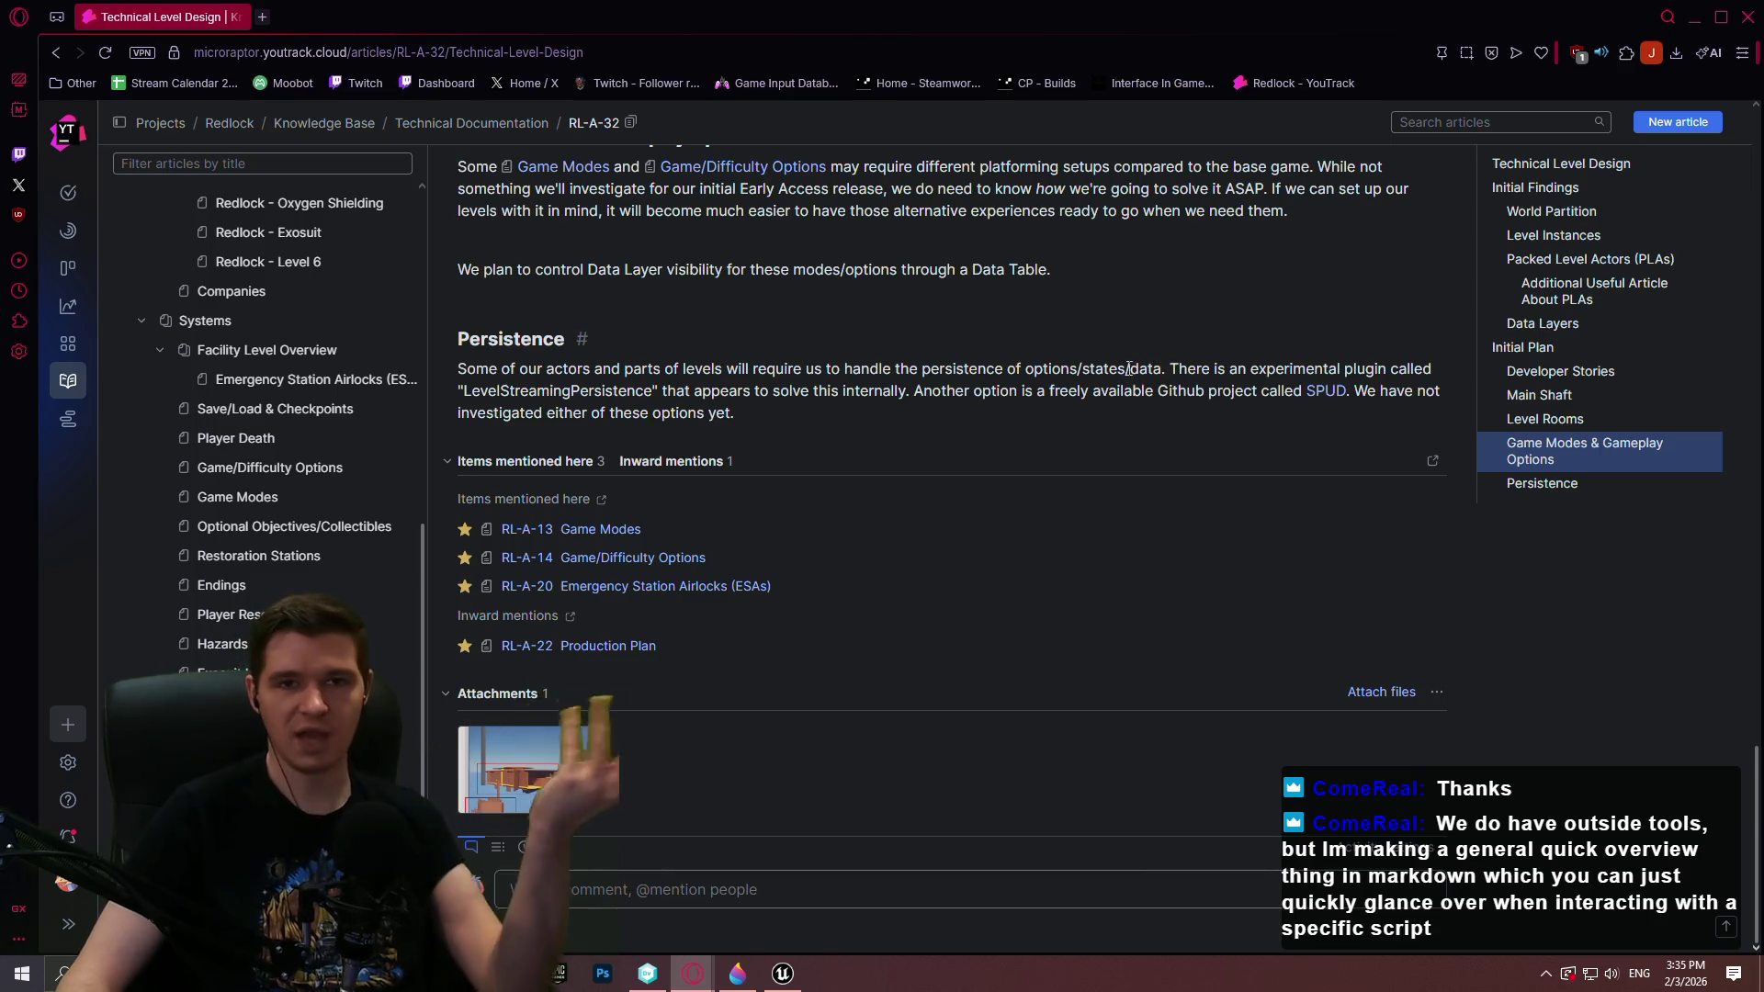
pyautogui.click(1694, 11)
pyautogui.scroll(2, 691, 544)
pyautogui.moveTo(712, 539); pyautogui.dragTo(799, 598)
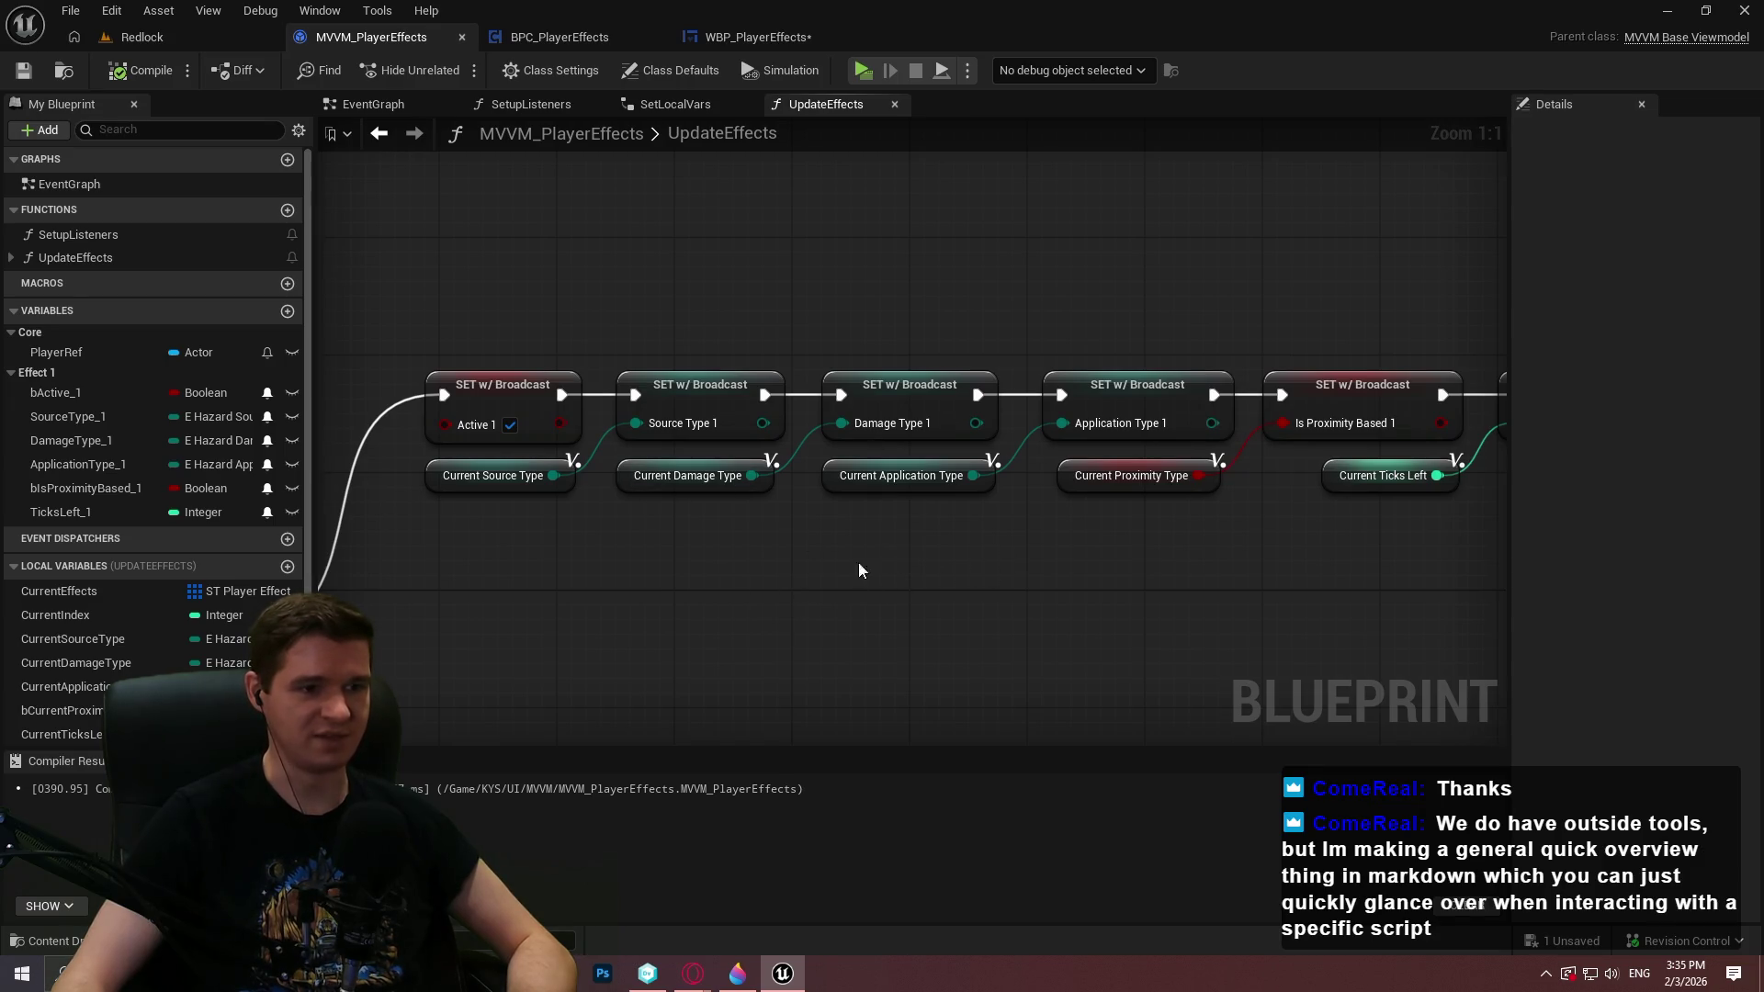
pyautogui.click(748, 35)
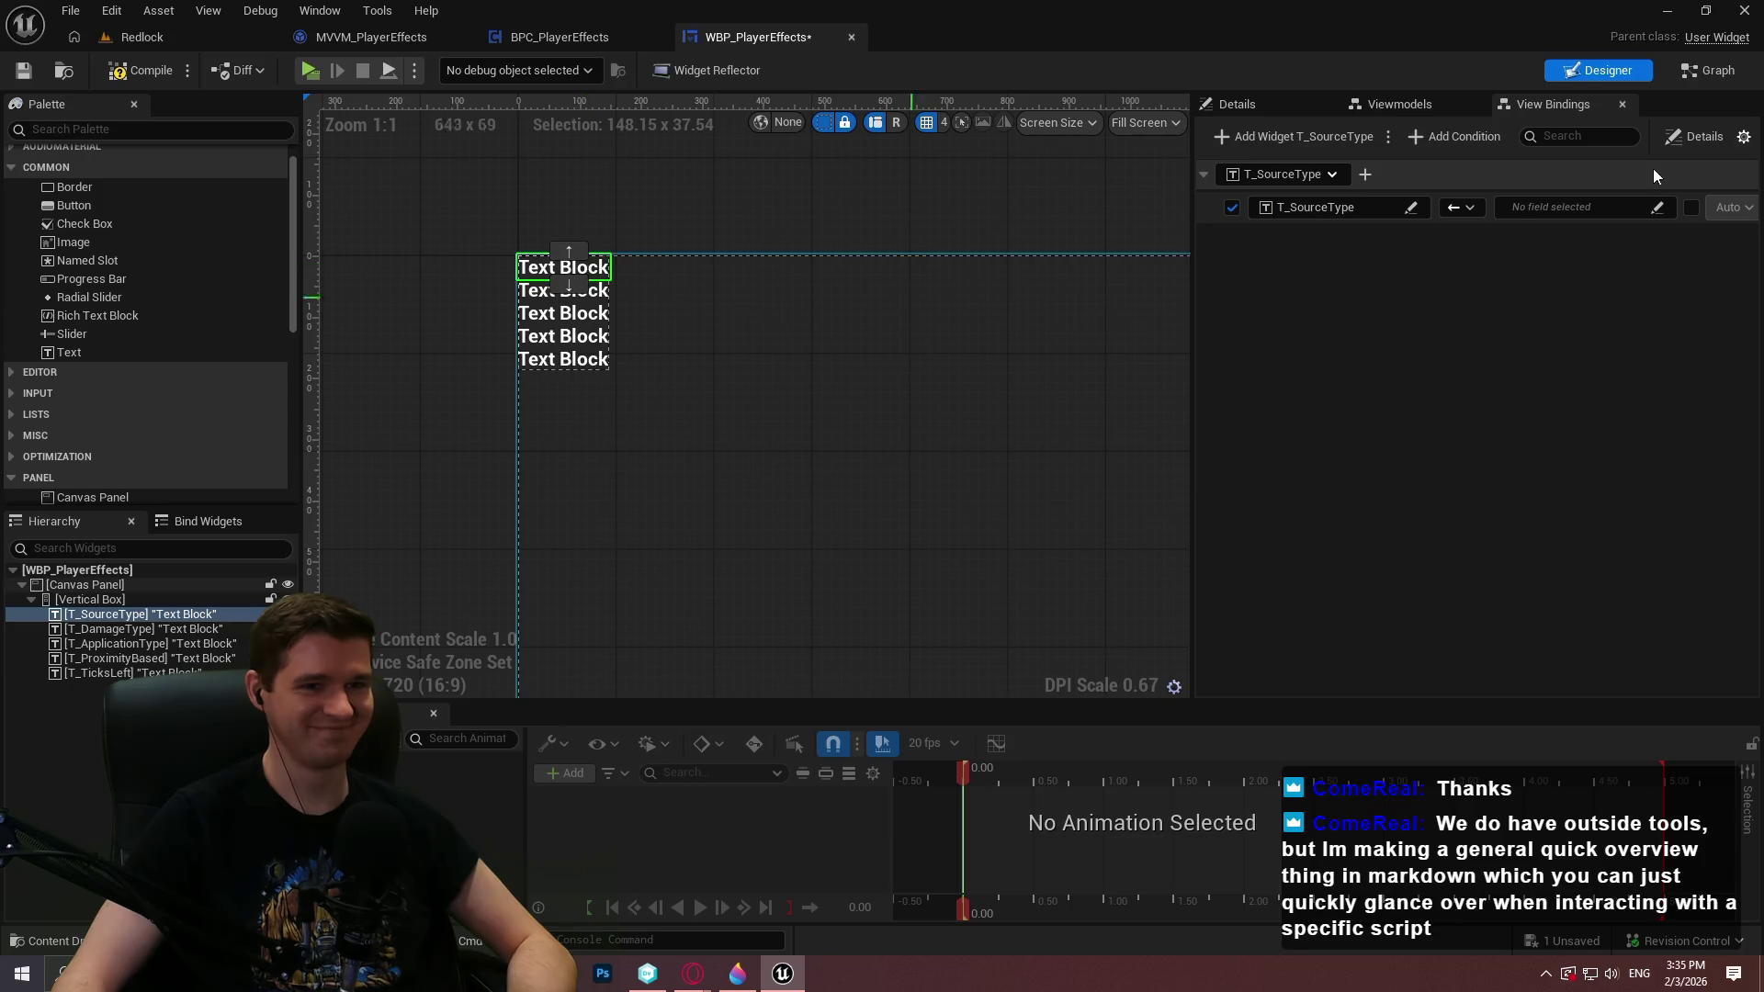
pyautogui.click(425, 38)
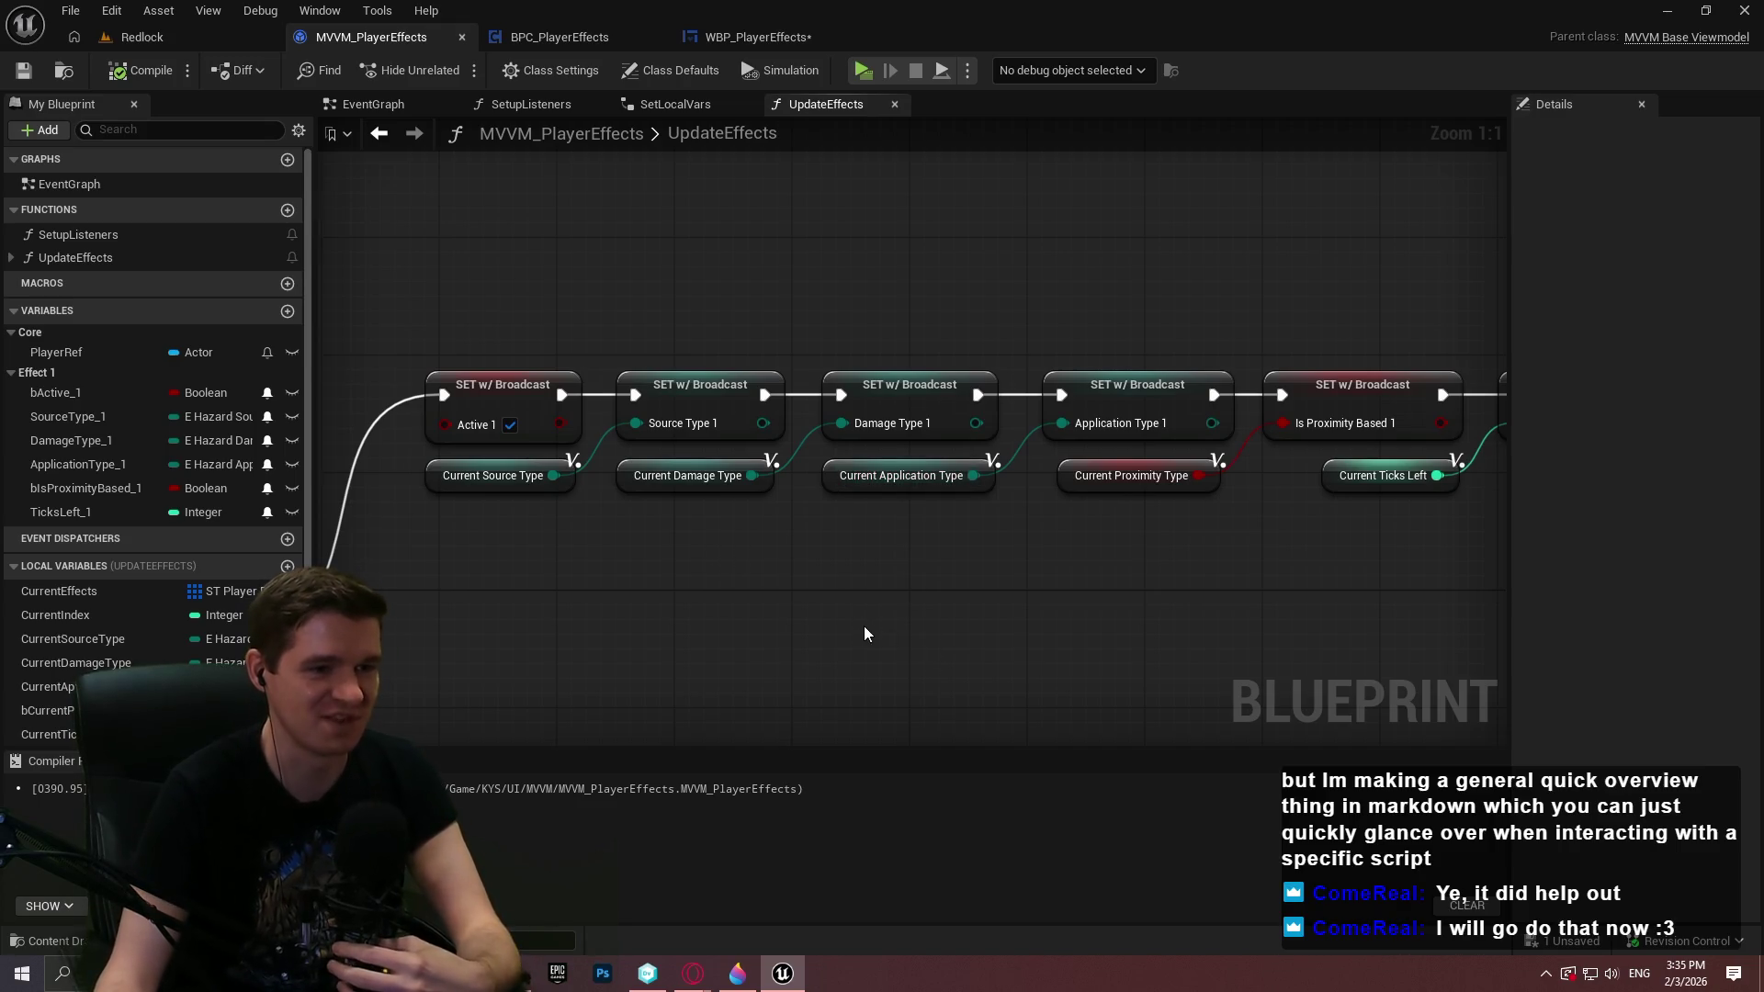
pyautogui.scroll(-1, 981, 551)
pyautogui.scroll(1, 1259, 372)
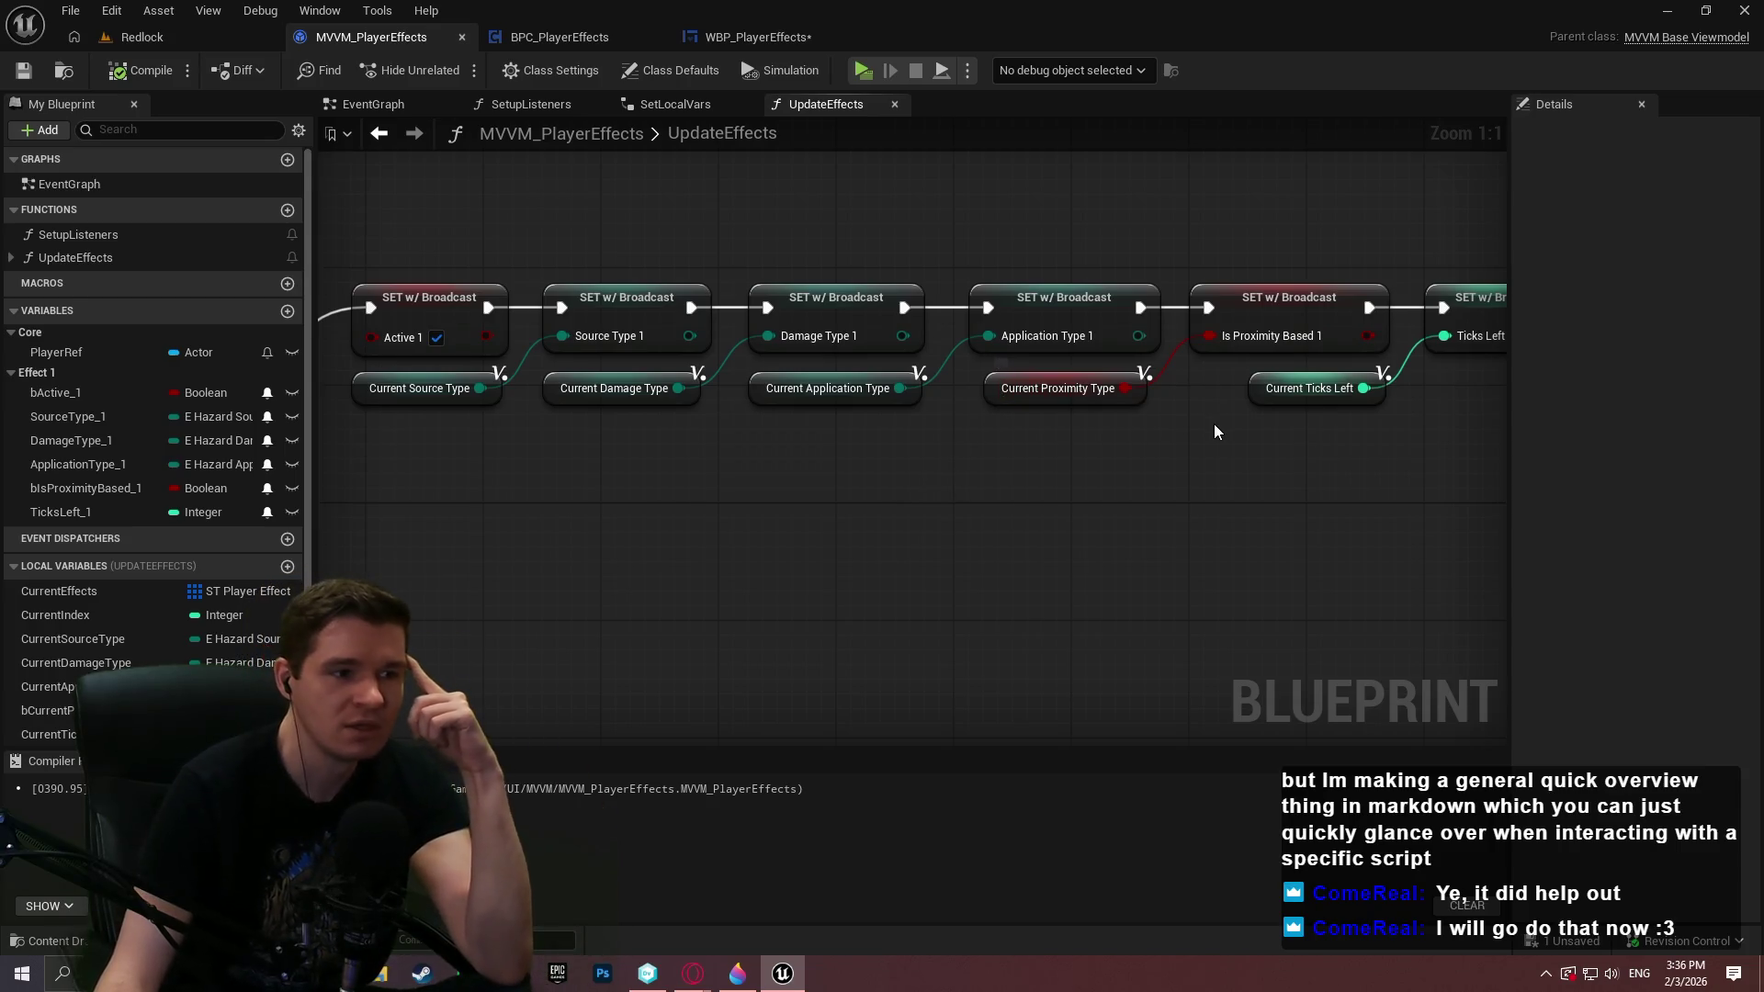
pyautogui.moveTo(1215, 425)
pyautogui.mouseDown()
pyautogui.moveTo(898, 445)
pyautogui.moveTo(1193, 447)
pyautogui.mouseUp()
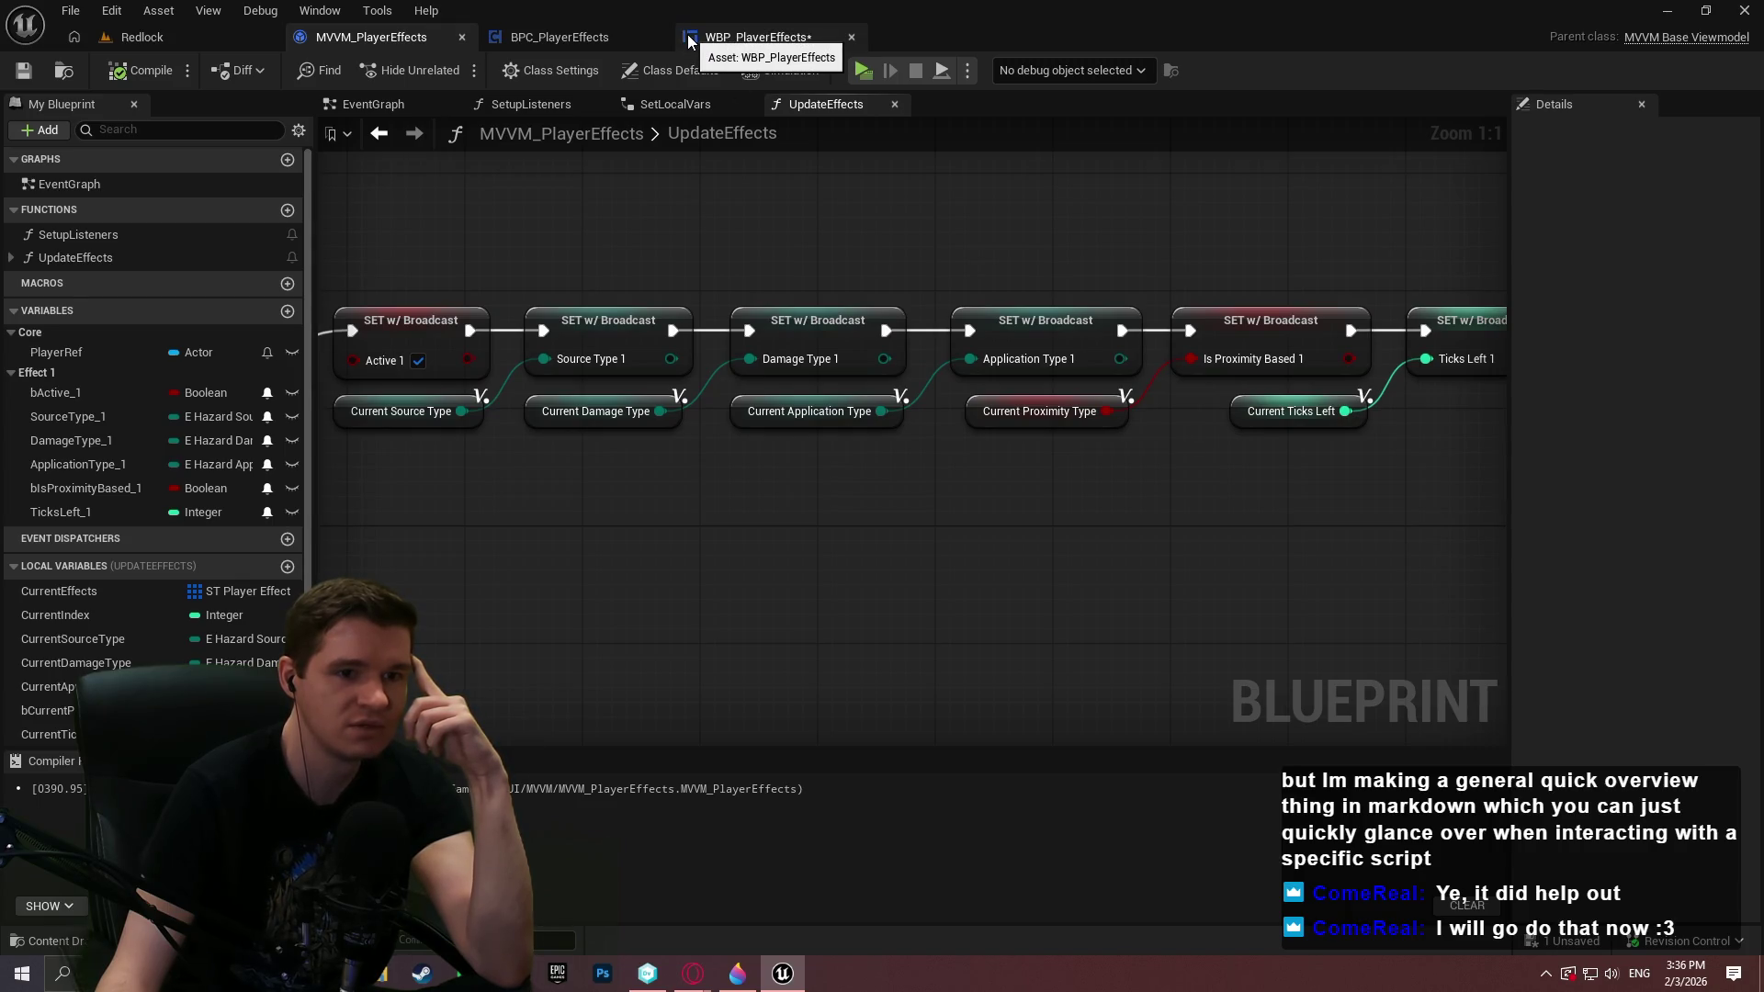
# In WBP_PlayerEffects, open T_SourceType's field picker and expand Conversion Functions > Utilities
pyautogui.click(689, 41)
pyautogui.click(1549, 209)
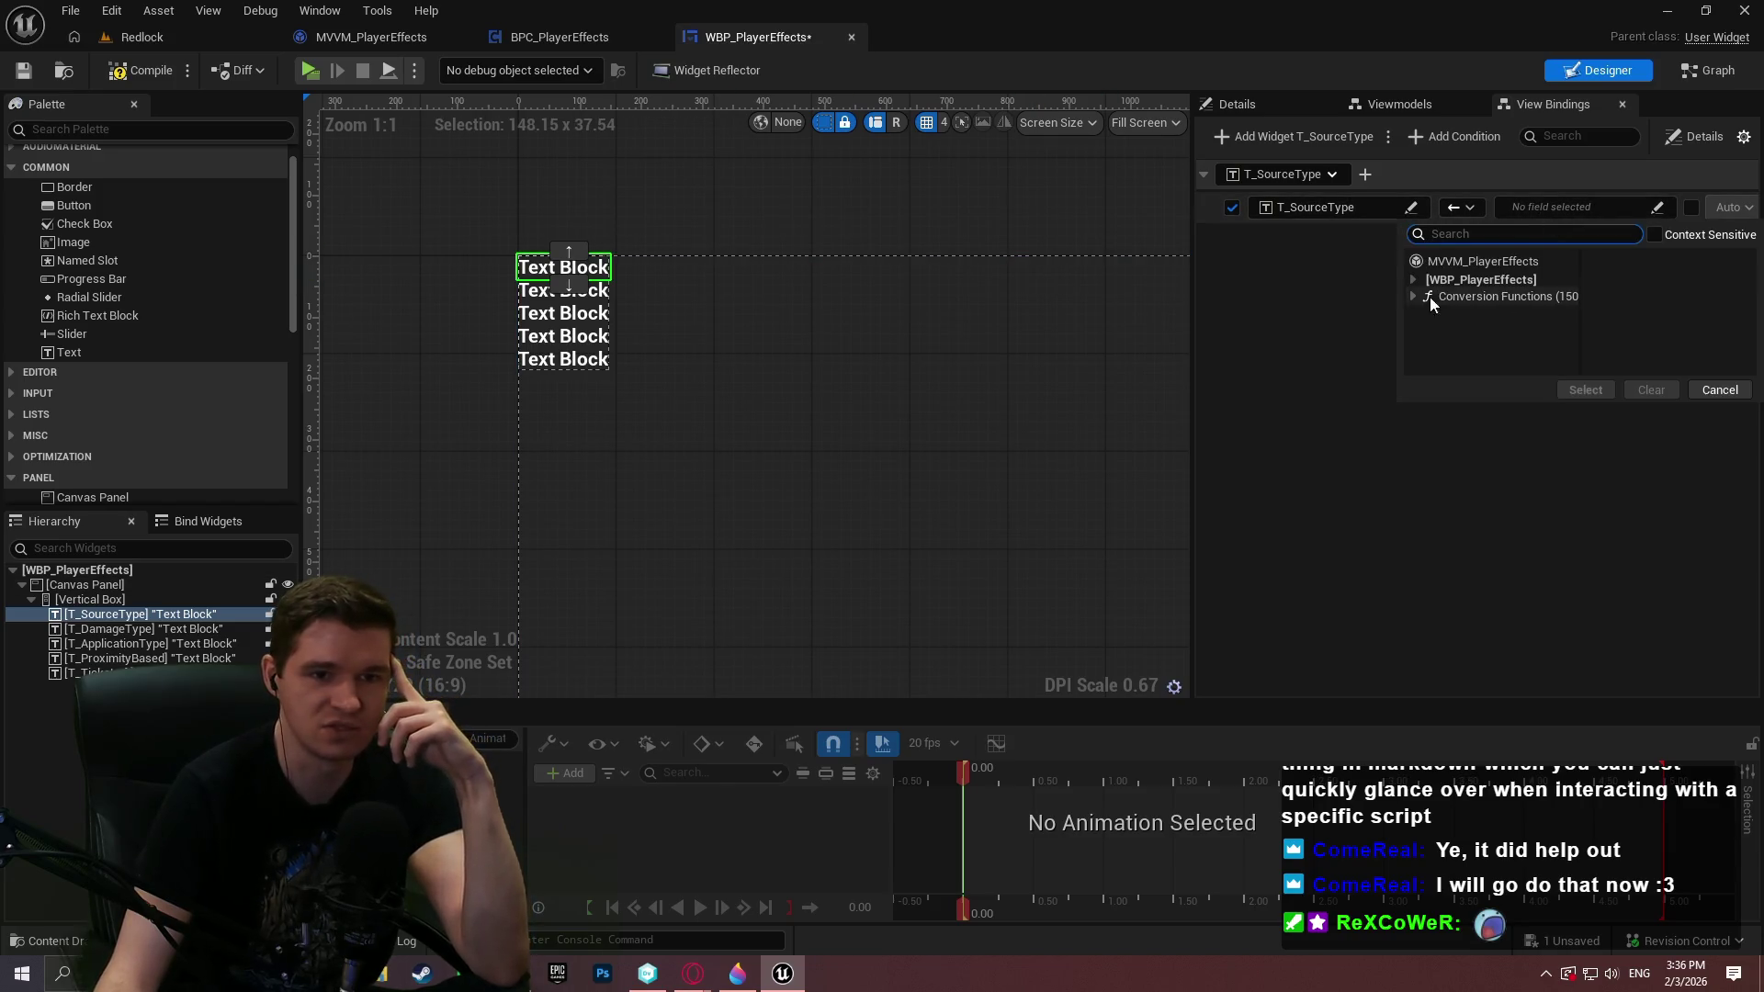
pyautogui.click(1414, 296)
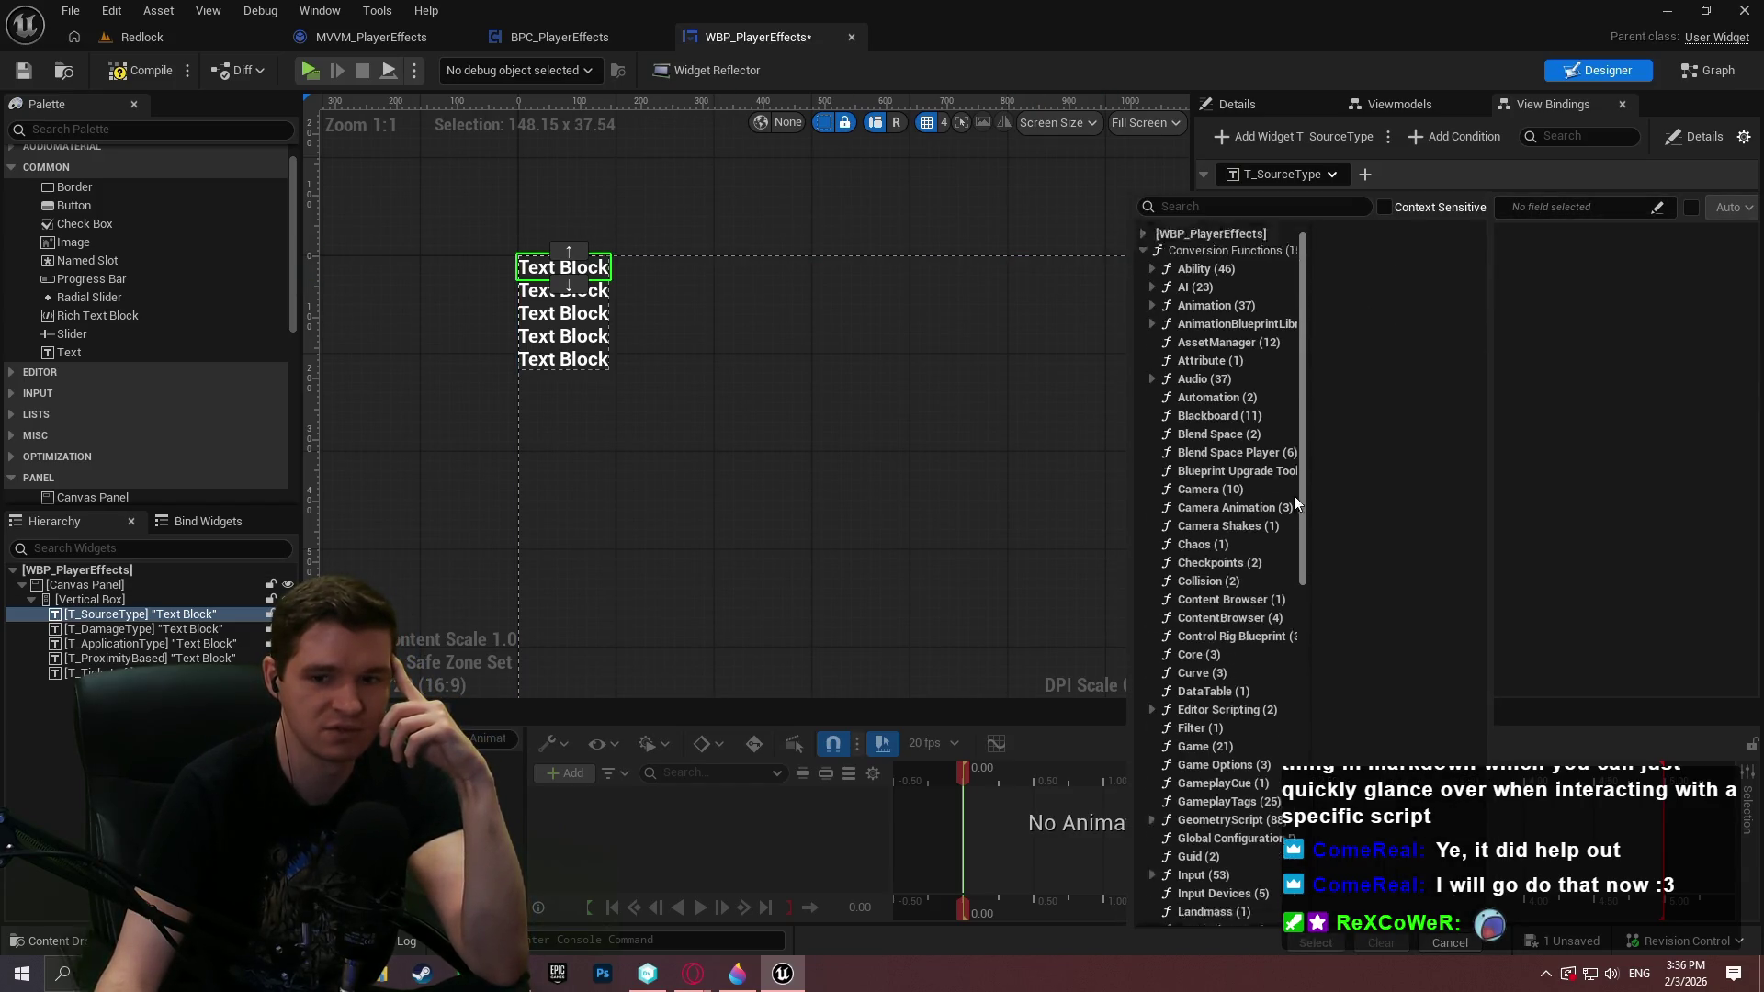
pyautogui.scroll(-10, 1294, 465)
pyautogui.click(1152, 880)
# Browse the Text and String conversion function lists, then close the picker without choosing
pyautogui.scroll(-5, 1235, 844)
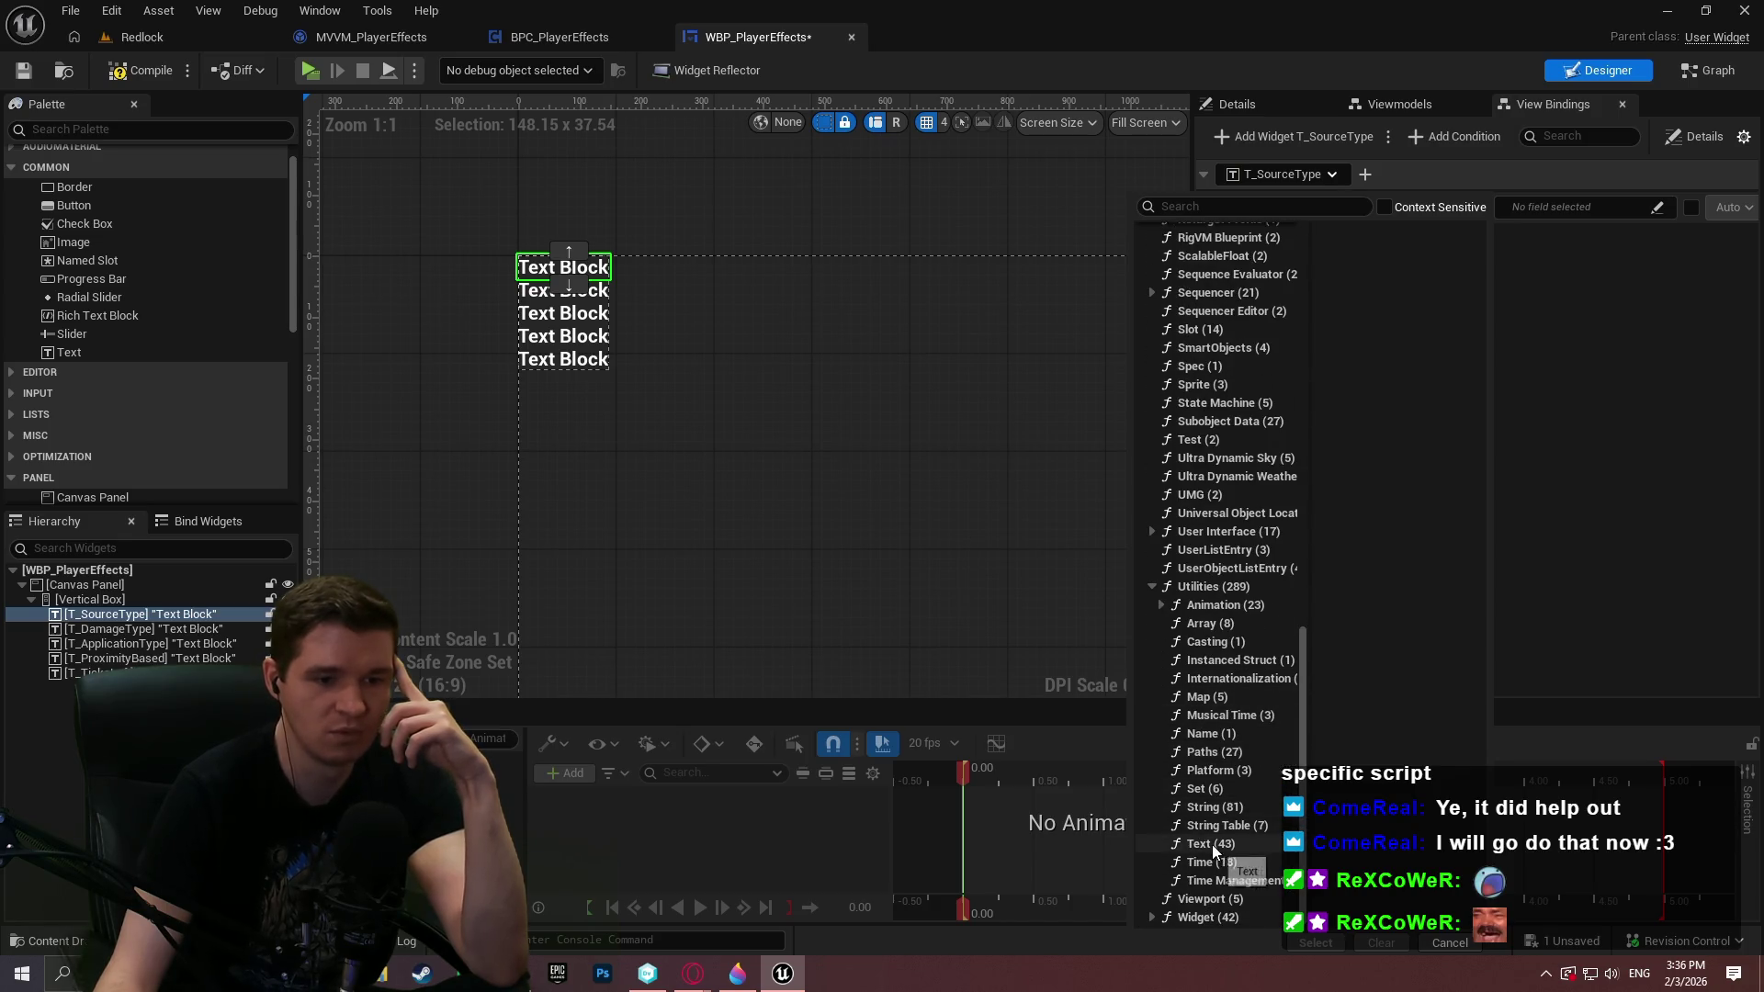
pyautogui.click(1213, 844)
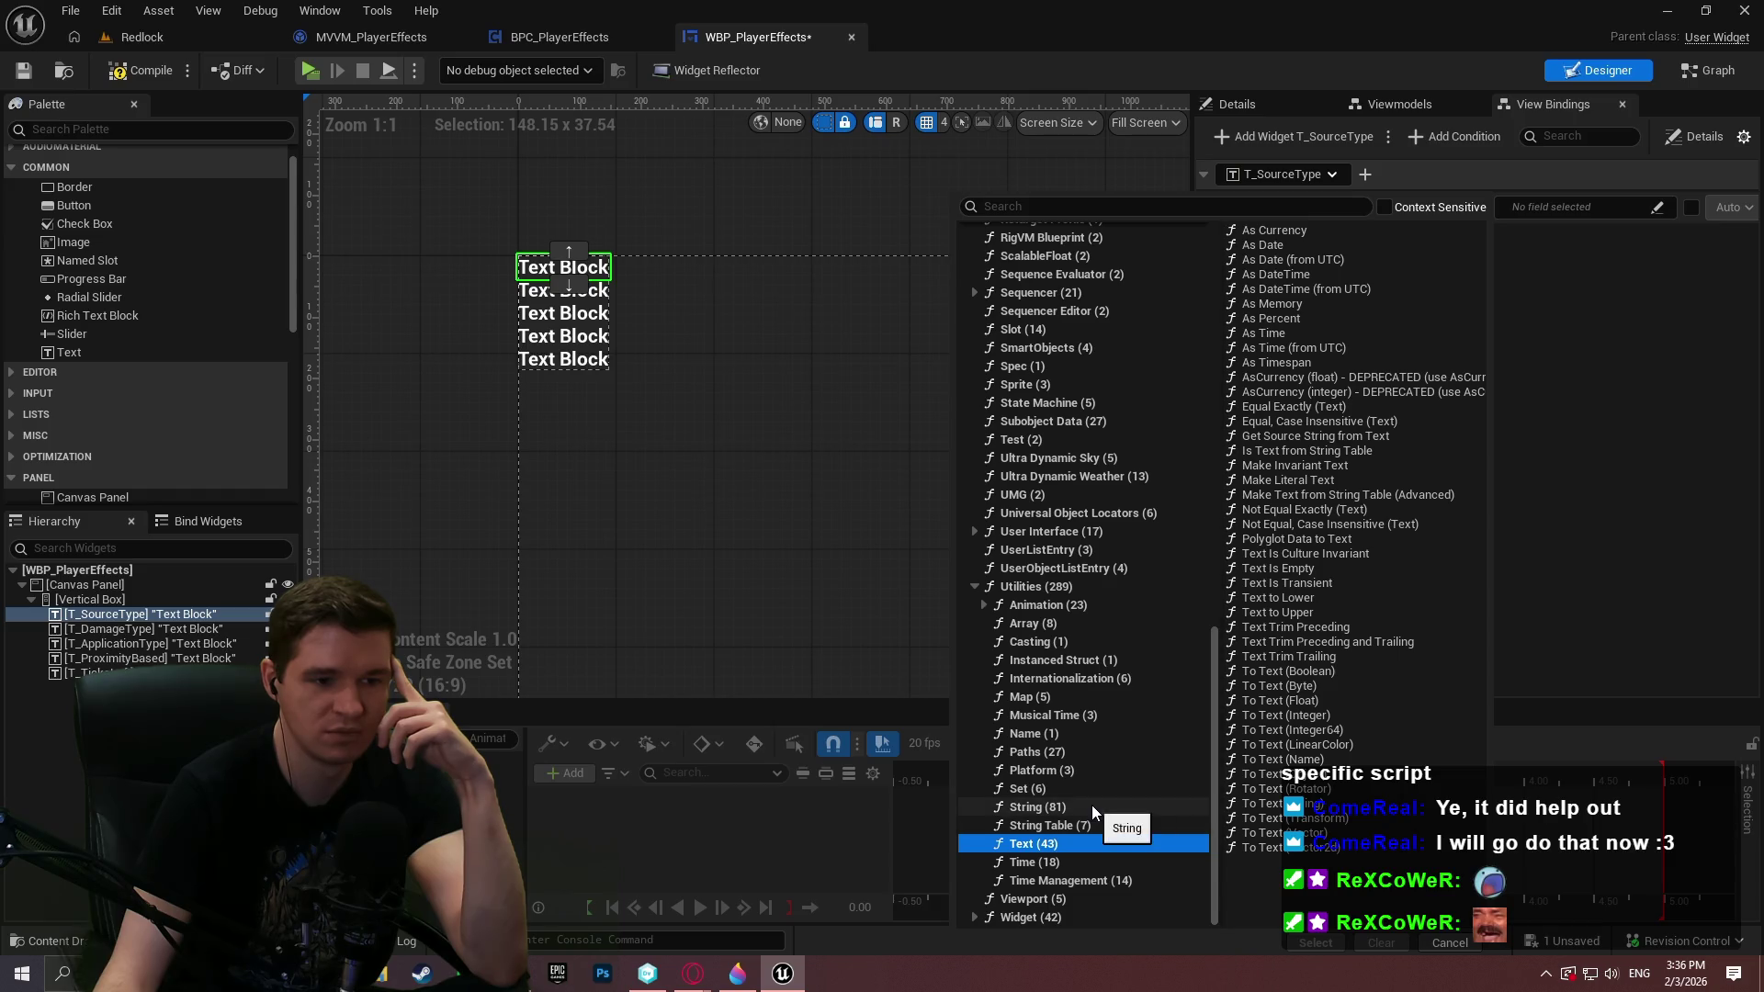
pyautogui.click(1092, 806)
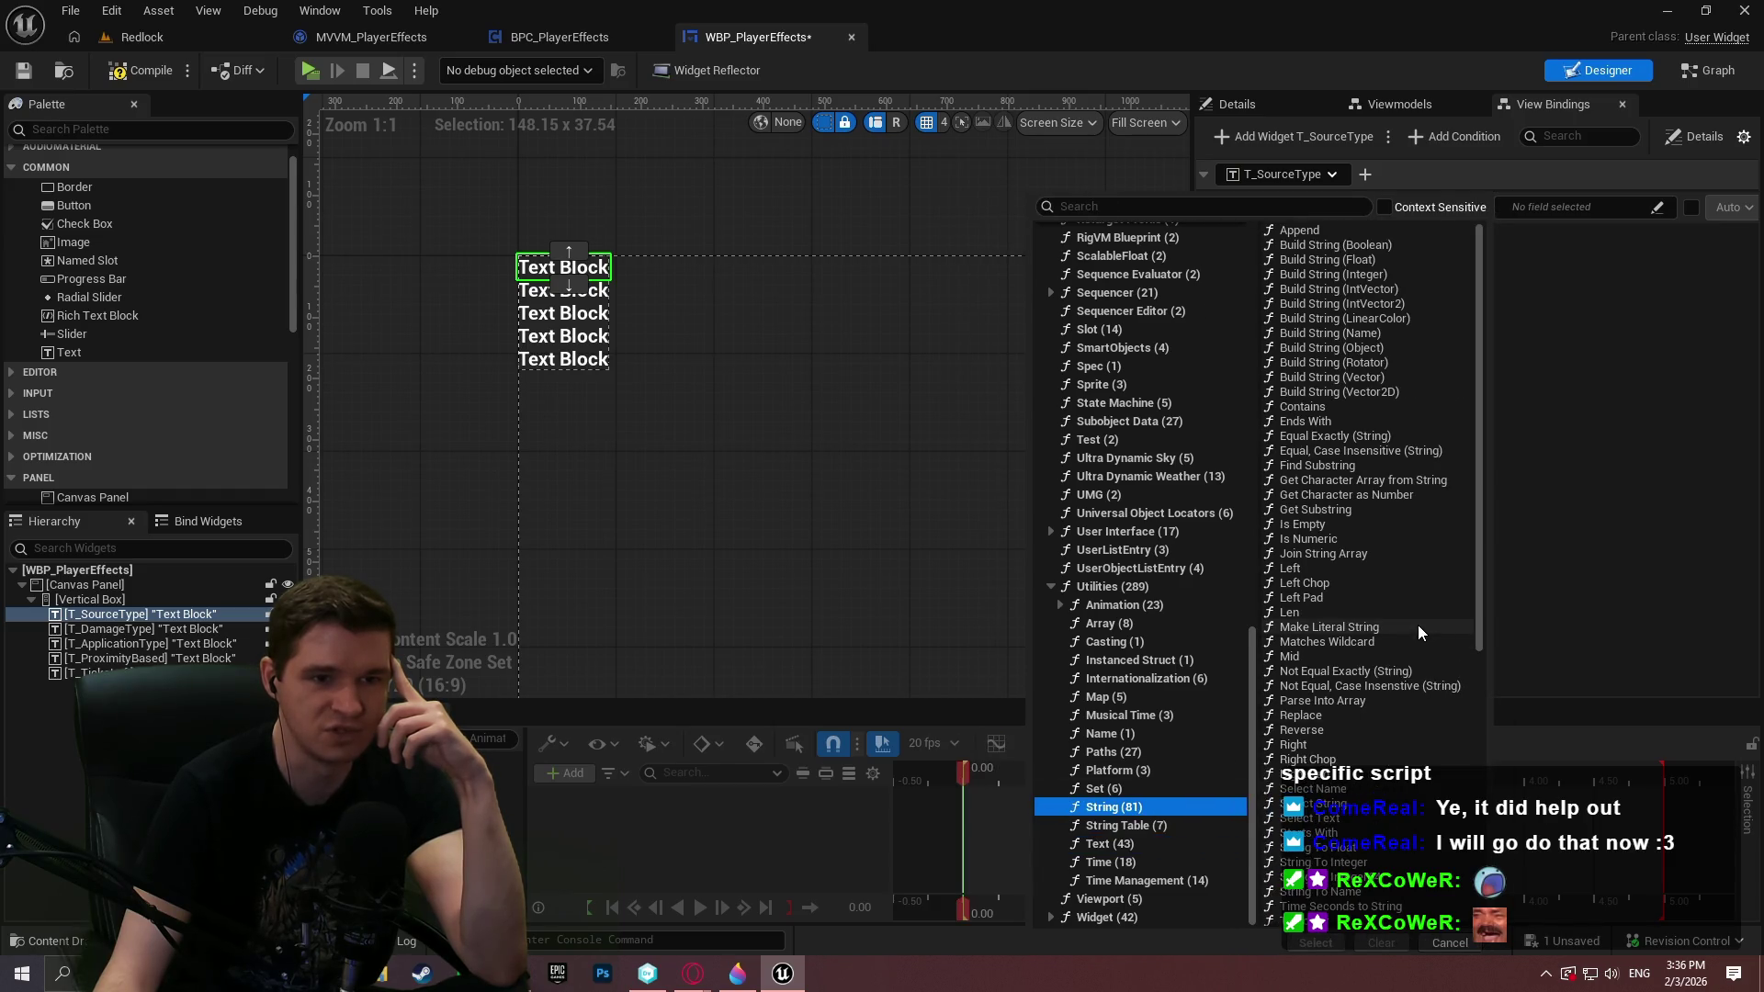
pyautogui.scroll(-3, 1394, 588)
pyautogui.scroll(-5, 1393, 588)
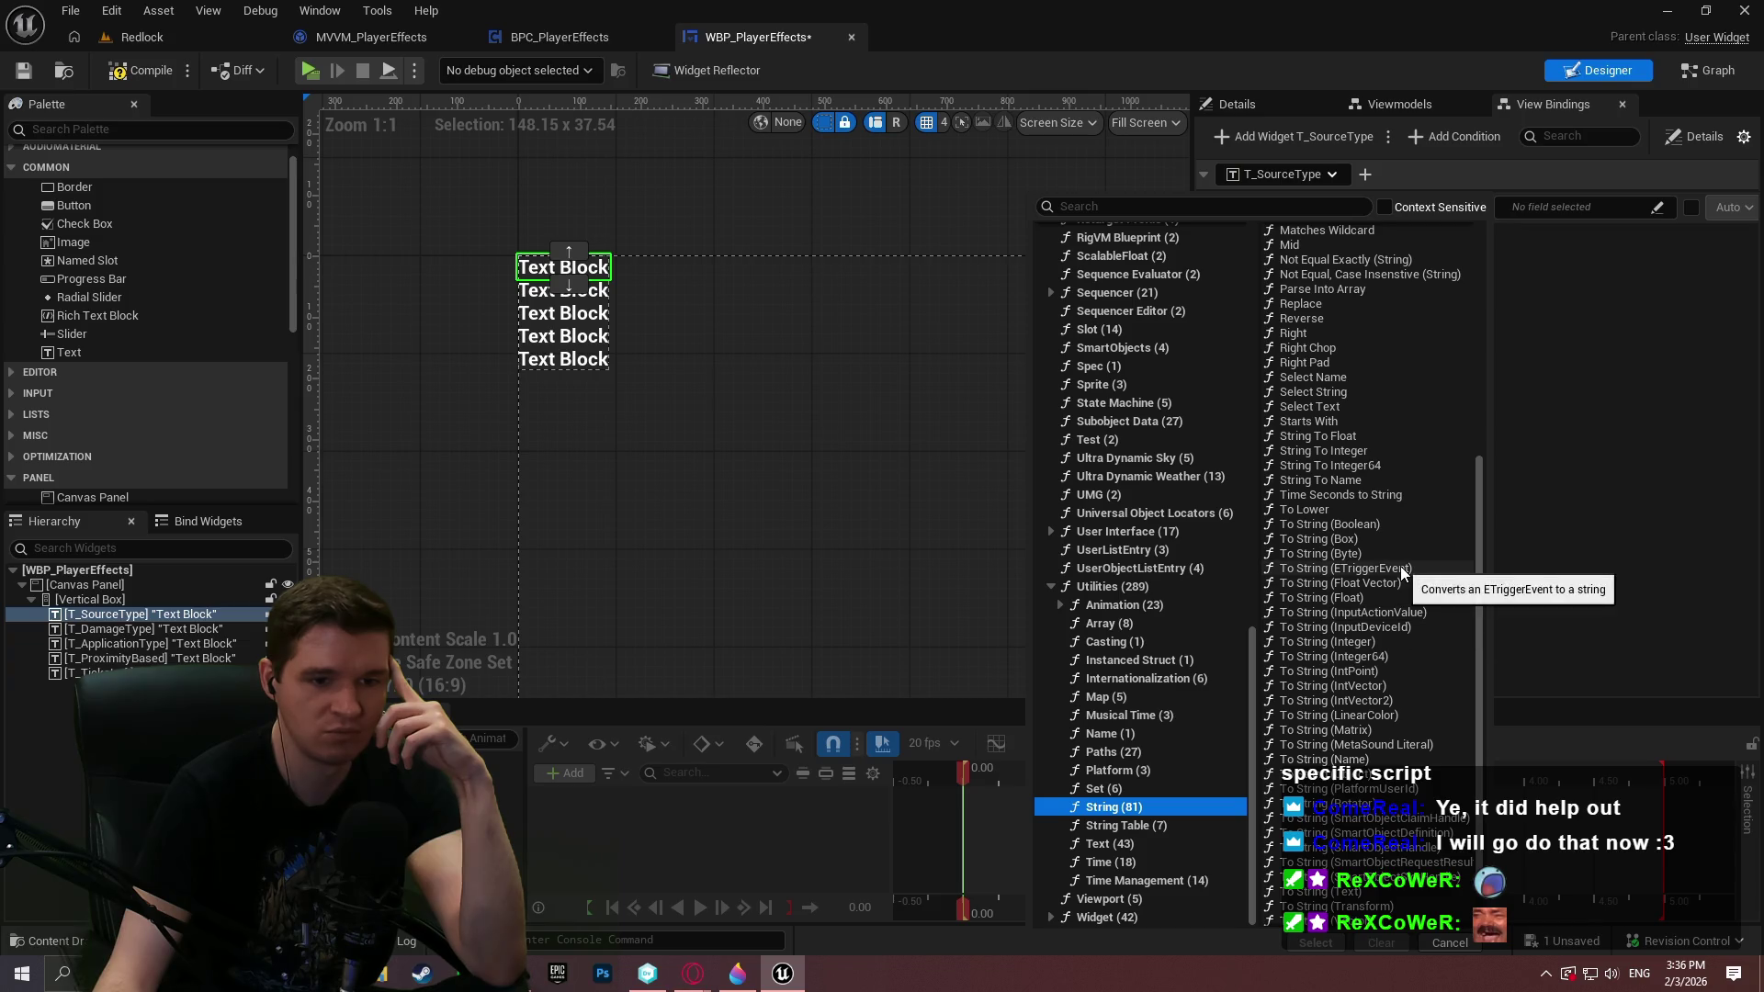
pyautogui.scroll(-2, 1404, 561)
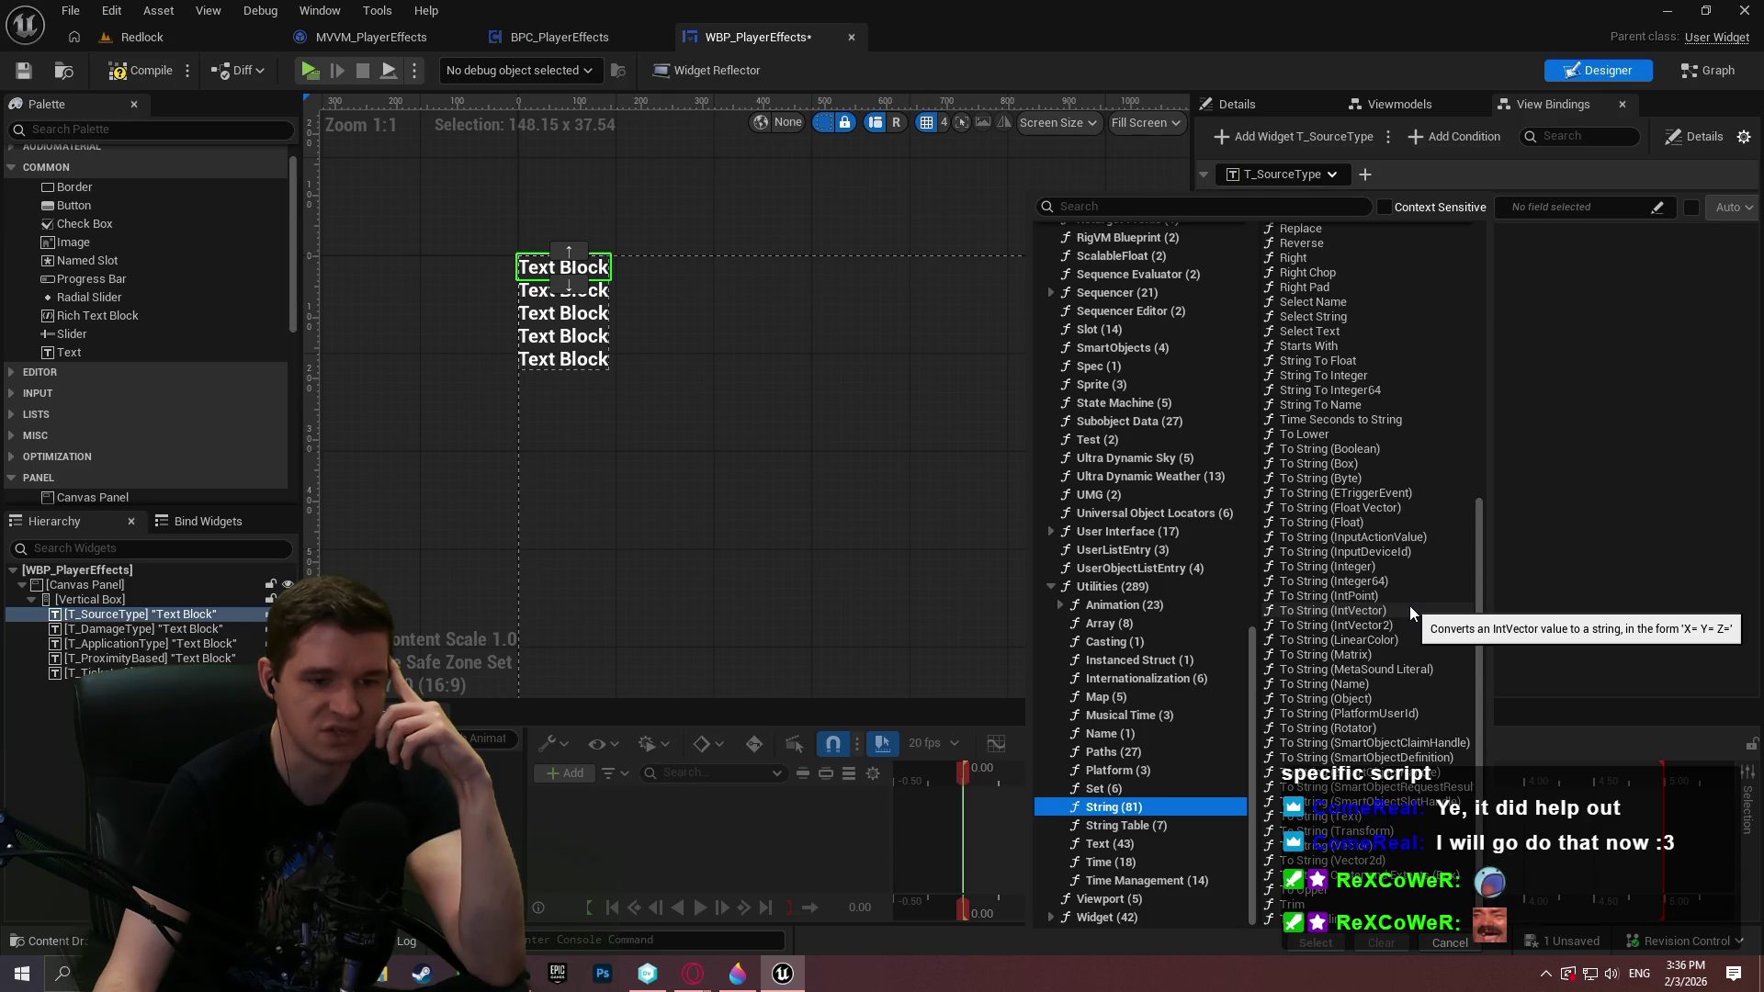
pyautogui.click(1138, 841)
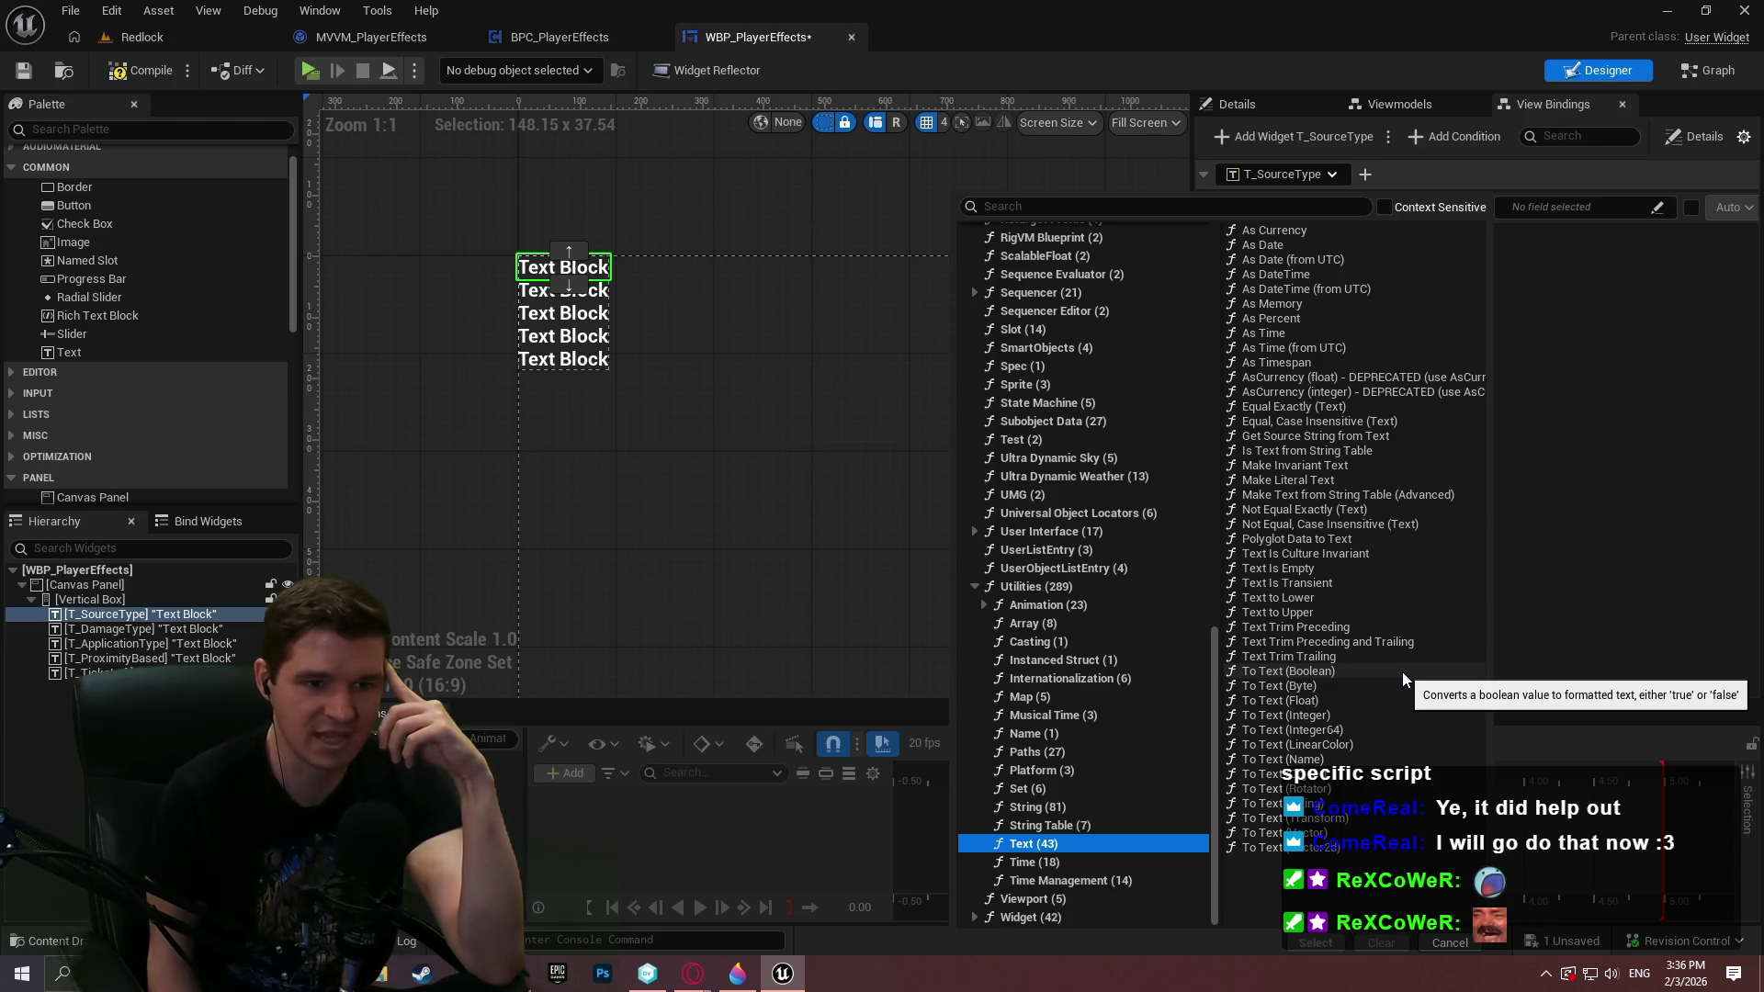
pyautogui.click(389, 40)
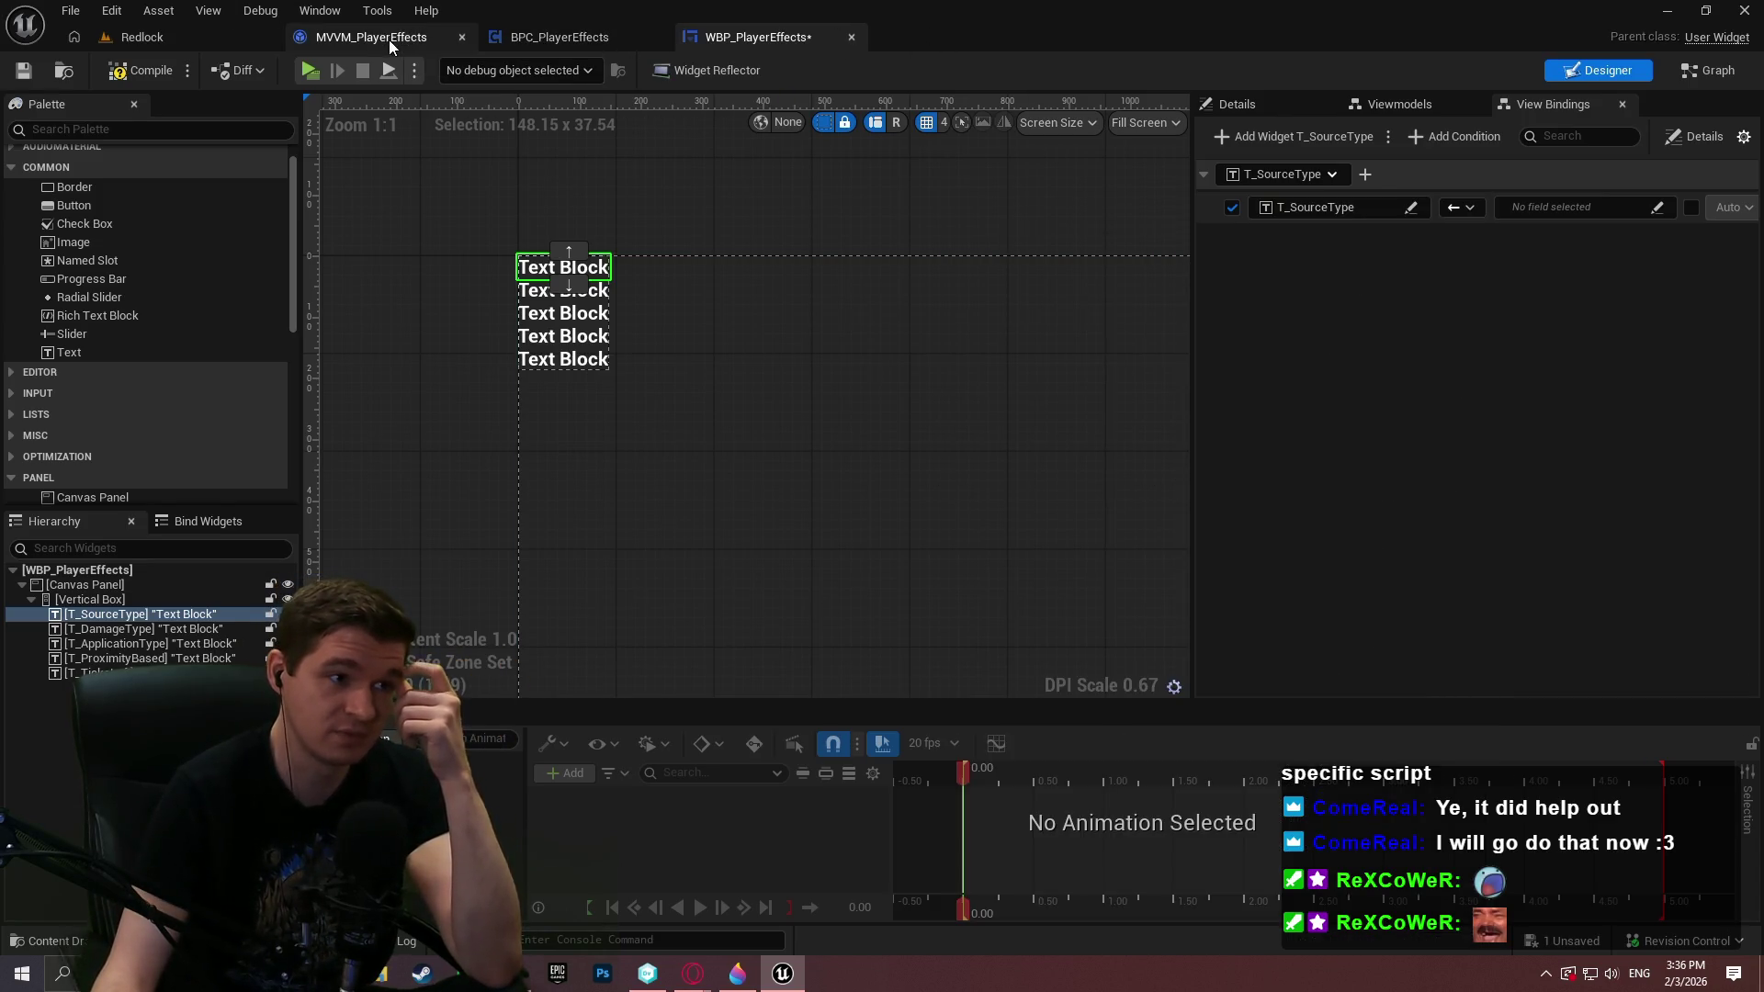
# Retype SourceType_1, DamageType_1 and ApplicationType_1 from hazard enums to Text, confirming each change
pyautogui.click(388, 40)
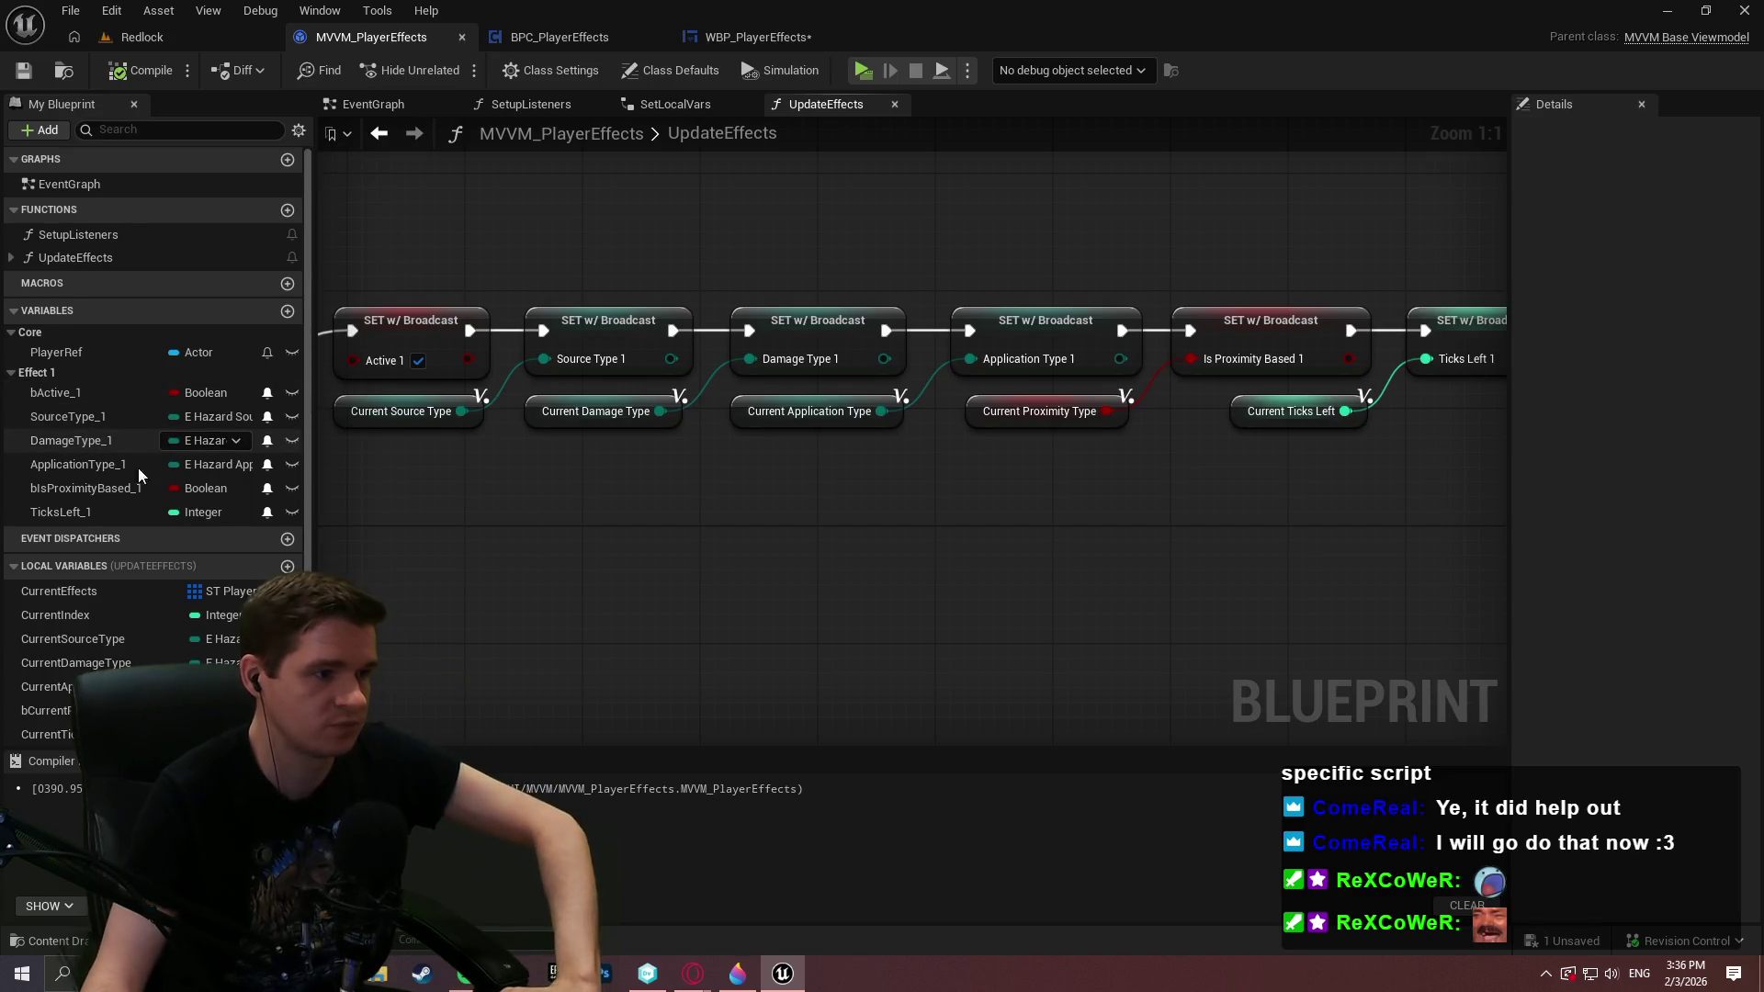
pyautogui.click(206, 417)
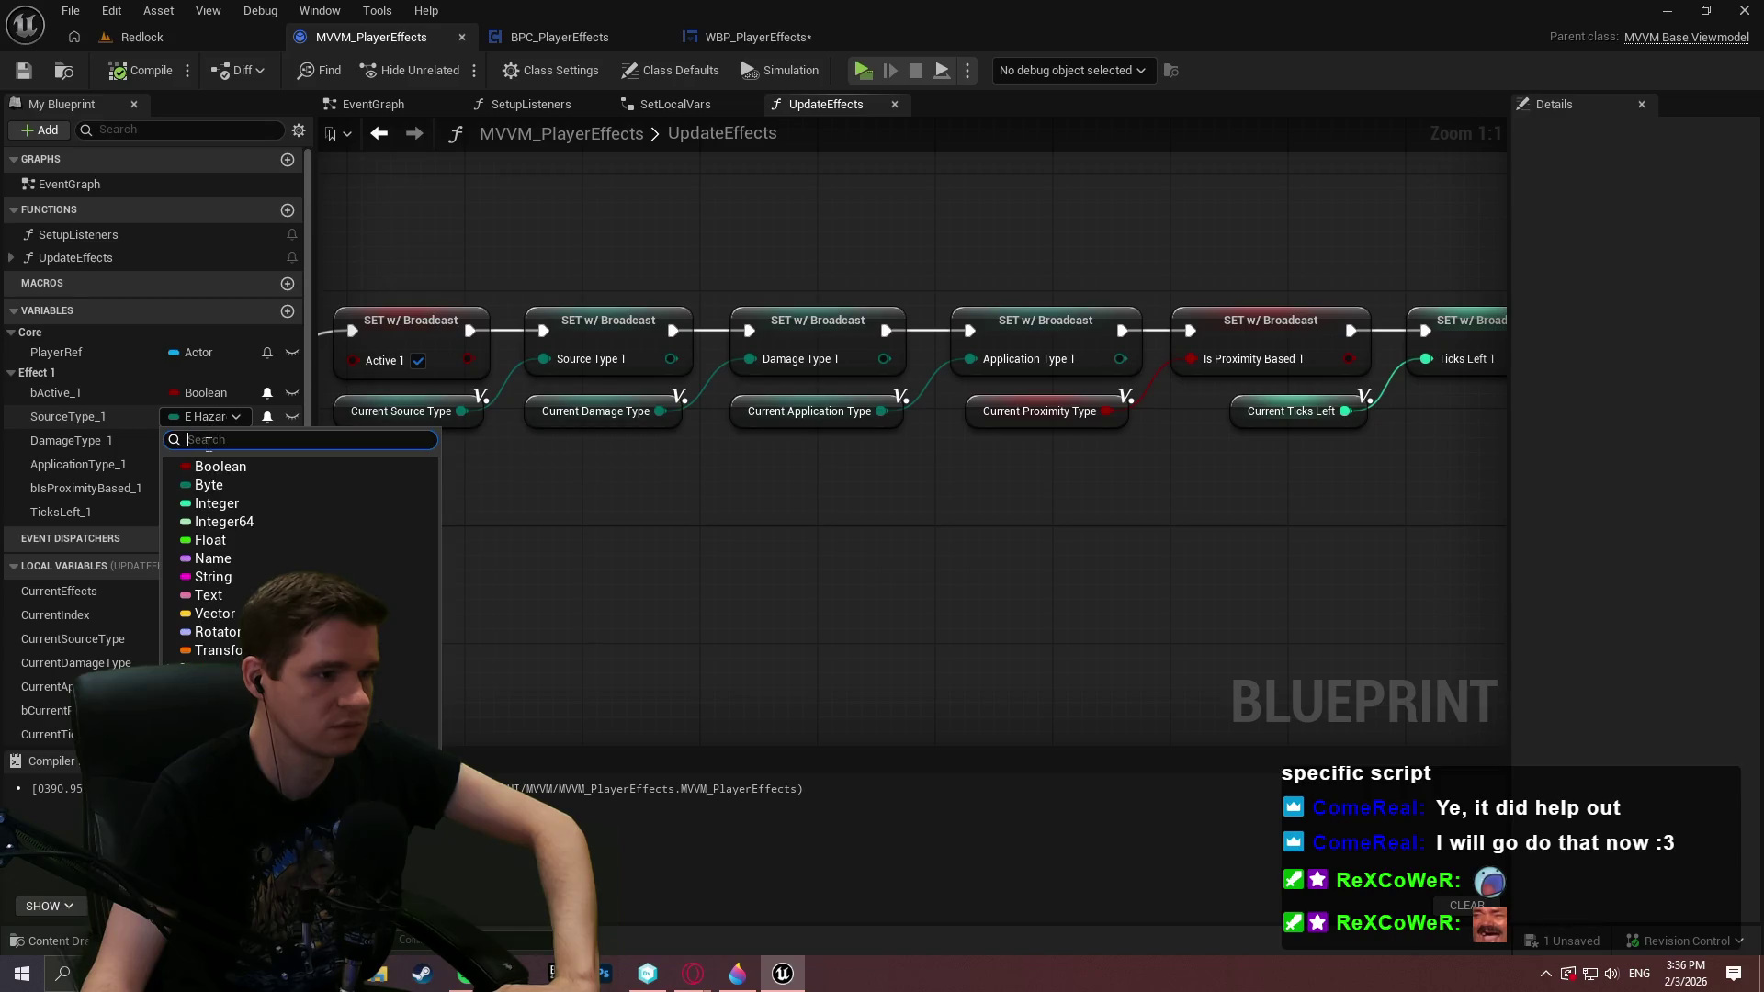
pyautogui.click(208, 595)
pyautogui.press('Return')
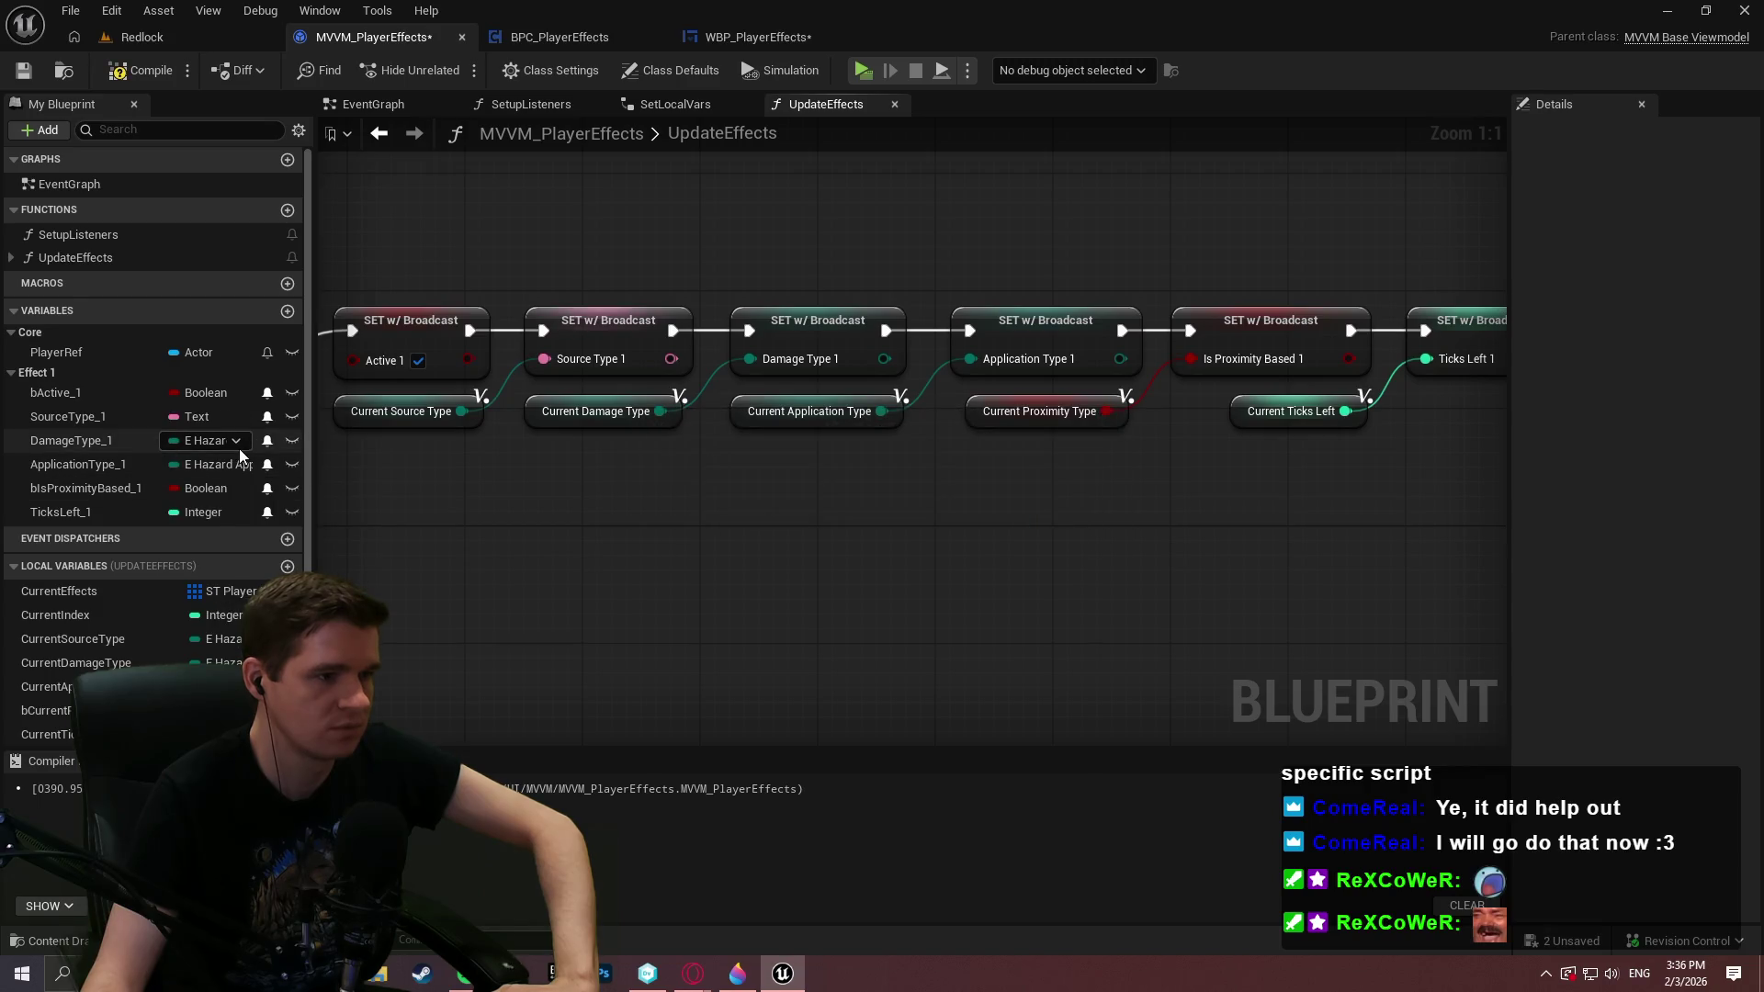
pyautogui.click(235, 442)
pyautogui.click(209, 618)
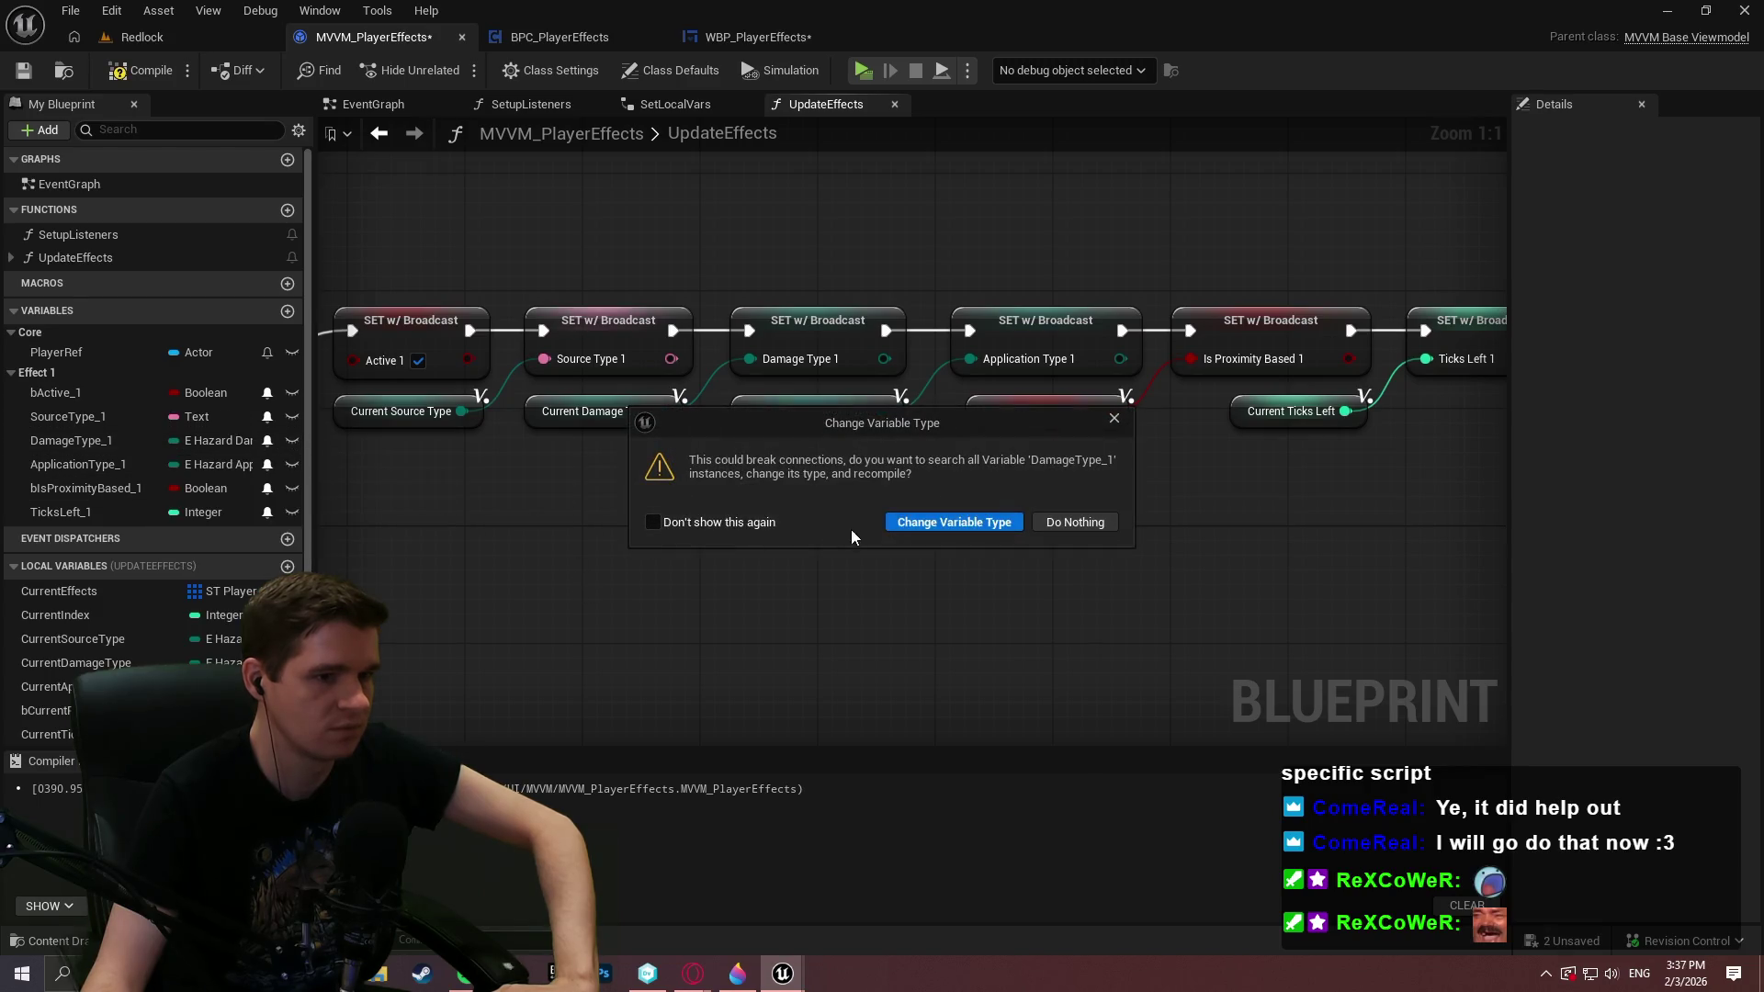
pyautogui.press('Return')
pyautogui.click(204, 462)
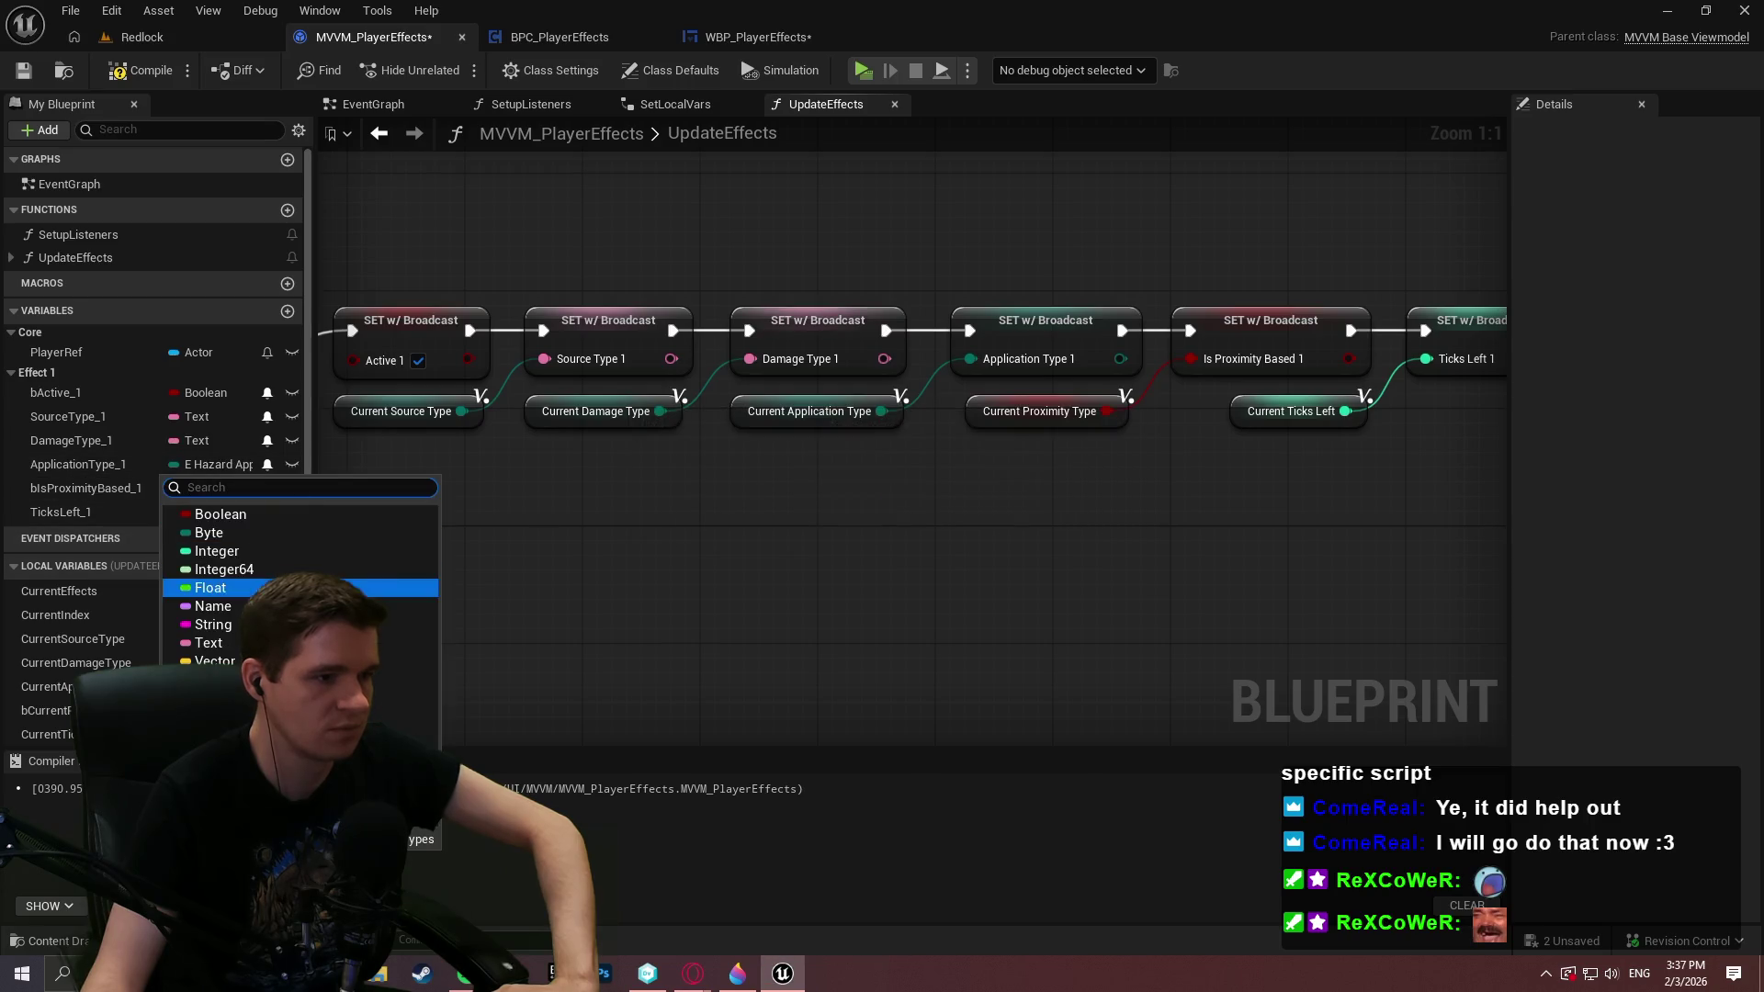
pyautogui.click(237, 643)
pyautogui.click(935, 532)
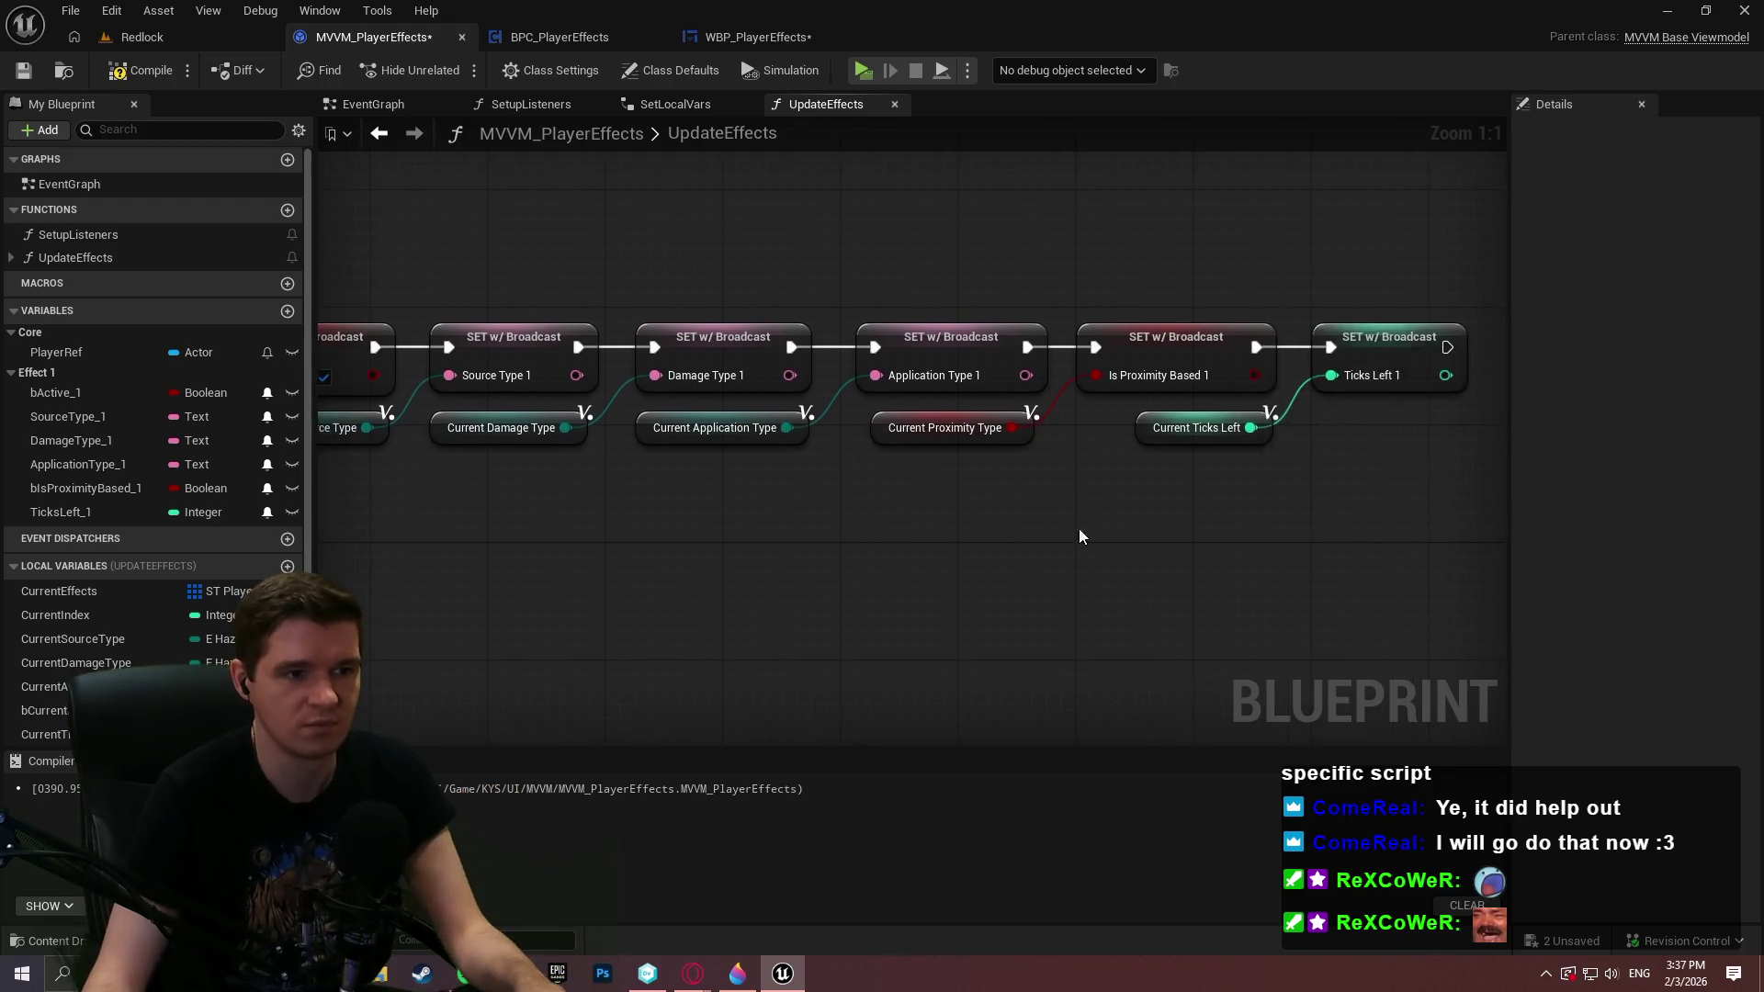
# Add an Enum to String node fed by Current Source Type and place it below the setters
pyautogui.scroll(-1, 845, 488)
pyautogui.scroll(1, 845, 488)
pyautogui.moveTo(663, 340); pyautogui.dragTo(733, 488)
pyautogui.click(643, 471)
pyautogui.moveTo(663, 339); pyautogui.dragTo(780, 284)
pyautogui.click(667, 347)
pyautogui.moveTo(661, 339); pyautogui.dragTo(735, 411)
pyautogui.write('str')
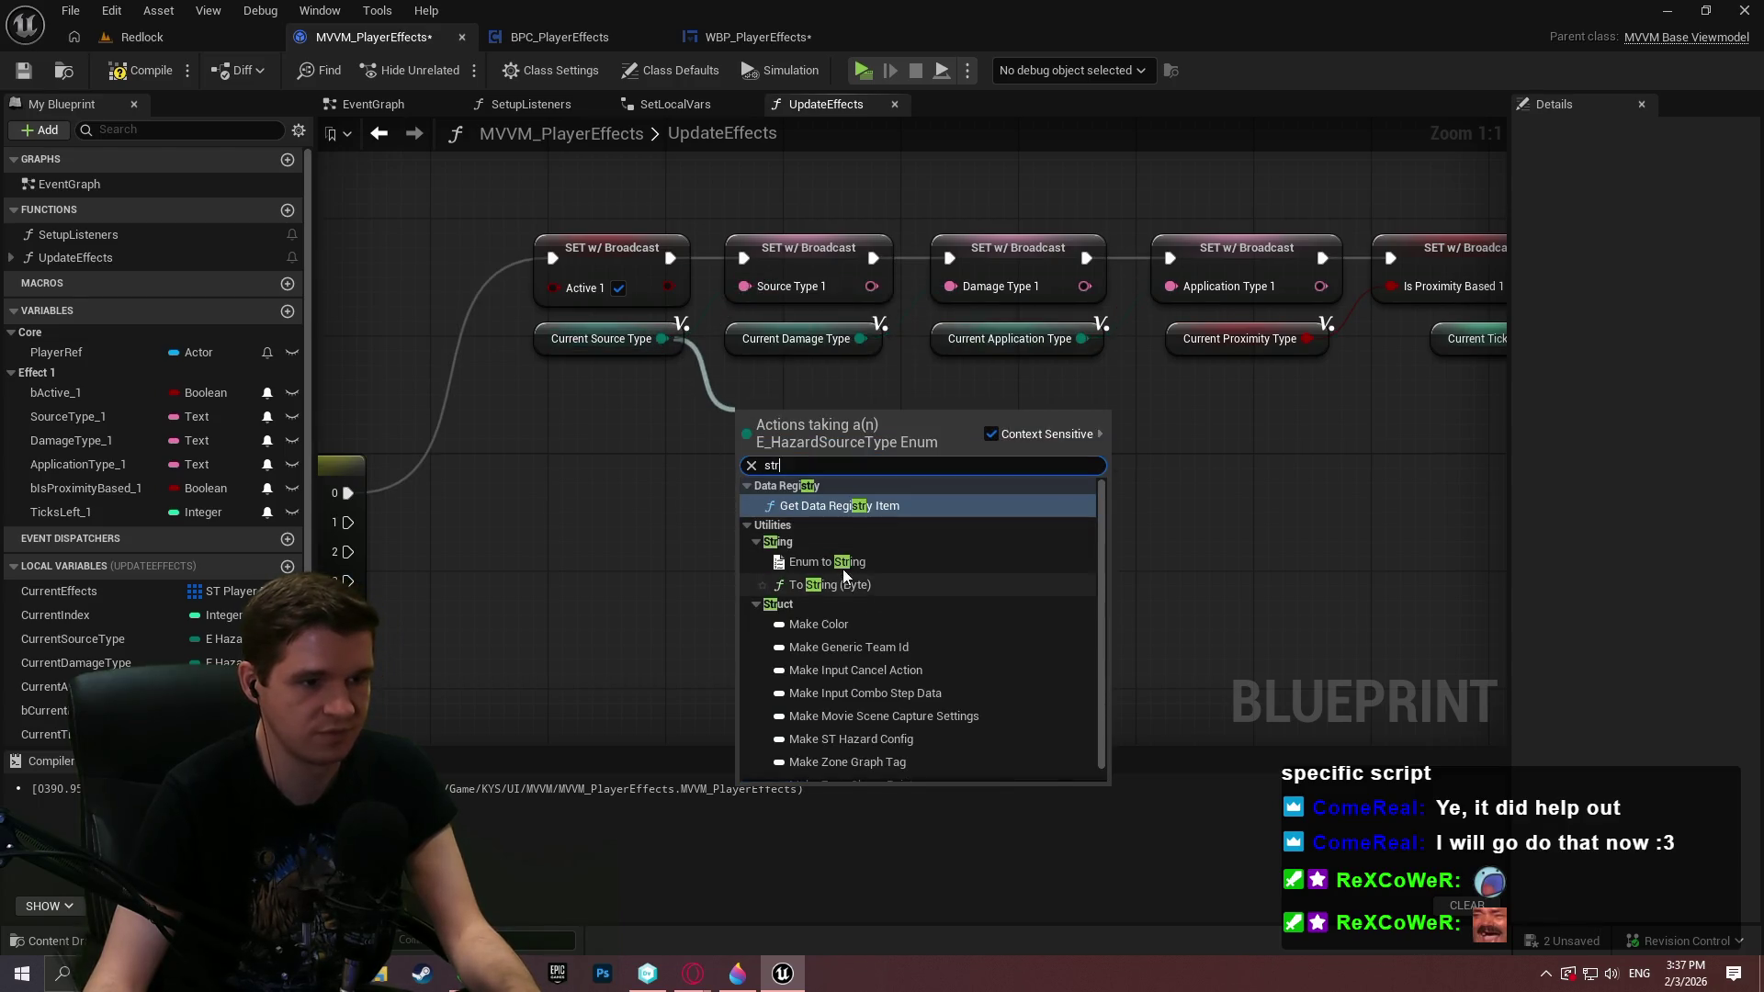
pyautogui.click(842, 562)
pyautogui.moveTo(820, 454)
pyautogui.mouseDown()
pyautogui.moveTo(751, 466)
pyautogui.moveTo(724, 495)
pyautogui.mouseUp()
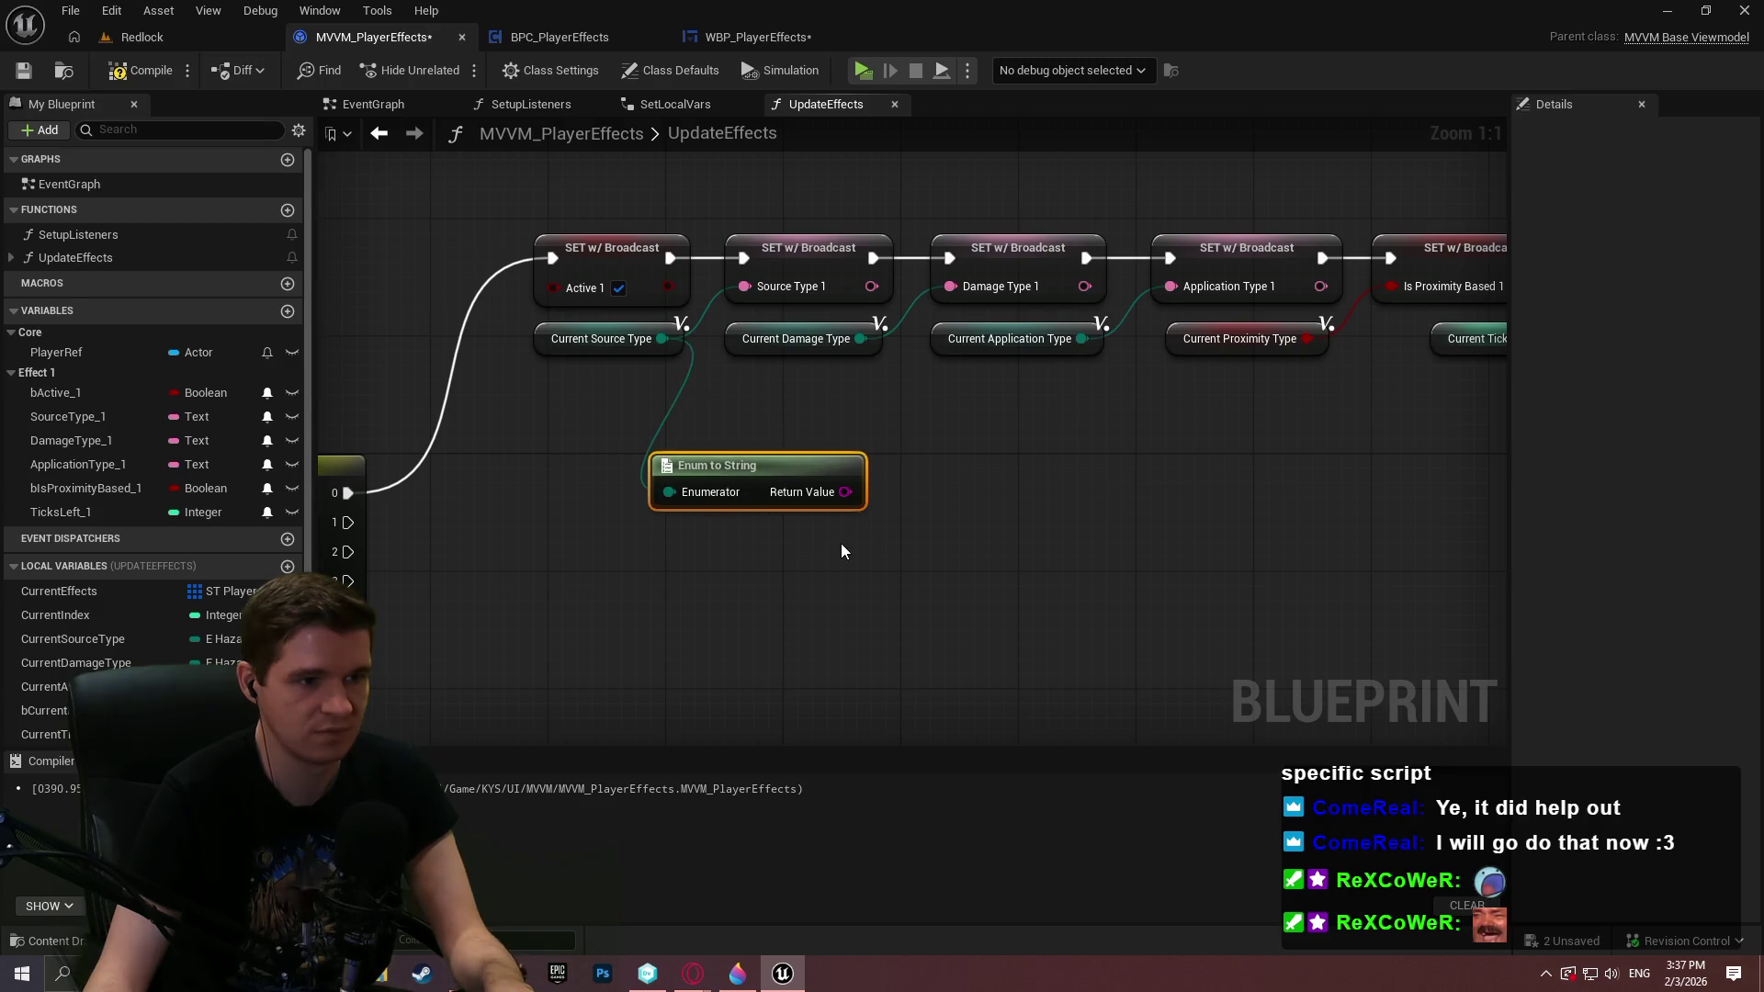
# Paste two copies of Enum to String, wiring them to Current Damage Type and Current Application Type
pyautogui.click(855, 501)
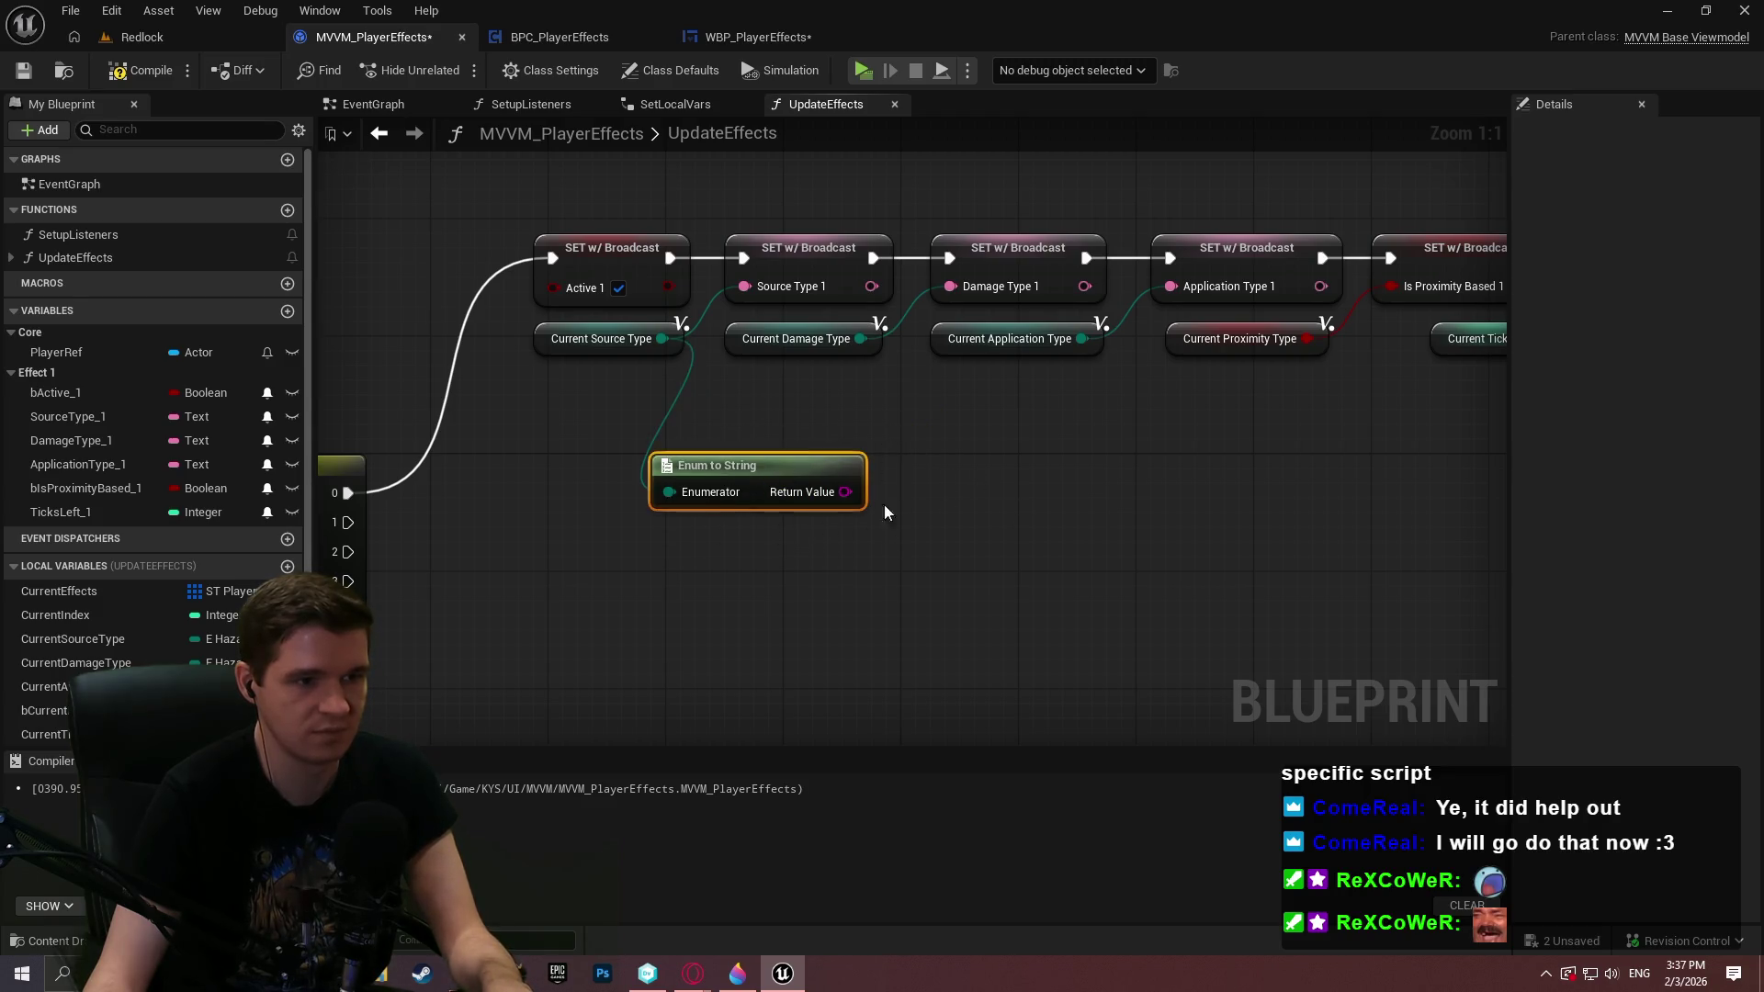
pyautogui.hotkey('ctrl', 'c')
pyautogui.hotkey('ctrl', 'v')
pyautogui.moveTo(919, 495); pyautogui.dragTo(847, 340)
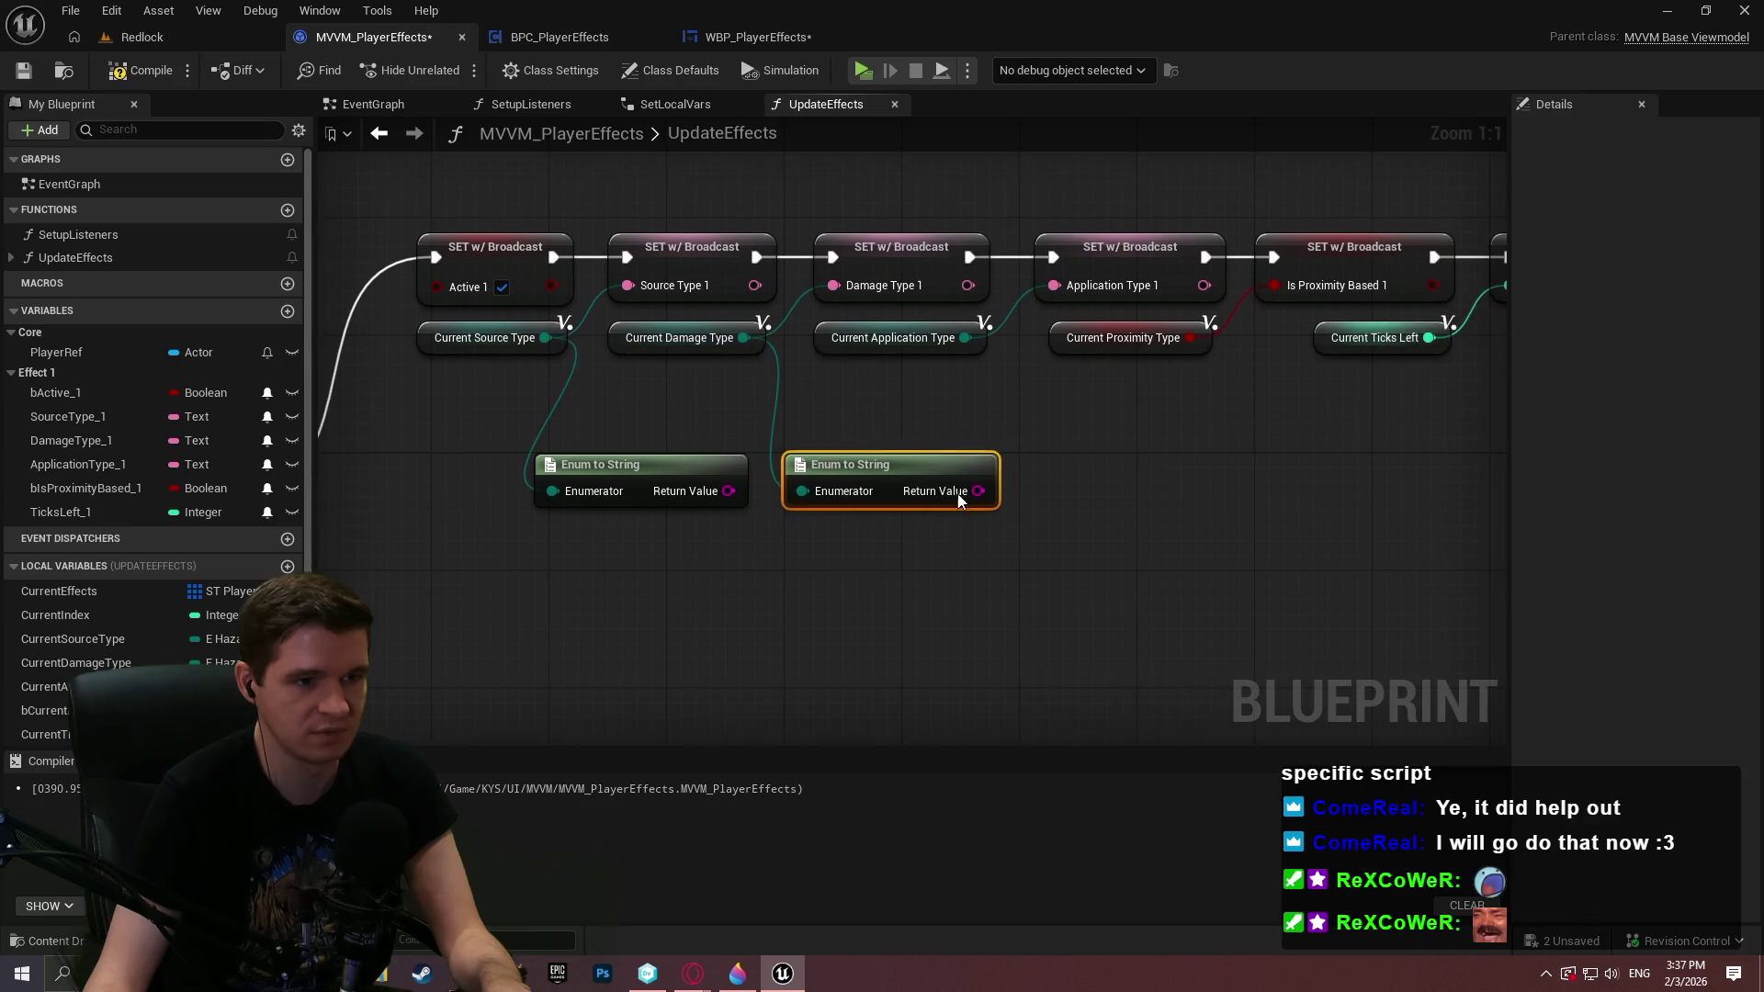
pyautogui.hotkey('ctrl', 'v')
pyautogui.moveTo(1052, 494); pyautogui.dragTo(969, 333)
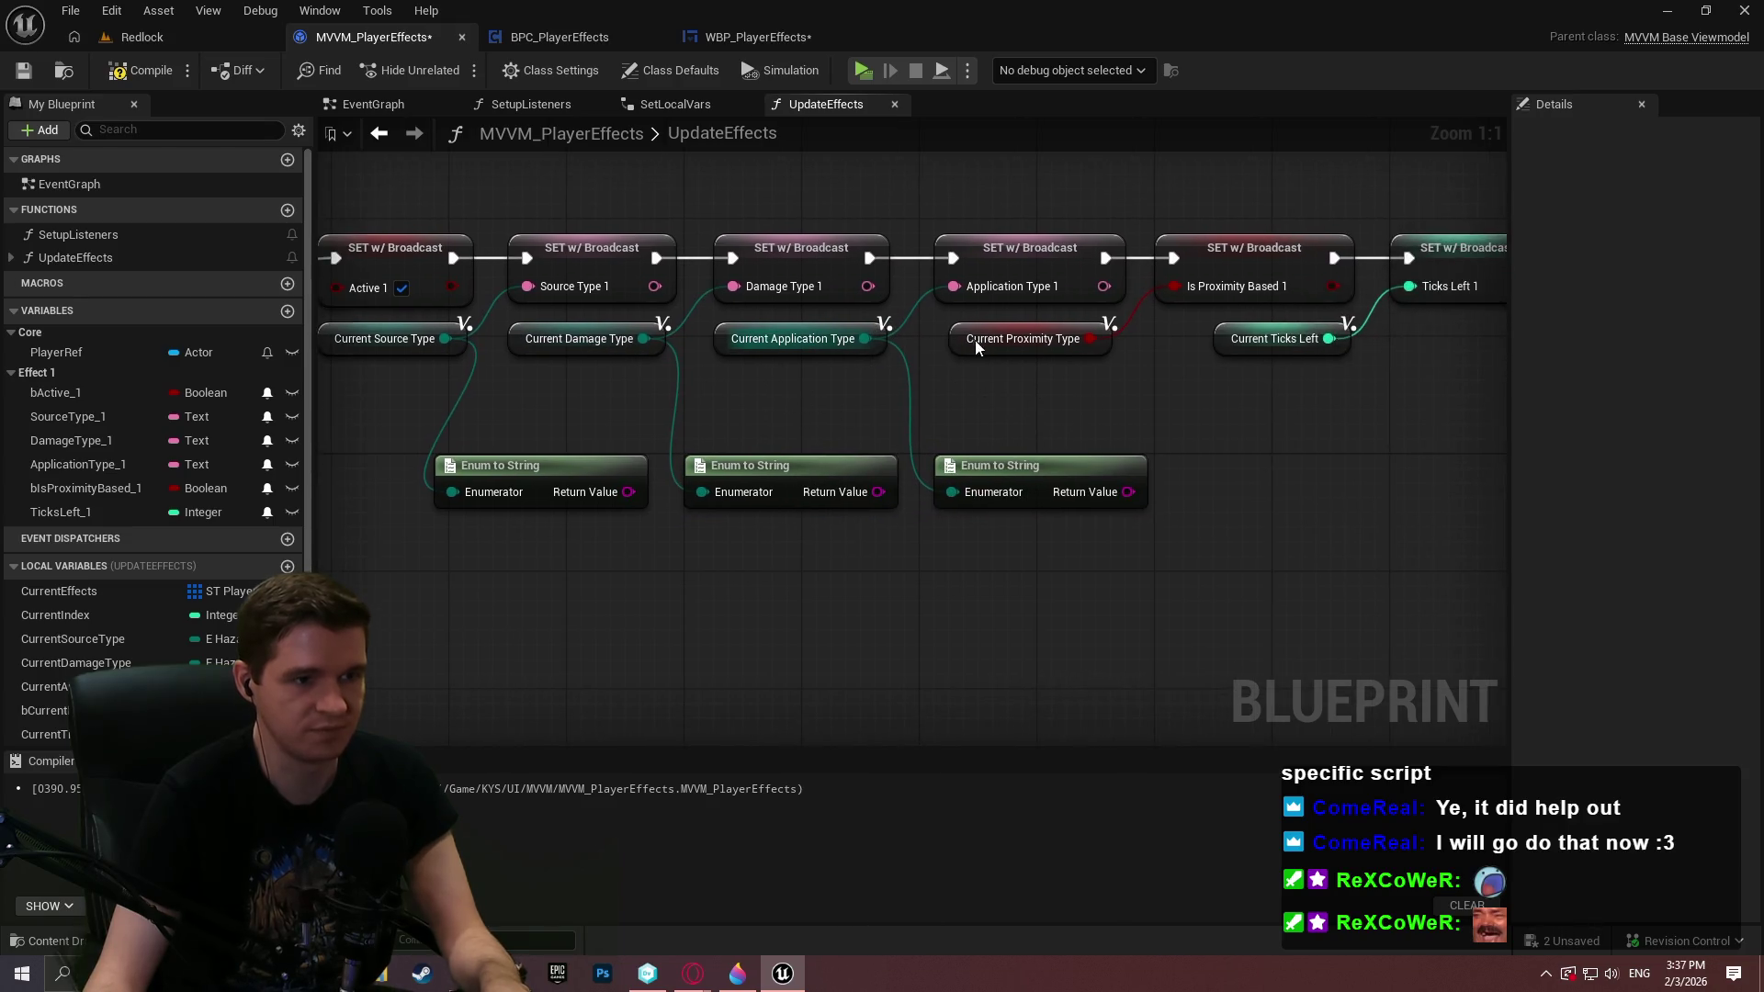
# Break the old links into Source Type 1, Damage Type 1 and Application Type 1
pyautogui.keyDown('alt'); pyautogui.click(541, 287); pyautogui.keyUp('alt')
pyautogui.keyDown('alt'); pyautogui.click(744, 288); pyautogui.keyUp('alt')
pyautogui.keyDown('alt'); pyautogui.click(1023, 287); pyautogui.keyUp('alt')
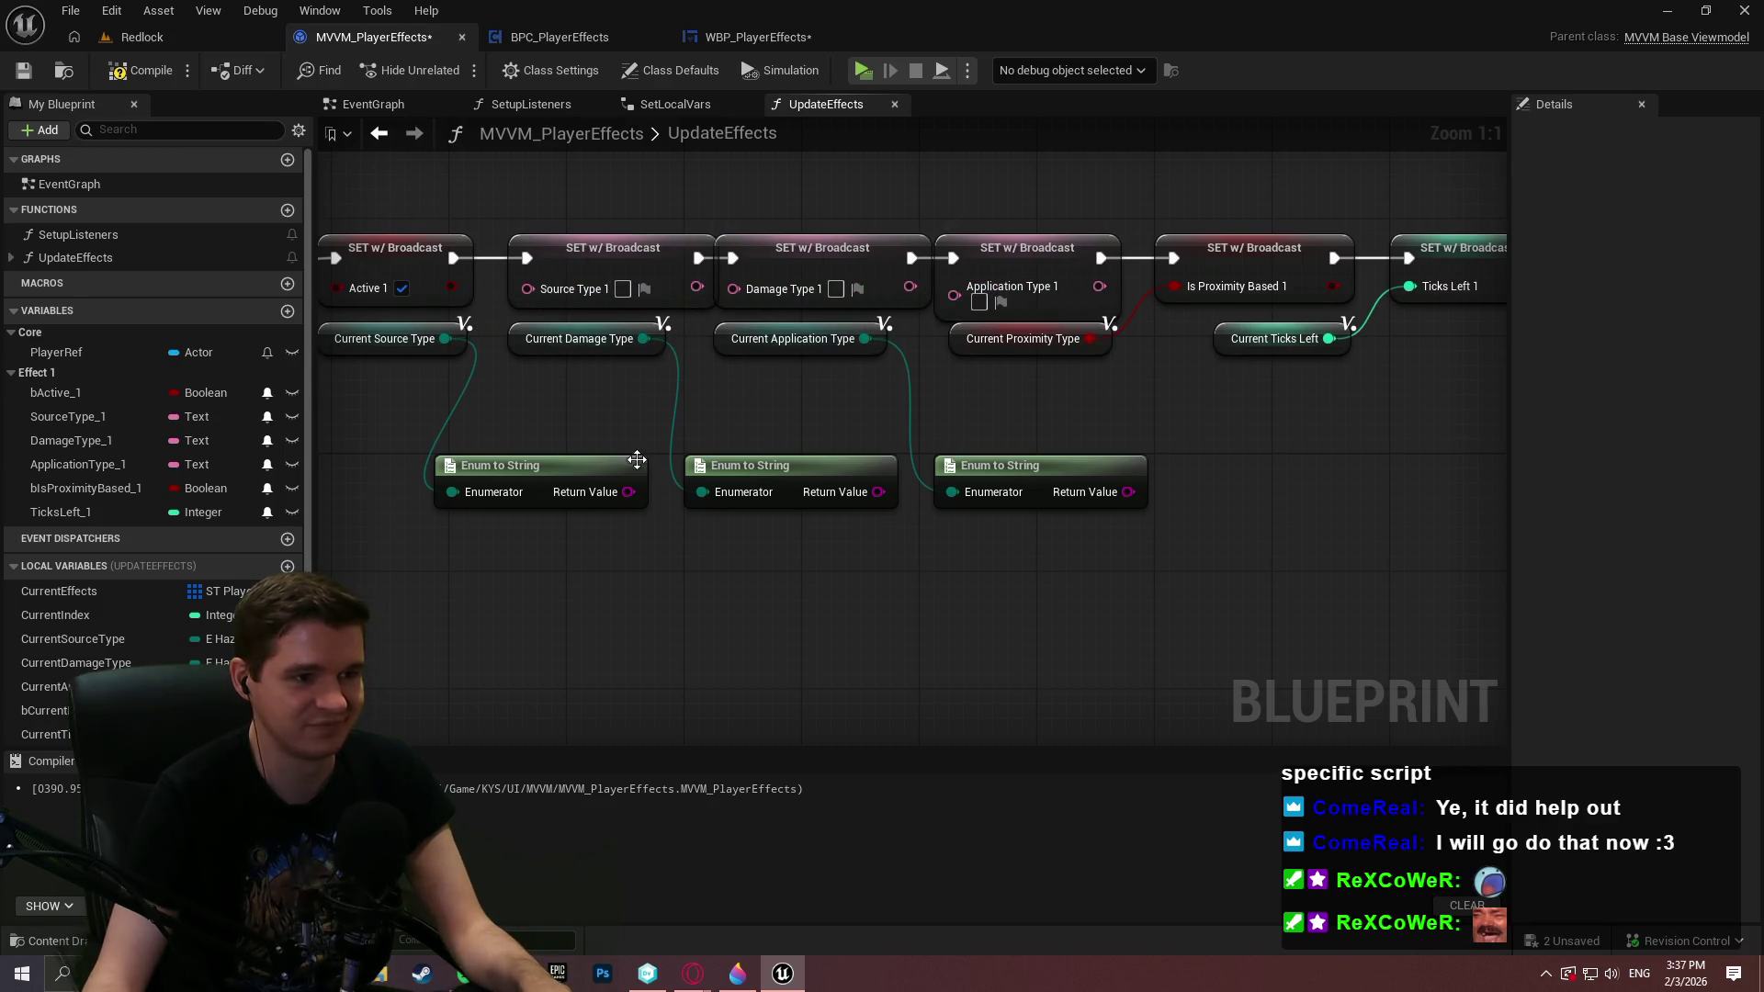
# Move Current Source Type beside its converter and set the middle Enum to String onto Current Application Type
pyautogui.scroll(-1, 924, 438)
pyautogui.scroll(1, 854, 434)
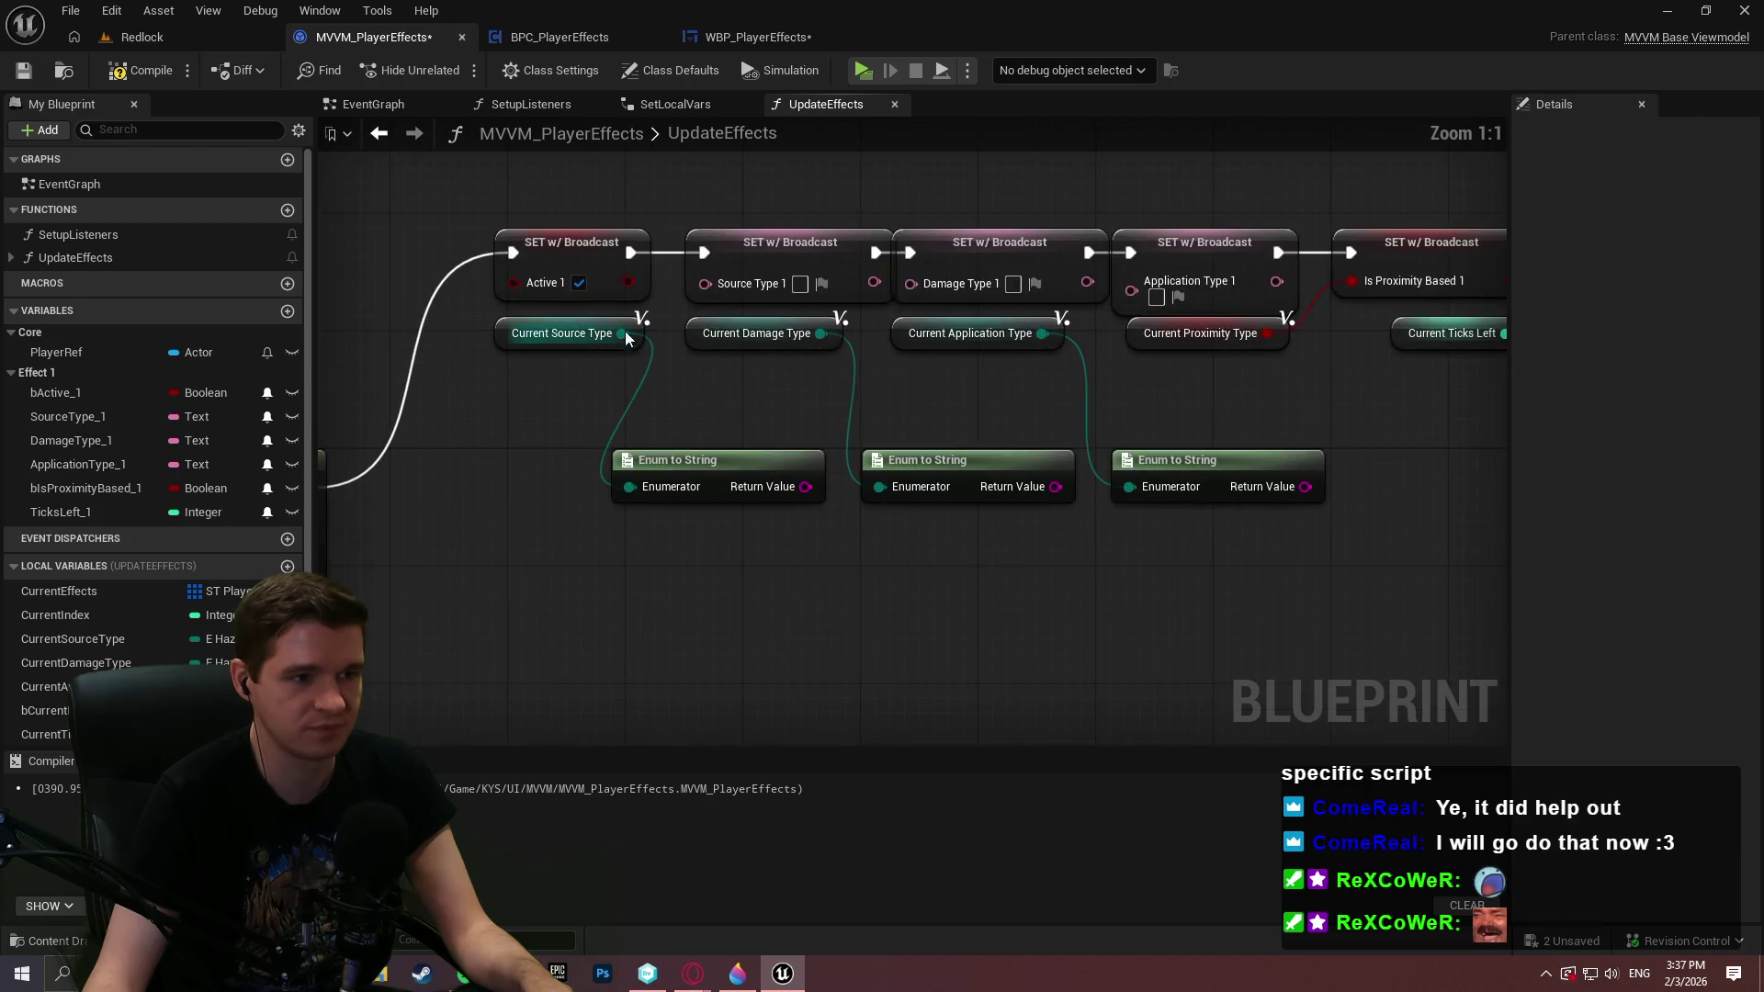
pyautogui.moveTo(620, 340); pyautogui.dragTo(594, 464)
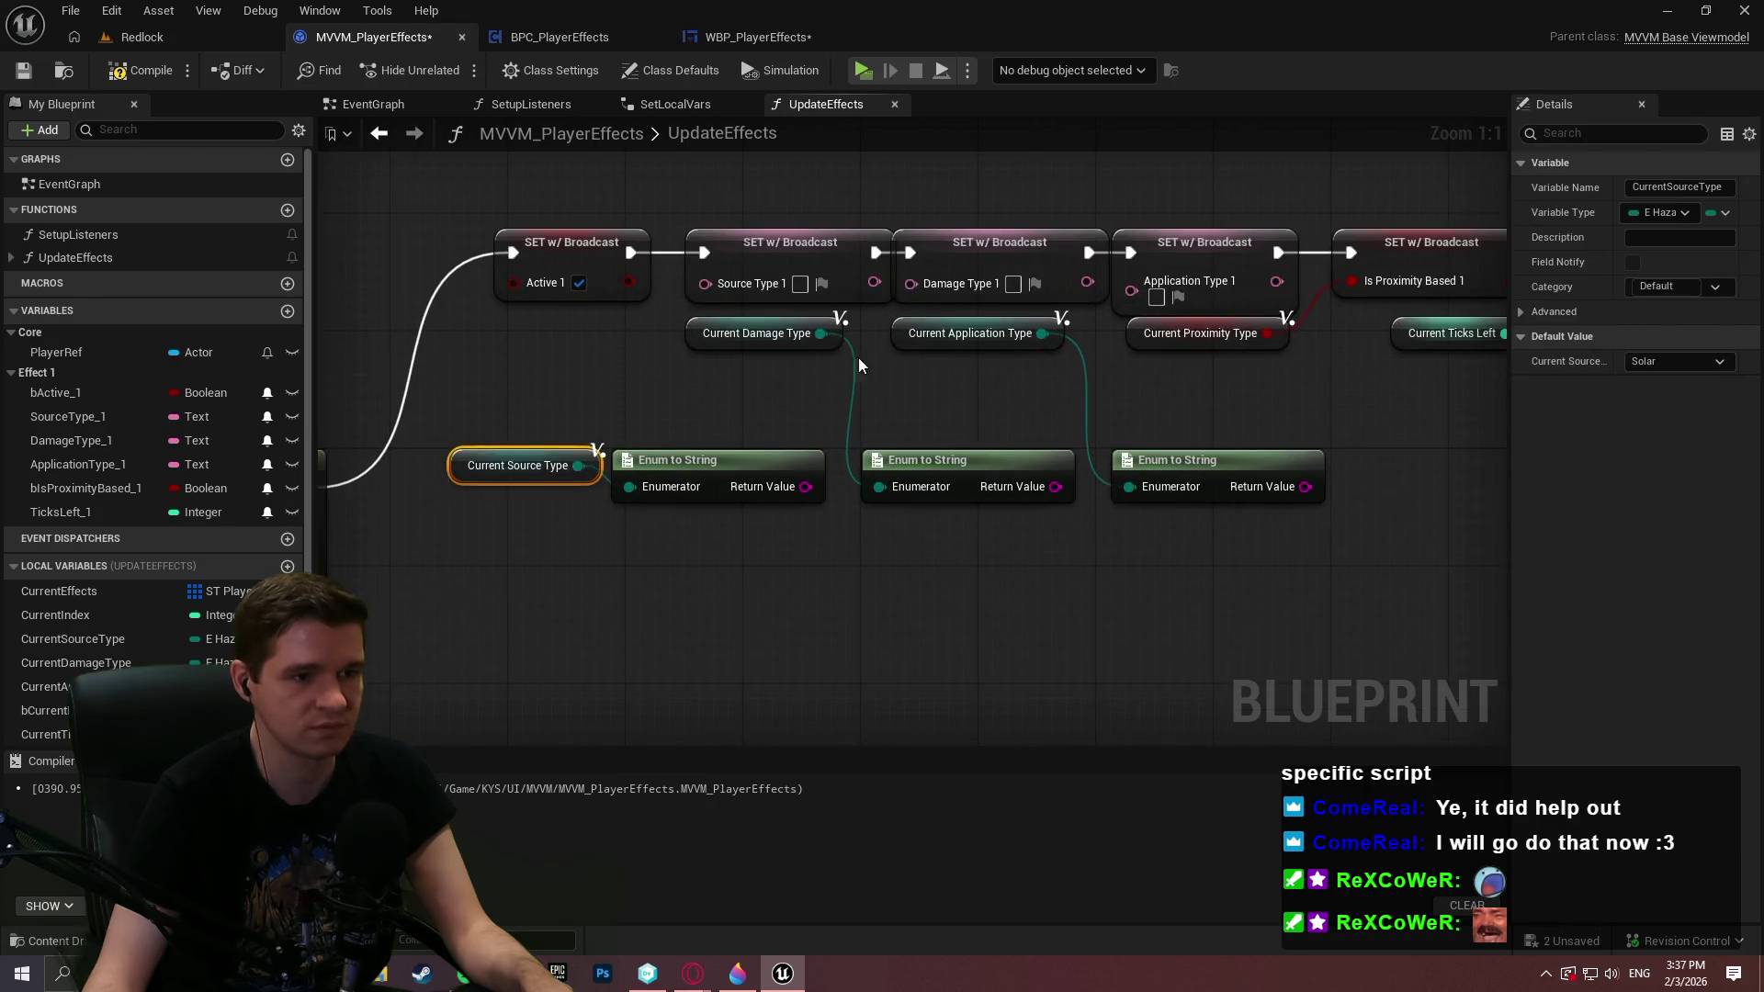
pyautogui.moveTo(955, 466); pyautogui.dragTo(952, 320)
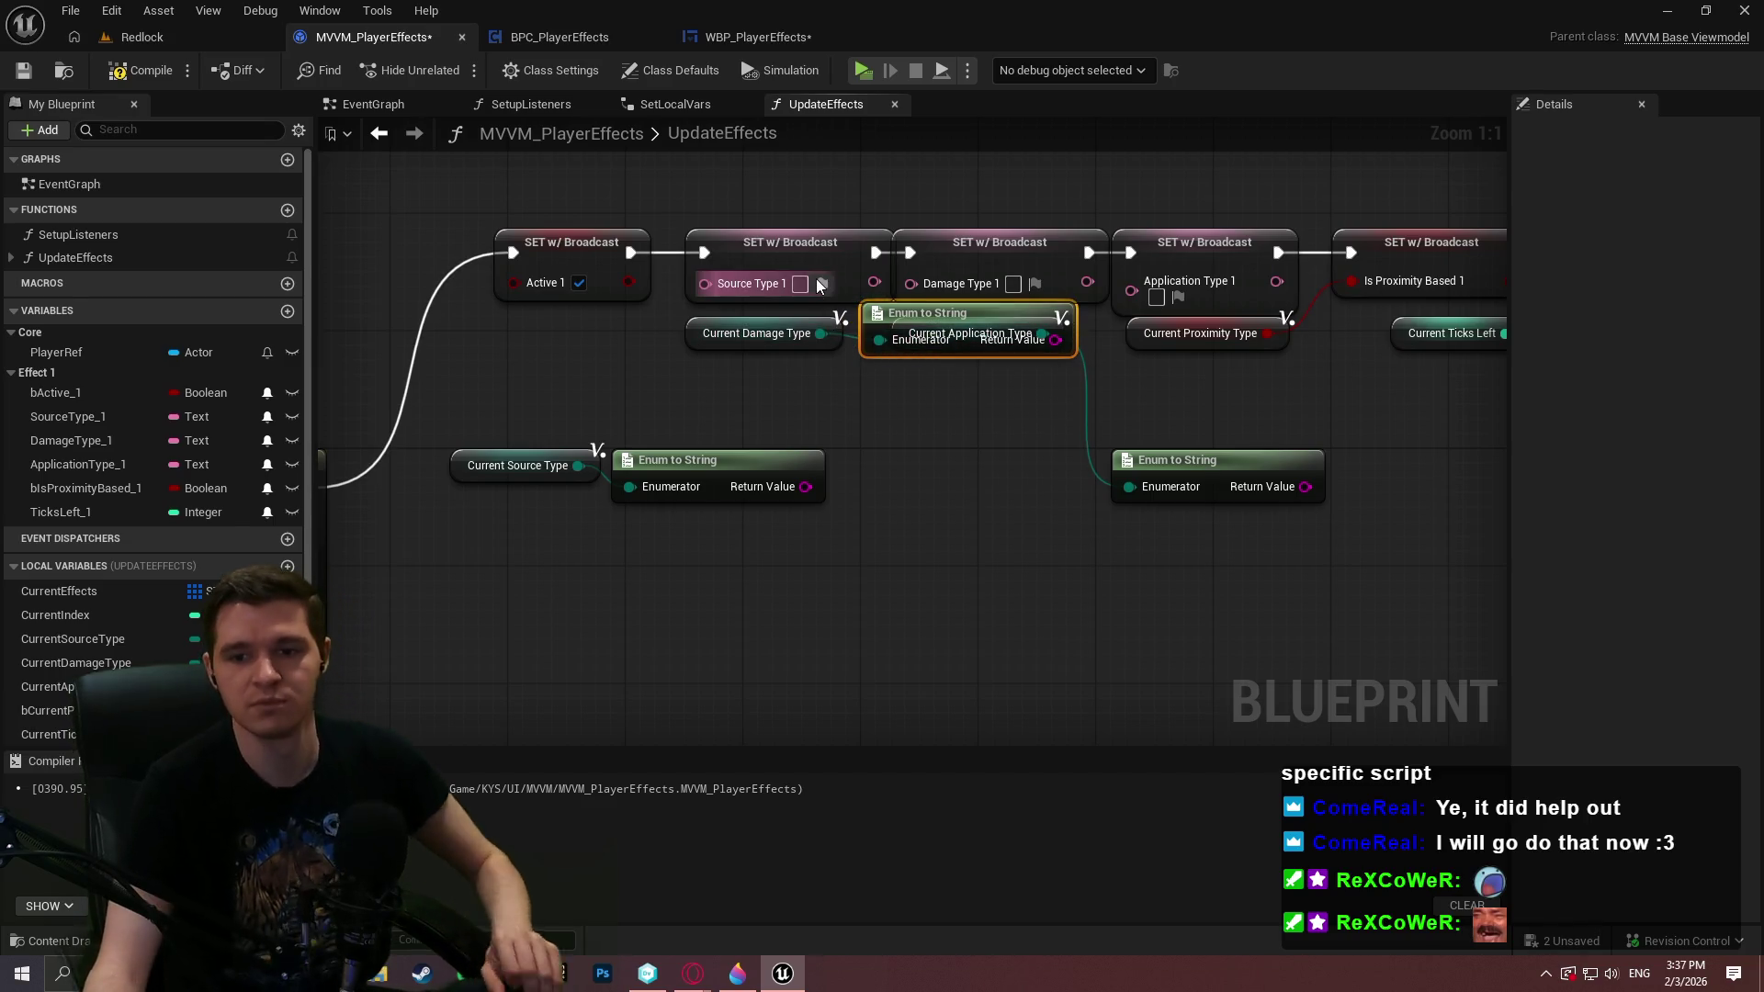
pyautogui.moveTo(893, 329); pyautogui.dragTo(879, 354)
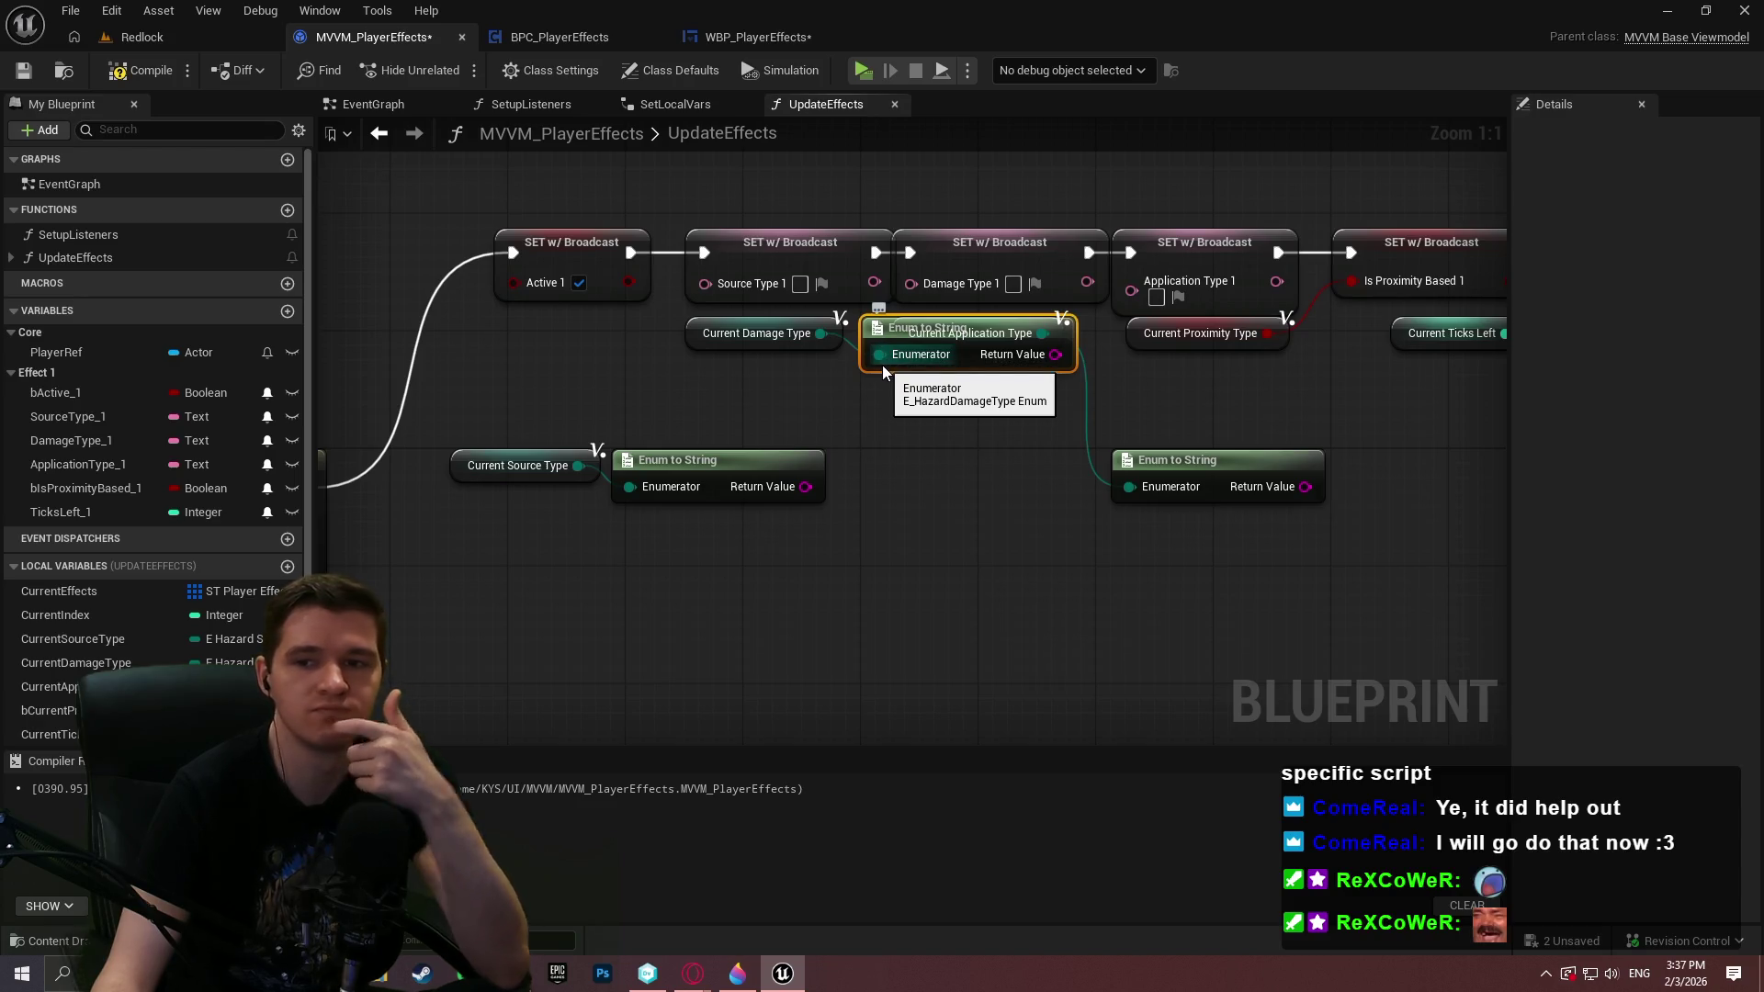
# Rearrange the damage and application type getters beside their own Enum to String nodes
pyautogui.keyDown('shift'); pyautogui.click(823, 322); pyautogui.keyUp('shift')
pyautogui.moveTo(842, 327)
pyautogui.mouseDown()
pyautogui.moveTo(929, 455)
pyautogui.moveTo(1001, 457)
pyautogui.mouseUp()
pyautogui.moveTo(1282, 462); pyautogui.dragTo(1423, 483)
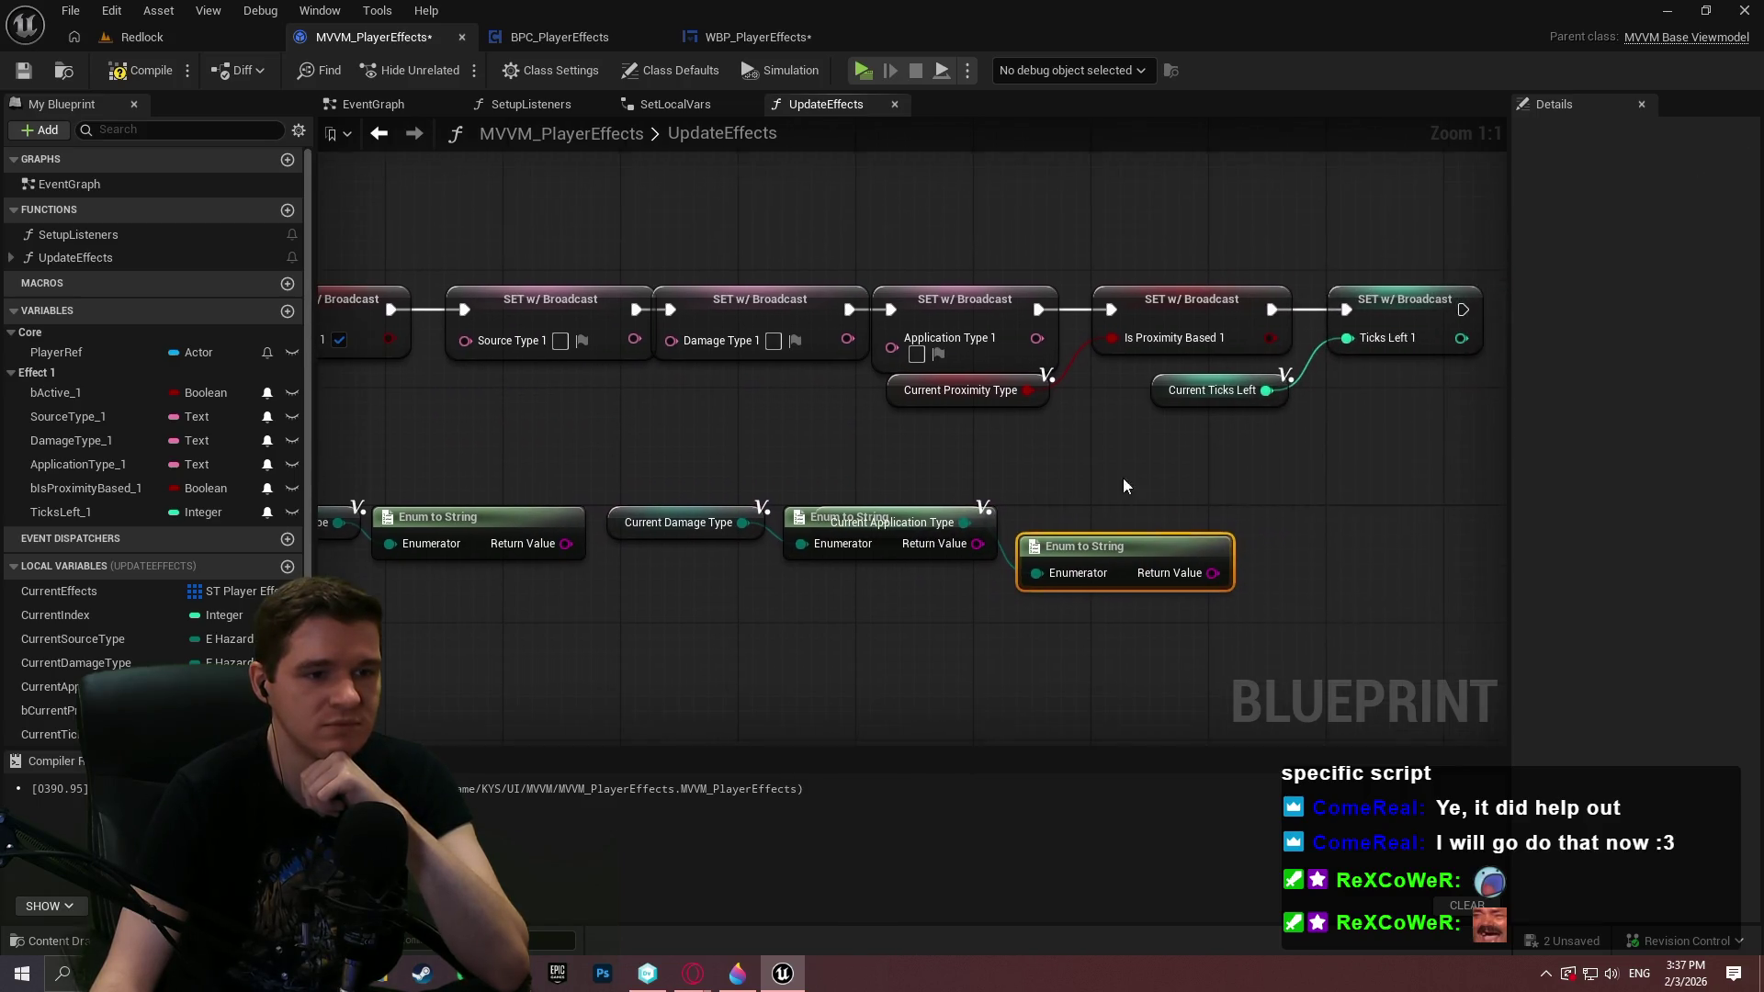
pyautogui.moveTo(961, 557); pyautogui.dragTo(1036, 572)
pyautogui.moveTo(800, 519)
pyautogui.mouseDown()
pyautogui.moveTo(855, 463)
pyautogui.moveTo(711, 607)
pyautogui.mouseUp()
pyautogui.moveTo(979, 513); pyautogui.dragTo(1176, 699)
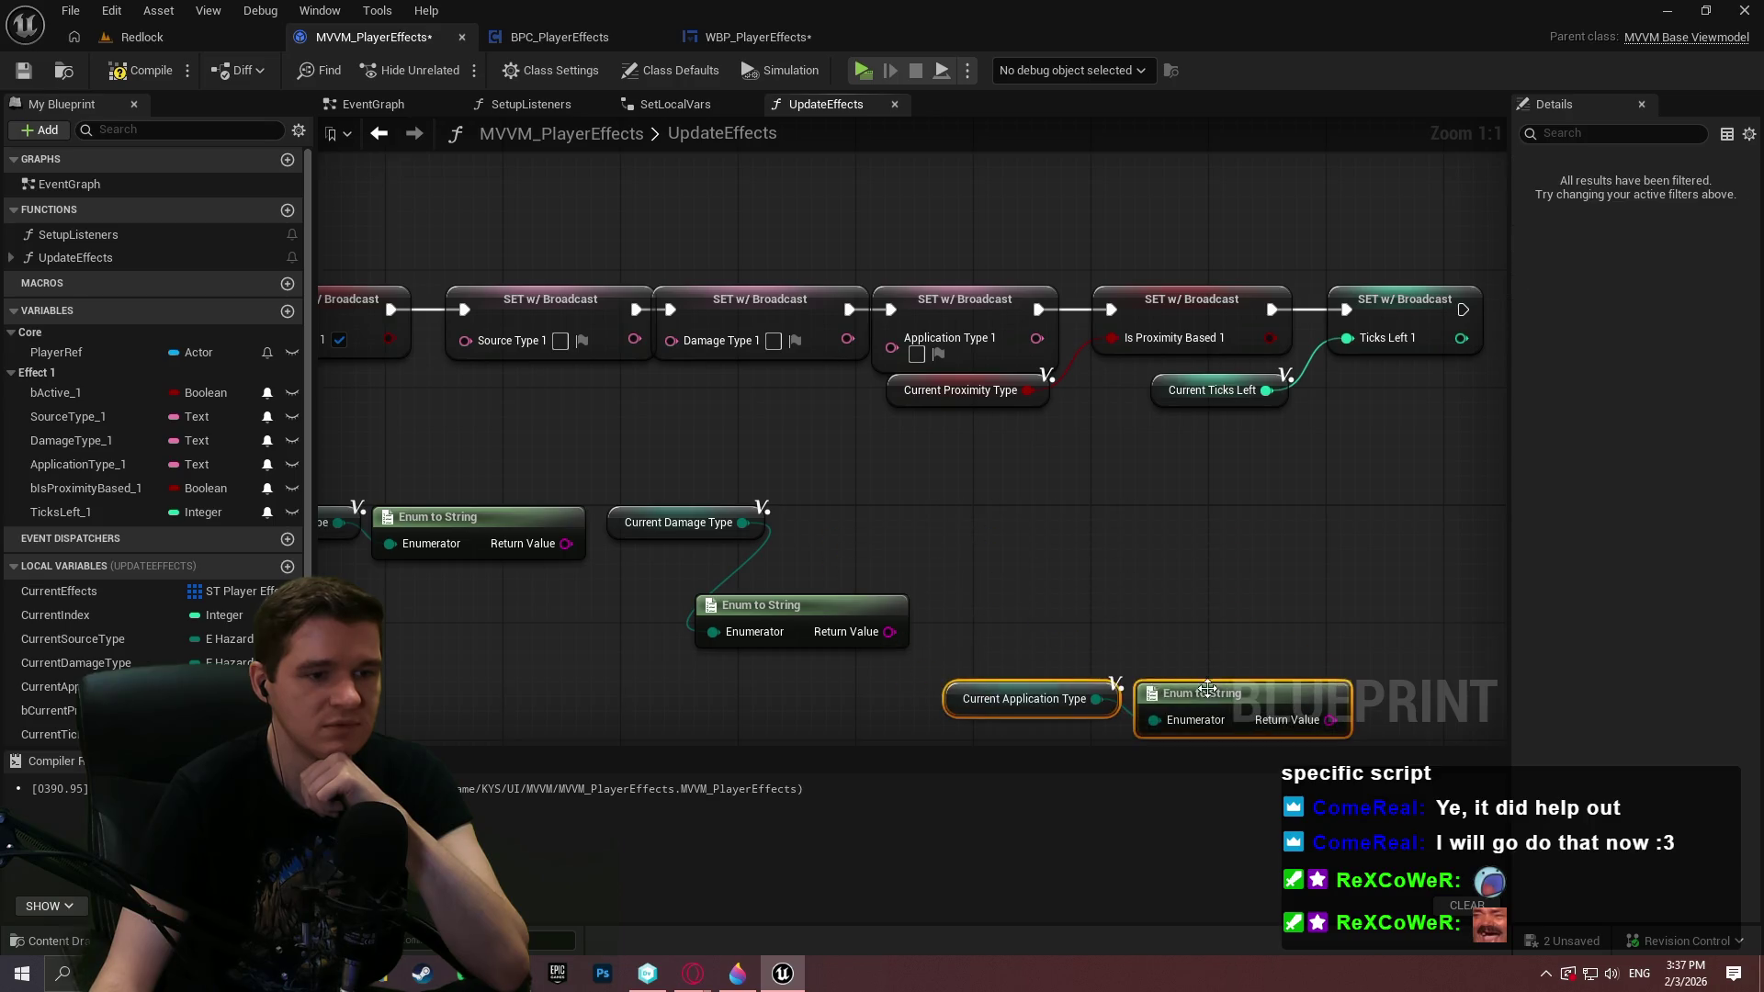
pyautogui.moveTo(813, 613)
pyautogui.mouseDown()
pyautogui.moveTo(911, 524)
pyautogui.moveTo(844, 385)
pyautogui.mouseUp()
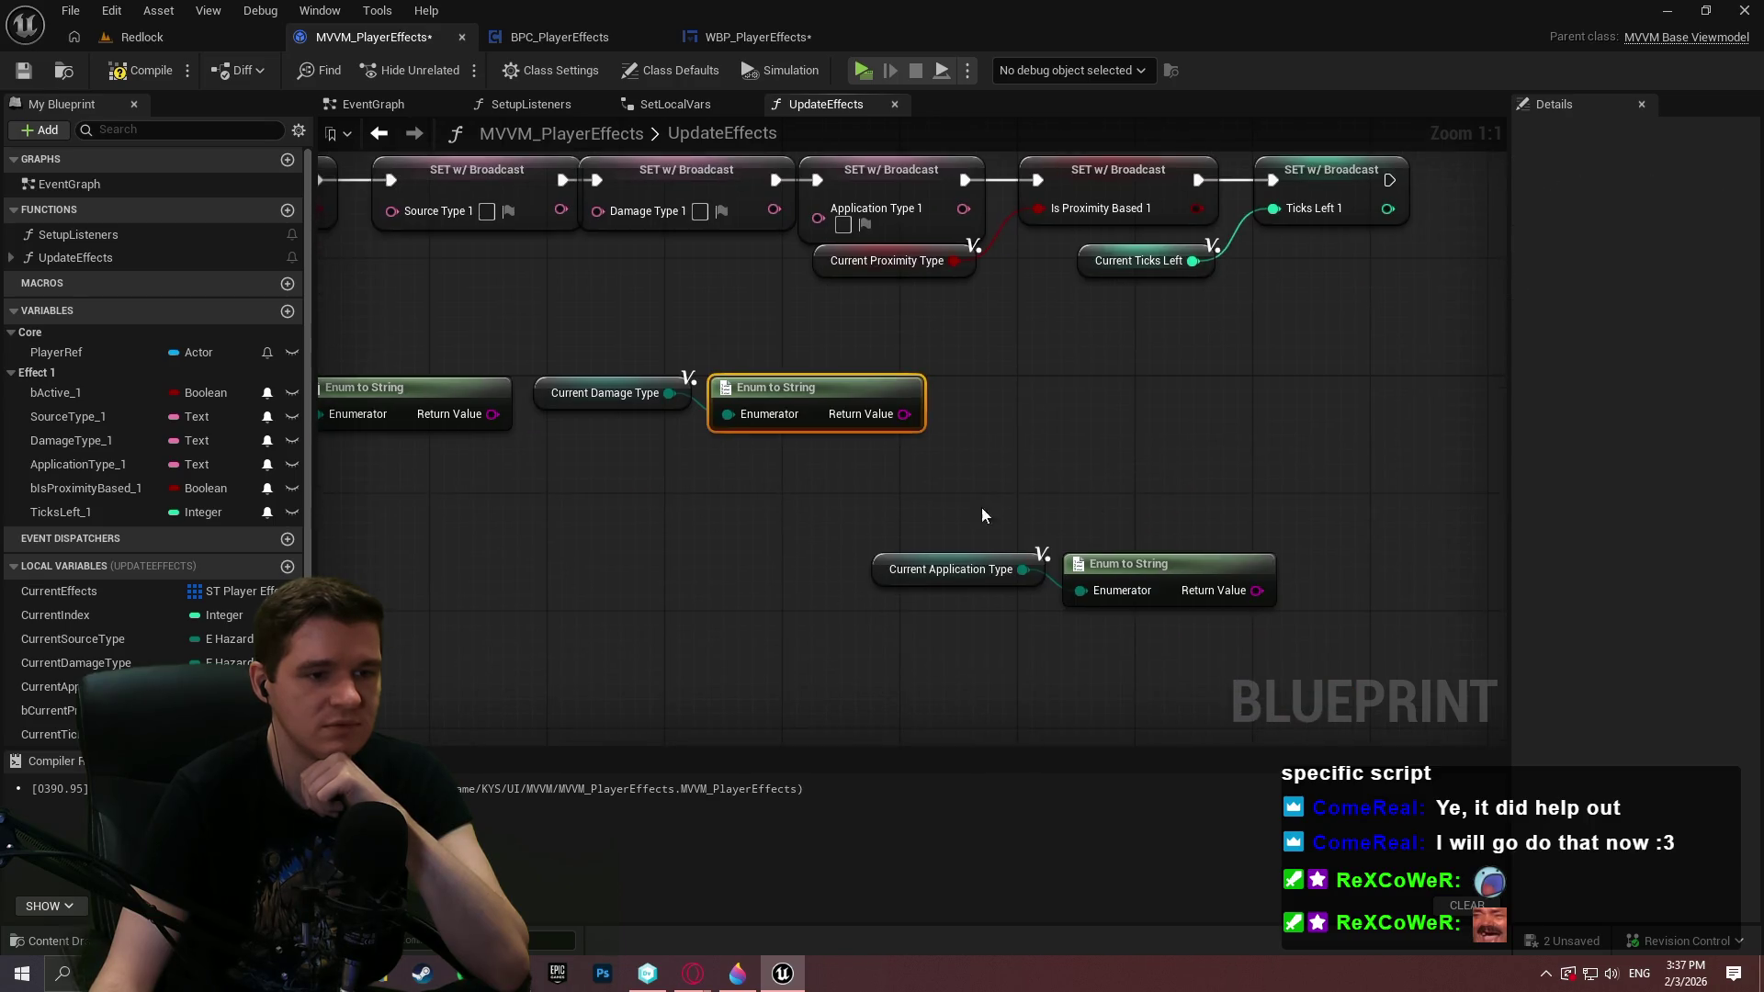
pyautogui.moveTo(928, 515); pyautogui.dragTo(1286, 606)
pyautogui.moveTo(1117, 566)
pyautogui.mouseDown()
pyautogui.moveTo(1160, 371)
pyautogui.moveTo(1182, 384)
pyautogui.mouseUp()
pyautogui.moveTo(498, 383)
pyautogui.mouseDown()
pyautogui.moveTo(897, 425)
pyautogui.moveTo(848, 252)
pyautogui.mouseUp()
# Move To Text (String) down and add another Enum to String fed by Current Damage Type
pyautogui.moveTo(833, 319)
pyautogui.mouseDown()
pyautogui.moveTo(1040, 526)
pyautogui.moveTo(1085, 537)
pyautogui.moveTo(994, 562)
pyautogui.moveTo(1037, 564)
pyautogui.moveTo(1021, 501)
pyautogui.moveTo(1035, 577)
pyautogui.mouseUp()
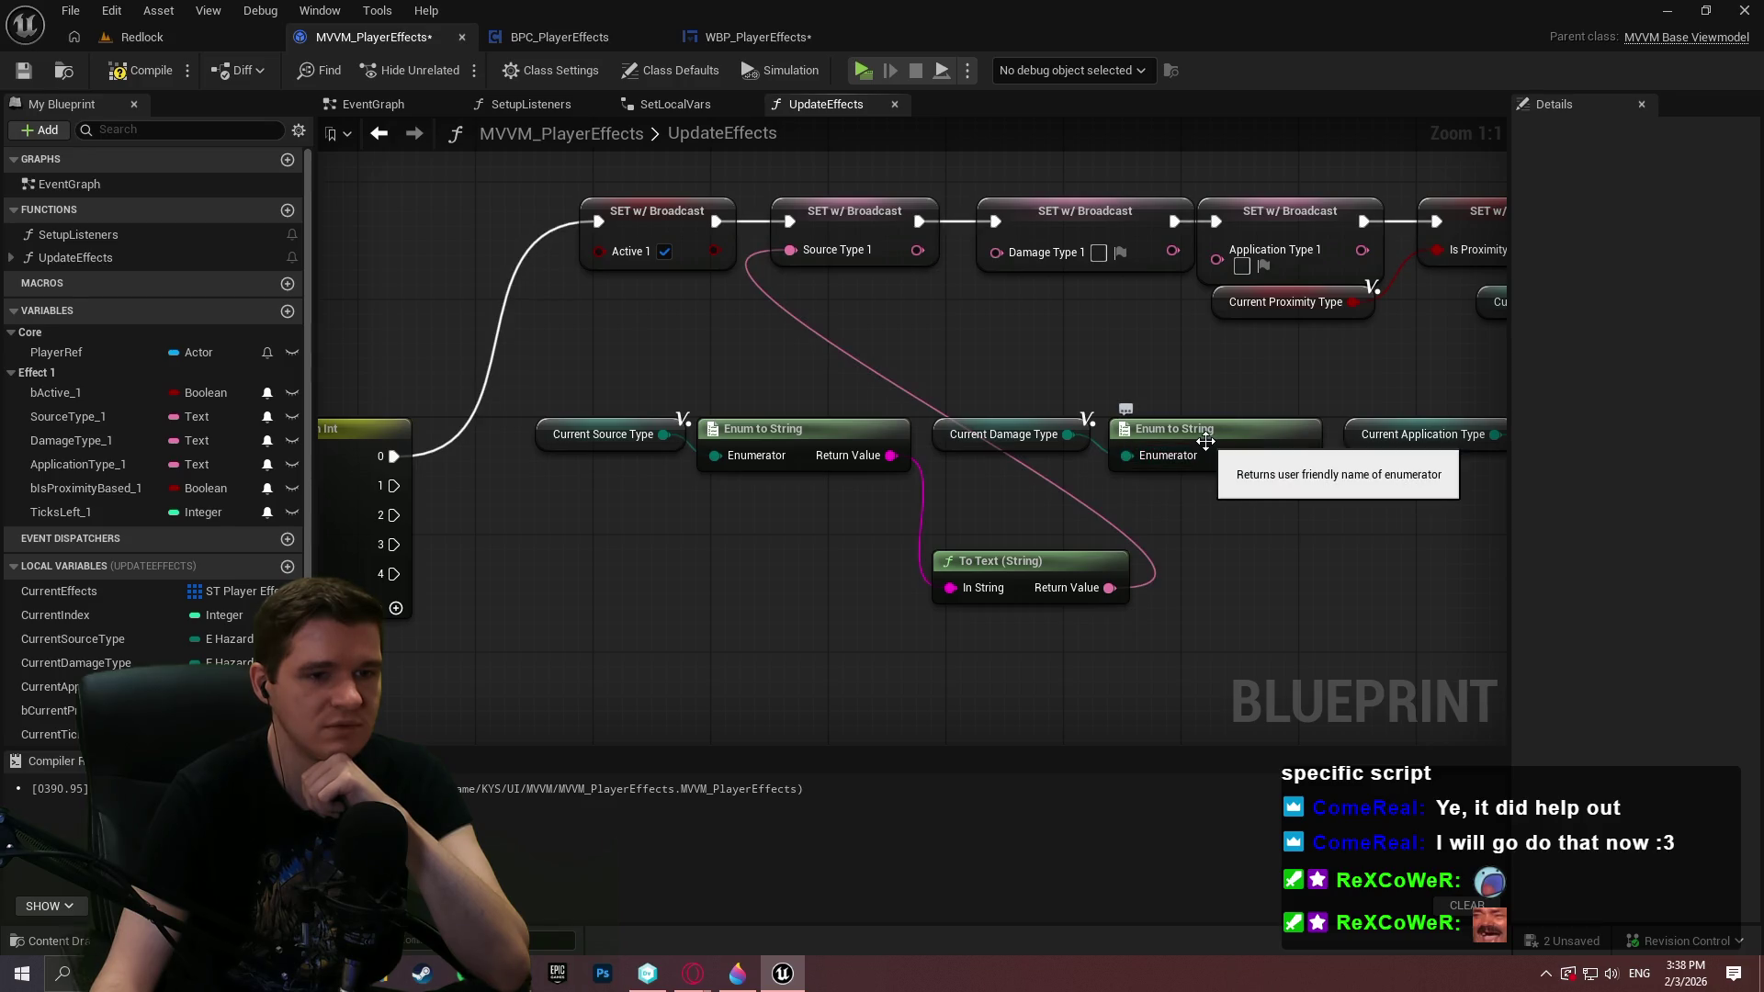
pyautogui.rightClick(1196, 571)
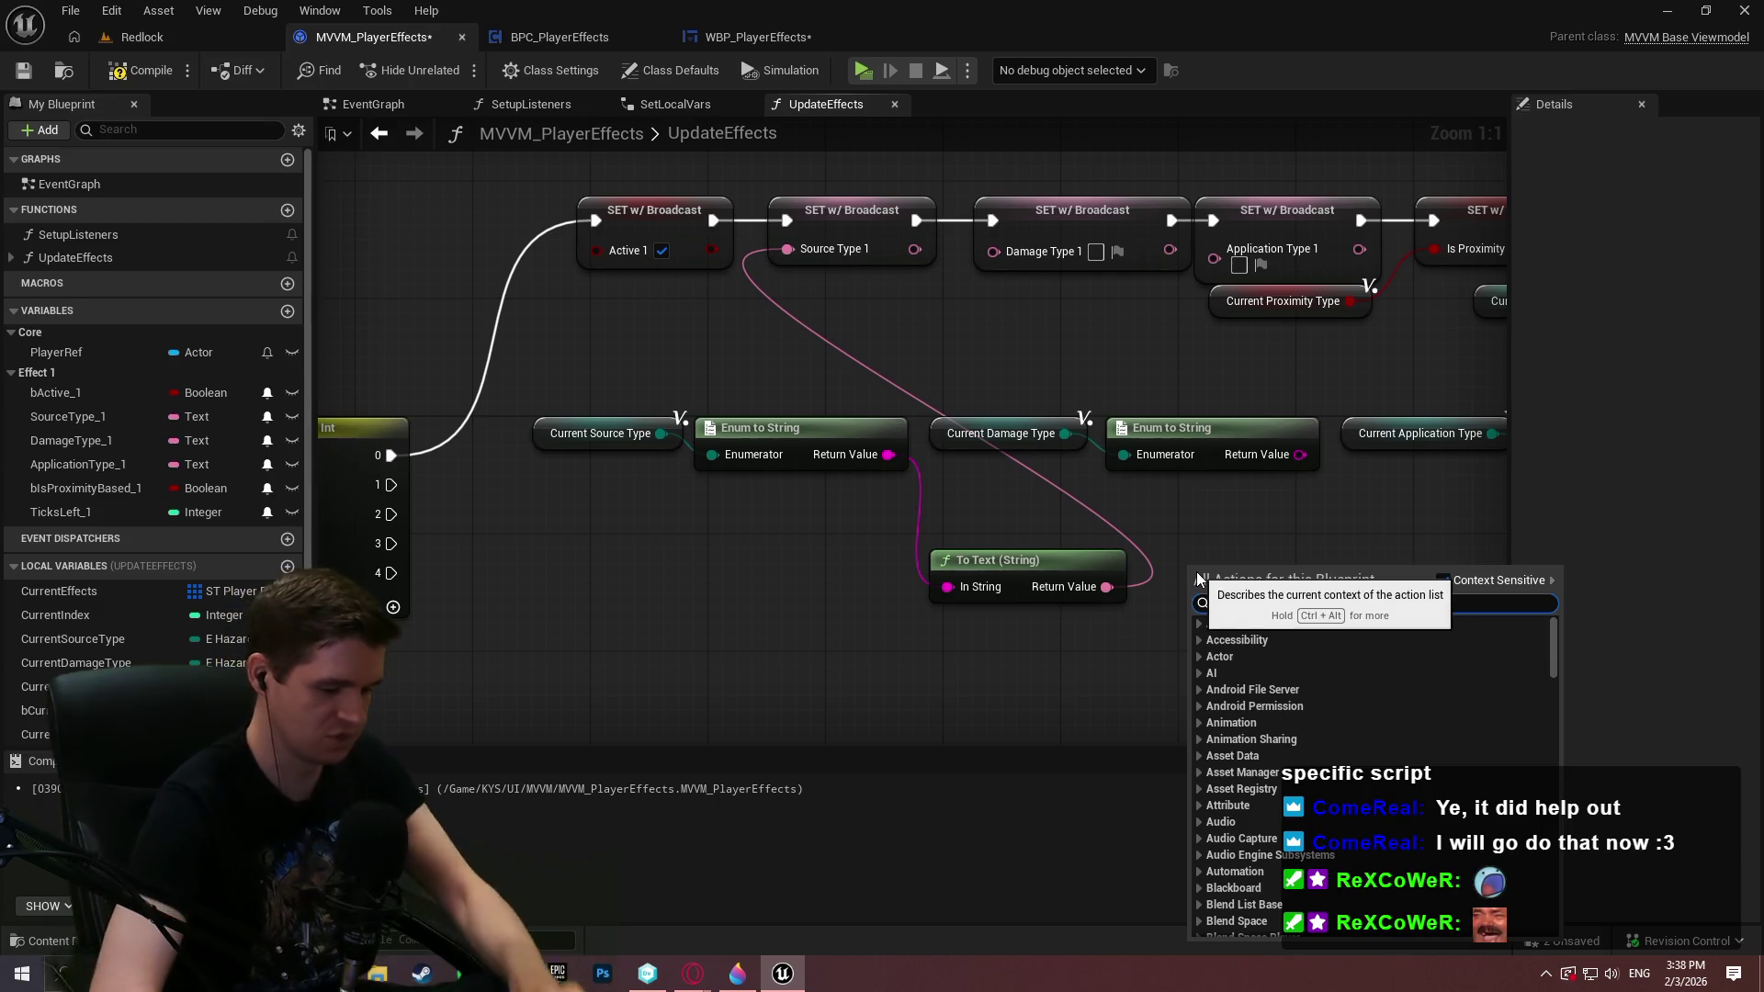
pyautogui.write('enum to')
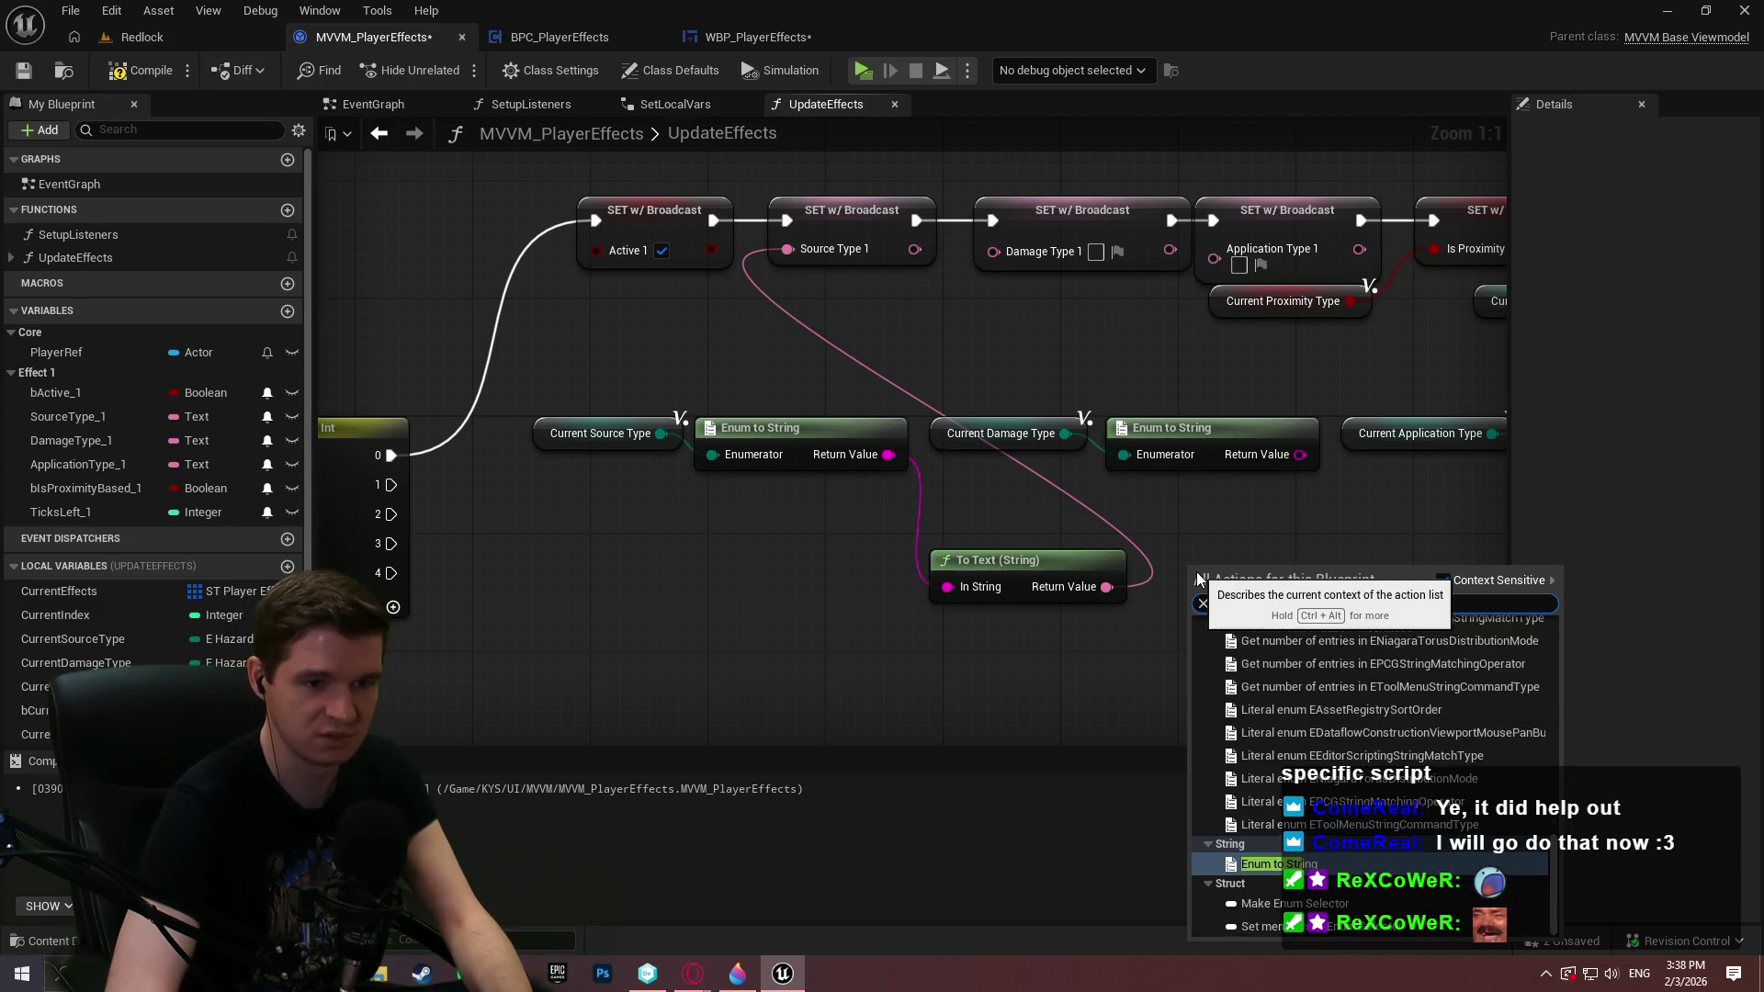
pyautogui.press('Return')
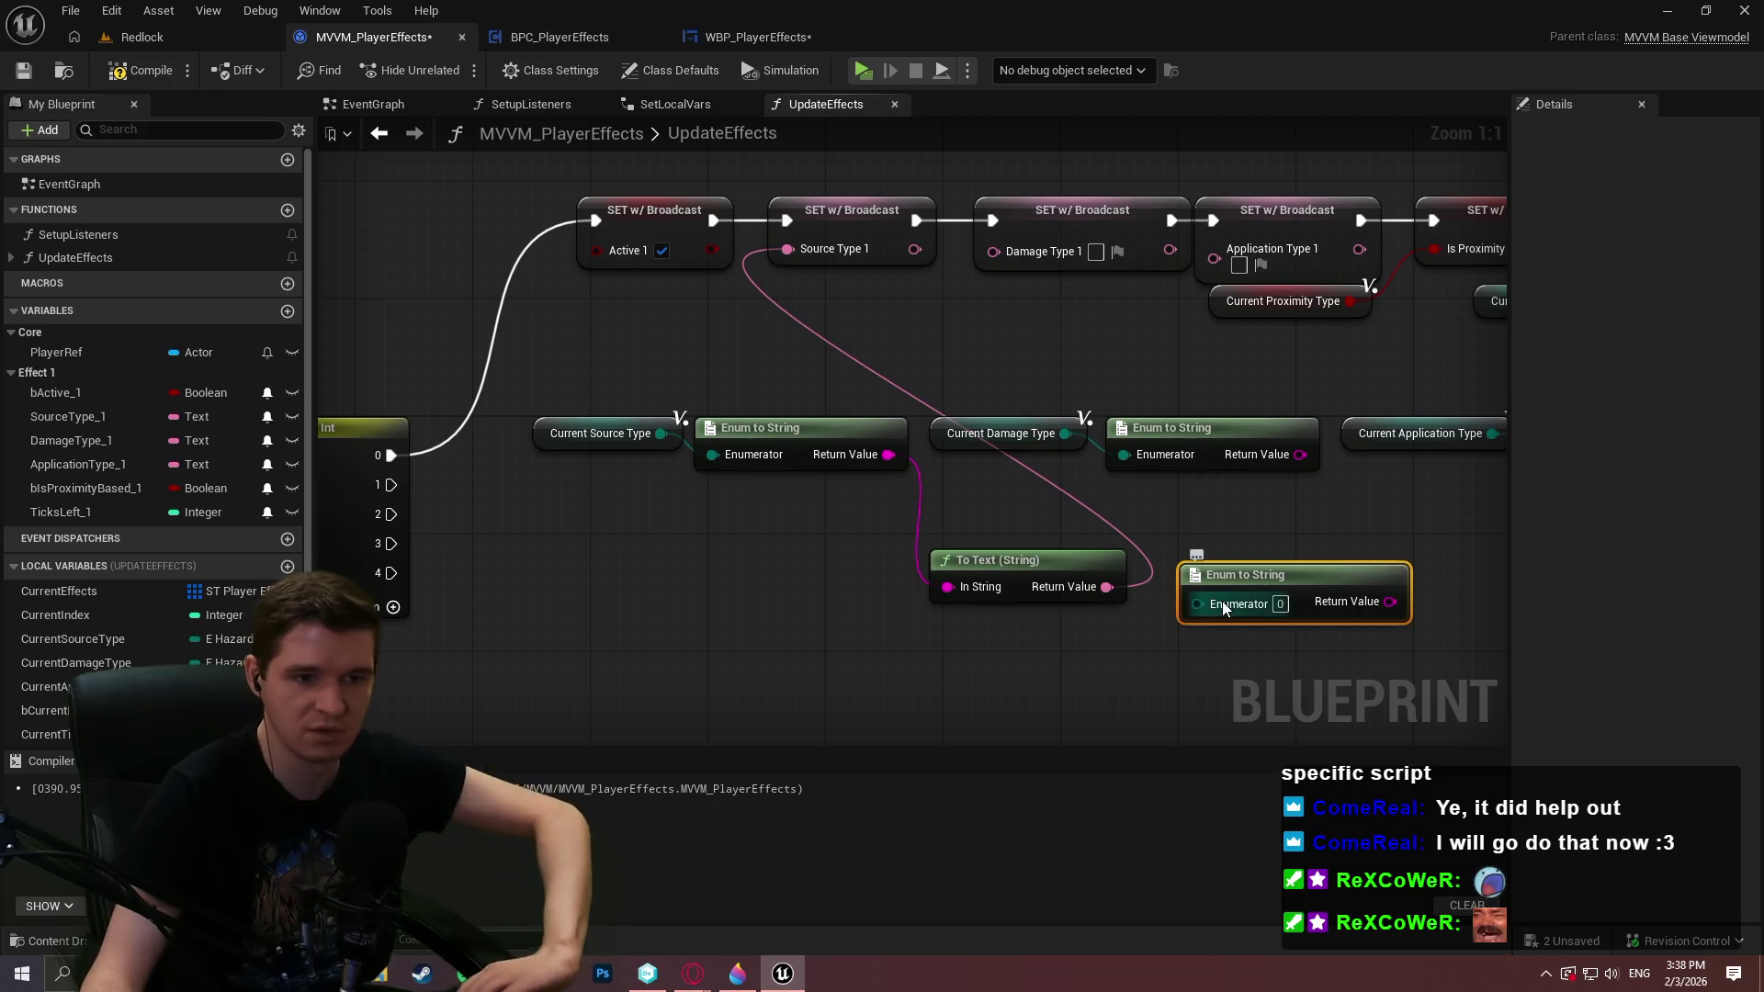
pyautogui.click(1259, 527)
pyautogui.moveTo(1259, 526)
pyautogui.mouseDown()
pyautogui.moveTo(1115, 564)
pyautogui.moveTo(991, 511)
pyautogui.mouseUp()
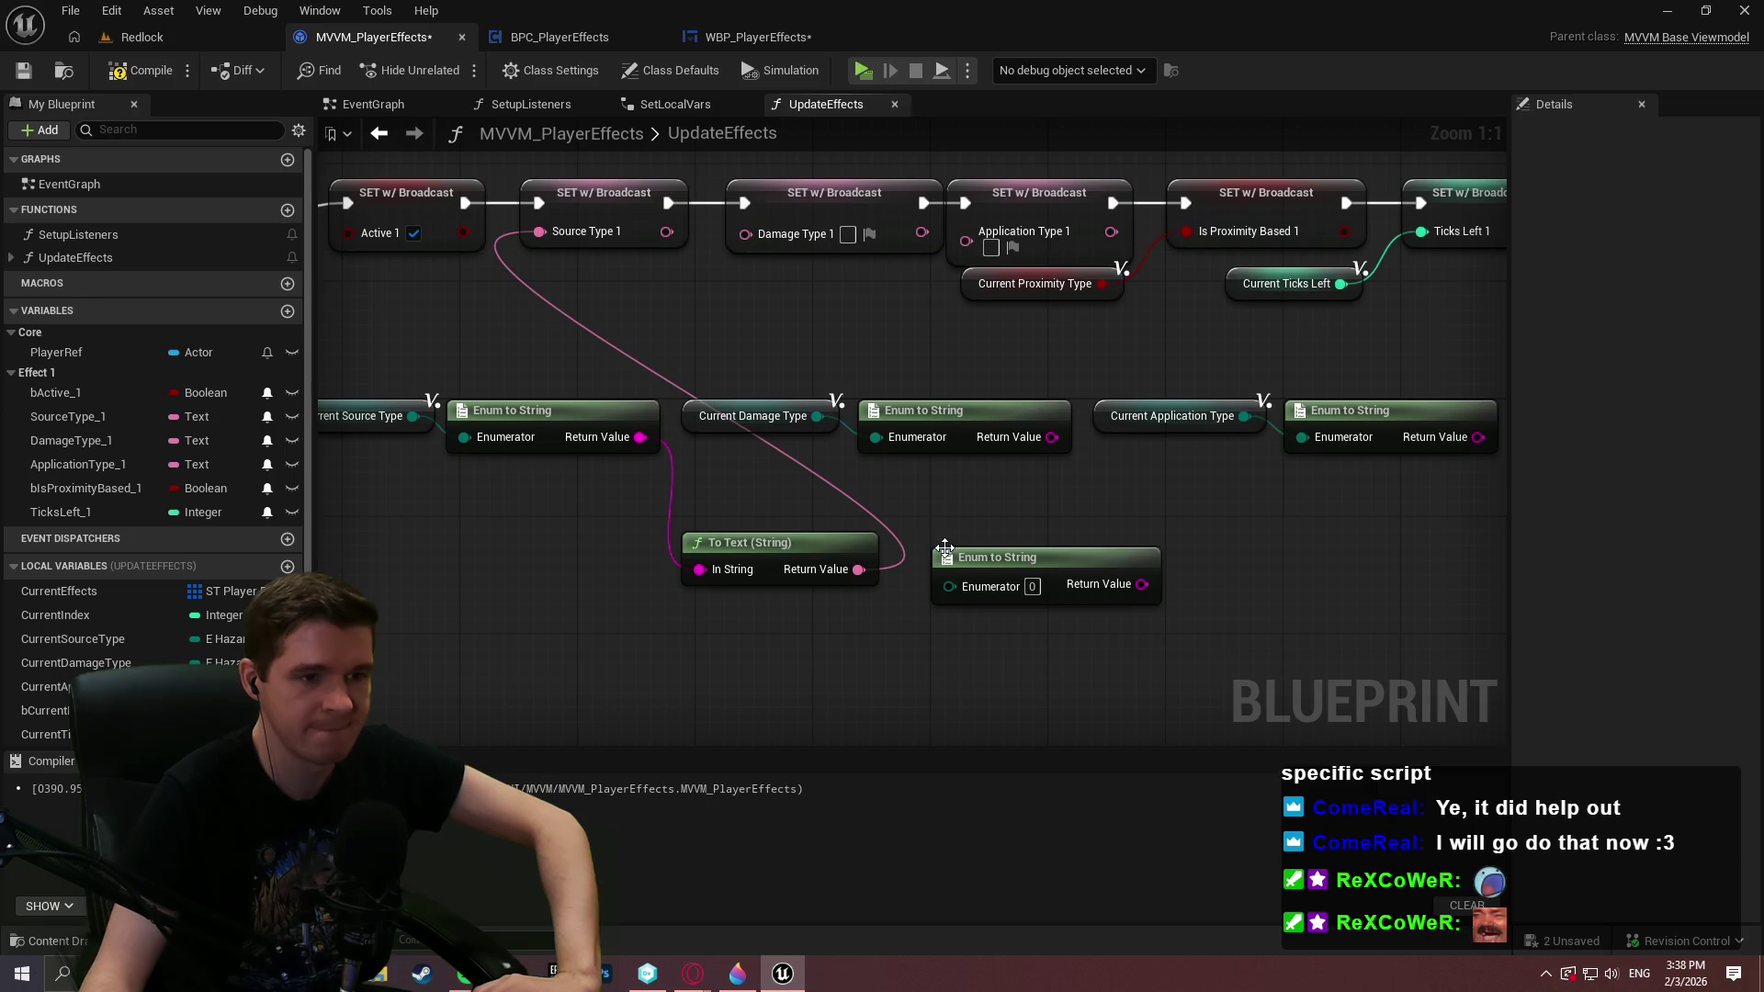
pyautogui.moveTo(817, 416); pyautogui.dragTo(976, 596)
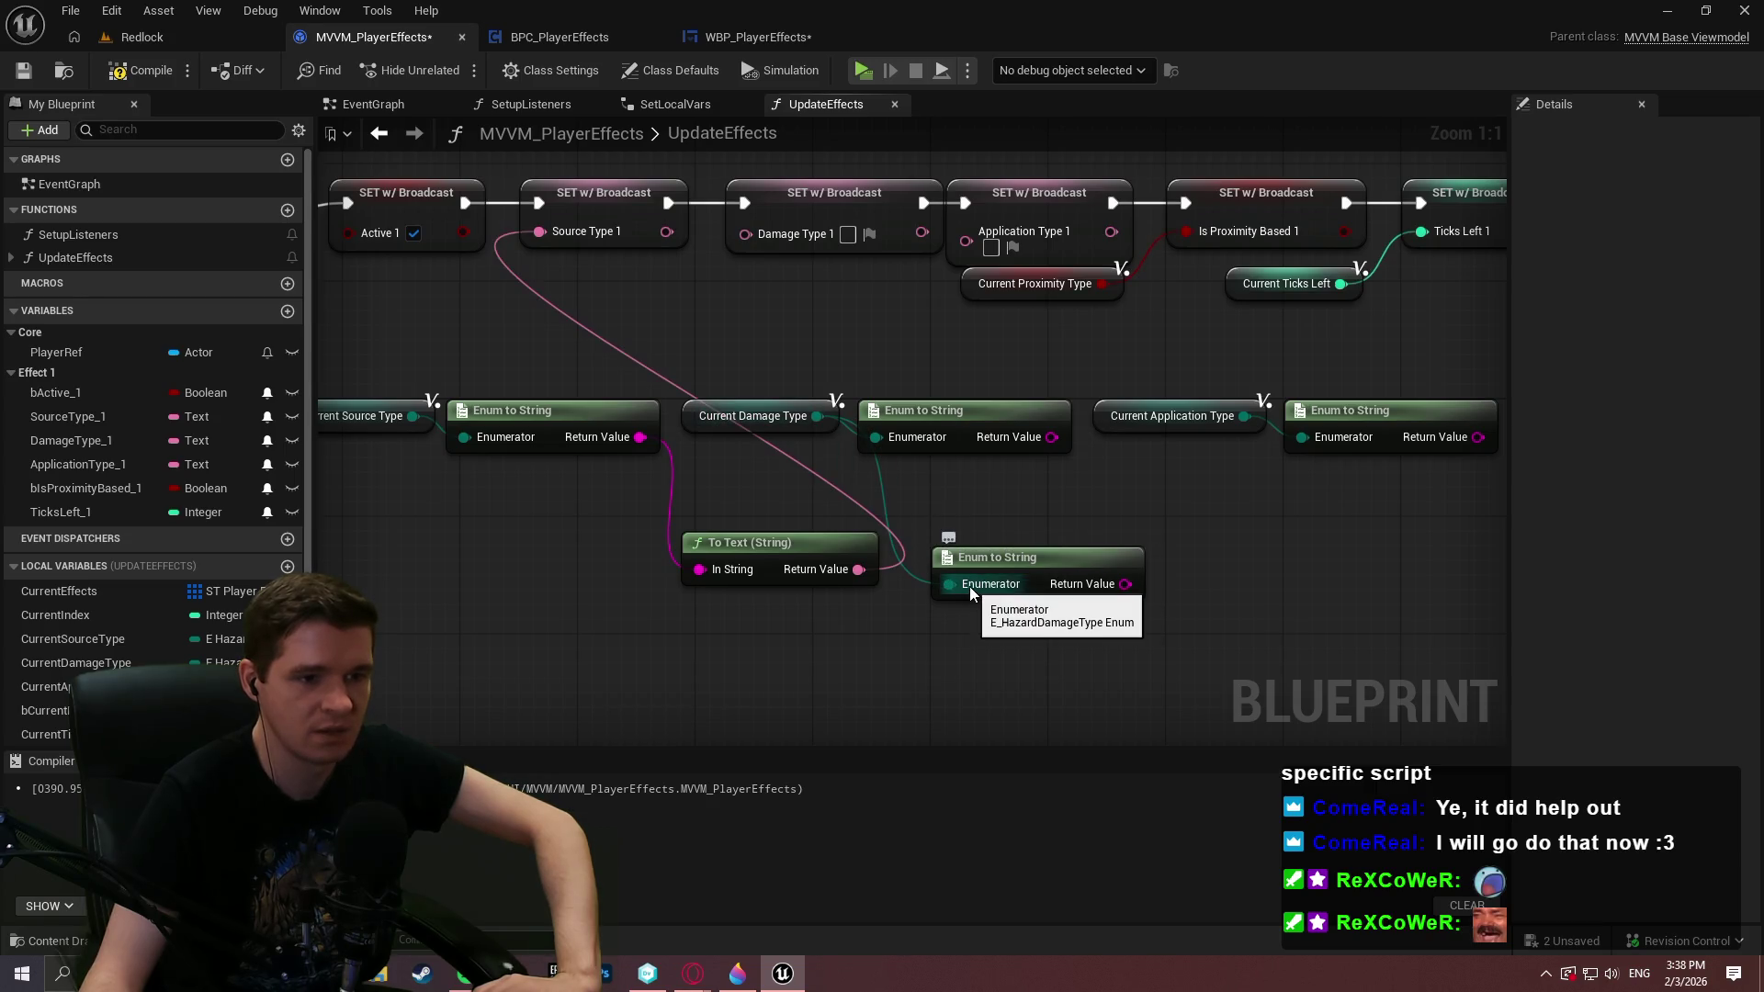
pyautogui.click(1084, 551)
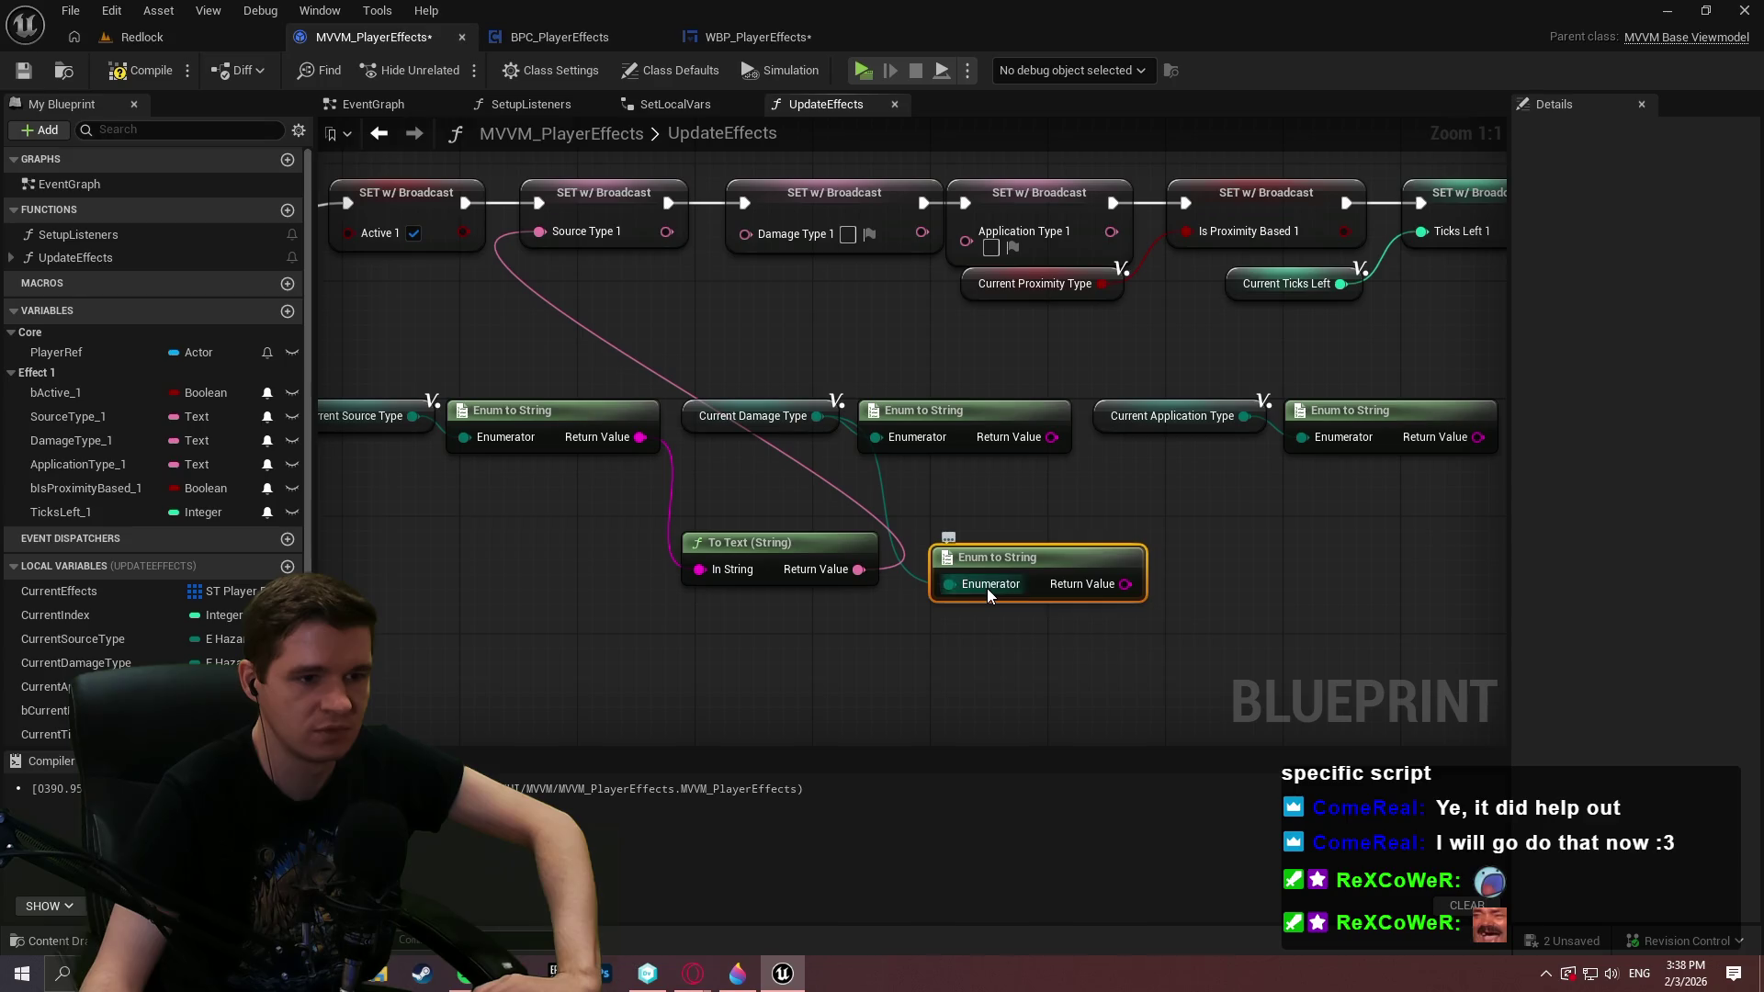
pyautogui.click(1014, 510)
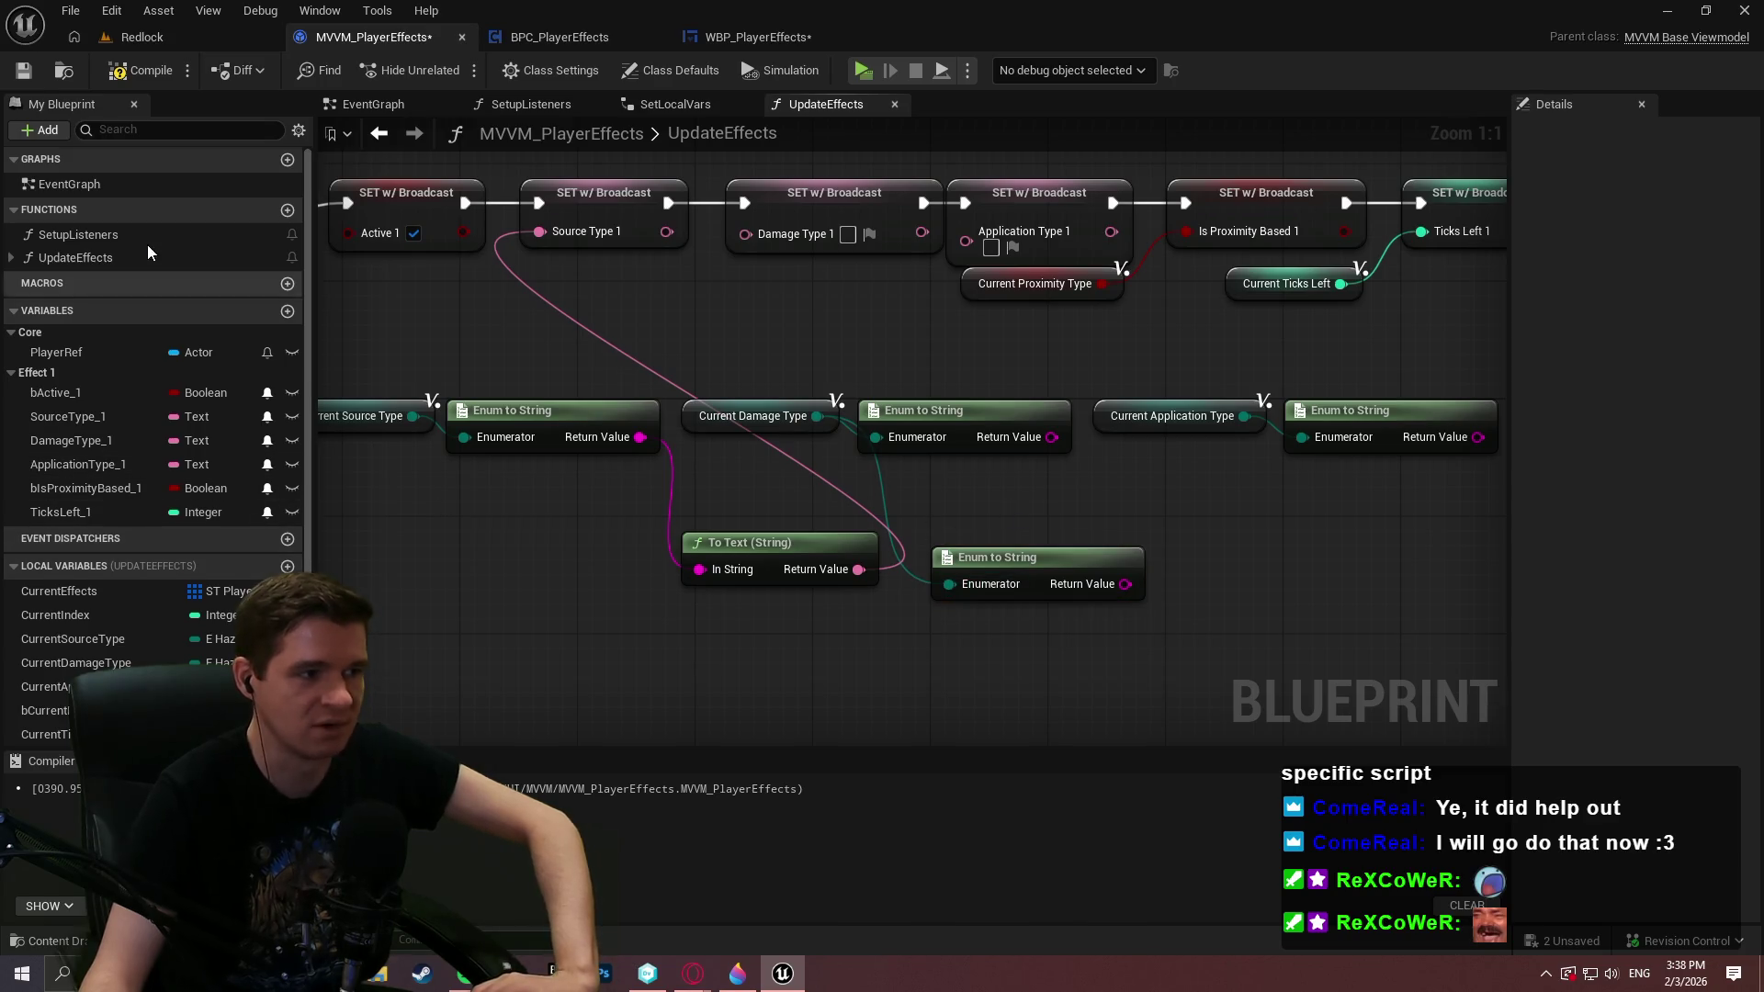
# Create a macro named EnumToStringMacro and place an Enum to String node in it
pyautogui.click(290, 285)
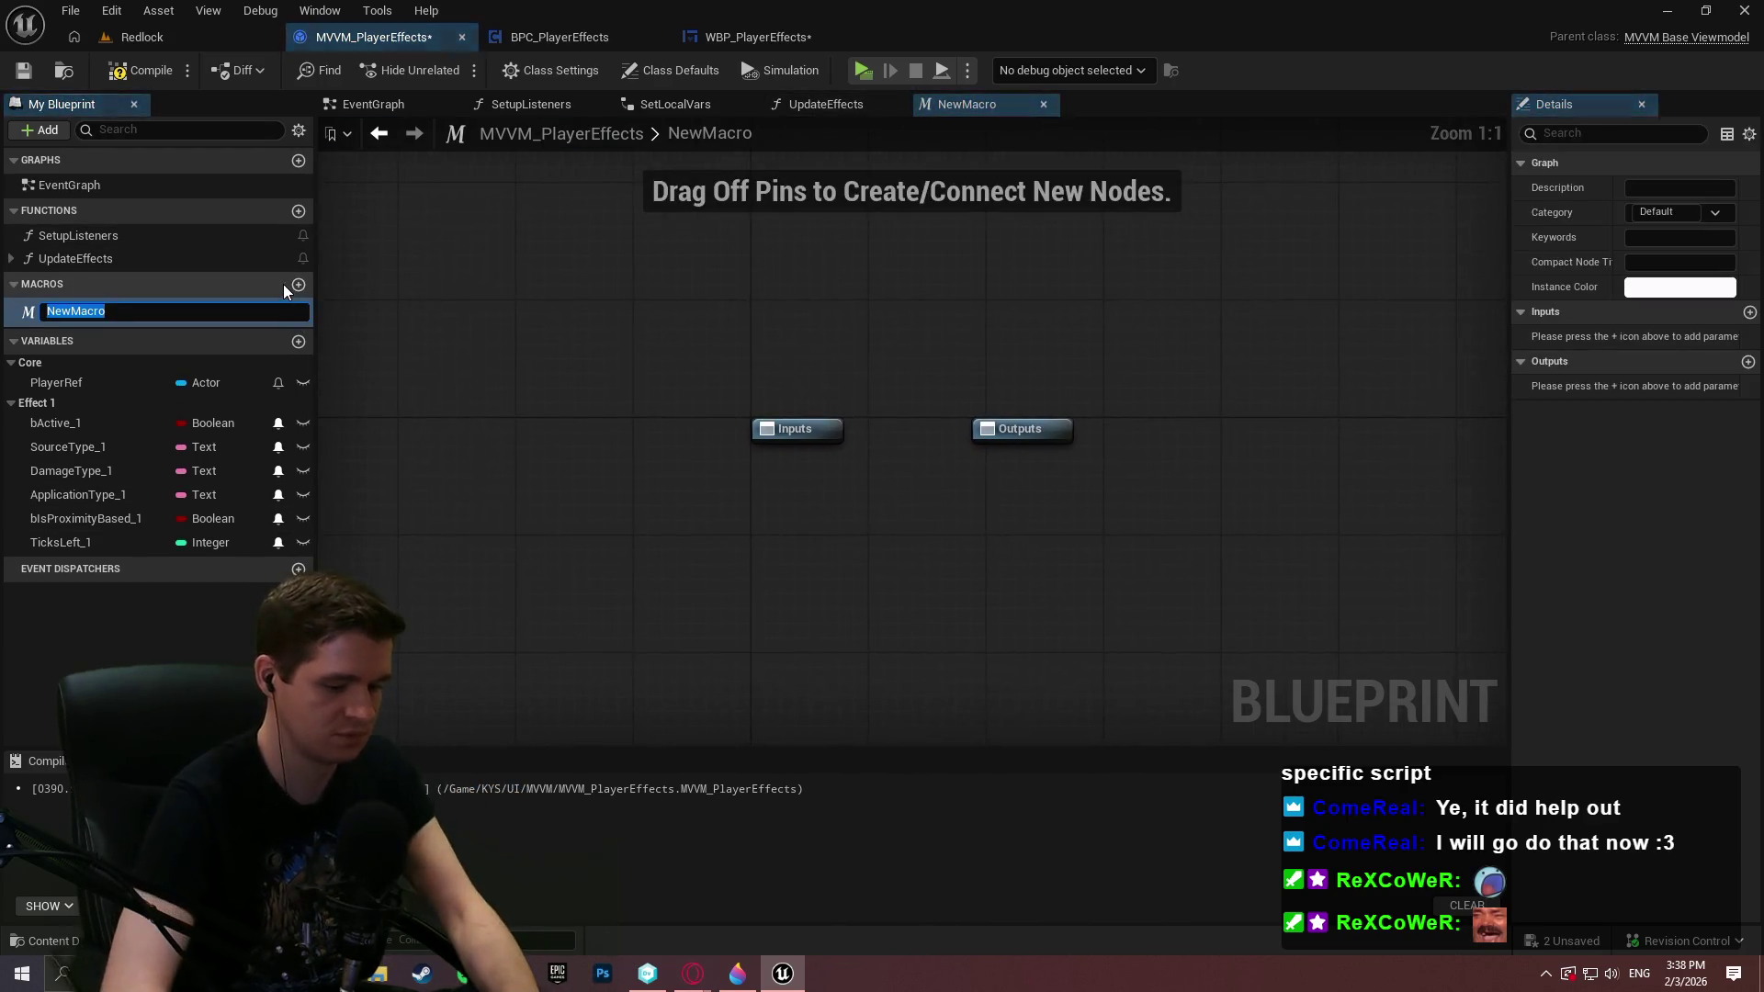
pyautogui.write('EnumToStringMacro')
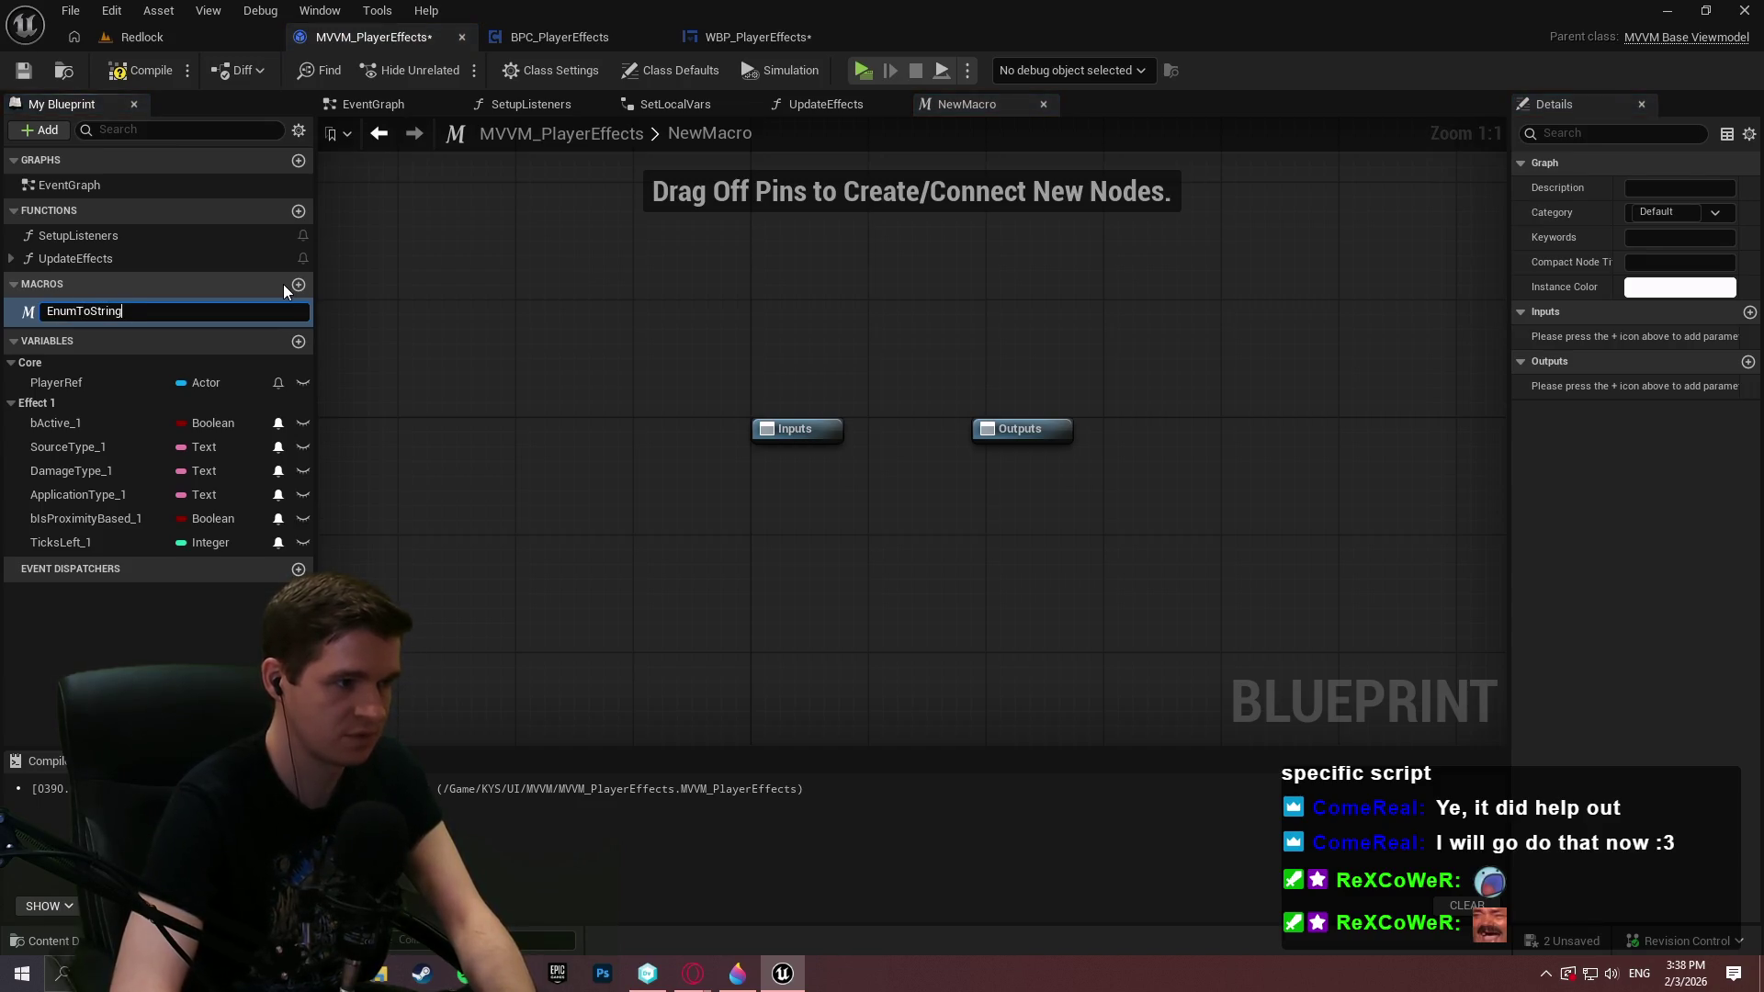
pyautogui.press('Return')
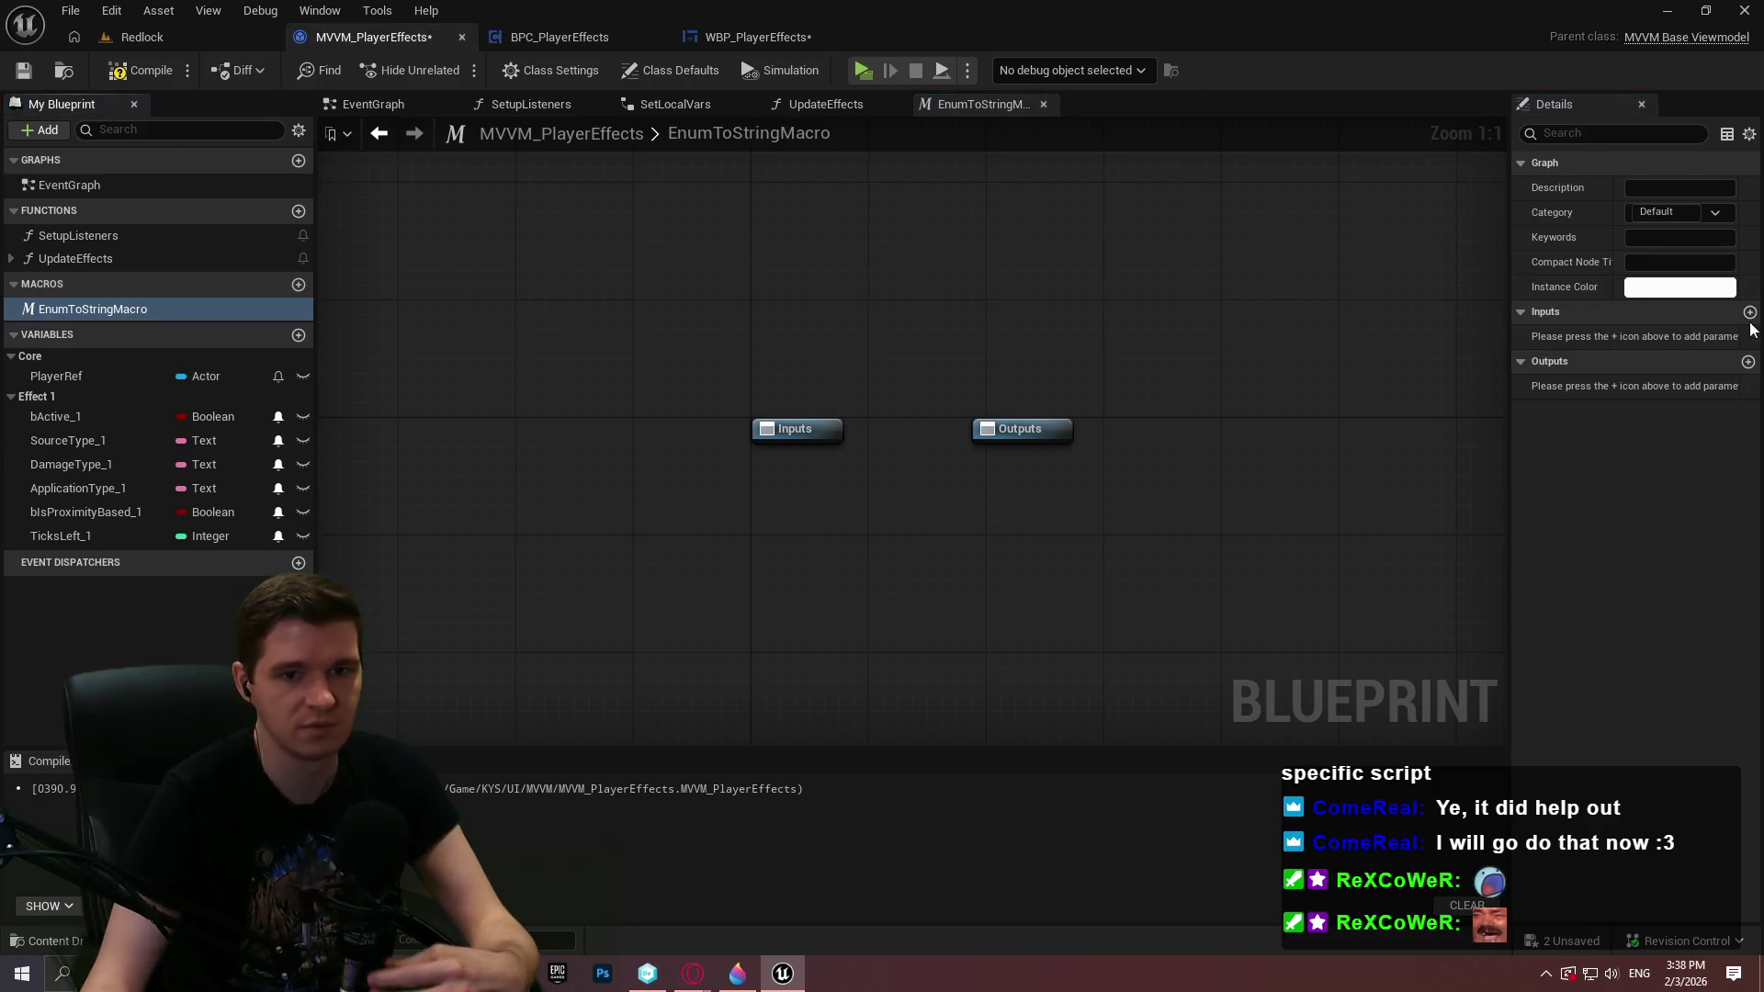
pyautogui.rightClick(823, 487)
pyautogui.write('enum to string')
pyautogui.press('Return')
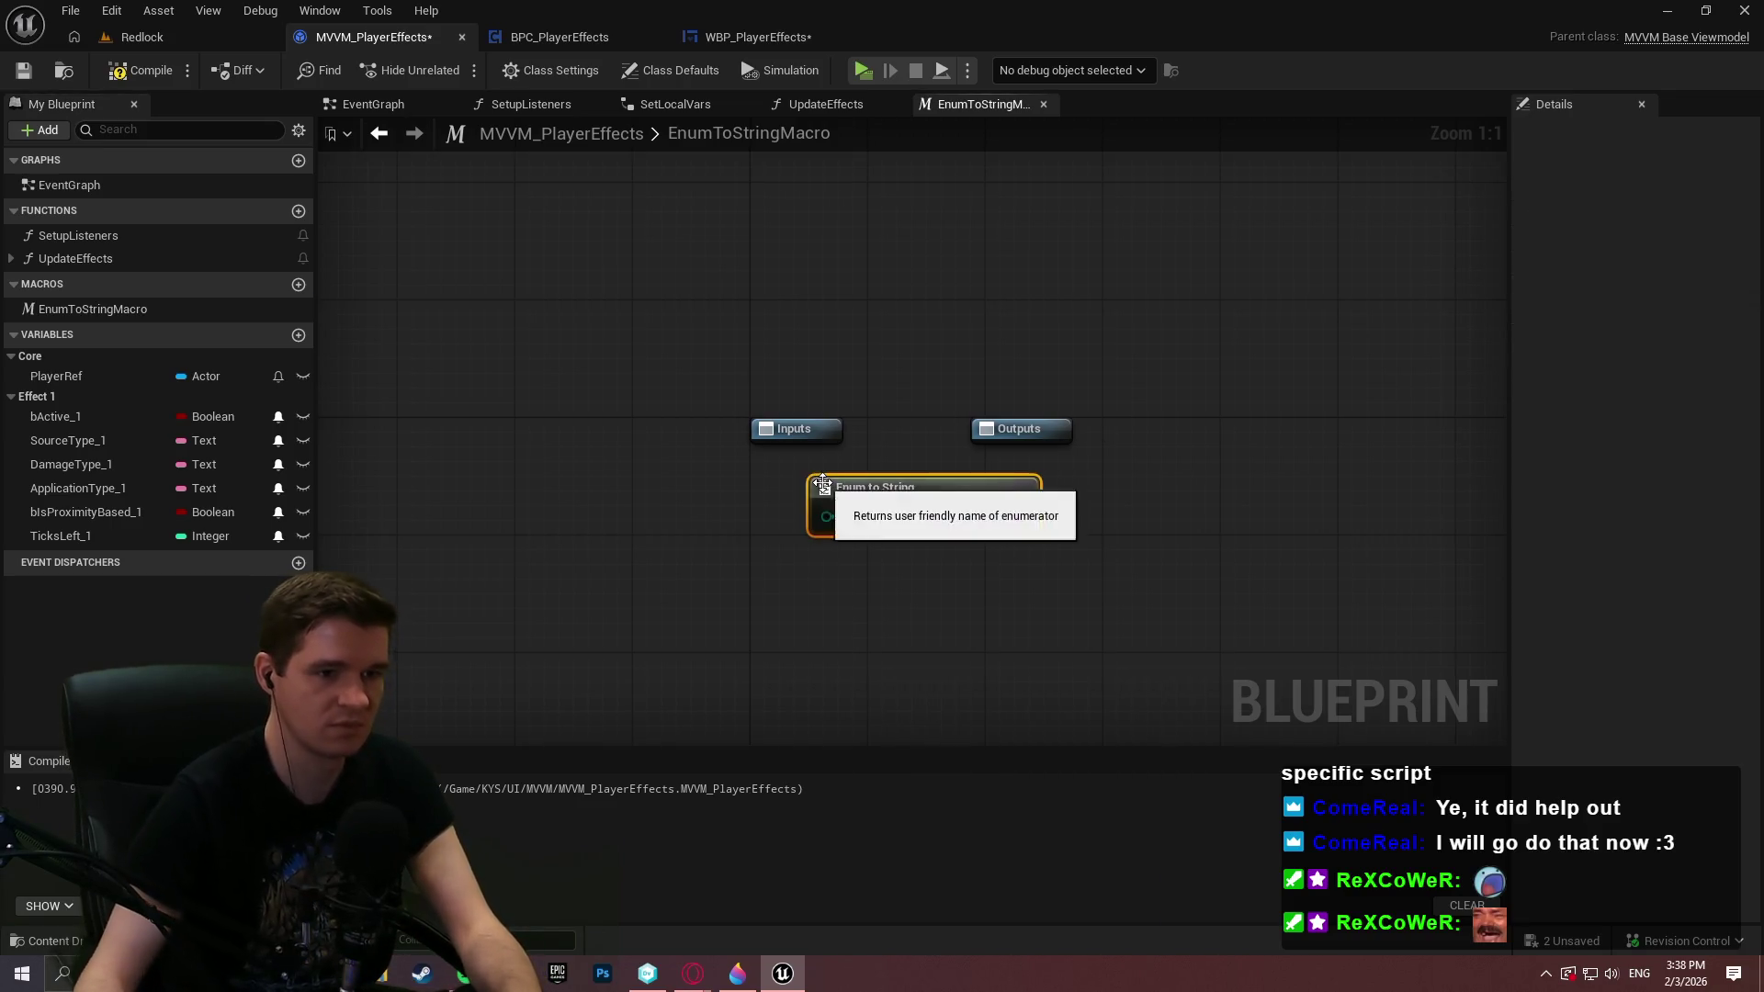
# Move the Outputs node right and chain a To Text node off Enum to String's result
pyautogui.click(1045, 437)
pyautogui.moveTo(1045, 445); pyautogui.dragTo(1293, 446)
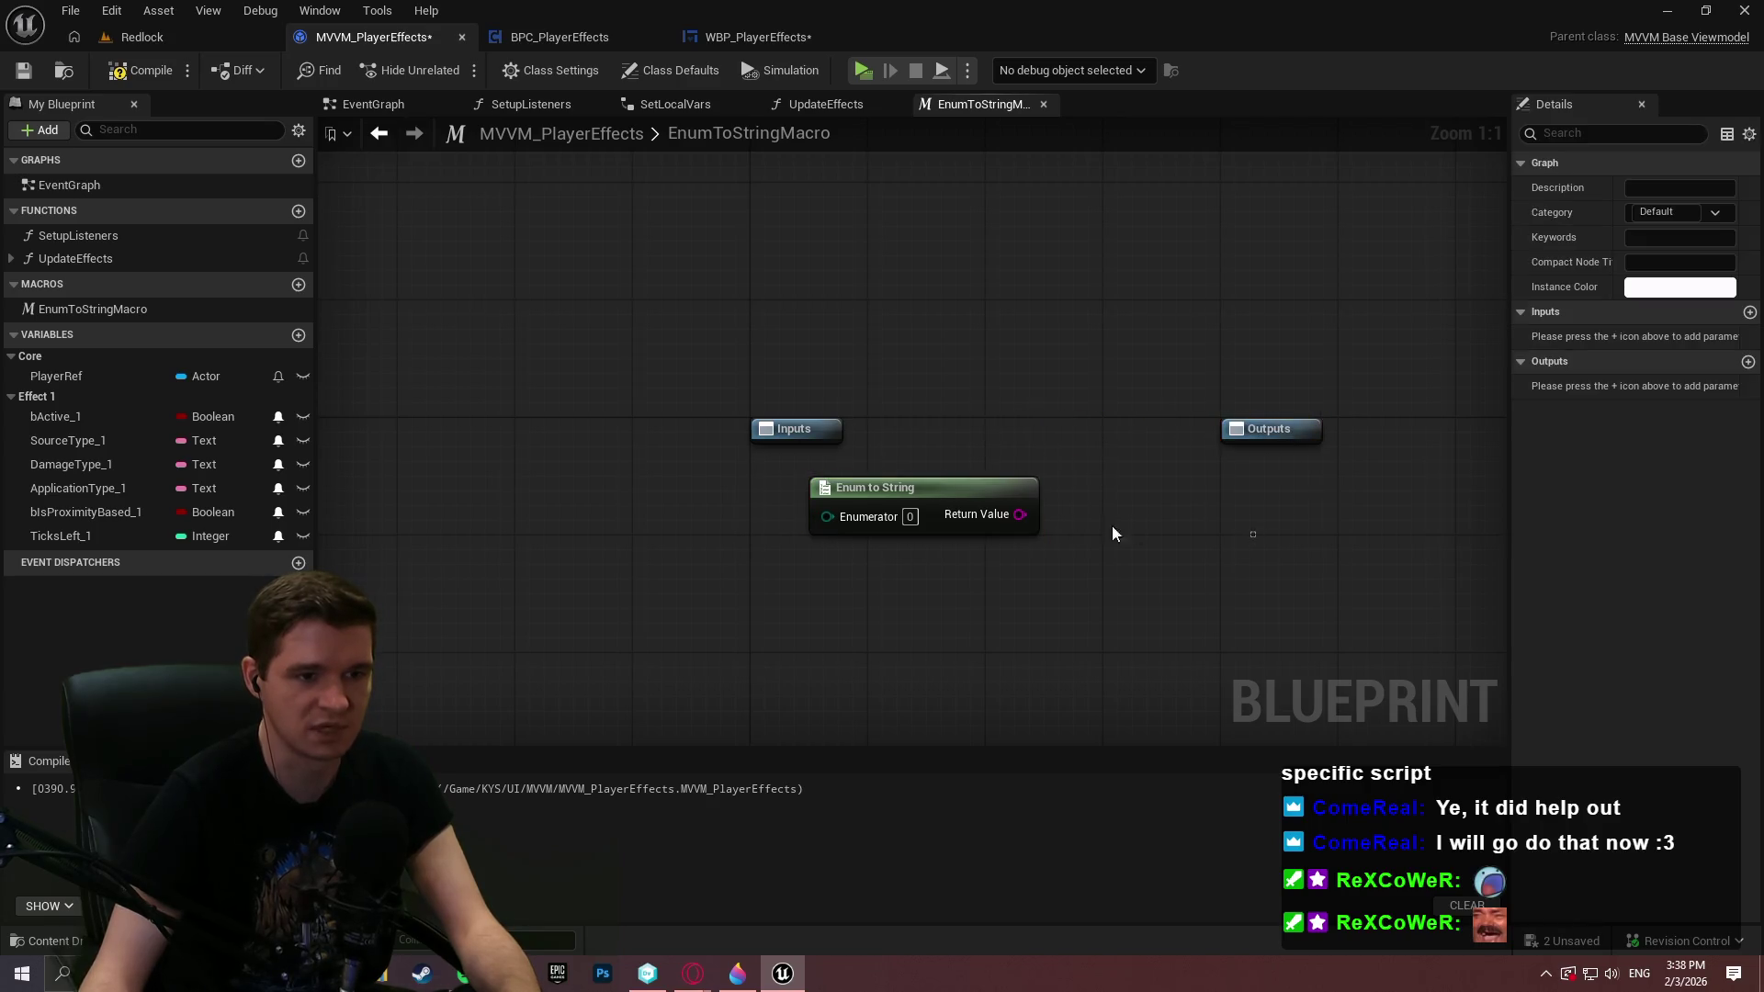
pyautogui.moveTo(1020, 514)
pyautogui.mouseDown()
pyautogui.moveTo(1117, 513)
pyautogui.moveTo(1280, 438)
pyautogui.moveTo(1198, 533)
pyautogui.mouseUp()
pyautogui.write('tes')
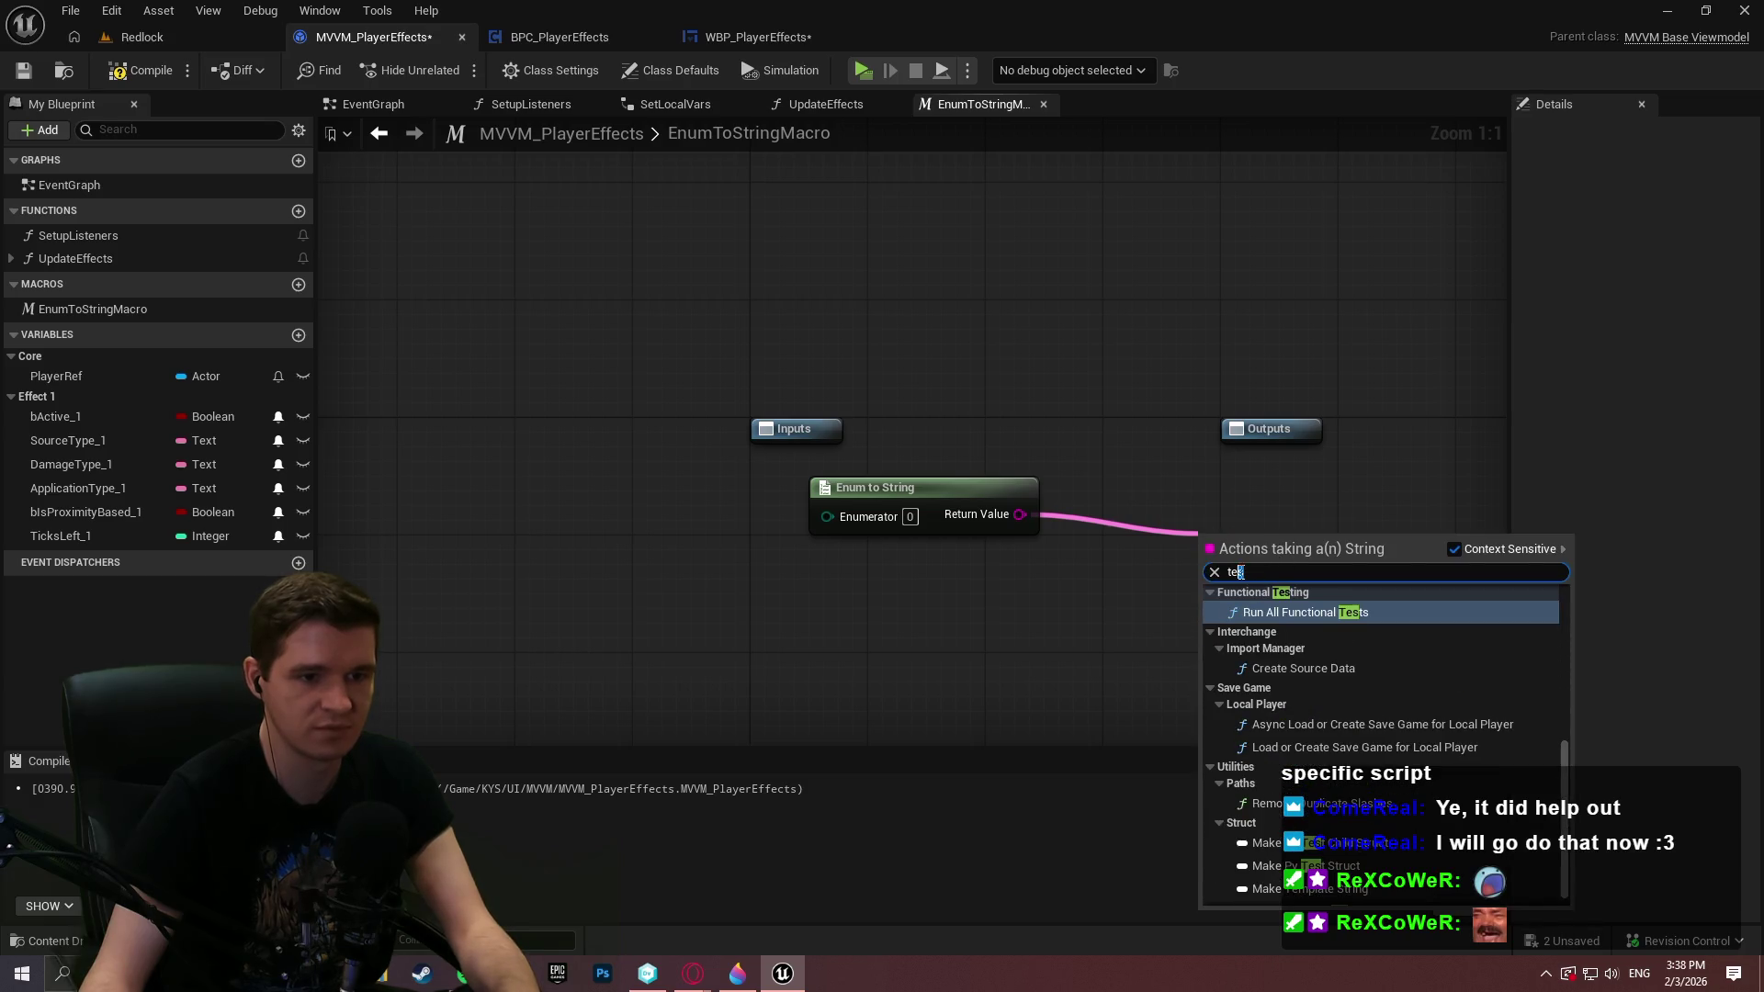
pyautogui.write('t')
pyautogui.click(1304, 596)
pyautogui.moveTo(1234, 531); pyautogui.dragTo(1133, 500)
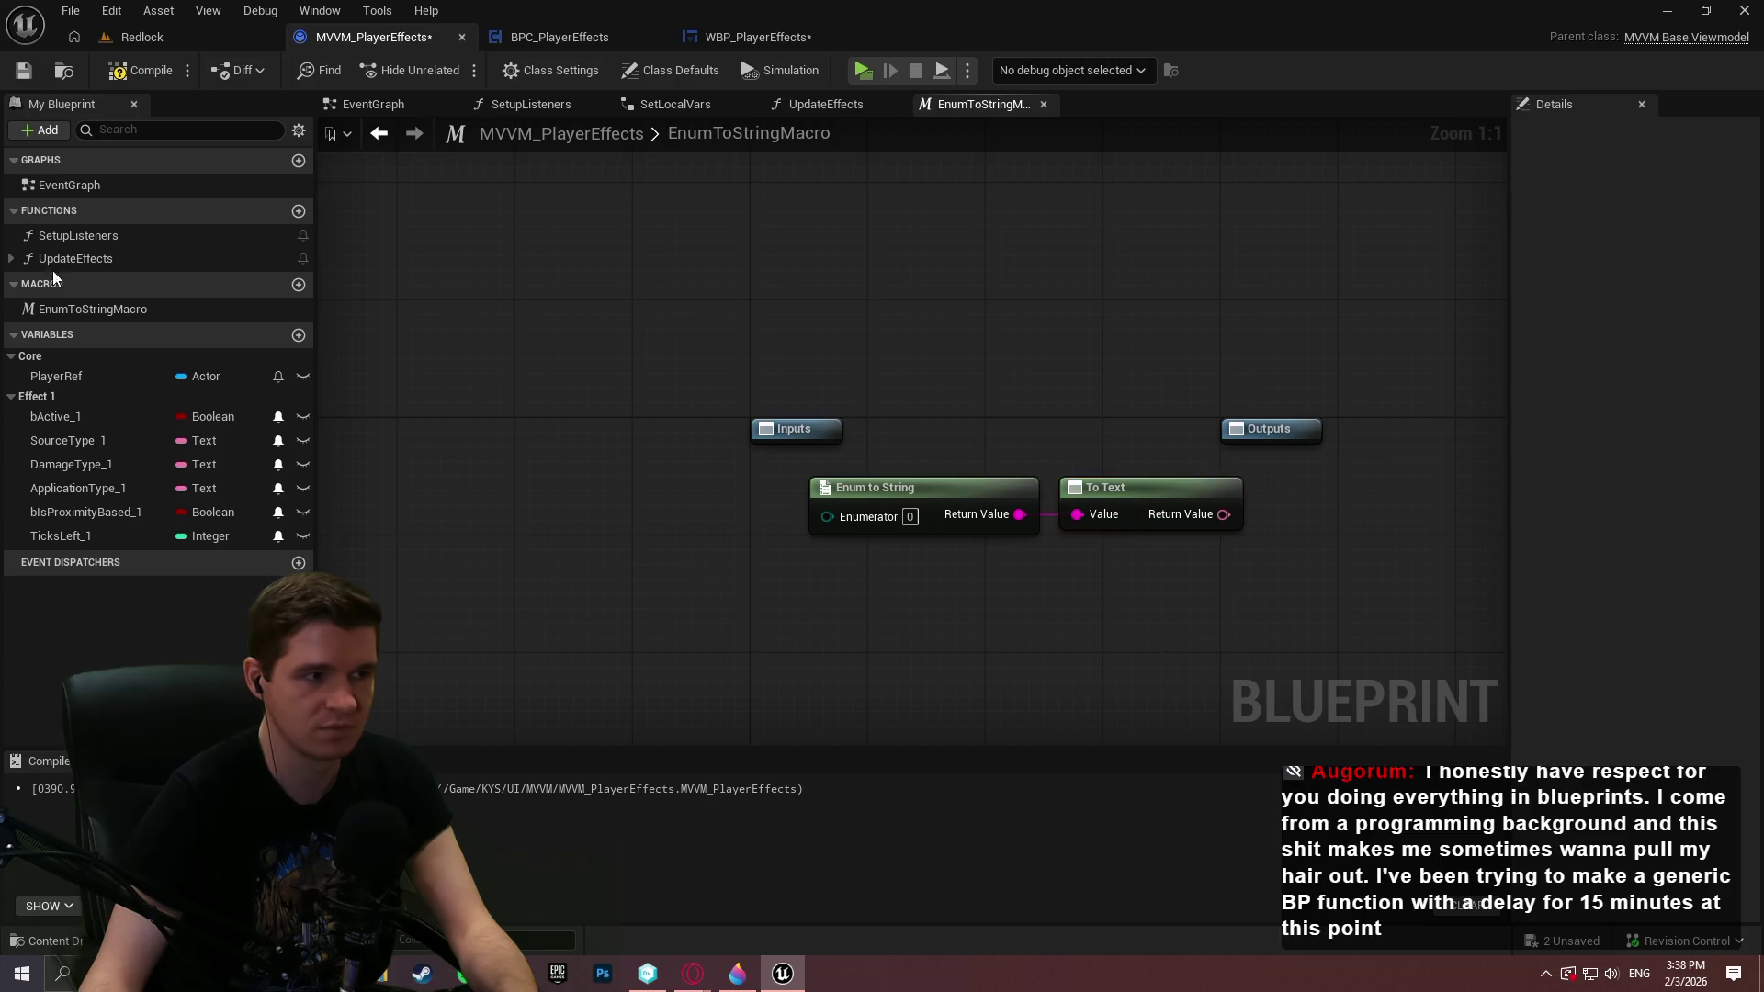
pyautogui.click(90, 309)
pyautogui.click(115, 312)
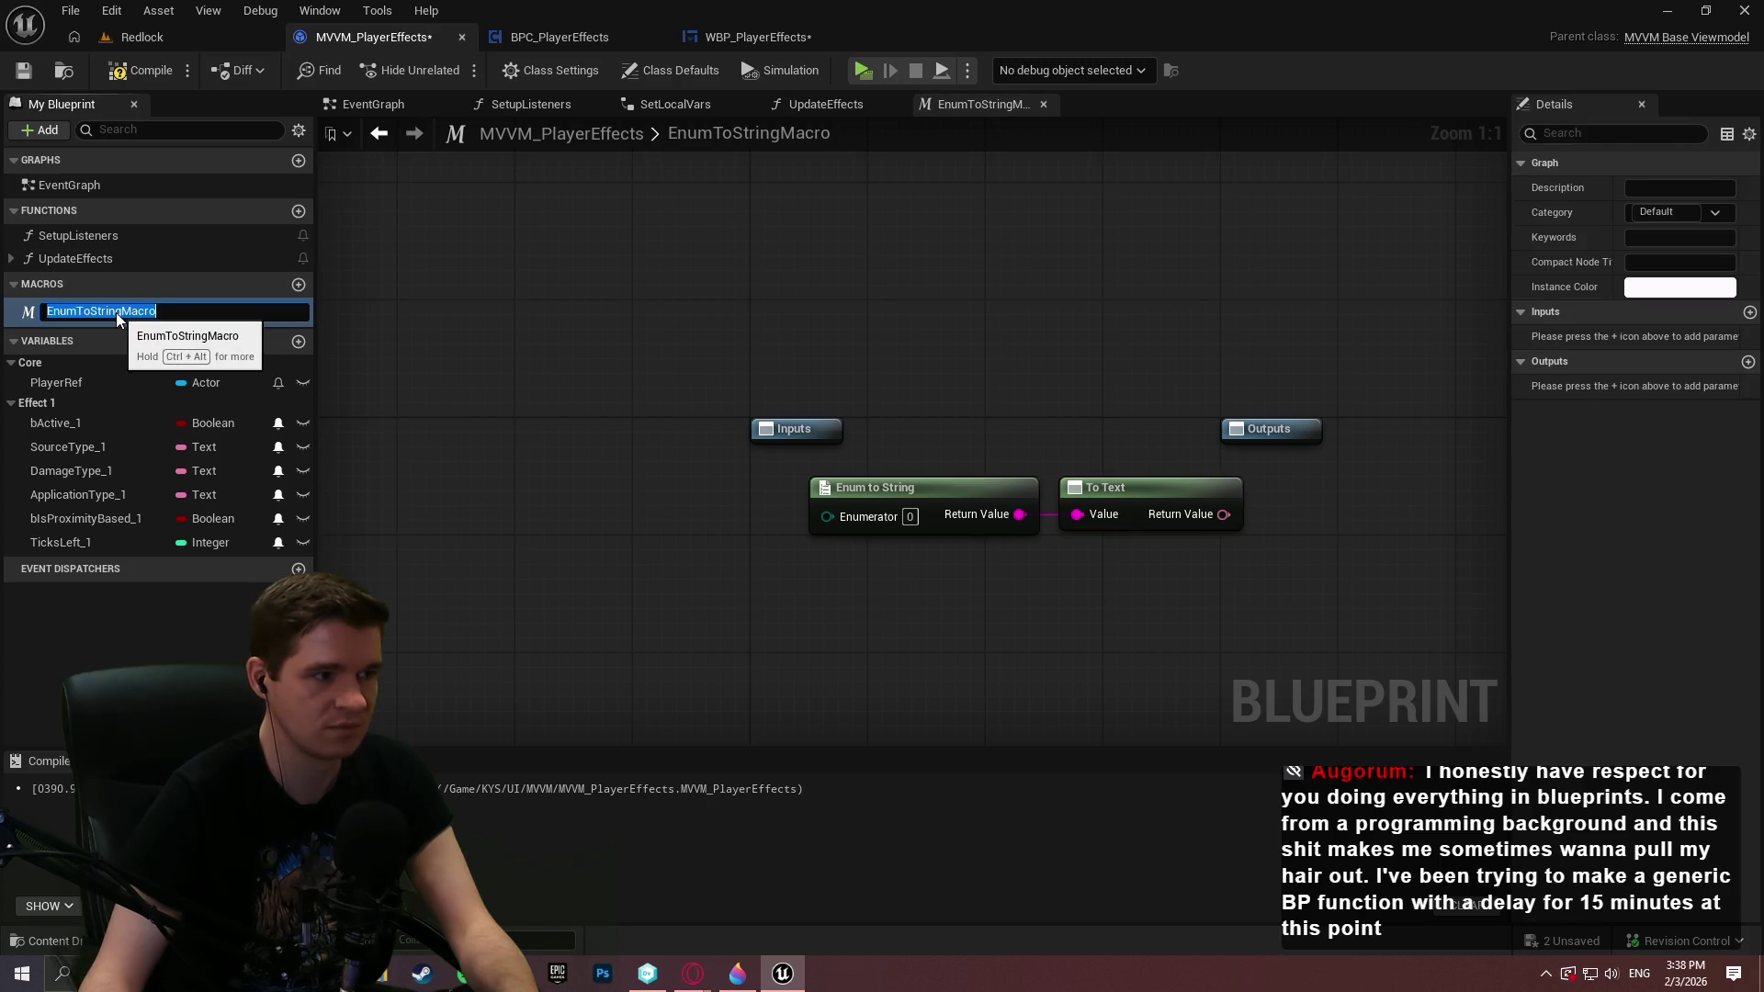
# Rename the macro from EnumToStringMacro to EnumToTextMacro
pyautogui.moveTo(120, 313); pyautogui.dragTo(99, 312)
pyautogui.press('BackSpace')
pyautogui.press('BackSpace')
pyautogui.write('Tex')
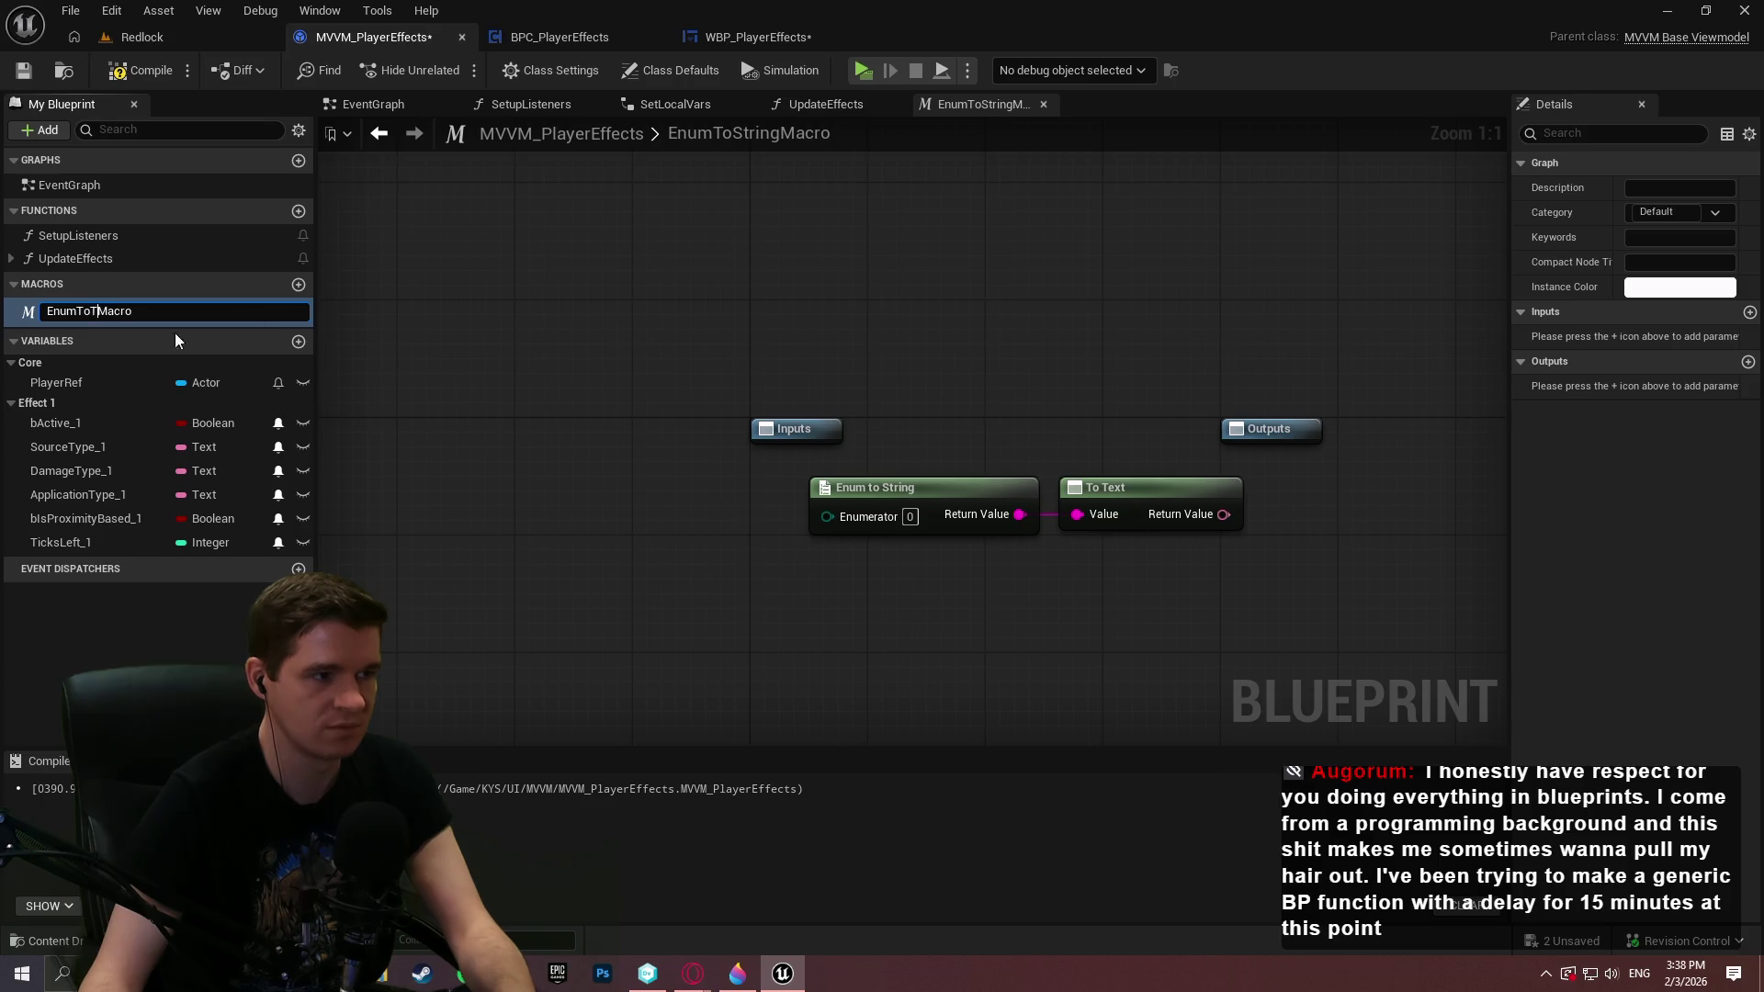
pyautogui.write('t')
pyautogui.press('Return')
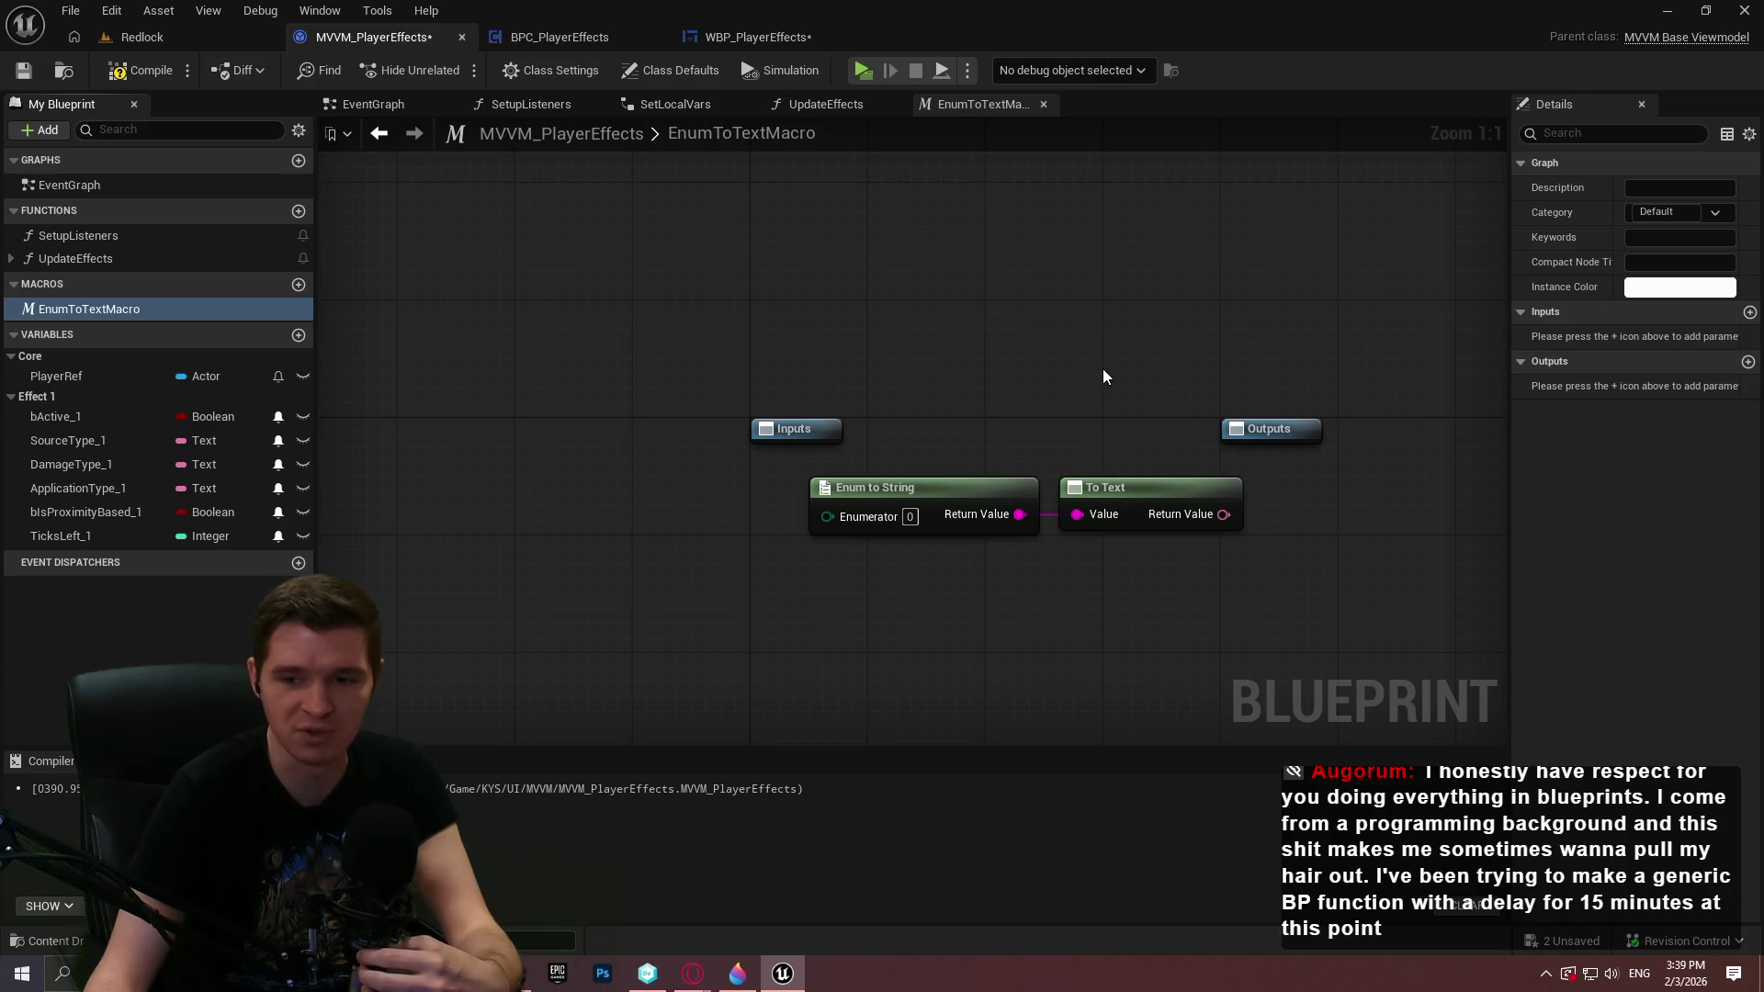
# Connect To Text's result to the Outputs node as a Return Value pin
pyautogui.moveTo(850, 520)
pyautogui.mouseDown()
pyautogui.moveTo(824, 433)
pyautogui.moveTo(995, 448)
pyautogui.moveTo(984, 415)
pyautogui.mouseUp()
pyautogui.click(1094, 261)
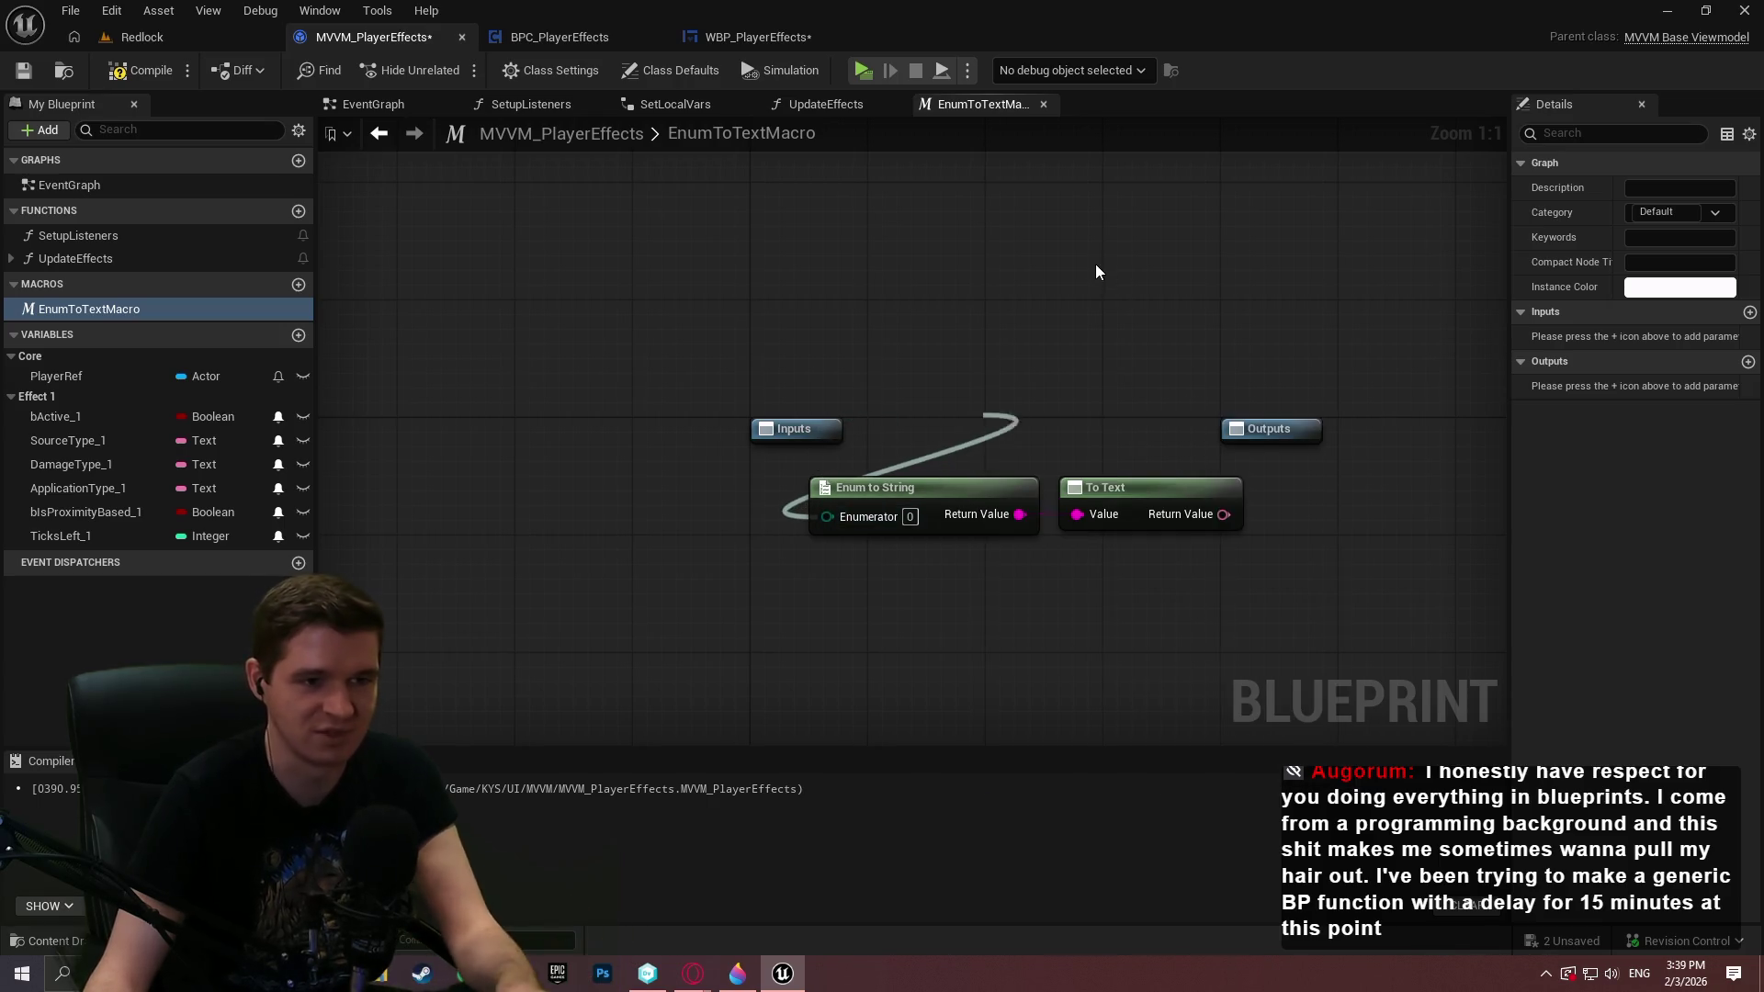
pyautogui.moveTo(1213, 514)
pyautogui.mouseDown()
pyautogui.moveTo(1266, 438)
pyautogui.moveTo(1247, 440)
pyautogui.moveTo(1412, 434)
pyautogui.mouseUp()
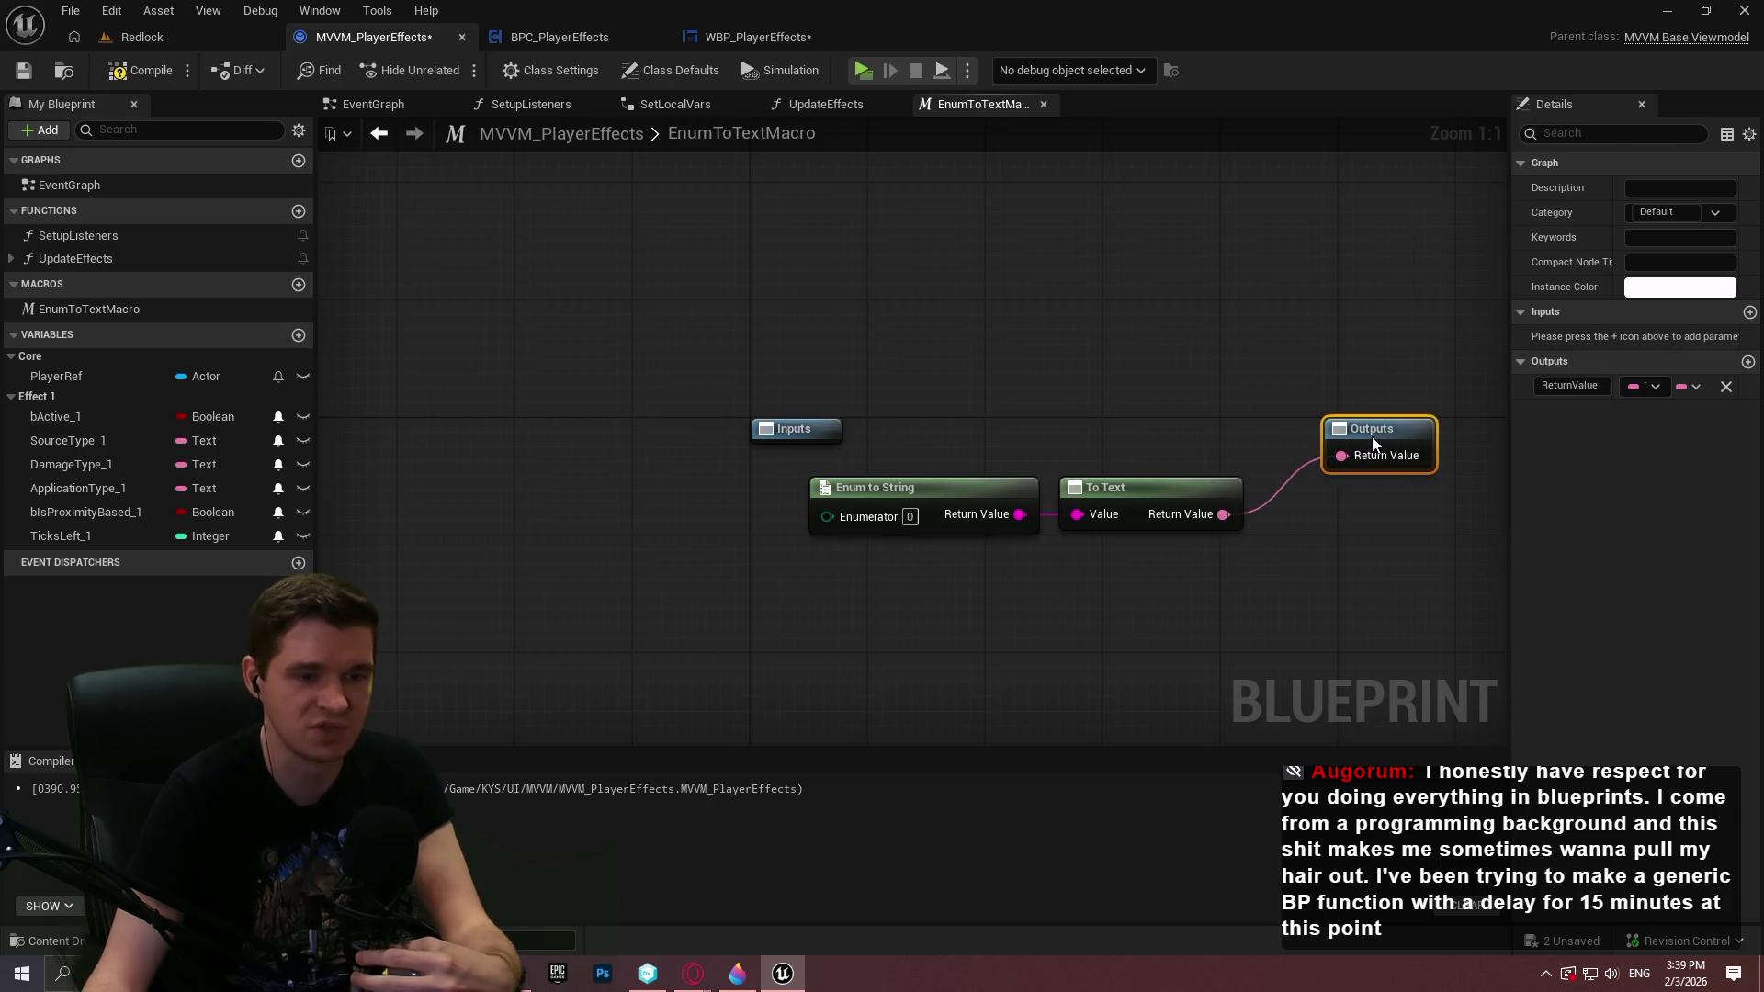
pyautogui.moveTo(1240, 582)
pyautogui.mouseDown()
pyautogui.moveTo(908, 506)
pyautogui.moveTo(965, 433)
pyautogui.moveTo(952, 410)
pyautogui.moveTo(956, 427)
pyautogui.moveTo(1060, 430)
pyautogui.mouseUp()
pyautogui.rightClick(992, 458)
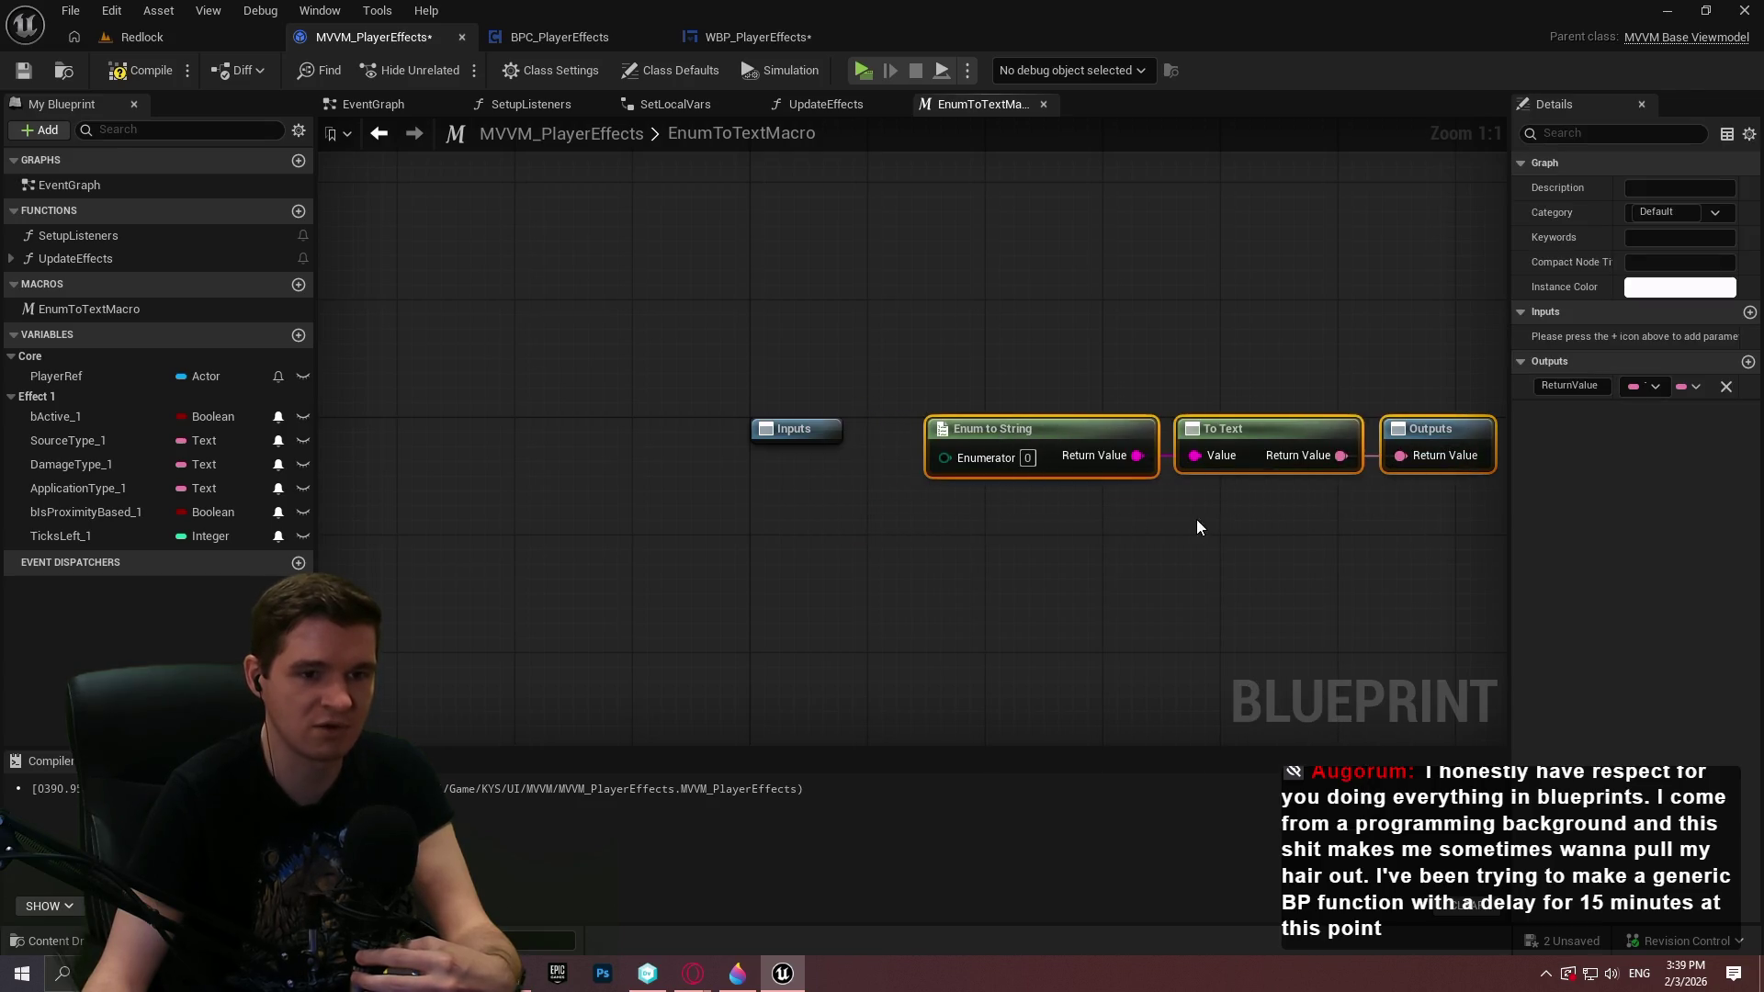
pyautogui.hotkey('ctrl', 'z')
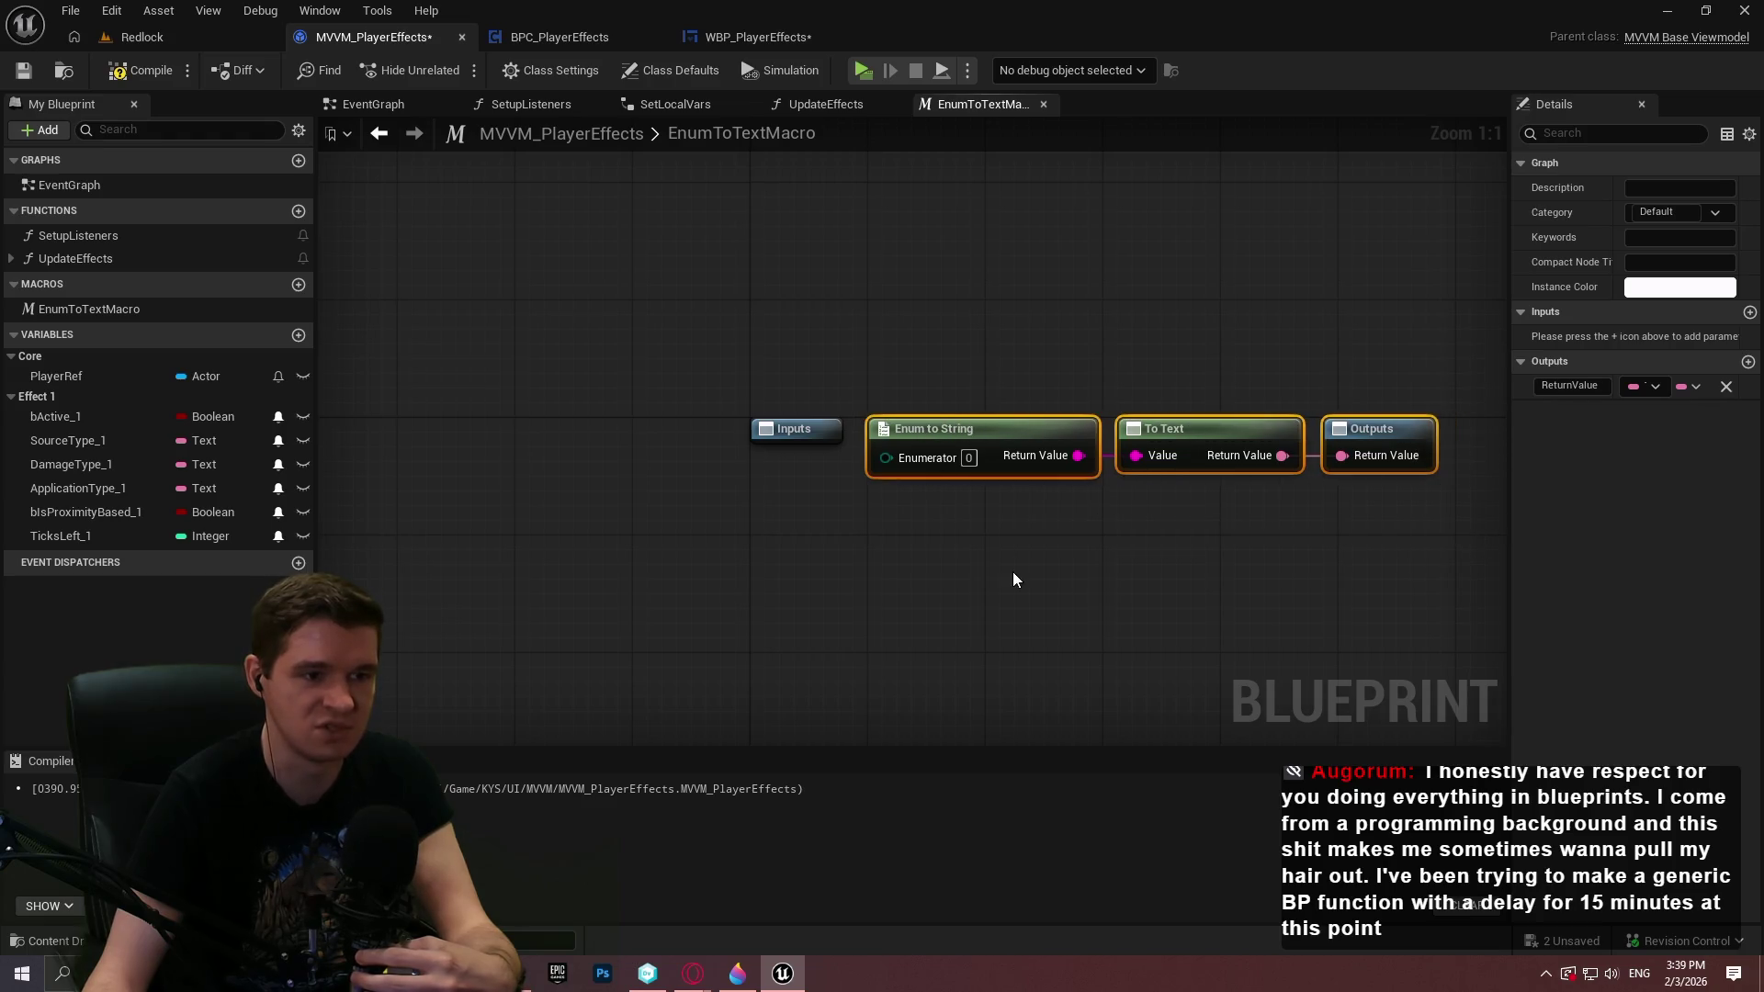
# Check the Enumerator input pin's type options, keeping it as Byte
pyautogui.click(1013, 572)
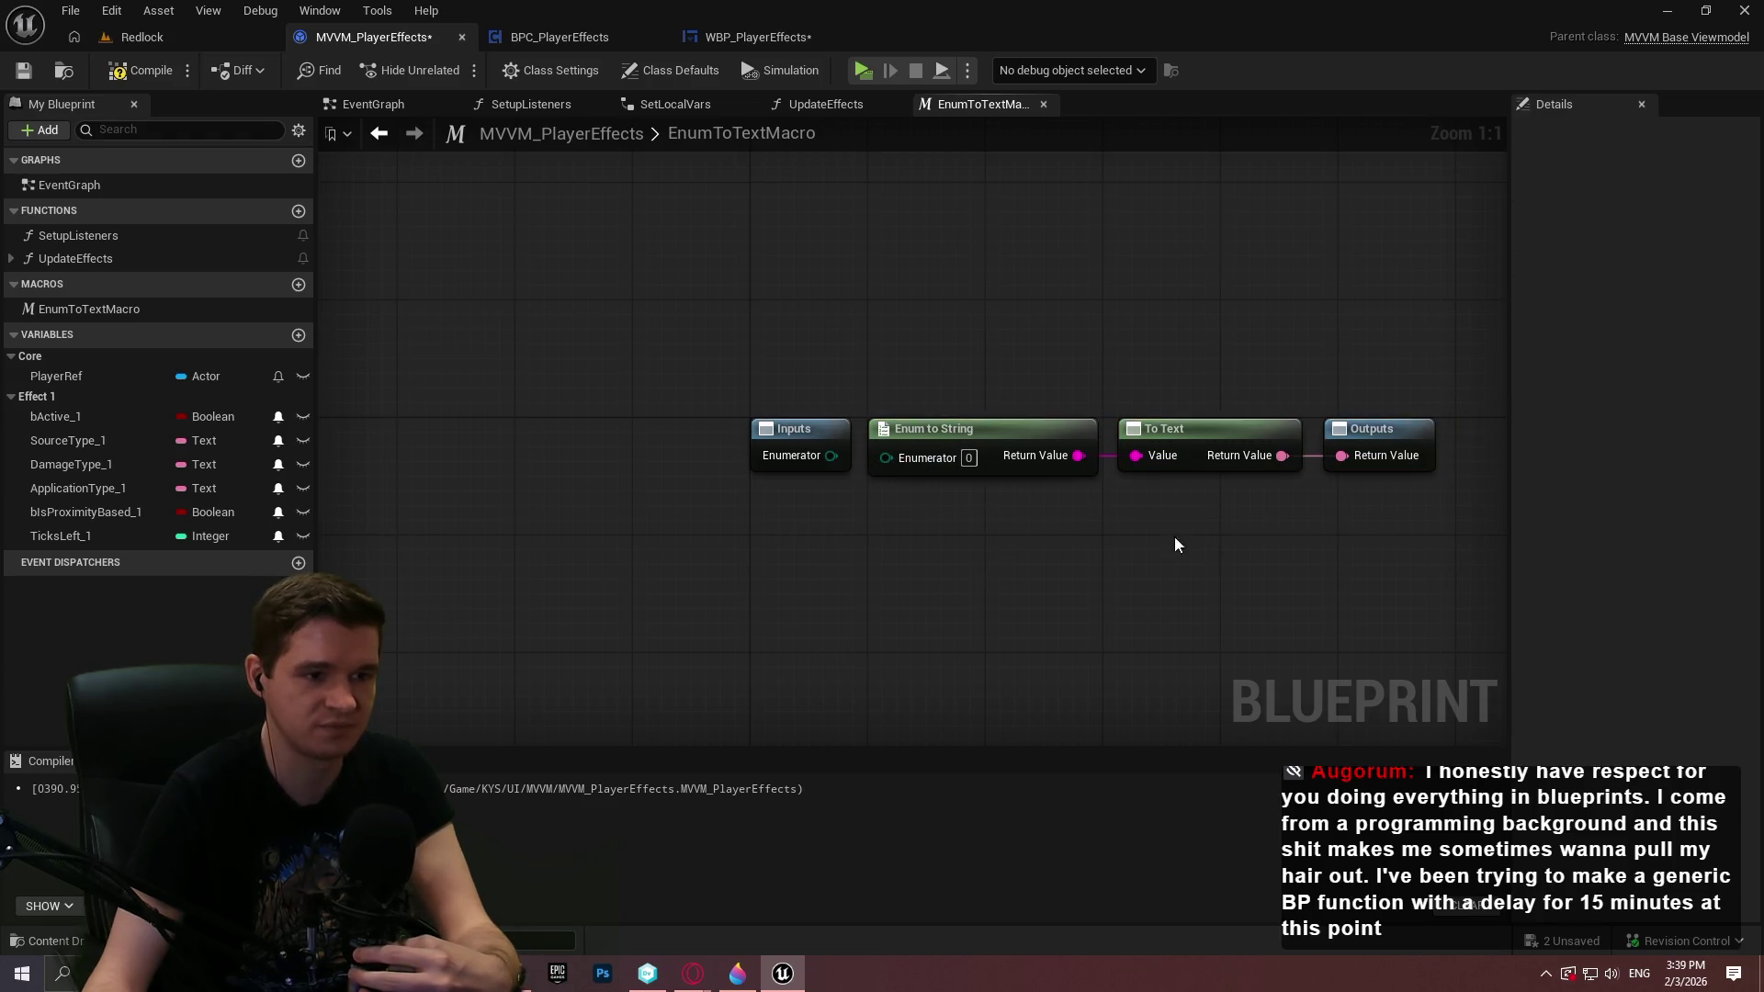
pyautogui.moveTo(790, 454); pyautogui.dragTo(792, 456)
pyautogui.press('Escape')
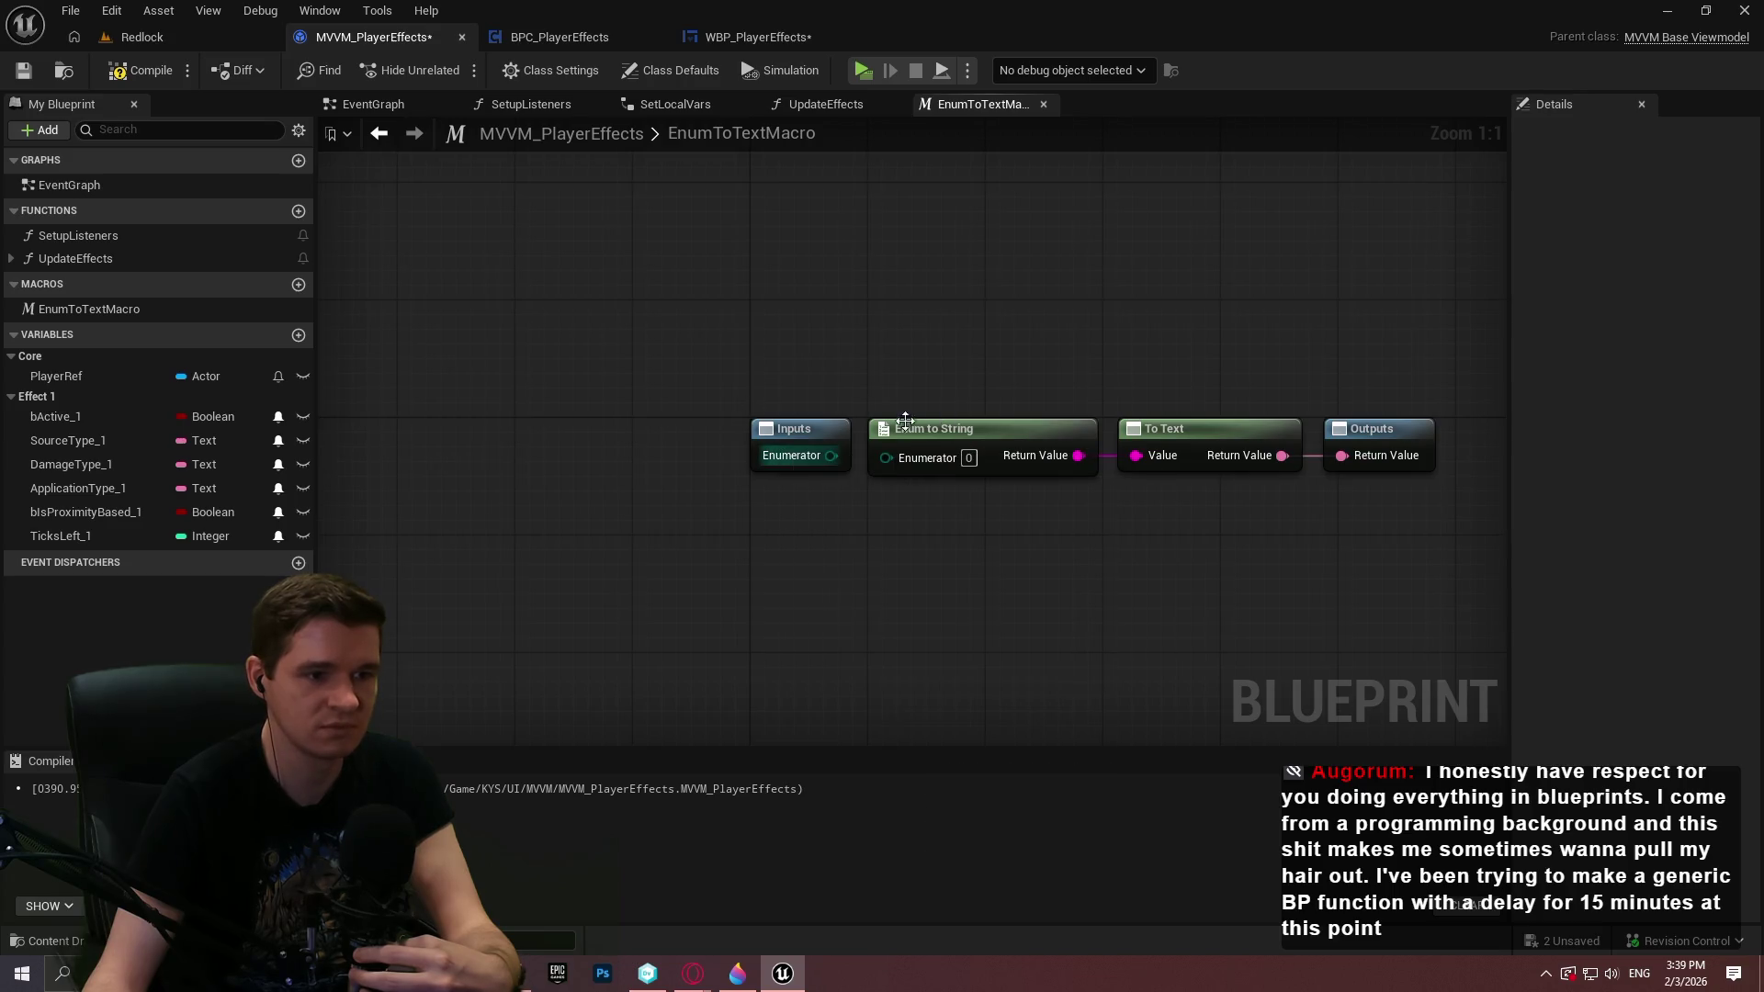
pyautogui.click(796, 430)
pyautogui.click(1646, 337)
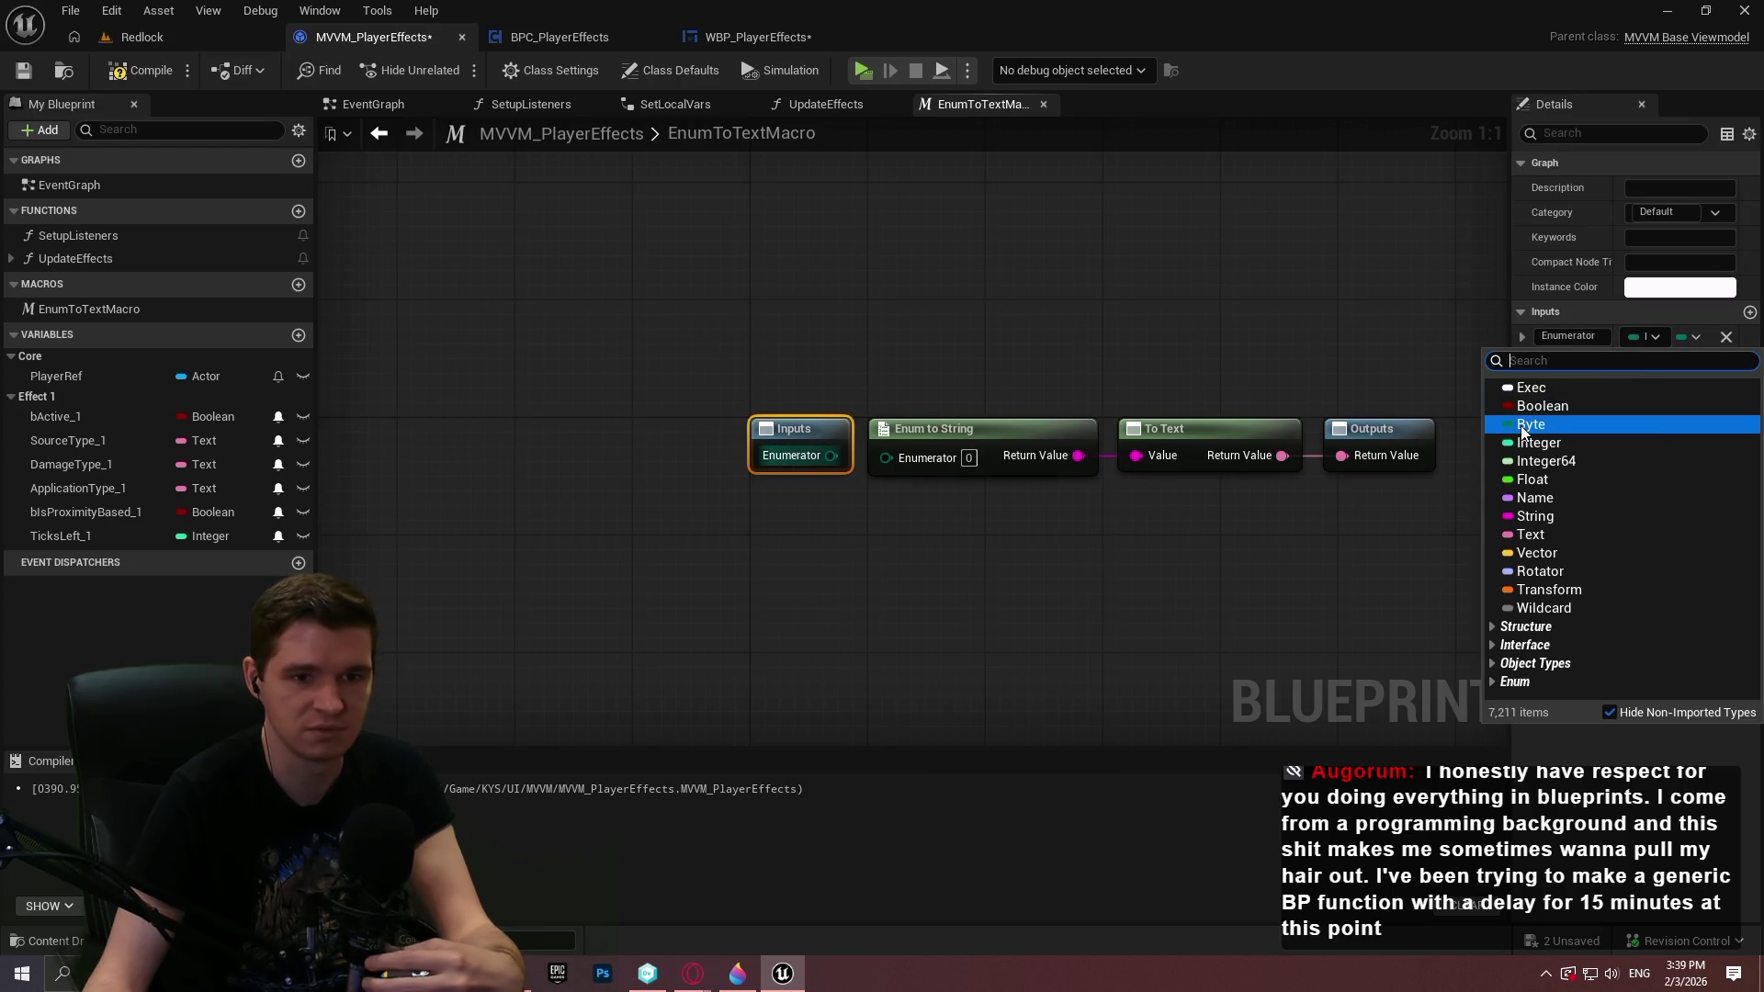
pyautogui.click(1522, 426)
pyautogui.moveTo(806, 452); pyautogui.dragTo(811, 459)
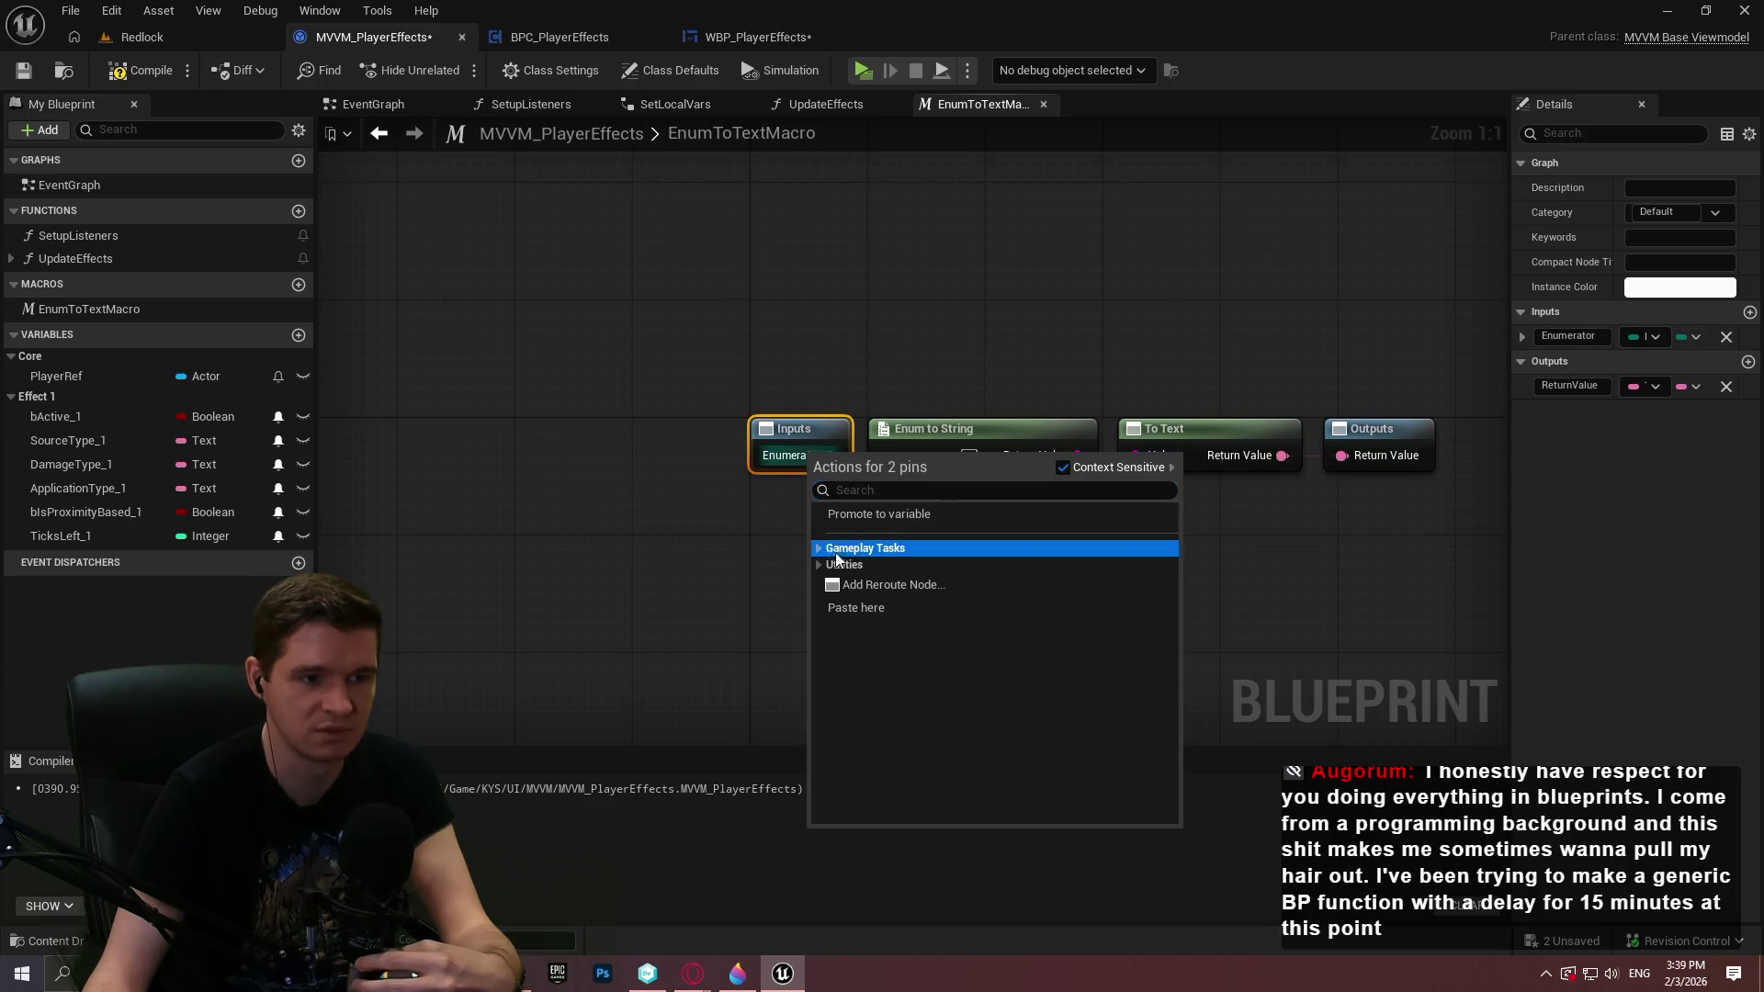
pyautogui.click(901, 369)
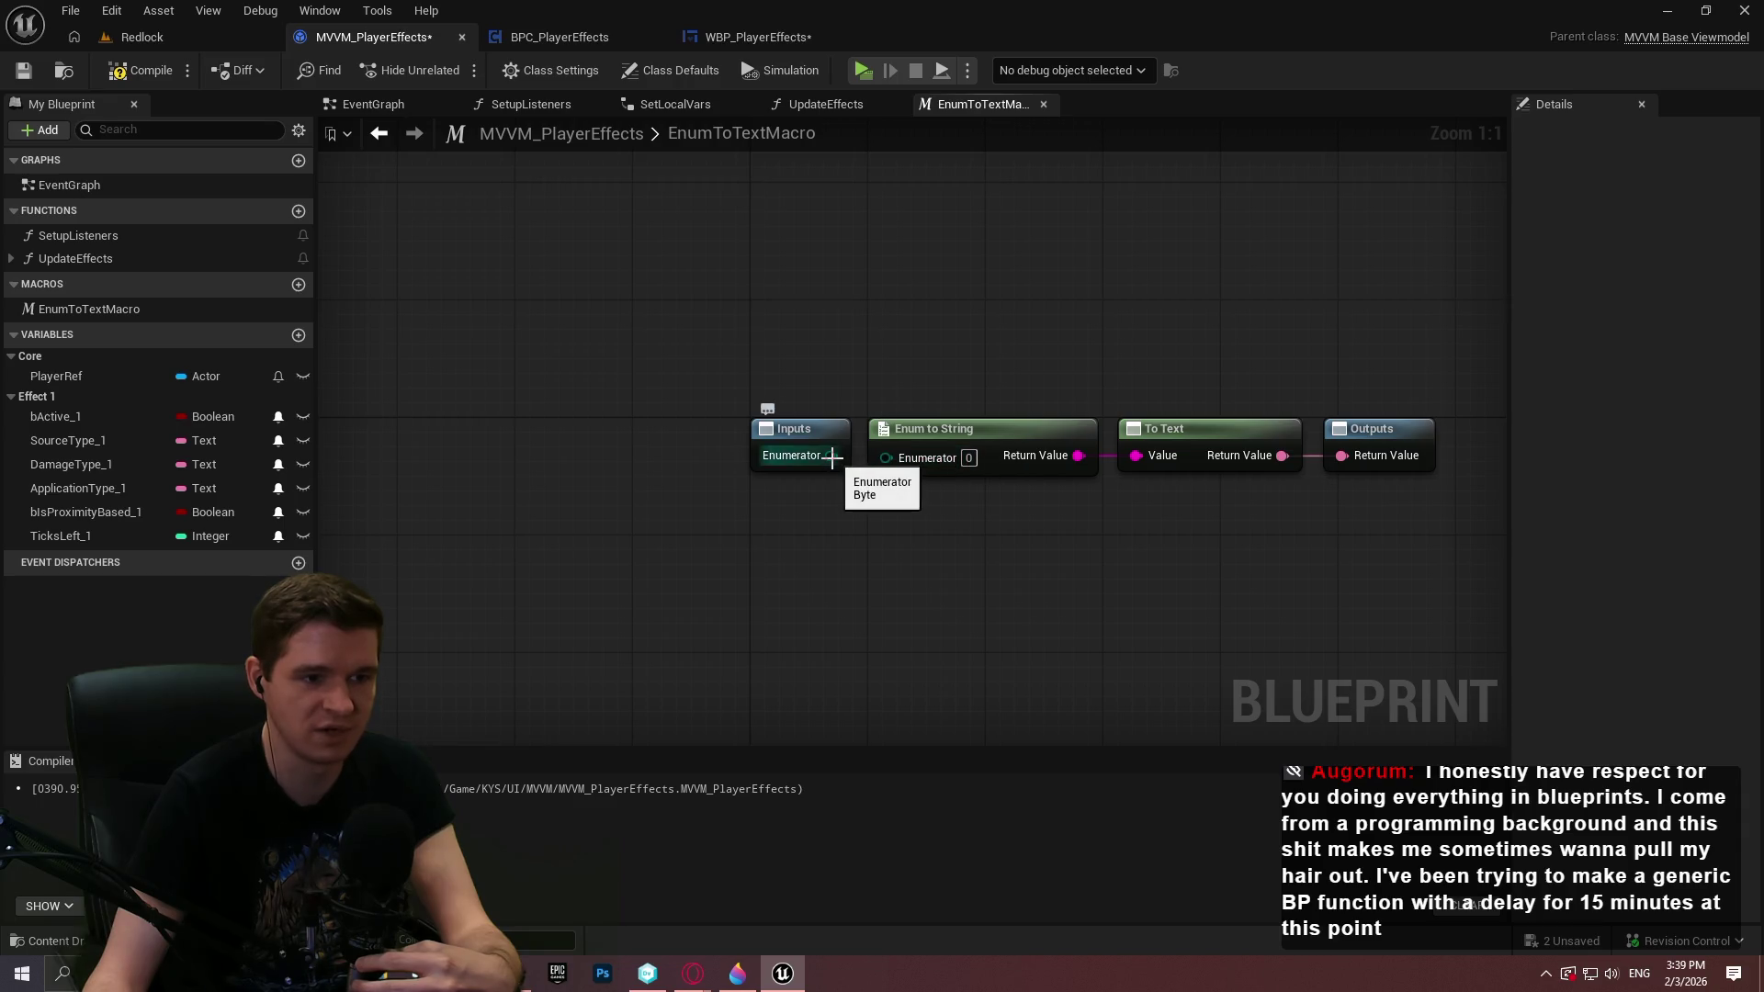
pyautogui.moveTo(1001, 564); pyautogui.dragTo(757, 559)
# Change the Inputs node's Enumerator type to Wildcard in Details and compile the blueprint
pyautogui.click(526, 420)
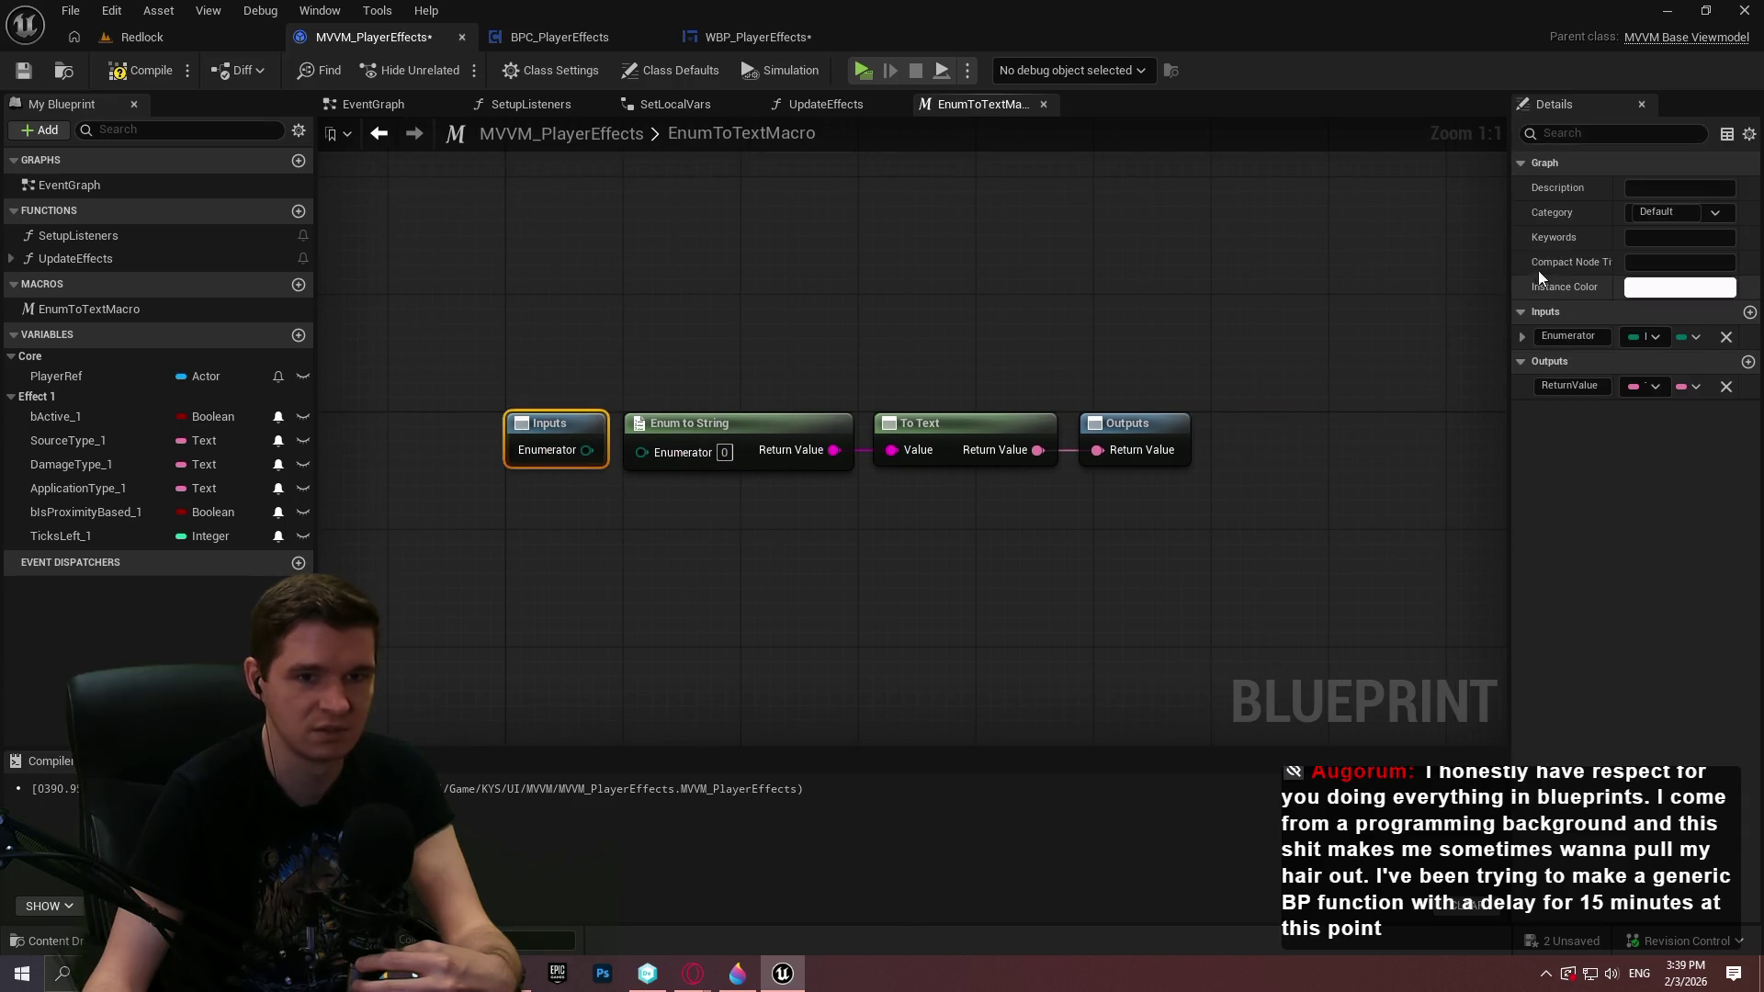
pyautogui.moveTo(1514, 257); pyautogui.dragTo(1187, 262)
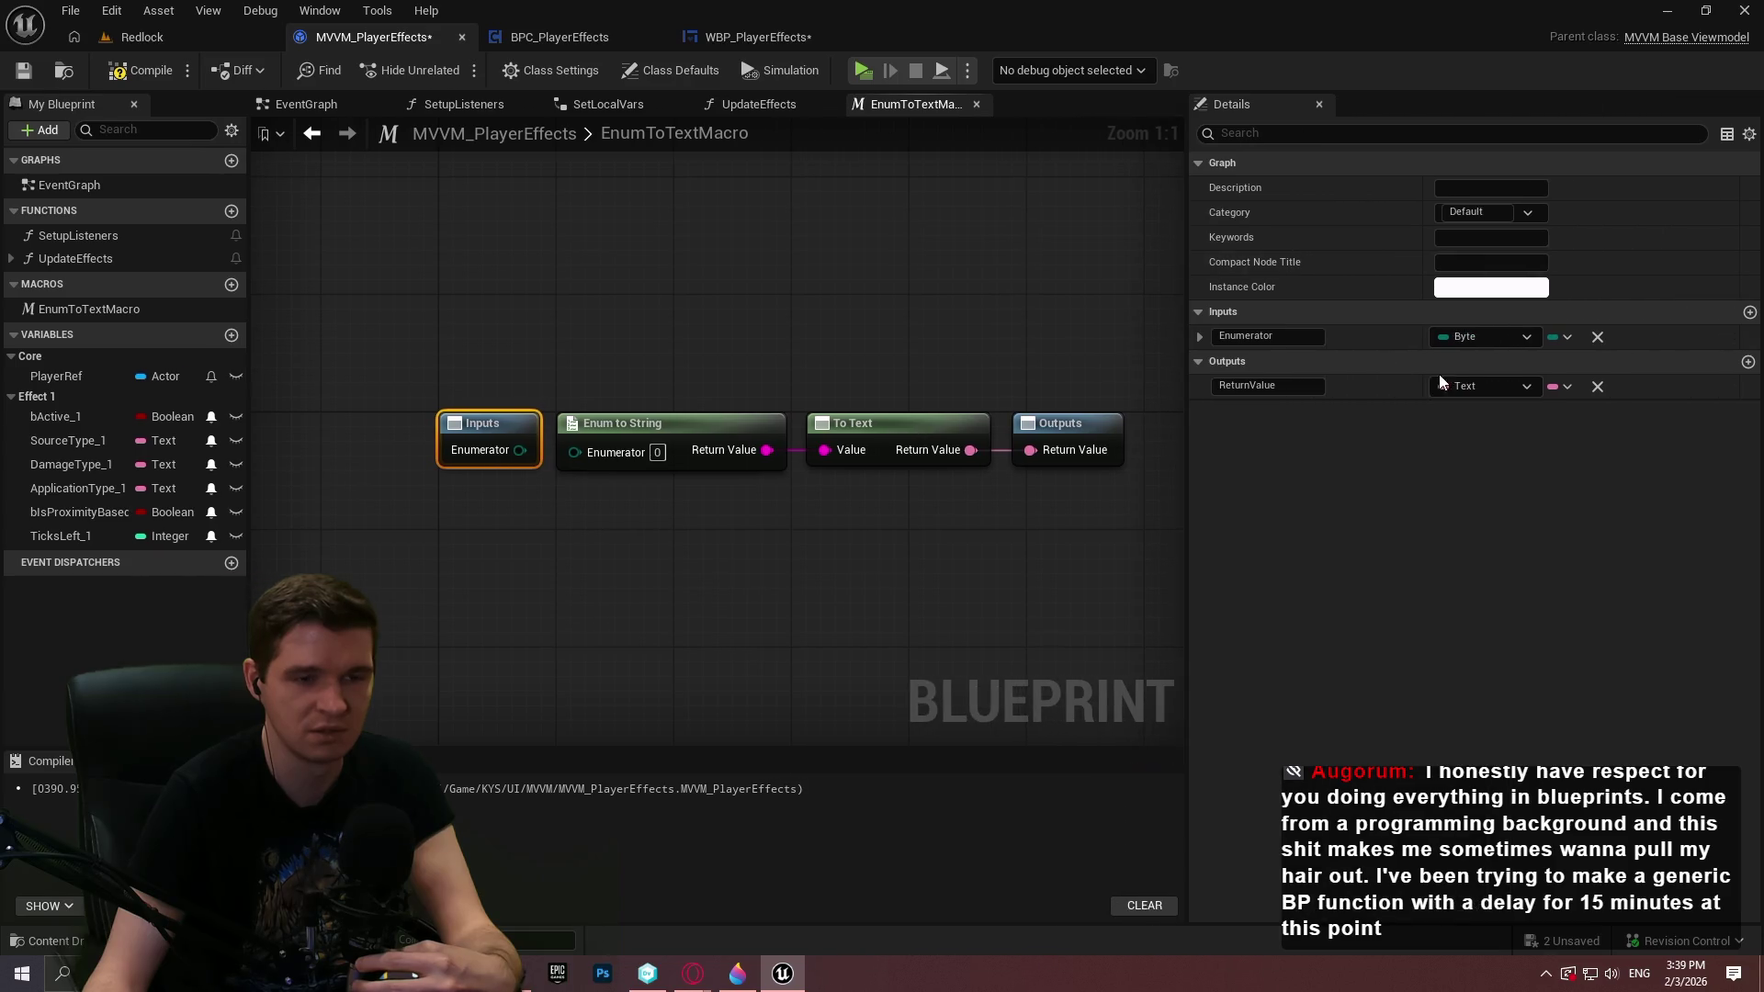
pyautogui.click(1475, 340)
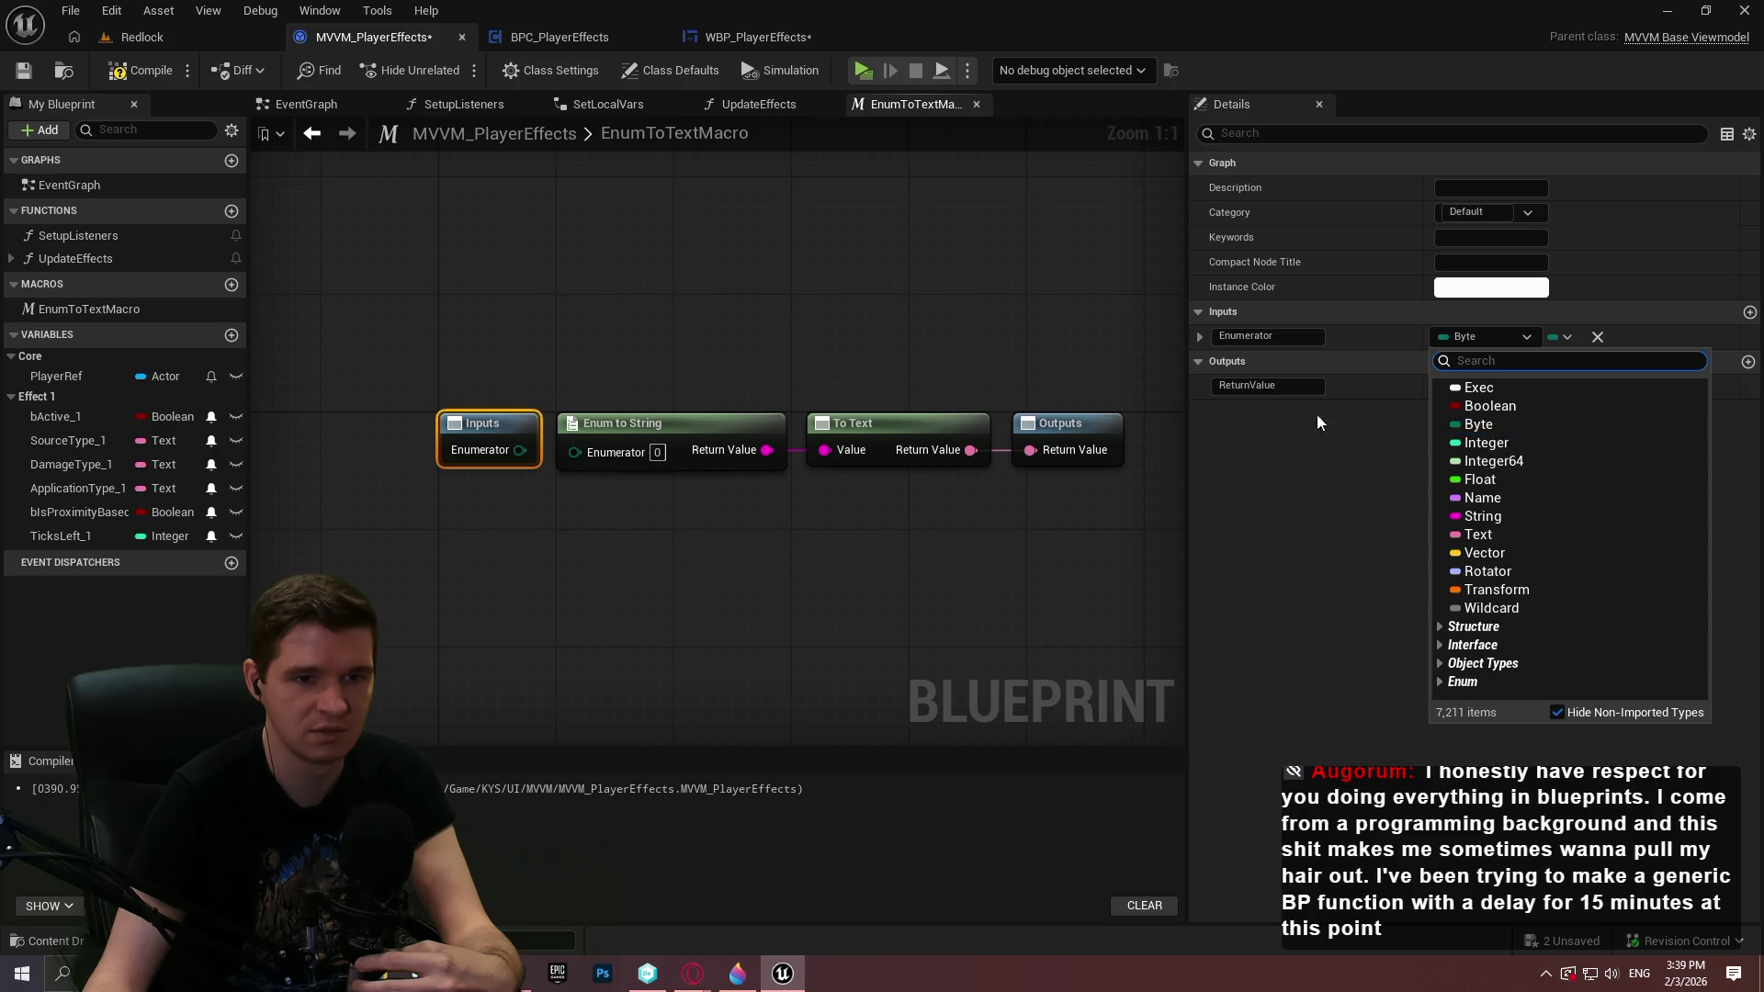
pyautogui.click(1493, 609)
pyautogui.click(855, 576)
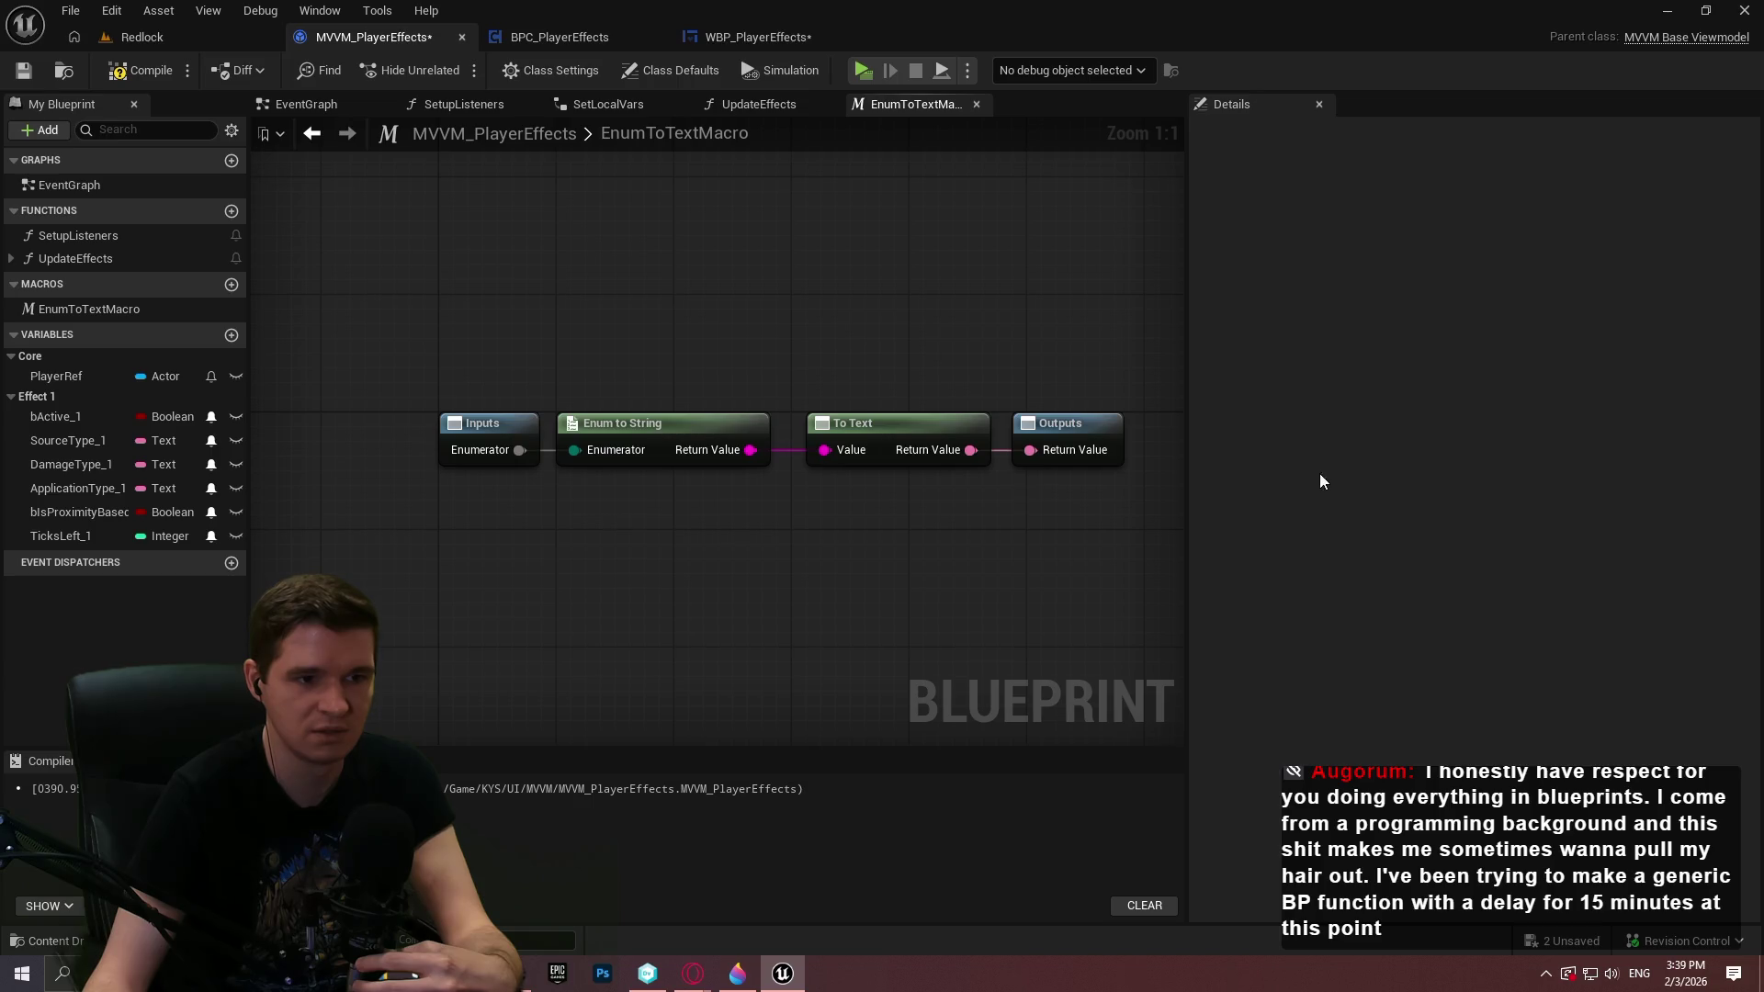
pyautogui.click(140, 70)
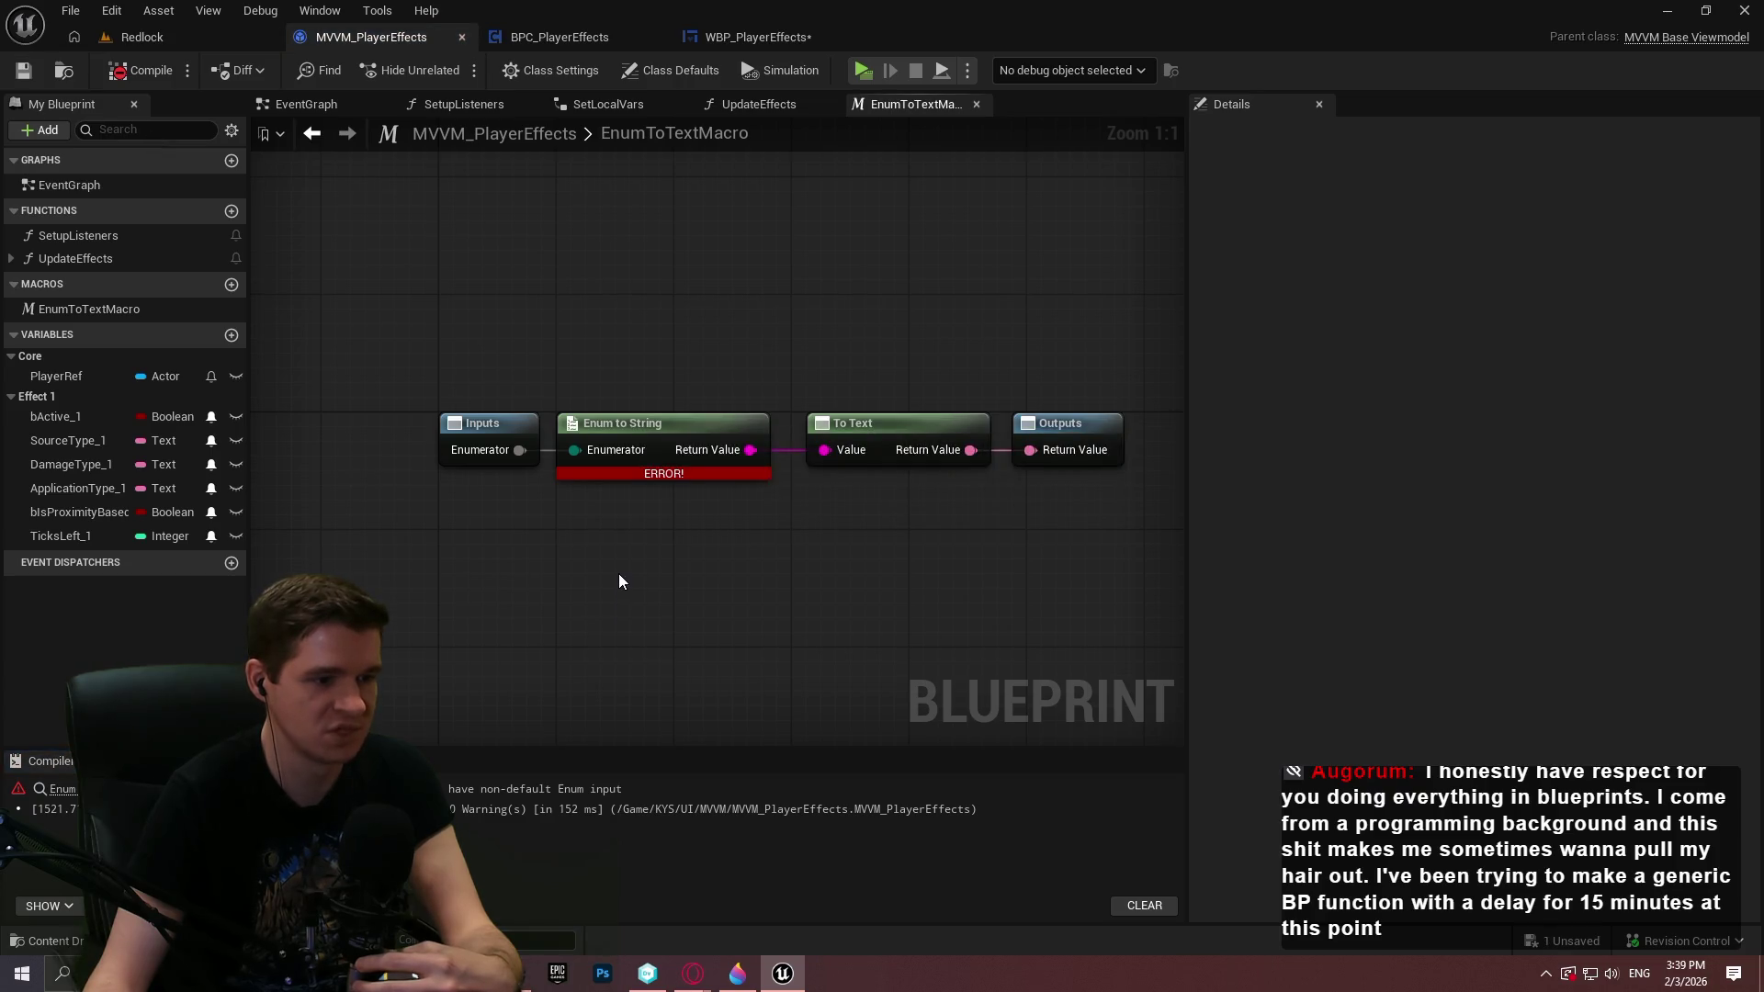
# After the compile error, set the Enumerator input type back to Byte
pyautogui.moveTo(572, 560); pyautogui.dragTo(690, 562)
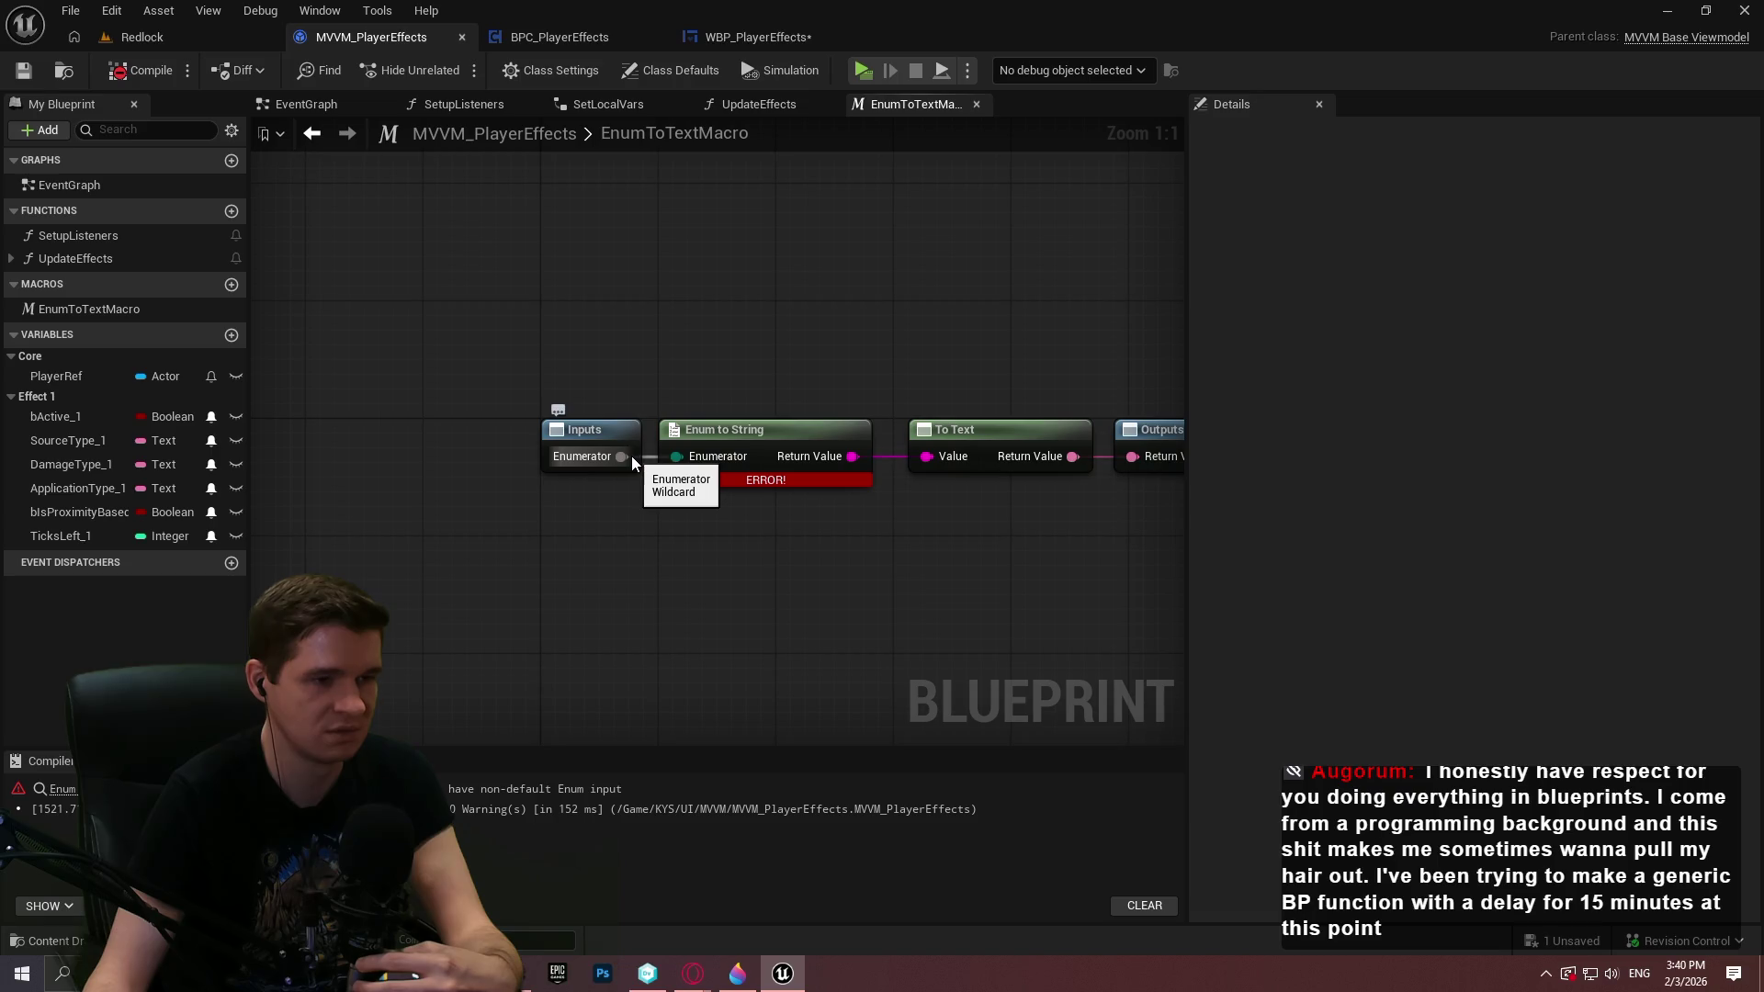
pyautogui.click(601, 431)
pyautogui.click(1507, 338)
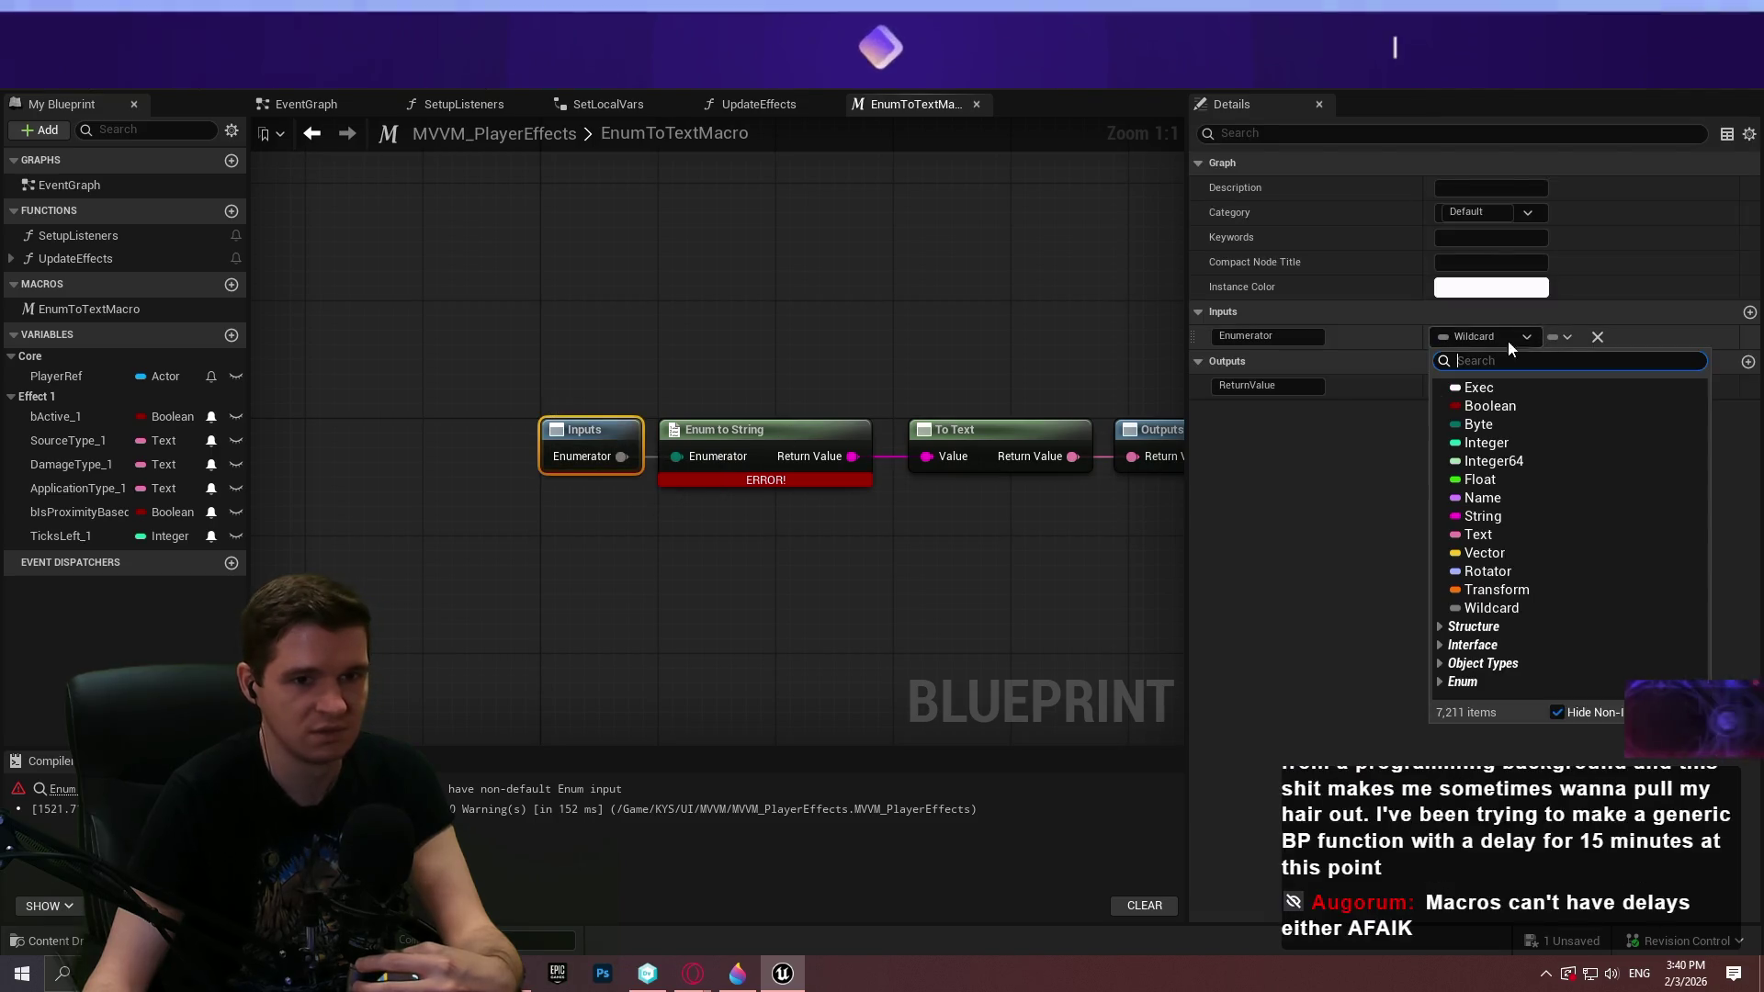
pyautogui.click(1490, 436)
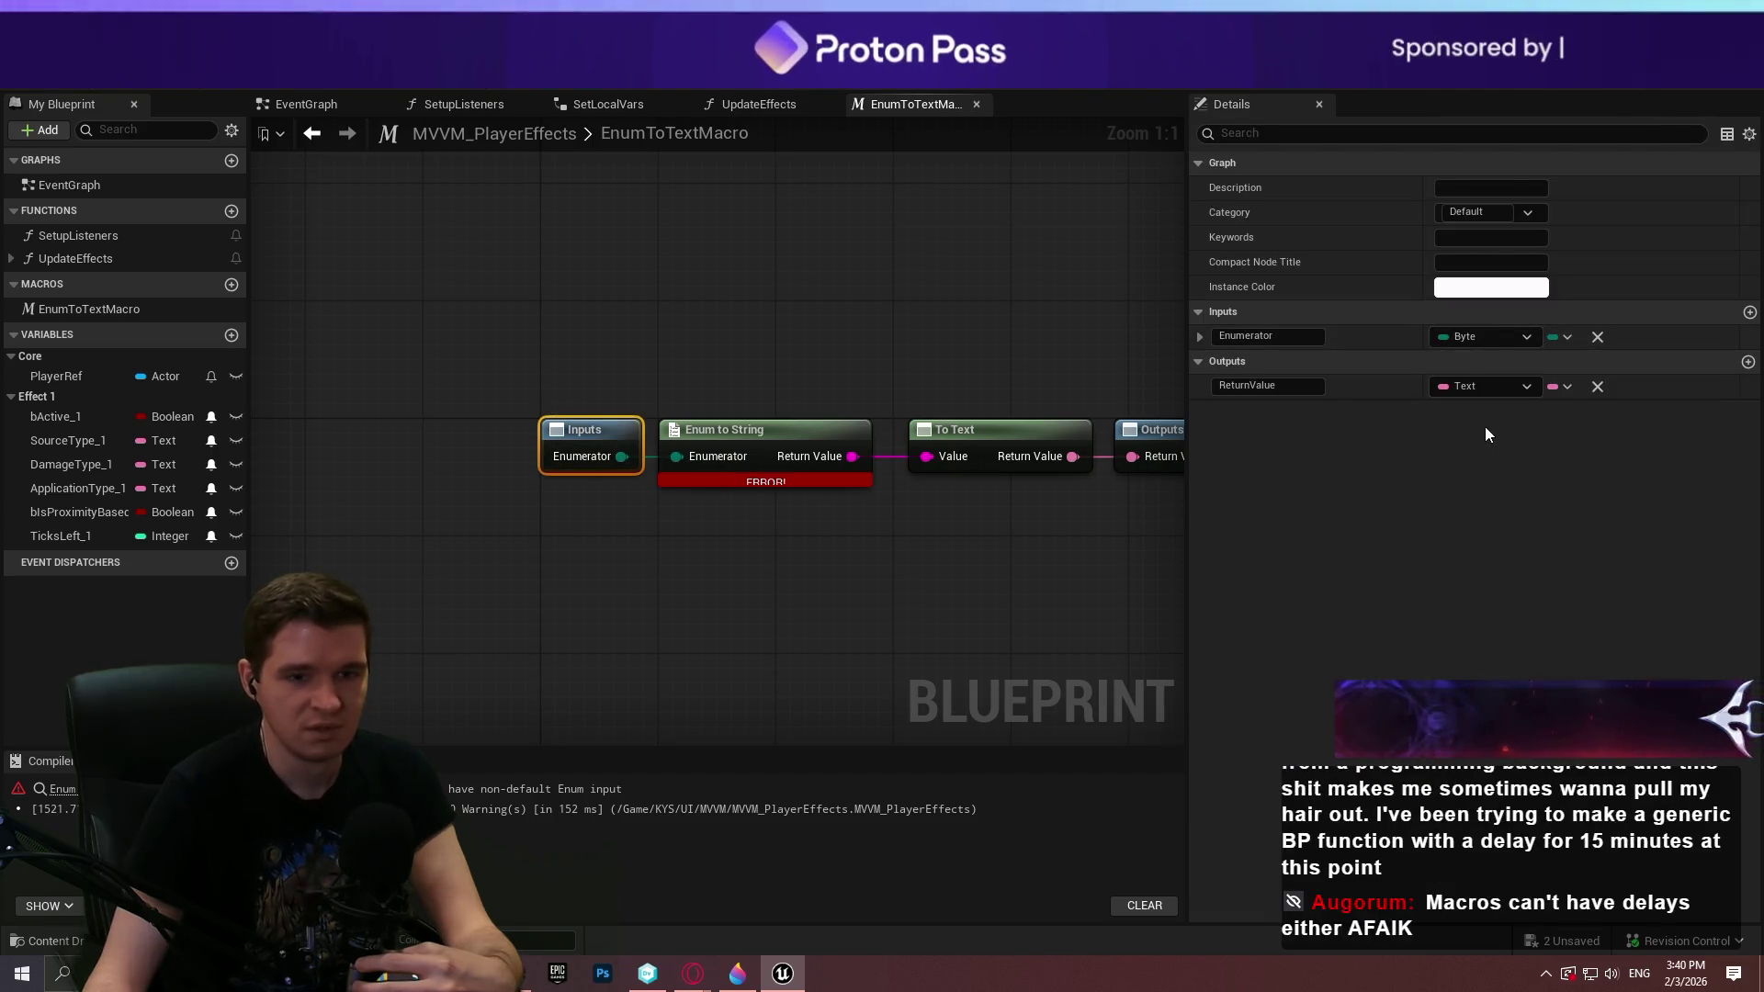
pyautogui.click(634, 566)
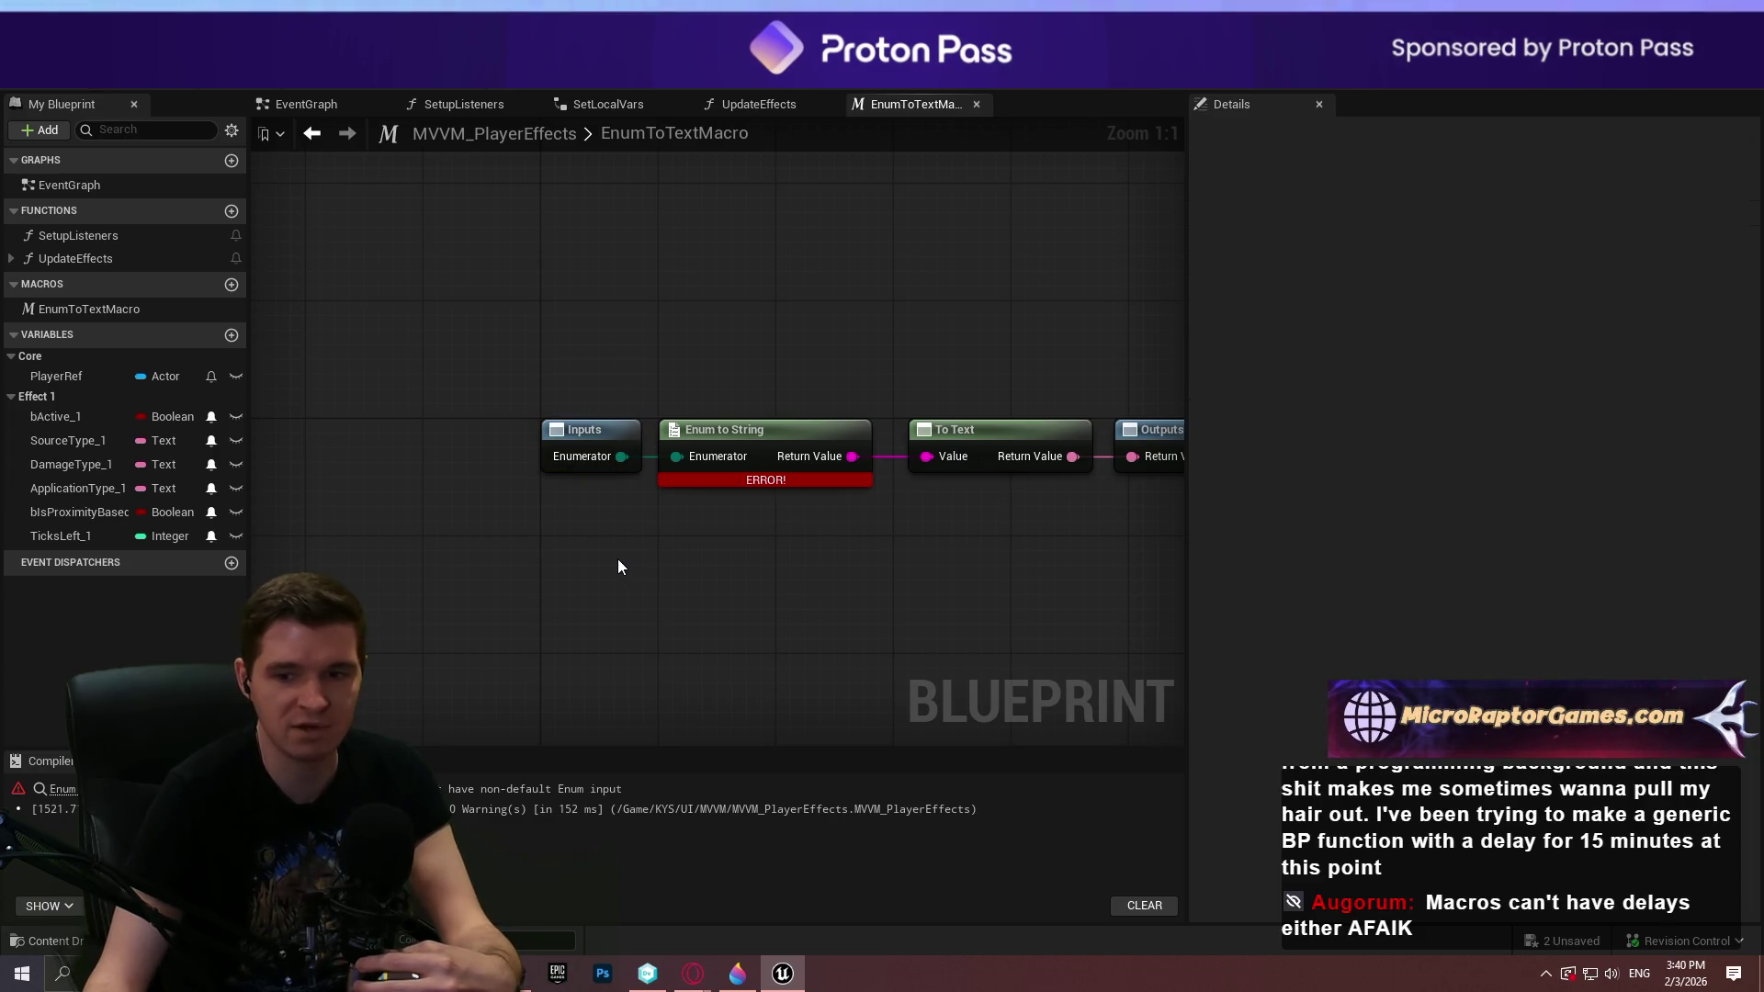
pyautogui.click(153, 42)
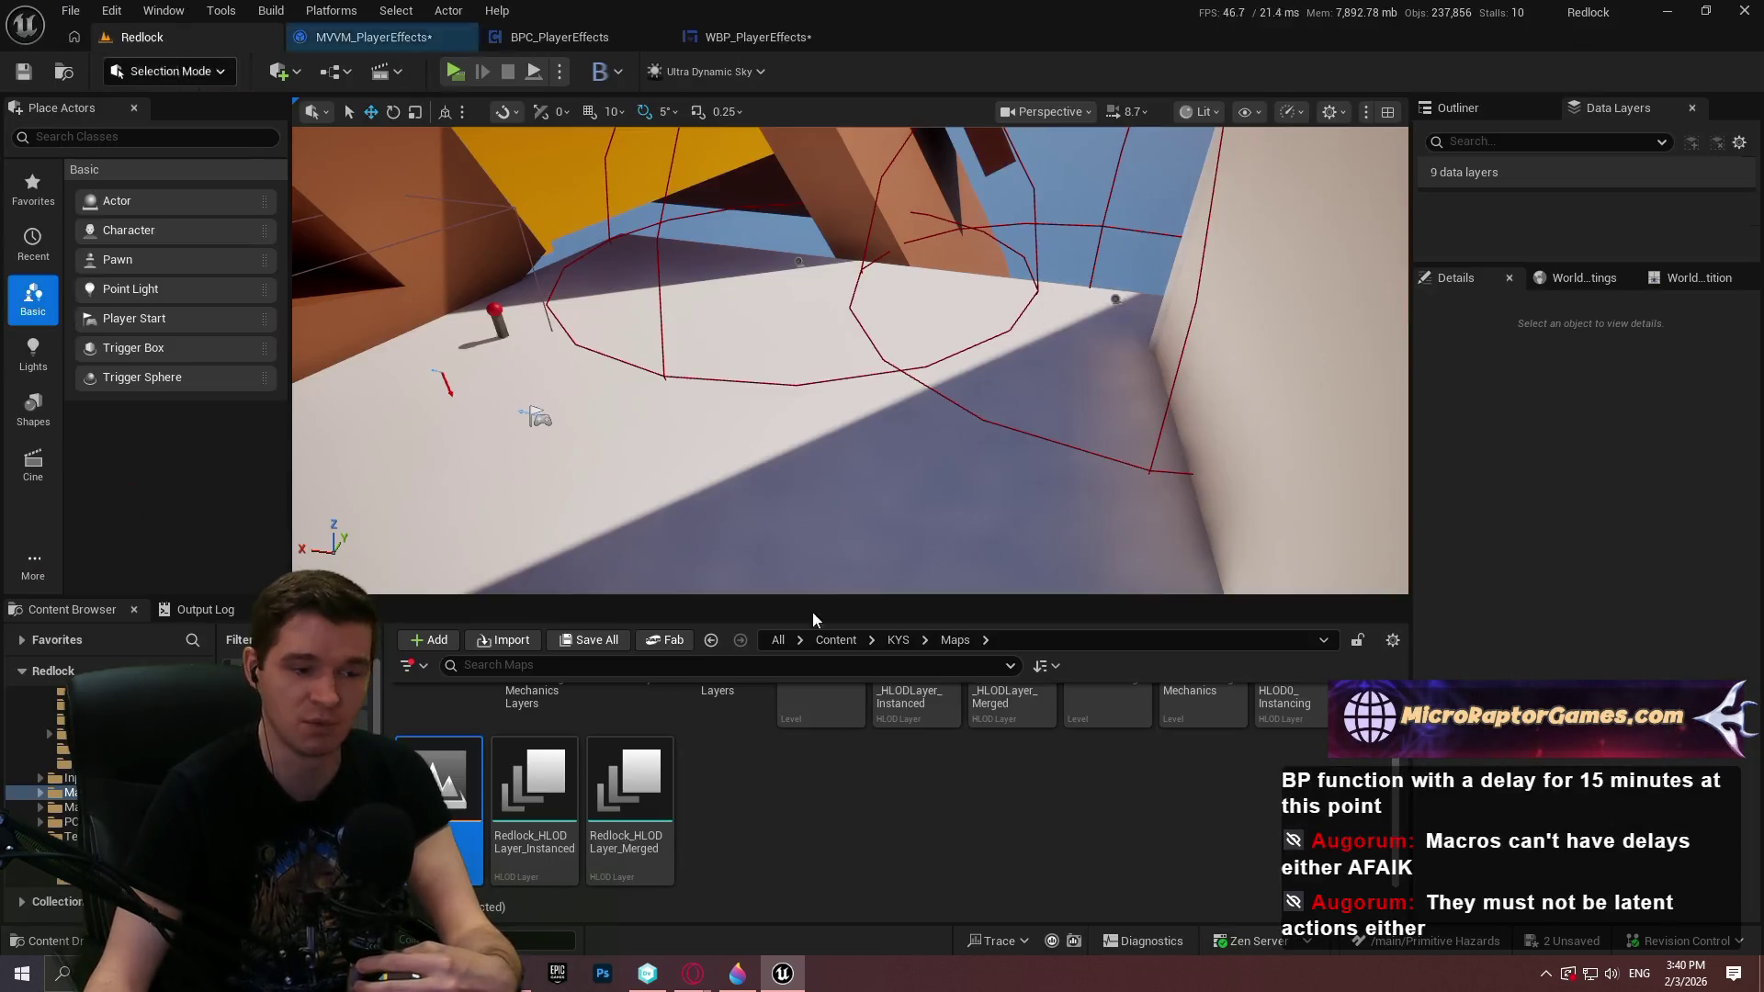
# In KYS, create an Object-based Blueprint Macro Library named BPML_Test and open it
pyautogui.click(898, 640)
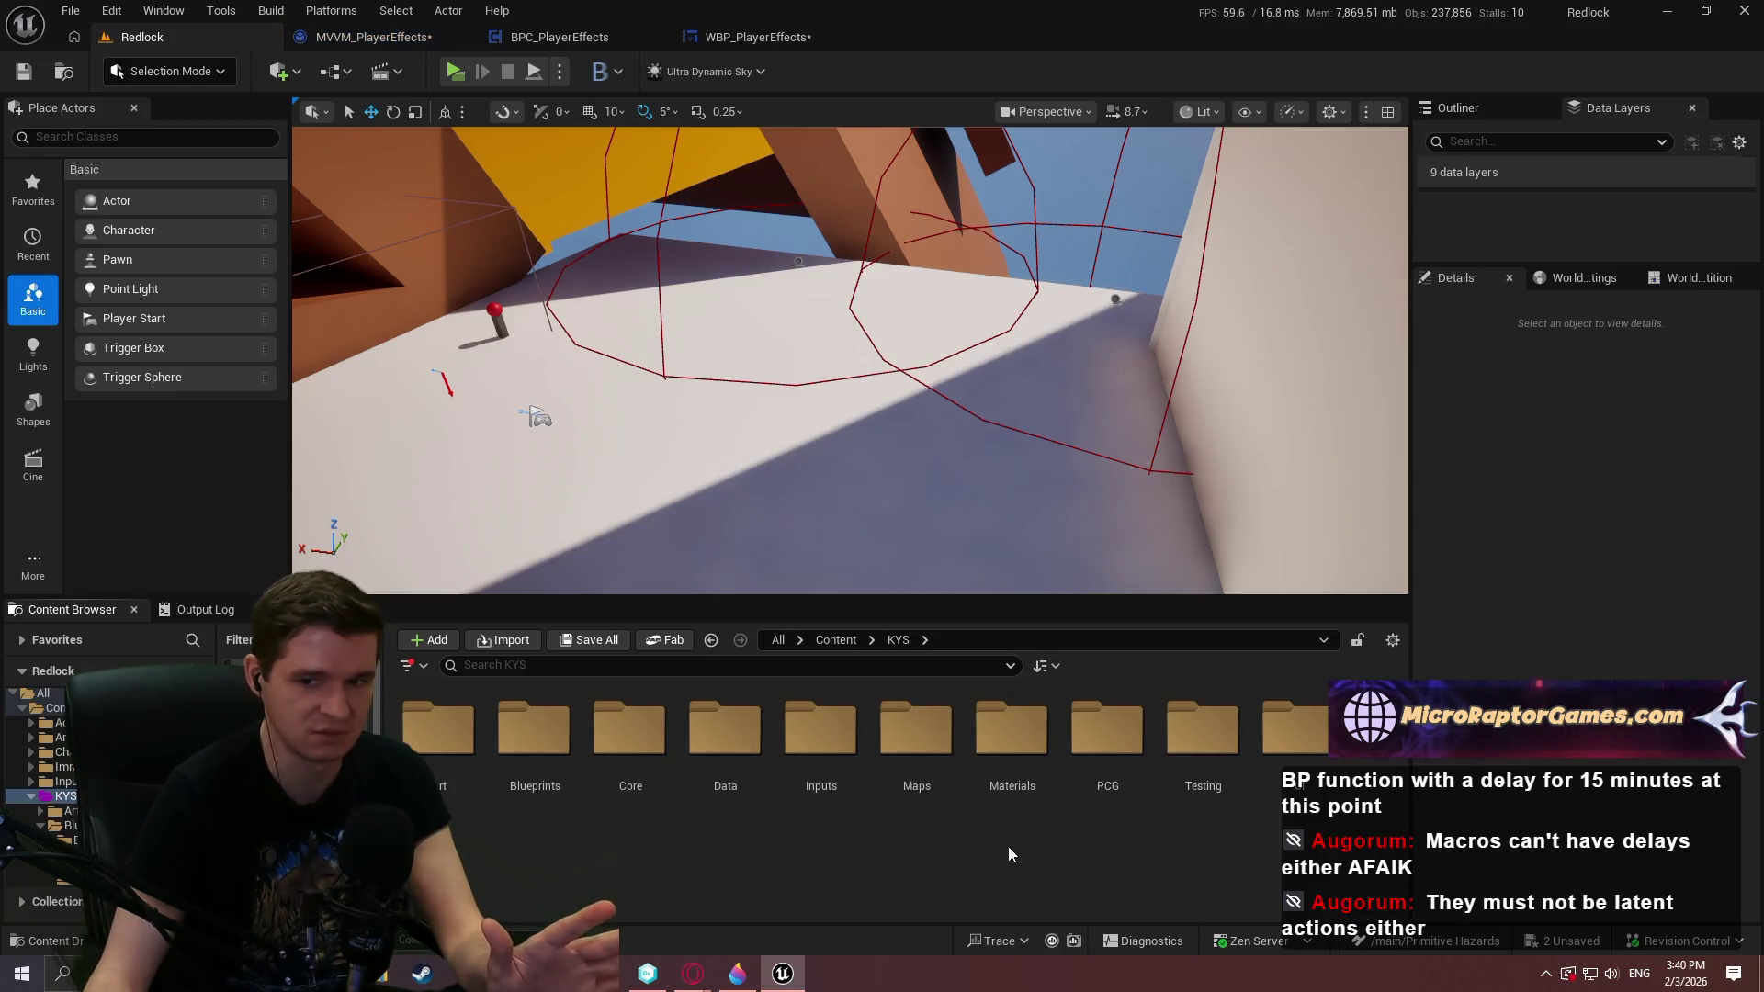
pyautogui.rightClick(731, 852)
pyautogui.moveTo(824, 511)
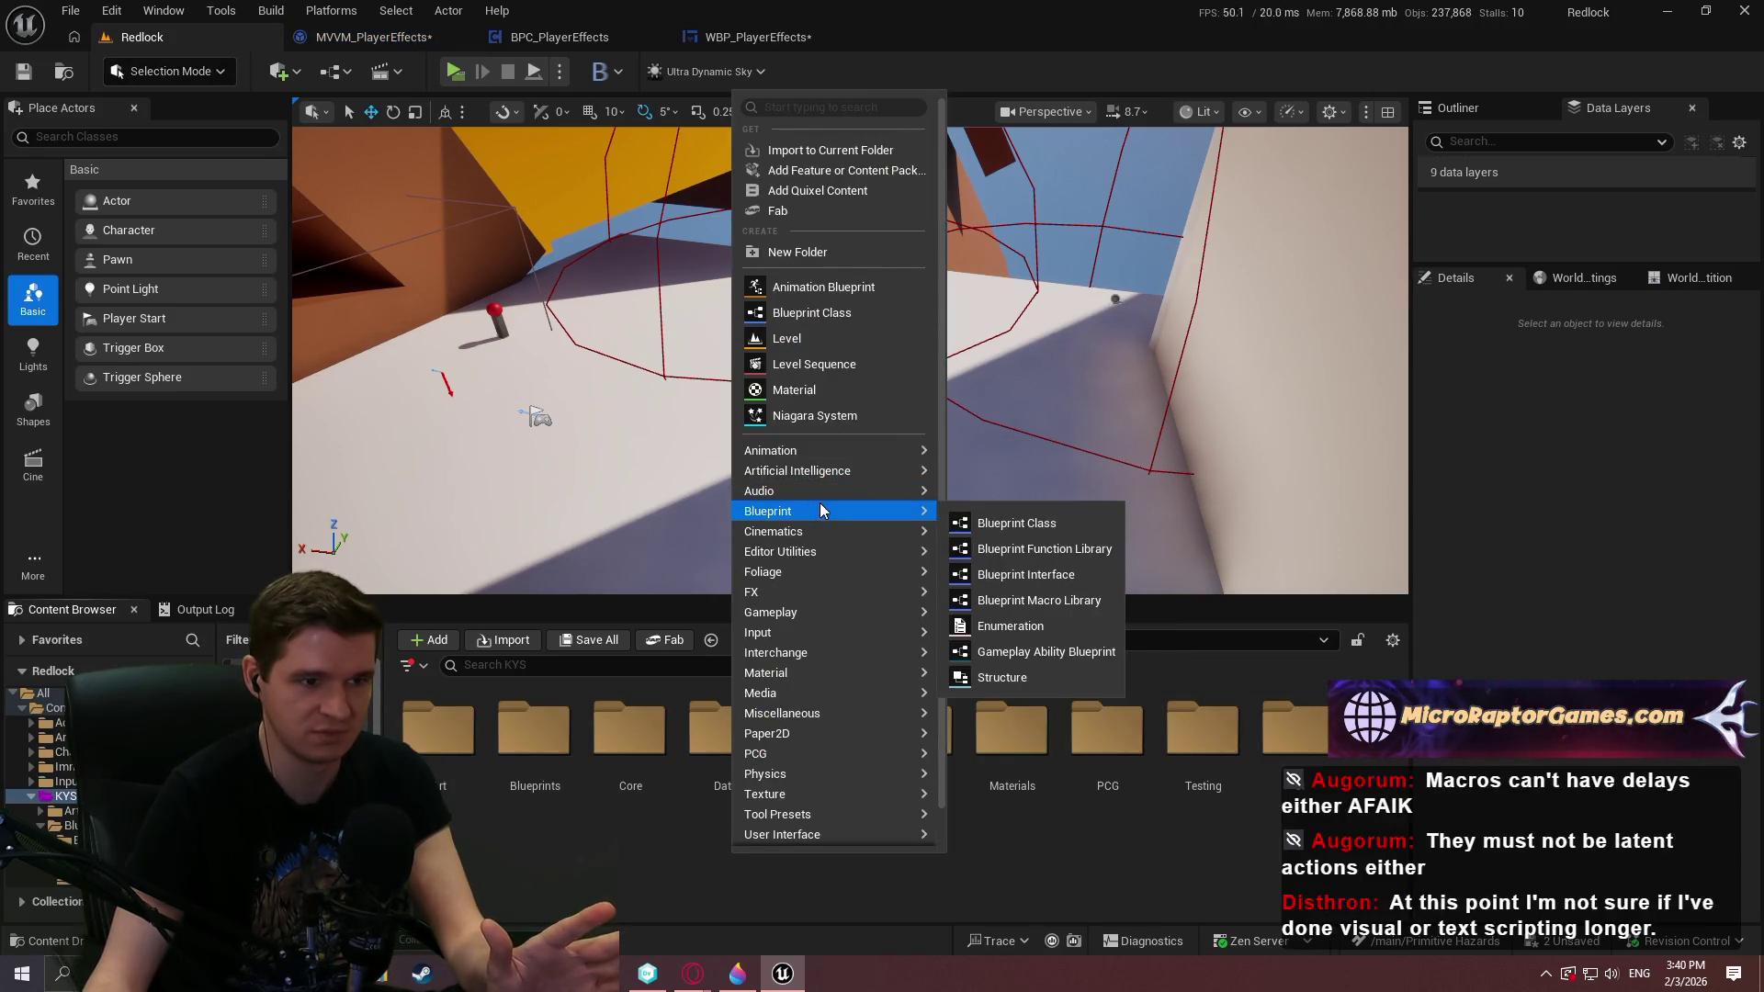
pyautogui.click(1093, 602)
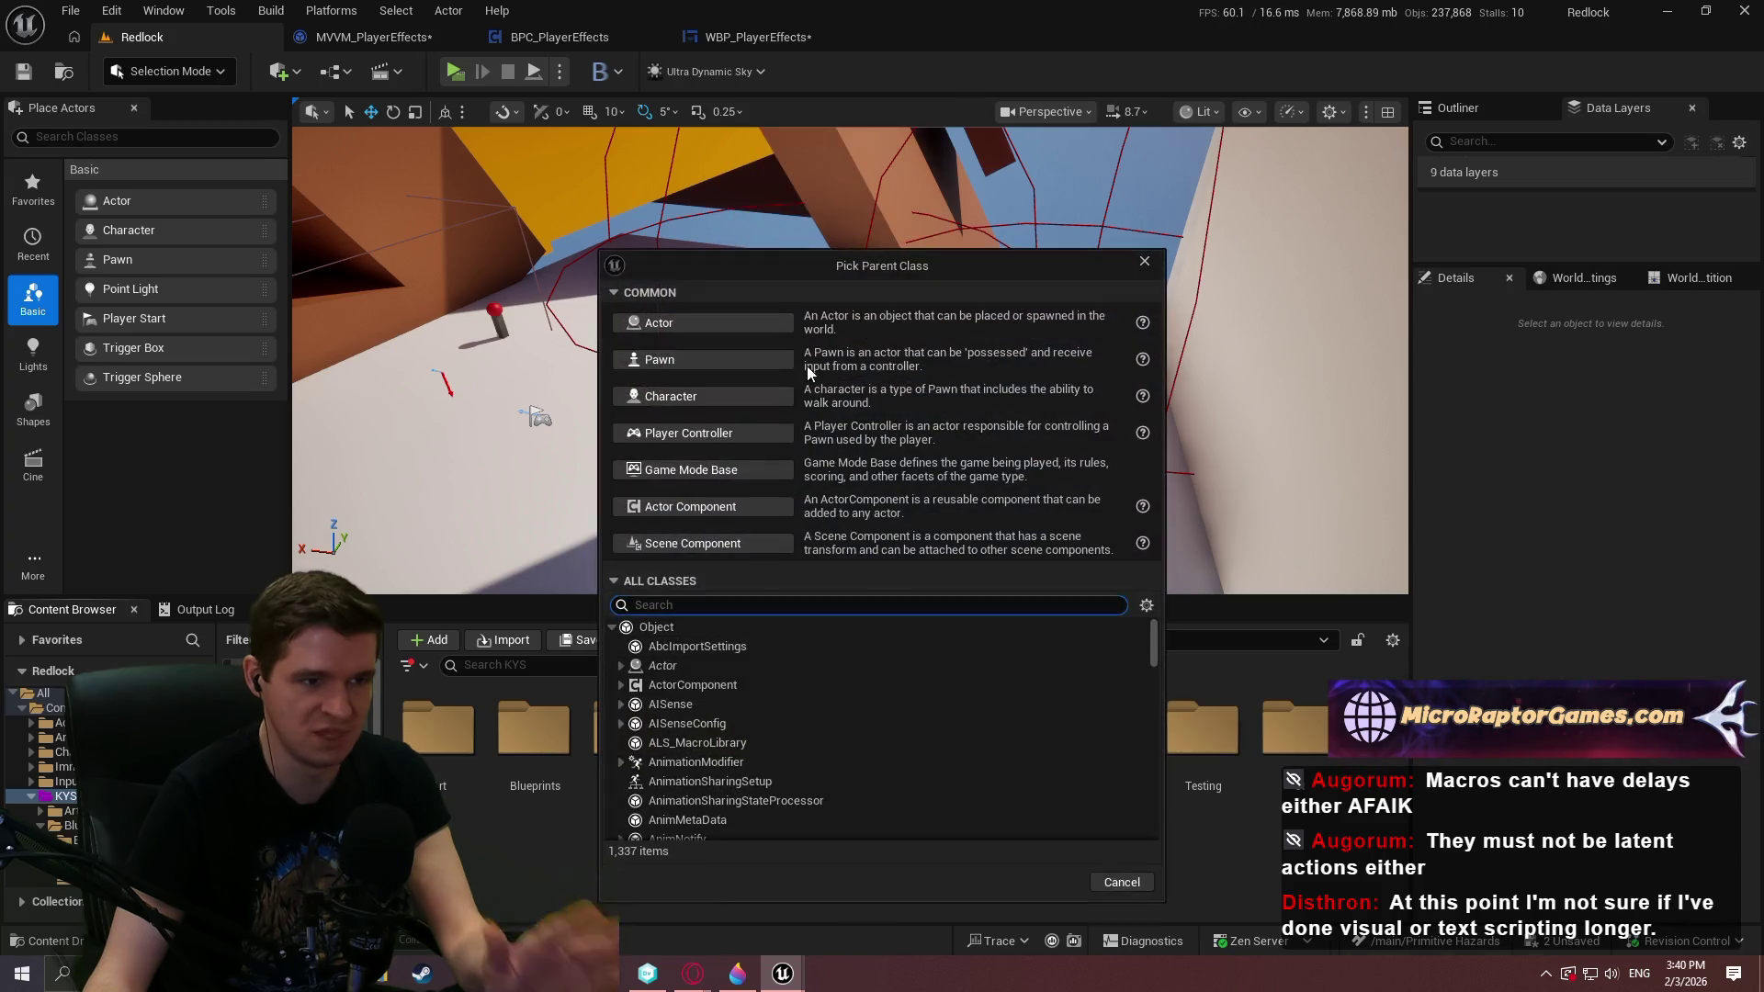
pyautogui.click(707, 627)
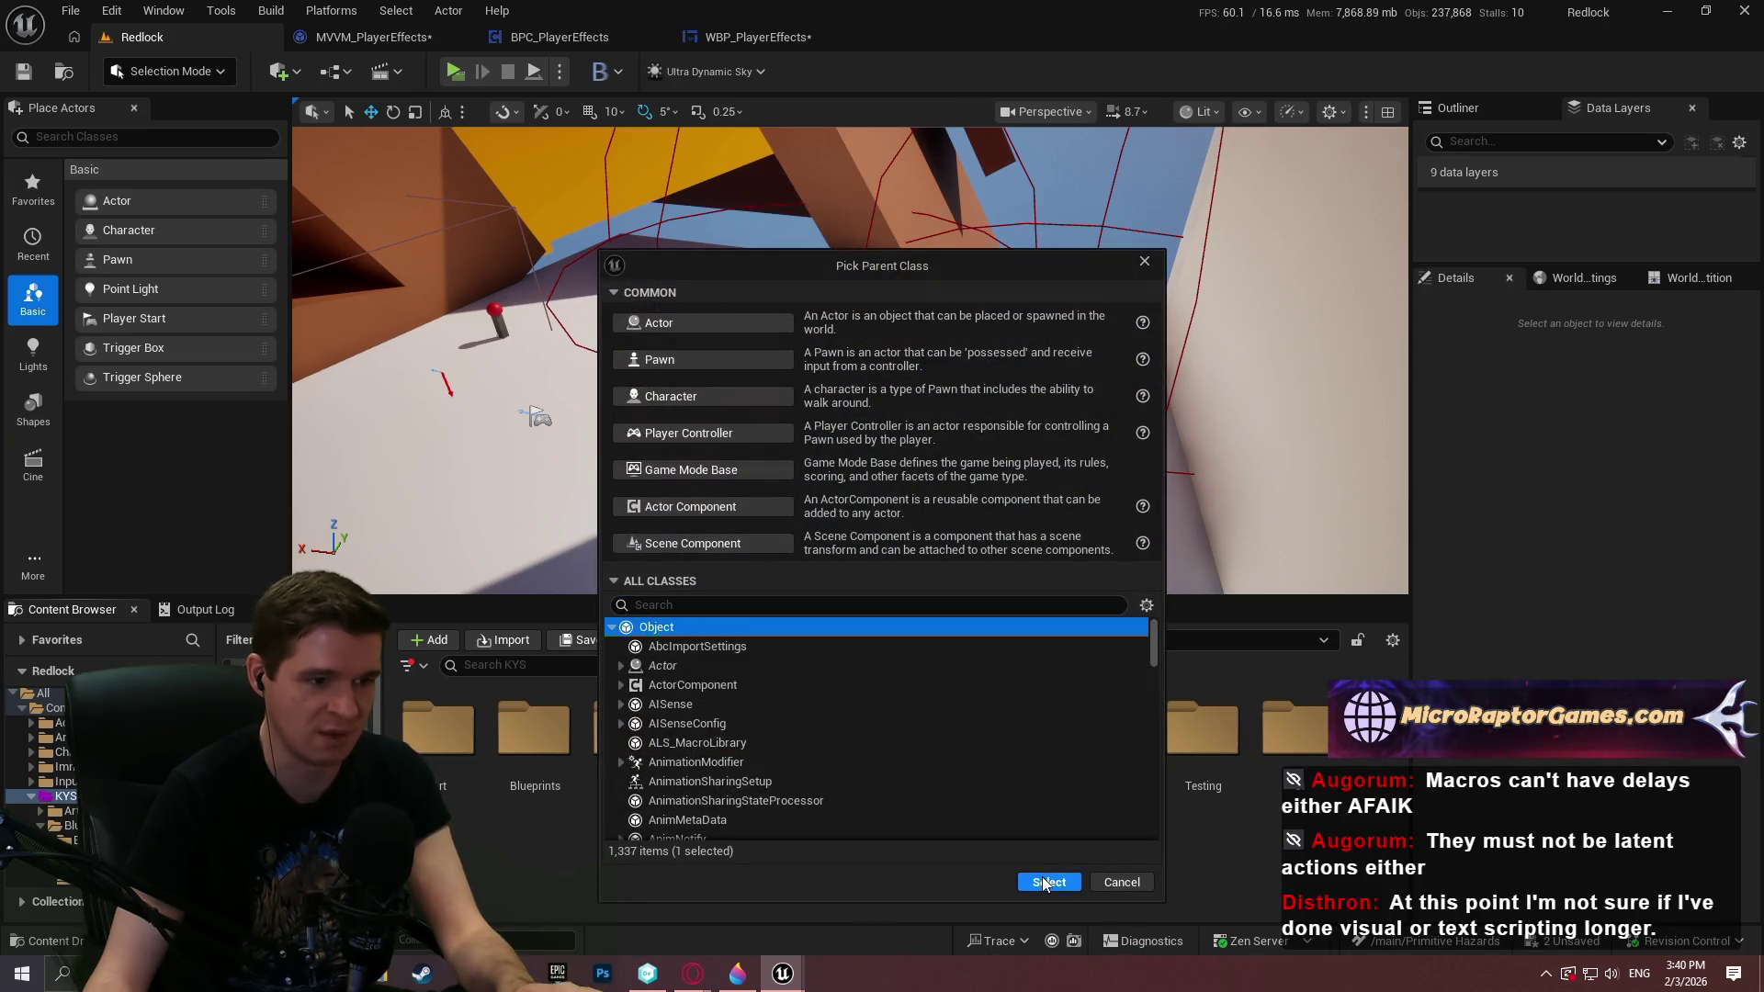
pyautogui.click(1048, 882)
pyautogui.press('BackSpace')
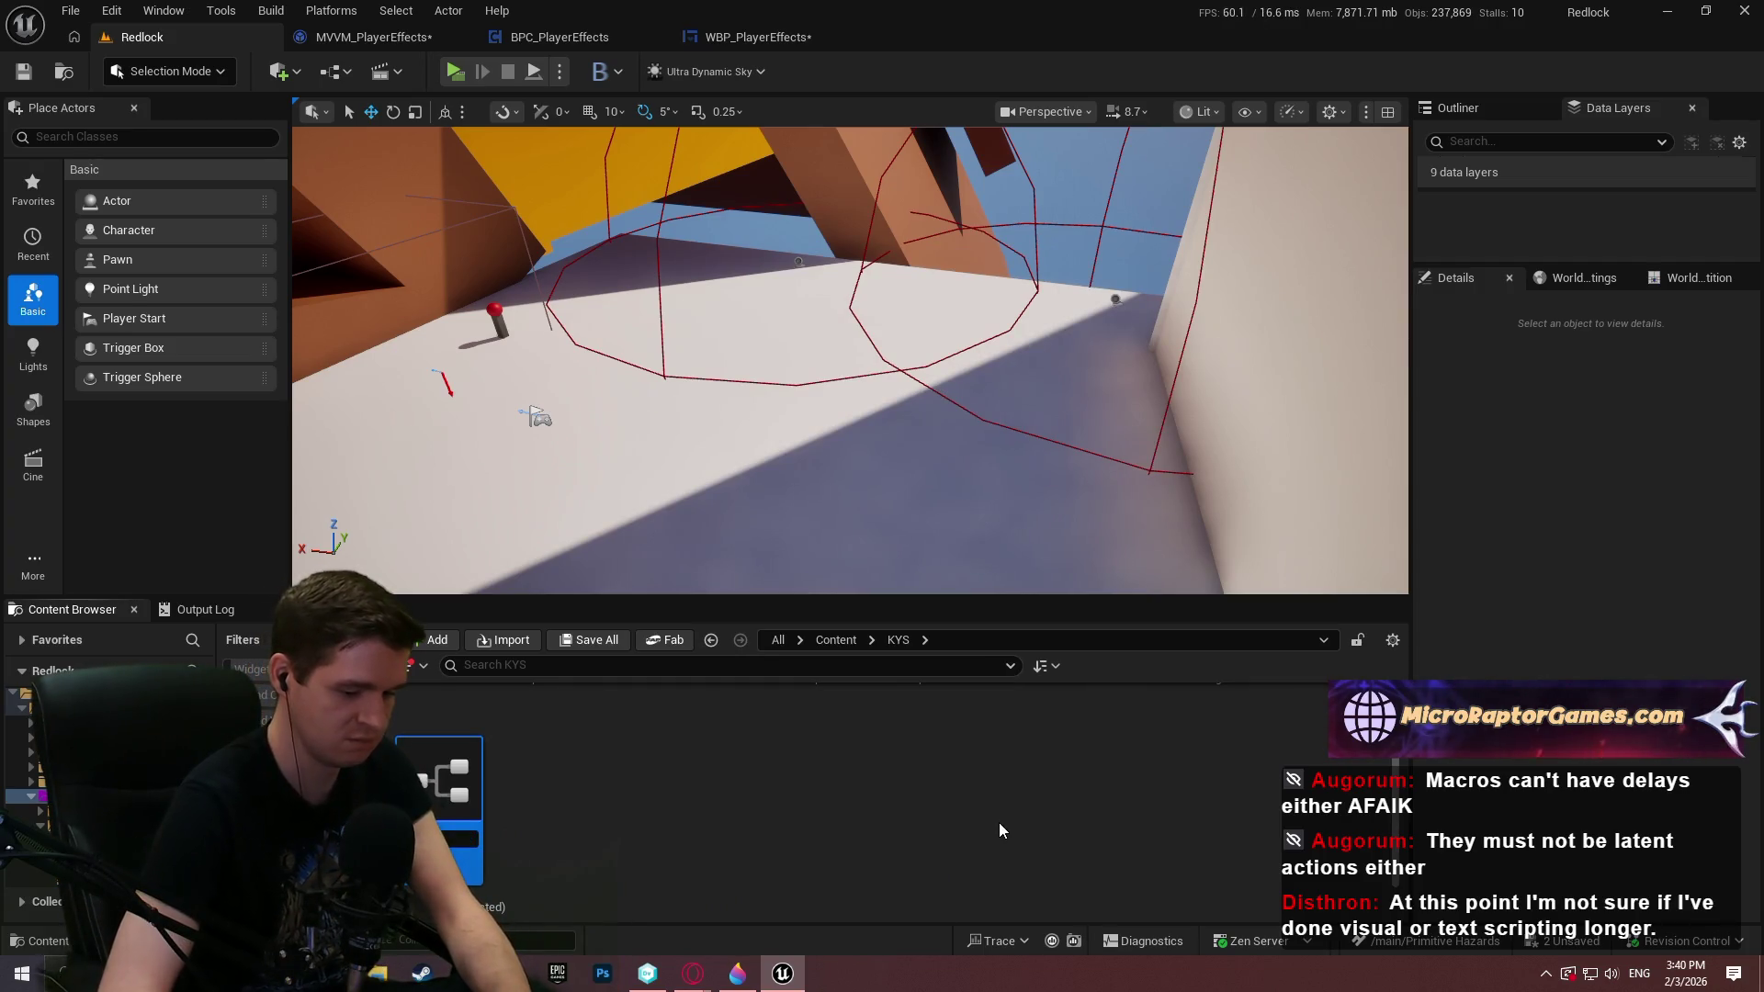
pyautogui.write('Test')
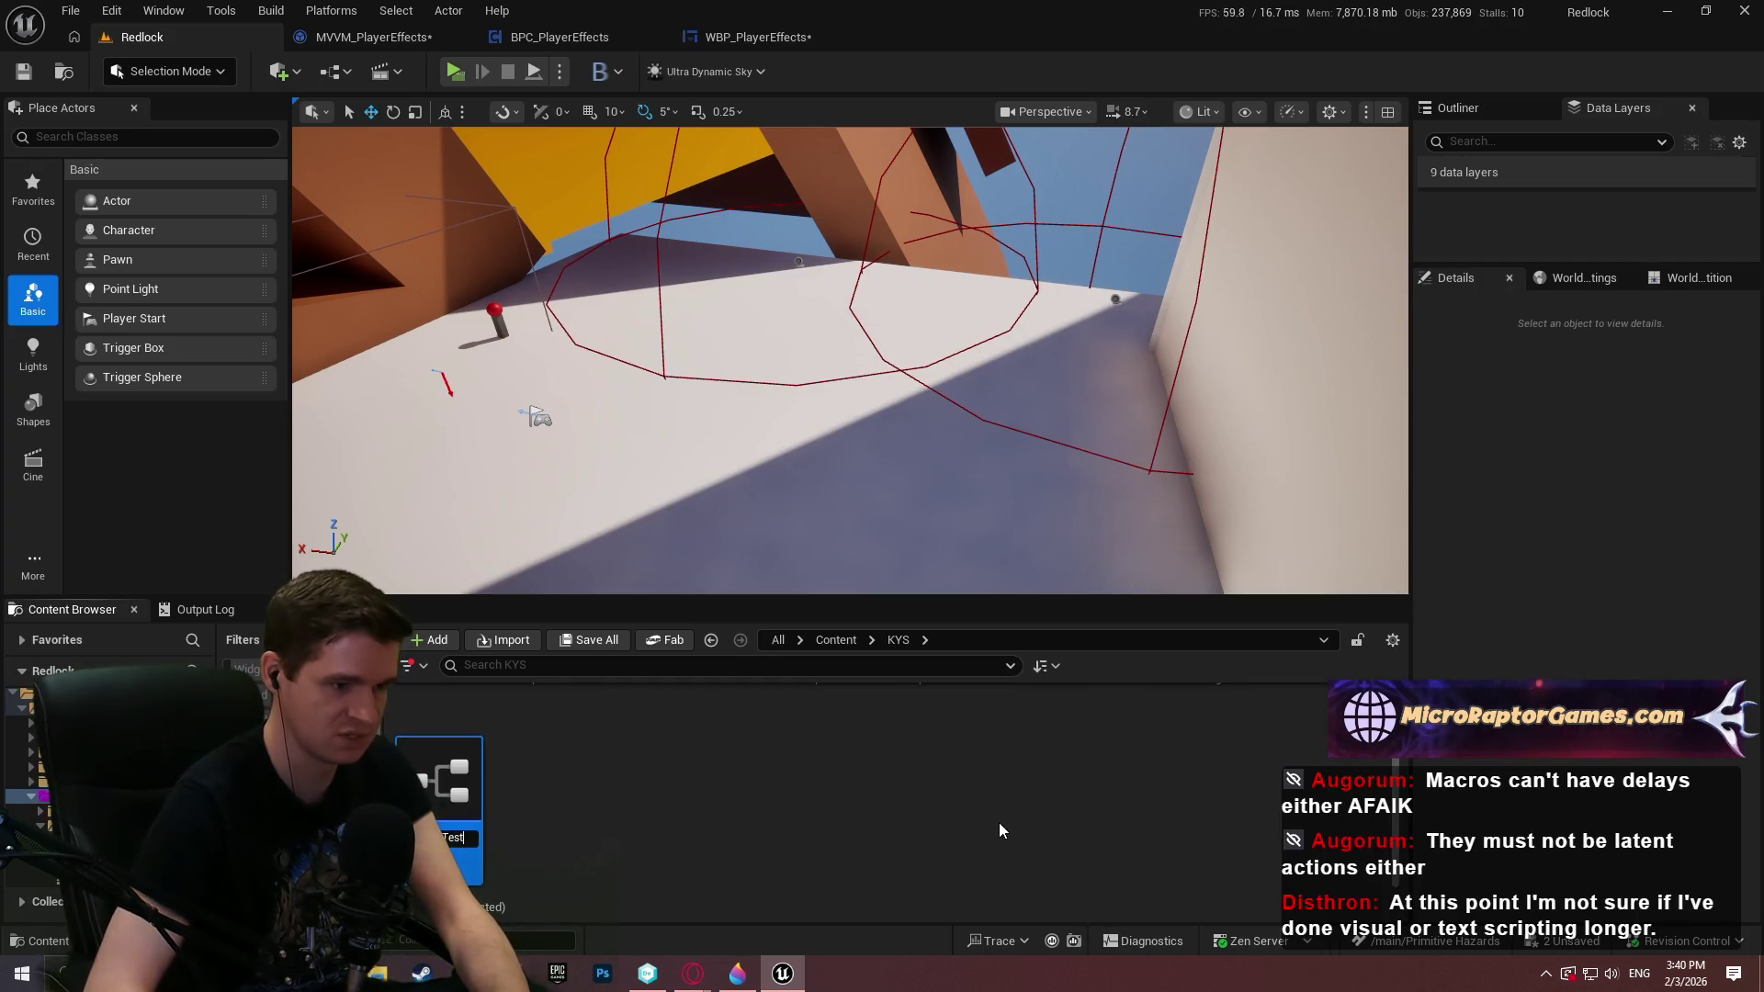
pyautogui.press('Return')
pyautogui.doubleClick(439, 781)
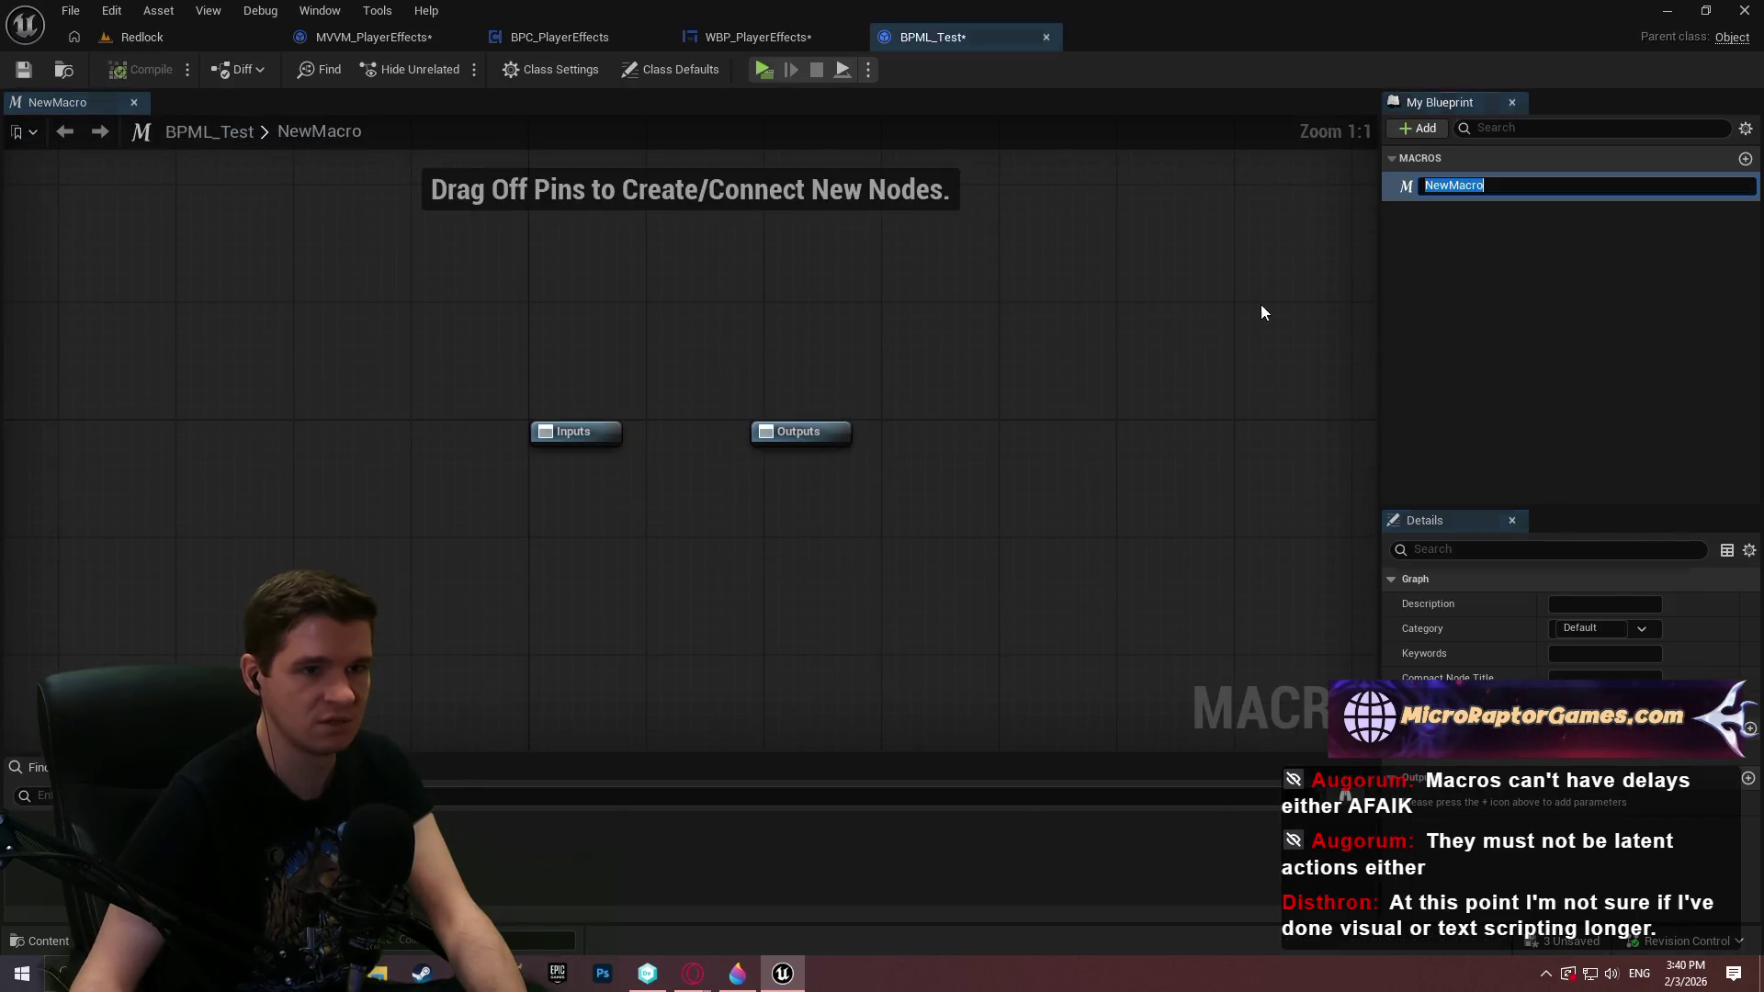
# Keep the NewMacro name and give it an Exec input and an Exec output
pyautogui.press('Return')
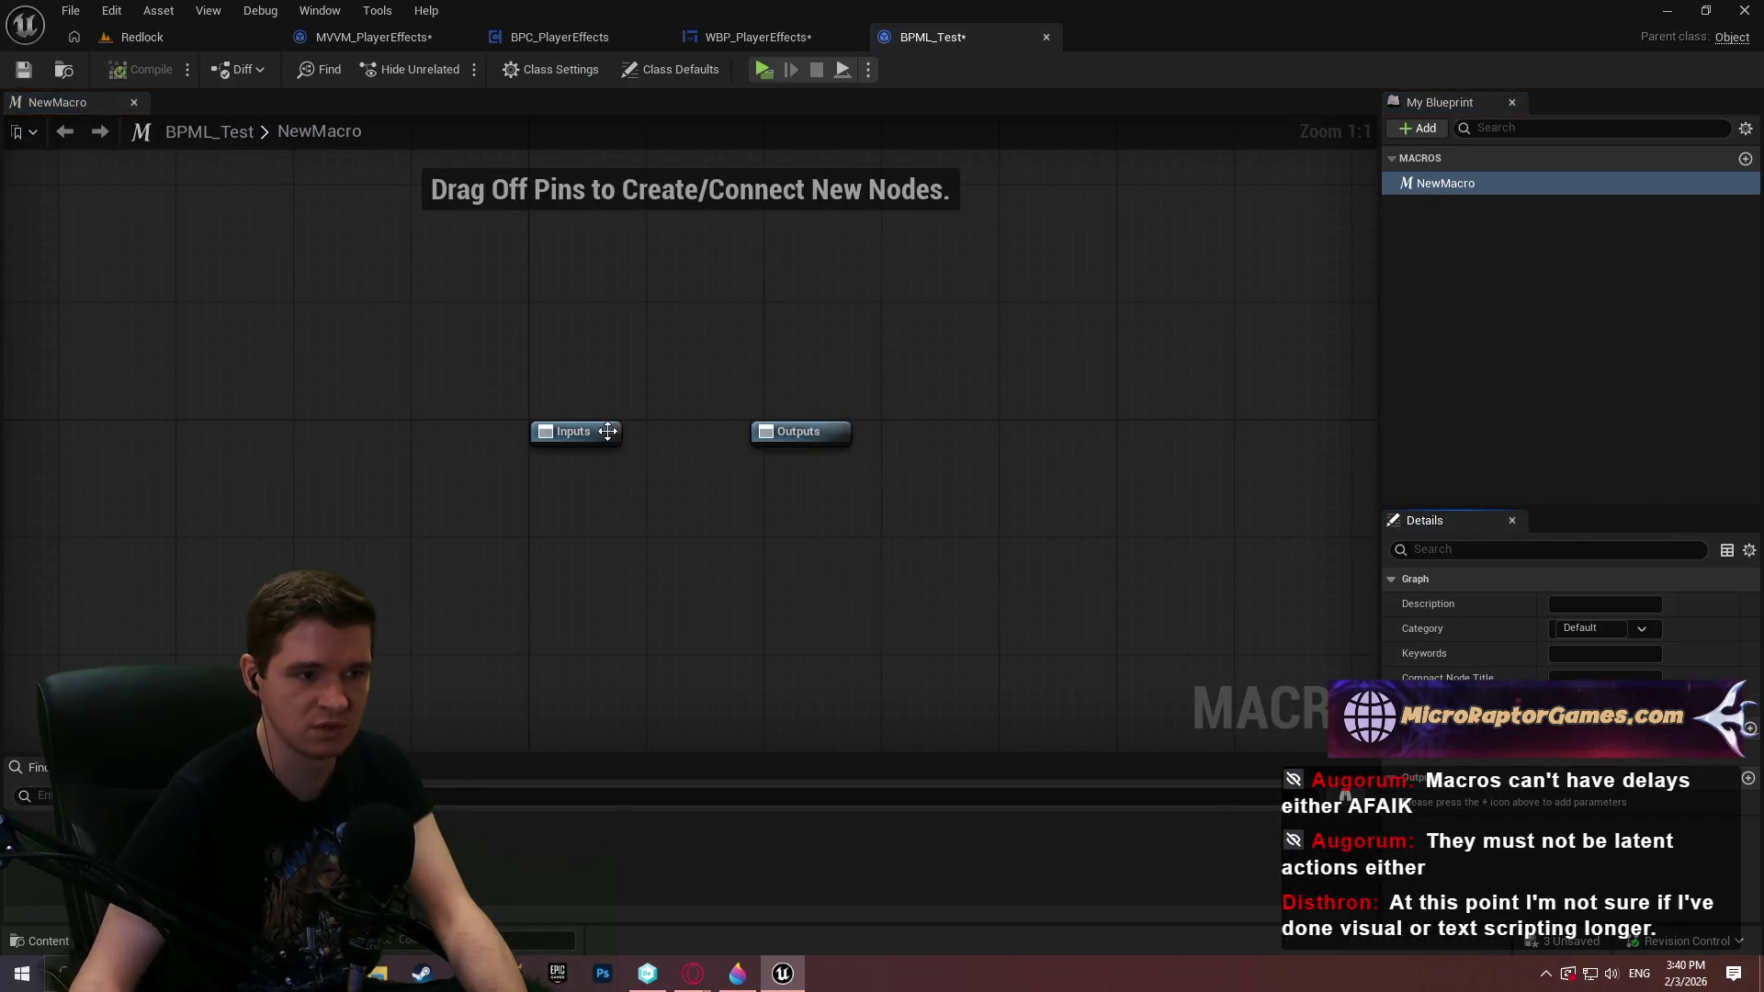
pyautogui.click(1750, 728)
pyautogui.click(1581, 752)
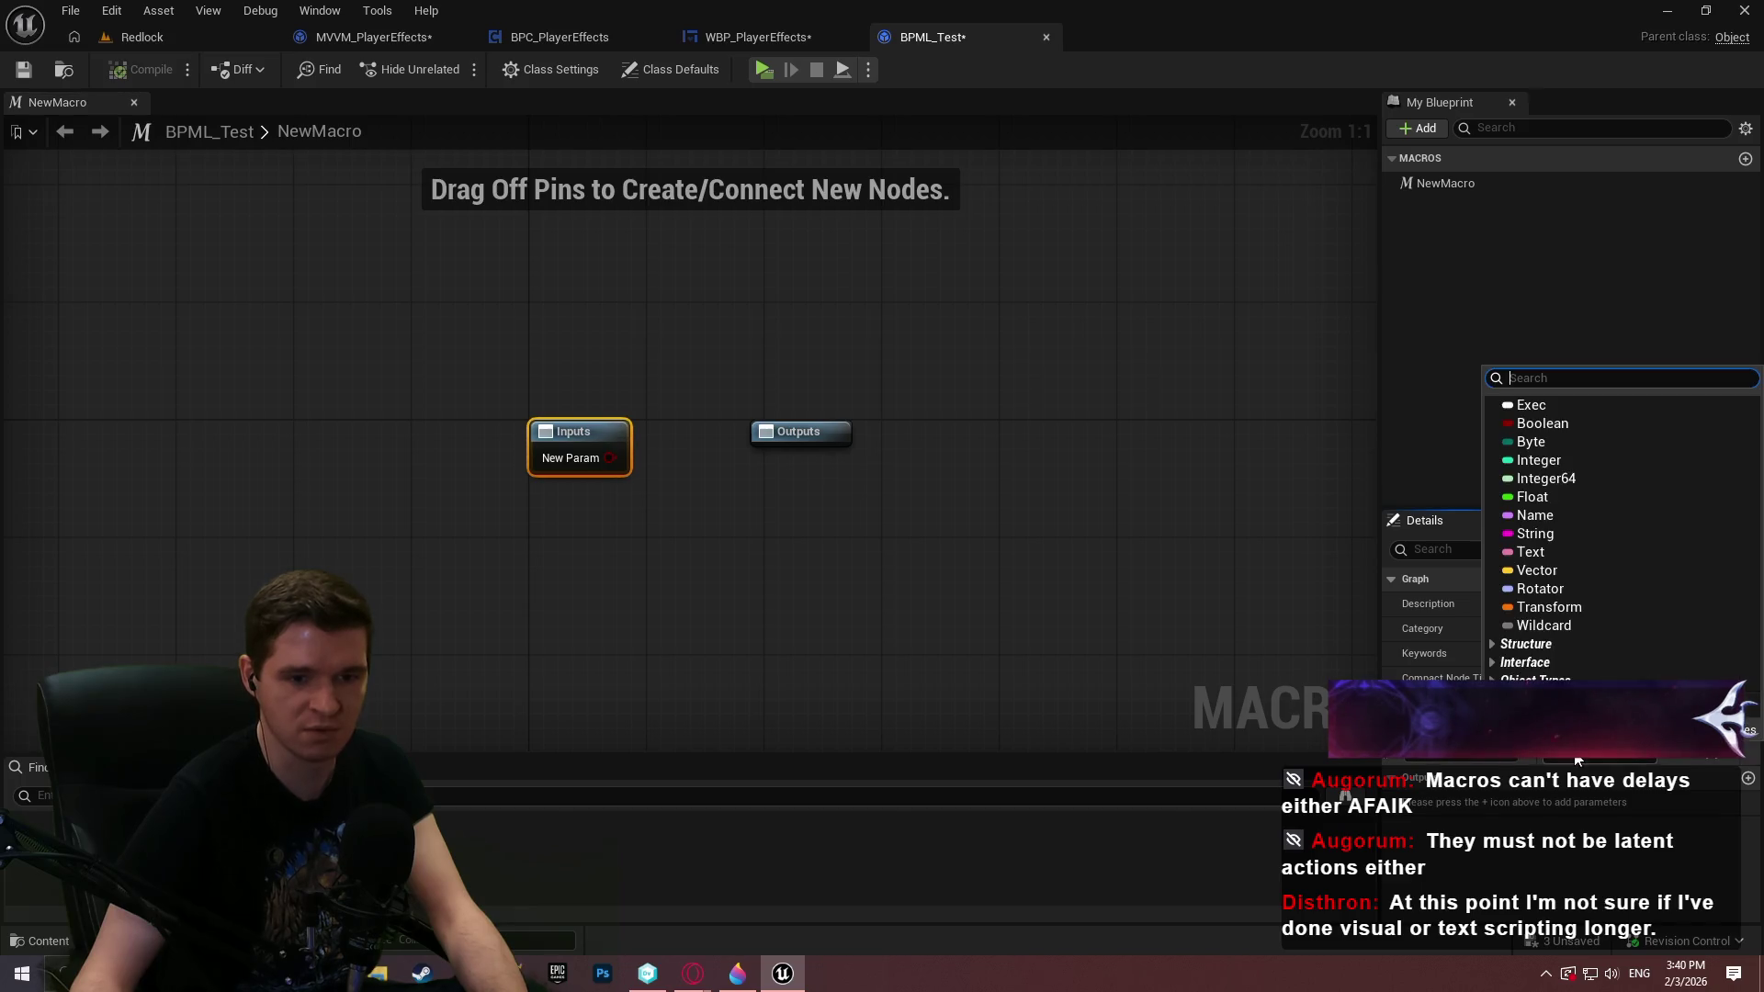
pyautogui.click(1531, 404)
pyautogui.click(1748, 779)
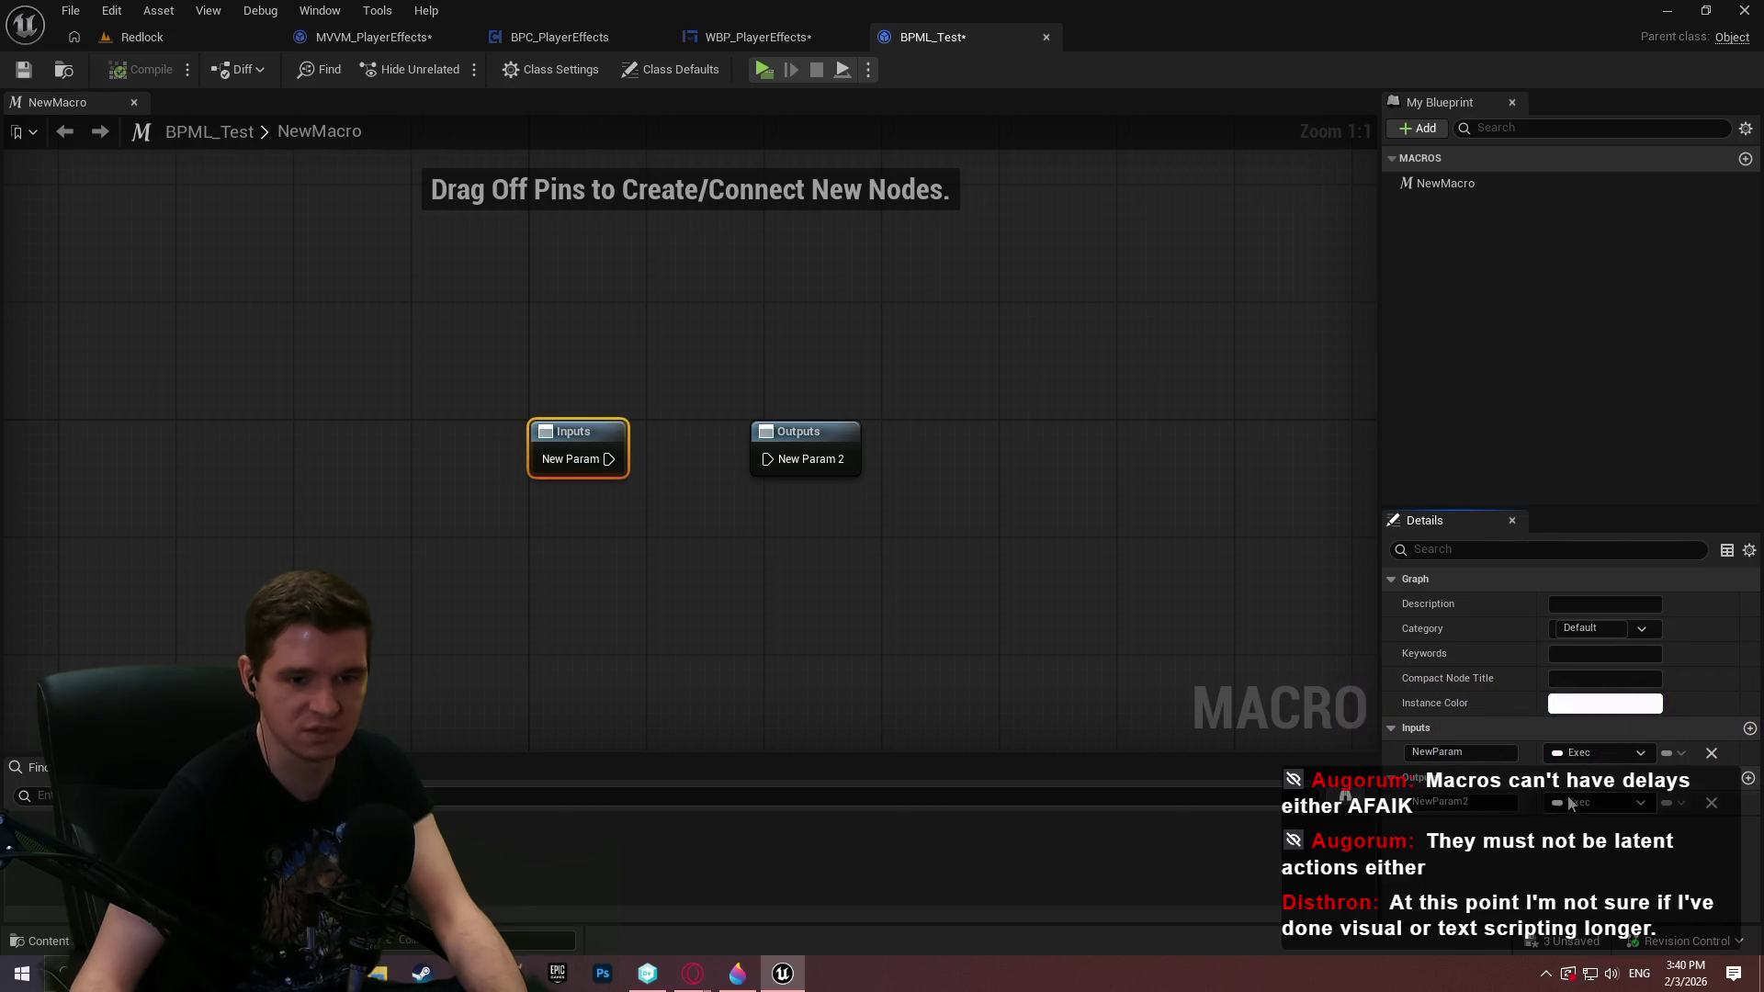
# Insert a Delay node (Duration 0.2) between the macro's exec input and output
pyautogui.moveTo(609, 459); pyautogui.dragTo(692, 544)
pyautogui.write('delay')
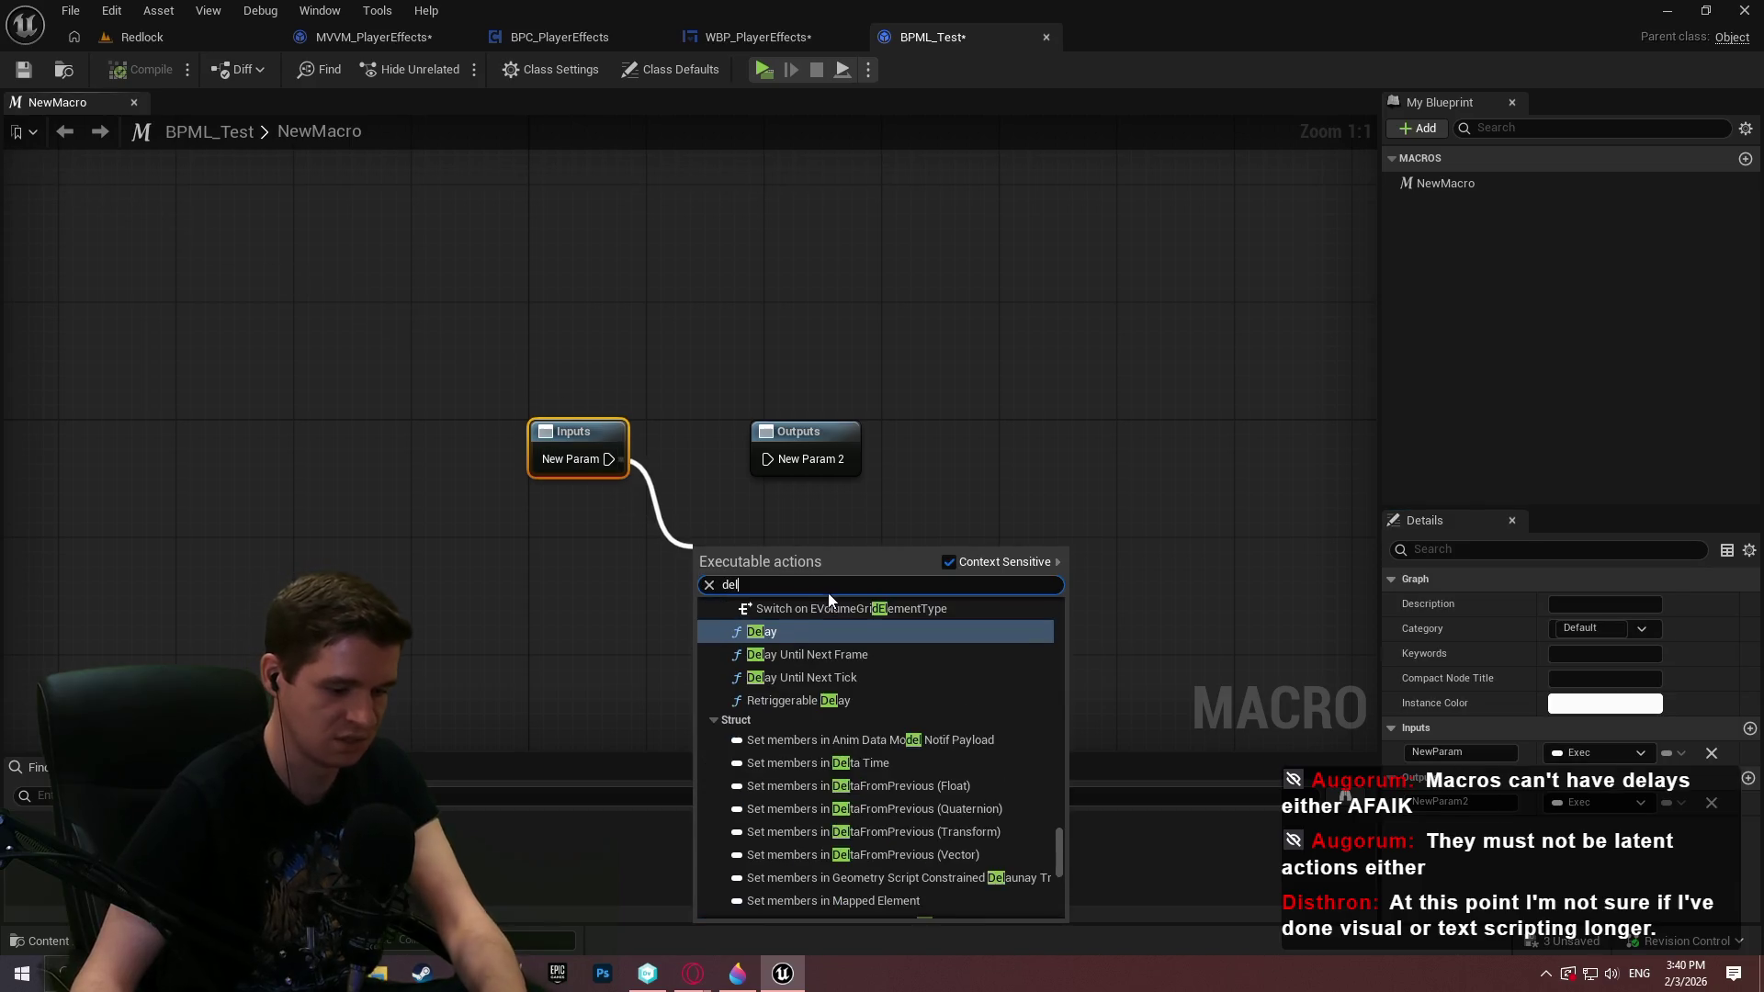
pyautogui.press('Return')
pyautogui.moveTo(914, 576); pyautogui.dragTo(769, 459)
pyautogui.click(946, 495)
pyautogui.moveTo(954, 496); pyautogui.dragTo(1004, 329)
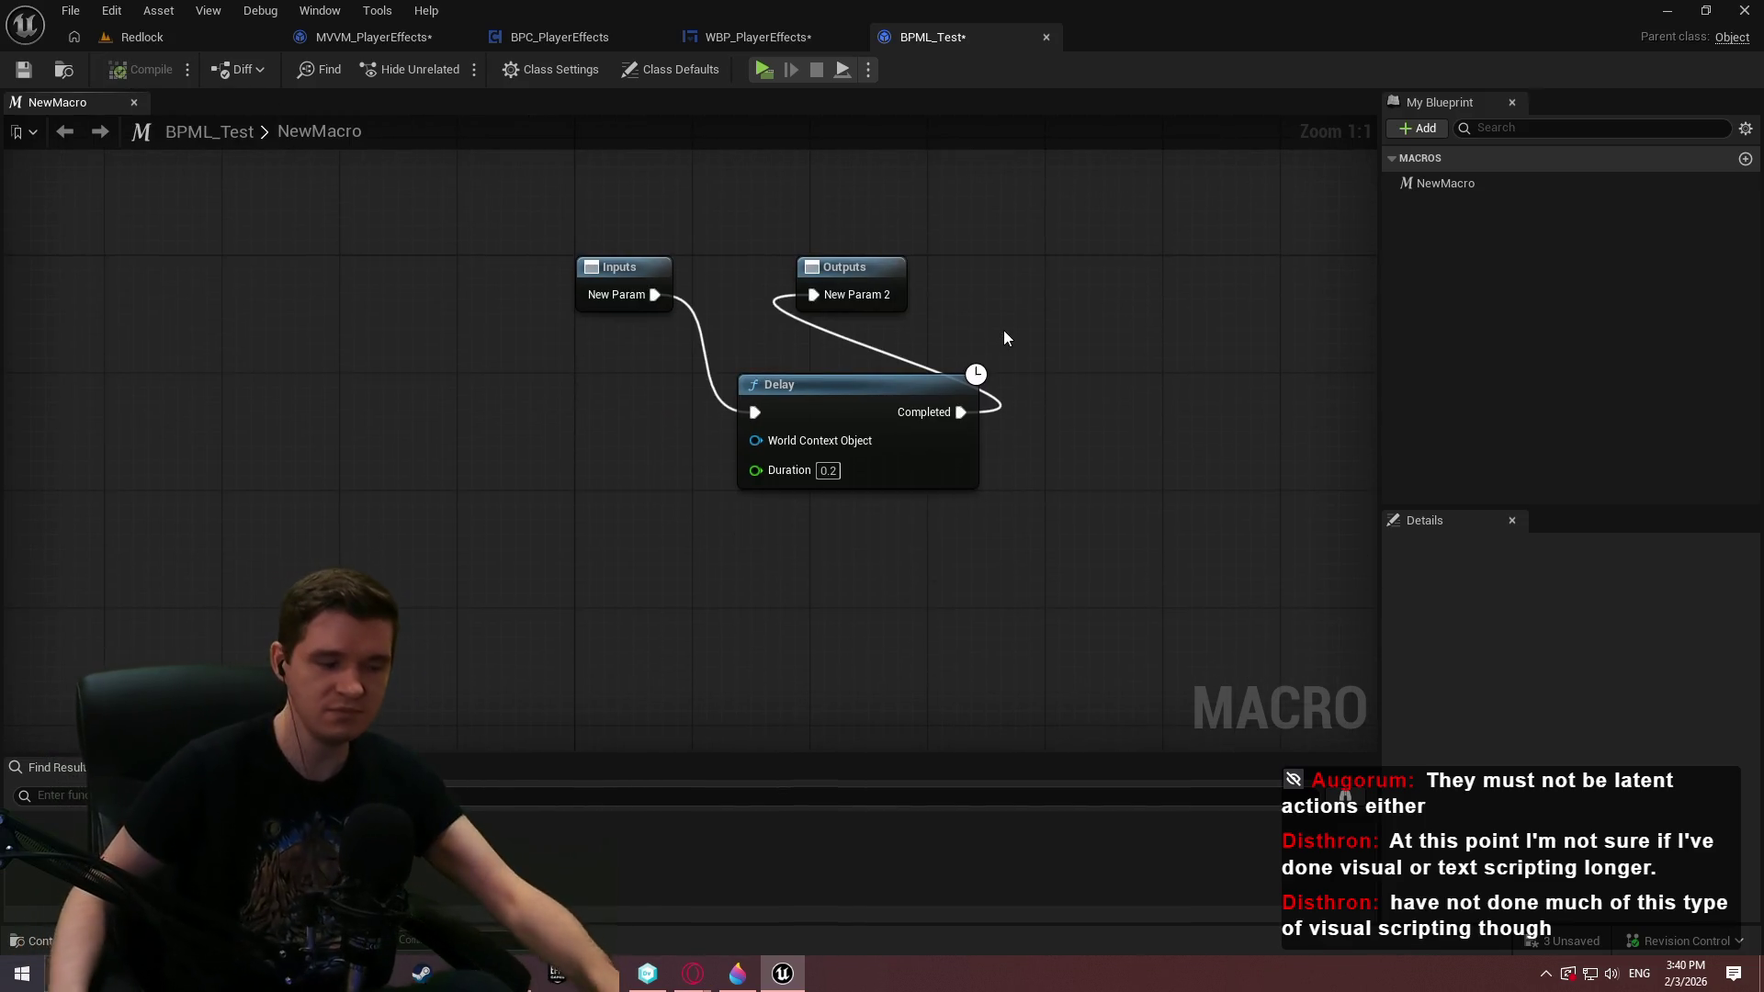